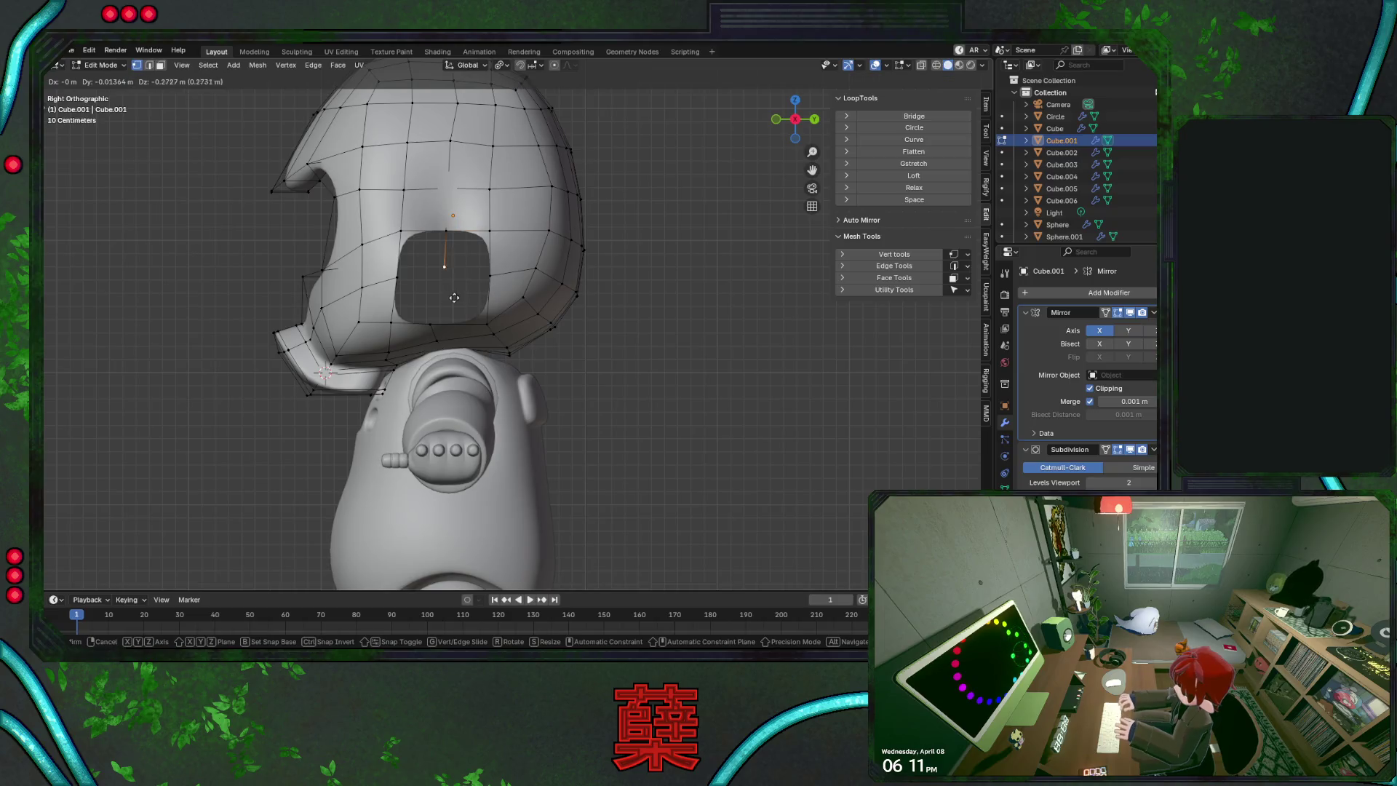
Undo the side opening cut into the helmet, back to the single-vertex selection
{"action": "left_click", "coordinate": [443, 292], "text": "ctrl+shift"}
{"action": "key", "text": "ctrl+z"}
{"action": "key", "text": "ctrl+z"}
{"action": "key", "text": "ctrl+z"}
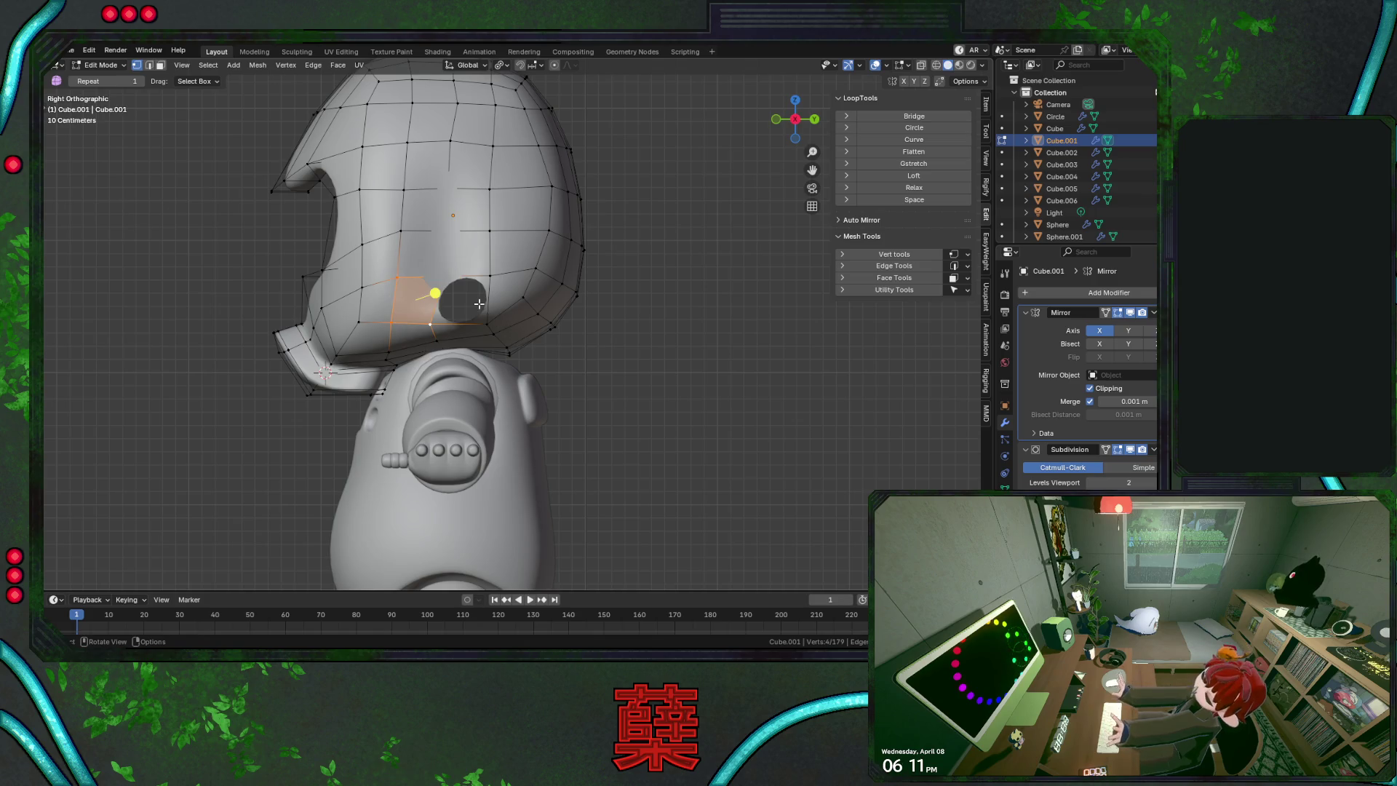
{"action": "key", "text": "ctrl+z"}
Slide a vertex on the helmet side along its edge
{"action": "key", "text": "shift+v"}
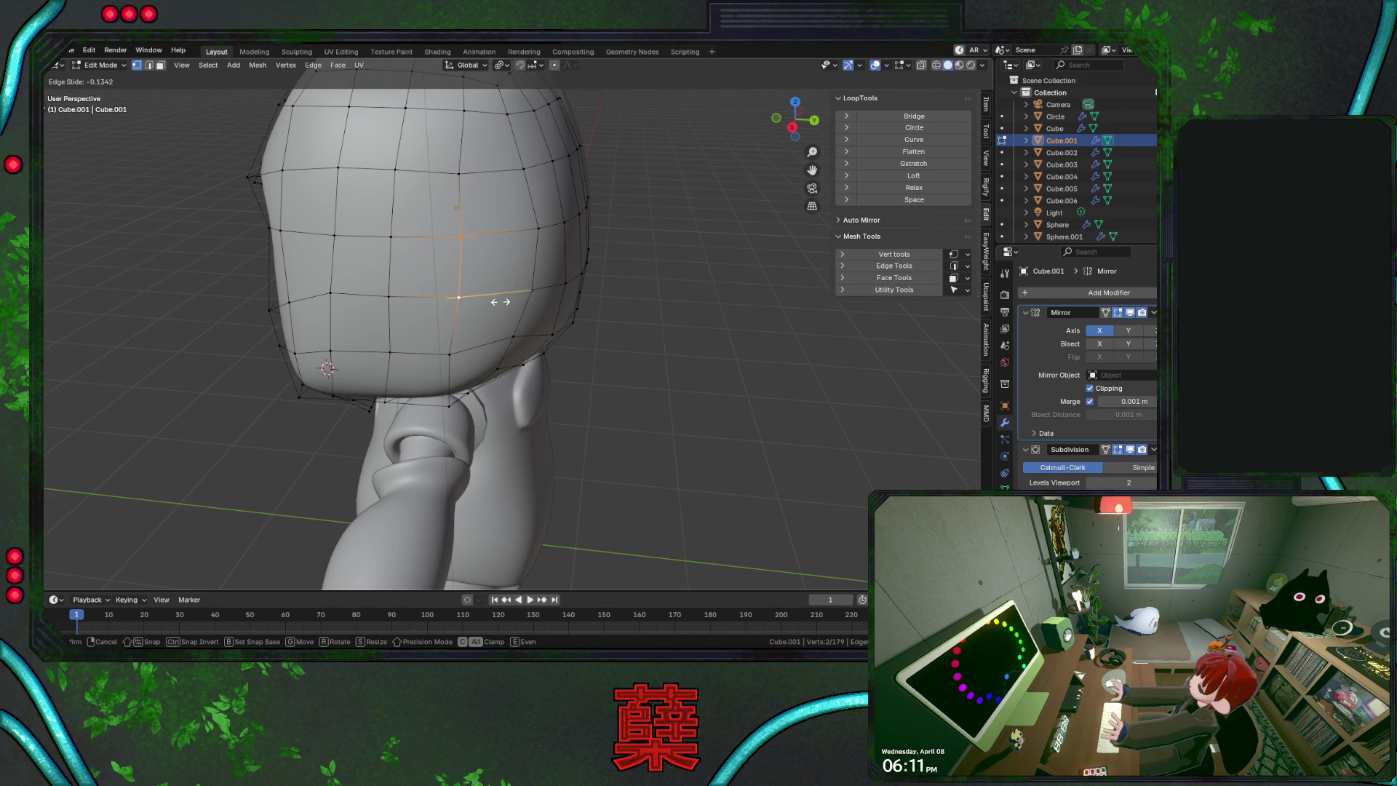
{"action": "left_click", "coordinate": [500, 301]}
{"action": "left_click", "coordinate": [464, 347]}
{"action": "left_click", "coordinate": [594, 331]}
Move the rear head vertices along the Y axis
{"action": "mouse_move", "coordinate": [594, 331]}
{"action": "middle_mouse_down"}
{"action": "mouse_move", "coordinate": [517, 337]}
{"action": "mouse_move", "coordinate": [538, 342]}
{"action": "mouse_move", "coordinate": [513, 310]}
{"action": "mouse_move", "coordinate": [479, 330]}
{"action": "middle_mouse_up"}
{"action": "key", "text": "g"}
{"action": "key", "text": "y"}
{"action": "left_click", "coordinate": [554, 349]}
Slide another rear vertex along its edge and save BaseRobot.blend
{"action": "key", "text": "g"}
Select vertices higher up and further back on the head, cancelling a stray move
{"action": "key", "text": "g"}
{"action": "left_click", "coordinate": [480, 328]}
{"action": "key", "text": "KP_3"}
{"action": "key", "text": "ctrl+s"}
{"action": "left_click", "coordinate": [466, 275]}
{"action": "key", "text": "g"}
{"action": "key", "text": "Escape"}
{"action": "left_click", "coordinate": [450, 219]}
{"action": "left_click", "coordinate": [514, 220]}
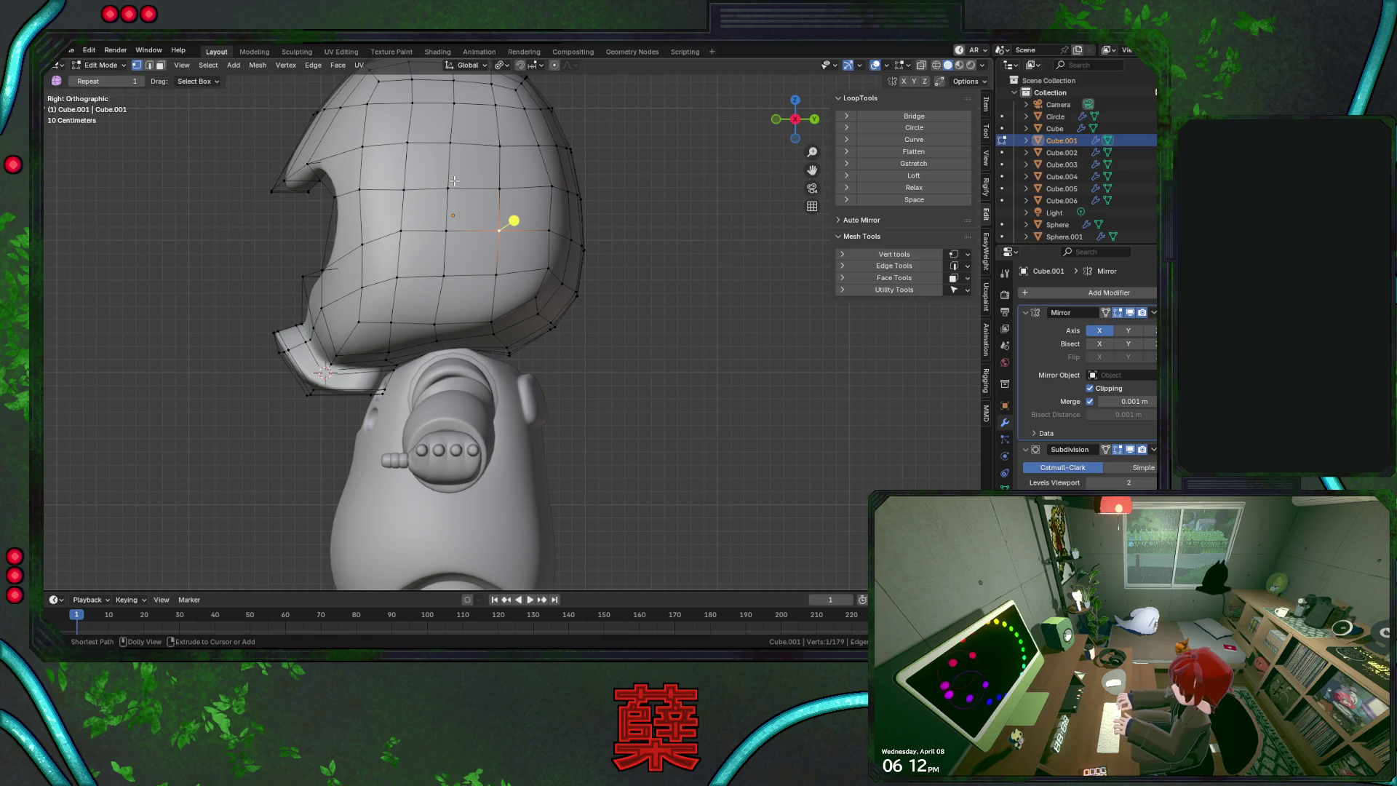
Pick the face strip between two side vertices and grow it by one ring of faces
{"action": "left_click", "coordinate": [453, 149], "text": "ctrl+shift"}
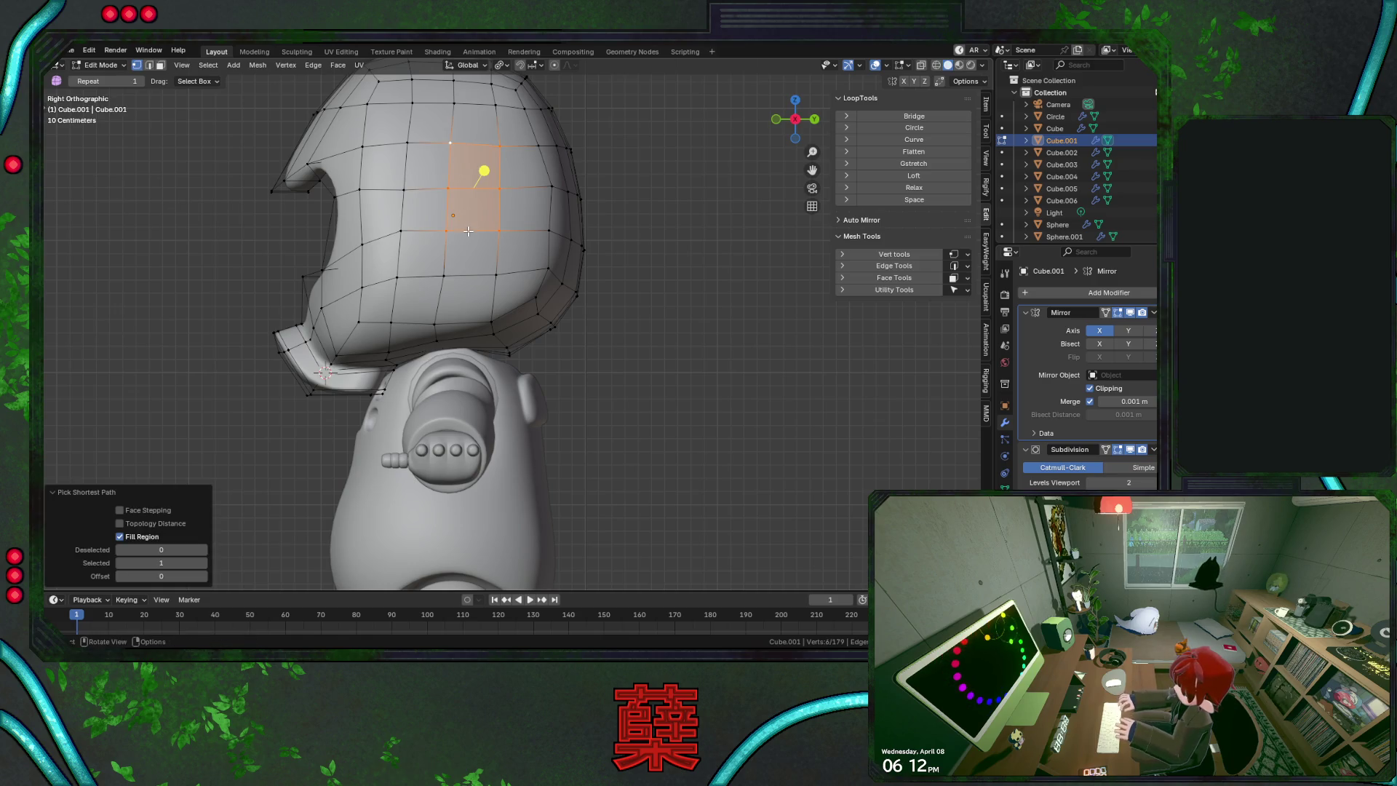
{"action": "left_click", "coordinate": [498, 278]}
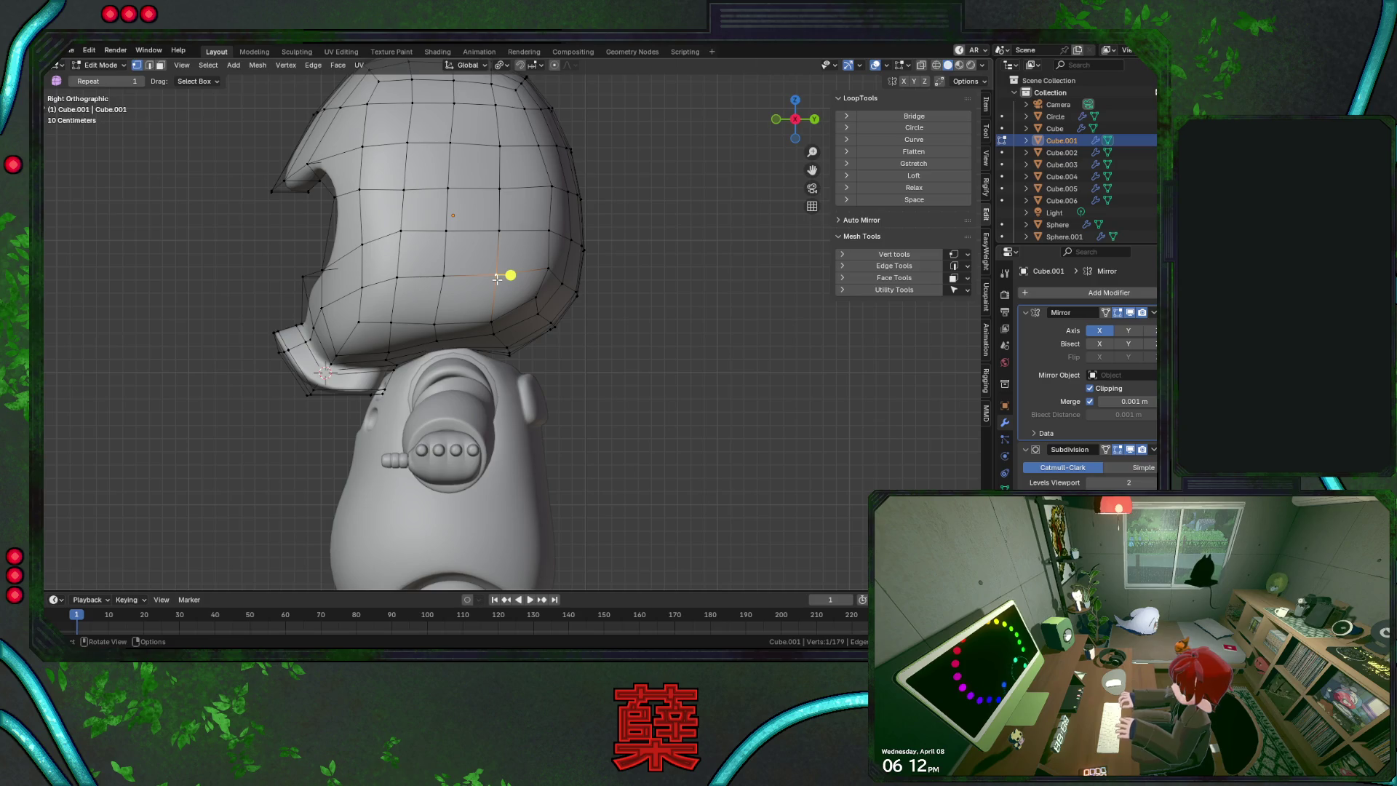
{"action": "left_click", "coordinate": [492, 321]}
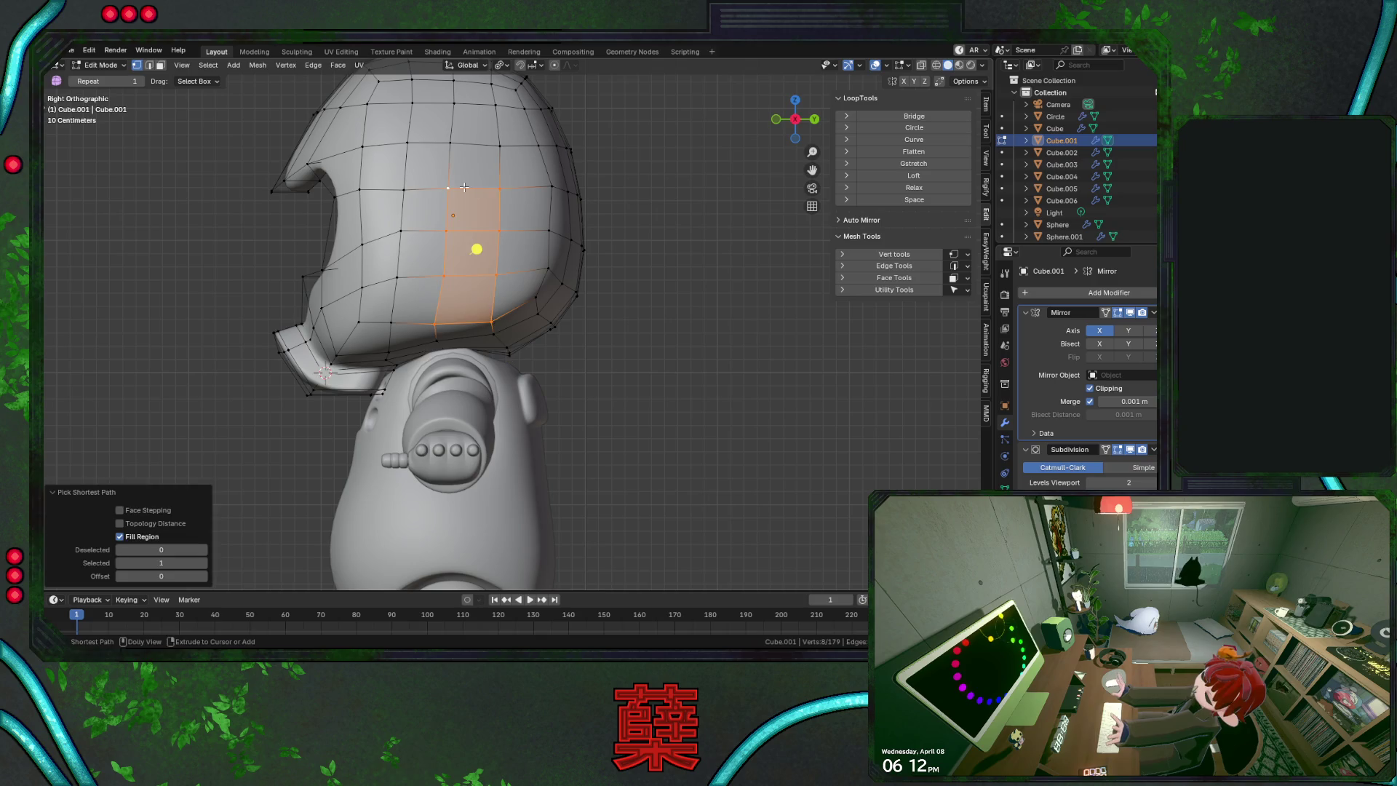
{"action": "left_click", "coordinate": [449, 188], "text": "ctrl+shift"}
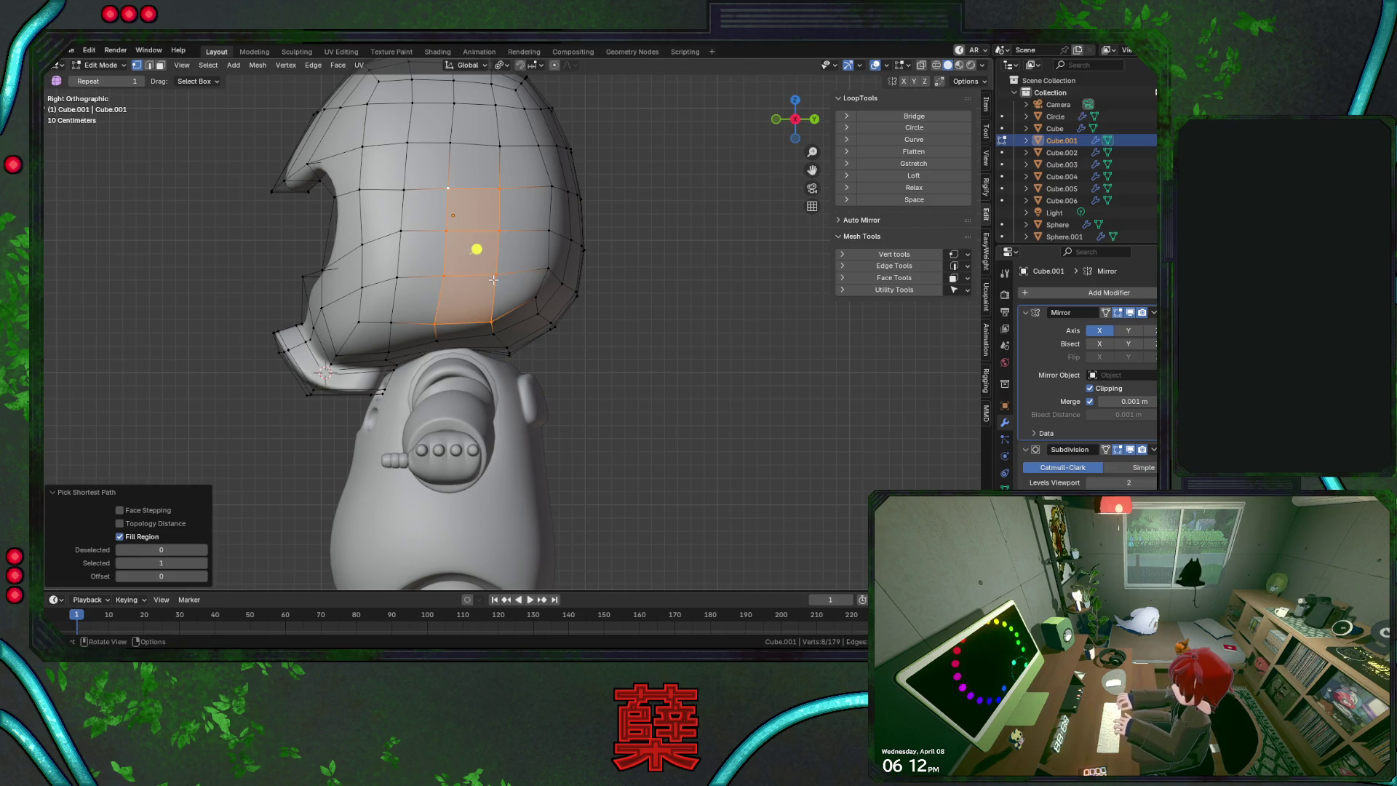
{"action": "key", "text": "ctrl+z"}
{"action": "left_click", "coordinate": [448, 190], "text": "ctrl+shift"}
{"action": "key", "text": "ctrl+KP_Add"}
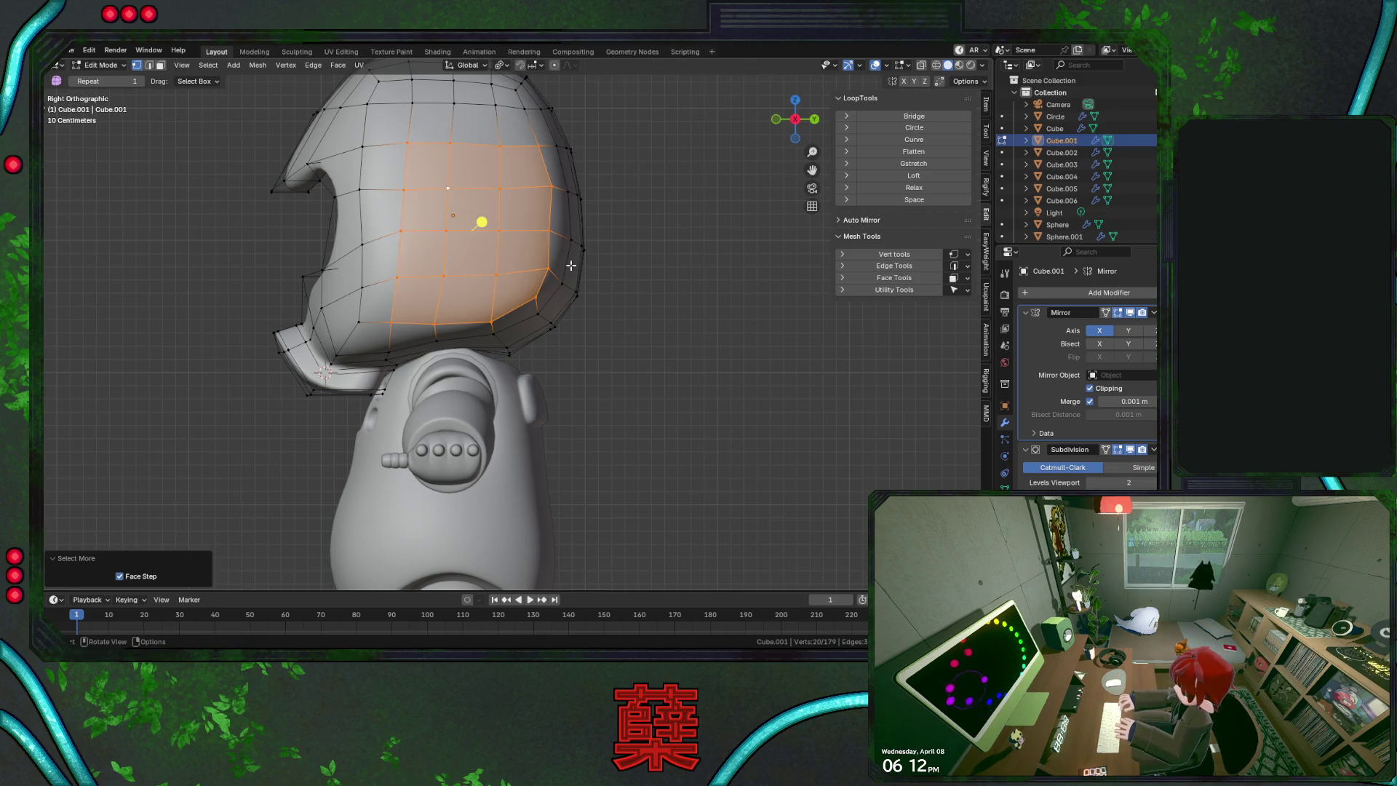
{"action": "middle_click_drag", "start_coordinate": [571, 265], "coordinate": [640, 302]}
{"action": "mouse_move", "coordinate": [570, 333]}
{"action": "middle_mouse_down"}
{"action": "mouse_move", "coordinate": [693, 337]}
{"action": "mouse_move", "coordinate": [699, 354]}
{"action": "middle_mouse_up"}
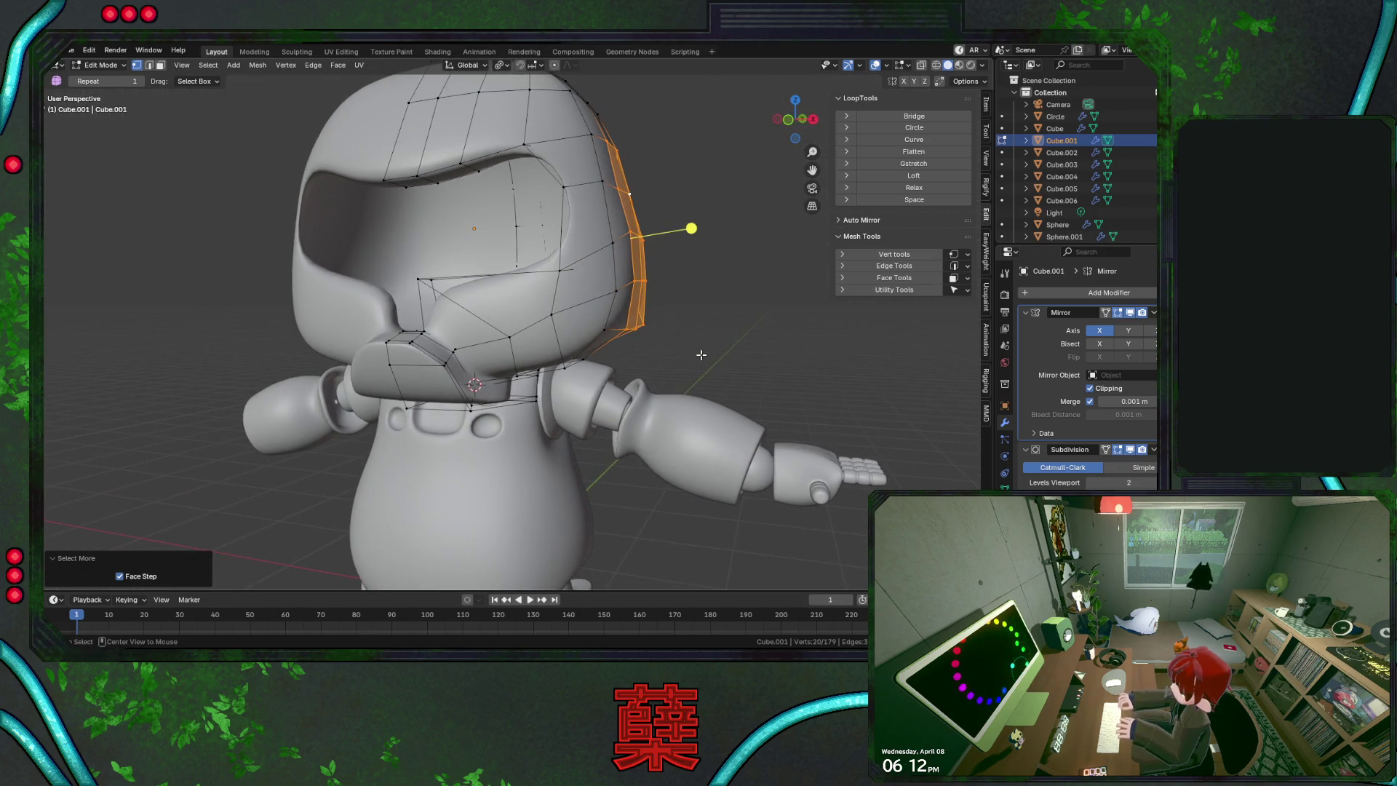
Extrude the selected helmet faces outward along their normals
{"action": "key", "text": "alt+e"}
{"action": "left_click", "coordinate": [700, 355]}
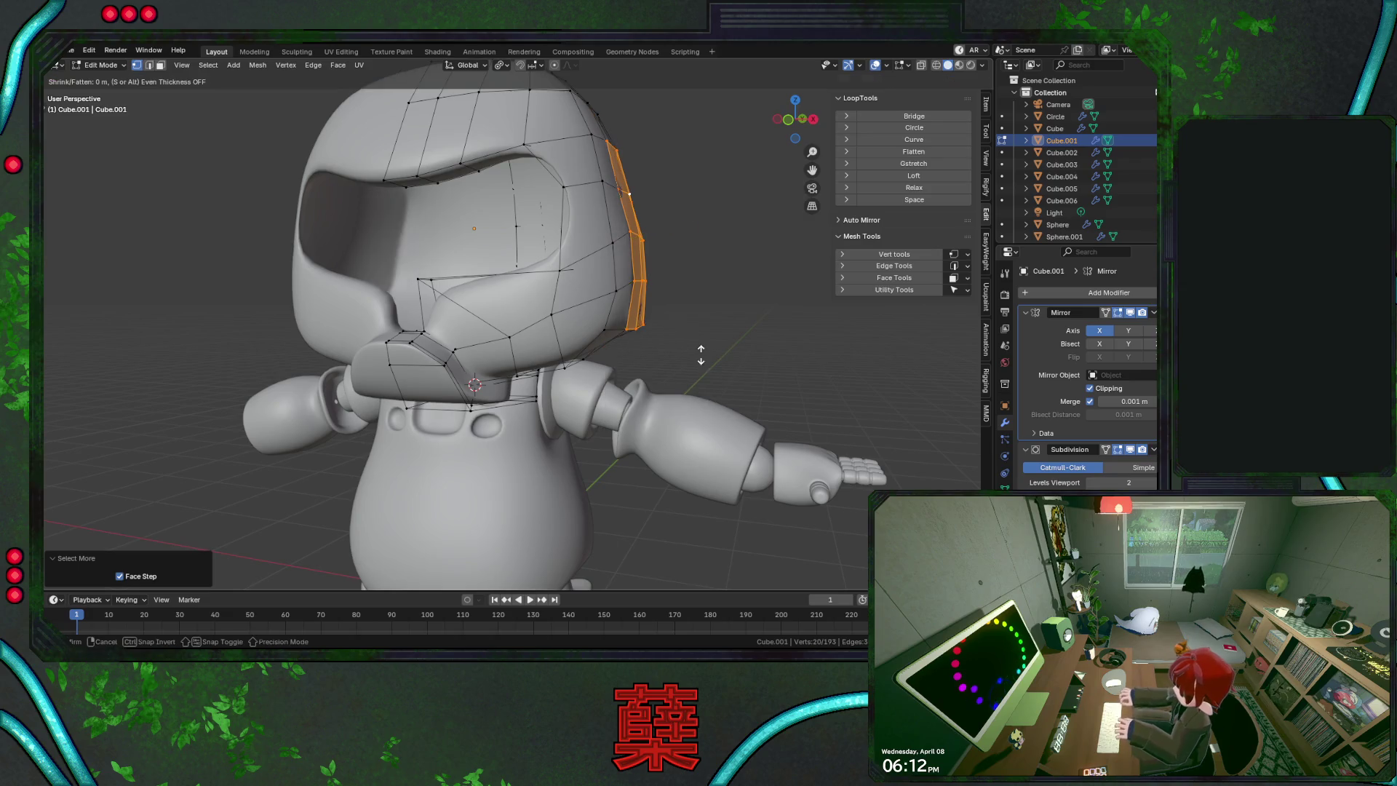
{"action": "left_click", "coordinate": [720, 320]}
{"action": "mouse_move", "coordinate": [721, 320]}
{"action": "middle_mouse_down"}
{"action": "mouse_move", "coordinate": [729, 310]}
{"action": "mouse_move", "coordinate": [479, 298]}
{"action": "mouse_move", "coordinate": [533, 344]}
{"action": "mouse_move", "coordinate": [580, 339]}
{"action": "mouse_move", "coordinate": [620, 307]}
{"action": "mouse_move", "coordinate": [806, 304]}
{"action": "mouse_move", "coordinate": [464, 322]}
{"action": "mouse_move", "coordinate": [446, 394]}
{"action": "mouse_move", "coordinate": [502, 306]}
{"action": "mouse_move", "coordinate": [601, 291]}
{"action": "mouse_move", "coordinate": [441, 226]}
{"action": "mouse_move", "coordinate": [609, 227]}
{"action": "mouse_move", "coordinate": [642, 315]}
{"action": "mouse_move", "coordinate": [580, 299]}
{"action": "mouse_move", "coordinate": [629, 331]}
{"action": "mouse_move", "coordinate": [627, 278]}
{"action": "mouse_move", "coordinate": [715, 319]}
{"action": "mouse_move", "coordinate": [516, 356]}
{"action": "mouse_move", "coordinate": [587, 324]}
{"action": "mouse_move", "coordinate": [477, 261]}
{"action": "middle_mouse_up"}
Check the extruded piece in Object Mode, then return to editing the head
{"action": "key", "text": "Tab"}
{"action": "scroll", "coordinate": [500, 311], "scroll_direction": "down", "scroll_amount": 3}
{"action": "scroll", "coordinate": [469, 352], "scroll_direction": "up", "scroll_amount": 4}
{"action": "key", "text": "Tab"}
Nudge a head vertex back and forth along the Y axis
{"action": "left_click", "coordinate": [477, 261]}
{"action": "key", "text": "g"}
{"action": "key", "text": "y"}
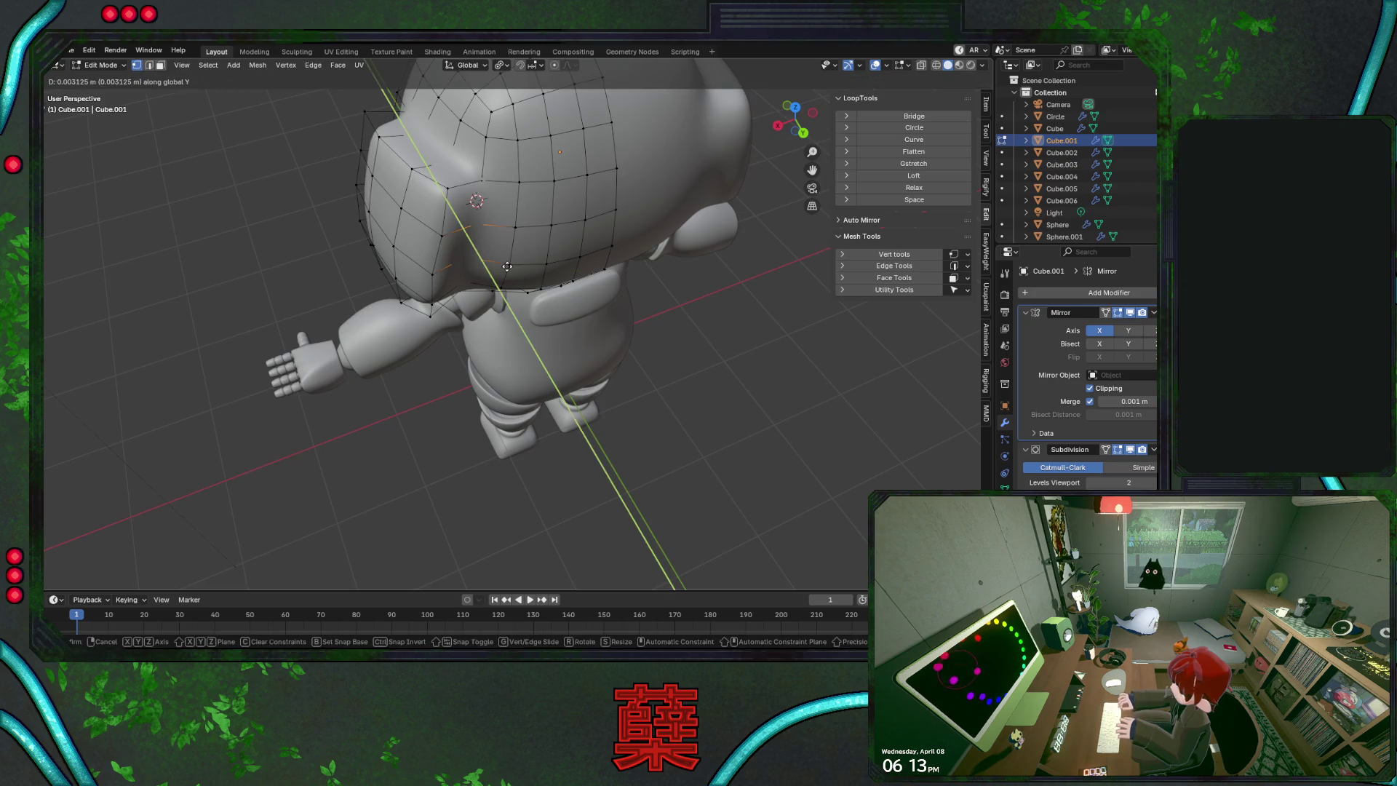
{"action": "left_click", "coordinate": [517, 274]}
{"action": "key", "text": "g"}
{"action": "key", "text": "y"}
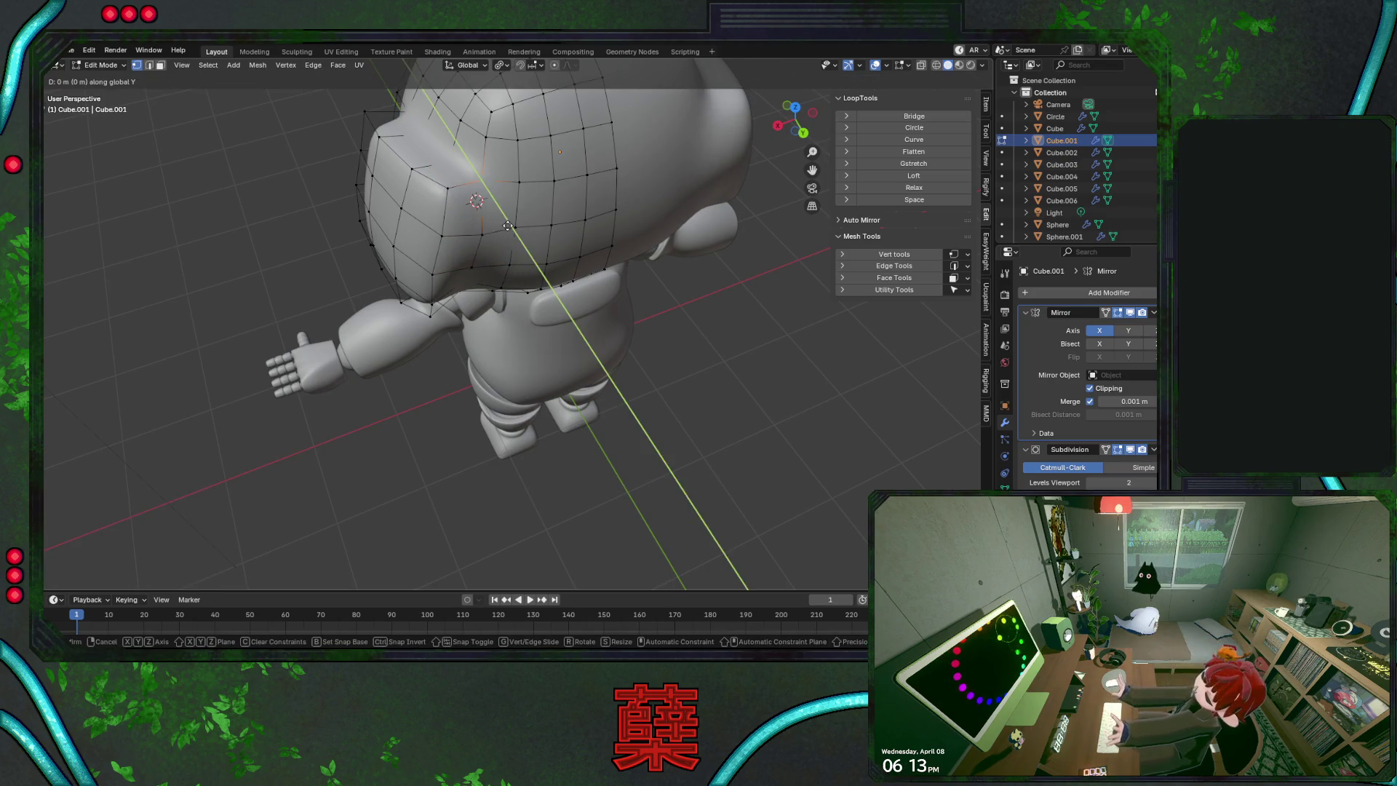
{"action": "left_click", "coordinate": [477, 286]}
Fine-tune the same vertex's Y position, cancelling a final move
{"action": "key", "text": "g"}
{"action": "key", "text": "y"}
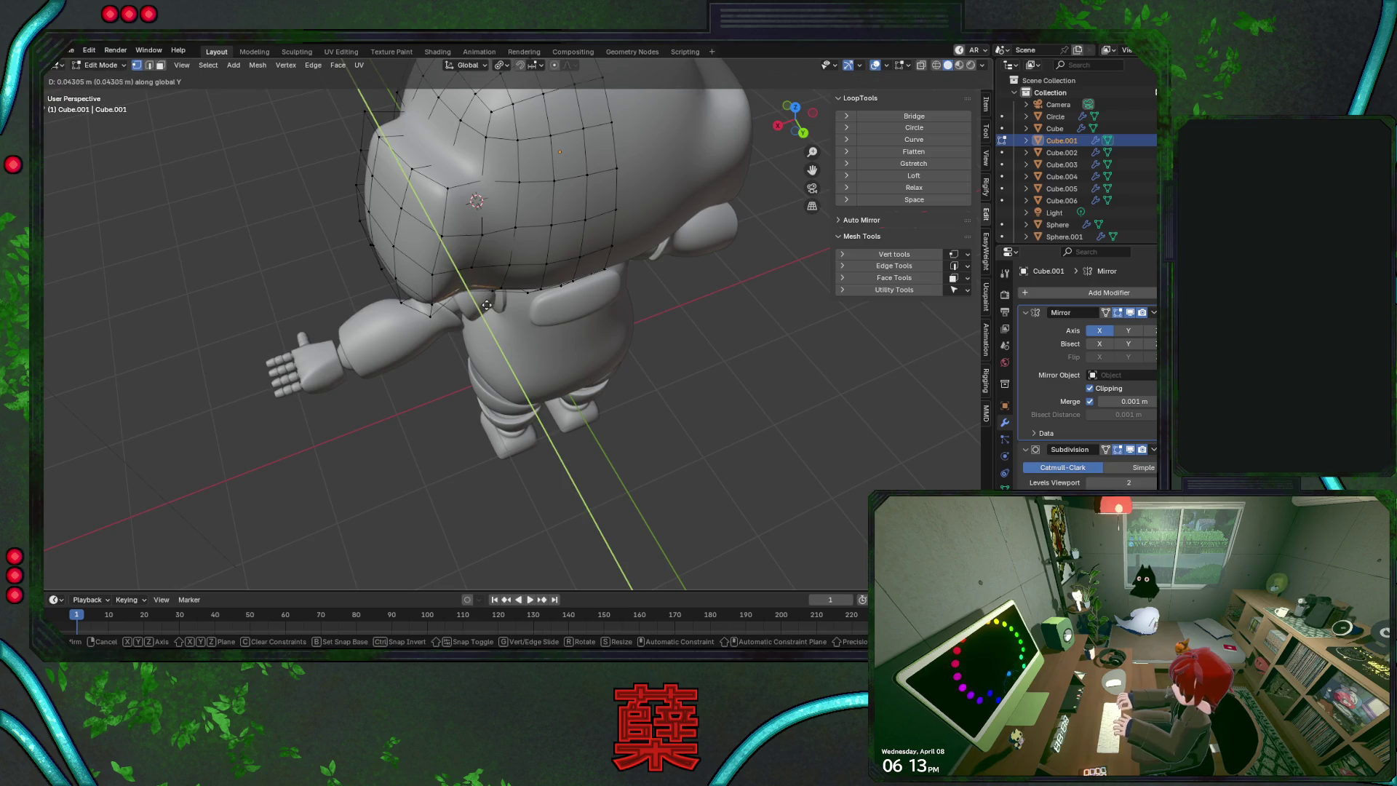
{"action": "left_click", "coordinate": [476, 271]}
{"action": "key", "text": "g"}
{"action": "key", "text": "y"}
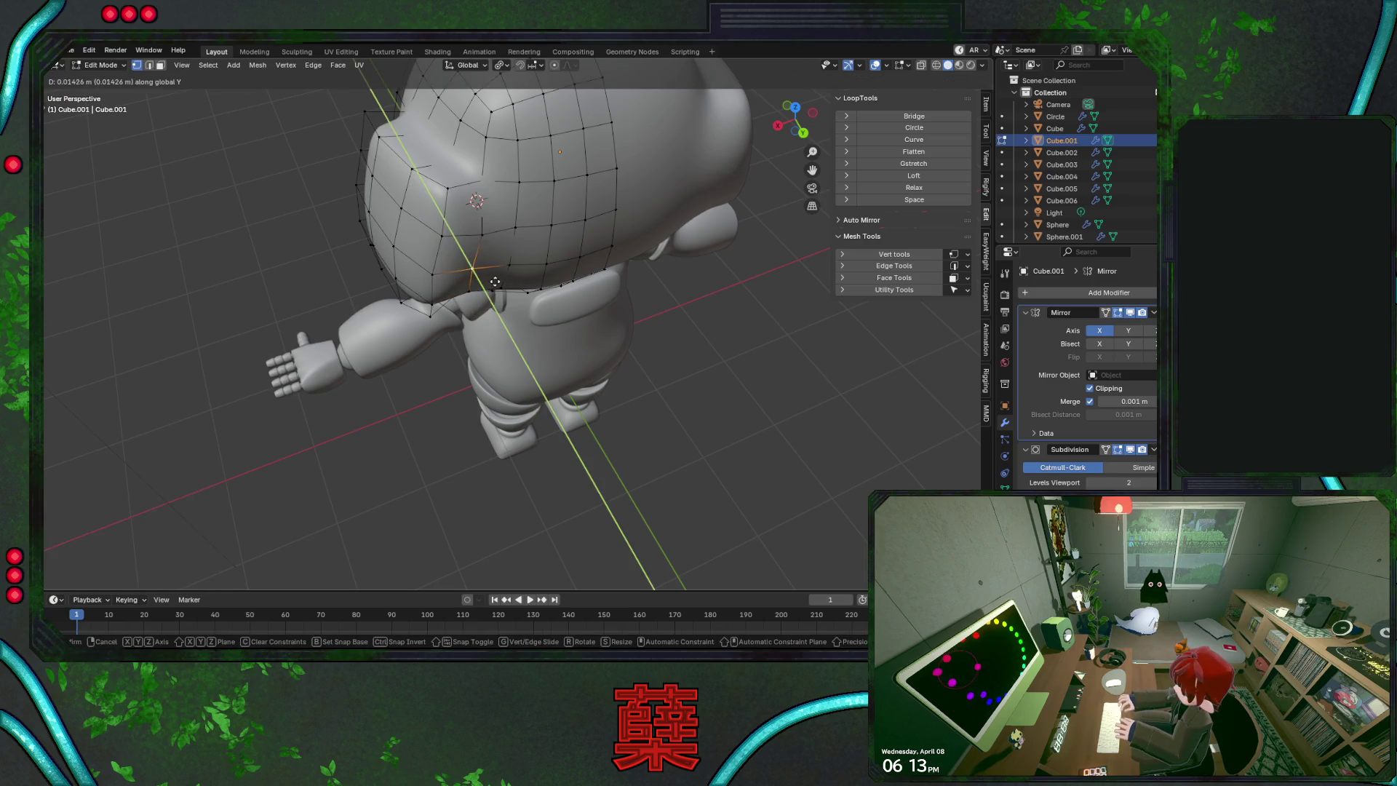
{"action": "left_click", "coordinate": [480, 273]}
{"action": "key", "text": "g"}
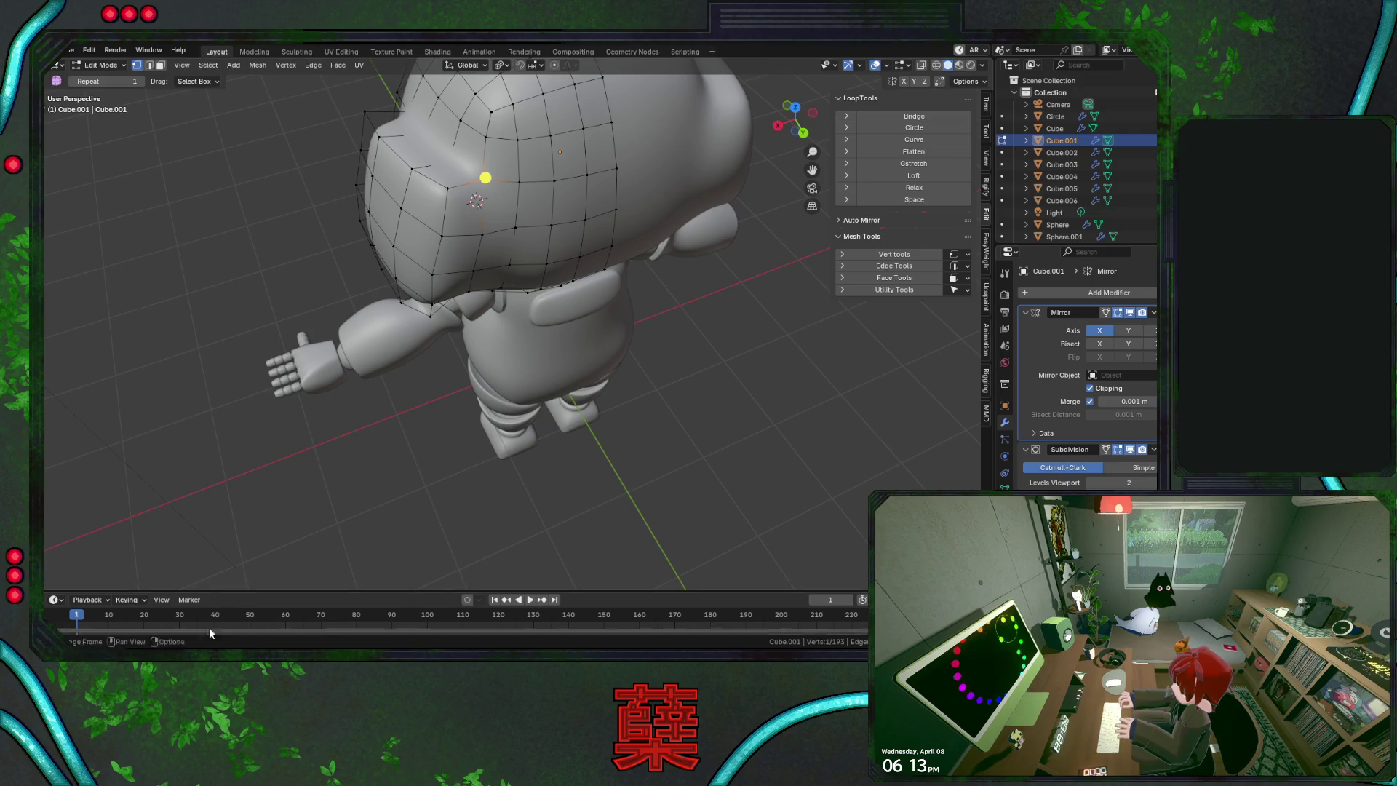
{"action": "right_click", "coordinate": [485, 178]}
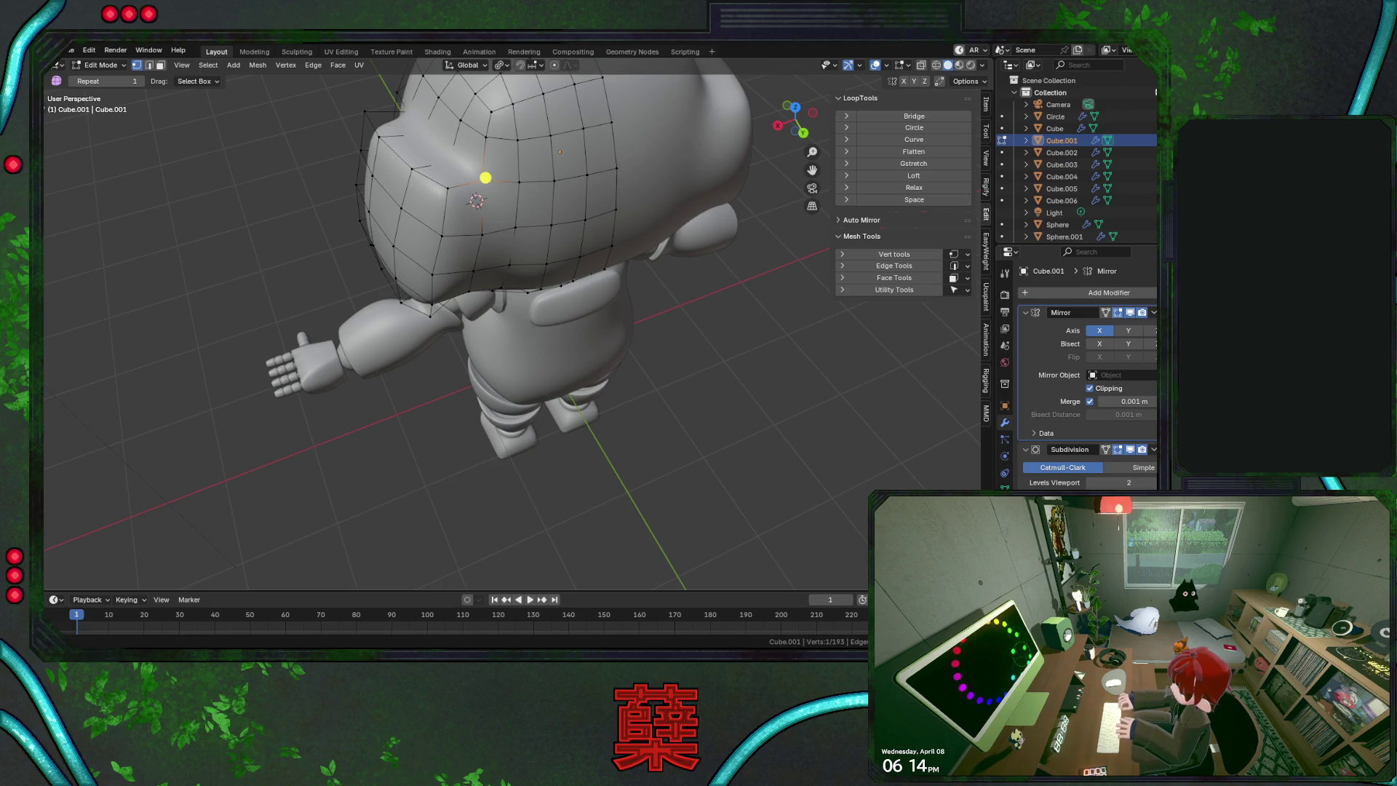
Save the file, then lower a vertex on the helmet's back edge along Z
{"action": "key", "text": "KP_3"}
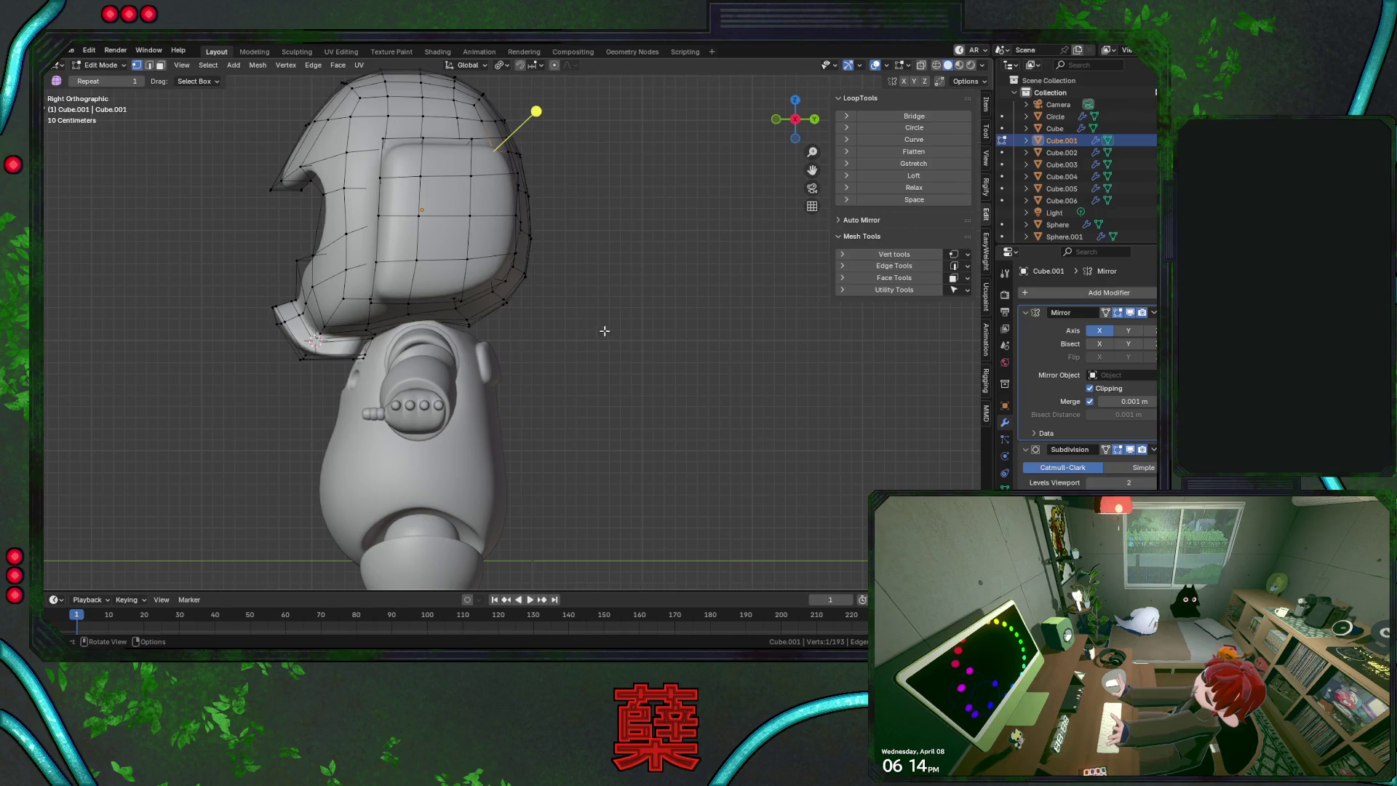
{"action": "mouse_move", "coordinate": [579, 346]}
{"action": "middle_mouse_down"}
{"action": "mouse_move", "coordinate": [601, 328]}
{"action": "mouse_move", "coordinate": [481, 313]}
{"action": "middle_mouse_up"}
{"action": "key", "text": "ctrl+s"}
{"action": "left_click", "coordinate": [481, 312]}
{"action": "key", "text": "g"}
{"action": "key", "text": "z"}
{"action": "left_click", "coordinate": [491, 314]}
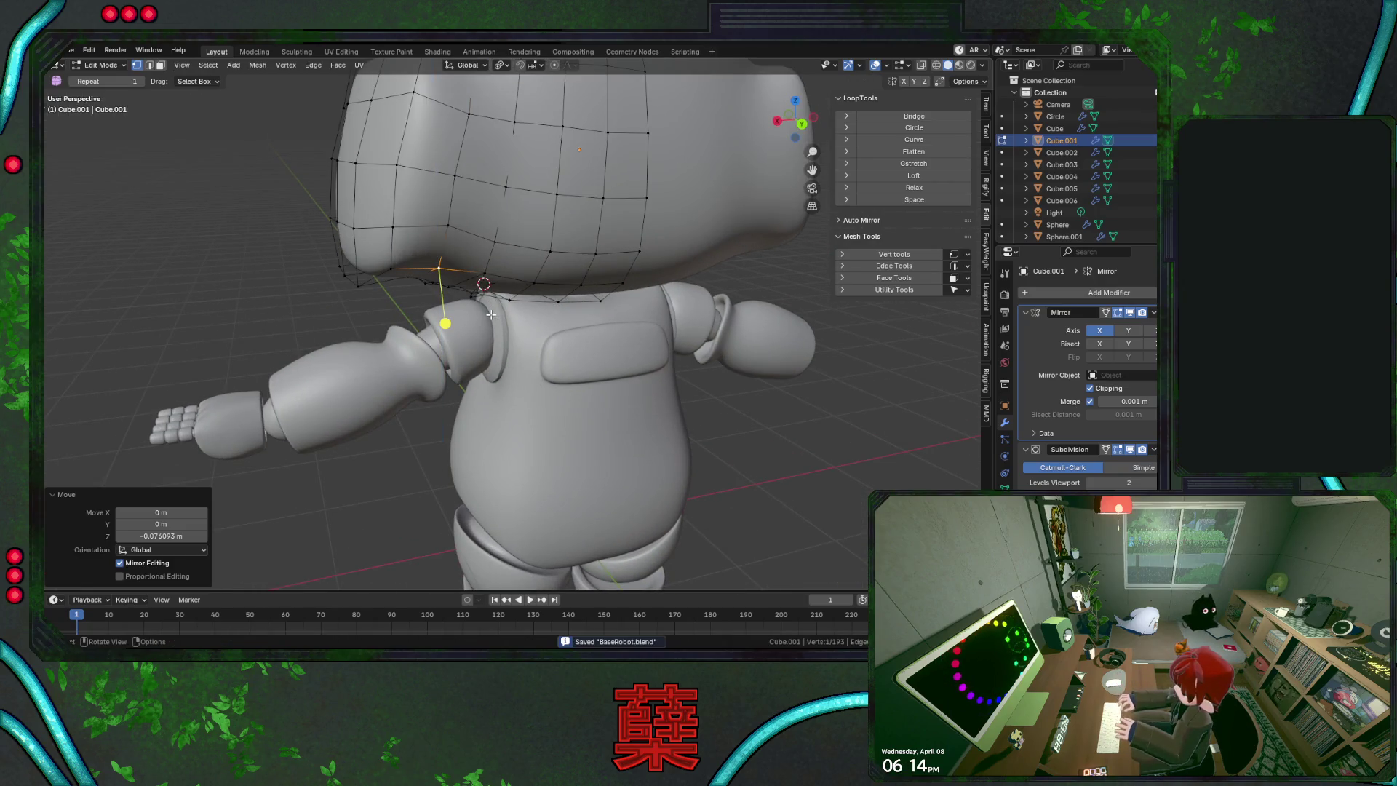
Move two crown vertices vertically along Z
{"action": "left_click", "coordinate": [516, 214]}
{"action": "mouse_move", "coordinate": [583, 248]}
{"action": "middle_mouse_down"}
{"action": "mouse_move", "coordinate": [532, 200]}
{"action": "mouse_move", "coordinate": [561, 240]}
{"action": "middle_mouse_up"}
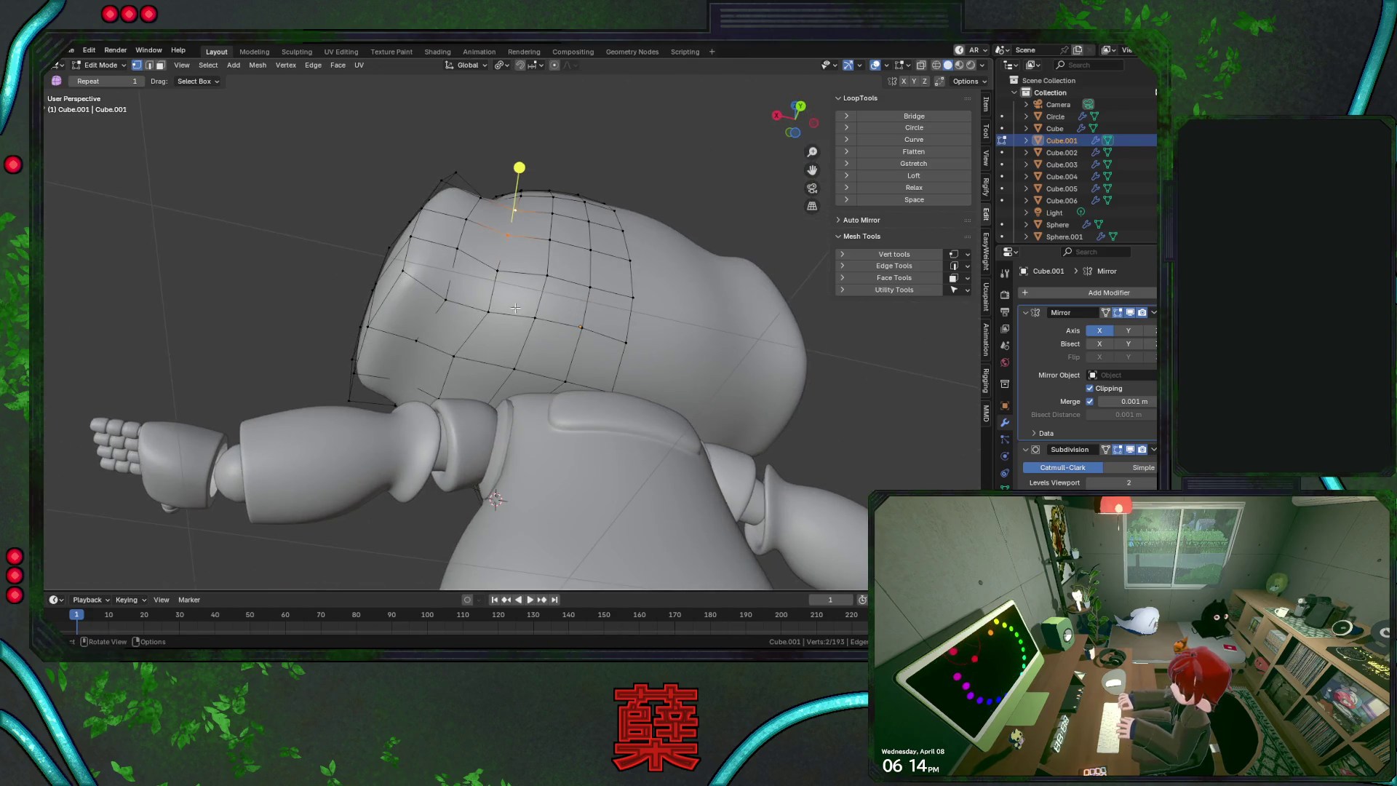
{"action": "key", "text": "g"}
{"action": "key", "text": "z"}
{"action": "left_click", "coordinate": [581, 309]}
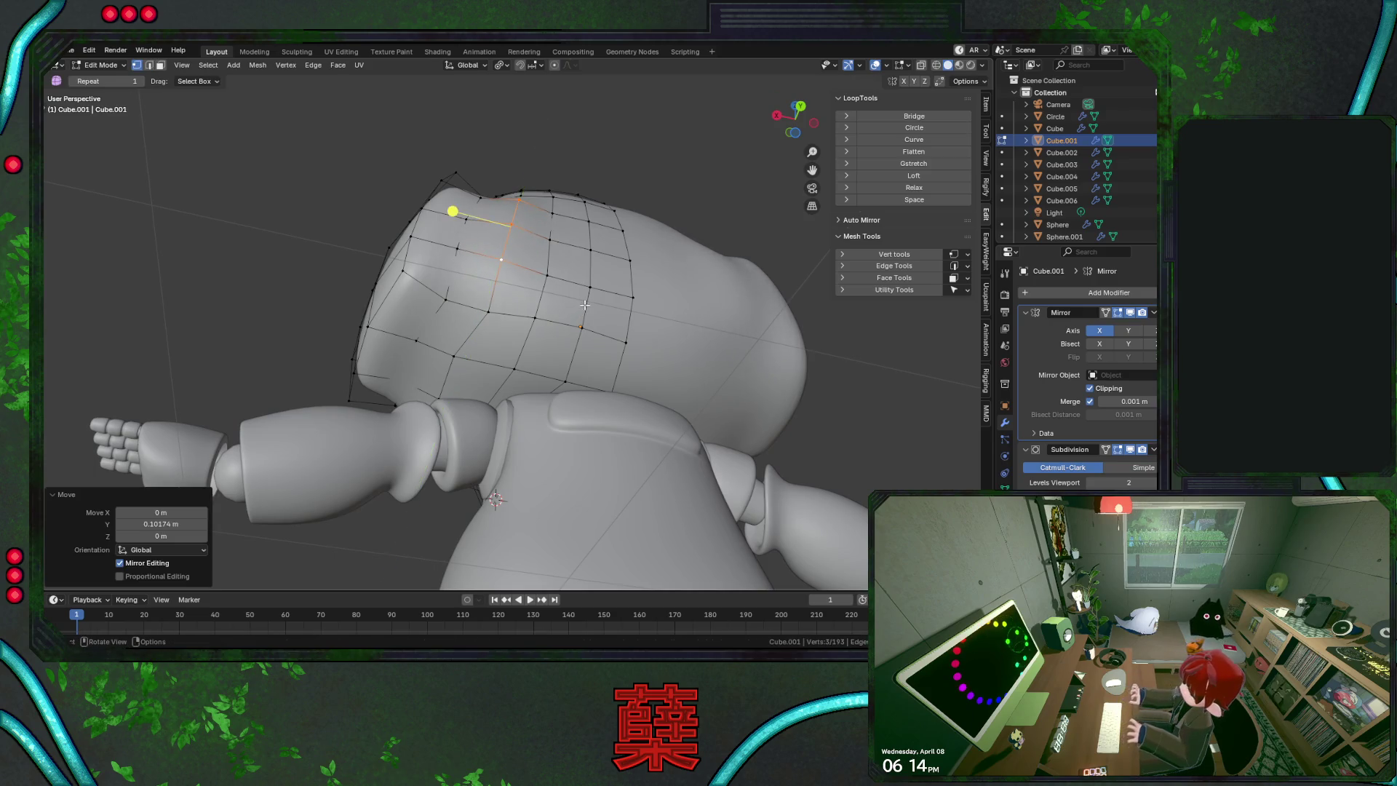
{"action": "left_click", "coordinate": [513, 329]}
{"action": "key", "text": "g"}
{"action": "key", "text": "z"}
{"action": "left_click", "coordinate": [541, 320]}
Shift a group of three head vertices along the Y axis
{"action": "left_click", "coordinate": [464, 252]}
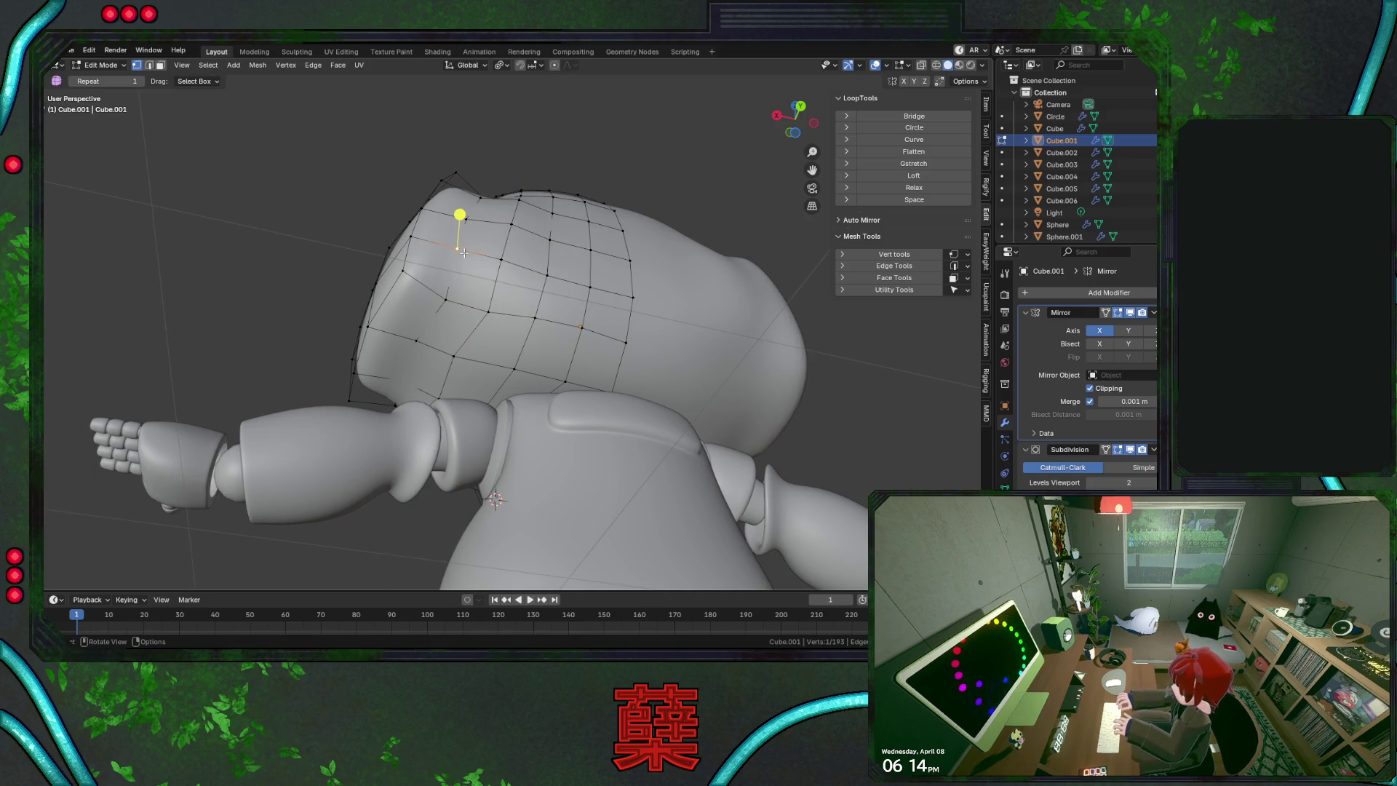
{"action": "left_click", "coordinate": [501, 259]}
{"action": "left_click", "coordinate": [520, 191], "text": "shift"}
{"action": "key", "text": "g"}
{"action": "key", "text": "y"}
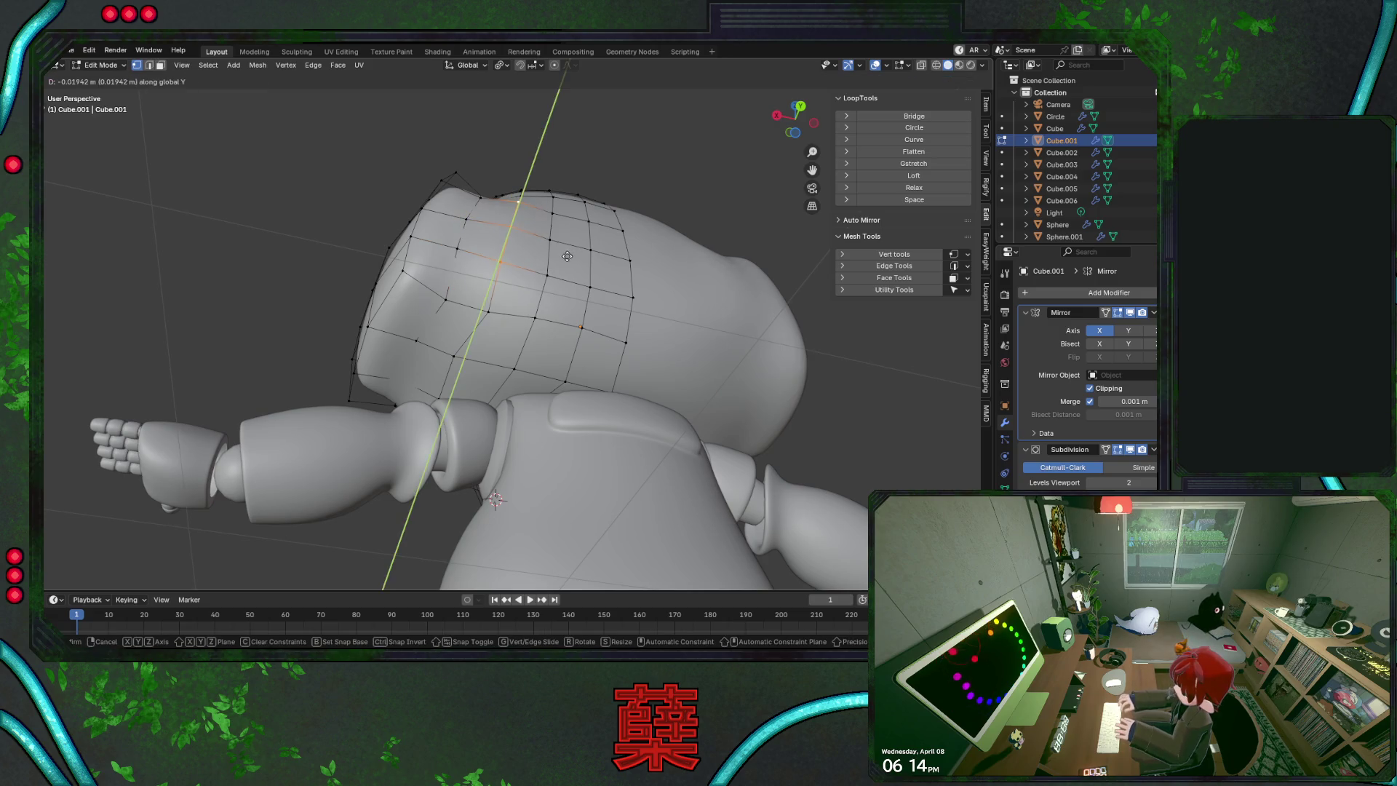
{"action": "left_click", "coordinate": [496, 341]}
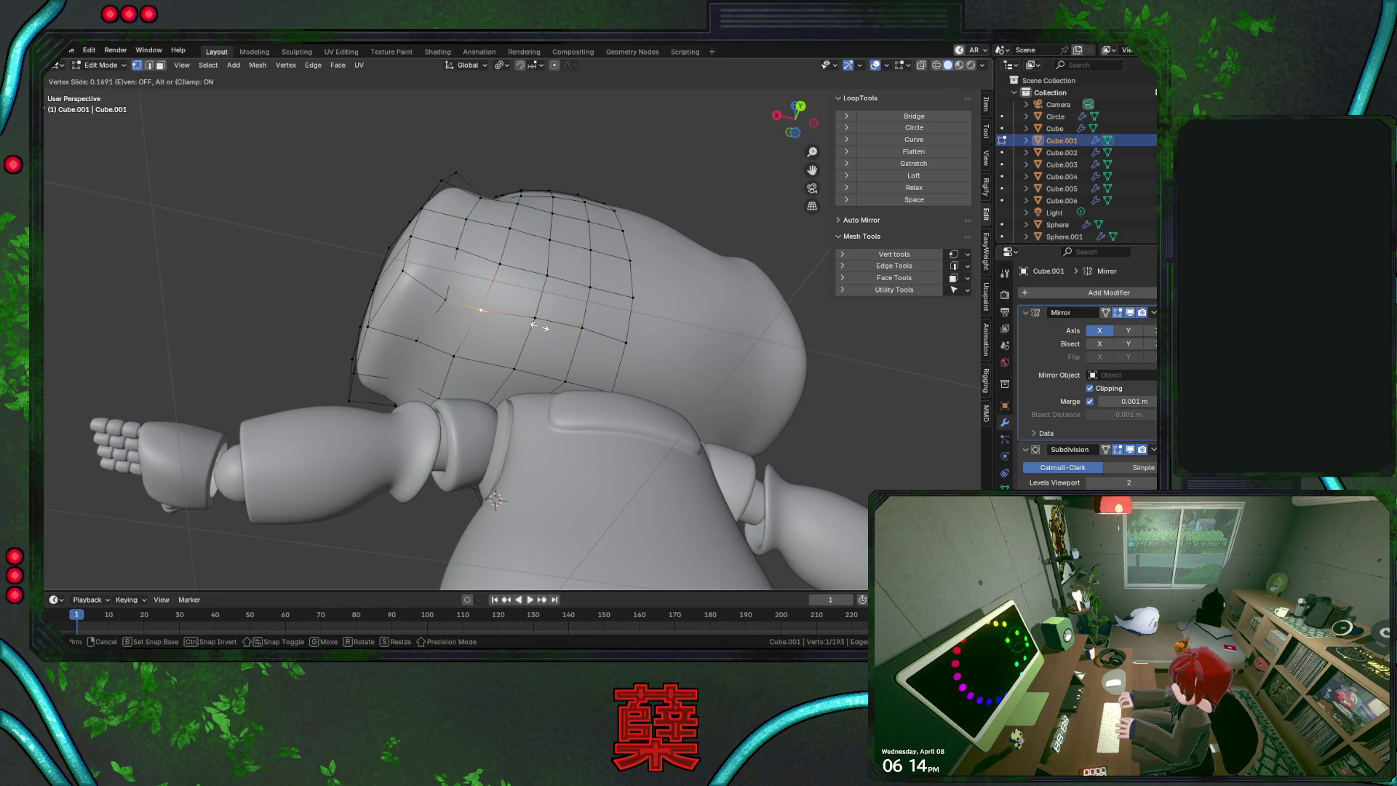
Raise a vertex on the back of the head along Z
{"action": "mouse_move", "coordinate": [536, 306]}
{"action": "middle_mouse_down"}
{"action": "mouse_move", "coordinate": [564, 352]}
{"action": "mouse_move", "coordinate": [509, 277]}
{"action": "mouse_move", "coordinate": [490, 211]}
{"action": "middle_mouse_up"}
{"action": "left_click", "coordinate": [489, 211]}
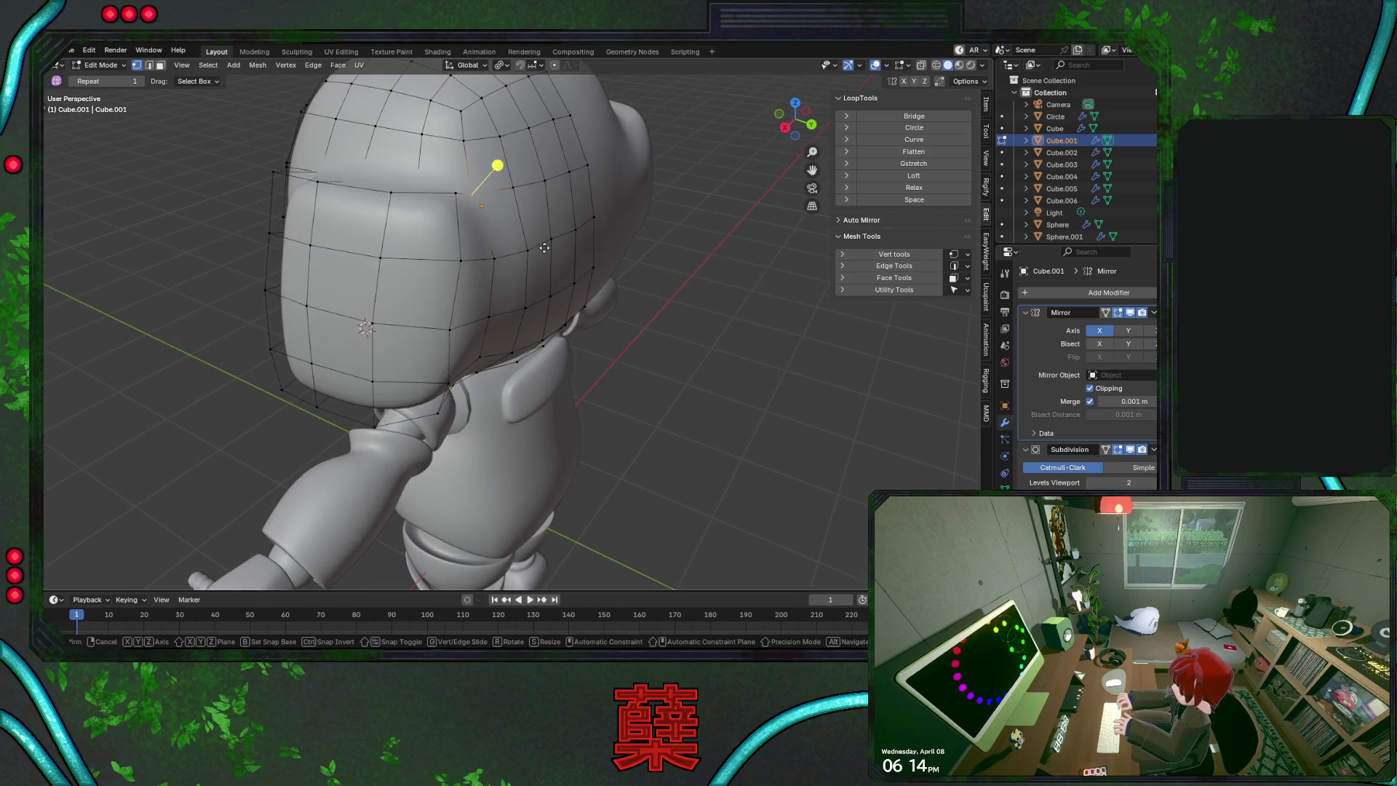
{"action": "key", "text": "g"}
{"action": "key", "text": "z"}
{"action": "left_click", "coordinate": [689, 334]}
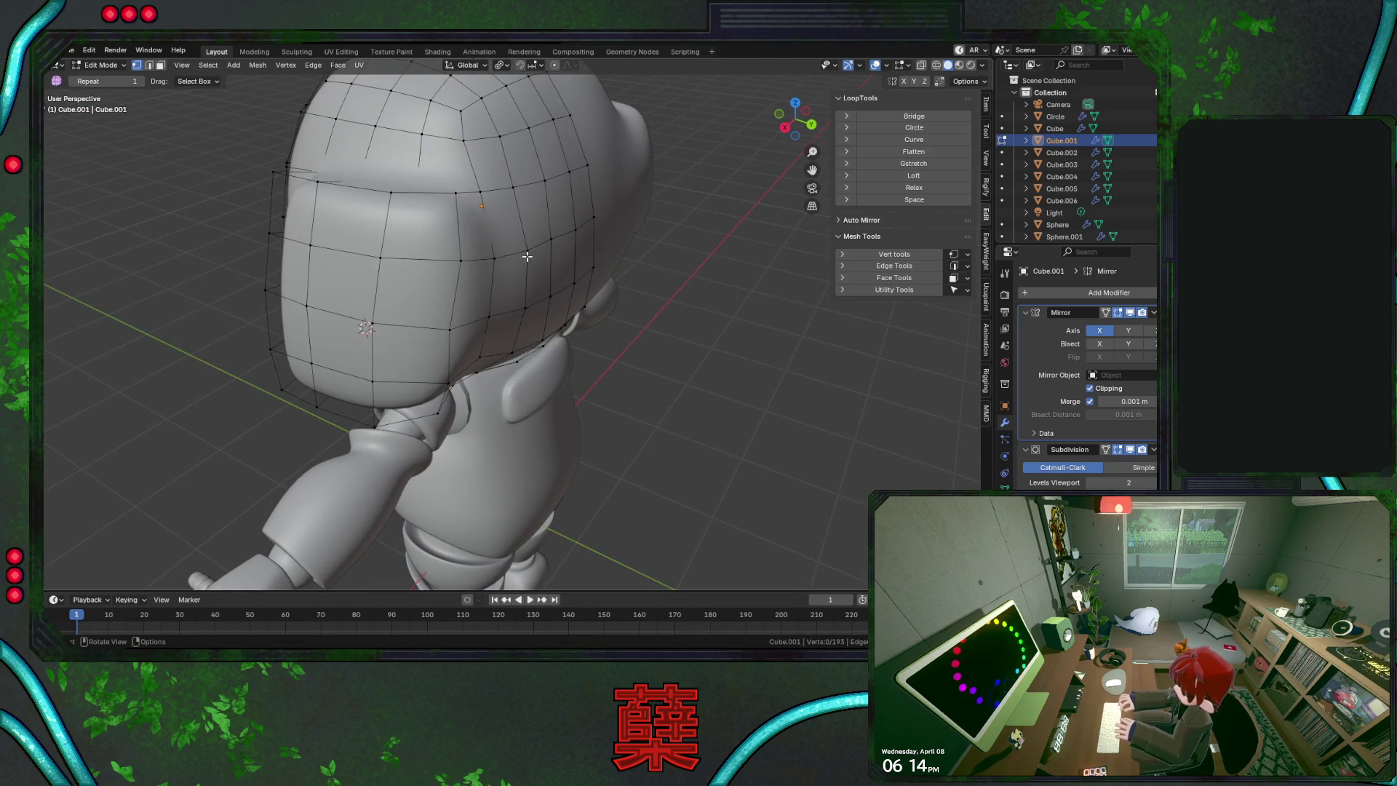
Shift two side vertices of the head slightly along Y
{"action": "left_click", "coordinate": [525, 309]}
{"action": "key", "text": "g"}
{"action": "key", "text": "y"}
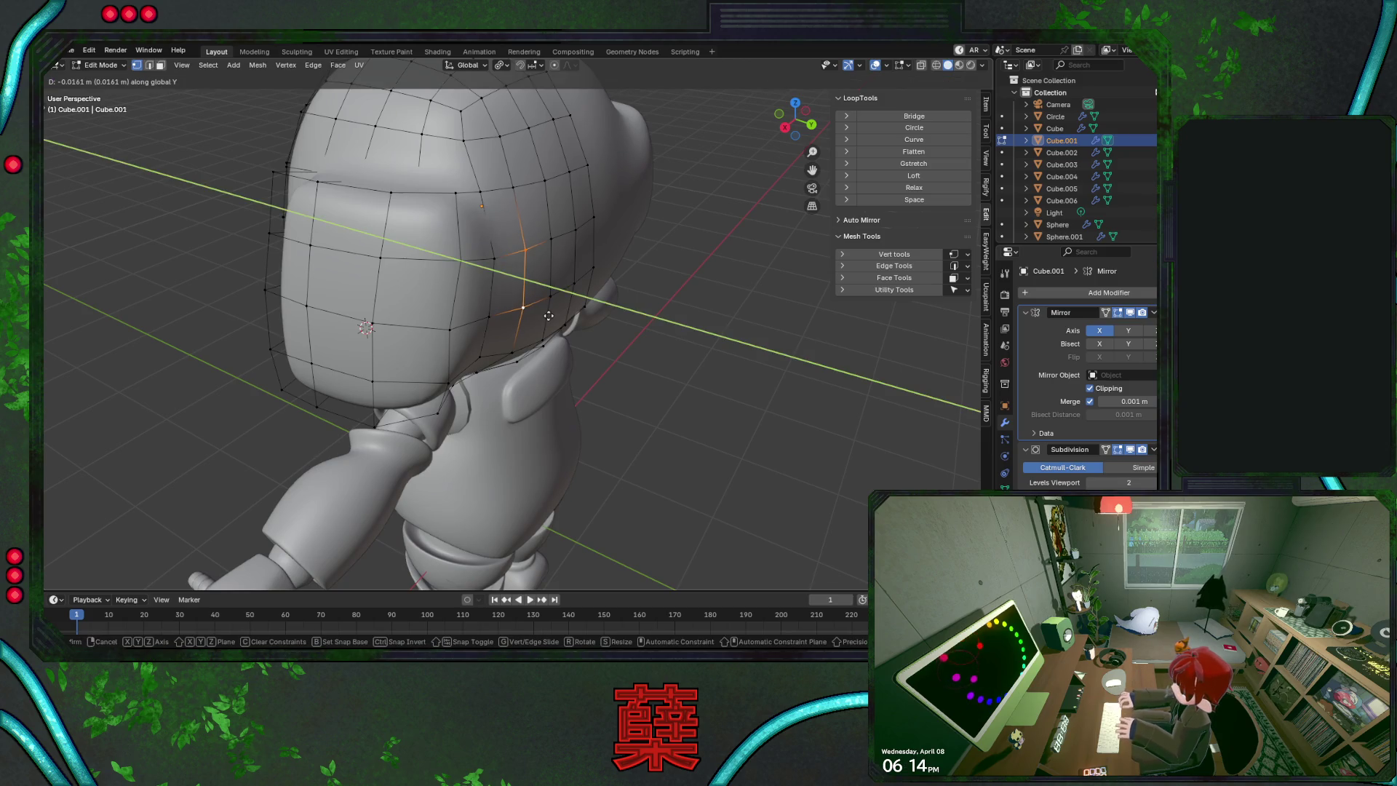
{"action": "left_click", "coordinate": [551, 314]}
{"action": "middle_click_drag", "start_coordinate": [551, 315], "coordinate": [438, 353]}
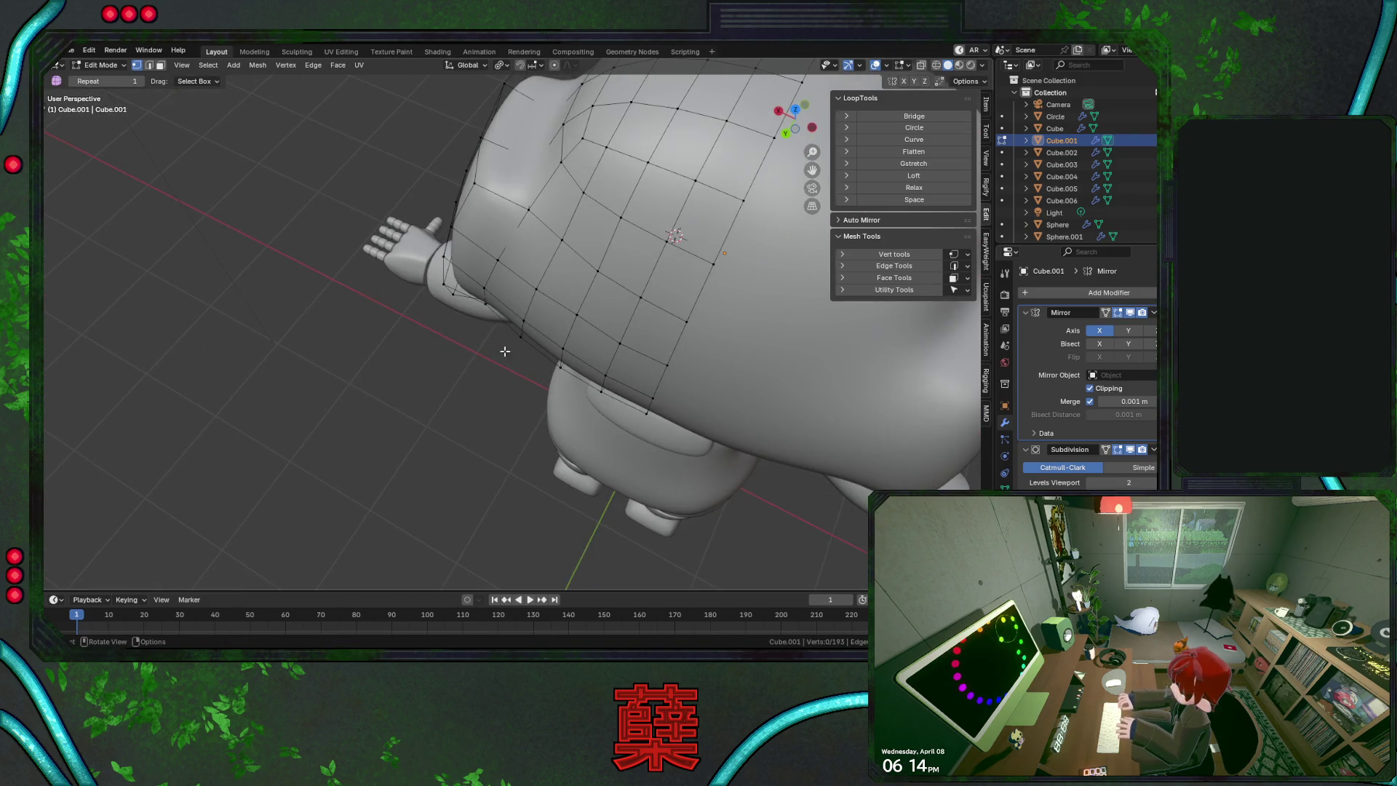
{"action": "left_click", "coordinate": [562, 240]}
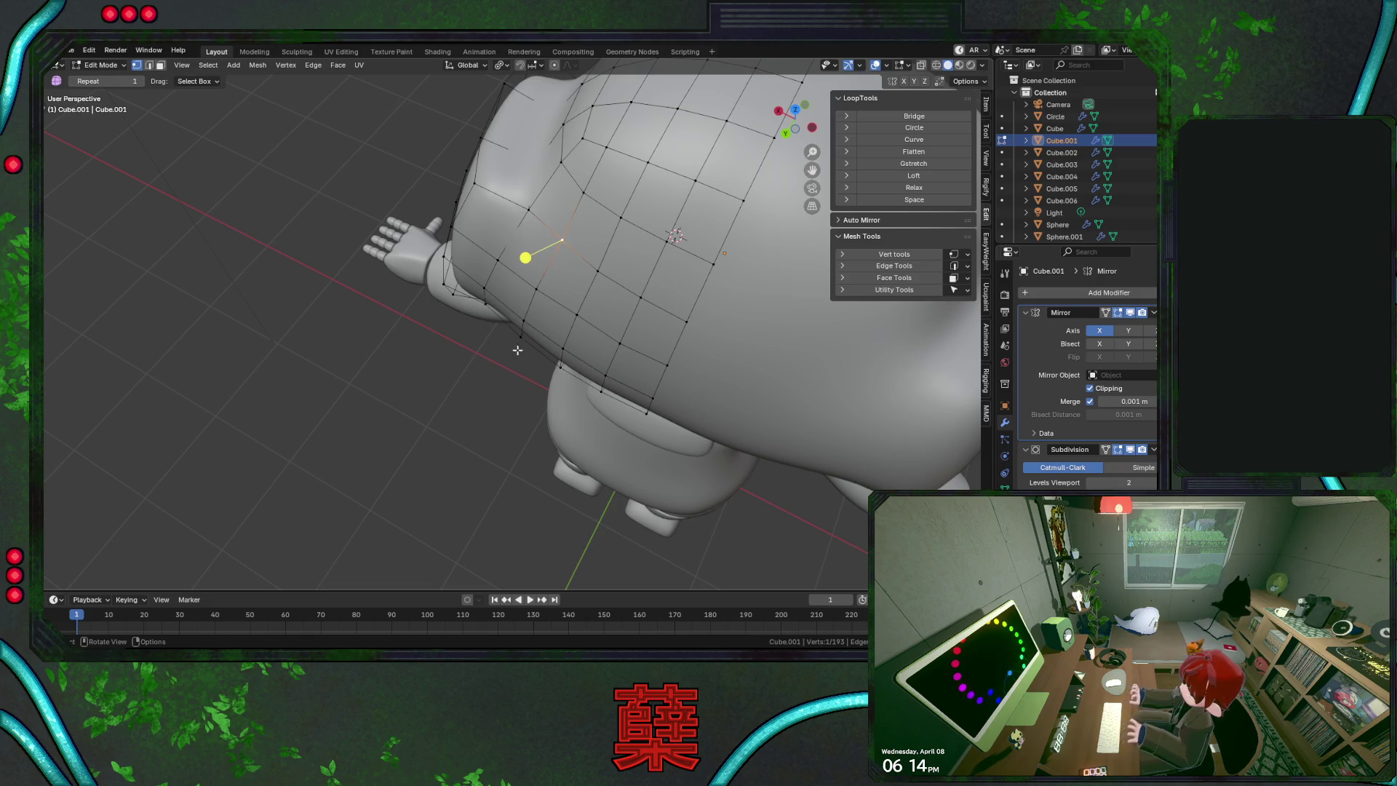
{"action": "mouse_move", "coordinate": [620, 252]}
{"action": "middle_mouse_down"}
{"action": "mouse_move", "coordinate": [524, 241]}
{"action": "mouse_move", "coordinate": [546, 262]}
{"action": "middle_mouse_up"}
{"action": "key", "text": "g"}
{"action": "key", "text": "y"}
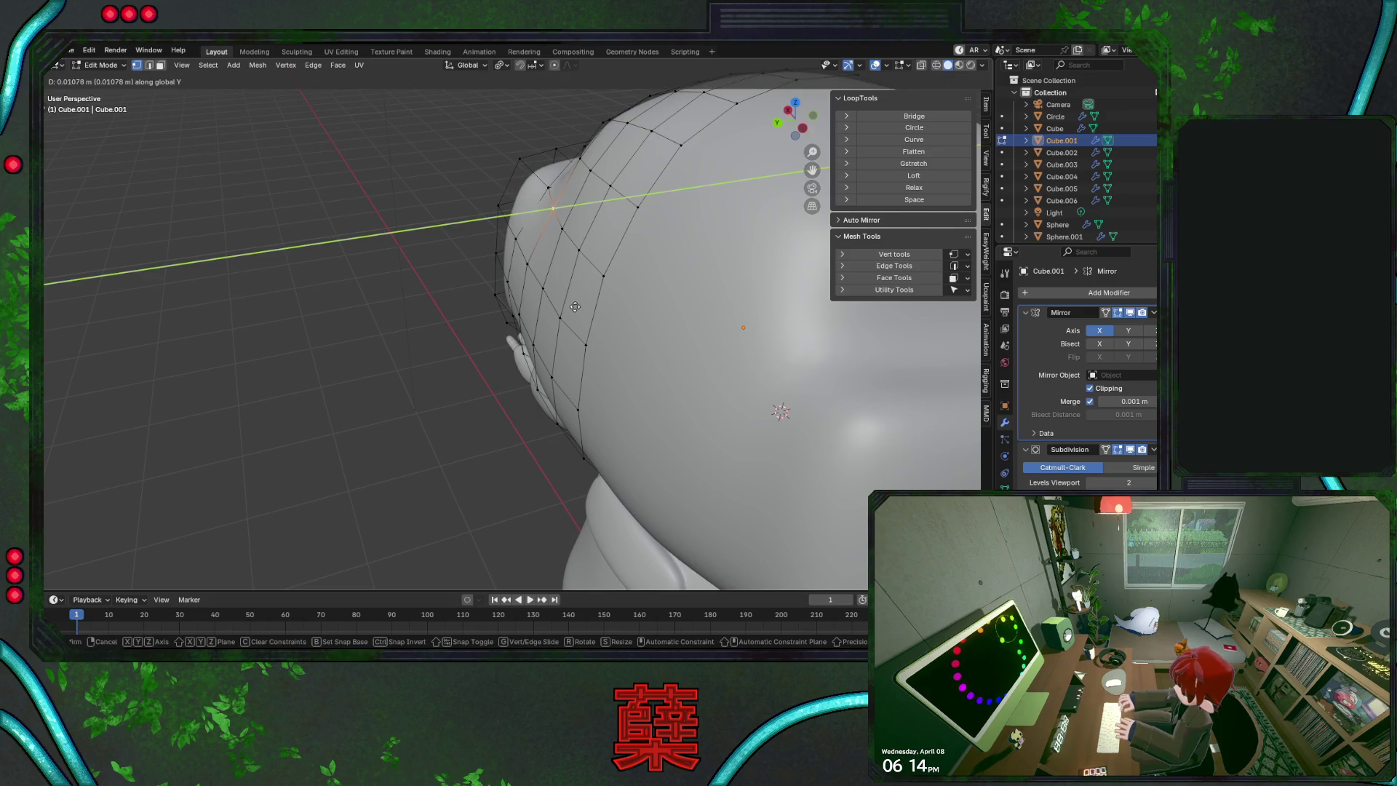
{"action": "left_click", "coordinate": [574, 307]}
Deselect all, return to Object Mode, save BaseRobot.blend and view from the back
{"action": "left_click", "coordinate": [468, 380]}
{"action": "mouse_move", "coordinate": [467, 381]}
{"action": "middle_mouse_down"}
{"action": "mouse_move", "coordinate": [644, 325]}
{"action": "mouse_move", "coordinate": [680, 352]}
{"action": "mouse_move", "coordinate": [683, 405]}
{"action": "mouse_move", "coordinate": [611, 338]}
{"action": "mouse_move", "coordinate": [640, 377]}
{"action": "mouse_move", "coordinate": [518, 330]}
{"action": "mouse_move", "coordinate": [535, 386]}
{"action": "mouse_move", "coordinate": [506, 373]}
{"action": "mouse_move", "coordinate": [624, 387]}
{"action": "middle_mouse_up"}
{"action": "key", "text": "Tab"}
{"action": "key", "text": "ctrl+s"}
{"action": "key", "text": "ctrl+KP_1"}
{"action": "scroll", "coordinate": [451, 349], "scroll_direction": "down", "scroll_amount": 3}
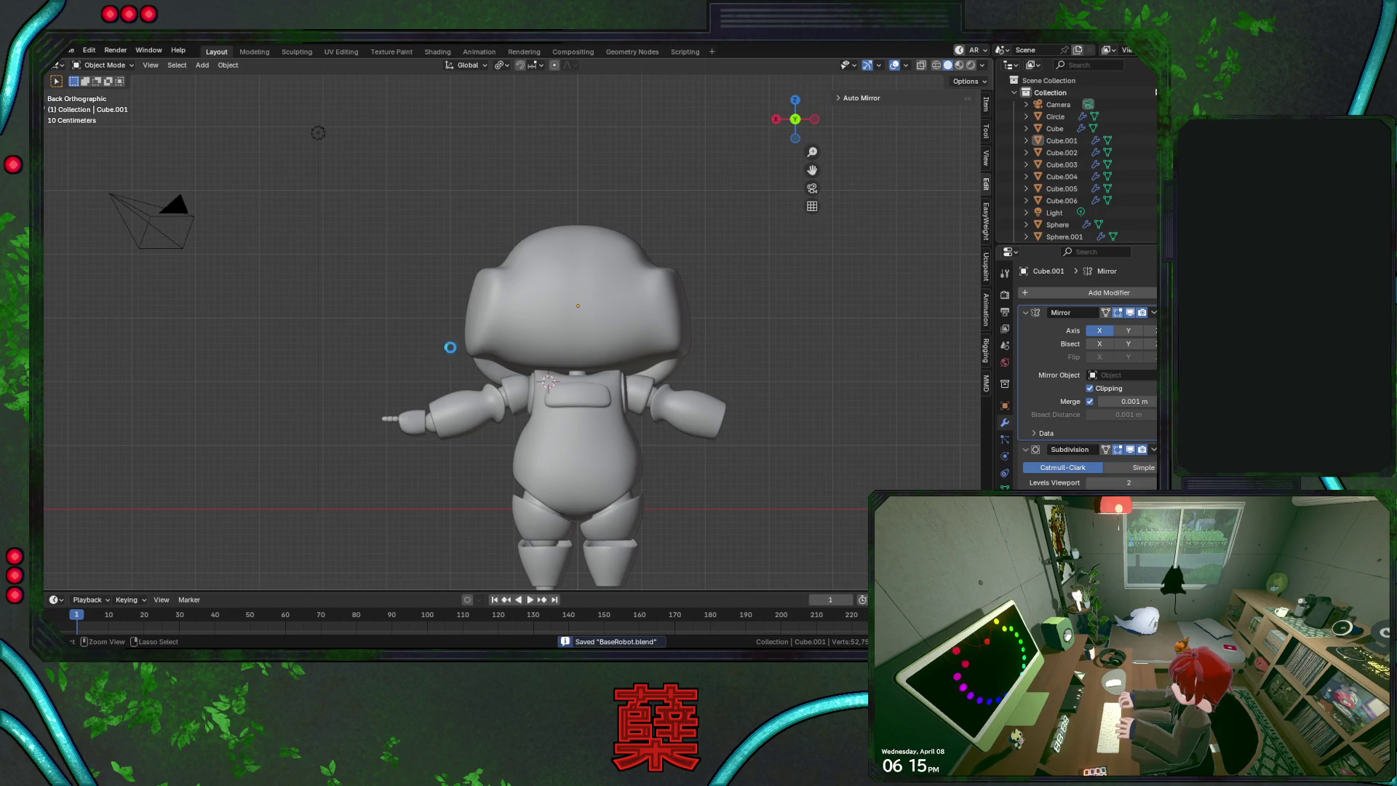
Move the head's upper corner vertex along the Y axis
{"action": "scroll", "coordinate": [541, 361], "scroll_direction": "up", "scroll_amount": 3}
{"action": "mouse_move", "coordinate": [542, 361]}
{"action": "middle_mouse_down"}
{"action": "mouse_move", "coordinate": [563, 350]}
{"action": "mouse_move", "coordinate": [578, 304]}
{"action": "middle_mouse_up"}
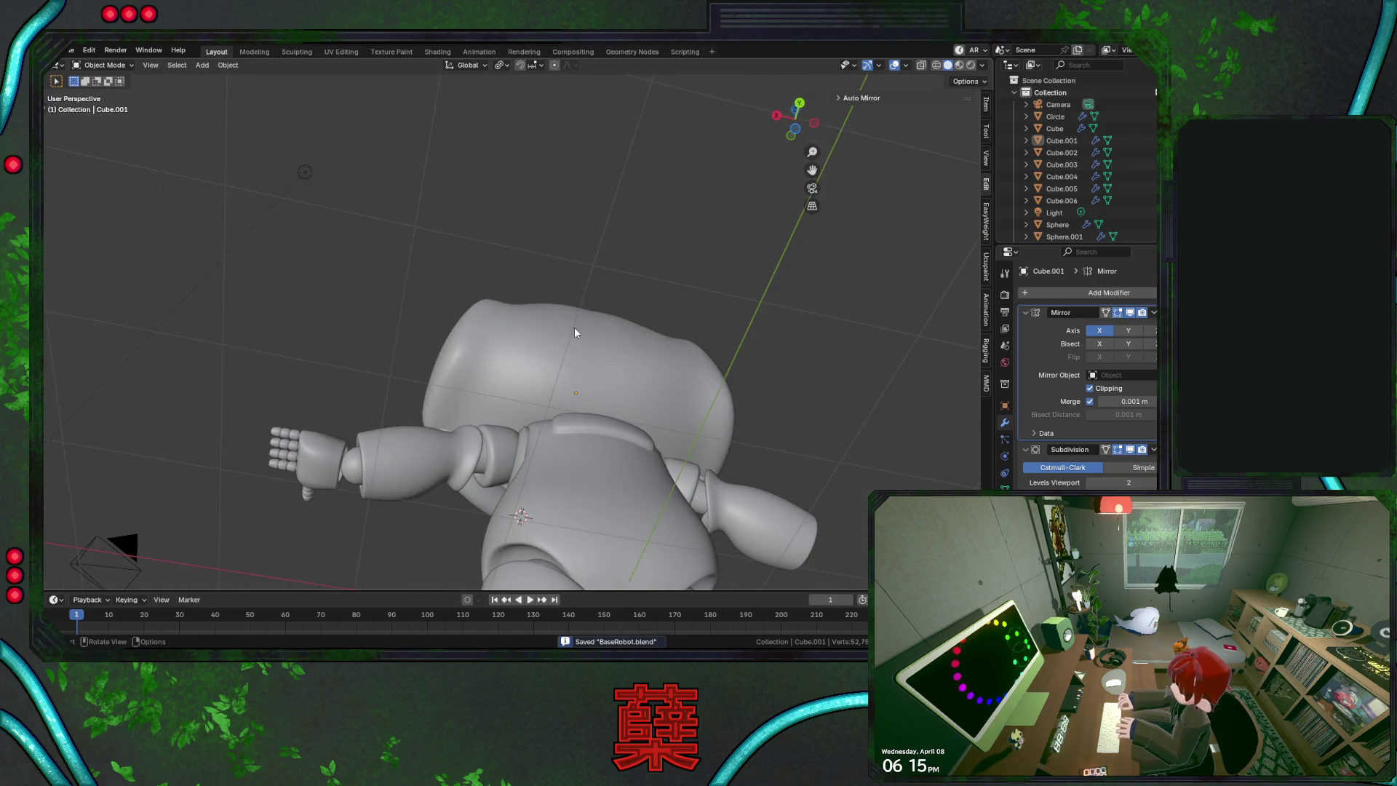
{"action": "key", "text": "Tab"}
{"action": "left_click", "coordinate": [477, 293]}
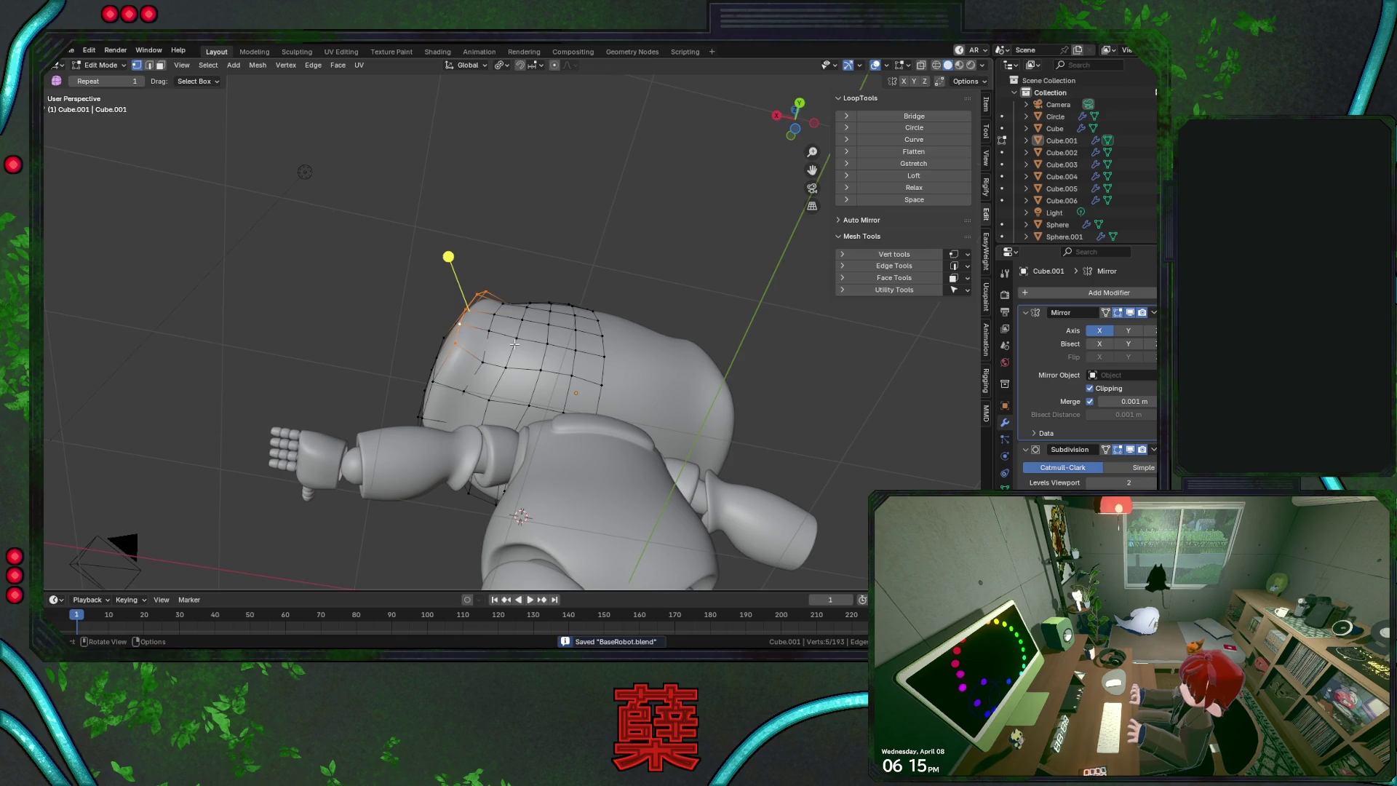
{"action": "key", "text": "g"}
{"action": "key", "text": "y"}
{"action": "left_click", "coordinate": [473, 269]}
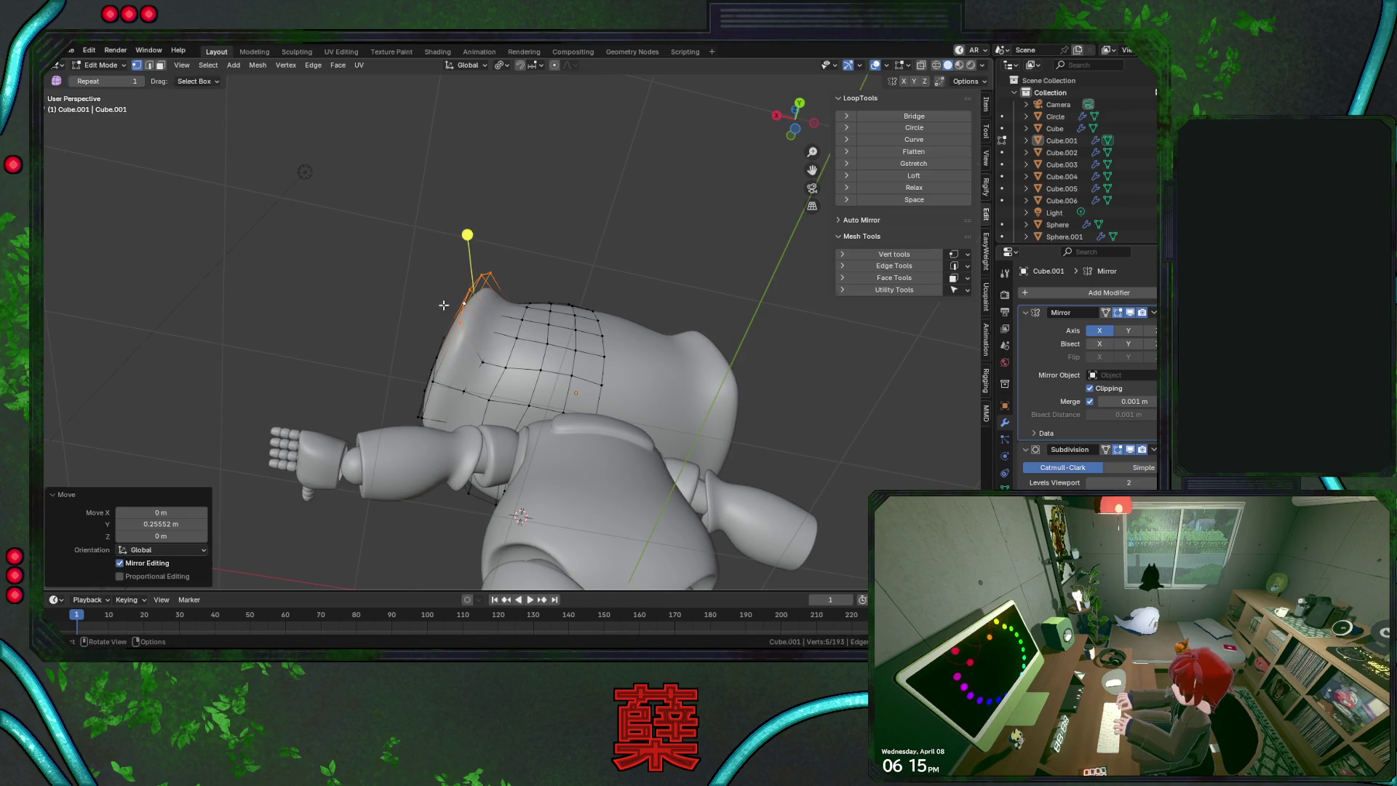
Check the shape in Object Mode, then push the selected vertices further along Y
{"action": "key", "text": "Tab"}
{"action": "mouse_move", "coordinate": [510, 349]}
{"action": "middle_mouse_down"}
{"action": "mouse_move", "coordinate": [547, 339]}
{"action": "mouse_move", "coordinate": [640, 366]}
{"action": "mouse_move", "coordinate": [678, 340]}
{"action": "mouse_move", "coordinate": [482, 338]}
{"action": "mouse_move", "coordinate": [633, 390]}
{"action": "middle_mouse_up"}
{"action": "key", "text": "Tab"}
{"action": "key", "text": "g"}
{"action": "key", "text": "y"}
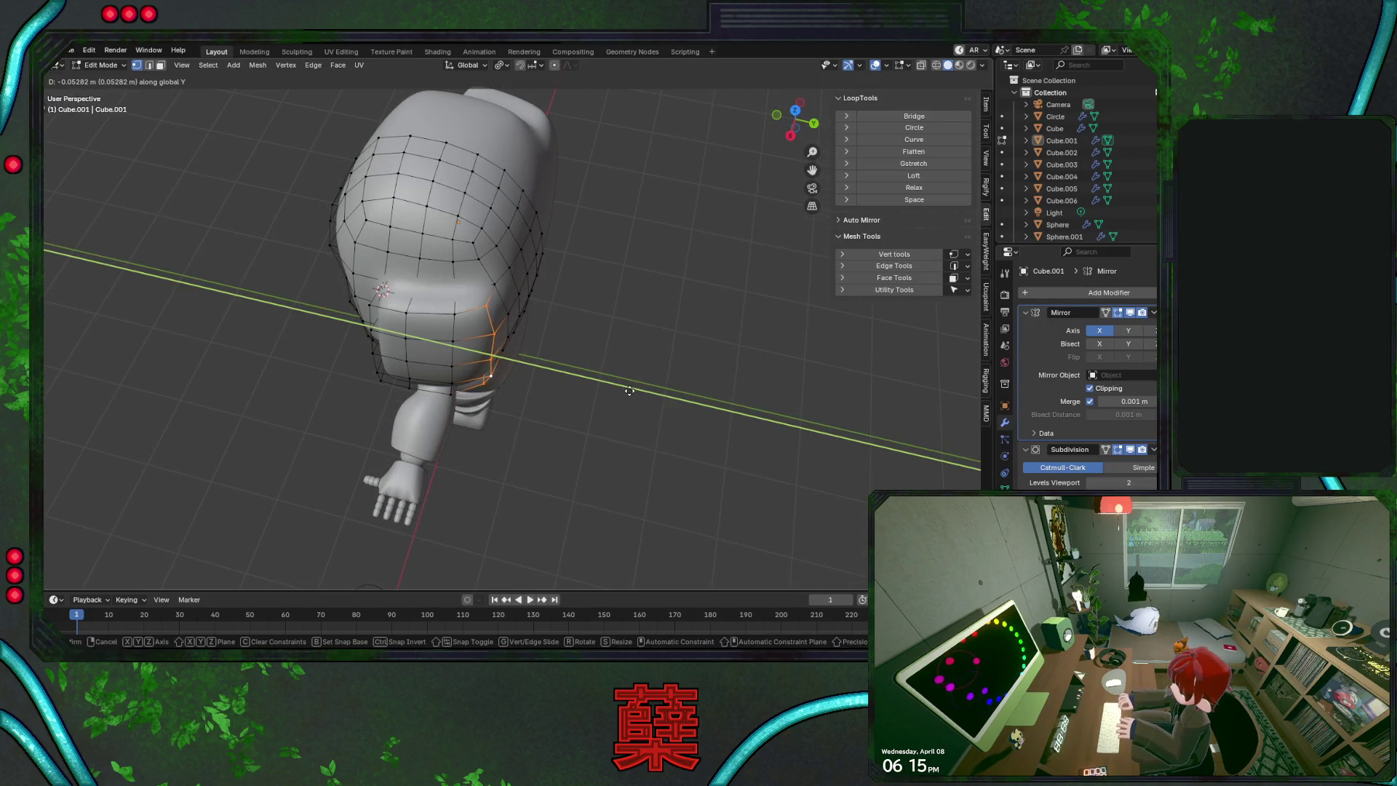
{"action": "left_click", "coordinate": [629, 390]}
Shift the vertices about 0.038 m along X, then adjust freely from top view
{"action": "key", "text": "g"}
{"action": "key", "text": "x"}
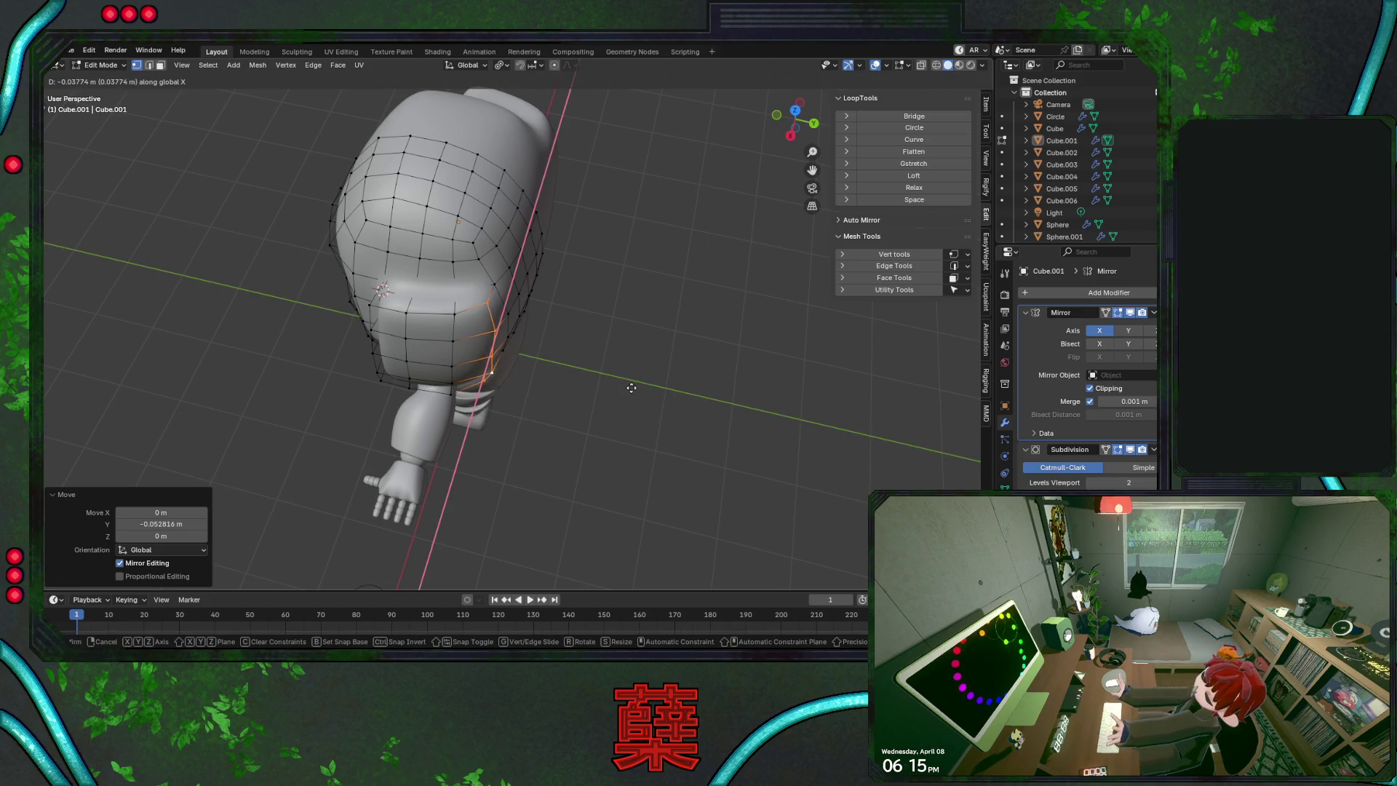
{"action": "left_click", "coordinate": [631, 388]}
{"action": "key", "text": "KP_7"}
{"action": "key", "text": "g"}
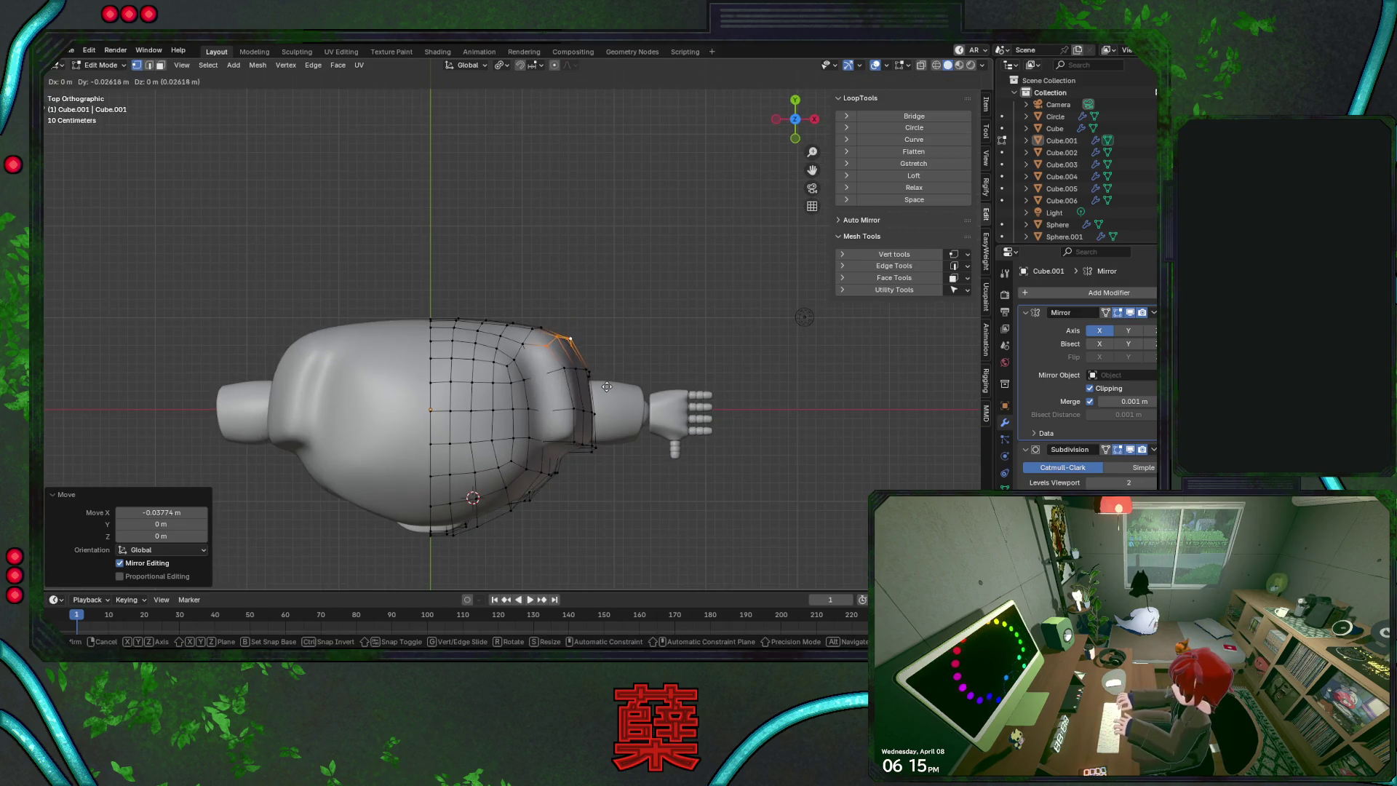
{"action": "left_click", "coordinate": [607, 338]}
Return to Object Mode and save BaseRobot.blend
{"action": "key", "text": "Tab"}
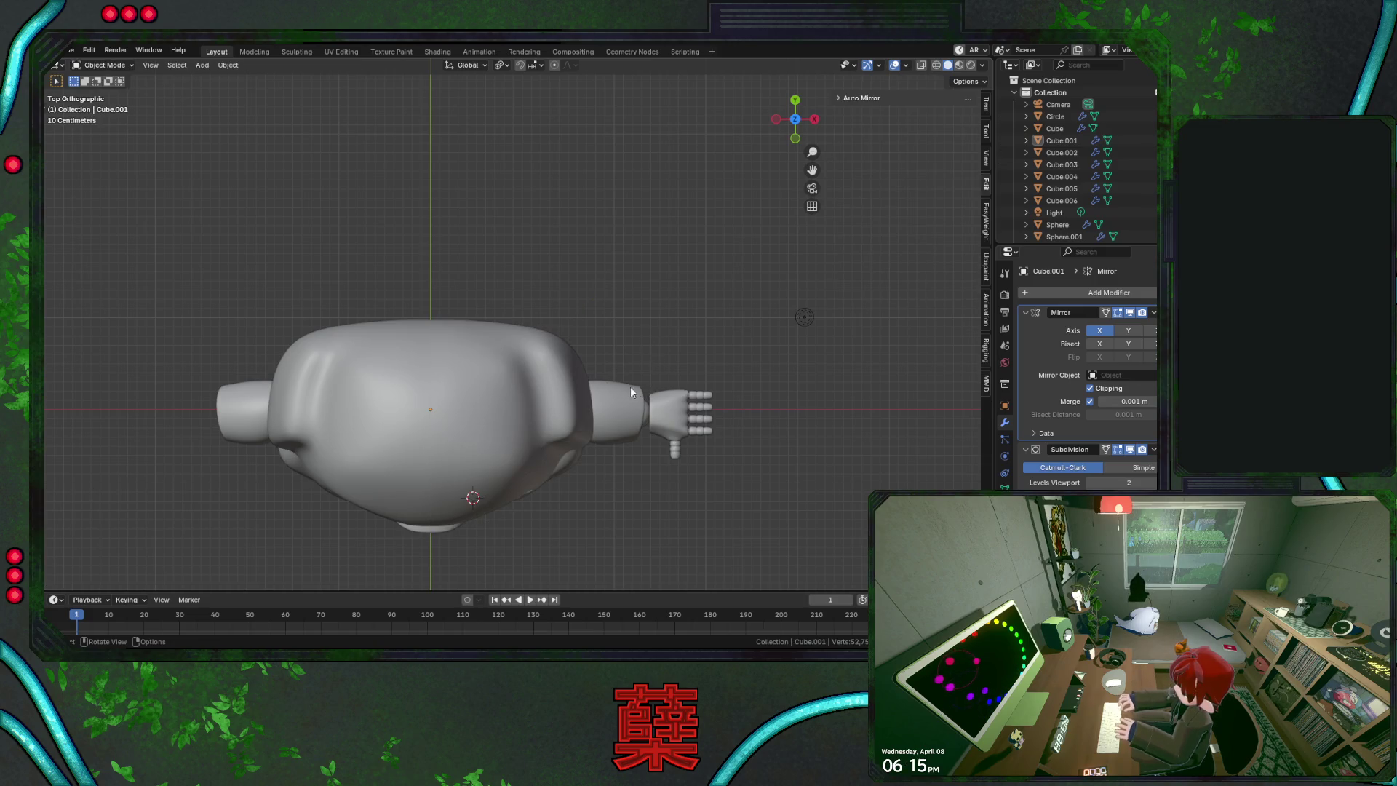
{"action": "mouse_move", "coordinate": [631, 388]}
{"action": "middle_mouse_down"}
{"action": "mouse_move", "coordinate": [618, 366]}
{"action": "mouse_move", "coordinate": [504, 391]}
{"action": "mouse_move", "coordinate": [691, 389]}
{"action": "mouse_move", "coordinate": [596, 388]}
{"action": "mouse_move", "coordinate": [562, 345]}
{"action": "mouse_move", "coordinate": [487, 346]}
{"action": "middle_mouse_up"}
{"action": "key", "text": "ctrl+s"}
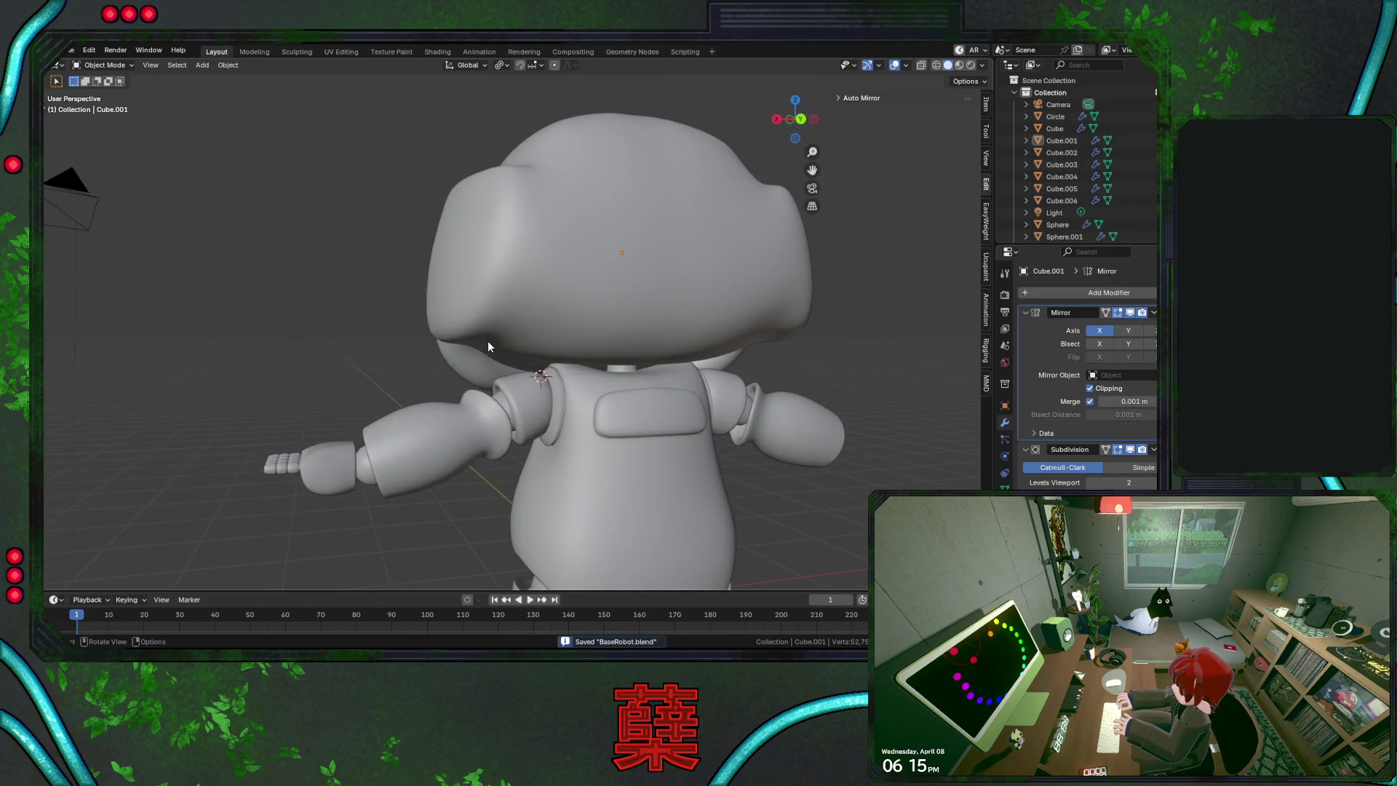
Add a new edge loop across the helmet head with a loop cut
{"action": "key", "text": "Tab"}
{"action": "key", "text": "ctrl+r"}
{"action": "left_click", "coordinate": [509, 334]}
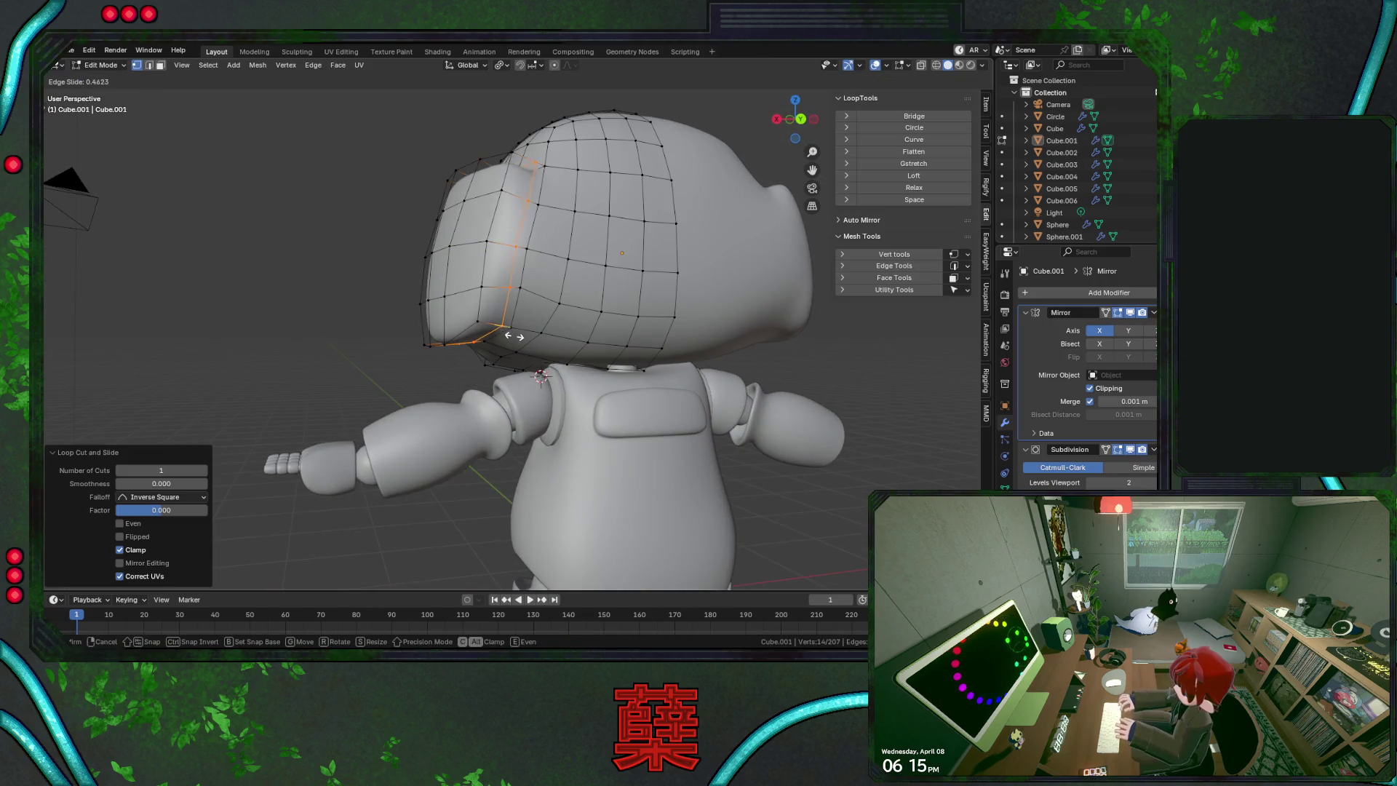
{"action": "left_click", "coordinate": [513, 336]}
{"action": "key", "text": "Tab"}
Save the robot file and frame the head in a perspective view
{"action": "mouse_move", "coordinate": [377, 308]}
{"action": "middle_mouse_down"}
{"action": "mouse_move", "coordinate": [390, 341]}
{"action": "mouse_move", "coordinate": [526, 345]}
{"action": "mouse_move", "coordinate": [628, 291]}
{"action": "mouse_move", "coordinate": [661, 289]}
{"action": "mouse_move", "coordinate": [649, 298]}
{"action": "middle_mouse_up"}
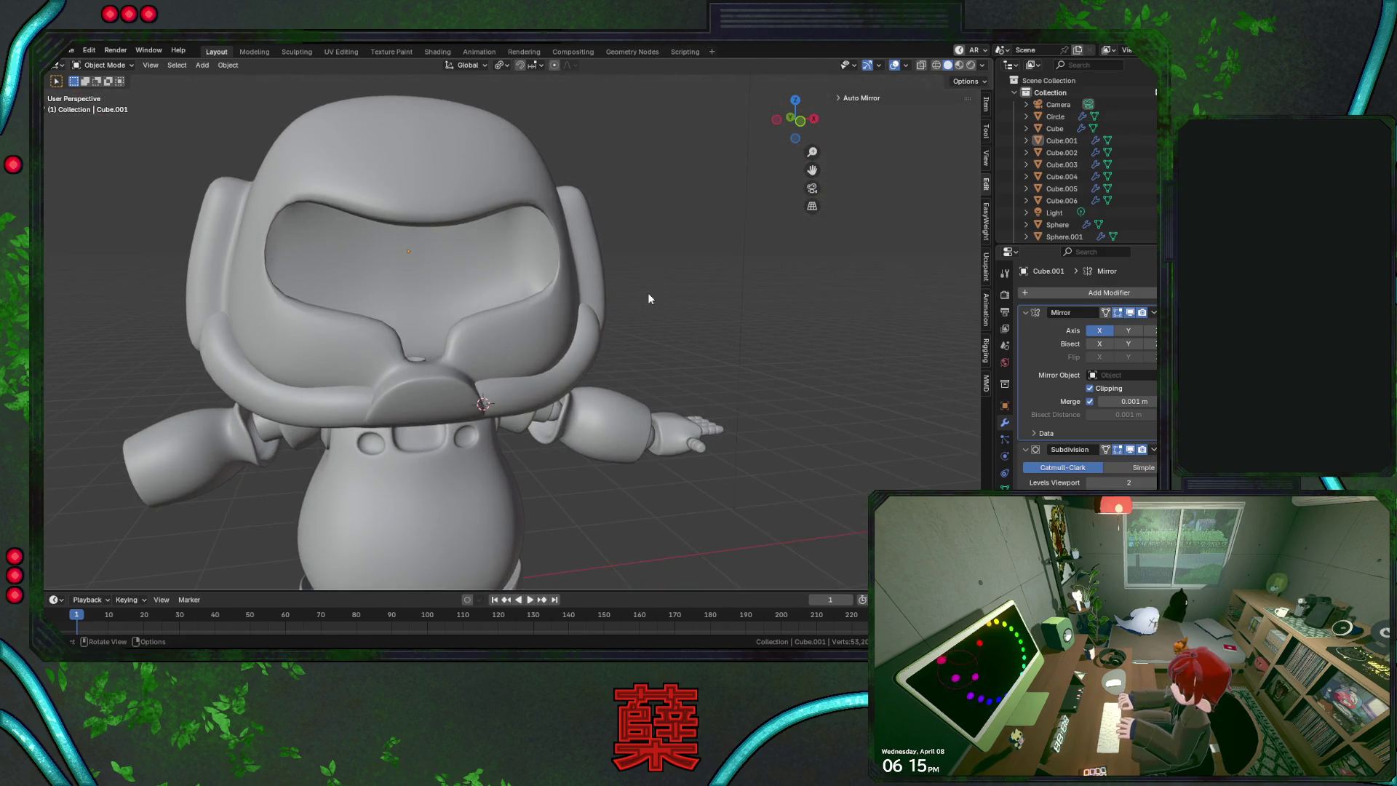
{"action": "key", "text": "KP_1"}
{"action": "key", "text": "ctrl+s"}
{"action": "scroll", "coordinate": [651, 298], "scroll_direction": "down", "scroll_amount": 1}
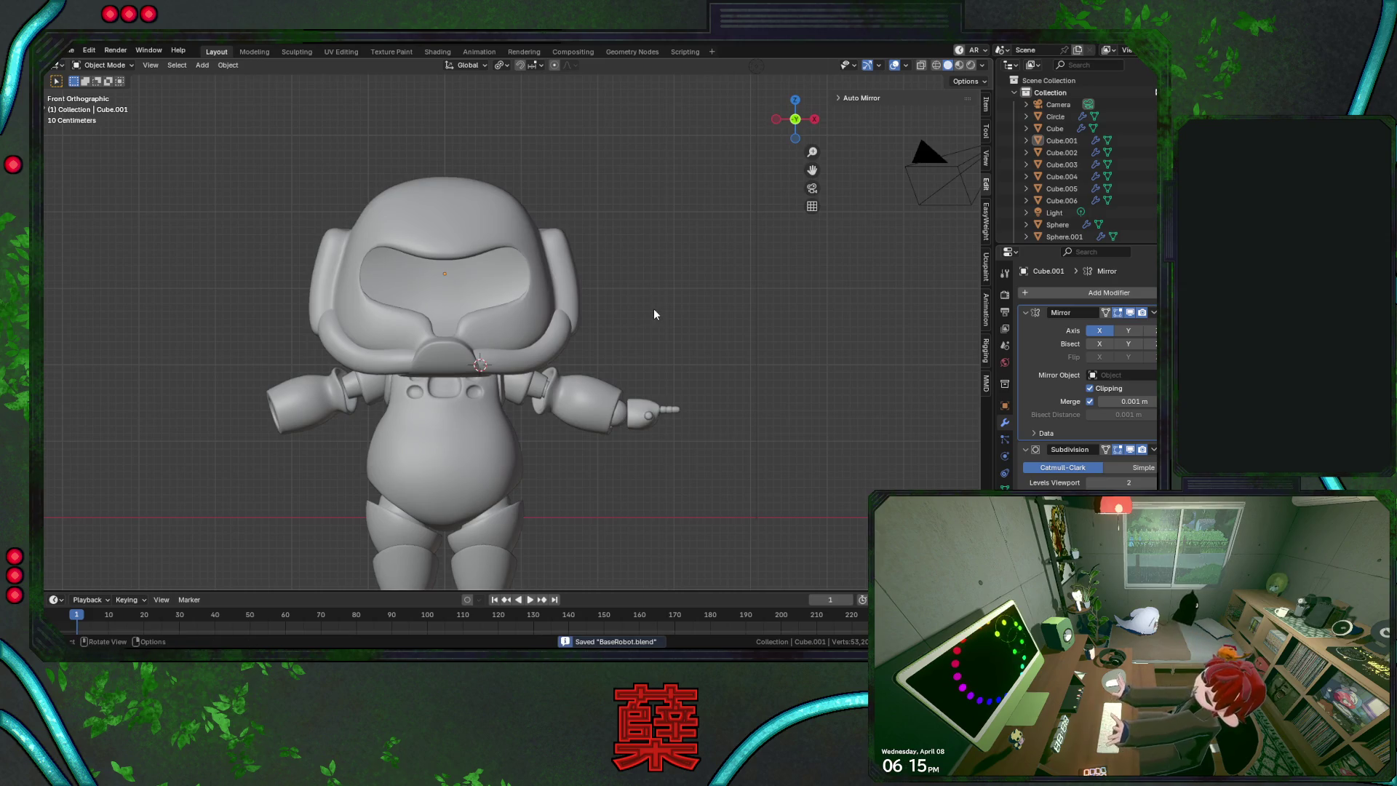
{"action": "middle_click_drag", "start_coordinate": [652, 287], "coordinate": [596, 347], "text": "shift"}
{"action": "scroll", "coordinate": [641, 269], "scroll_direction": "up", "scroll_amount": 3}
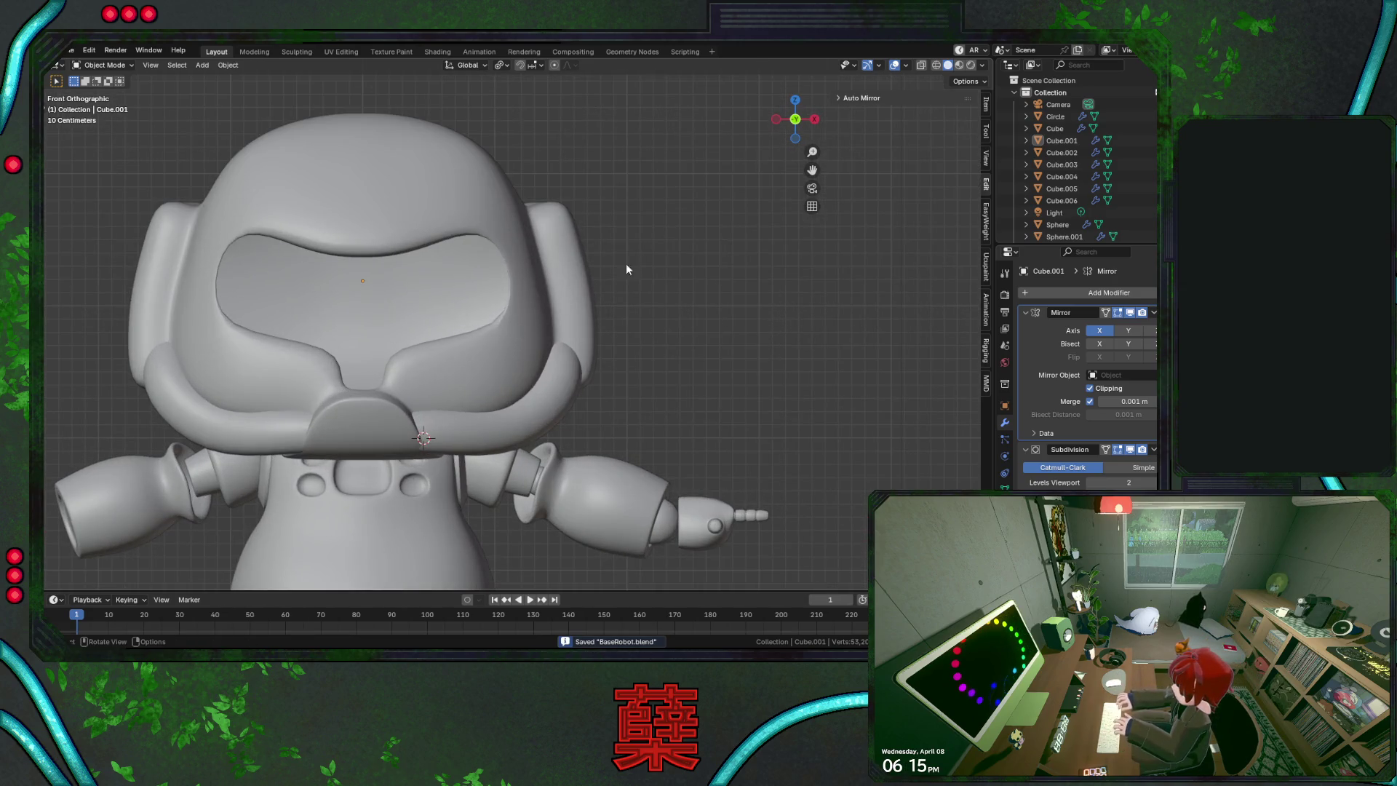
{"action": "mouse_move", "coordinate": [625, 270]}
{"action": "middle_mouse_down"}
{"action": "mouse_move", "coordinate": [536, 324]}
{"action": "mouse_move", "coordinate": [587, 296]}
{"action": "middle_mouse_up"}
In Right Ortho see-through view, raise the ear panel's first two top edges along Z
{"action": "left_click", "coordinate": [586, 296]}
{"action": "key", "text": "Tab"}
{"action": "key", "text": "s"}
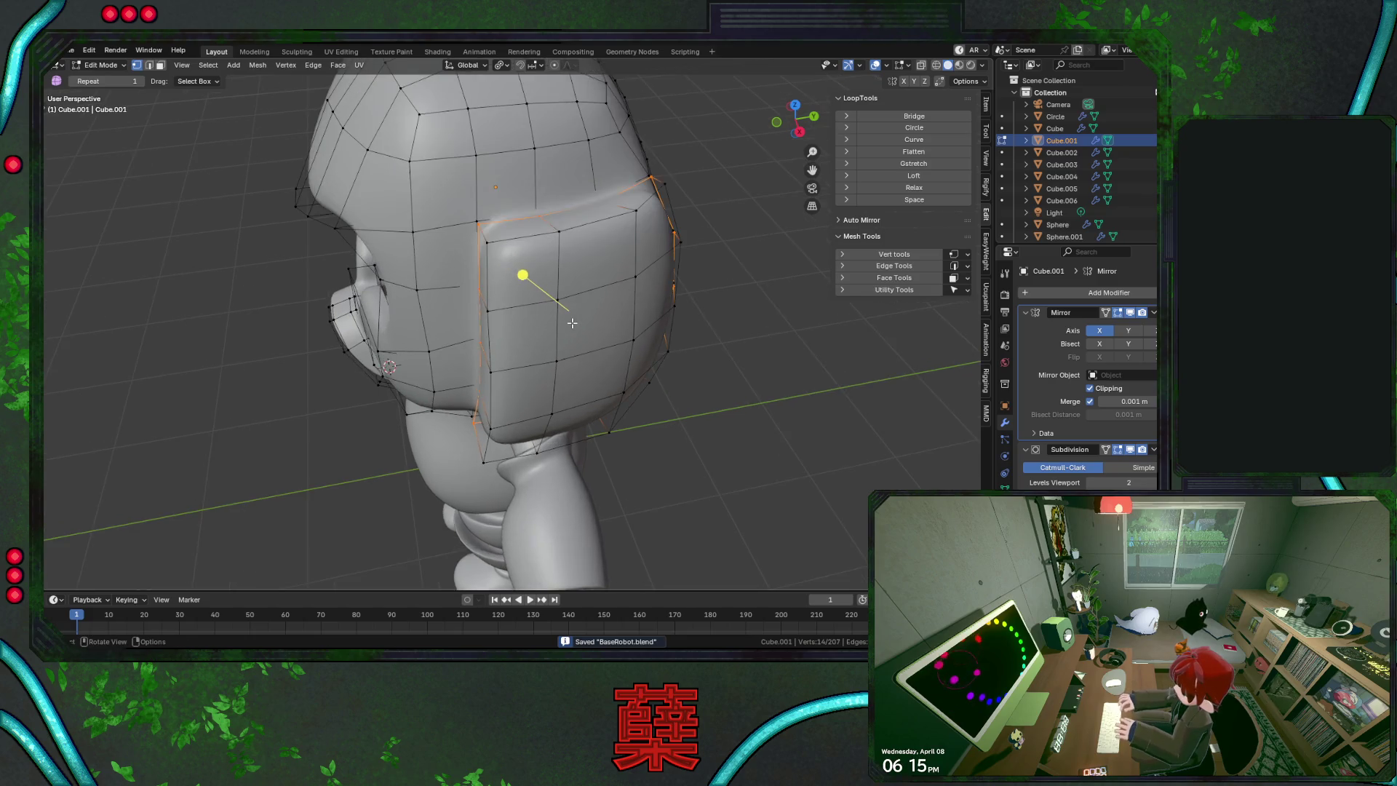
{"action": "key", "text": "KP_3"}
{"action": "scroll", "coordinate": [528, 162], "scroll_direction": "up", "scroll_amount": 1}
{"action": "key", "text": "shift+z"}
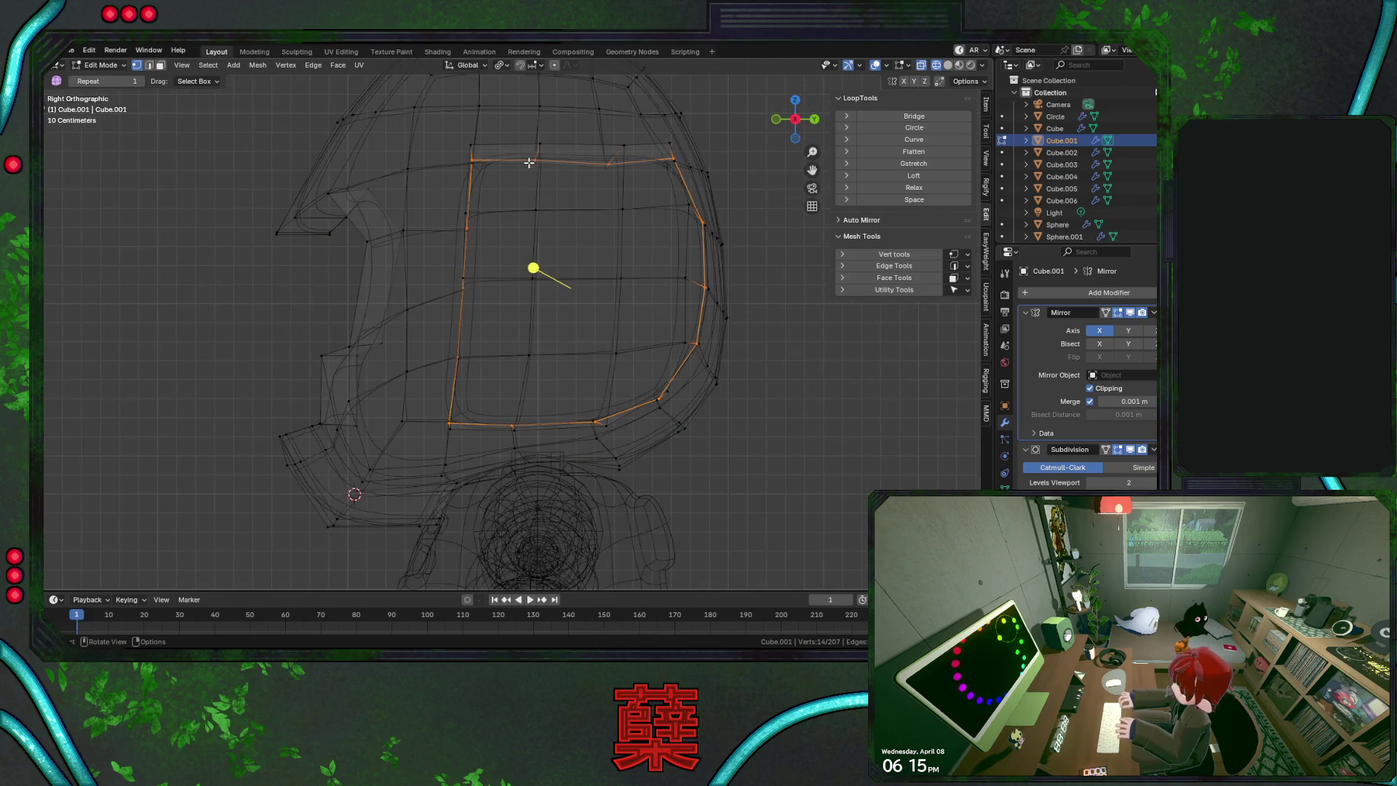
{"action": "left_click", "coordinate": [529, 161]}
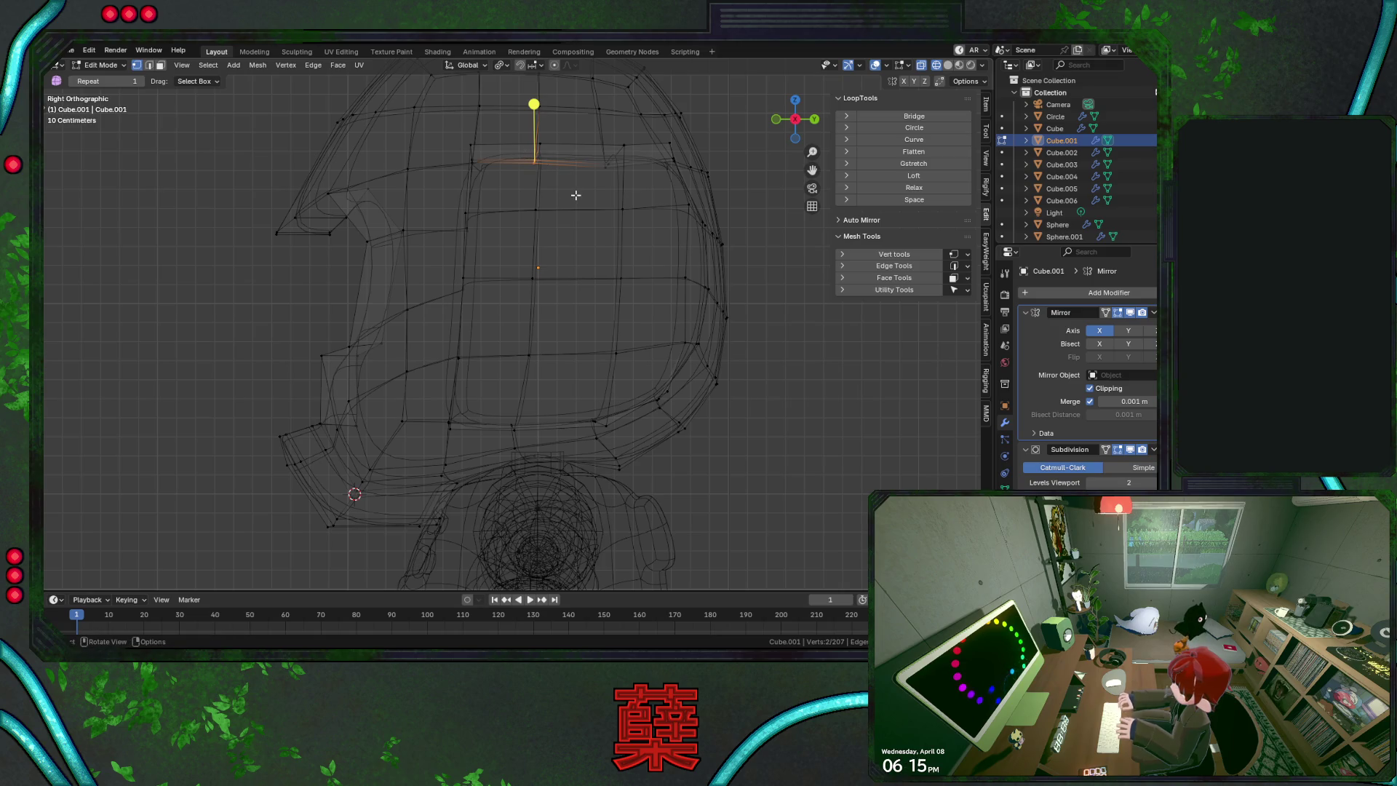
{"action": "key", "text": "g"}
{"action": "key", "text": "z"}
{"action": "left_click", "coordinate": [577, 181]}
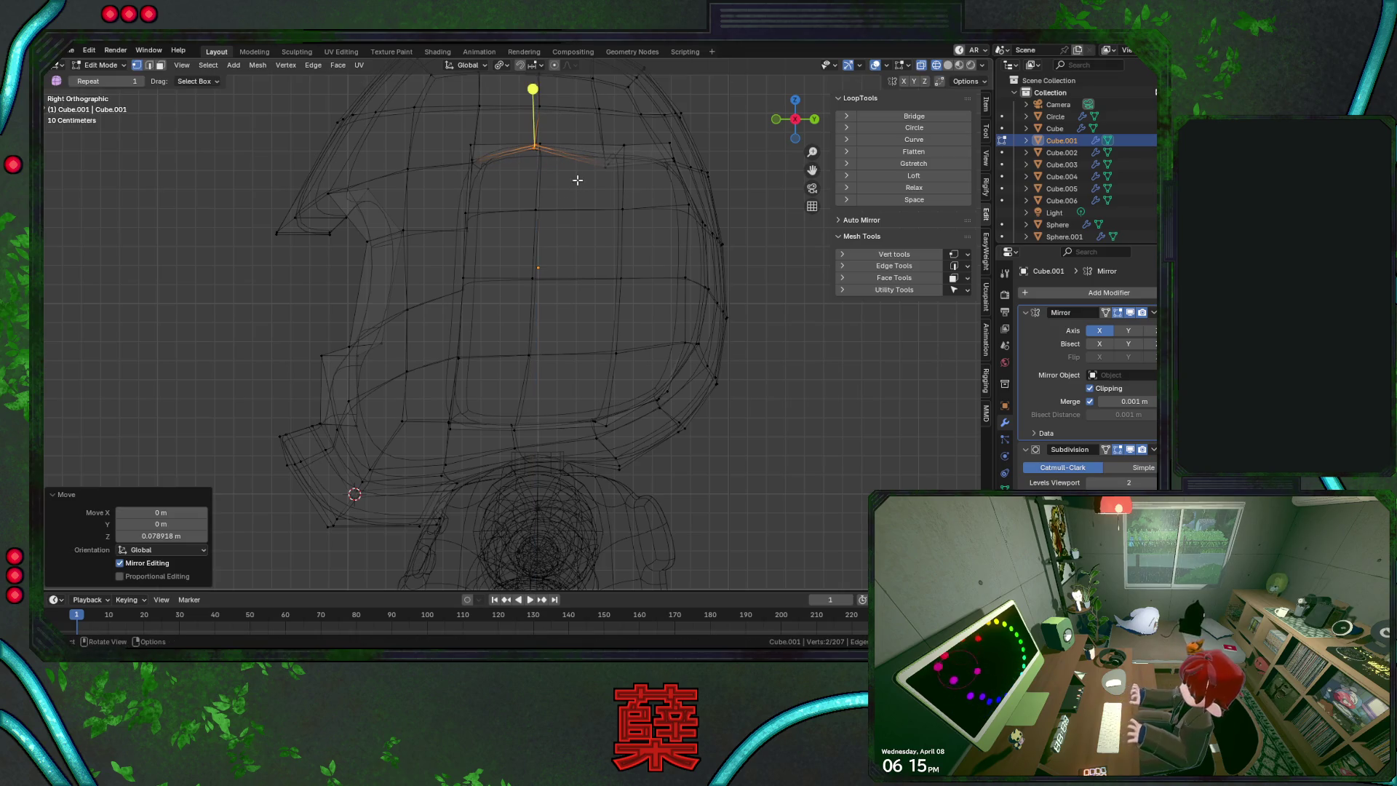
{"action": "left_click", "coordinate": [631, 161]}
{"action": "key", "text": "g"}
{"action": "key", "text": "z"}
{"action": "left_click", "coordinate": [637, 167]}
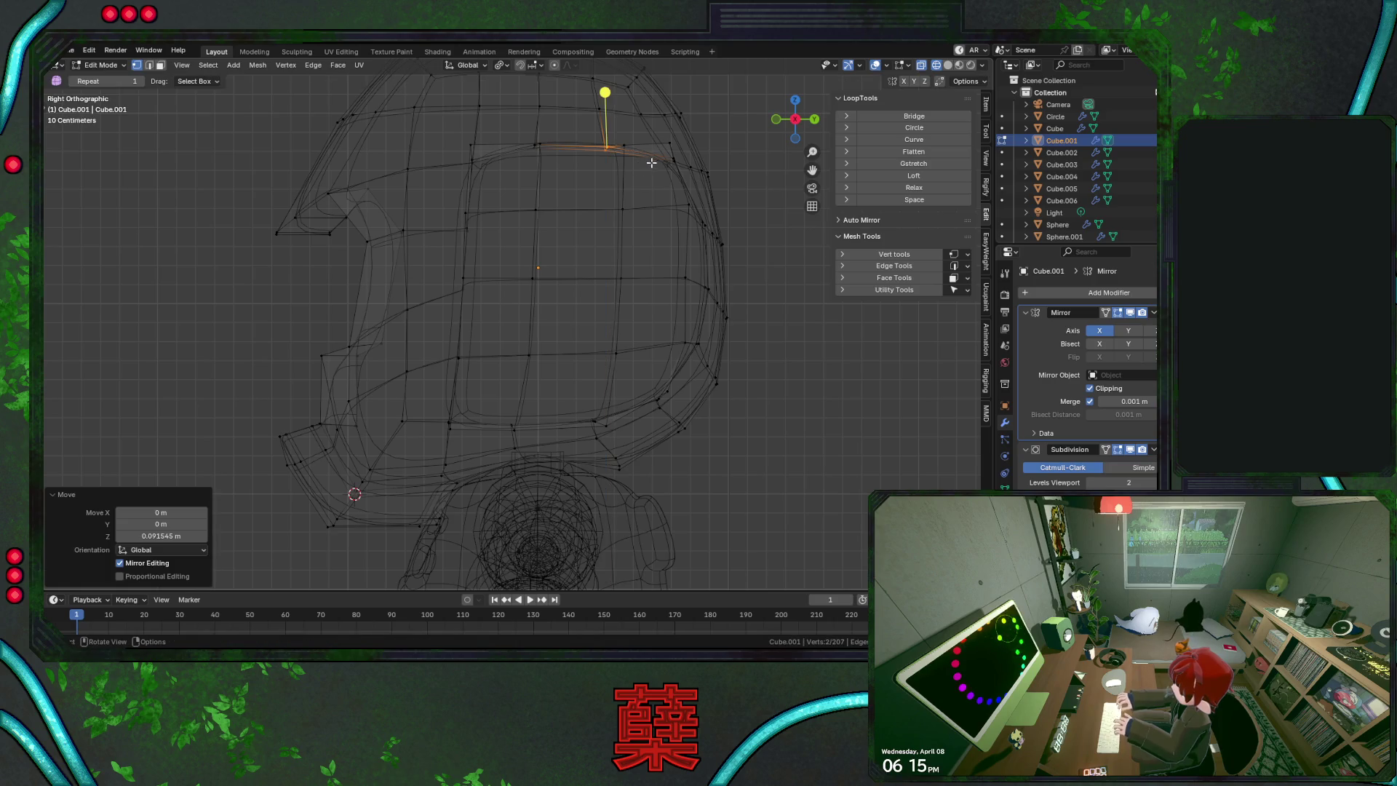
Raise the panel's upper-right and upper-left edges, then return to solid shading
{"action": "left_click", "coordinate": [653, 159]}
{"action": "left_click", "coordinate": [676, 173]}
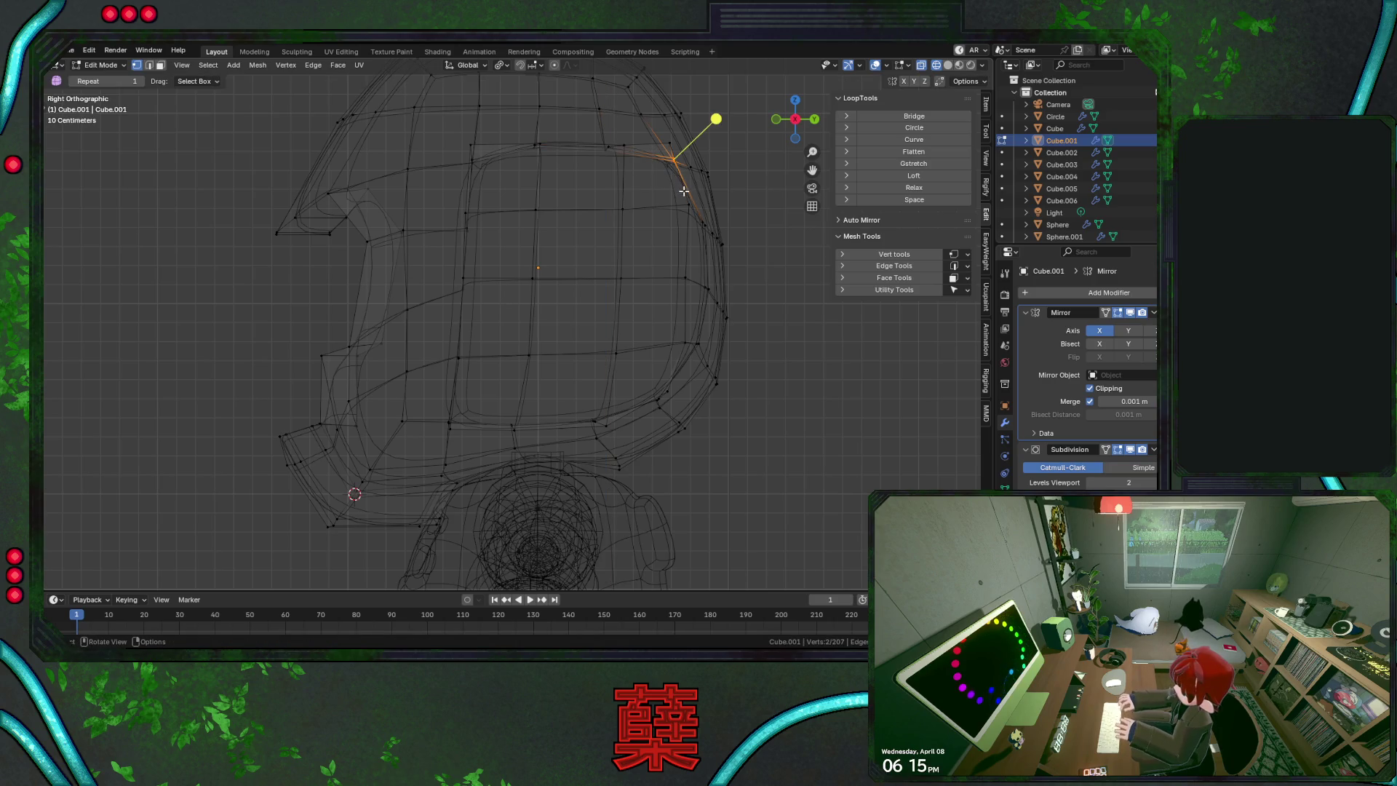
{"action": "key", "text": "g"}
{"action": "left_click", "coordinate": [681, 178]}
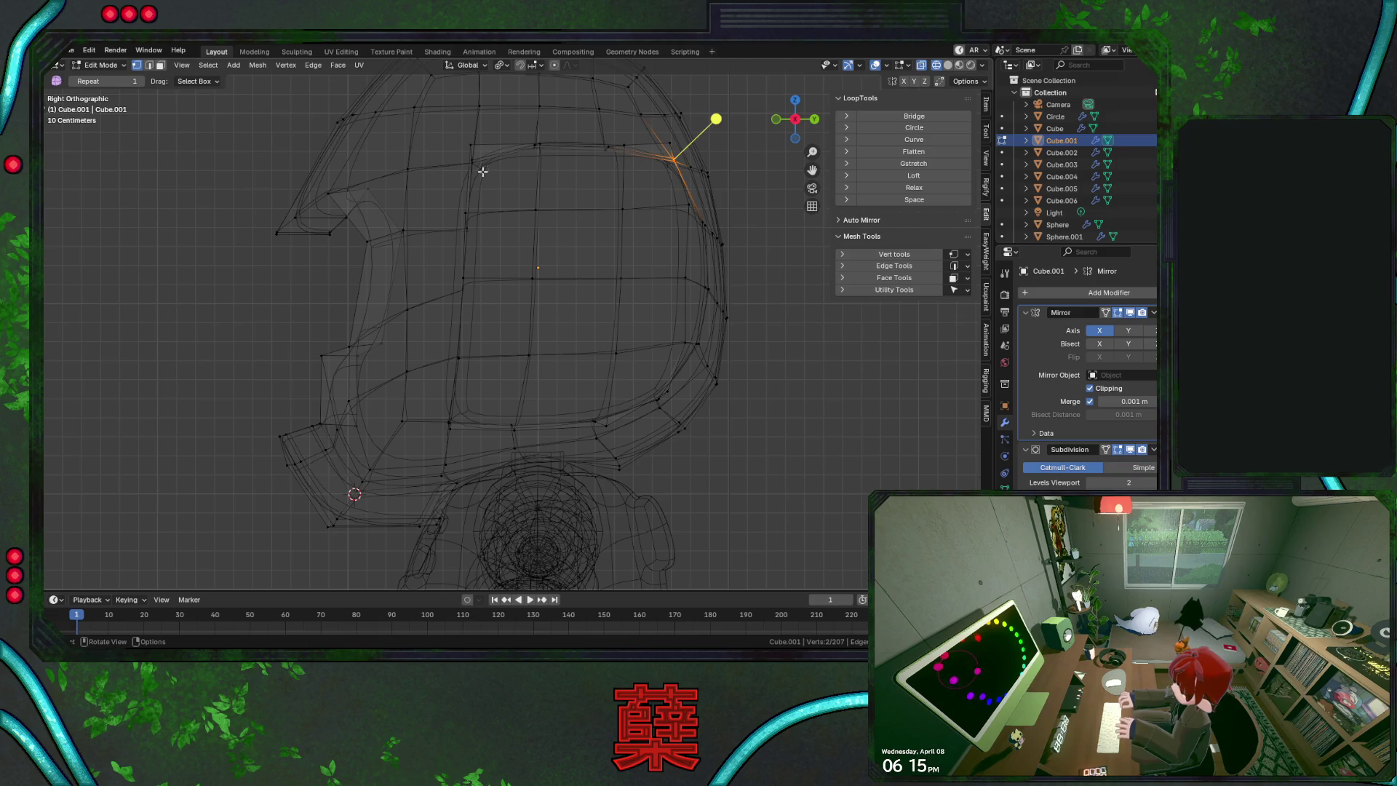
{"action": "left_click", "coordinate": [471, 158]}
{"action": "key", "text": "g"}
{"action": "key", "text": "z"}
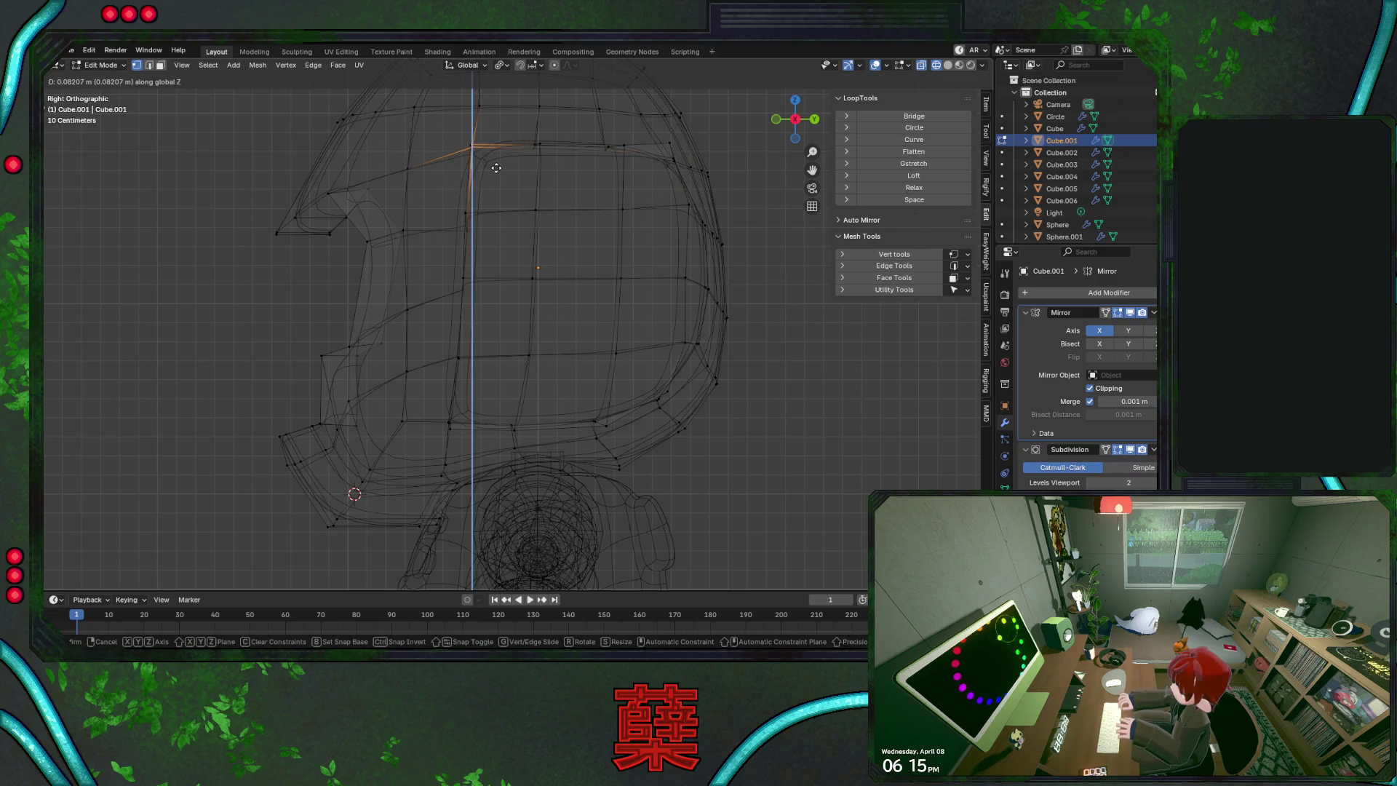
{"action": "left_click", "coordinate": [496, 168]}
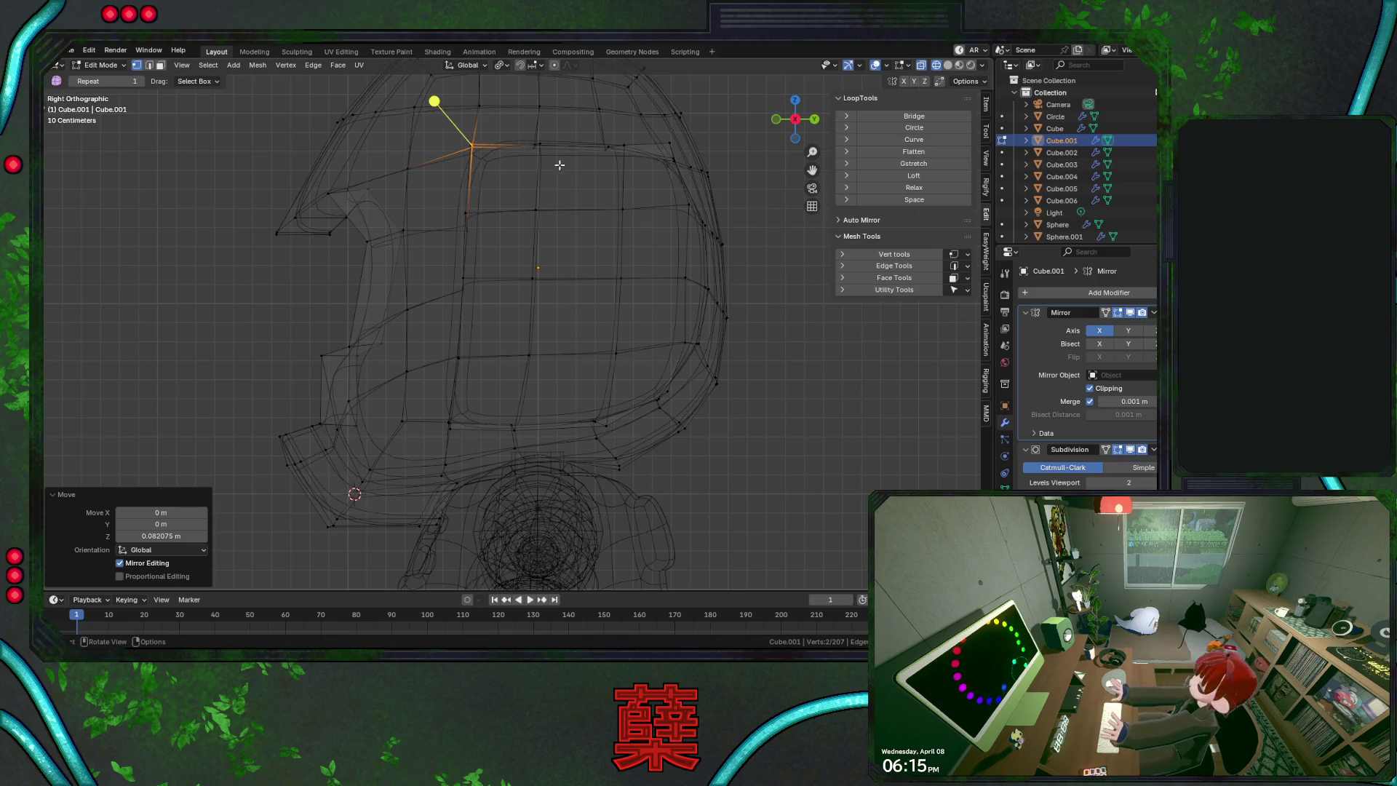
{"action": "left_click", "coordinate": [622, 152]}
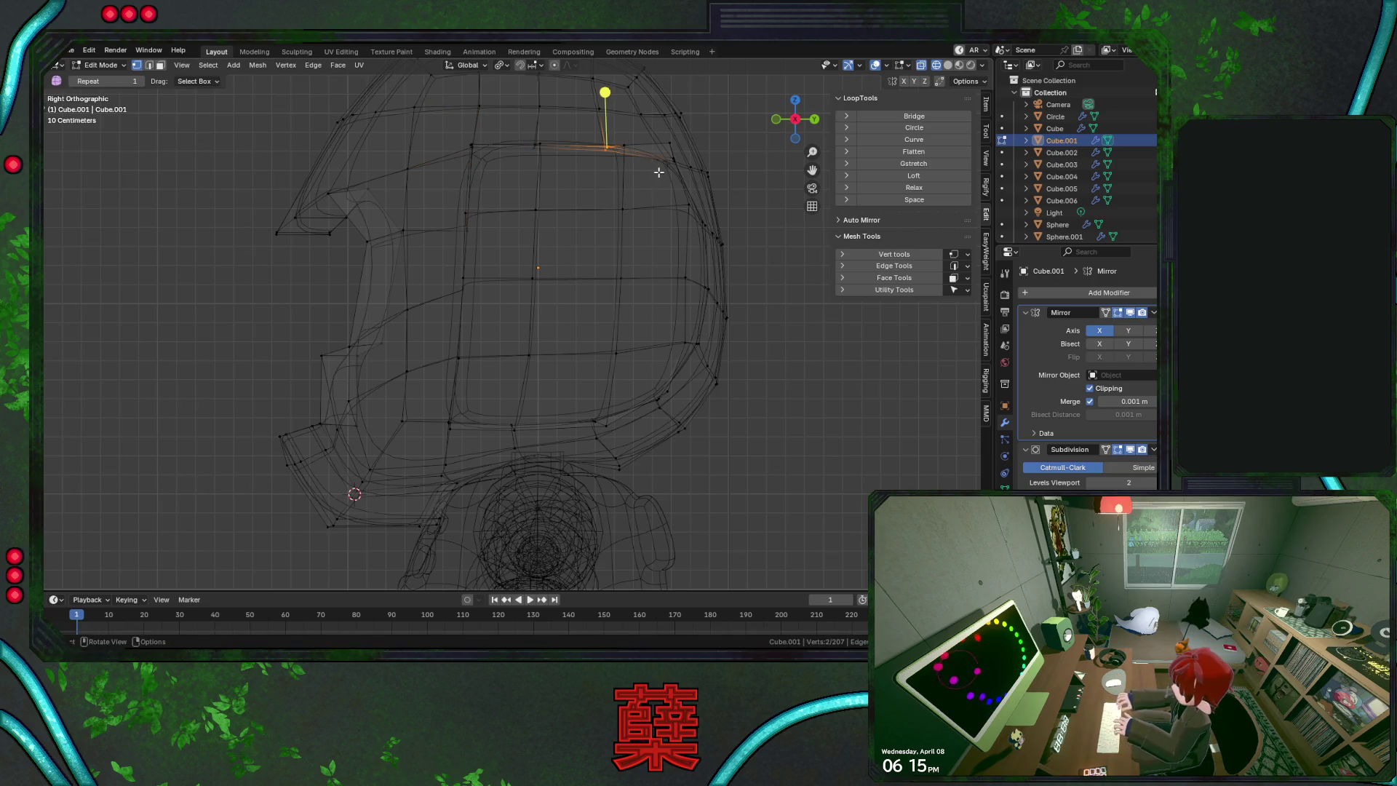
{"action": "left_click", "coordinate": [615, 145]}
{"action": "key", "text": "shift+z"}
Slide the selected top vertex twice along its edge, then deselect
{"action": "key", "text": "g"}
{"action": "key", "text": "g"}
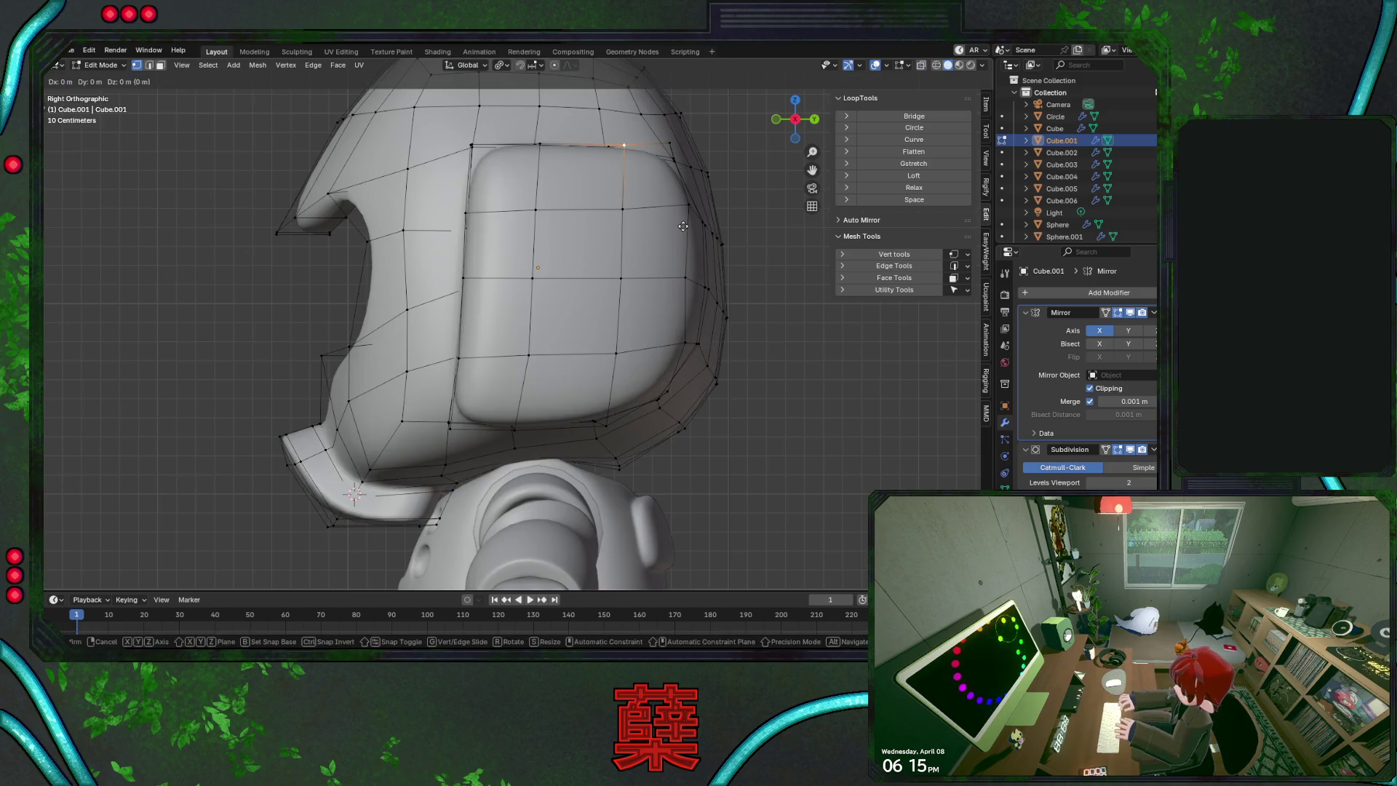
{"action": "left_click", "coordinate": [639, 213]}
{"action": "key", "text": "g"}
{"action": "key", "text": "g"}
{"action": "left_click", "coordinate": [639, 211]}
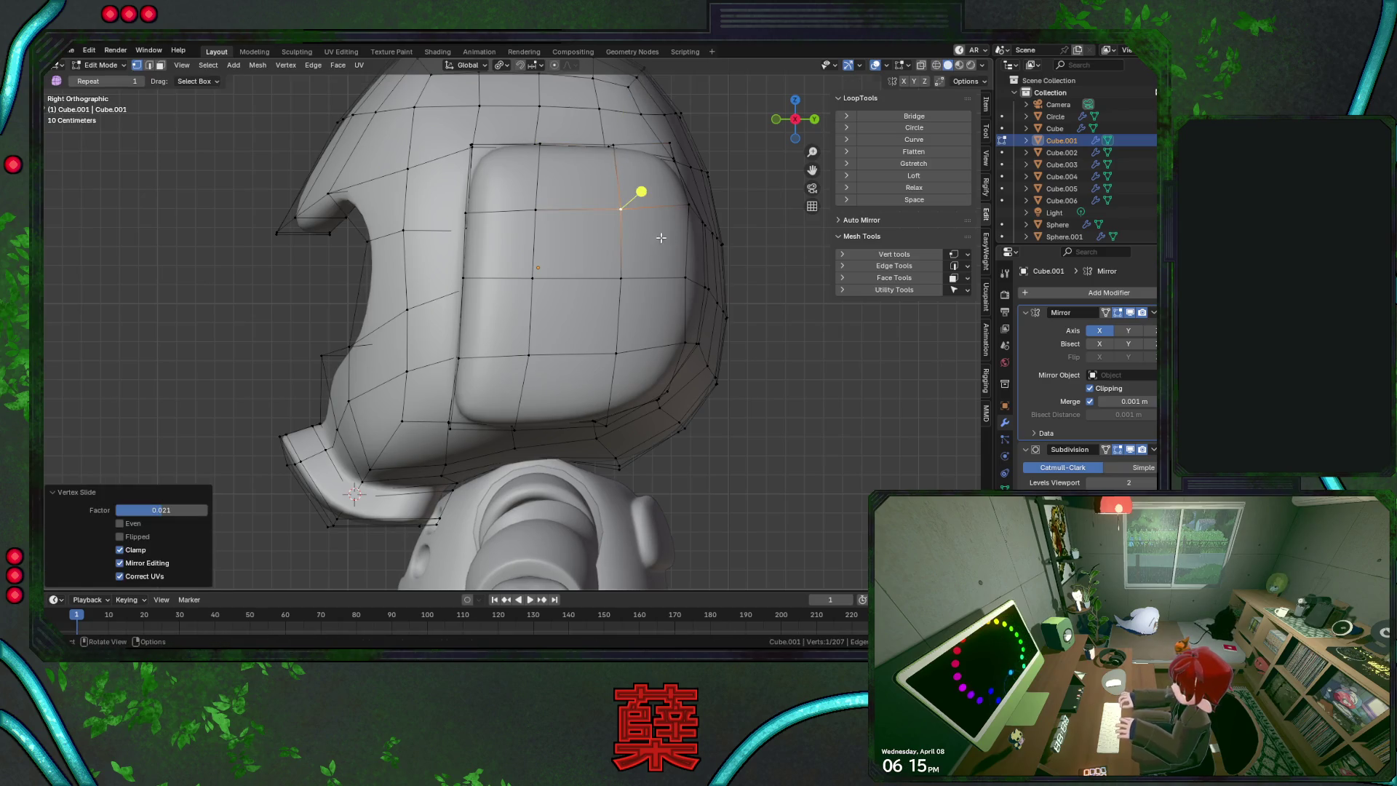
{"action": "left_click", "coordinate": [789, 376]}
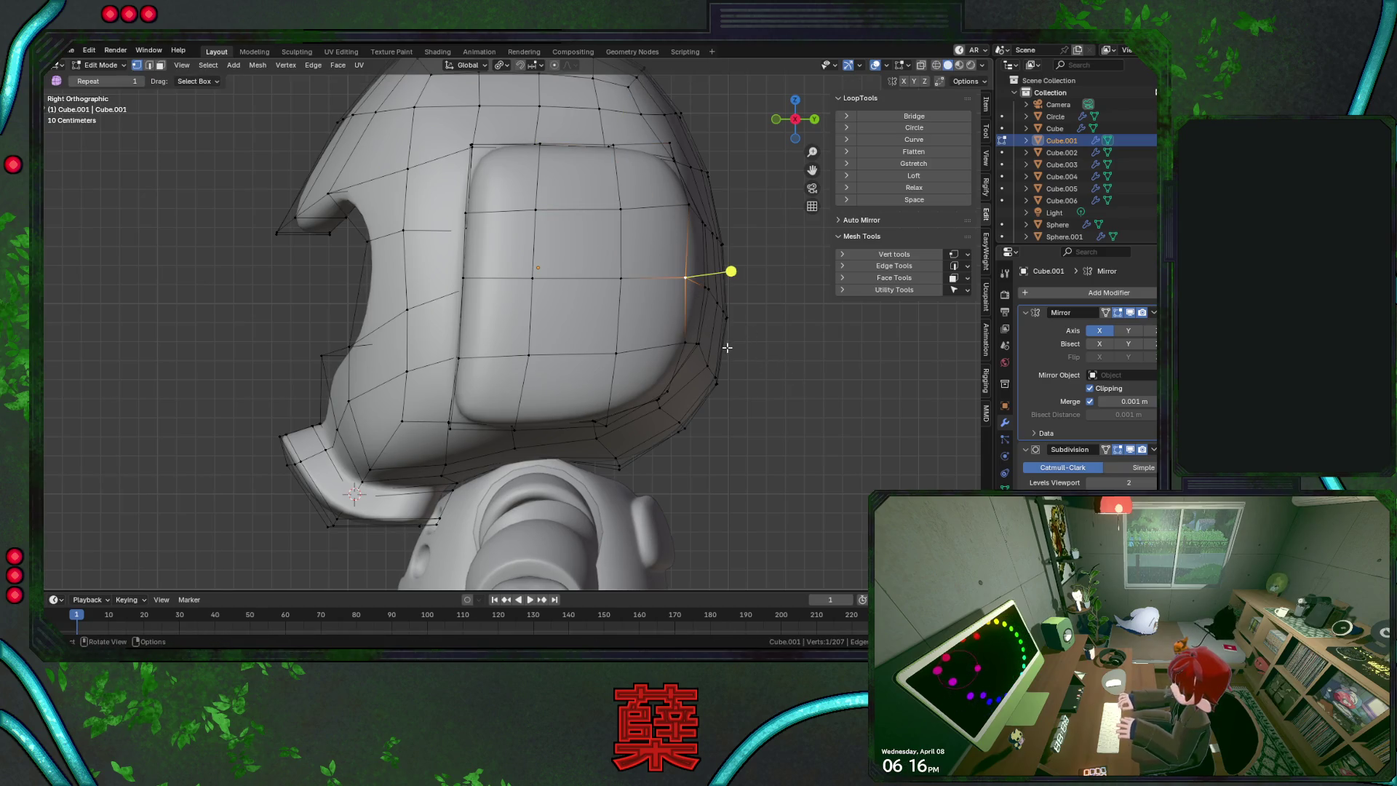
Slide a vertical edge on the side of the head
{"action": "middle_click_drag", "start_coordinate": [726, 348], "coordinate": [685, 351]}
{"action": "middle_click_drag", "start_coordinate": [562, 358], "coordinate": [579, 372]}
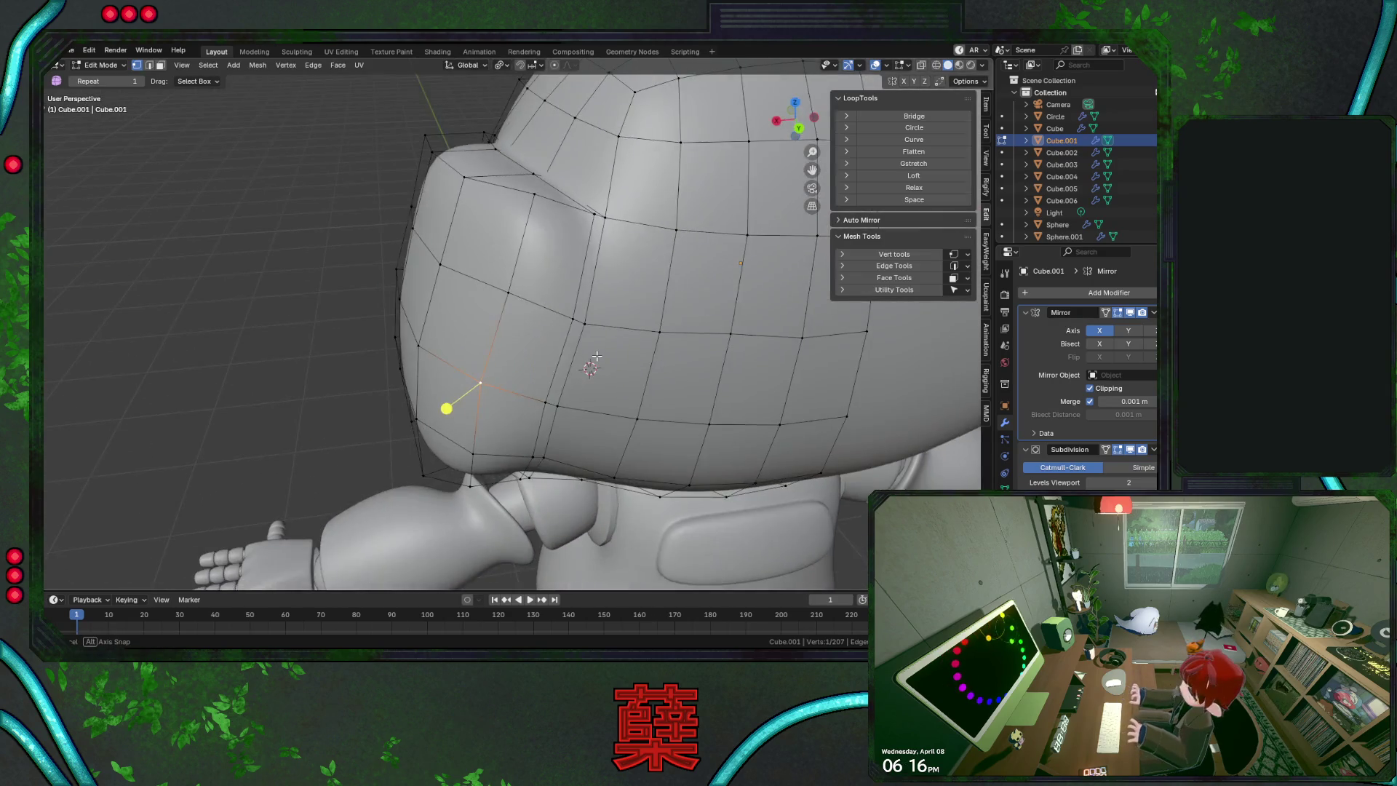
{"action": "left_click", "coordinate": [567, 387]}
{"action": "left_click", "coordinate": [583, 324], "text": "shift"}
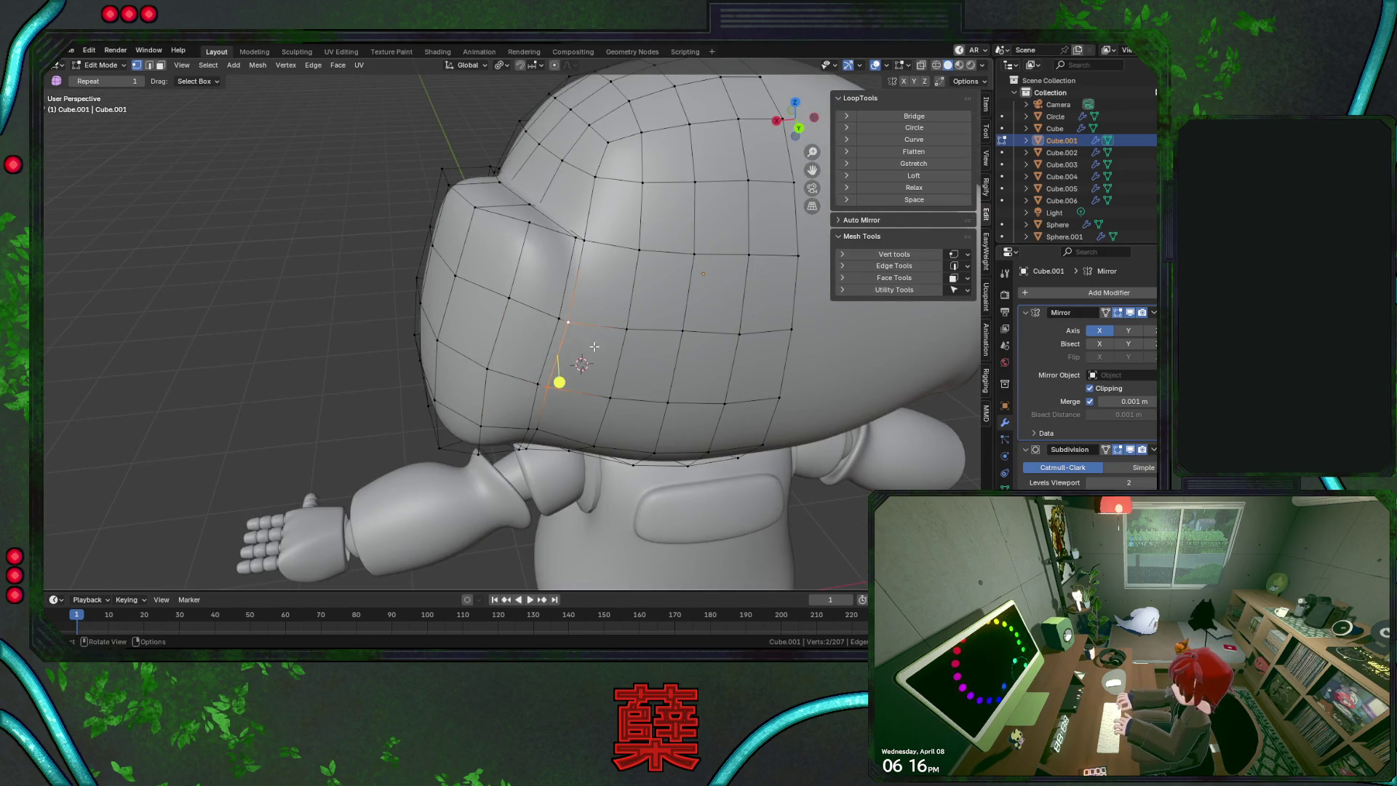
{"action": "key", "text": "g"}
{"action": "key", "text": "g"}
{"action": "left_click", "coordinate": [603, 348]}
Slide two stacked side vertices along their edges and clear the selection
{"action": "mouse_move", "coordinate": [618, 351]}
{"action": "middle_mouse_down"}
{"action": "mouse_move", "coordinate": [574, 256]}
{"action": "mouse_move", "coordinate": [586, 146]}
{"action": "middle_mouse_up"}
{"action": "left_click", "coordinate": [555, 270]}
{"action": "key", "text": "g"}
{"action": "key", "text": "g"}
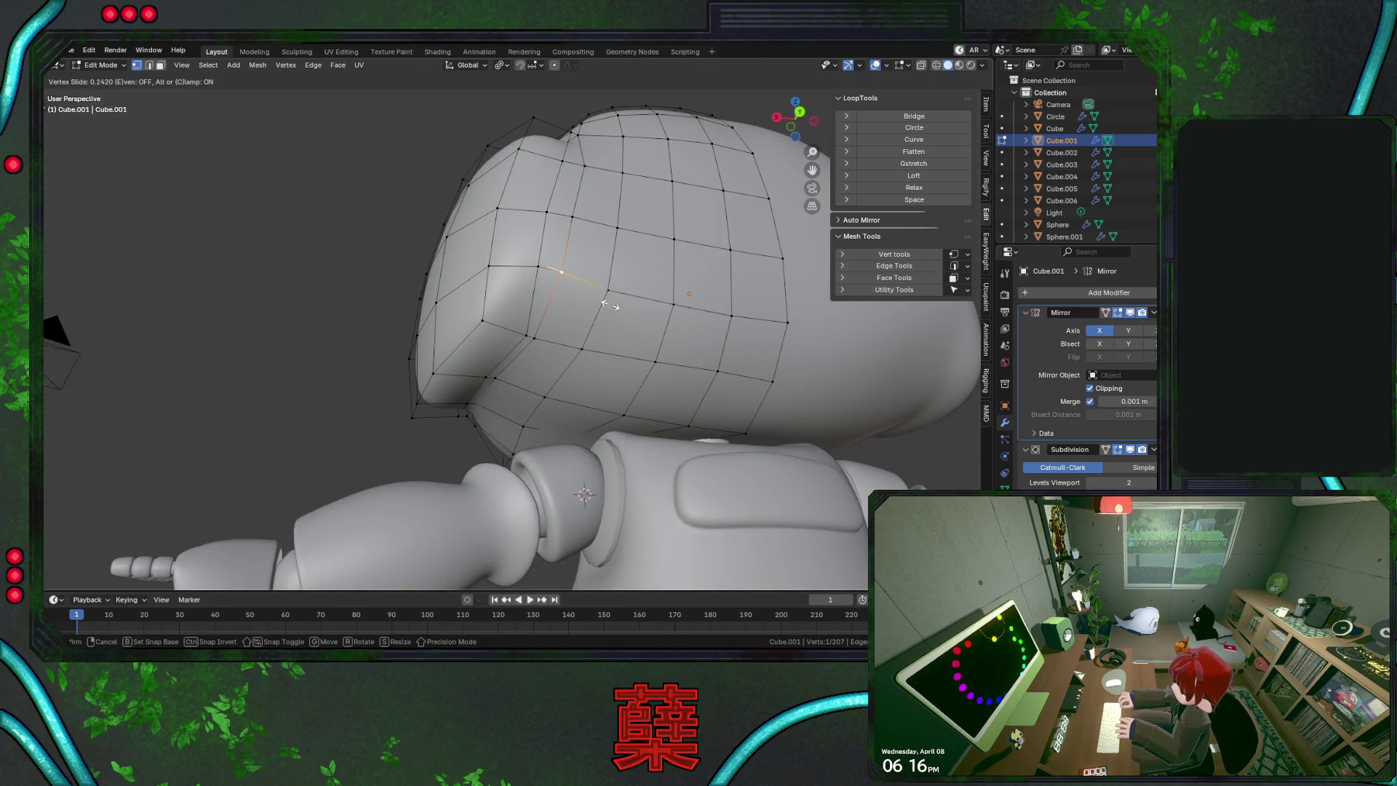
{"action": "left_click", "coordinate": [609, 305]}
{"action": "left_click", "coordinate": [572, 216]}
{"action": "key", "text": "g"}
{"action": "key", "text": "g"}
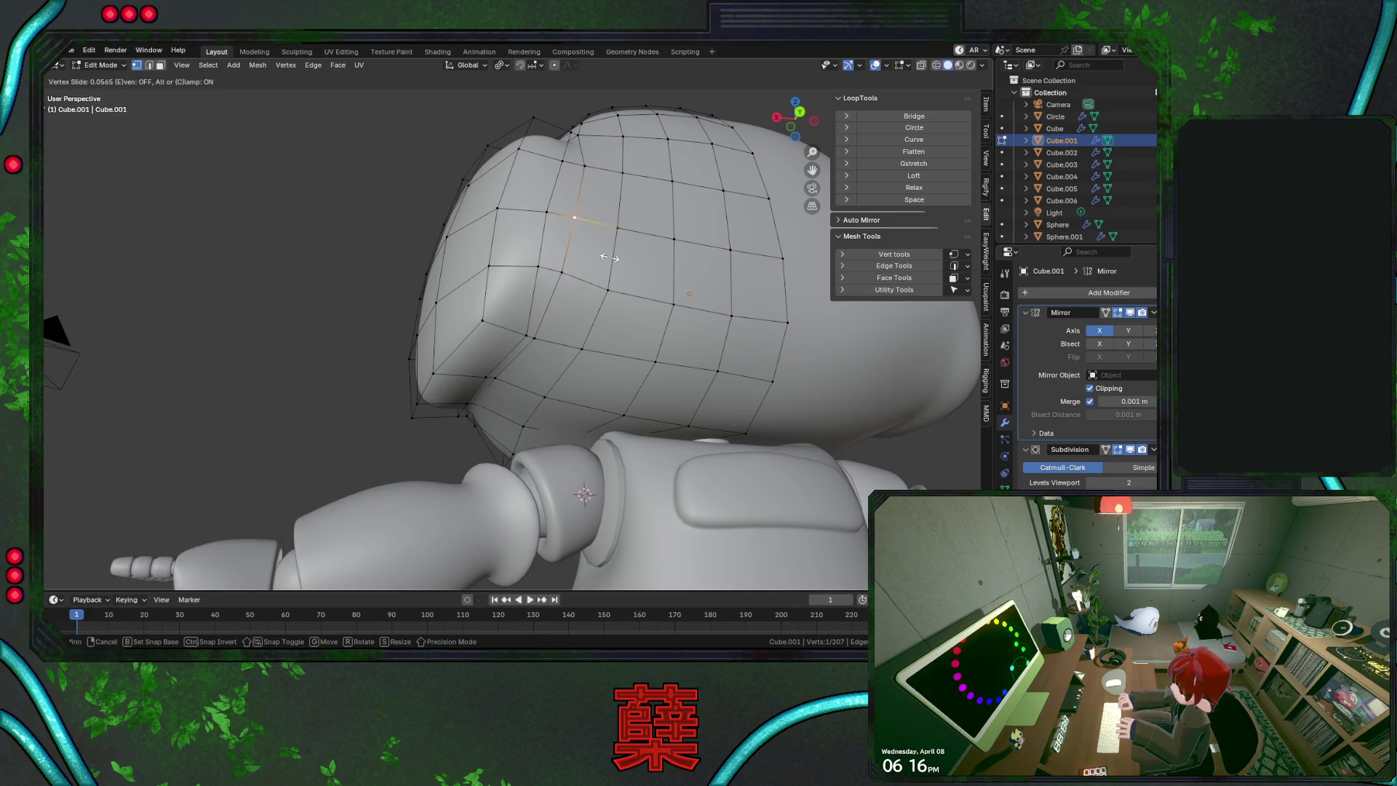
{"action": "left_click", "coordinate": [610, 257]}
{"action": "key", "text": "alt+a"}
Save the file and check the smoothed head in Object Mode before resuming edits
{"action": "mouse_move", "coordinate": [610, 257]}
{"action": "middle_mouse_down"}
{"action": "mouse_move", "coordinate": [640, 261]}
{"action": "mouse_move", "coordinate": [524, 270]}
{"action": "mouse_move", "coordinate": [375, 314]}
{"action": "mouse_move", "coordinate": [408, 303]}
{"action": "mouse_move", "coordinate": [624, 314]}
{"action": "mouse_move", "coordinate": [621, 285]}
{"action": "mouse_move", "coordinate": [643, 291]}
{"action": "middle_mouse_up"}
{"action": "key", "text": "ctrl+s"}
{"action": "key", "text": "Tab"}
{"action": "left_click", "coordinate": [359, 304]}
{"action": "key", "text": "Tab"}
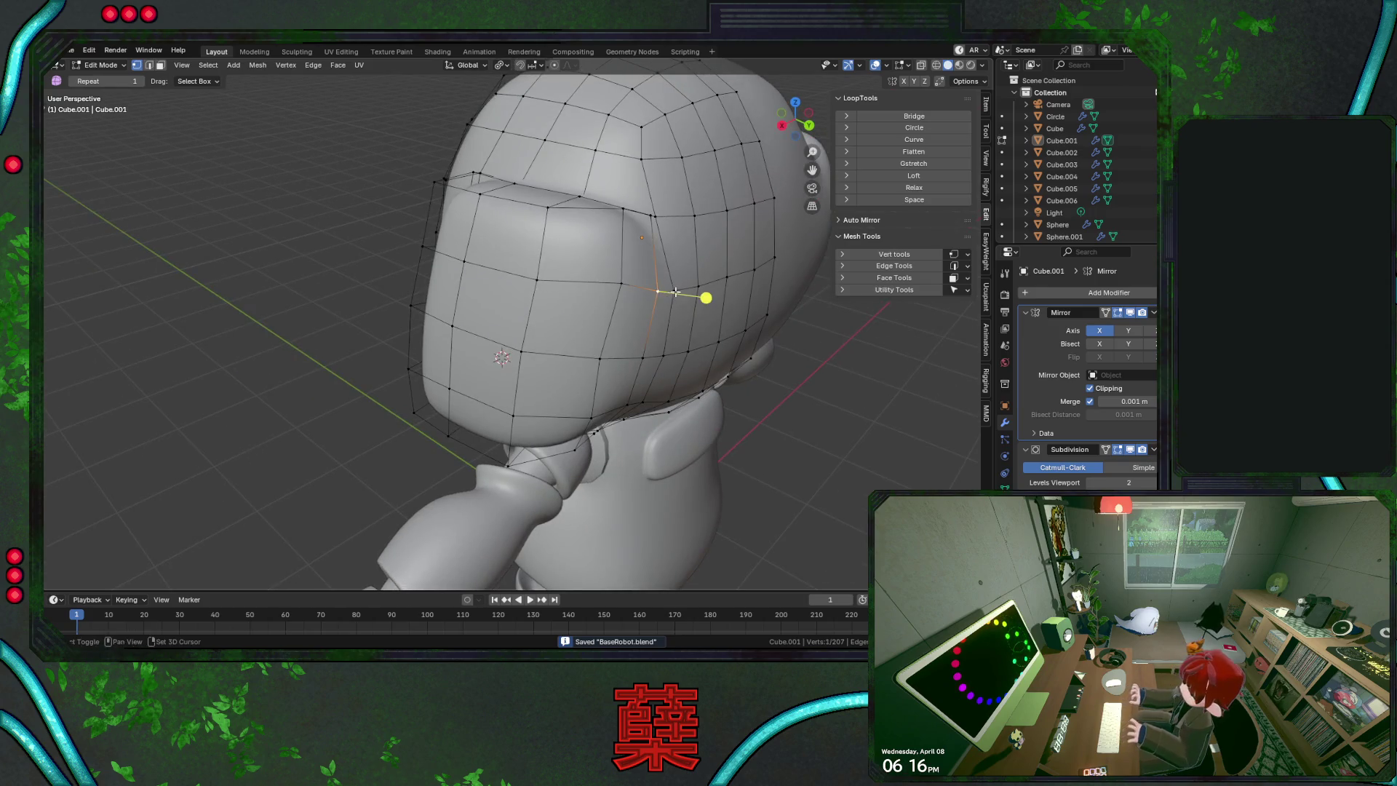
Reposition a side vertex and slide its neighbouring vertices along their edges
{"action": "key", "text": "g"}
{"action": "left_click", "coordinate": [714, 296]}
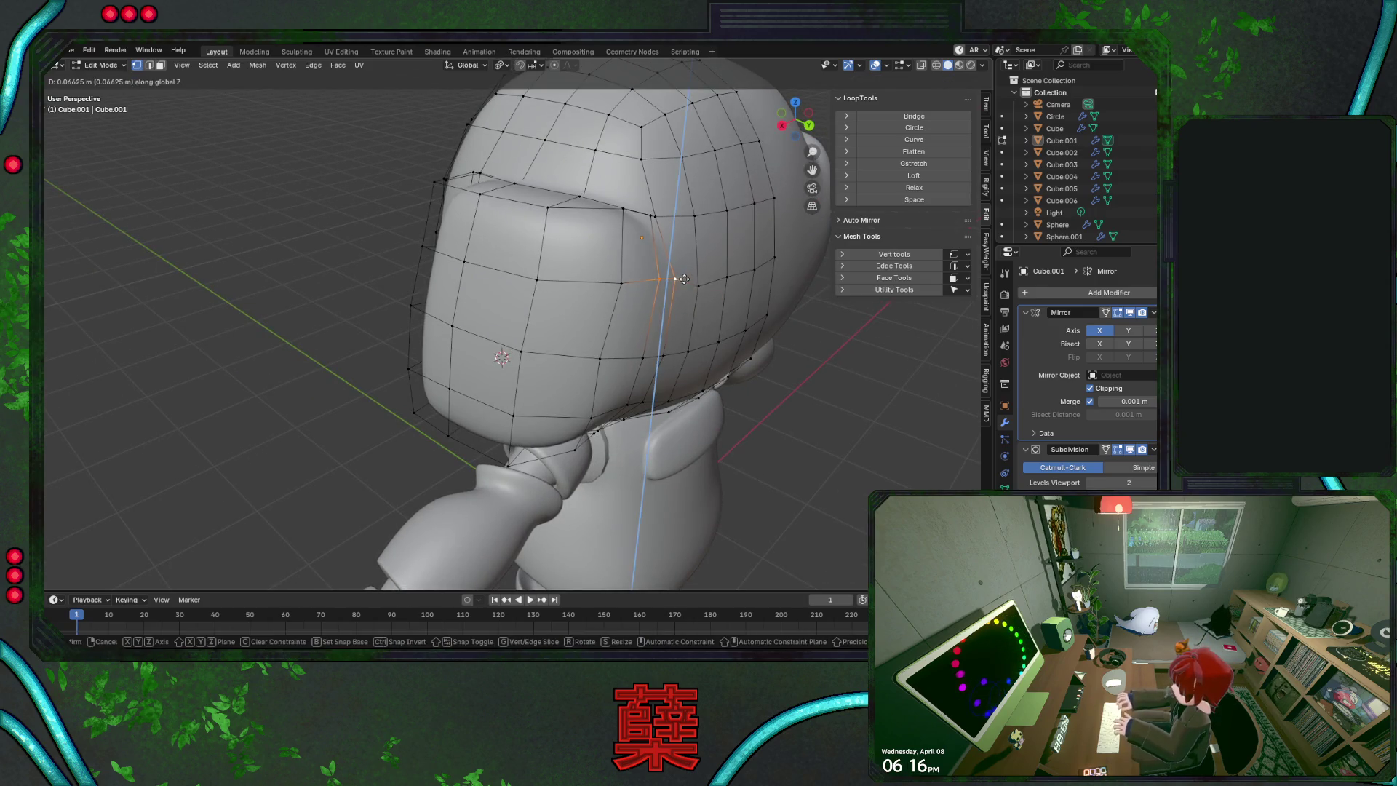
{"action": "left_click", "coordinate": [643, 291]}
{"action": "key", "text": "g"}
{"action": "key", "text": "g"}
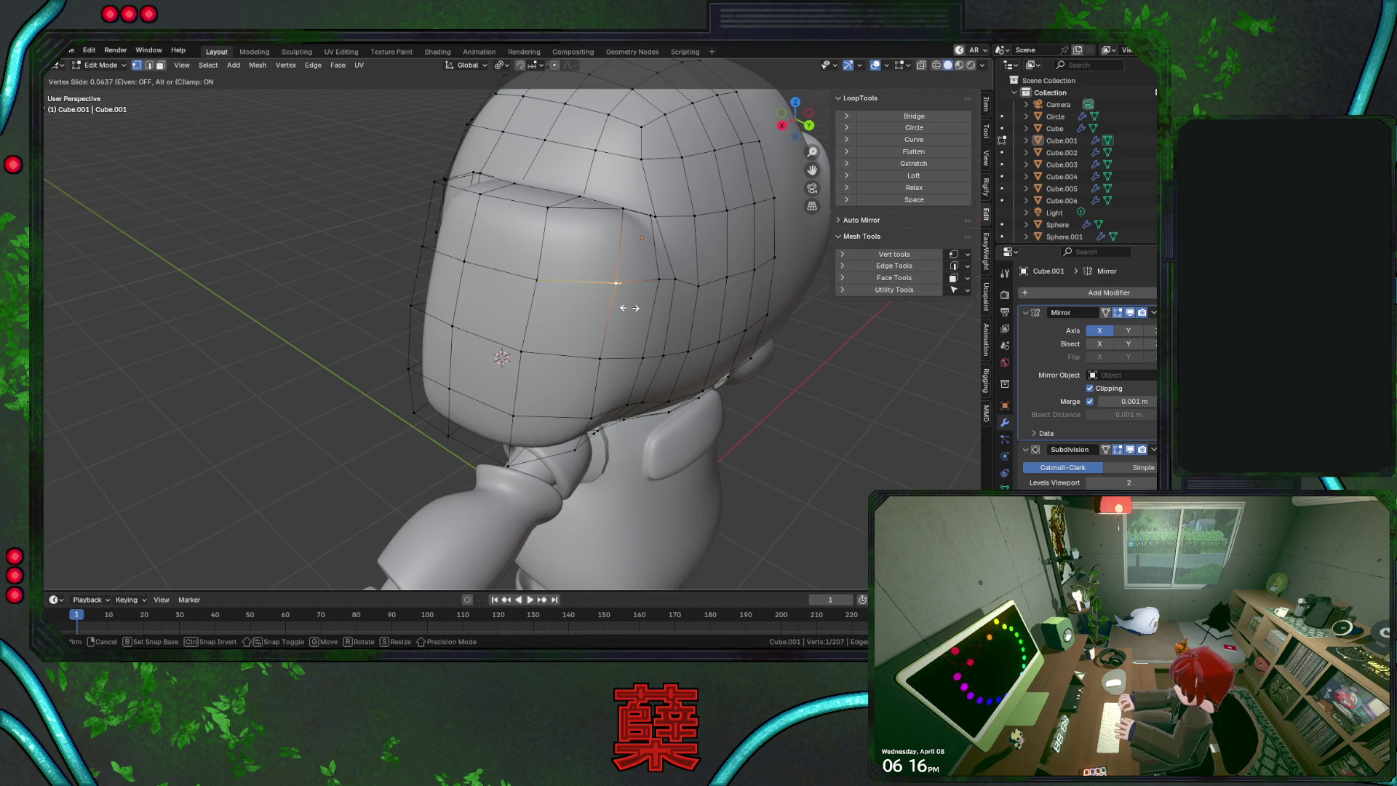
{"action": "left_click", "coordinate": [630, 307]}
{"action": "key", "text": "g"}
{"action": "key", "text": "g"}
{"action": "left_click", "coordinate": [728, 298]}
{"action": "key", "text": "g"}
{"action": "key", "text": "g"}
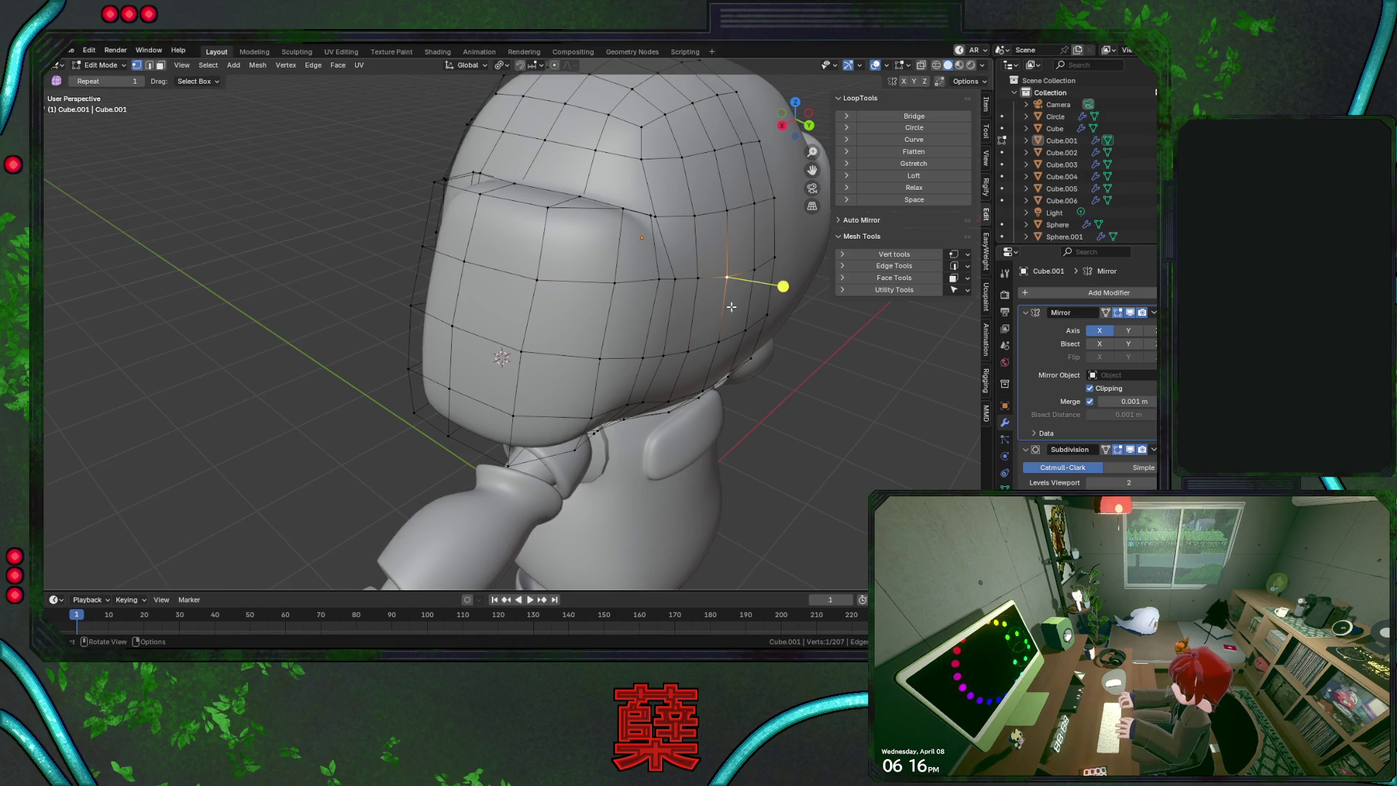
{"action": "left_click", "coordinate": [811, 437]}
At the back of the head, lower one vertex about 0.042 m and slide another
{"action": "middle_click_drag", "start_coordinate": [811, 437], "coordinate": [677, 289]}
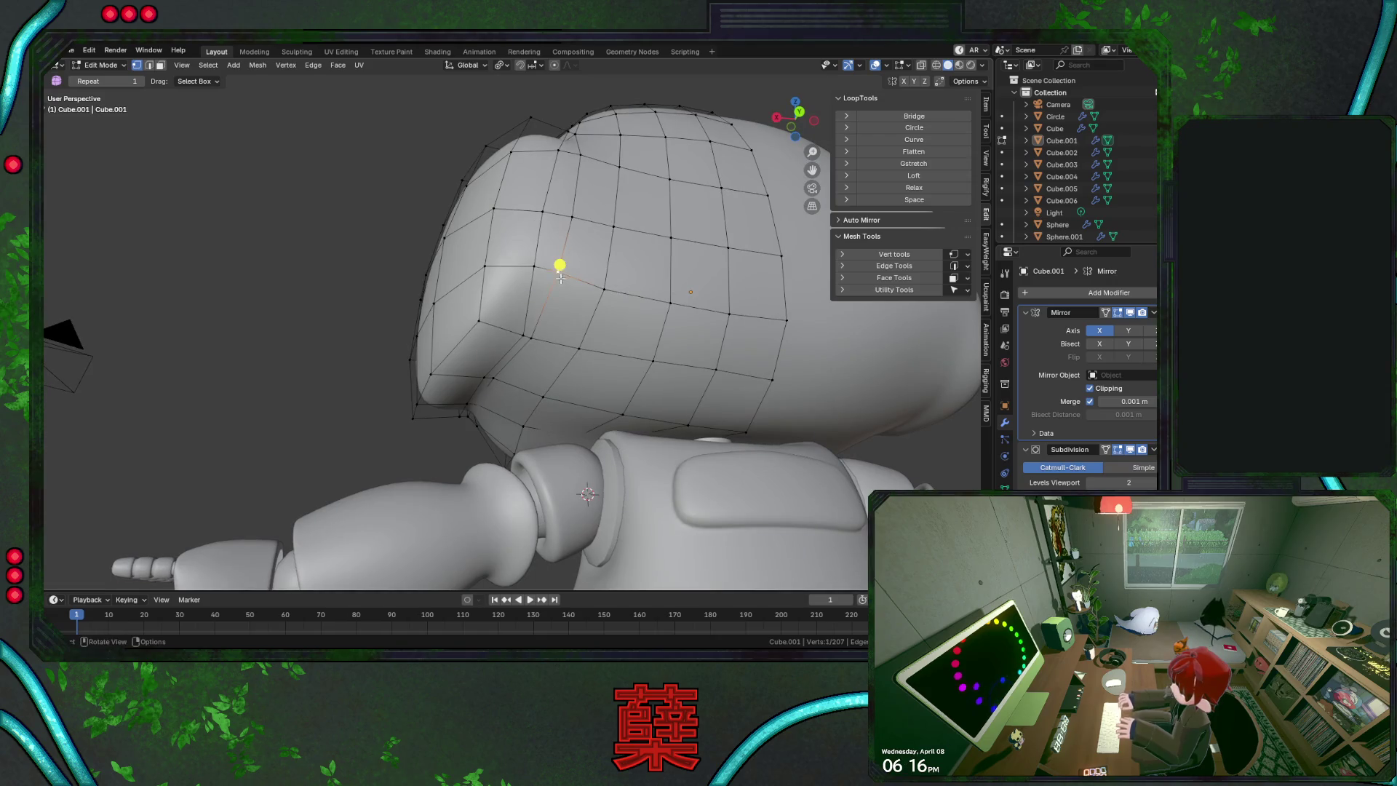
{"action": "key", "text": "g"}
{"action": "left_click", "coordinate": [586, 321]}
{"action": "key", "text": "g"}
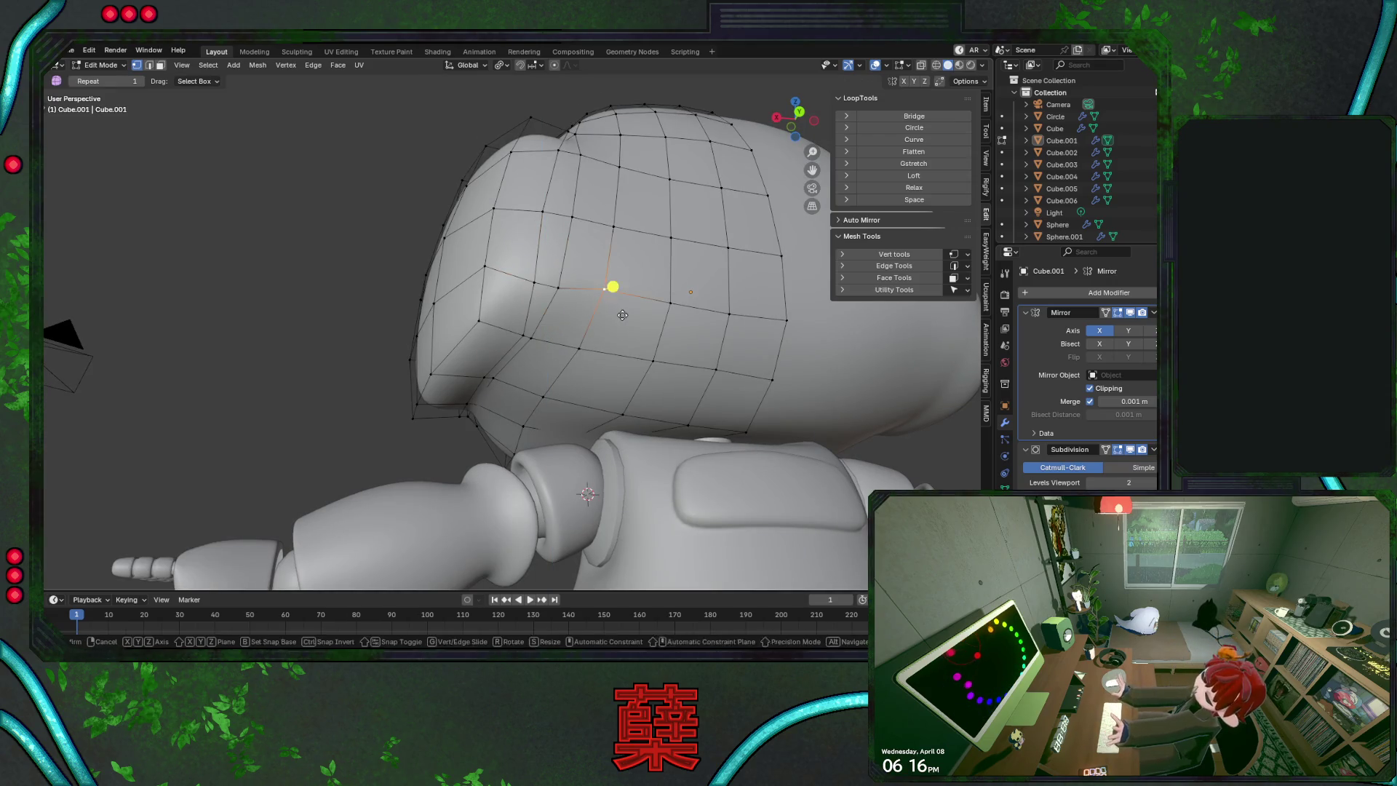
{"action": "left_click", "coordinate": [623, 322]}
{"action": "key", "text": "g"}
{"action": "left_click", "coordinate": [702, 322]}
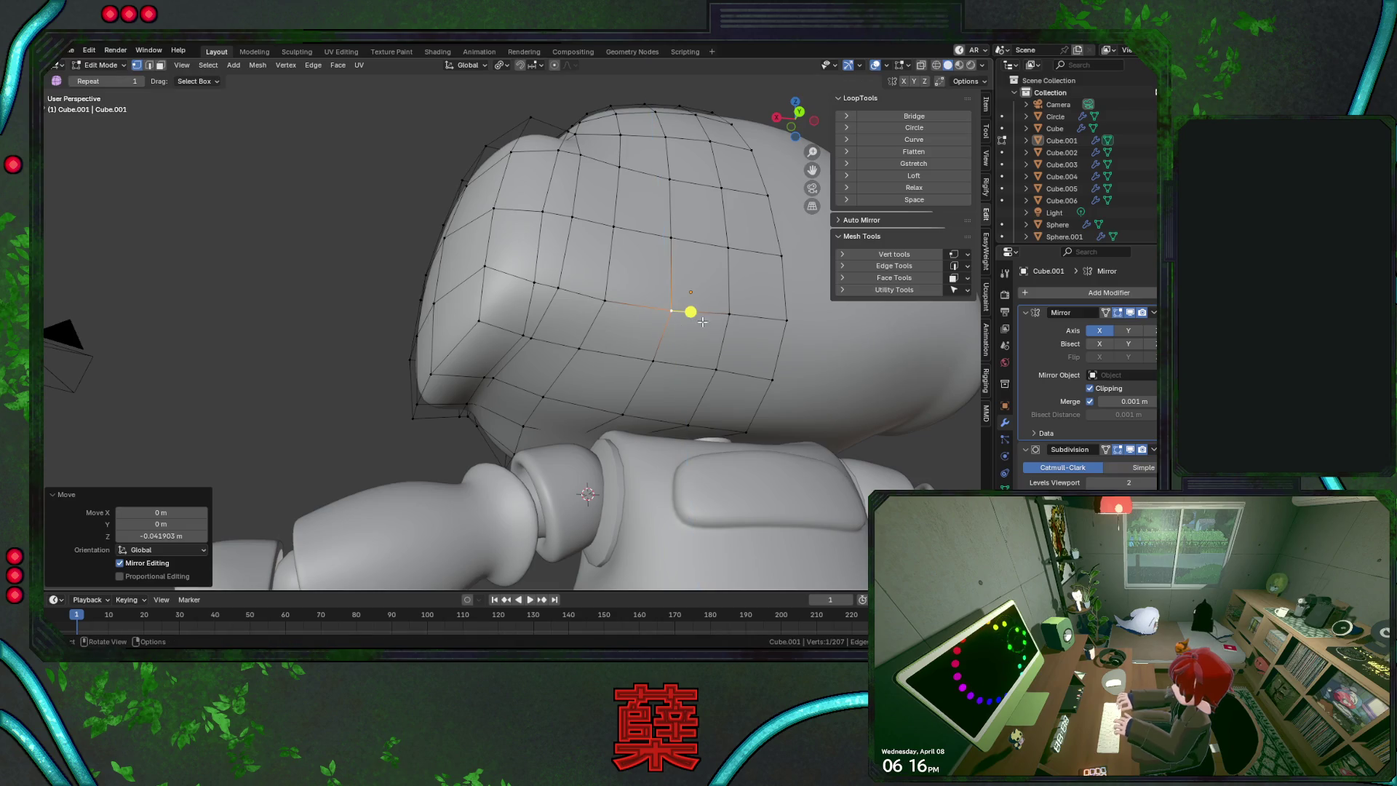
{"action": "left_click", "coordinate": [357, 296]}
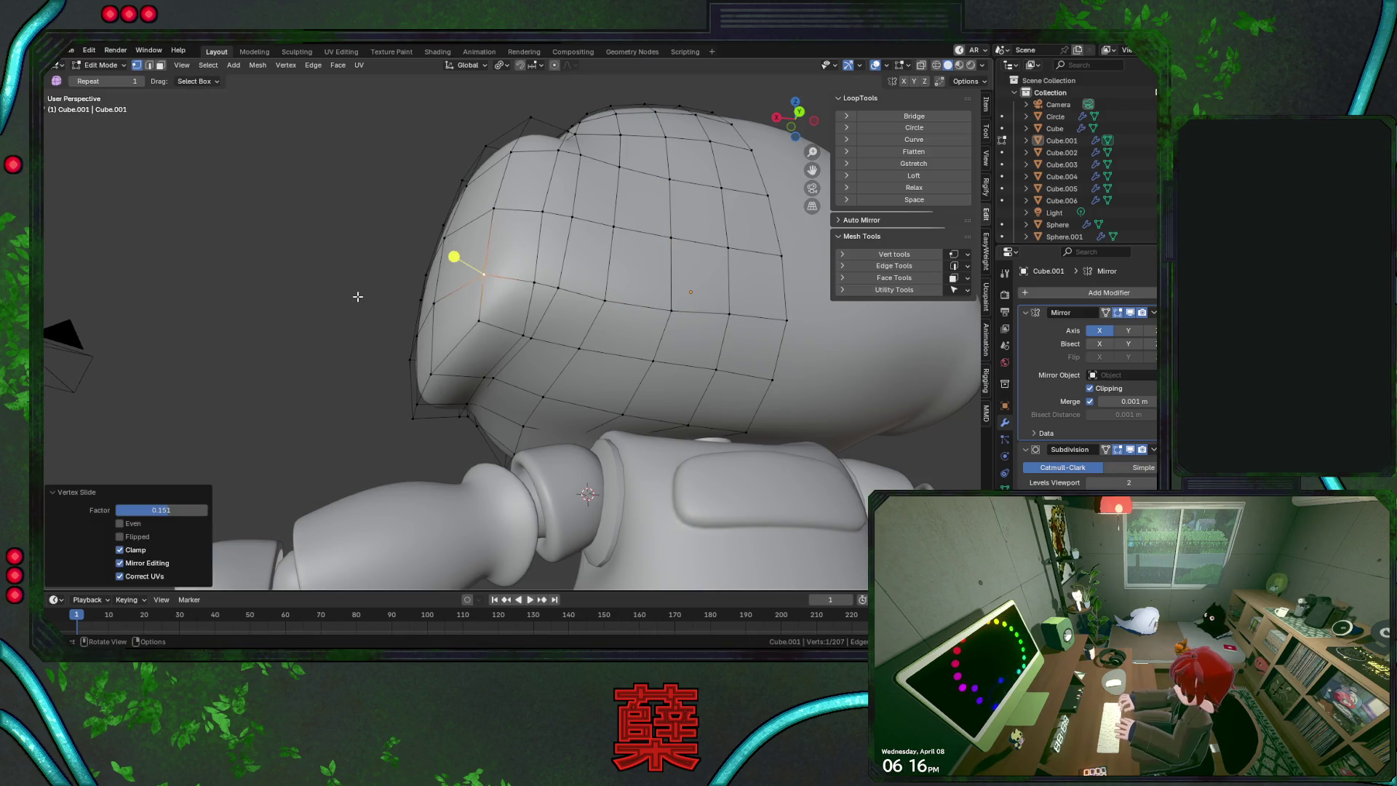
{"action": "mouse_move", "coordinate": [358, 296]}
{"action": "middle_mouse_down"}
{"action": "mouse_move", "coordinate": [382, 316]}
{"action": "mouse_move", "coordinate": [346, 365]}
{"action": "mouse_move", "coordinate": [351, 391]}
{"action": "mouse_move", "coordinate": [420, 435]}
{"action": "mouse_move", "coordinate": [476, 433]}
{"action": "middle_mouse_up"}
{"action": "key", "text": "Tab"}
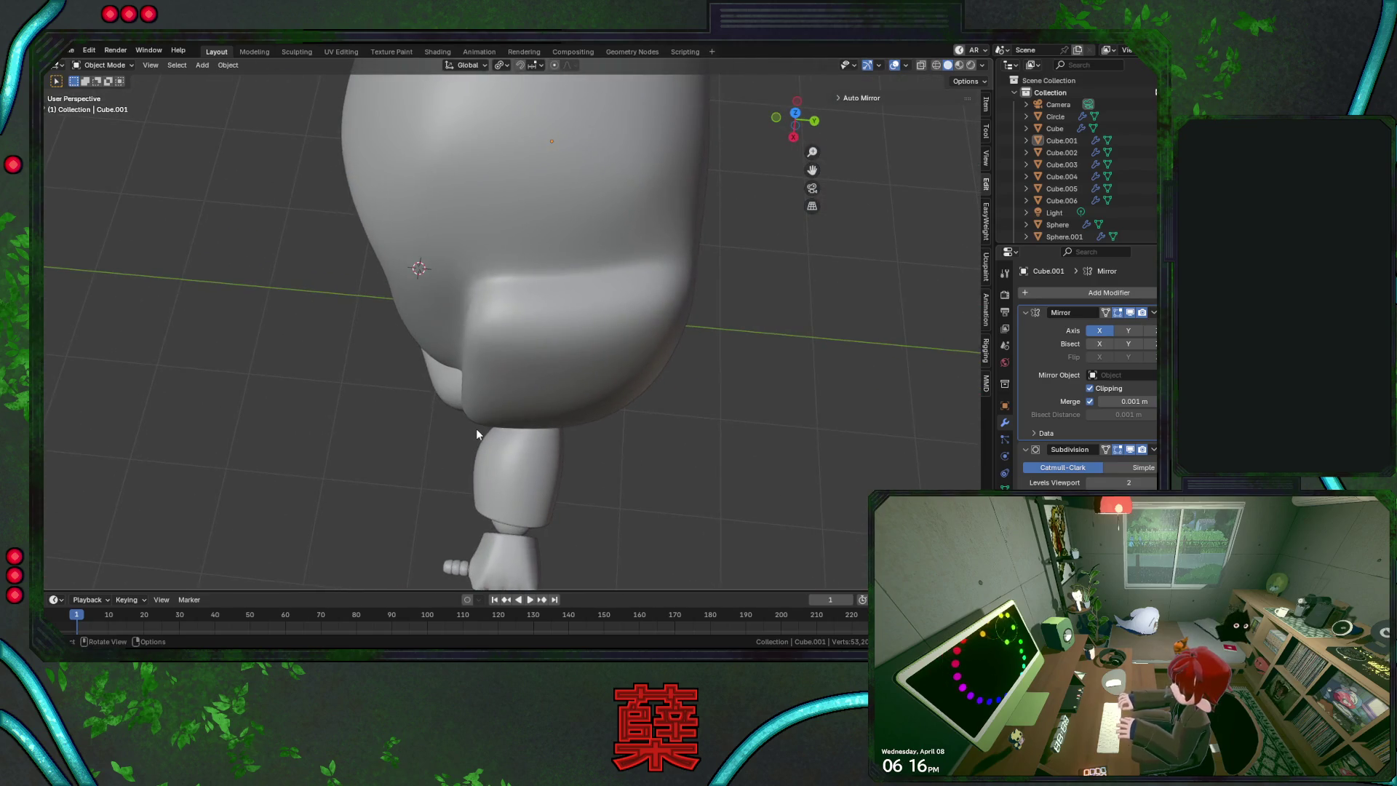
From Top Ortho, push the helmet's rear top edge back along Y with proportional editing
{"action": "key", "text": "KP_7"}
{"action": "key", "text": "Tab"}
{"action": "middle_click_drag", "start_coordinate": [436, 226], "coordinate": [491, 318], "text": "shift"}
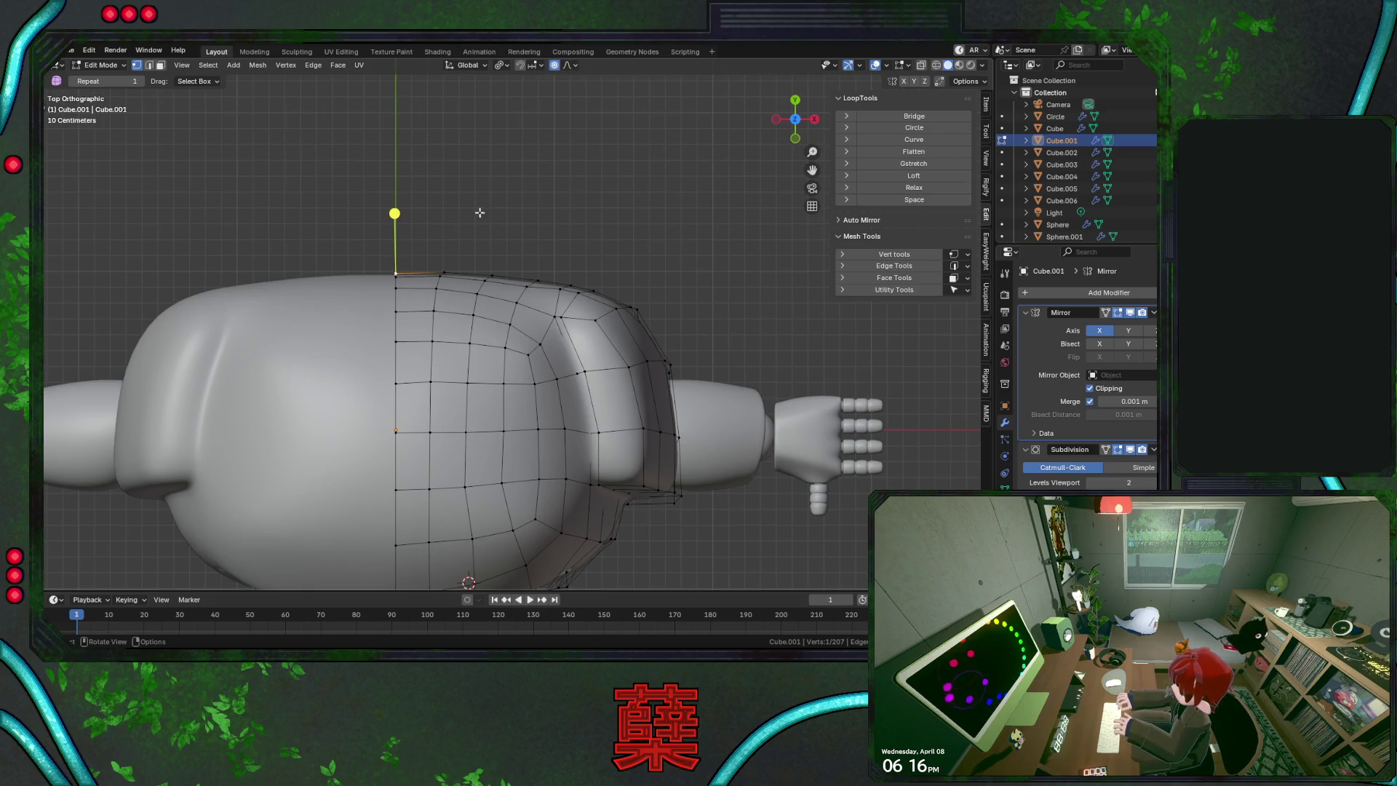
{"action": "key", "text": "alt+z"}
{"action": "left_click_drag", "start_coordinate": [384, 249], "coordinate": [471, 284]}
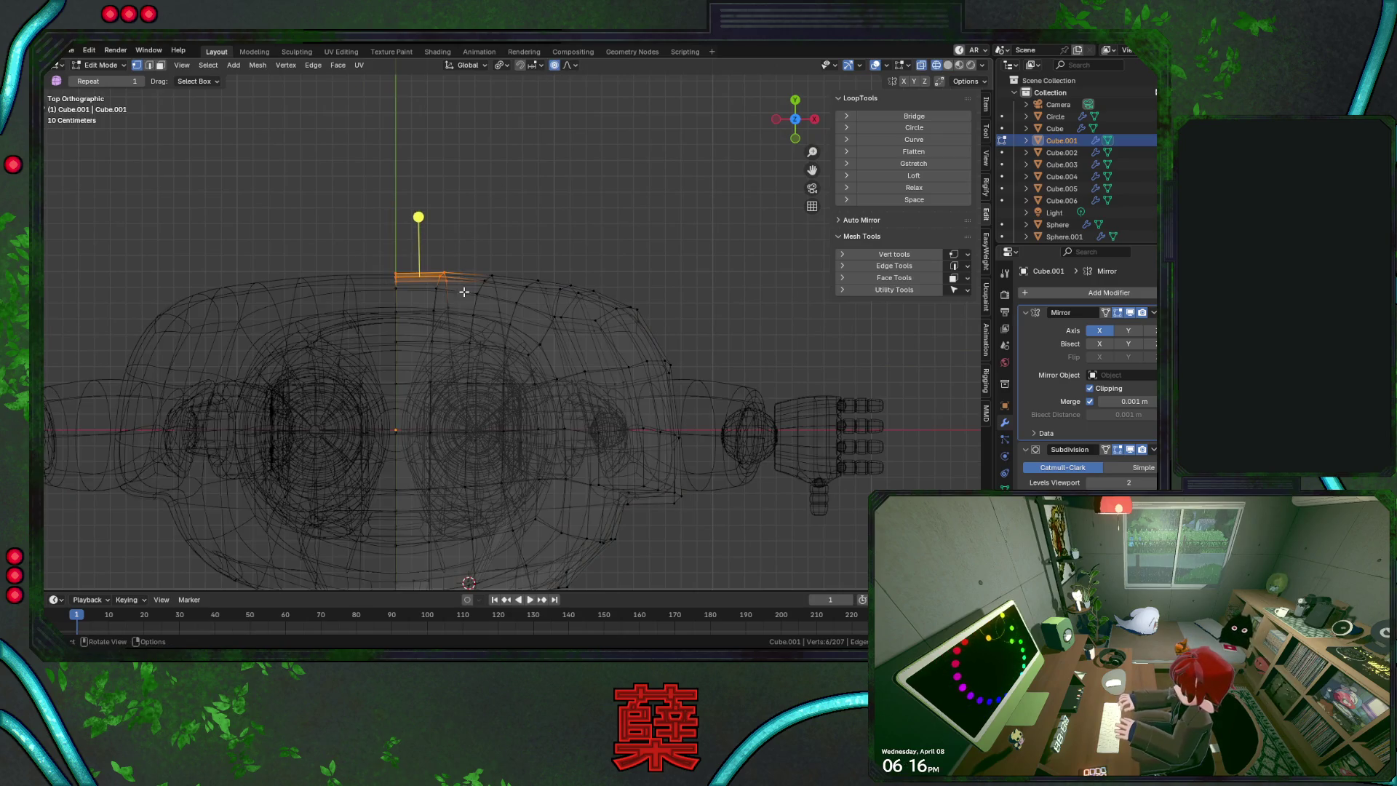
{"action": "key", "text": "alt+z"}
{"action": "key", "text": "g"}
{"action": "key", "text": "y"}
{"action": "scroll", "coordinate": [488, 333], "scroll_direction": "down", "scroll_amount": 1}
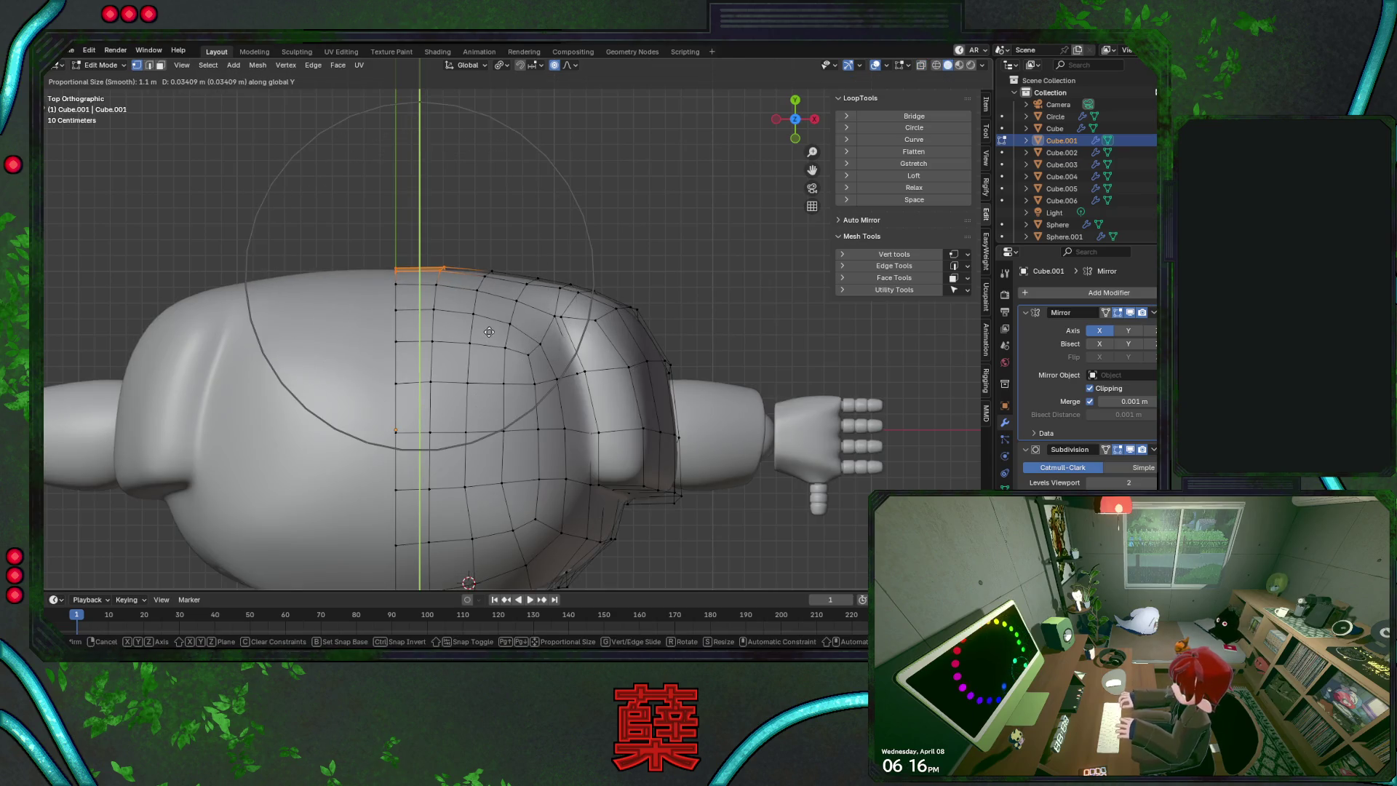
{"action": "scroll", "coordinate": [491, 320], "scroll_direction": "down", "scroll_amount": 2}
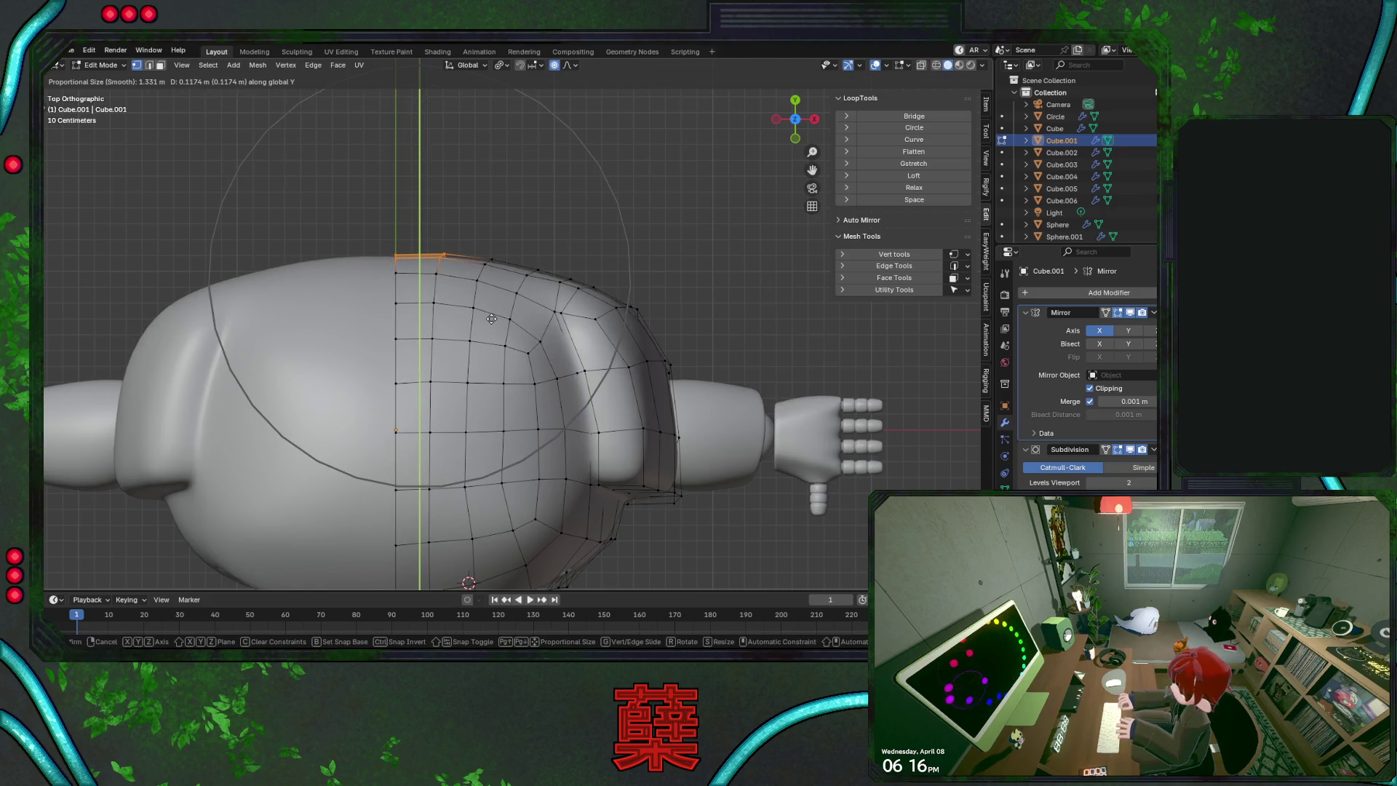
{"action": "left_click", "coordinate": [493, 316]}
{"action": "scroll", "coordinate": [494, 316], "scroll_direction": "down", "scroll_amount": 1}
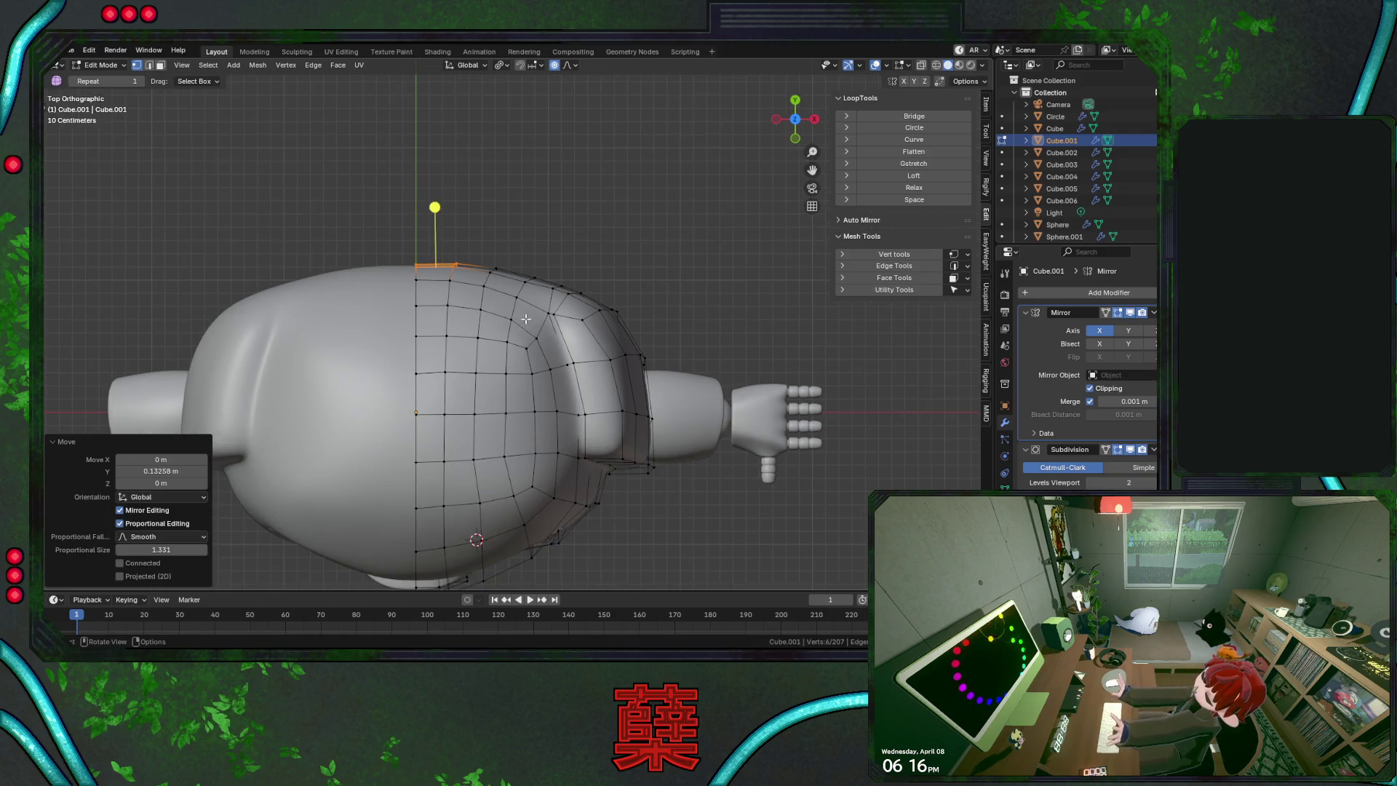
Move a rear side vertex back along Y with proportional falloff
{"action": "left_click", "coordinate": [612, 309]}
{"action": "key", "text": "g"}
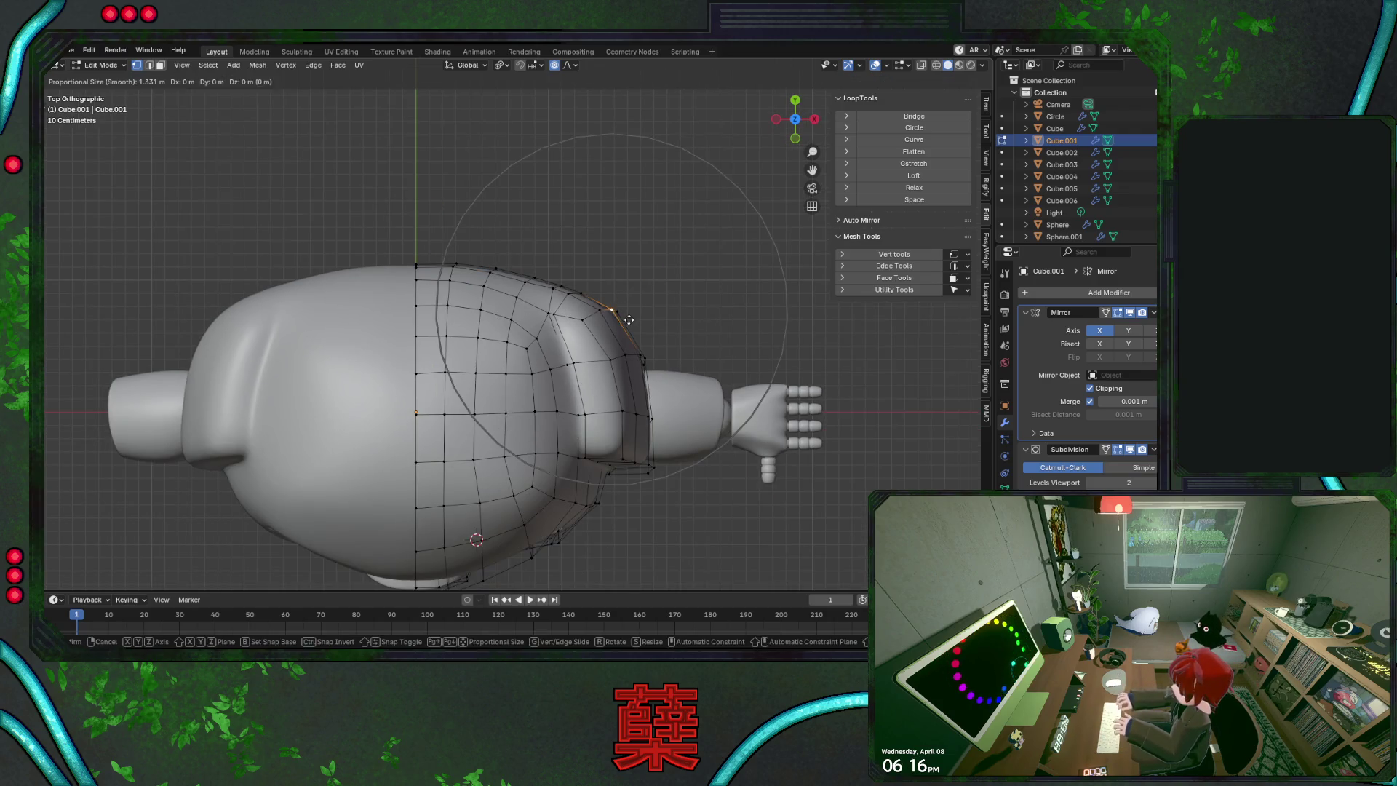
{"action": "key", "text": "y"}
{"action": "scroll", "coordinate": [629, 323], "scroll_direction": "up", "scroll_amount": 2}
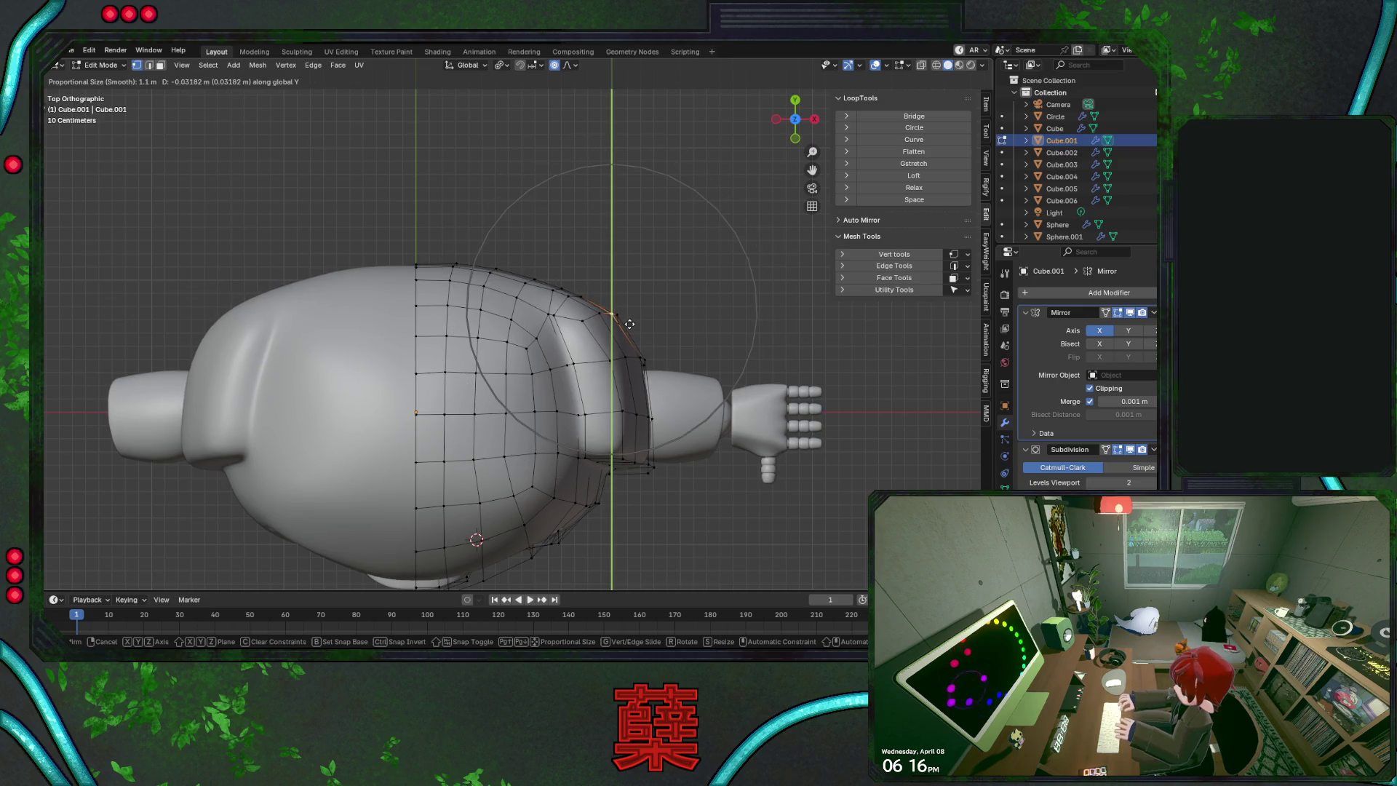
{"action": "left_click", "coordinate": [629, 323]}
{"action": "key", "text": "KP_3"}
{"action": "key", "text": "Tab"}
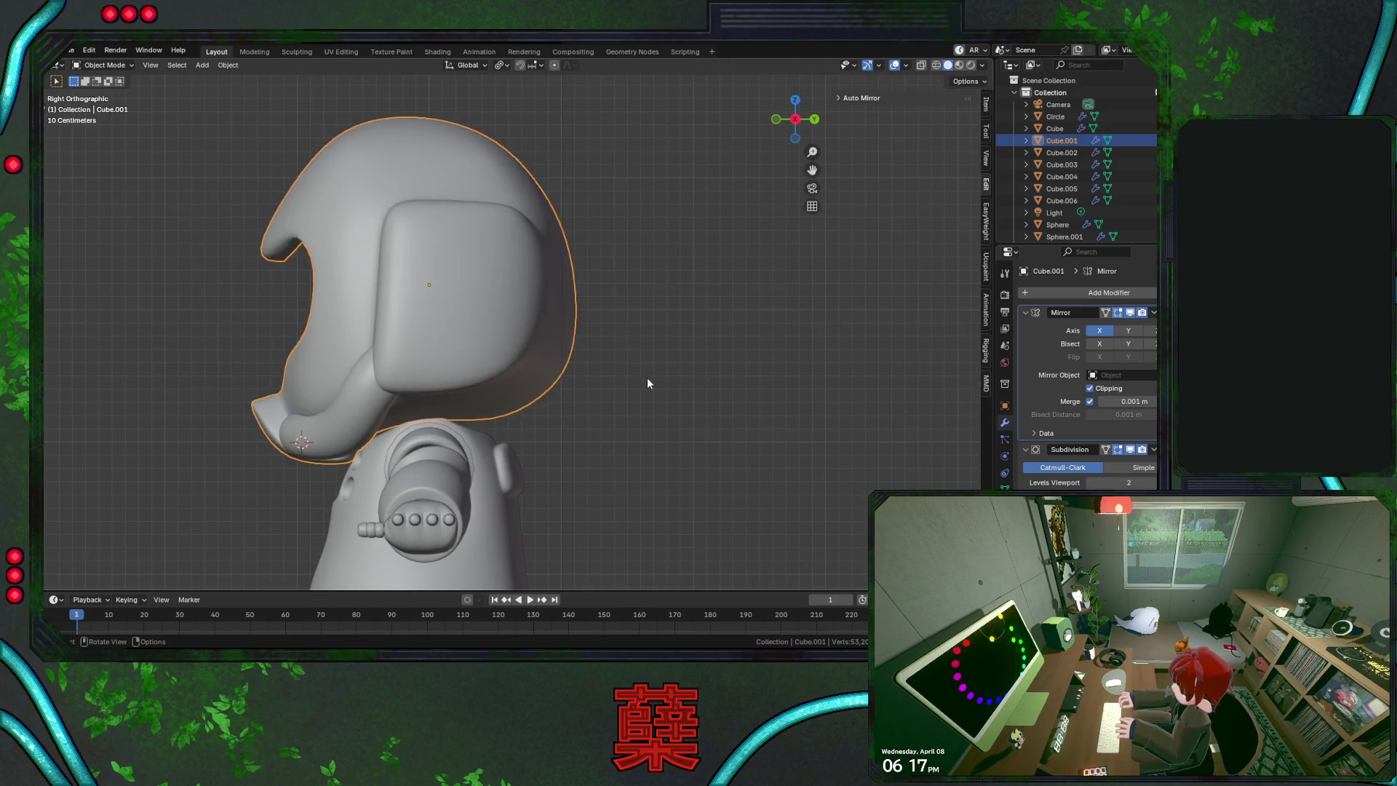
Save, then pull the helmet's upper rear vertices back about 0.114 m along Y and adjust vertically
{"action": "left_click", "coordinate": [647, 378]}
{"action": "key", "text": "ctrl+s"}
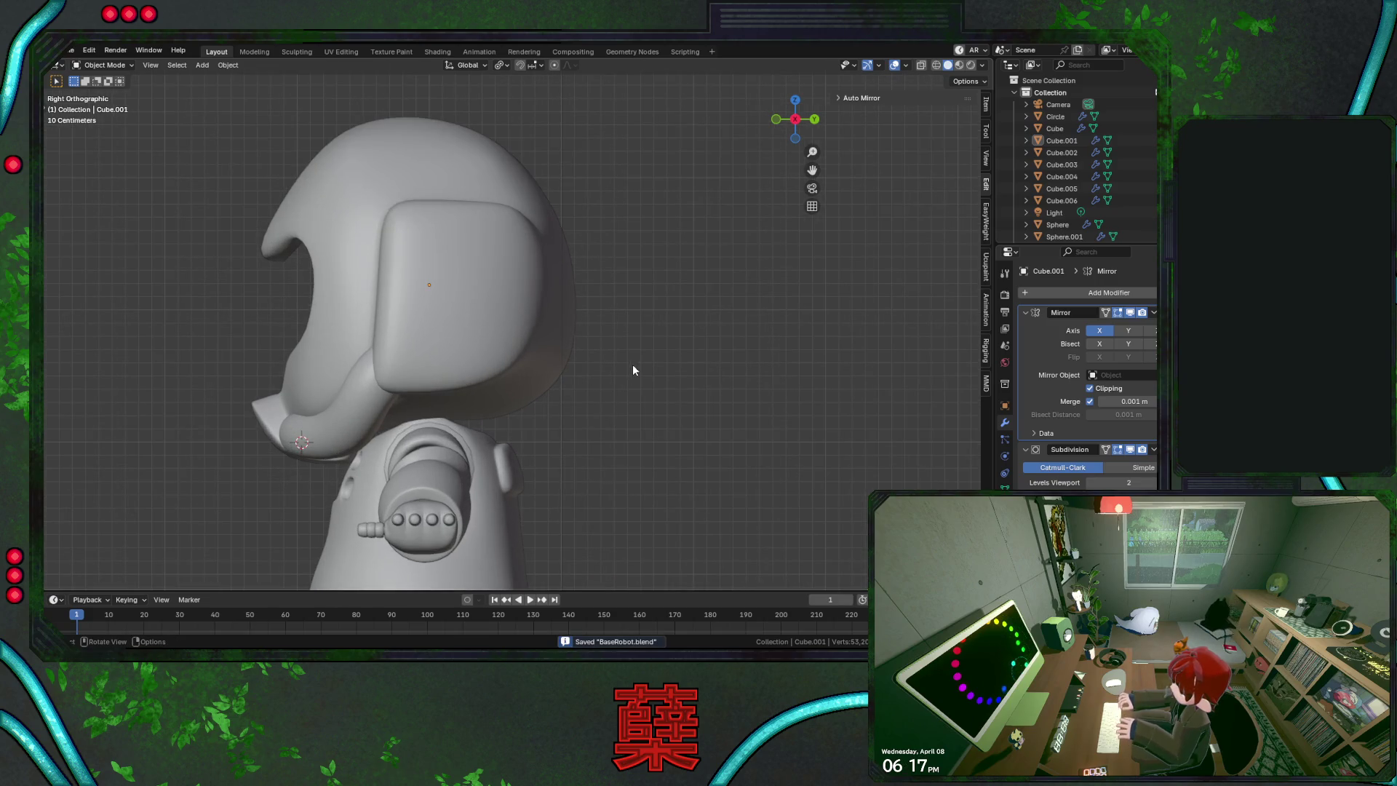
{"action": "key", "text": "Tab"}
{"action": "key", "text": "alt+z"}
{"action": "left_click", "coordinate": [598, 202]}
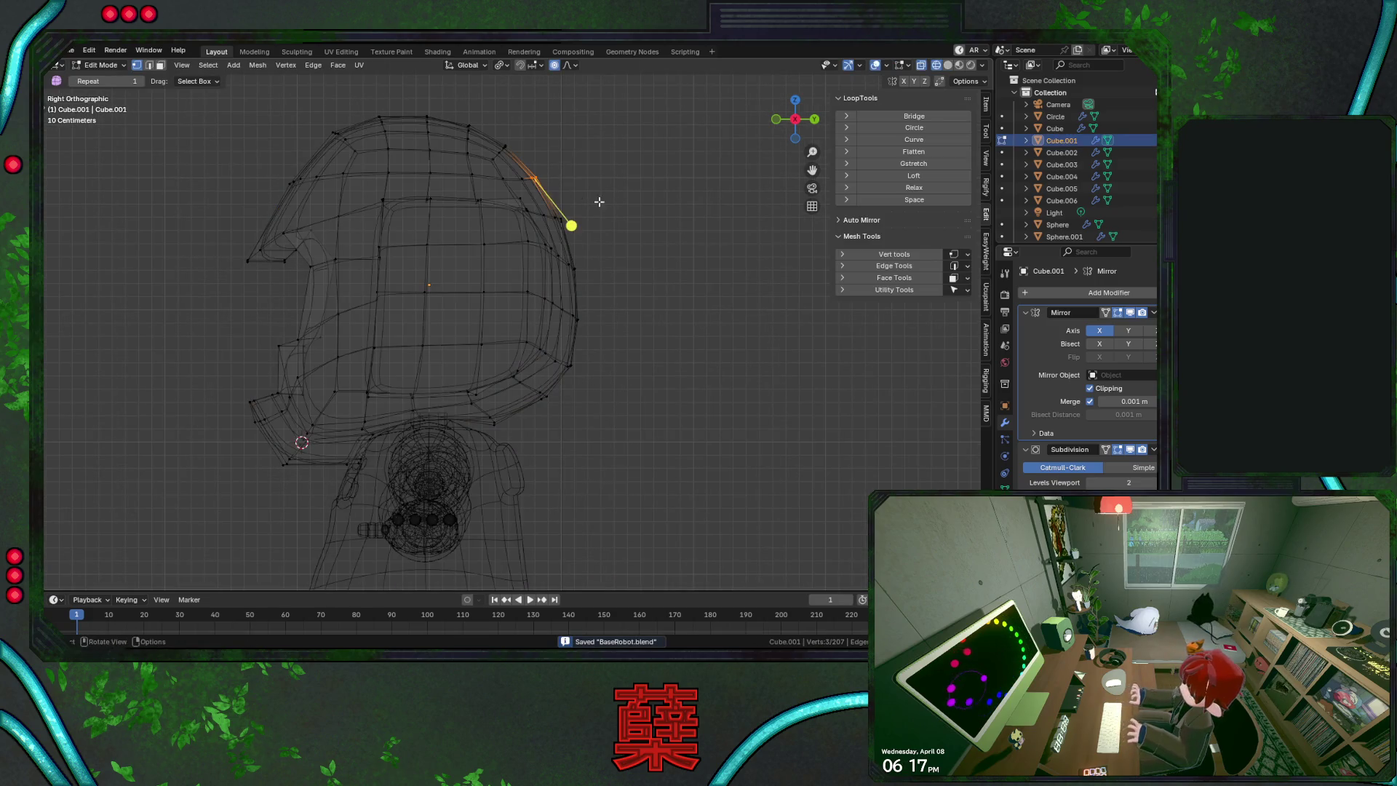
{"action": "key", "text": "alt+z"}
{"action": "key", "text": "g"}
{"action": "key", "text": "y"}
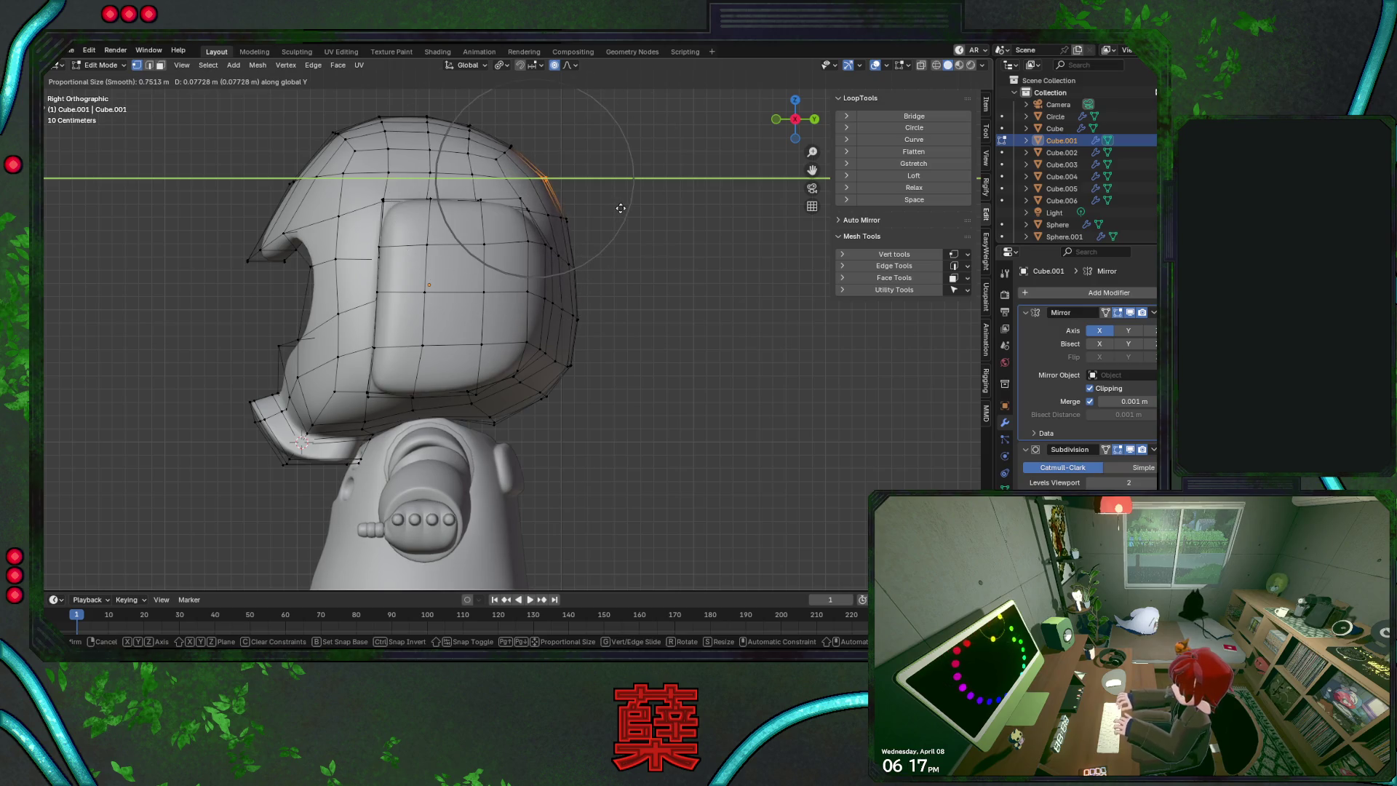
{"action": "scroll", "coordinate": [621, 208], "scroll_direction": "down", "scroll_amount": 4}
{"action": "left_click", "coordinate": [620, 208]}
{"action": "key", "text": "g"}
{"action": "key", "text": "z"}
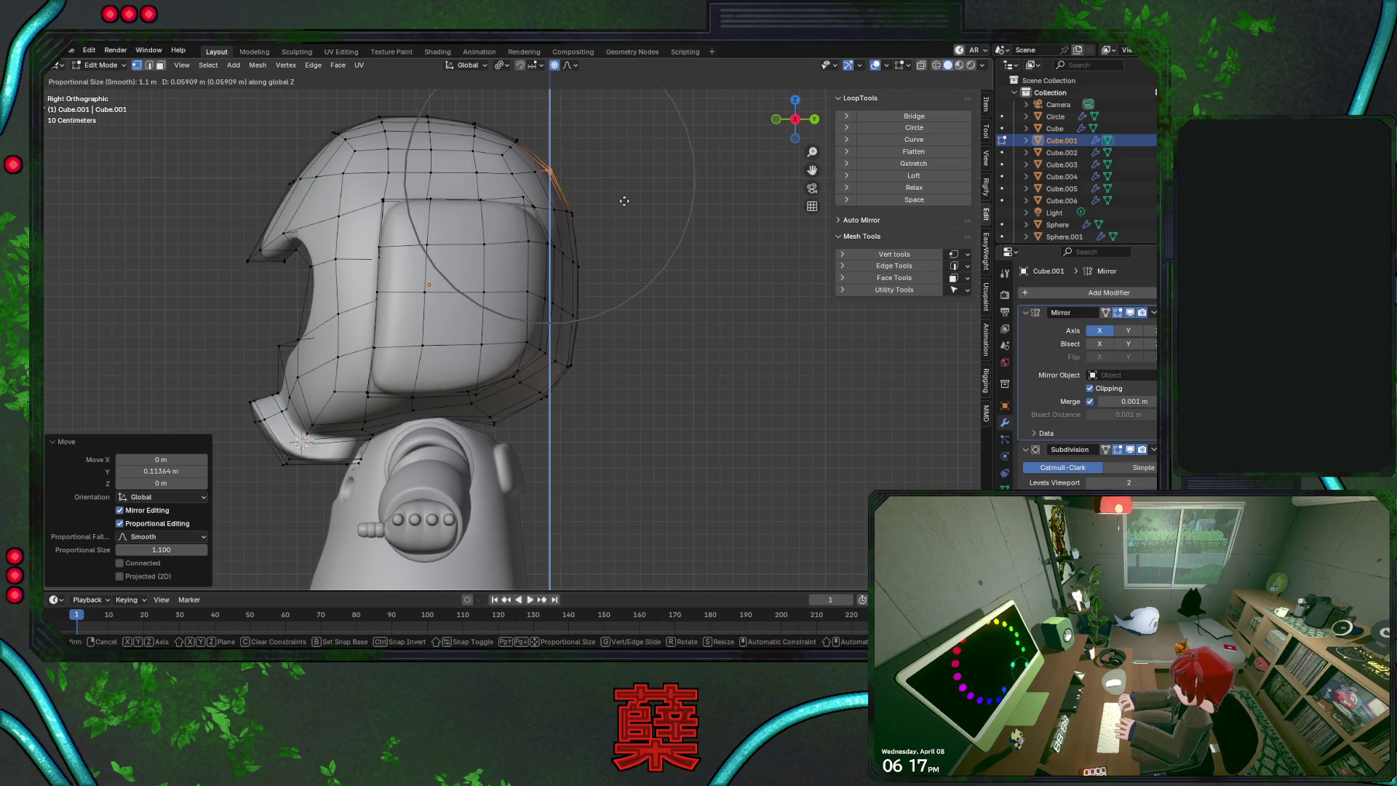
{"action": "left_click", "coordinate": [624, 199]}
Raise a vertex on top of the crown along Z and nudge it along Y
{"action": "left_click", "coordinate": [474, 116]}
{"action": "key", "text": "g"}
{"action": "key", "text": "z"}
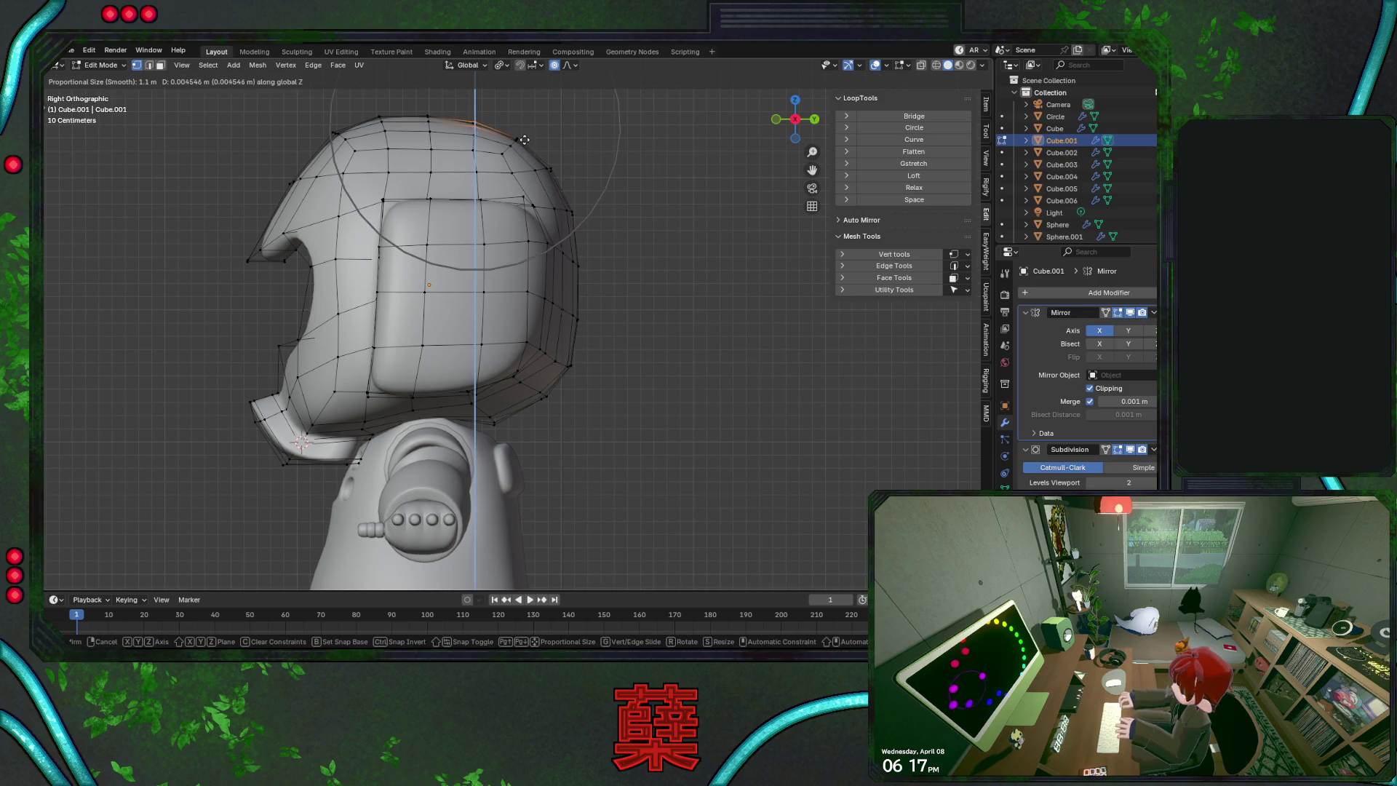
{"action": "left_click", "coordinate": [524, 134]}
{"action": "key", "text": "g"}
{"action": "key", "text": "y"}
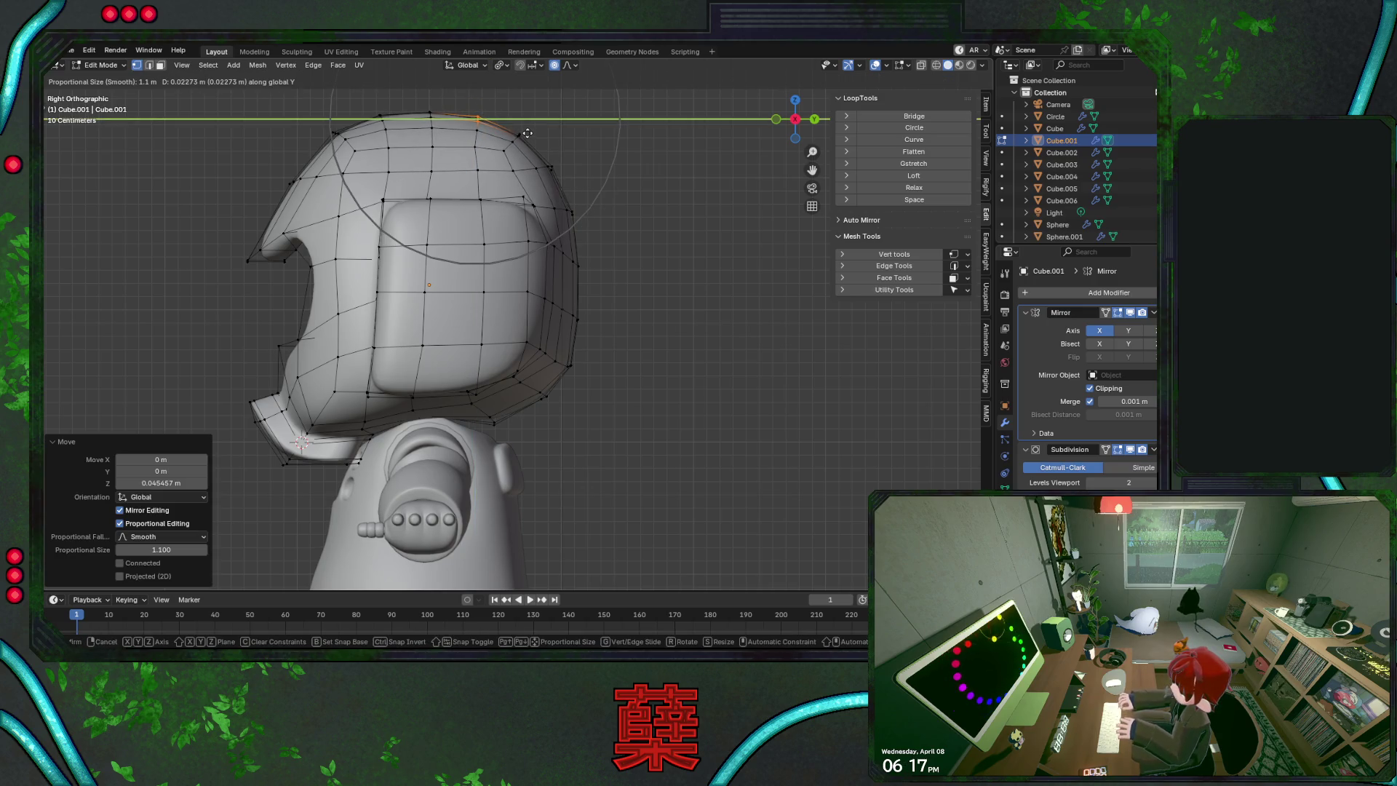
{"action": "left_click", "coordinate": [527, 133]}
Raise two rear crown vertices along Z, then return to Object Mode
{"action": "left_click", "coordinate": [521, 135]}
{"action": "key", "text": "alt+z"}
{"action": "key", "text": "alt+z"}
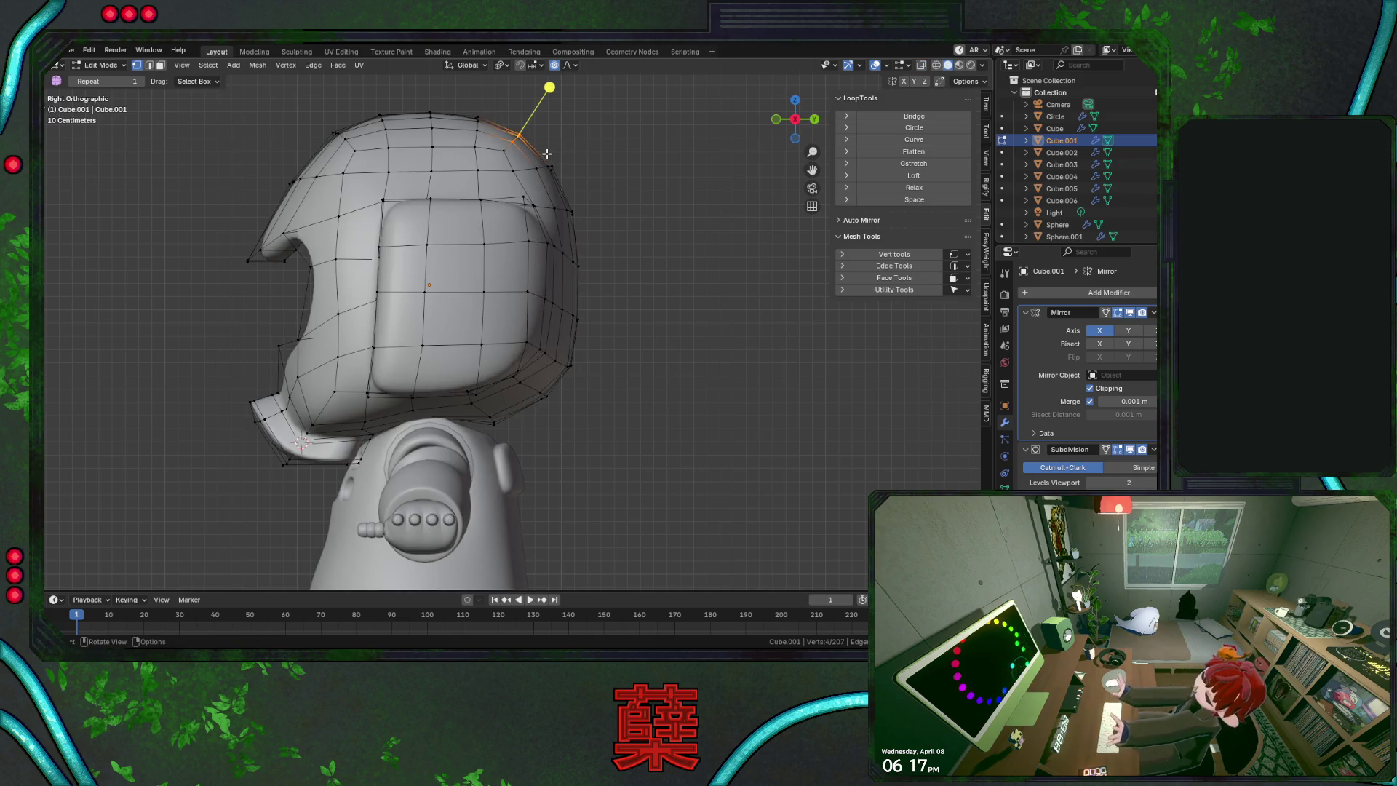
{"action": "left_click", "coordinate": [513, 135], "text": "shift"}
{"action": "key", "text": "g"}
{"action": "key", "text": "z"}
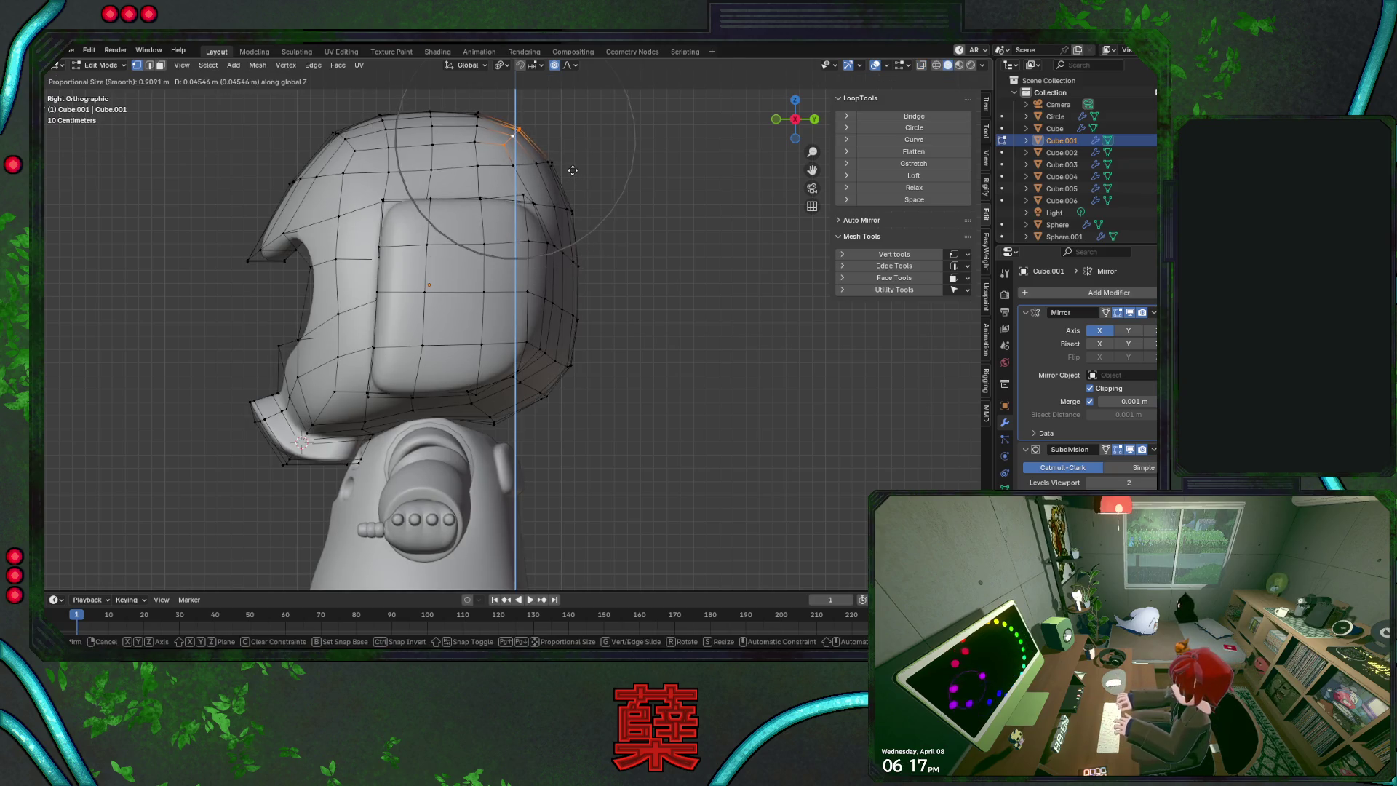
{"action": "left_click", "coordinate": [591, 195]}
{"action": "key", "text": "Tab"}
{"action": "scroll", "coordinate": [645, 269], "scroll_direction": "down", "scroll_amount": 3}
{"action": "scroll", "coordinate": [641, 286], "scroll_direction": "up", "scroll_amount": 3}
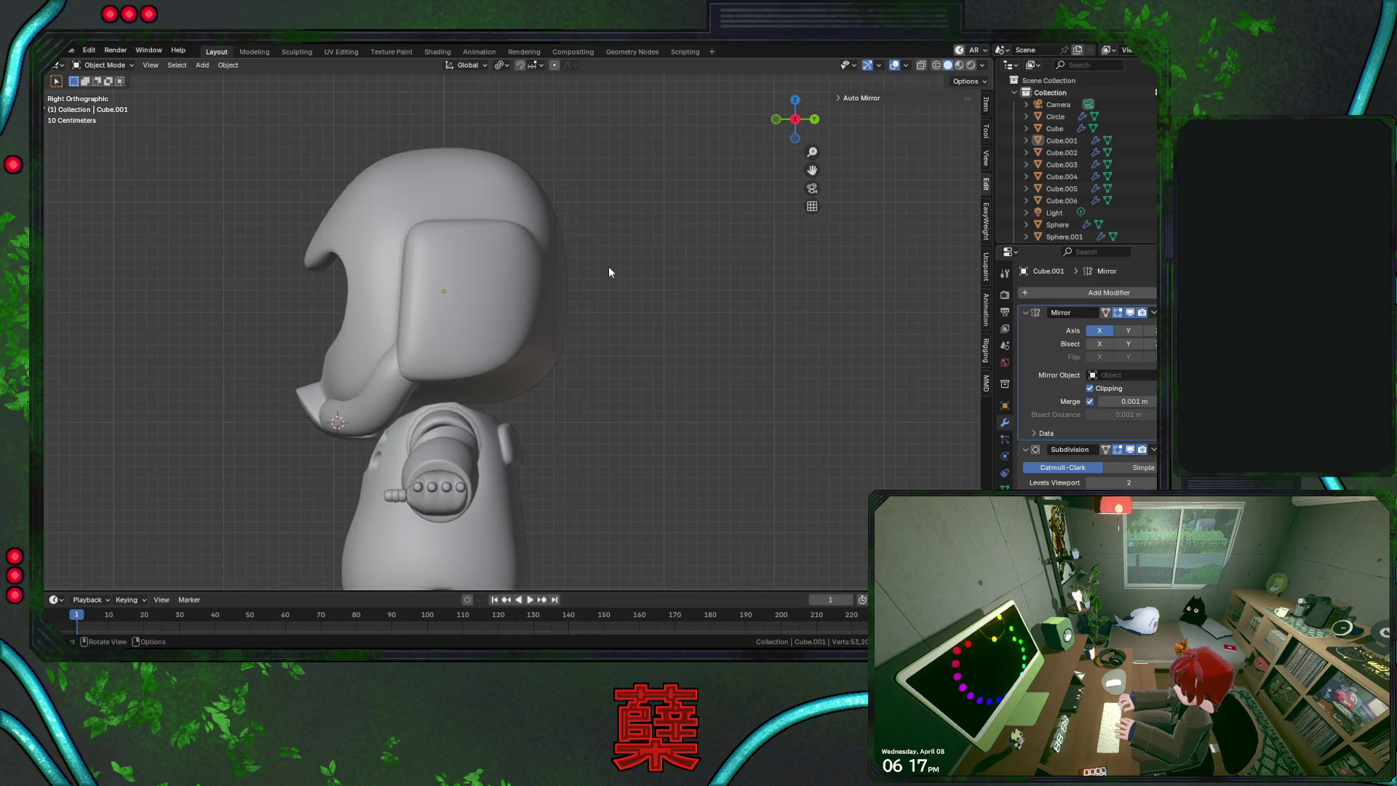
Save BaseRobot.blend, then select Cube.001 from above and enter Edit Mode
{"action": "key", "text": "ctrl+s"}
{"action": "key", "text": "KP_1"}
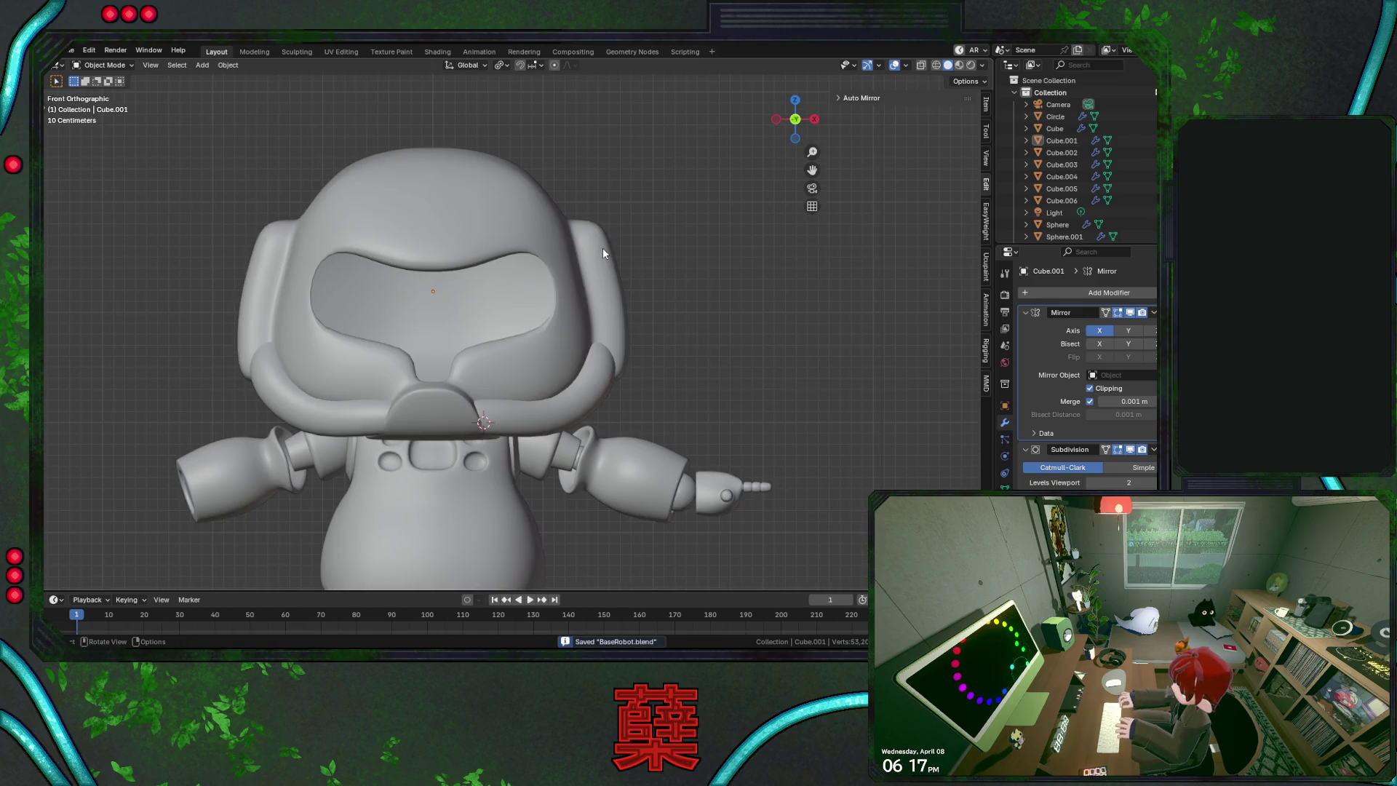
{"action": "key", "text": "KP_7"}
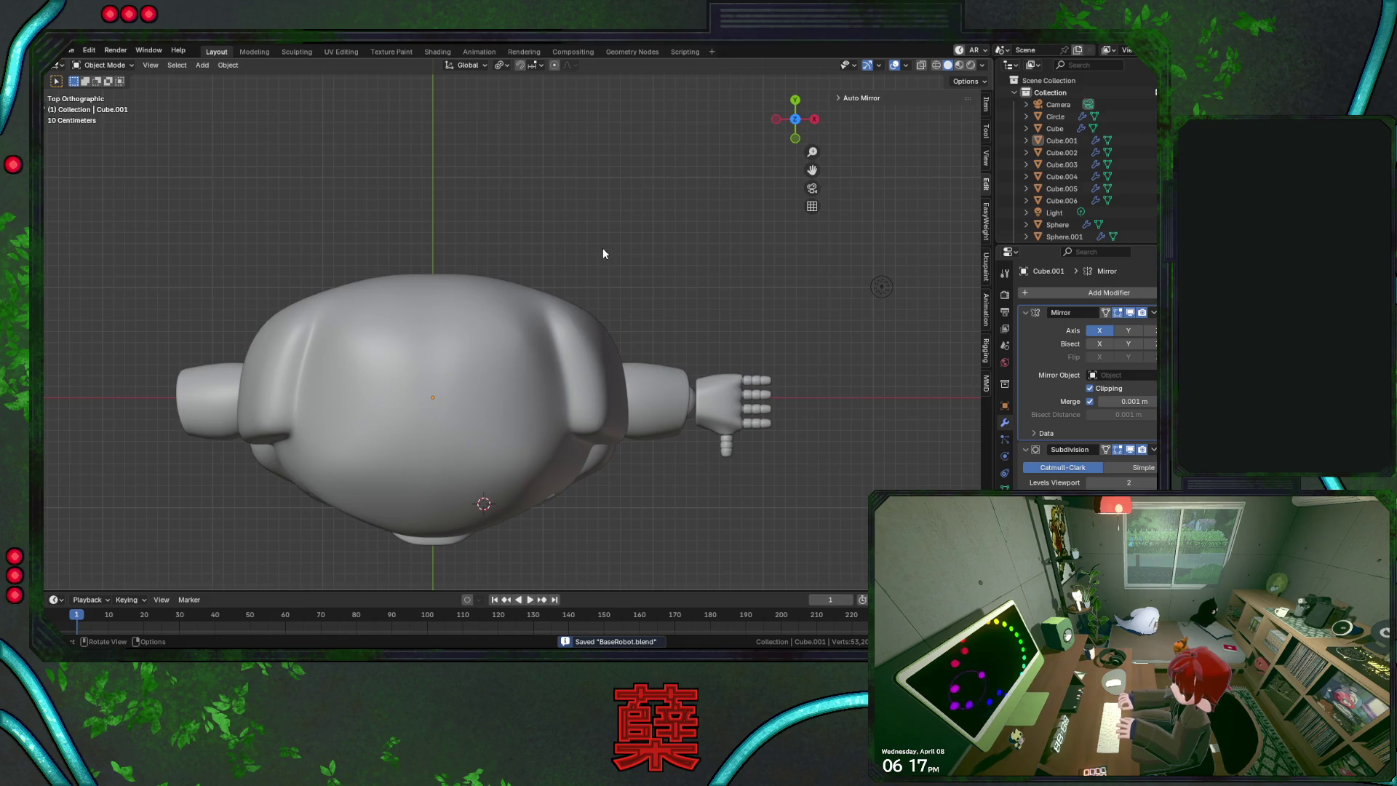
{"action": "key", "text": "KP_3"}
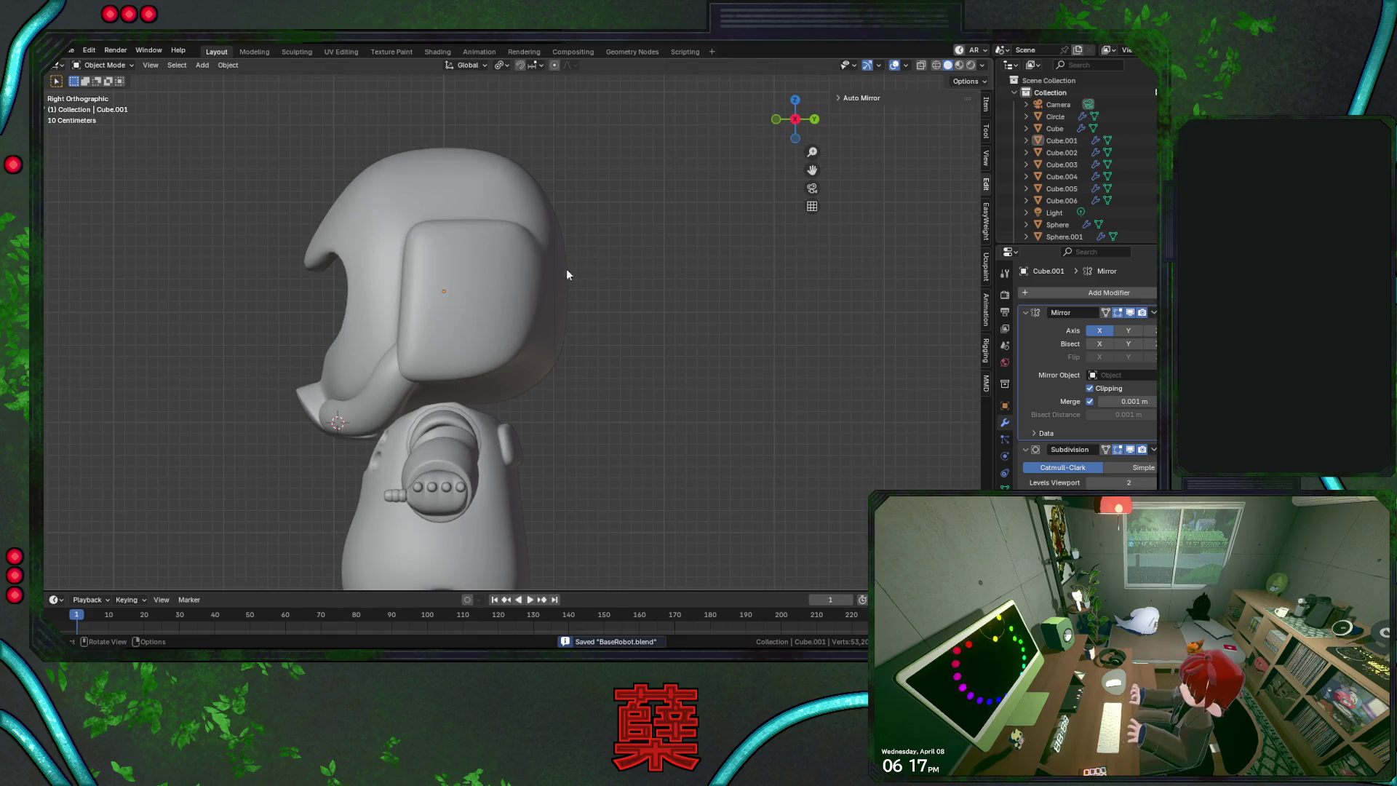
{"action": "mouse_move", "coordinate": [568, 274]}
{"action": "middle_mouse_down"}
{"action": "mouse_move", "coordinate": [427, 311]}
{"action": "mouse_move", "coordinate": [572, 278]}
{"action": "mouse_move", "coordinate": [581, 289]}
{"action": "mouse_move", "coordinate": [542, 216]}
{"action": "middle_mouse_up"}
{"action": "left_click", "coordinate": [572, 278]}
{"action": "key", "text": "Tab"}
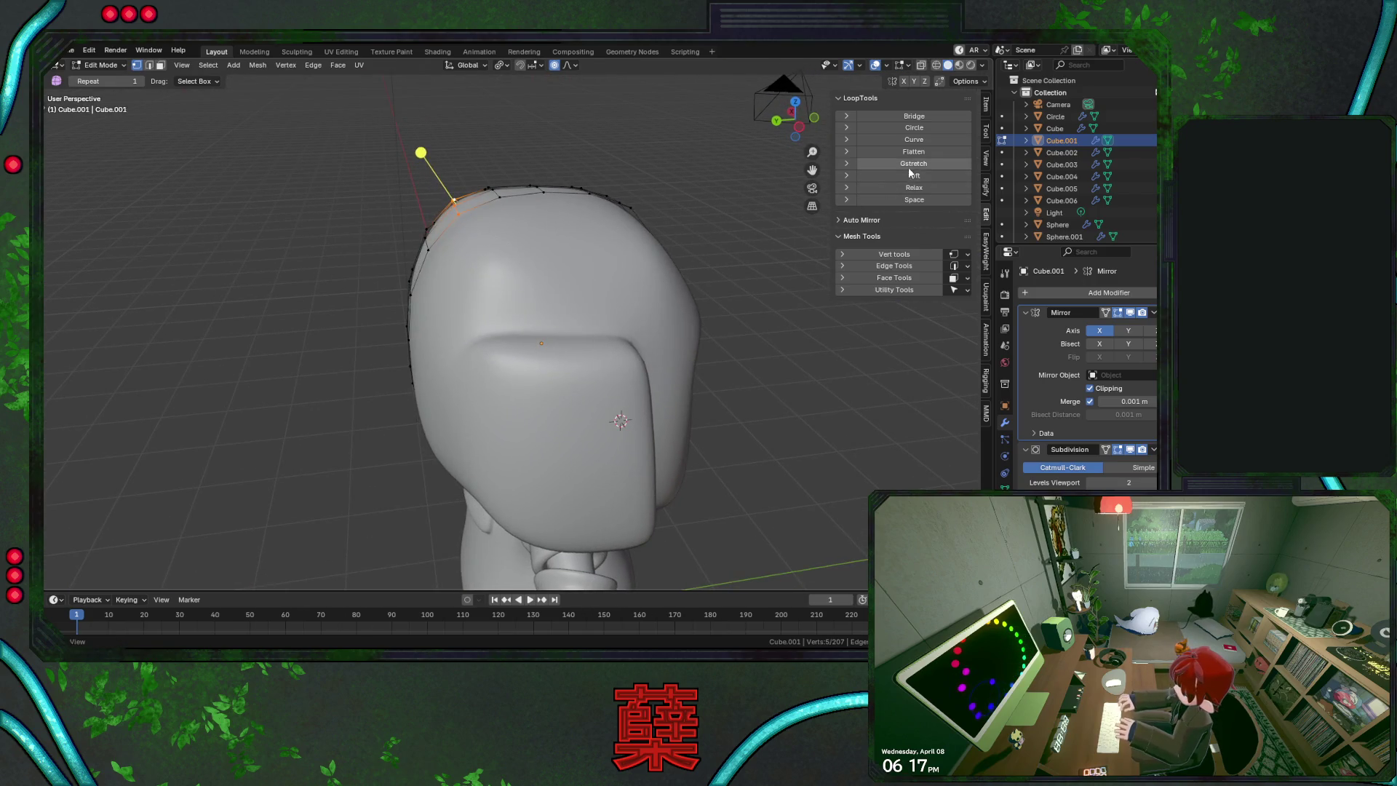
Smooth the crown edge loop with LoopTools Curve, then shift a crown vertex along Y
{"action": "left_click", "coordinate": [934, 140]}
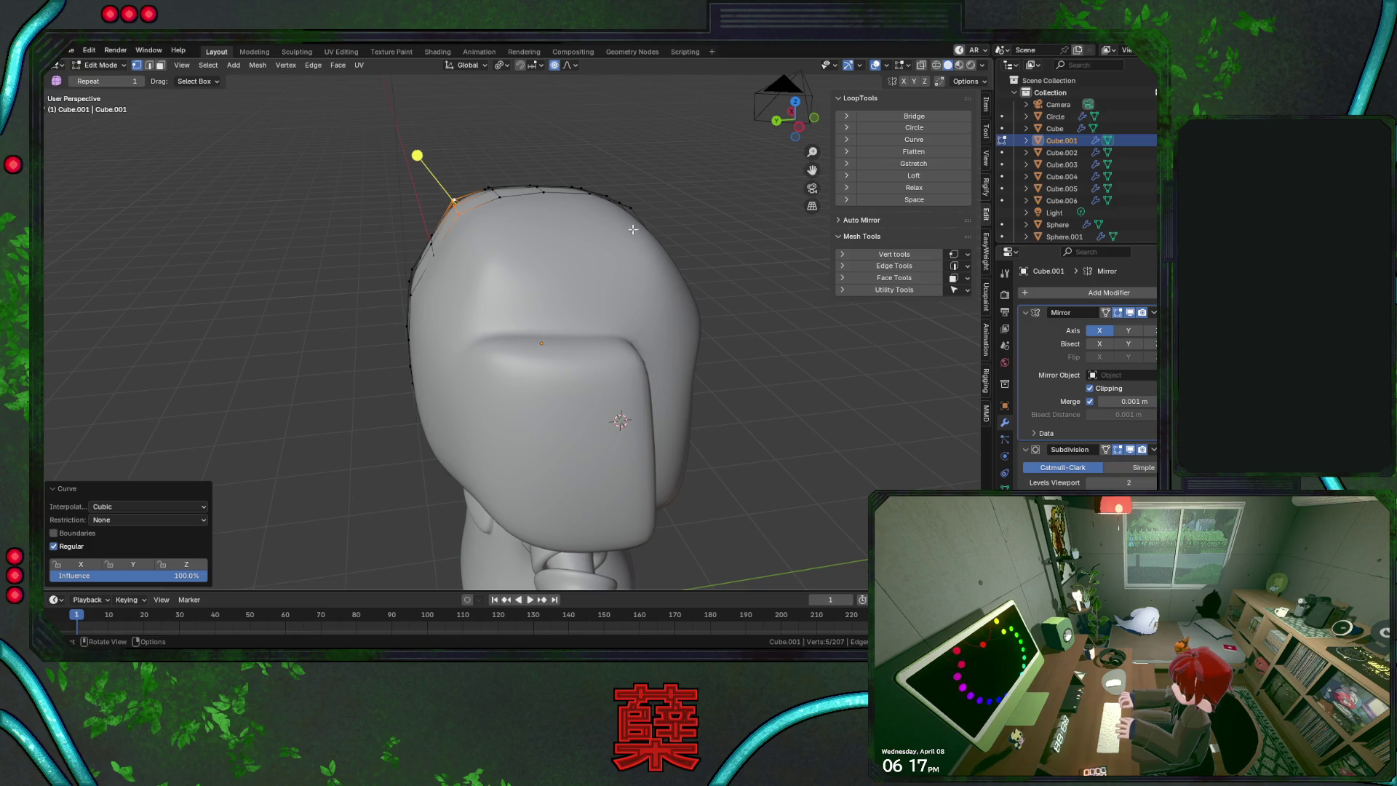
{"action": "left_click", "coordinate": [454, 199]}
{"action": "middle_click_drag", "start_coordinate": [454, 199], "coordinate": [486, 287]}
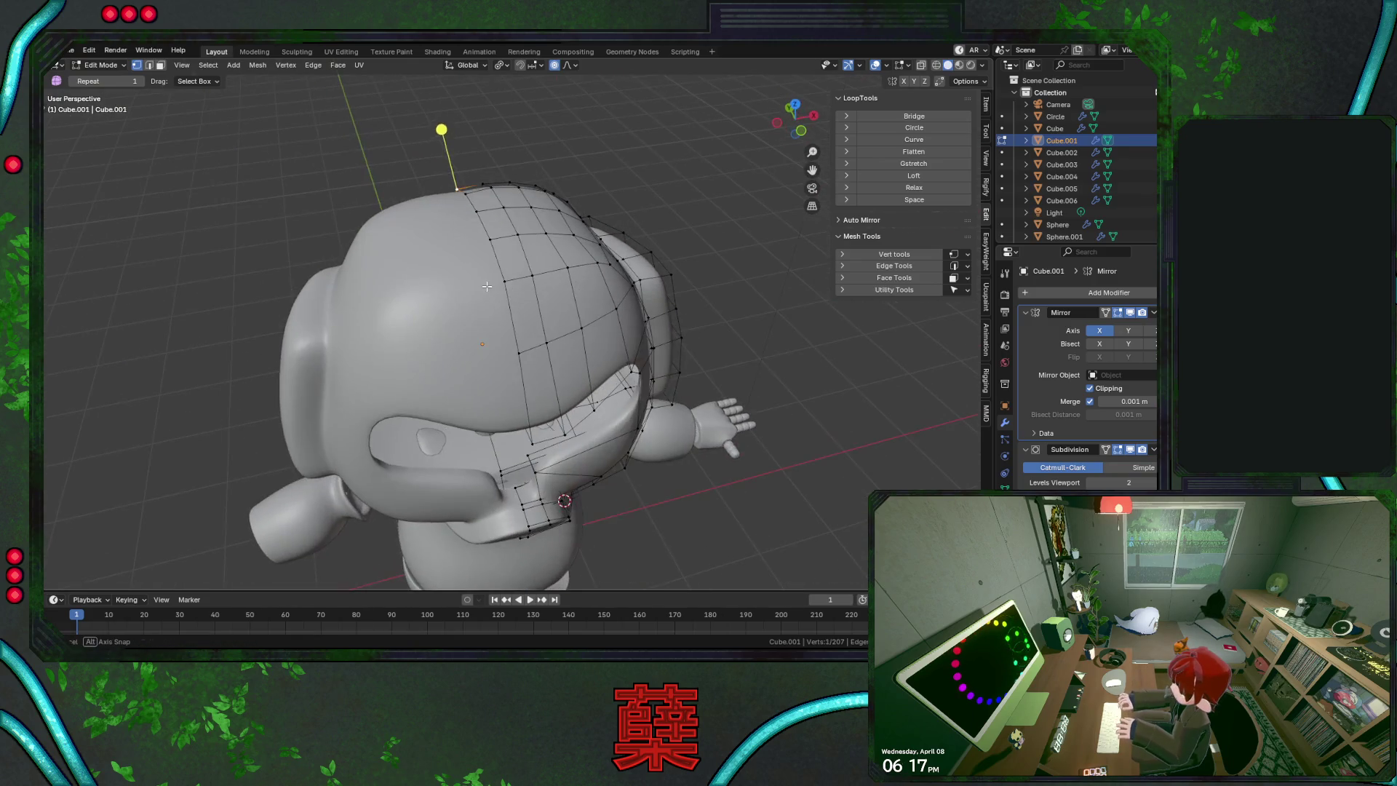
{"action": "key", "text": "g"}
{"action": "key", "text": "y"}
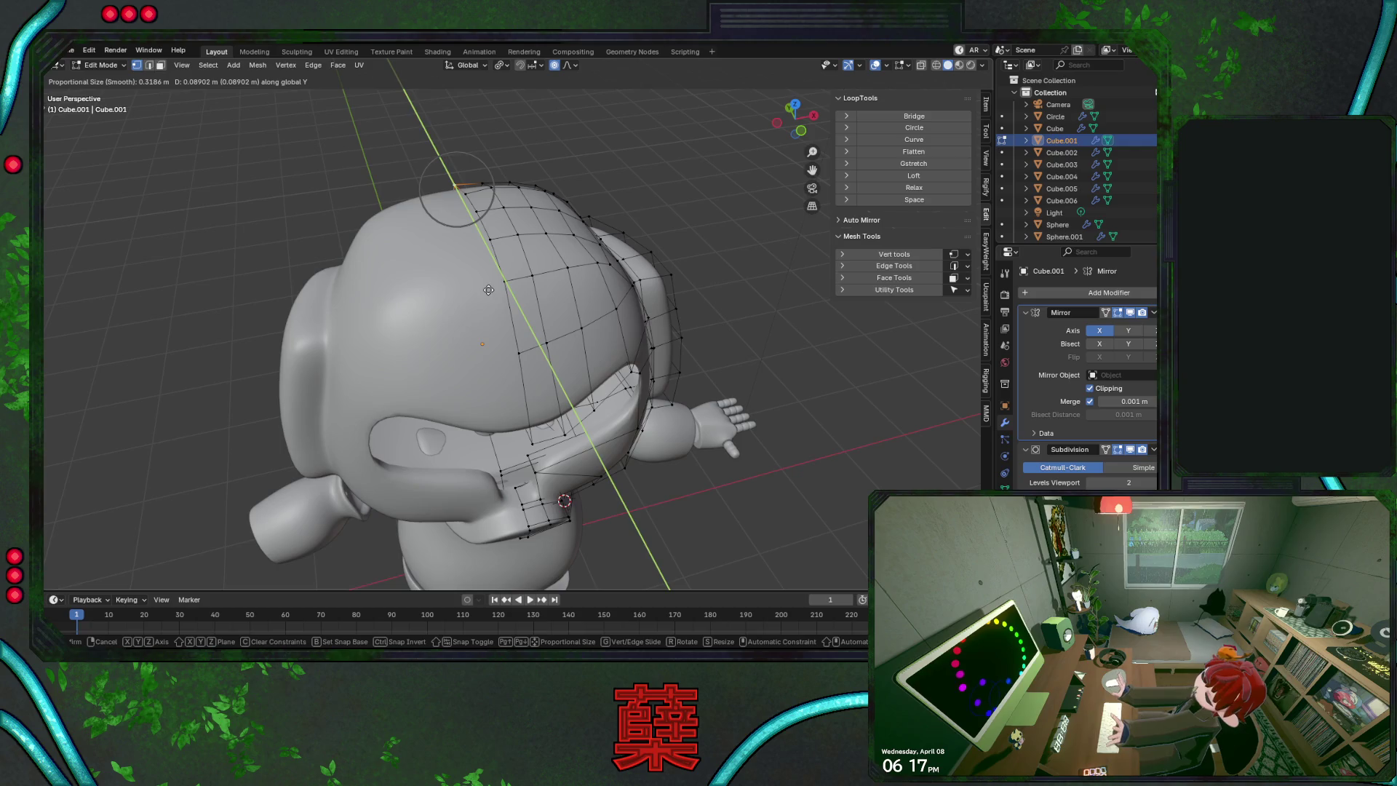
{"action": "left_click", "coordinate": [488, 289]}
Retry the crown vertex's Y move and undo both attempts
{"action": "middle_click_drag", "start_coordinate": [434, 262], "coordinate": [483, 294]}
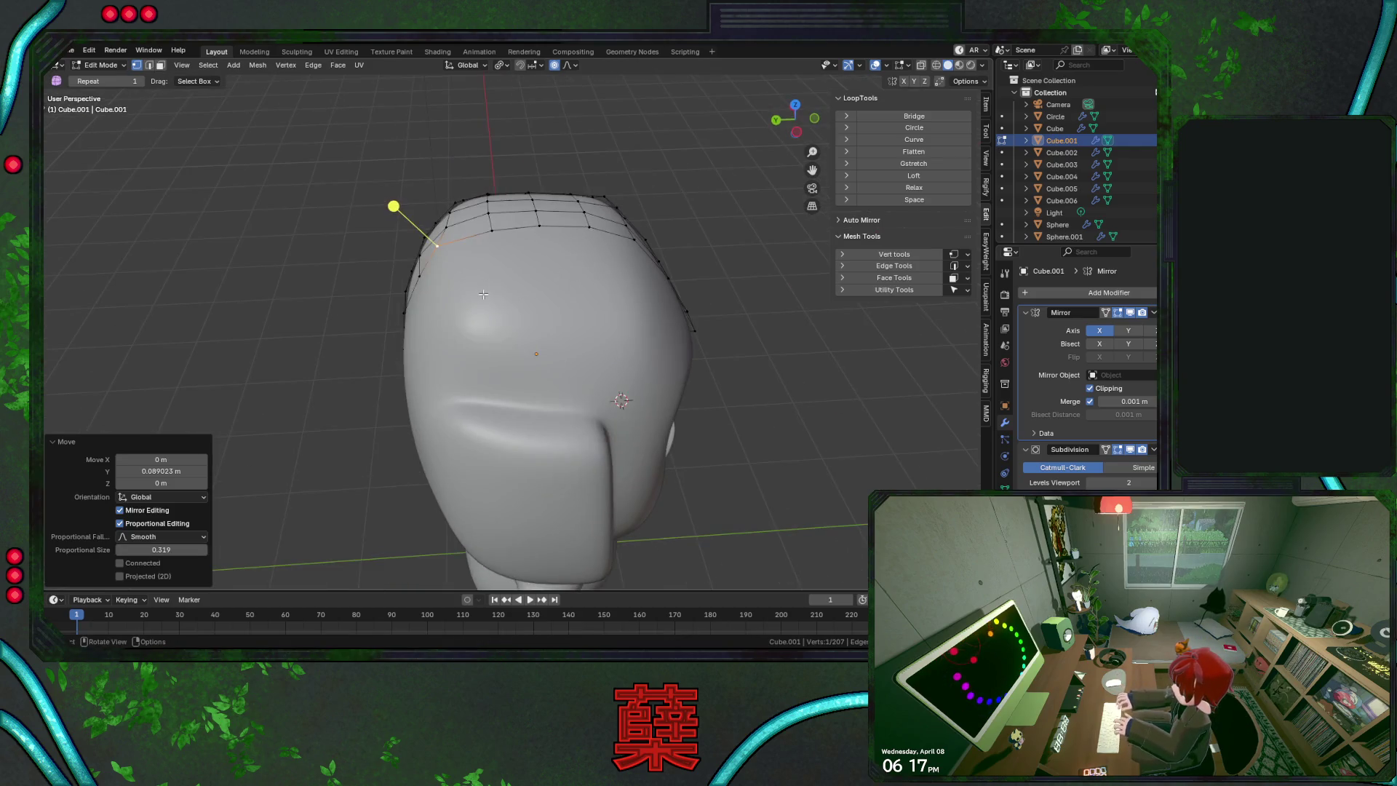
{"action": "key", "text": "ctrl+z"}
{"action": "key", "text": "g"}
{"action": "key", "text": "y"}
{"action": "left_click", "coordinate": [506, 253]}
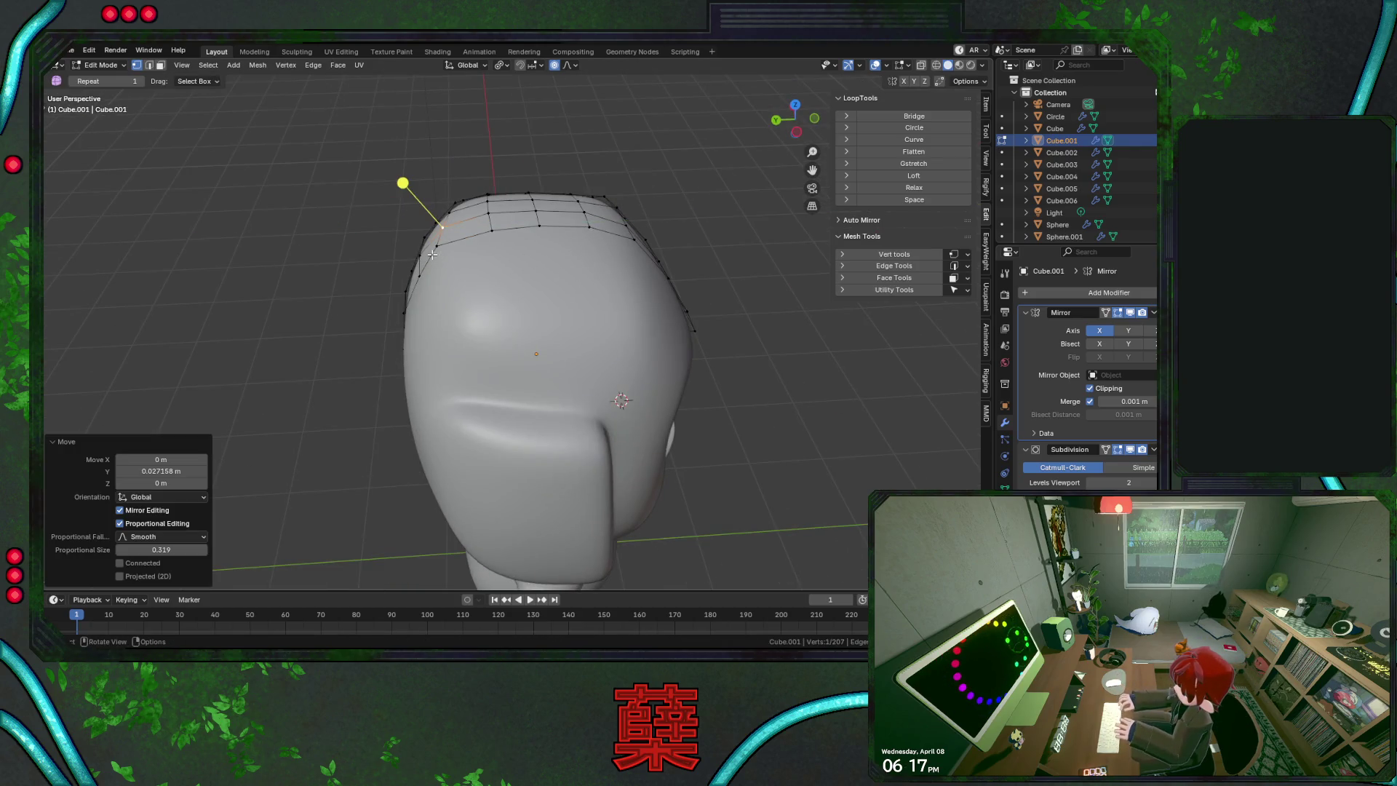
{"action": "key", "text": "ctrl+z"}
Move a different crown edge vertex along Y, deselect, and return to front view
{"action": "left_click", "coordinate": [421, 282]}
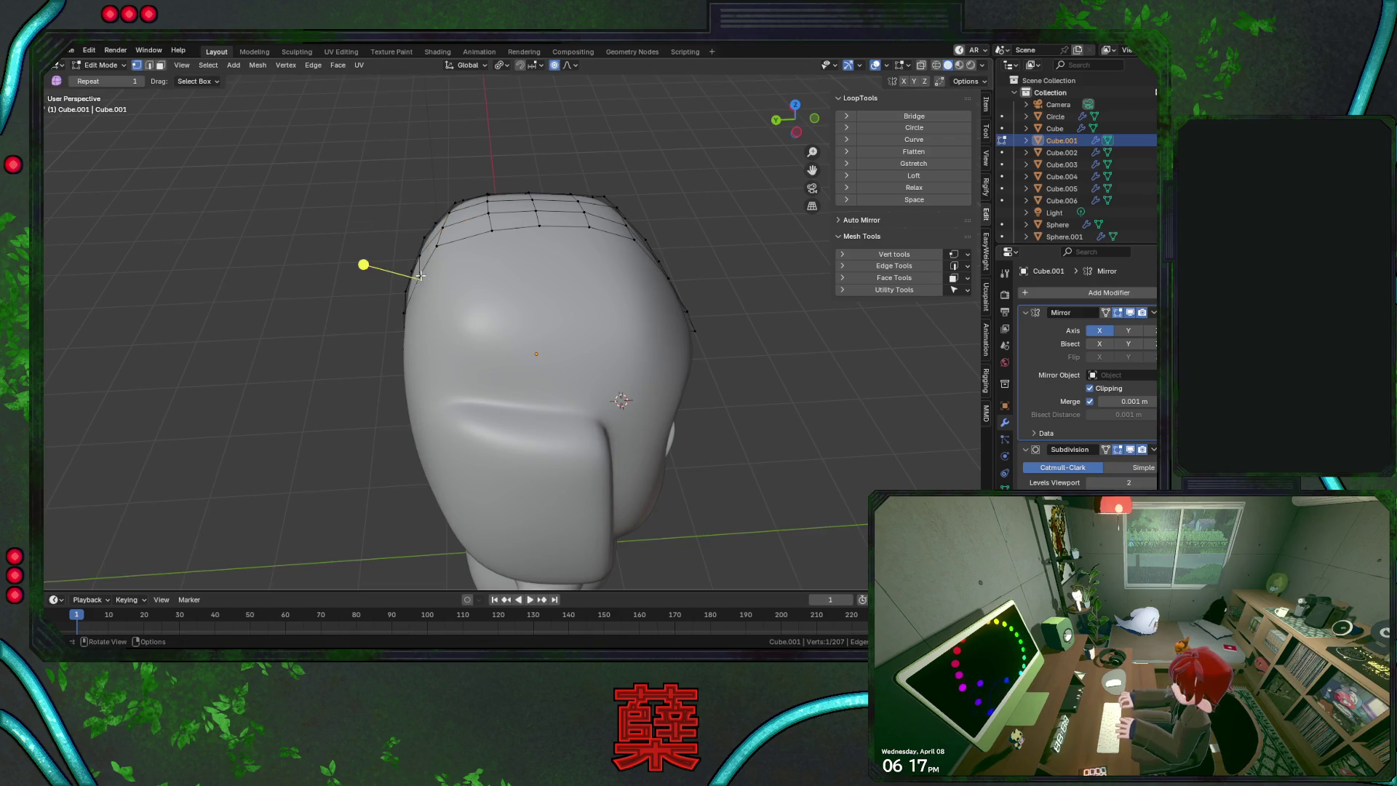
{"action": "key", "text": "g"}
{"action": "key", "text": "y"}
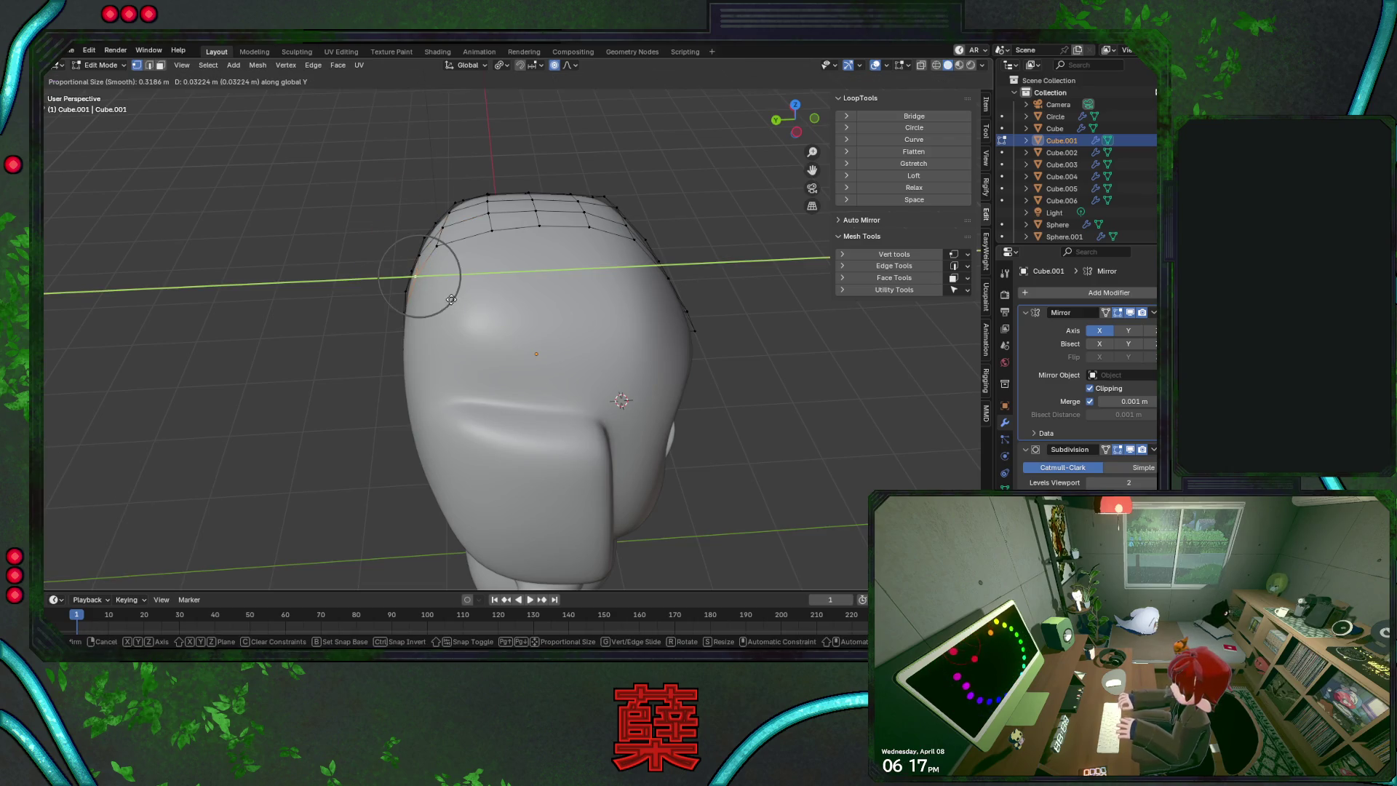
{"action": "left_click", "coordinate": [451, 300]}
{"action": "left_click", "coordinate": [371, 331]}
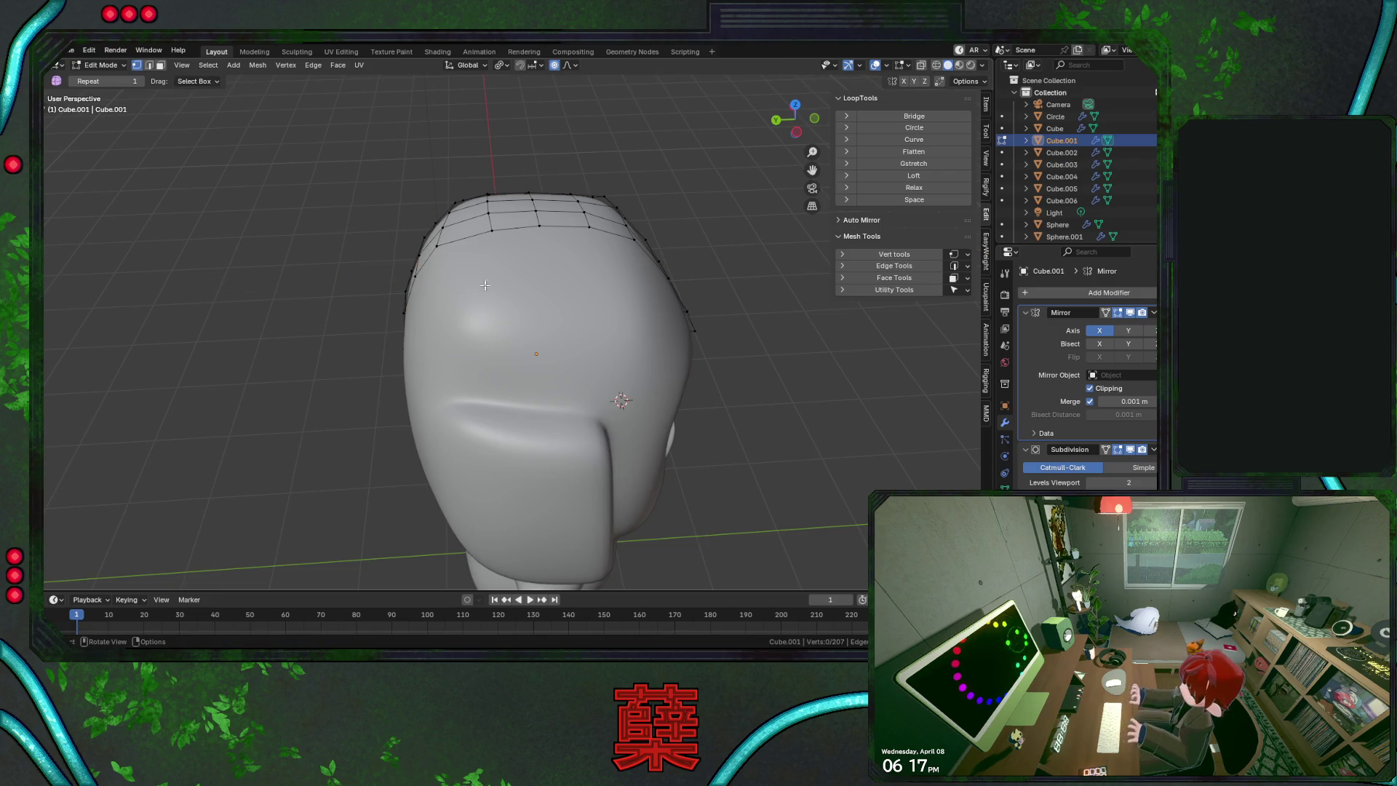
{"action": "key", "text": "KP_1"}
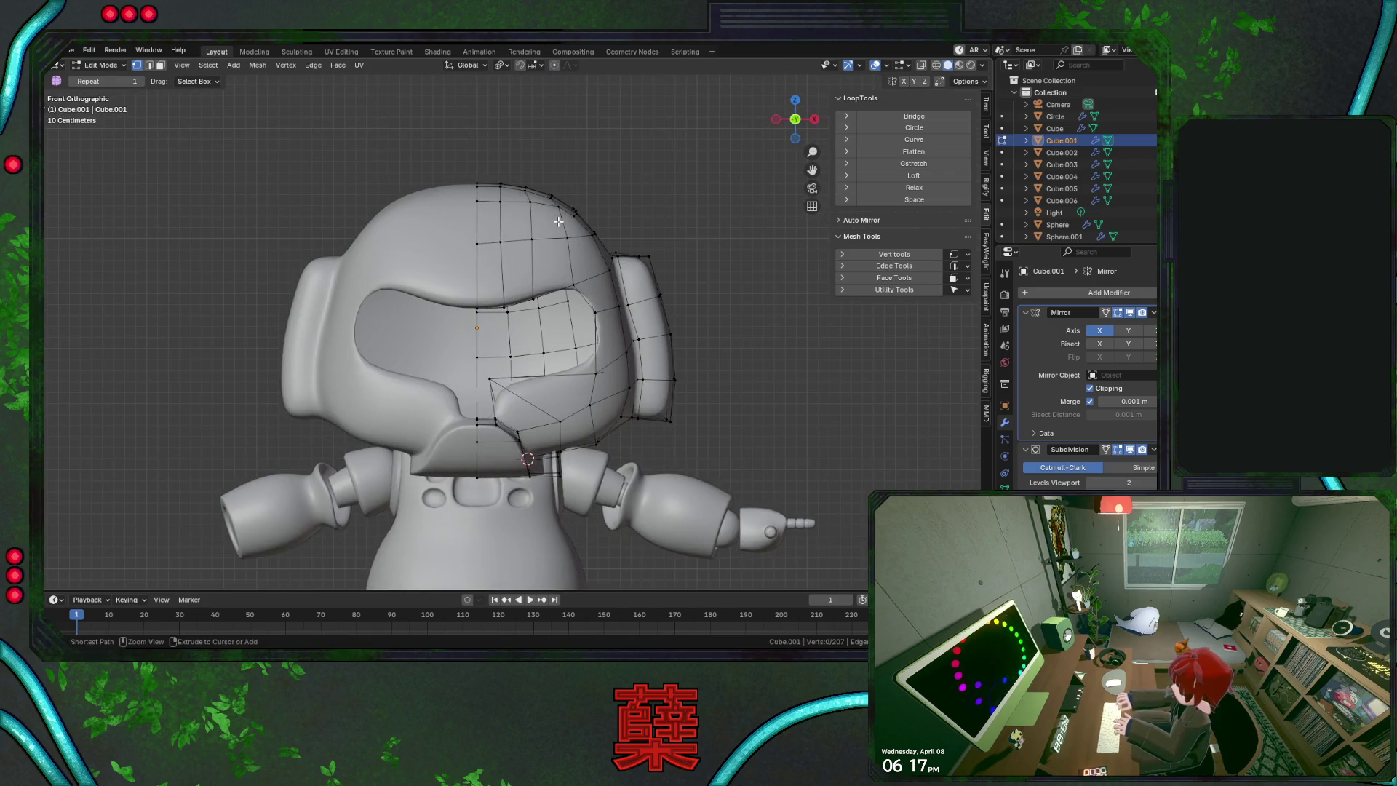
Save BaseRobot.blend, switch to Right view, and try moving a rear crown vertex along Y, then undo it
{"action": "key", "text": "ctrl+s"}
{"action": "key", "text": "KP_3"}
{"action": "key", "text": "a"}
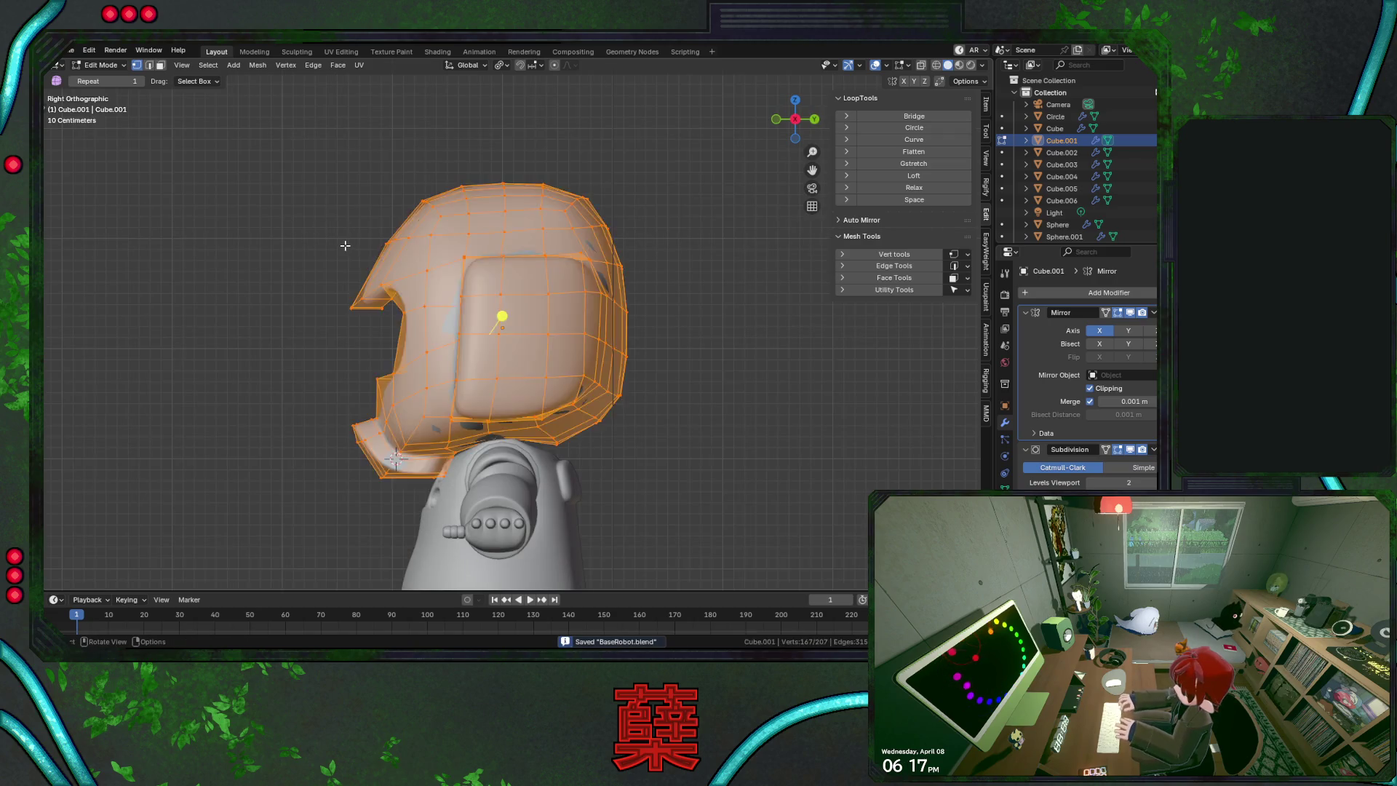
{"action": "key", "text": "alt+a"}
{"action": "left_click", "coordinate": [574, 231]}
{"action": "key", "text": "g"}
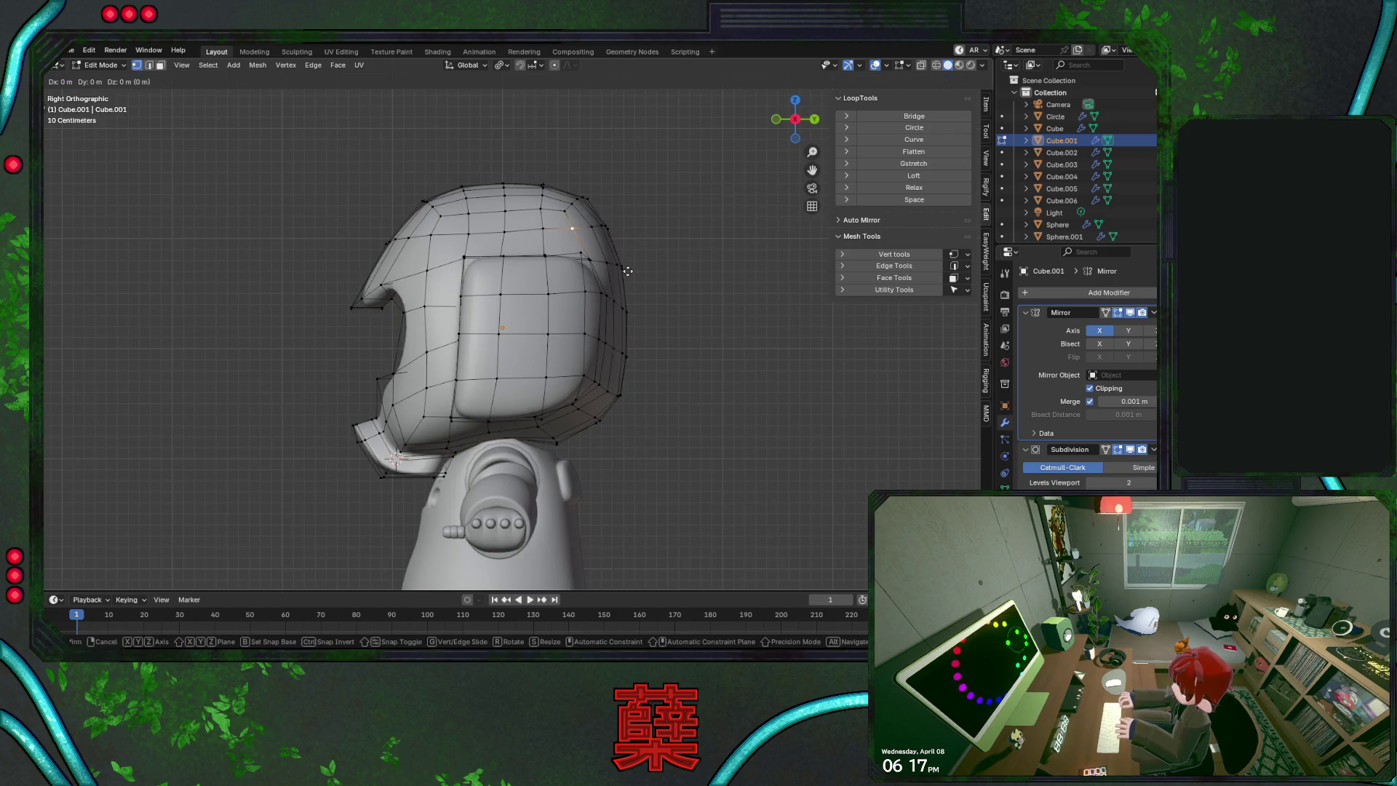
{"action": "key", "text": "y"}
{"action": "left_click", "coordinate": [633, 262]}
{"action": "key", "text": "ctrl+z"}
Slide a vertex along the crown's rear edge into a cleaner outline
{"action": "left_click", "coordinate": [544, 229]}
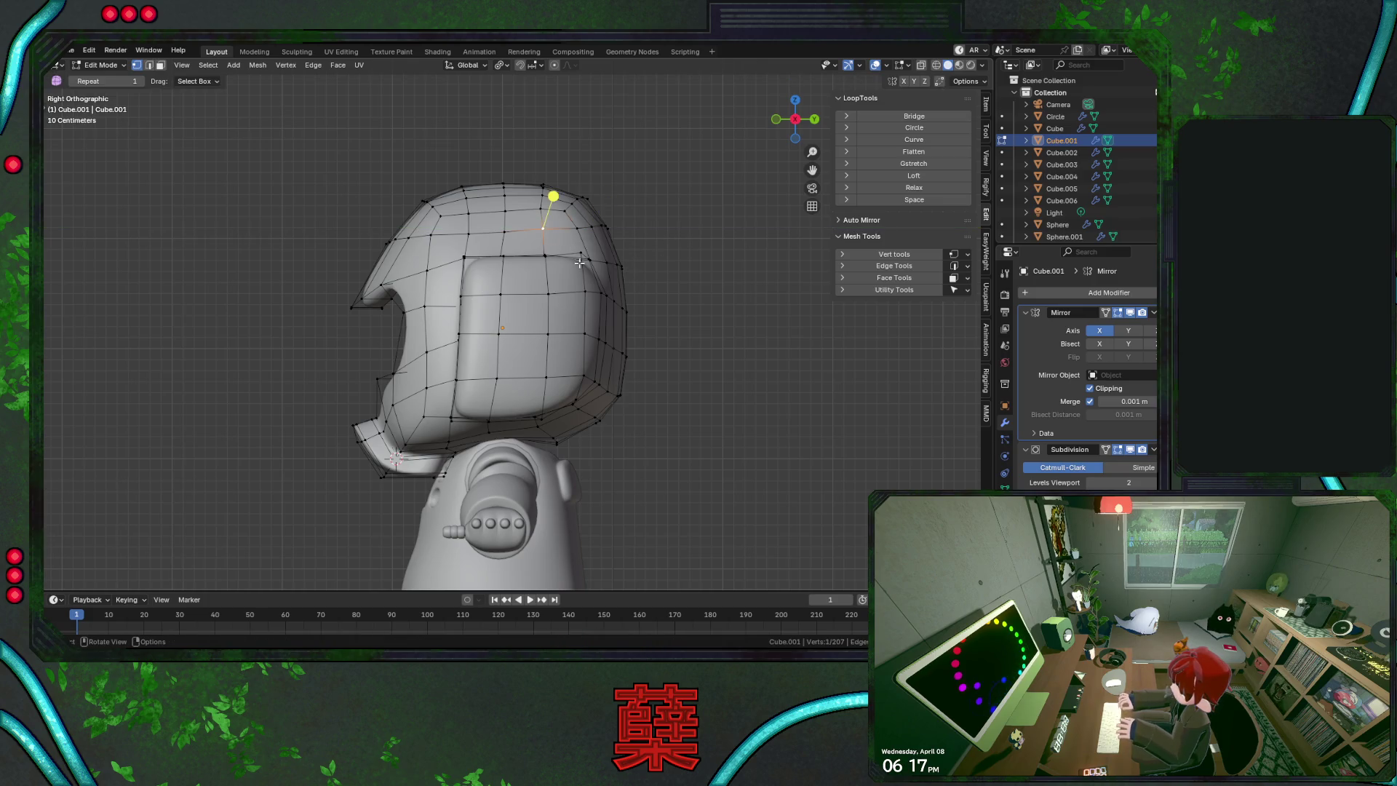
{"action": "key", "text": "shift+v"}
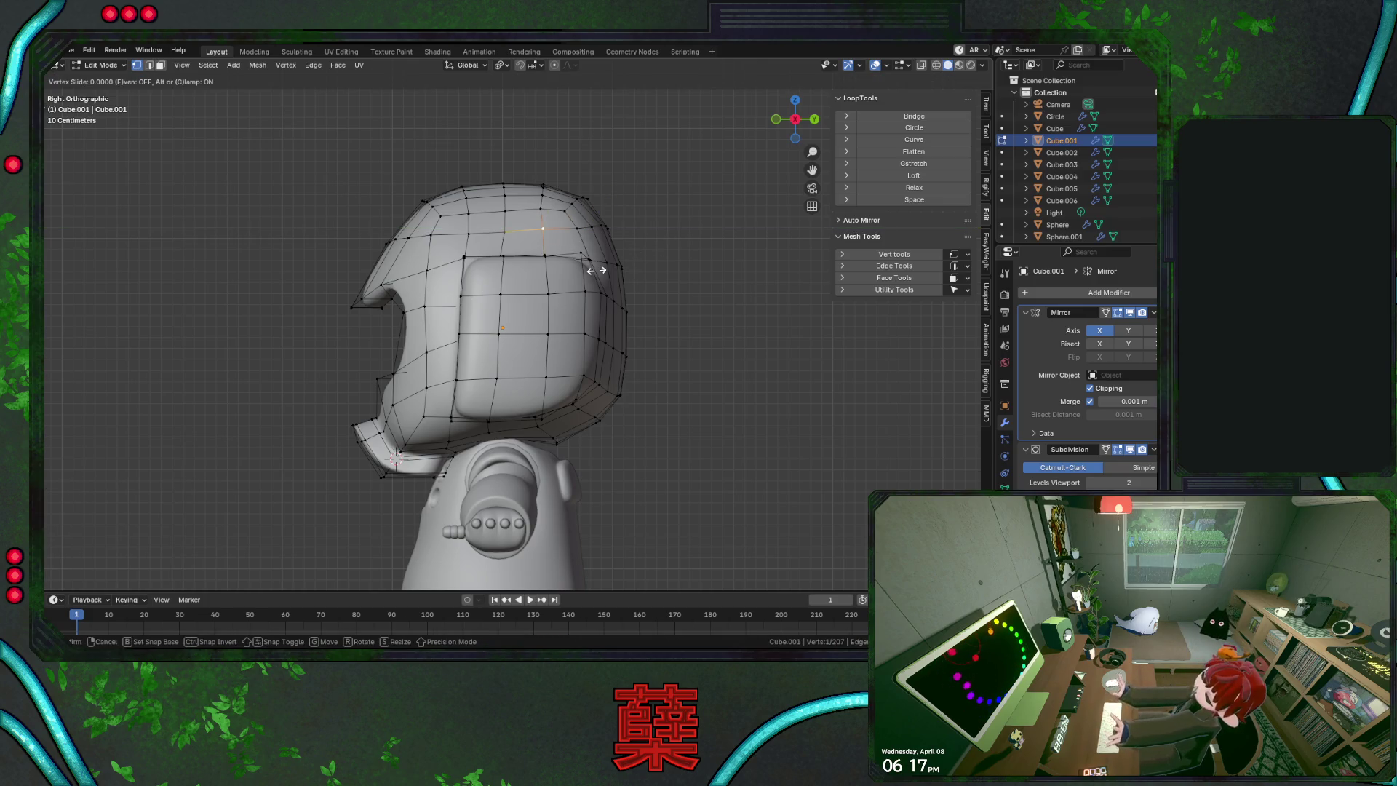
{"action": "left_click", "coordinate": [595, 269]}
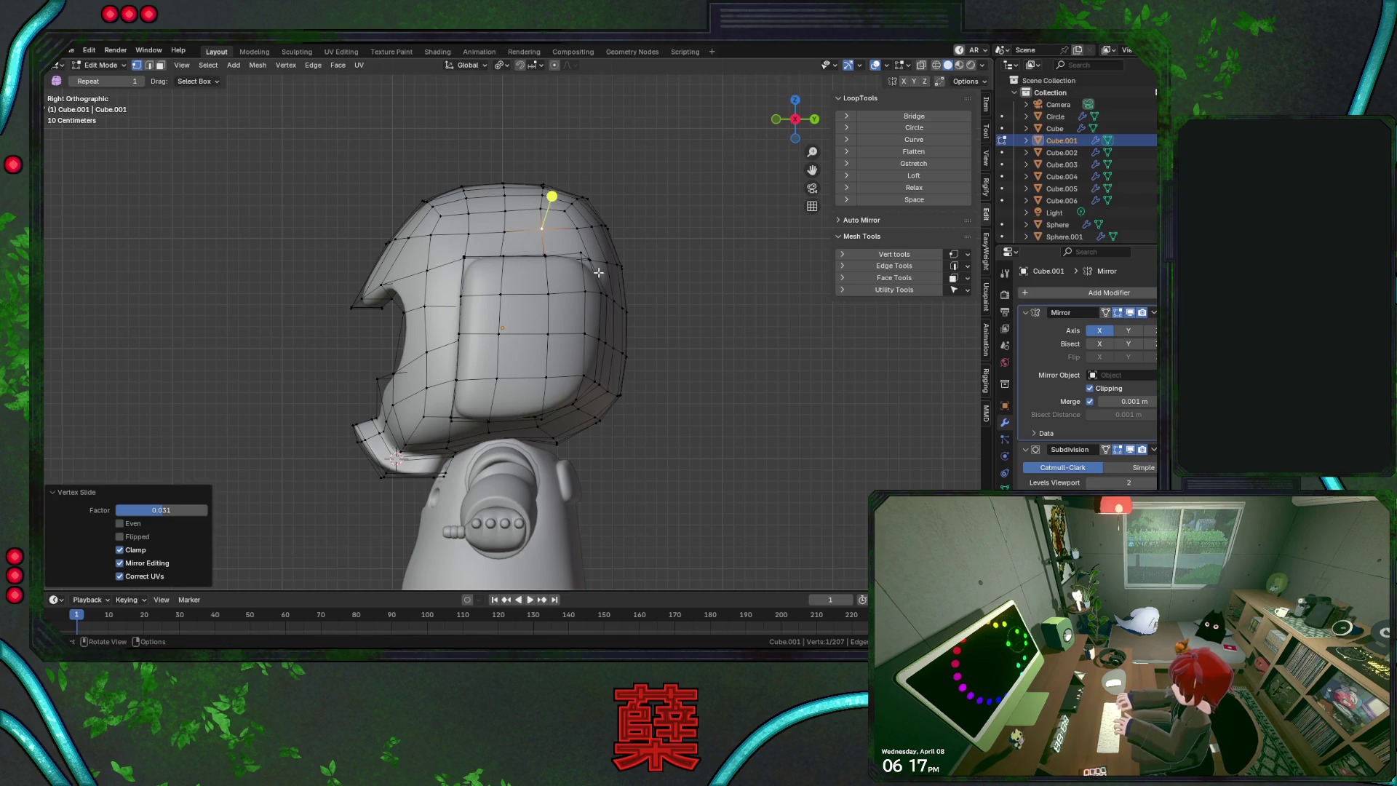
{"action": "left_click", "coordinate": [684, 285]}
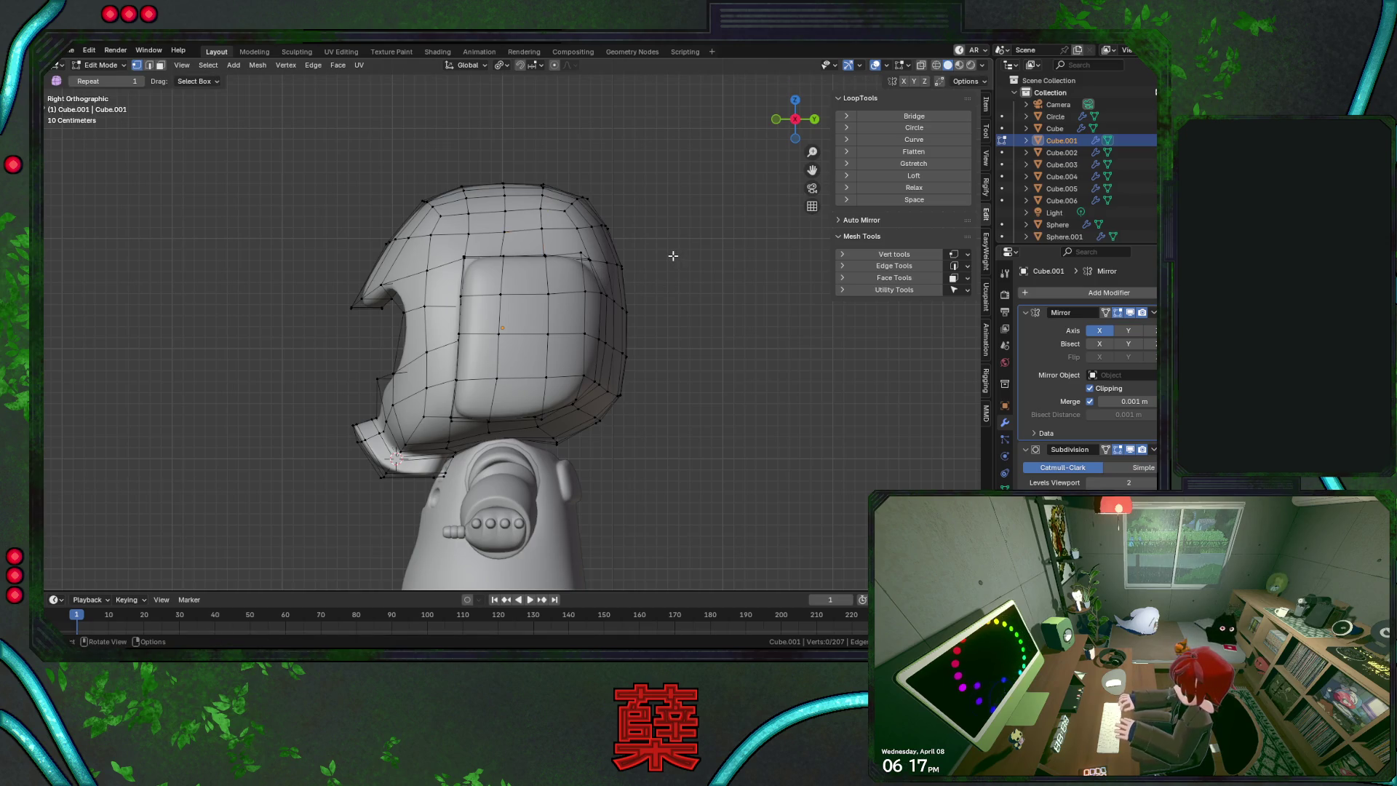
In X-ray, shift the front brim vertices about 0.016 m and tilt them −4.36°
{"action": "key", "text": "shift+z"}
{"action": "left_click_drag", "start_coordinate": [405, 190], "coordinate": [447, 224]}
{"action": "key", "text": "g"}
{"action": "left_click", "coordinate": [575, 250]}
{"action": "key", "text": "r"}
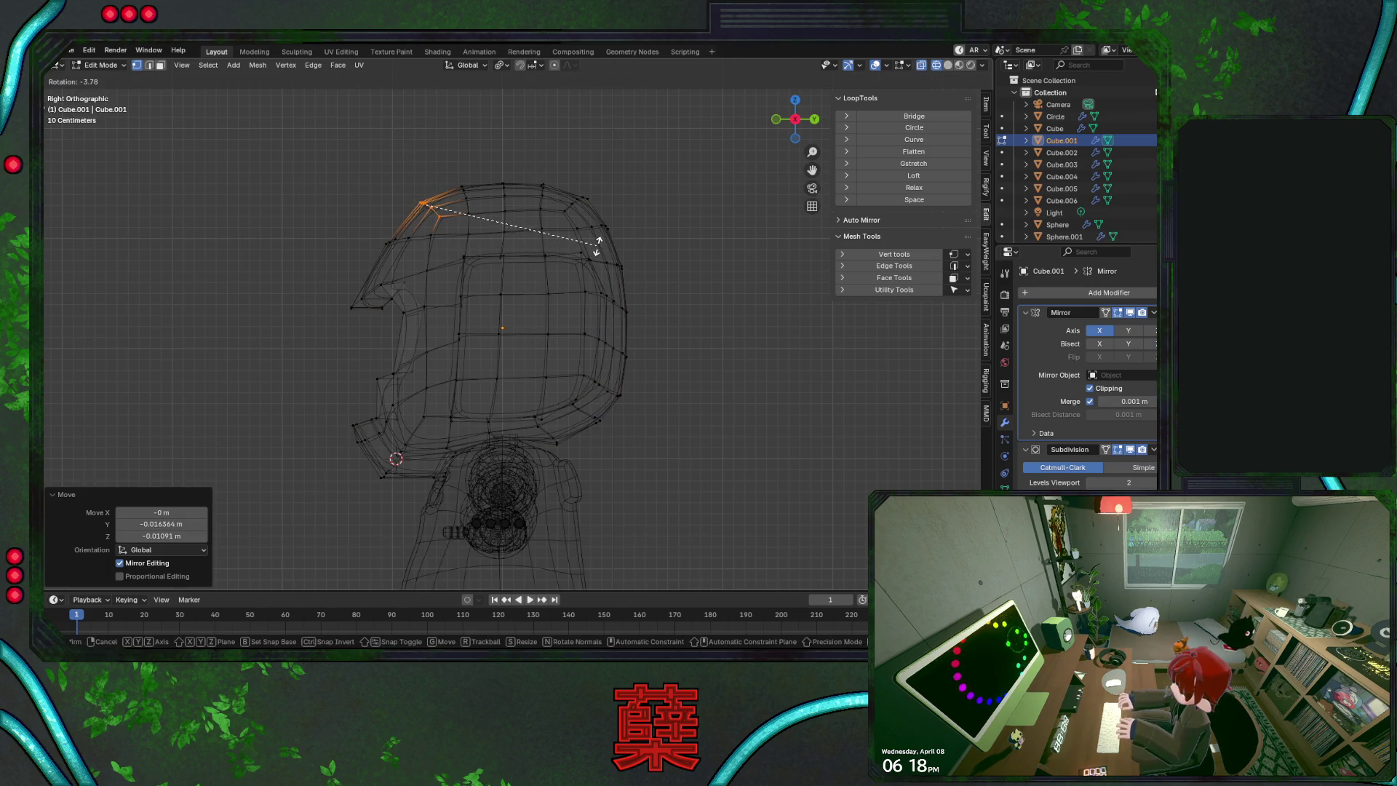
{"action": "left_click", "coordinate": [597, 245]}
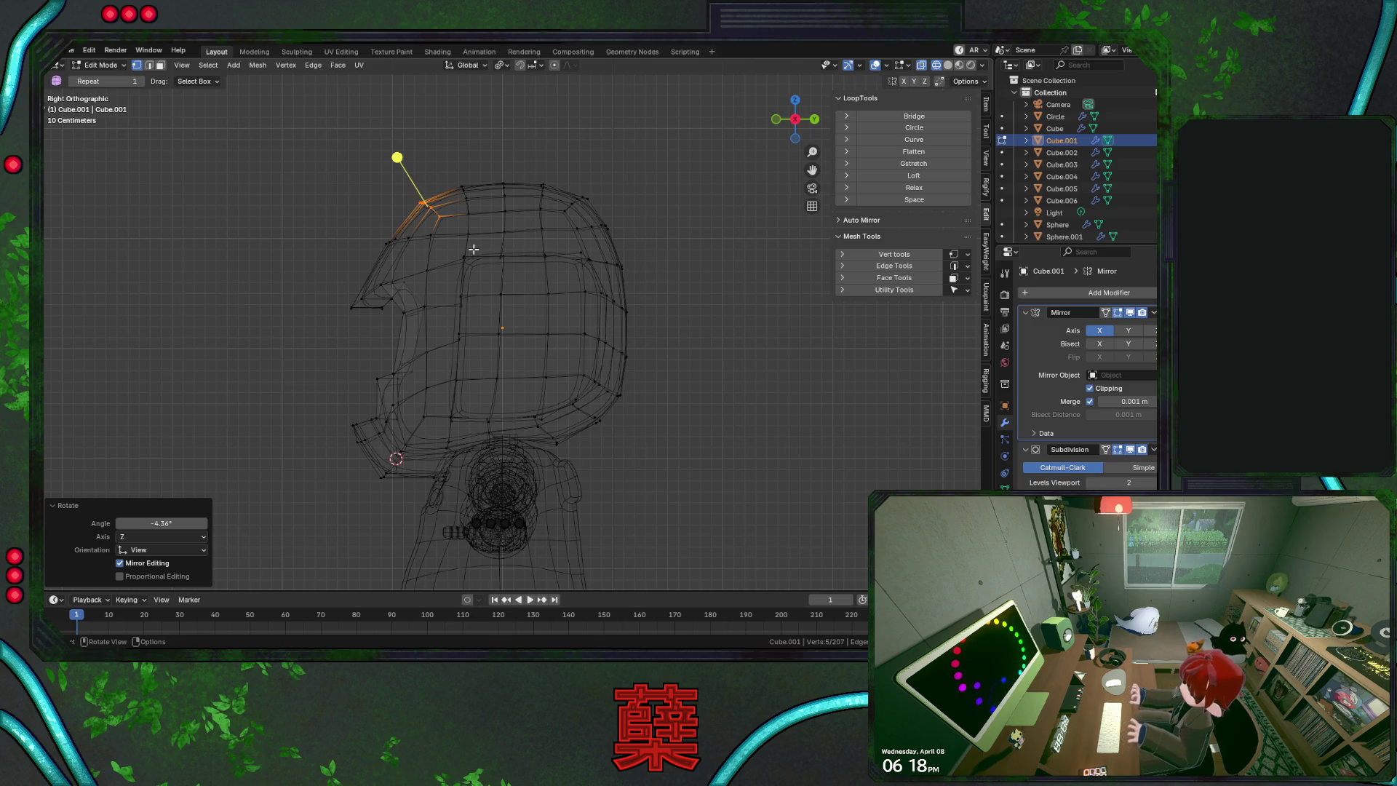
Slide the brim's upper-edge vertices, then return to solid shading and object mode
{"action": "left_click_drag", "start_coordinate": [371, 226], "coordinate": [419, 251]}
{"action": "key", "text": "g"}
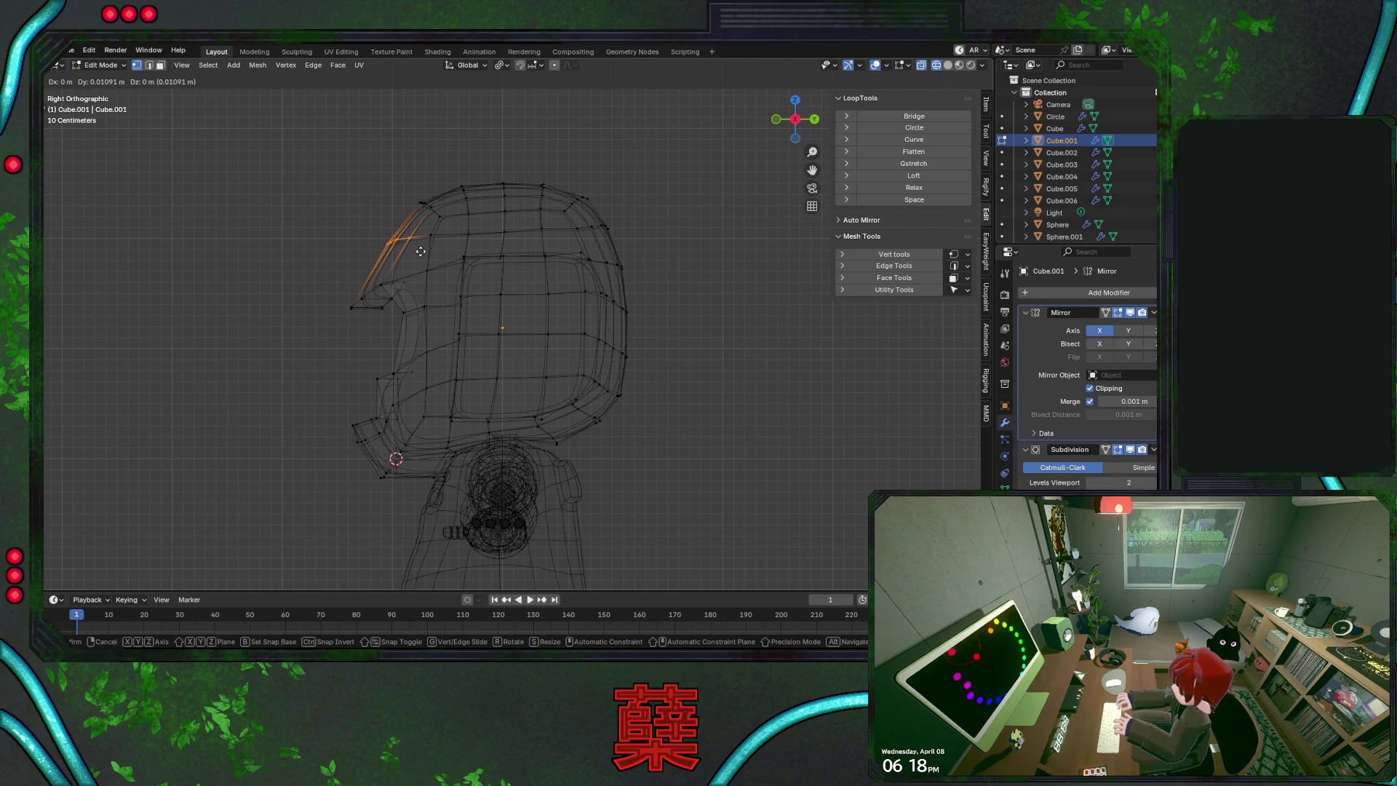
{"action": "key", "text": "g"}
{"action": "left_click", "coordinate": [461, 262]}
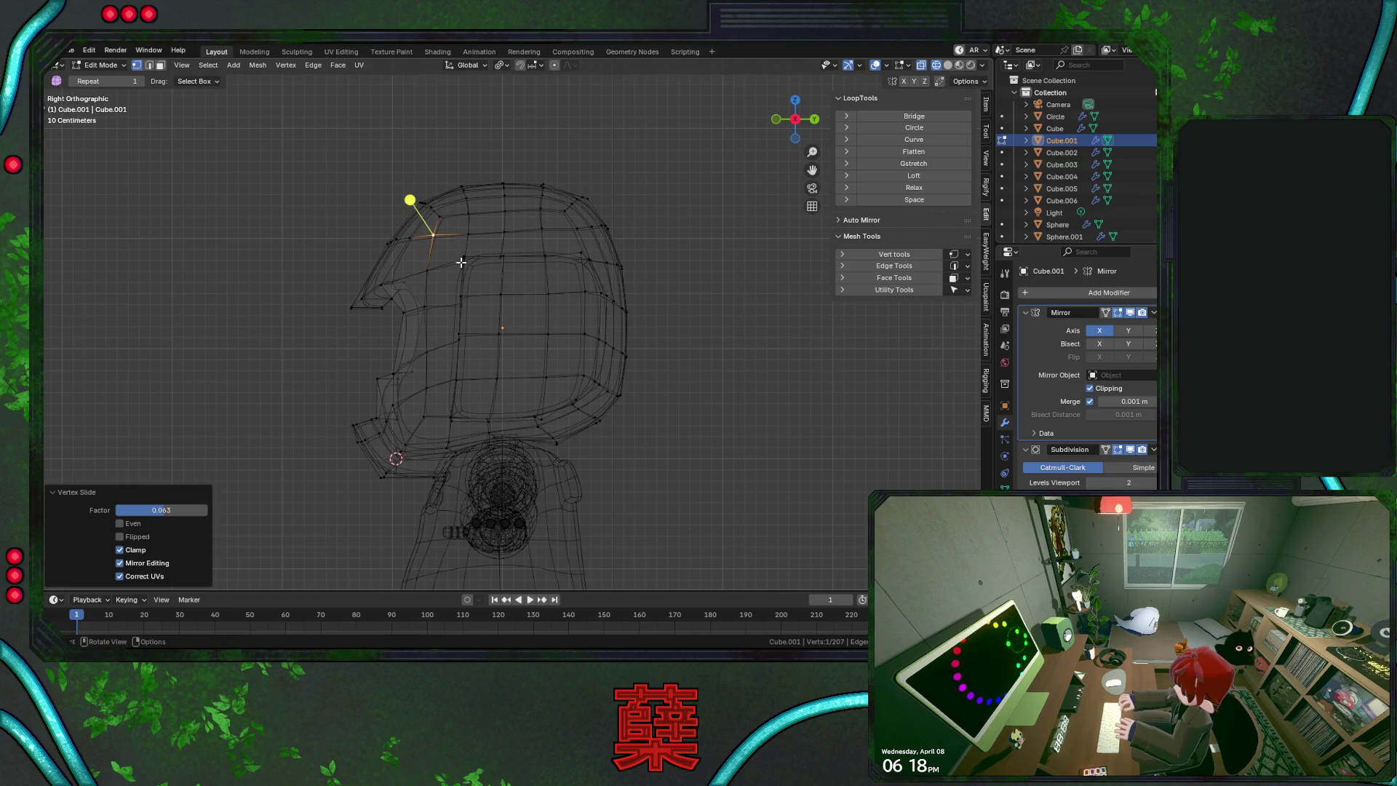
{"action": "key", "text": "shift+z"}
{"action": "key", "text": "Tab"}
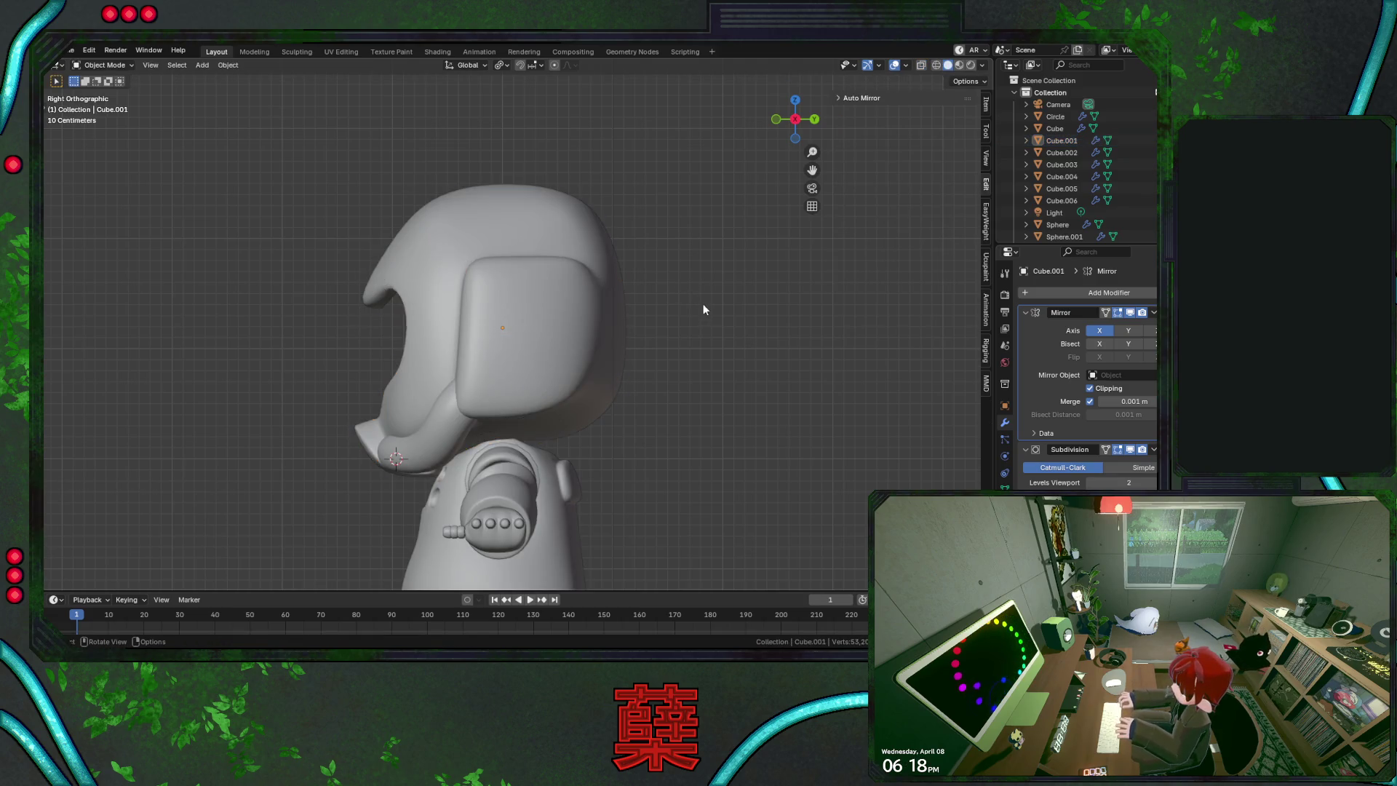
With proportional editing on, move the back crown vertex stack outward
{"action": "scroll", "coordinate": [605, 288], "scroll_direction": "up", "scroll_amount": 1}
{"action": "scroll", "coordinate": [578, 300], "scroll_direction": "up", "scroll_amount": 1}
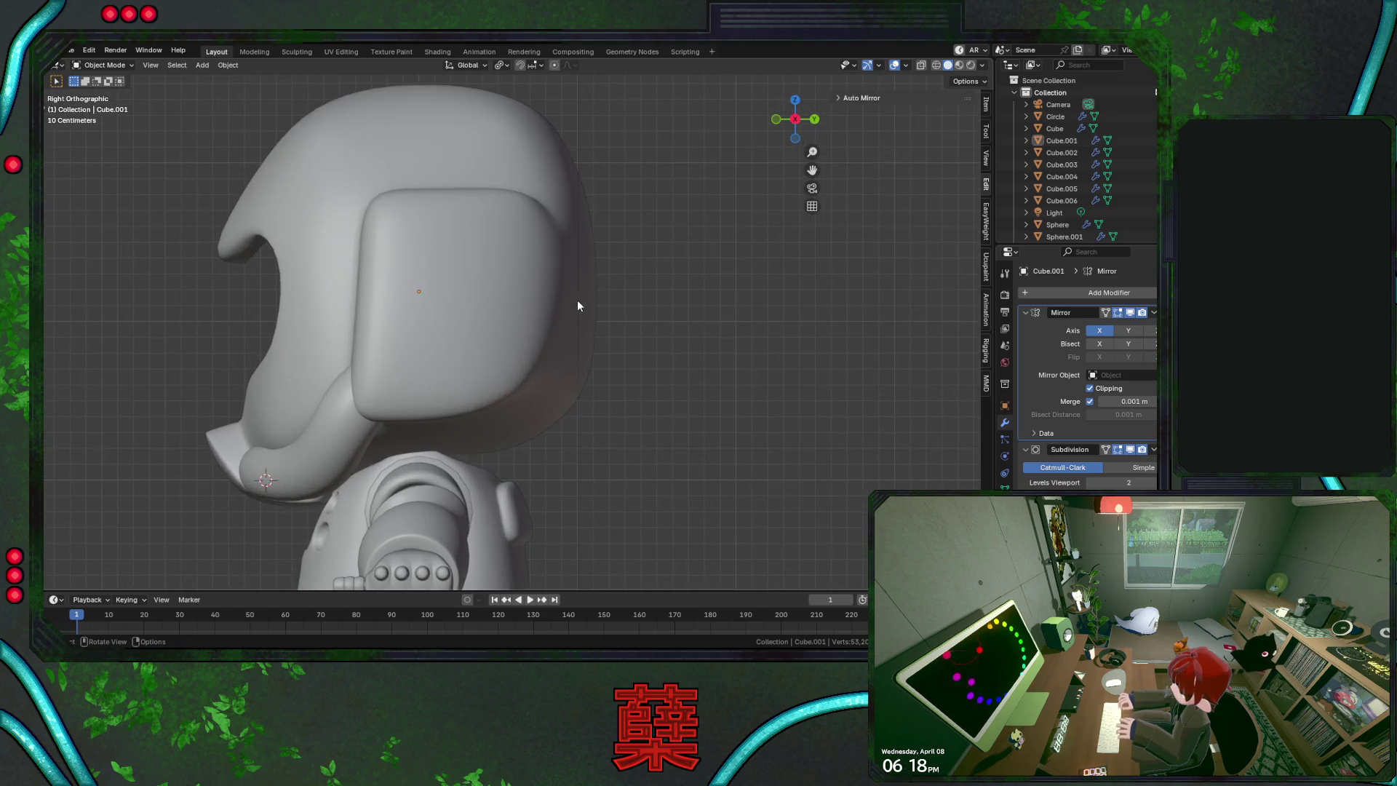
{"action": "key", "text": "Tab"}
{"action": "key", "text": "shift+z"}
{"action": "left_click_drag", "start_coordinate": [541, 204], "coordinate": [536, 181]}
{"action": "key", "text": "g"}
{"action": "key", "text": "g"}
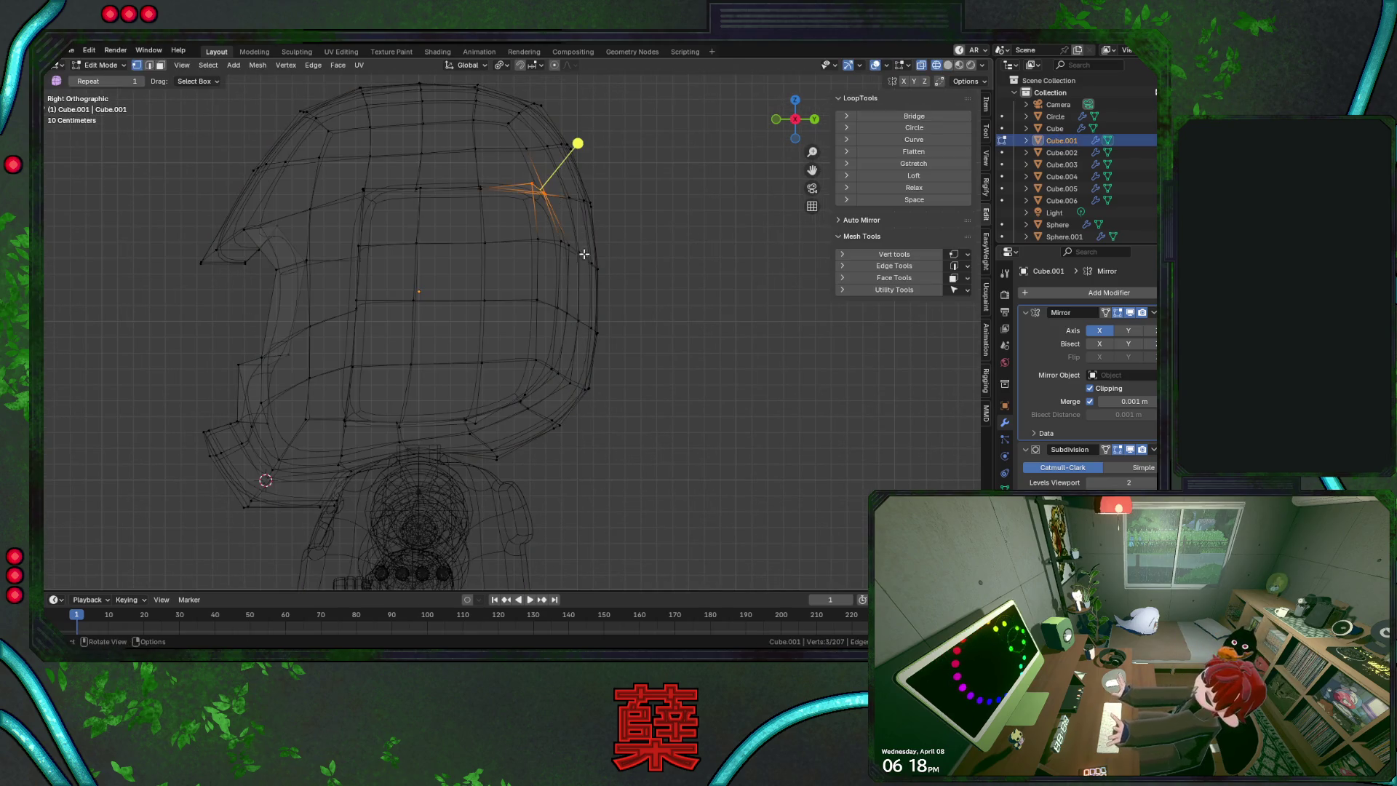
{"action": "left_click", "coordinate": [554, 65]}
{"action": "key", "text": "g"}
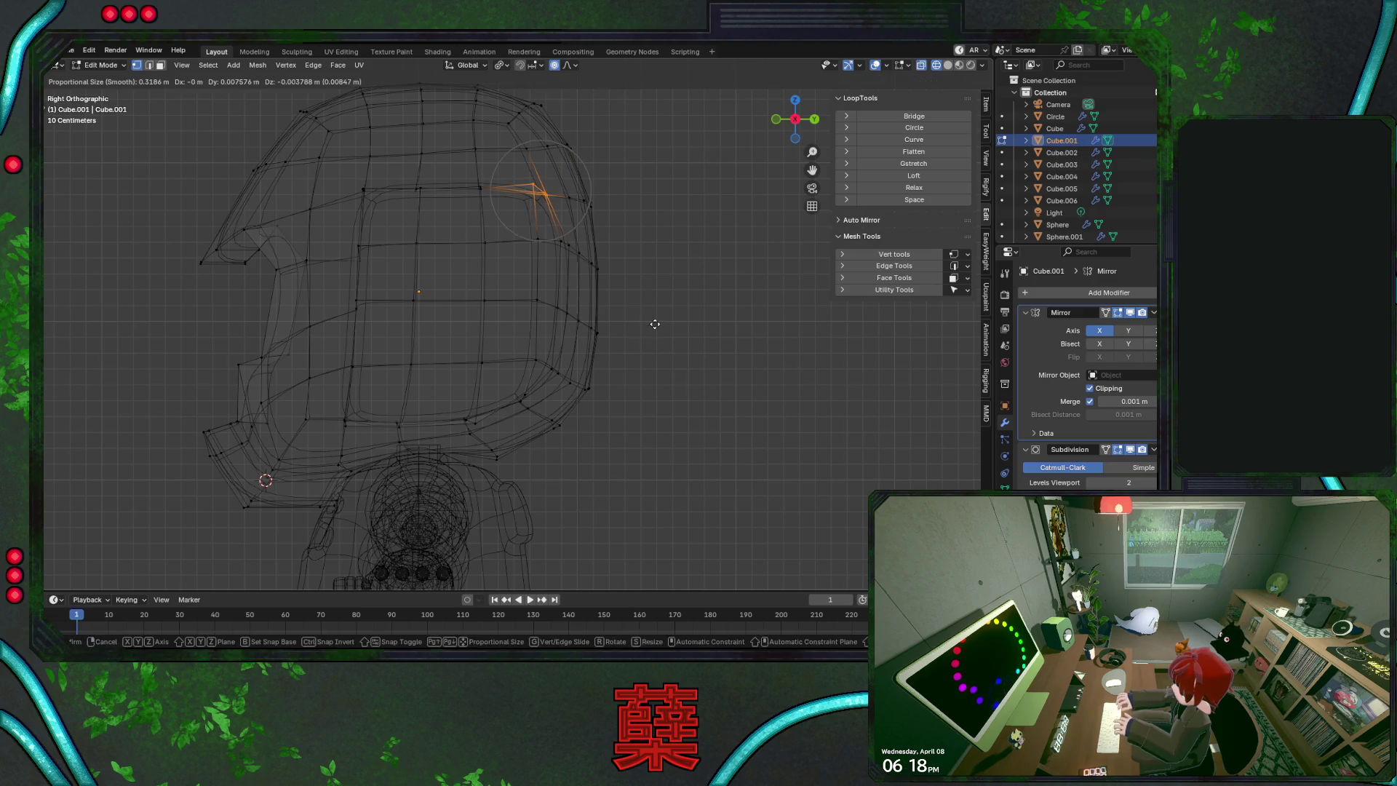
{"action": "key", "text": "z"}
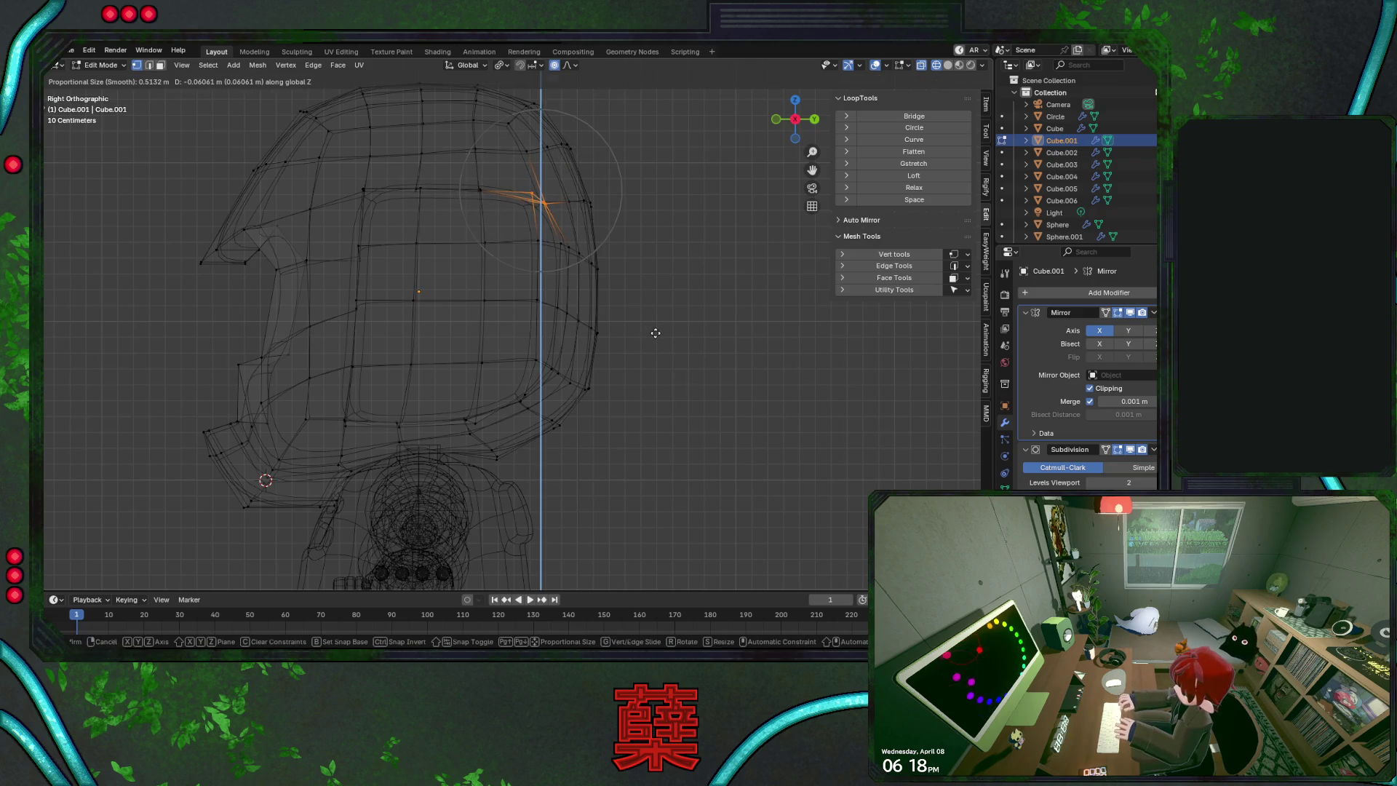
{"action": "key", "text": "g"}
{"action": "key", "text": "g"}
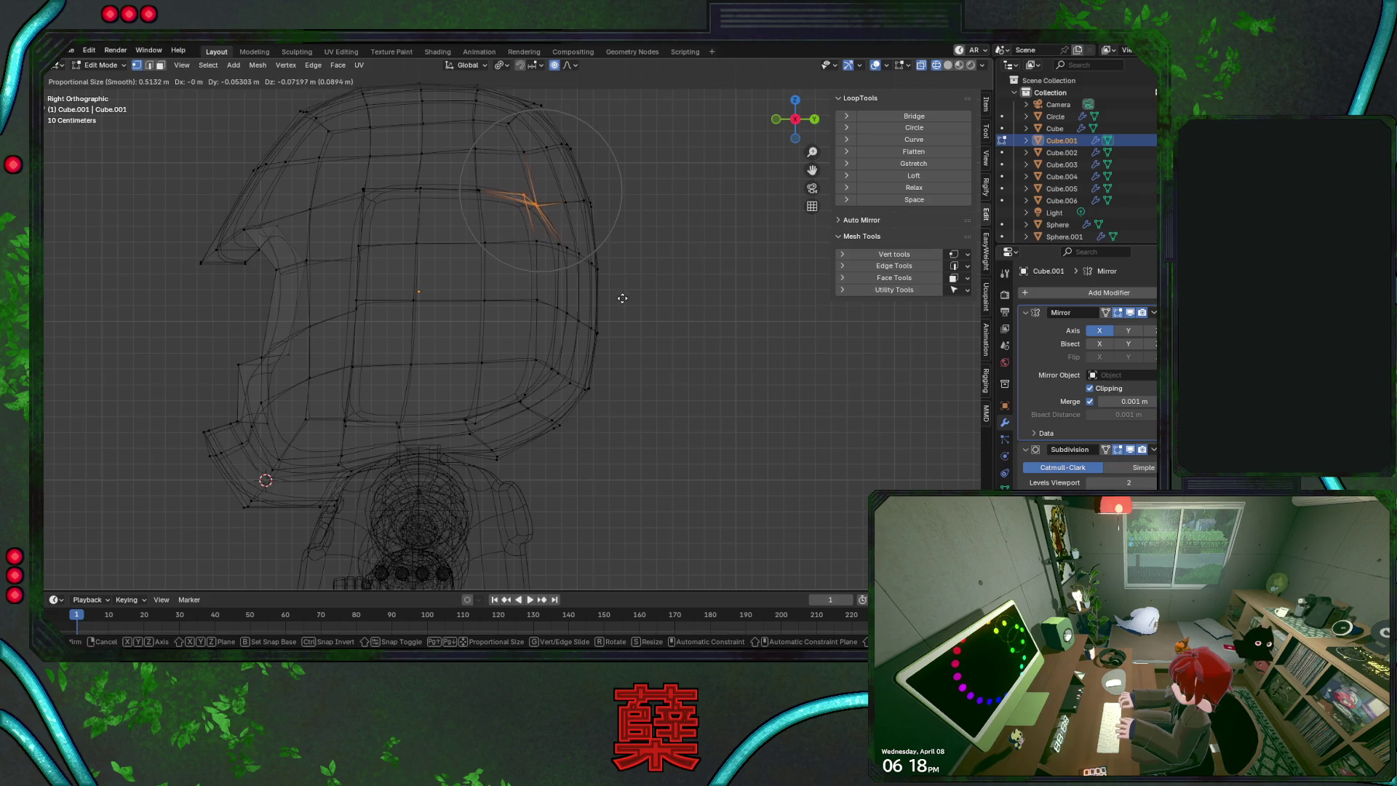
{"action": "left_click", "coordinate": [608, 322]}
Move a lower back rim vertex and a crown vertex to new positions
{"action": "left_click", "coordinate": [514, 386]}
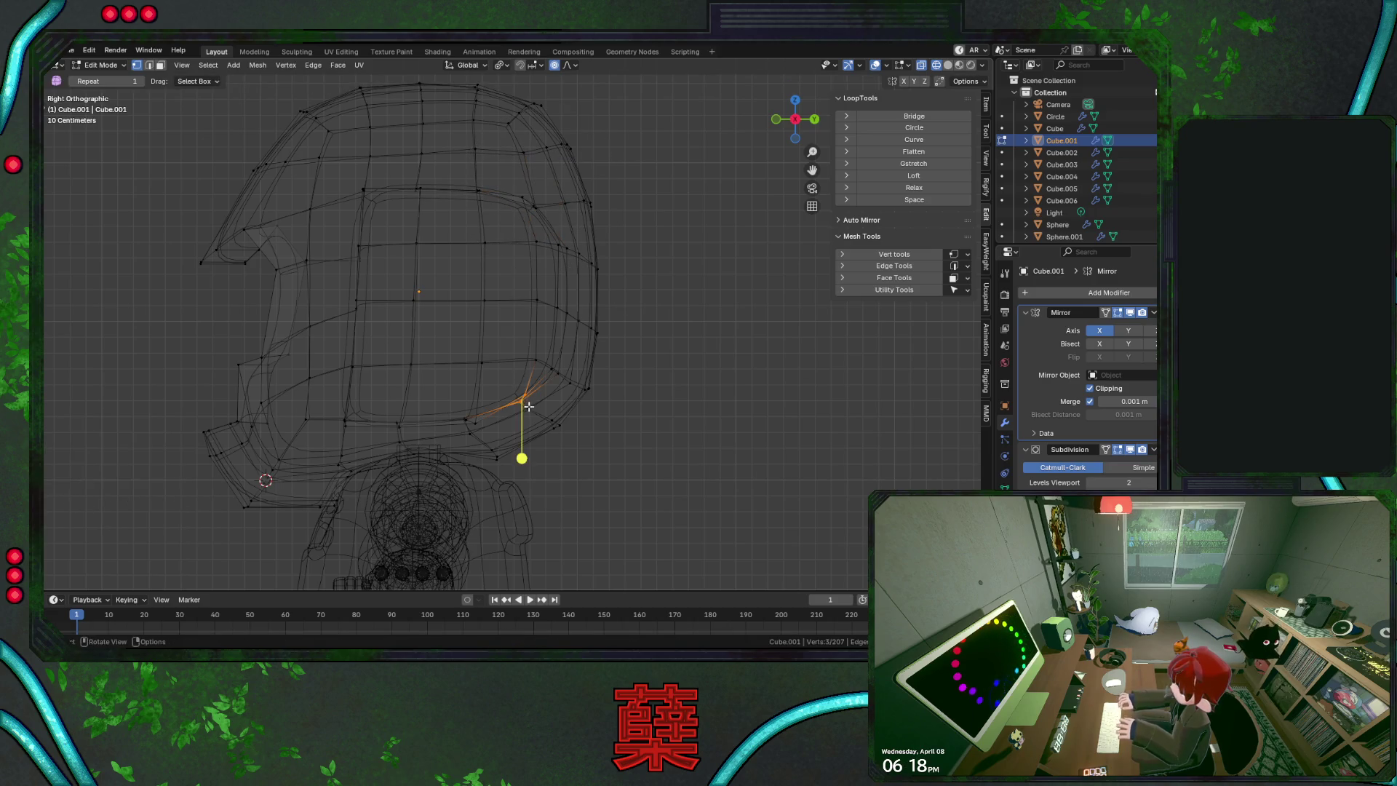
{"action": "key", "text": "g"}
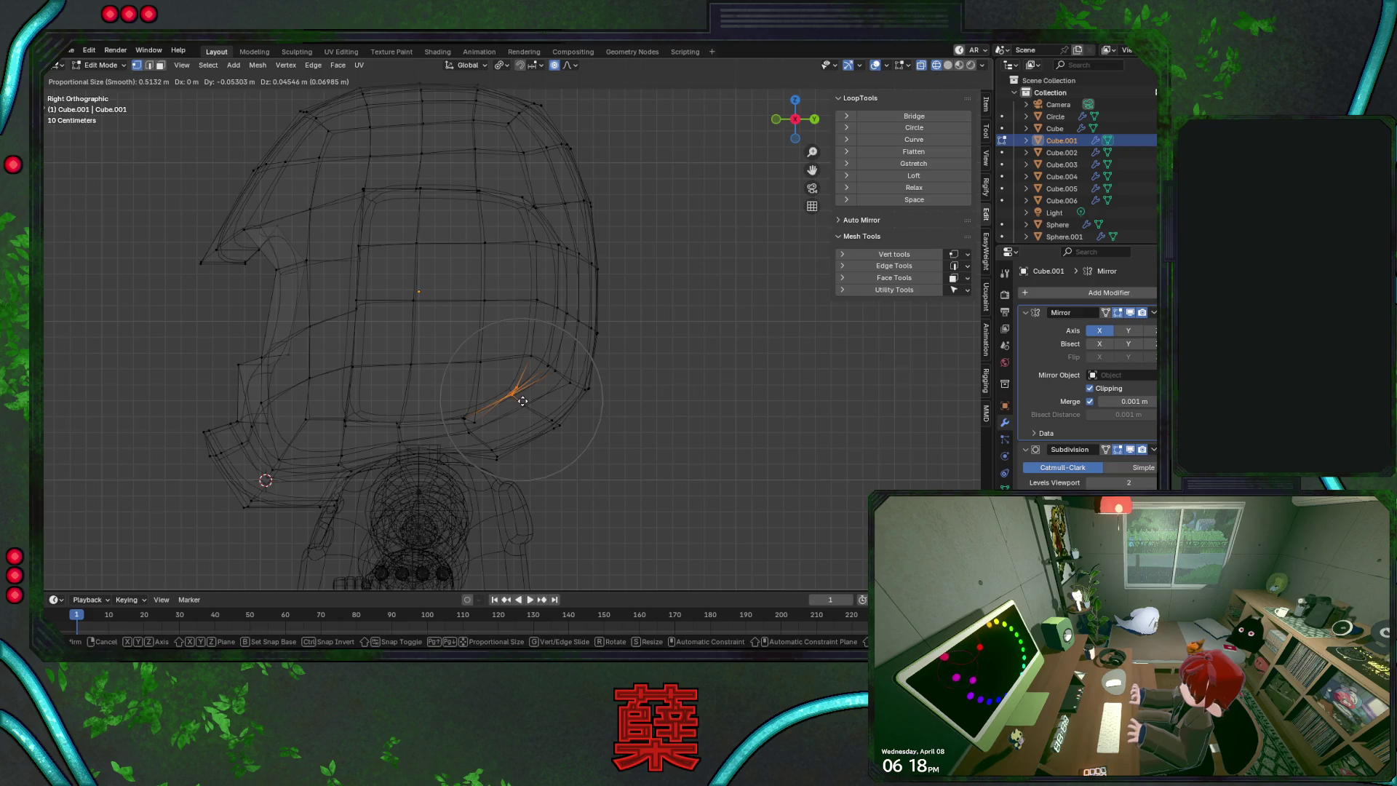
{"action": "left_click", "coordinate": [522, 401]}
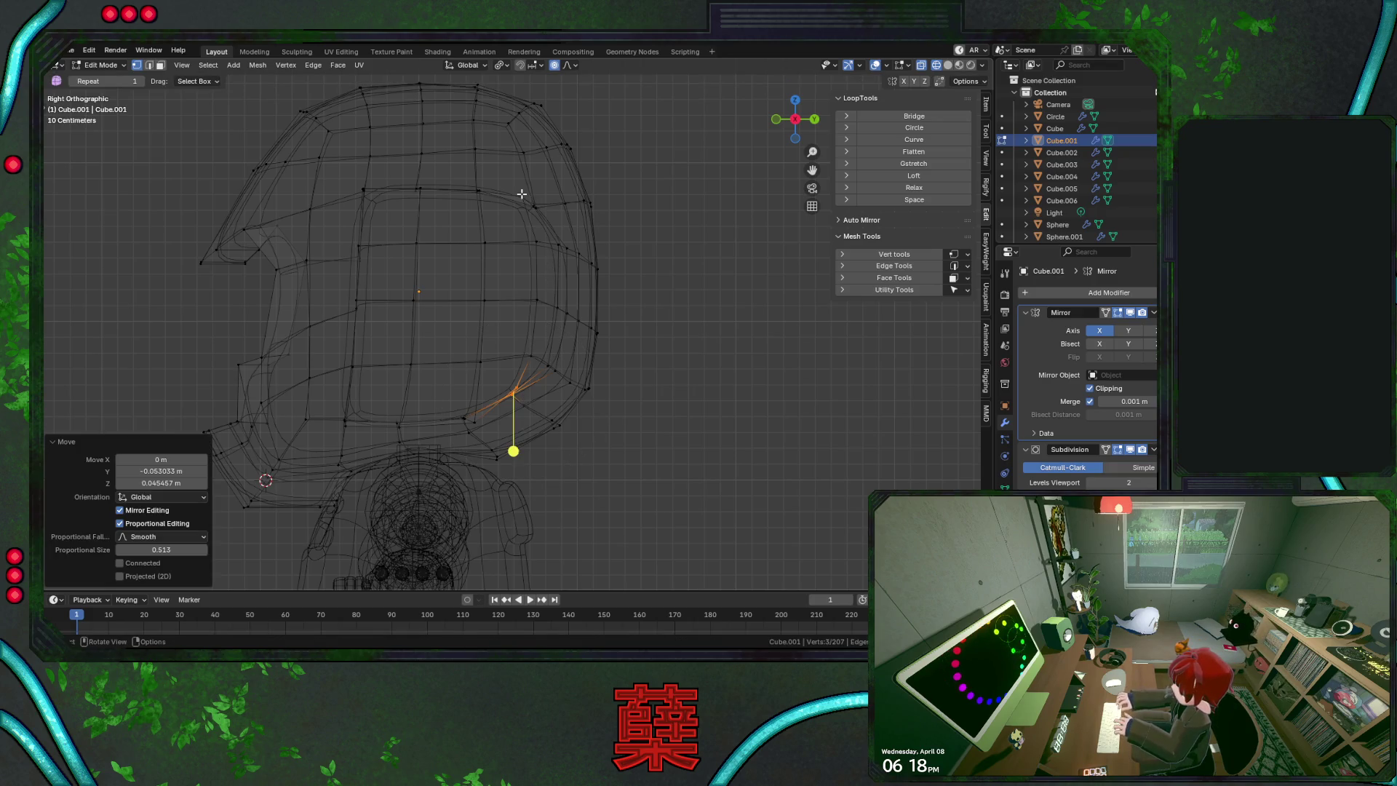
{"action": "left_click", "coordinate": [523, 201]}
{"action": "key", "text": "g"}
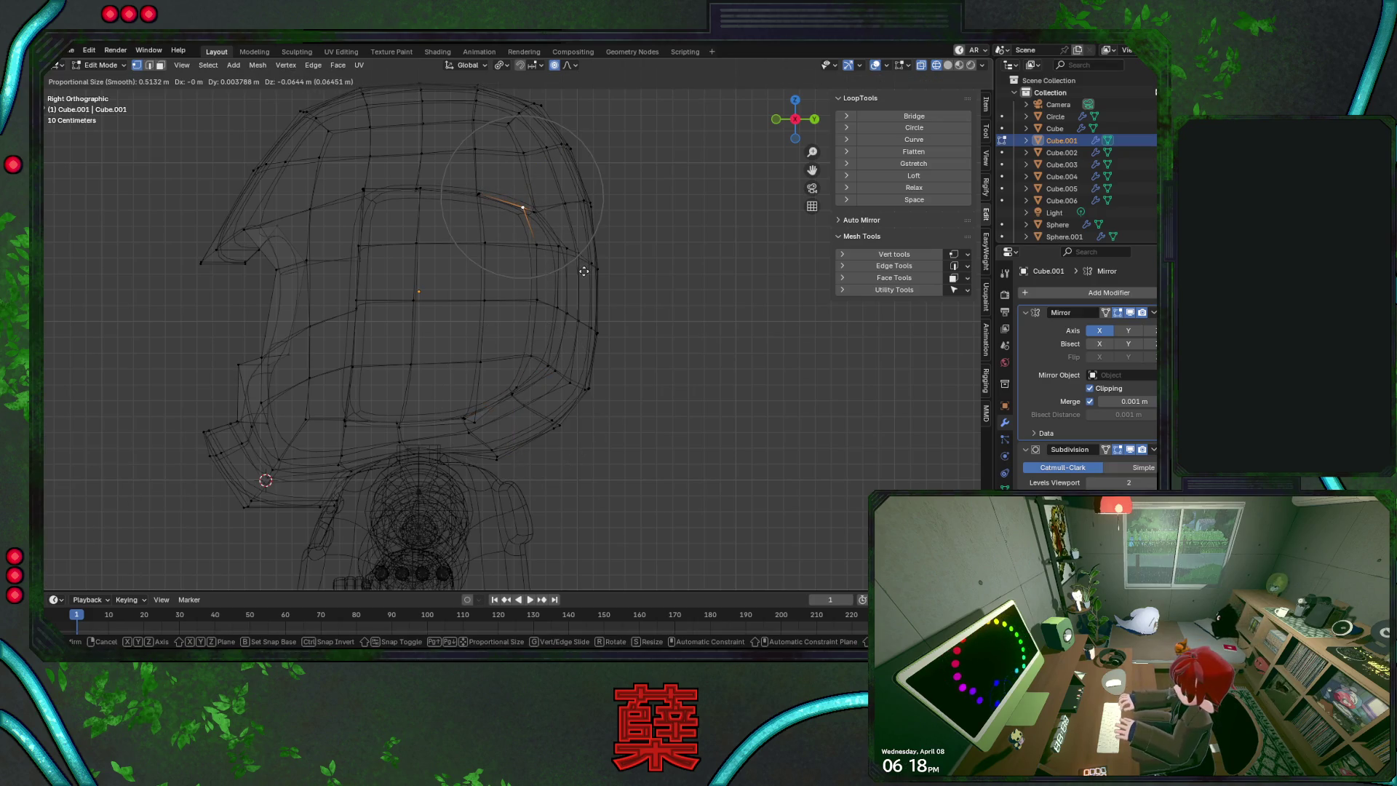
{"action": "left_click", "coordinate": [583, 270]}
Pull two neighbouring rear rim vertices outward so the back edge flares
{"action": "left_click", "coordinate": [509, 393]}
{"action": "key", "text": "shift+z"}
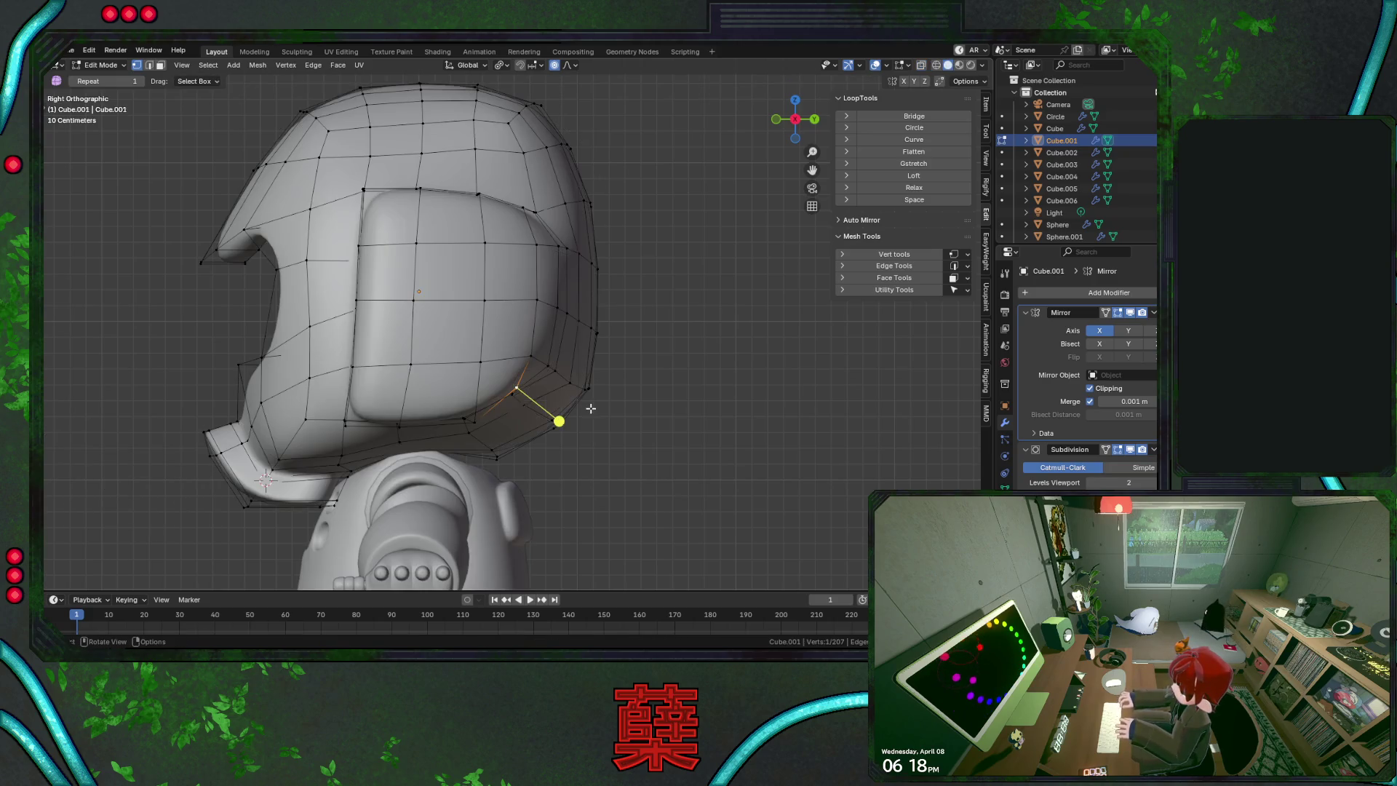
{"action": "key", "text": "g"}
{"action": "left_click", "coordinate": [584, 415]}
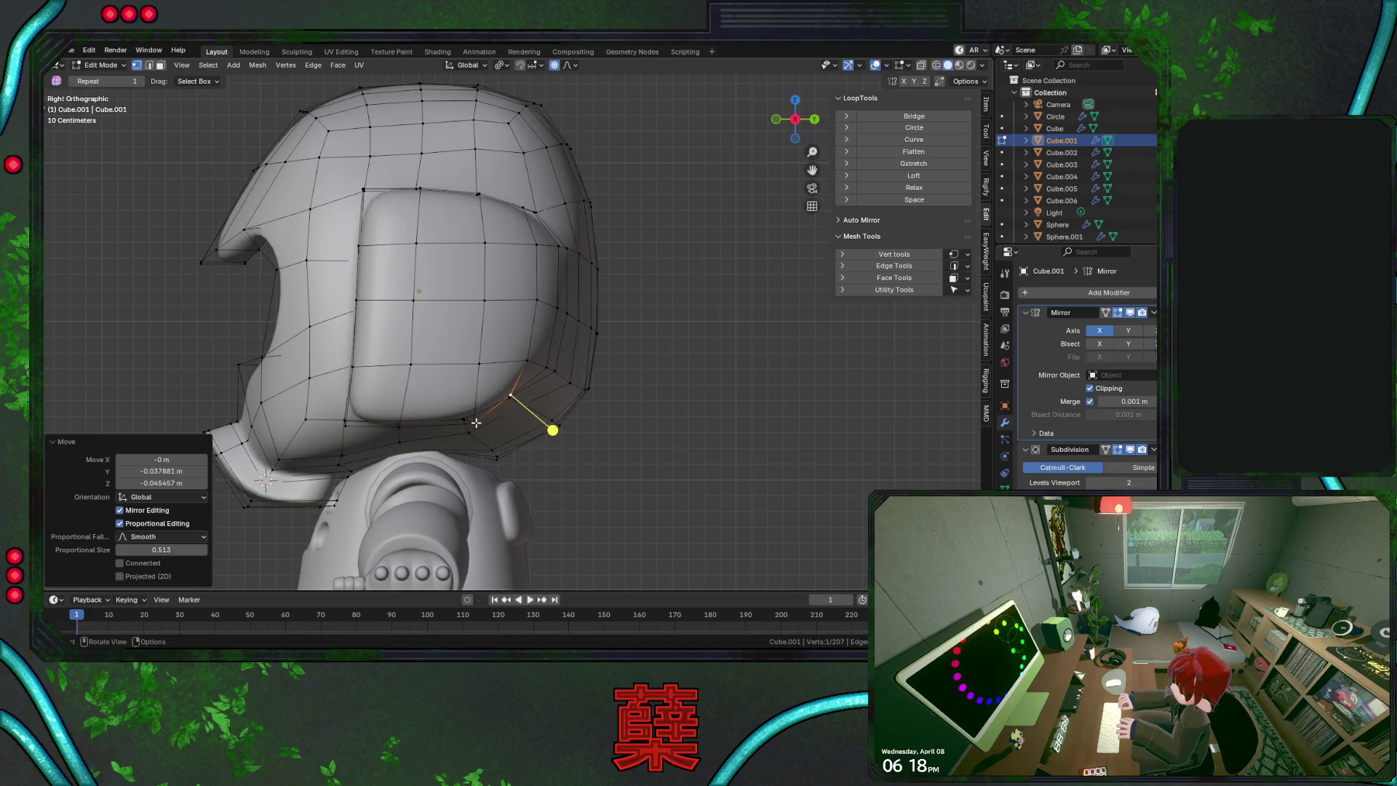
{"action": "left_click", "coordinate": [476, 422]}
{"action": "key", "text": "g"}
{"action": "left_click", "coordinate": [513, 431]}
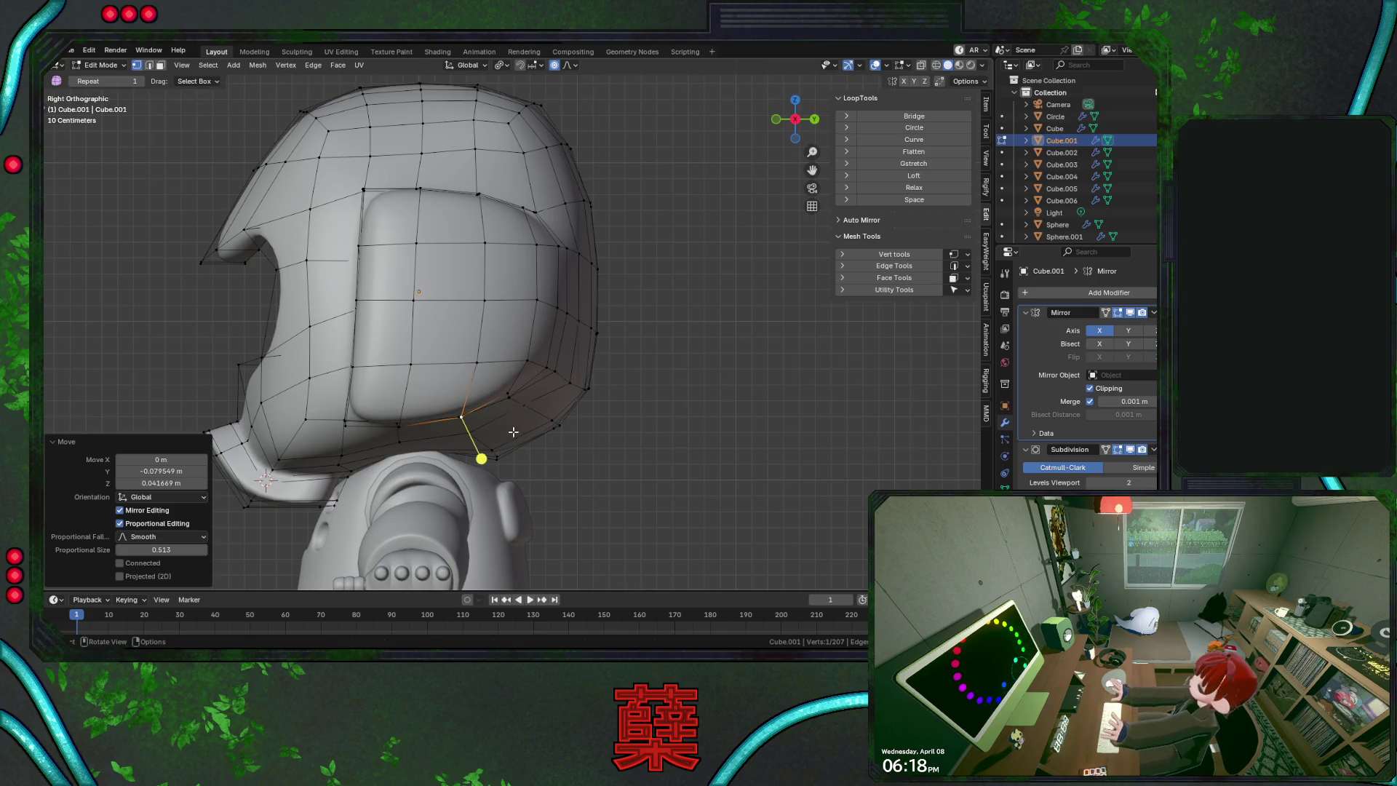
Make small adjustments to an upper crown vertex and a lower-middle rim vertex
{"action": "left_click", "coordinate": [485, 196]}
{"action": "key", "text": "g"}
{"action": "left_click", "coordinate": [524, 231]}
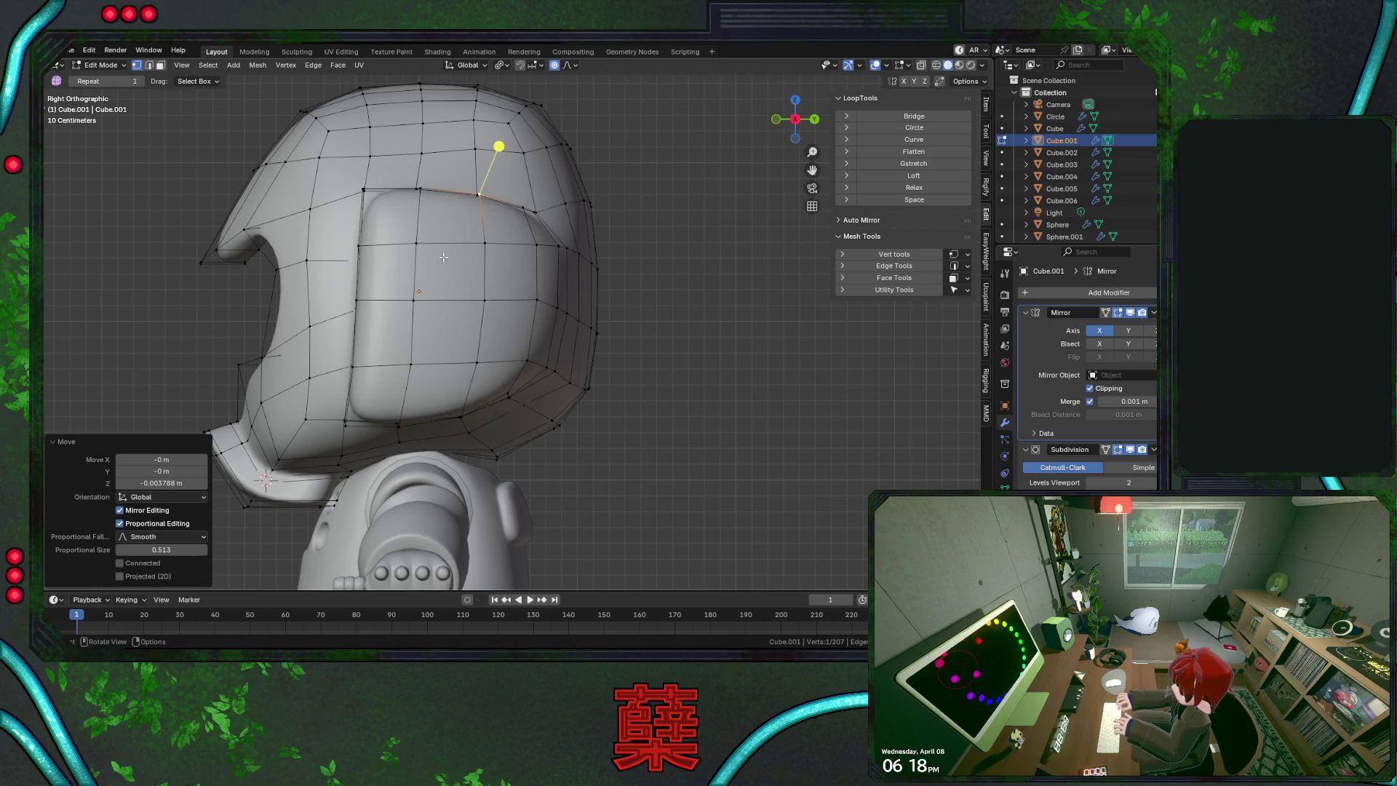
{"action": "left_click", "coordinate": [411, 364]}
{"action": "key", "text": "g"}
{"action": "left_click", "coordinate": [409, 364]}
Deselect, return to object mode, and save BaseRobot.blend
{"action": "left_click", "coordinate": [640, 409]}
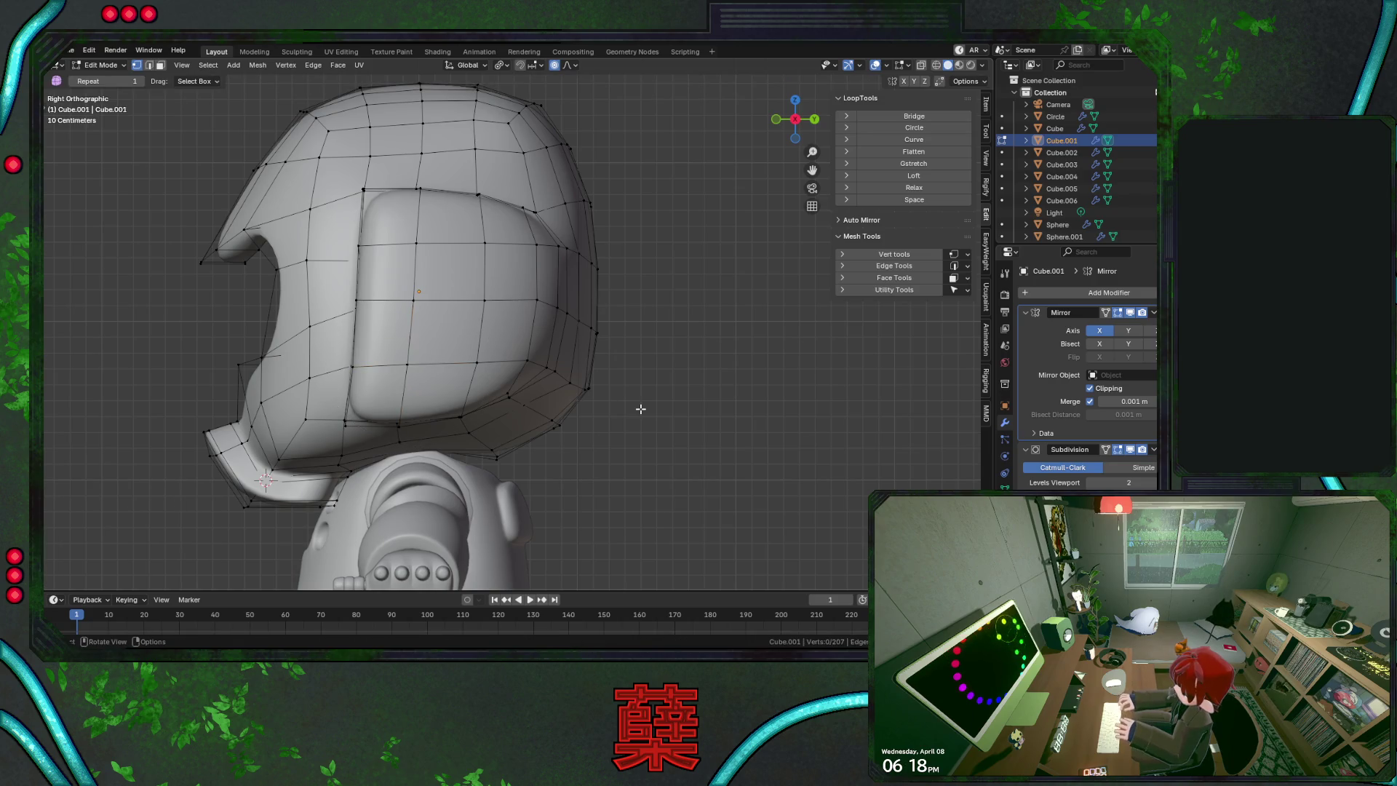
{"action": "key", "text": "a"}
{"action": "key", "text": "Tab"}
{"action": "left_click", "coordinate": [652, 383]}
{"action": "scroll", "coordinate": [655, 364], "scroll_direction": "down", "scroll_amount": 3}
{"action": "key", "text": "ctrl+s"}
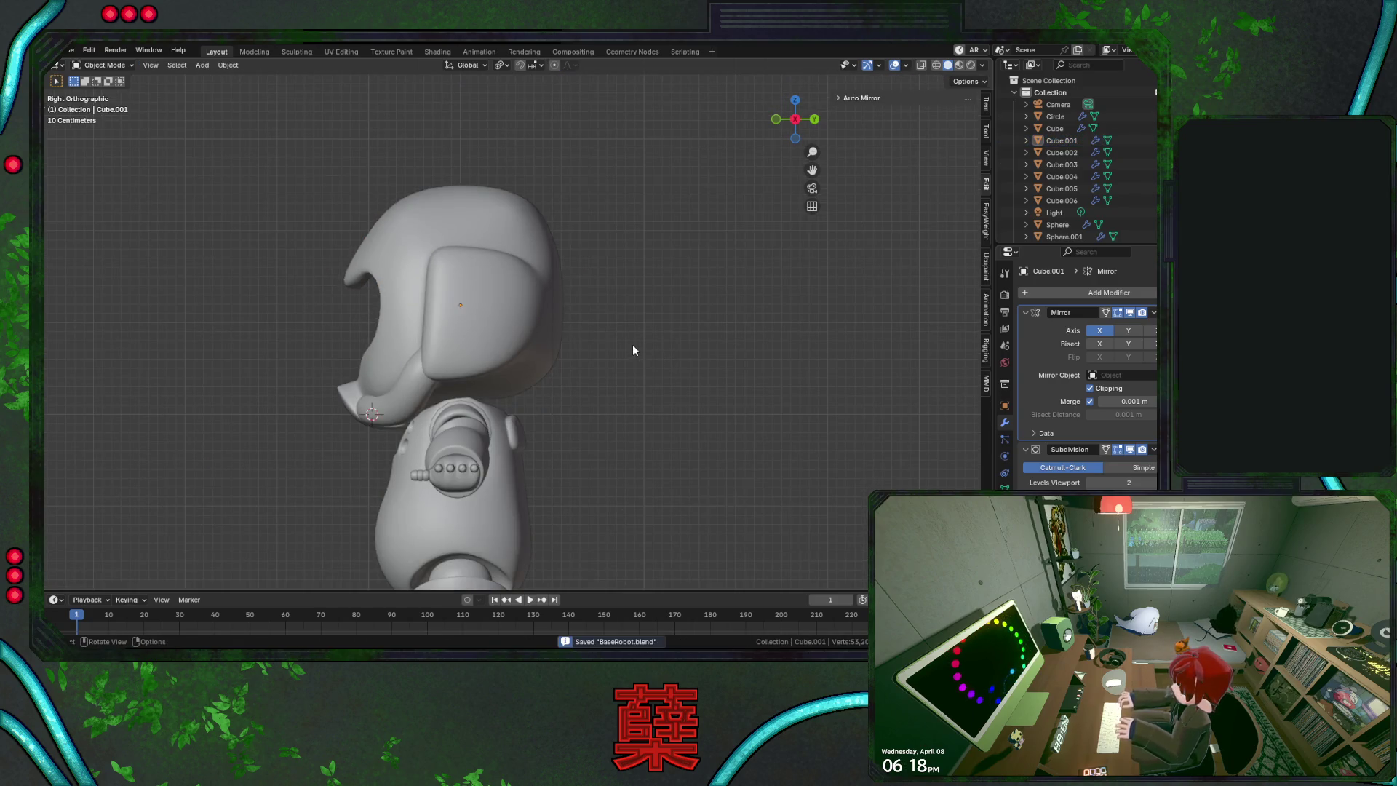
Move the back-of-head vertex vertically along Z and sideways along X, saving along the way
{"action": "mouse_move", "coordinate": [558, 346]}
{"action": "middle_mouse_down"}
{"action": "mouse_move", "coordinate": [614, 337]}
{"action": "mouse_move", "coordinate": [546, 334]}
{"action": "mouse_move", "coordinate": [602, 337]}
{"action": "mouse_move", "coordinate": [473, 356]}
{"action": "mouse_move", "coordinate": [417, 347]}
{"action": "mouse_move", "coordinate": [465, 312]}
{"action": "mouse_move", "coordinate": [503, 316]}
{"action": "mouse_move", "coordinate": [457, 374]}
{"action": "middle_mouse_up"}
{"action": "key", "text": "Tab"}
{"action": "key", "text": "g"}
{"action": "key", "text": "z"}
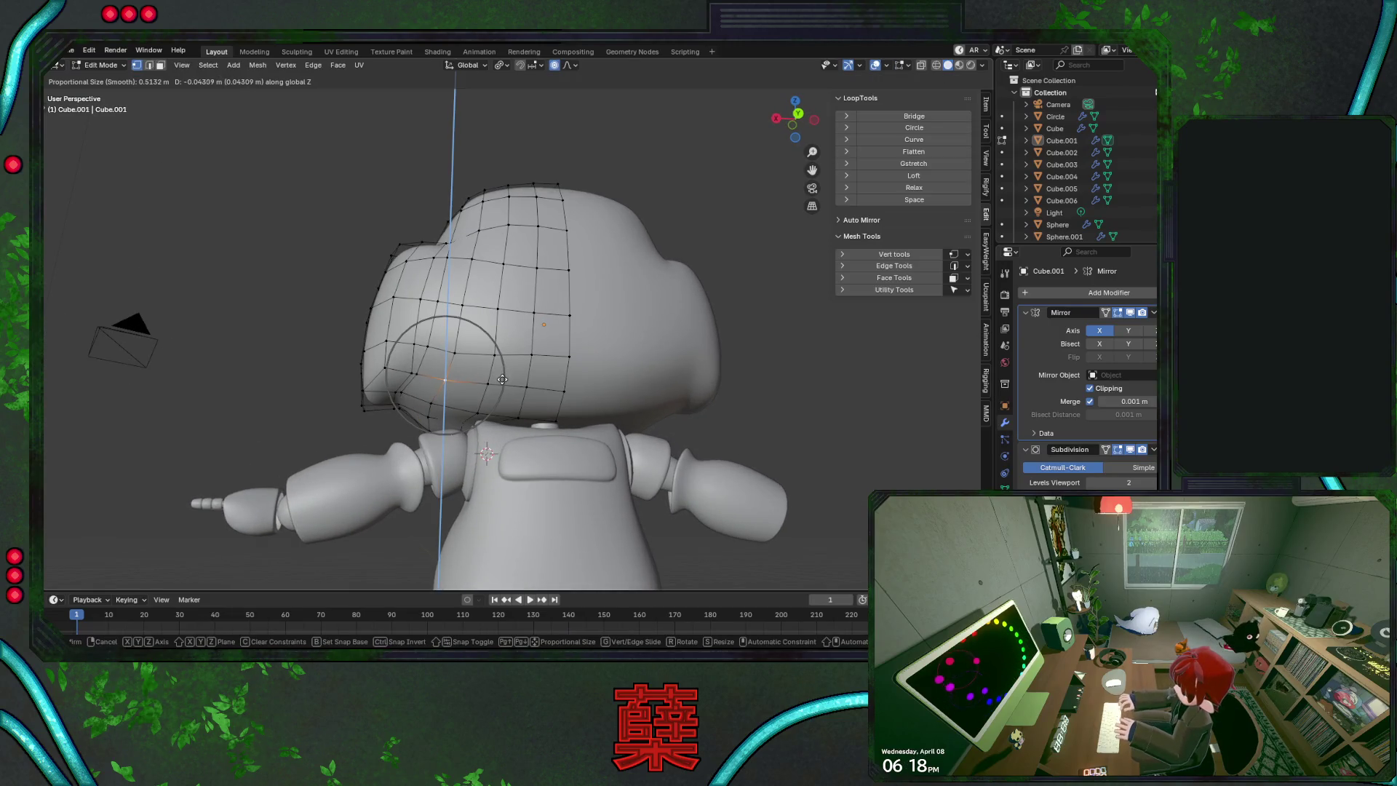
{"action": "left_click", "coordinate": [502, 379]}
{"action": "key", "text": "g"}
{"action": "key", "text": "x"}
{"action": "left_click", "coordinate": [506, 370]}
{"action": "key", "text": "ctrl+s"}
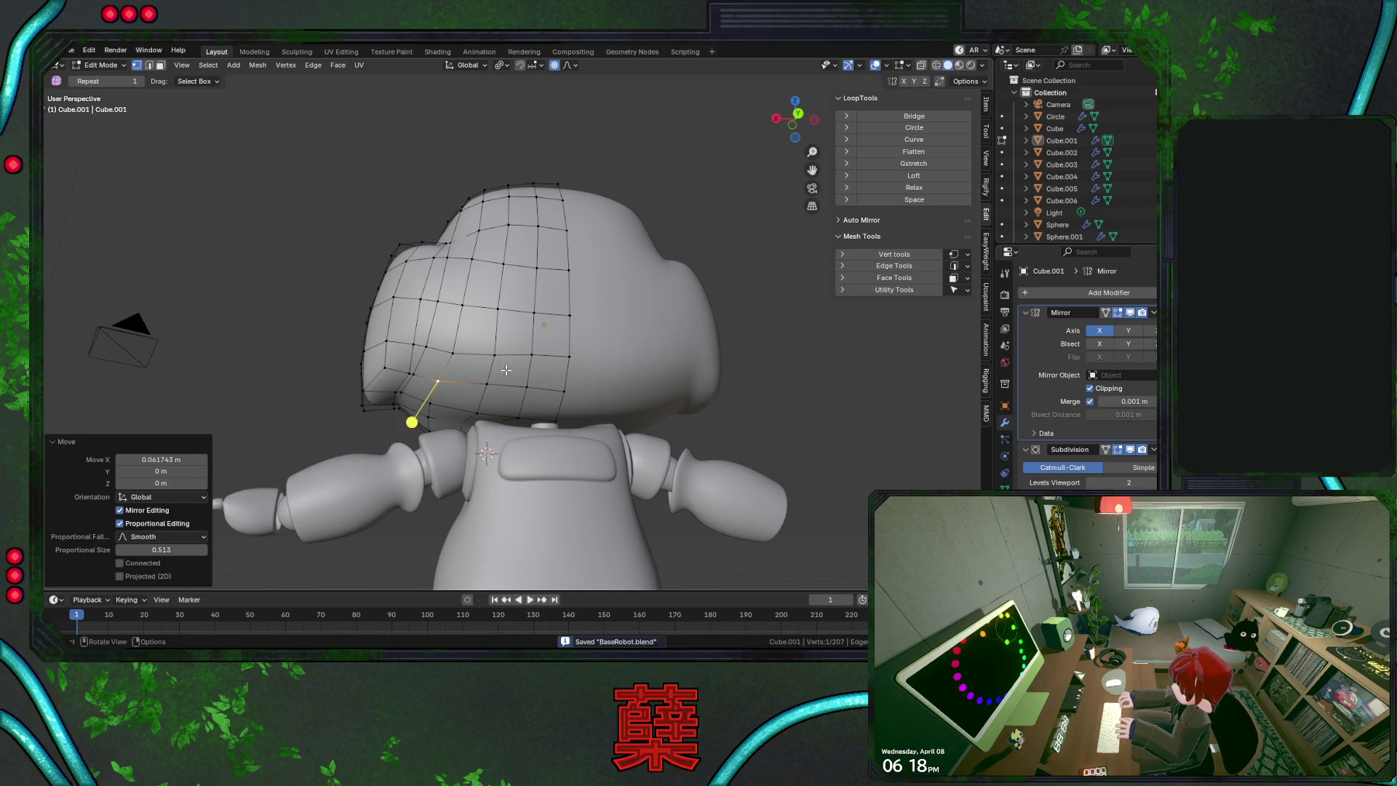
{"action": "key", "text": "g"}
{"action": "key", "text": "x"}
{"action": "left_click", "coordinate": [474, 358]}
From below, vertex-slide the top-of-head vertex twice to shape the rear ridge
{"action": "key", "text": "ctrl+l"}
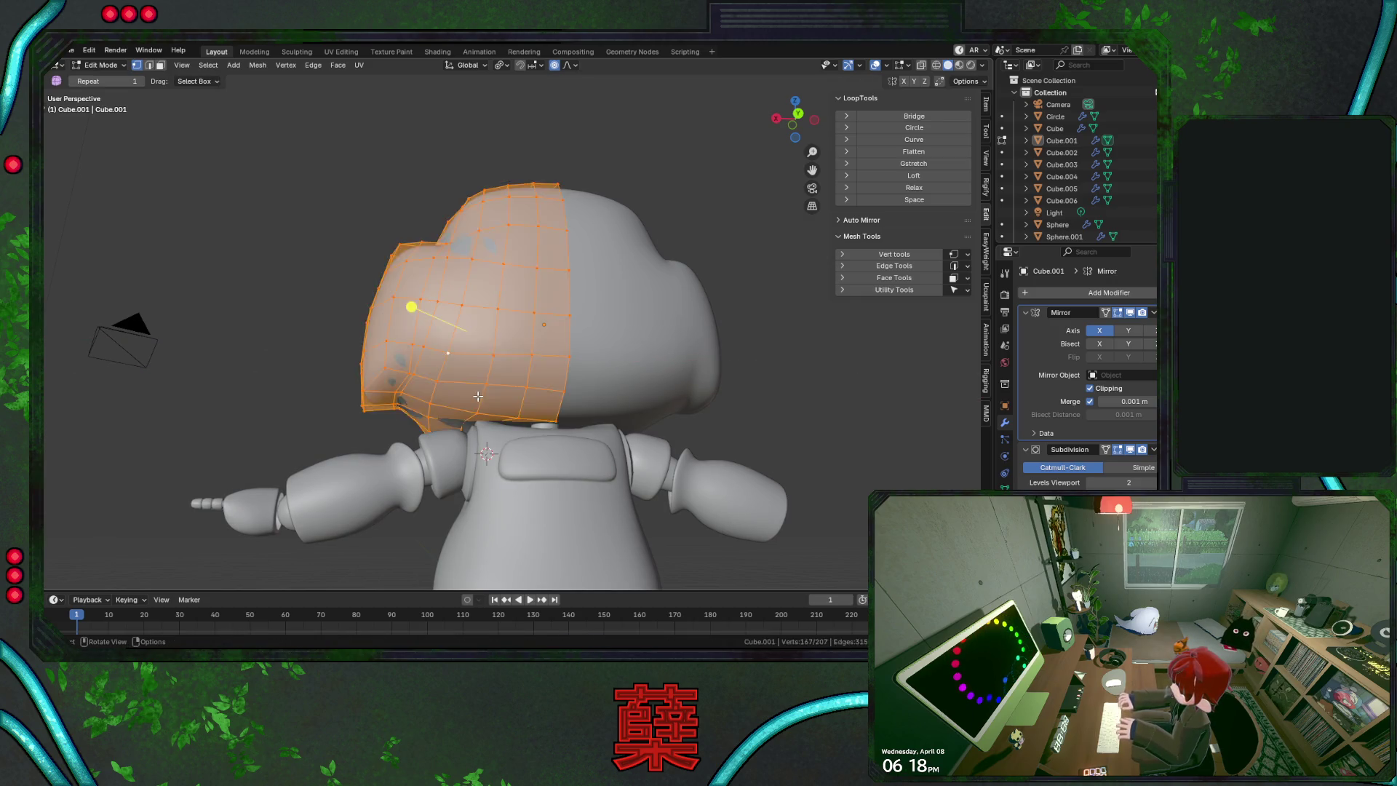
{"action": "key", "text": "alt+a"}
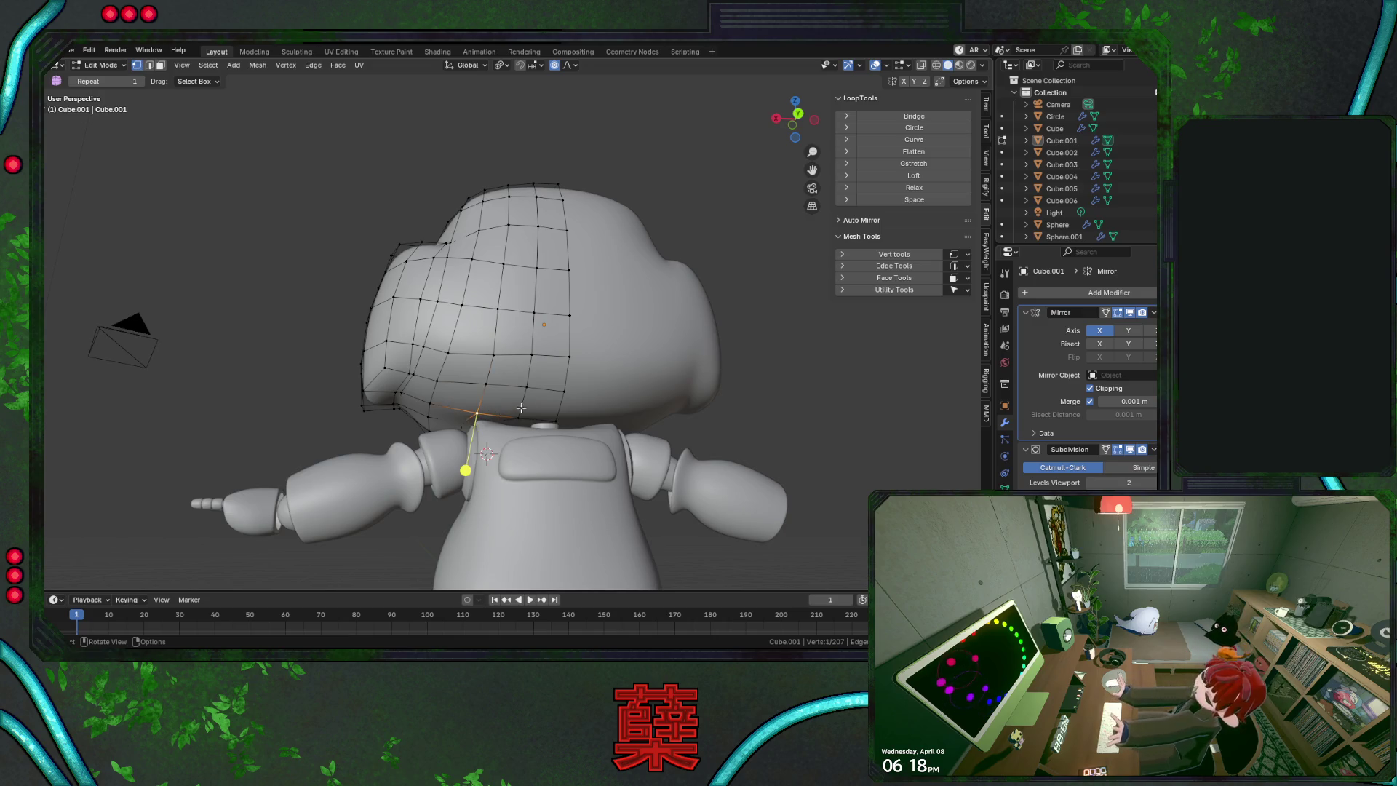
{"action": "middle_click_drag", "start_coordinate": [522, 393], "coordinate": [522, 309]}
{"action": "key", "text": "shift+v"}
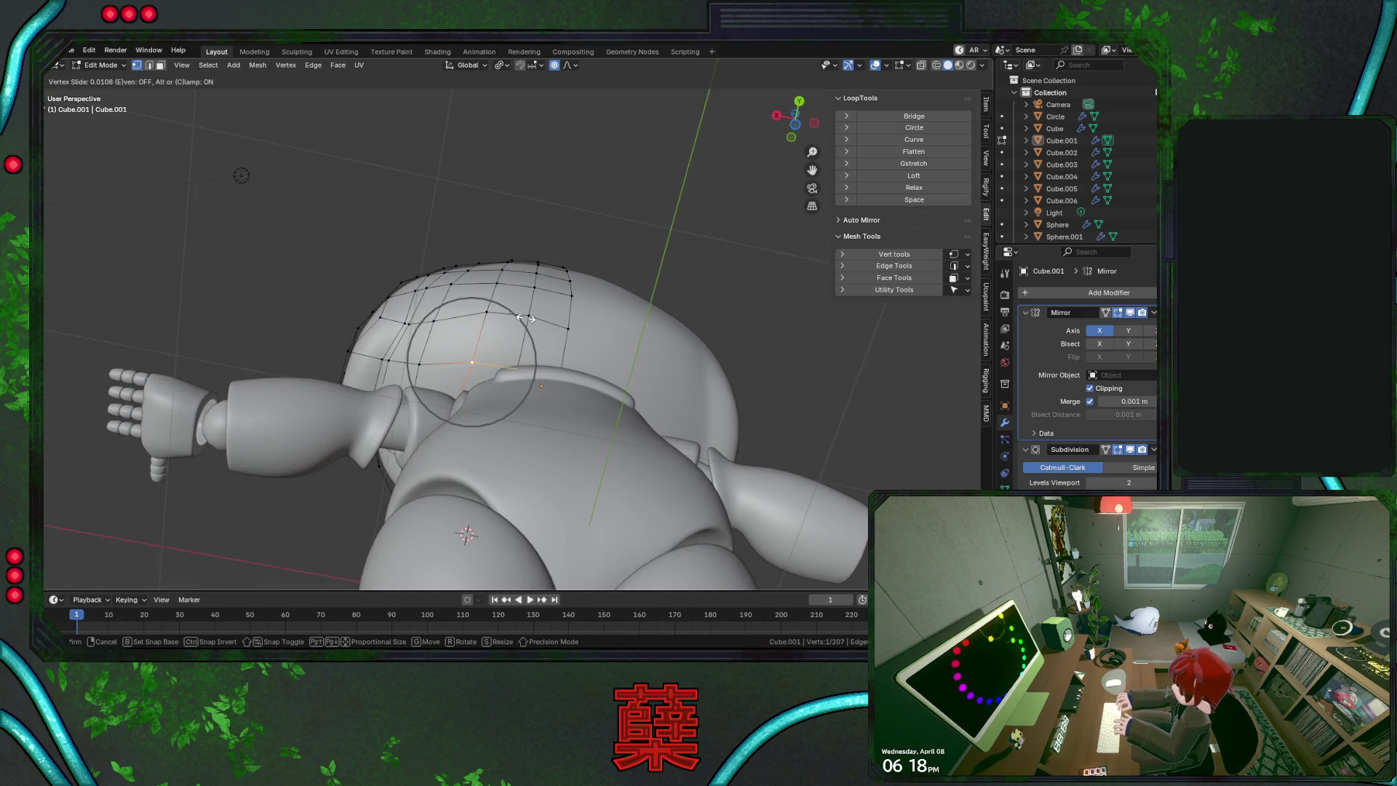
{"action": "left_click", "coordinate": [518, 318]}
{"action": "key", "text": "shift+v"}
{"action": "left_click", "coordinate": [543, 311]}
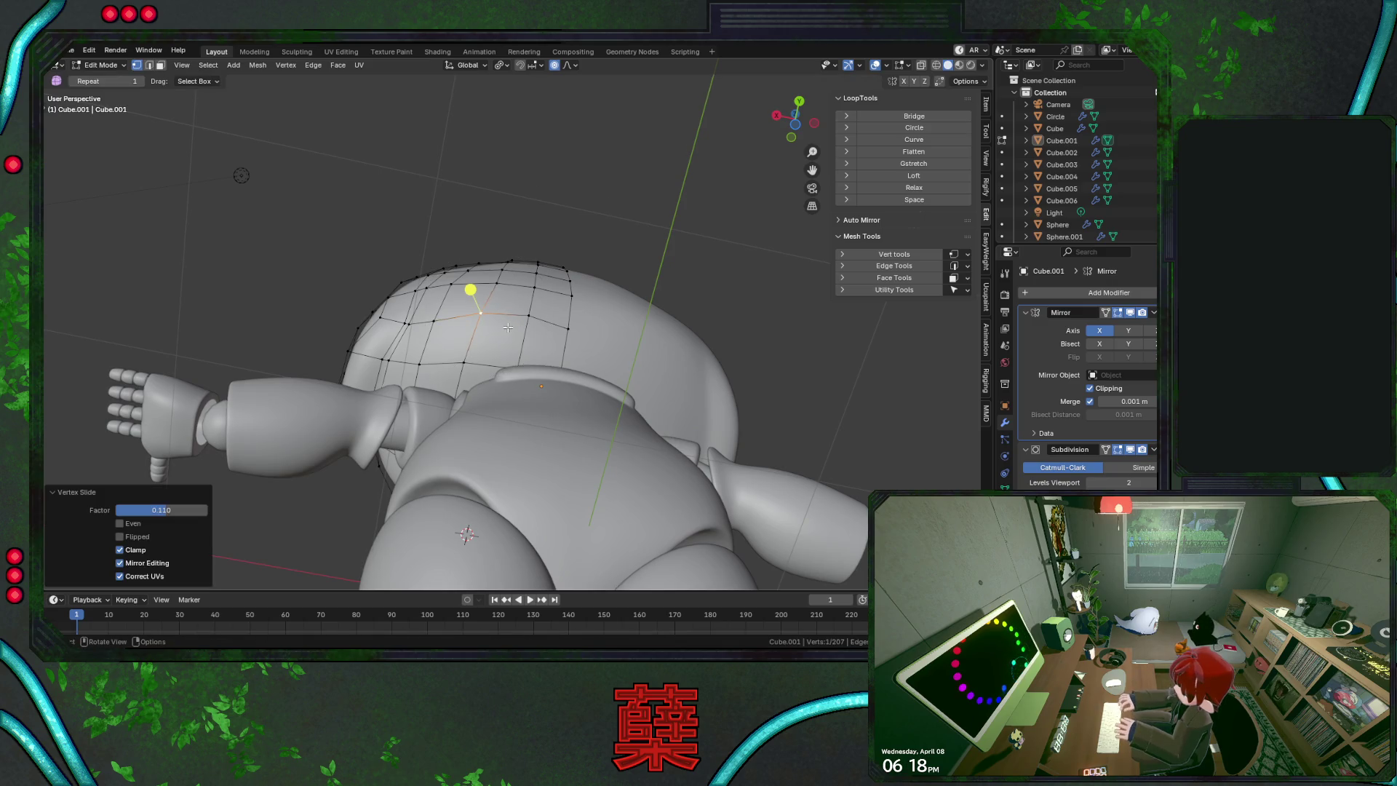
{"action": "left_click", "coordinate": [556, 232]}
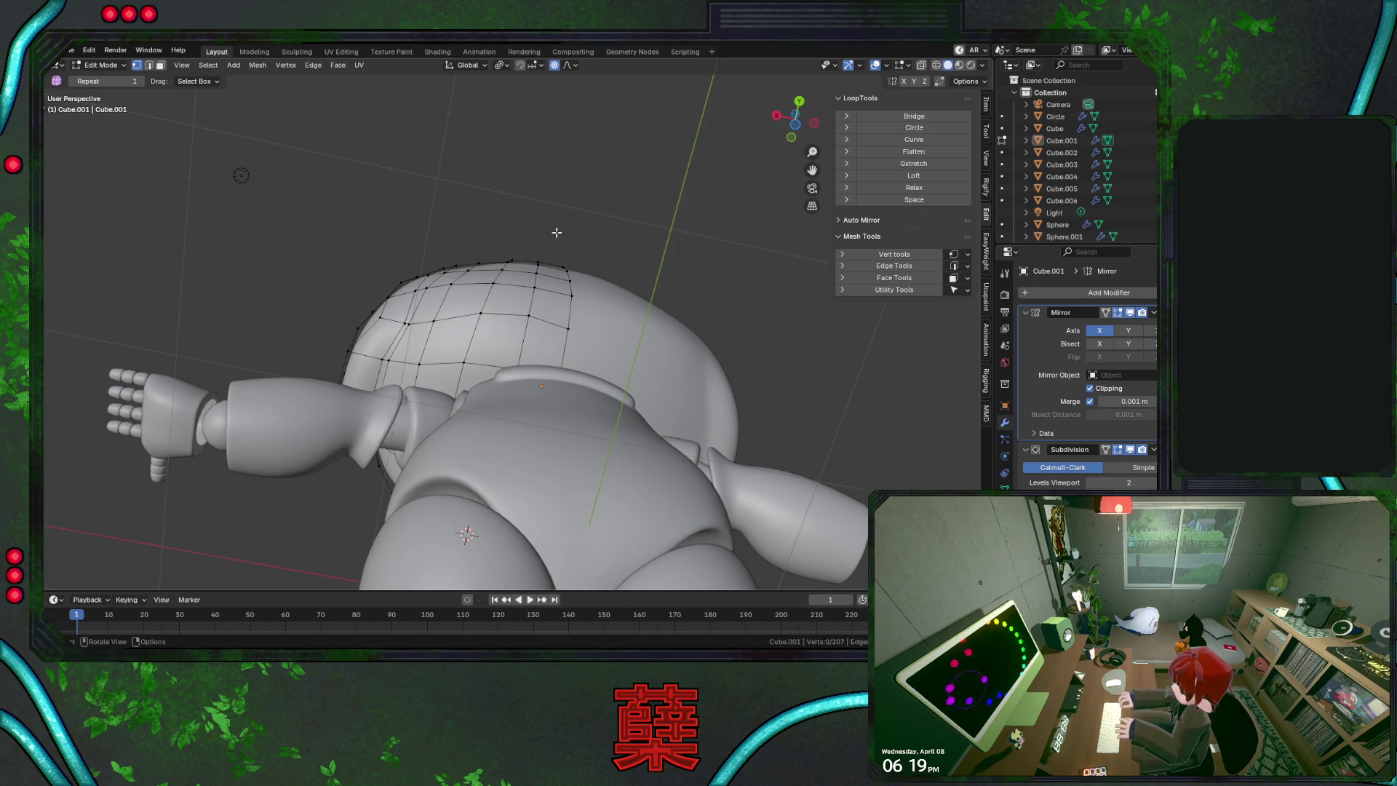
Check the head in front view, return to object mode, save BaseRobot.blend, and view from the right
{"action": "scroll", "coordinate": [570, 286], "scroll_direction": "down", "scroll_amount": 3}
{"action": "middle_click_drag", "start_coordinate": [606, 348], "coordinate": [582, 361]}
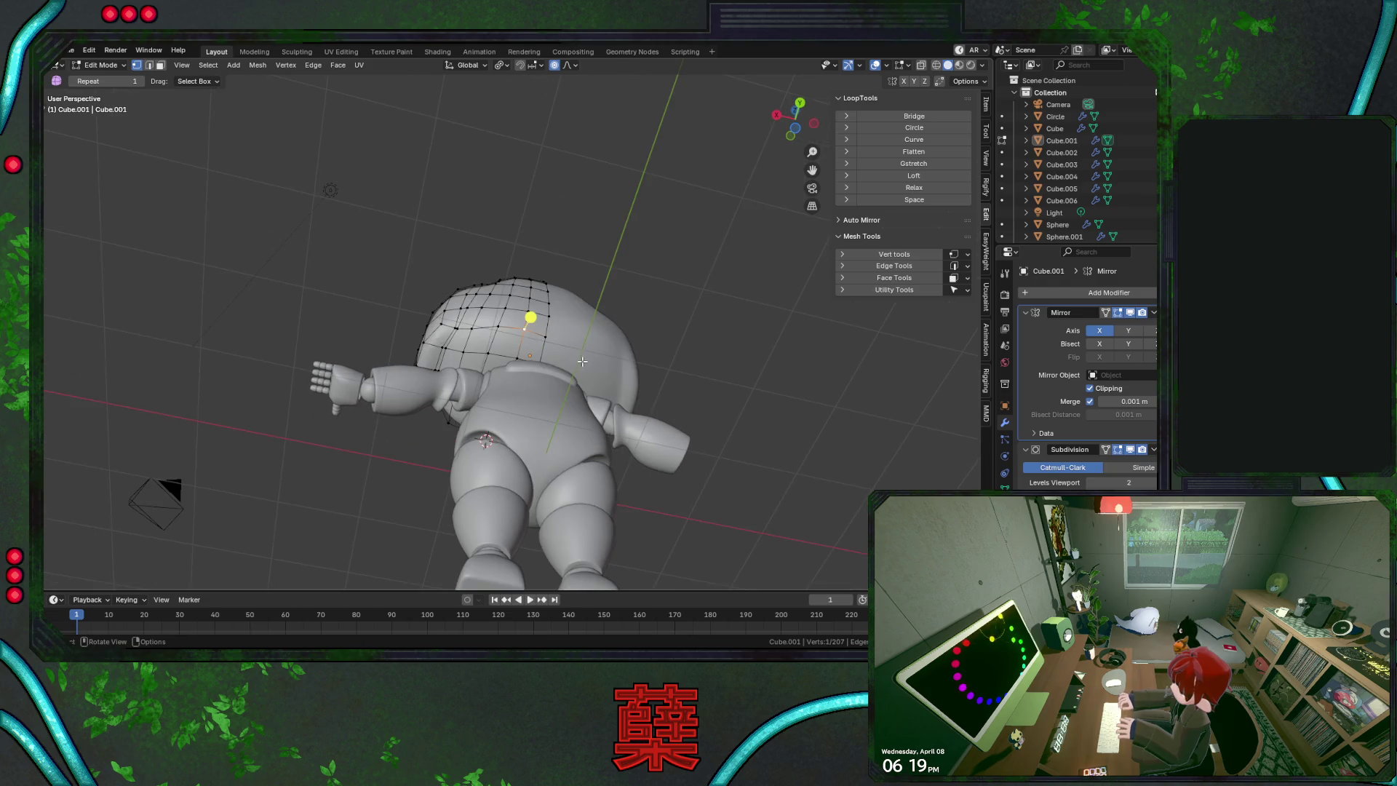
{"action": "mouse_move", "coordinate": [533, 289]}
{"action": "middle_mouse_down"}
{"action": "mouse_move", "coordinate": [539, 323]}
{"action": "mouse_move", "coordinate": [479, 345]}
{"action": "mouse_move", "coordinate": [649, 352]}
{"action": "mouse_move", "coordinate": [698, 321]}
{"action": "mouse_move", "coordinate": [710, 342]}
{"action": "middle_mouse_up"}
{"action": "scroll", "coordinate": [502, 334], "scroll_direction": "up", "scroll_amount": 3}
{"action": "key", "text": "KP_1"}
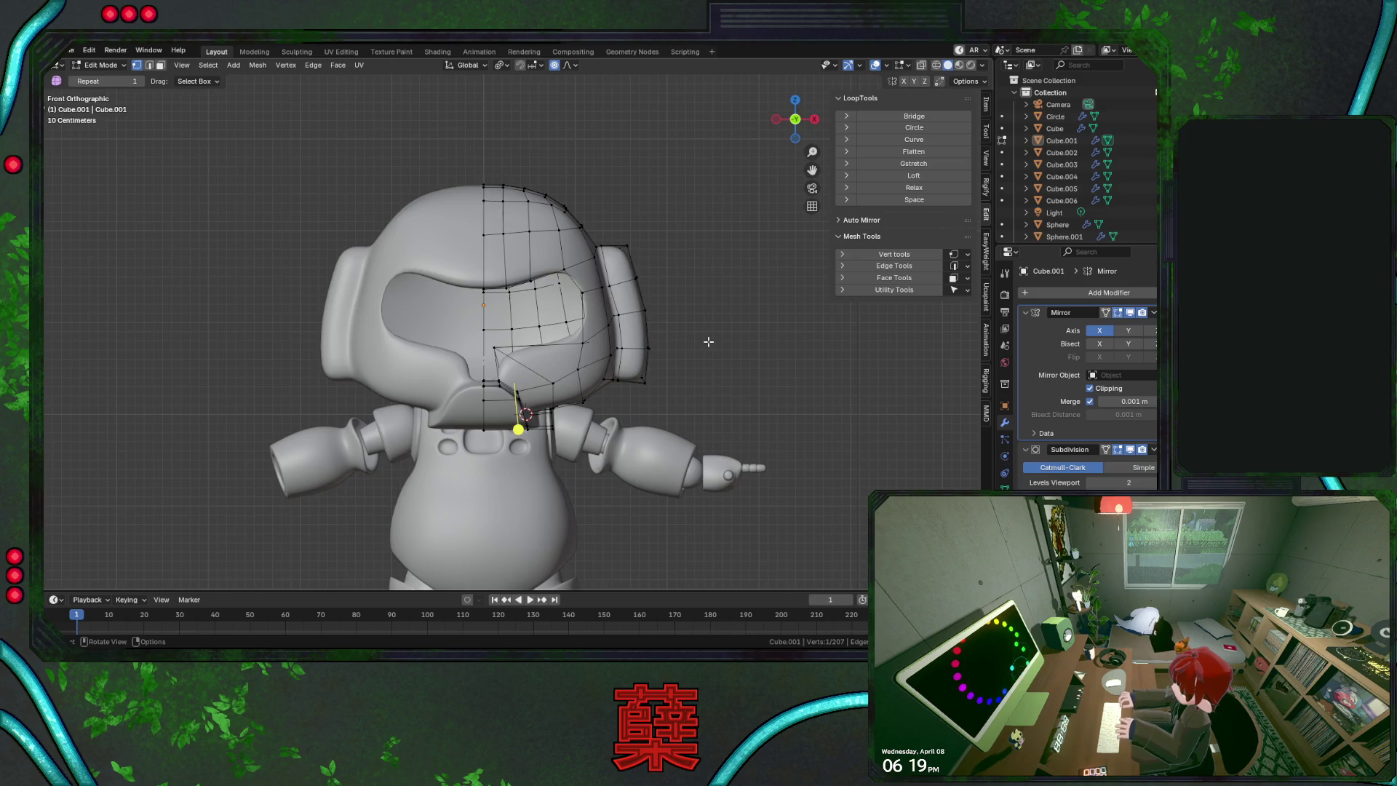
{"action": "key", "text": "Tab"}
{"action": "key", "text": "ctrl+s"}
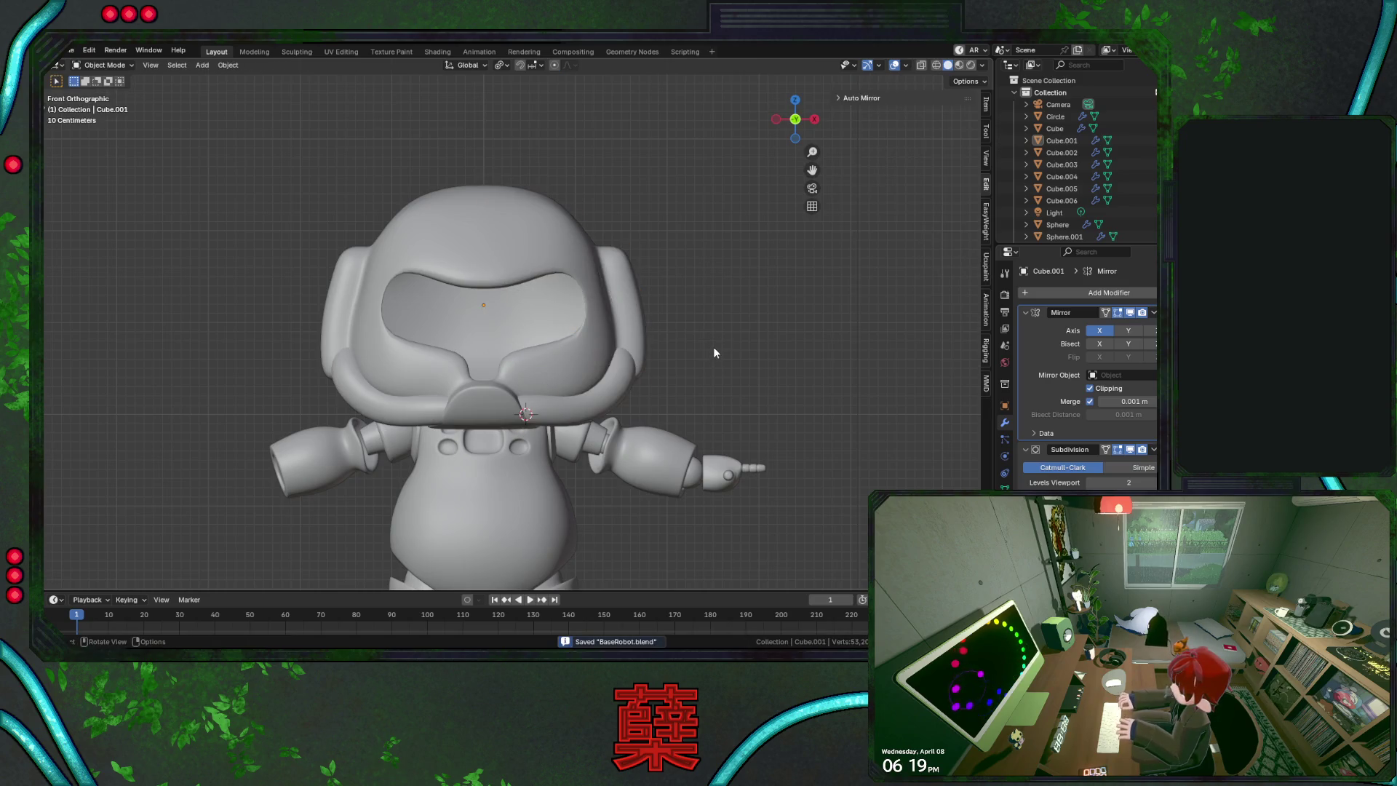
{"action": "scroll", "coordinate": [693, 332], "scroll_direction": "down", "scroll_amount": 2}
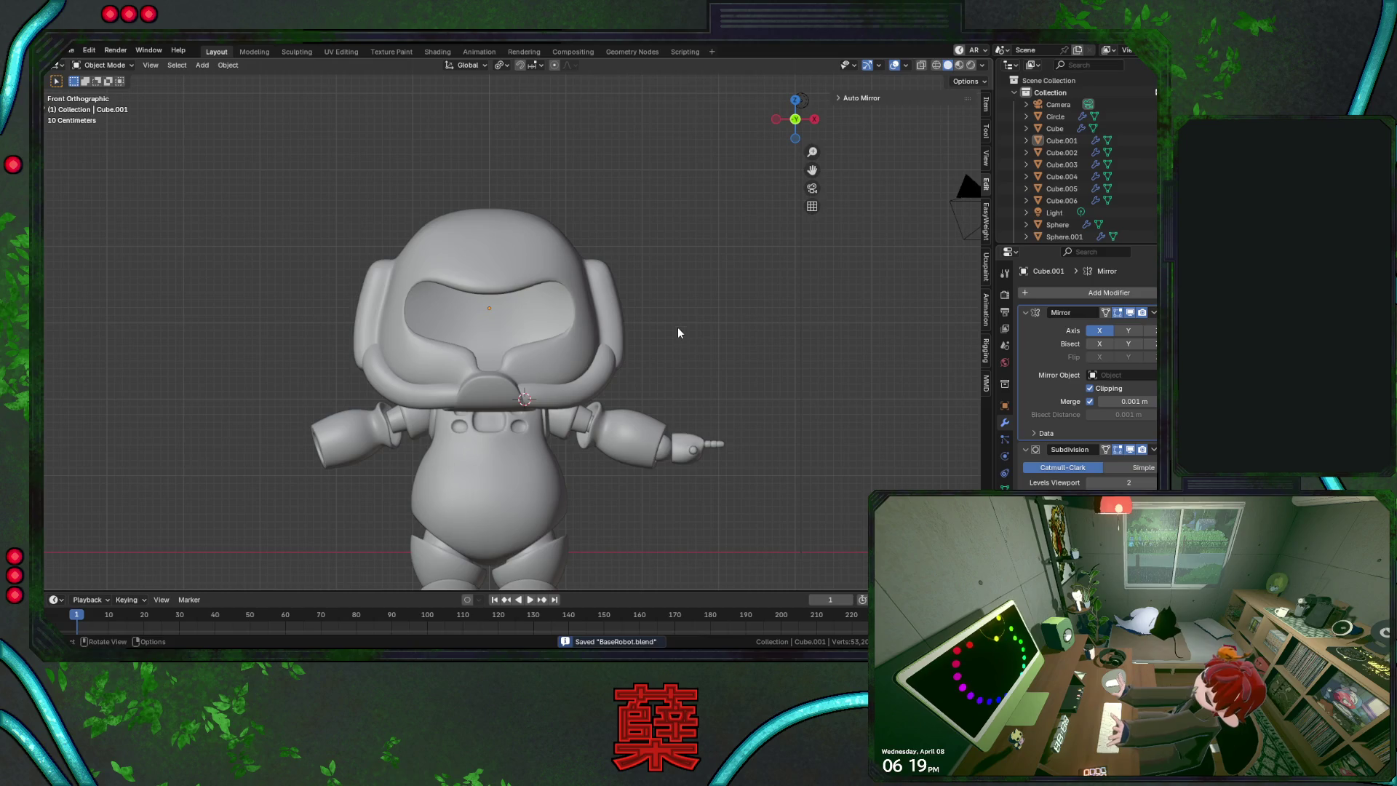
{"action": "scroll", "coordinate": [653, 276], "scroll_direction": "down", "scroll_amount": 2, "text": "ctrl"}
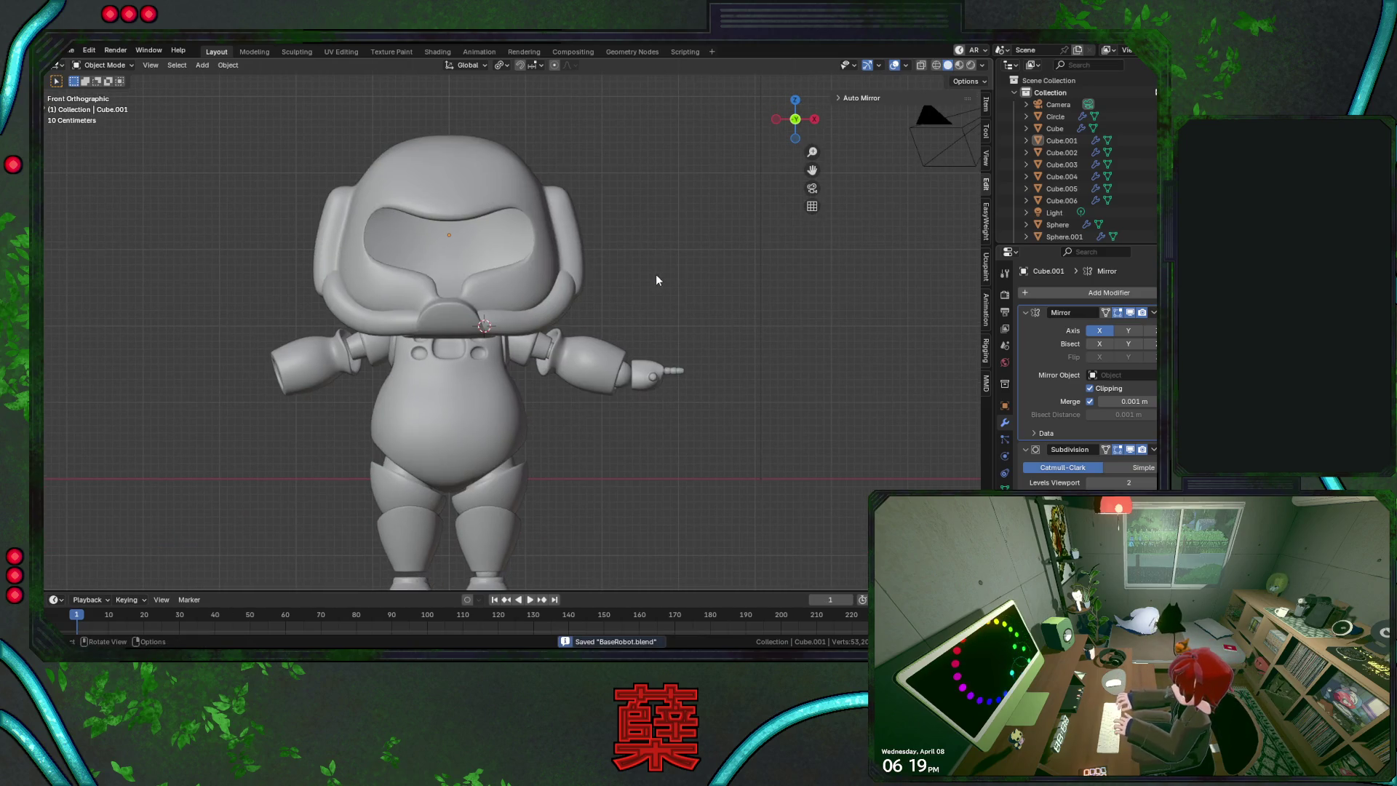
{"action": "key", "text": "KP_3"}
{"action": "scroll", "coordinate": [642, 284], "scroll_direction": "up", "scroll_amount": 5}
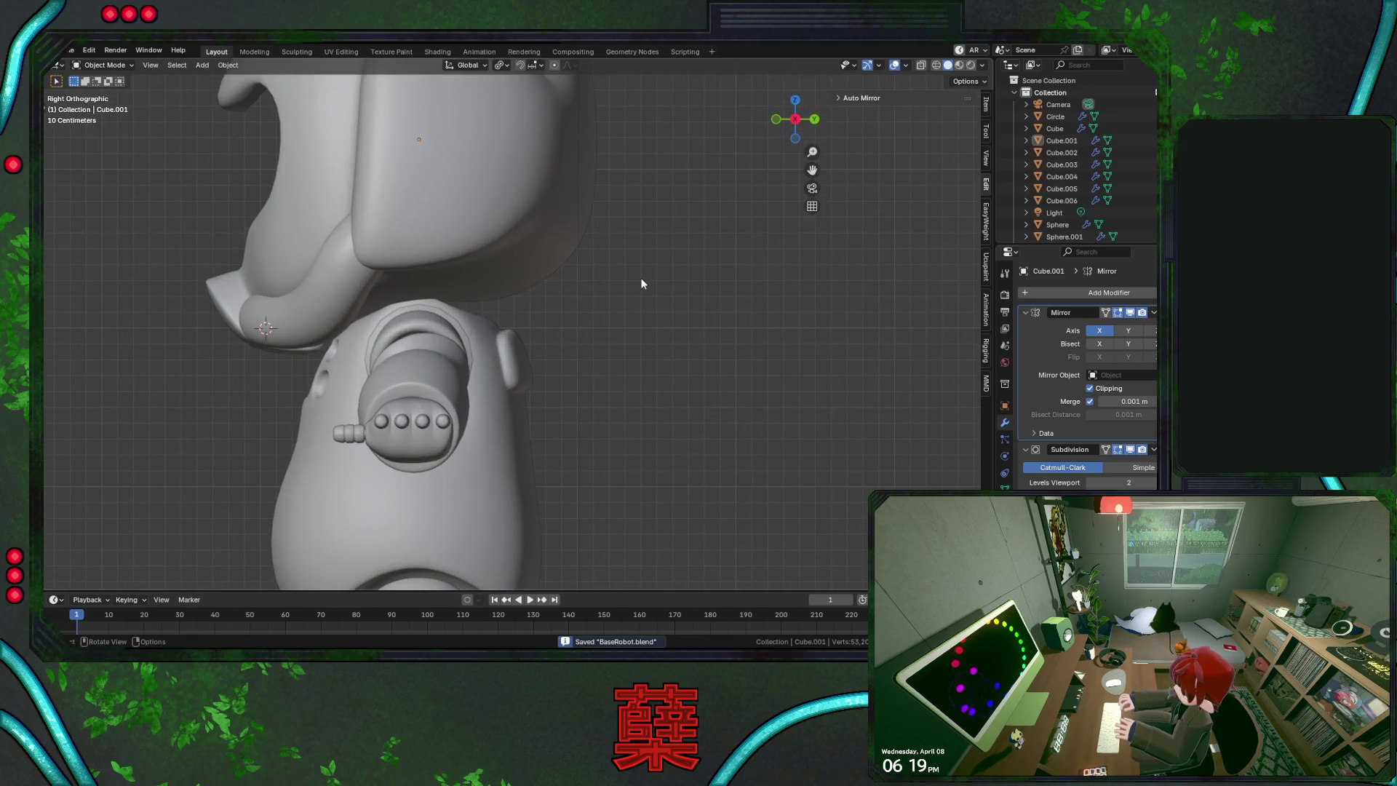
Edit the head object in see-through mode and shift the selection along Y
{"action": "left_click", "coordinate": [512, 264]}
{"action": "scroll", "coordinate": [559, 303], "scroll_direction": "down", "scroll_amount": 2}
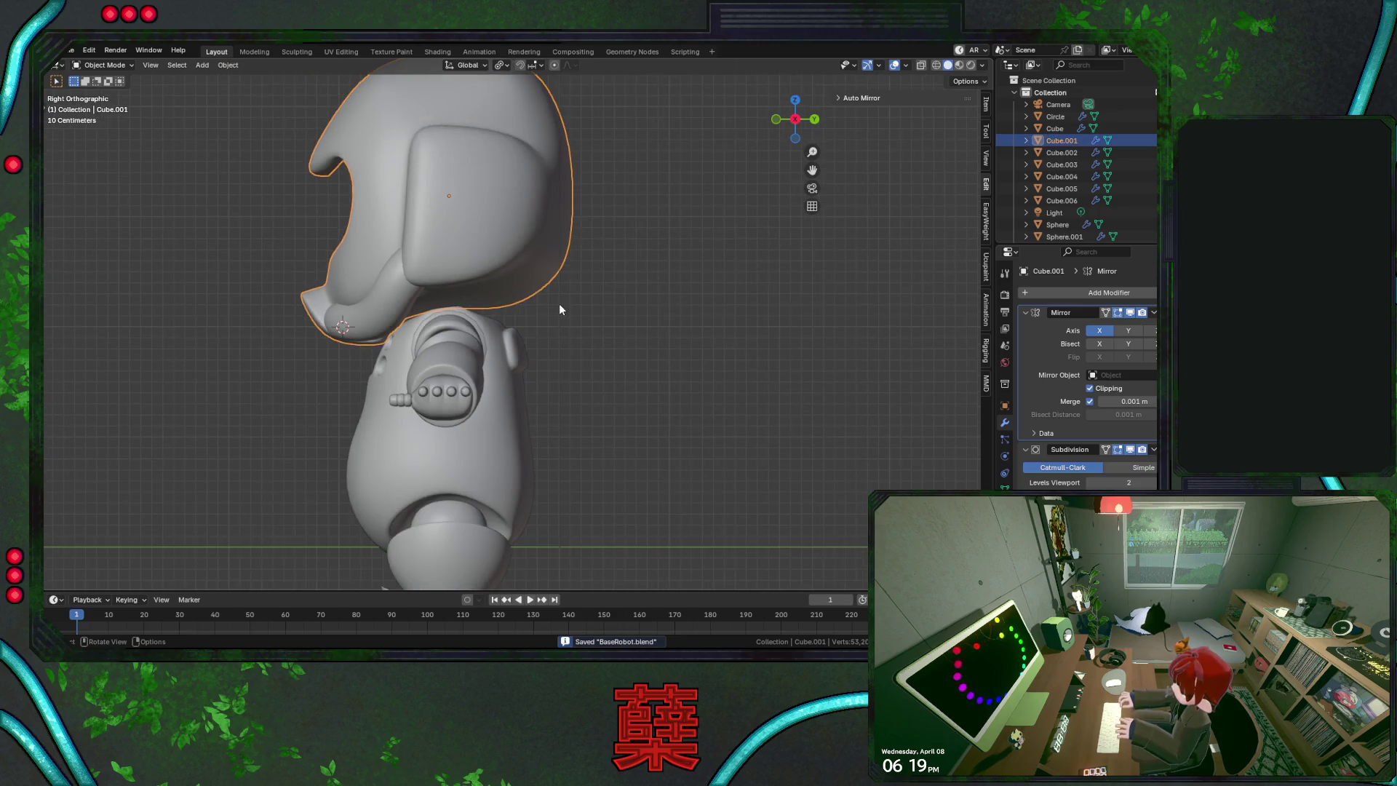
{"action": "key", "text": "Tab"}
{"action": "key", "text": "alt+z"}
{"action": "key", "text": "g"}
{"action": "key", "text": "y"}
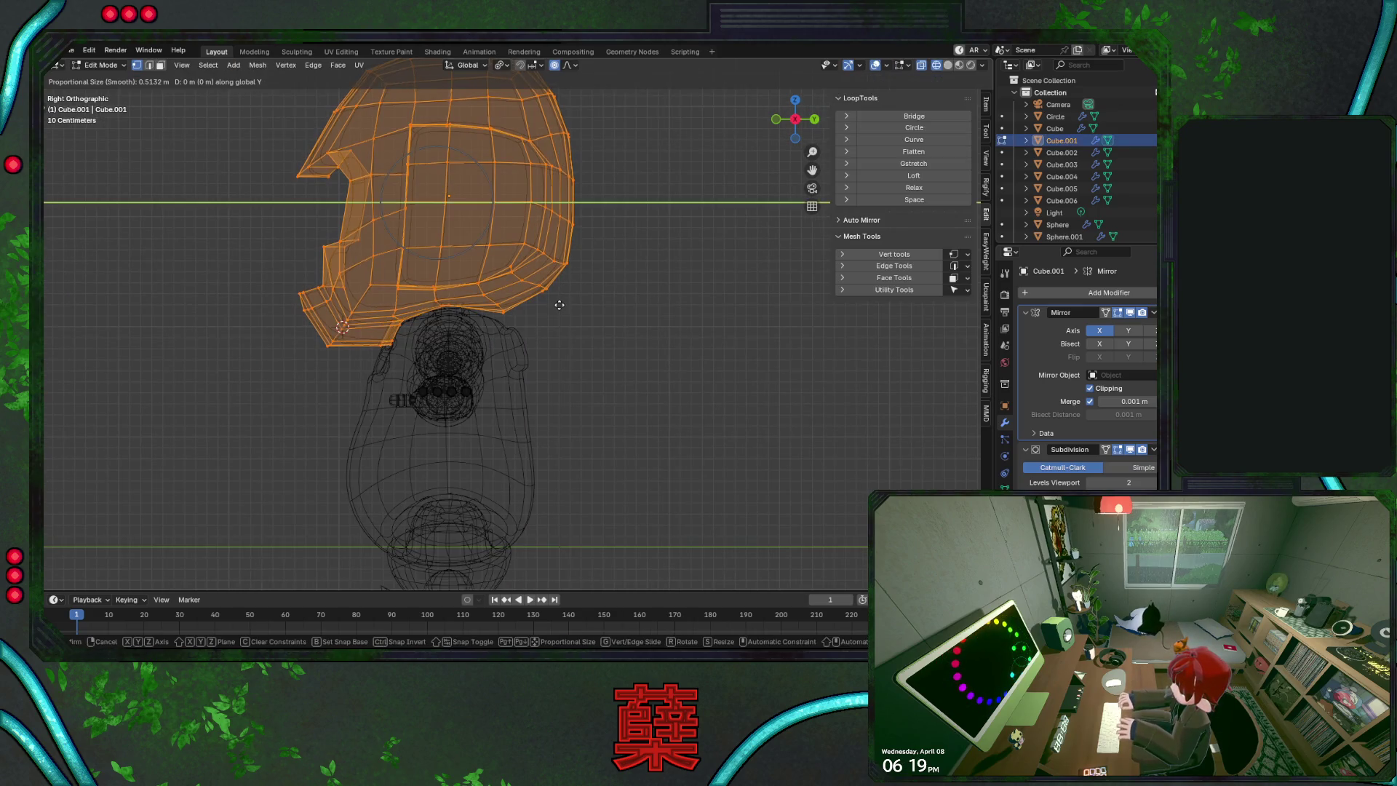
{"action": "key", "text": "Escape"}
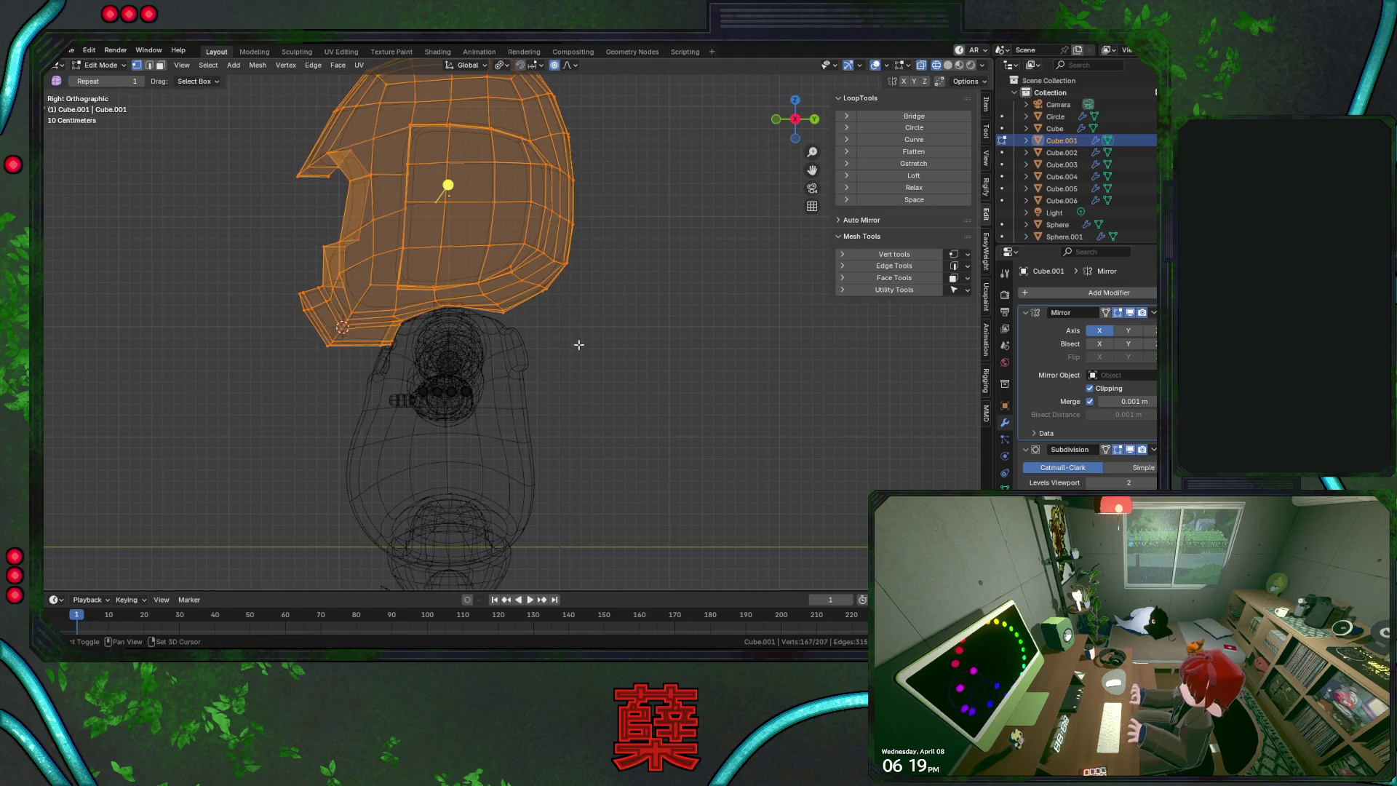
{"action": "key", "text": "KP_Decimal"}
{"action": "key", "text": "g"}
{"action": "key", "text": "y"}
{"action": "left_click", "coordinate": [575, 326]}
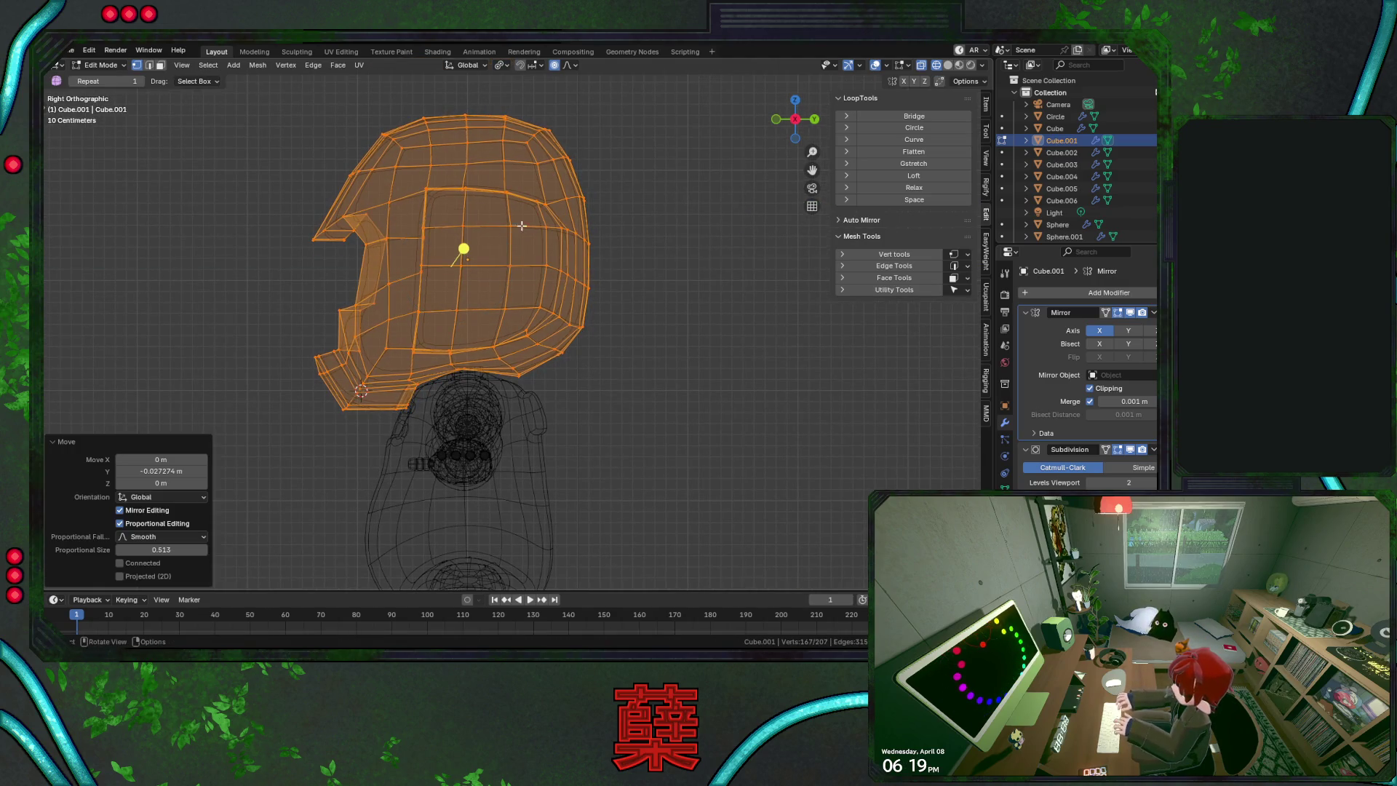
Flatten the vertical centre loop with LoopTools, move the whole head about 0.109 m along Y, and exit
{"action": "left_click", "coordinate": [473, 154], "text": "alt"}
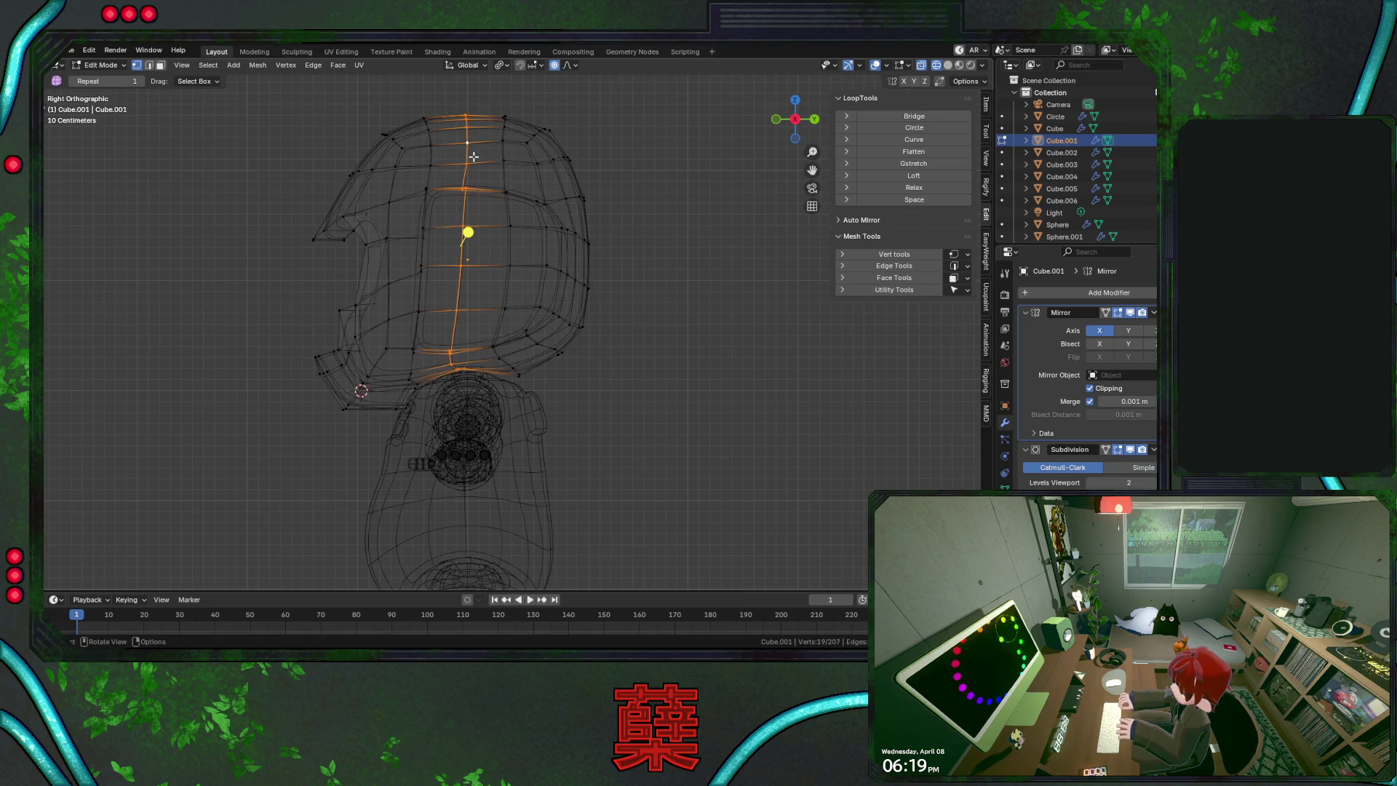
{"action": "left_click", "coordinate": [913, 151]}
{"action": "key", "text": "a"}
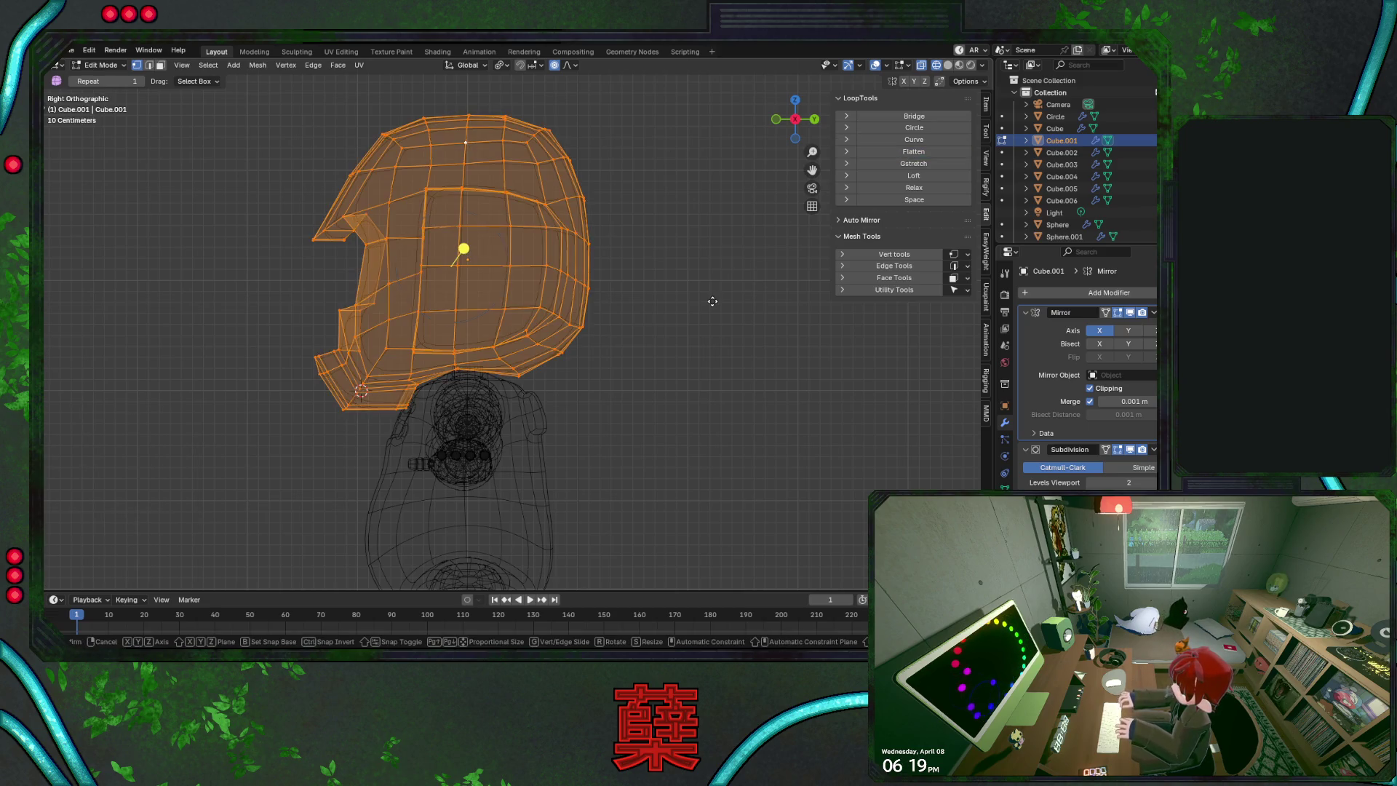
{"action": "key", "text": "g"}
{"action": "key", "text": "y"}
{"action": "left_click", "coordinate": [725, 302]}
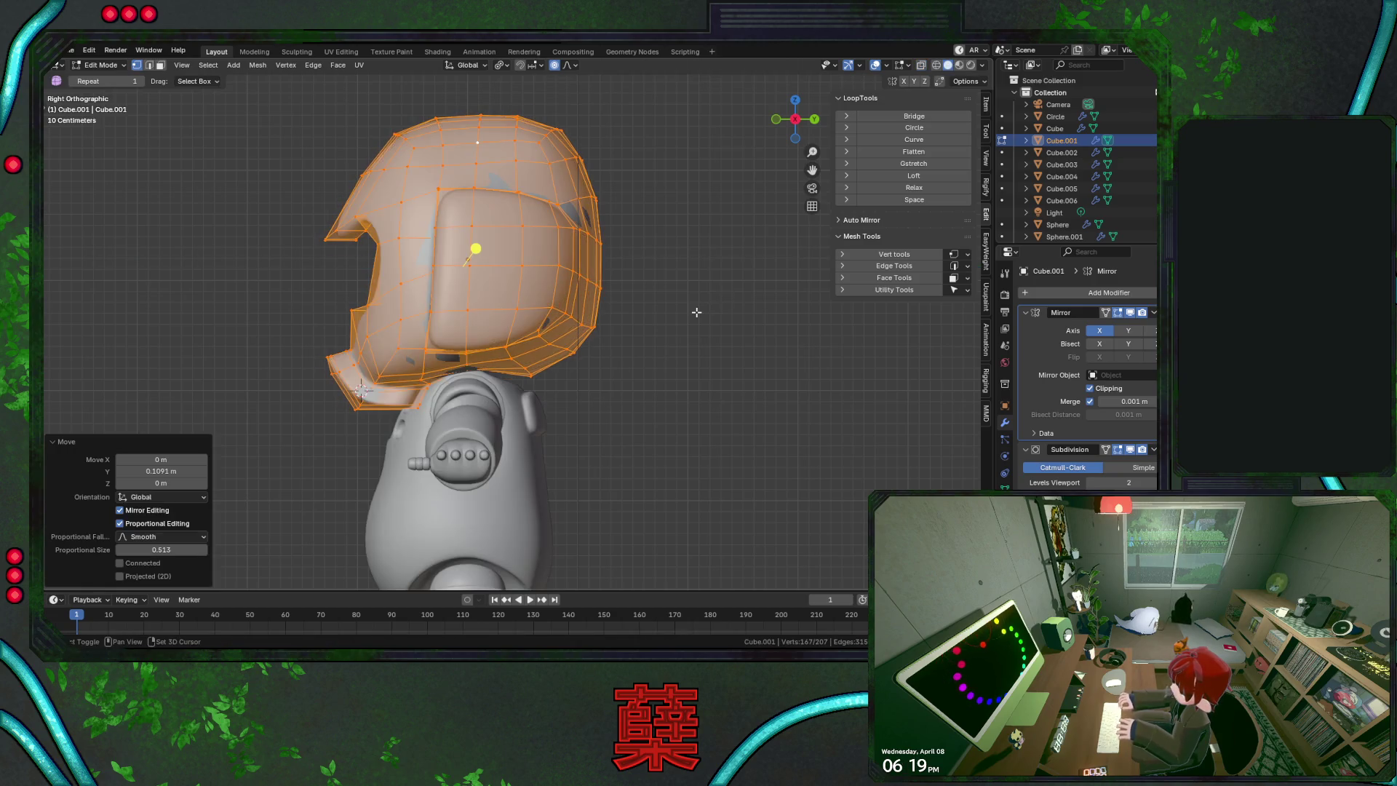
{"action": "key", "text": "Tab"}
{"action": "mouse_move", "coordinate": [537, 411]}
{"action": "middle_mouse_down"}
{"action": "mouse_move", "coordinate": [561, 392]}
{"action": "mouse_move", "coordinate": [496, 394]}
{"action": "middle_mouse_up"}
In front wireframe view, select the body's chest faces around the front panel cutouts
{"action": "key", "text": "ctrl+s"}
{"action": "left_click", "coordinate": [496, 394]}
{"action": "key", "text": "Tab"}
{"action": "key", "text": "KP_1"}
{"action": "key", "text": "shift+z"}
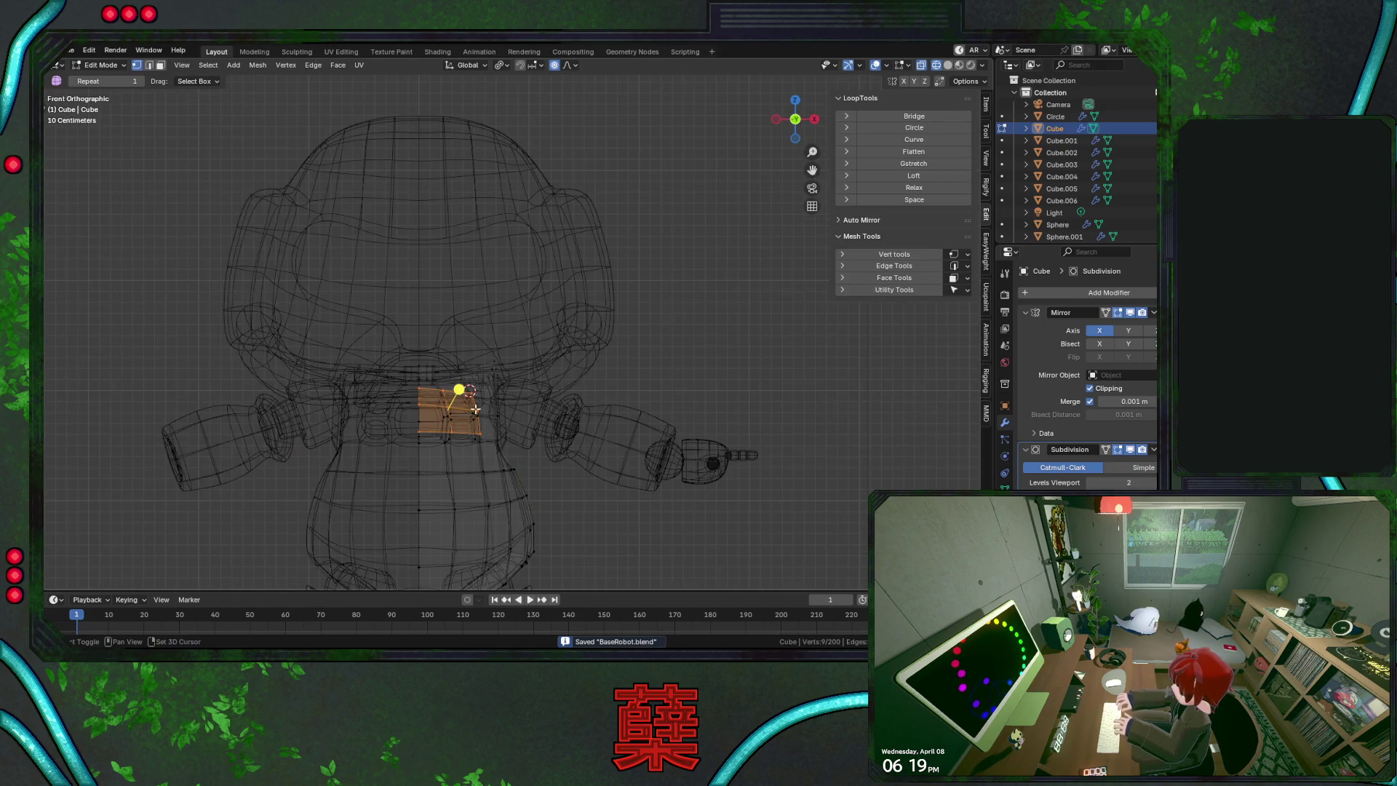
{"action": "middle_click_drag", "start_coordinate": [456, 469], "coordinate": [464, 465], "text": "shift"}
{"action": "scroll", "coordinate": [495, 466], "scroll_direction": "up", "scroll_amount": 2}
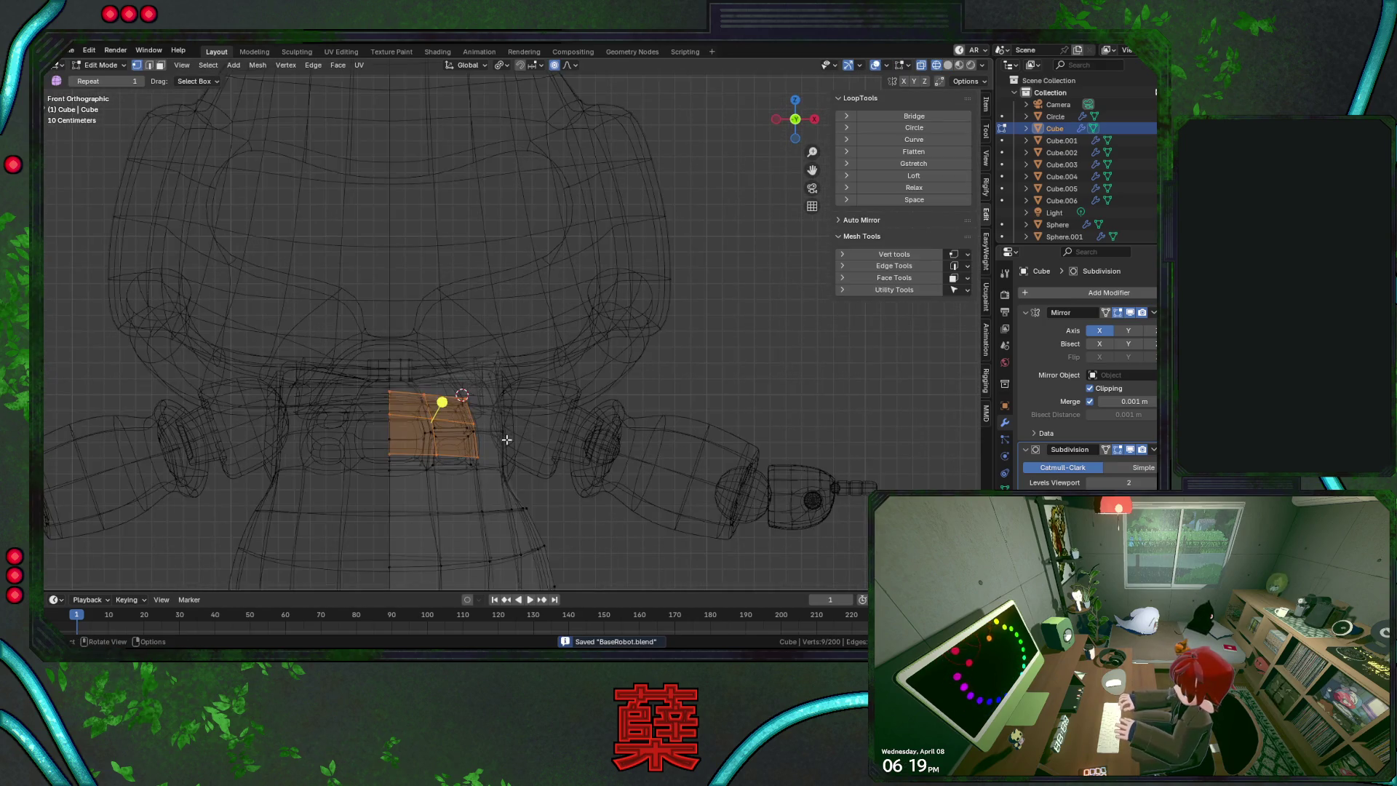
{"action": "left_click", "coordinate": [394, 441]}
{"action": "key", "text": "ctrl+KP_Add"}
{"action": "key", "text": "ctrl+KP_Add"}
{"action": "key", "text": "ctrl+KP_Add"}
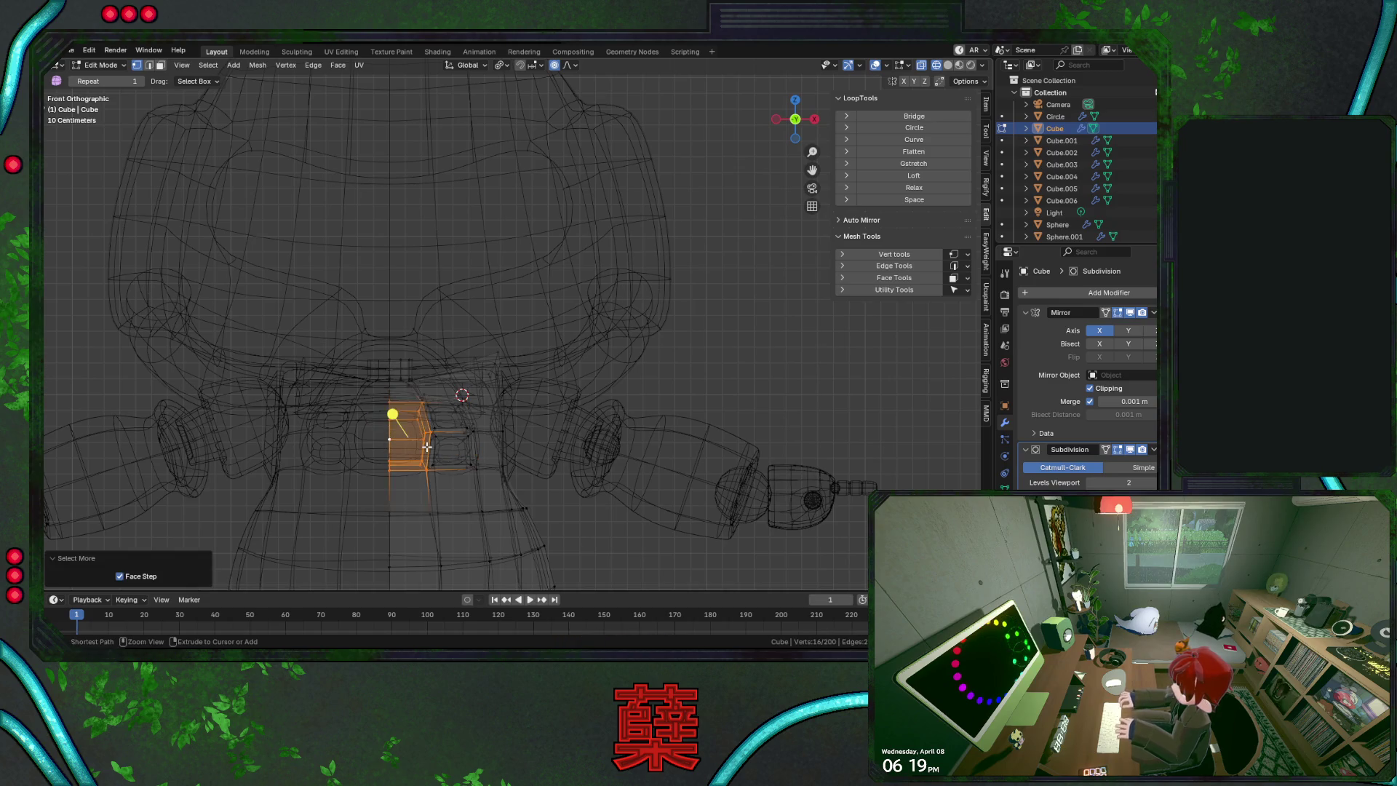
{"action": "key", "text": "ctrl+KP_Add"}
{"action": "key", "text": "ctrl+KP_Add"}
{"action": "key", "text": "ctrl+KP_Add"}
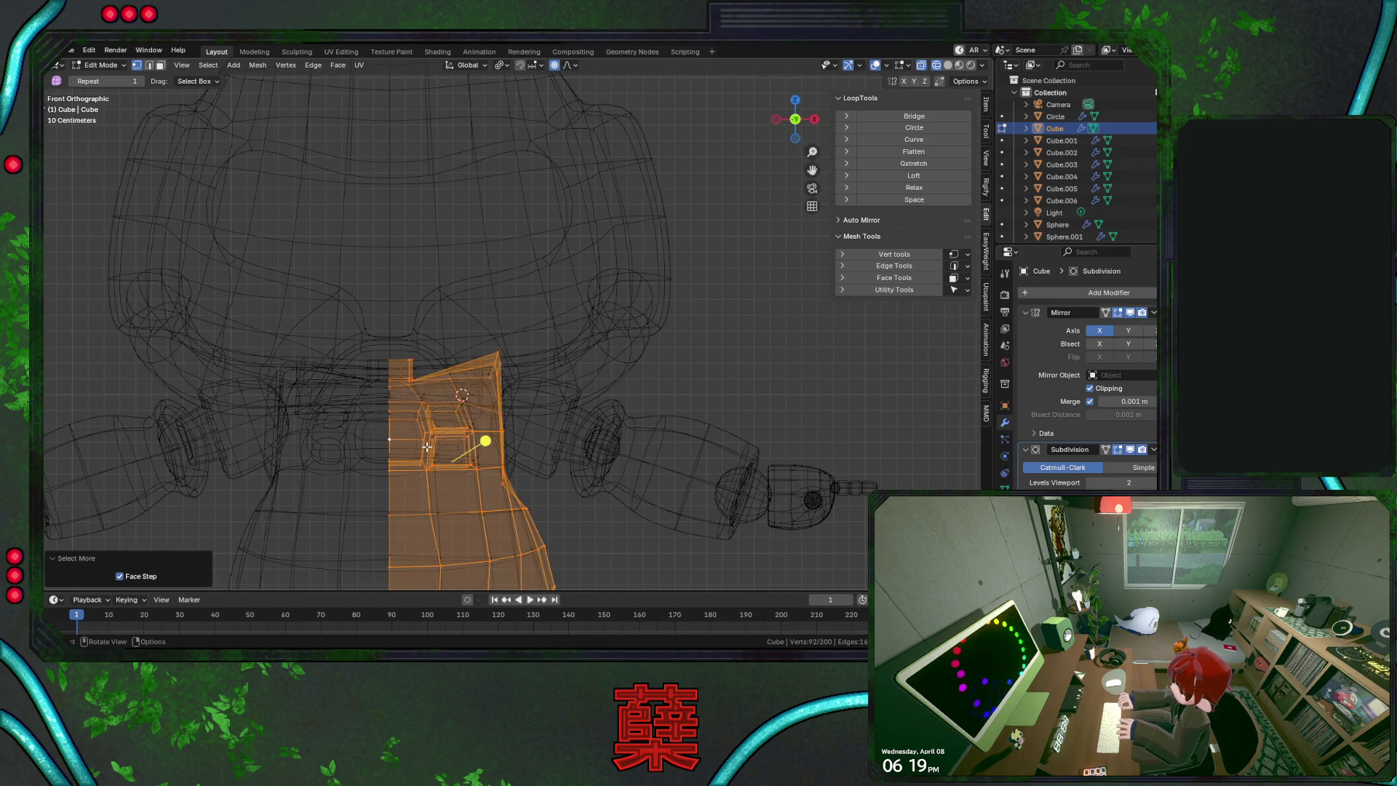
{"action": "left_click", "coordinate": [427, 446]}
{"action": "key", "text": "ctrl+KP_Add"}
{"action": "key", "text": "ctrl+KP_Add"}
{"action": "key", "text": "ctrl+KP_Add"}
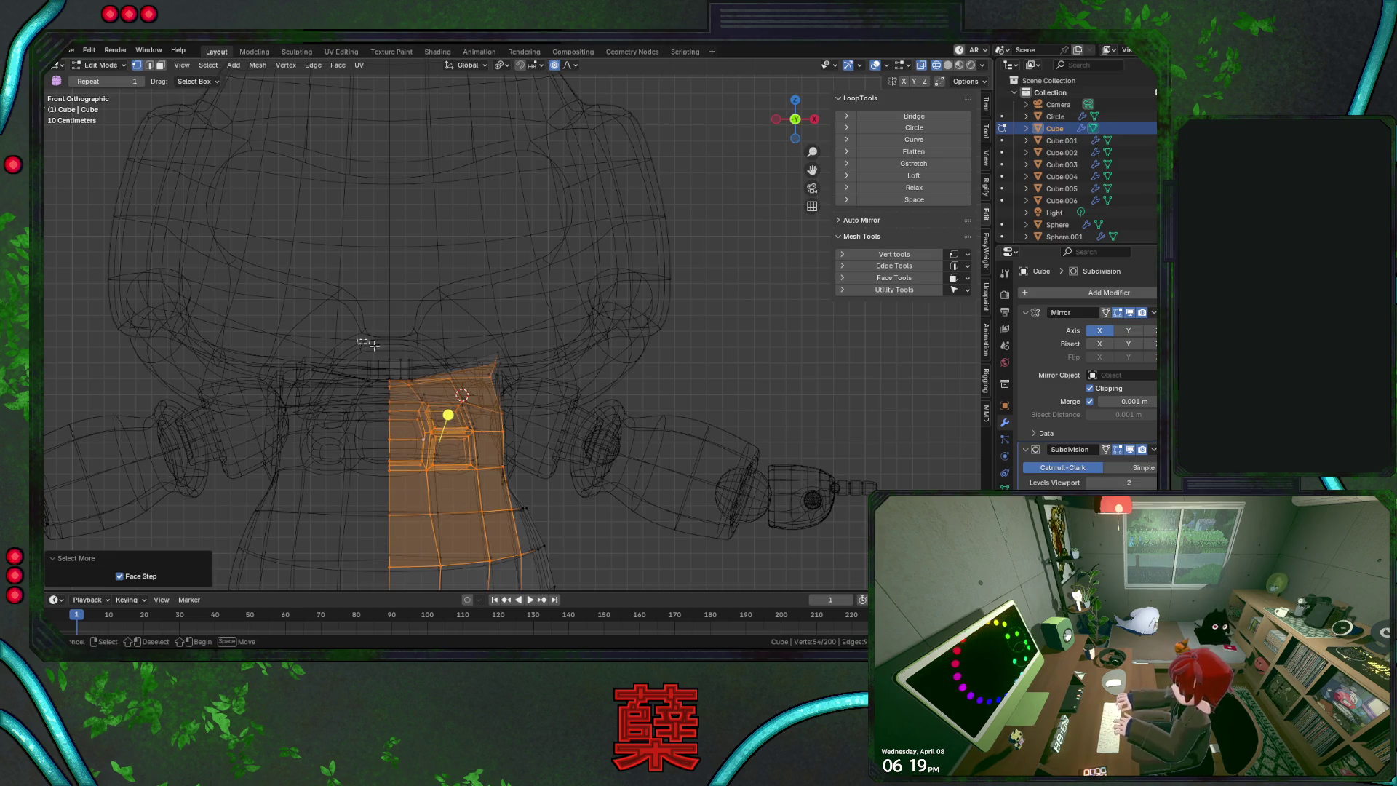
{"action": "mouse_move", "coordinate": [356, 338]}
{"action": "left_mouse_down", "text": "ctrl"}
{"action": "mouse_move", "coordinate": [561, 393]}
{"action": "mouse_move", "coordinate": [567, 412]}
{"action": "left_mouse_up", "text": "ctrl"}
{"action": "mouse_move", "coordinate": [366, 469]}
{"action": "left_mouse_down", "text": "ctrl"}
{"action": "mouse_move", "coordinate": [417, 528]}
{"action": "mouse_move", "coordinate": [535, 592]}
{"action": "left_mouse_up", "text": "ctrl"}
Move the chest faces about 0.030 m along Z with smooth proportional falloff, then exit to object mode
{"action": "key", "text": "g"}
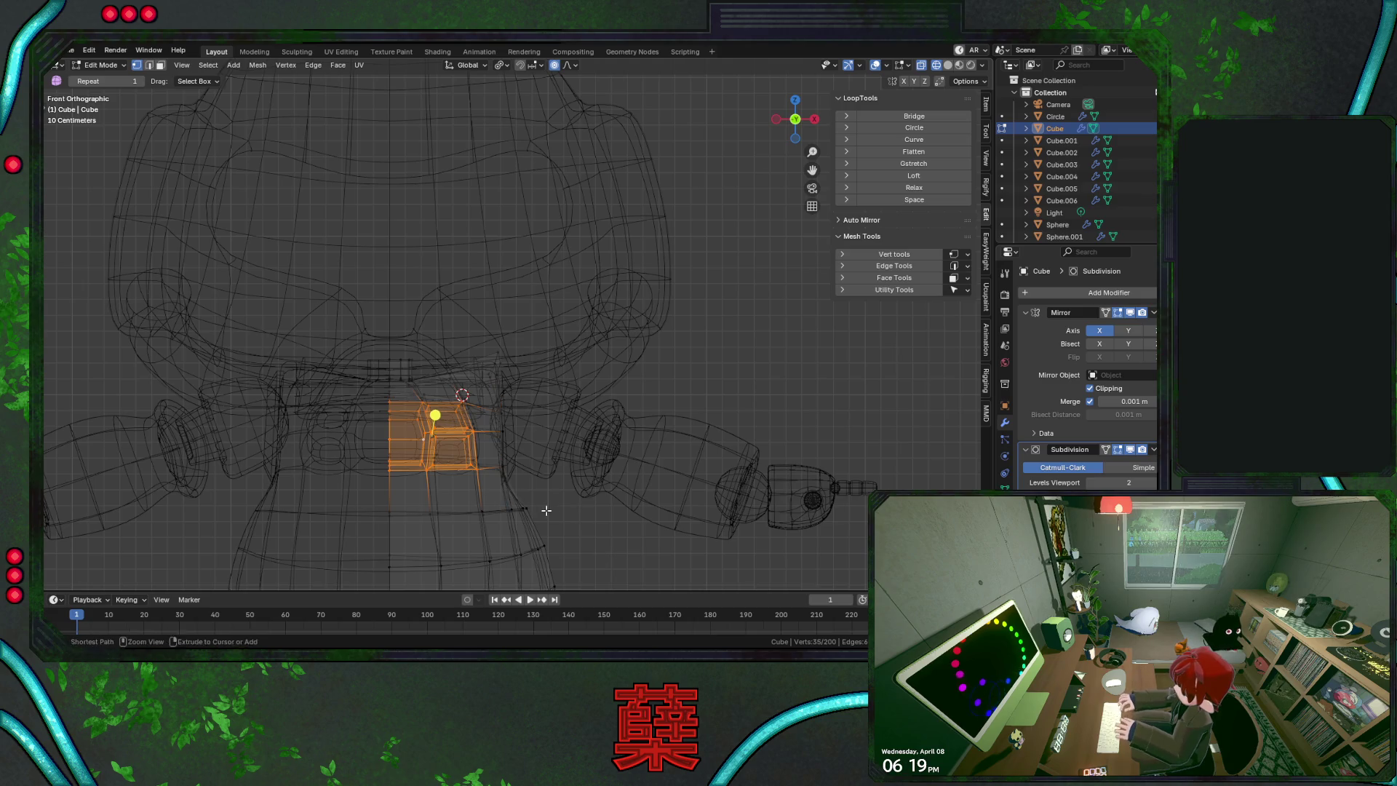
{"action": "key", "text": "z"}
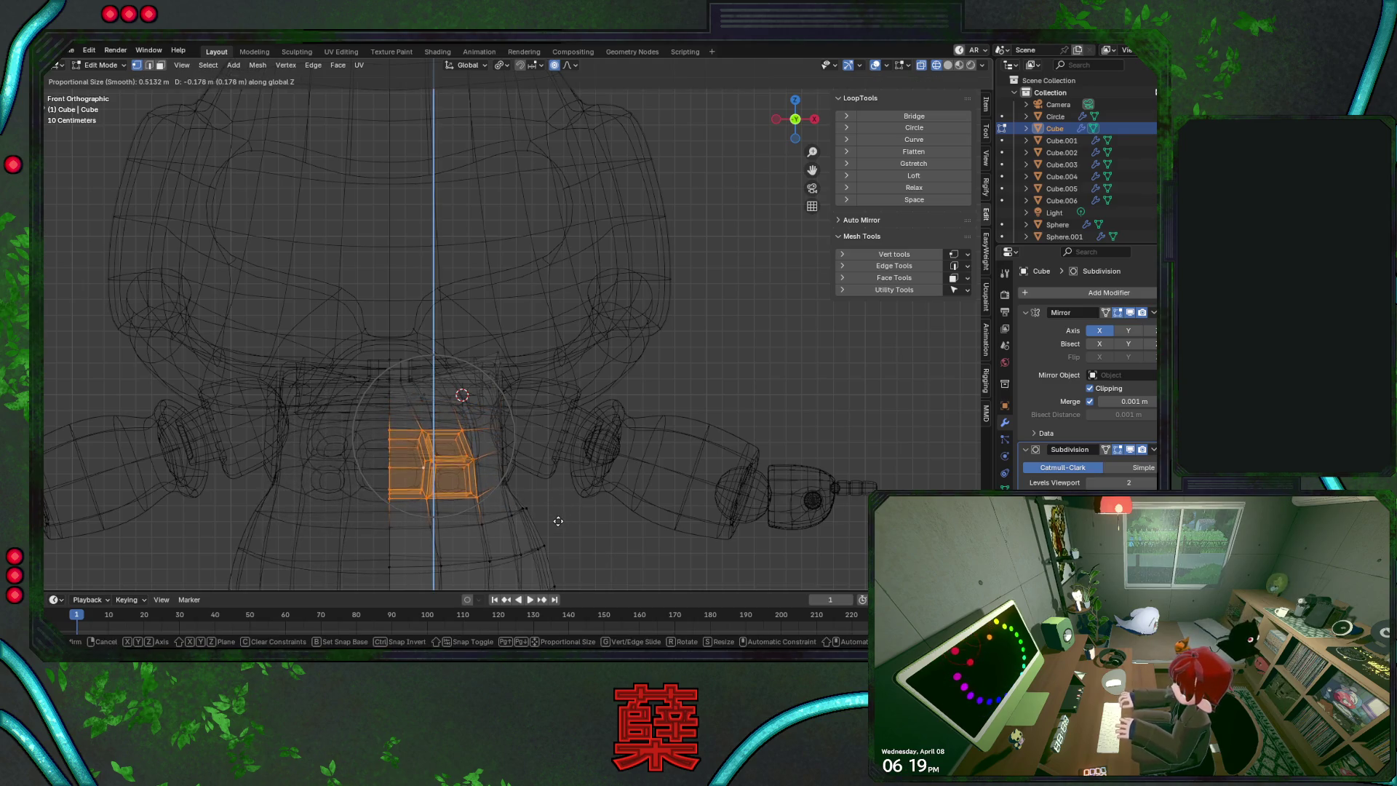
{"action": "left_click", "coordinate": [557, 519]}
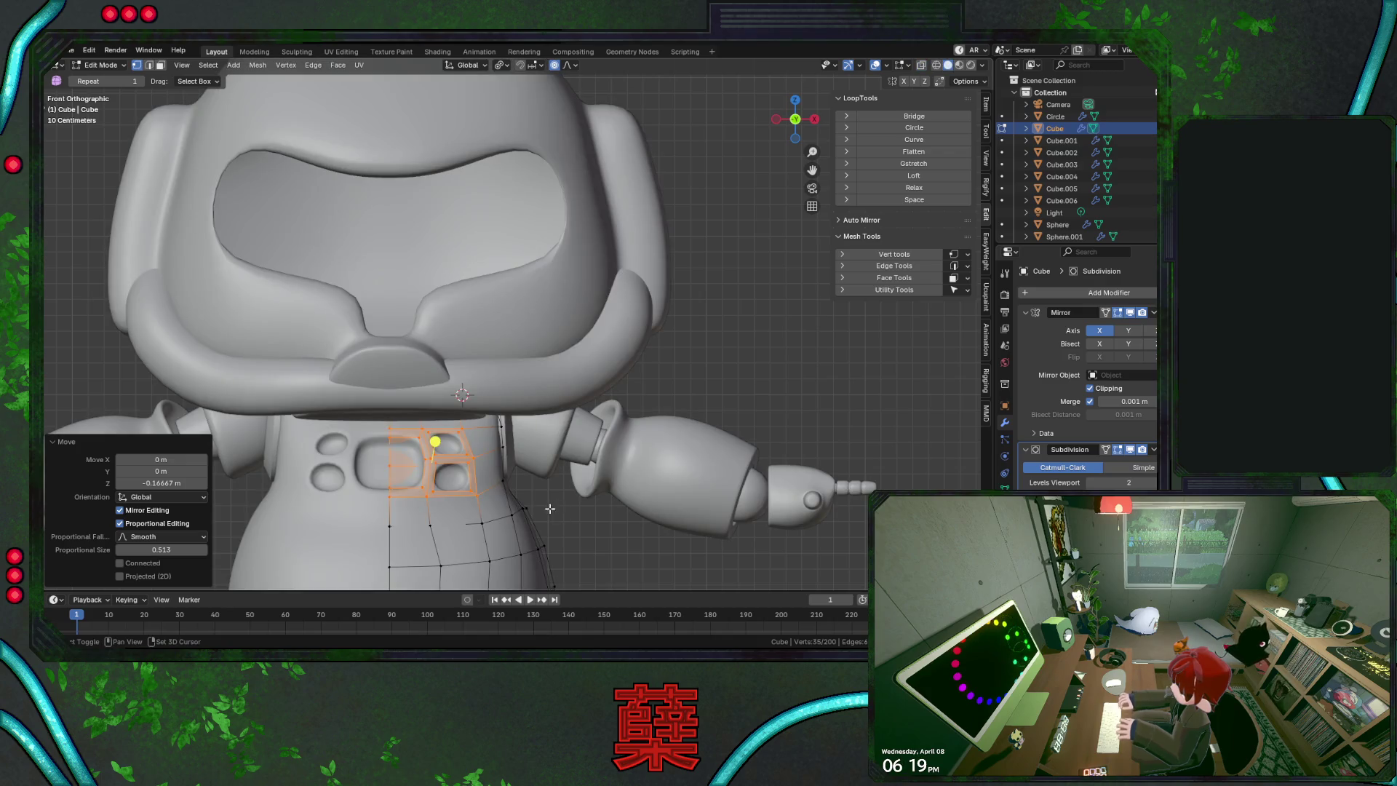
{"action": "key", "text": "g"}
{"action": "key", "text": "z"}
{"action": "left_click", "coordinate": [605, 483]}
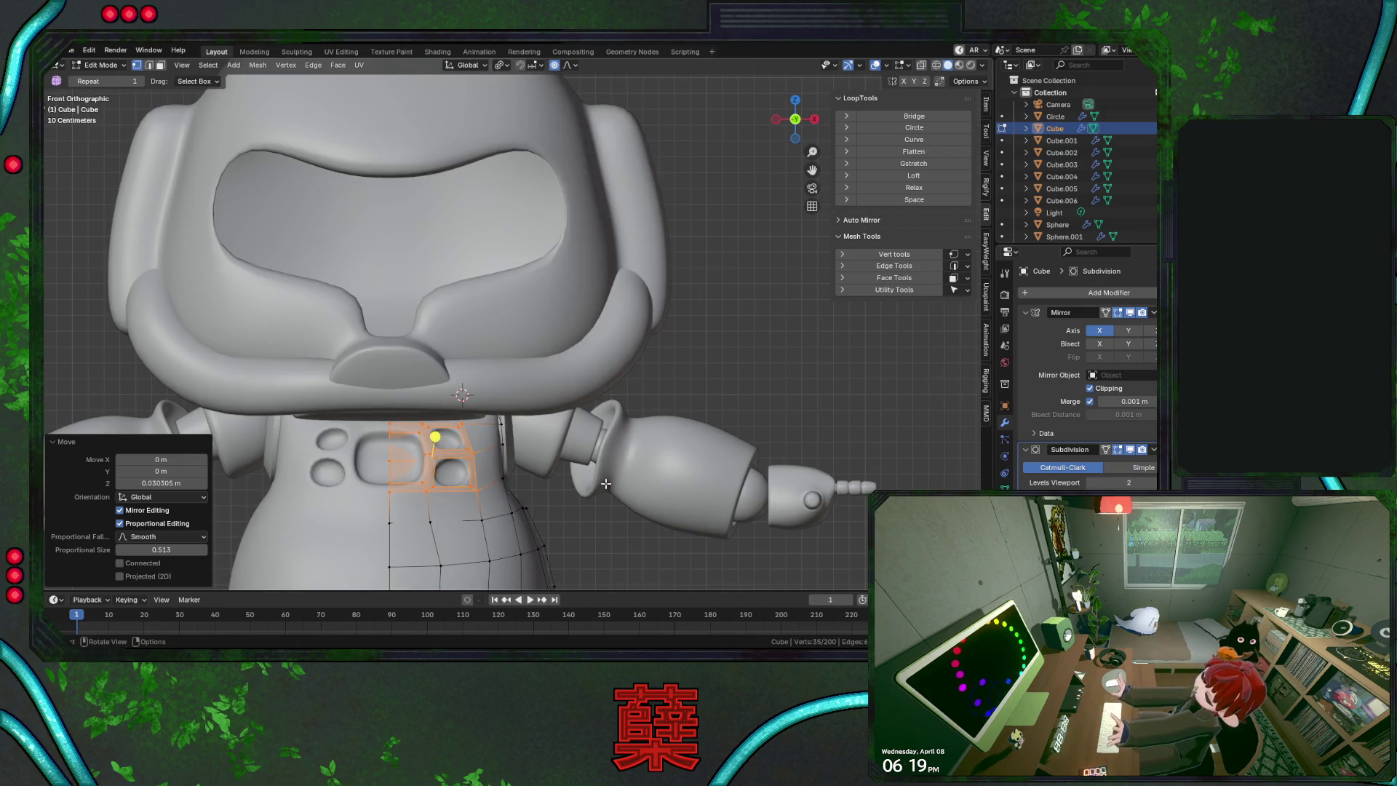
{"action": "mouse_move", "coordinate": [604, 438]}
{"action": "middle_mouse_down"}
{"action": "mouse_move", "coordinate": [573, 384]}
{"action": "mouse_move", "coordinate": [441, 360]}
{"action": "middle_mouse_up"}
{"action": "key", "text": "Tab"}
{"action": "mouse_move", "coordinate": [203, 391]}
{"action": "middle_mouse_down"}
{"action": "mouse_move", "coordinate": [340, 423]}
{"action": "mouse_move", "coordinate": [477, 416]}
{"action": "mouse_move", "coordinate": [611, 378]}
{"action": "mouse_move", "coordinate": [574, 378]}
{"action": "middle_mouse_up"}
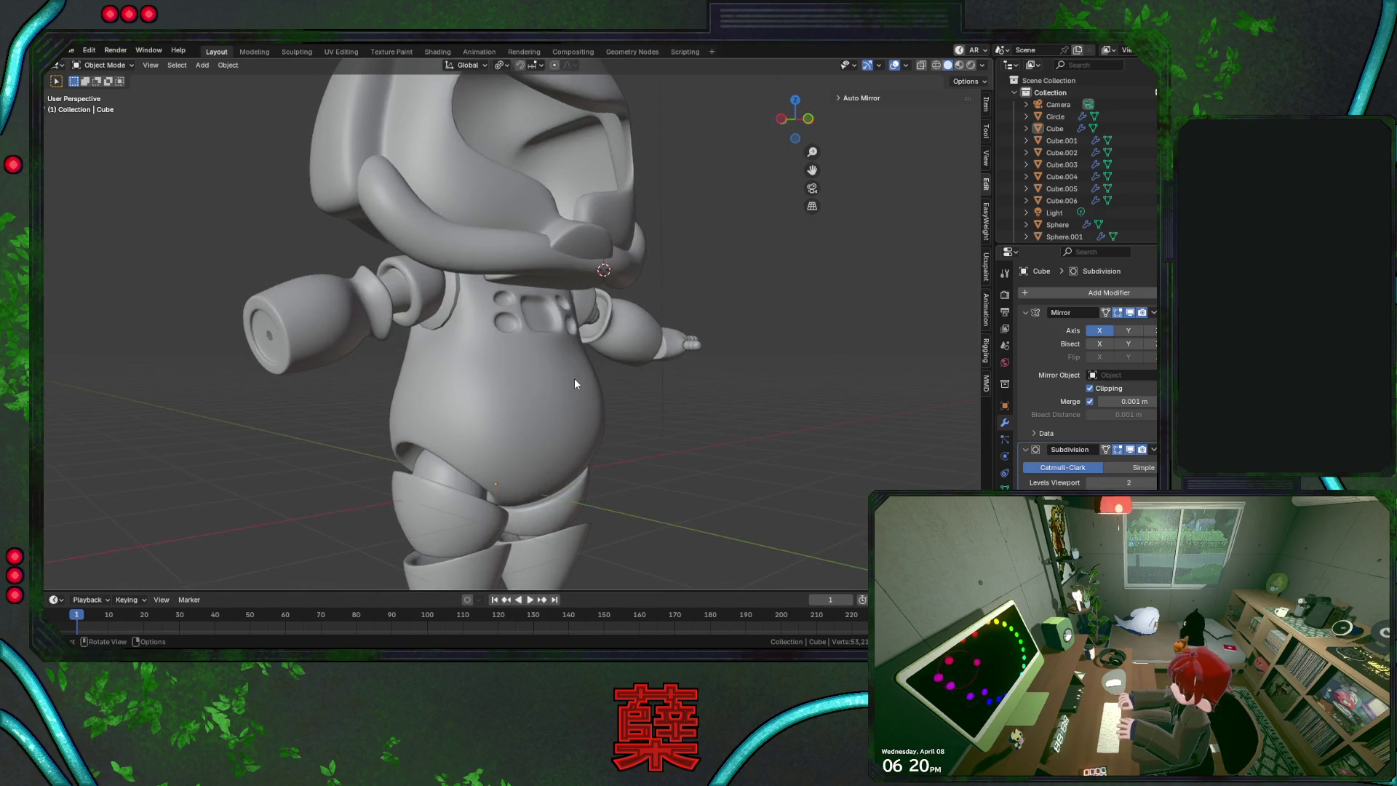
Save BaseRobot.blend and switch to the Right Orthographic view of the robot
{"action": "key", "text": "KP_1"}
{"action": "key", "text": "ctrl+s"}
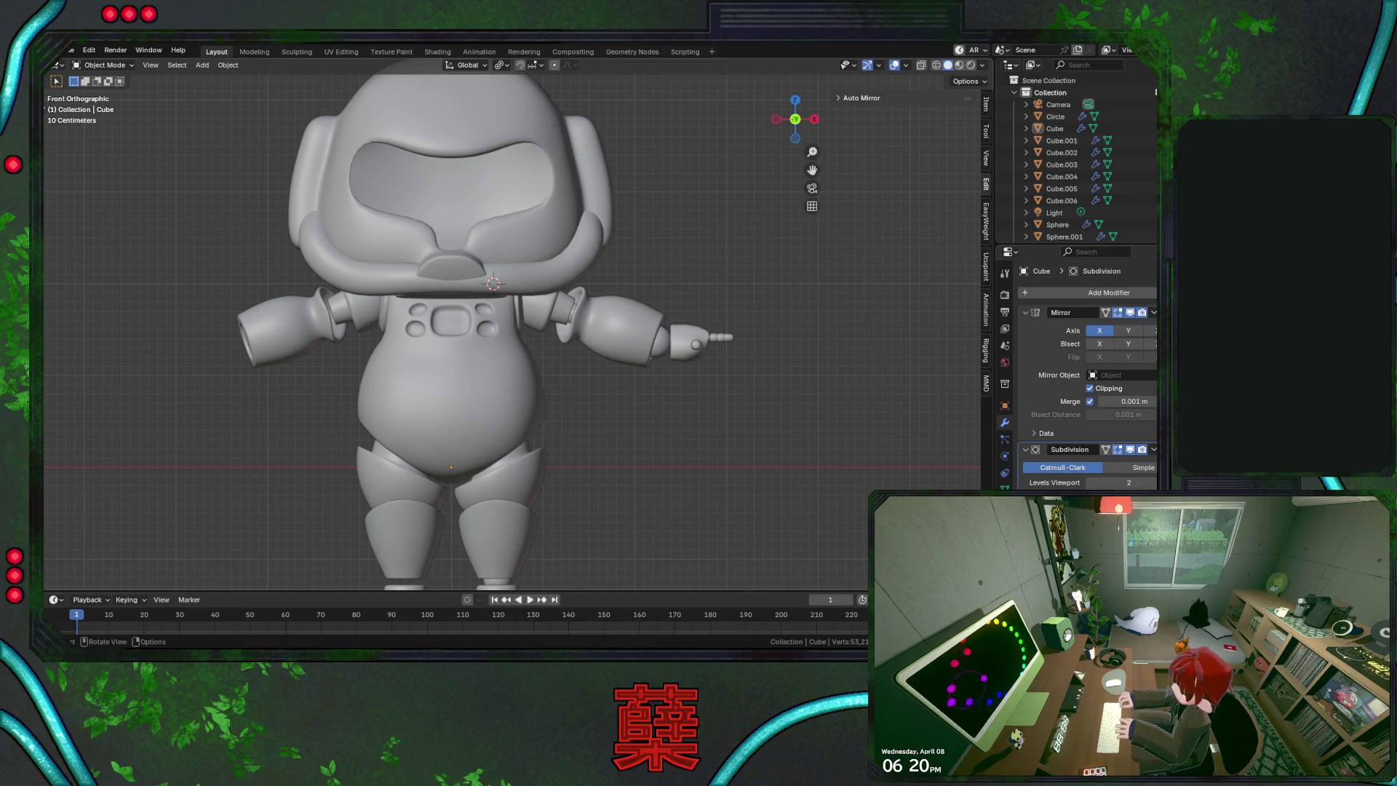
{"action": "scroll", "coordinate": [610, 412], "scroll_direction": "down", "scroll_amount": 1}
{"action": "scroll", "coordinate": [631, 368], "scroll_direction": "up", "scroll_amount": 1}
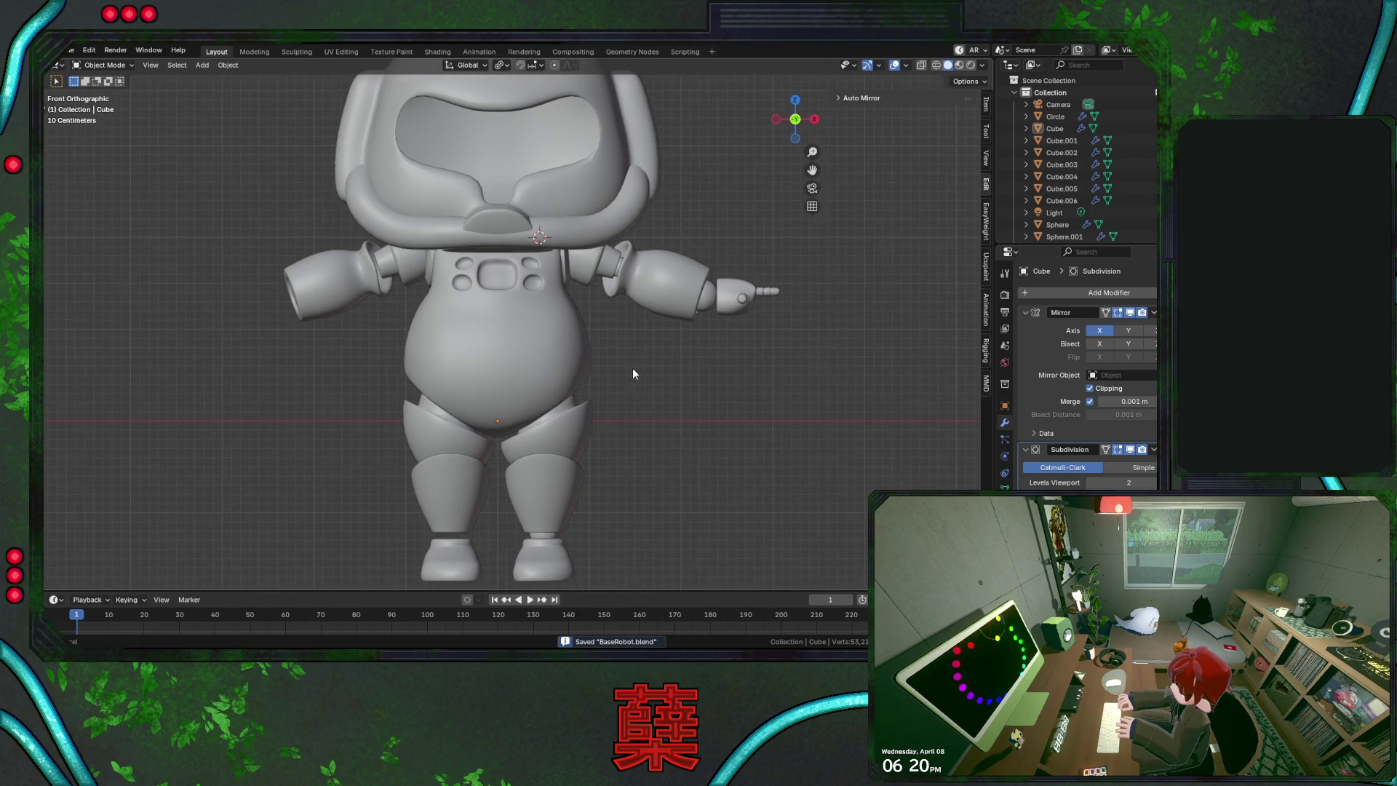
{"action": "key", "text": "KP_3"}
{"action": "key", "text": "ctrl+s"}
{"action": "scroll", "coordinate": [562, 351], "scroll_direction": "up", "scroll_amount": 1}
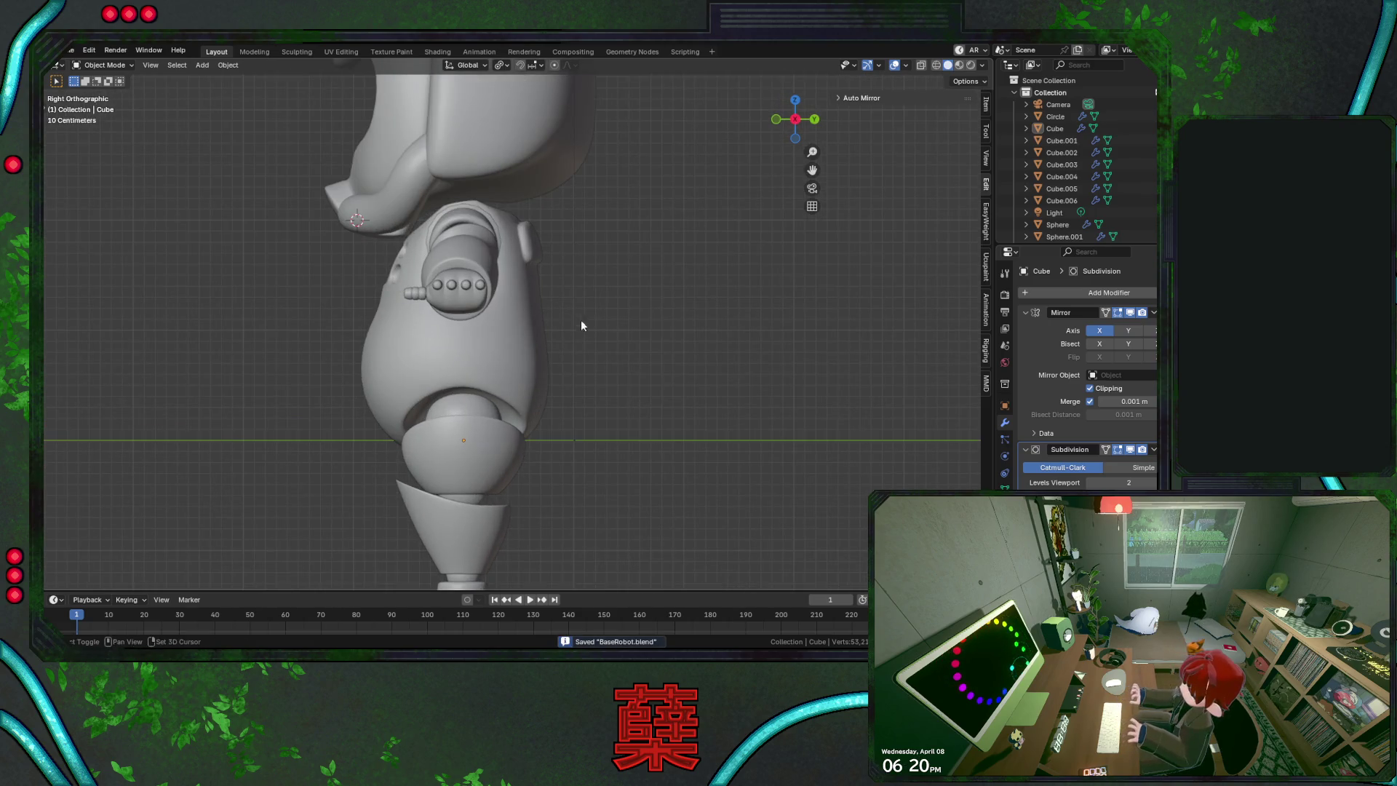
In wireframe side view, select the helmet Cube.001's bottom two brim edge loops
{"action": "middle_click_drag", "start_coordinate": [630, 342], "coordinate": [648, 363], "text": "shift"}
{"action": "left_click", "coordinate": [406, 262]}
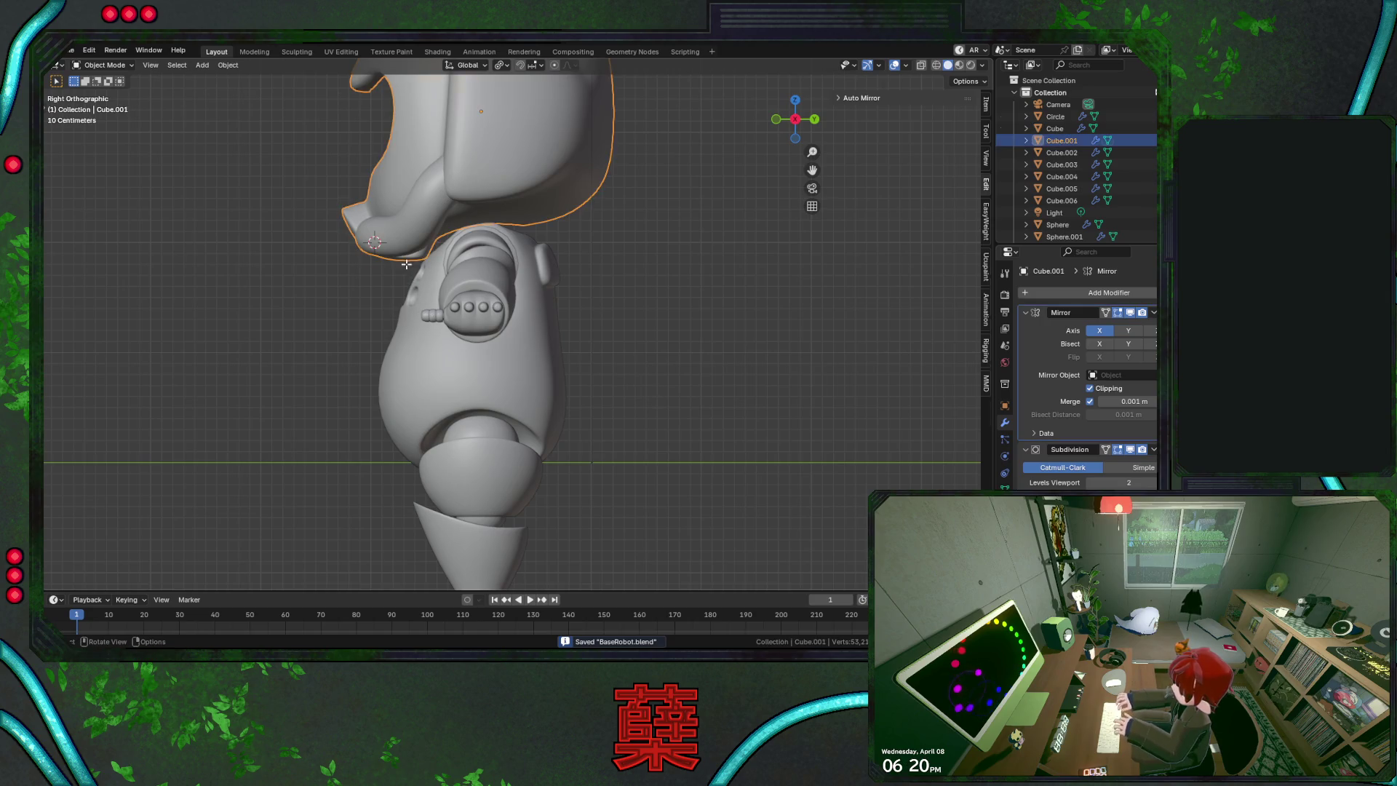
{"action": "key", "text": "Tab"}
{"action": "scroll", "coordinate": [406, 264], "scroll_direction": "up", "scroll_amount": 2}
{"action": "key", "text": "shift+z"}
{"action": "left_click_drag", "start_coordinate": [283, 212], "coordinate": [419, 261]}
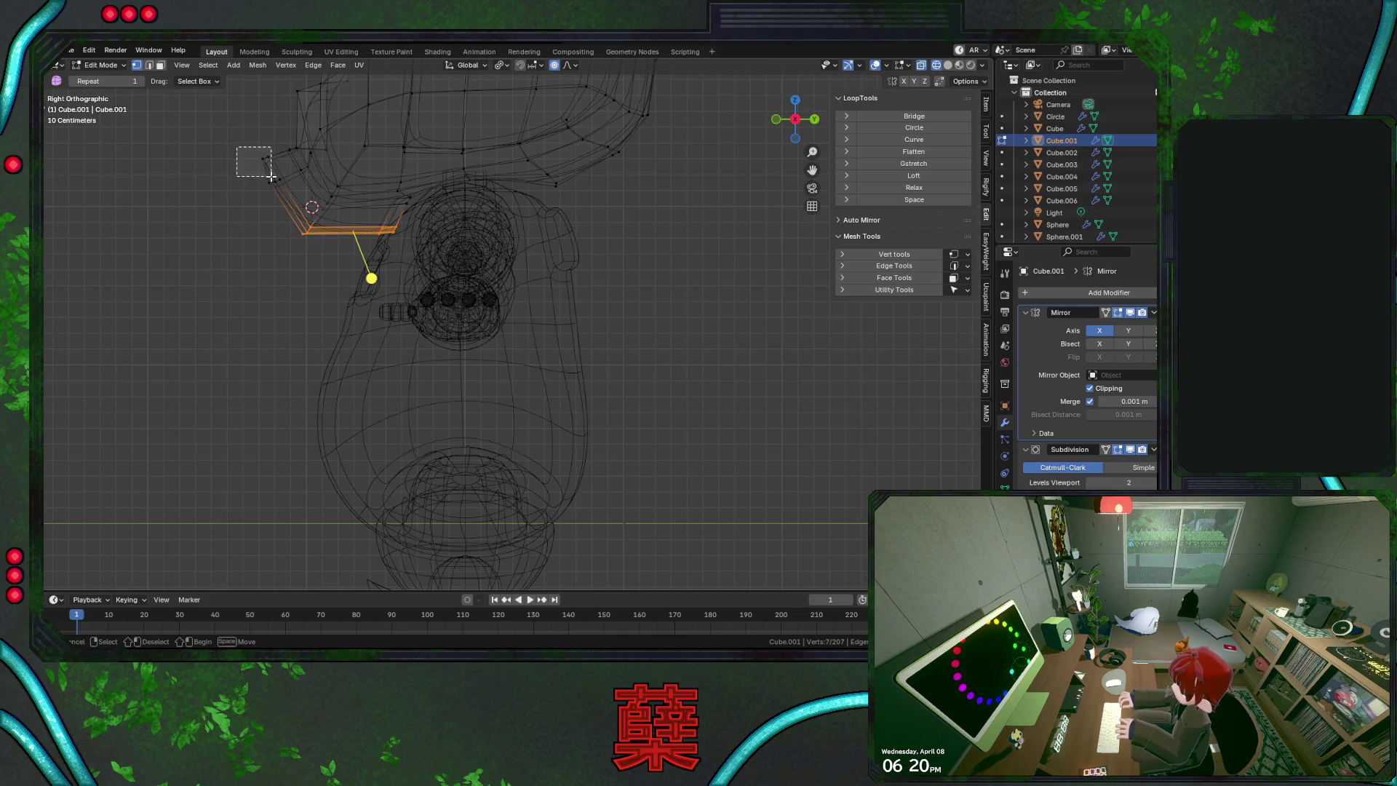
{"action": "left_click_drag", "start_coordinate": [275, 205], "coordinate": [429, 266]}
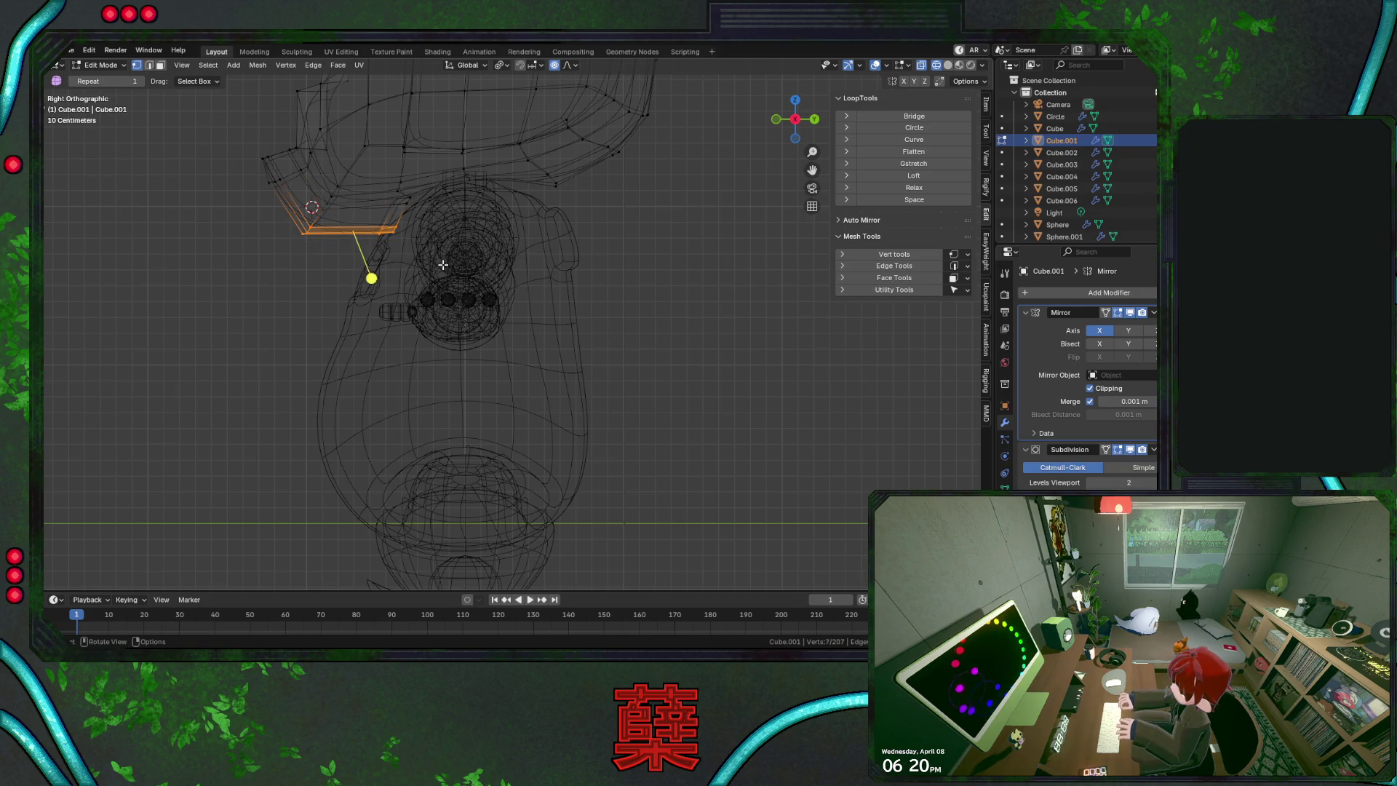
Shift the brim loops twice along Y, then slide a brim vertex along its edges
{"action": "key", "text": "g"}
{"action": "key", "text": "y"}
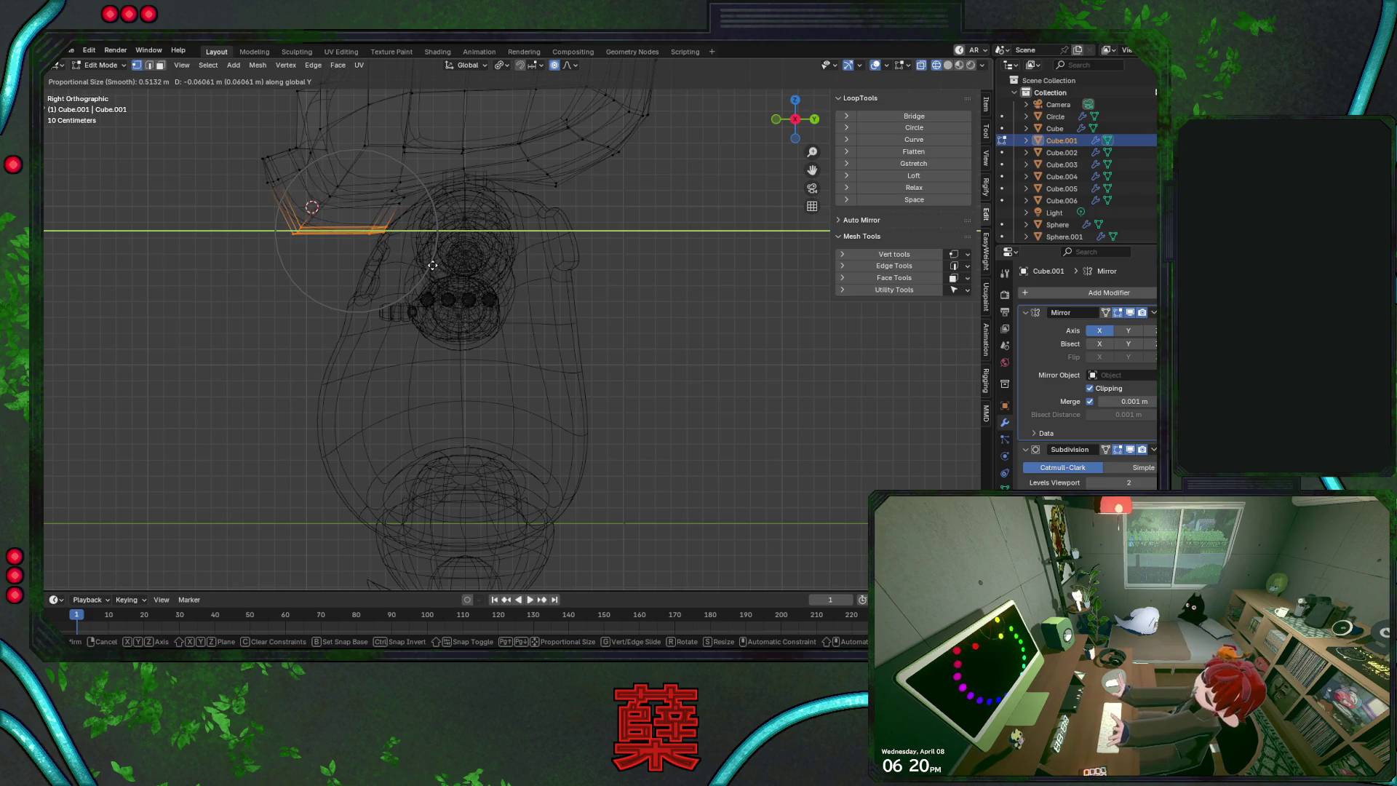
{"action": "left_click", "coordinate": [432, 266]}
{"action": "key", "text": "g"}
{"action": "key", "text": "y"}
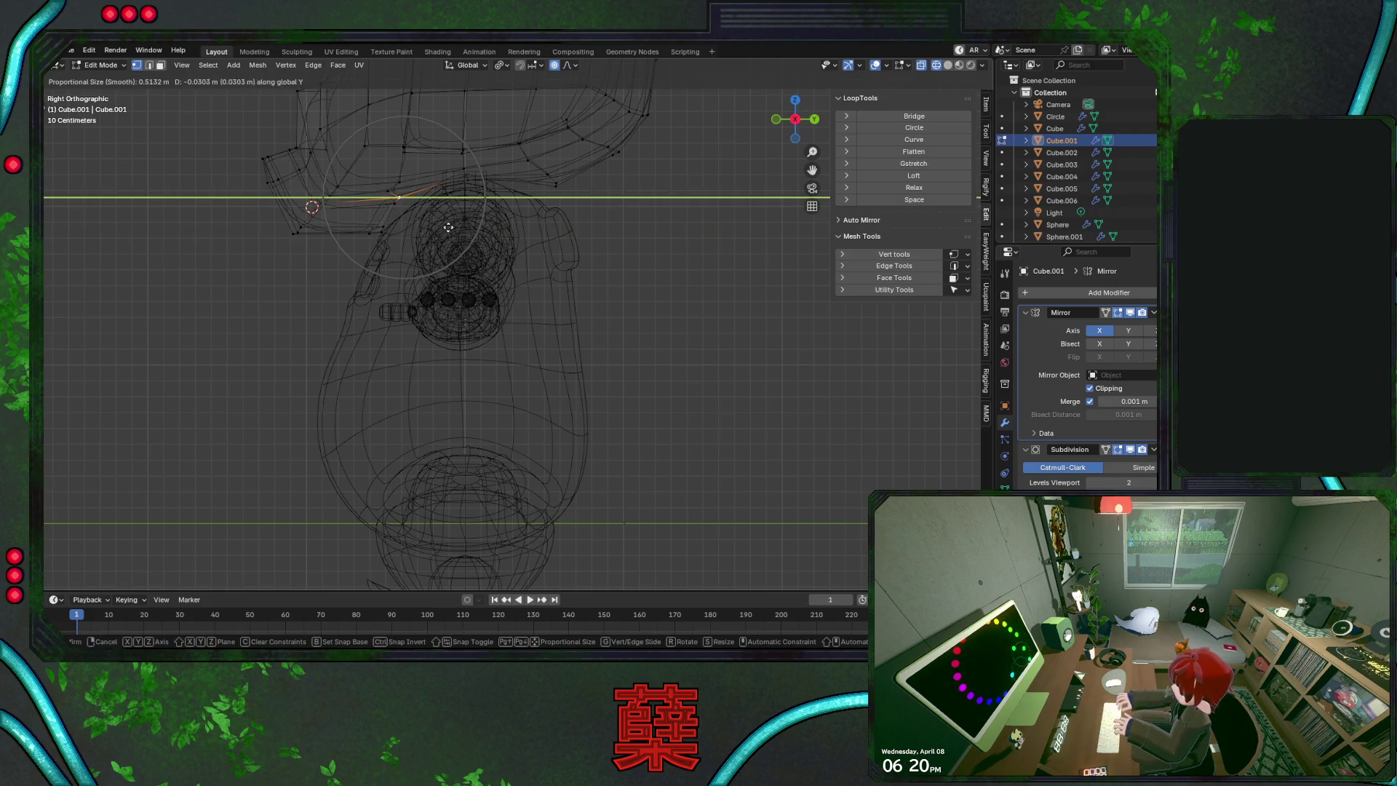
{"action": "scroll", "coordinate": [436, 218], "scroll_direction": "up", "scroll_amount": 6}
{"action": "left_click", "coordinate": [446, 228]}
{"action": "key", "text": "g"}
{"action": "key", "text": "g"}
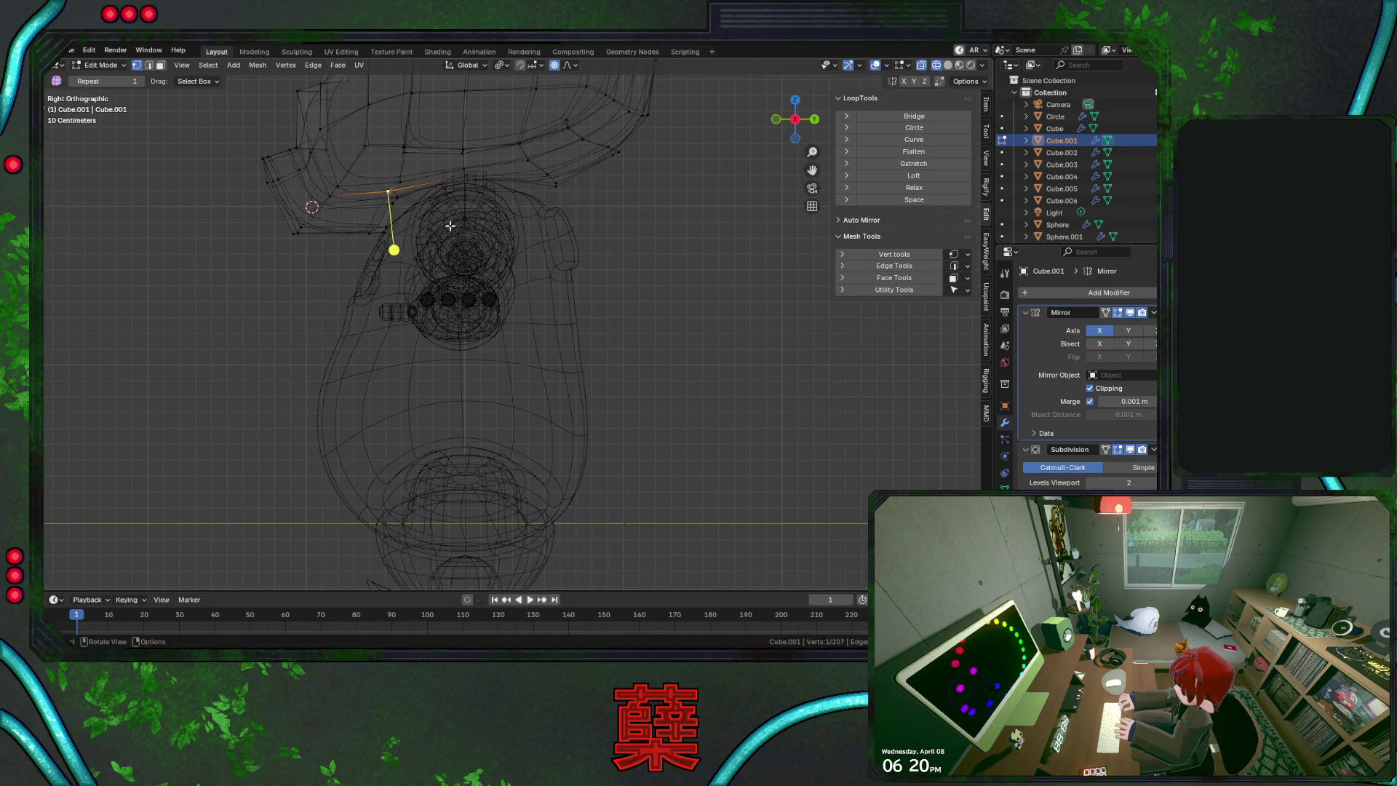
{"action": "left_click", "coordinate": [460, 226]}
{"action": "left_click", "coordinate": [640, 279]}
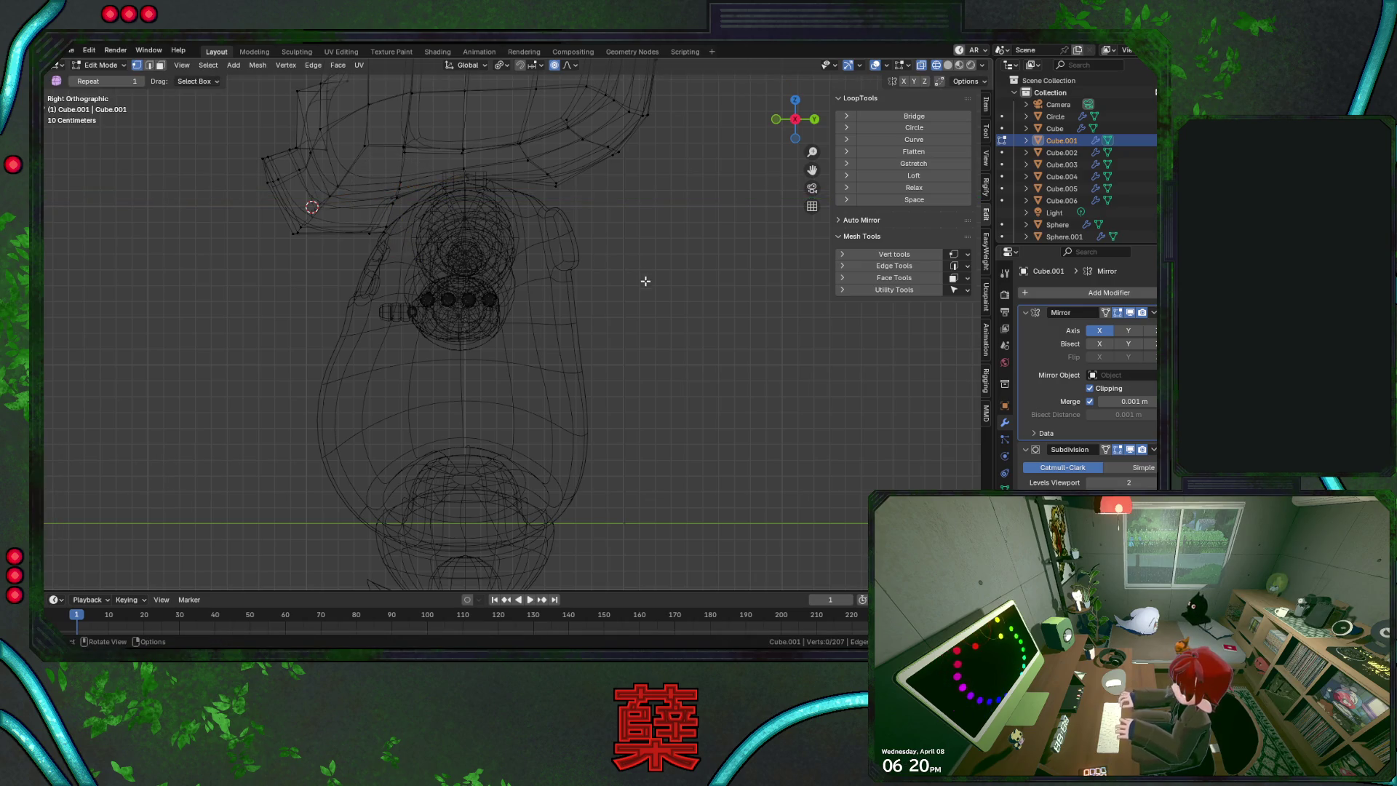
Move another brim edge loop along Y and check the shape in solid shading
{"action": "left_click", "coordinate": [375, 227], "text": "alt"}
{"action": "key", "text": "g"}
{"action": "key", "text": "y"}
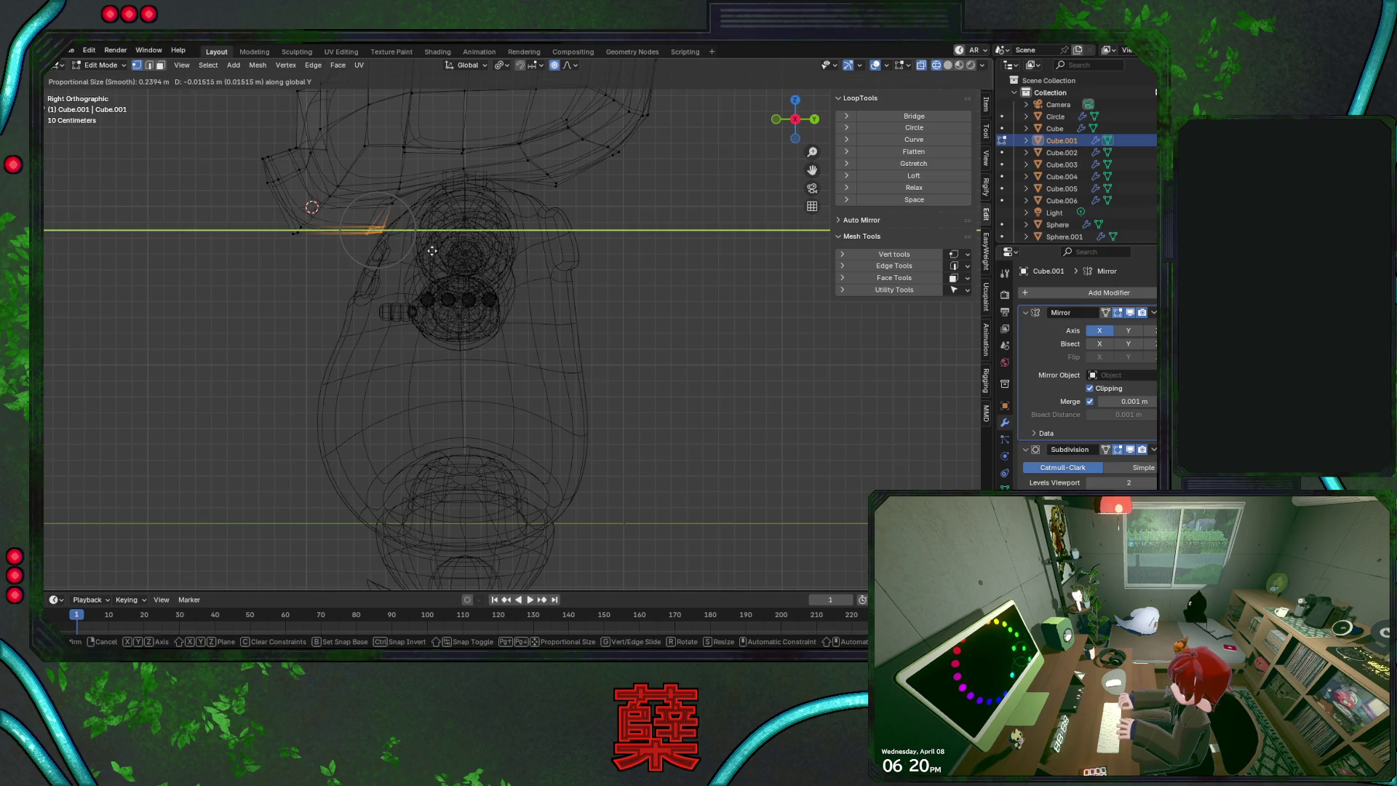
{"action": "left_click", "coordinate": [426, 257]}
{"action": "key", "text": "shift+z"}
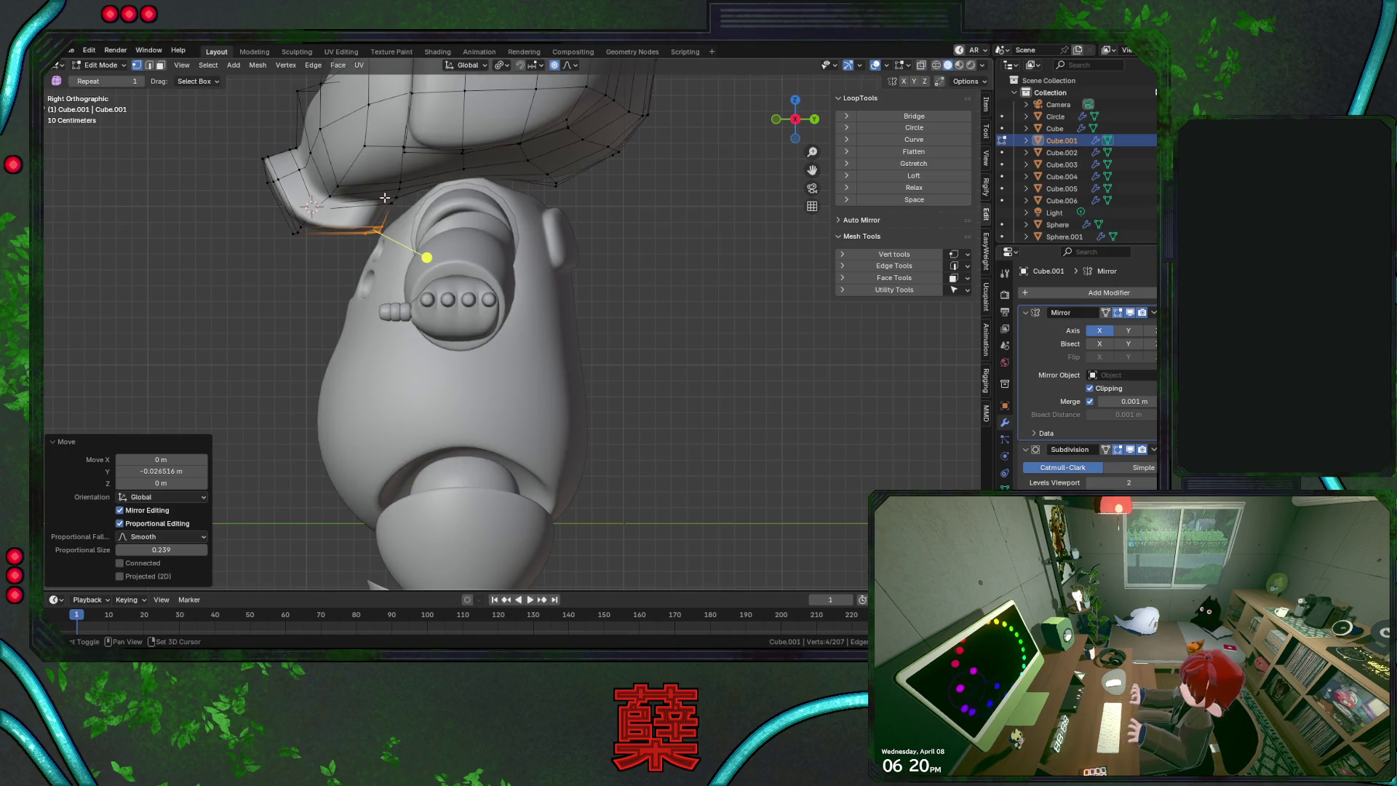
{"action": "key", "text": "shift+z"}
Lower another brim edge loop along Z, then adjust it along Y
{"action": "left_click", "coordinate": [383, 195], "text": "alt"}
{"action": "key", "text": "g"}
{"action": "key", "text": "z"}
{"action": "left_click", "coordinate": [444, 221]}
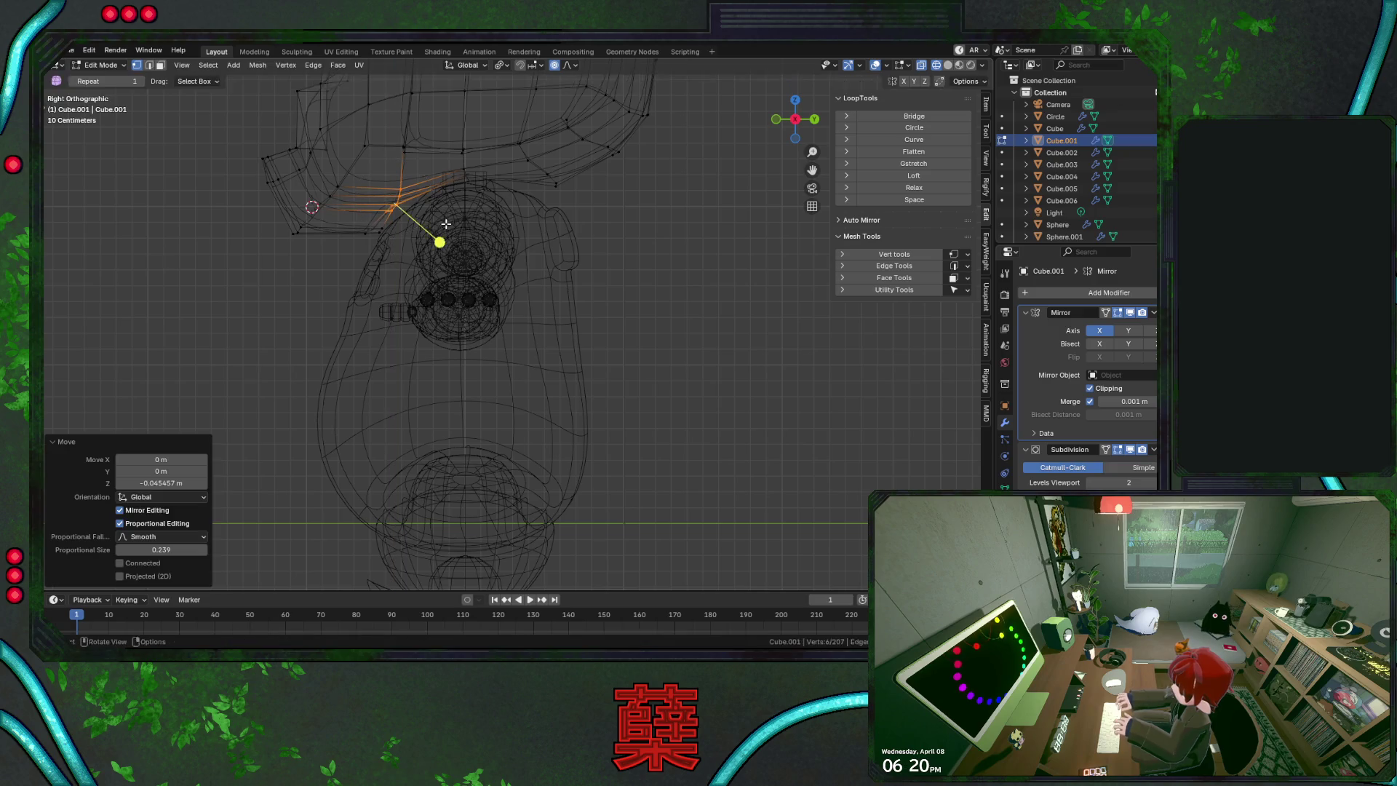
{"action": "key", "text": "y"}
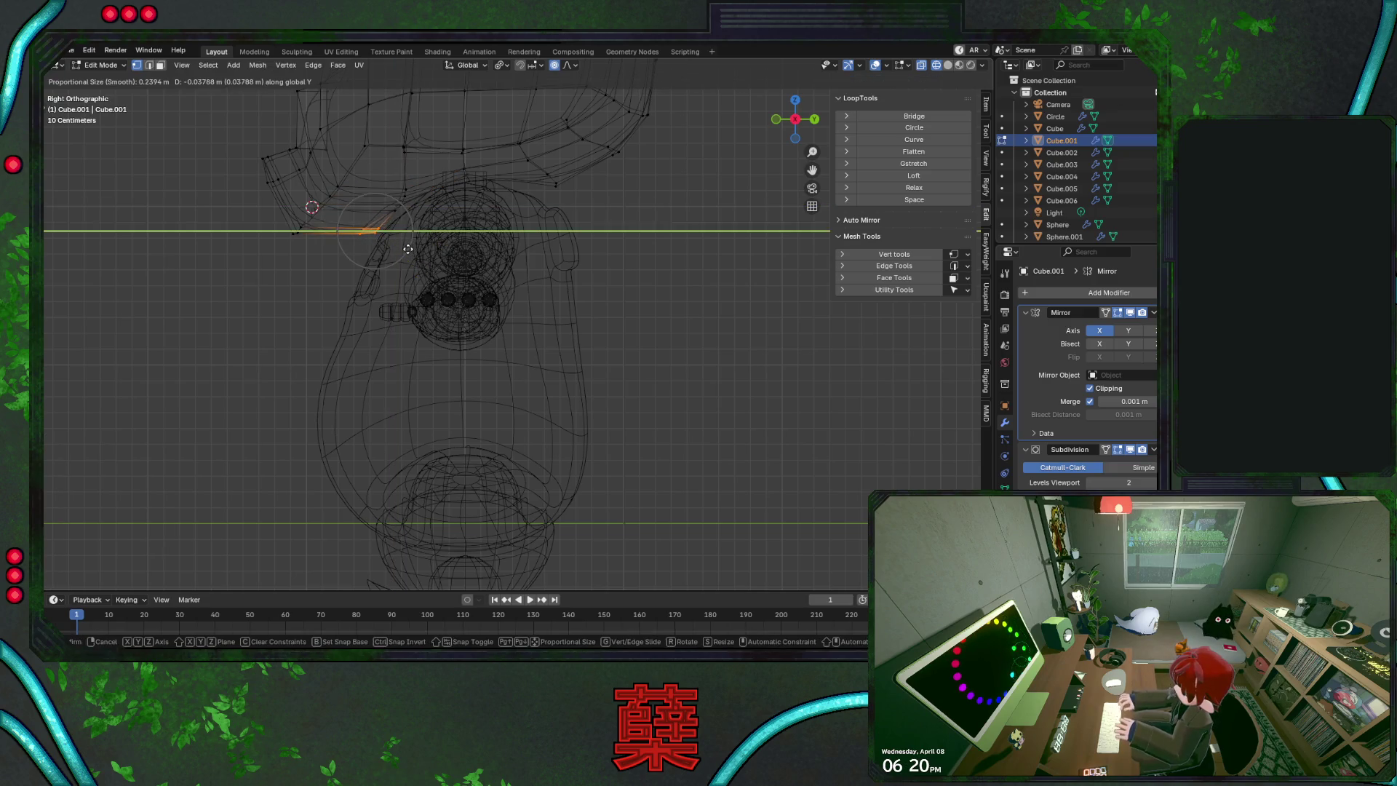
{"action": "left_click", "coordinate": [414, 249]}
Return to solid object mode, inspect the helmet in perspective, and save BaseRobot.blend
{"action": "key", "text": "Tab"}
{"action": "key", "text": "shift+z"}
{"action": "left_click", "coordinate": [654, 288]}
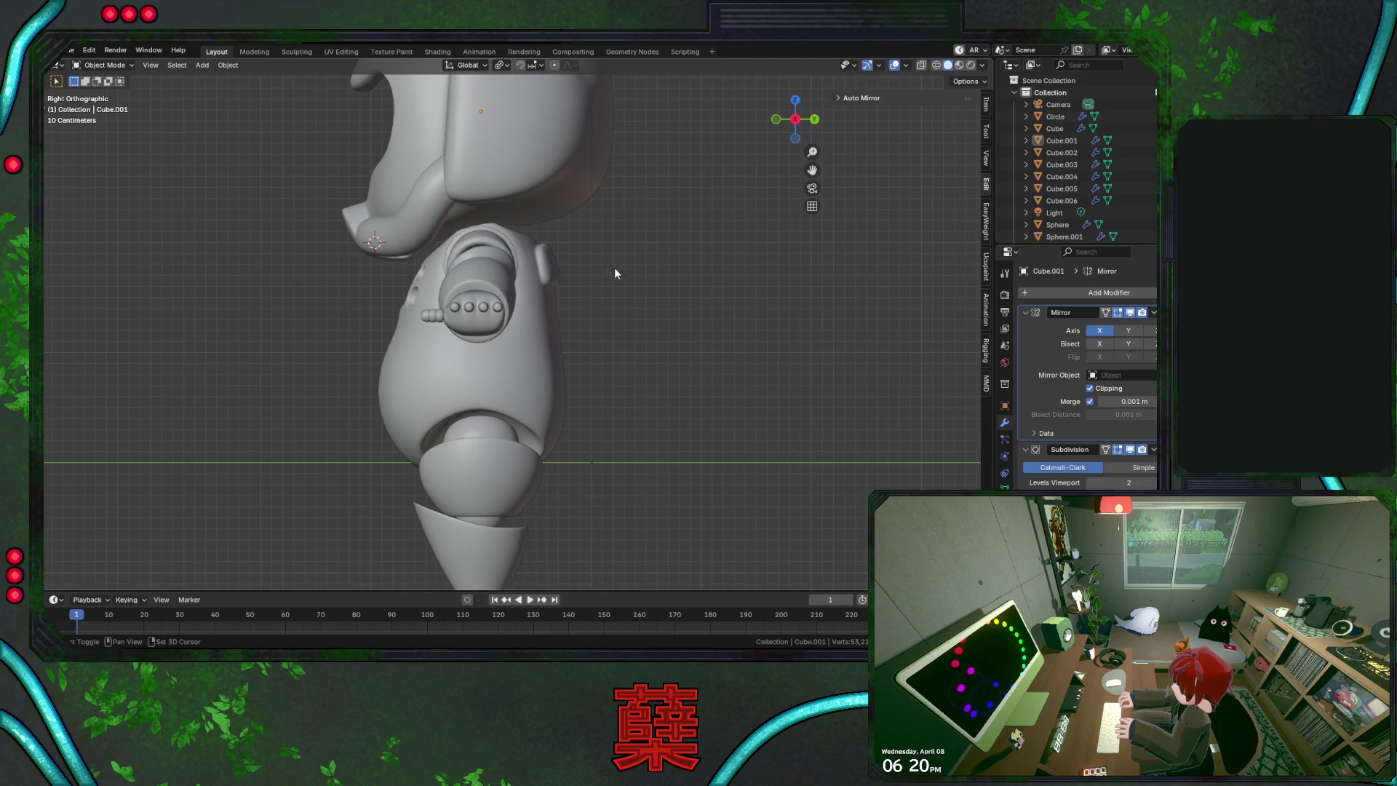
{"action": "middle_click_drag", "start_coordinate": [403, 304], "coordinate": [470, 314]}
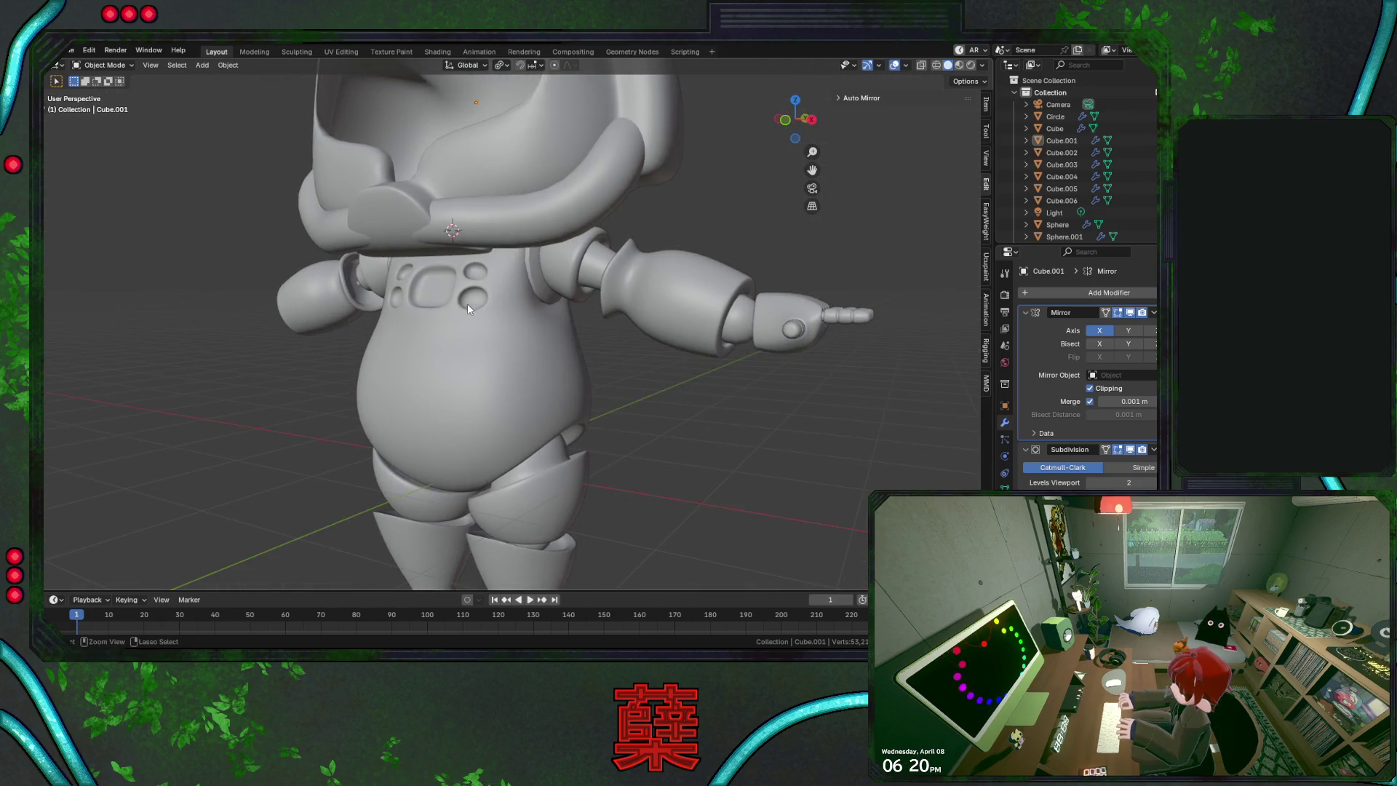
{"action": "key", "text": "ctrl+s"}
Lower the helmet's lower front brim tip about 0.055 m along Z with smooth proportional falloff
{"action": "left_click", "coordinate": [427, 256]}
{"action": "key", "text": "Tab"}
{"action": "key", "text": "KP_3"}
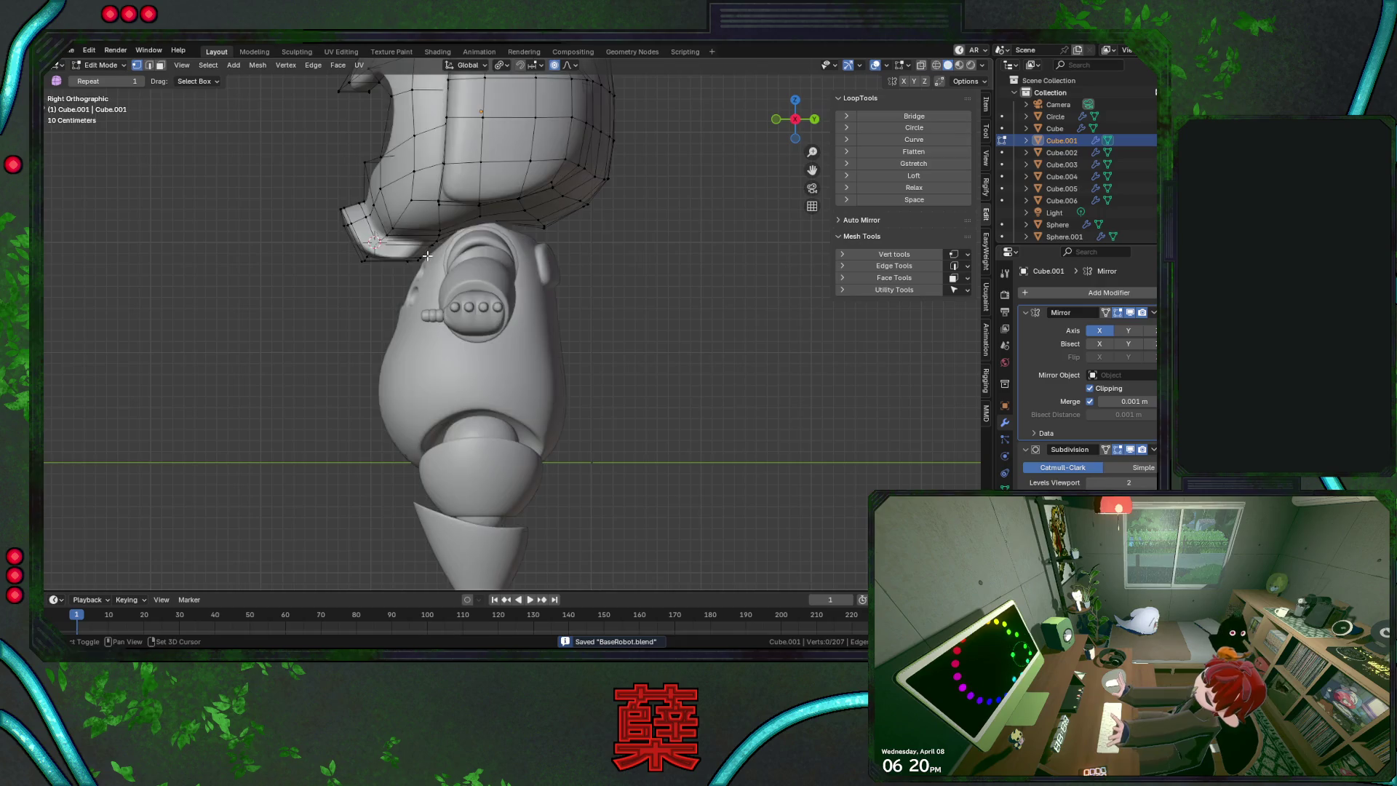
{"action": "key", "text": "shift+z"}
{"action": "left_click", "coordinate": [364, 254]}
{"action": "key", "text": "g"}
{"action": "key", "text": "y"}
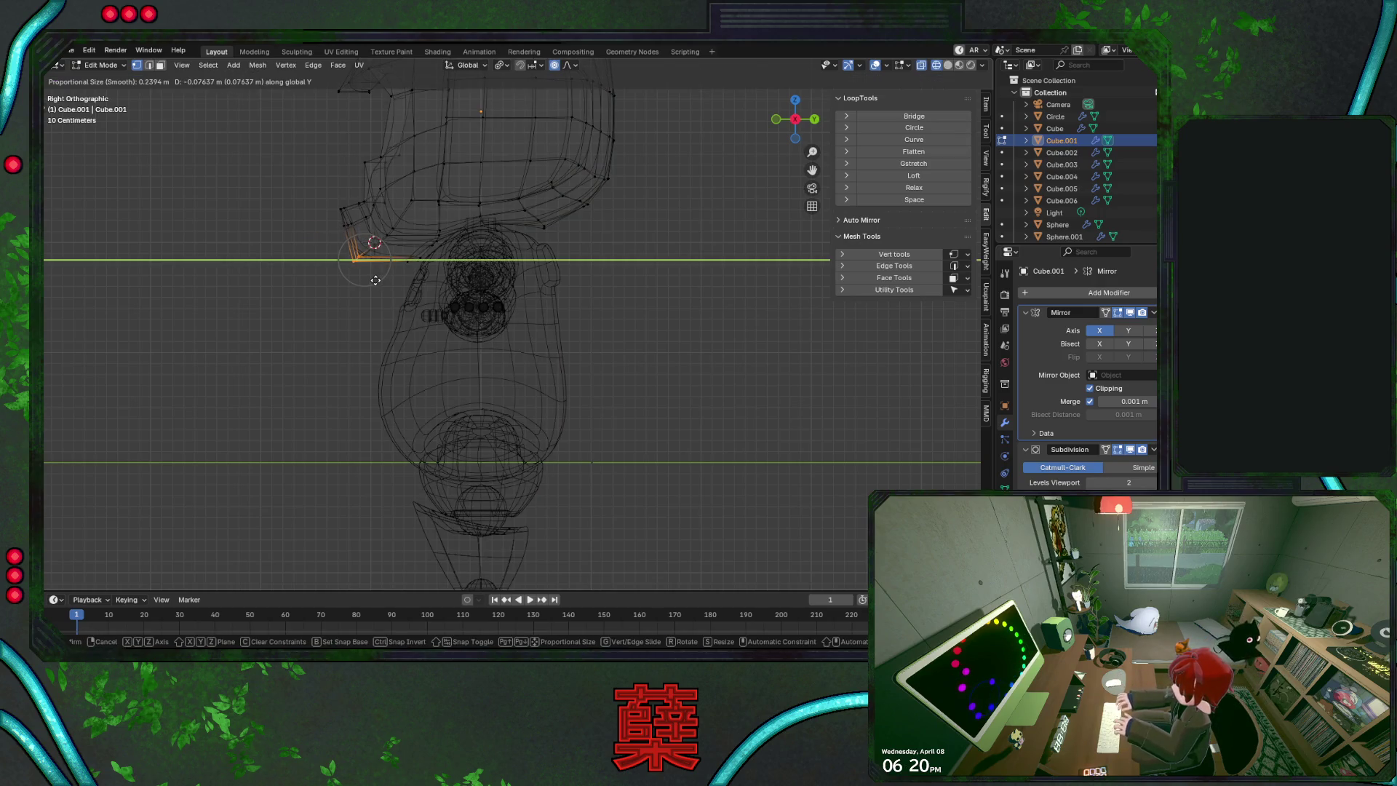
{"action": "key", "text": "z"}
{"action": "left_click", "coordinate": [376, 282]}
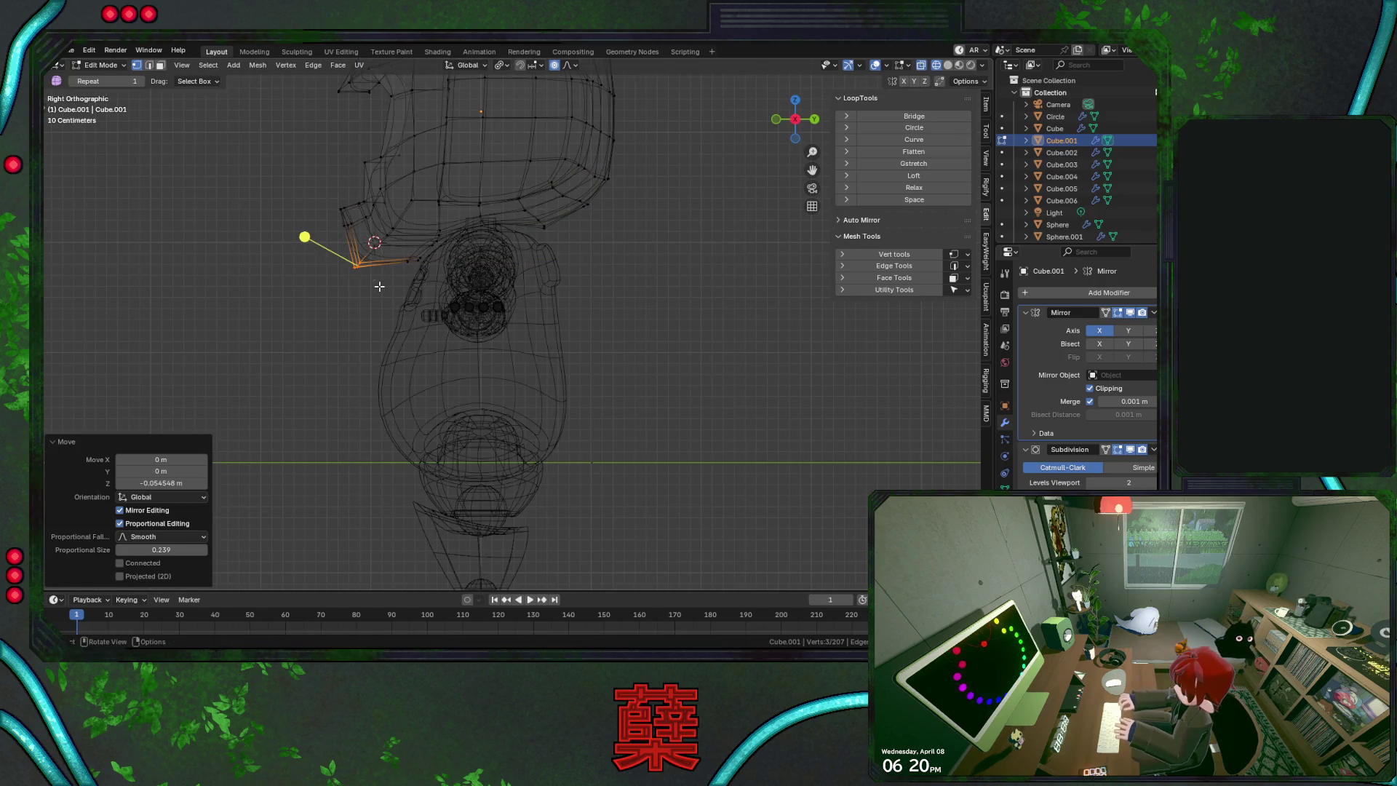
{"action": "key", "text": "shift+z"}
{"action": "key", "text": "Tab"}
{"action": "left_click", "coordinate": [373, 305]}
{"action": "mouse_move", "coordinate": [382, 299]}
{"action": "middle_mouse_down"}
{"action": "mouse_move", "coordinate": [531, 318]}
{"action": "mouse_move", "coordinate": [499, 273]}
{"action": "mouse_move", "coordinate": [420, 274]}
{"action": "mouse_move", "coordinate": [404, 291]}
{"action": "mouse_move", "coordinate": [457, 325]}
{"action": "mouse_move", "coordinate": [494, 316]}
{"action": "mouse_move", "coordinate": [476, 343]}
{"action": "mouse_move", "coordinate": [437, 218]}
{"action": "mouse_move", "coordinate": [533, 230]}
{"action": "mouse_move", "coordinate": [526, 248]}
{"action": "middle_mouse_up"}
In top view, edge-slide the helmet's rear rim, then slide one side vertex about 0.096 m
{"action": "left_click", "coordinate": [428, 194]}
{"action": "key", "text": "Tab"}
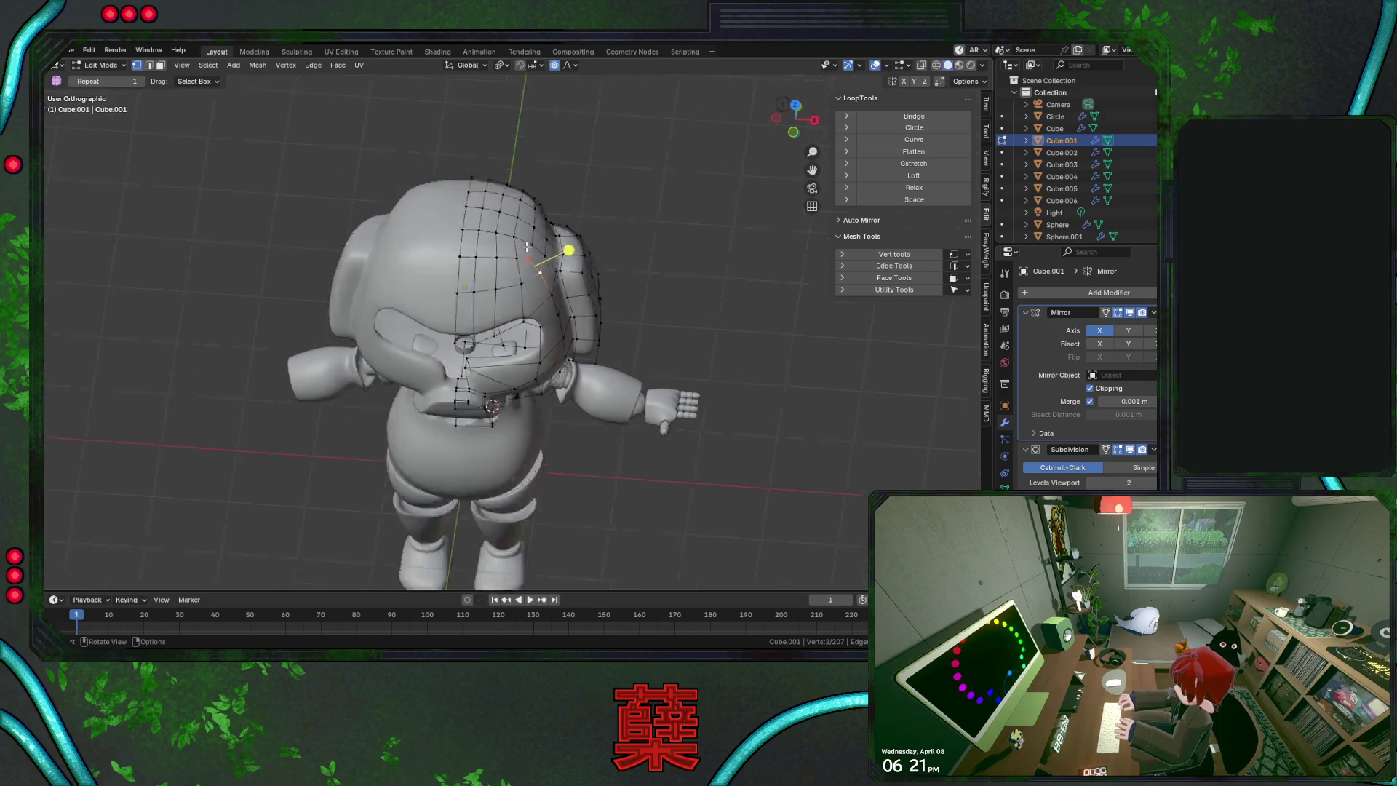
{"action": "key", "text": "KP_7"}
{"action": "key", "text": "g"}
{"action": "key", "text": "g"}
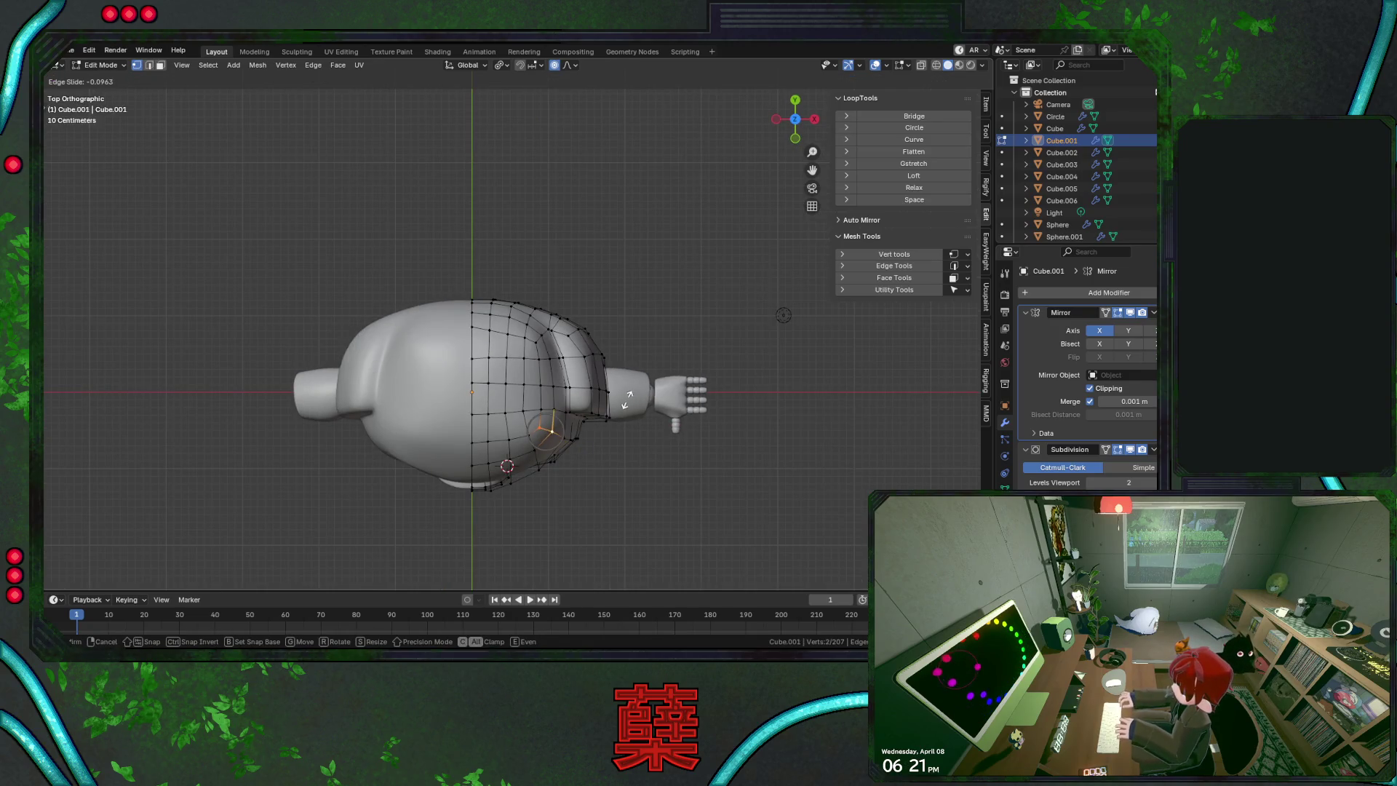
{"action": "left_click", "coordinate": [627, 396]}
{"action": "scroll", "coordinate": [575, 444], "scroll_direction": "up", "scroll_amount": 2}
{"action": "left_click", "coordinate": [526, 449]}
{"action": "key", "text": "g"}
{"action": "key", "text": "g"}
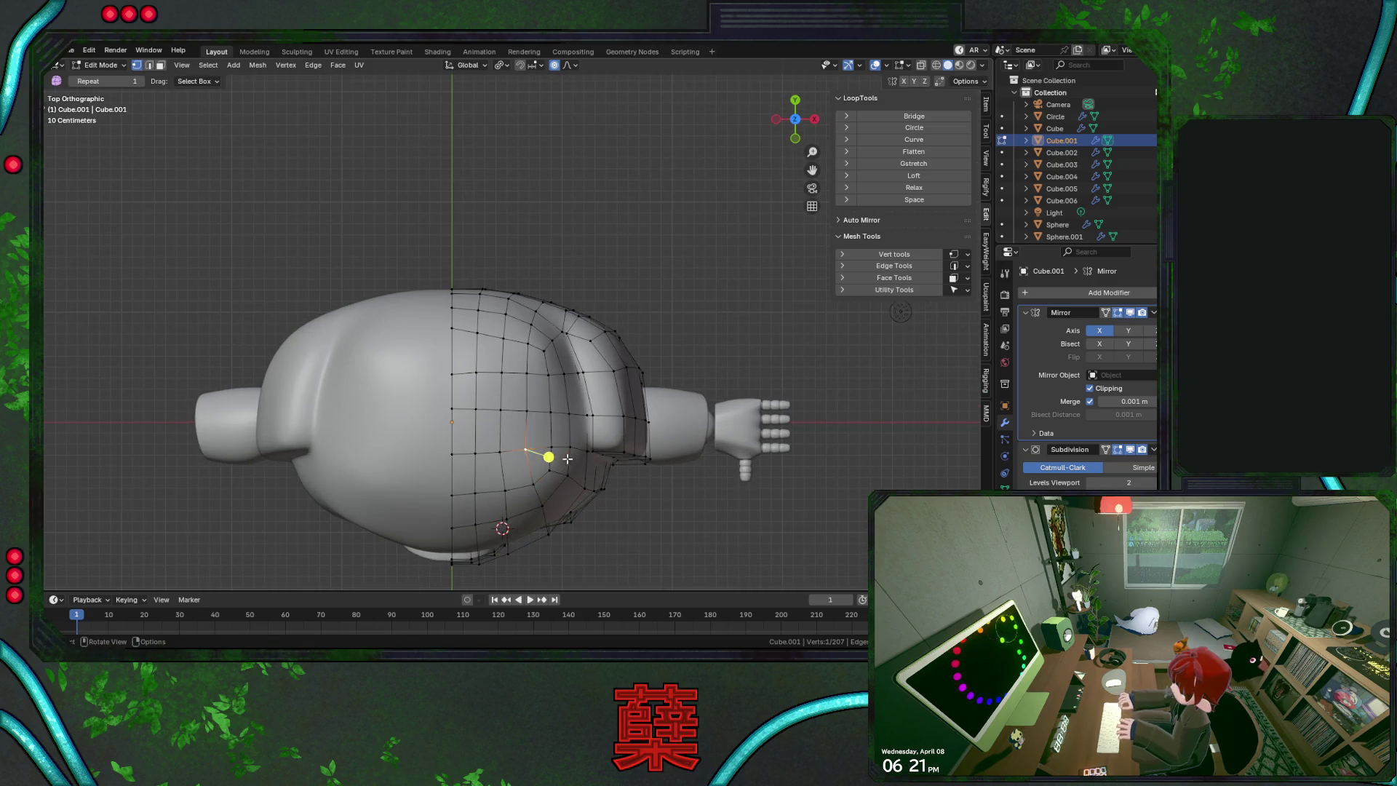
{"action": "left_click", "coordinate": [573, 460]}
{"action": "left_click", "coordinate": [714, 496]}
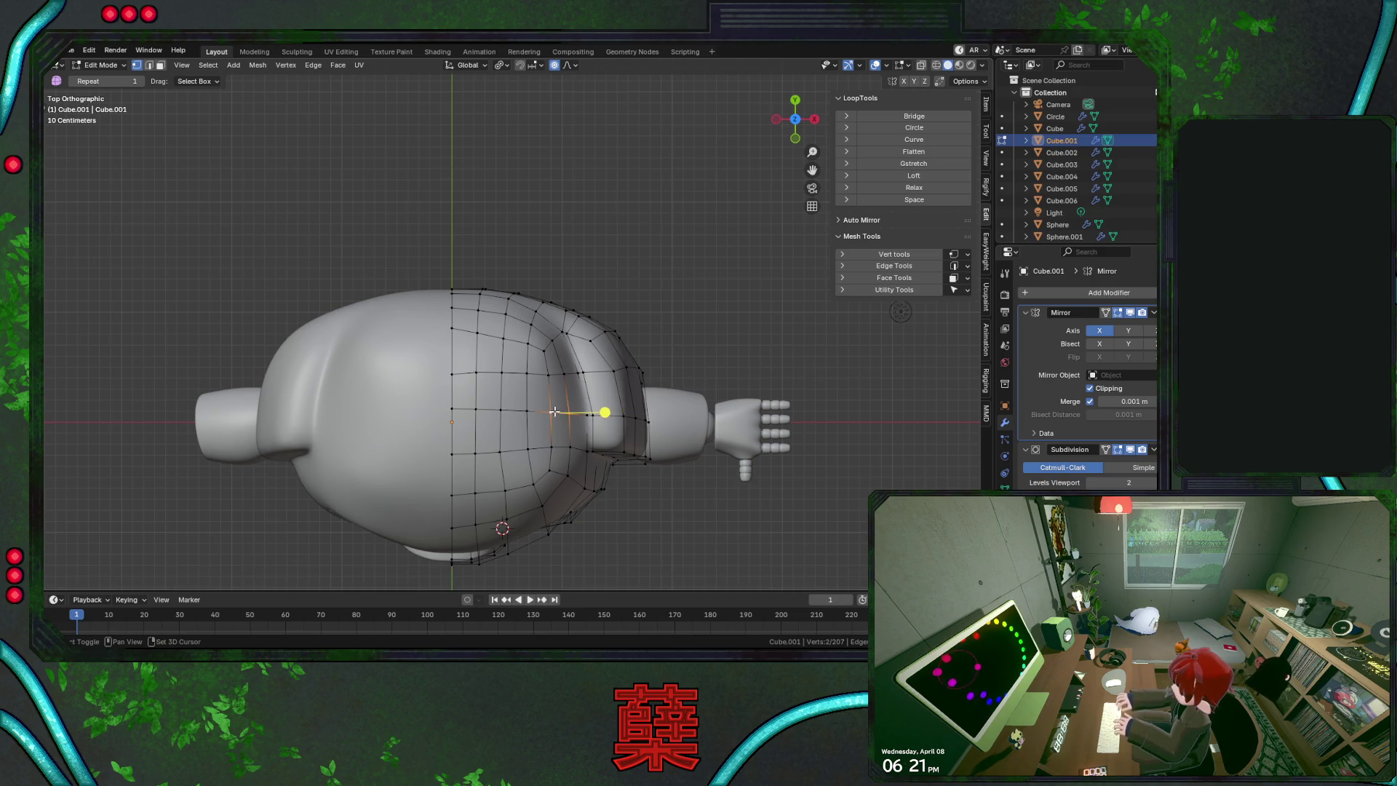
In front view, move crown vertices about 0.05 m along X with smooth falloff, then shift the next crown edge
{"action": "key", "text": "KP_1"}
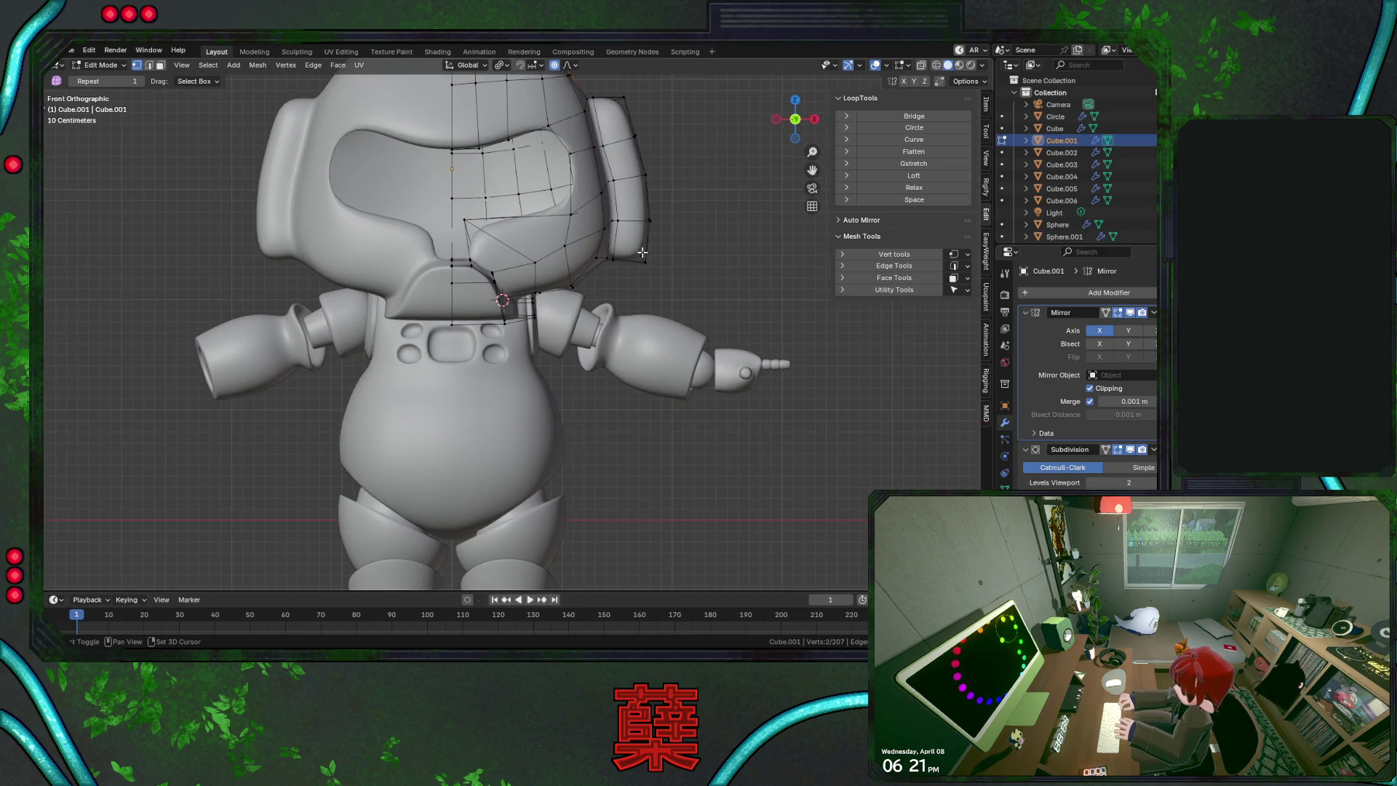
{"action": "scroll", "coordinate": [651, 243], "scroll_direction": "up", "scroll_amount": 2}
{"action": "middle_click_drag", "start_coordinate": [654, 240], "coordinate": [670, 349], "text": "shift"}
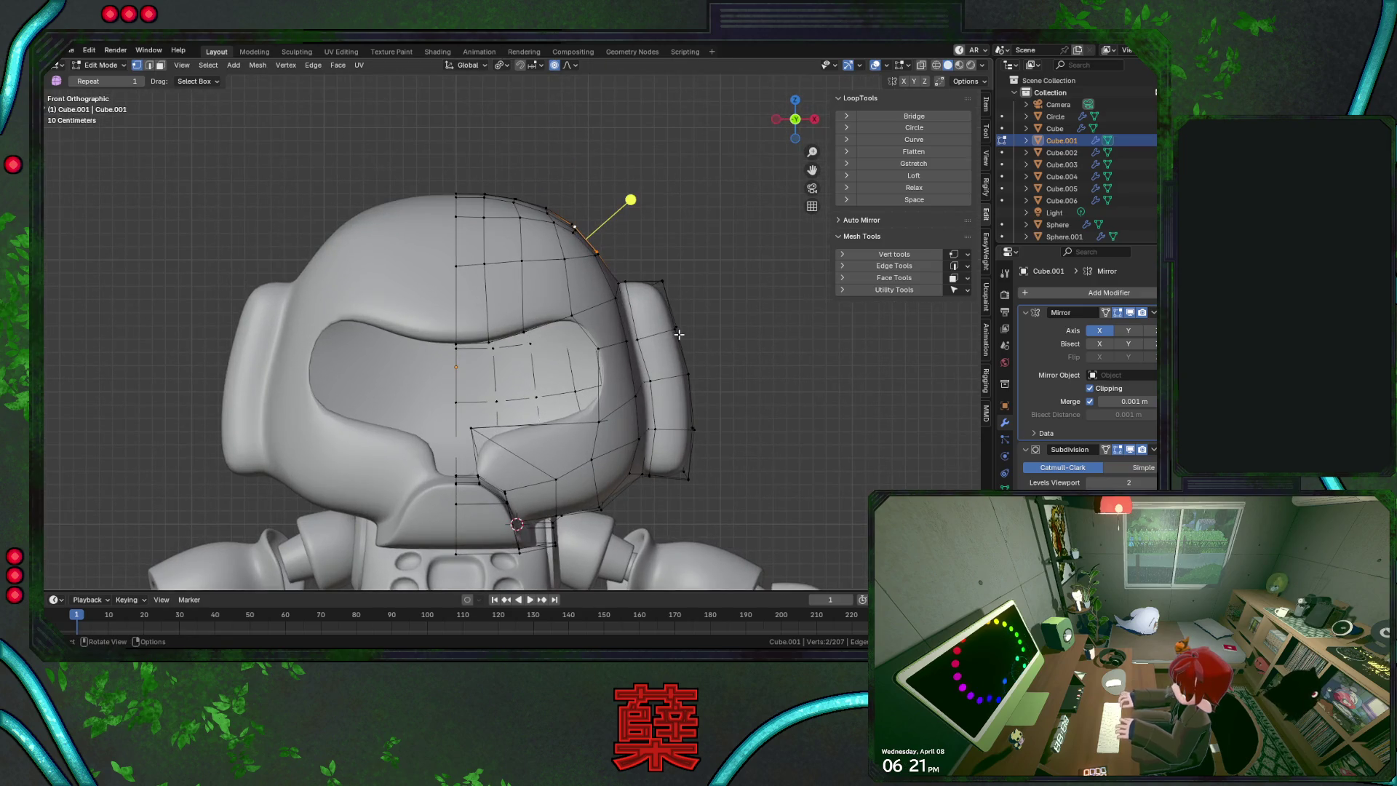
{"action": "key", "text": "g"}
{"action": "scroll", "coordinate": [681, 334], "scroll_direction": "down", "scroll_amount": 4}
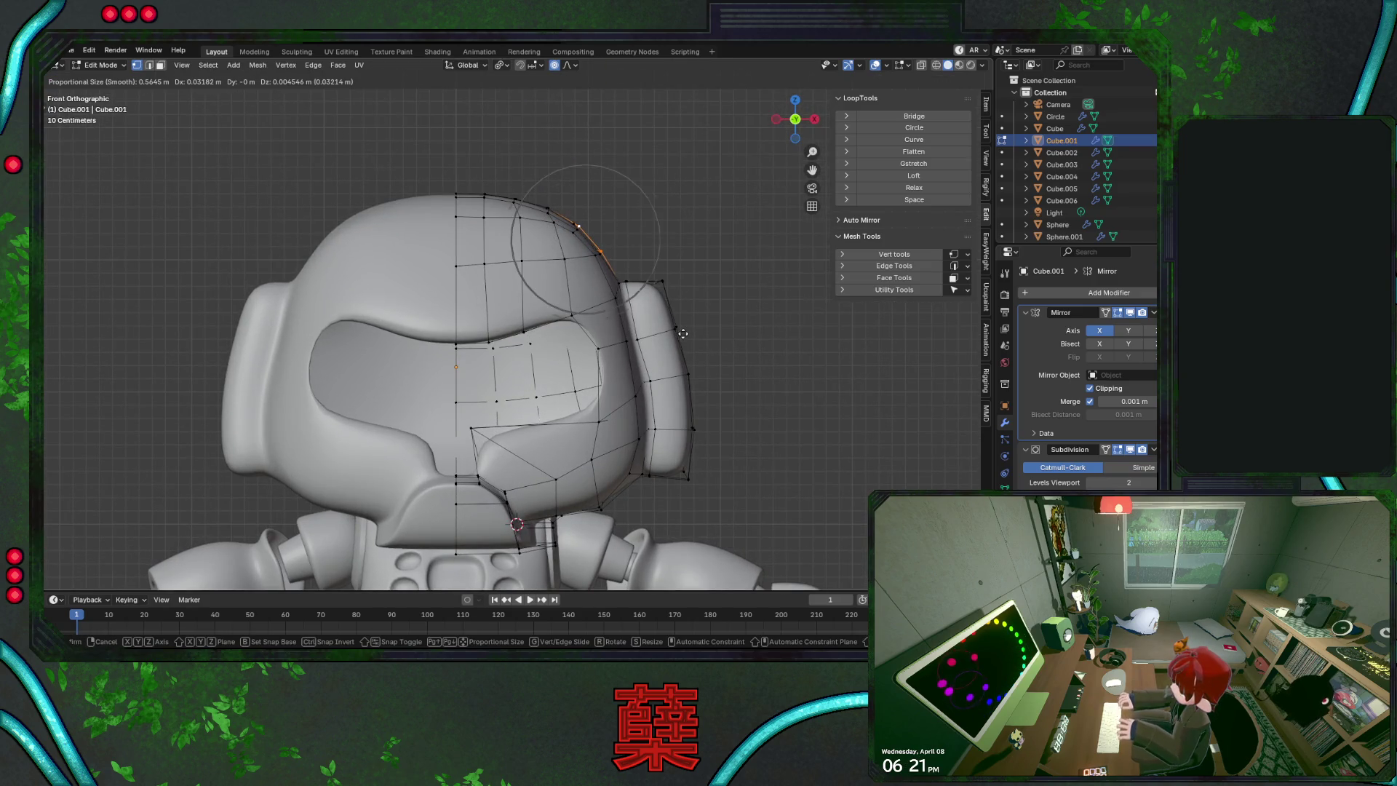
{"action": "scroll", "coordinate": [682, 333], "scroll_direction": "down", "scroll_amount": 5}
{"action": "left_click", "coordinate": [685, 333]}
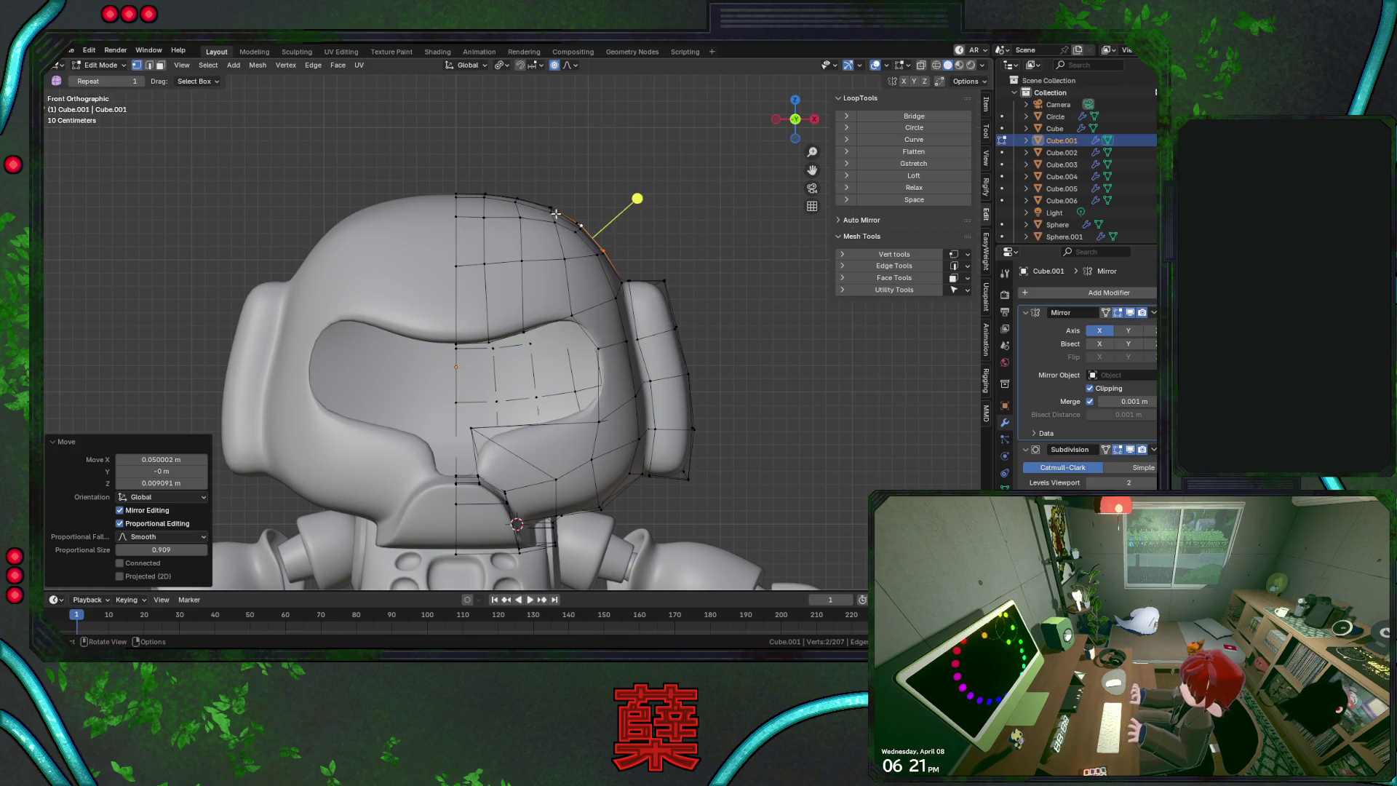
{"action": "left_click", "coordinate": [506, 209]}
{"action": "key", "text": "g"}
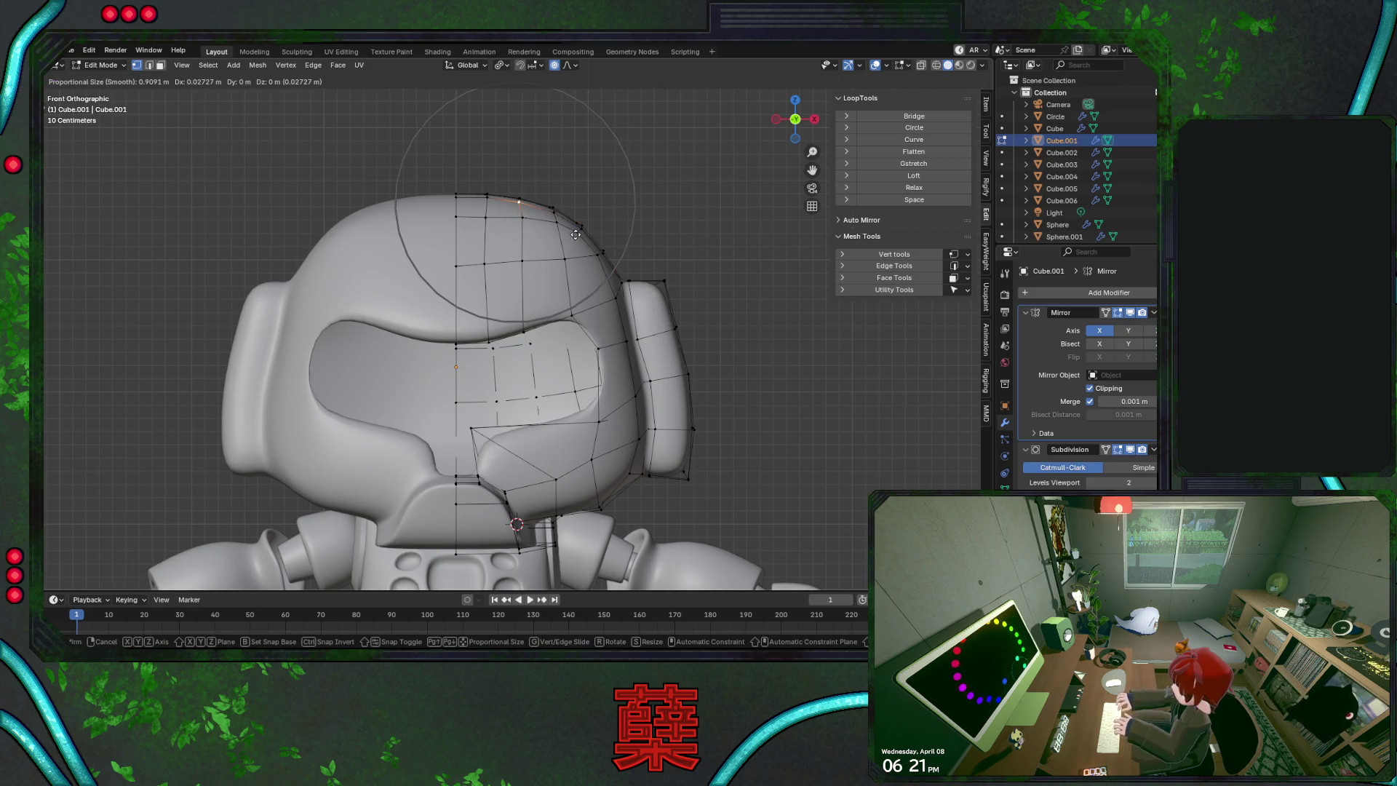
{"action": "scroll", "coordinate": [576, 234], "scroll_direction": "up", "scroll_amount": 3}
{"action": "left_click", "coordinate": [575, 234]}
Slide a crown vertex, raise the top head vertex about 0.032 m along Z, and save BaseRobot.blend
{"action": "left_click", "coordinate": [485, 197]}
{"action": "key", "text": "g"}
{"action": "key", "text": "g"}
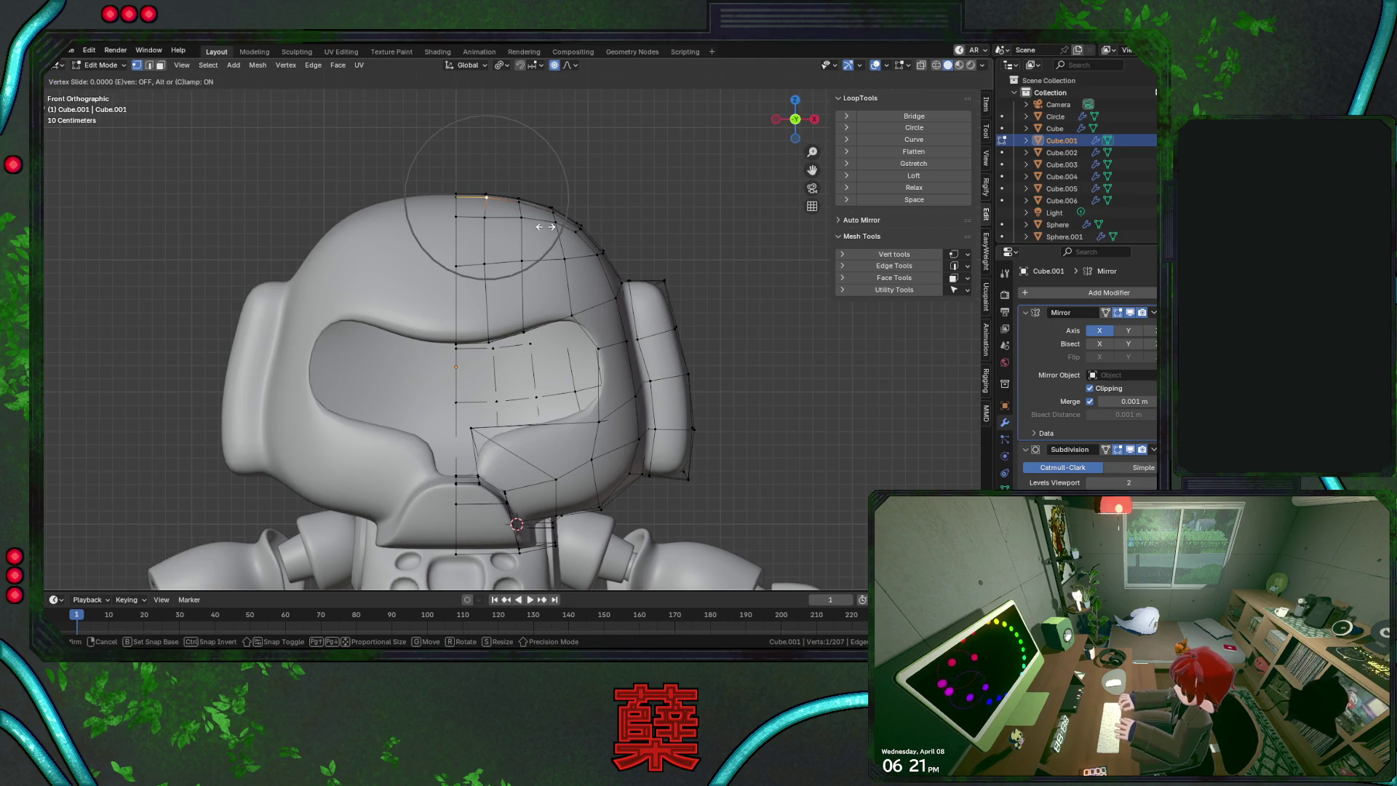
{"action": "left_click", "coordinate": [545, 227]}
{"action": "left_click", "coordinate": [612, 204]}
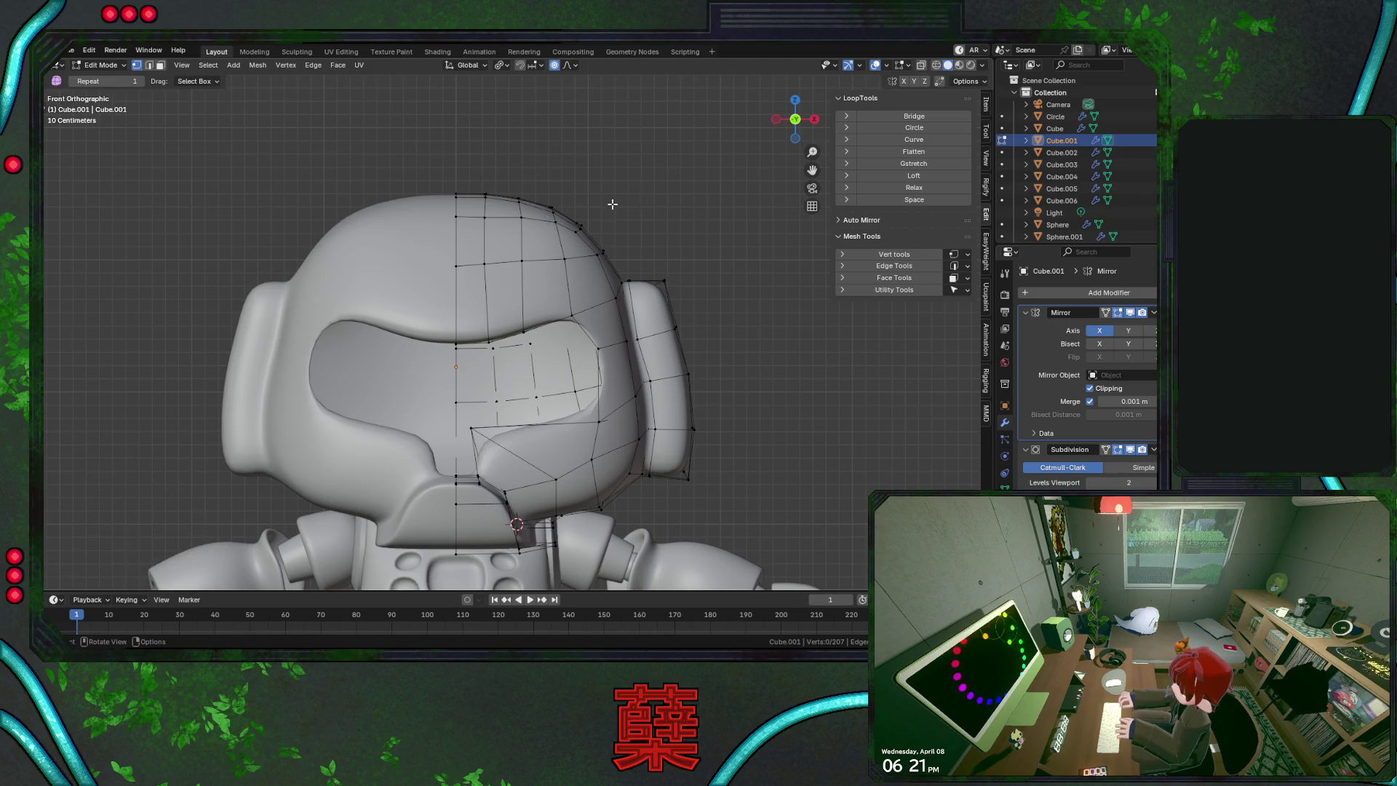
{"action": "left_click", "coordinate": [486, 218]}
{"action": "key", "text": "g"}
{"action": "key", "text": "z"}
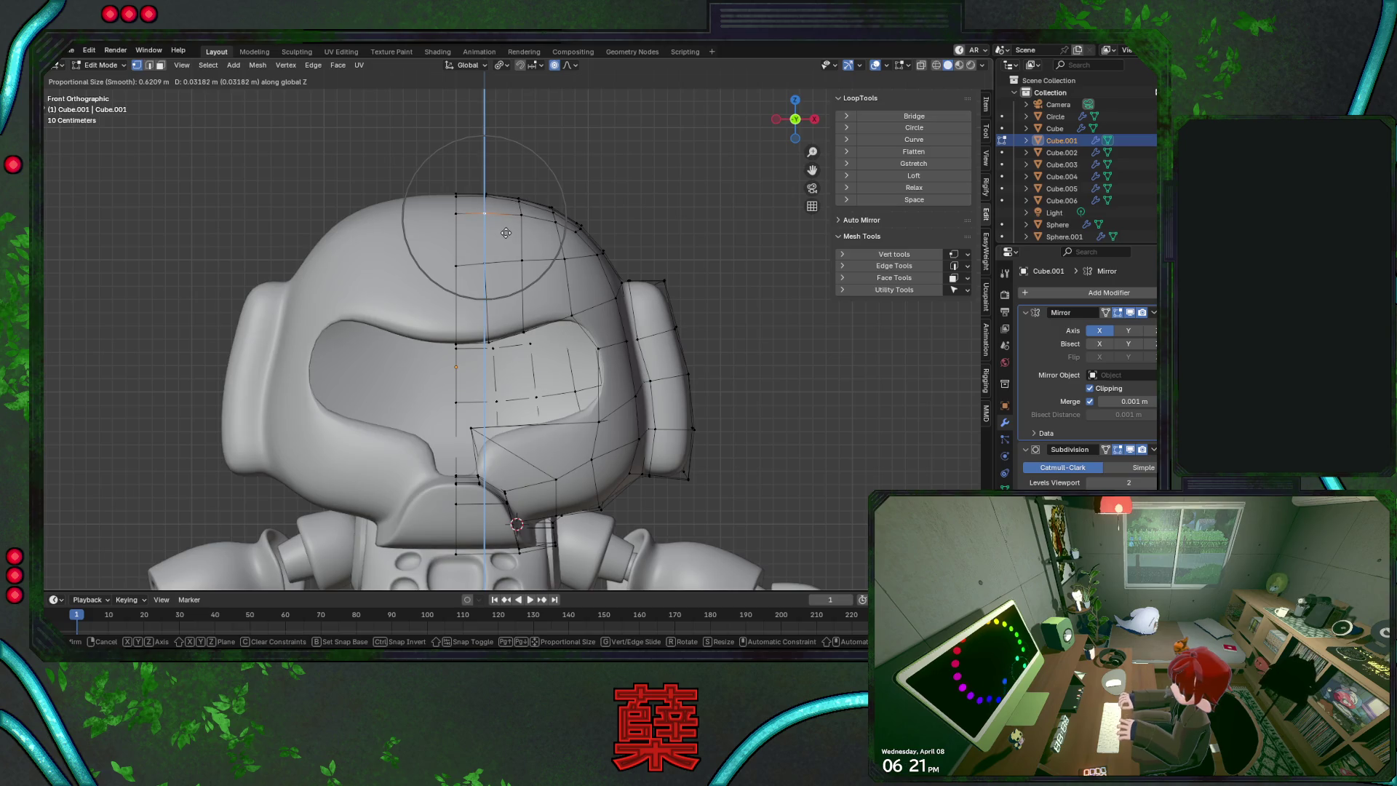
{"action": "left_click", "coordinate": [507, 232]}
{"action": "left_click", "coordinate": [643, 204]}
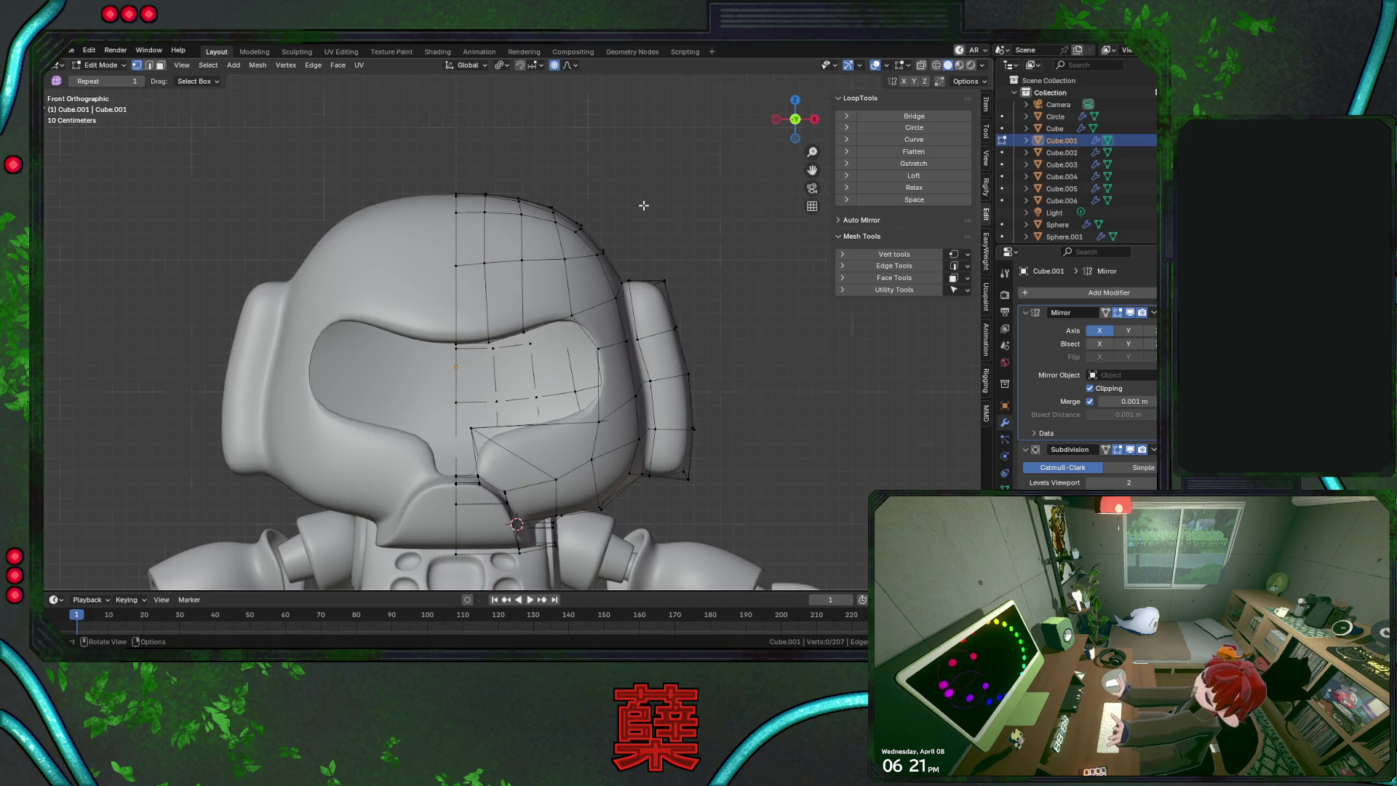
{"action": "key", "text": "KP_3"}
{"action": "key", "text": "ctrl+s"}
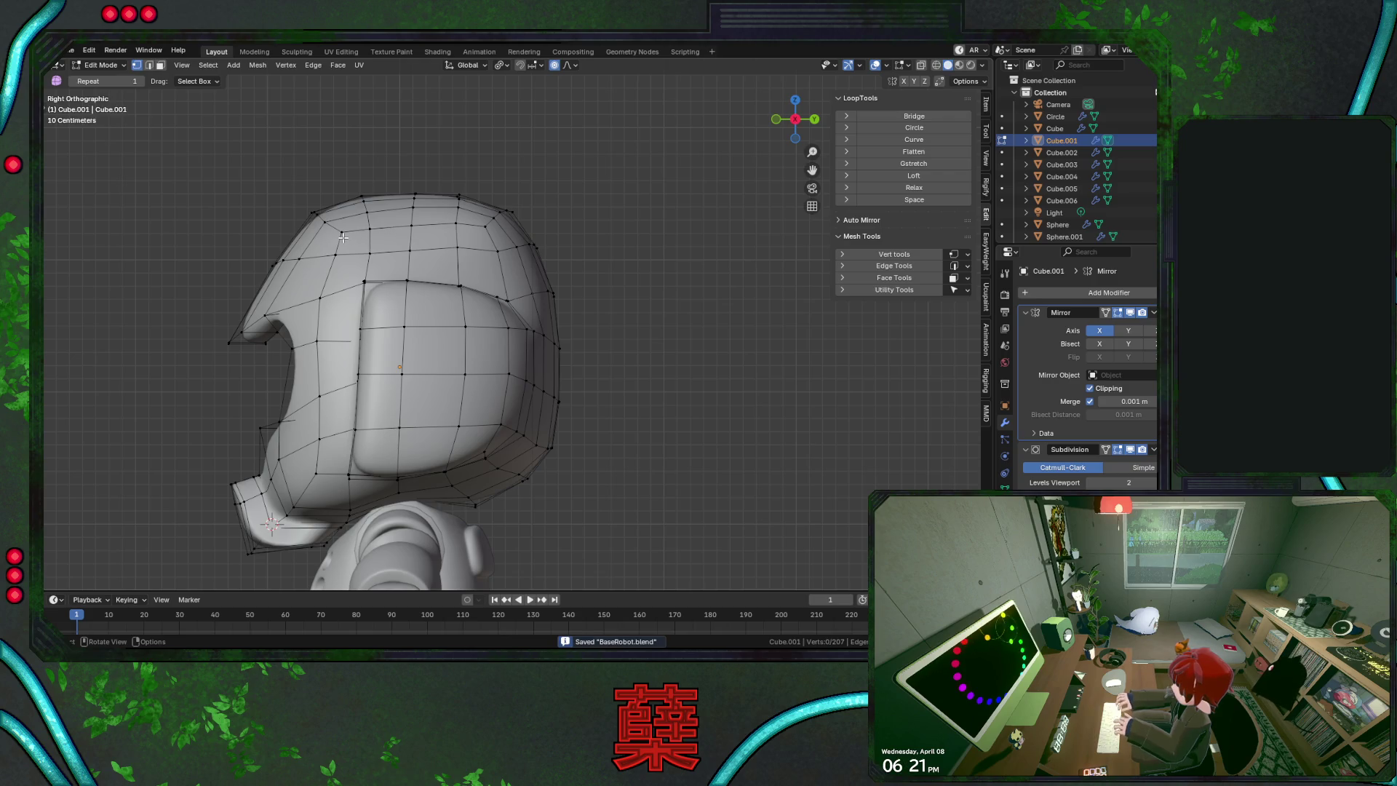
In side view, reshape the upper front crown profile with several soft-falloff vertex moves
{"action": "left_click", "coordinate": [311, 217], "text": "alt"}
{"action": "key", "text": "g"}
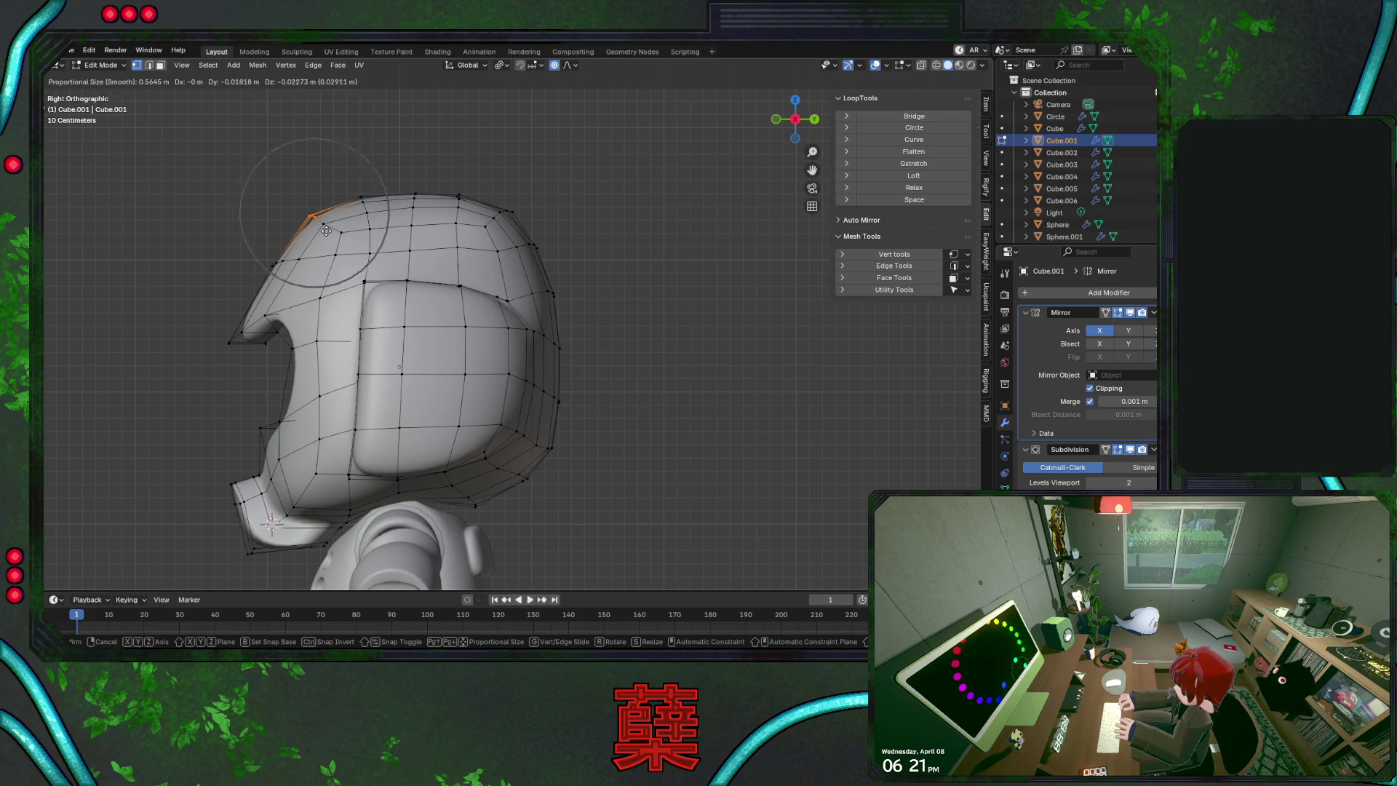
{"action": "left_click", "coordinate": [322, 222]}
{"action": "key", "text": "g"}
{"action": "left_click", "coordinate": [312, 193]}
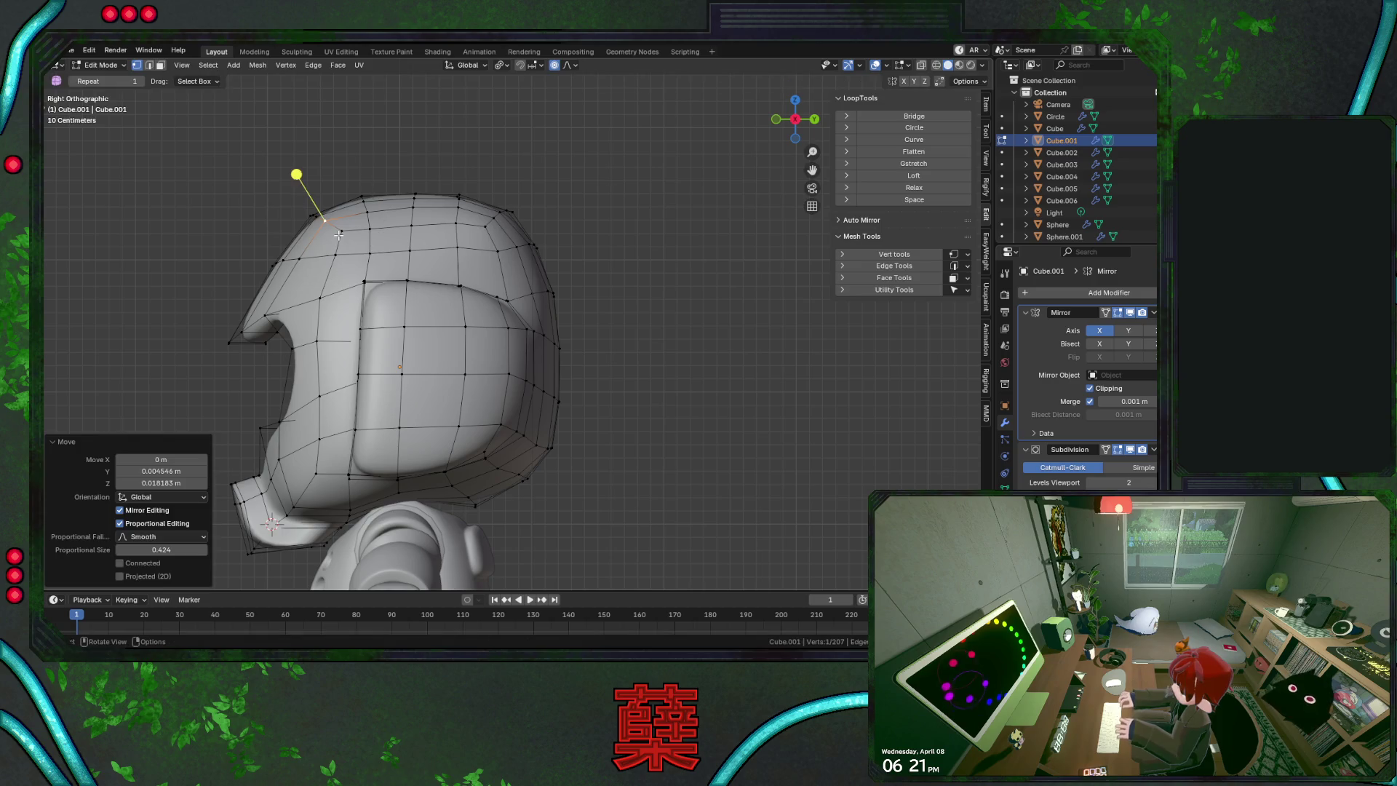
{"action": "key", "text": "g"}
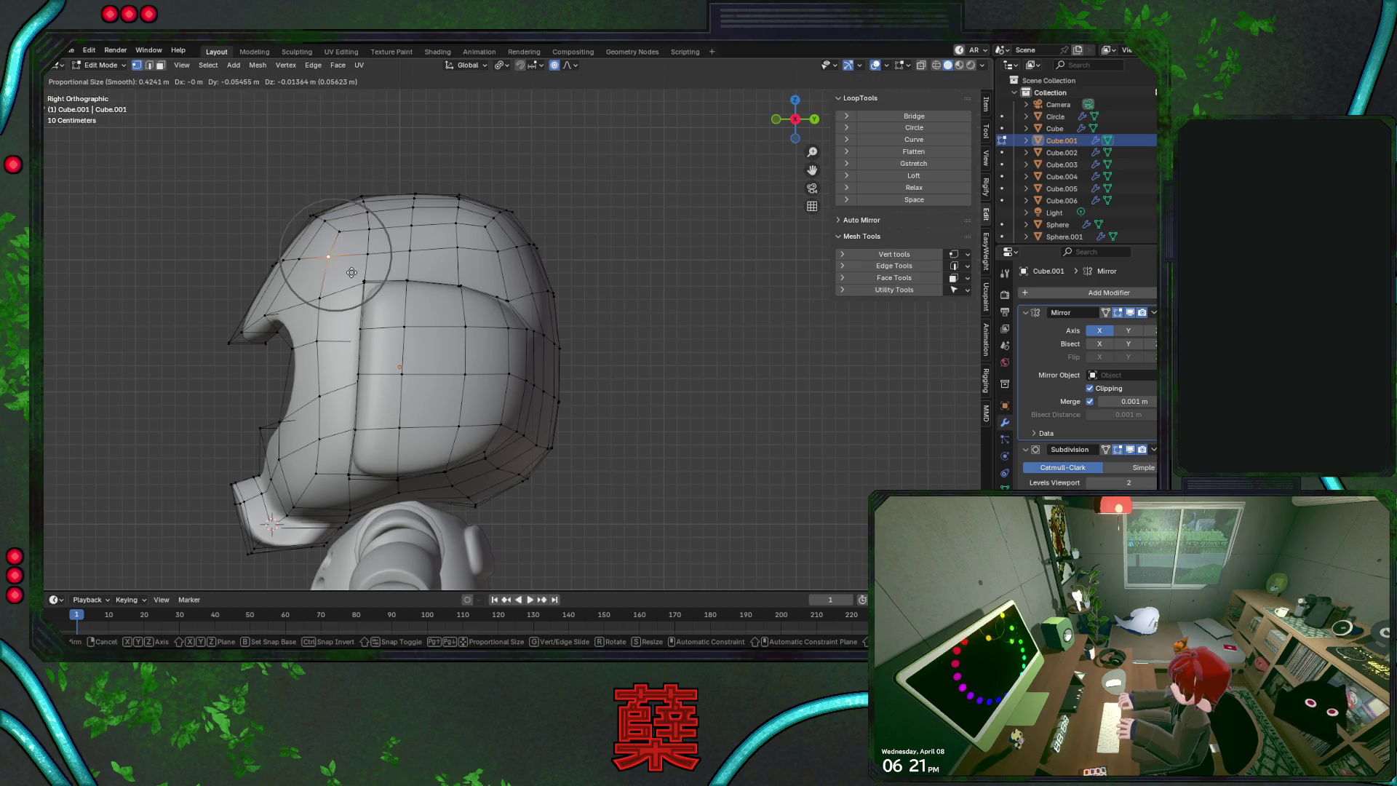
{"action": "left_click", "coordinate": [302, 221]}
{"action": "left_click", "coordinate": [406, 225]}
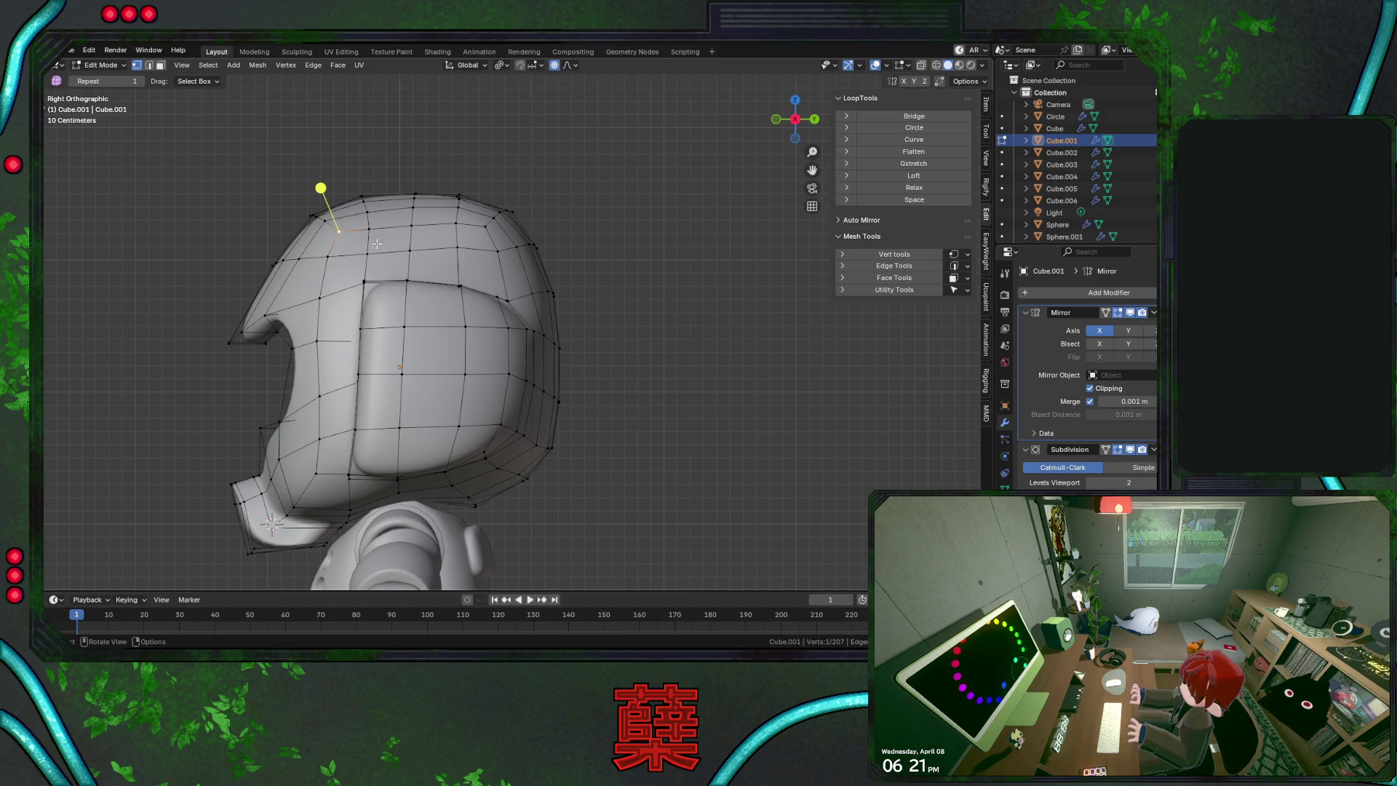
{"action": "key", "text": "g"}
{"action": "left_click", "coordinate": [381, 243]}
{"action": "left_click", "coordinate": [488, 162]}
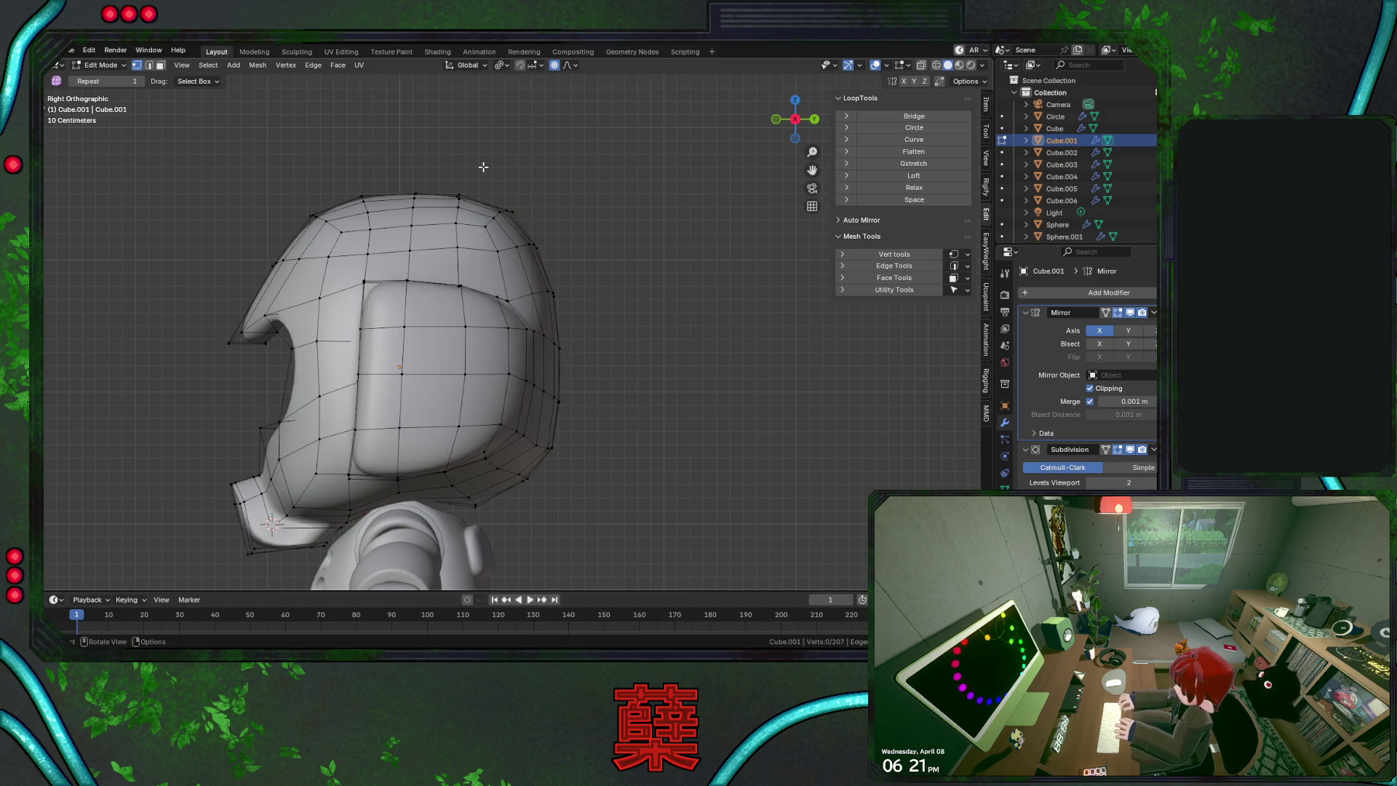
Raise the head's top loop about 0.027 m along Z in two moves, then return to object mode
{"action": "key", "text": "shift+z"}
{"action": "left_click", "coordinate": [413, 195]}
{"action": "key", "text": "g"}
{"action": "key", "text": "z"}
{"action": "scroll", "coordinate": [426, 216], "scroll_direction": "down", "scroll_amount": 4}
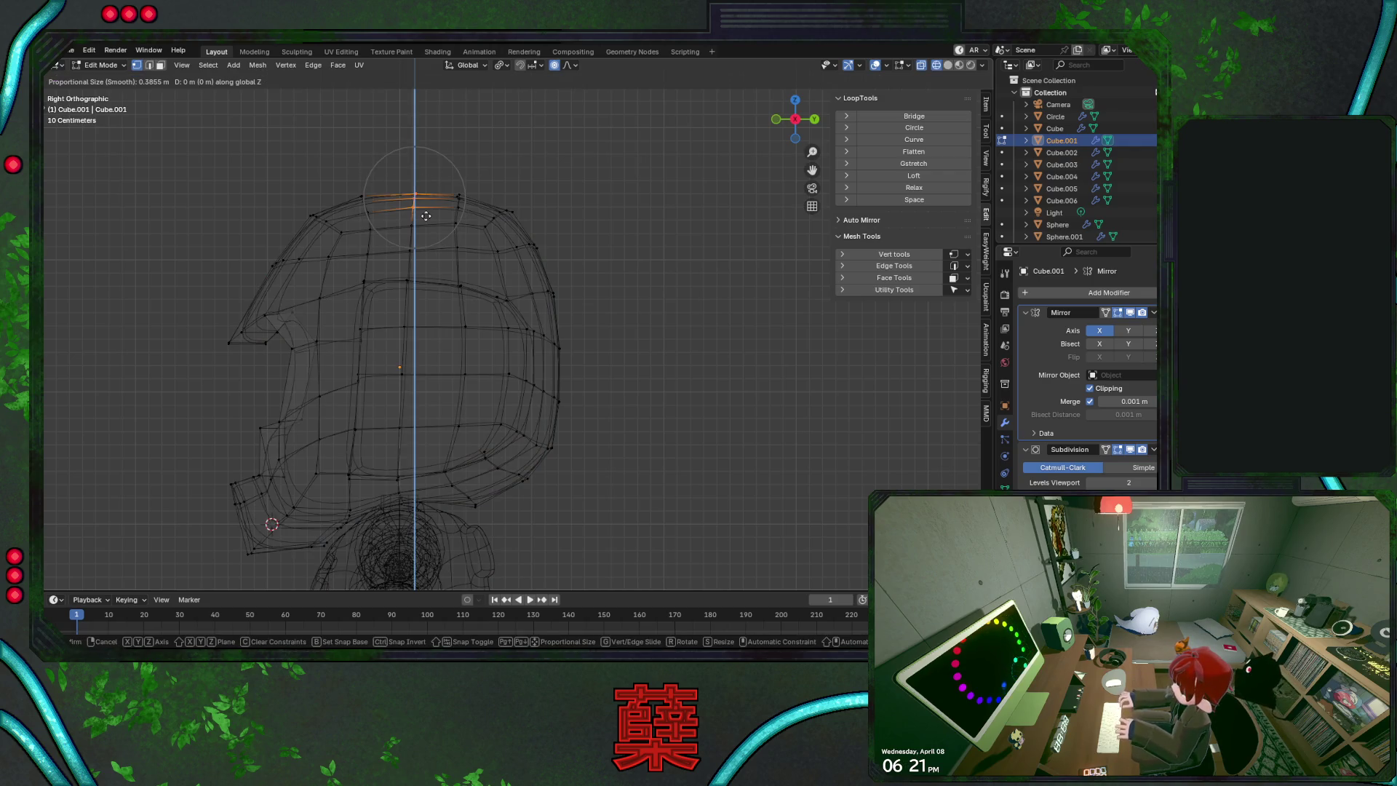
{"action": "left_click", "coordinate": [425, 211]}
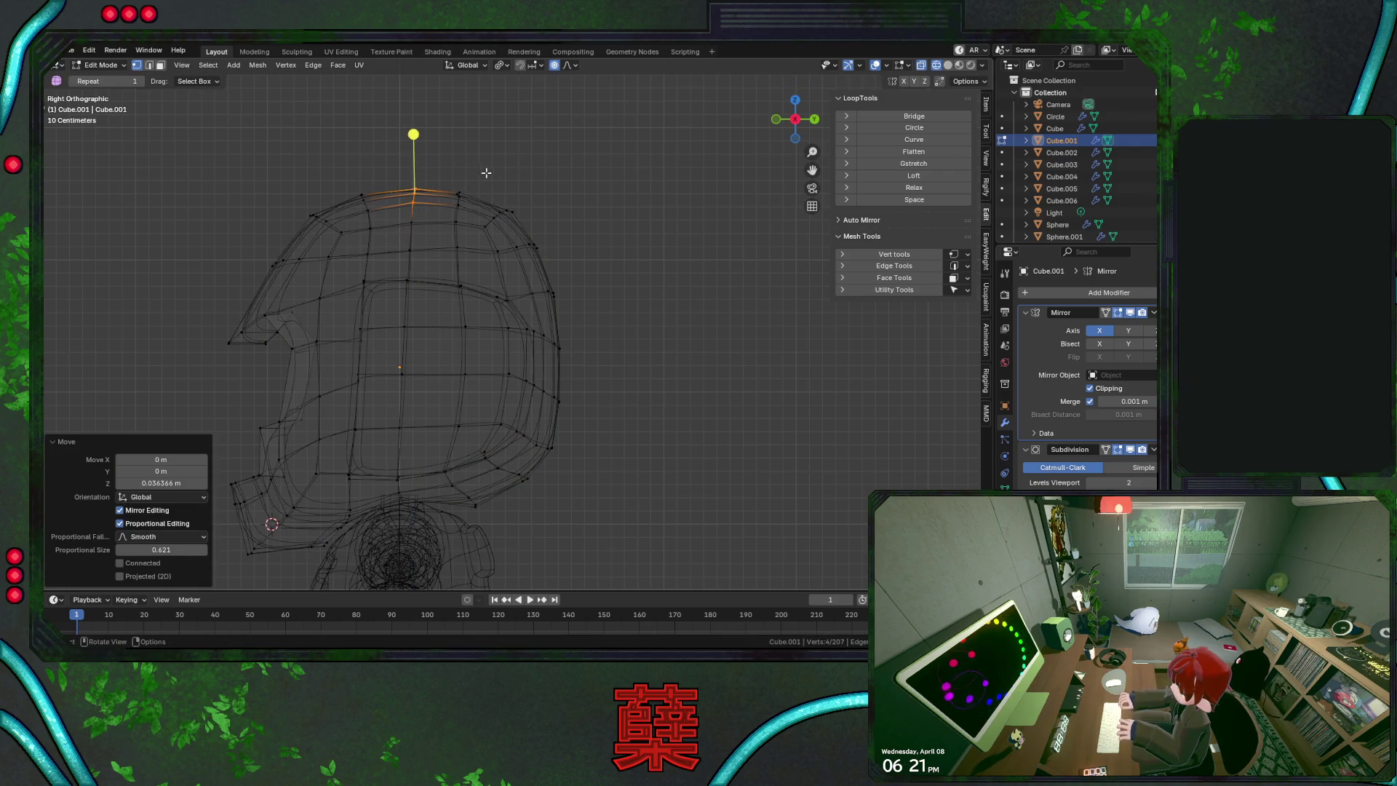
{"action": "key", "text": "g"}
{"action": "key", "text": "z"}
{"action": "scroll", "coordinate": [487, 244], "scroll_direction": "down", "scroll_amount": 4}
{"action": "left_click", "coordinate": [488, 244]}
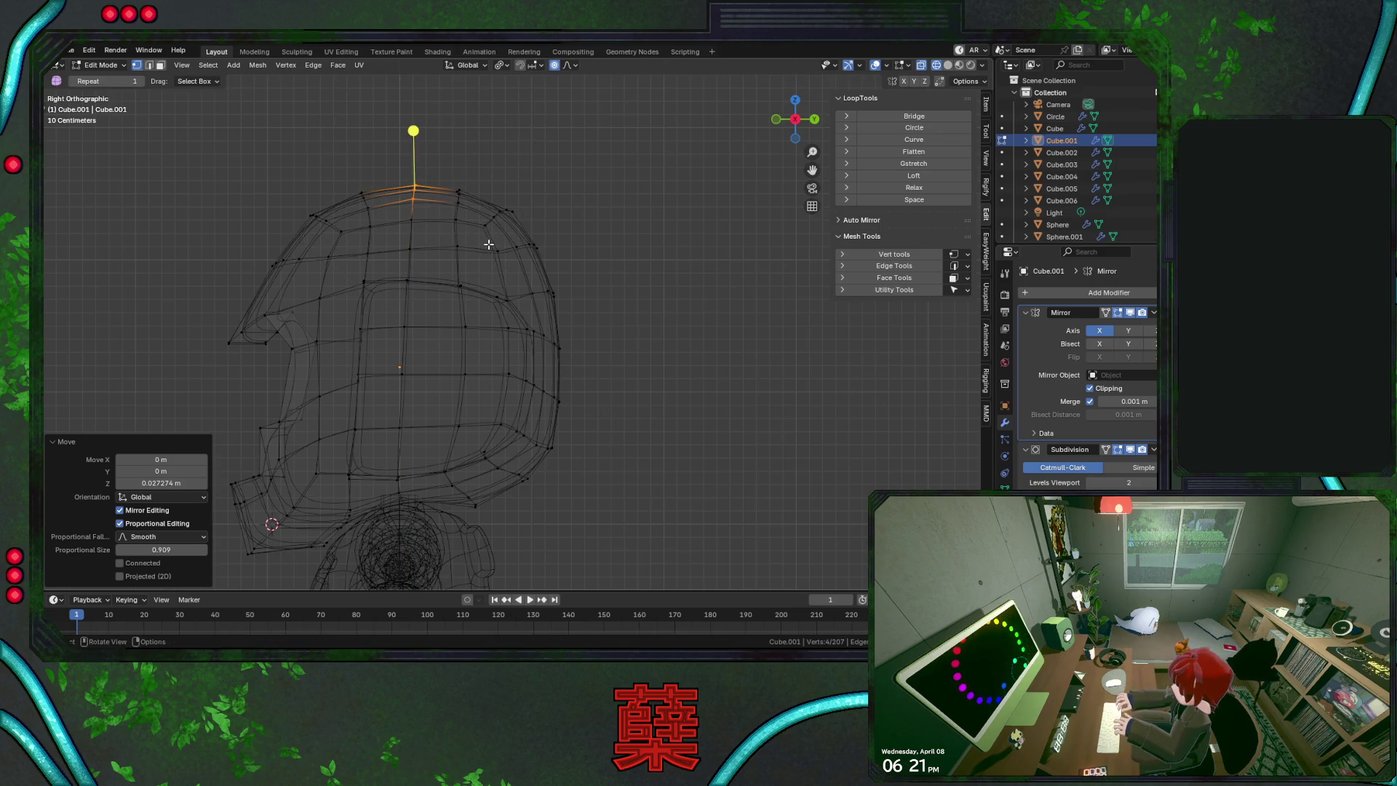
{"action": "key", "text": "shift+z"}
{"action": "key", "text": "Tab"}
{"action": "key", "text": "KP_1"}
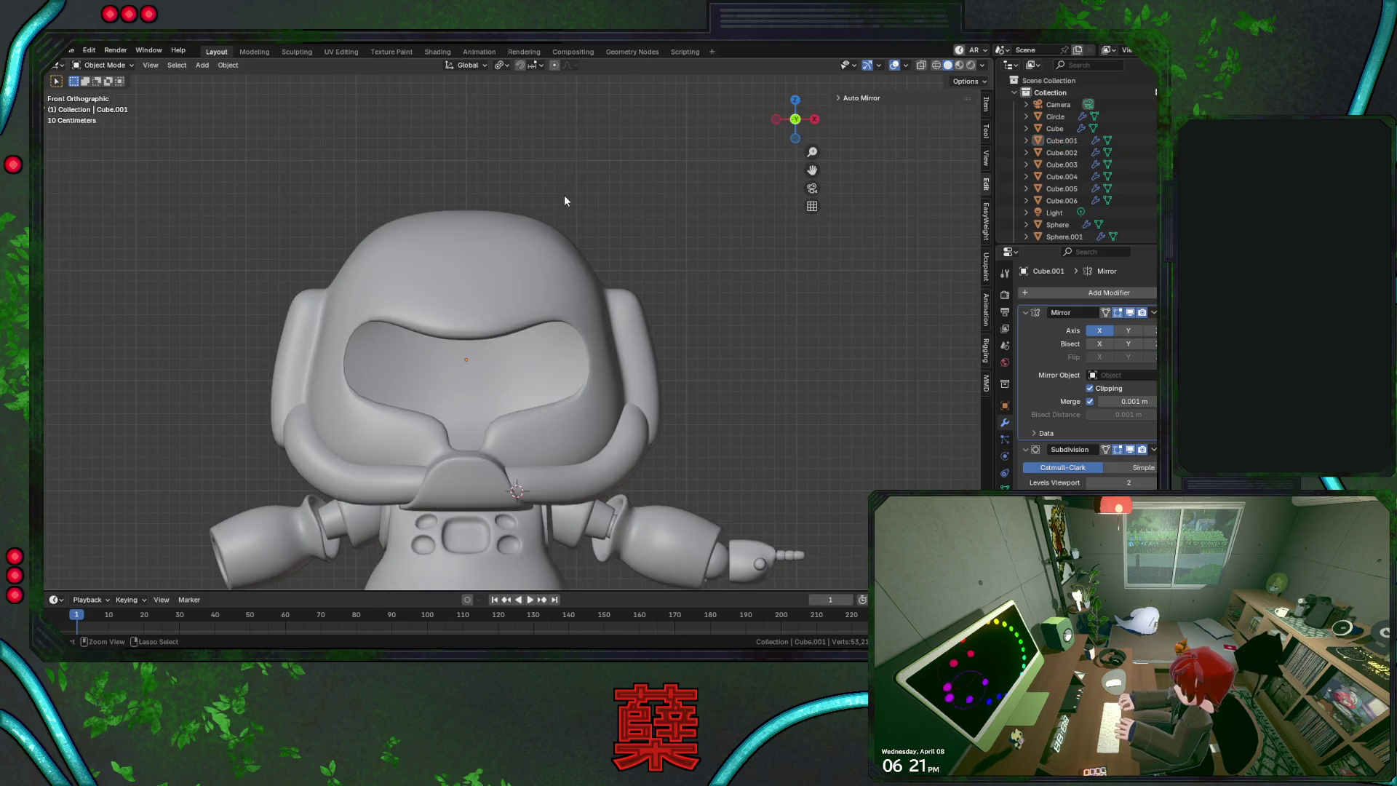
Save BaseRobot.blend and review the robot from the side, front and back views
{"action": "key", "text": "ctrl+s"}
{"action": "scroll", "coordinate": [565, 201], "scroll_direction": "down", "scroll_amount": 2}
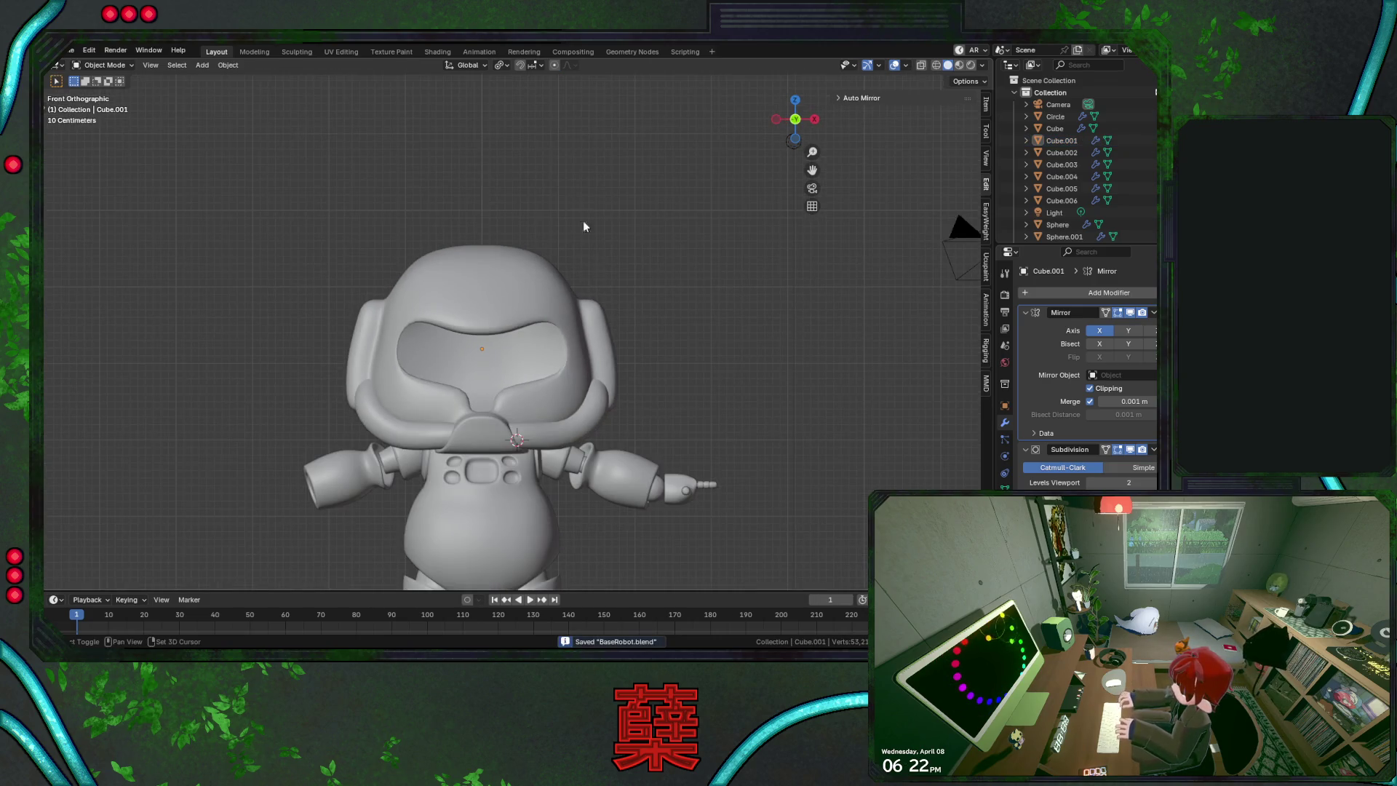
{"action": "scroll", "coordinate": [641, 280], "scroll_direction": "down", "scroll_amount": 5, "text": "shift"}
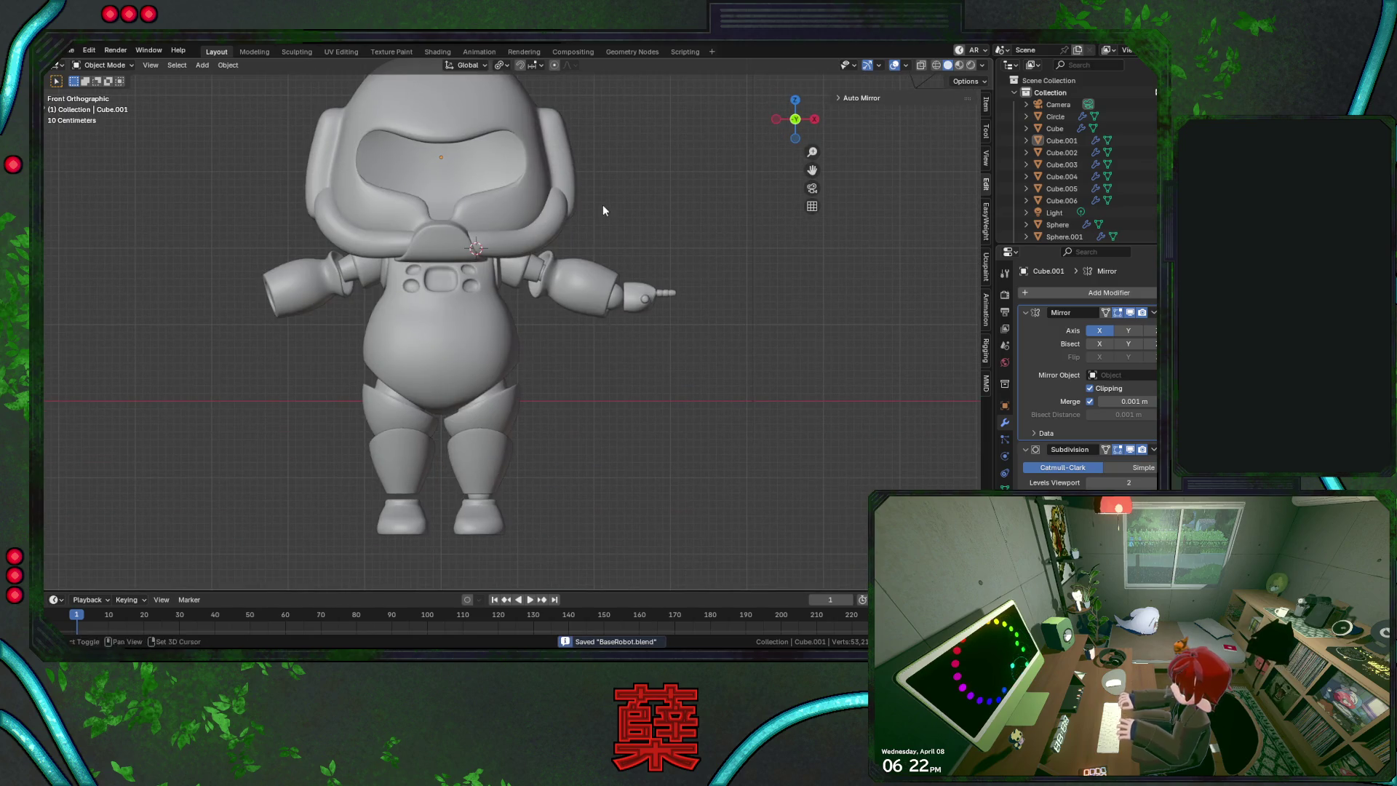
{"action": "scroll", "coordinate": [602, 208], "scroll_direction": "up", "scroll_amount": 2, "text": "shift"}
{"action": "scroll", "coordinate": [634, 293], "scroll_direction": "up", "scroll_amount": 1}
{"action": "key", "text": "KP_3"}
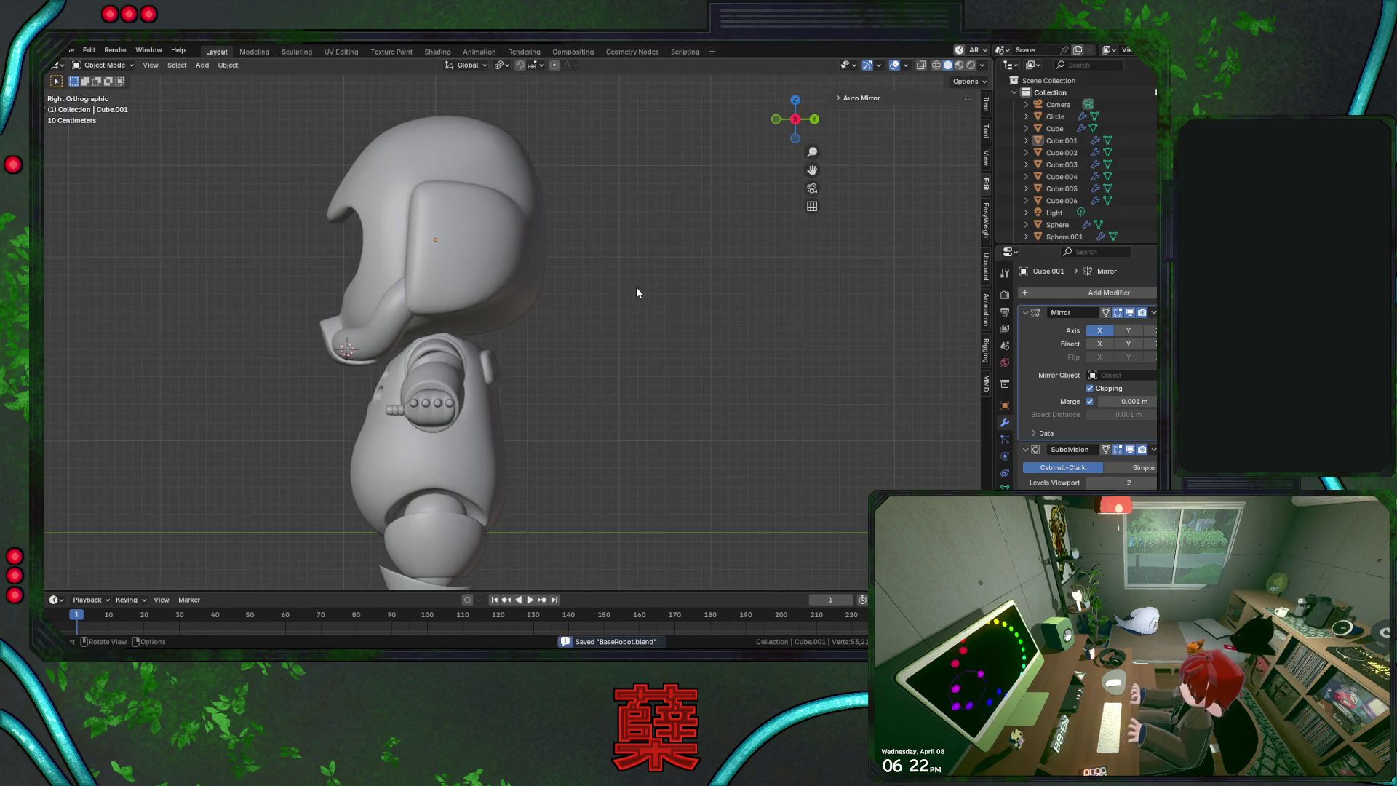
{"action": "key", "text": "KP_1"}
{"action": "key", "text": "ctrl+KP_1"}
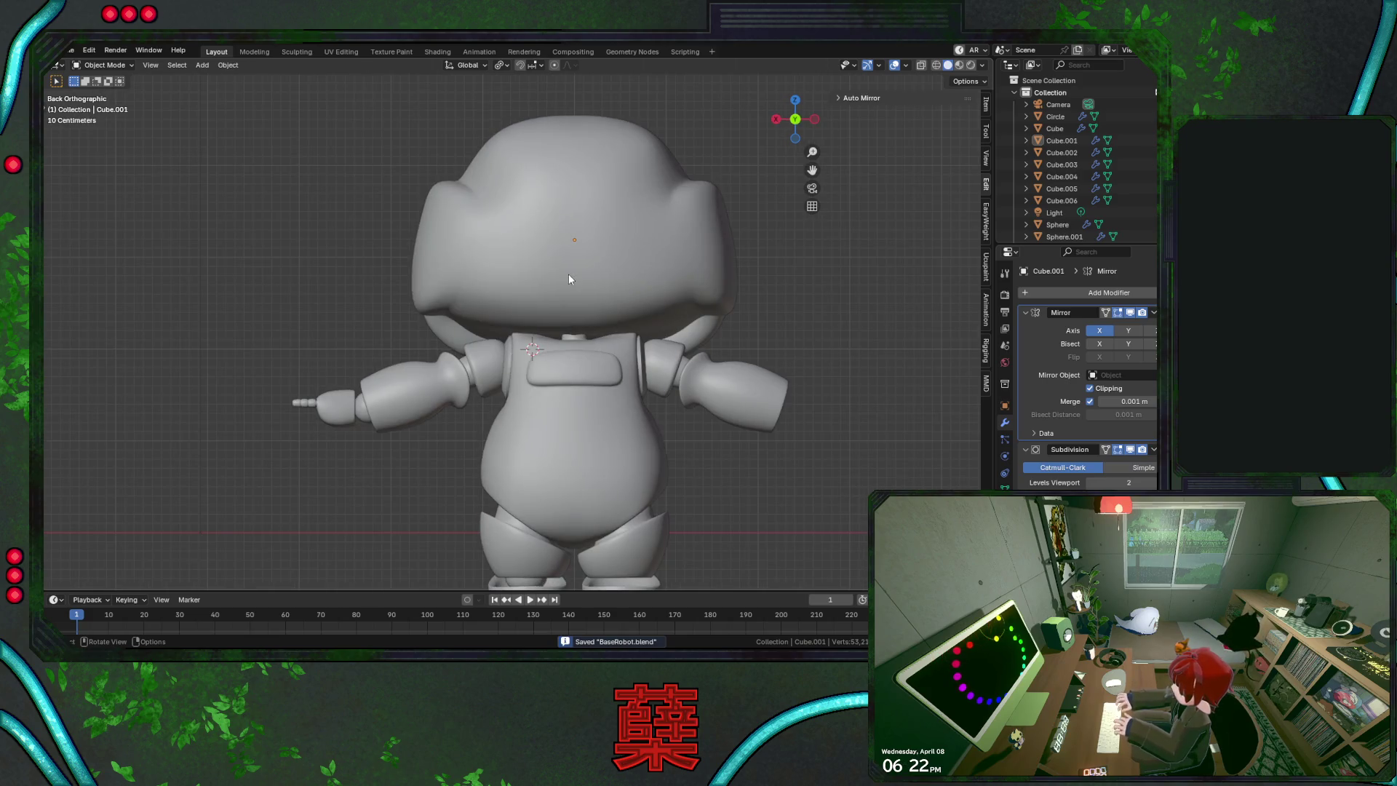
Select the head in Edit Mode and pick a single vertex on the back of the helmet
{"action": "left_click", "coordinate": [569, 280]}
{"action": "key", "text": "Tab"}
{"action": "scroll", "coordinate": [571, 299], "scroll_direction": "up", "scroll_amount": 2}
{"action": "left_click", "coordinate": [509, 311]}
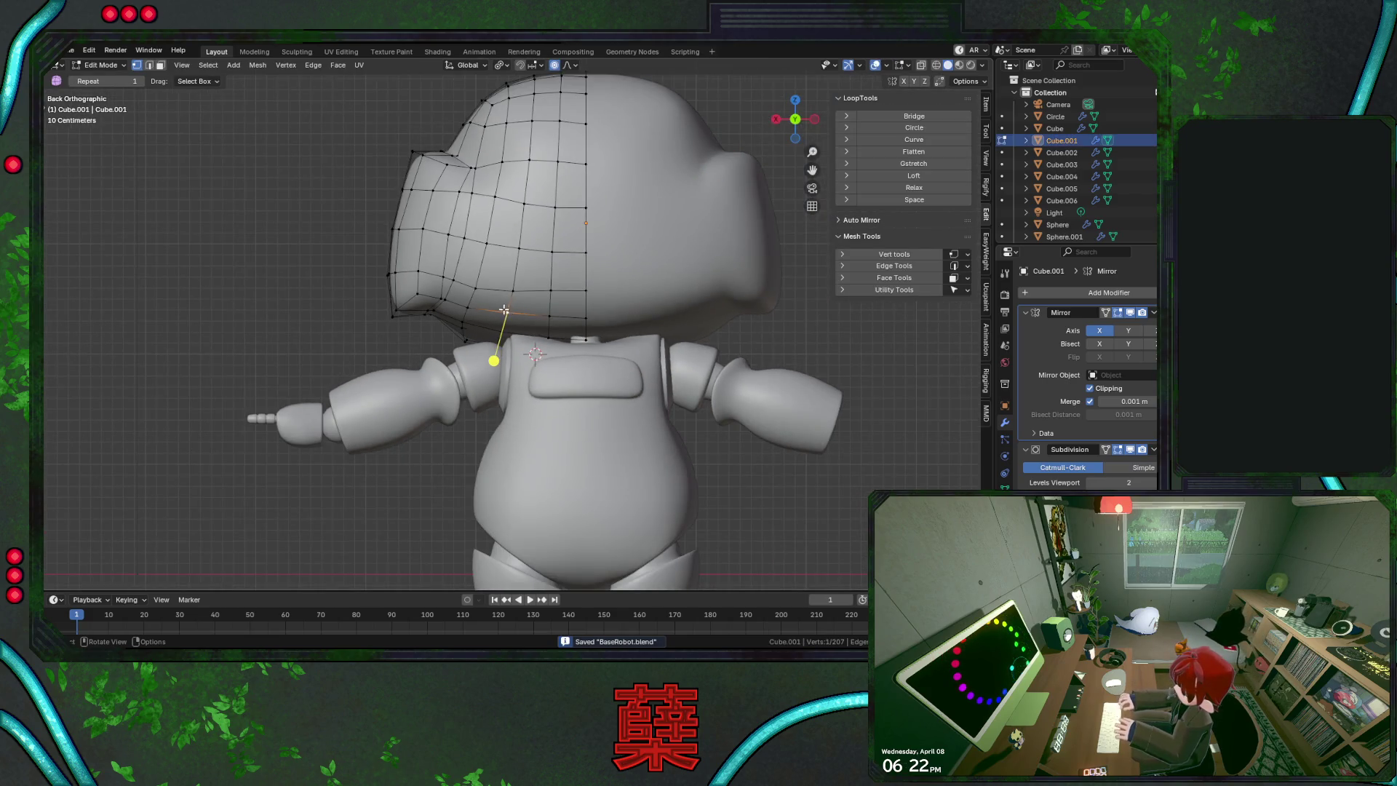
Select a strip of faces running along the back of the head
{"action": "mouse_move", "coordinate": [504, 311]}
{"action": "middle_mouse_down"}
{"action": "mouse_move", "coordinate": [614, 303]}
{"action": "mouse_move", "coordinate": [609, 282]}
{"action": "mouse_move", "coordinate": [509, 267]}
{"action": "middle_mouse_up"}
{"action": "left_click", "coordinate": [494, 291], "text": "alt"}
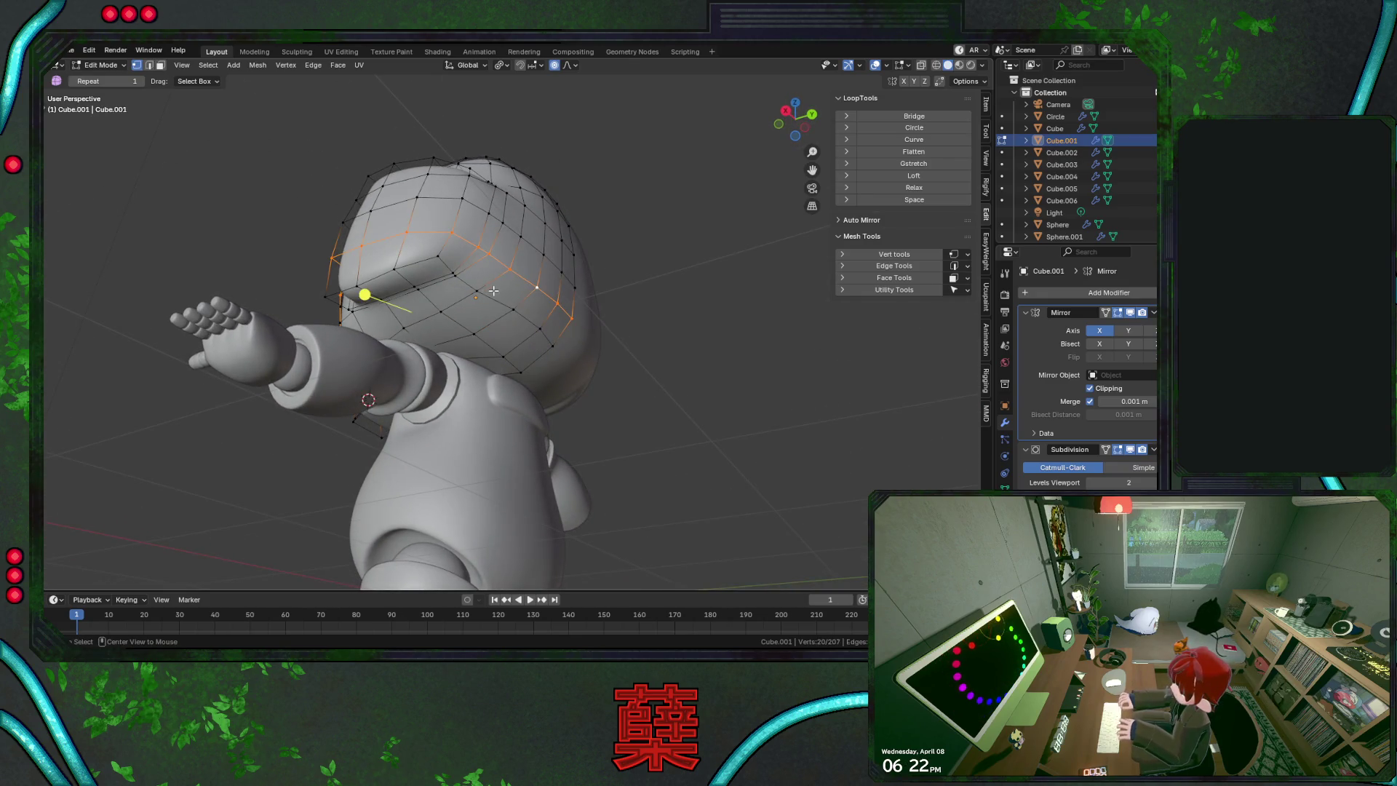
{"action": "left_click", "coordinate": [500, 308], "text": "alt"}
{"action": "left_click", "coordinate": [584, 320], "text": "ctrl+shift"}
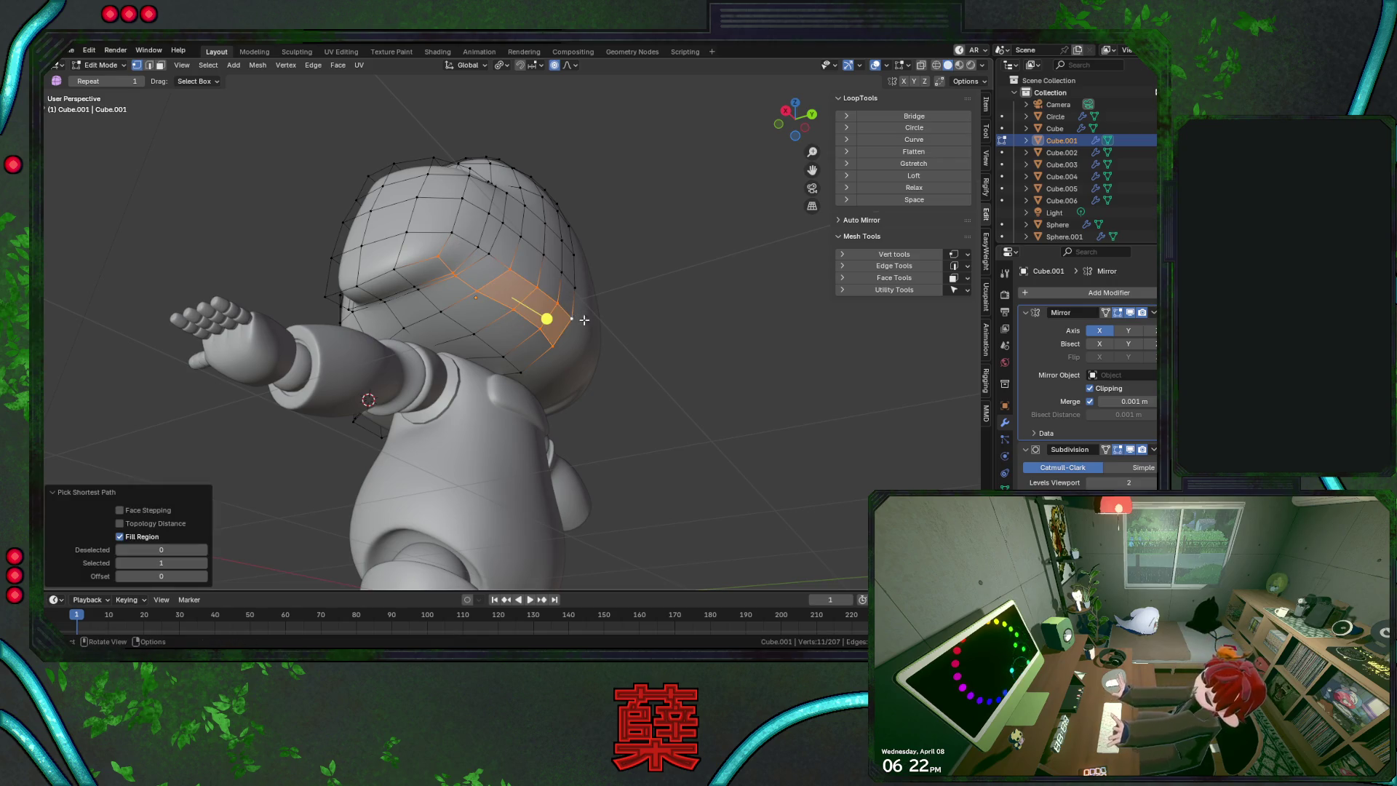
{"action": "left_click", "coordinate": [452, 232], "text": "shift"}
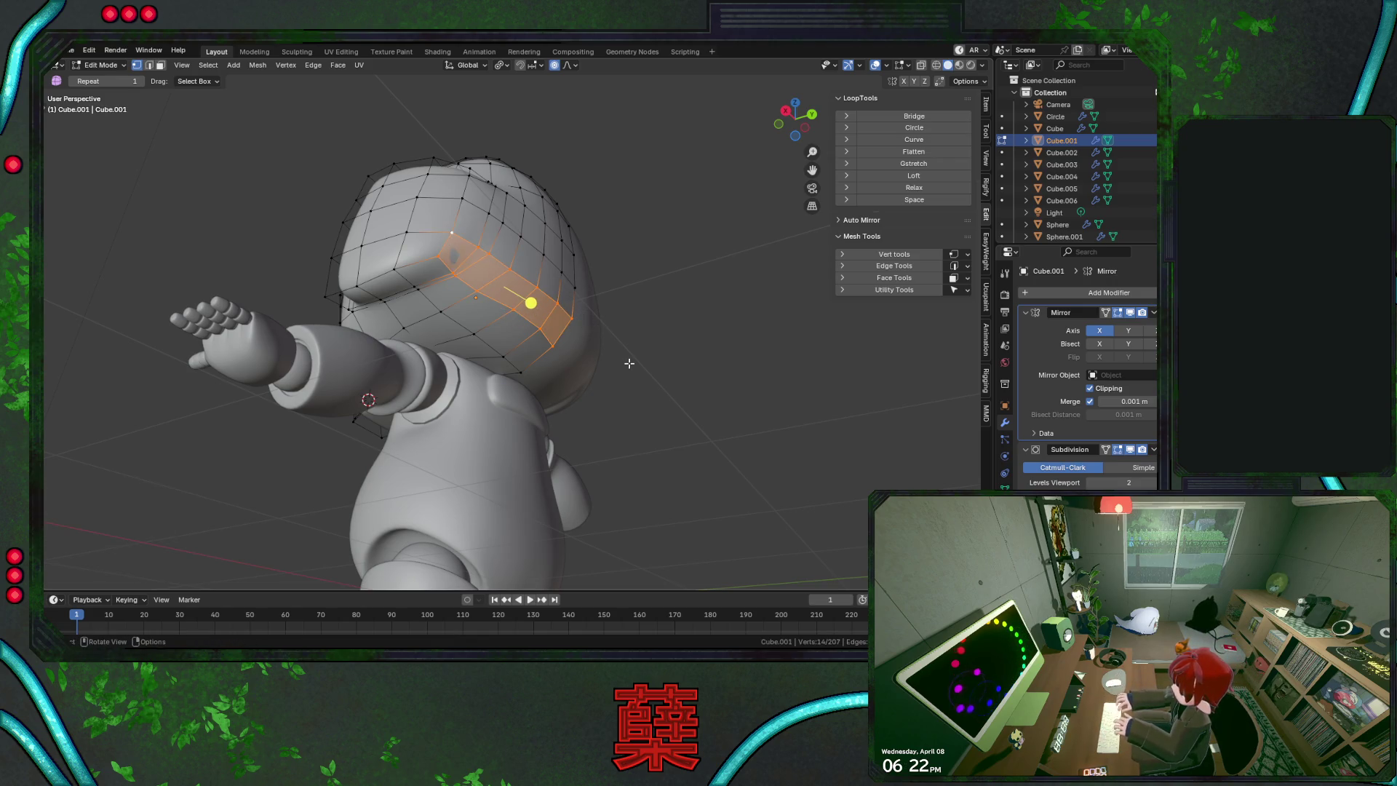
Extrude the face strip along its normals about 0.27 m outward, then check it from the right side
{"action": "key", "text": "alt+e"}
{"action": "left_click", "coordinate": [593, 363]}
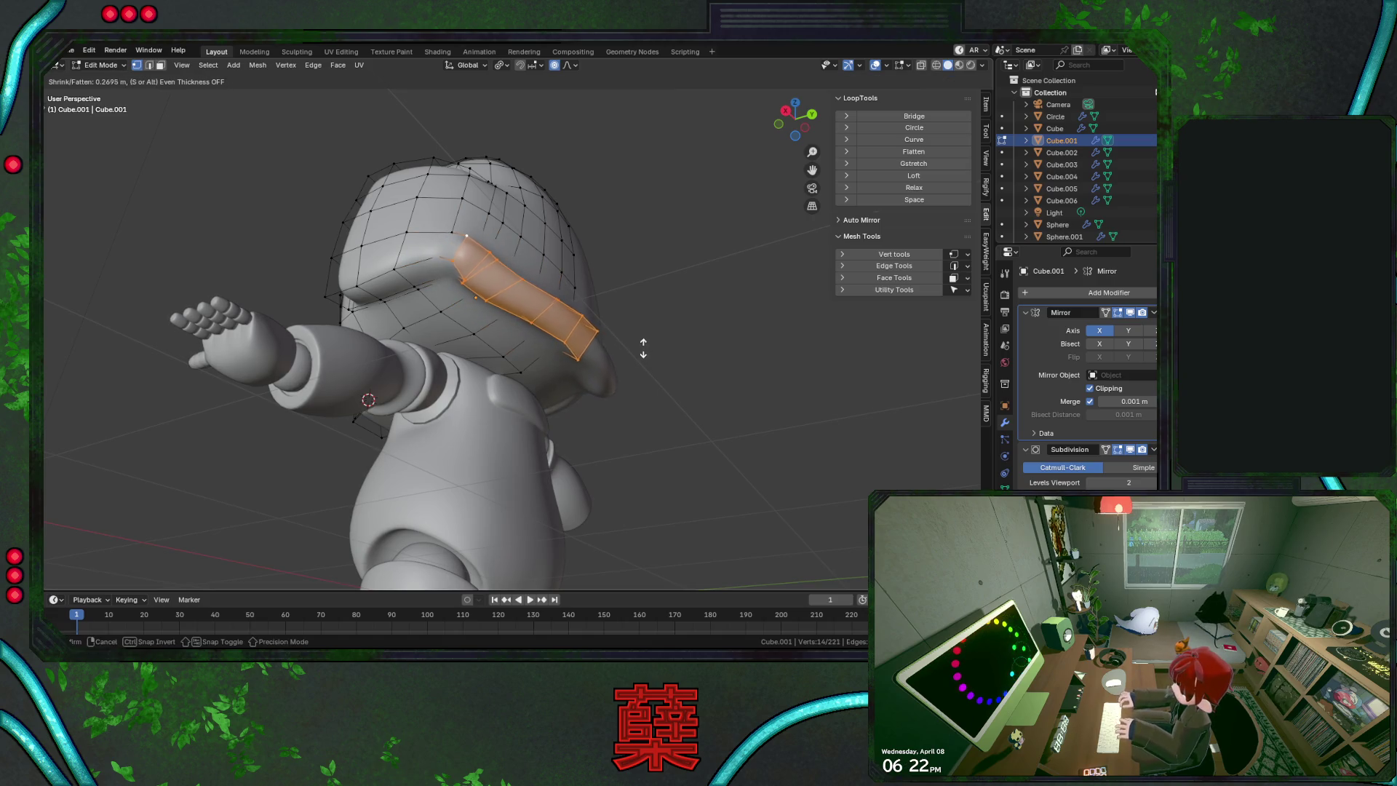
{"action": "left_click", "coordinate": [640, 349]}
{"action": "key", "text": "Tab"}
{"action": "mouse_move", "coordinate": [685, 347]}
{"action": "middle_mouse_down"}
{"action": "mouse_move", "coordinate": [566, 416]}
{"action": "mouse_move", "coordinate": [788, 405]}
{"action": "mouse_move", "coordinate": [763, 404]}
{"action": "middle_mouse_up"}
{"action": "key", "text": "KP_3"}
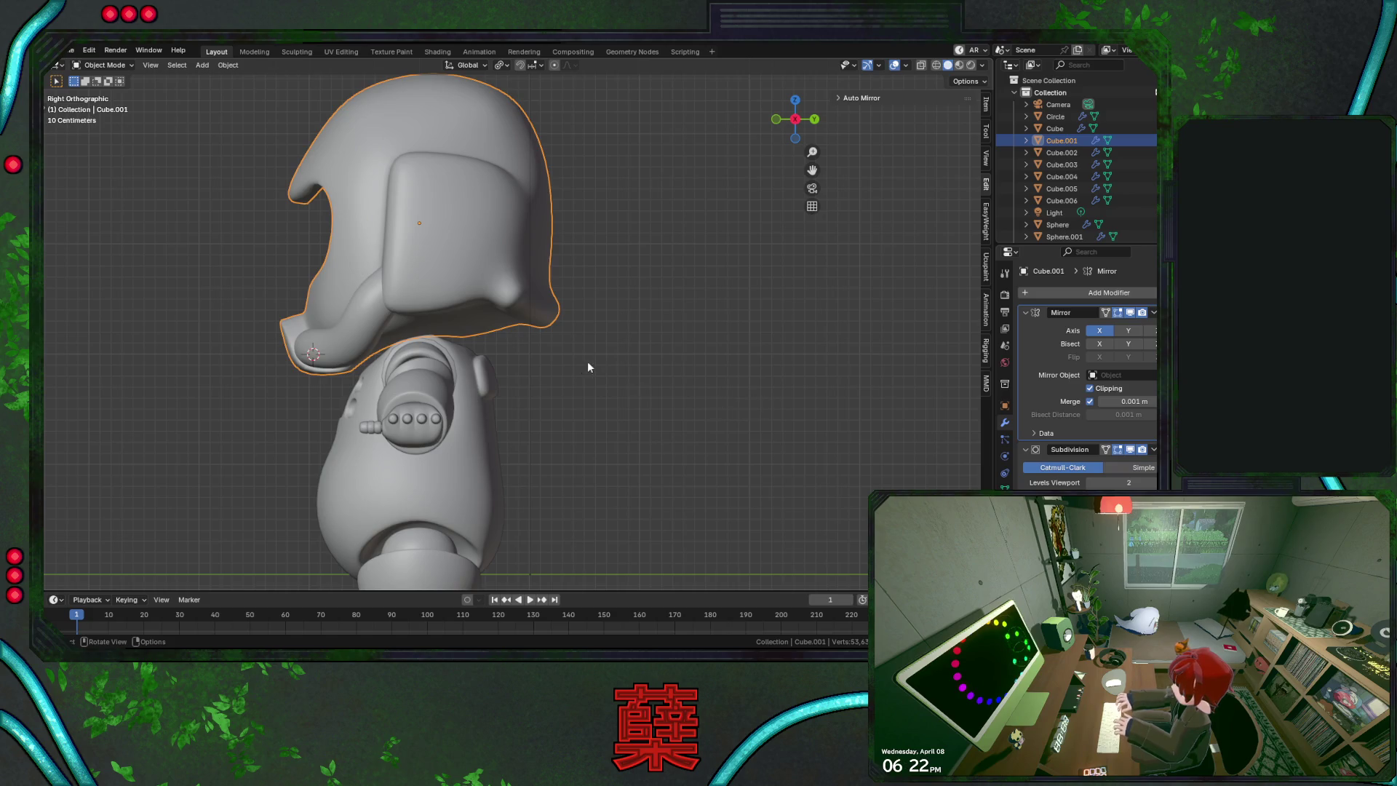
Re-enter Edit Mode on the helmet, drop one vertex from the rear rim selection and view it from the front
{"action": "key", "text": "Tab"}
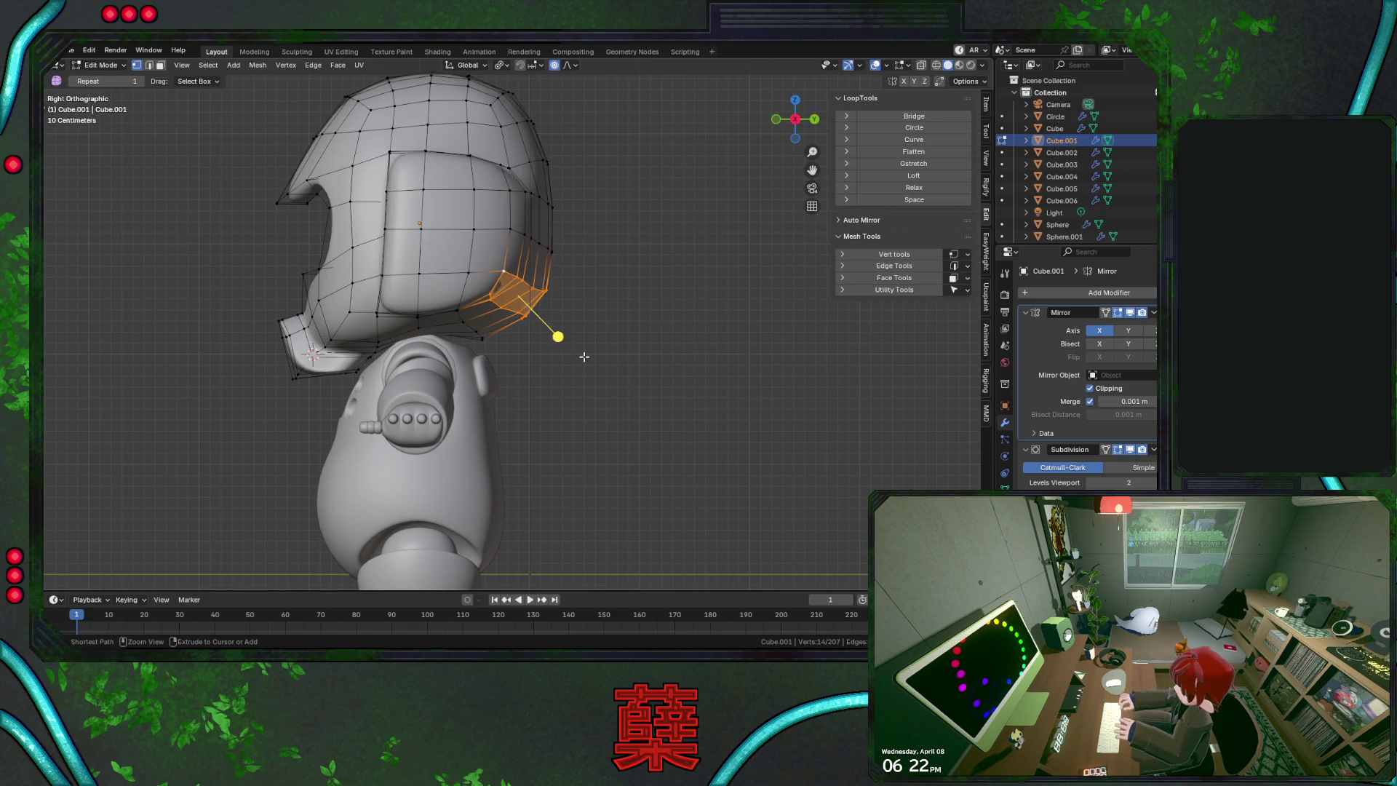
{"action": "left_click", "coordinate": [503, 270], "text": "shift"}
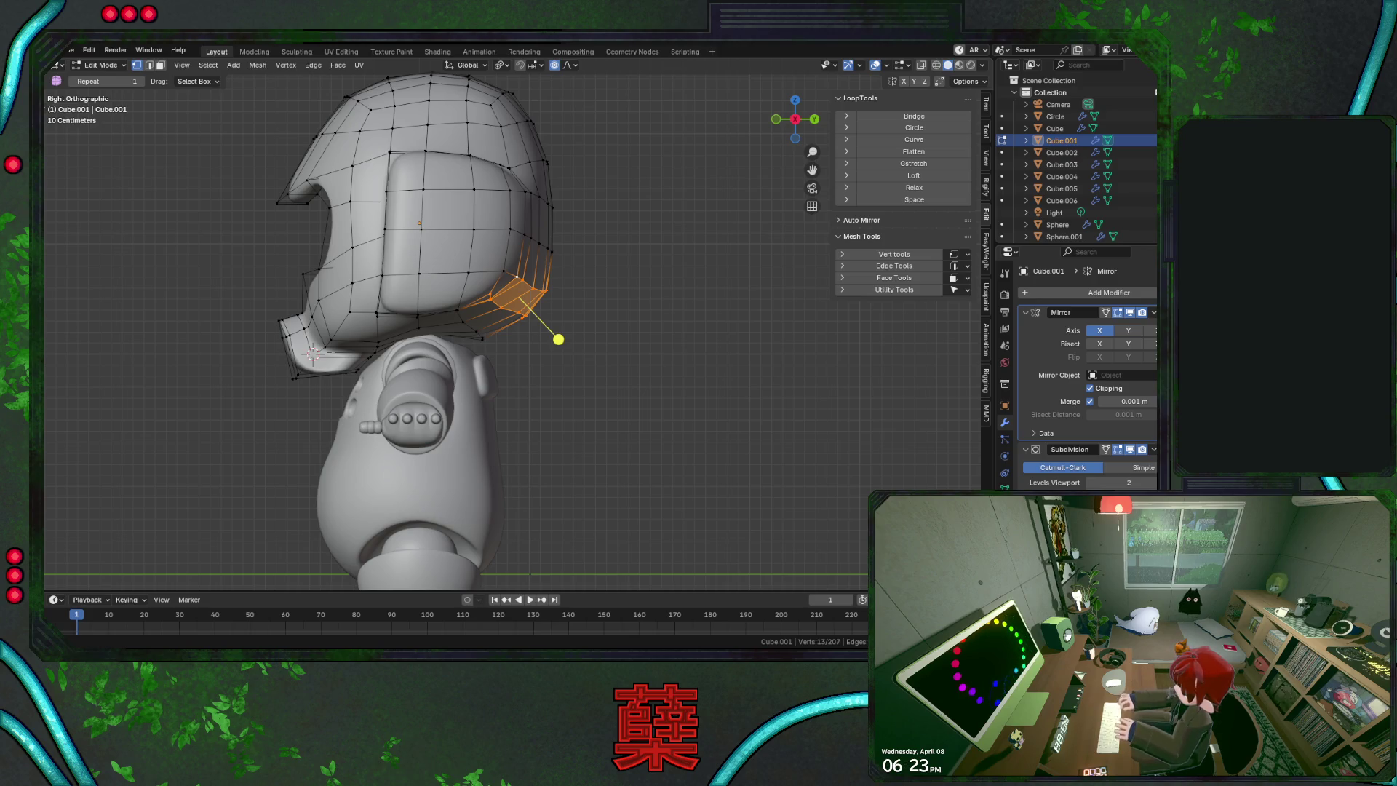
{"action": "key", "text": "KP_1"}
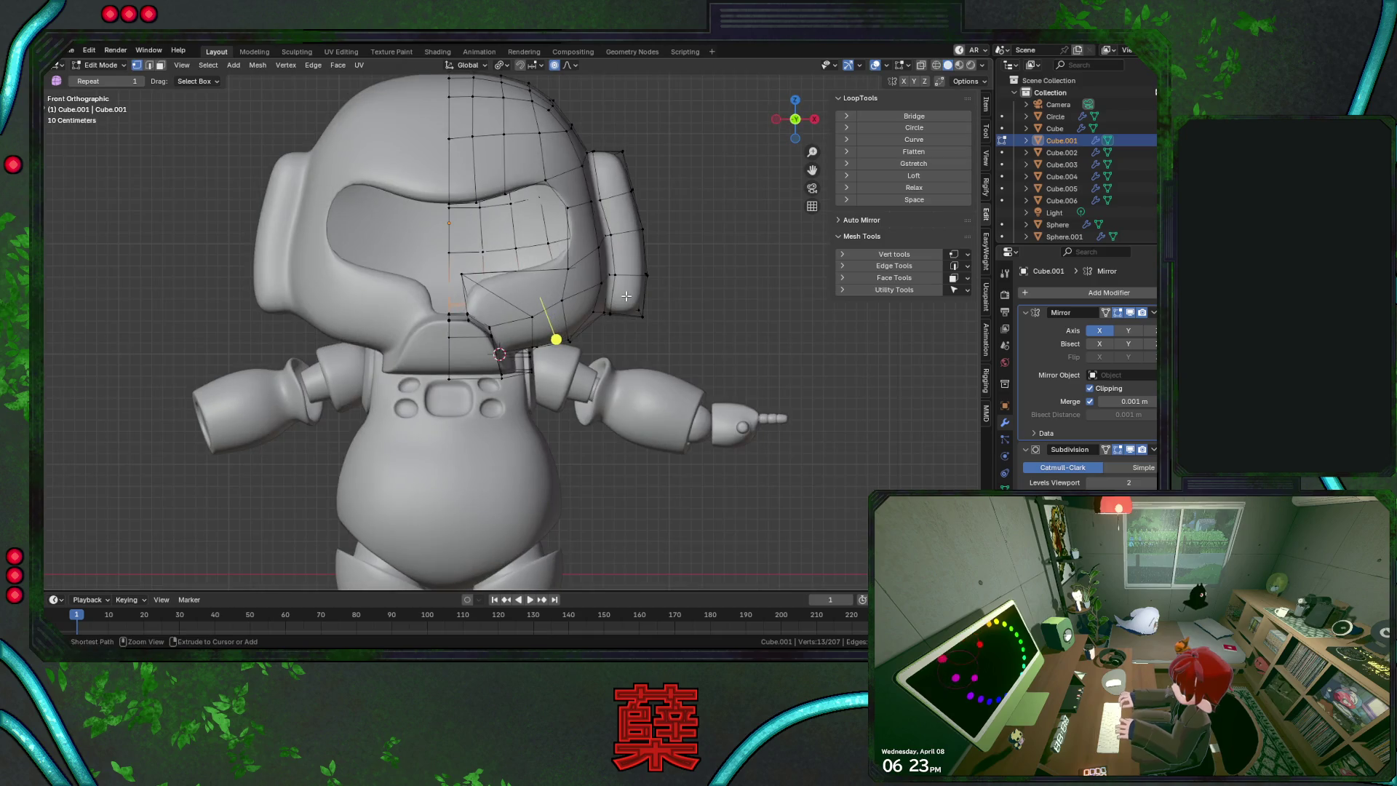
Save BaseRobot.blend, switch to the right side view and try, then cancel, moving the rear faces
{"action": "key", "text": "ctrl+s"}
{"action": "key", "text": "KP_3"}
{"action": "scroll", "coordinate": [618, 313], "scroll_direction": "up", "scroll_amount": 1}
{"action": "key", "text": "g"}
{"action": "key", "text": "z"}
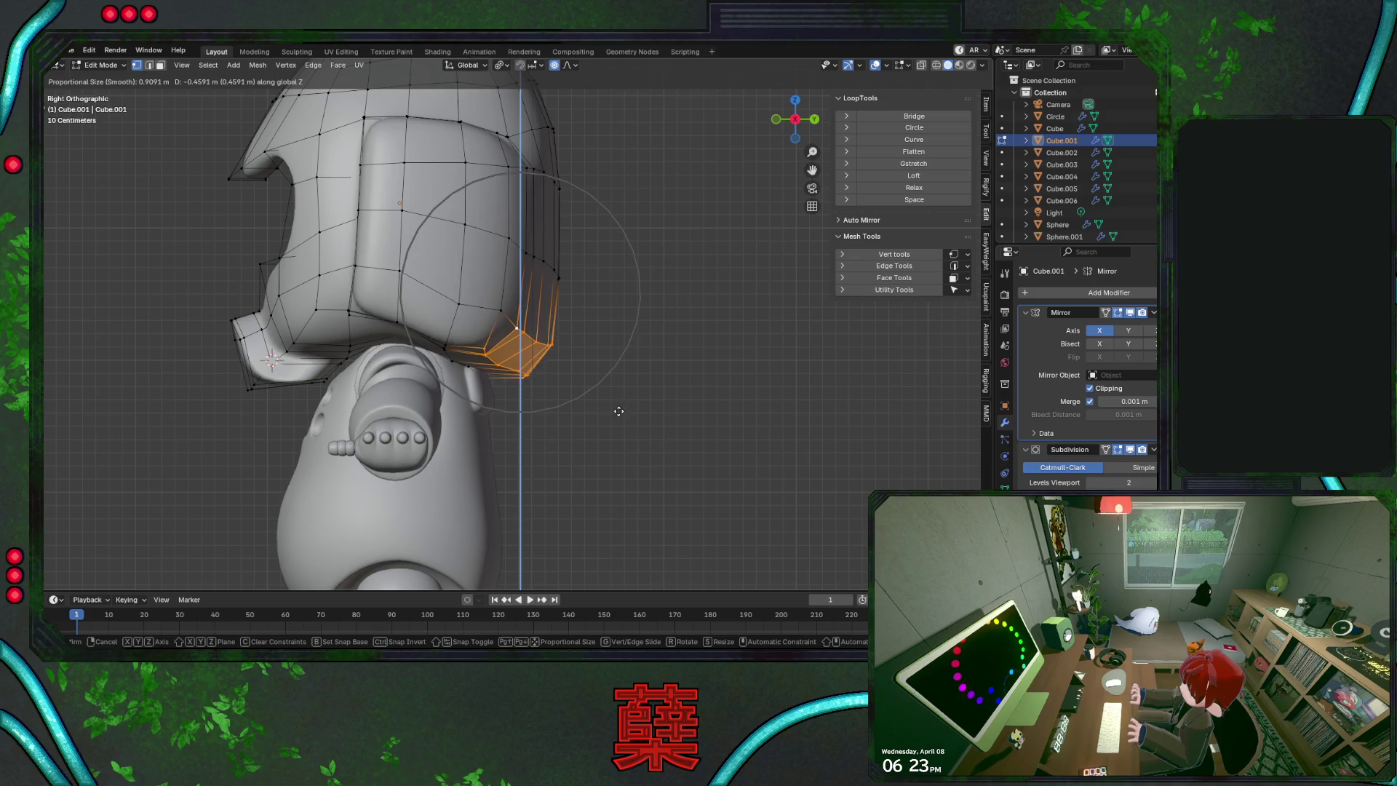
{"action": "key", "text": "Escape"}
{"action": "key", "text": "g"}
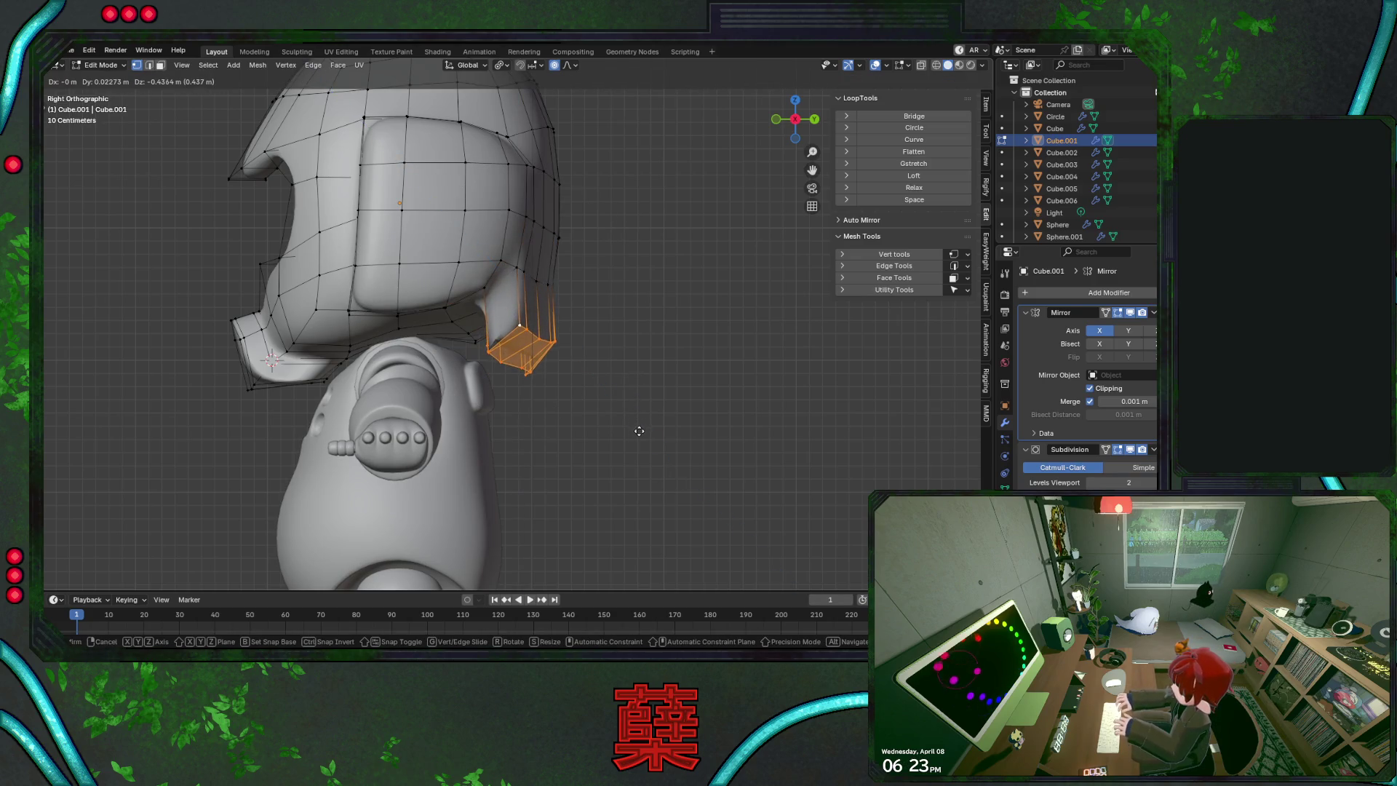
{"action": "key", "text": "Escape"}
Refine the lower rear face band selection, fill-selecting it down to the faces below
{"action": "key", "text": "ctrl+KP_Add"}
{"action": "left_click", "coordinate": [481, 338], "text": "alt+shift"}
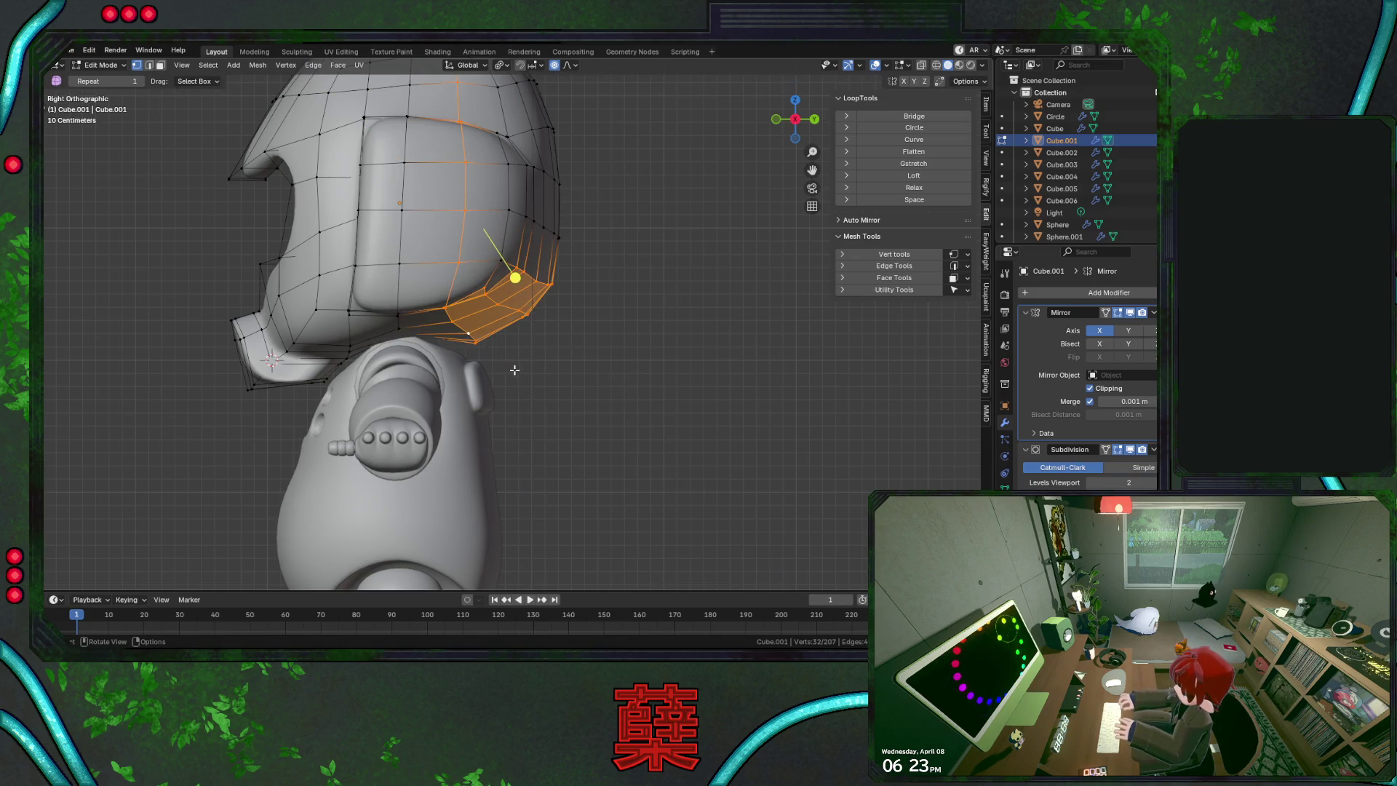
{"action": "middle_click_drag", "start_coordinate": [558, 344], "coordinate": [451, 330]}
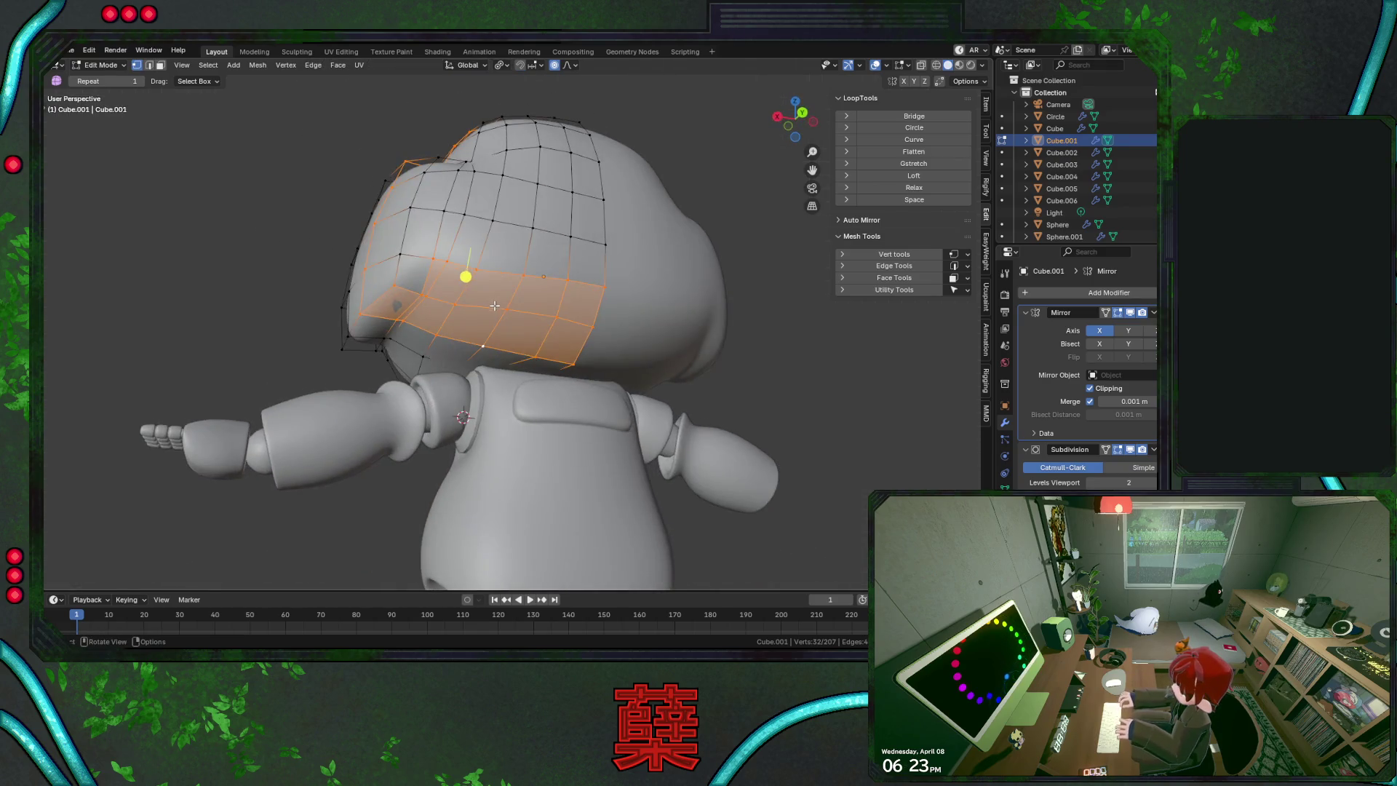
{"action": "key", "text": "ctrl+z"}
{"action": "left_click", "coordinate": [397, 286], "text": "shift"}
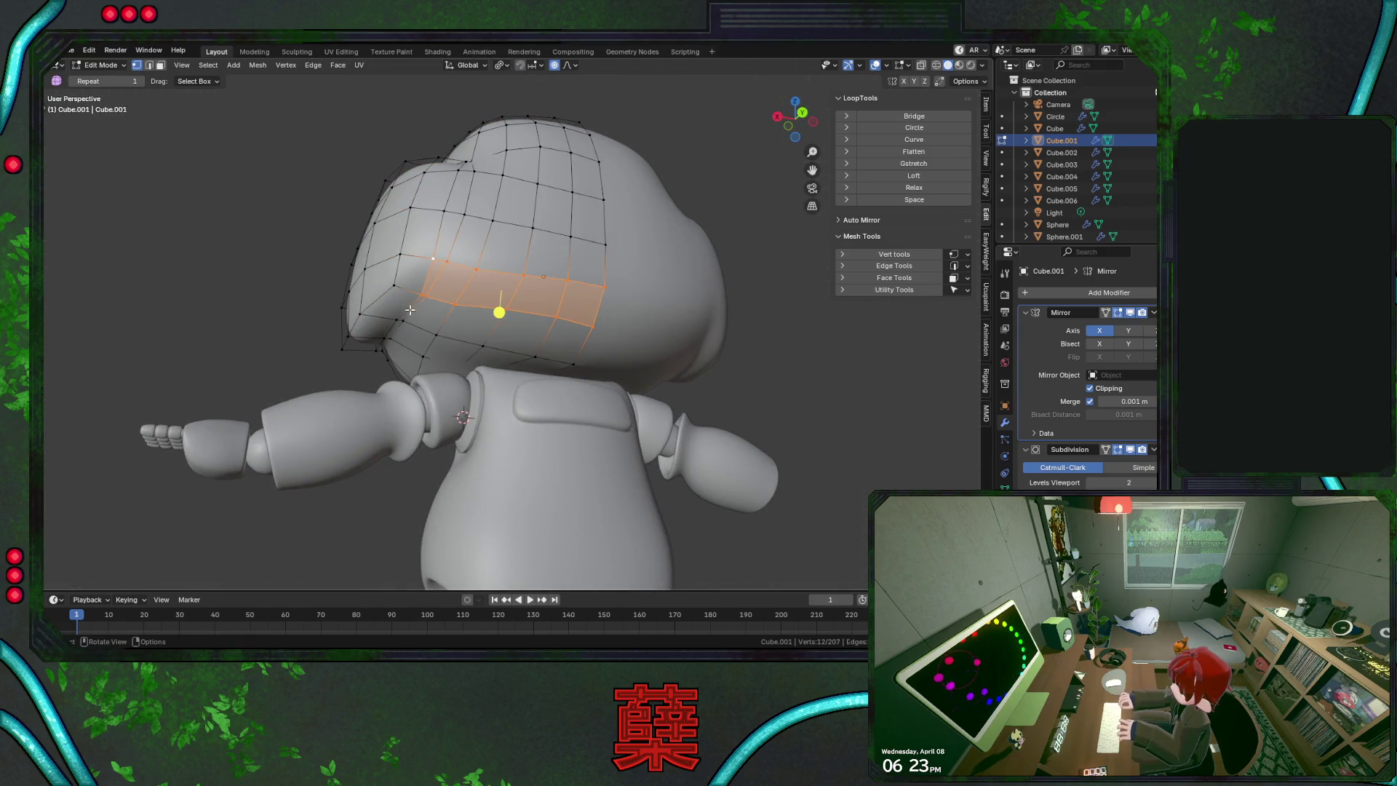
{"action": "left_click", "coordinate": [593, 326], "text": "shift"}
{"action": "left_click", "coordinate": [593, 326], "text": "shift"}
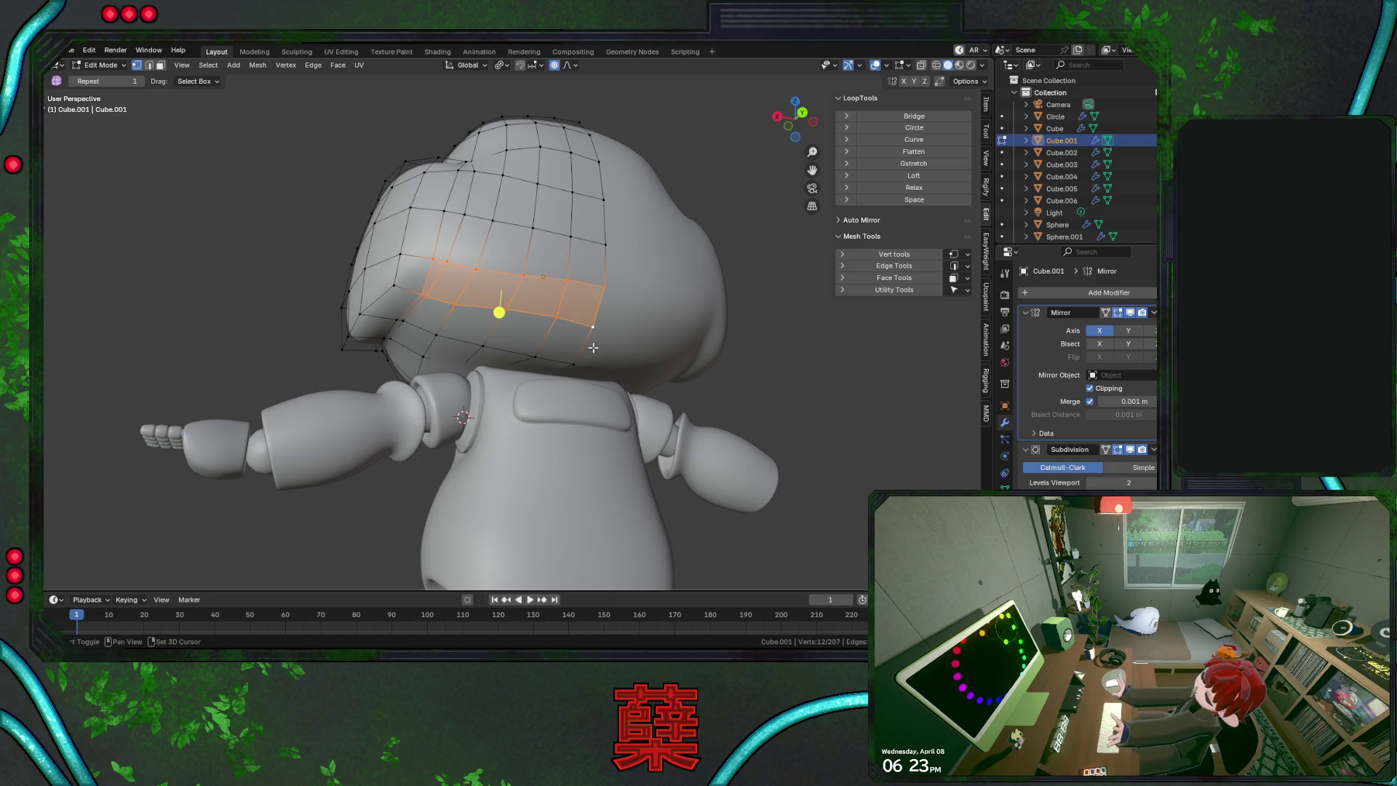
{"action": "left_click", "coordinate": [398, 319], "text": "ctrl+shift"}
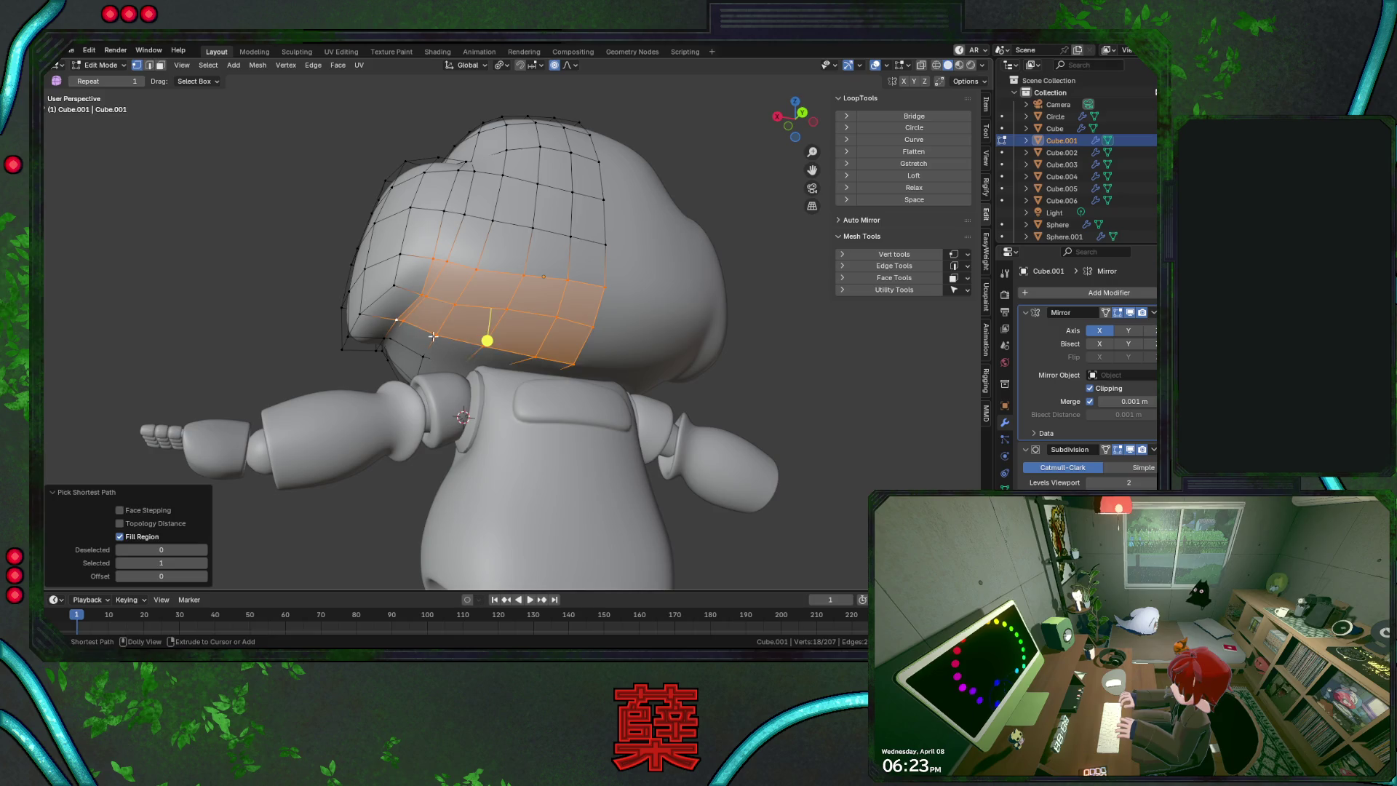
Extrude the band along its normals, inspect the result, then undo the extrusion
{"action": "key", "text": "alt+e"}
{"action": "left_click", "coordinate": [546, 370]}
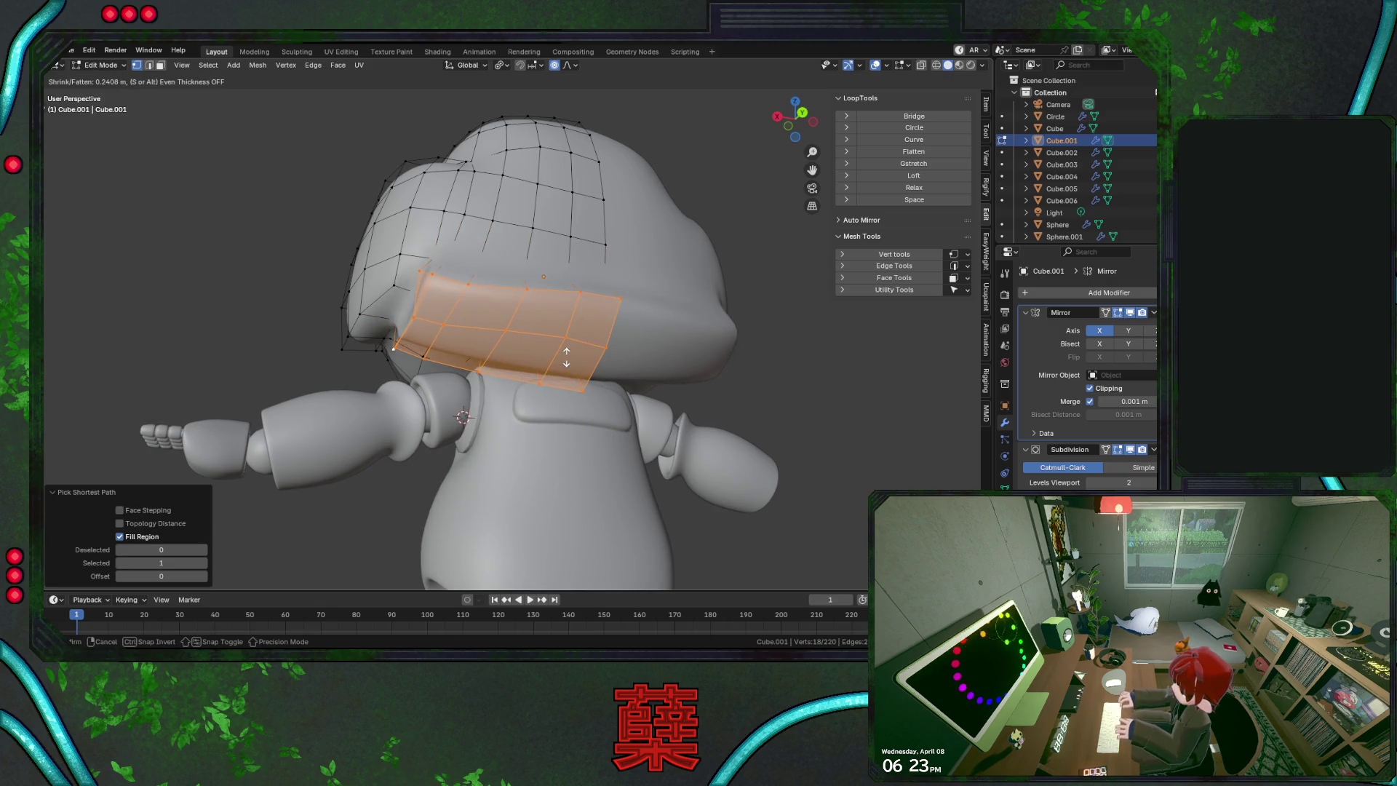
{"action": "left_click", "coordinate": [566, 357]}
{"action": "mouse_move", "coordinate": [575, 363]}
{"action": "middle_mouse_down"}
{"action": "mouse_move", "coordinate": [643, 398]}
{"action": "mouse_move", "coordinate": [531, 361]}
{"action": "middle_mouse_up"}
{"action": "key", "text": "ctrl+z"}
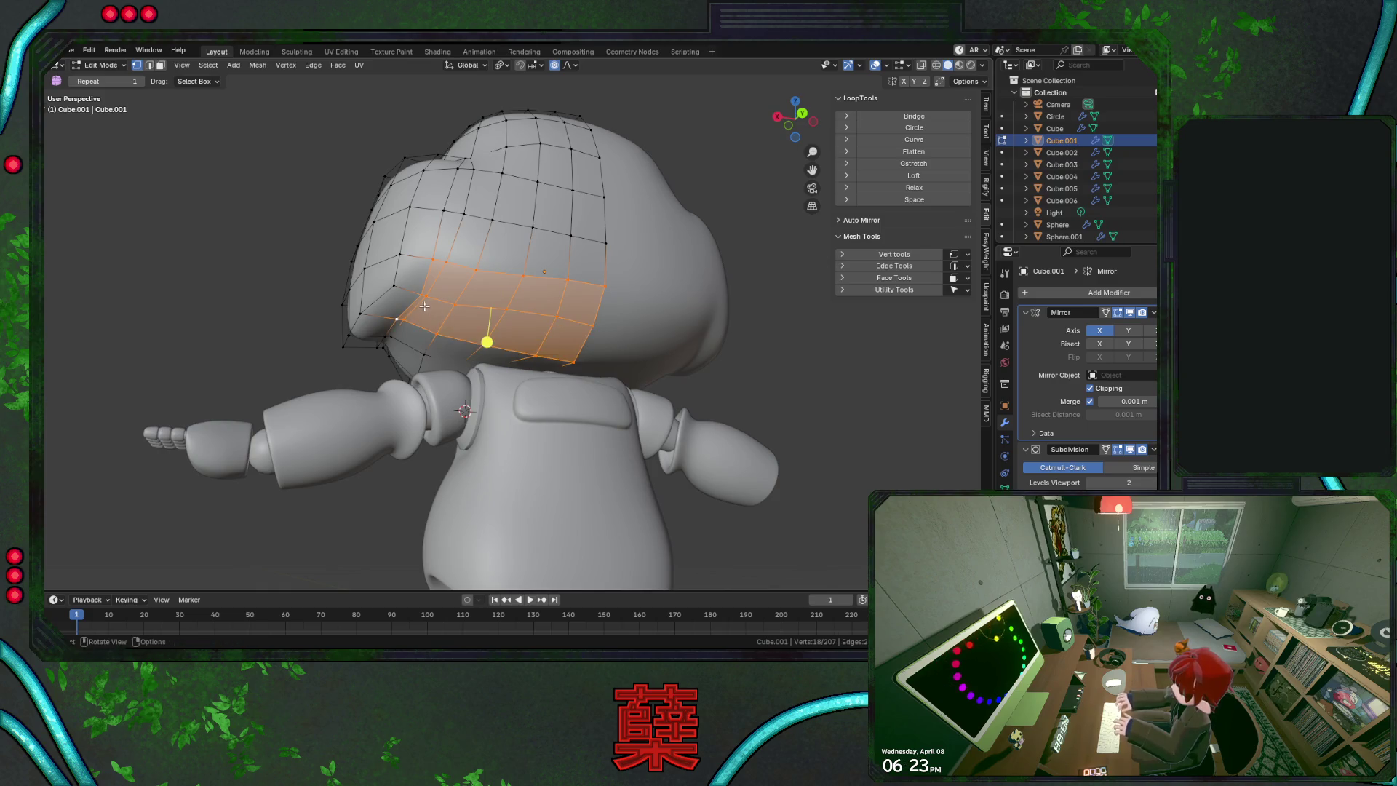
Extend the rim selection further left and extrude it along normals about 0.226 m outward
{"action": "left_click", "coordinate": [397, 281], "text": "shift"}
{"action": "left_click", "coordinate": [402, 263], "text": "shift"}
{"action": "left_click", "coordinate": [361, 312], "text": "shift"}
{"action": "middle_click_drag", "start_coordinate": [361, 313], "coordinate": [574, 373]}
{"action": "key", "text": "alt+e"}
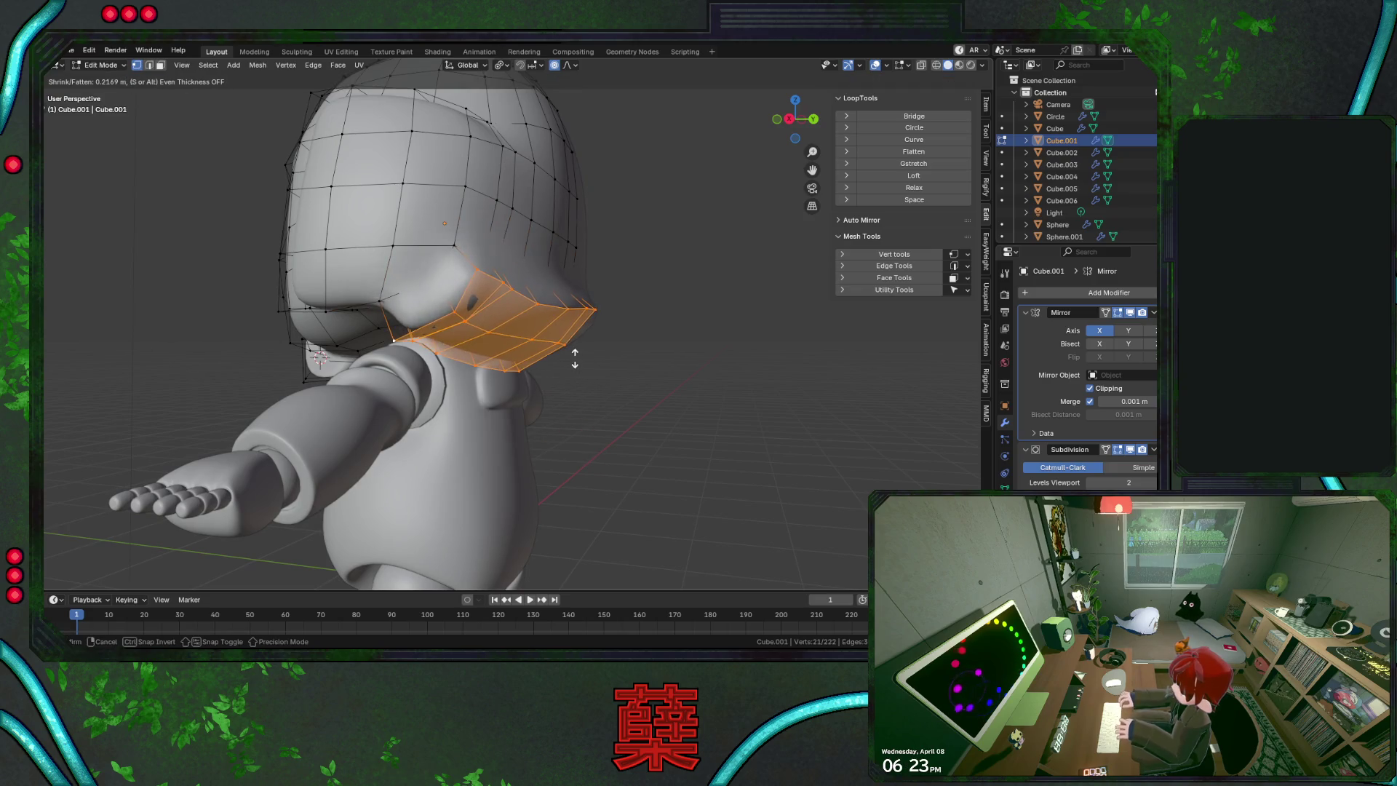
{"action": "left_click", "coordinate": [574, 358]}
Check the flared rear rim from the side and back in Object Mode and save BaseRobot.blend
{"action": "key", "text": "KP_3"}
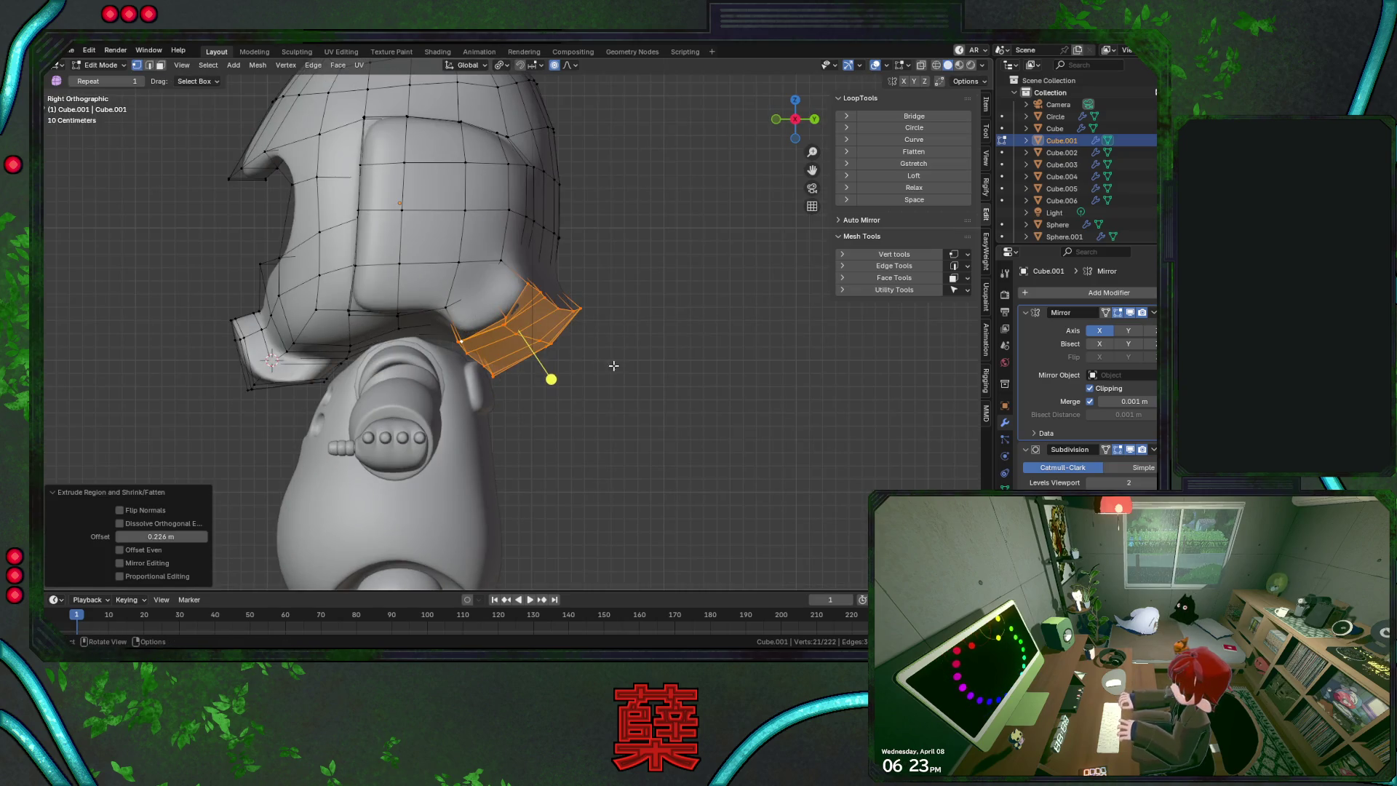
{"action": "key", "text": "Tab"}
{"action": "mouse_move", "coordinate": [626, 373]}
{"action": "middle_mouse_down"}
{"action": "mouse_move", "coordinate": [577, 359]}
{"action": "mouse_move", "coordinate": [578, 398]}
{"action": "mouse_move", "coordinate": [856, 393]}
{"action": "mouse_move", "coordinate": [547, 394]}
{"action": "mouse_move", "coordinate": [614, 363]}
{"action": "mouse_move", "coordinate": [582, 347]}
{"action": "mouse_move", "coordinate": [459, 383]}
{"action": "mouse_move", "coordinate": [569, 358]}
{"action": "mouse_move", "coordinate": [433, 360]}
{"action": "mouse_move", "coordinate": [446, 362]}
{"action": "middle_mouse_up"}
{"action": "key", "text": "KP_3"}
{"action": "key", "text": "ctrl+s"}
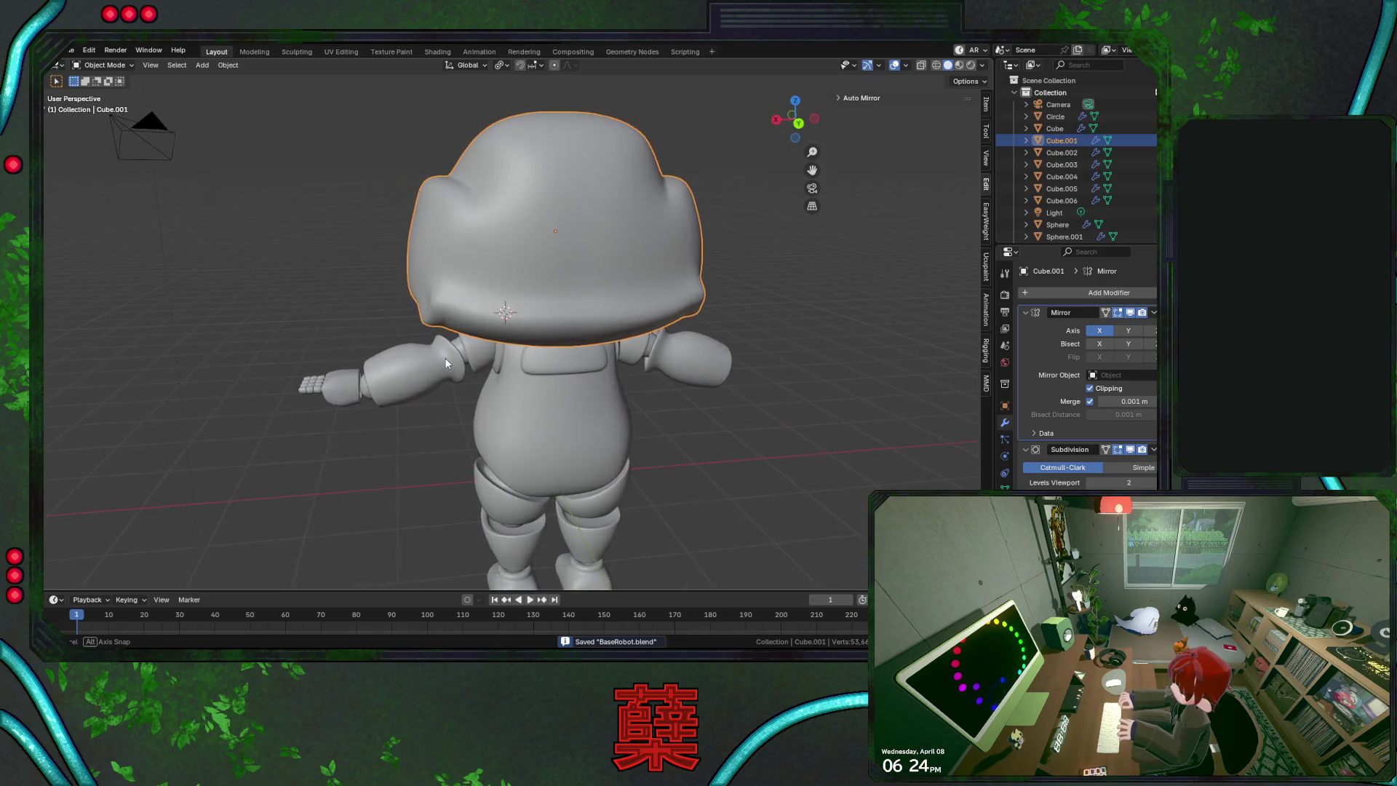
Re-enter Edit Mode on the head and inspect it from higher and lower side angles
{"action": "scroll", "coordinate": [446, 363], "scroll_direction": "up", "scroll_amount": 3}
{"action": "key", "text": "Tab"}
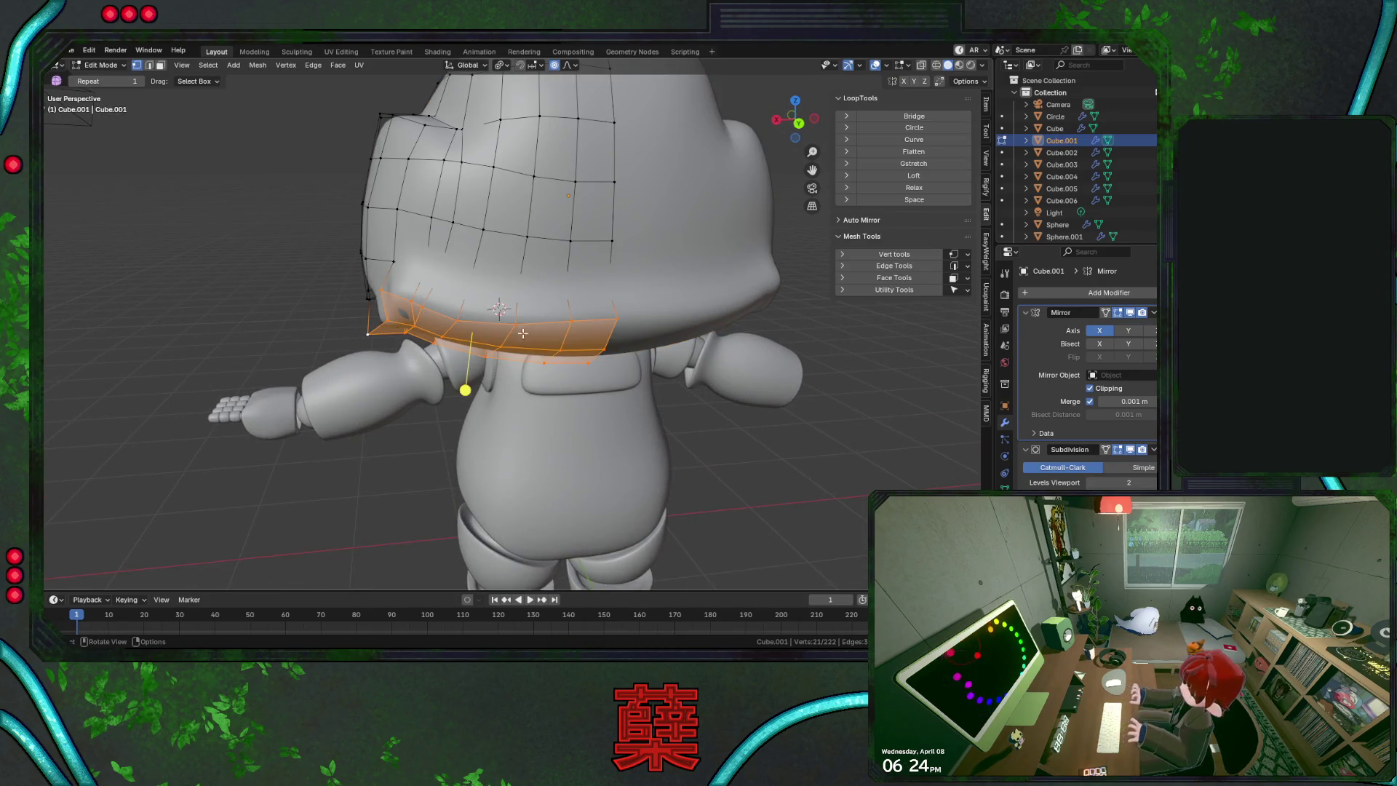
{"action": "mouse_move", "coordinate": [522, 333]}
{"action": "middle_mouse_down"}
{"action": "mouse_move", "coordinate": [541, 286]}
{"action": "mouse_move", "coordinate": [594, 296]}
{"action": "mouse_move", "coordinate": [566, 318]}
{"action": "mouse_move", "coordinate": [575, 336]}
{"action": "mouse_move", "coordinate": [661, 352]}
{"action": "mouse_move", "coordinate": [563, 309]}
{"action": "mouse_move", "coordinate": [543, 354]}
{"action": "mouse_move", "coordinate": [528, 346]}
{"action": "mouse_move", "coordinate": [757, 331]}
{"action": "mouse_move", "coordinate": [538, 373]}
{"action": "mouse_move", "coordinate": [575, 365]}
{"action": "middle_mouse_up"}
{"action": "scroll", "coordinate": [572, 329], "scroll_direction": "up", "scroll_amount": 2}
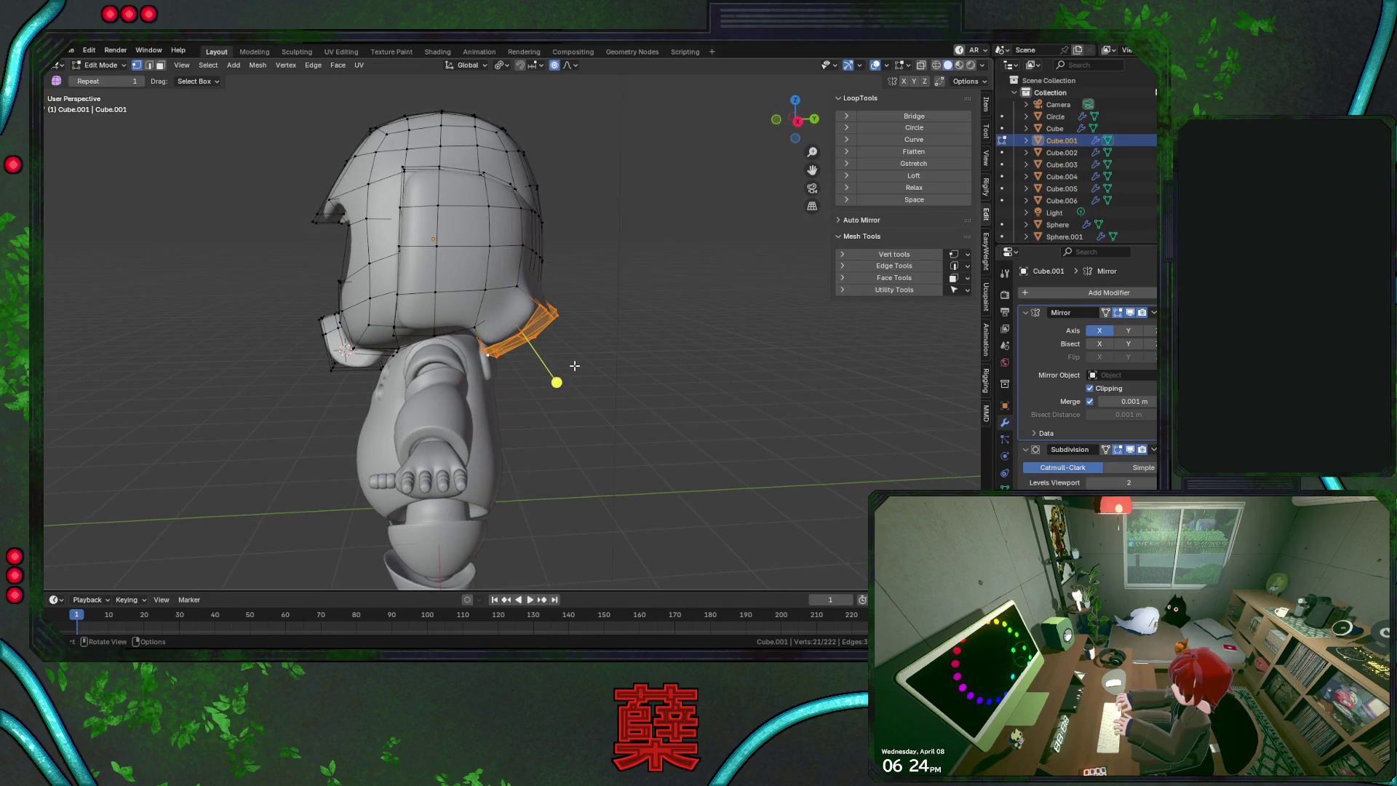
{"action": "middle_click_drag", "start_coordinate": [653, 358], "coordinate": [577, 373]}
Reveal the hidden ear piece and pick a single vertex on the cheek piece
{"action": "key", "text": "Tab"}
{"action": "key", "text": "Tab"}
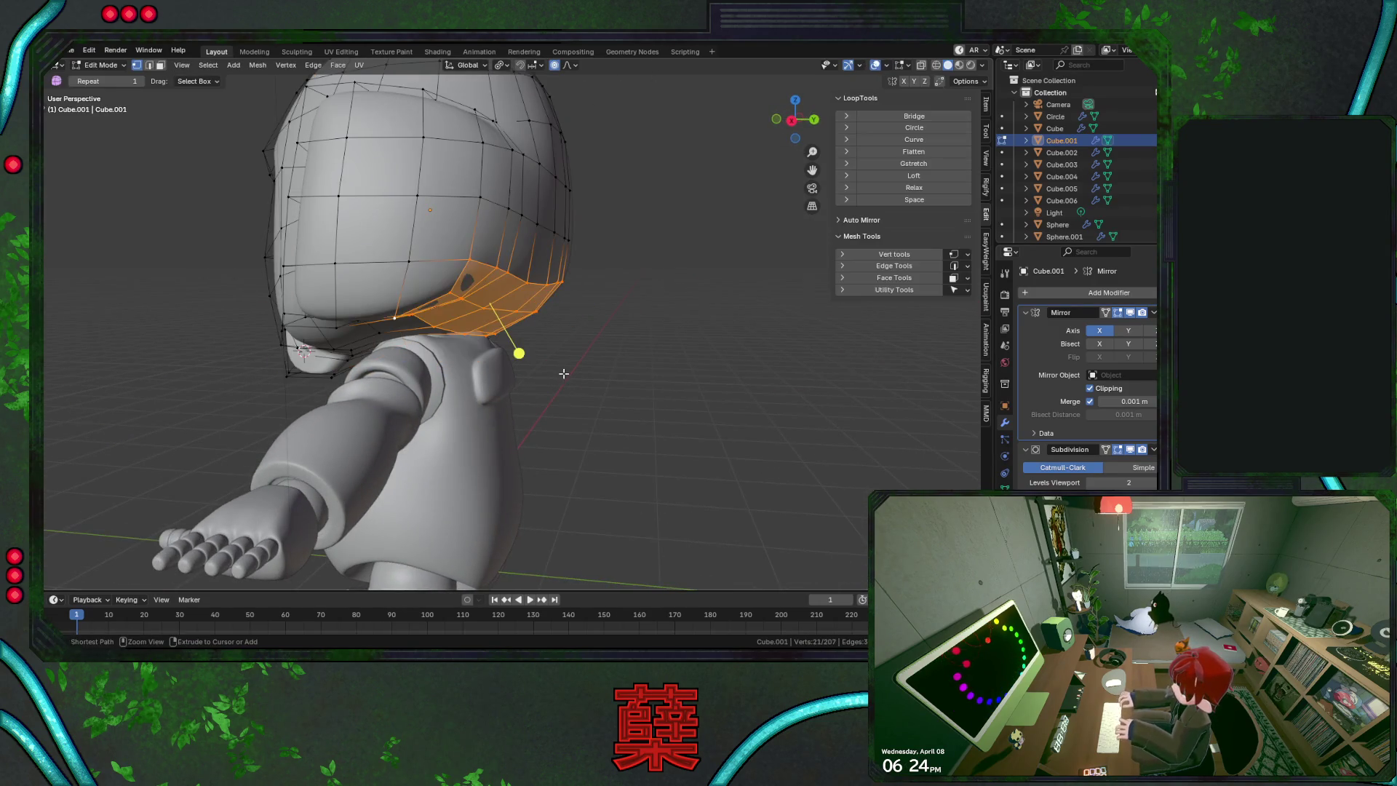
{"action": "key", "text": "ctrl+l"}
{"action": "key", "text": "alt+a"}
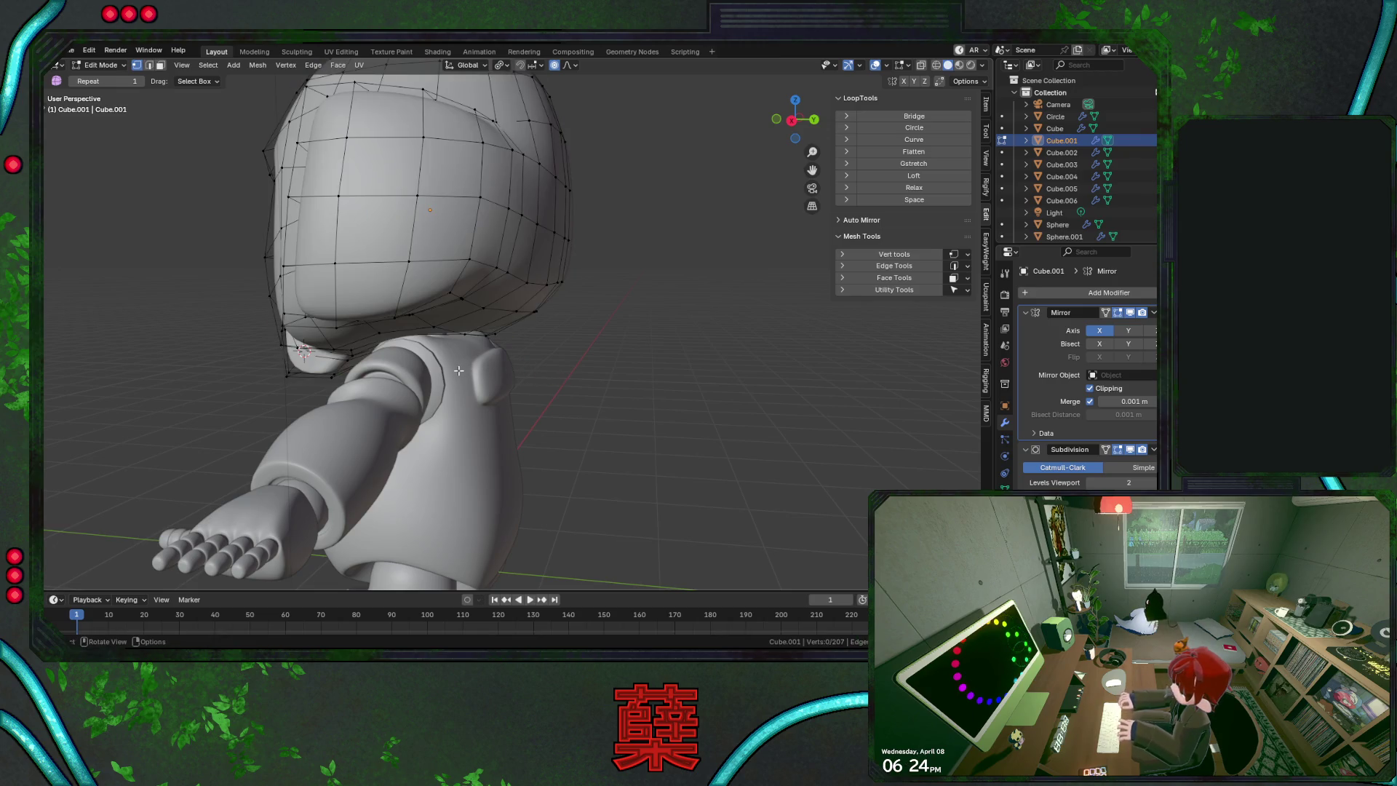
{"action": "key", "text": "alt+h"}
{"action": "key", "text": "ctrl+l"}
{"action": "key", "text": "alt+a"}
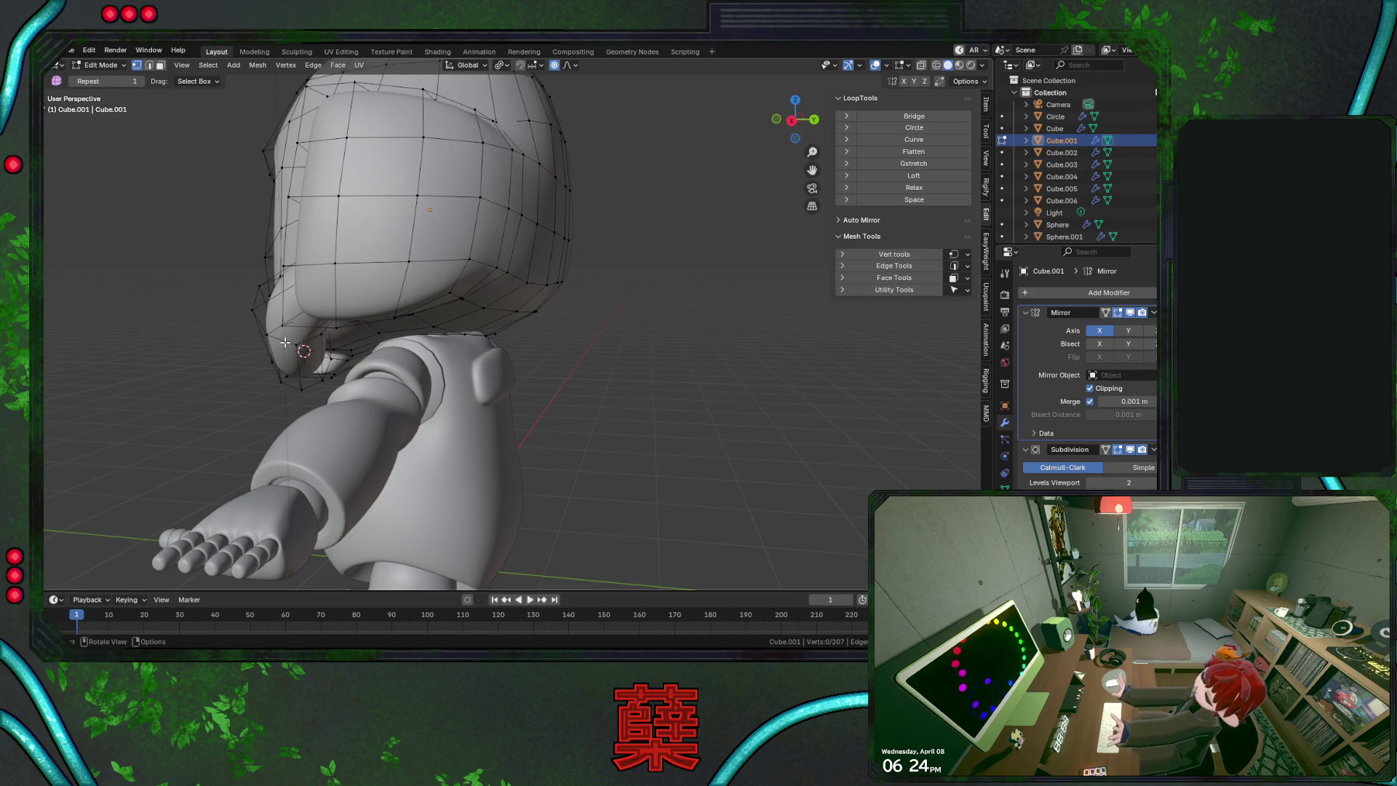
{"action": "left_click", "coordinate": [302, 347]}
Select the linked cheek piece, duplicate it in place and save BaseRobot.blend
{"action": "key", "text": "k"}
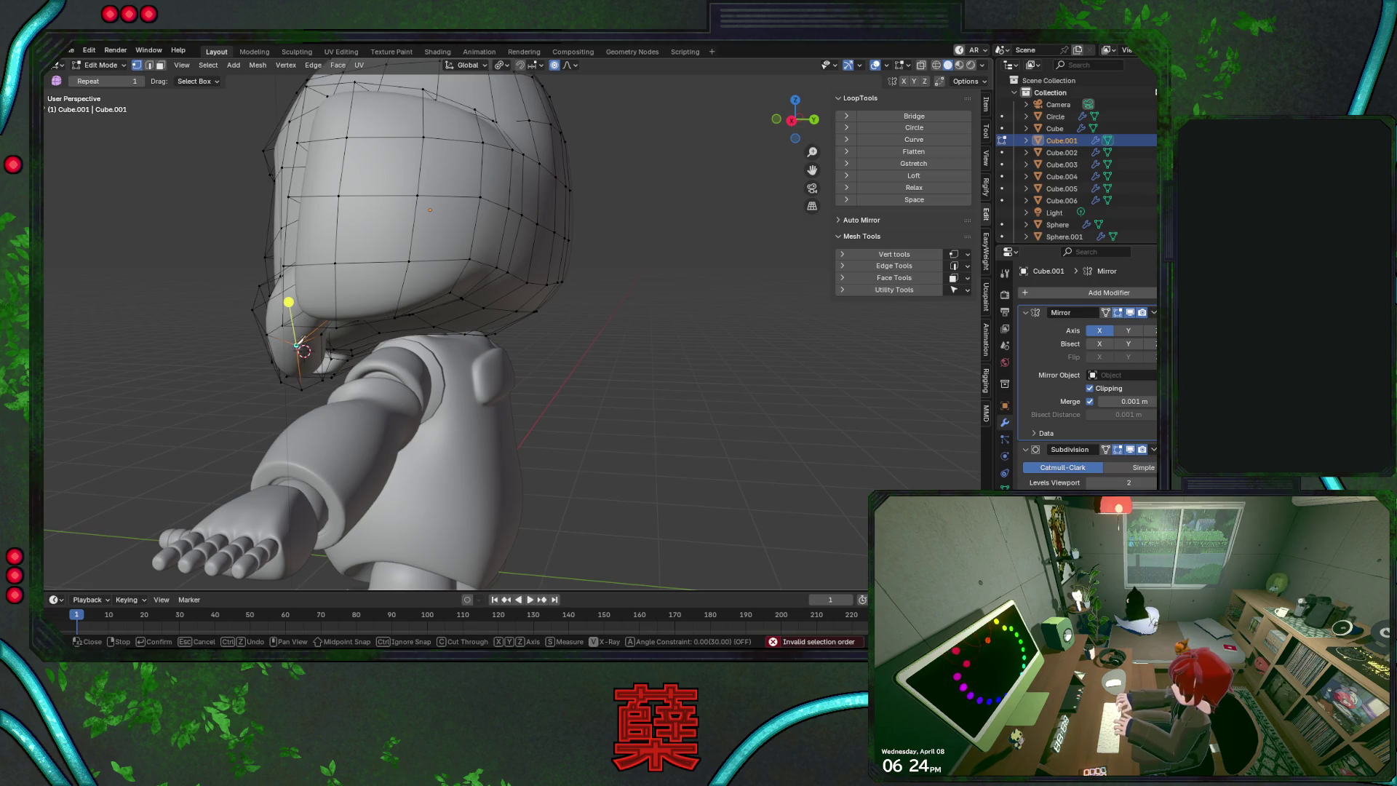
{"action": "key", "text": "Escape"}
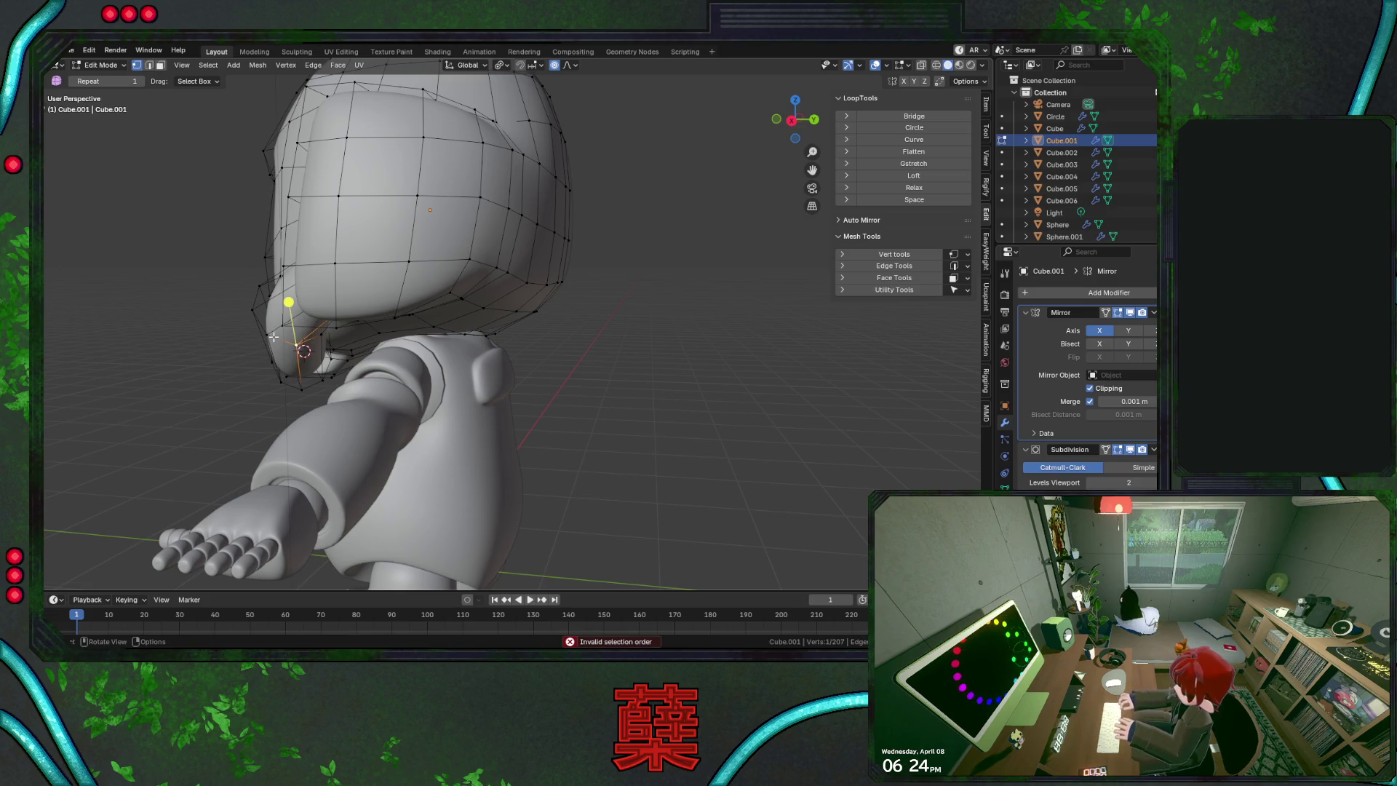
{"action": "key", "text": "ctrl+l"}
{"action": "key", "text": "g"}
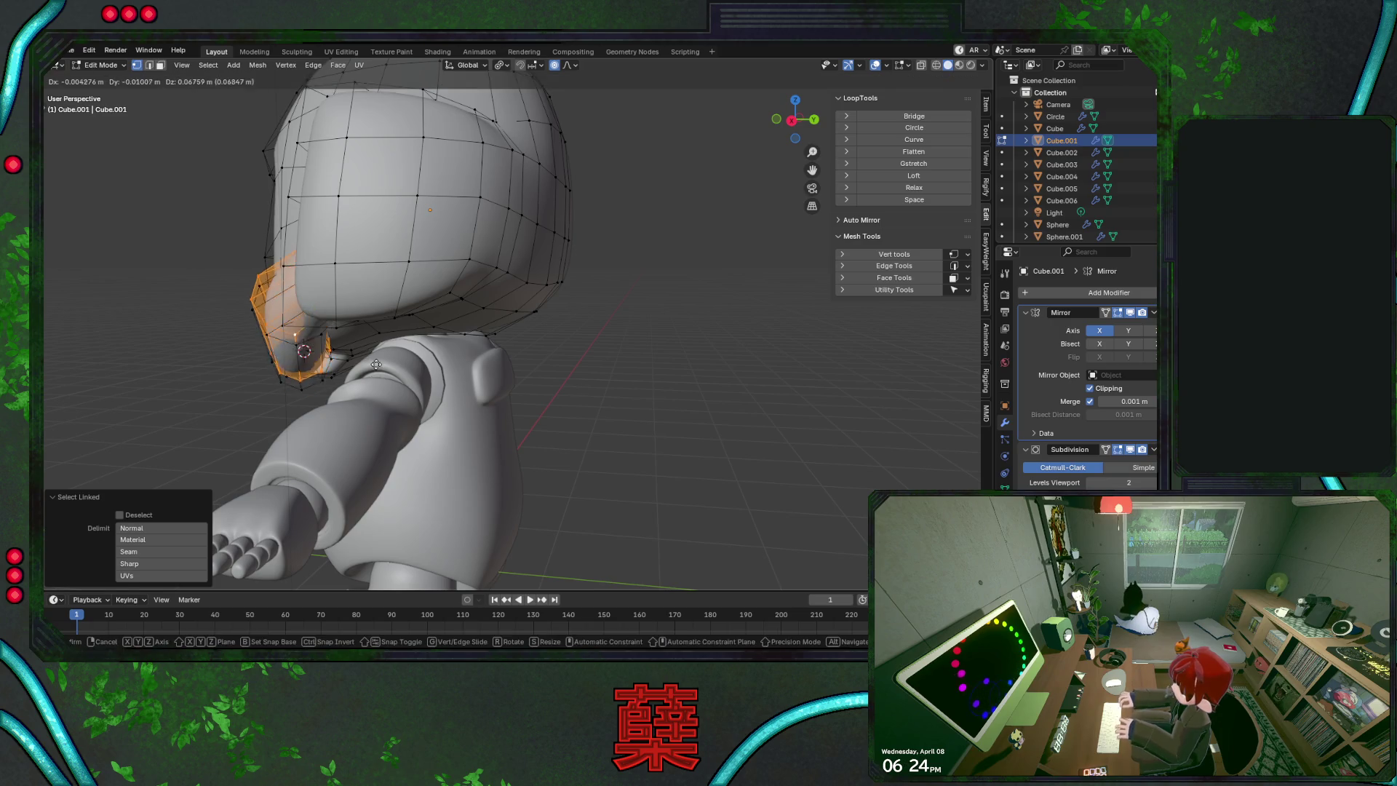
{"action": "key", "text": "Escape"}
{"action": "key", "text": "shift+d"}
{"action": "key", "text": "Escape"}
{"action": "key", "text": "ctrl+s"}
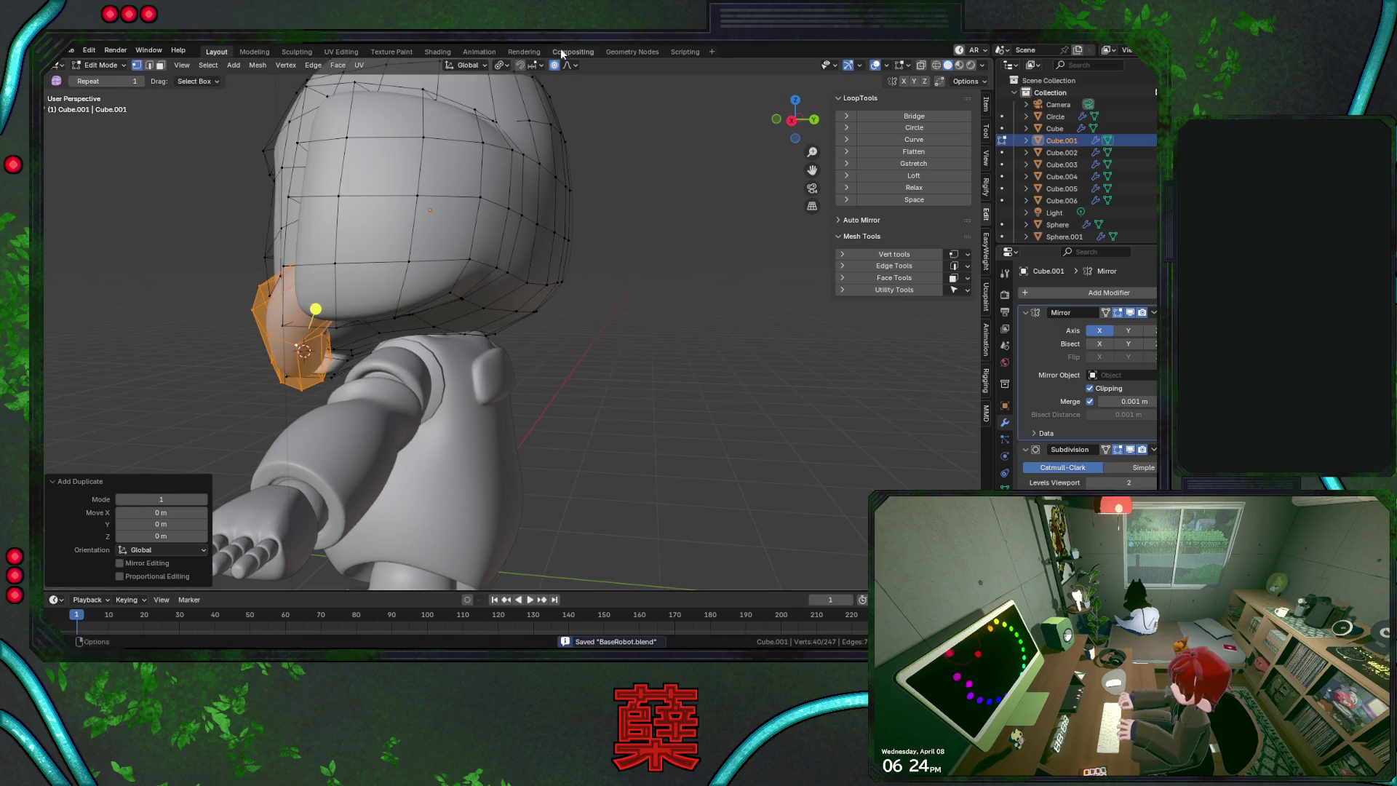
Move the copy 1.491 m along Y behind the head and rotate it −34.8° about Z
{"action": "key", "text": "g"}
{"action": "key", "text": "y"}
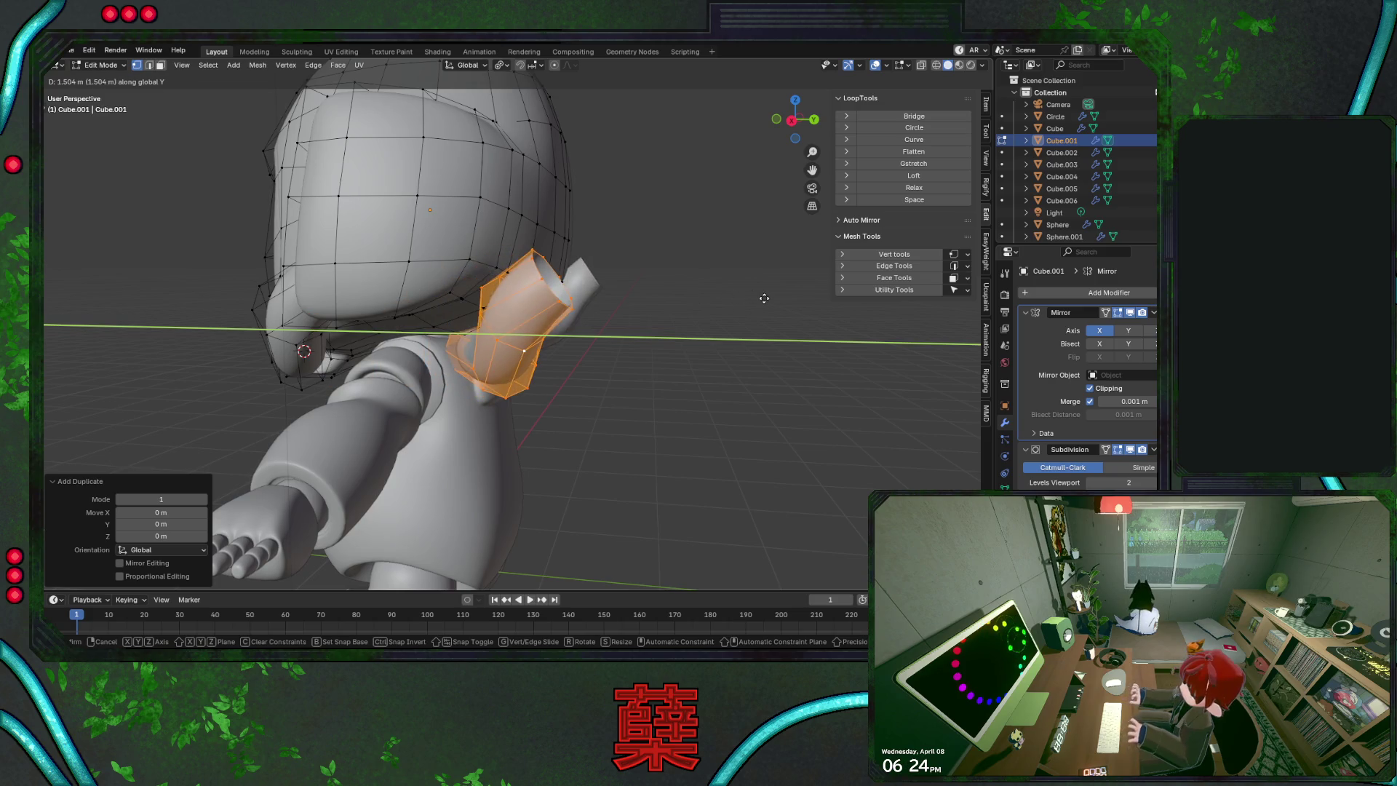
{"action": "left_click", "coordinate": [760, 296]}
{"action": "key", "text": "r"}
{"action": "key", "text": "z"}
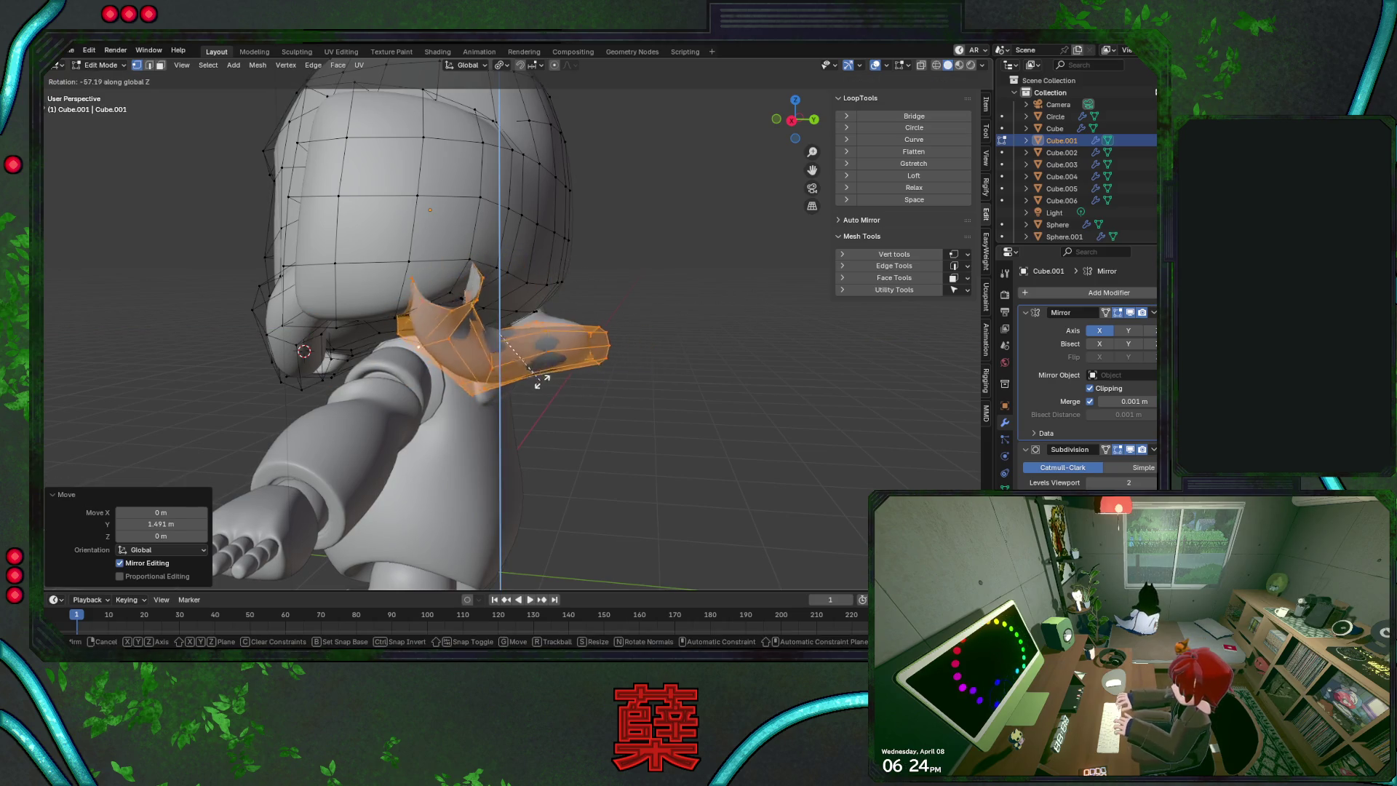
{"action": "key", "text": "Escape"}
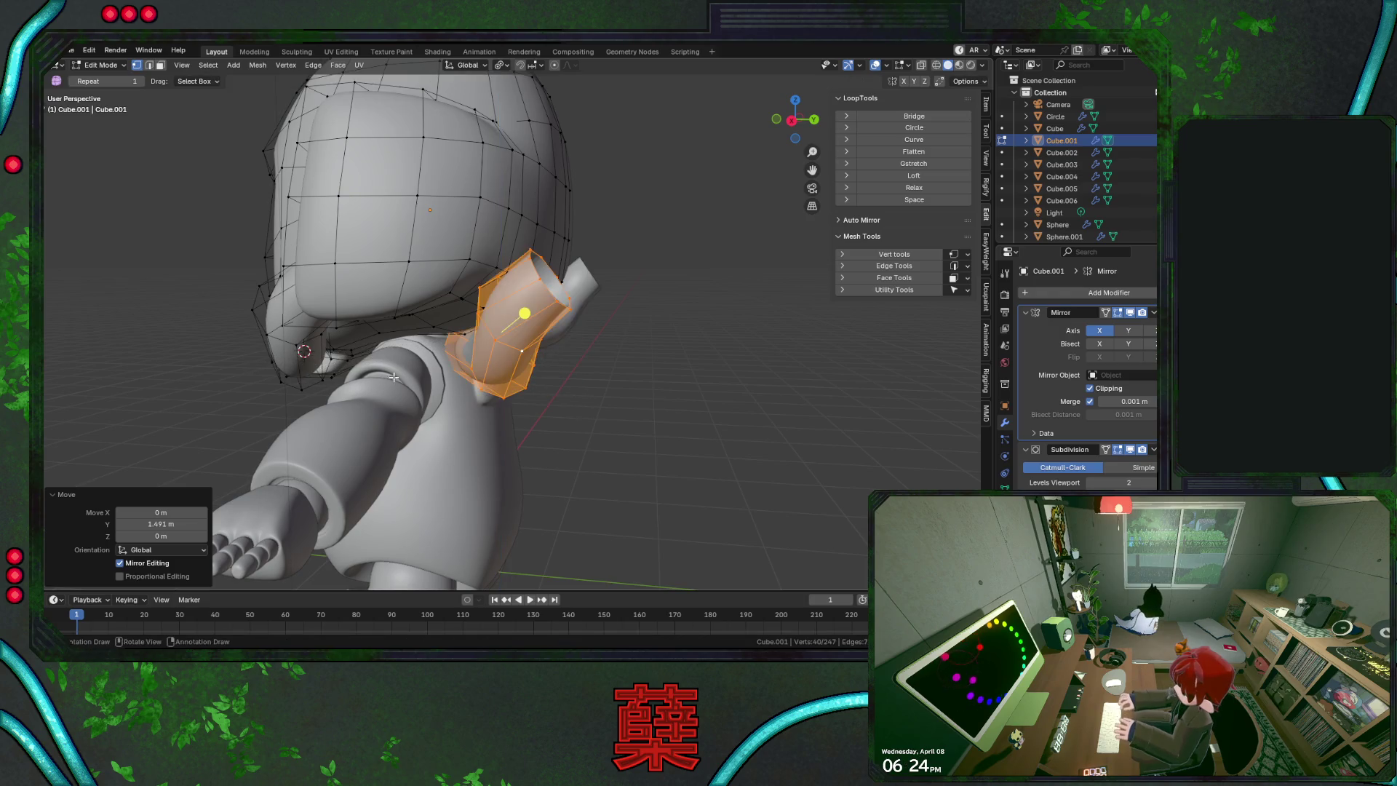
{"action": "key", "text": "r"}
{"action": "key", "text": "z"}
{"action": "left_click", "coordinate": [578, 399]}
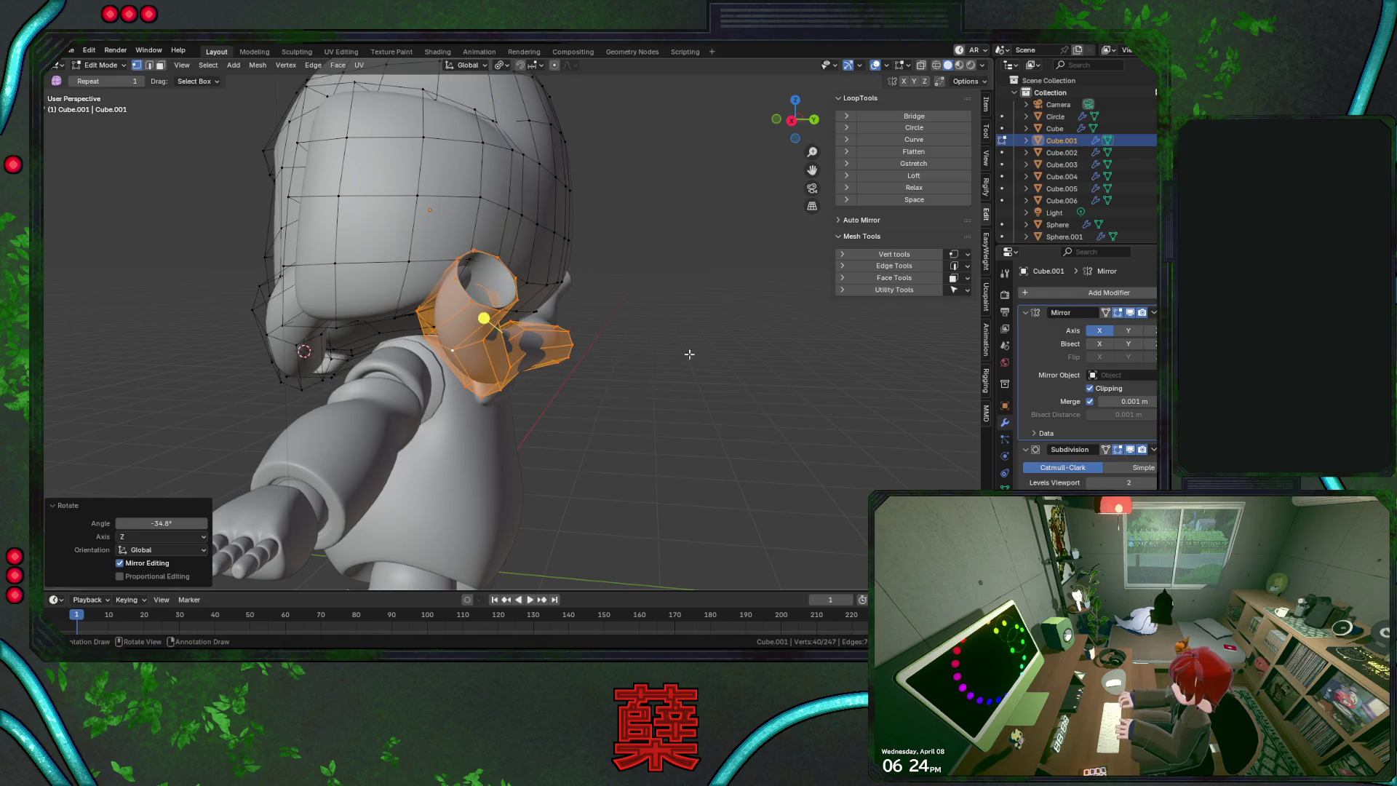
{"action": "middle_click_drag", "start_coordinate": [602, 360], "coordinate": [464, 297], "text": "alt"}
In side view, rotate the side piece, move it 0.75 m back along Y and tilt it about Y
{"action": "key", "text": "r"}
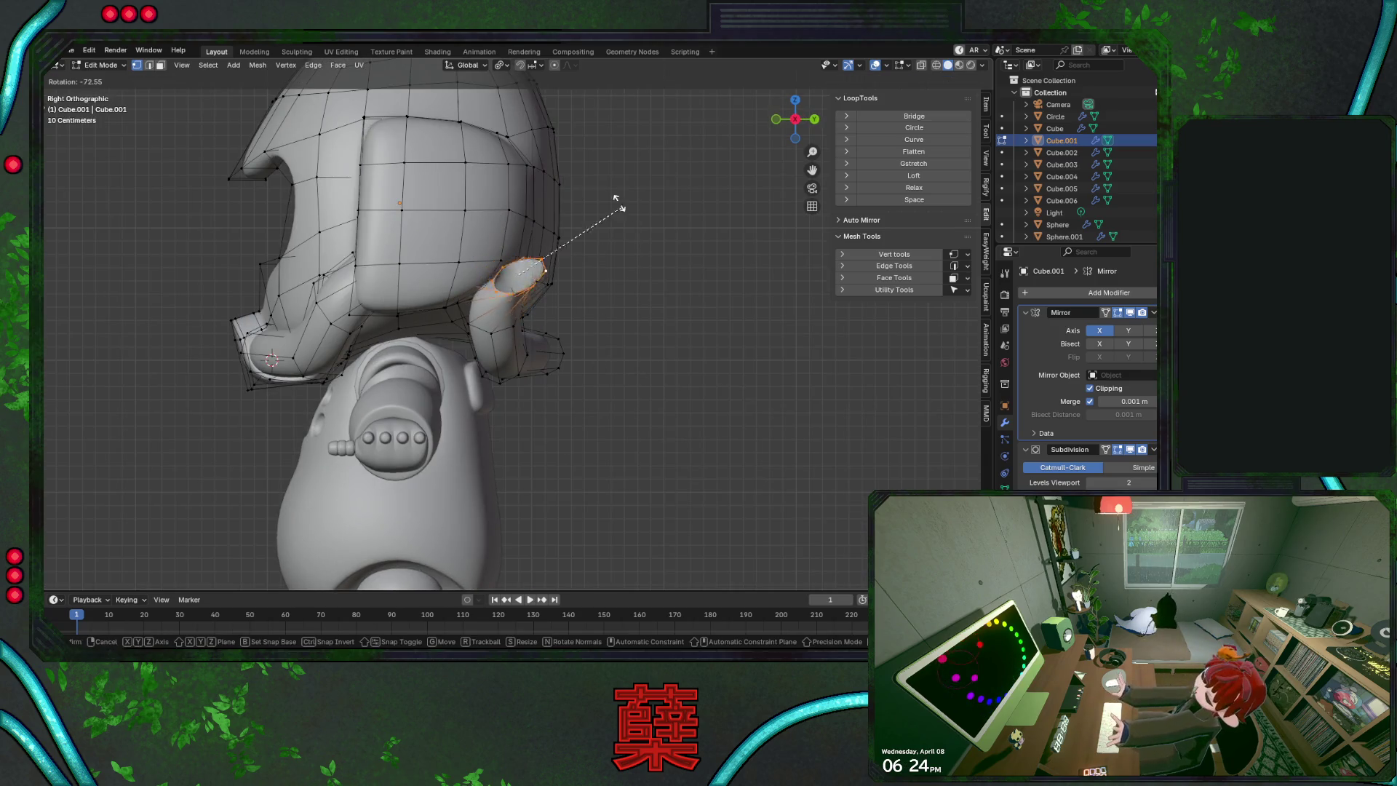
{"action": "left_click", "coordinate": [615, 204]}
{"action": "key", "text": "g"}
{"action": "key", "text": "y"}
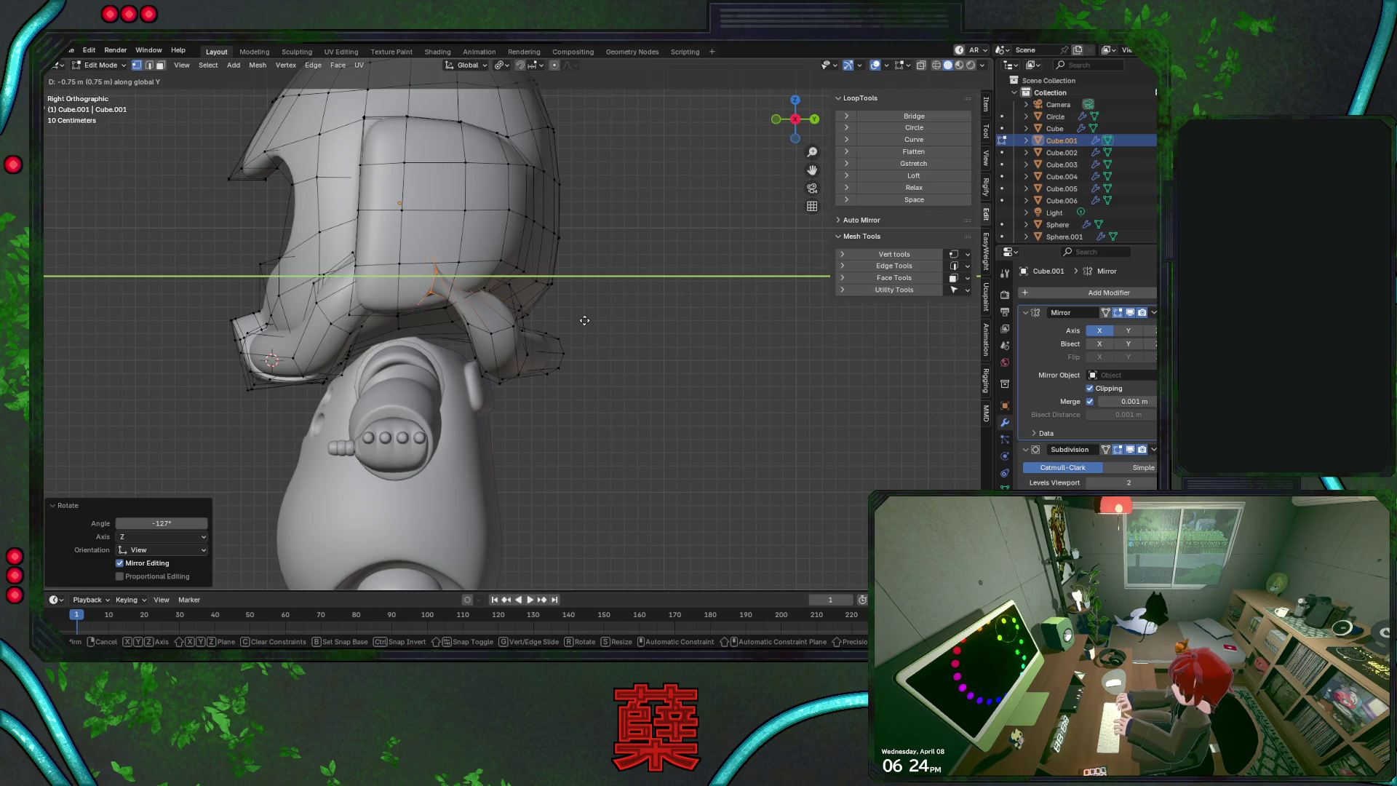
{"action": "left_click", "coordinate": [577, 316]}
{"action": "key", "text": "r"}
{"action": "key", "text": "y"}
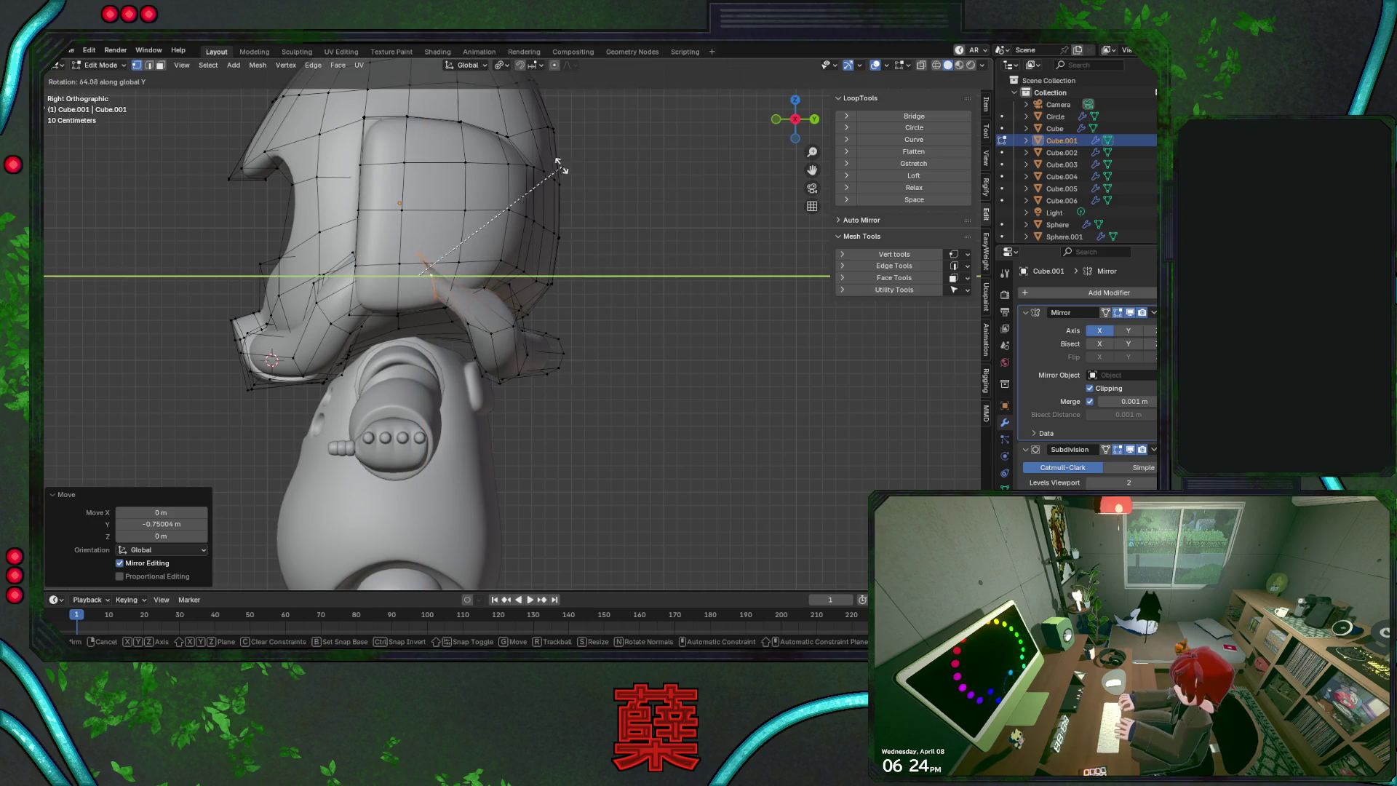
{"action": "left_click", "coordinate": [365, 302]}
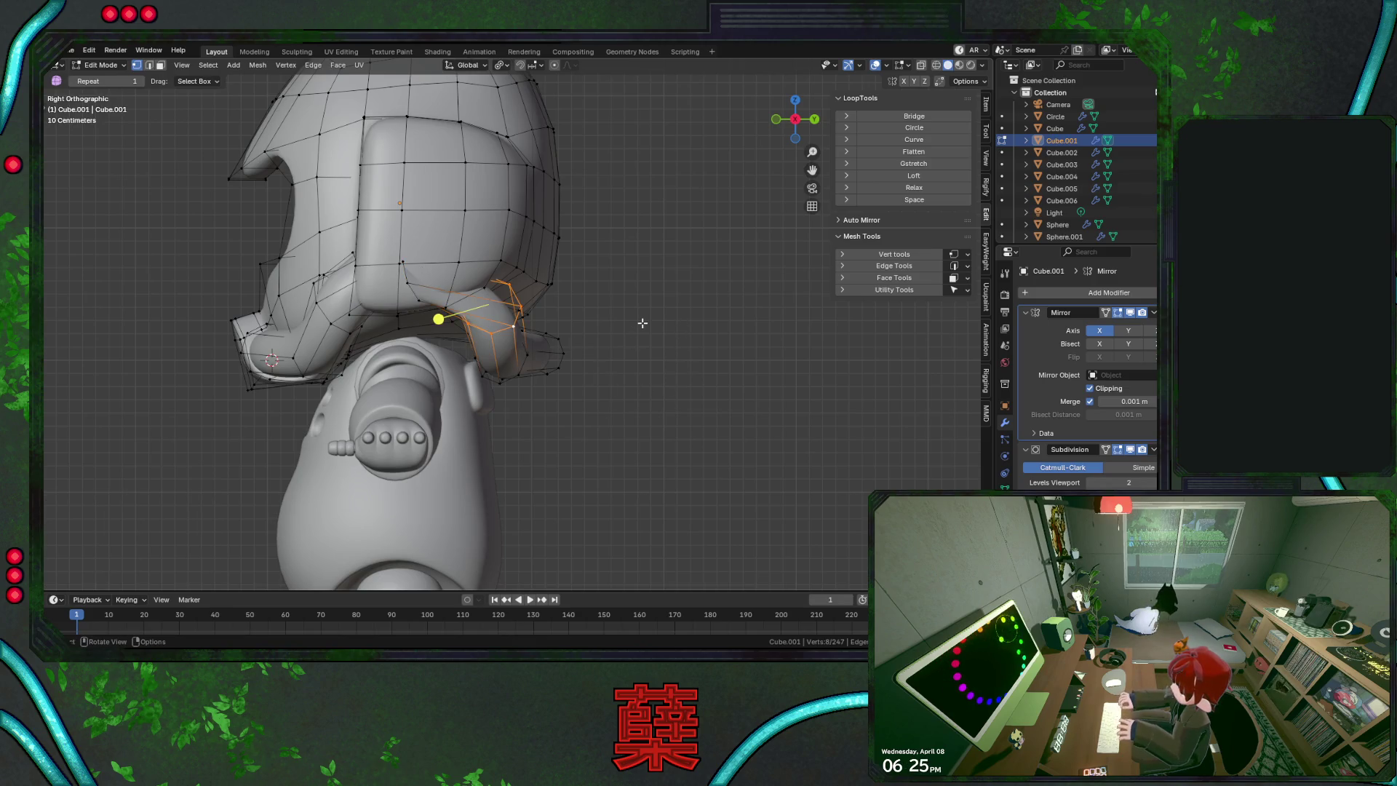
In top wireframe view, rotate the side piece to sit against the helmet's lower back
{"action": "key", "text": "KP_7"}
{"action": "key", "text": "shift+z"}
{"action": "key", "text": "r"}
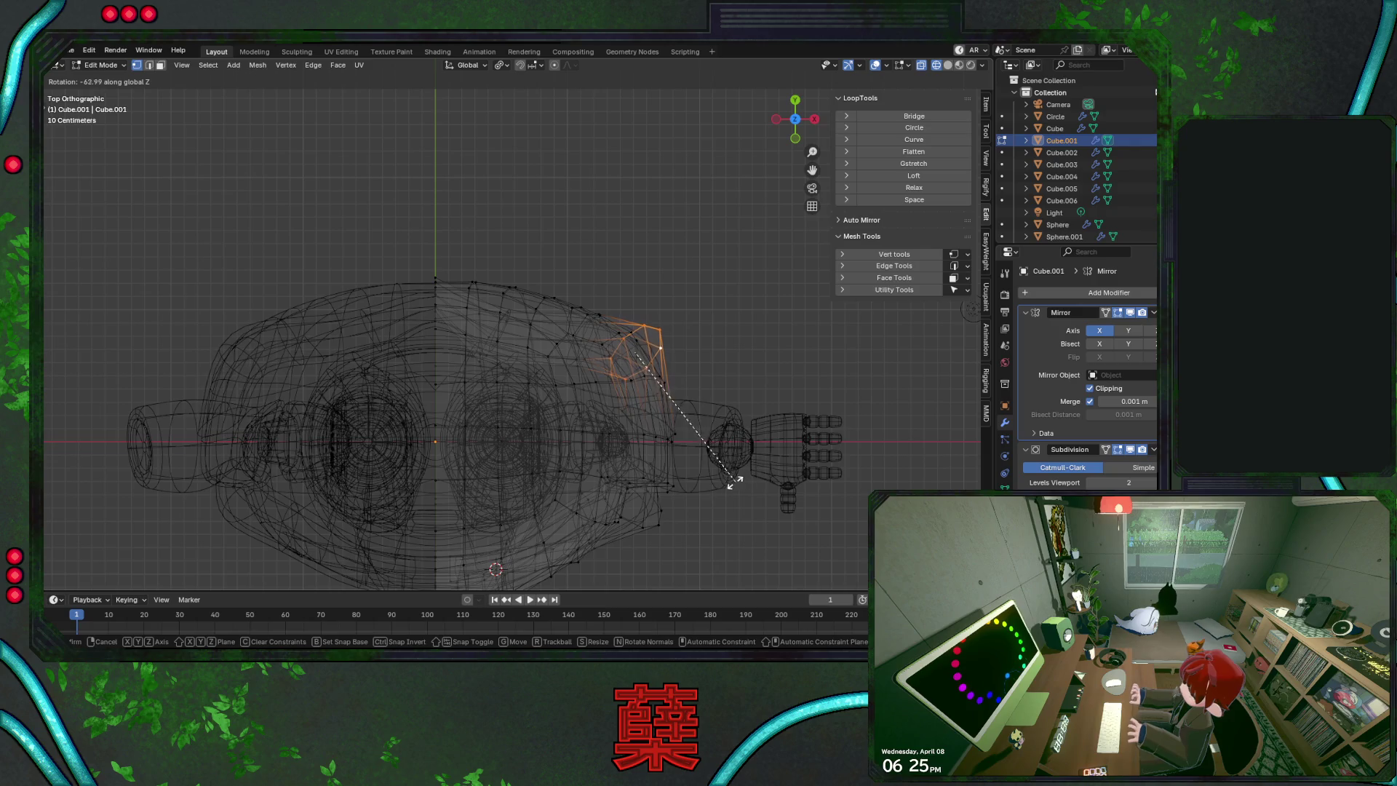
{"action": "left_click", "coordinate": [711, 478]}
Select the small patch at the piece's top and shift it along Y
{"action": "key", "text": "ctrl+KP_Add"}
{"action": "key", "text": "ctrl+KP_Add"}
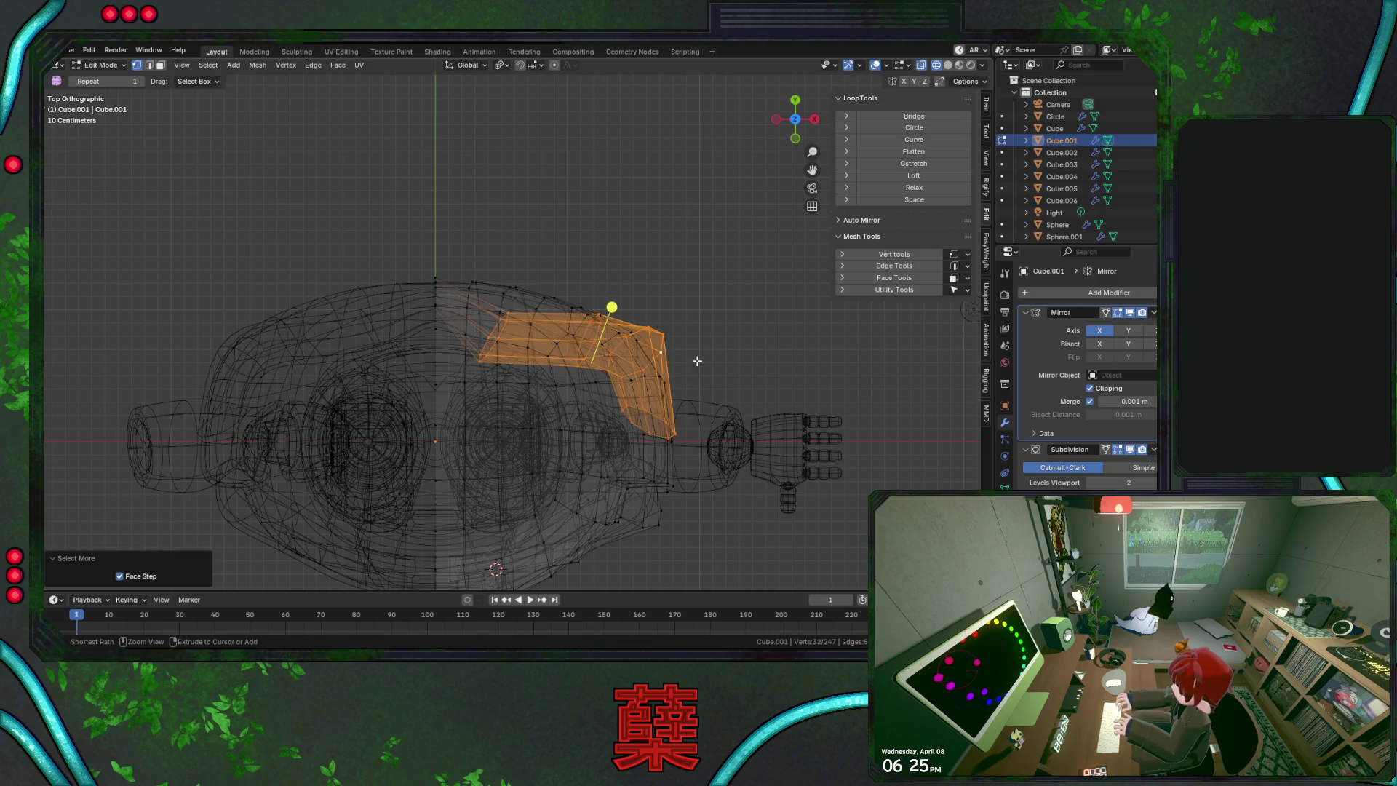
{"action": "left_click", "coordinate": [508, 350], "text": "alt"}
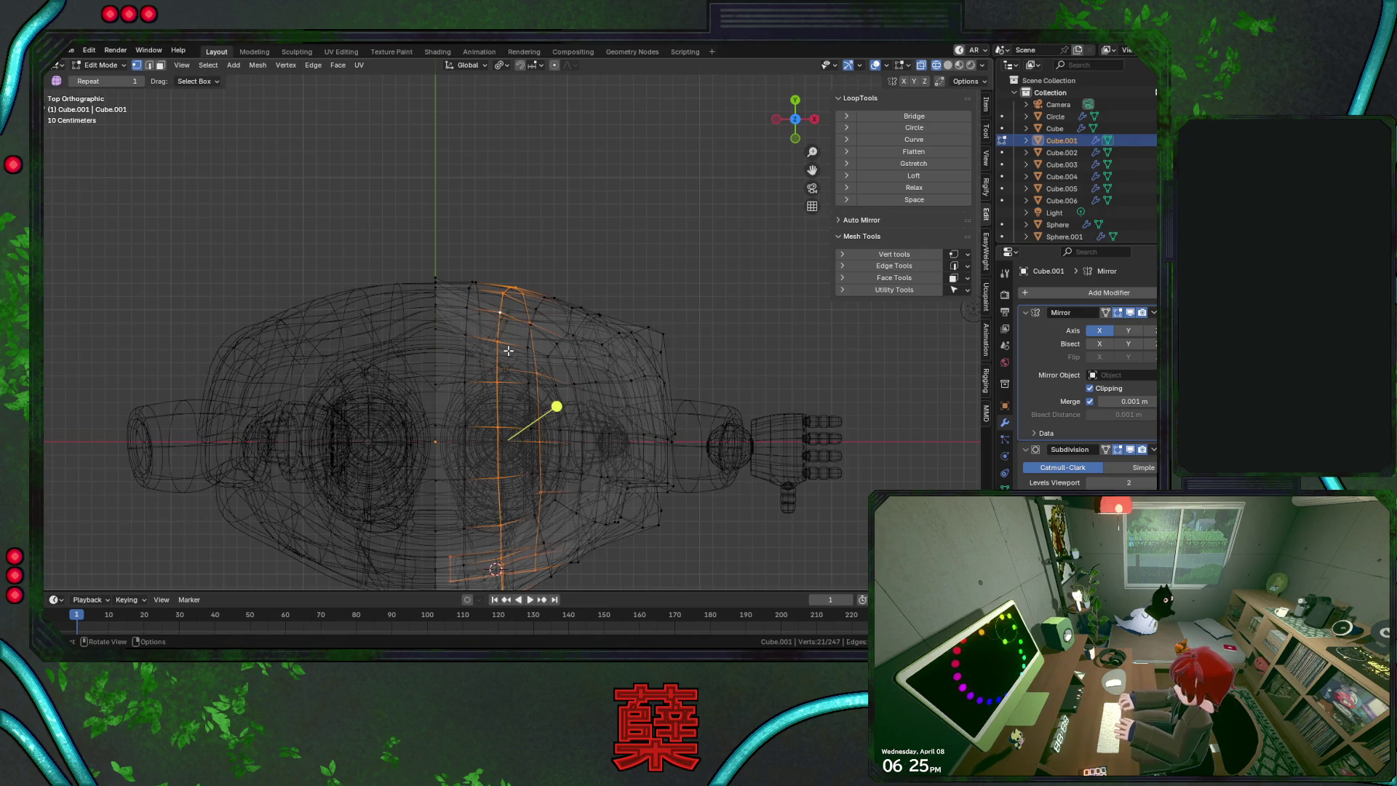
{"action": "left_click", "coordinate": [494, 328]}
{"action": "key", "text": "g"}
{"action": "key", "text": "y"}
{"action": "left_click", "coordinate": [475, 297]}
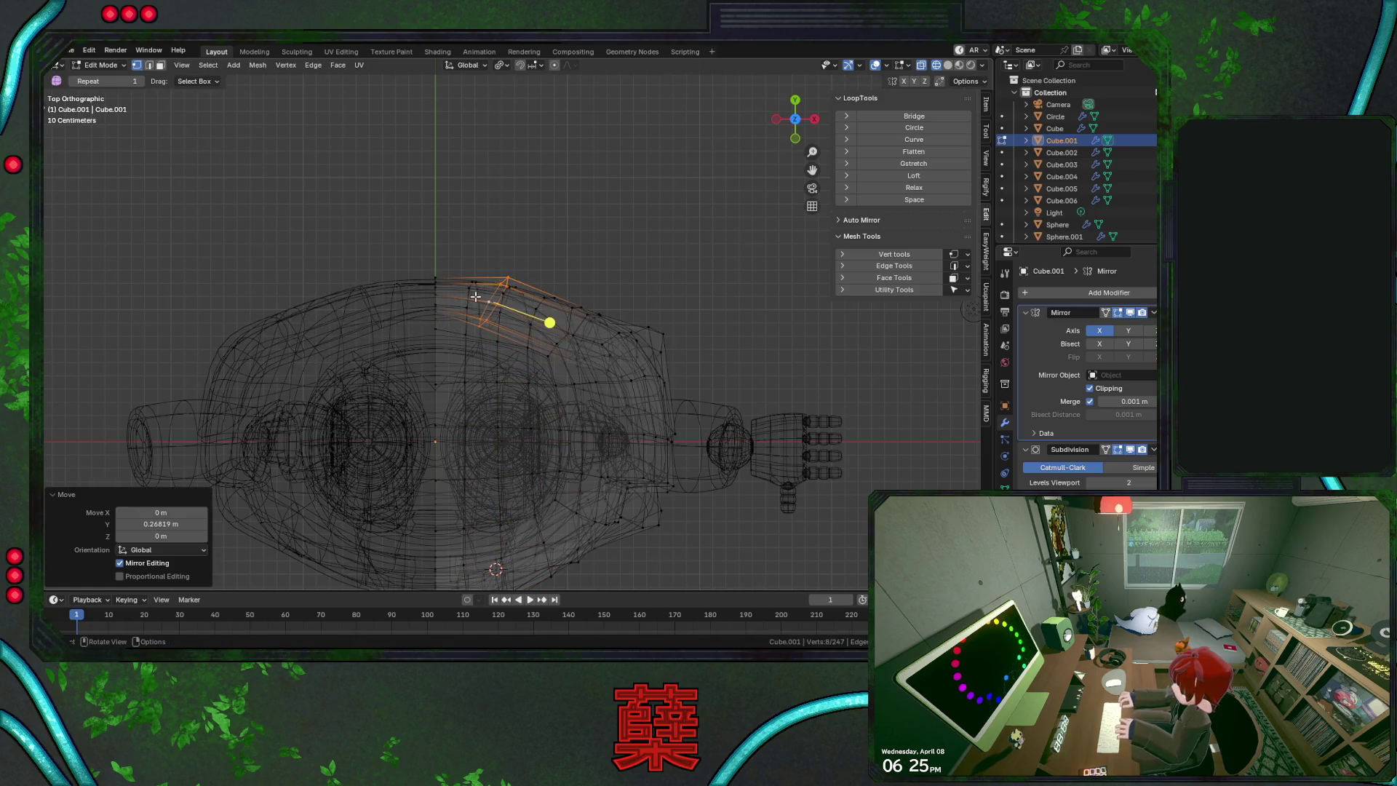
{"action": "key", "text": "ctrl+z"}
{"action": "key", "text": "g"}
{"action": "key", "text": "y"}
{"action": "left_click", "coordinate": [494, 290]}
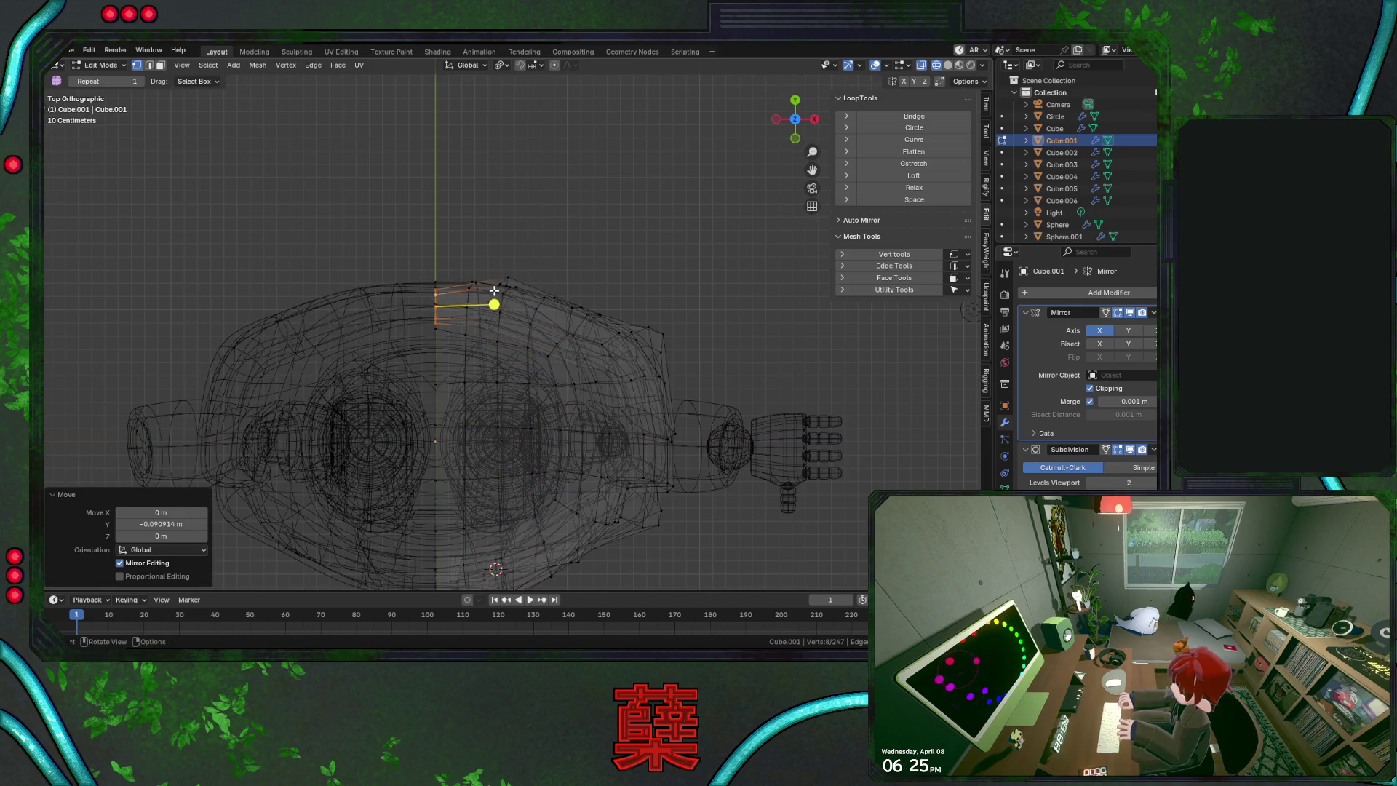
Rotate the top patch −22.3° so it hugs the helmet, then return to solid shading and the front view
{"action": "key", "text": "ctrl+z"}
{"action": "key", "text": "ctrl+shift+z"}
{"action": "key", "text": "r"}
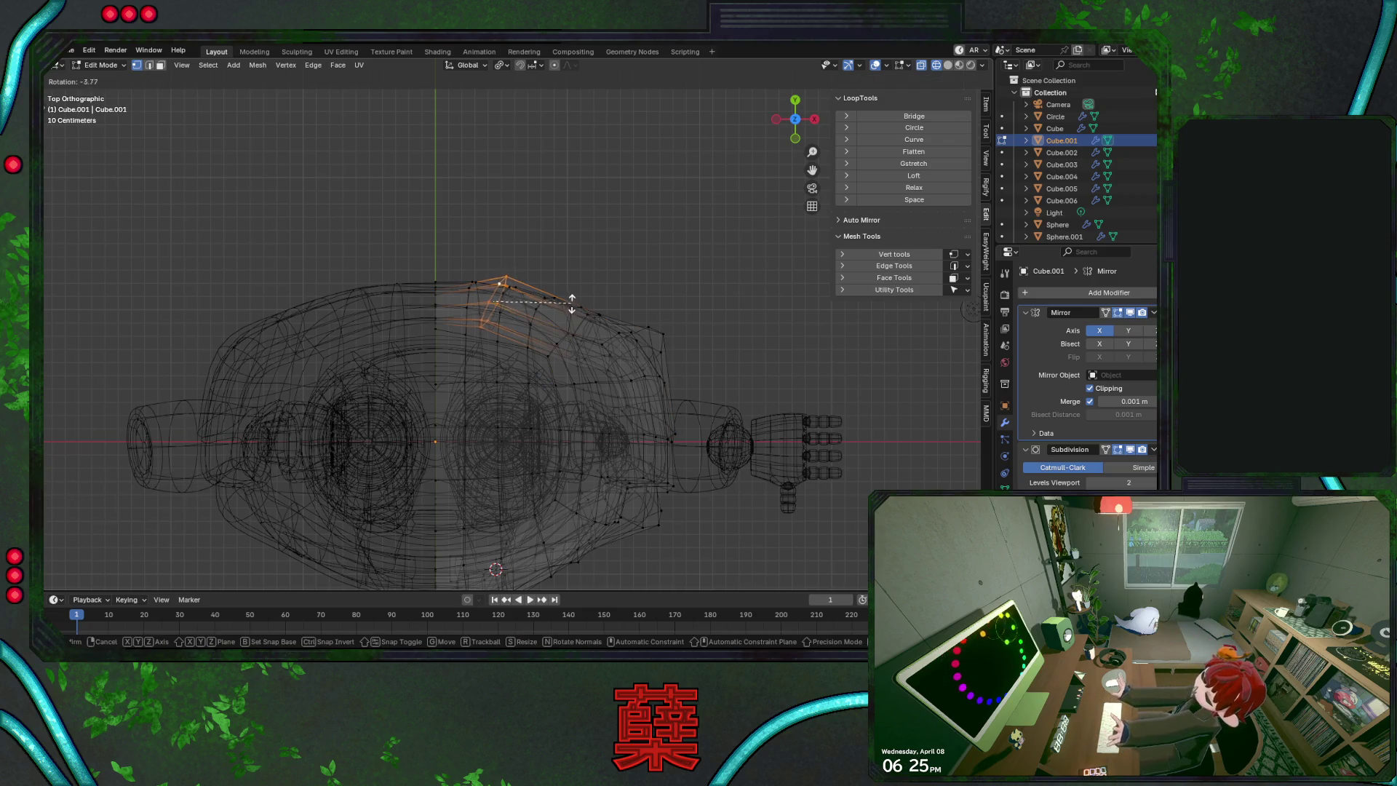
{"action": "left_click", "coordinate": [557, 285]}
{"action": "key", "text": "shift+z"}
{"action": "key", "text": "KP_1"}
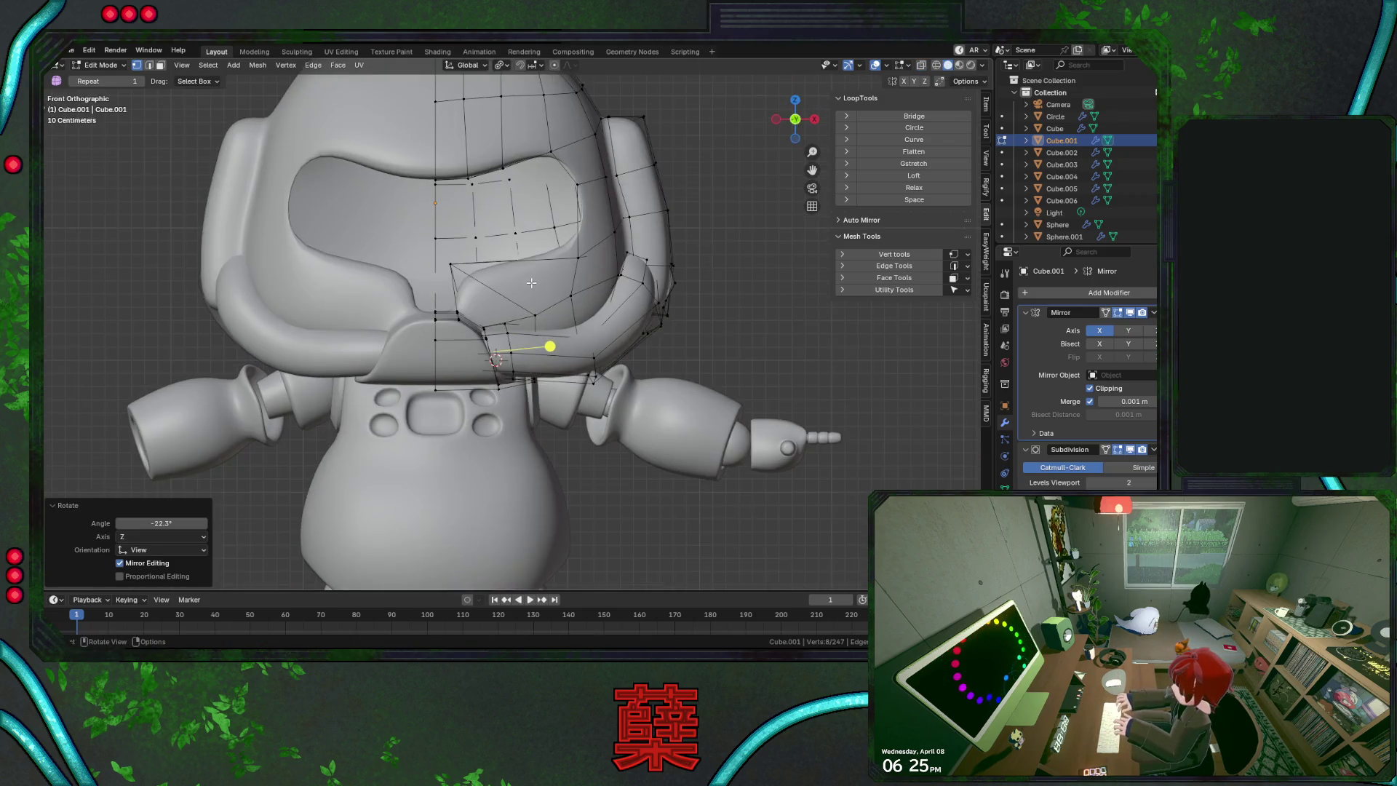
{"action": "mouse_move", "coordinate": [684, 293]}
{"action": "middle_mouse_down"}
{"action": "mouse_move", "coordinate": [734, 291]}
{"action": "mouse_move", "coordinate": [460, 288]}
{"action": "middle_mouse_up"}
Scale the selected rim section by 1.548 and raise a rim edge loop along Z
{"action": "key", "text": "s"}
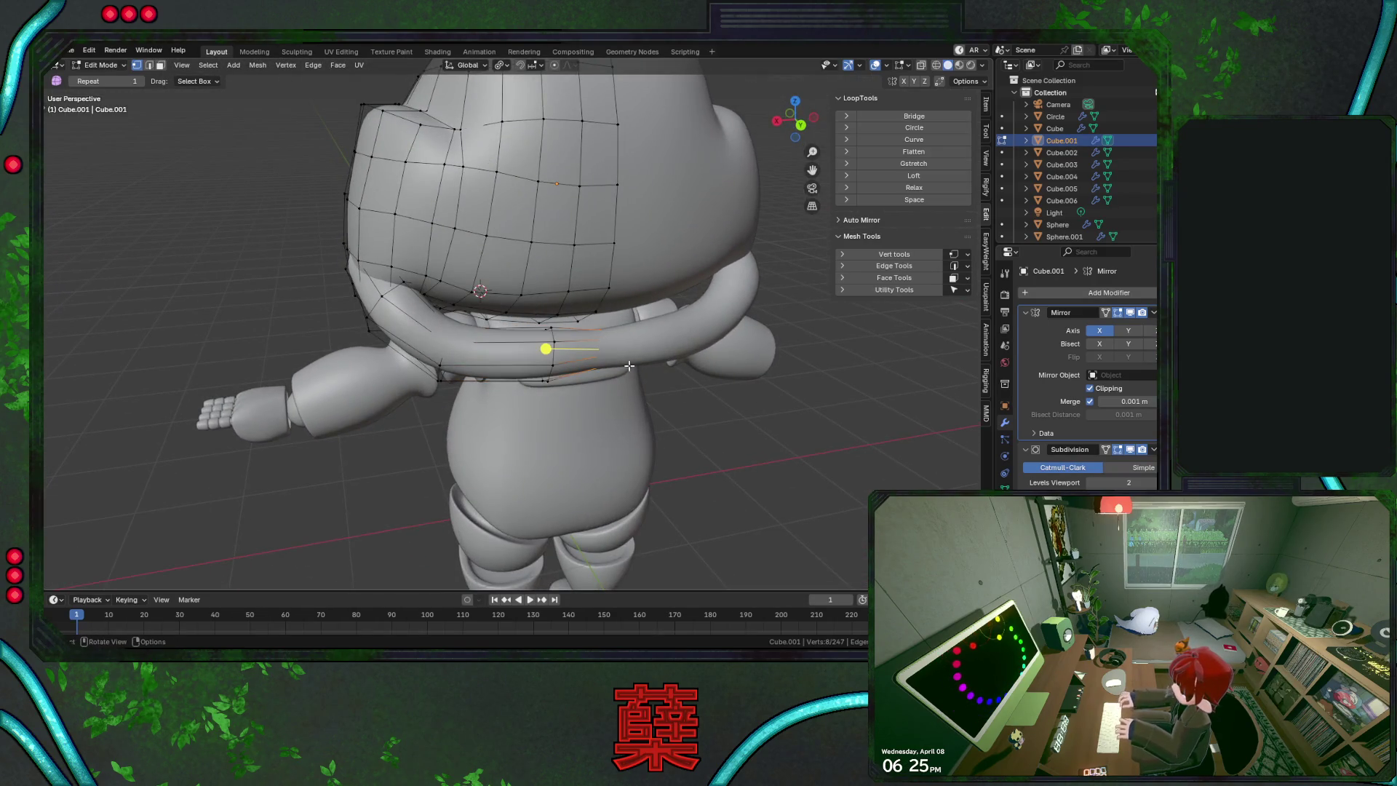
{"action": "left_click", "coordinate": [647, 400]}
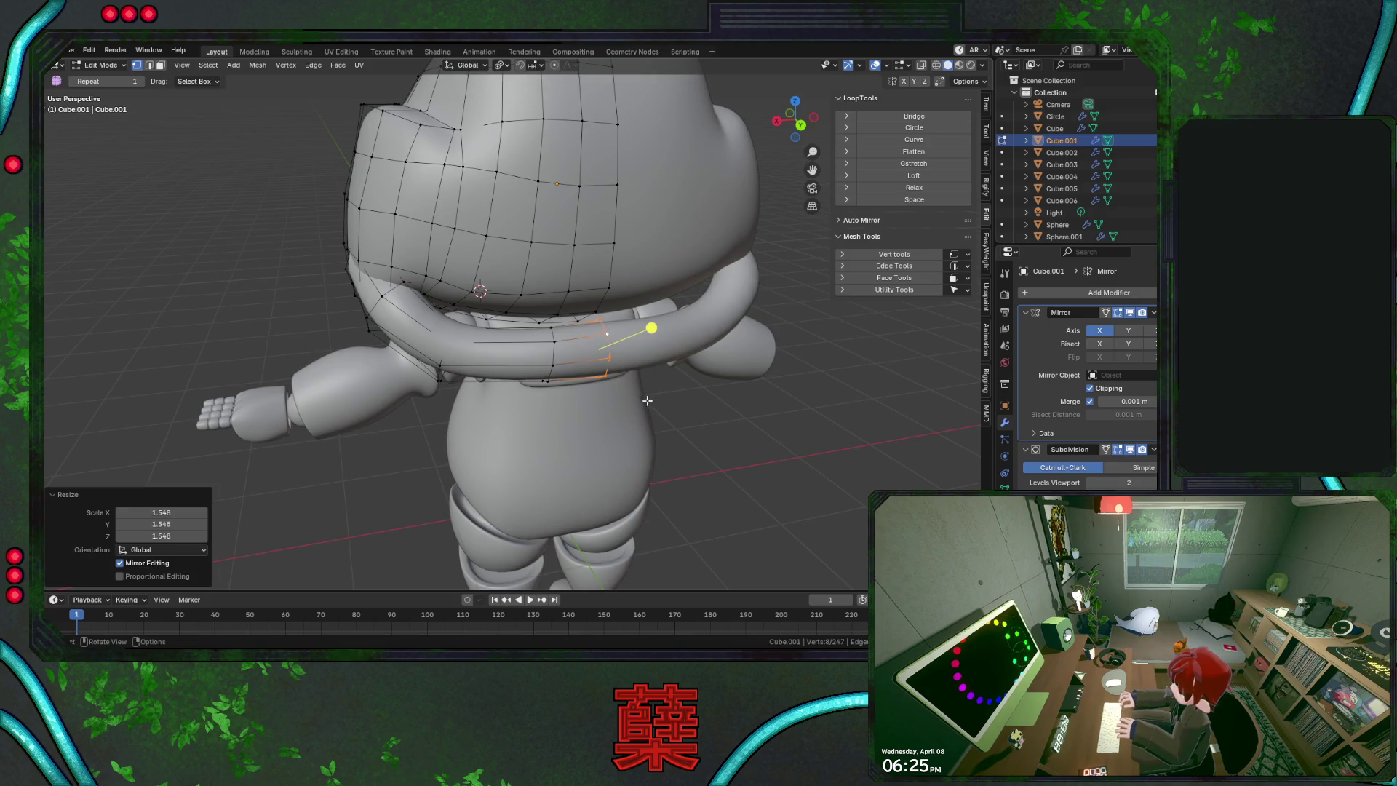
{"action": "left_click", "coordinate": [555, 332], "text": "alt"}
{"action": "key", "text": "g"}
{"action": "key", "text": "z"}
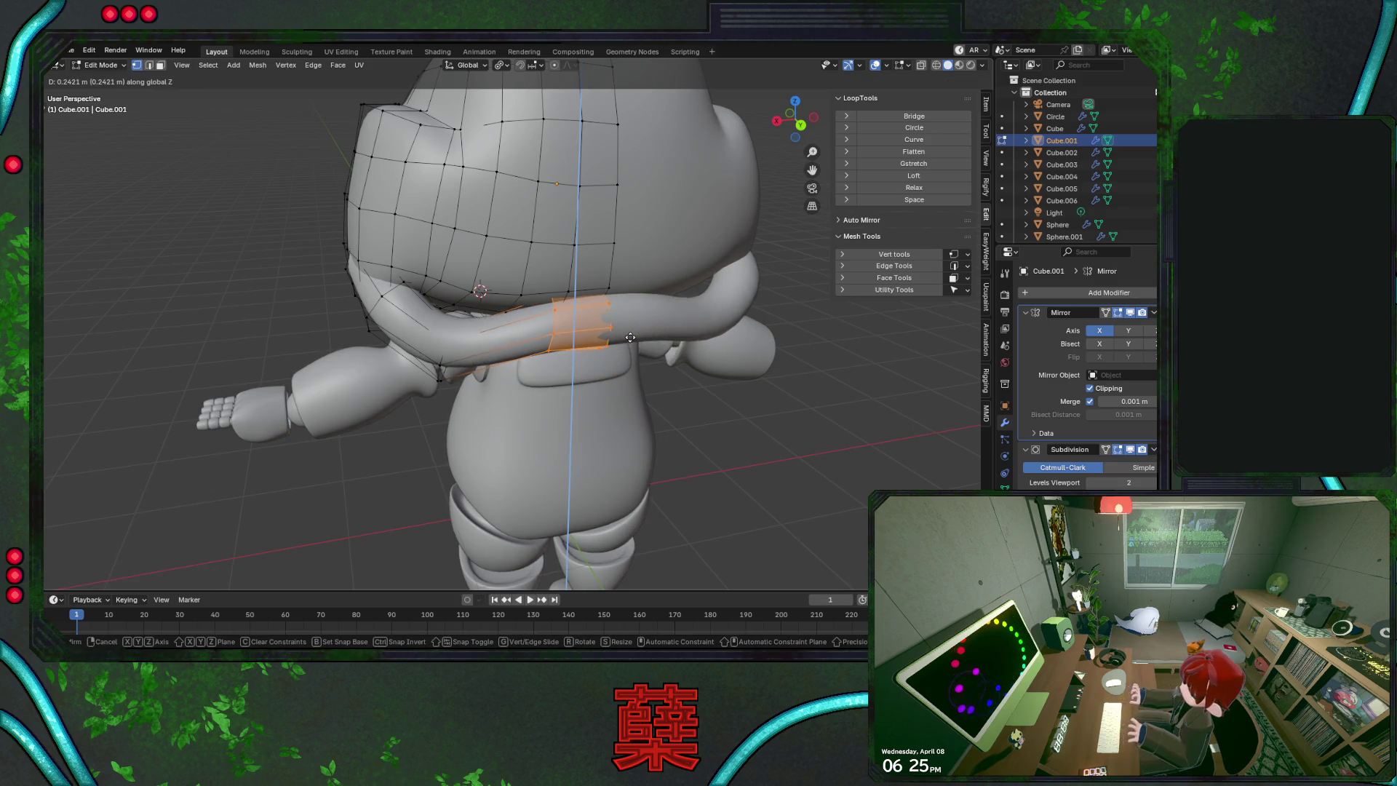
{"action": "left_click", "coordinate": [630, 339]}
Select further rim edge loops, rotate them slightly and lift them vertically
{"action": "left_click", "coordinate": [447, 328], "text": "alt"}
{"action": "left_click", "coordinate": [448, 359], "text": "alt"}
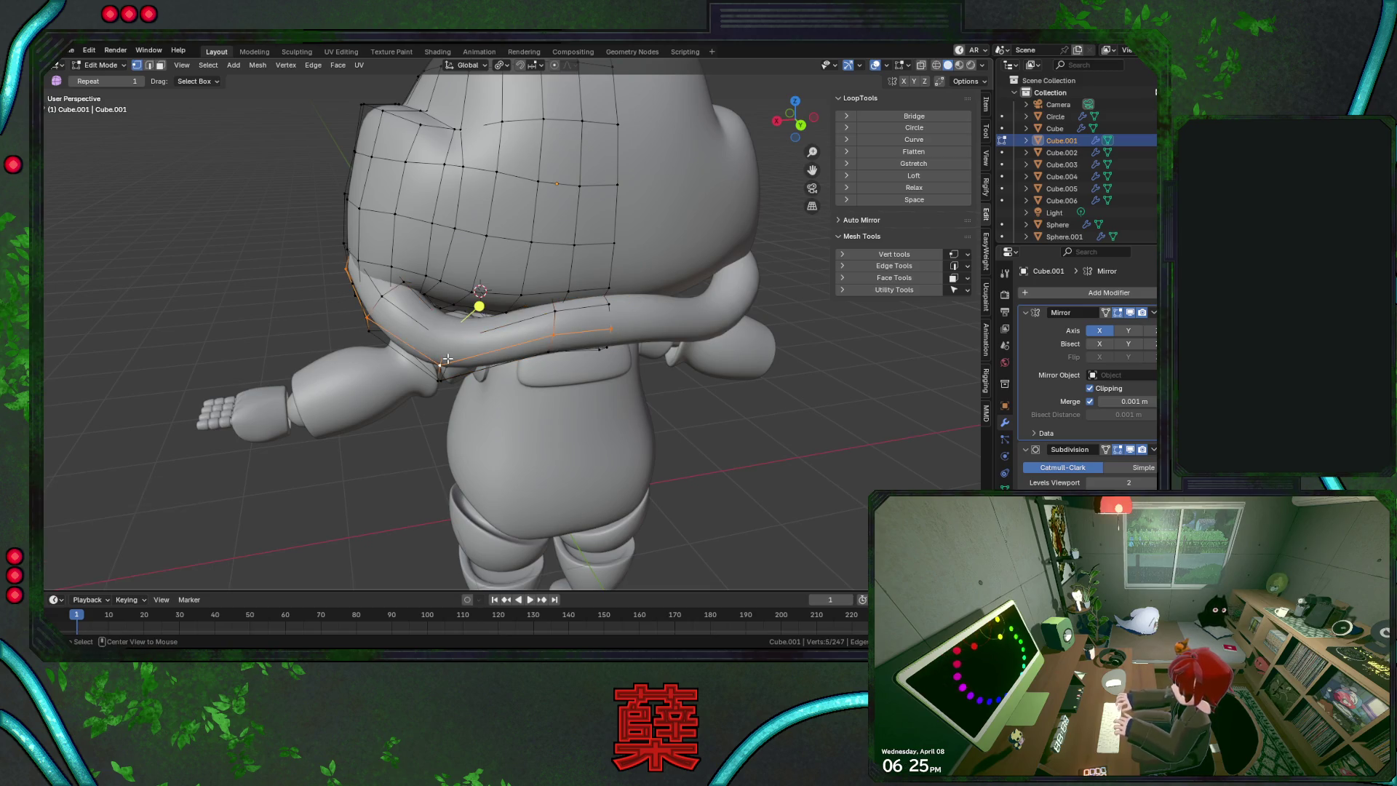
{"action": "key", "text": "r"}
{"action": "left_click", "coordinate": [472, 363]}
{"action": "key", "text": "g"}
{"action": "key", "text": "z"}
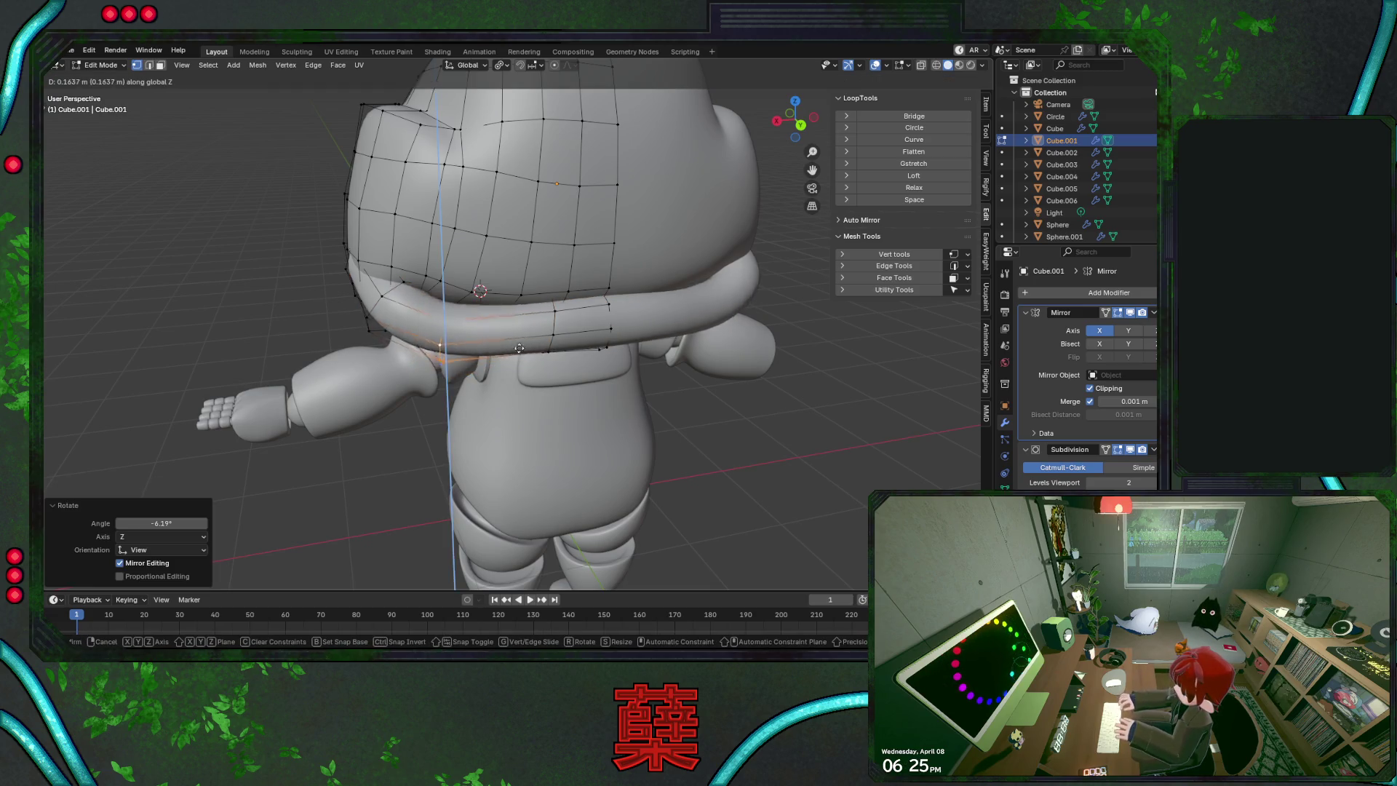
{"action": "left_click", "coordinate": [522, 338]}
Select another rim loop and tilt it 29.4° in right-side view
{"action": "middle_click_drag", "start_coordinate": [521, 338], "coordinate": [567, 345]}
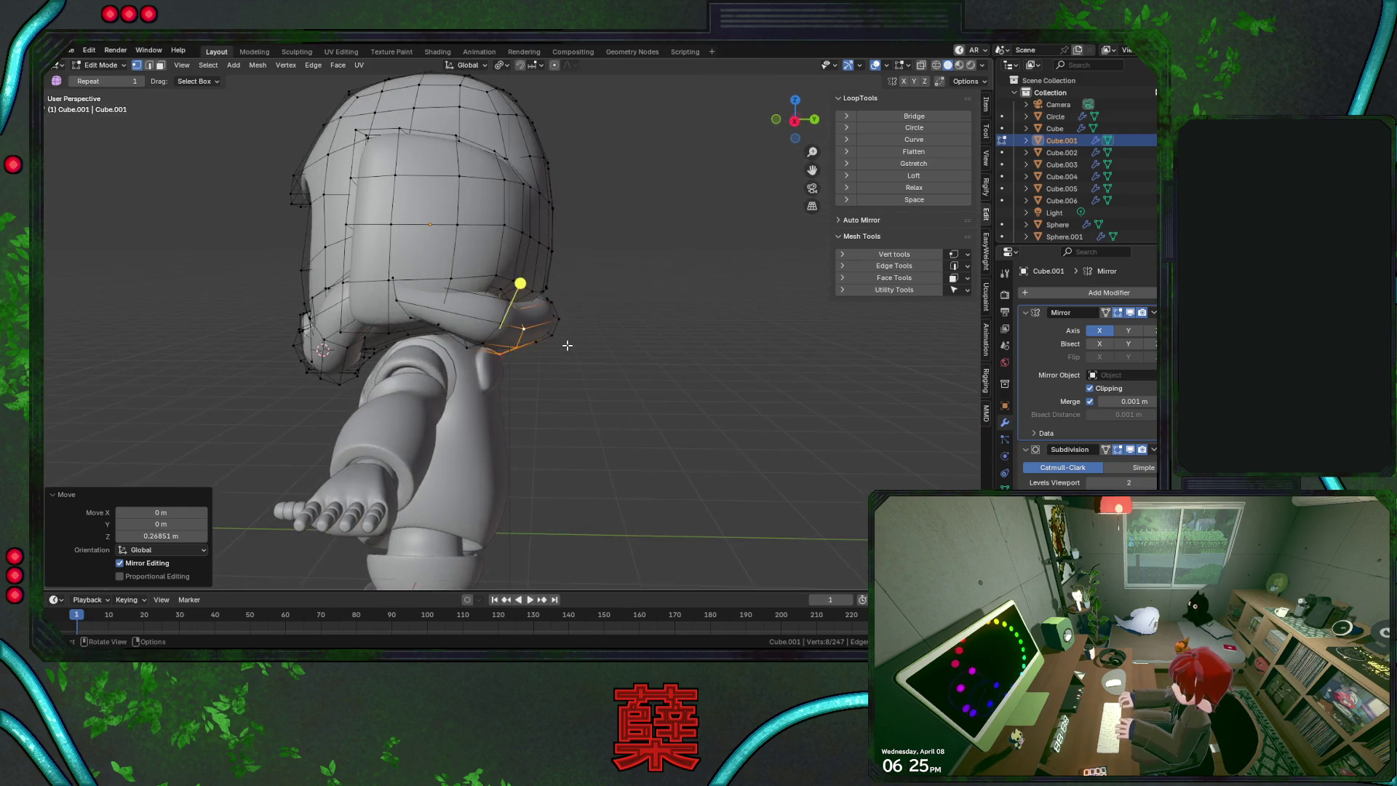
{"action": "left_click", "coordinate": [395, 295], "text": "alt"}
{"action": "key", "text": "KP_3"}
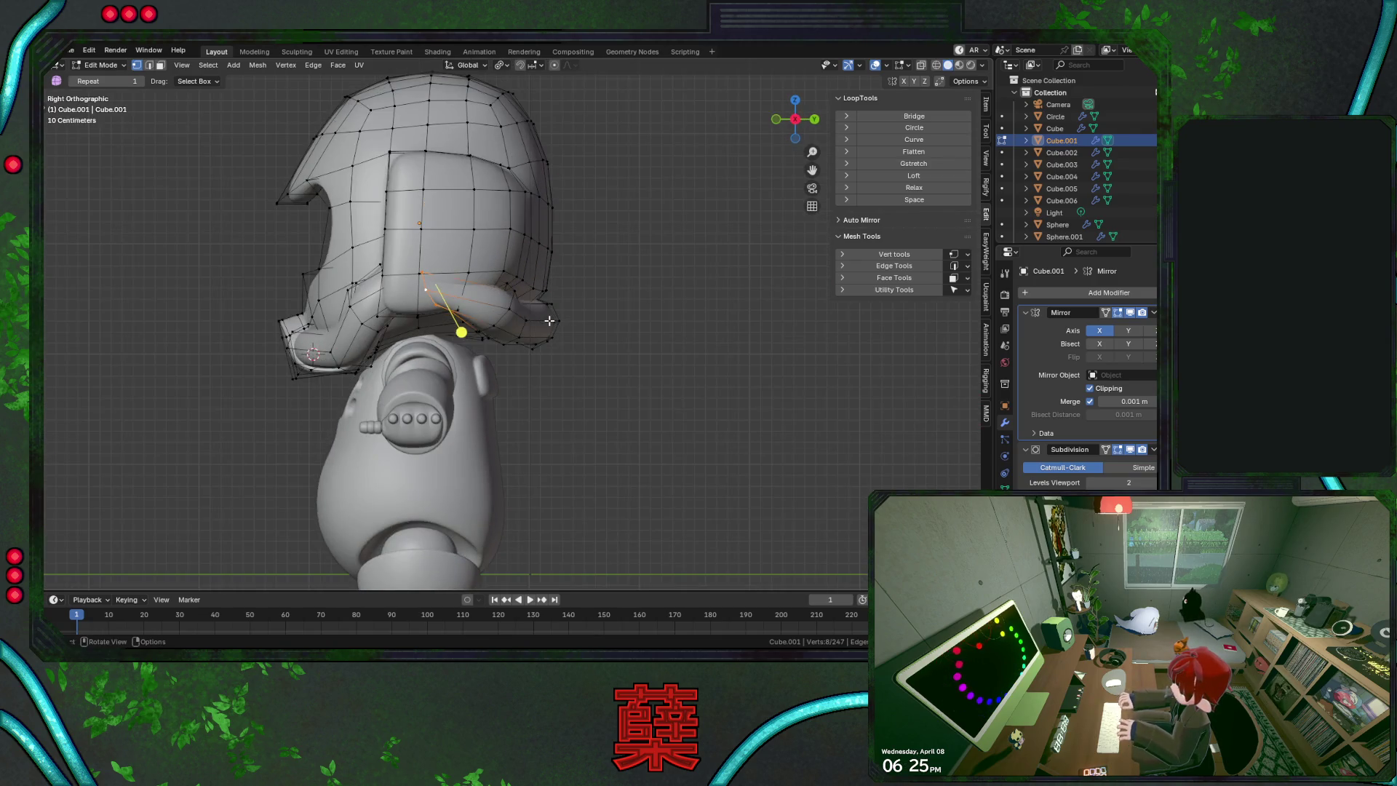
{"action": "key", "text": "r"}
{"action": "left_click", "coordinate": [515, 379]}
Shift the rim loop sideways along X
{"action": "mouse_move", "coordinate": [487, 344]}
{"action": "middle_mouse_down"}
{"action": "mouse_move", "coordinate": [662, 329]}
{"action": "mouse_move", "coordinate": [551, 353]}
{"action": "middle_mouse_up"}
{"action": "key", "text": "g"}
{"action": "key", "text": "x"}
{"action": "left_click", "coordinate": [683, 325]}
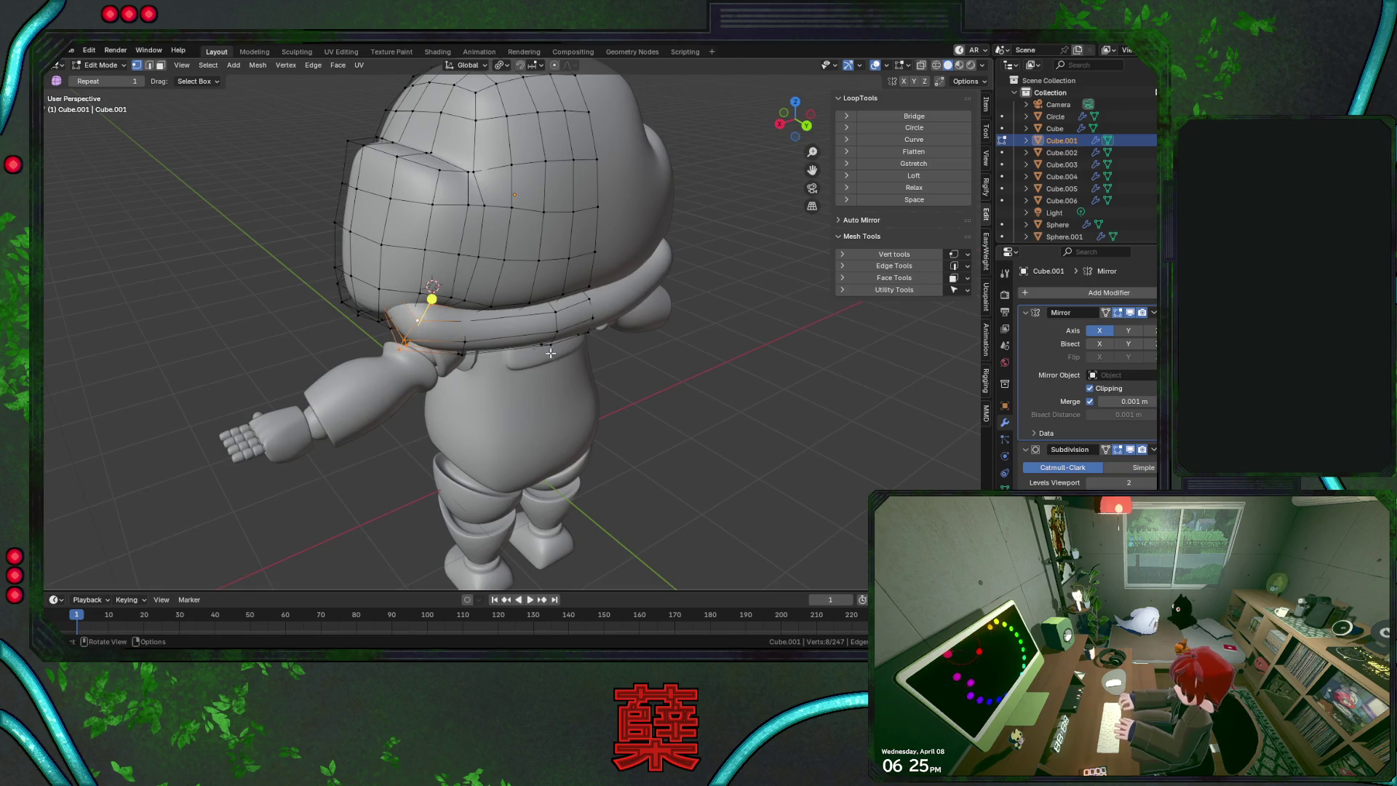
Rotate the rim loop around the Z axis, then fine-tune its rotation
{"action": "key", "text": "r"}
{"action": "key", "text": "z"}
{"action": "left_click", "coordinate": [566, 325]}
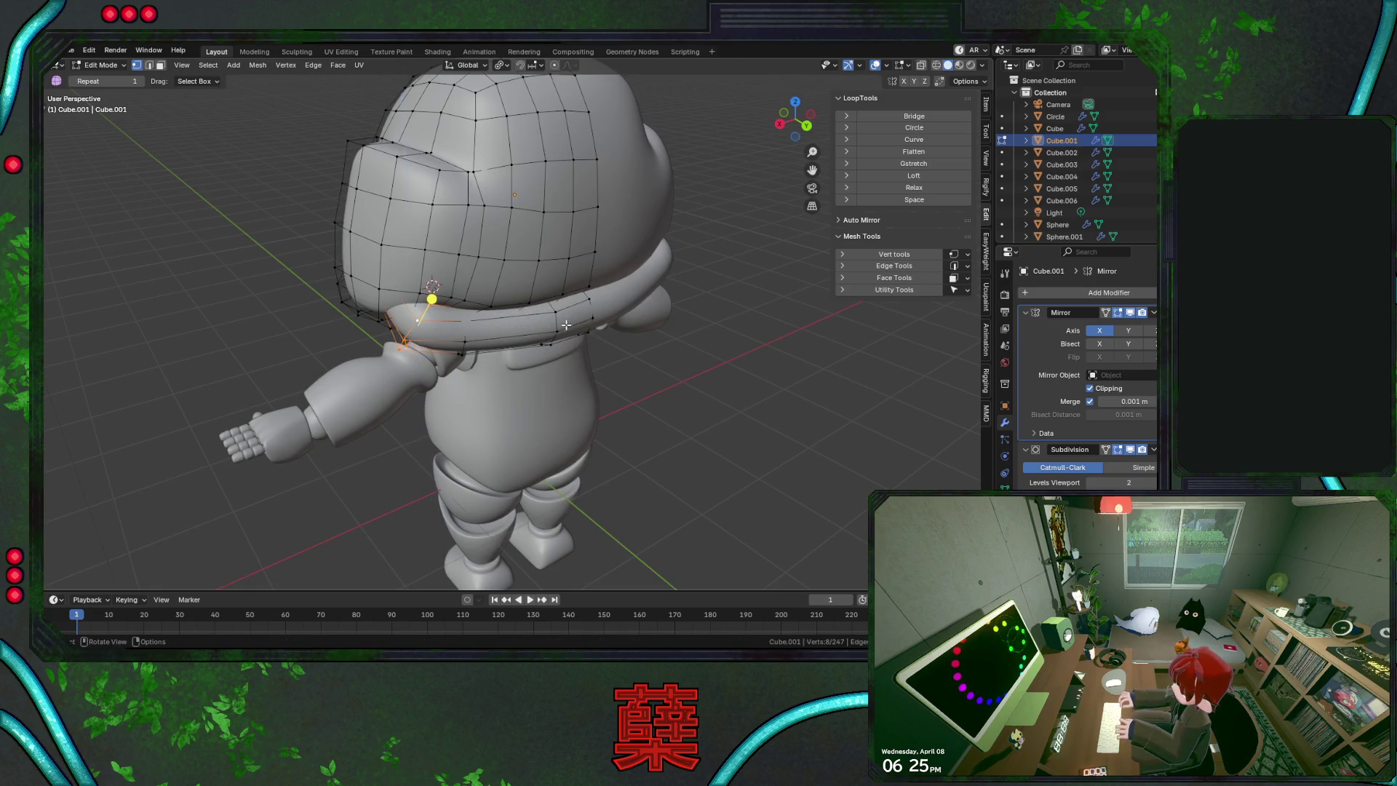
{"action": "scroll", "coordinate": [587, 371], "scroll_direction": "up", "scroll_amount": 3}
{"action": "key", "text": "r"}
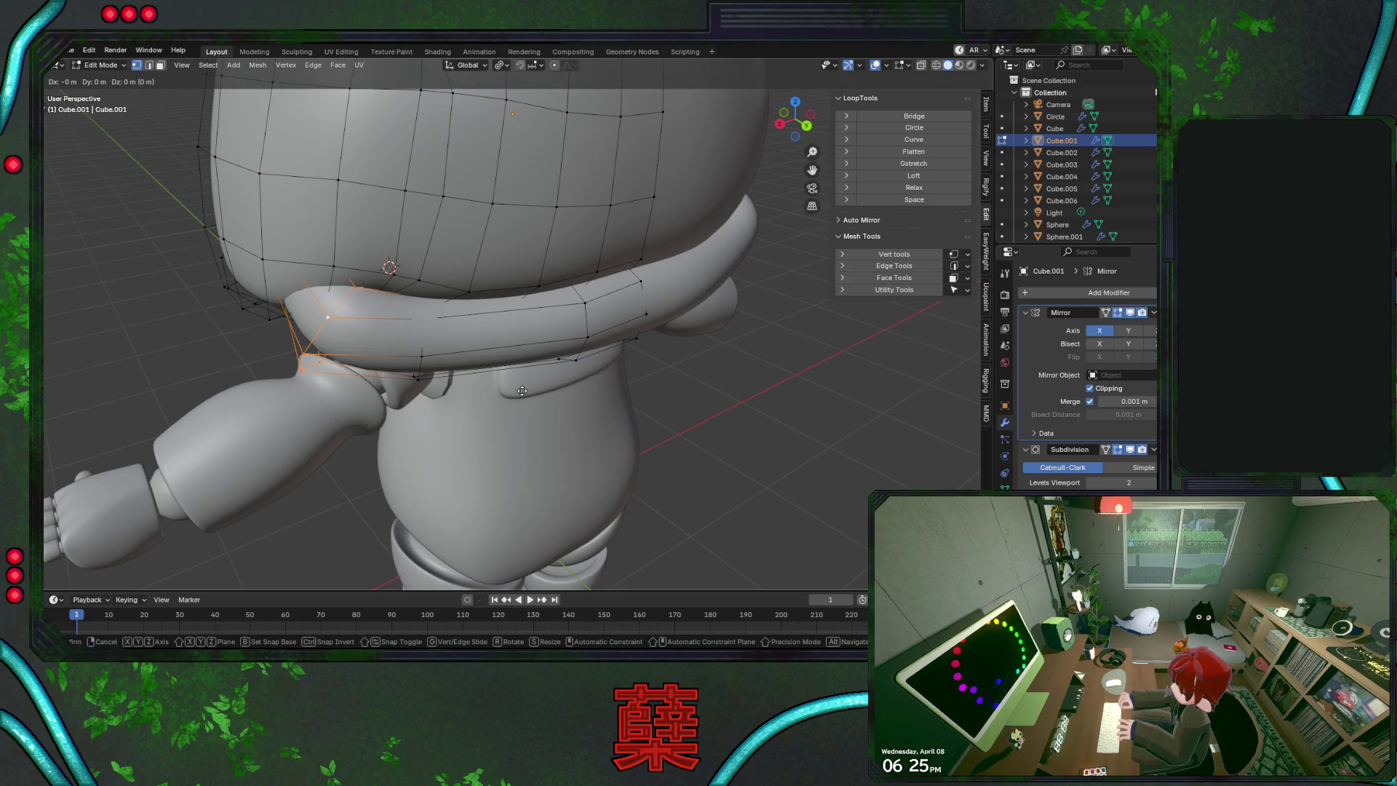
{"action": "left_click", "coordinate": [553, 397]}
Reposition the rear rim vertices in X-ray top view, then return to Object Mode
{"action": "key", "text": "KP_7"}
{"action": "key", "text": "alt+z"}
{"action": "key", "text": "g"}
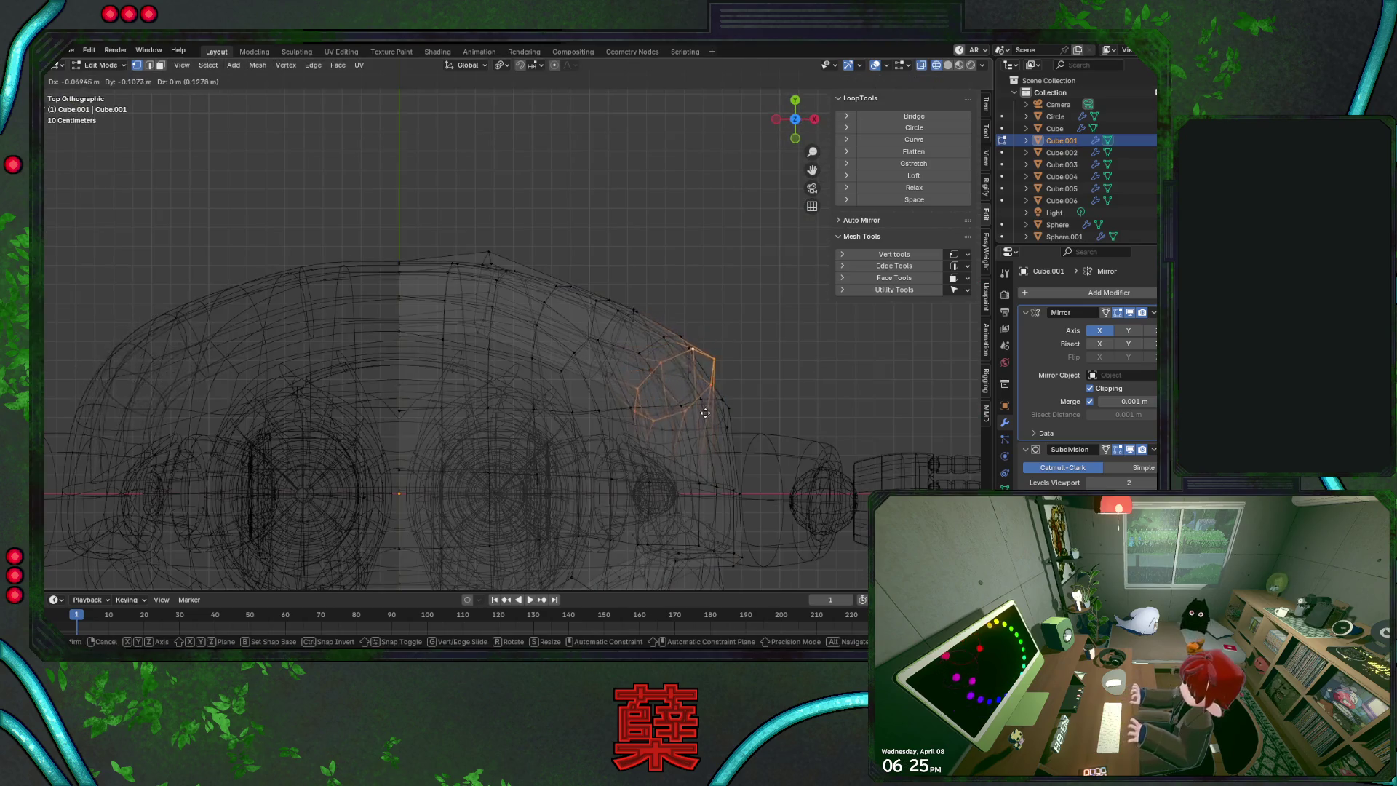
{"action": "left_click", "coordinate": [743, 428]}
{"action": "key", "text": "alt+z"}
{"action": "scroll", "coordinate": [731, 414], "scroll_direction": "down", "scroll_amount": 2}
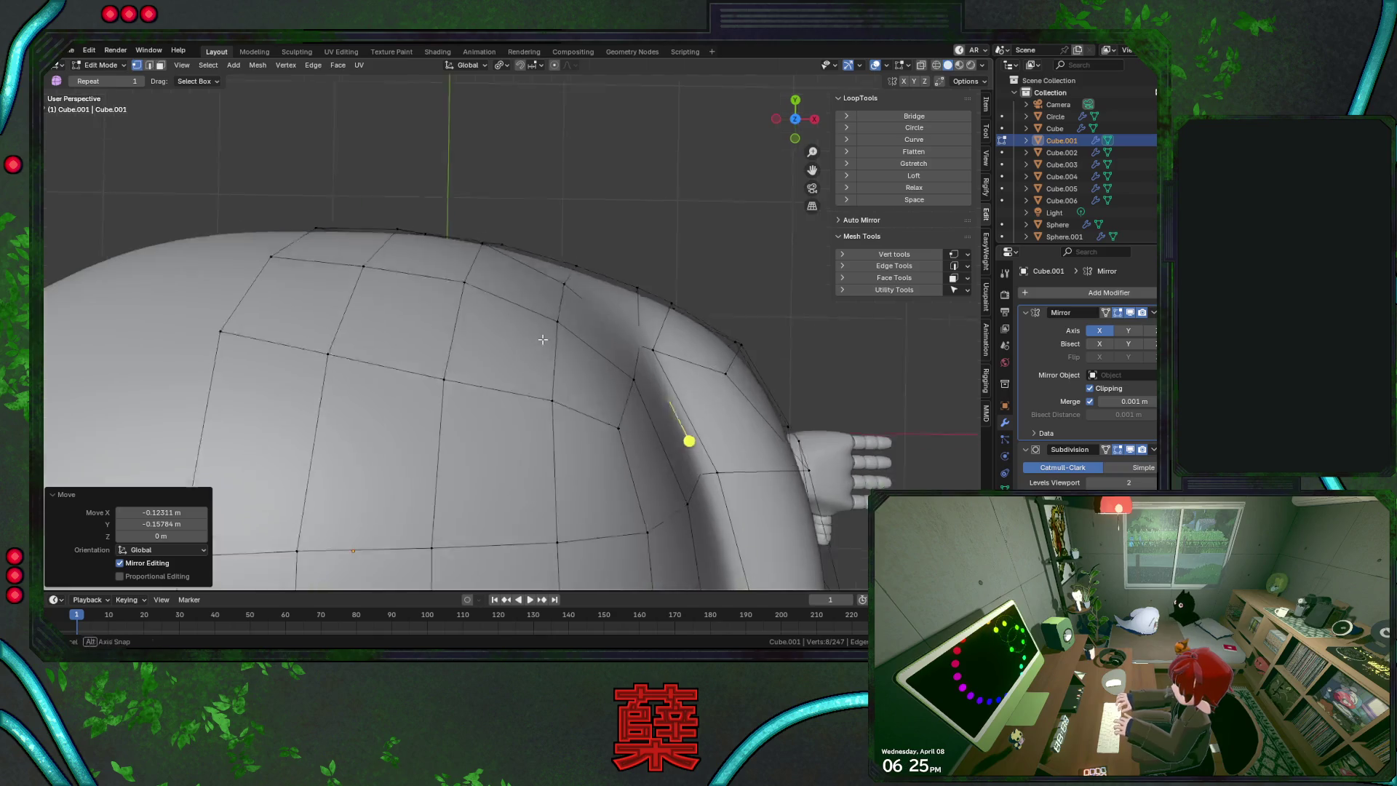
{"action": "mouse_move", "coordinate": [731, 414]}
{"action": "middle_mouse_down"}
{"action": "mouse_move", "coordinate": [577, 288]}
{"action": "mouse_move", "coordinate": [614, 362]}
{"action": "mouse_move", "coordinate": [577, 378]}
{"action": "mouse_move", "coordinate": [443, 386]}
{"action": "mouse_move", "coordinate": [326, 367]}
{"action": "mouse_move", "coordinate": [521, 383]}
{"action": "mouse_move", "coordinate": [498, 371]}
{"action": "middle_mouse_up"}
{"action": "scroll", "coordinate": [578, 288], "scroll_direction": "down", "scroll_amount": 3}
{"action": "key", "text": "Tab"}
Zoom and orbit to view the character from below, toggle helmet editing, and deselect
{"action": "scroll", "coordinate": [327, 350], "scroll_direction": "down", "scroll_amount": 3}
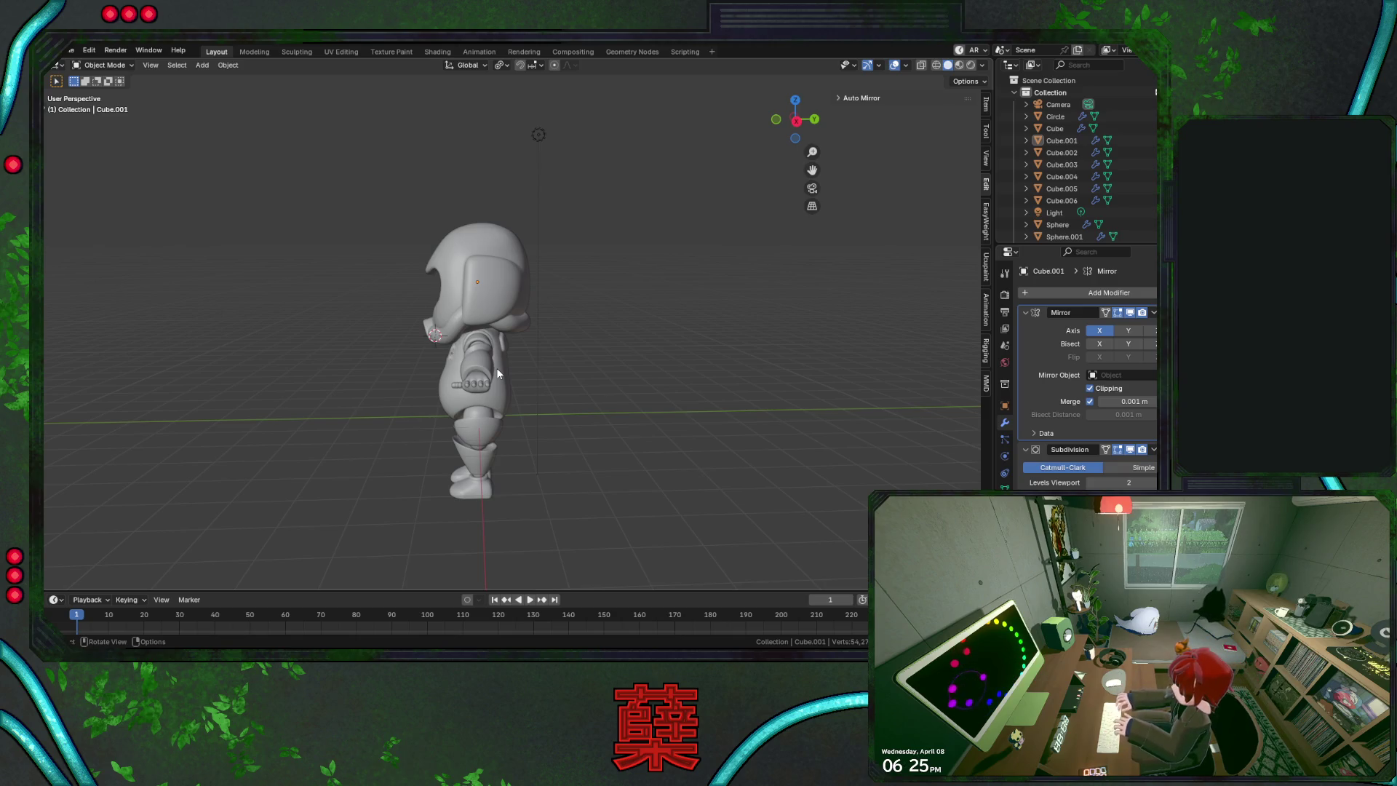
{"action": "scroll", "coordinate": [626, 352], "scroll_direction": "up", "scroll_amount": 5}
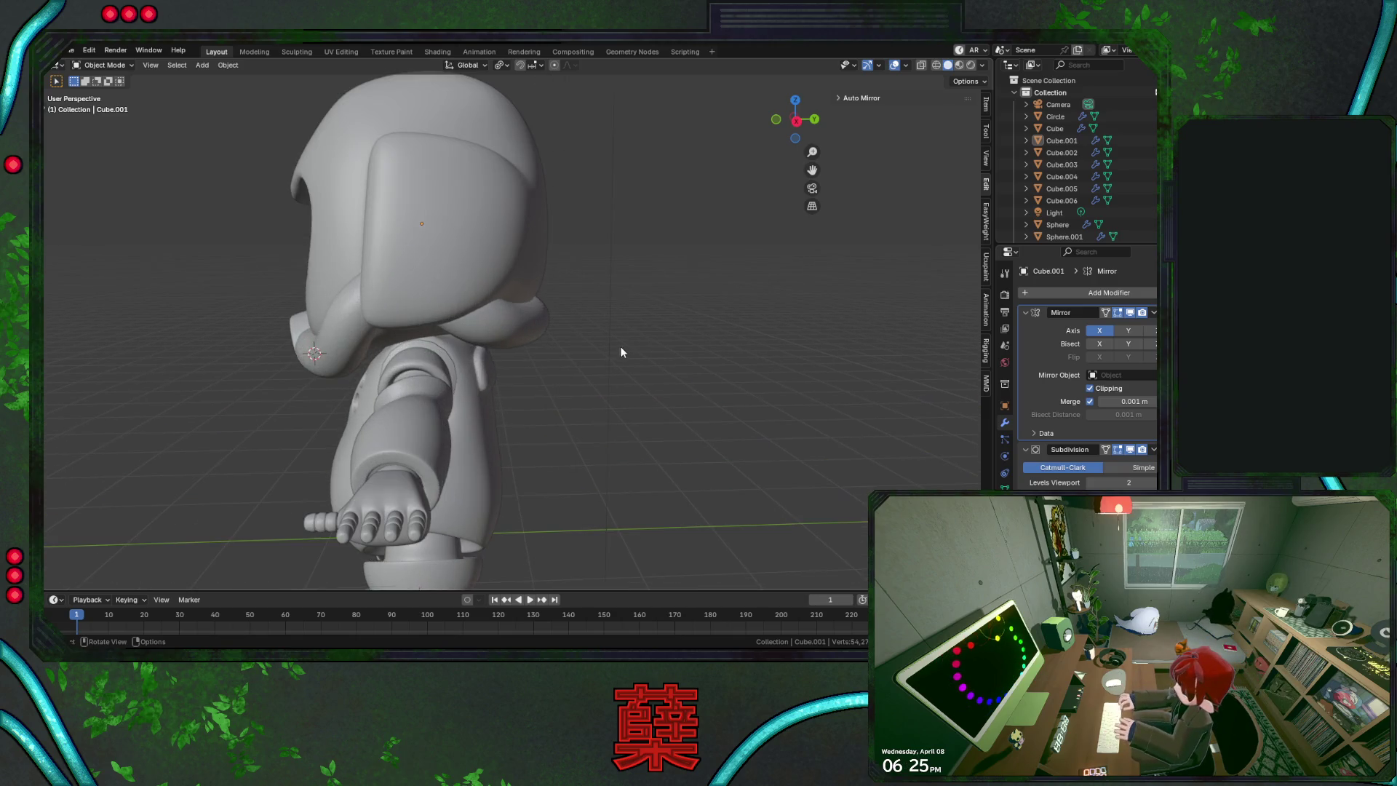
{"action": "mouse_move", "coordinate": [564, 390]}
{"action": "middle_mouse_down"}
{"action": "mouse_move", "coordinate": [430, 369]}
{"action": "mouse_move", "coordinate": [518, 297]}
{"action": "mouse_move", "coordinate": [500, 338]}
{"action": "mouse_move", "coordinate": [526, 319]}
{"action": "mouse_move", "coordinate": [553, 335]}
{"action": "mouse_move", "coordinate": [509, 364]}
{"action": "mouse_move", "coordinate": [468, 390]}
{"action": "mouse_move", "coordinate": [428, 355]}
{"action": "mouse_move", "coordinate": [556, 286]}
{"action": "mouse_move", "coordinate": [579, 398]}
{"action": "mouse_move", "coordinate": [595, 380]}
{"action": "mouse_move", "coordinate": [653, 376]}
{"action": "middle_mouse_up"}
{"action": "key", "text": "Tab"}
{"action": "key", "text": "Tab"}
{"action": "left_click", "coordinate": [401, 339]}
{"action": "scroll", "coordinate": [577, 399], "scroll_direction": "down", "scroll_amount": 3}
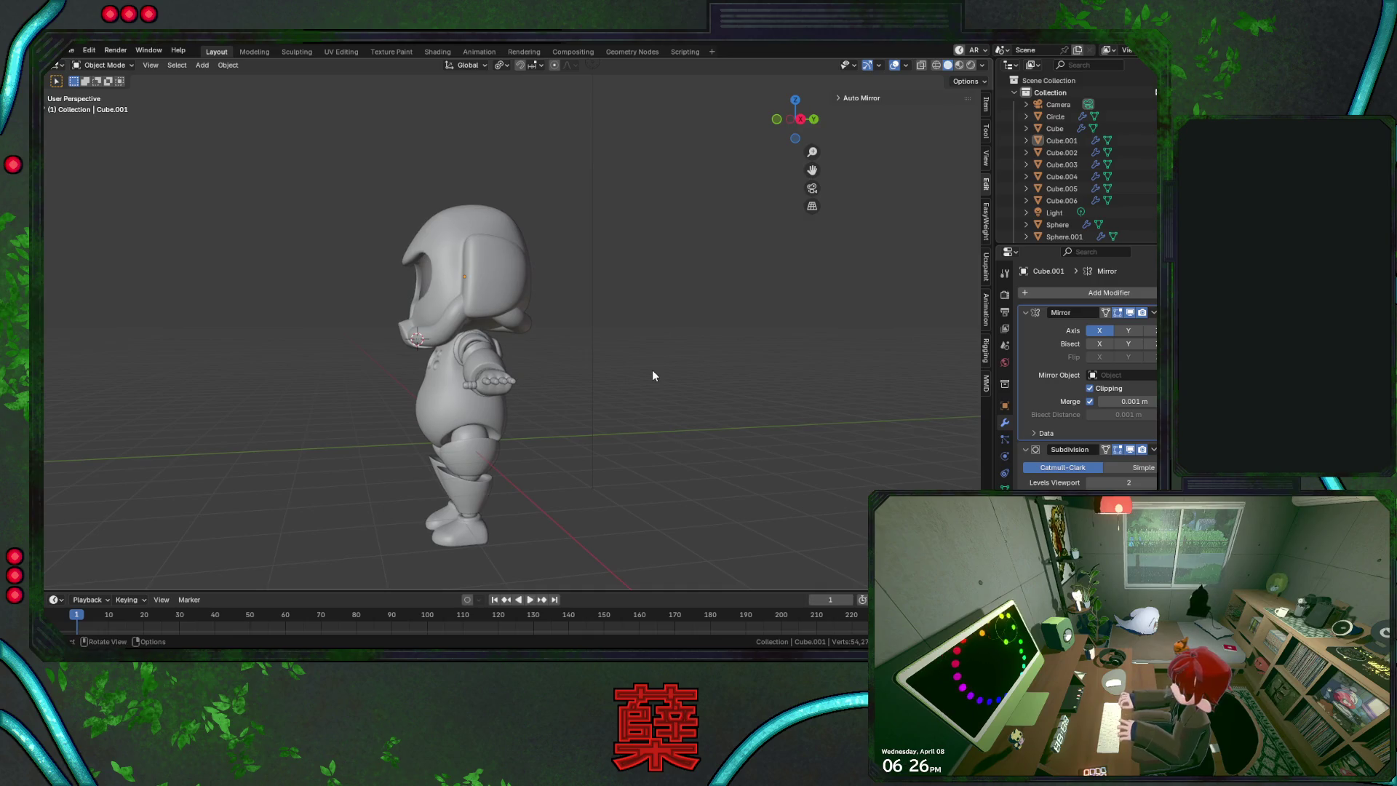
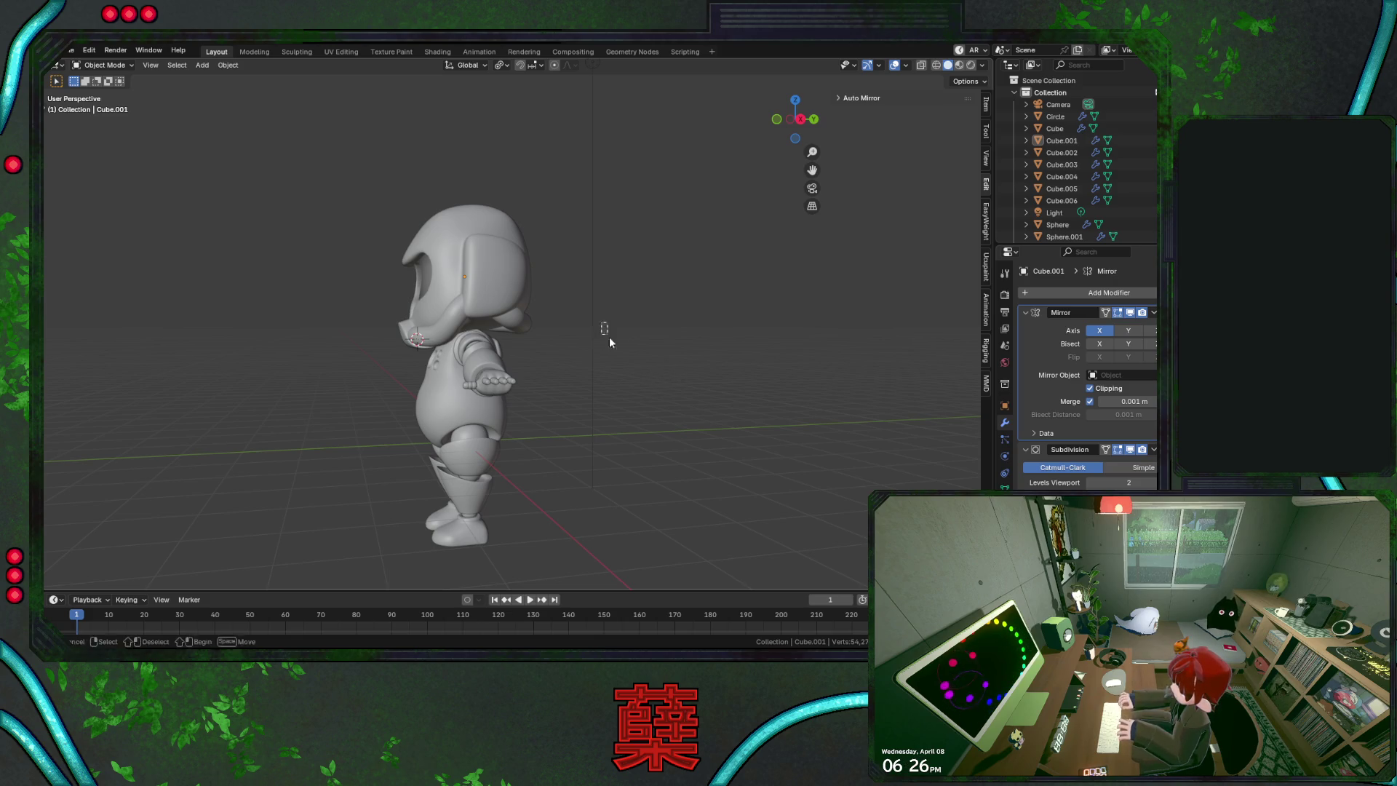
Select the helmet (Cube.001) in the right view and enlarge the loop at the brim's rear tip
{"action": "key", "text": "KP_3"}
{"action": "key", "text": "ctrl+s"}
{"action": "scroll", "coordinate": [582, 349], "scroll_direction": "up", "scroll_amount": 5}
{"action": "left_click", "coordinate": [559, 342]}
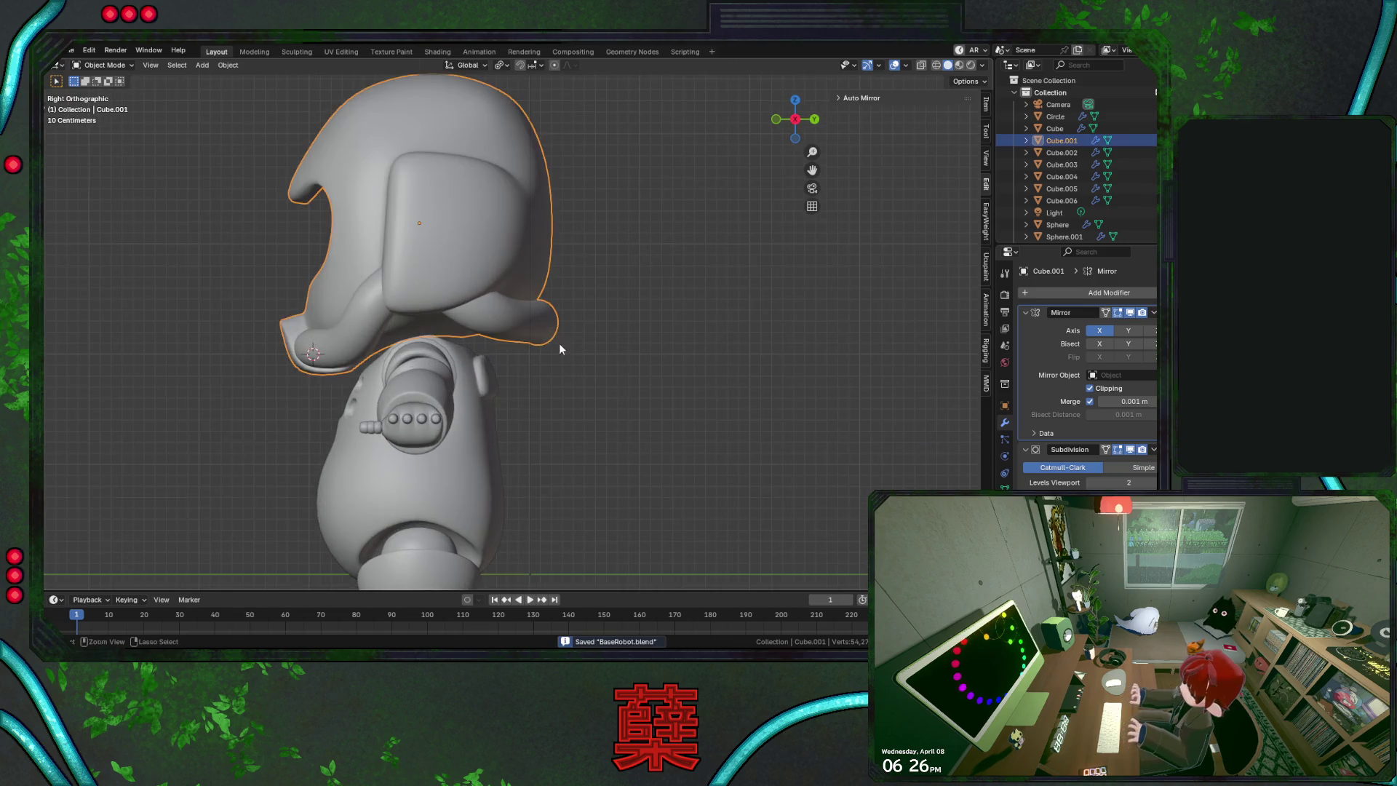
{"action": "scroll", "coordinate": [570, 350], "scroll_direction": "up", "scroll_amount": 2}
{"action": "key", "text": "Tab"}
{"action": "left_click", "coordinate": [509, 320], "text": "alt"}
{"action": "key", "text": "s"}
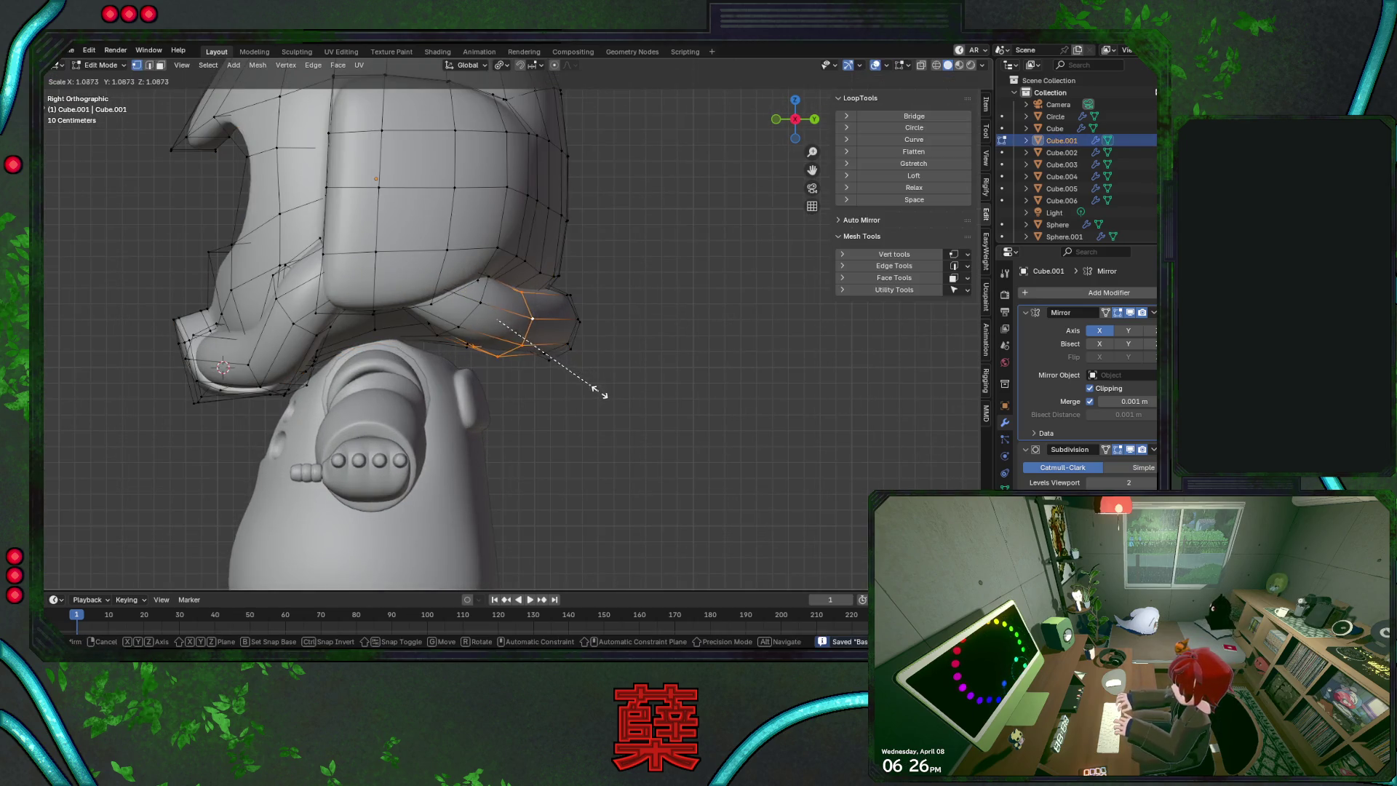
{"action": "left_click", "coordinate": [598, 391]}
Lower the outer brim-tip loop vertically and resize it slightly
{"action": "key", "text": "g"}
{"action": "key", "text": "z"}
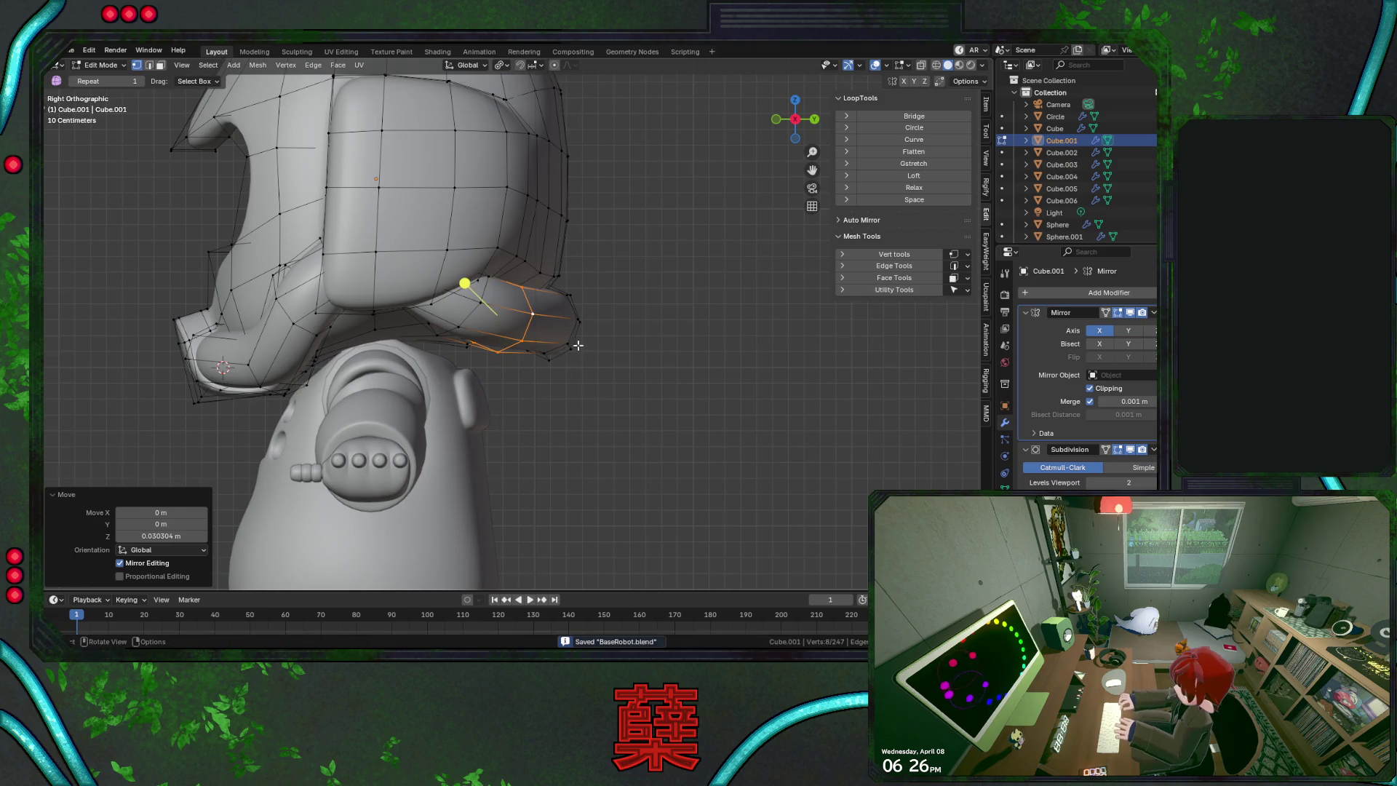
{"action": "right_click", "coordinate": [579, 345]}
{"action": "left_click", "coordinate": [578, 346], "text": "alt"}
{"action": "key", "text": "g"}
{"action": "key", "text": "z"}
{"action": "left_click", "coordinate": [603, 368]}
{"action": "key", "text": "s"}
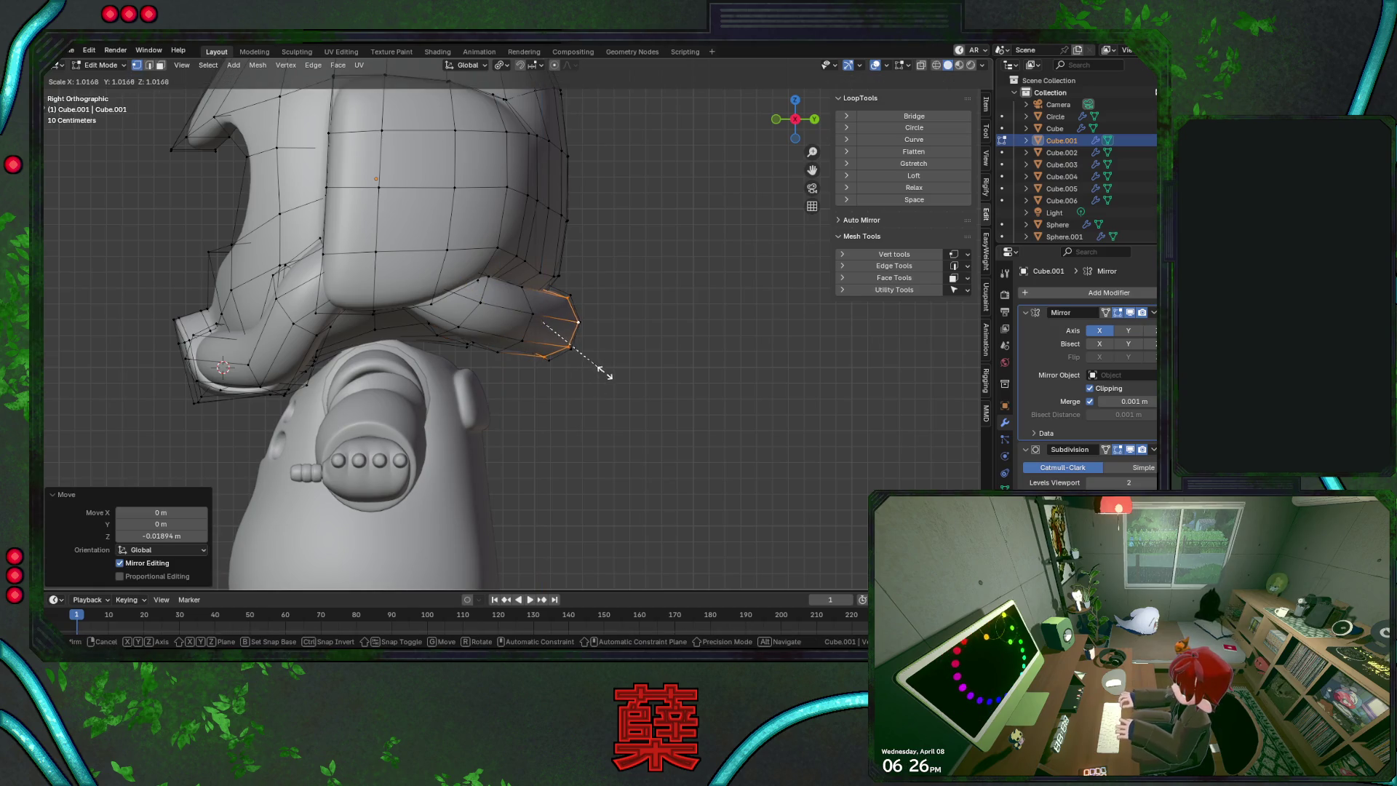
{"action": "left_click", "coordinate": [608, 382]}
{"action": "key", "text": "g"}
{"action": "key", "text": "y"}
{"action": "right_click", "coordinate": [538, 320]}
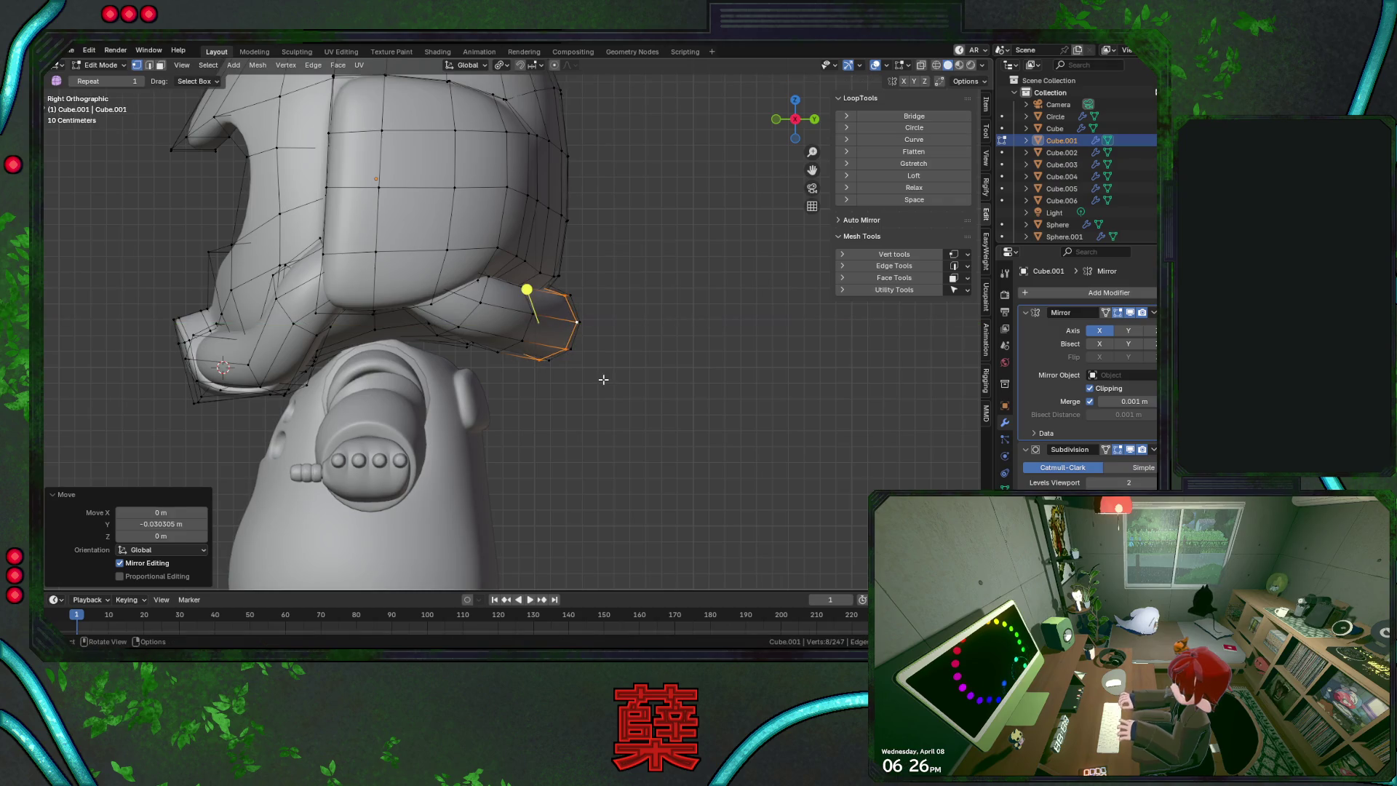
Rotate the loop near the brim tip about -13° around the Z axis
{"action": "left_click", "coordinate": [518, 307]}
{"action": "left_click", "coordinate": [518, 307], "text": "alt"}
{"action": "middle_click_drag", "start_coordinate": [502, 377], "coordinate": [573, 380]}
{"action": "key", "text": "s"}
{"action": "right_click", "coordinate": [572, 391]}
{"action": "key", "text": "r"}
{"action": "key", "text": "y"}
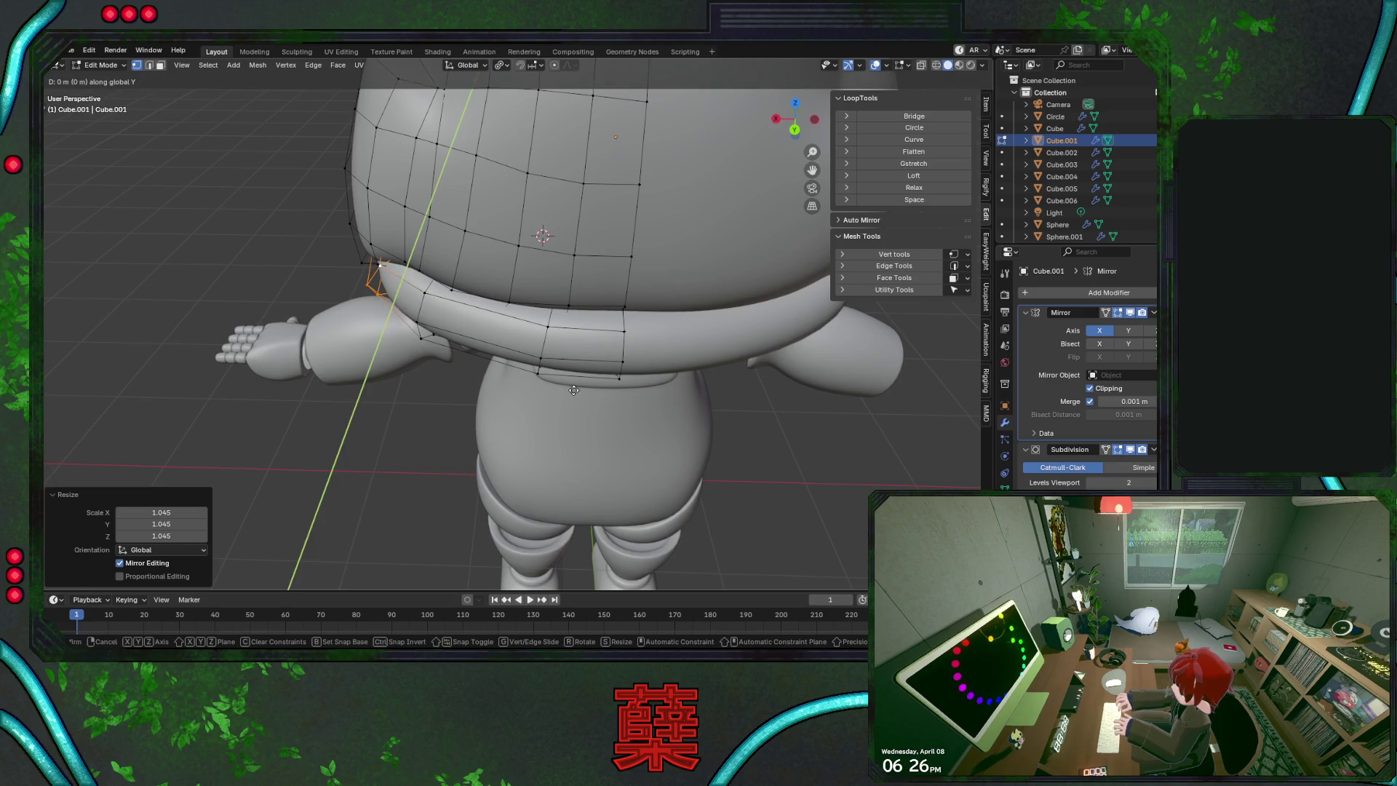
{"action": "key", "text": "x"}
{"action": "key", "text": "z"}
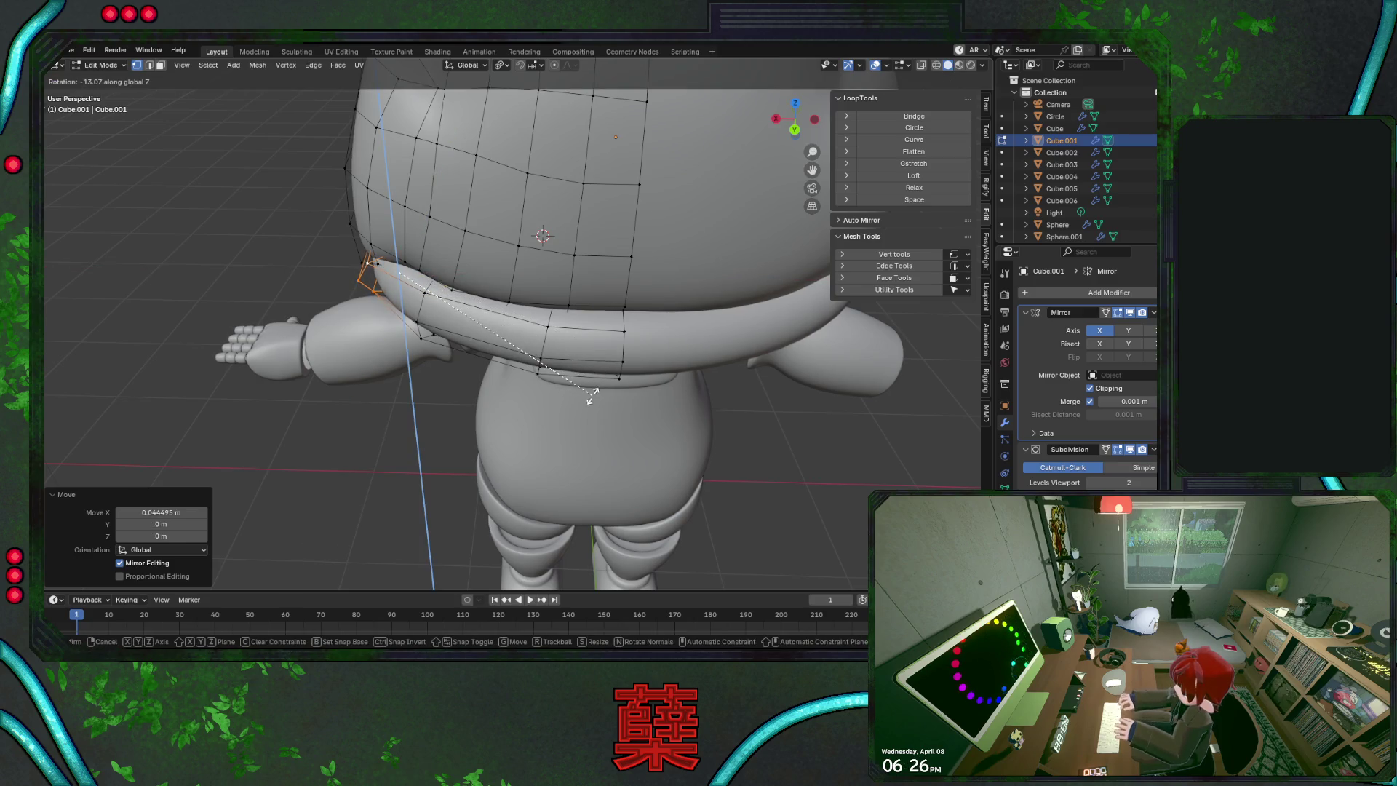
{"action": "left_click", "coordinate": [590, 392]}
{"action": "mouse_move", "coordinate": [513, 370]}
{"action": "middle_mouse_down"}
{"action": "mouse_move", "coordinate": [551, 249]}
{"action": "mouse_move", "coordinate": [733, 402]}
{"action": "middle_mouse_up"}
Review the reshaped helmet from several angles, then pick a vertex on the helmet's side
{"action": "key", "text": "Tab"}
{"action": "key", "text": "Tab"}
{"action": "scroll", "coordinate": [713, 371], "scroll_direction": "down", "scroll_amount": 5}
{"action": "middle_click_drag", "start_coordinate": [694, 344], "coordinate": [578, 334]}
{"action": "scroll", "coordinate": [626, 272], "scroll_direction": "up", "scroll_amount": 4}
{"action": "mouse_move", "coordinate": [626, 272]}
{"action": "middle_mouse_down"}
{"action": "mouse_move", "coordinate": [608, 430]}
{"action": "mouse_move", "coordinate": [748, 480]}
{"action": "mouse_move", "coordinate": [464, 371]}
{"action": "middle_mouse_up"}
{"action": "middle_click_drag", "start_coordinate": [454, 313], "coordinate": [499, 309]}
{"action": "left_click", "coordinate": [457, 263]}
Subdivide a column of helmet-side edges and push the new vertices along Y
{"action": "middle_click_drag", "start_coordinate": [456, 263], "coordinate": [510, 317]}
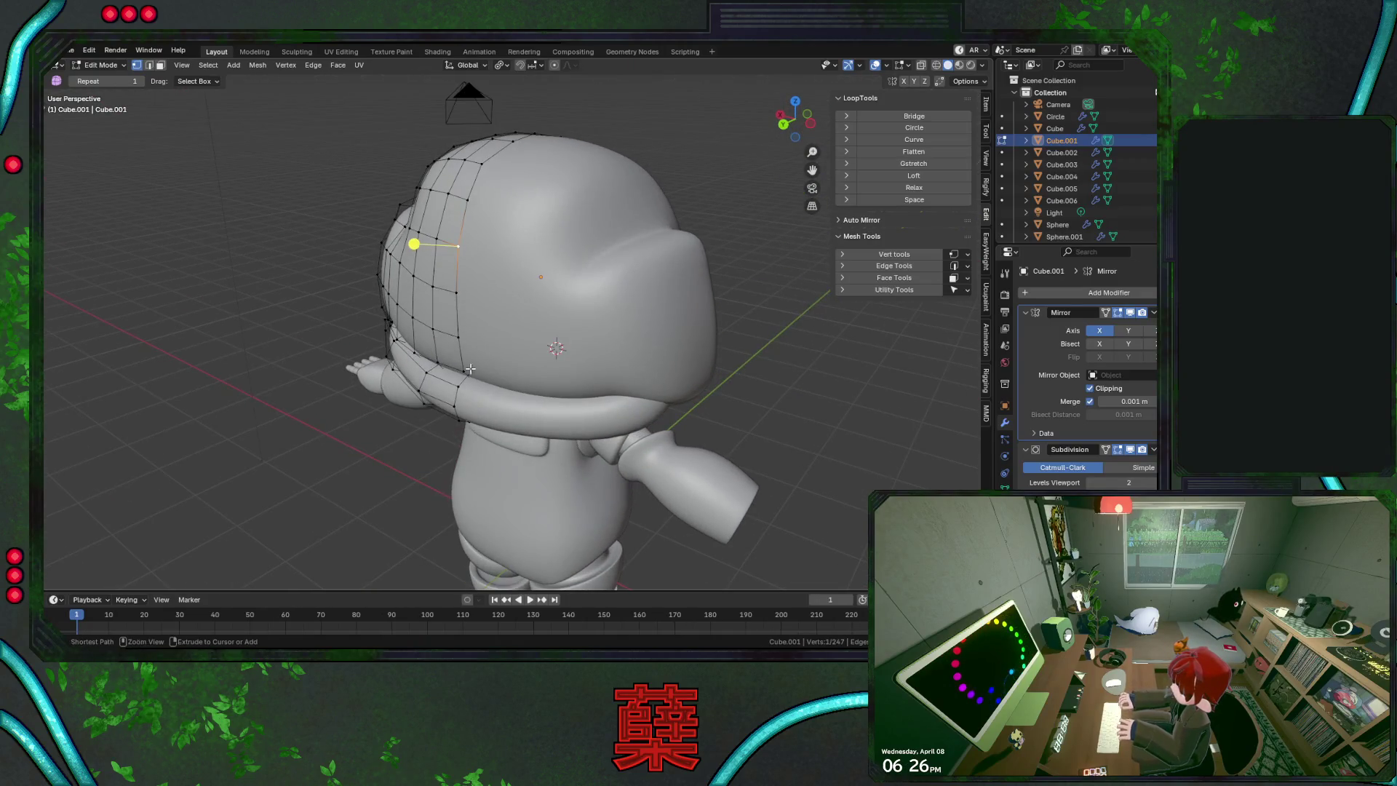
{"action": "left_click", "coordinate": [527, 325], "text": "ctrl+shift"}
{"action": "left_click", "coordinate": [457, 280], "text": "ctrl"}
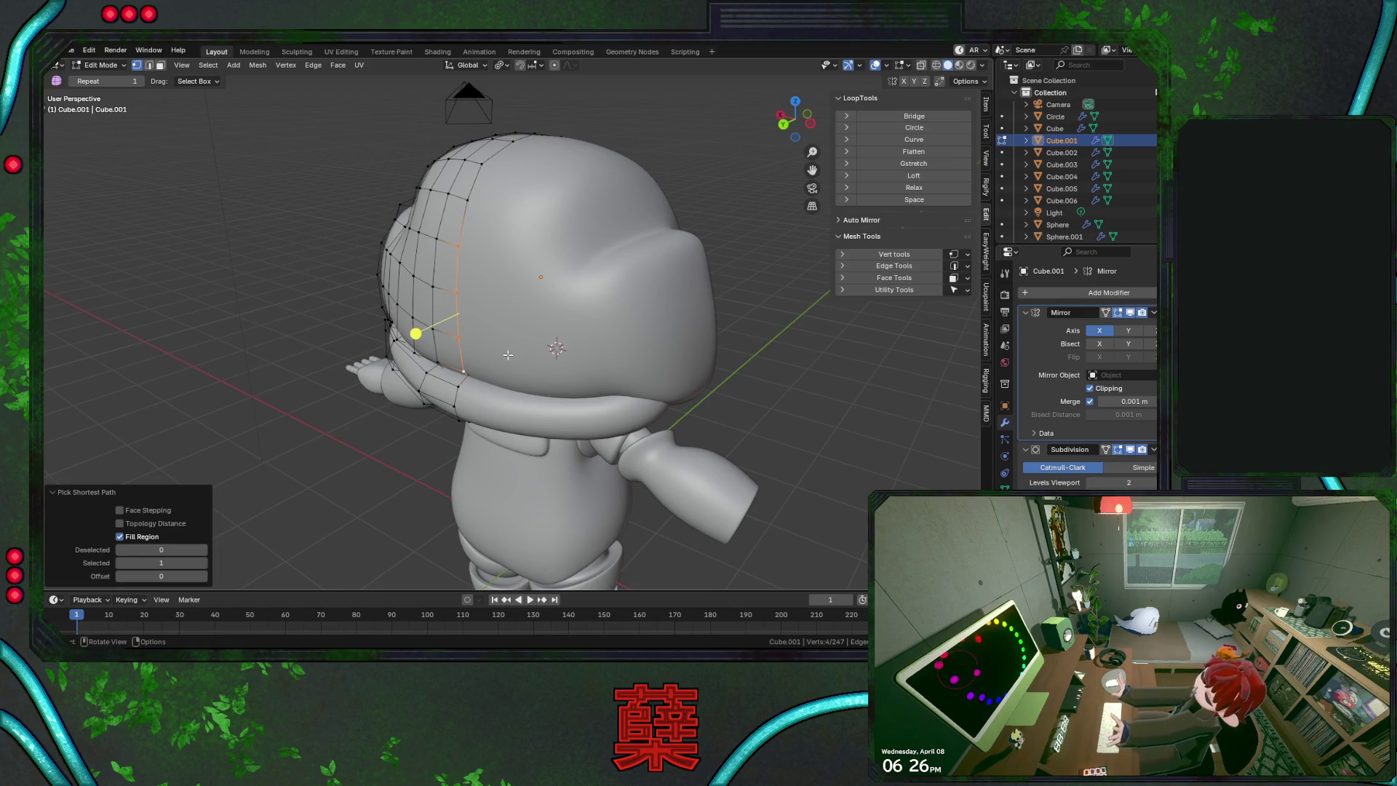
{"action": "key", "text": "t"}
{"action": "right_click", "coordinate": [508, 359]}
{"action": "left_click", "coordinate": [508, 359]}
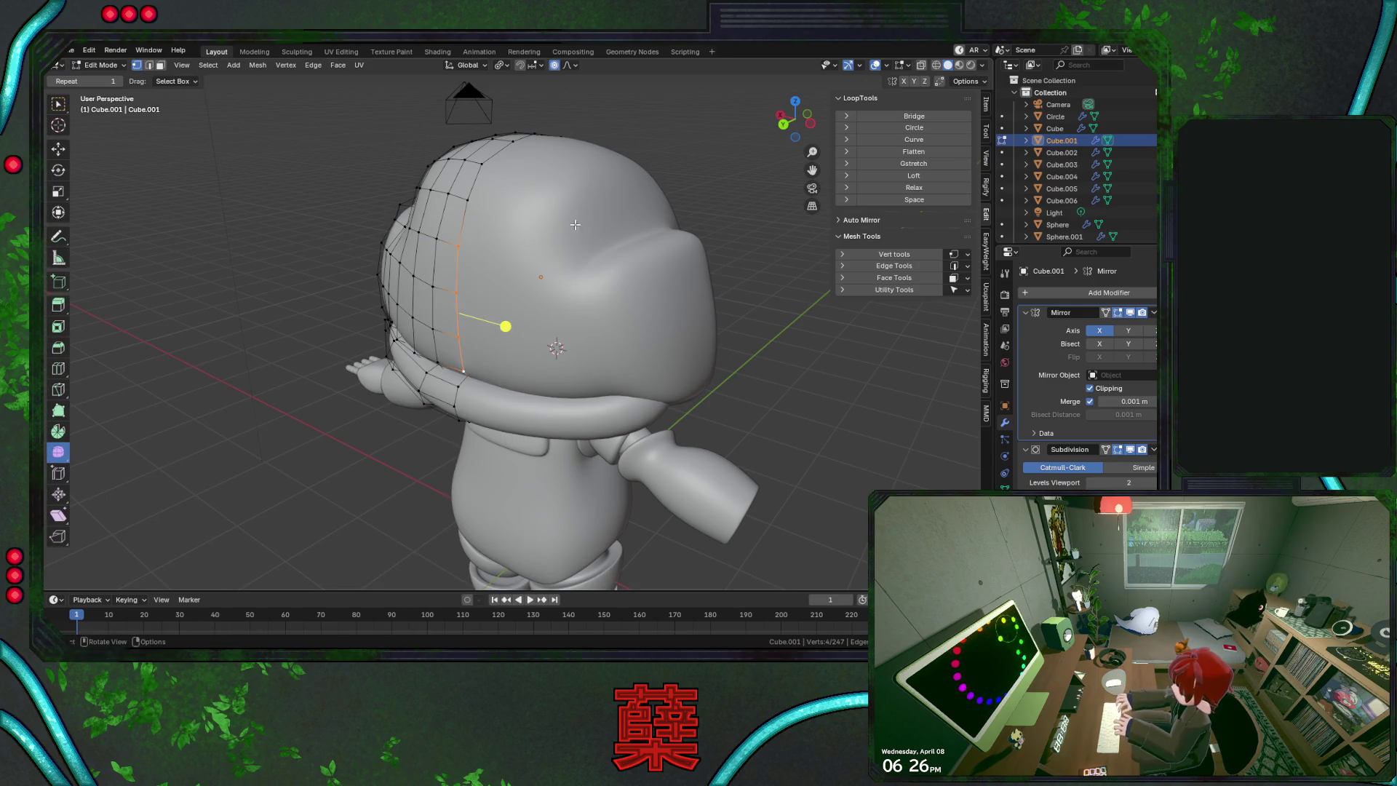
{"action": "key", "text": "g"}
{"action": "key", "text": "y"}
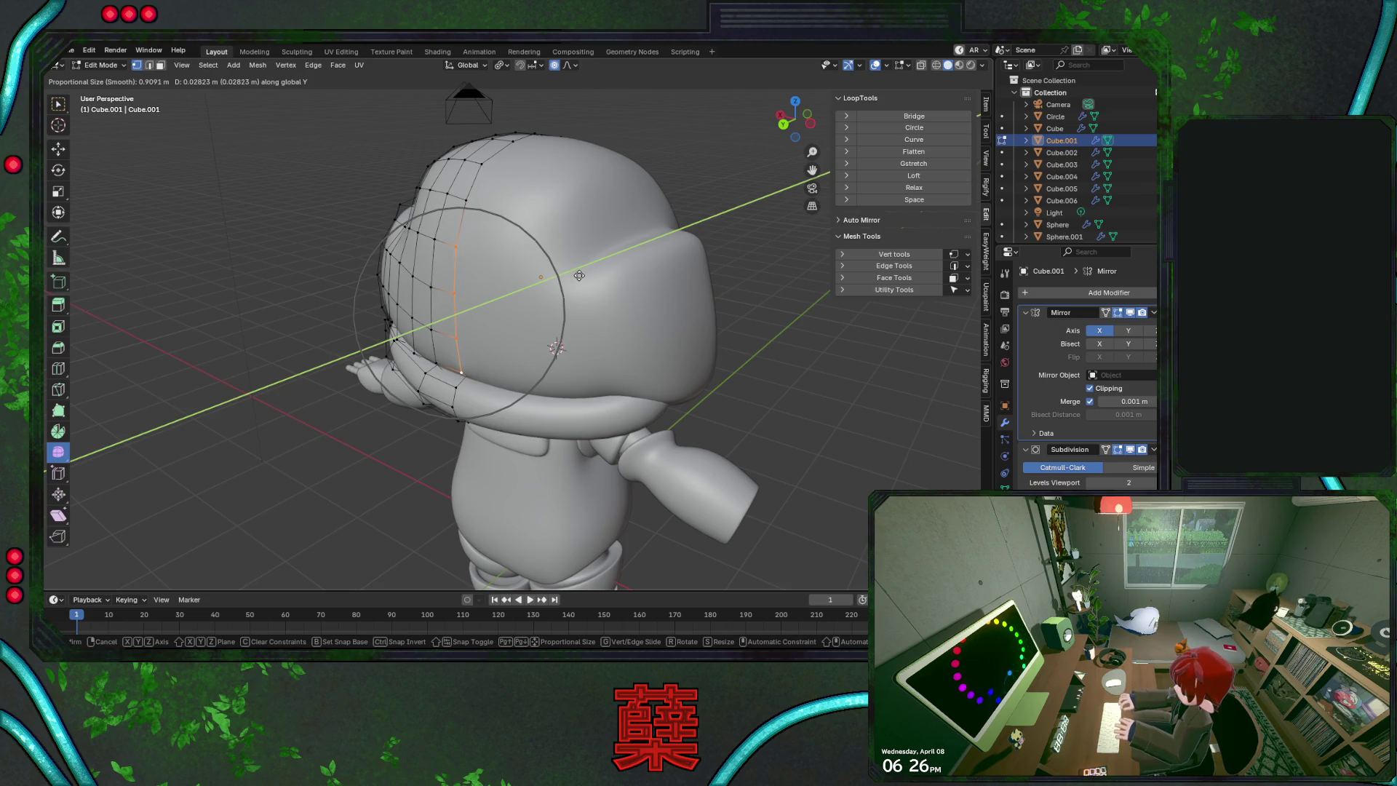
{"action": "left_click", "coordinate": [579, 275]}
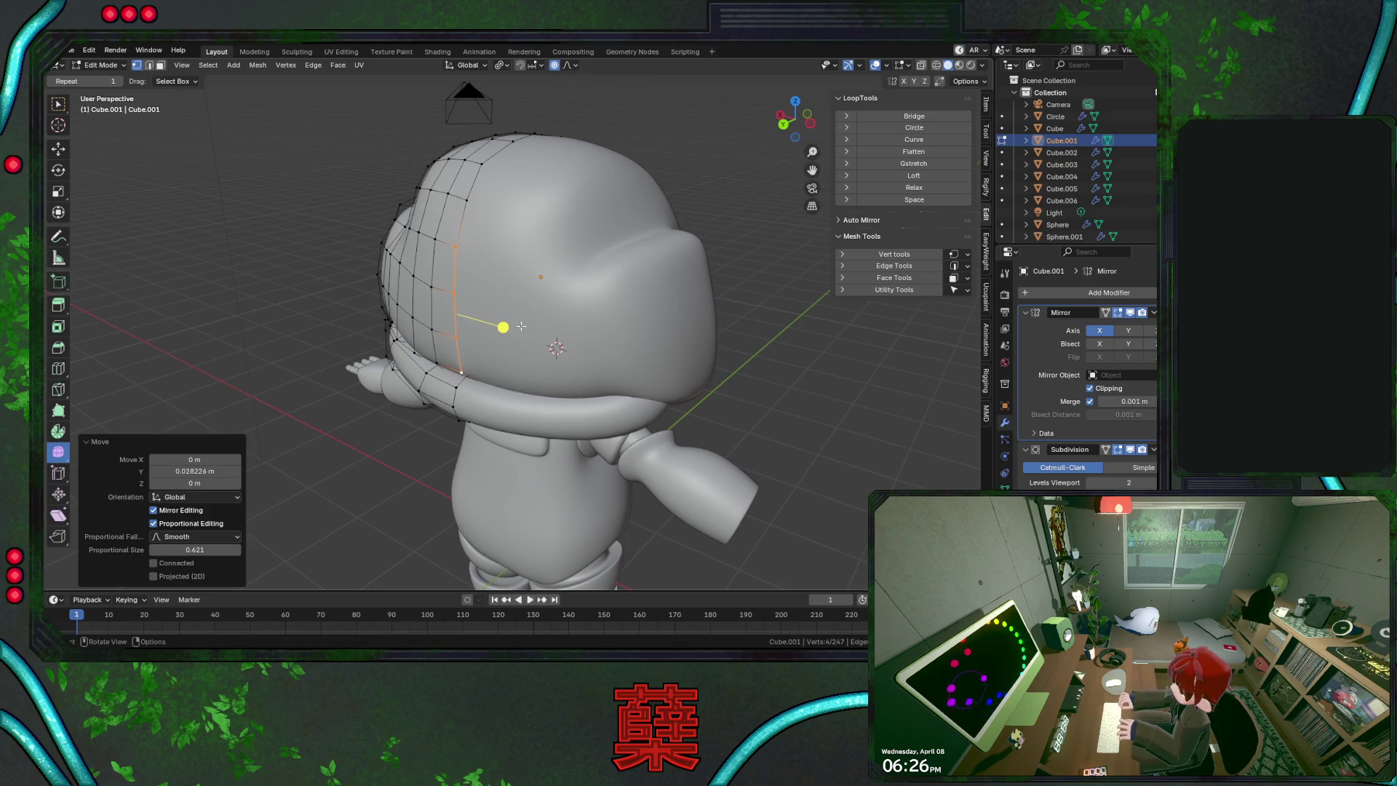
Shift the helmet's top vertex along Y and raise it vertically
{"action": "left_click", "coordinate": [465, 199]}
{"action": "key", "text": "g"}
{"action": "key", "text": "y"}
{"action": "left_click", "coordinate": [544, 233]}
{"action": "key", "text": "g"}
{"action": "key", "text": "z"}
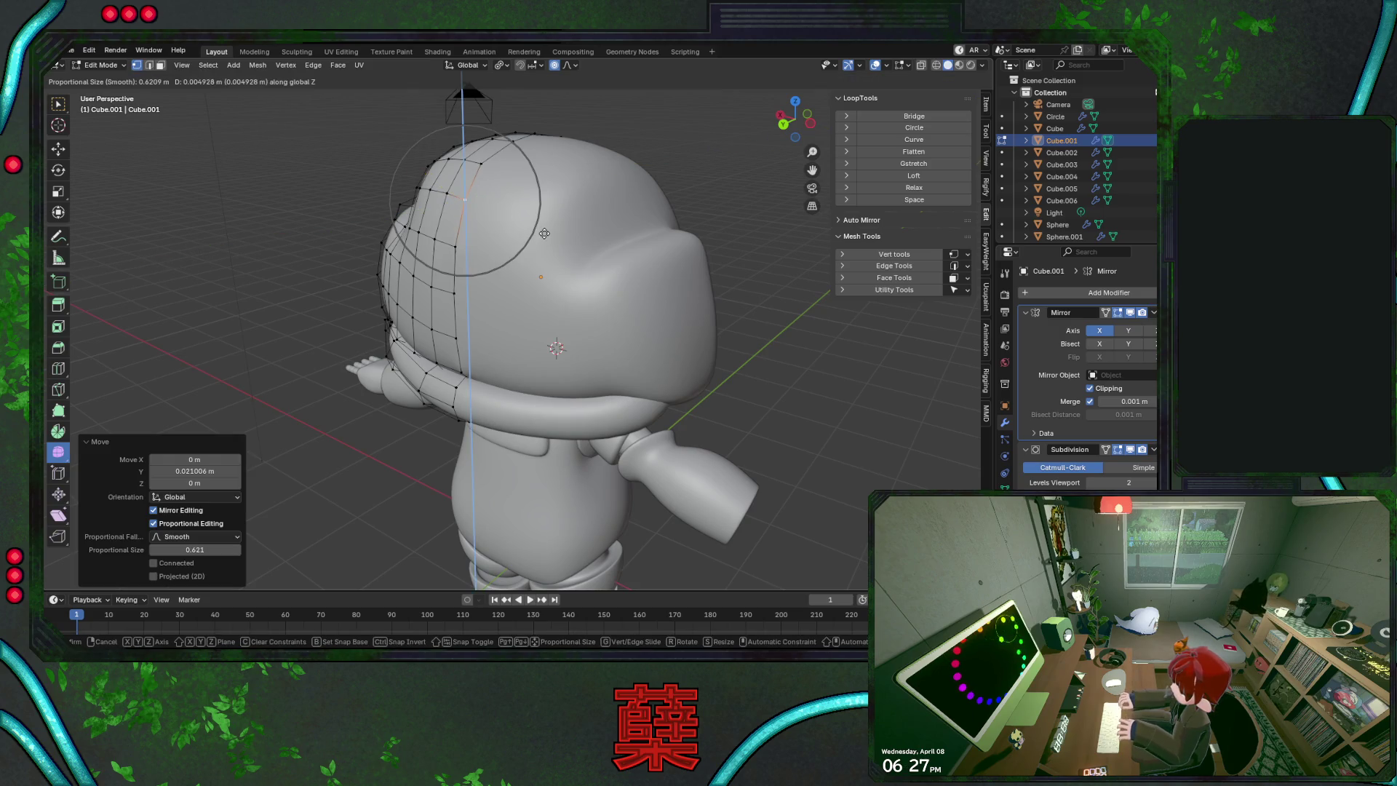
{"action": "left_click", "coordinate": [544, 233]}
Extend the selection up the helmet side and push it along Y with proportional falloff
{"action": "key", "text": "Tab"}
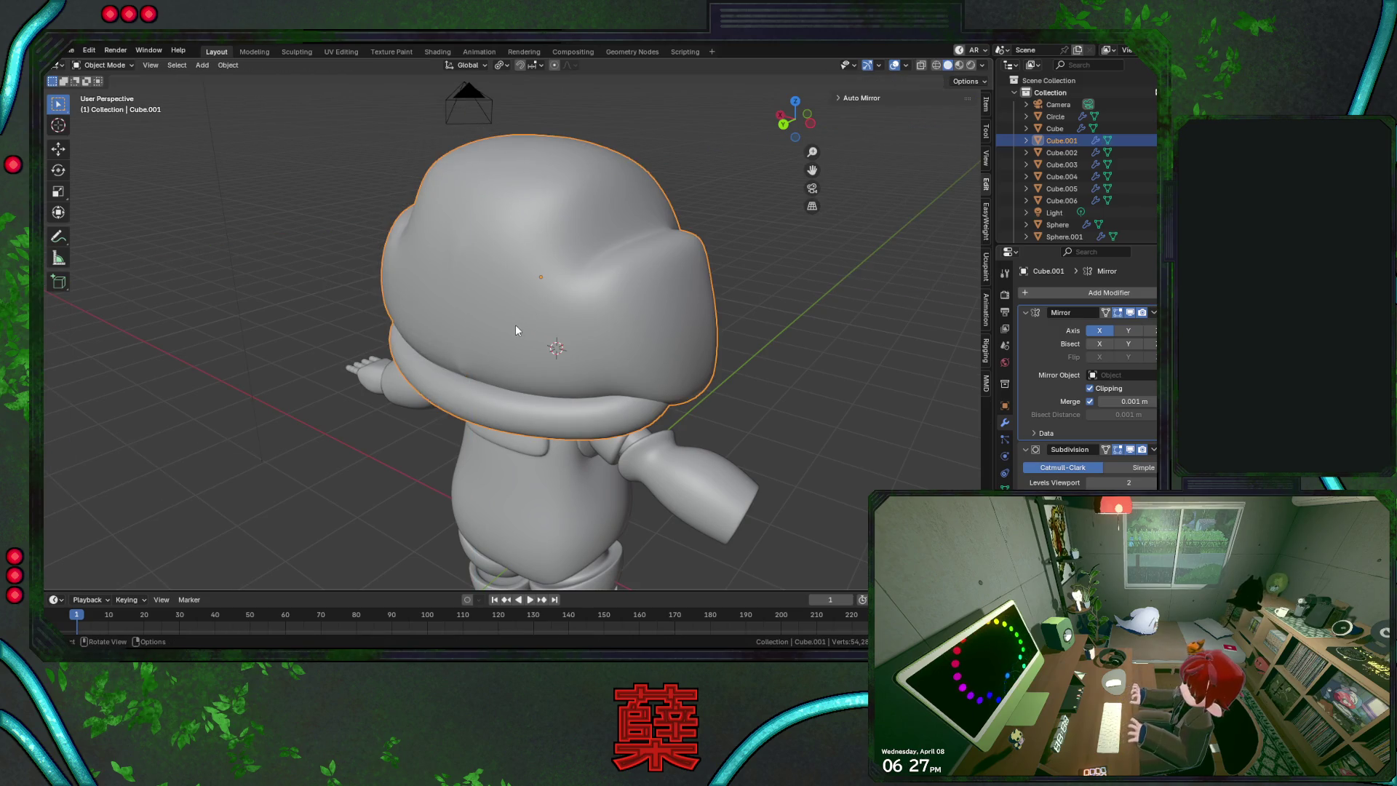
{"action": "key", "text": "Tab"}
{"action": "scroll", "coordinate": [496, 366], "scroll_direction": "up", "scroll_amount": 2}
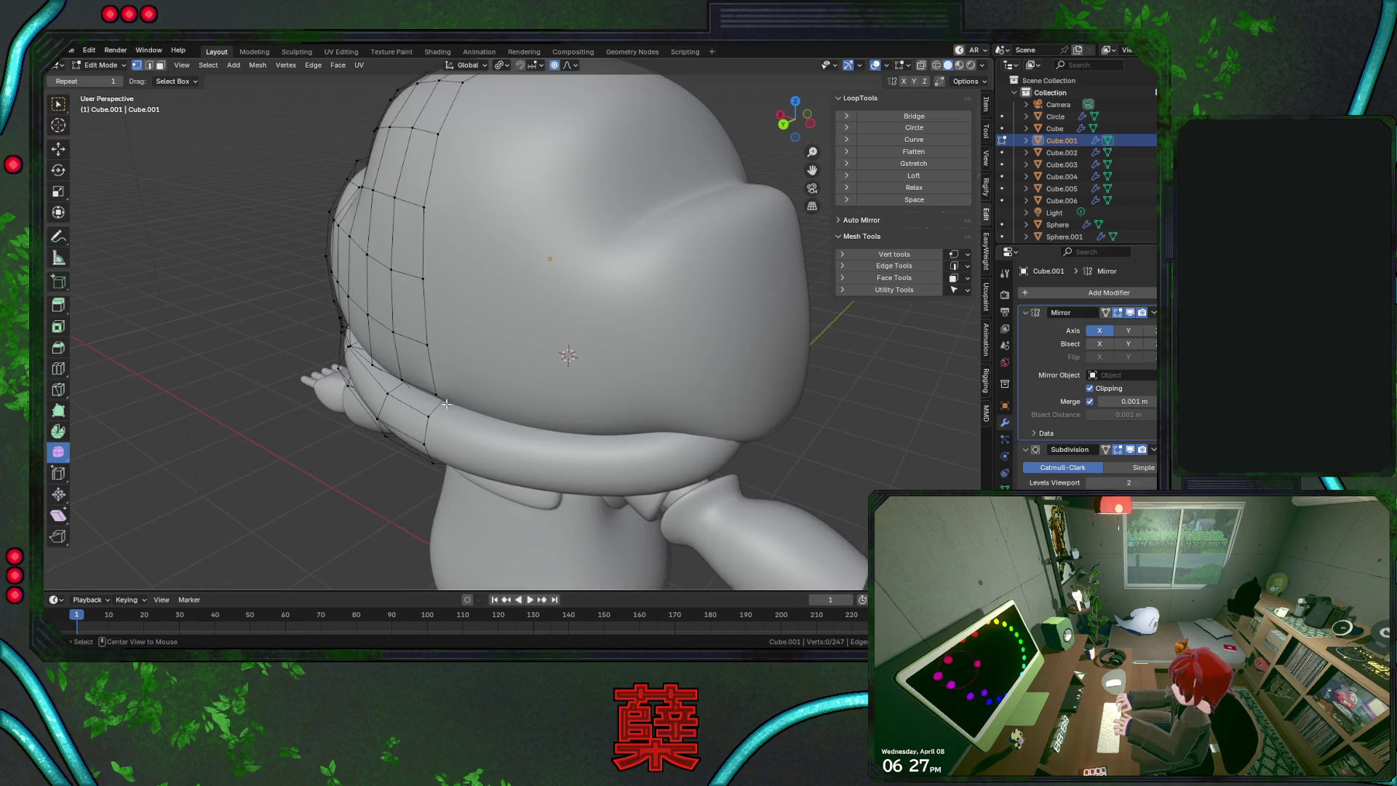
{"action": "key", "text": "ctrl+z"}
{"action": "key", "text": "ctrl+z"}
{"action": "key", "text": "ctrl+z"}
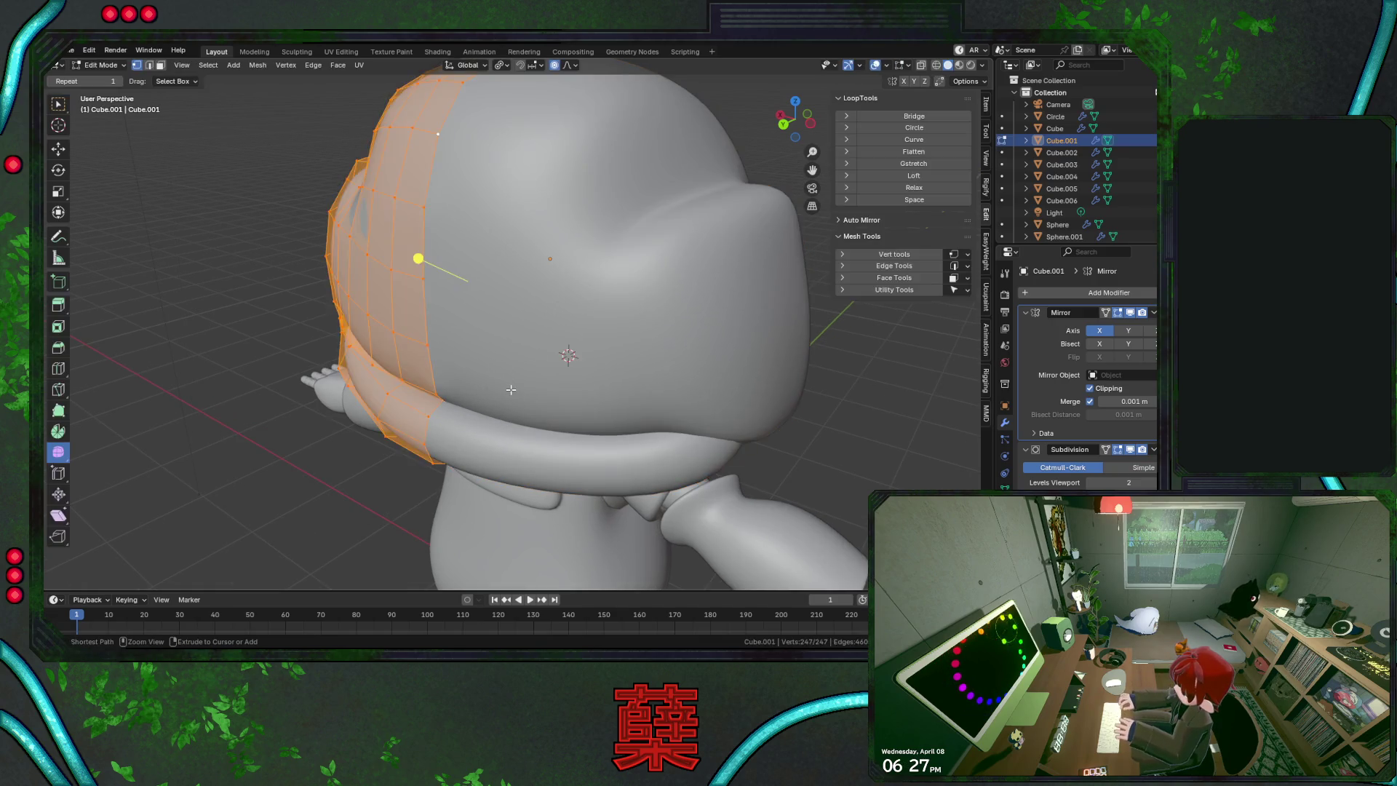
{"action": "key", "text": "ctrl+z"}
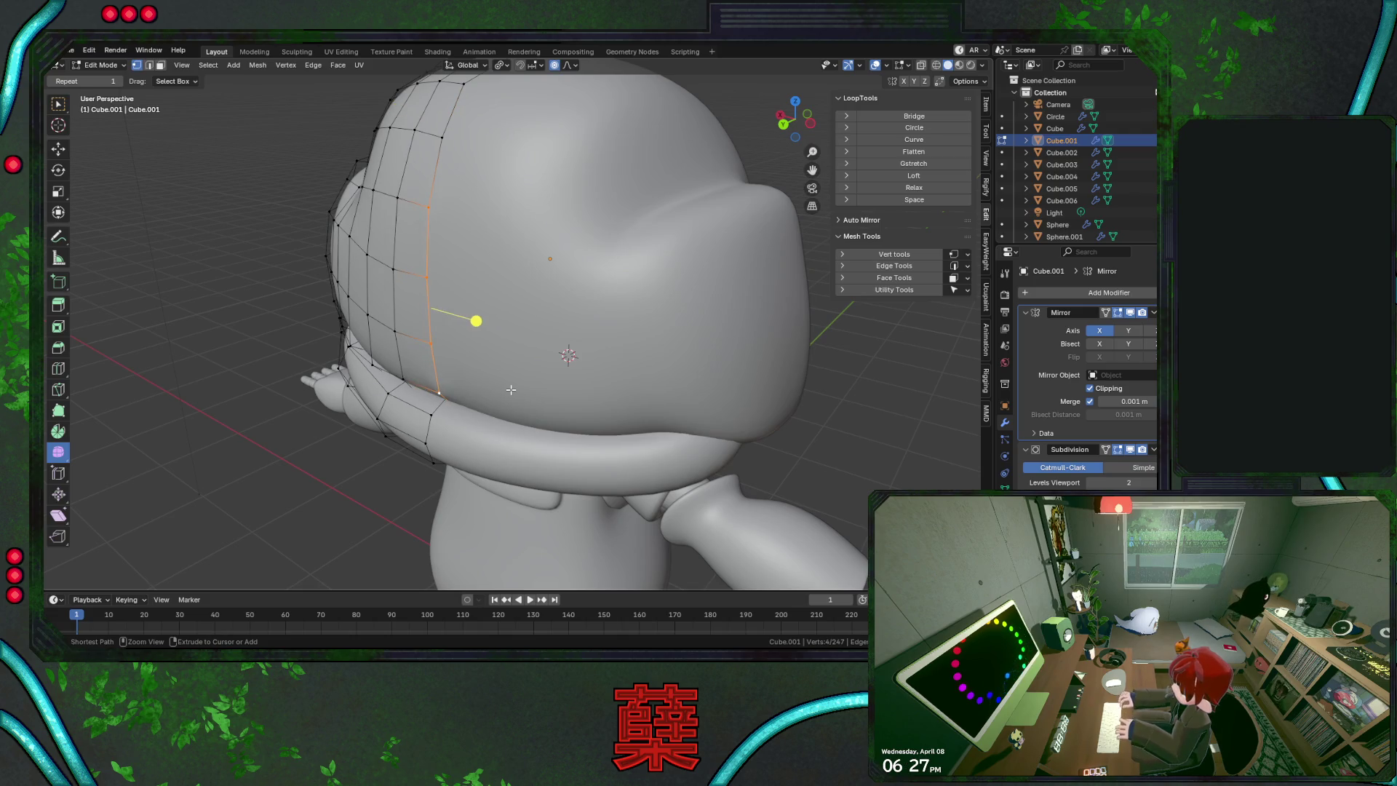
{"action": "key", "text": "alt+z"}
{"action": "left_click", "coordinate": [432, 238], "text": "ctrl+shift"}
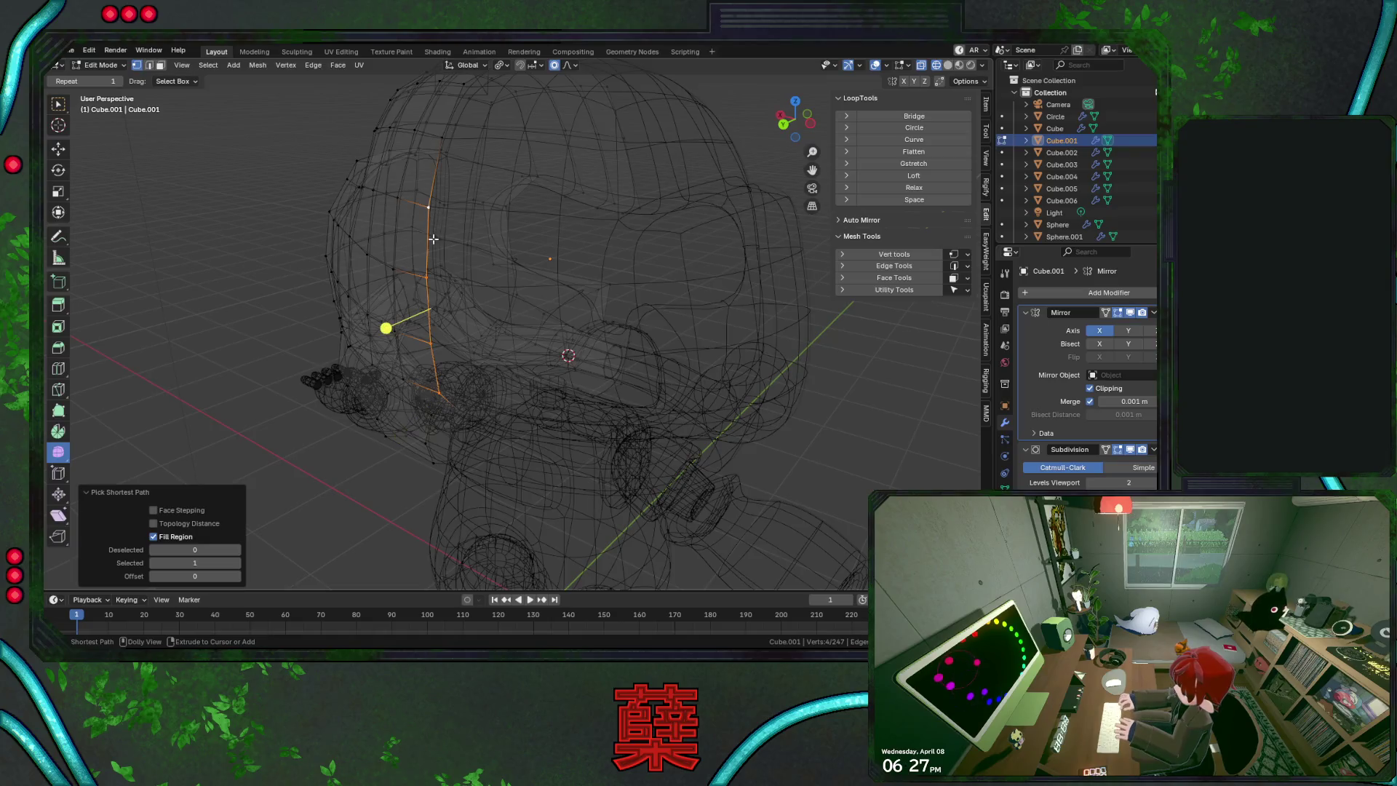
{"action": "key", "text": "alt+z"}
{"action": "key", "text": "g"}
{"action": "key", "text": "y"}
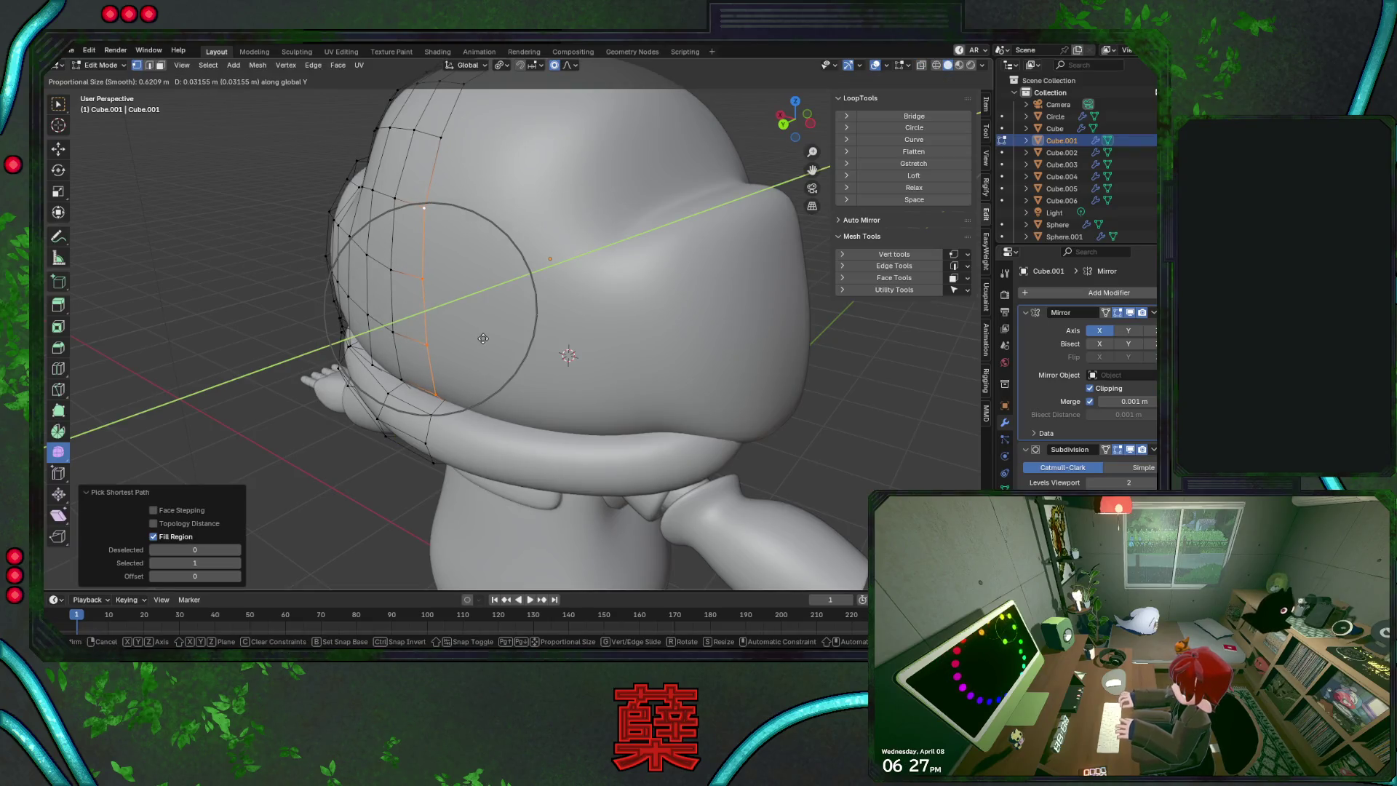
{"action": "left_click", "coordinate": [483, 339]}
Raise the helmet crown vertex vertically with smooth falloff
{"action": "middle_click_drag", "start_coordinate": [483, 338], "coordinate": [515, 344]}
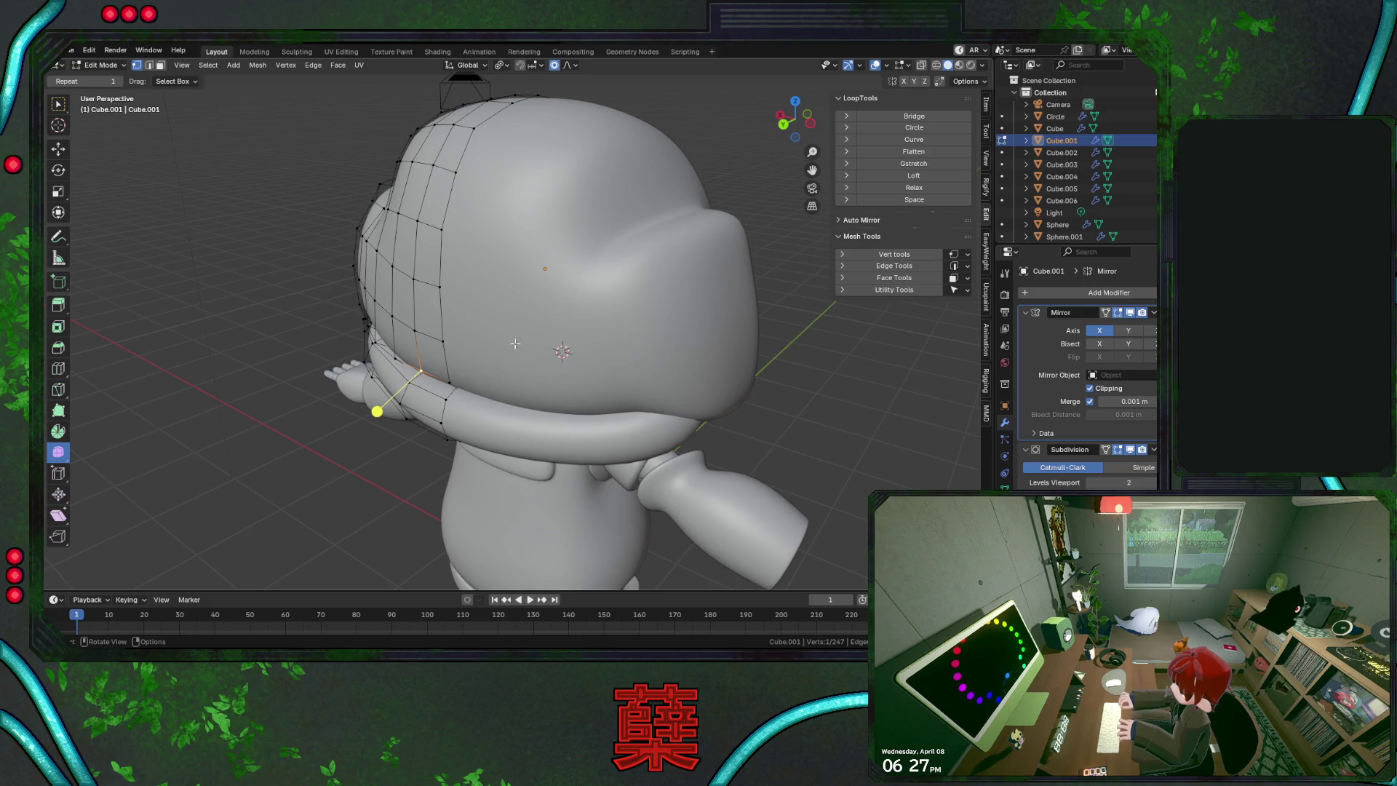
{"action": "middle_click_drag", "start_coordinate": [608, 327], "coordinate": [572, 376]}
{"action": "scroll", "coordinate": [583, 319], "scroll_direction": "up", "scroll_amount": 3}
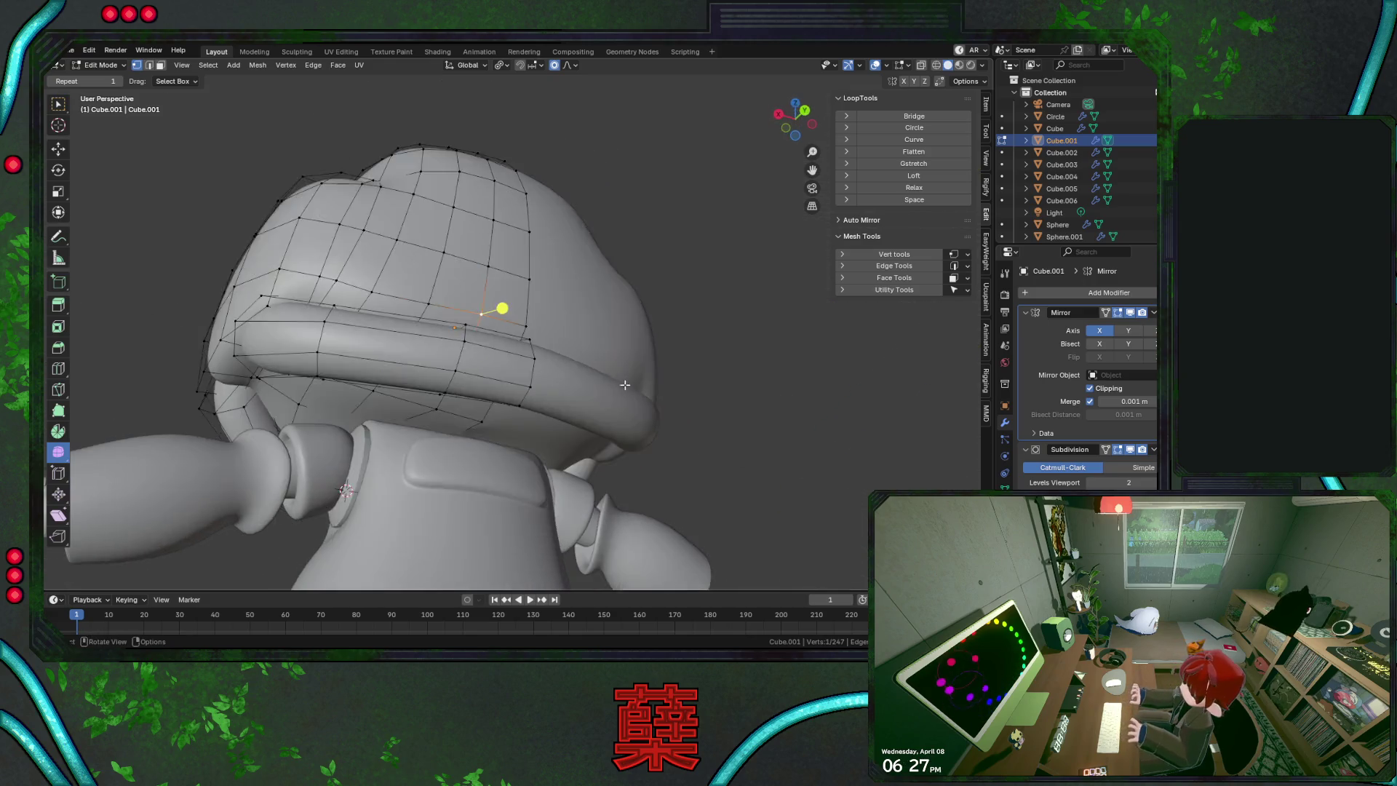
{"action": "middle_click_drag", "start_coordinate": [614, 282], "coordinate": [707, 413]}
{"action": "key", "text": "Tab"}
{"action": "mouse_move", "coordinate": [632, 360]}
{"action": "middle_mouse_down"}
{"action": "mouse_move", "coordinate": [647, 403]}
{"action": "mouse_move", "coordinate": [568, 453]}
{"action": "mouse_move", "coordinate": [614, 434]}
{"action": "mouse_move", "coordinate": [582, 330]}
{"action": "mouse_move", "coordinate": [661, 408]}
{"action": "mouse_move", "coordinate": [616, 305]}
{"action": "middle_mouse_up"}
{"action": "key", "text": "Tab"}
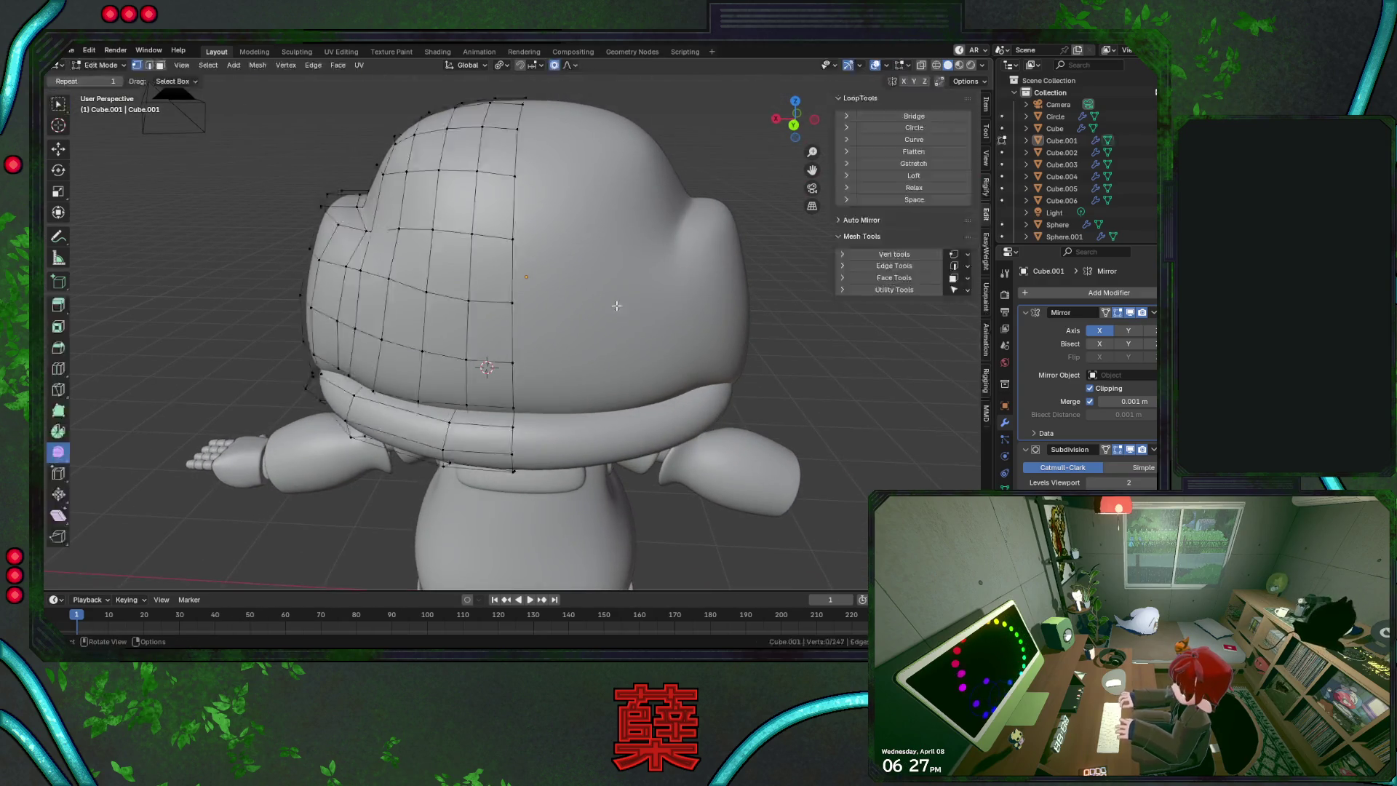
{"action": "key", "text": "g"}
{"action": "key", "text": "z"}
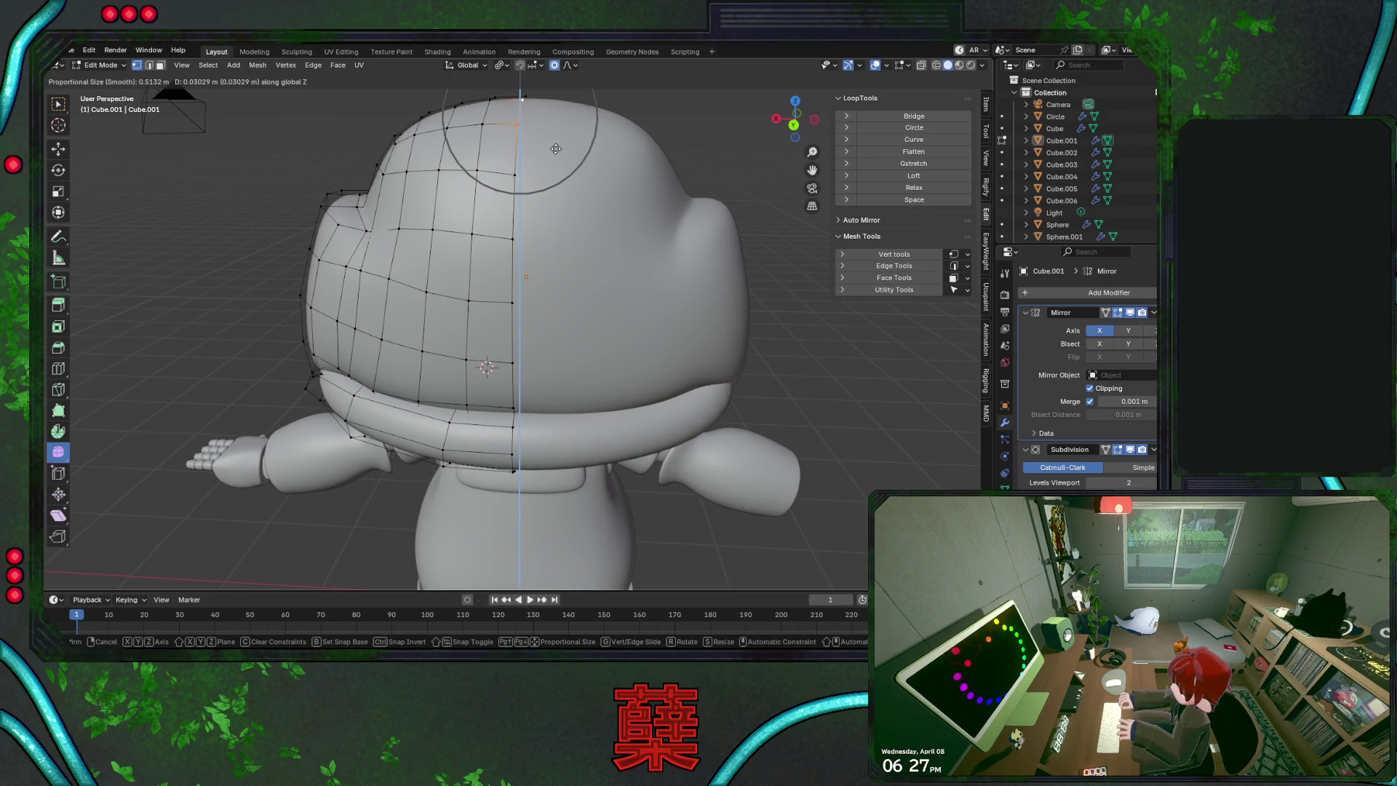
{"action": "left_click", "coordinate": [556, 148]}
Preview the smoothed helmet from behind and save BaseRobot.blend
{"action": "key", "text": "Tab"}
{"action": "key", "text": "Tab"}
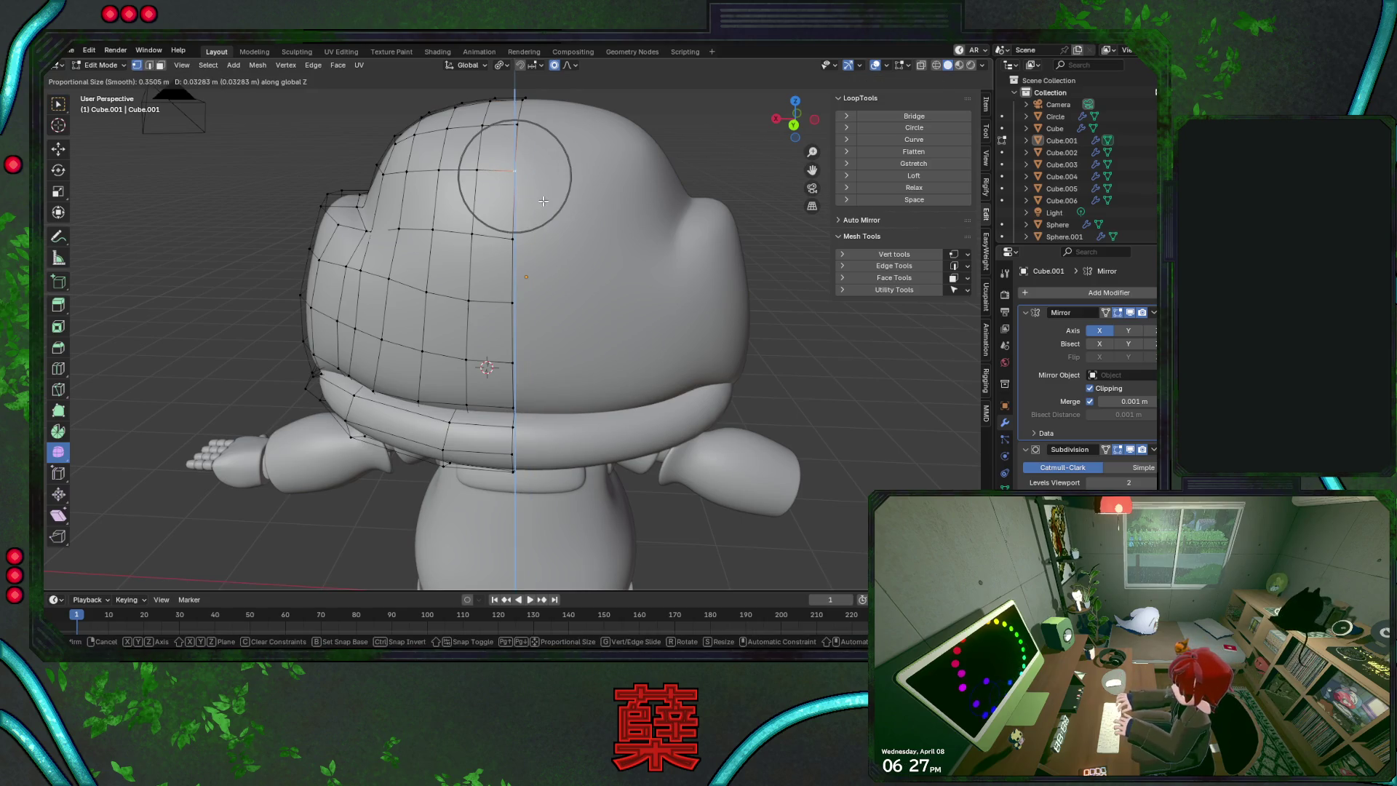
{"action": "left_click", "coordinate": [617, 232]}
{"action": "key", "text": "Tab"}
{"action": "mouse_move", "coordinate": [583, 315]}
{"action": "middle_mouse_down"}
{"action": "mouse_move", "coordinate": [691, 314]}
{"action": "mouse_move", "coordinate": [682, 349]}
{"action": "mouse_move", "coordinate": [739, 376]}
{"action": "middle_mouse_up"}
{"action": "key", "text": "ctrl+s"}
Grow the crown selection into a patch and round it with To Sphere
{"action": "key", "text": "Tab"}
{"action": "middle_click_drag", "start_coordinate": [642, 312], "coordinate": [645, 323]}
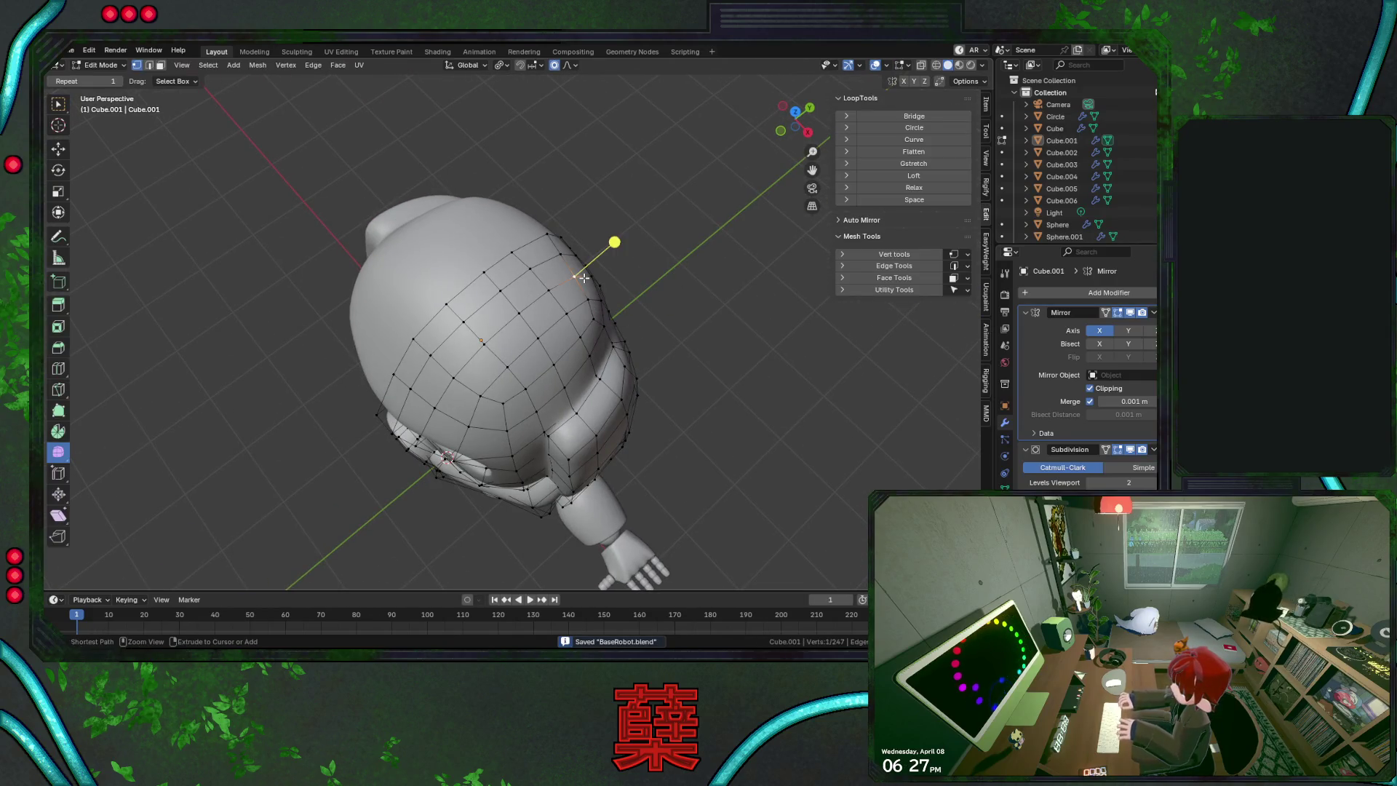
{"action": "key", "text": "ctrl+KP_Add"}
{"action": "key", "text": "ctrl+KP_Add"}
{"action": "key", "text": "shift+alt+s"}
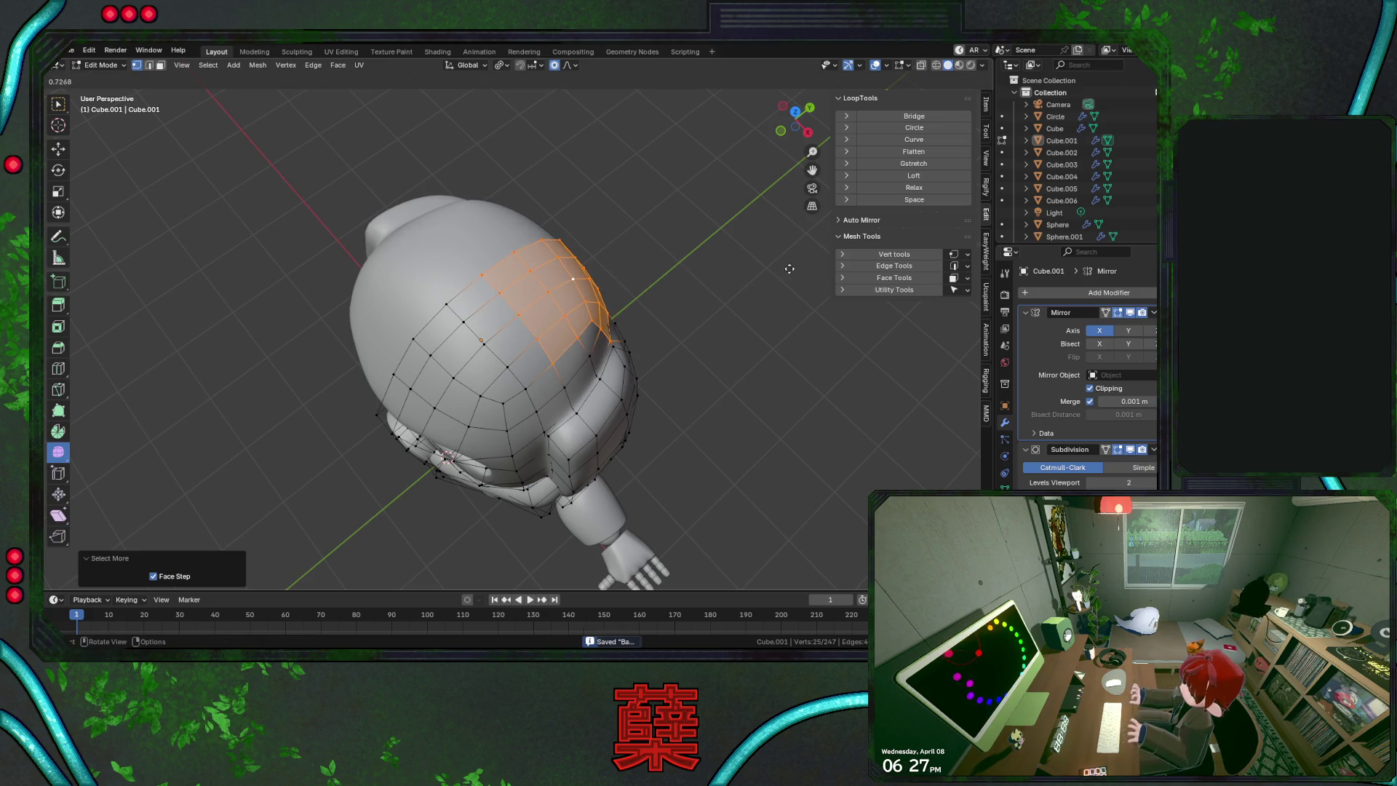
{"action": "left_click", "coordinate": [789, 268]}
{"action": "key", "text": "Tab"}
{"action": "mouse_move", "coordinate": [683, 284]}
{"action": "middle_mouse_down"}
{"action": "mouse_move", "coordinate": [608, 294]}
{"action": "mouse_move", "coordinate": [510, 269]}
{"action": "mouse_move", "coordinate": [527, 218]}
{"action": "mouse_move", "coordinate": [81, 302]}
{"action": "mouse_move", "coordinate": [589, 225]}
{"action": "mouse_move", "coordinate": [509, 248]}
{"action": "mouse_move", "coordinate": [552, 260]}
{"action": "middle_mouse_up"}
Check a crown strip, return to Object Mode, save BaseRobot.blend and switch to the right view
{"action": "key", "text": "Tab"}
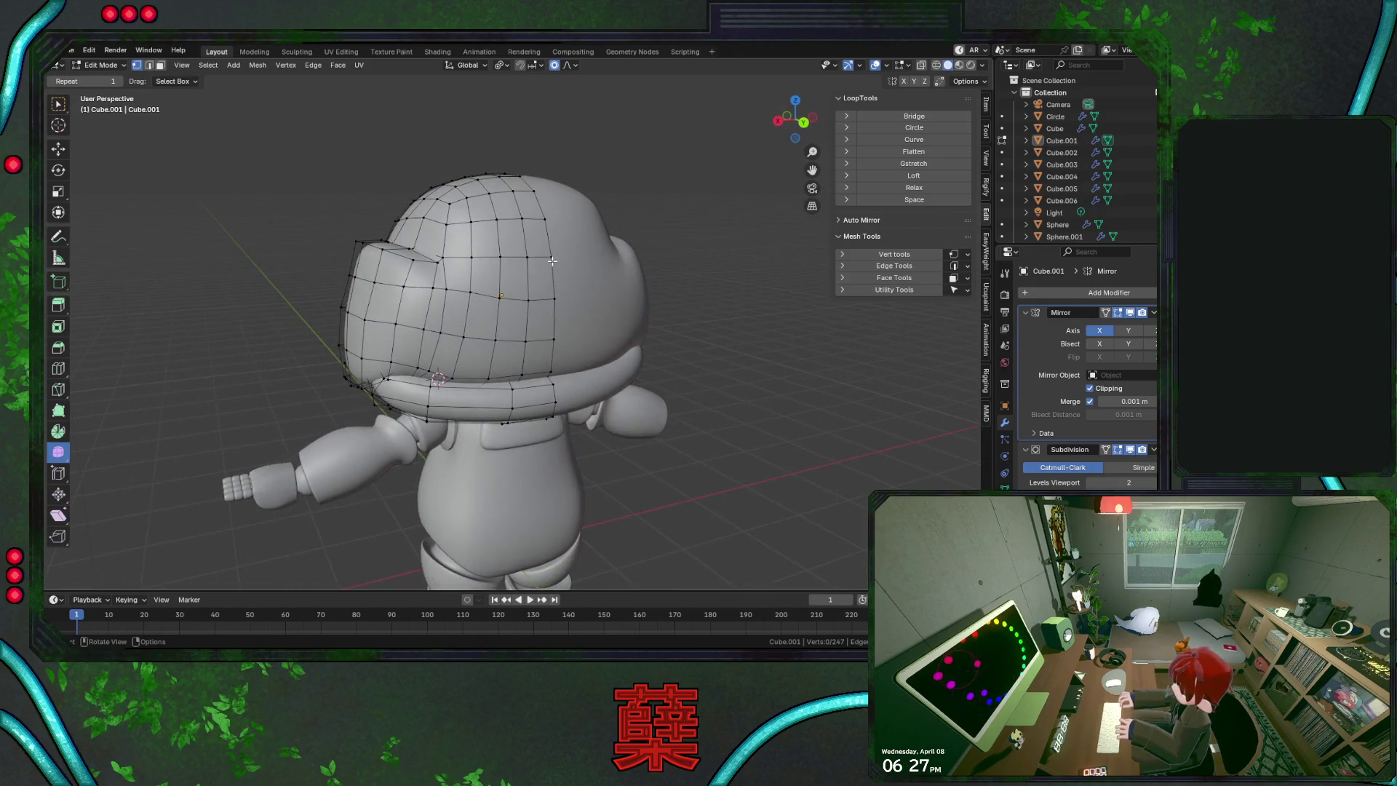
{"action": "left_click", "coordinate": [552, 259]}
{"action": "key", "text": "ctrl+KP_Add"}
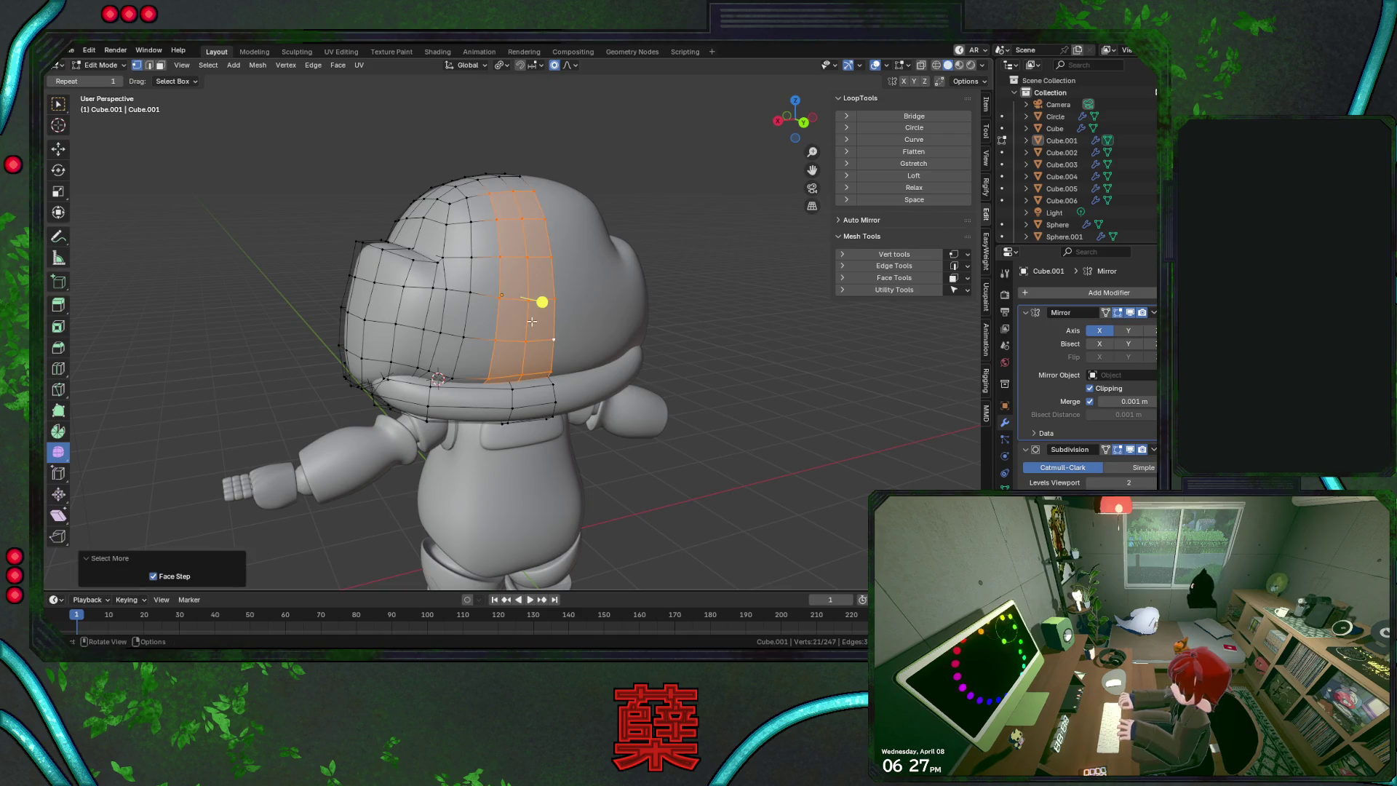
{"action": "left_click", "coordinate": [687, 347]}
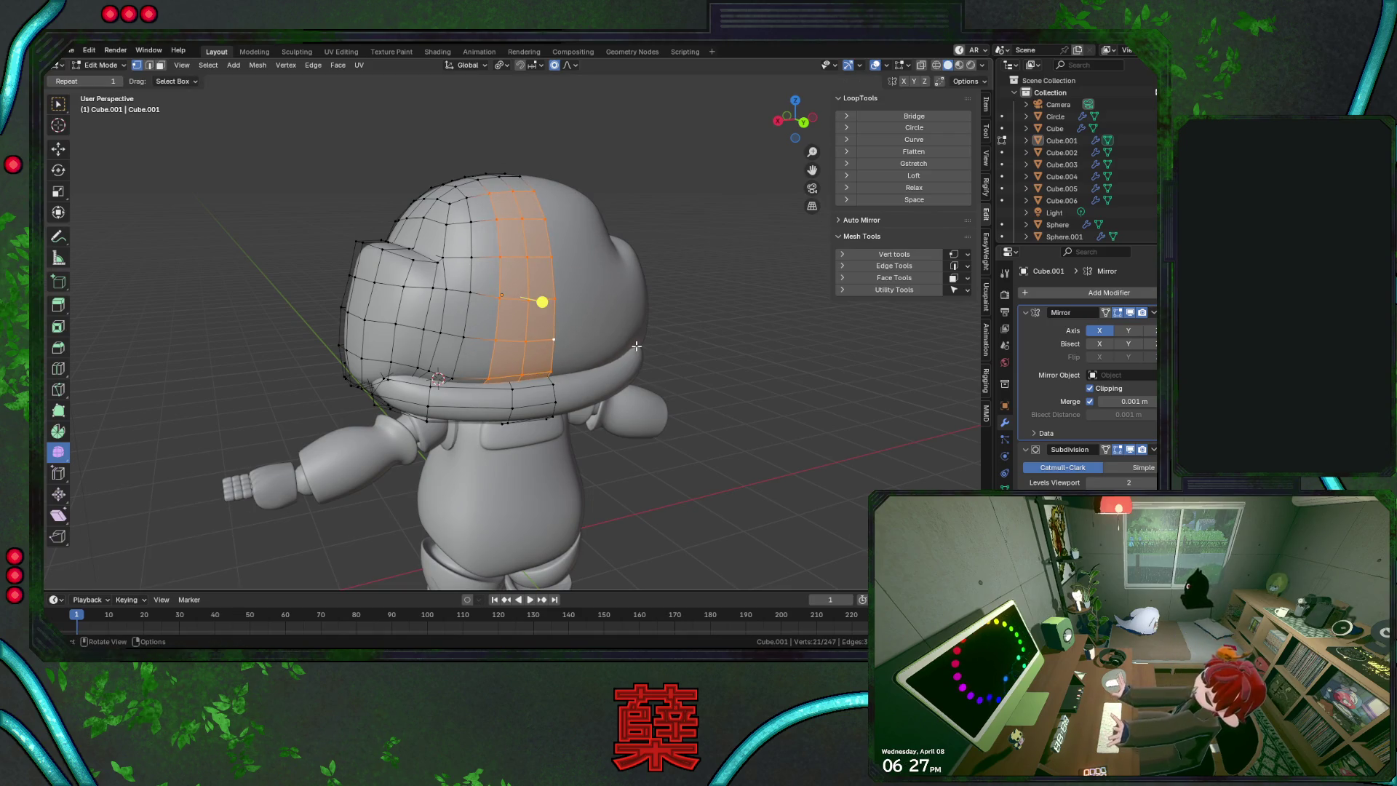
{"action": "key", "text": "Tab"}
{"action": "mouse_move", "coordinate": [647, 330]}
{"action": "middle_mouse_down"}
{"action": "mouse_move", "coordinate": [535, 301]}
{"action": "mouse_move", "coordinate": [632, 362]}
{"action": "middle_mouse_up"}
{"action": "key", "text": "ctrl+s"}
{"action": "key", "text": "ctrl+KP_3"}
{"action": "key", "text": "KP_3"}
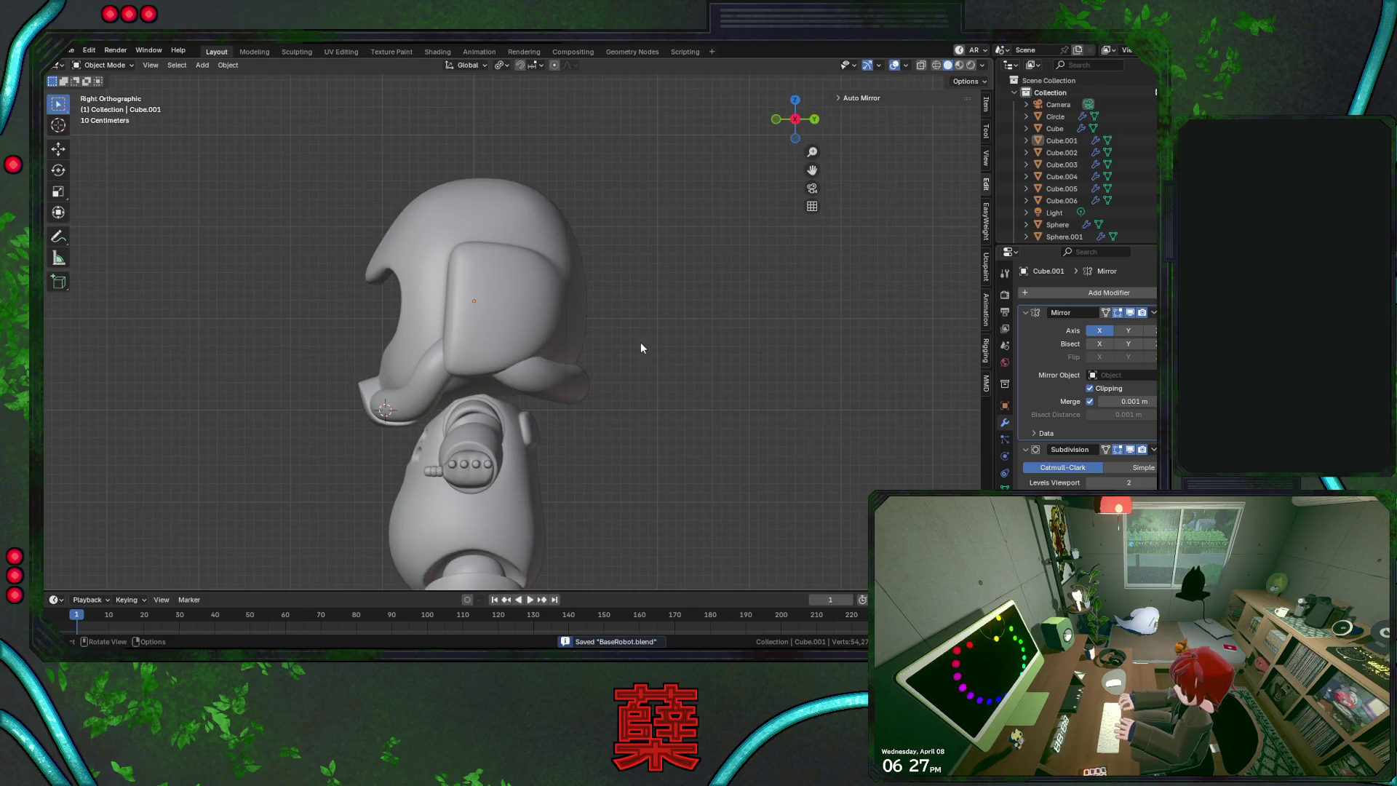
Box-select the vertices of the helmet's lower front flap in see-through mode
{"action": "key", "text": "KP_5"}
{"action": "scroll", "coordinate": [632, 348], "scroll_direction": "down", "scroll_amount": 1}
{"action": "scroll", "coordinate": [624, 358], "scroll_direction": "up", "scroll_amount": 3}
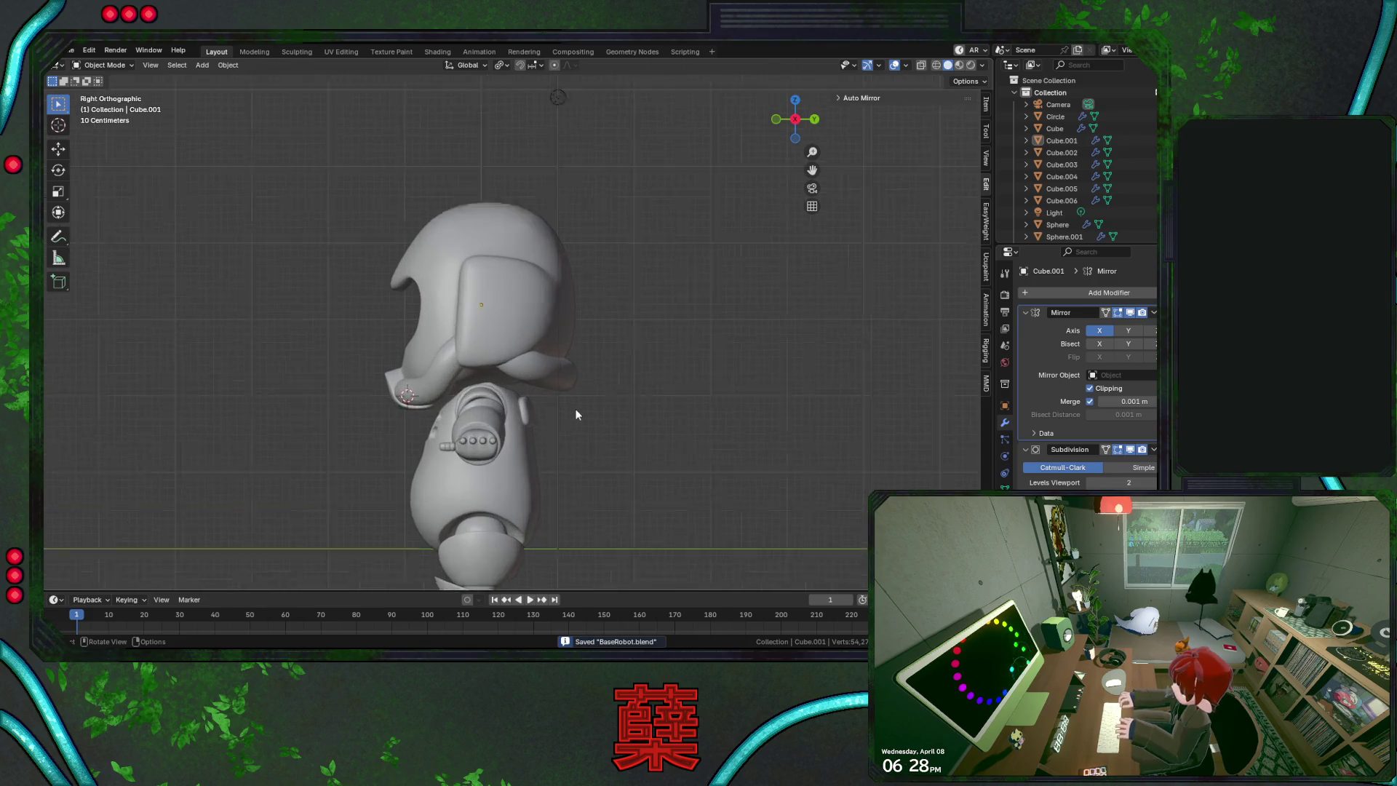
{"action": "left_click", "coordinate": [384, 393]}
{"action": "key", "text": "Tab"}
{"action": "key", "text": "z"}
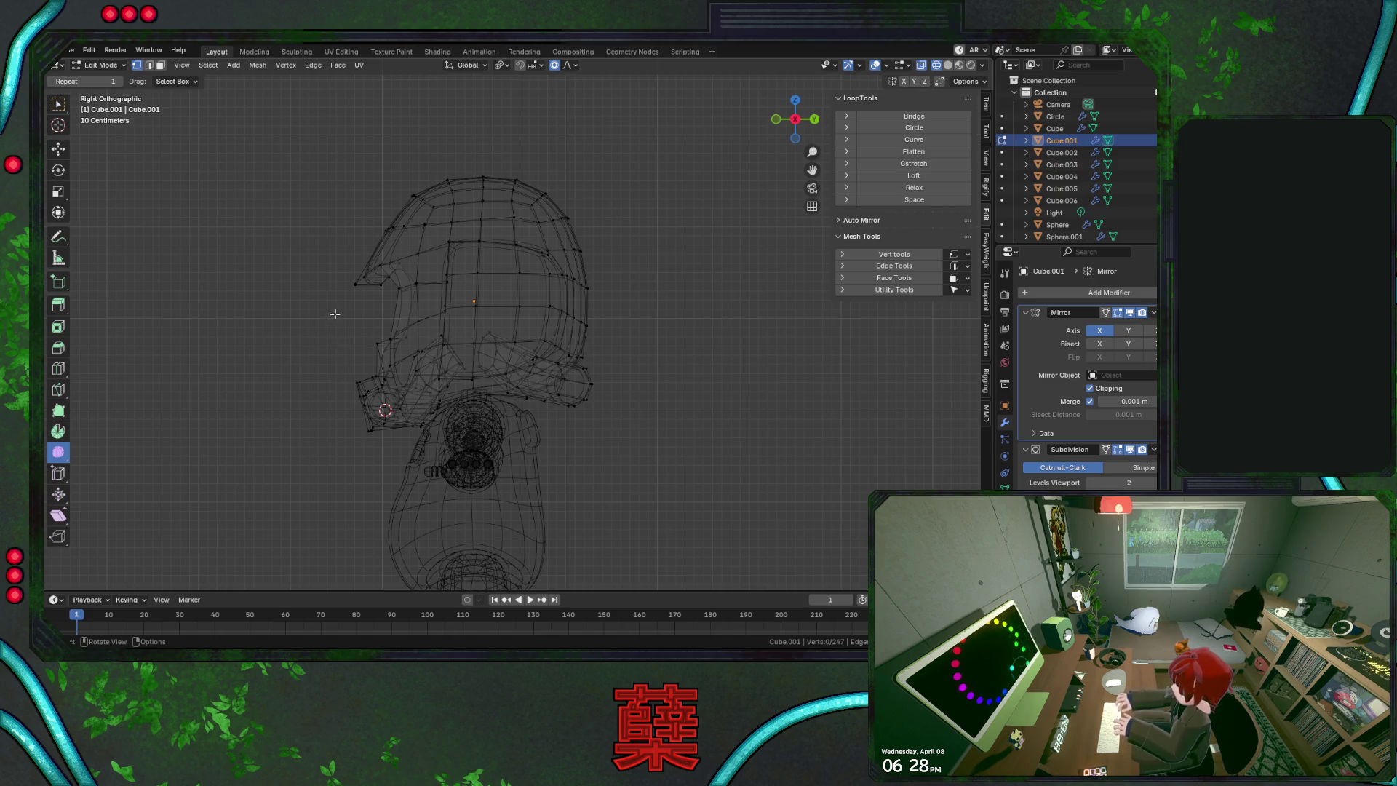
{"action": "mouse_move", "coordinate": [334, 314]}
{"action": "left_mouse_down"}
{"action": "mouse_move", "coordinate": [464, 445]}
{"action": "mouse_move", "coordinate": [469, 538]}
{"action": "left_mouse_up"}
Pull the front flap forward along Y with proportional falloff
{"action": "scroll", "coordinate": [554, 514], "scroll_direction": "up", "scroll_amount": 3}
{"action": "key", "text": "g"}
{"action": "key", "text": "y"}
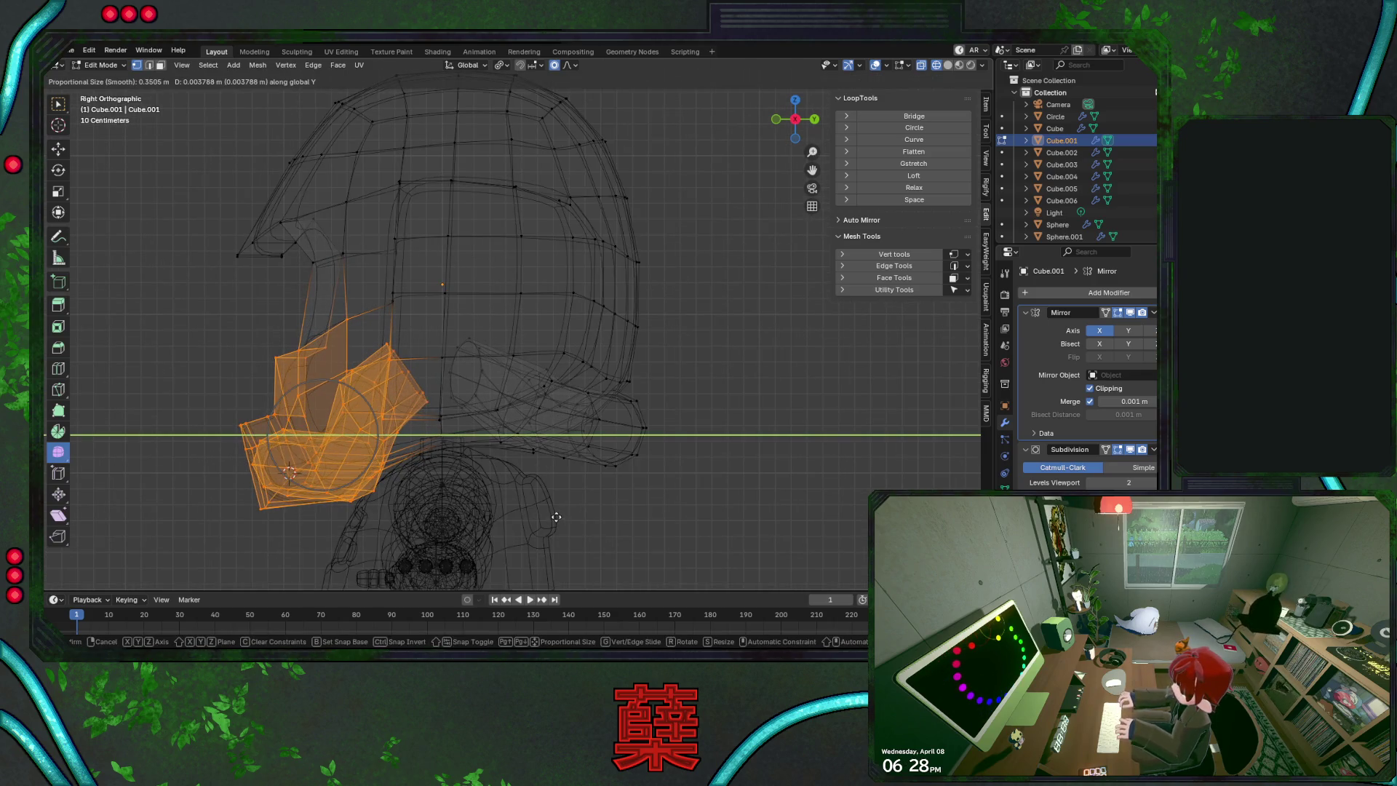
{"action": "scroll", "coordinate": [551, 516], "scroll_direction": "down", "scroll_amount": 5}
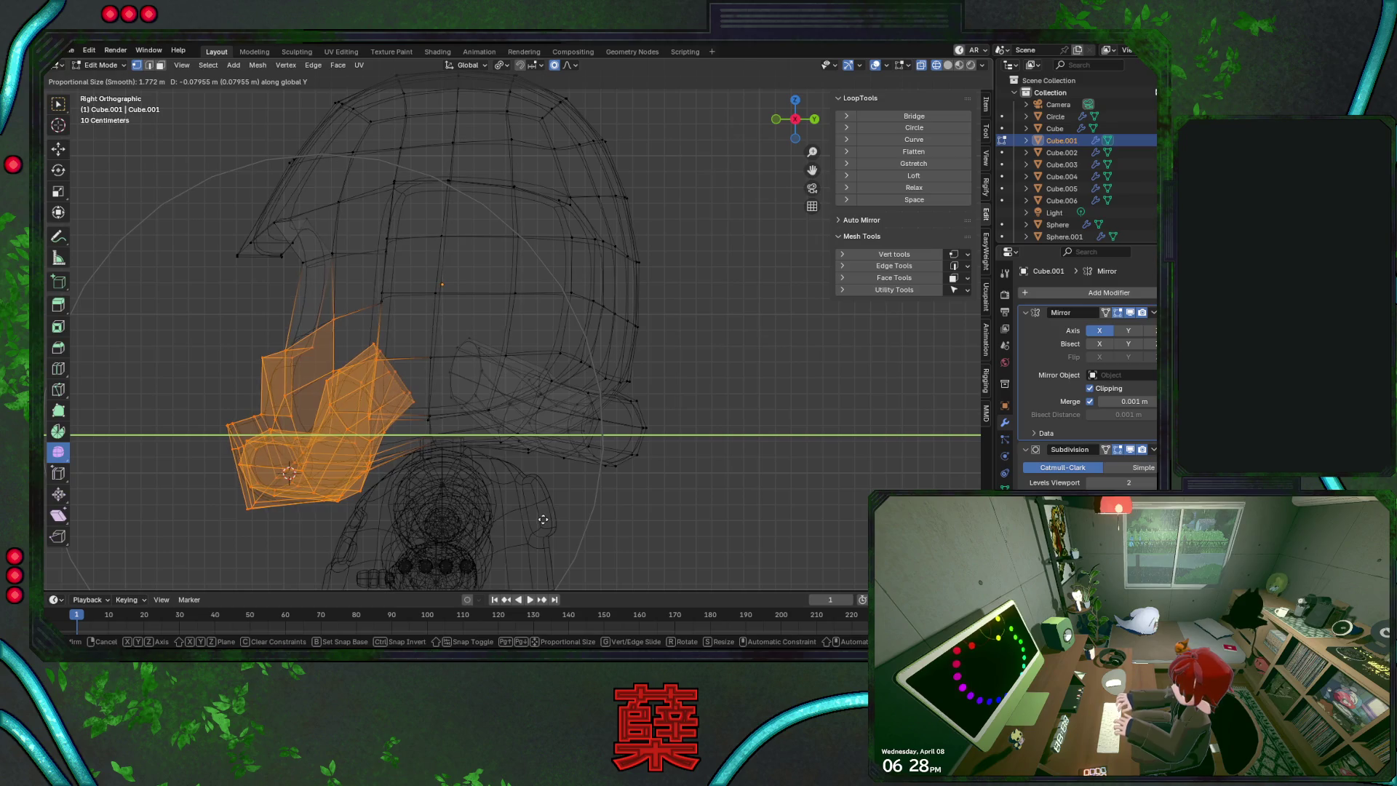
{"action": "left_click", "coordinate": [544, 520]}
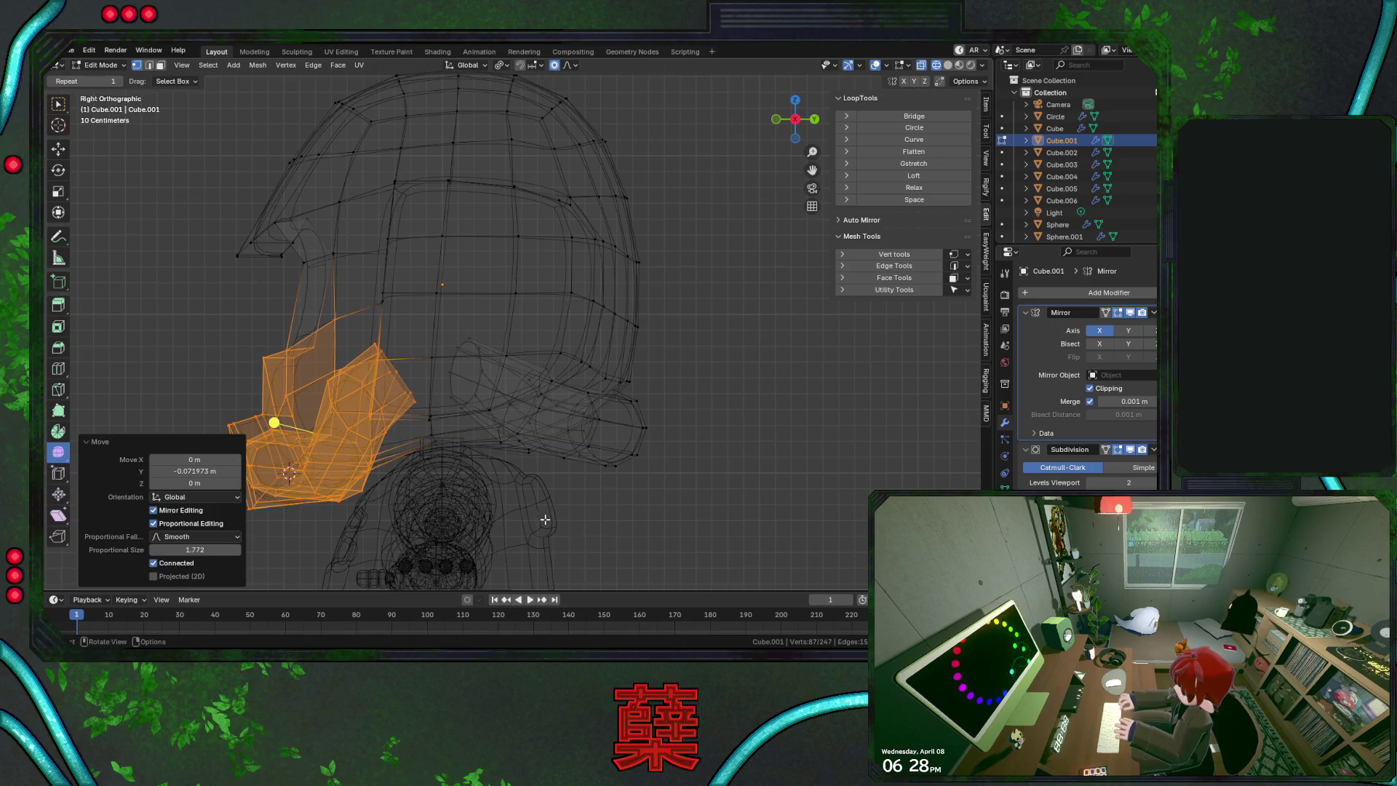
Select two edge loops on the helmet's back flap to form a band
{"action": "key", "text": "shift+z"}
{"action": "key", "text": "Tab"}
{"action": "left_click", "coordinate": [702, 492]}
{"action": "middle_click_drag", "start_coordinate": [698, 452], "coordinate": [683, 443]}
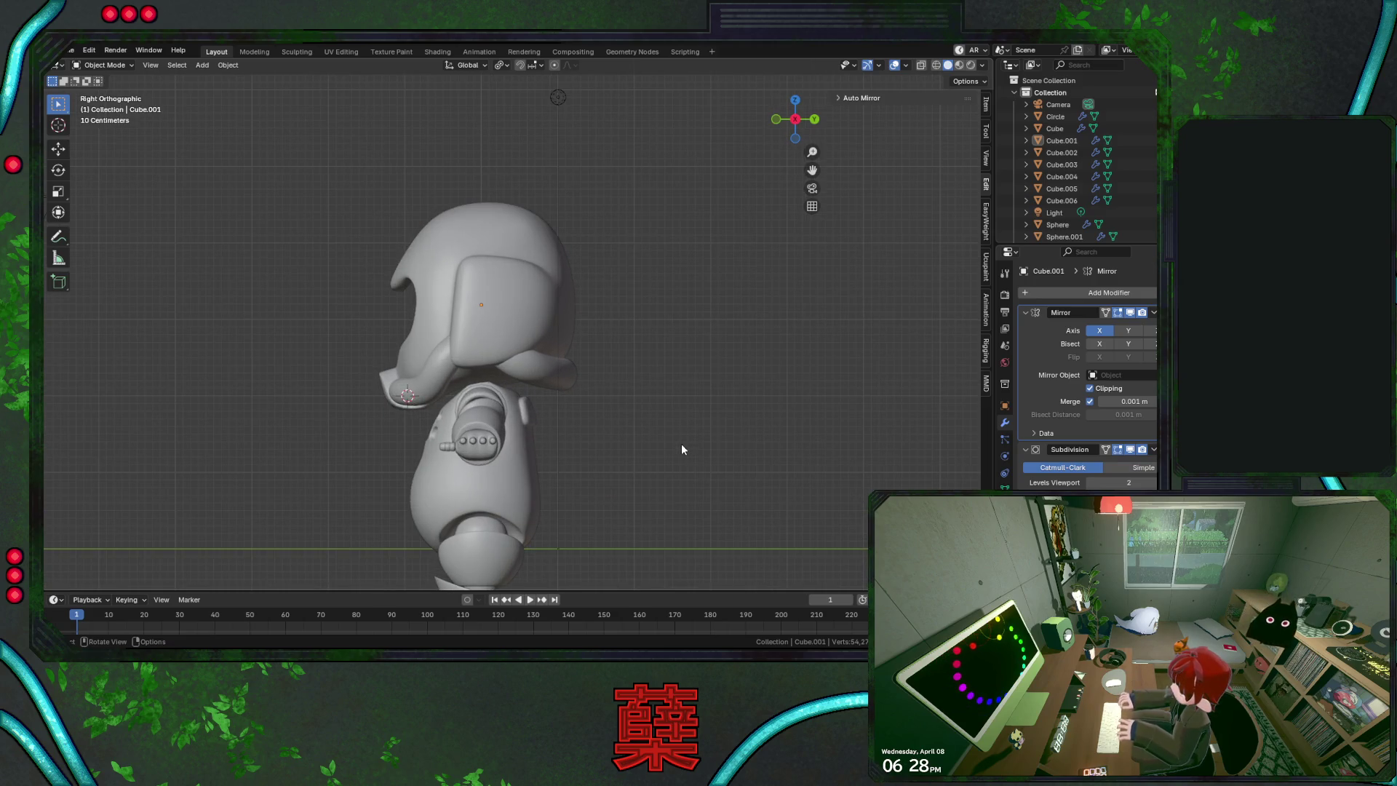
{"action": "scroll", "coordinate": [681, 447], "scroll_direction": "up", "scroll_amount": 2}
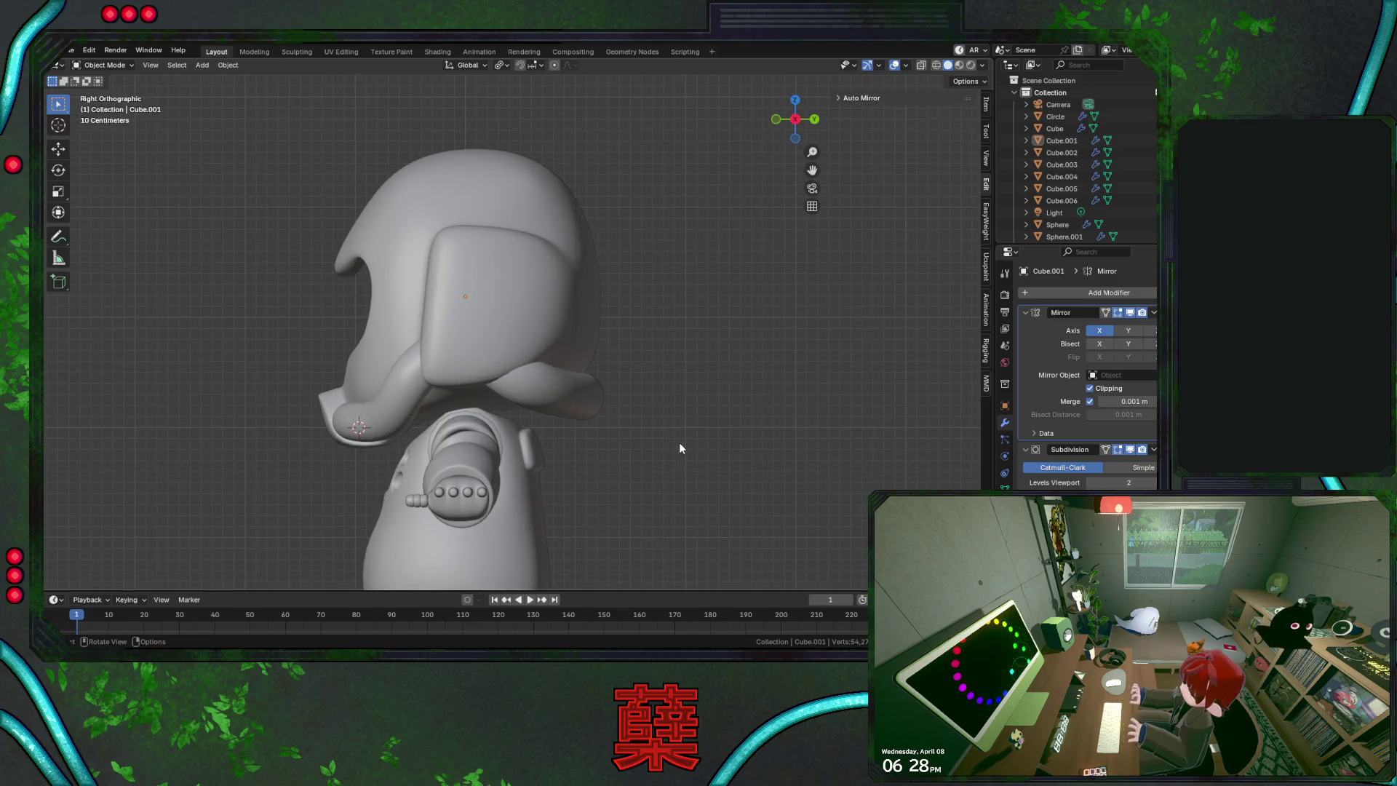
{"action": "left_click", "coordinate": [581, 384]}
{"action": "key", "text": "Tab"}
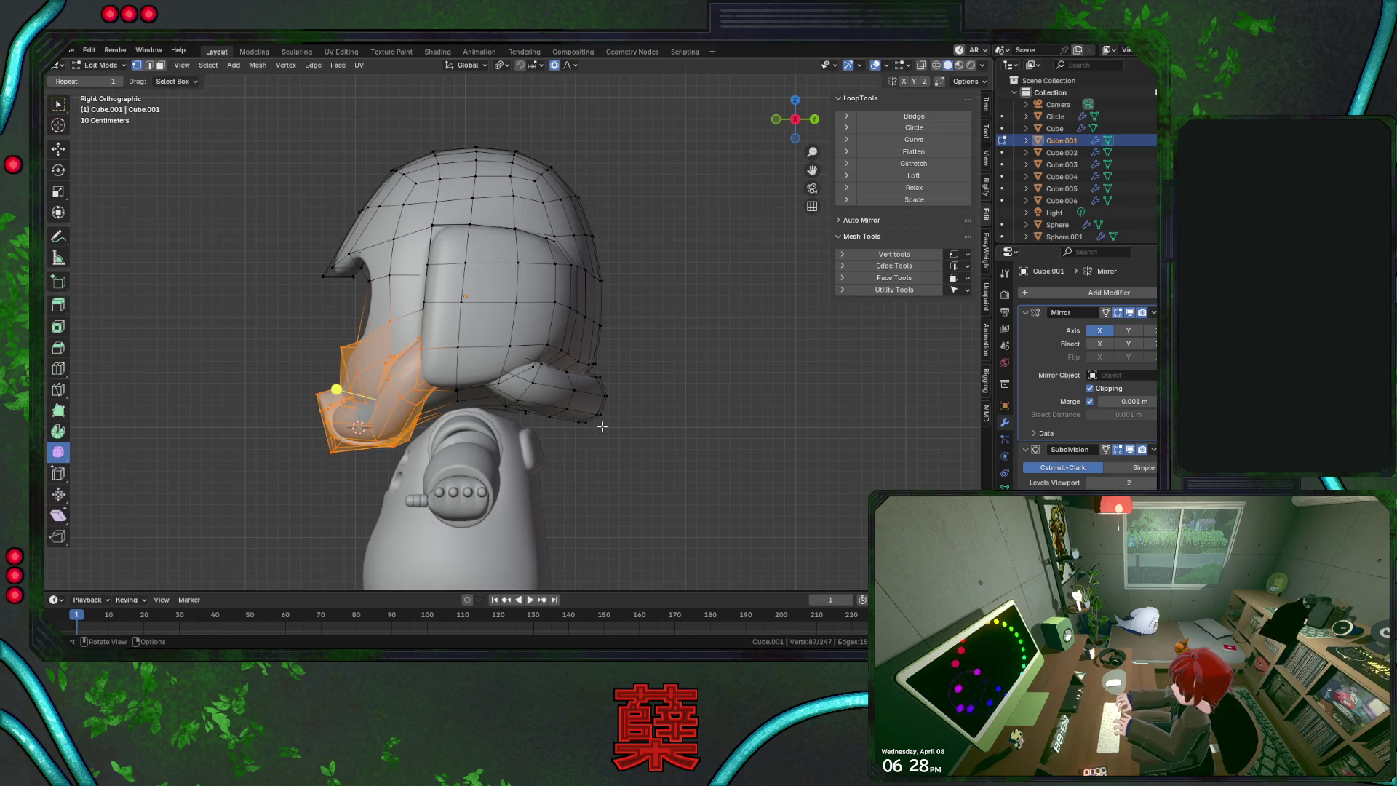
{"action": "left_click", "coordinate": [602, 426], "text": "alt"}
{"action": "mouse_move", "coordinate": [654, 439]}
{"action": "middle_mouse_down"}
{"action": "mouse_move", "coordinate": [234, 165]}
{"action": "mouse_move", "coordinate": [68, 256]}
{"action": "mouse_move", "coordinate": [585, 373]}
{"action": "mouse_move", "coordinate": [537, 378]}
{"action": "middle_mouse_up"}
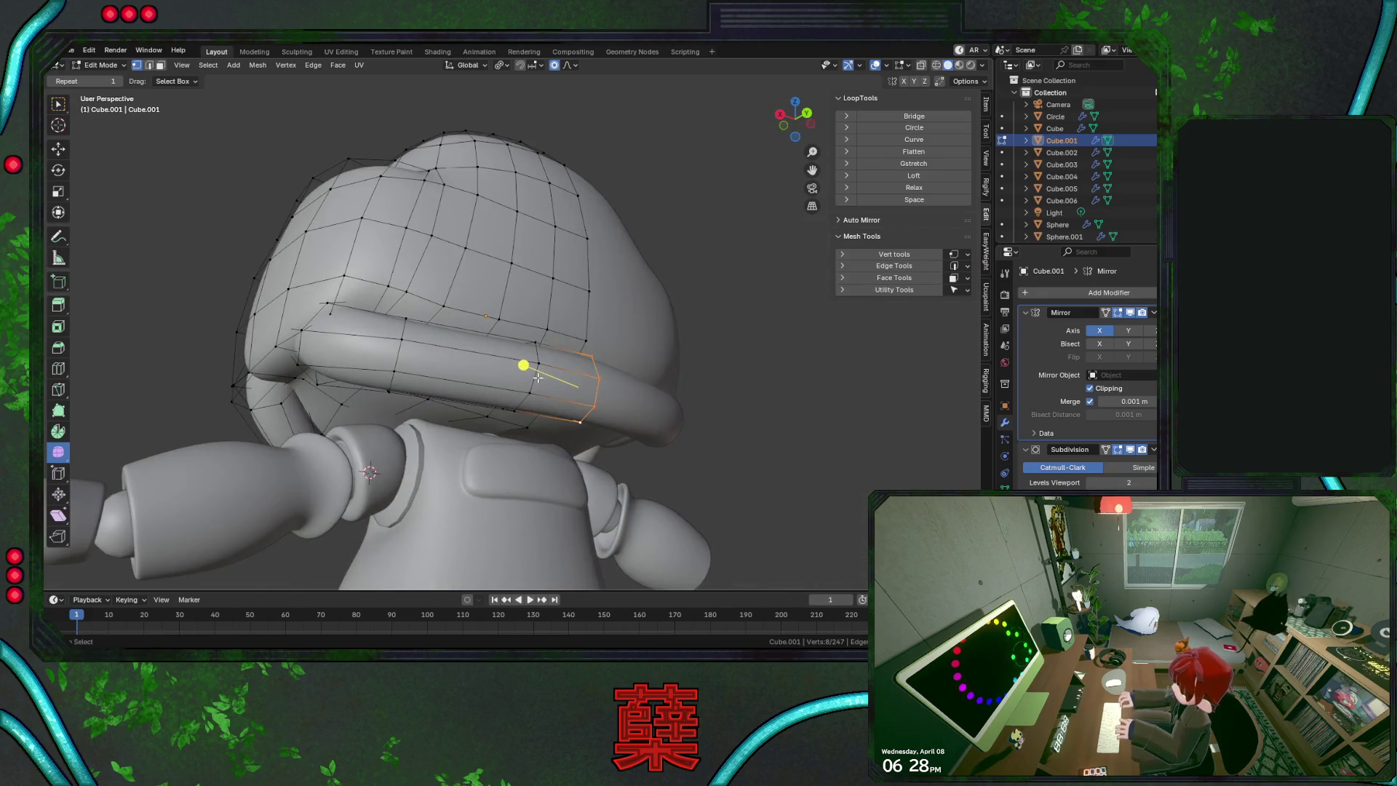
{"action": "left_click", "coordinate": [535, 378], "text": "alt+shift"}
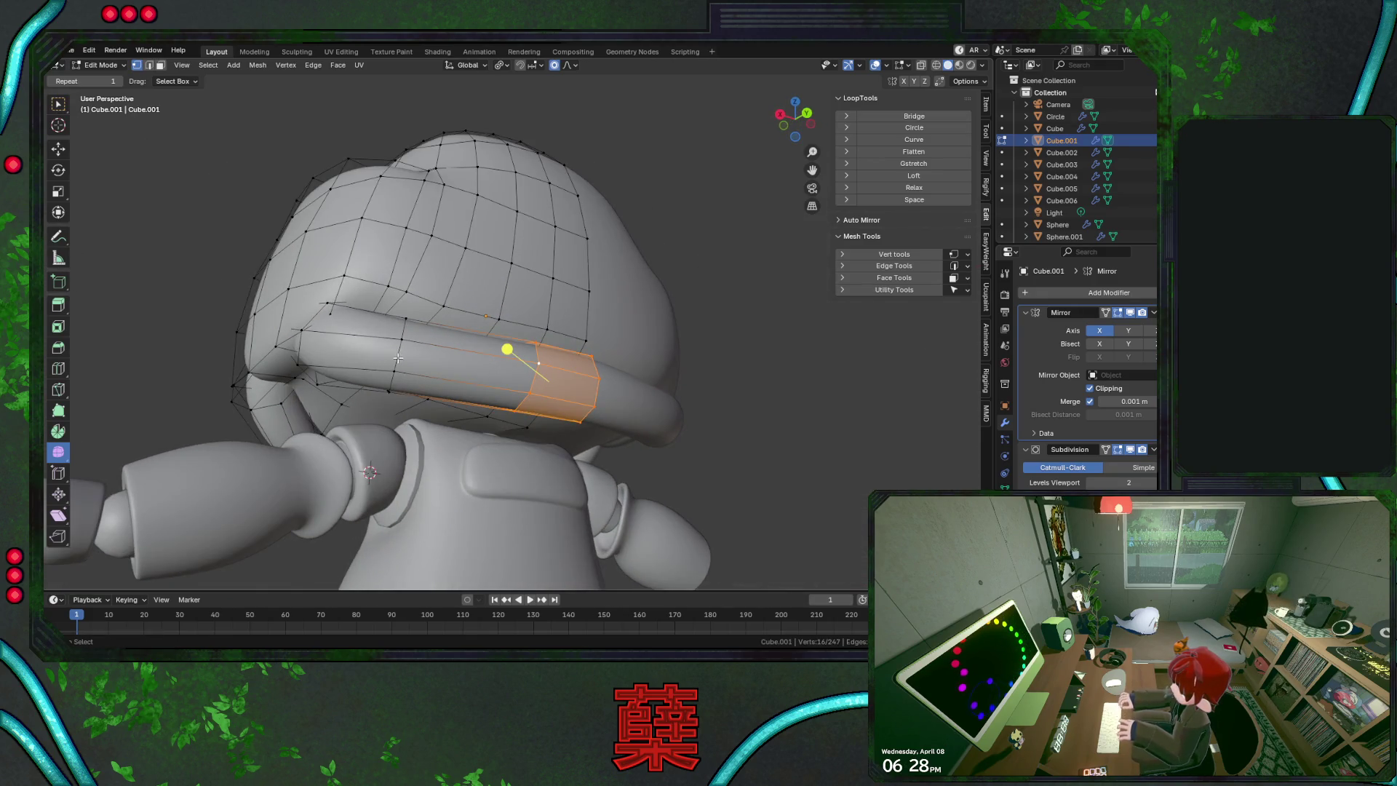
Move the band up and right, then left and down, with soft falloff in wireframe
{"action": "key", "text": "KP_3"}
{"action": "key", "text": "shift+z"}
{"action": "key", "text": "g"}
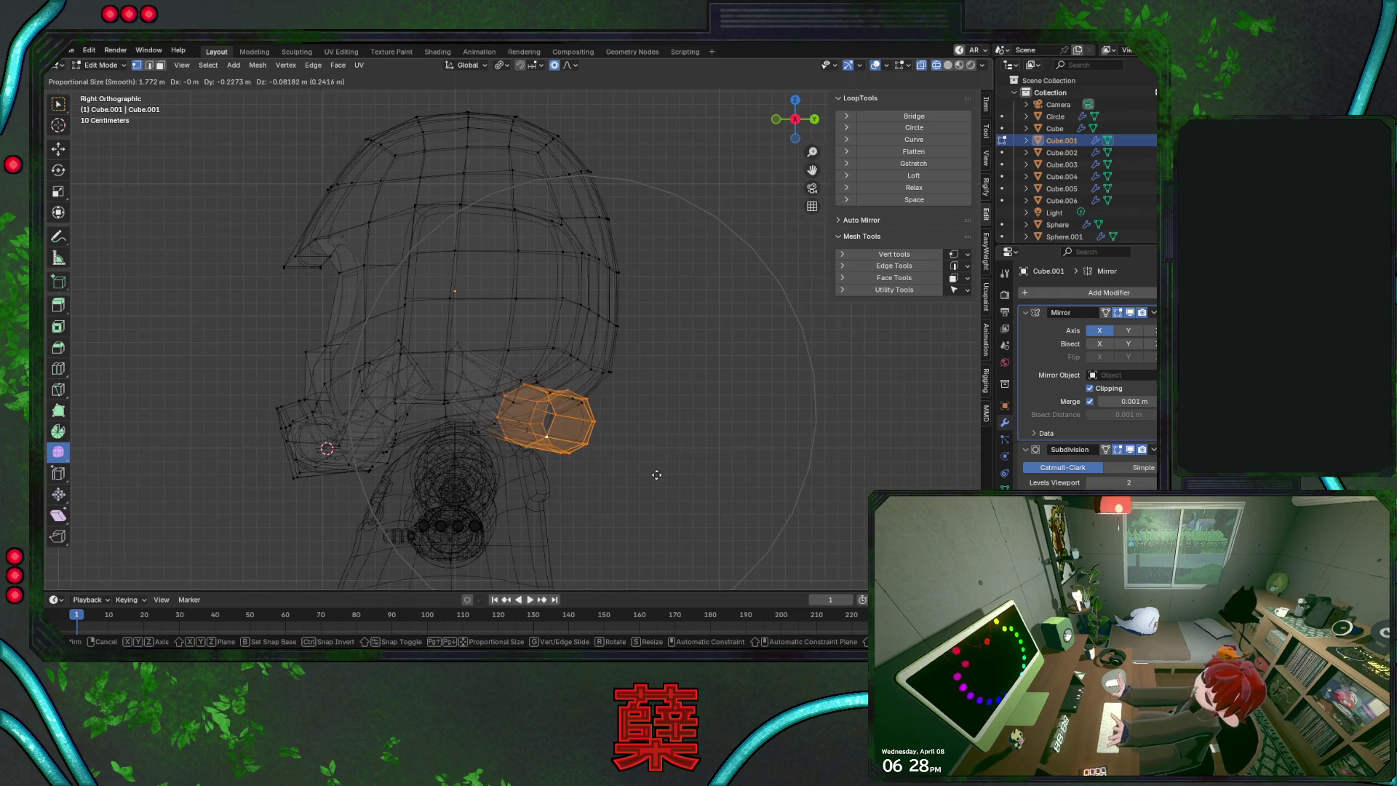
{"action": "left_click", "coordinate": [642, 381]}
{"action": "key", "text": "g"}
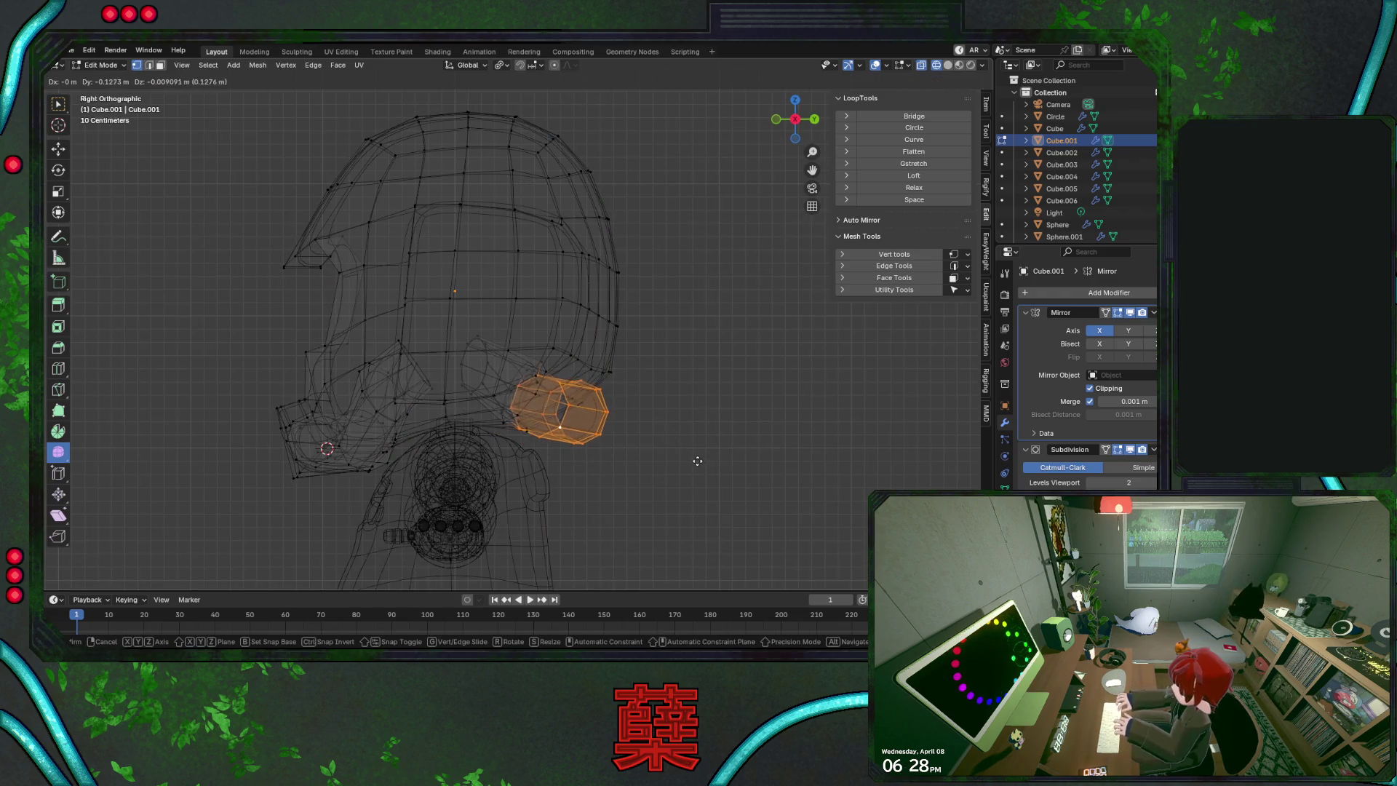
{"action": "left_click", "coordinate": [696, 463]}
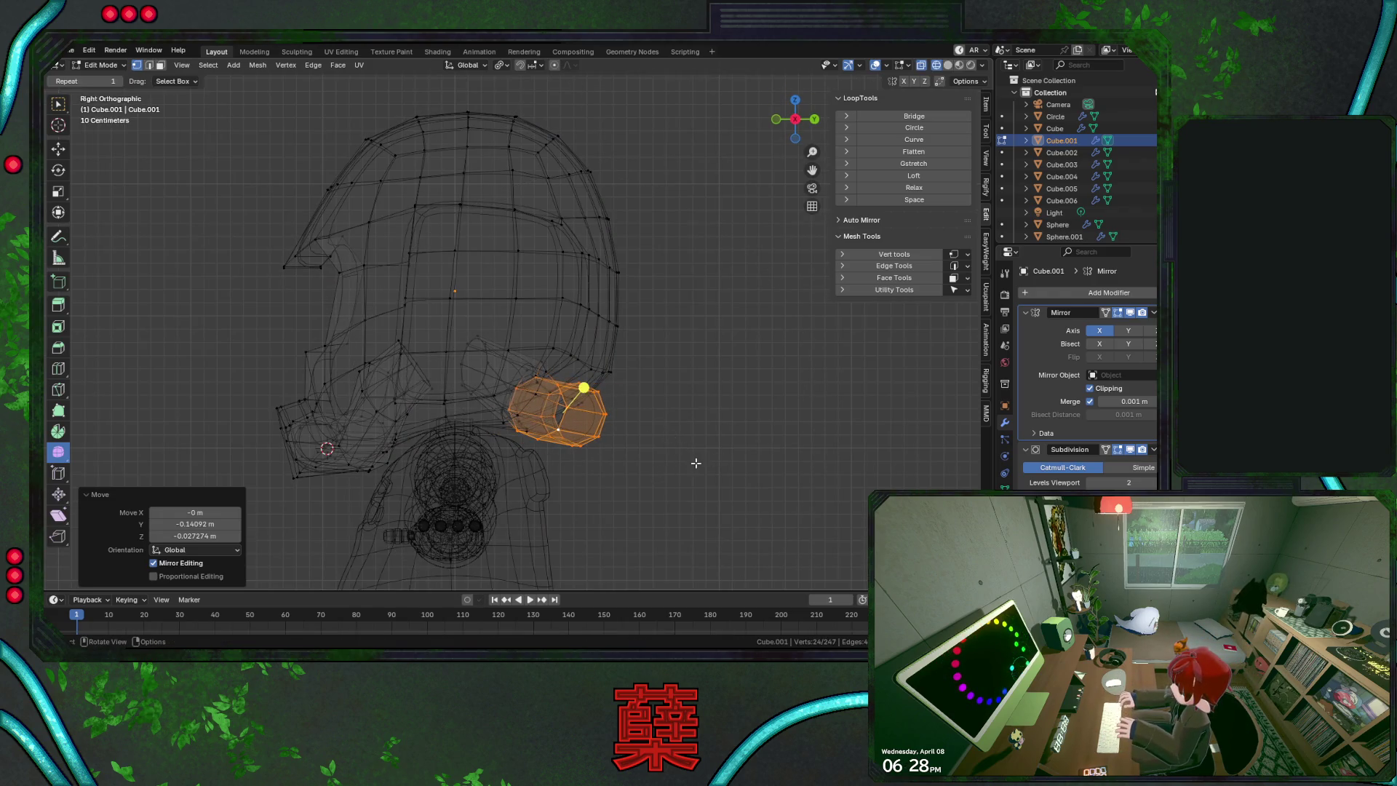
Fine-tune the band along Y, select the back rim loop and return to solid shading
{"action": "key", "text": "g"}
{"action": "key", "text": "z"}
{"action": "key", "text": "y"}
{"action": "left_click", "coordinate": [721, 424]}
{"action": "key", "text": "g"}
{"action": "key", "text": "z"}
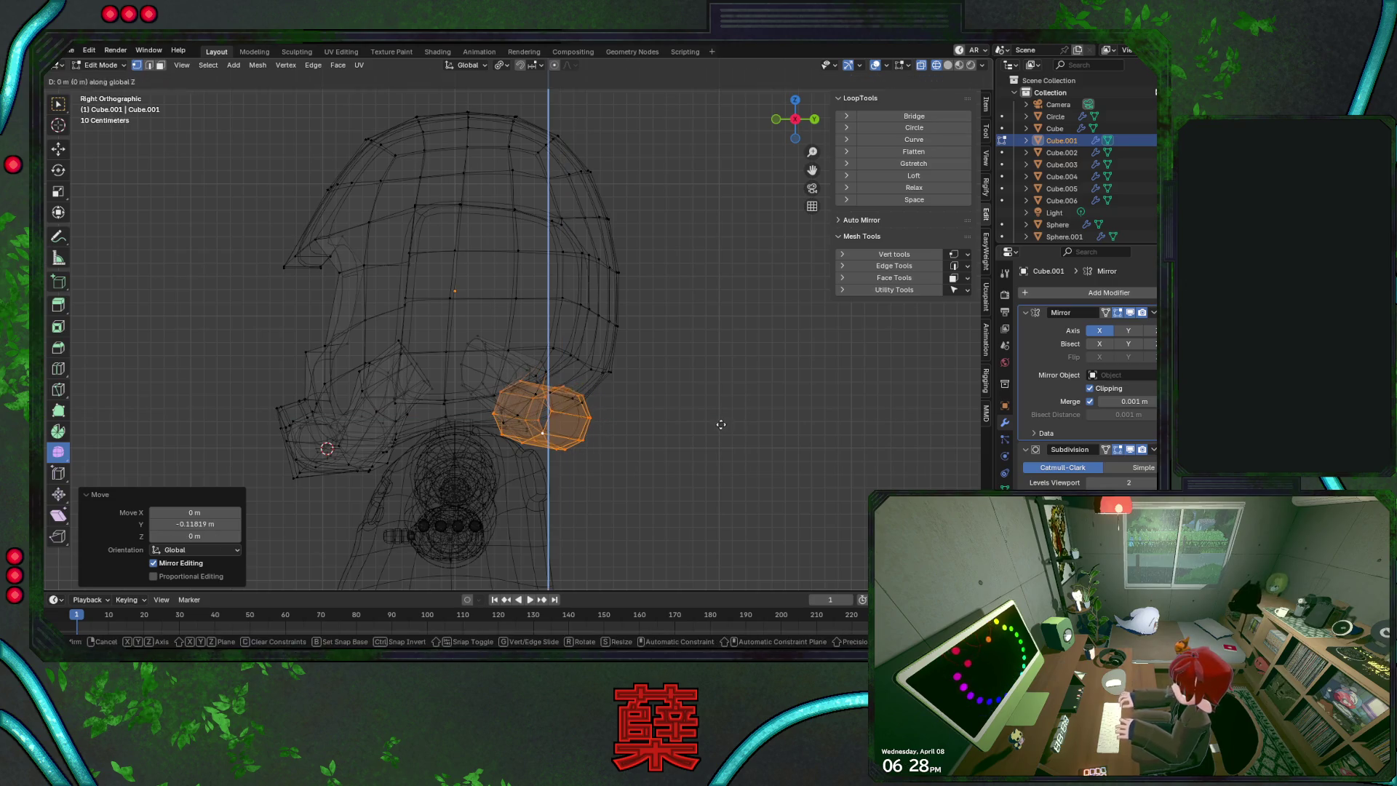
{"action": "key", "text": "y"}
{"action": "left_click", "coordinate": [726, 430]}
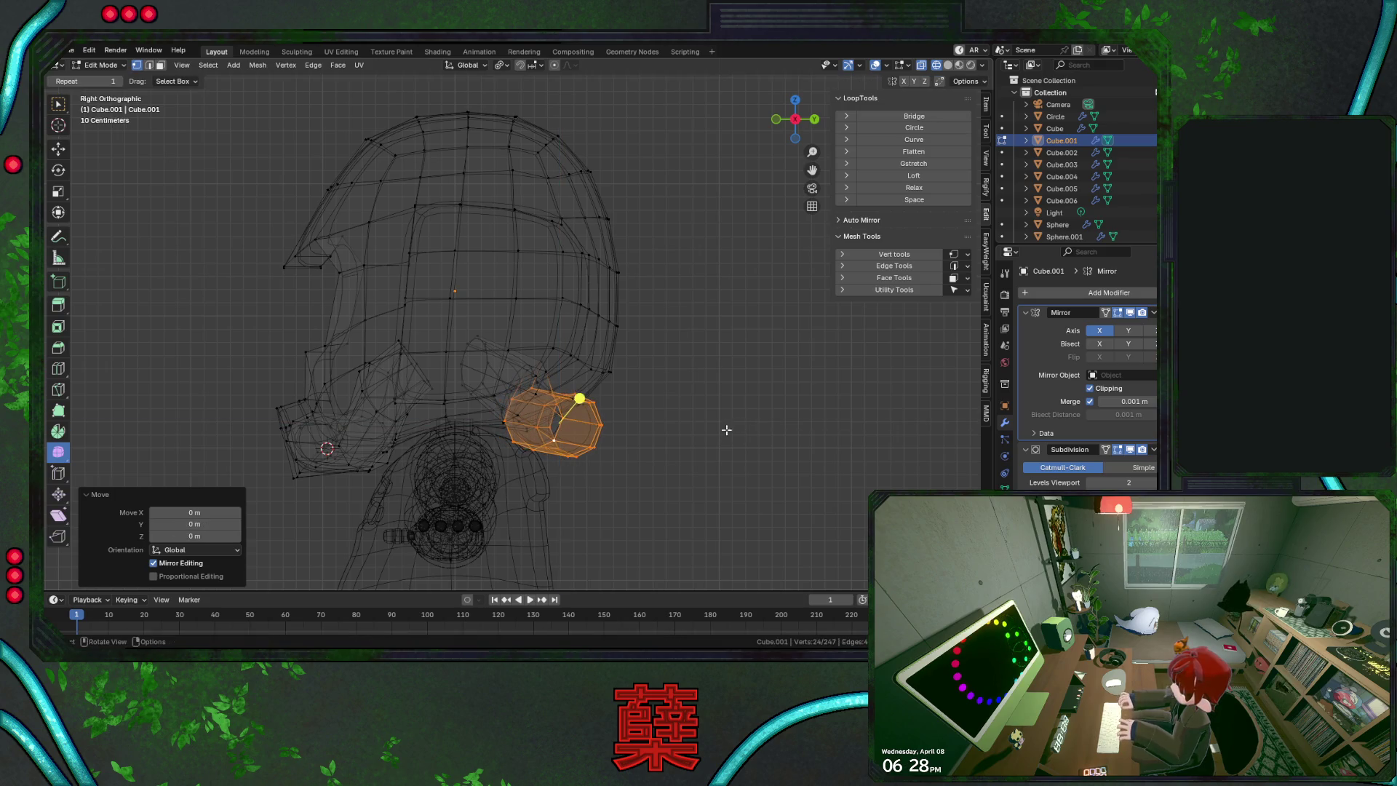
{"action": "left_click", "coordinate": [537, 385], "text": "alt"}
{"action": "key", "text": "alt+z"}
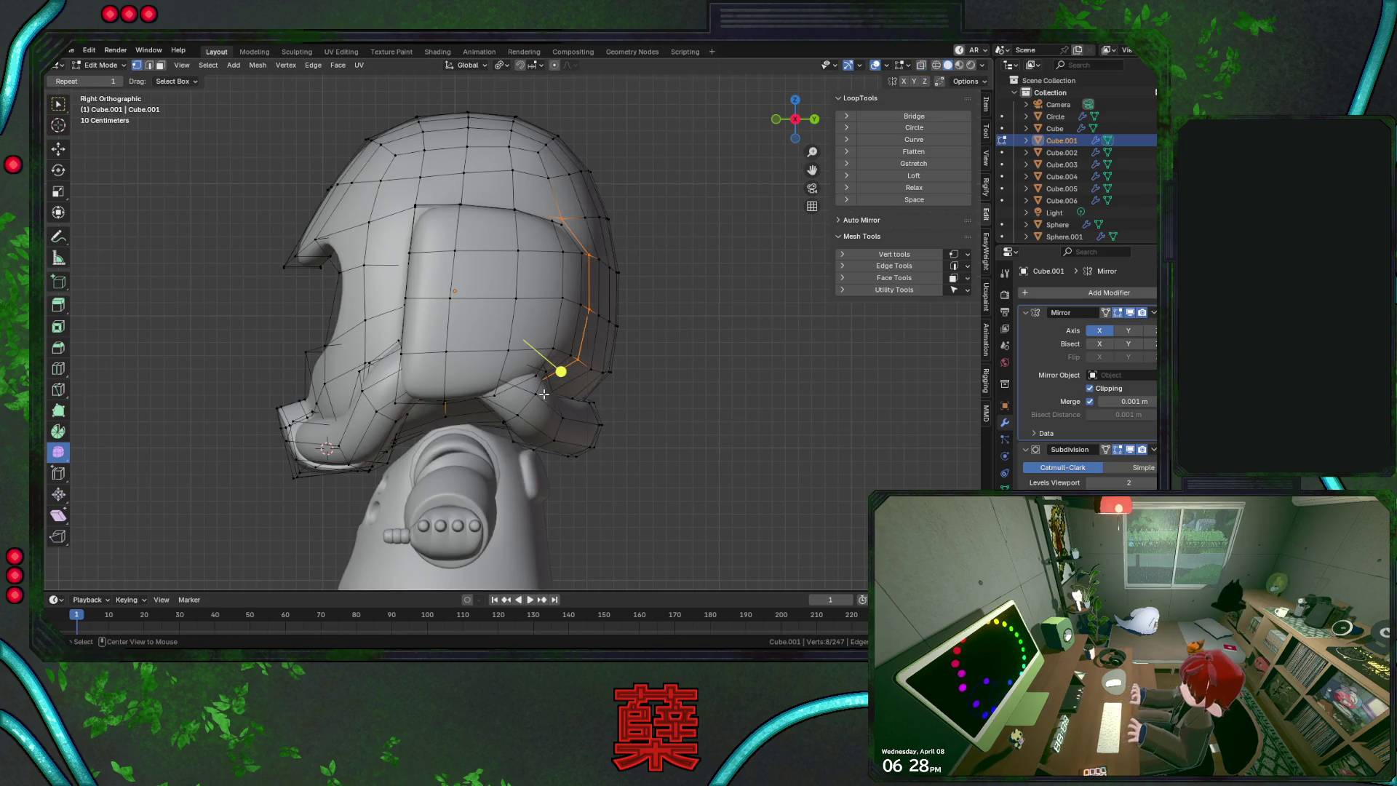
Push the rear rim loop back along Y and lower it 0.1 m
{"action": "middle_click_drag", "start_coordinate": [657, 411], "coordinate": [444, 355]}
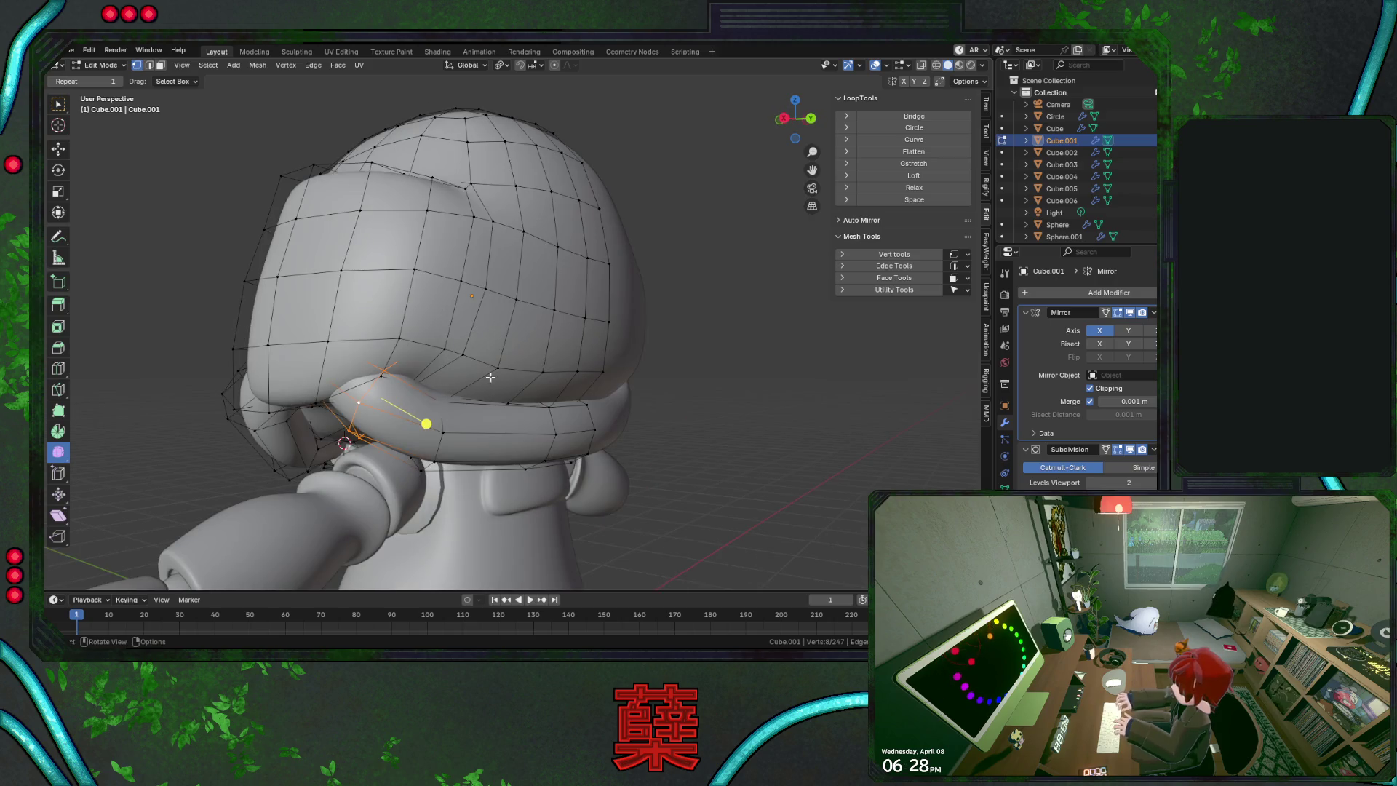
{"action": "key", "text": "g"}
{"action": "key", "text": "y"}
{"action": "left_click", "coordinate": [564, 428]}
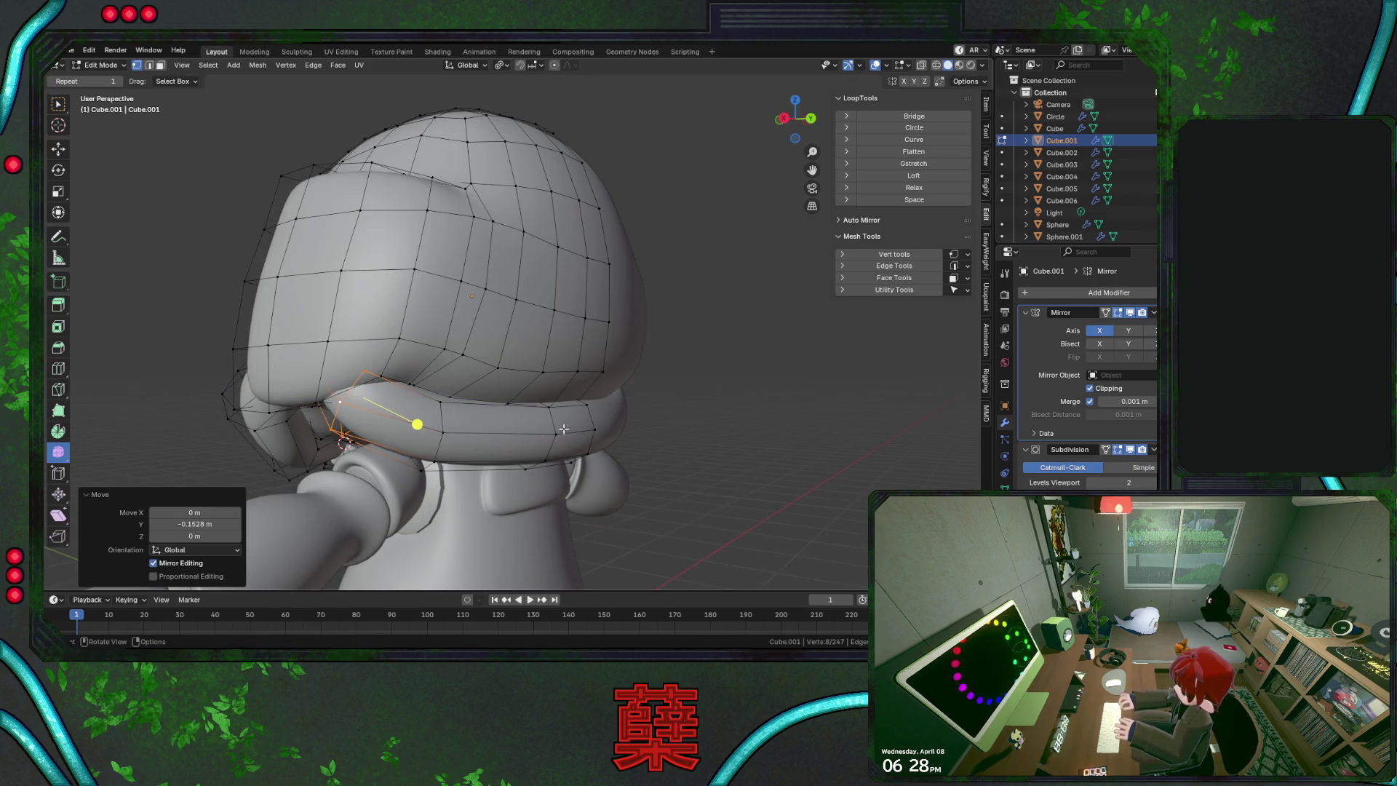
{"action": "key", "text": "KP_3"}
{"action": "type", "text": "g"}
{"action": "type", "text": "z-.1"}
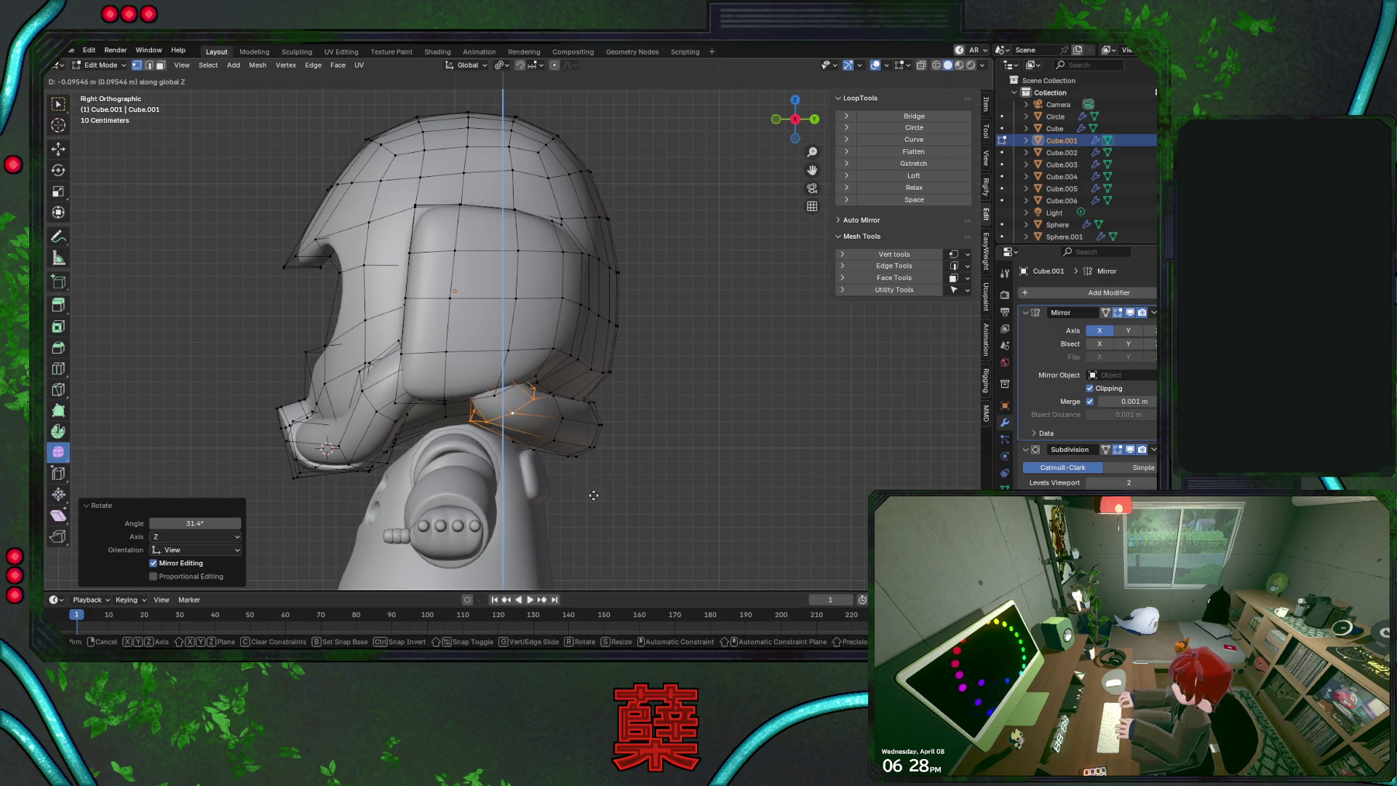
{"action": "key", "text": "Return"}
Tilt the rim loop about 22.8 degrees and nudge it down and back
{"action": "key", "text": "g"}
{"action": "left_click", "coordinate": [615, 475]}
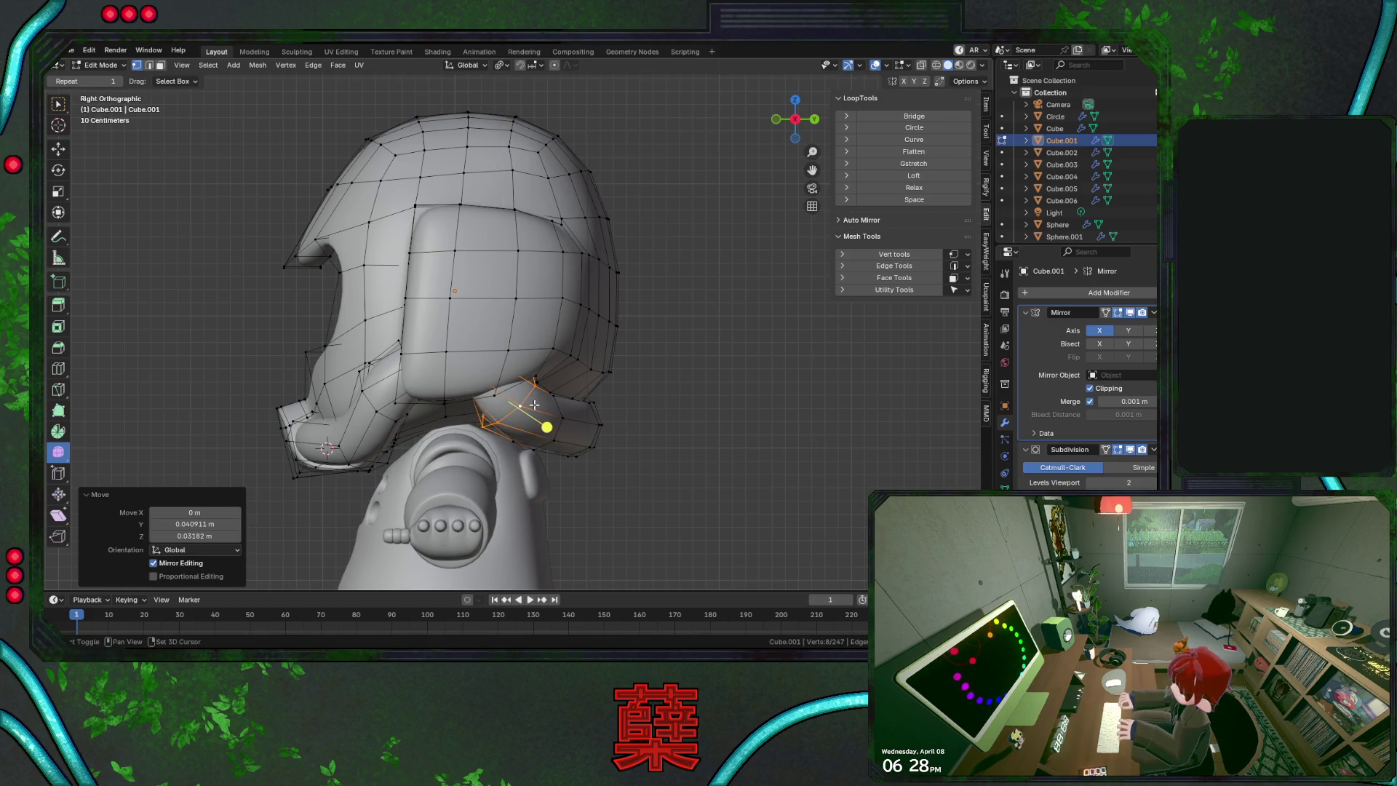
{"action": "key", "text": "shift+z"}
{"action": "key", "text": "ctrl+z"}
{"action": "key", "text": "r"}
{"action": "left_click", "coordinate": [611, 450]}
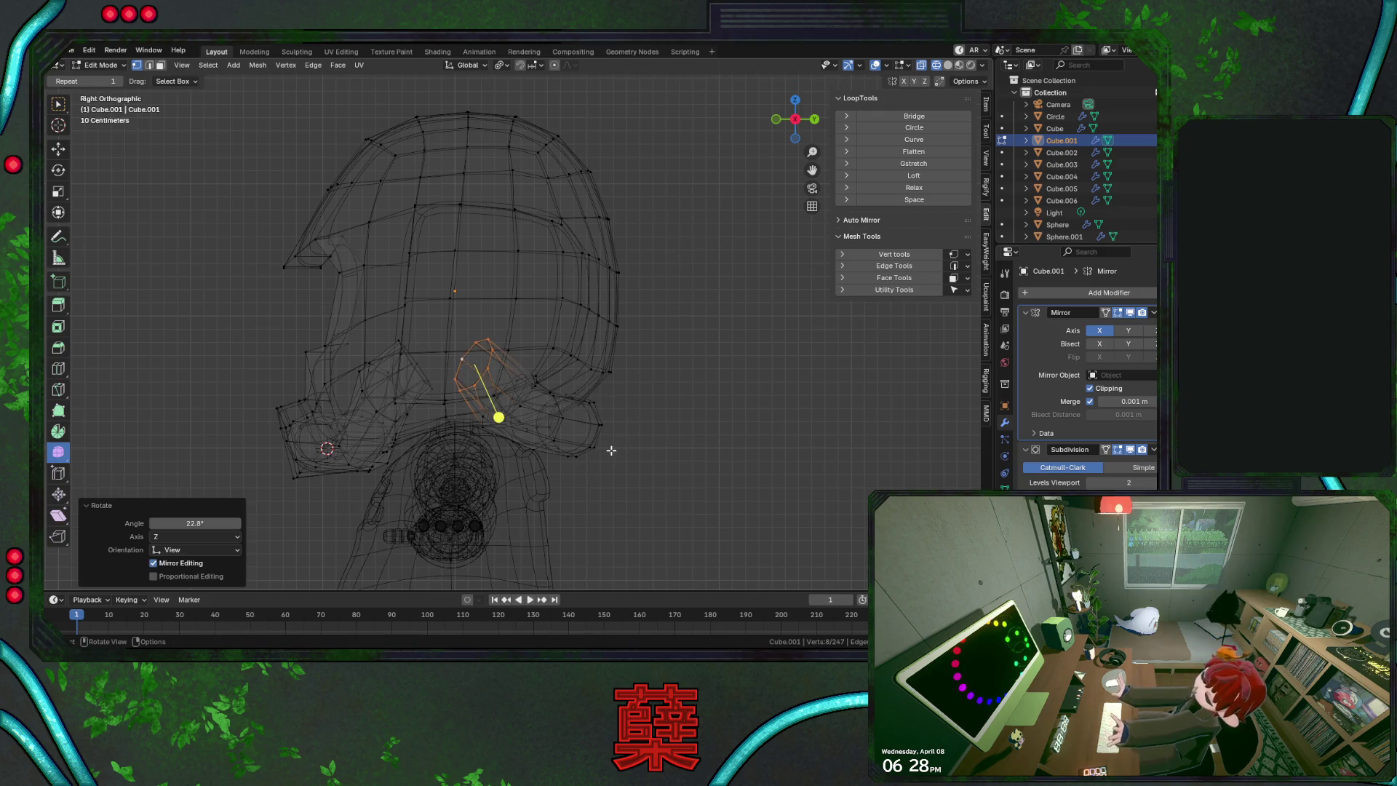
{"action": "key", "text": "r"}
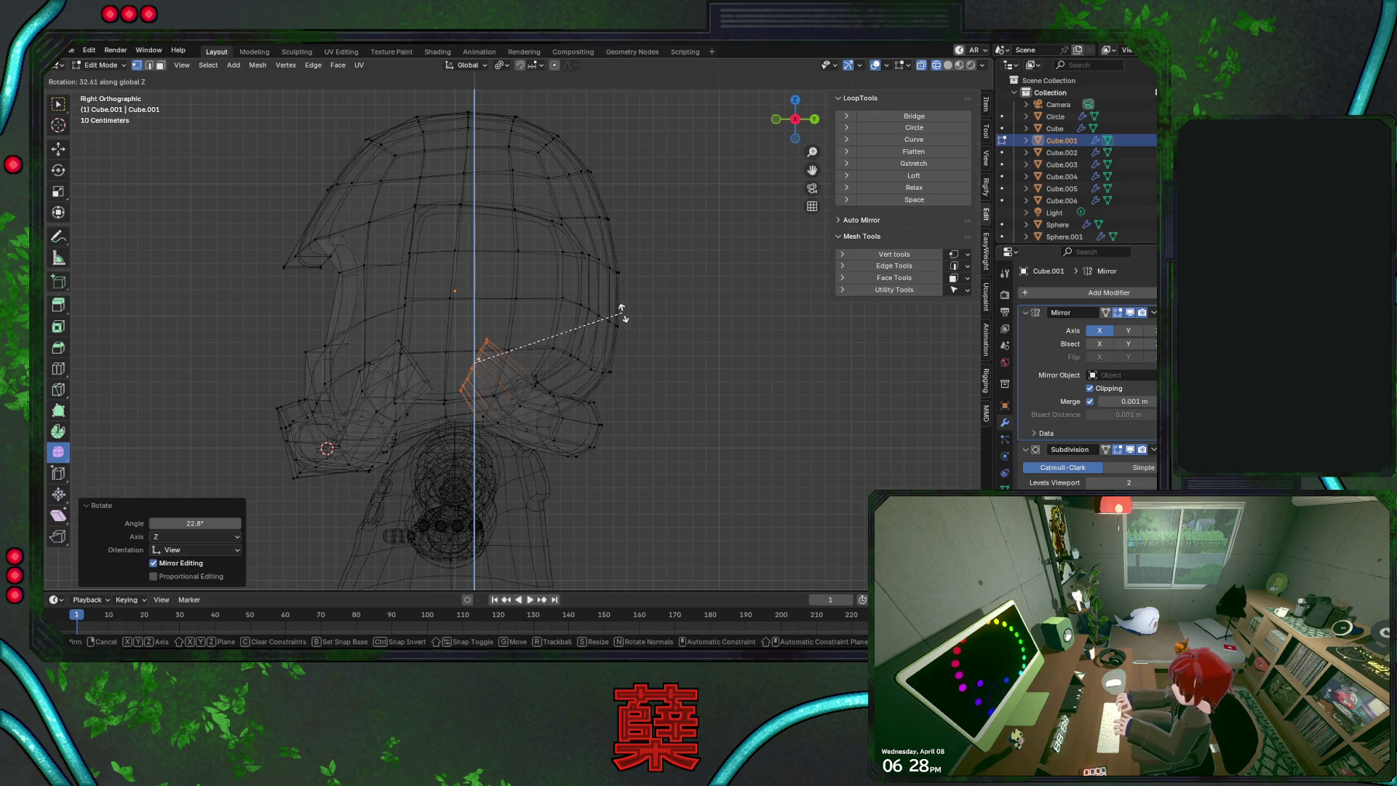
{"action": "key", "text": "g"}
{"action": "left_click", "coordinate": [613, 454]}
{"action": "key", "text": "shift+z"}
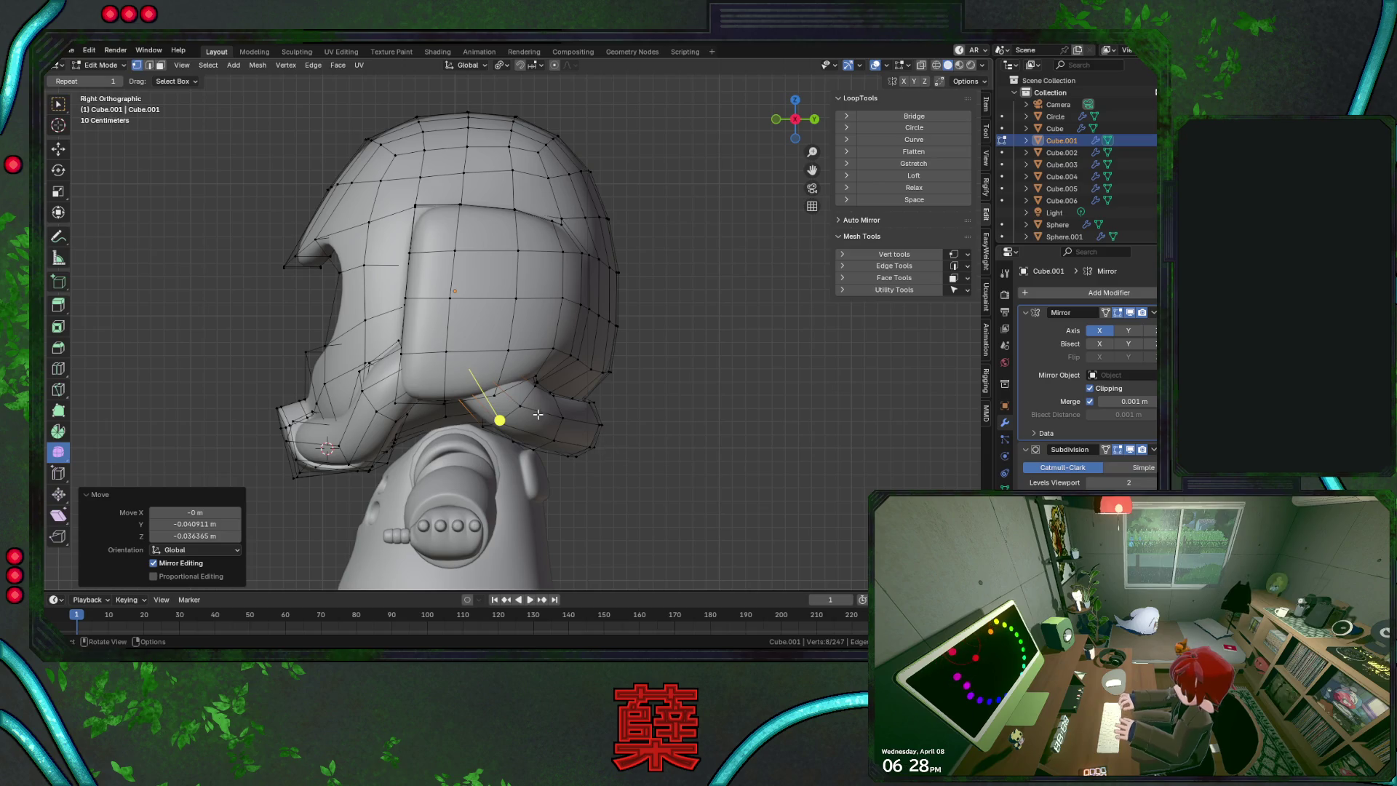
Try a sideways X move of the rim loop, then undo it
{"action": "middle_click_drag", "start_coordinate": [487, 429], "coordinate": [336, 400]}
{"action": "middle_click_drag", "start_coordinate": [644, 430], "coordinate": [333, 432]}
{"action": "key", "text": "g"}
{"action": "key", "text": "x"}
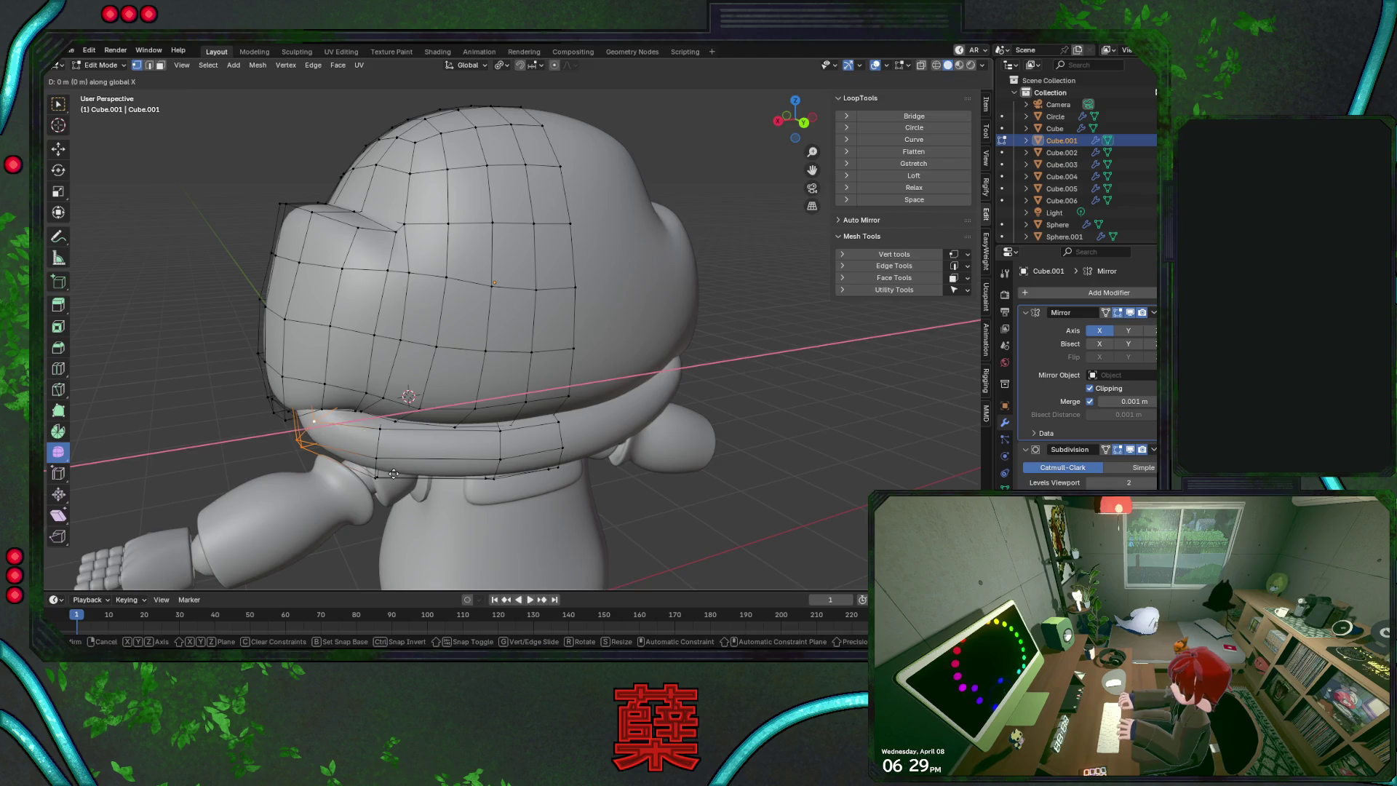
{"action": "left_click", "coordinate": [421, 475]}
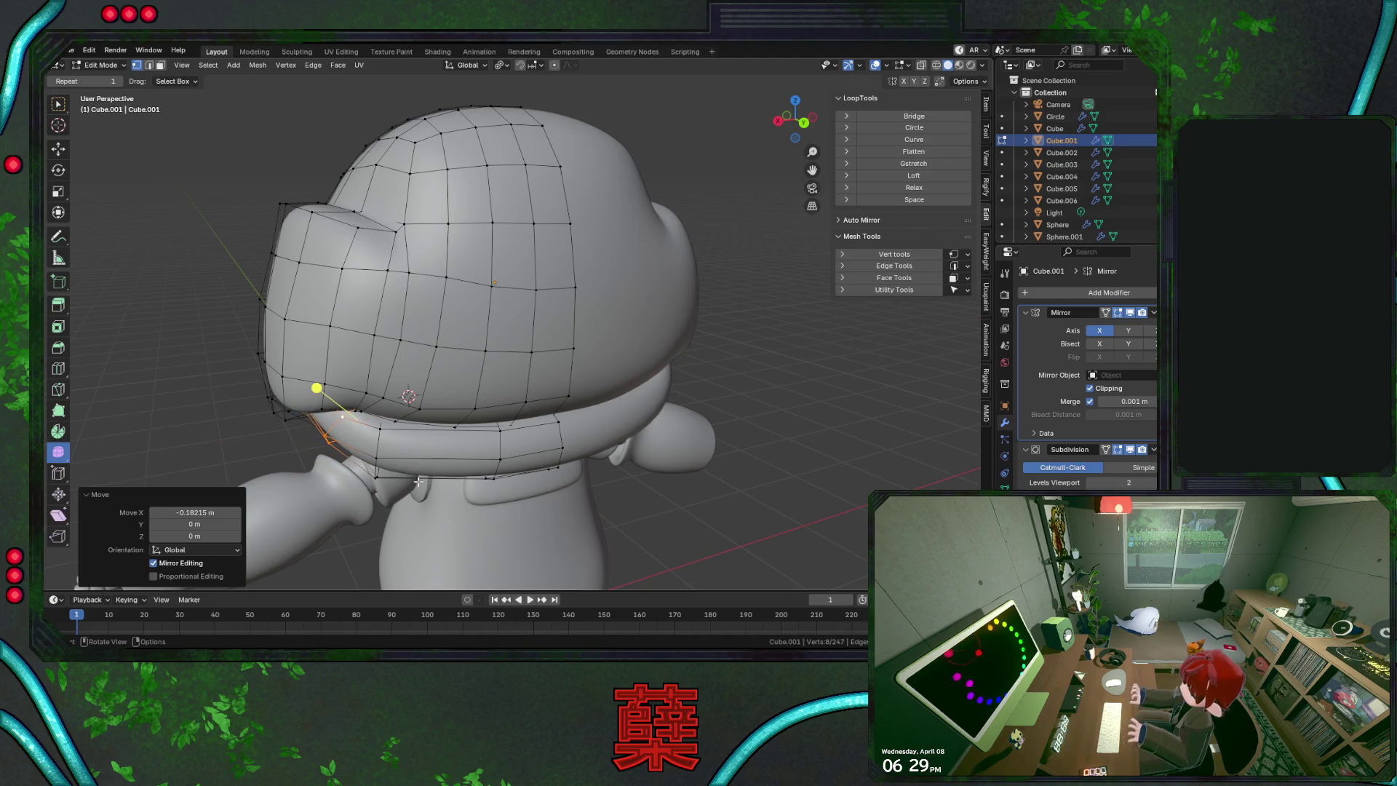
{"action": "middle_click_drag", "start_coordinate": [418, 481], "coordinate": [624, 455]}
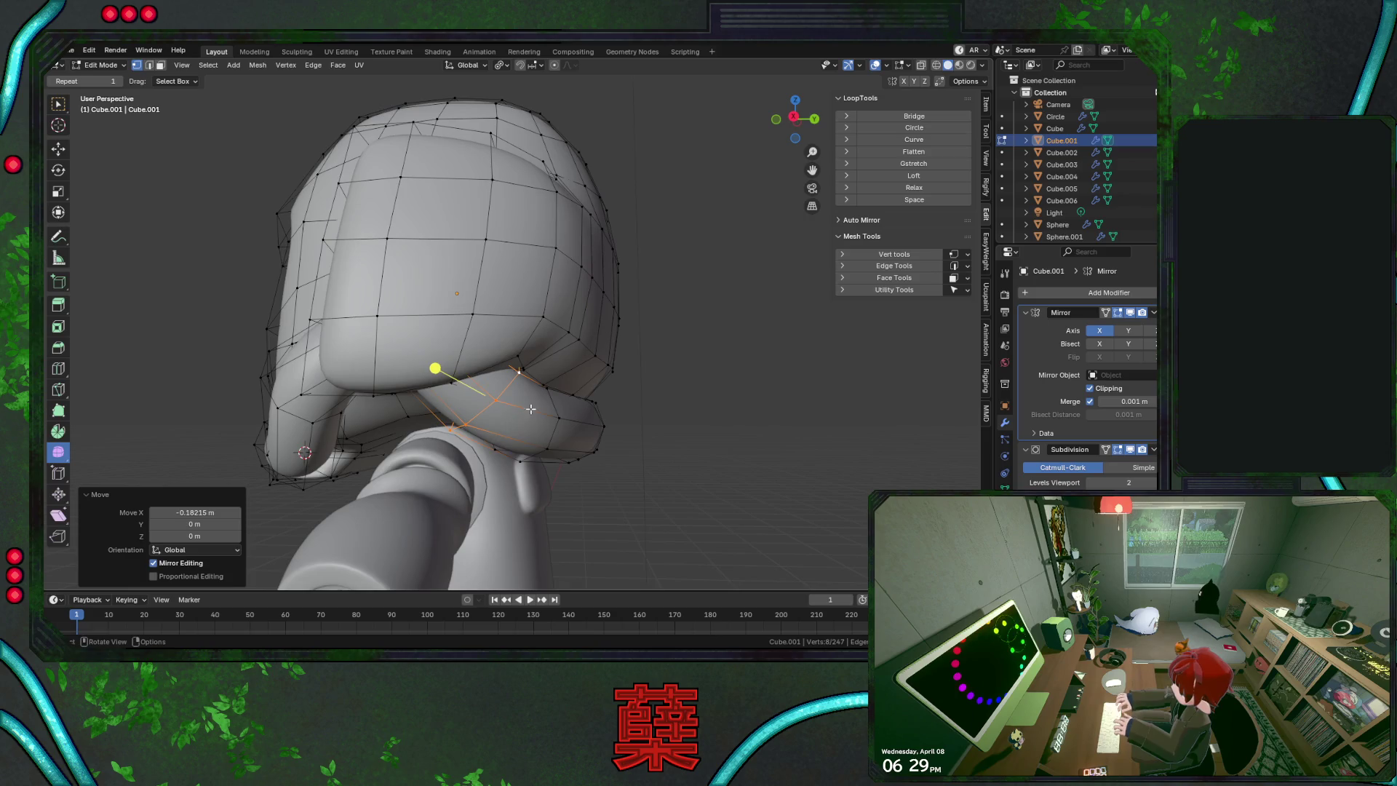
{"action": "key", "text": "ctrl+z"}
Edge-slide the rim loop by -0.262 and return to Object Mode
{"action": "middle_click_drag", "start_coordinate": [602, 503], "coordinate": [599, 402]}
{"action": "key", "text": "g"}
{"action": "key", "text": "g"}
{"action": "left_click", "coordinate": [595, 402]}
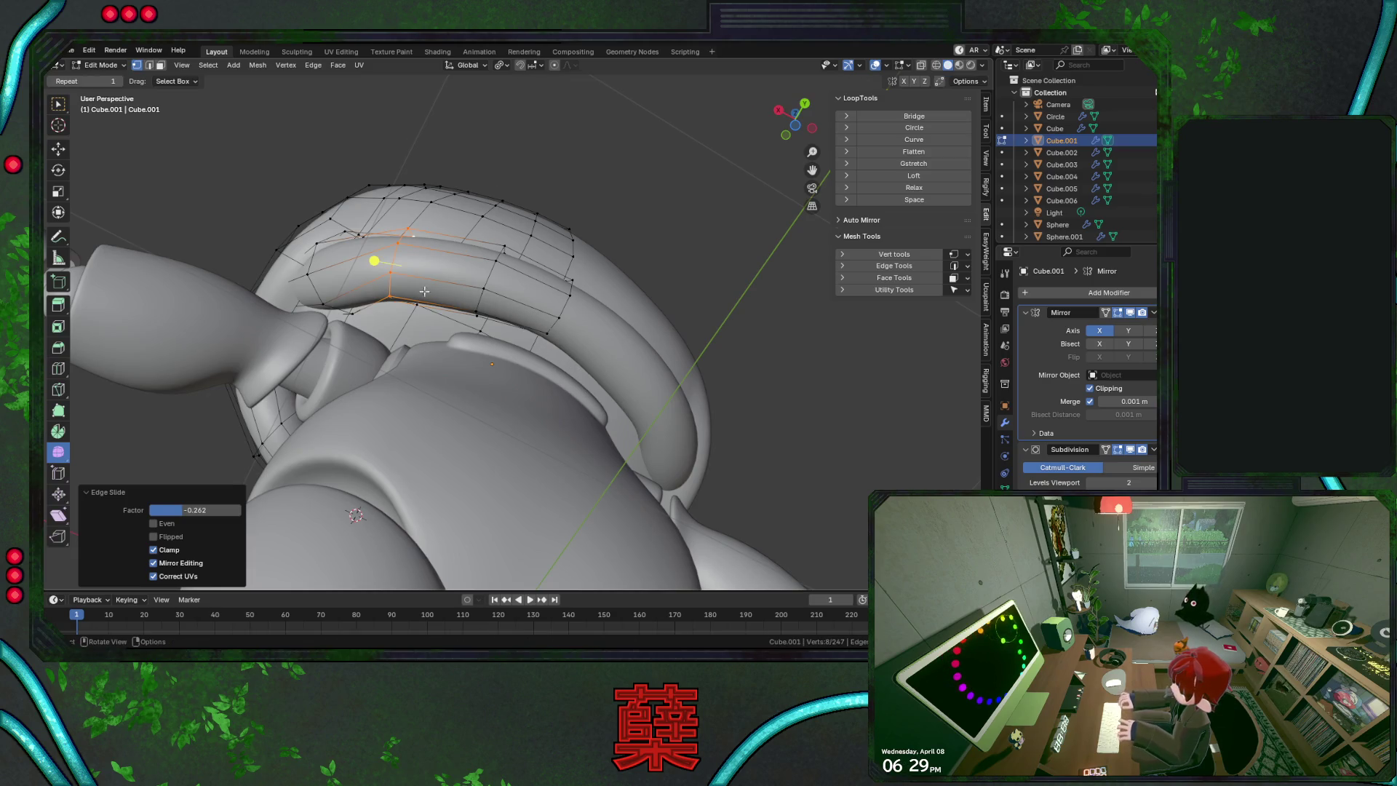
{"action": "mouse_move", "coordinate": [318, 288]}
{"action": "middle_mouse_down"}
{"action": "mouse_move", "coordinate": [291, 410]}
{"action": "mouse_move", "coordinate": [313, 426]}
{"action": "middle_mouse_up"}
{"action": "key", "text": "Tab"}
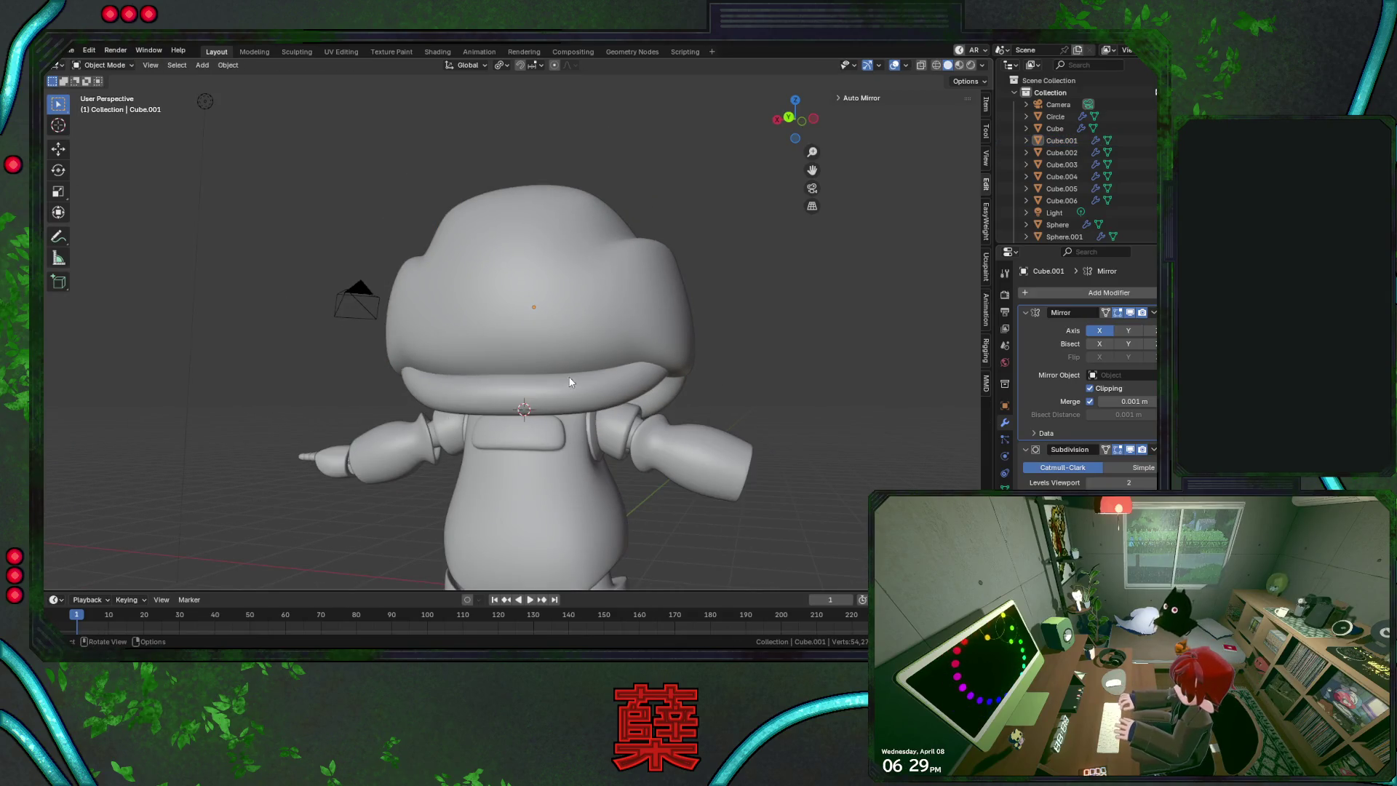
Inspect the robot from several angles, save BaseRobot.blend, and switch to right side view
{"action": "mouse_move", "coordinate": [570, 382]}
{"action": "middle_mouse_down"}
{"action": "mouse_move", "coordinate": [613, 351]}
{"action": "mouse_move", "coordinate": [738, 359]}
{"action": "middle_mouse_up"}
{"action": "mouse_move", "coordinate": [573, 386]}
{"action": "middle_mouse_down"}
{"action": "mouse_move", "coordinate": [613, 455]}
{"action": "mouse_move", "coordinate": [593, 439]}
{"action": "middle_mouse_up"}
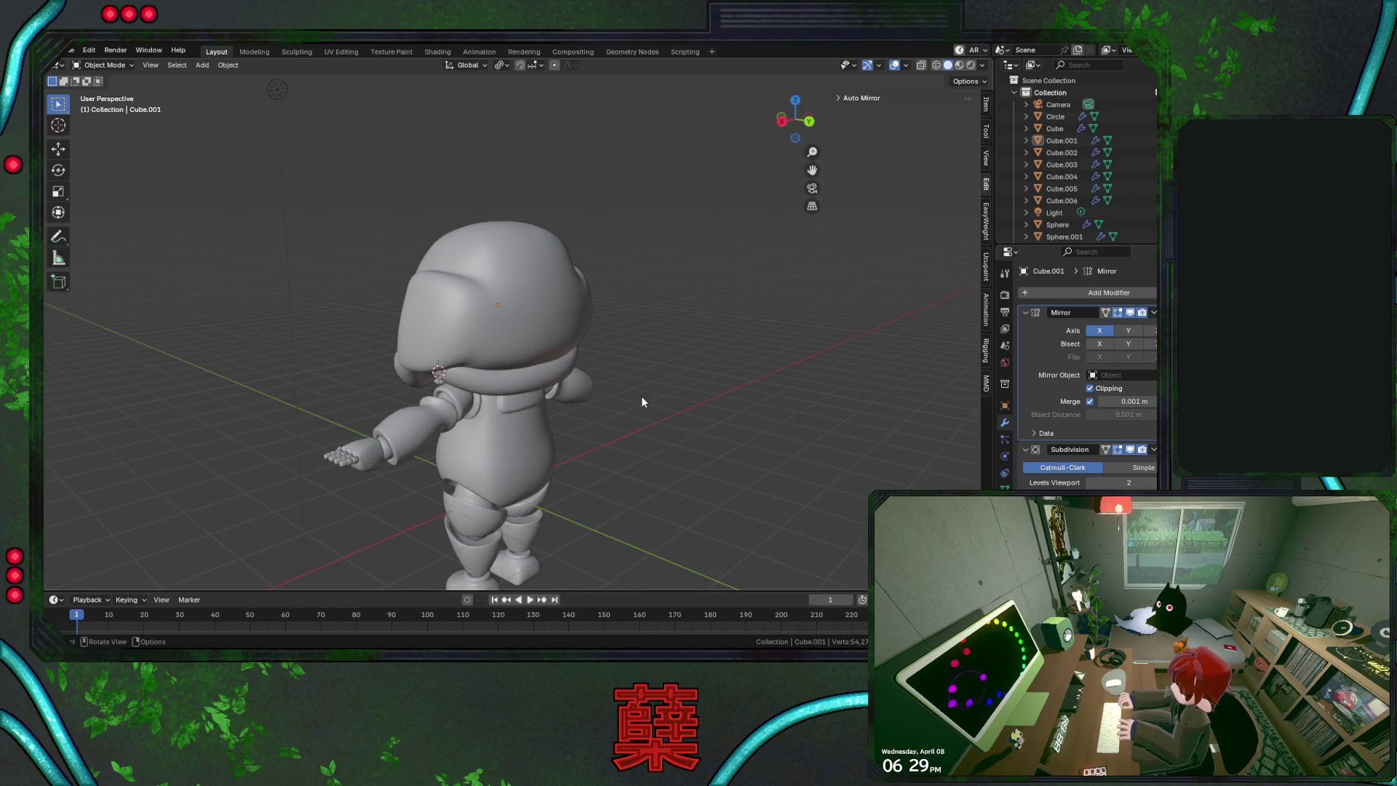
{"action": "mouse_move", "coordinate": [650, 402]}
{"action": "middle_mouse_down"}
{"action": "mouse_move", "coordinate": [635, 418]}
{"action": "mouse_move", "coordinate": [678, 404]}
{"action": "mouse_move", "coordinate": [605, 430]}
{"action": "middle_mouse_up"}
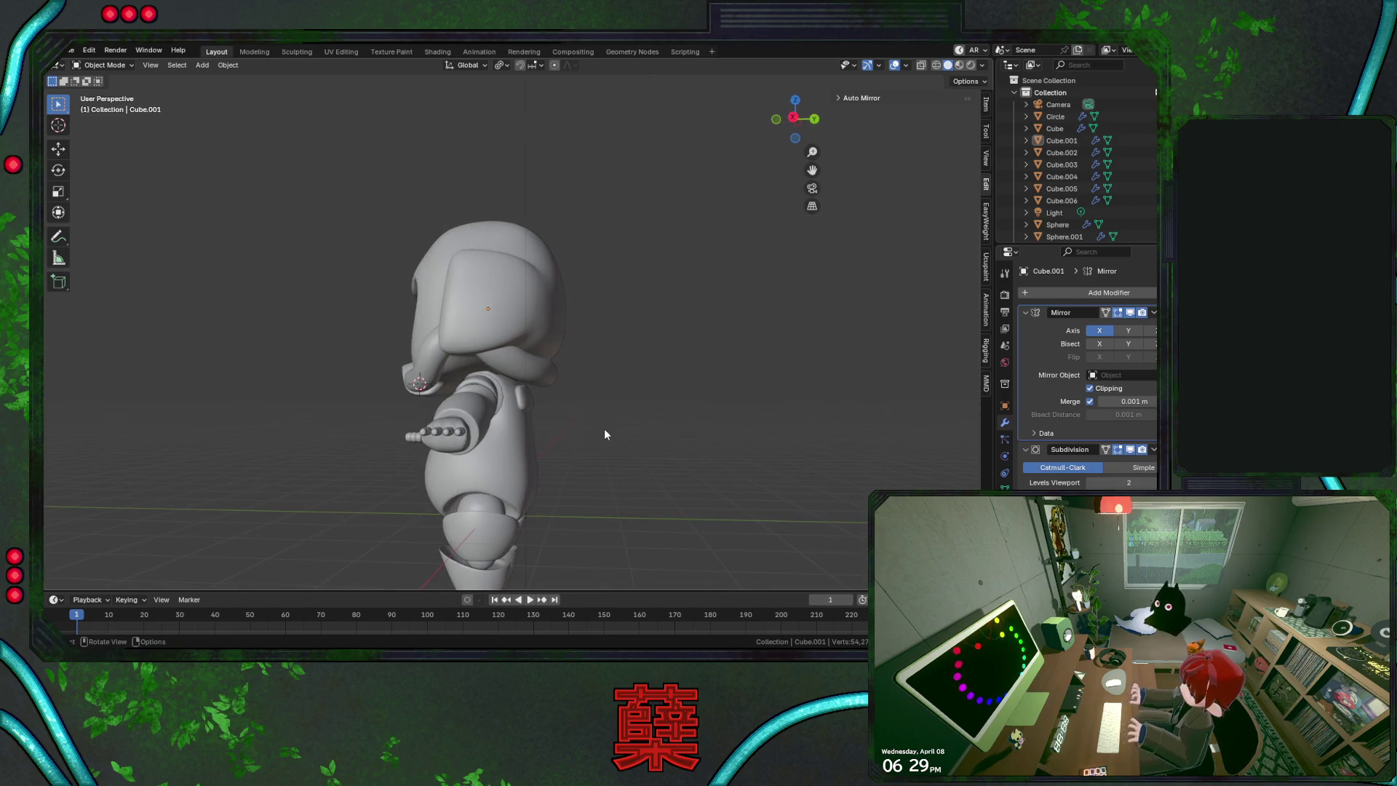
{"action": "key", "text": "ctrl+s"}
{"action": "key", "text": "KP_3"}
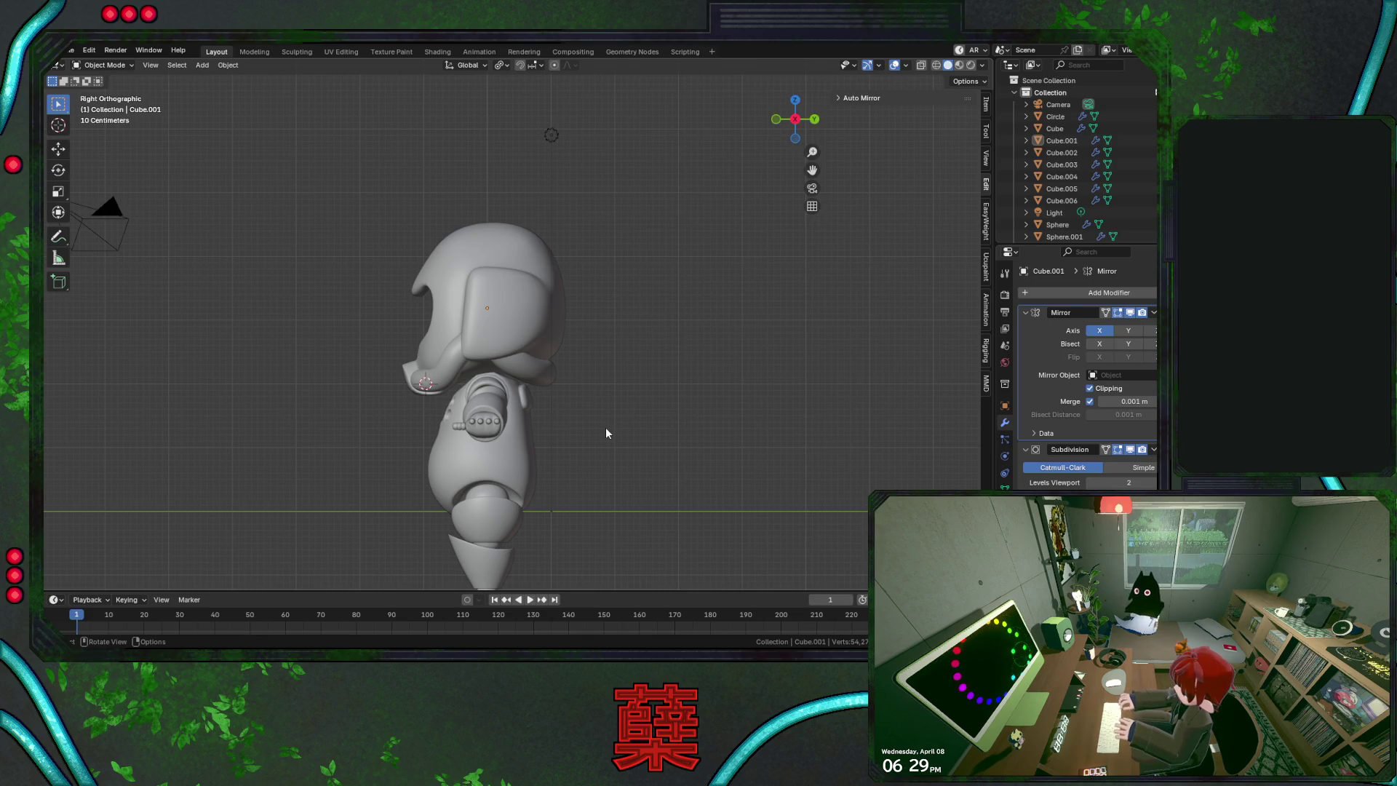
Zoom in and select the helmet object
{"action": "scroll", "coordinate": [582, 364], "scroll_direction": "up", "scroll_amount": 3}
{"action": "left_click", "coordinate": [566, 312]}
{"action": "scroll", "coordinate": [622, 345], "scroll_direction": "up", "scroll_amount": 2}
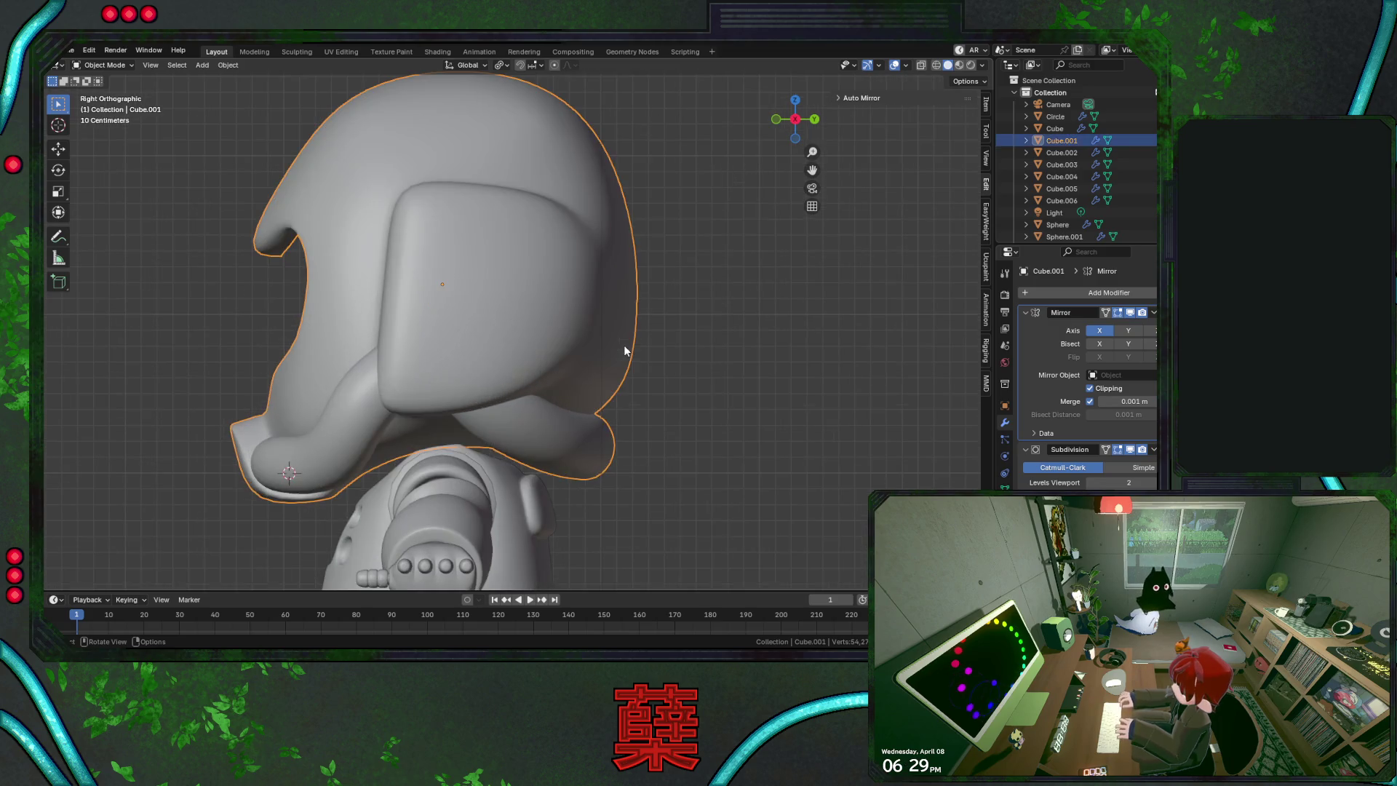
Save, then flatten the helmet's rear edge loop with LoopTools Flatten
{"action": "key", "text": "ctrl+s"}
{"action": "key", "text": "Tab"}
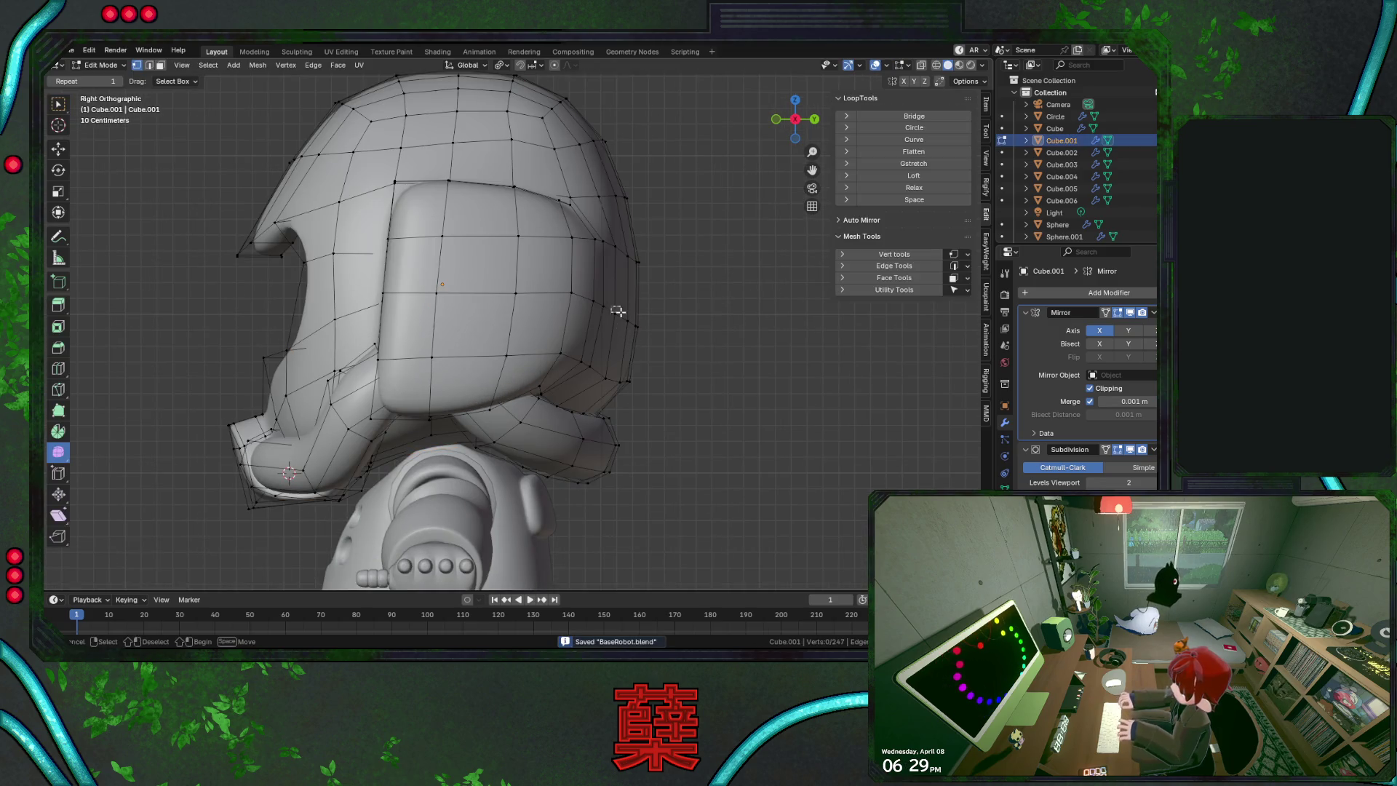
{"action": "left_click", "coordinate": [617, 311], "text": "alt"}
{"action": "key", "text": "g"}
{"action": "key", "text": "g"}
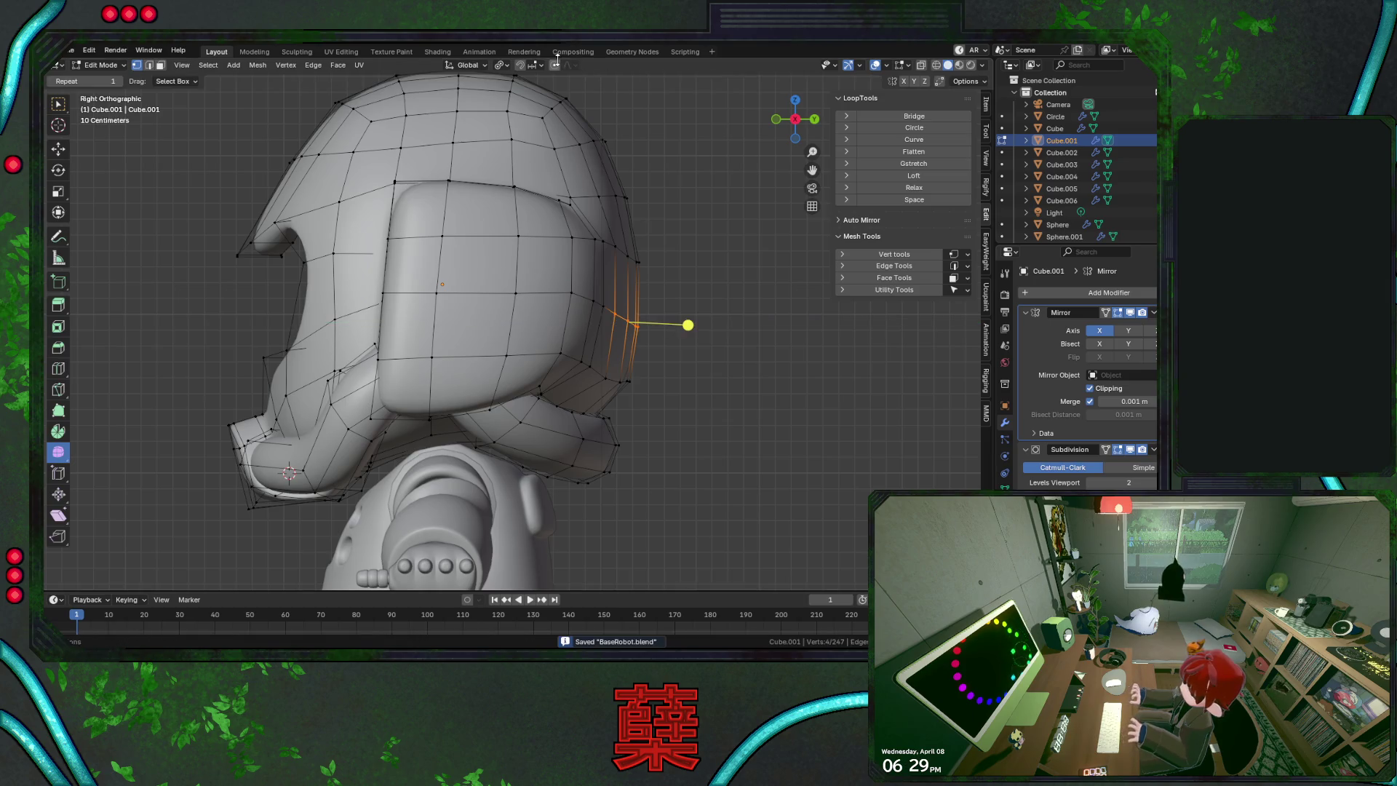
{"action": "left_click", "coordinate": [914, 151]}
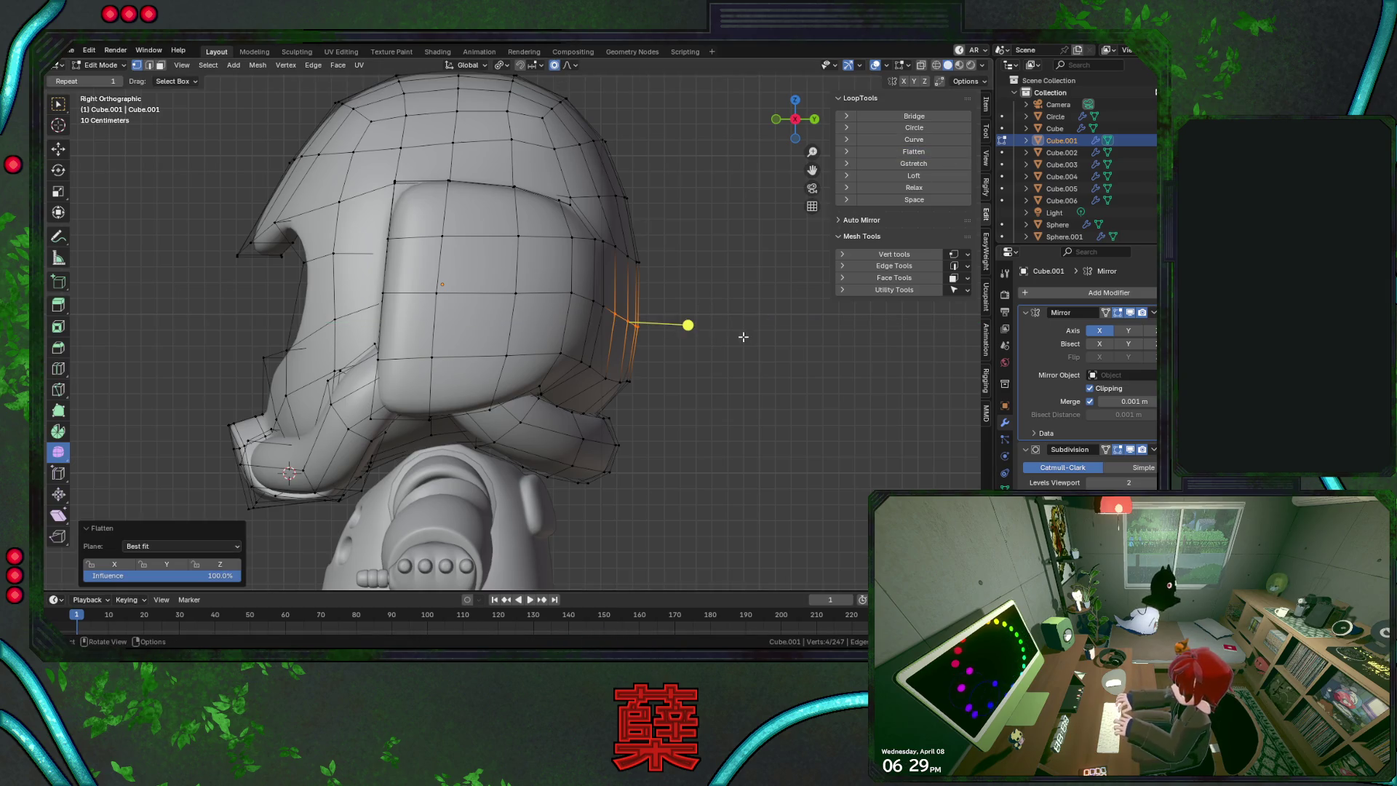
Shift the rear edge loop slightly along Y
{"action": "key", "text": "g"}
{"action": "key", "text": "y"}
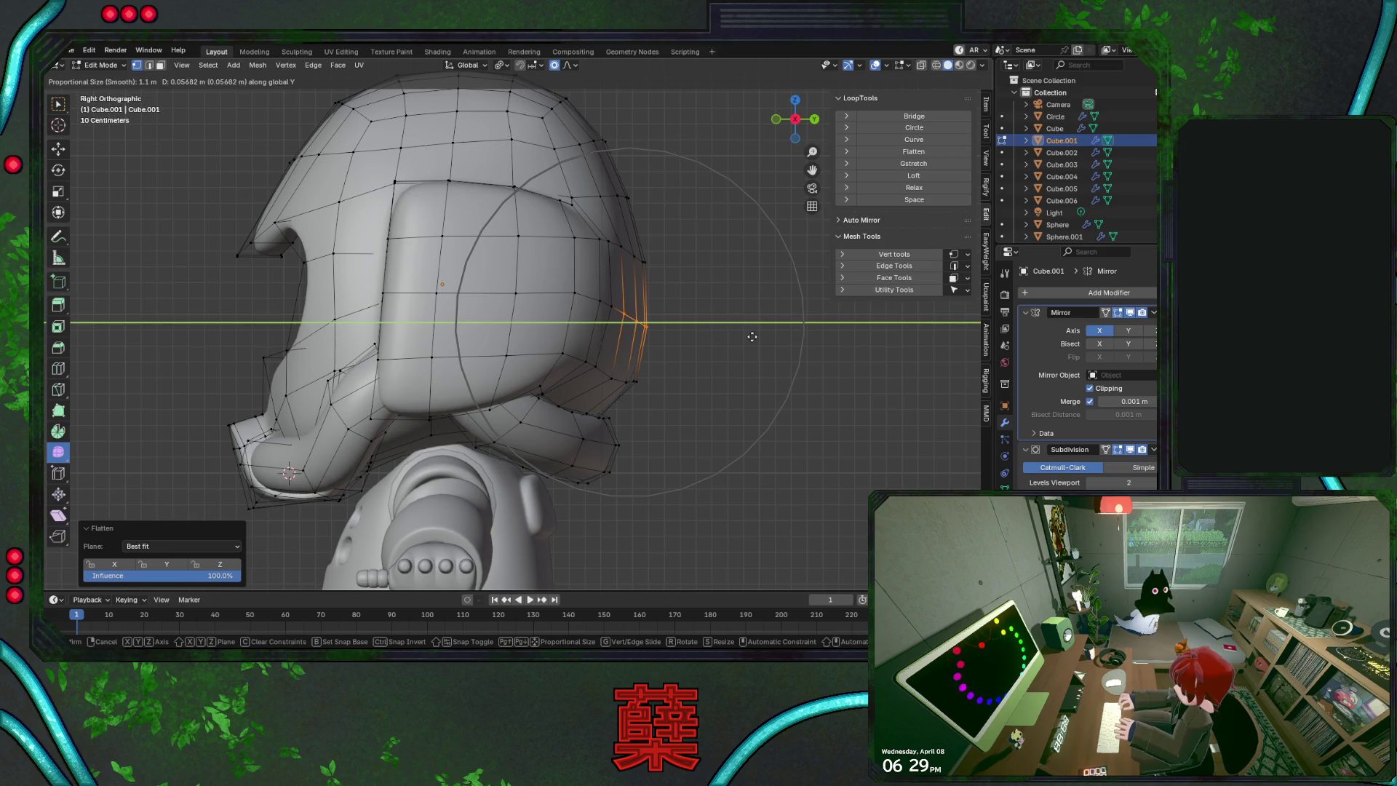
{"action": "left_click", "coordinate": [654, 239]}
{"action": "key", "text": "alt+z"}
{"action": "key", "text": "ctrl+z"}
{"action": "key", "text": "alt+z"}
{"action": "key", "text": "g"}
{"action": "key", "text": "y"}
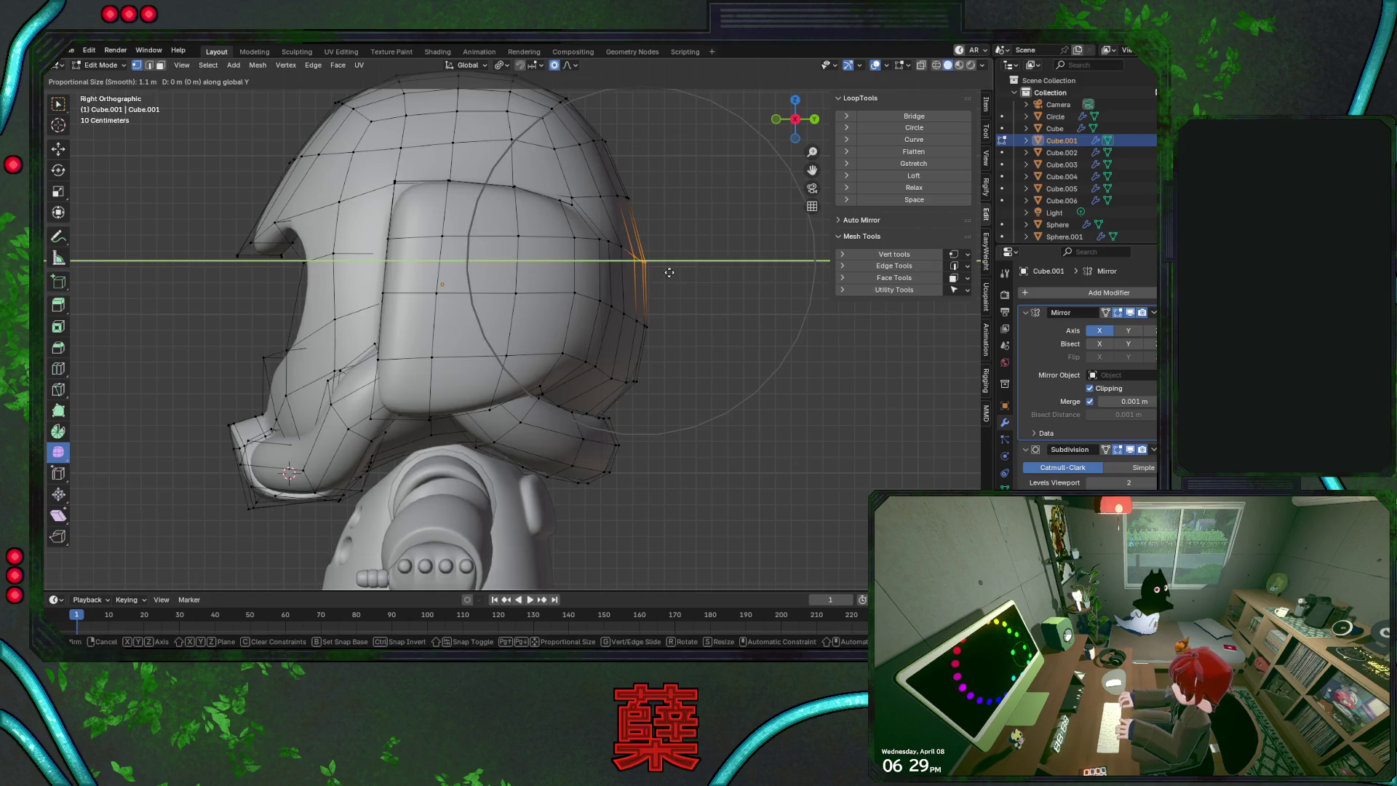
{"action": "key", "text": "z"}
{"action": "scroll", "coordinate": [670, 267], "scroll_direction": "up", "scroll_amount": 3}
{"action": "key", "text": "y"}
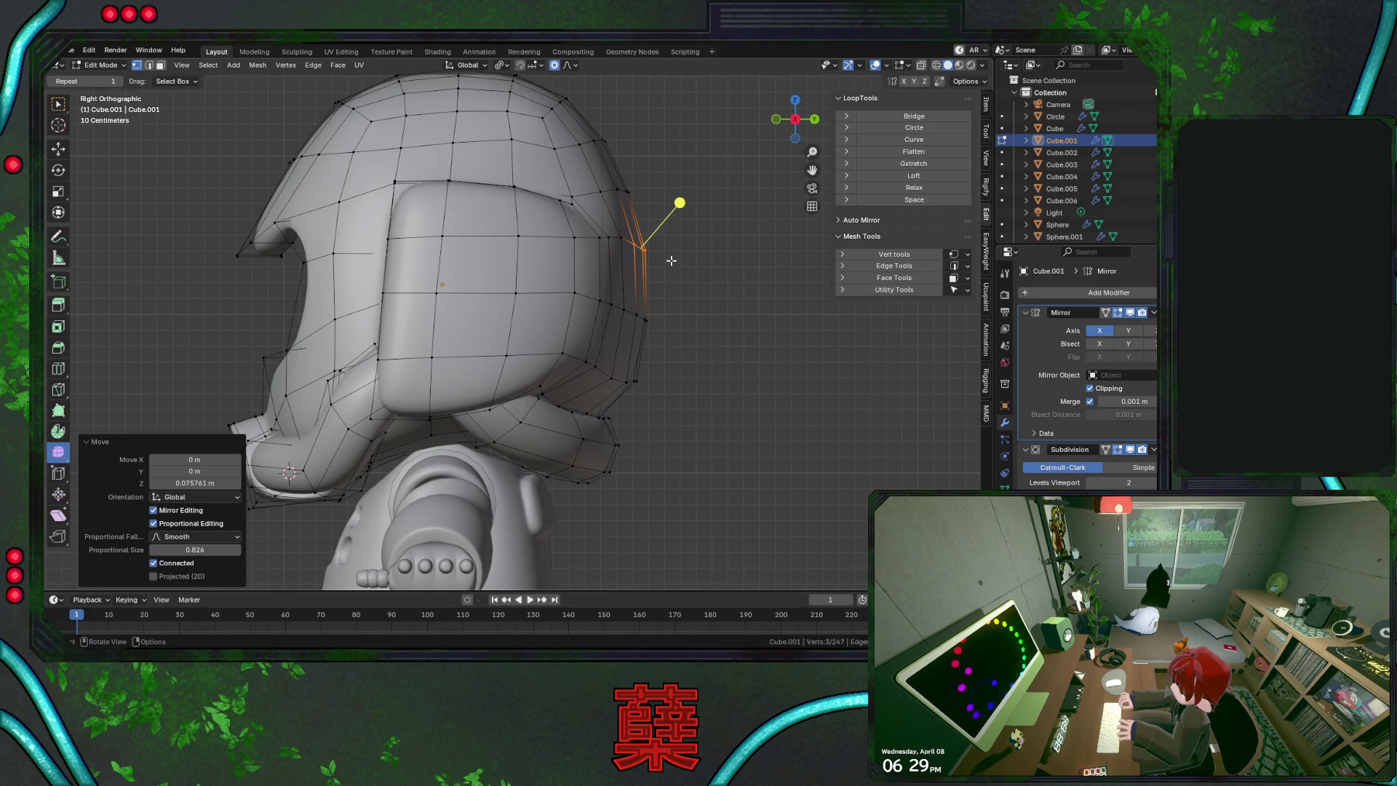
{"action": "left_click", "coordinate": [672, 259]}
Raise the rear edge loop 0.076 m along Z, then clear the selection
{"action": "key", "text": "g"}
{"action": "key", "text": "z"}
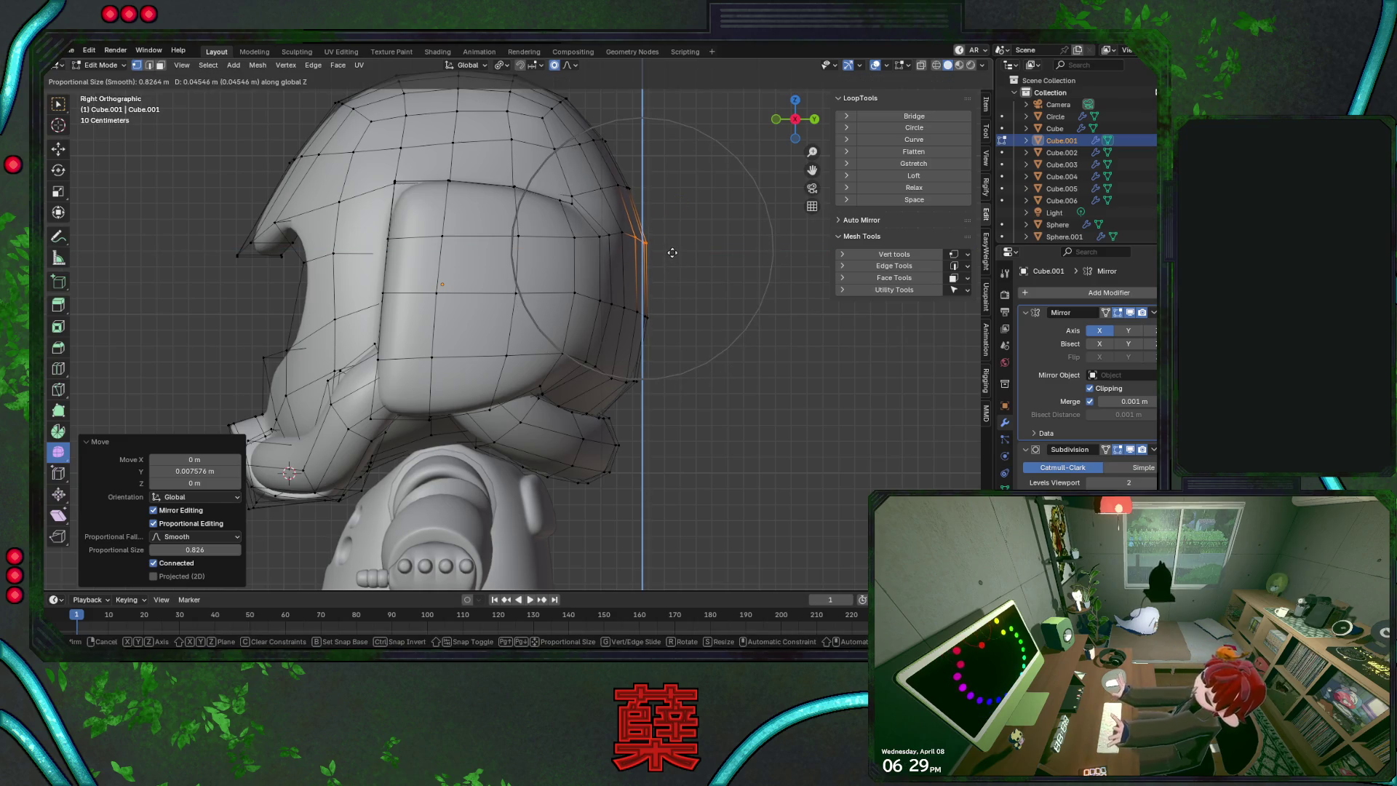
{"action": "key", "text": "alt+z"}
{"action": "key", "text": "alt+z"}
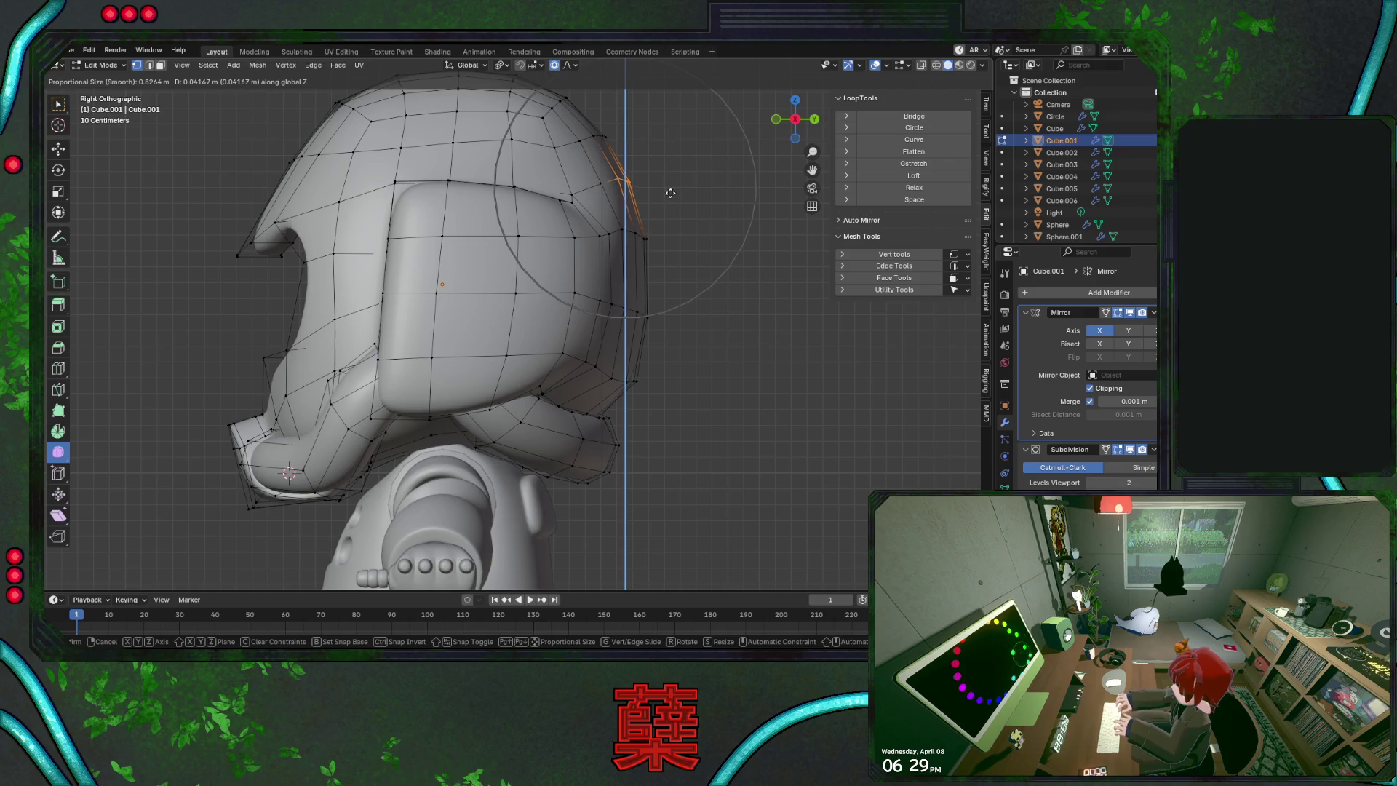
{"action": "left_click", "coordinate": [670, 192]}
{"action": "key", "text": "g"}
{"action": "key", "text": "y"}
{"action": "key", "text": "Escape"}
{"action": "left_click", "coordinate": [699, 282]}
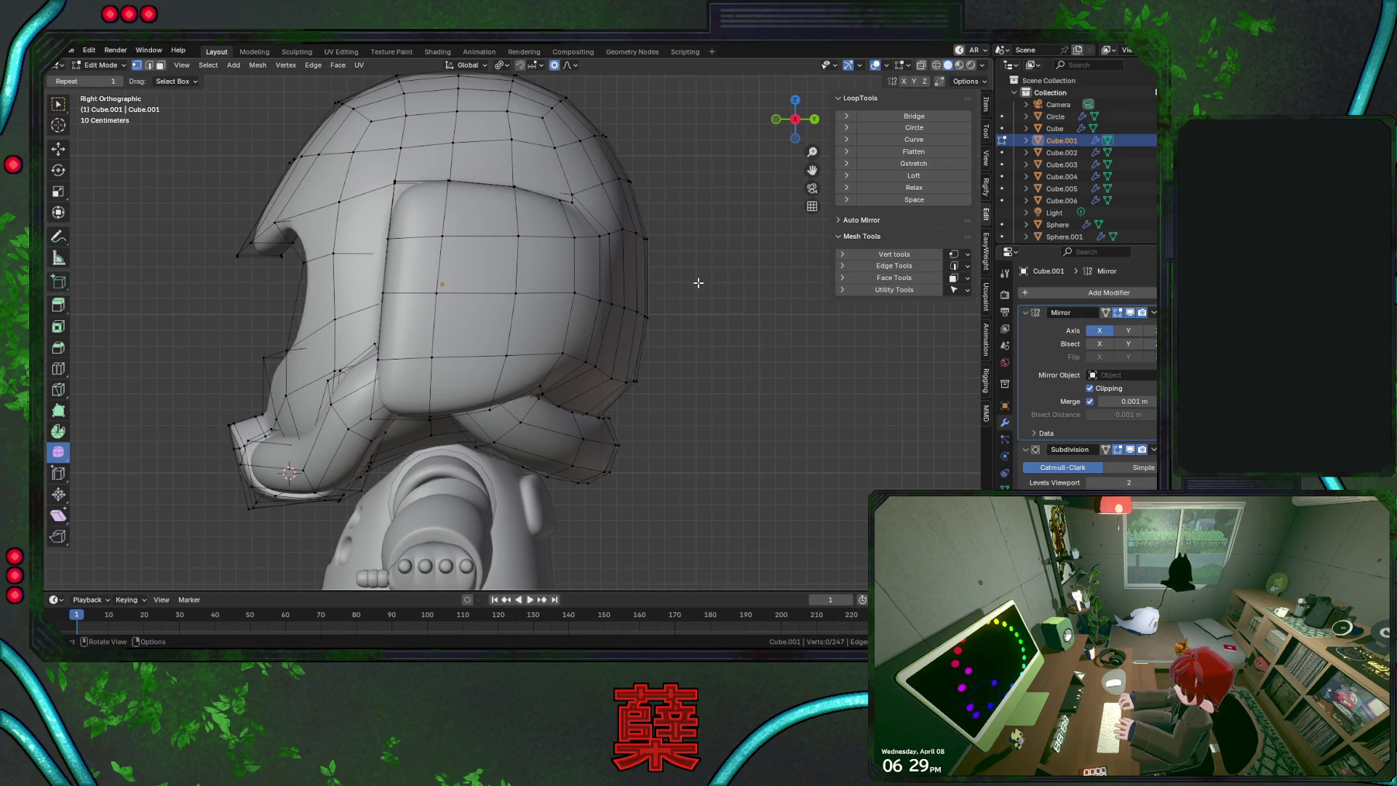
Pull the helmet's lower back vertices -0.045 m along Y and exit Edit Mode
{"action": "key", "text": "Tab"}
{"action": "key", "text": "Tab"}
{"action": "left_click_drag", "start_coordinate": [620, 365], "coordinate": [648, 391]}
{"action": "key", "text": "alt+z"}
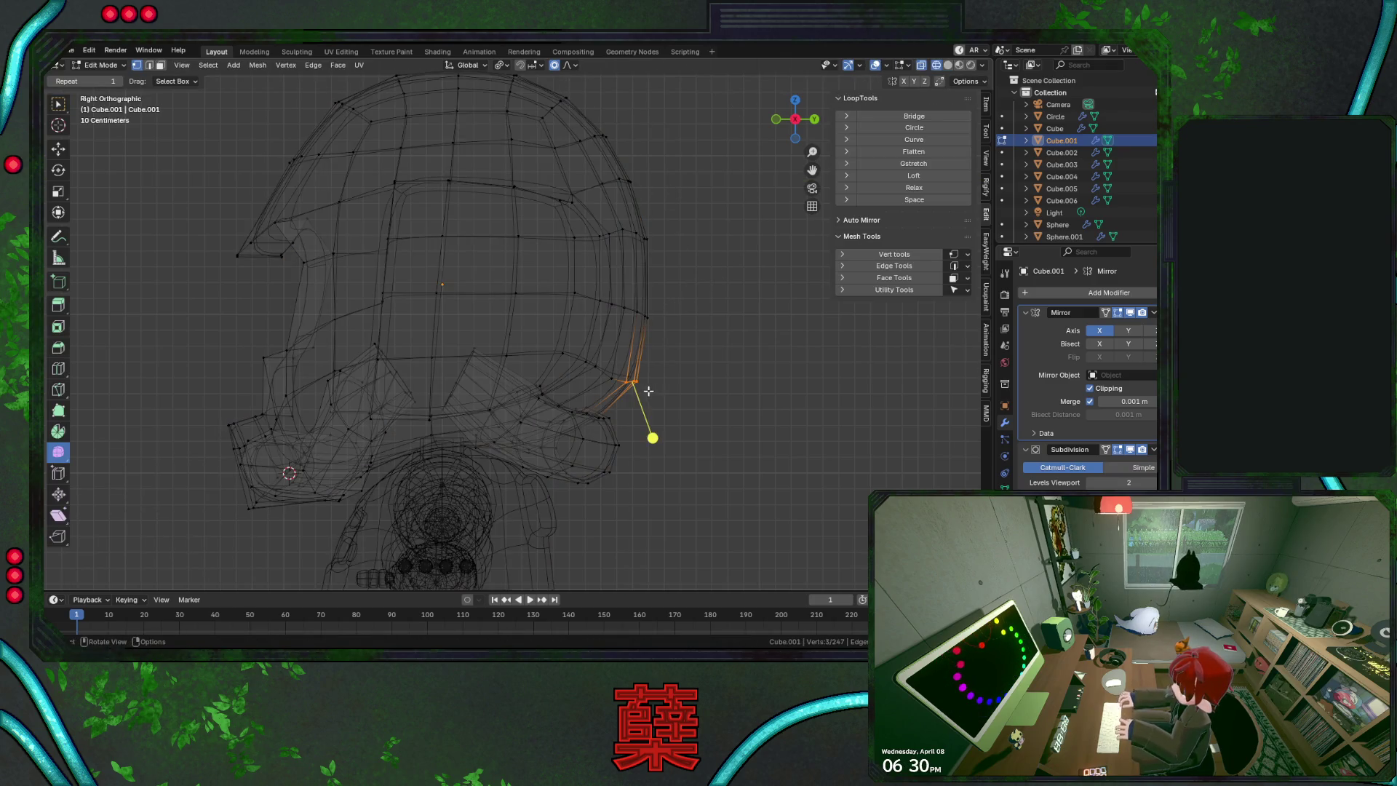
{"action": "key", "text": "g"}
{"action": "key", "text": "y"}
{"action": "left_click", "coordinate": [708, 356]}
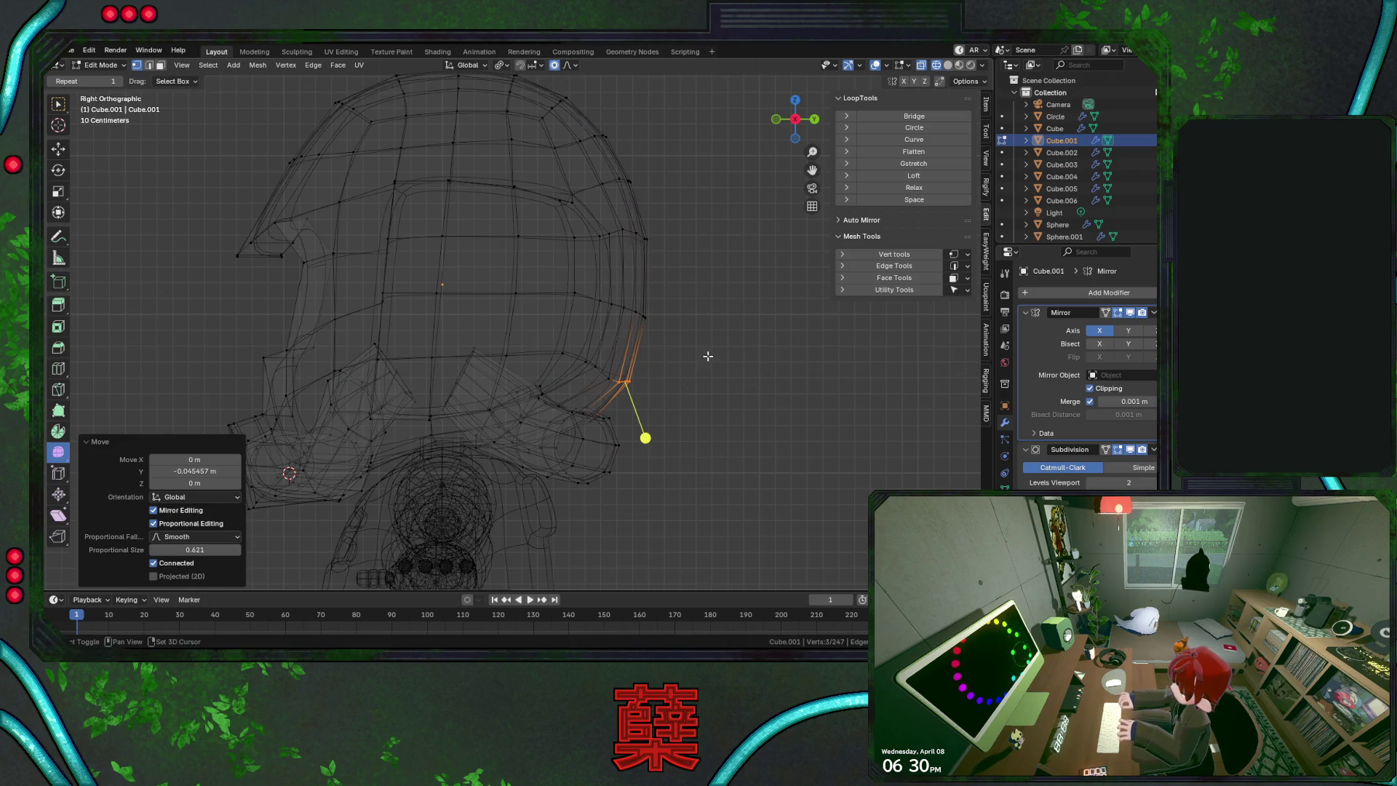
{"action": "key", "text": "alt+z"}
{"action": "key", "text": "Tab"}
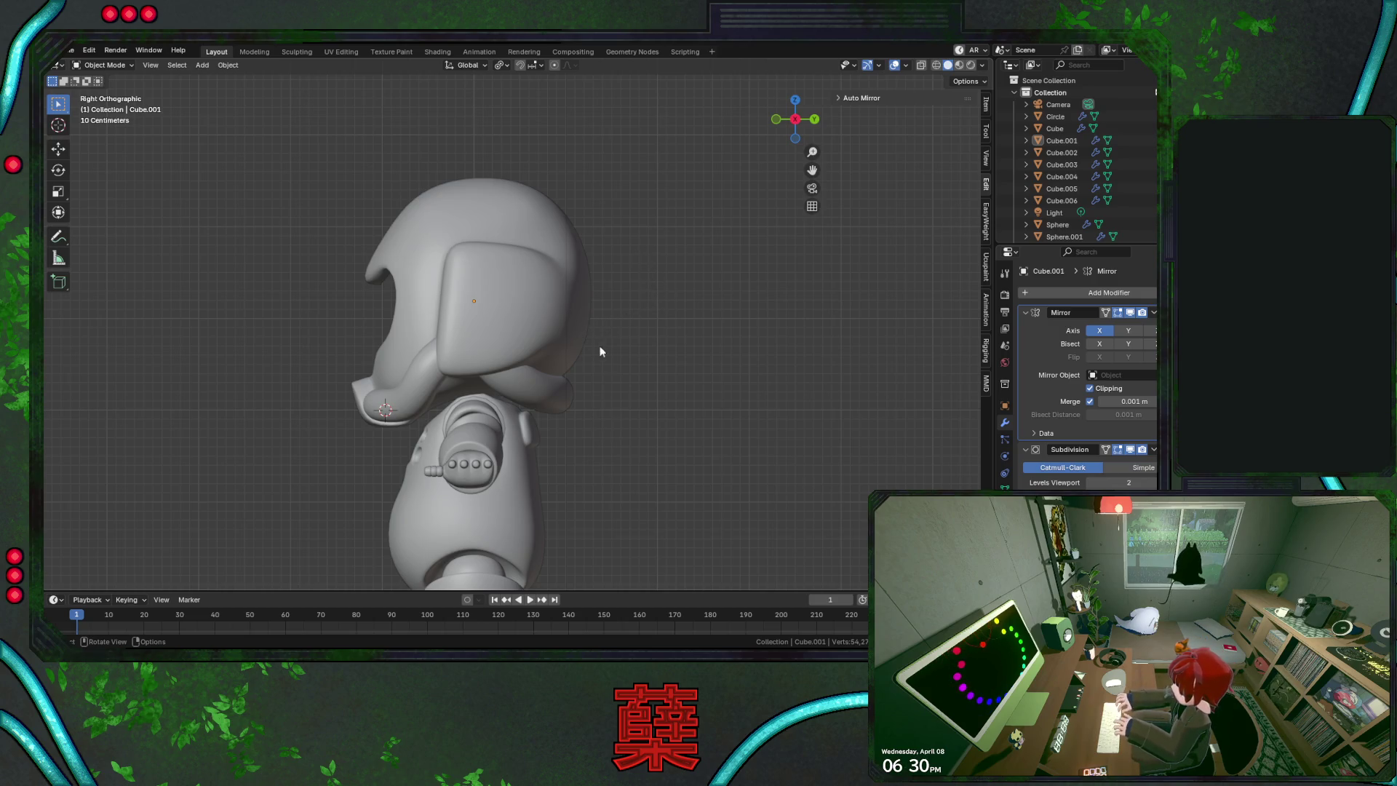
Raise the helmet about 0.06 m along Z in front view
{"action": "mouse_move", "coordinate": [601, 352]}
{"action": "middle_mouse_down"}
{"action": "mouse_move", "coordinate": [457, 402]}
{"action": "mouse_move", "coordinate": [580, 387]}
{"action": "mouse_move", "coordinate": [651, 409]}
{"action": "mouse_move", "coordinate": [662, 380]}
{"action": "mouse_move", "coordinate": [570, 293]}
{"action": "middle_mouse_up"}
{"action": "left_click", "coordinate": [570, 292]}
{"action": "key", "text": "KP_1"}
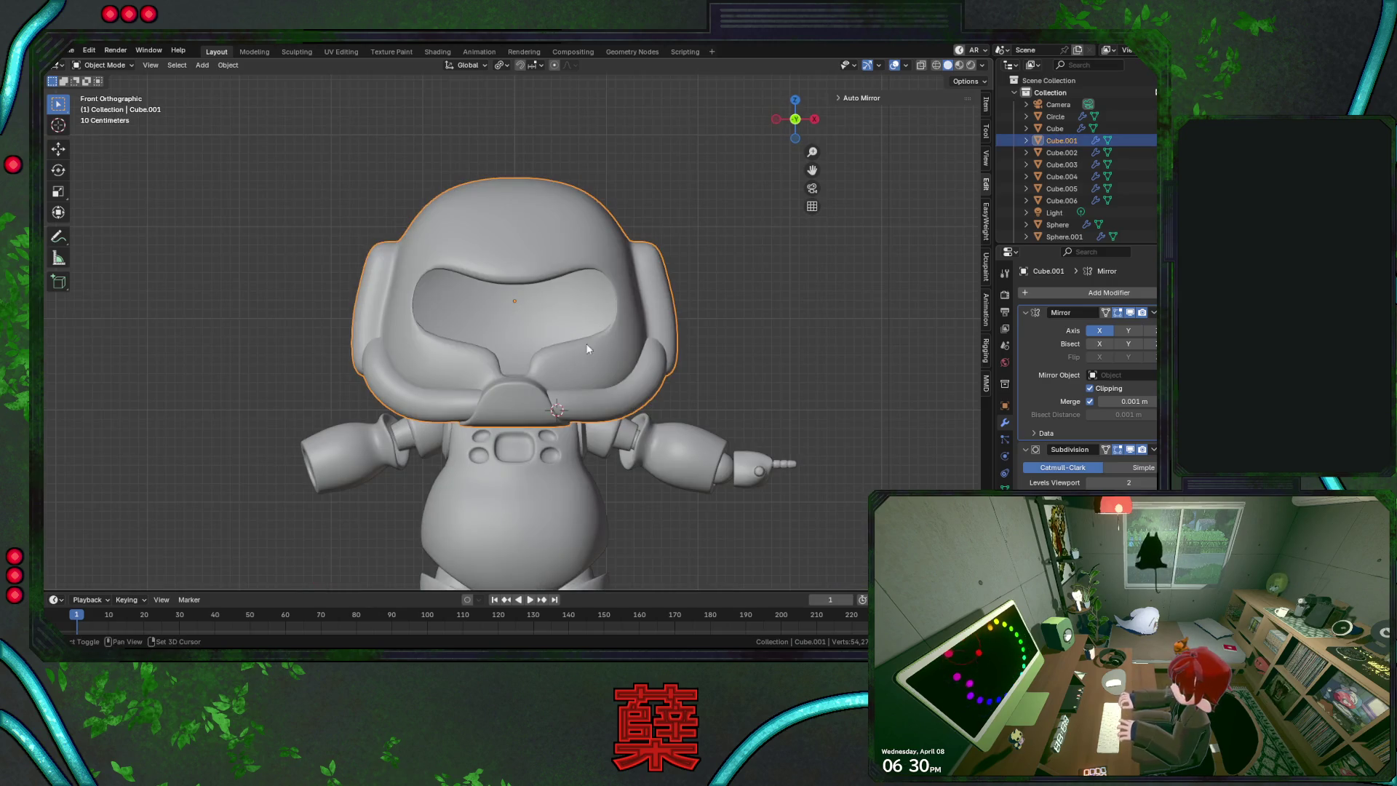
{"action": "key", "text": "shift+z"}
{"action": "key", "text": "g"}
{"action": "key", "text": "z"}
{"action": "left_click", "coordinate": [602, 352]}
{"action": "middle_click_drag", "start_coordinate": [603, 353], "coordinate": [603, 358]}
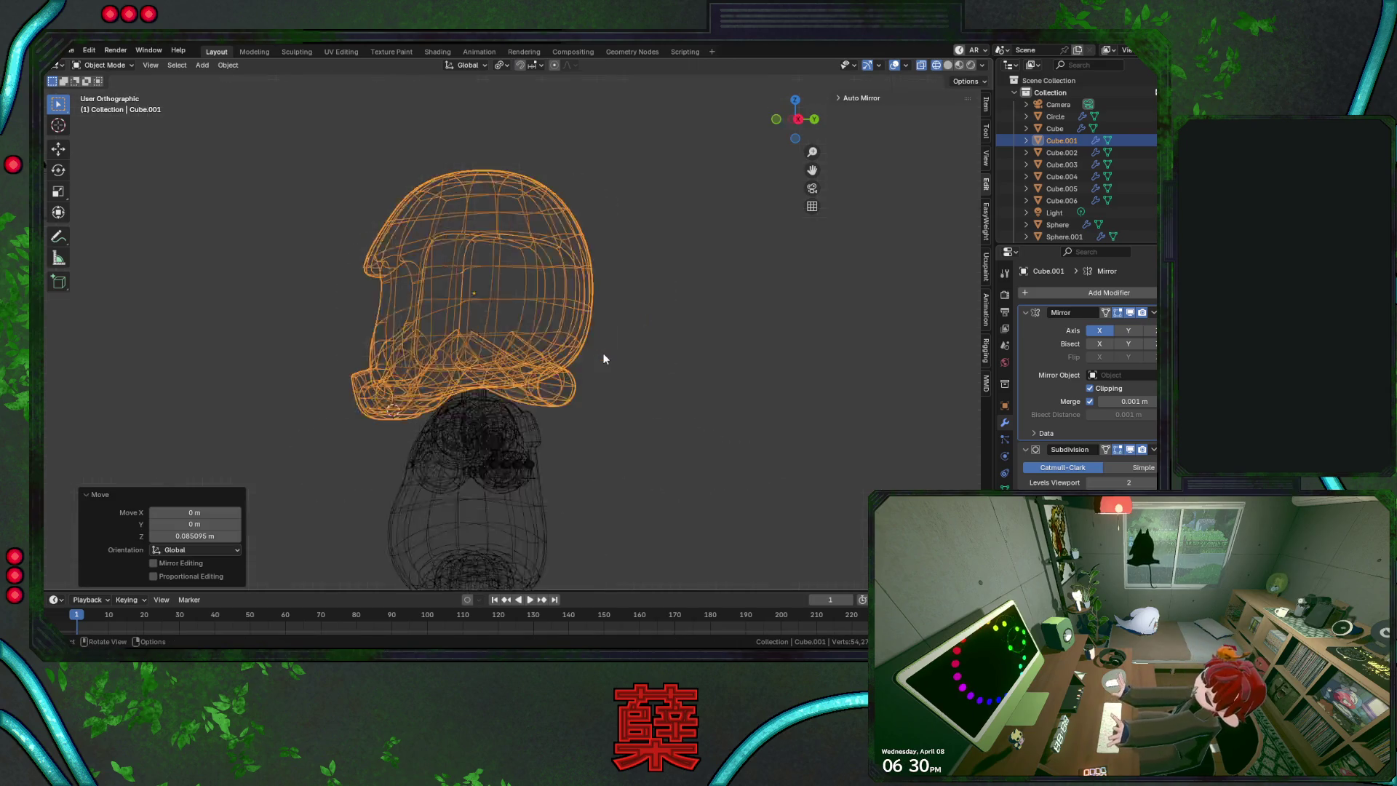
{"action": "key", "text": "shift+z"}
In side view, lower the helmet slightly, deselect it, and save BaseRobot.blend
{"action": "key", "text": "KP_3"}
{"action": "key", "text": "g"}
{"action": "key", "text": "z"}
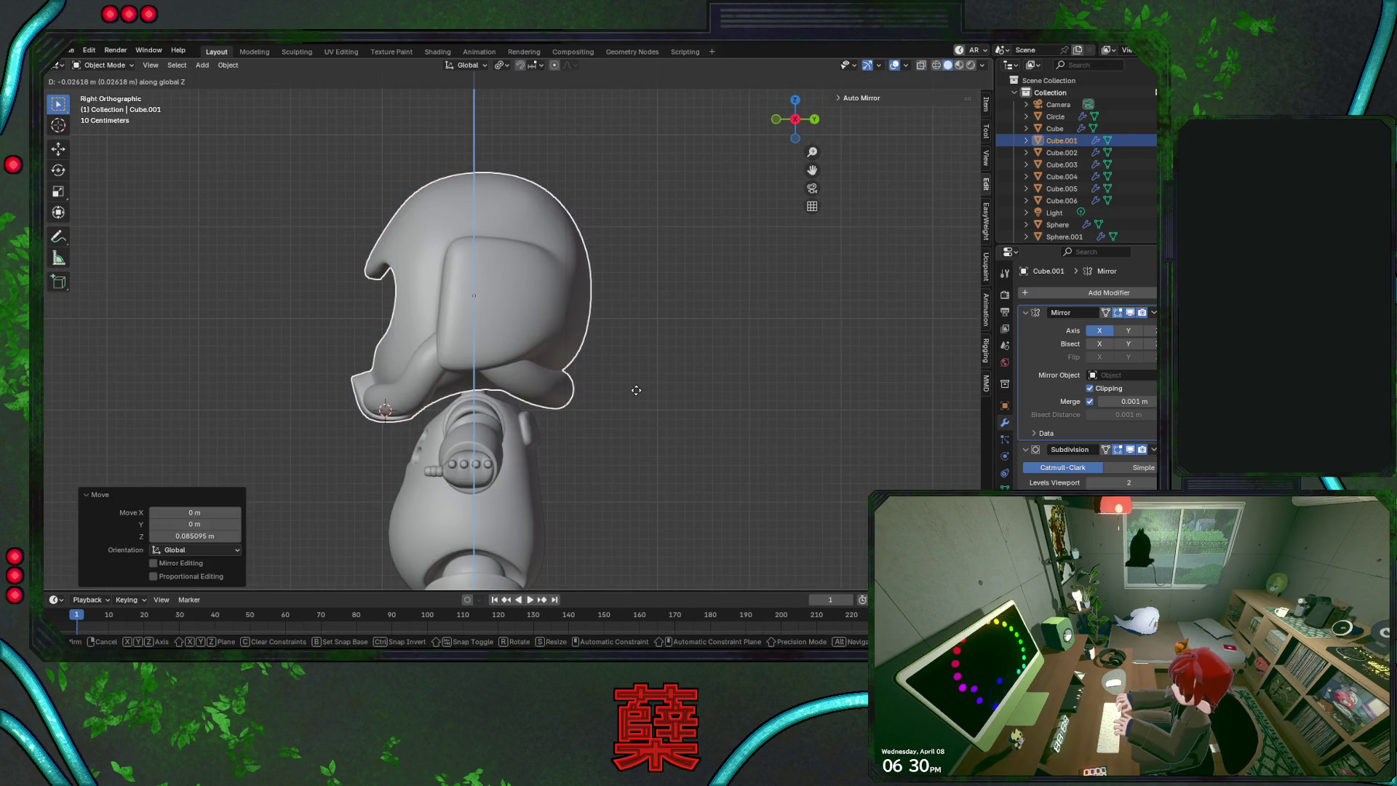
{"action": "left_click", "coordinate": [643, 421]}
{"action": "left_click", "coordinate": [643, 421]}
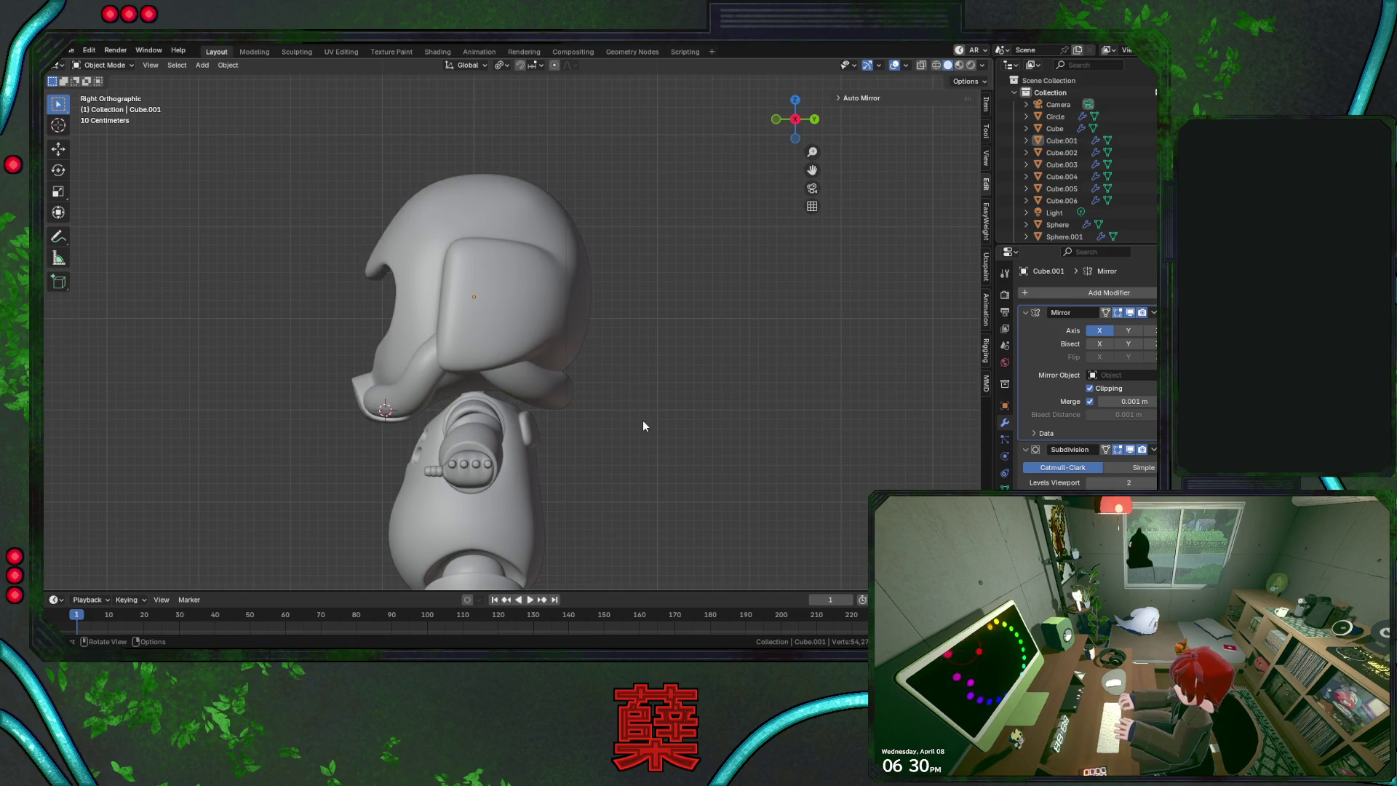
{"action": "key", "text": "ctrl+s"}
Orbit around the robot to inspect it, saving BaseRobot.blend again
{"action": "scroll", "coordinate": [618, 400], "scroll_direction": "up", "scroll_amount": 5}
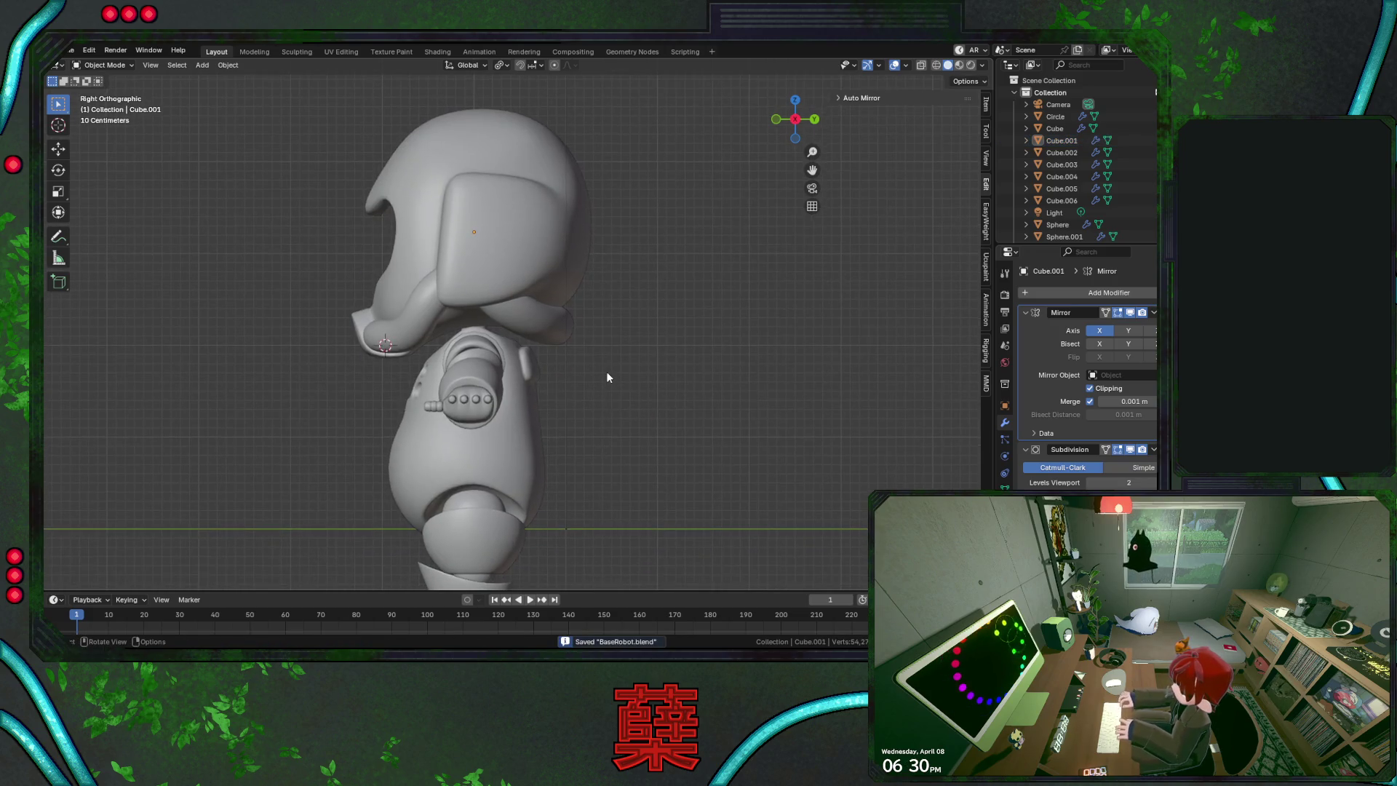
{"action": "mouse_move", "coordinate": [607, 377]}
{"action": "middle_mouse_down"}
{"action": "mouse_move", "coordinate": [659, 362]}
{"action": "mouse_move", "coordinate": [493, 377]}
{"action": "mouse_move", "coordinate": [653, 378]}
{"action": "mouse_move", "coordinate": [460, 360]}
{"action": "mouse_move", "coordinate": [509, 354]}
{"action": "mouse_move", "coordinate": [565, 374]}
{"action": "mouse_move", "coordinate": [513, 362]}
{"action": "mouse_move", "coordinate": [640, 364]}
{"action": "mouse_move", "coordinate": [633, 390]}
{"action": "mouse_move", "coordinate": [726, 371]}
{"action": "mouse_move", "coordinate": [498, 363]}
{"action": "mouse_move", "coordinate": [520, 383]}
{"action": "middle_mouse_up"}
{"action": "key", "text": "ctrl+s"}
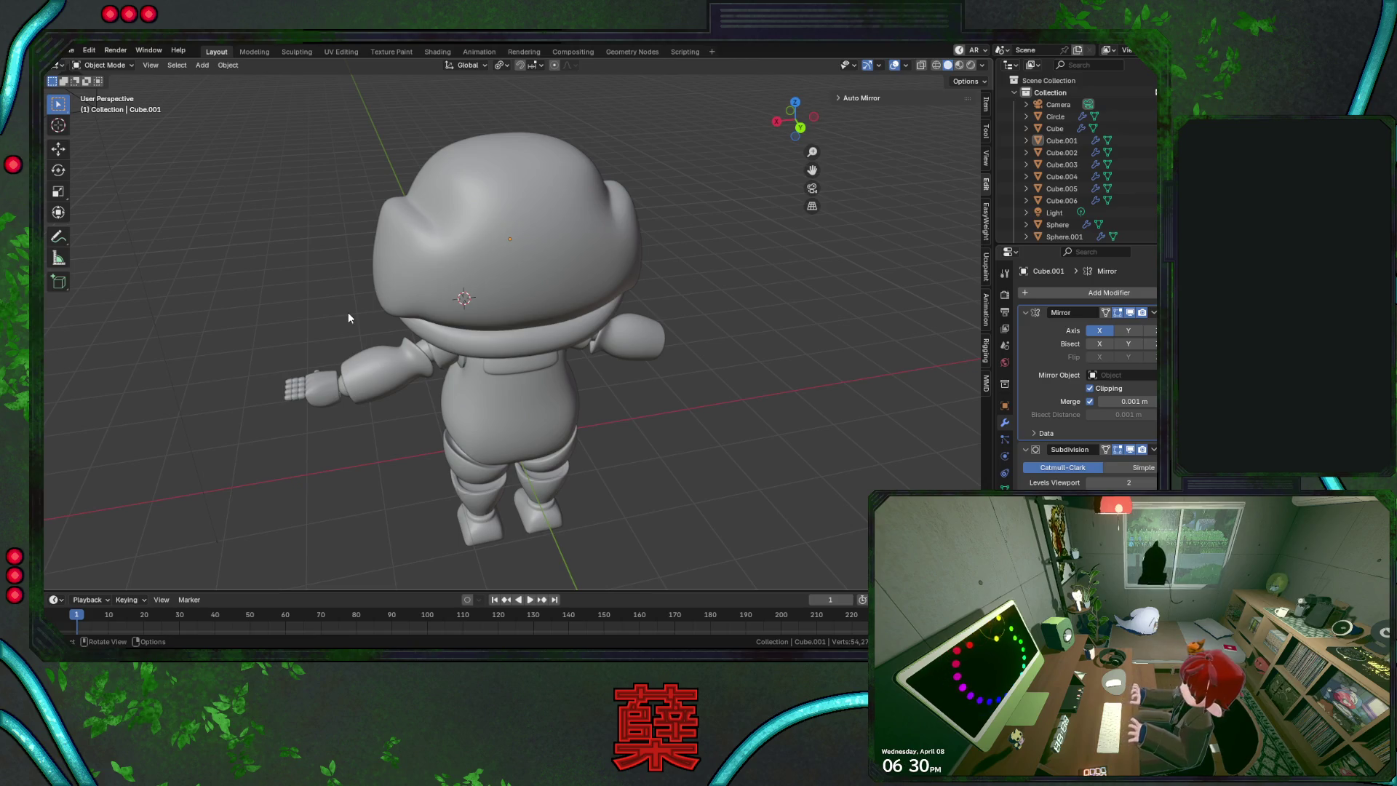
{"action": "mouse_move", "coordinate": [347, 315]}
{"action": "middle_mouse_down"}
{"action": "mouse_move", "coordinate": [391, 292]}
{"action": "mouse_move", "coordinate": [478, 282]}
{"action": "mouse_move", "coordinate": [580, 299]}
{"action": "mouse_move", "coordinate": [591, 283]}
{"action": "mouse_move", "coordinate": [432, 280]}
{"action": "middle_mouse_up"}
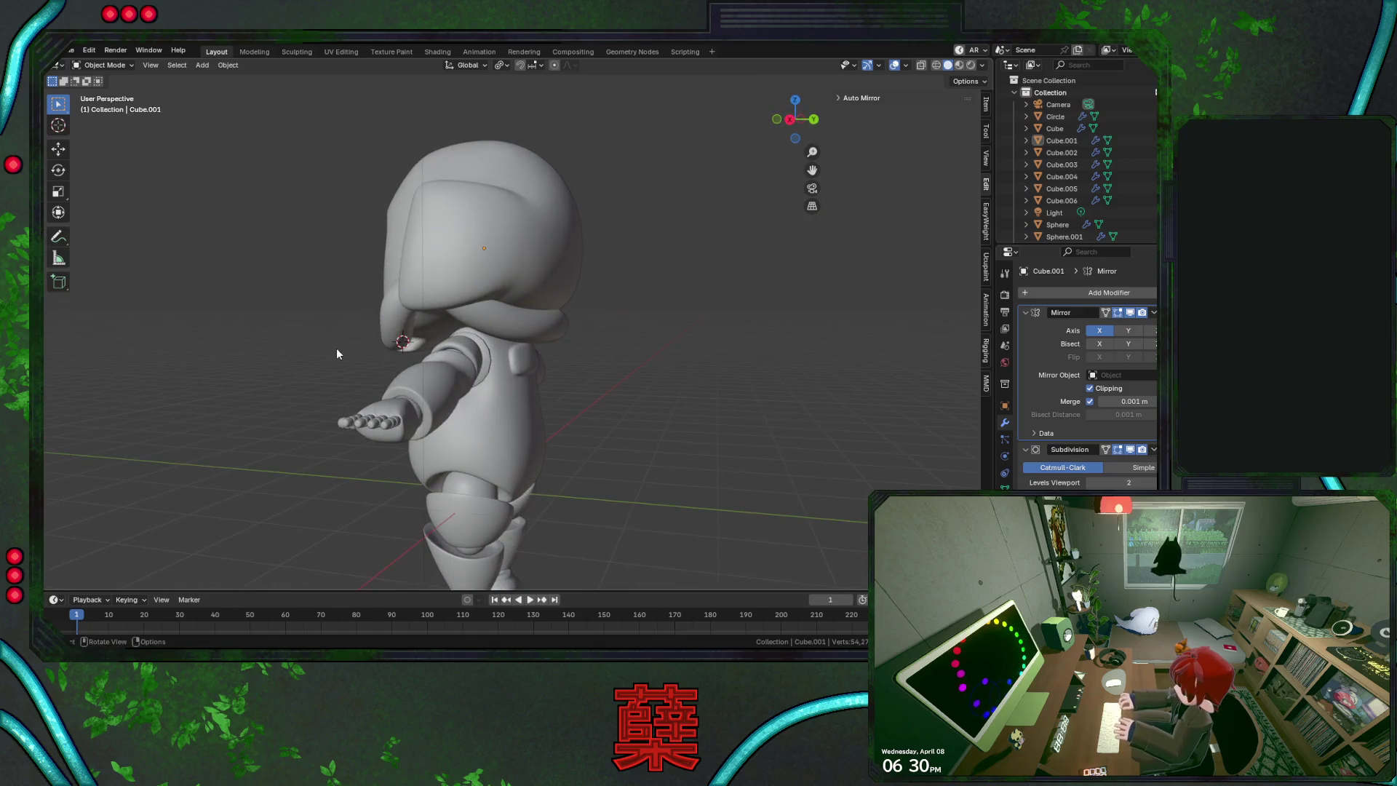
{"action": "key", "text": "ctrl+s"}
{"action": "mouse_move", "coordinate": [336, 354]}
{"action": "middle_mouse_down"}
{"action": "mouse_move", "coordinate": [441, 336]}
{"action": "mouse_move", "coordinate": [197, 332]}
{"action": "mouse_move", "coordinate": [564, 335]}
{"action": "mouse_move", "coordinate": [568, 310]}
{"action": "mouse_move", "coordinate": [461, 301]}
{"action": "middle_mouse_up"}
Edit the helmet in wireframe side view and rotate the opening's selected vertices
{"action": "scroll", "coordinate": [461, 301], "scroll_direction": "up", "scroll_amount": 3}
{"action": "left_click", "coordinate": [404, 292]}
{"action": "key", "text": "Tab"}
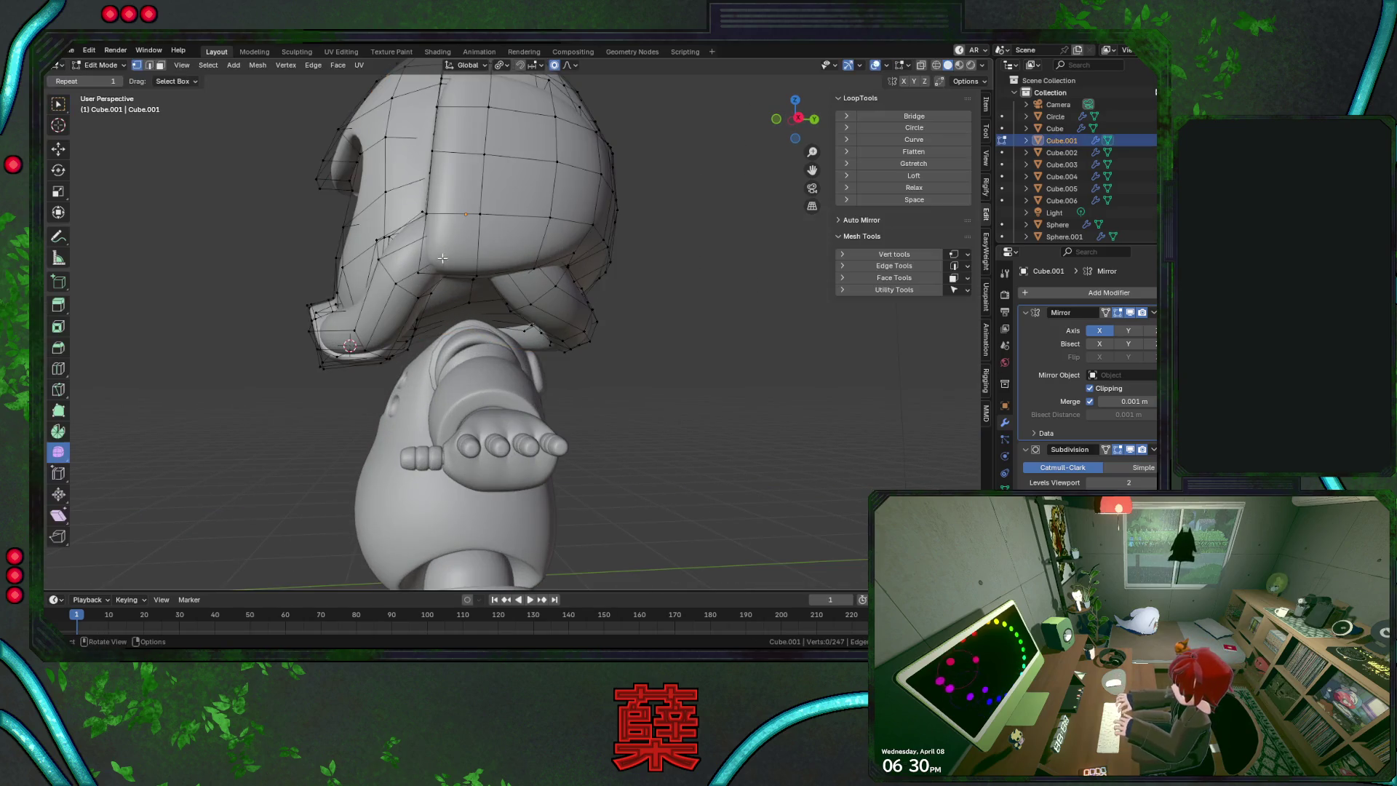
{"action": "key", "text": "shift+z"}
{"action": "key", "text": "KP_3"}
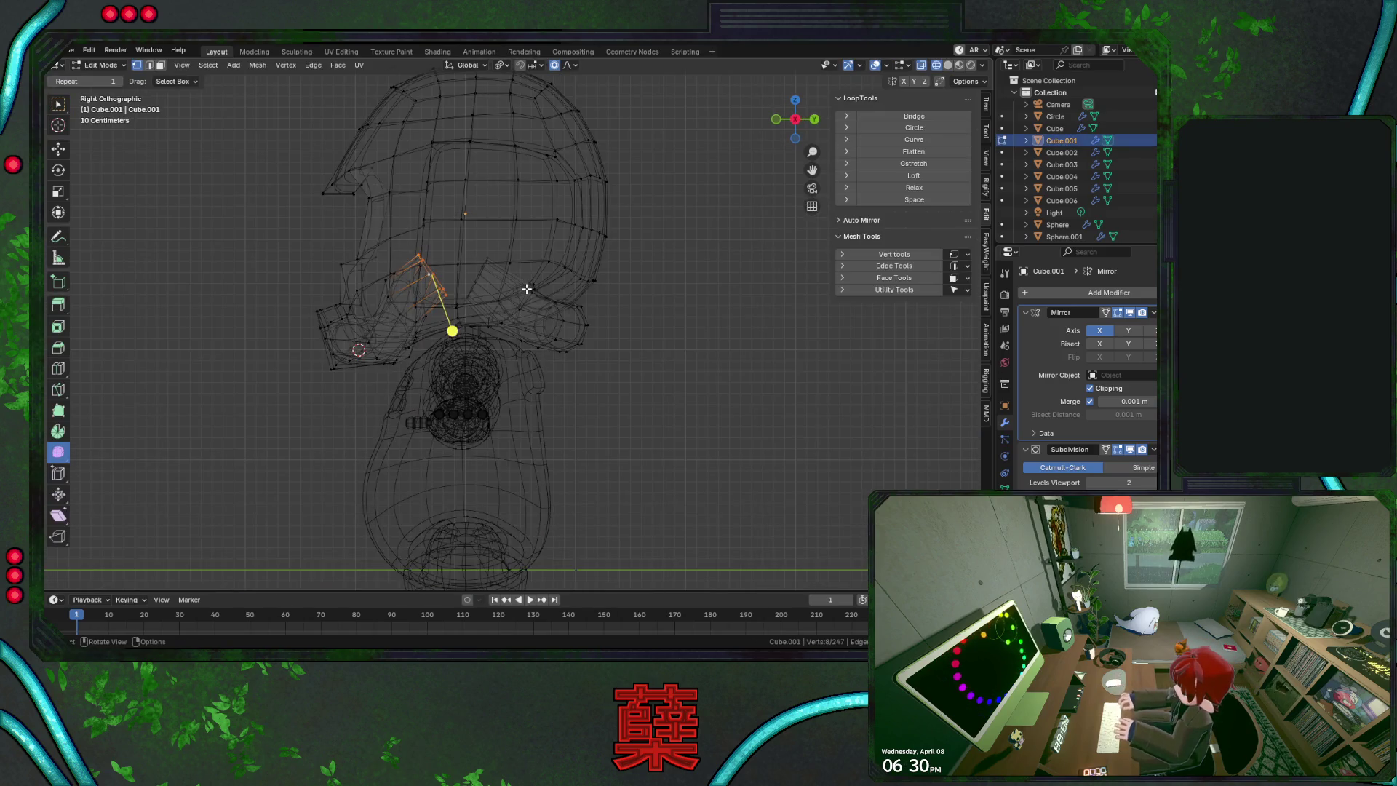
{"action": "key", "text": "r"}
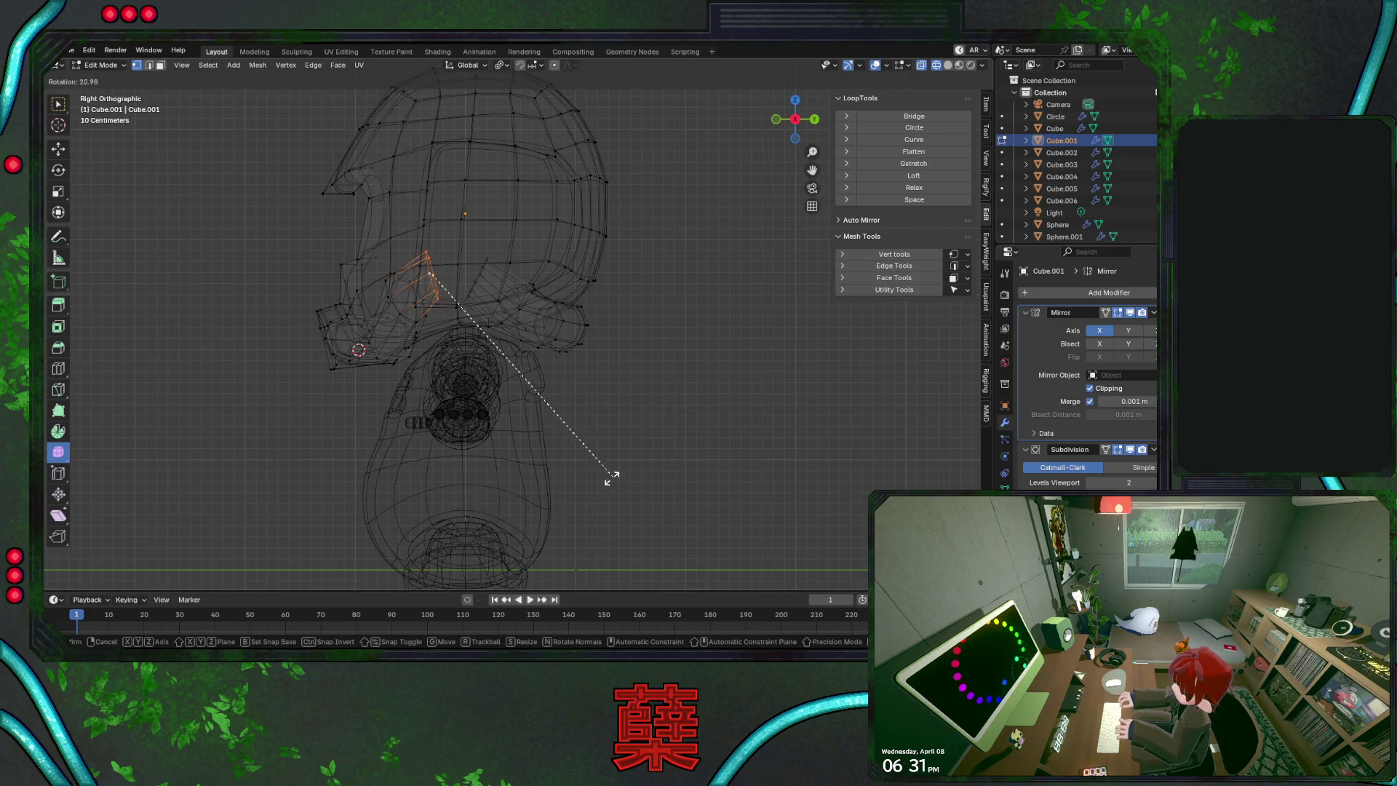
{"action": "left_click", "coordinate": [586, 483]}
Select more edges at the helmet's front opening and shift them along Y
{"action": "left_click", "coordinate": [412, 318]}
{"action": "key", "text": "r"}
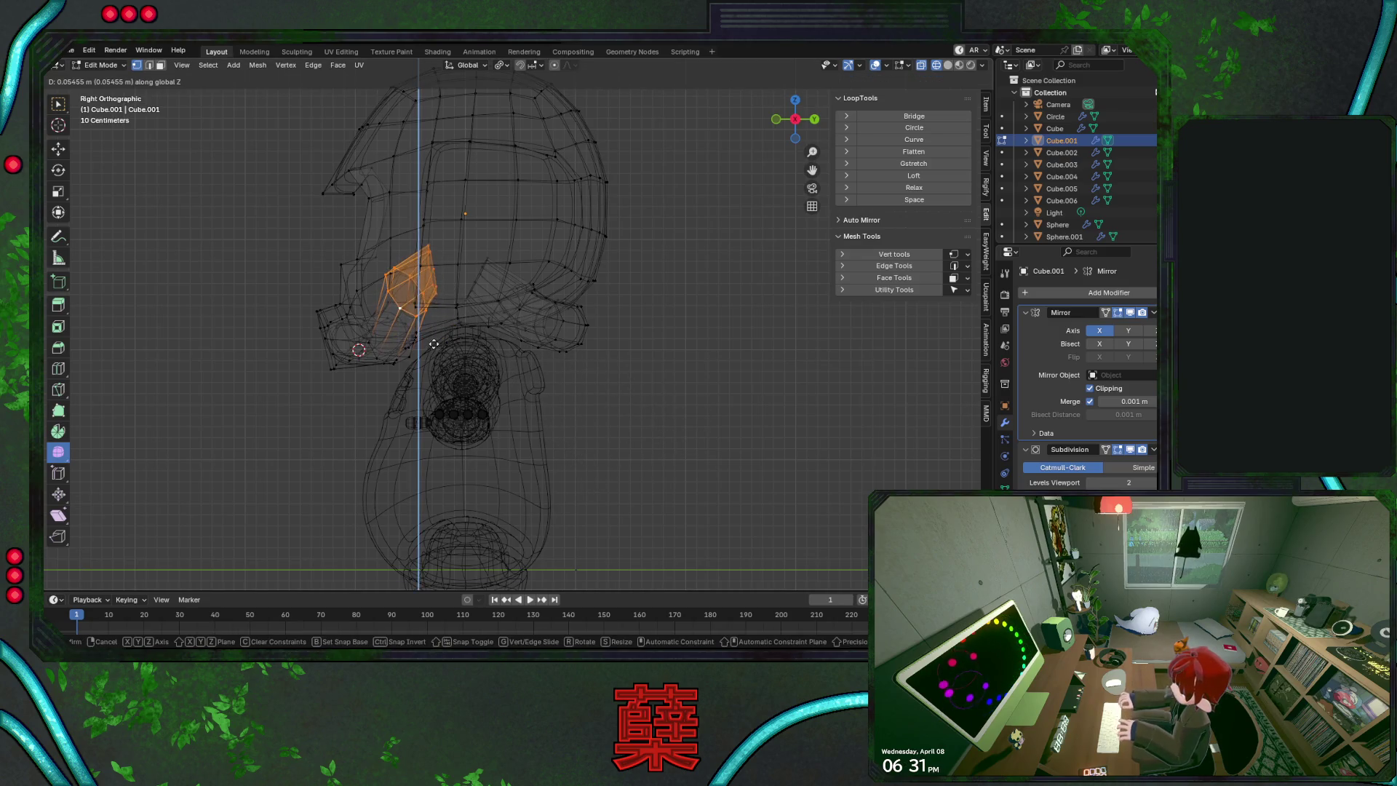
{"action": "left_click", "coordinate": [414, 320]}
{"action": "left_click", "coordinate": [488, 322]}
{"action": "left_click", "coordinate": [436, 247], "text": "shift"}
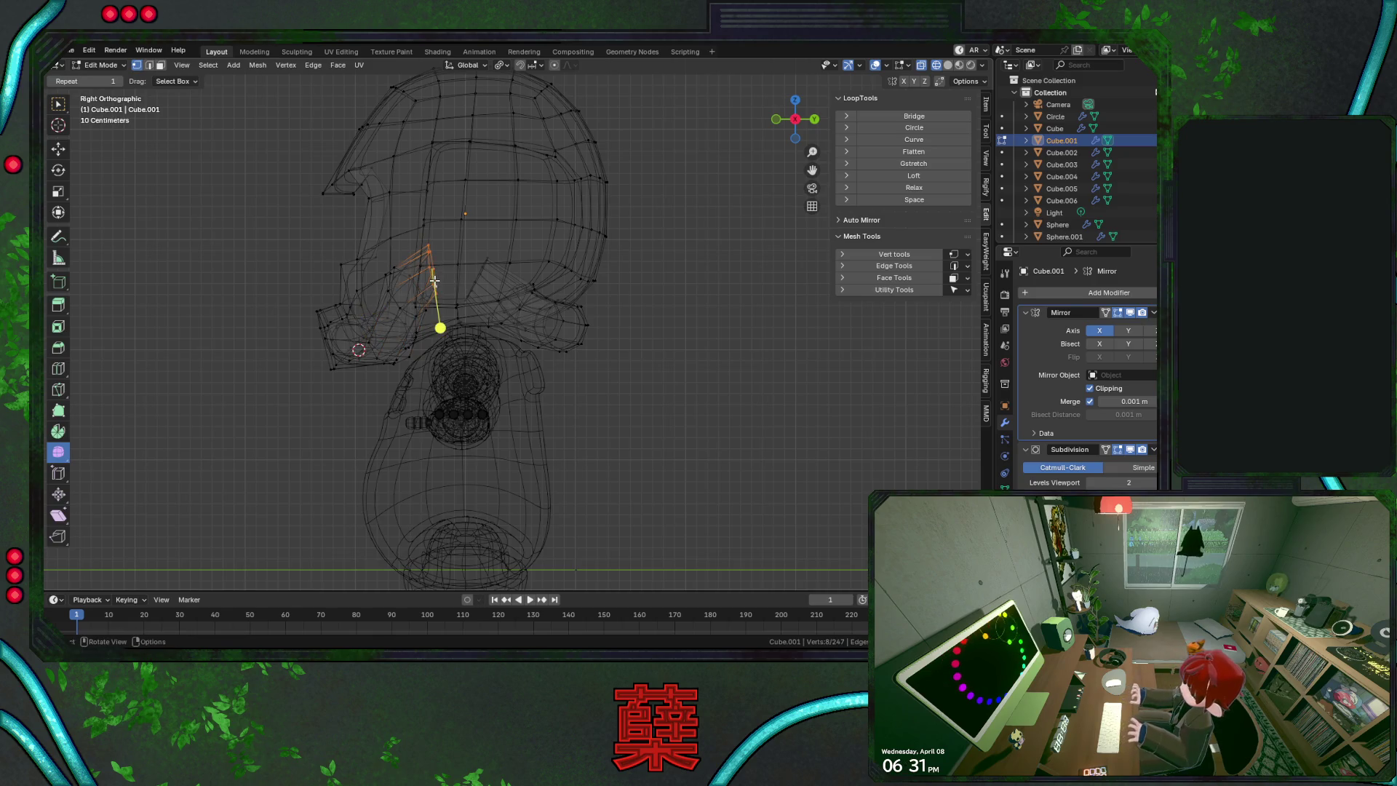
{"action": "key", "text": "g"}
{"action": "key", "text": "y"}
{"action": "left_click", "coordinate": [608, 318]}
Rotate those vertices slightly about Z, lower them, and exit Edit Mode
{"action": "key", "text": "r"}
{"action": "key", "text": "z"}
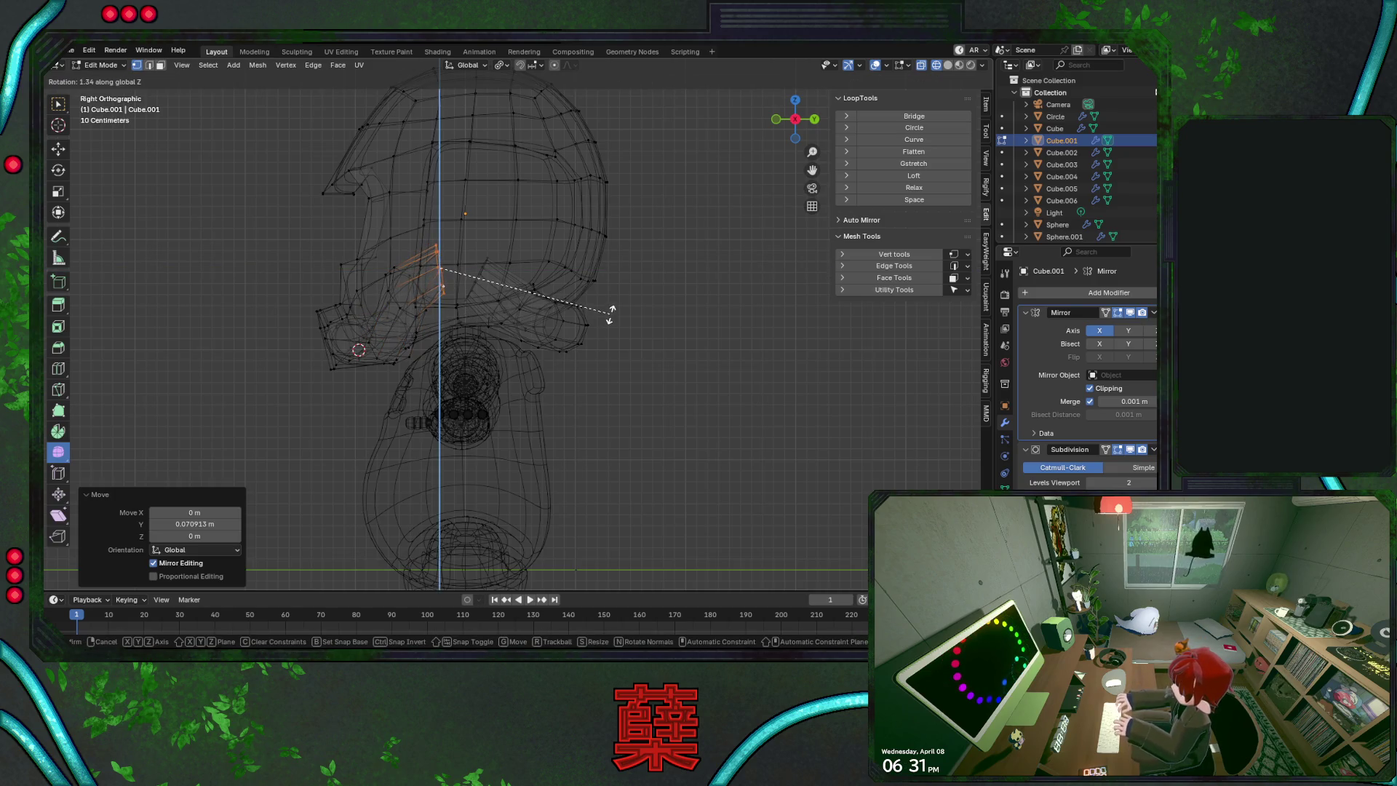
{"action": "left_click", "coordinate": [597, 332]}
{"action": "key", "text": "g"}
{"action": "key", "text": "z"}
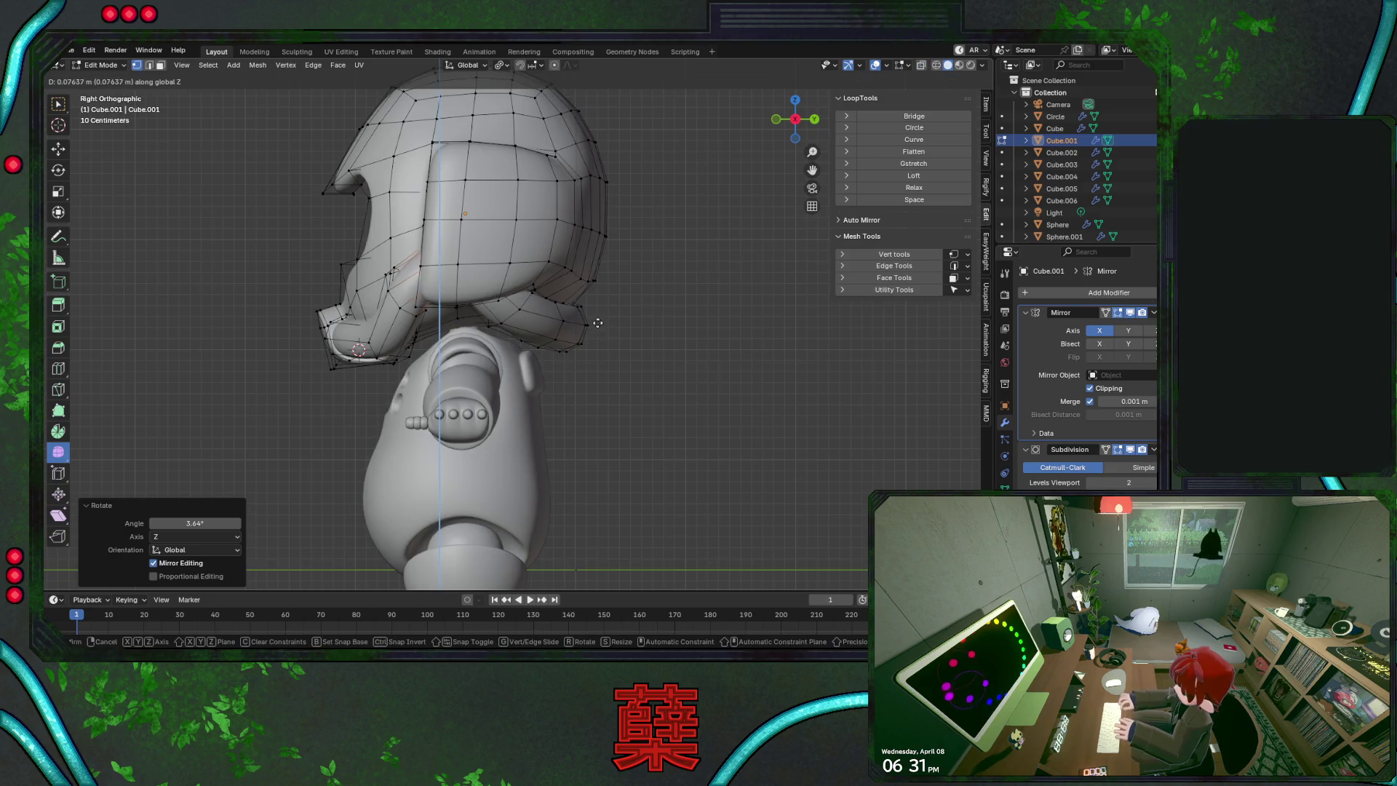
{"action": "left_click", "coordinate": [602, 336]}
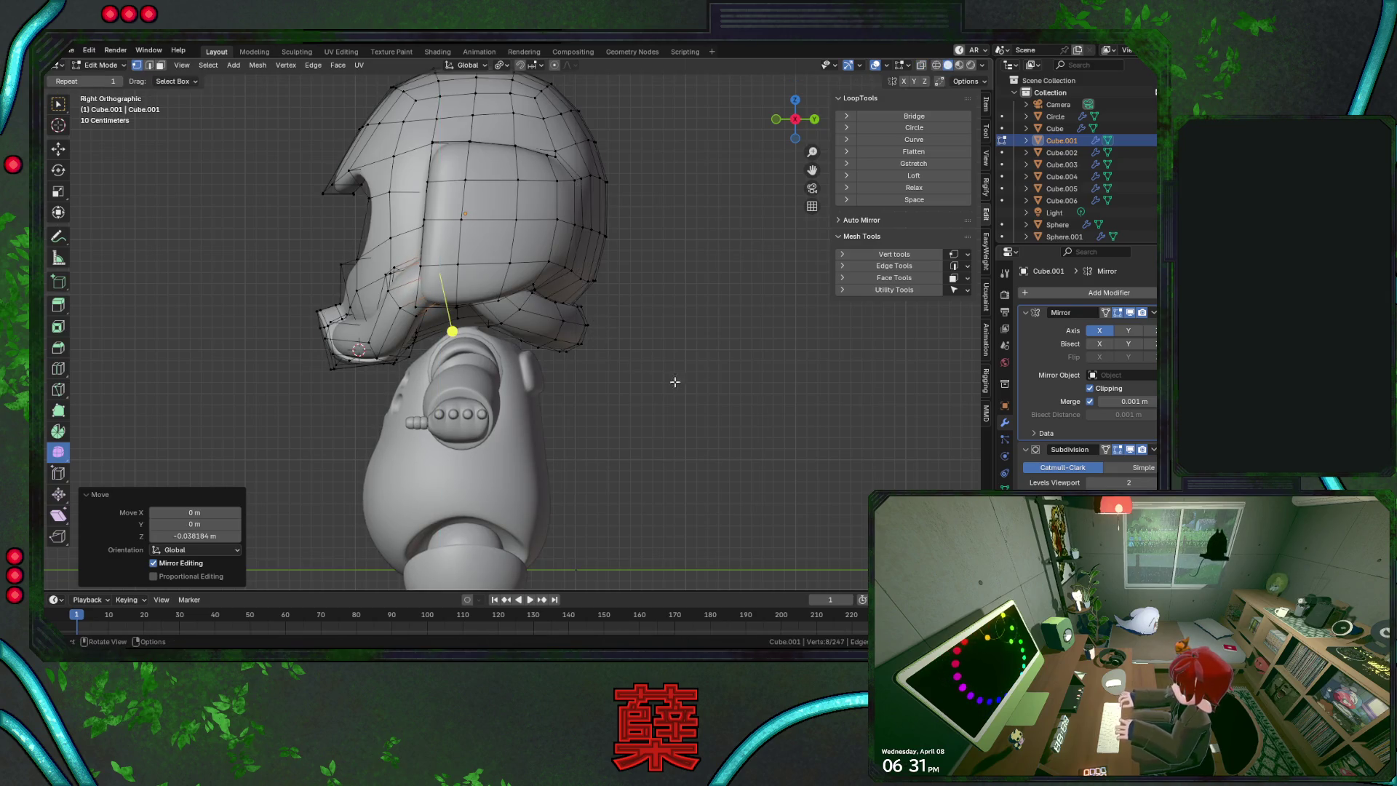
{"action": "key", "text": "Tab"}
Re-enter Edit Mode on the helmet in X-ray and select the front brim edges
{"action": "mouse_move", "coordinate": [619, 379]}
{"action": "middle_mouse_down"}
{"action": "mouse_move", "coordinate": [681, 355]}
{"action": "mouse_move", "coordinate": [694, 312]}
{"action": "mouse_move", "coordinate": [642, 377]}
{"action": "middle_mouse_up"}
{"action": "scroll", "coordinate": [694, 312], "scroll_direction": "up", "scroll_amount": 3}
{"action": "left_click", "coordinate": [528, 246]}
{"action": "key", "text": "Tab"}
{"action": "key", "text": "alt+z"}
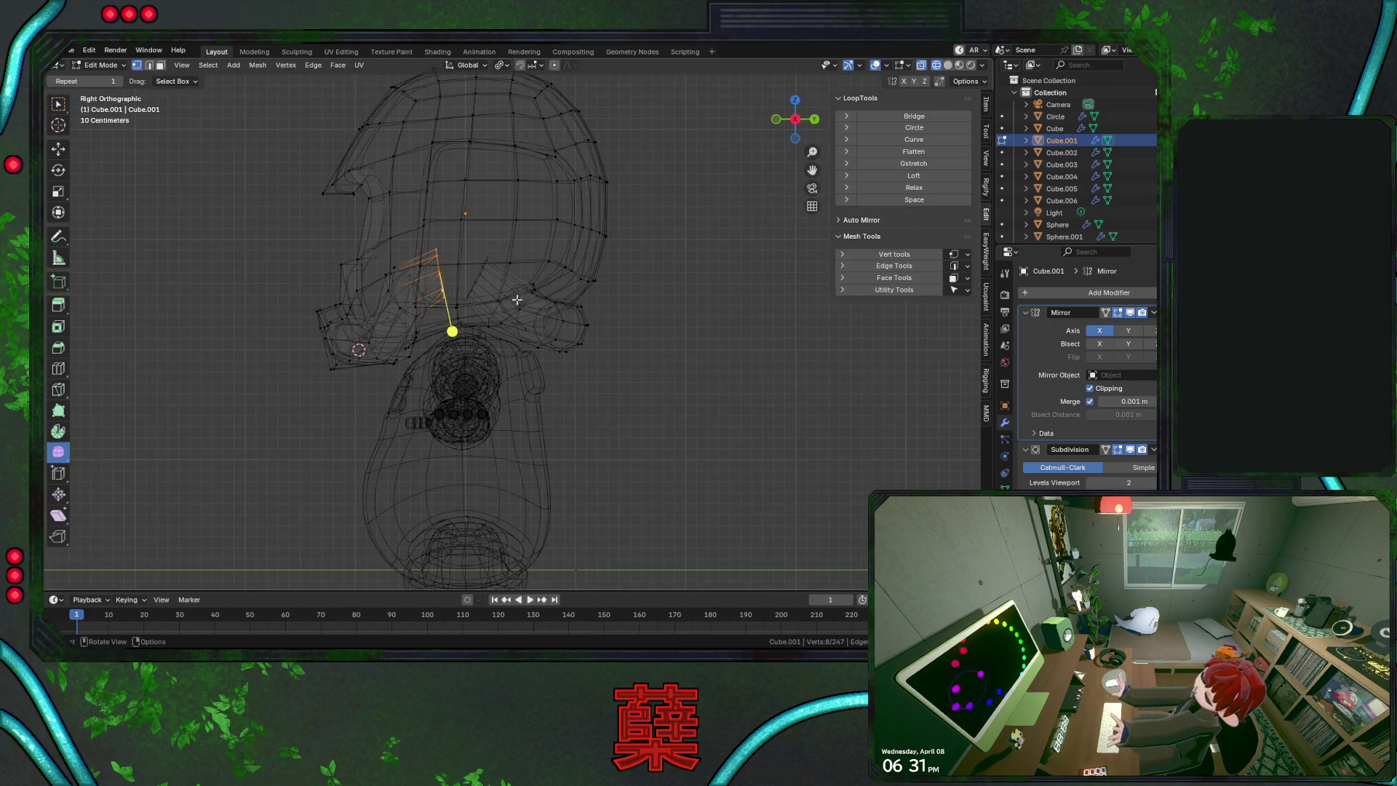
{"action": "scroll", "coordinate": [410, 297], "scroll_direction": "up", "scroll_amount": 3}
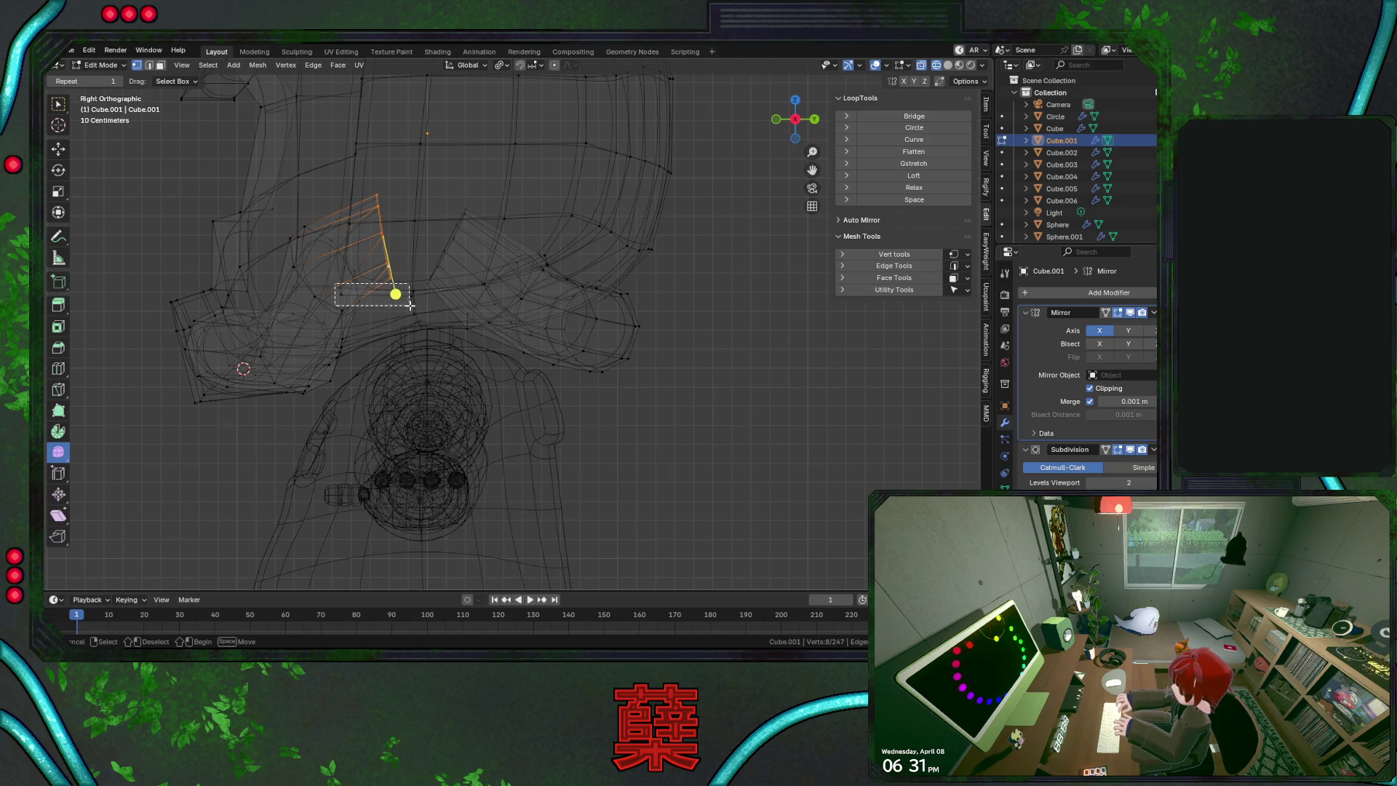
{"action": "left_click_drag", "start_coordinate": [409, 305], "coordinate": [411, 306]}
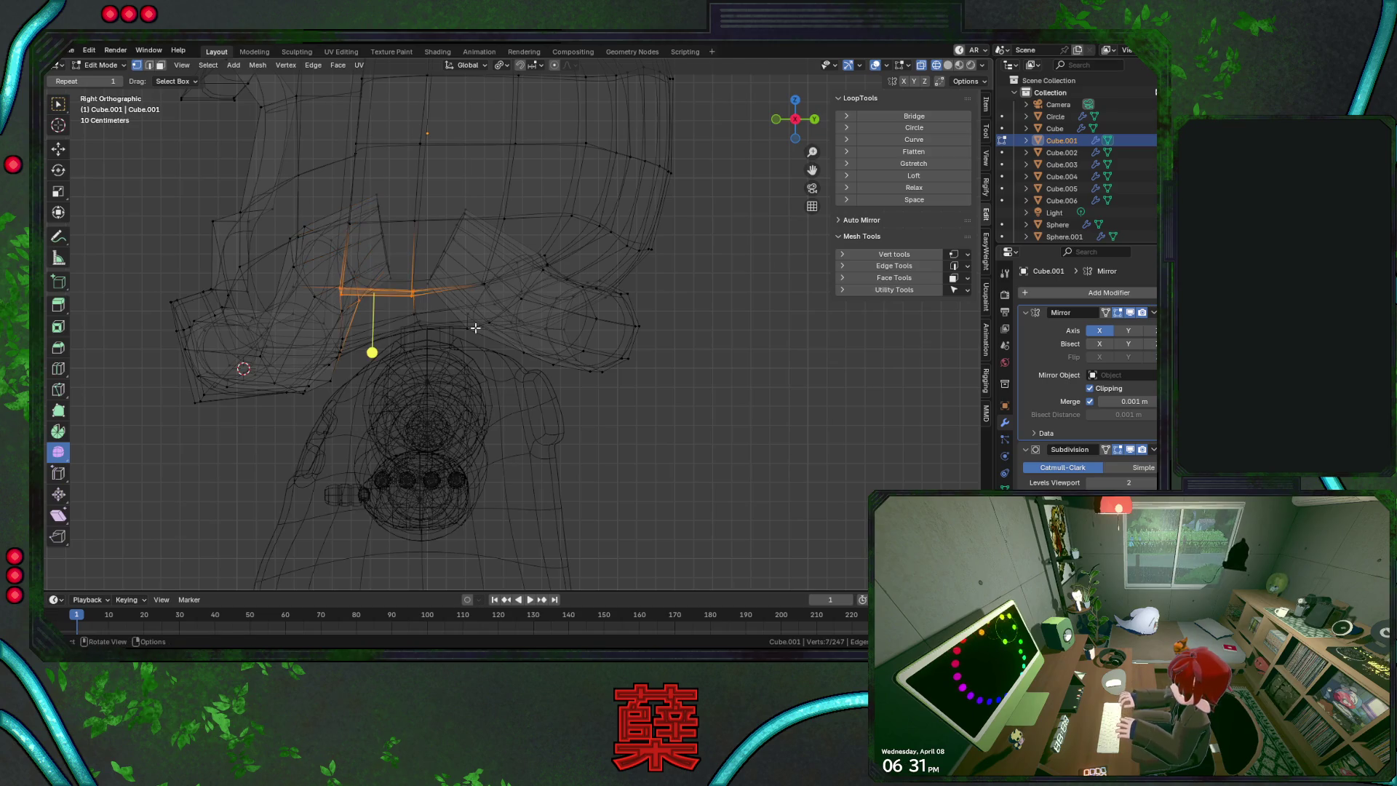
Lower the brim edges about 0.063 m, tilt them 3.44°, and return to Object Mode
{"action": "key", "text": "g"}
{"action": "key", "text": "z"}
{"action": "left_click", "coordinate": [520, 351]}
{"action": "key", "text": "r"}
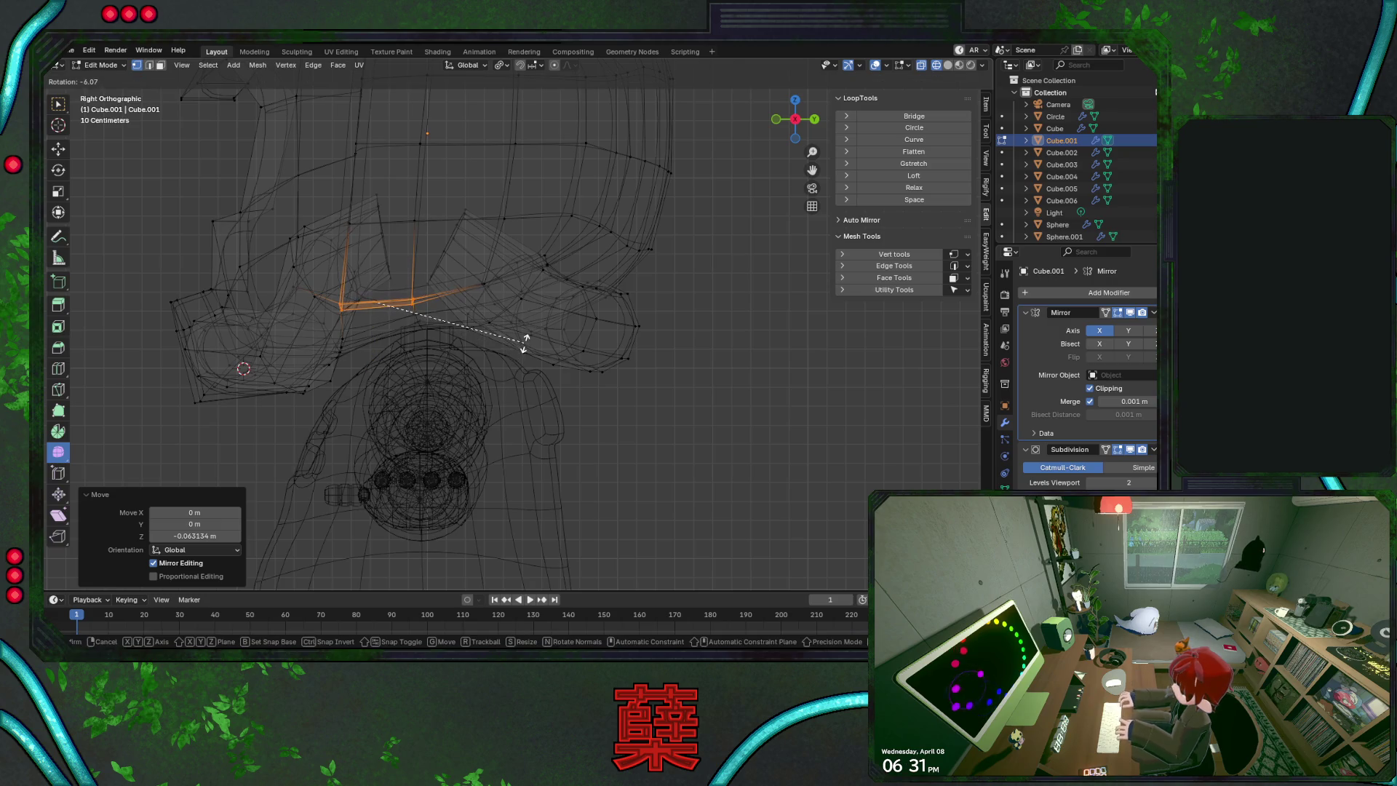
{"action": "left_click", "coordinate": [524, 340]}
{"action": "key", "text": "alt+z"}
{"action": "key", "text": "Tab"}
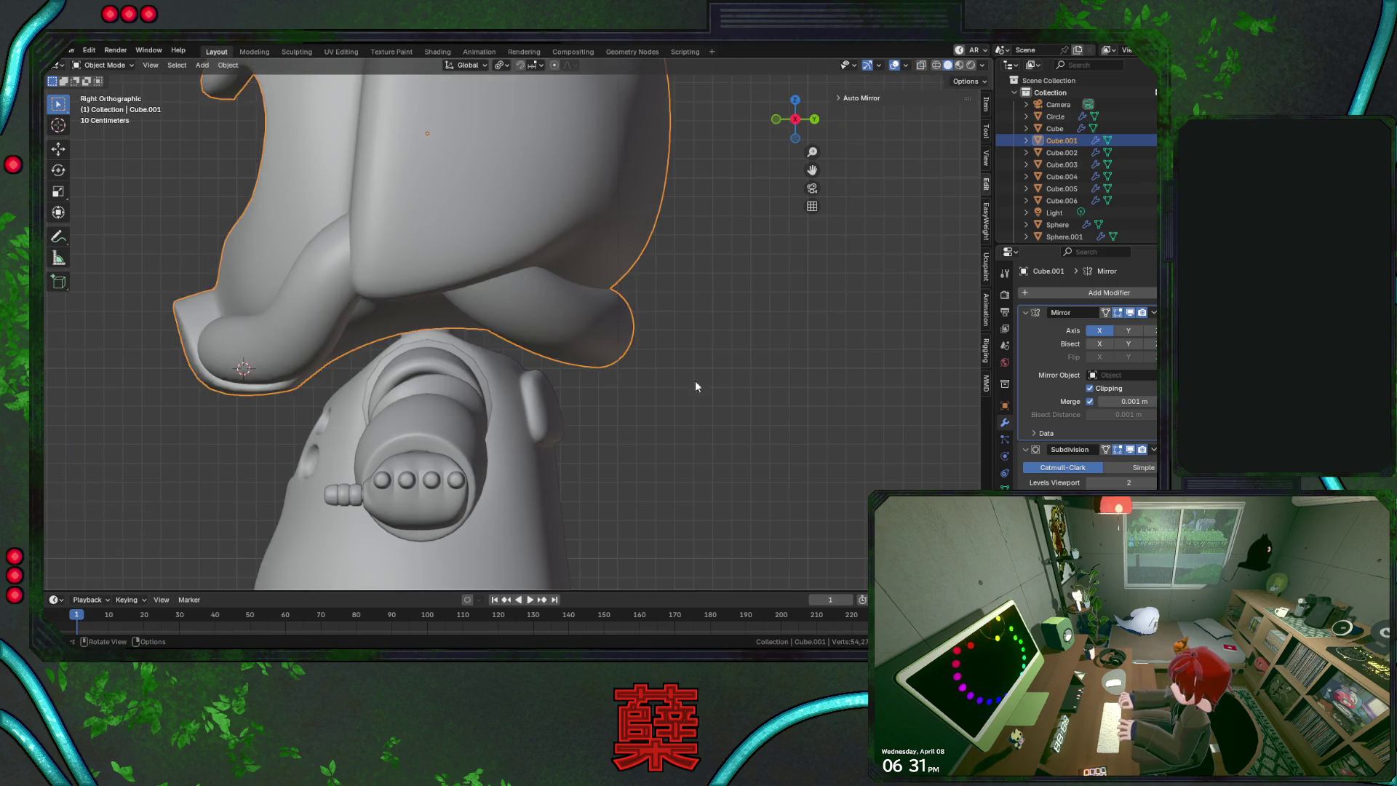
{"action": "mouse_move", "coordinate": [695, 381]}
{"action": "middle_mouse_down"}
{"action": "mouse_move", "coordinate": [565, 380]}
{"action": "mouse_move", "coordinate": [570, 348]}
{"action": "mouse_move", "coordinate": [641, 316]}
{"action": "mouse_move", "coordinate": [625, 345]}
{"action": "mouse_move", "coordinate": [577, 368]}
{"action": "mouse_move", "coordinate": [559, 333]}
{"action": "mouse_move", "coordinate": [401, 357]}
{"action": "mouse_move", "coordinate": [503, 341]}
{"action": "middle_mouse_up"}
In see-through side view, select the two edge loops at the end of the helmet rim
{"action": "key", "text": "Tab"}
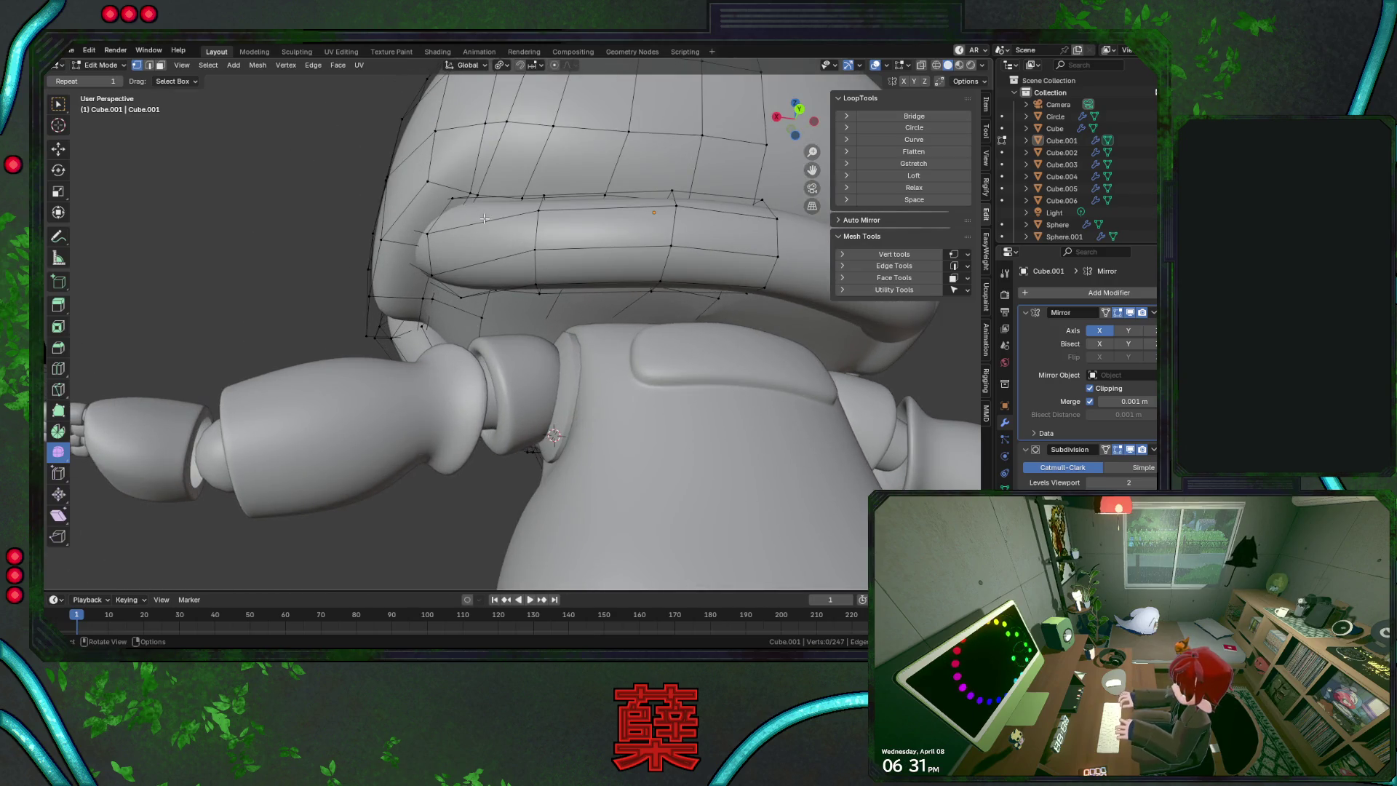
{"action": "key", "text": "alt+z"}
{"action": "key", "text": "alt+z"}
{"action": "key", "text": "Tab"}
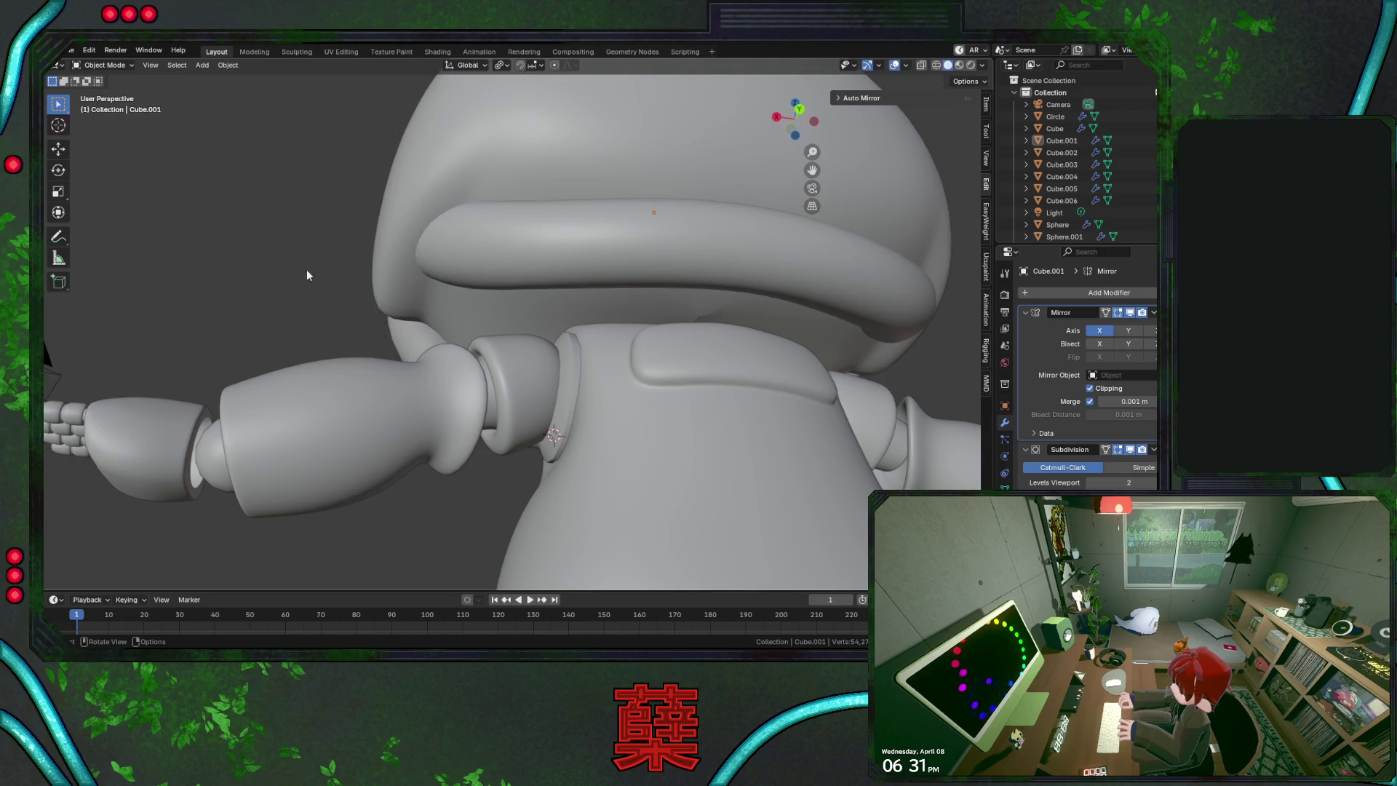
{"action": "mouse_move", "coordinate": [307, 269]}
{"action": "middle_mouse_down"}
{"action": "mouse_move", "coordinate": [368, 268]}
{"action": "mouse_move", "coordinate": [320, 291]}
{"action": "mouse_move", "coordinate": [465, 265]}
{"action": "mouse_move", "coordinate": [522, 271]}
{"action": "middle_mouse_up"}
{"action": "key", "text": "Tab"}
{"action": "key", "text": "alt+z"}
{"action": "left_click", "coordinate": [495, 226], "text": "alt"}
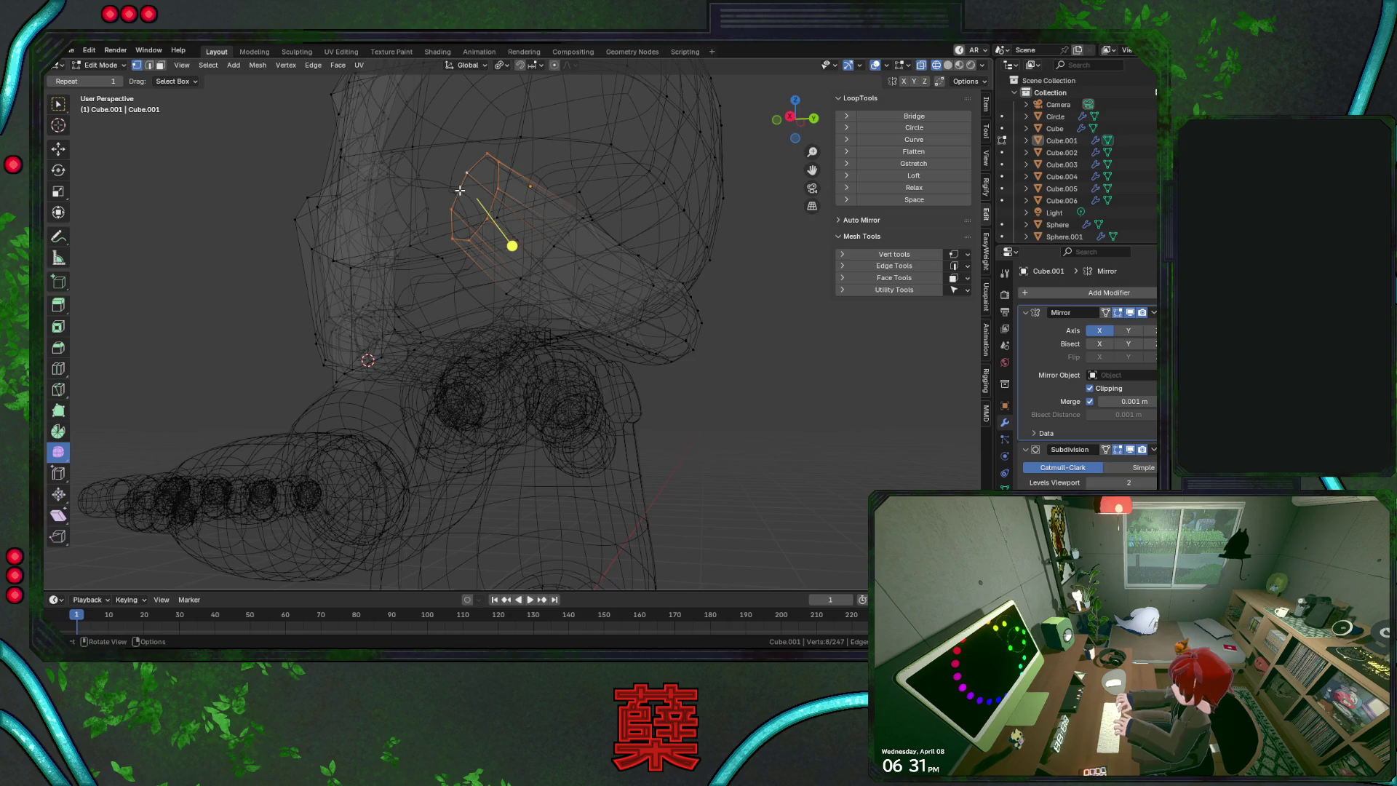
{"action": "key", "text": "KP_3"}
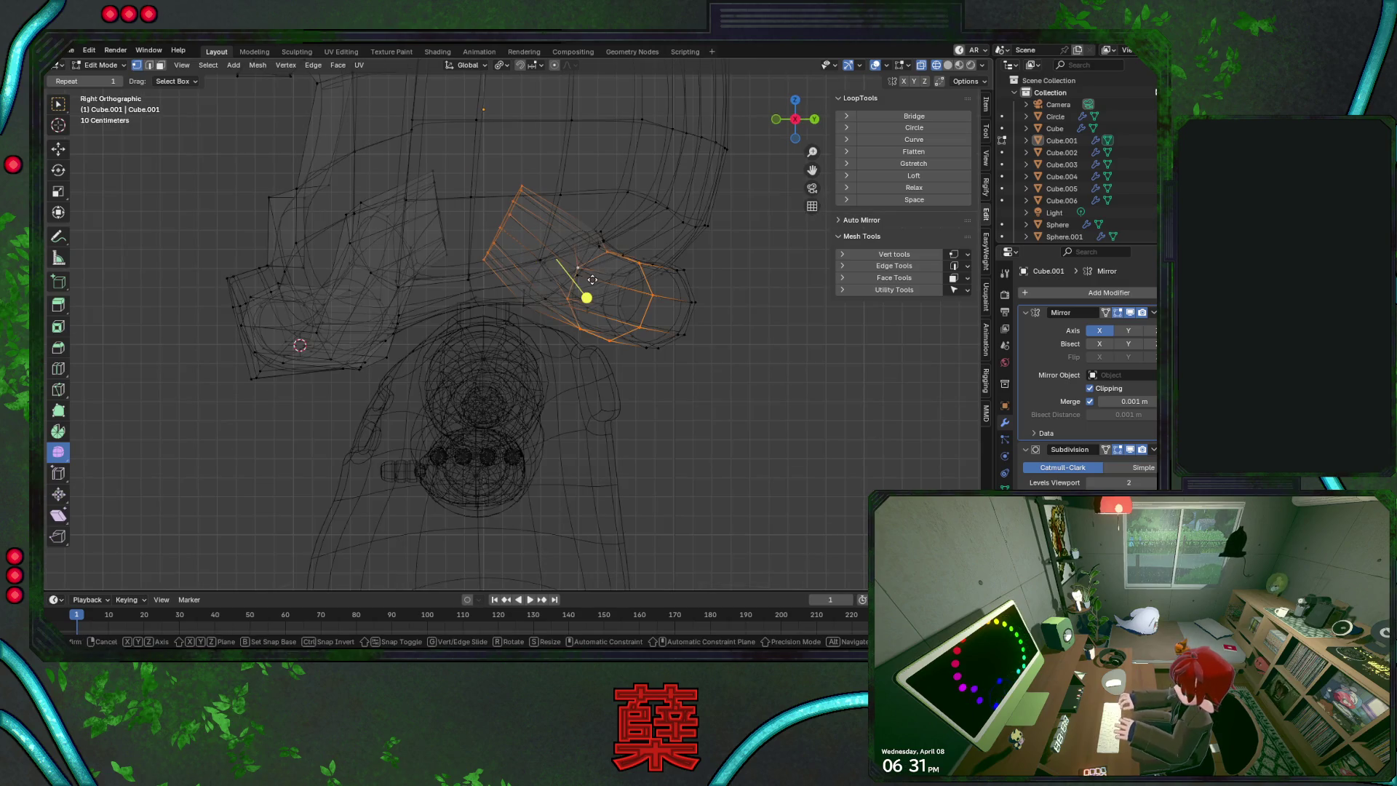
{"action": "left_click", "coordinate": [566, 298], "text": "alt+shift"}
Move the rim-end loops along Y and rotate them 25.7° to curl upward
{"action": "key", "text": "g"}
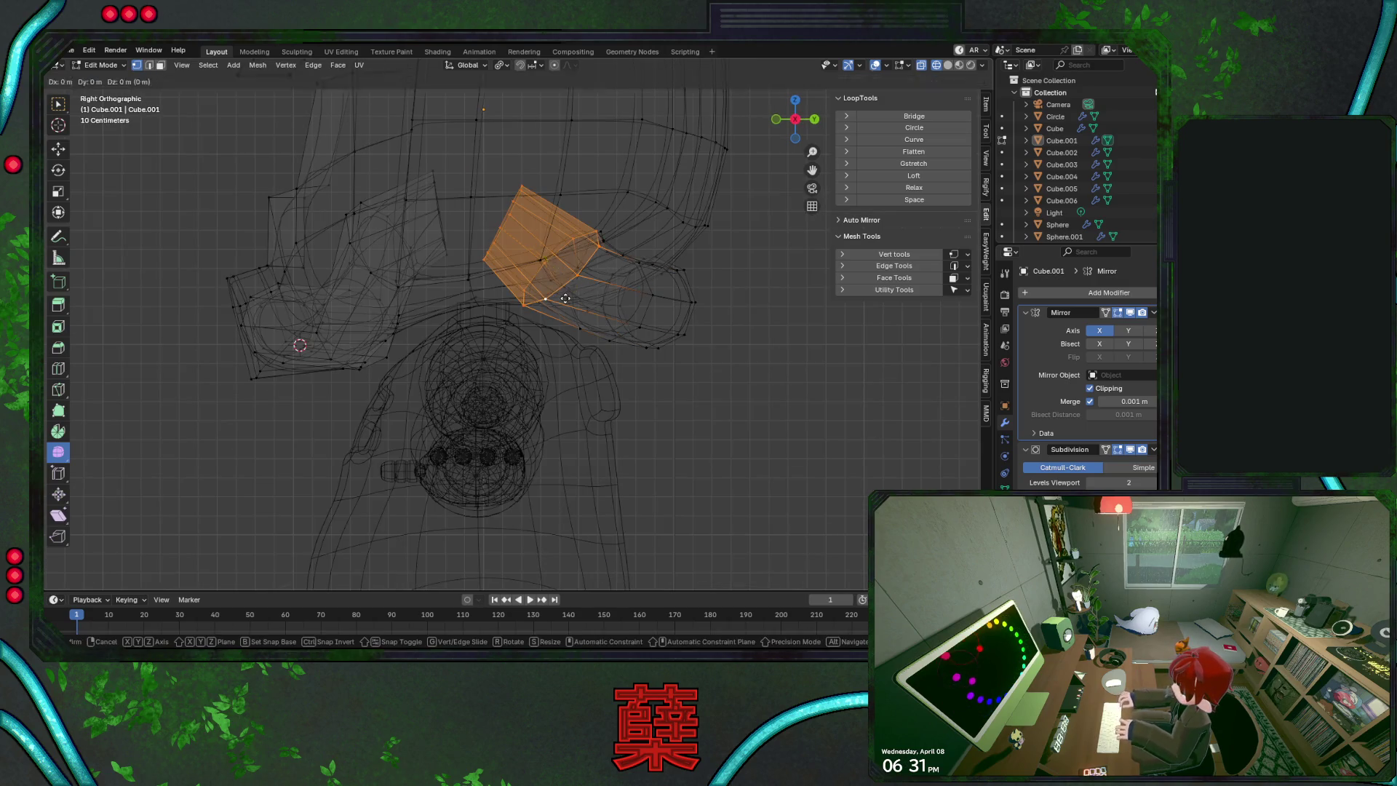
{"action": "key", "text": "y"}
{"action": "left_click", "coordinate": [611, 300]}
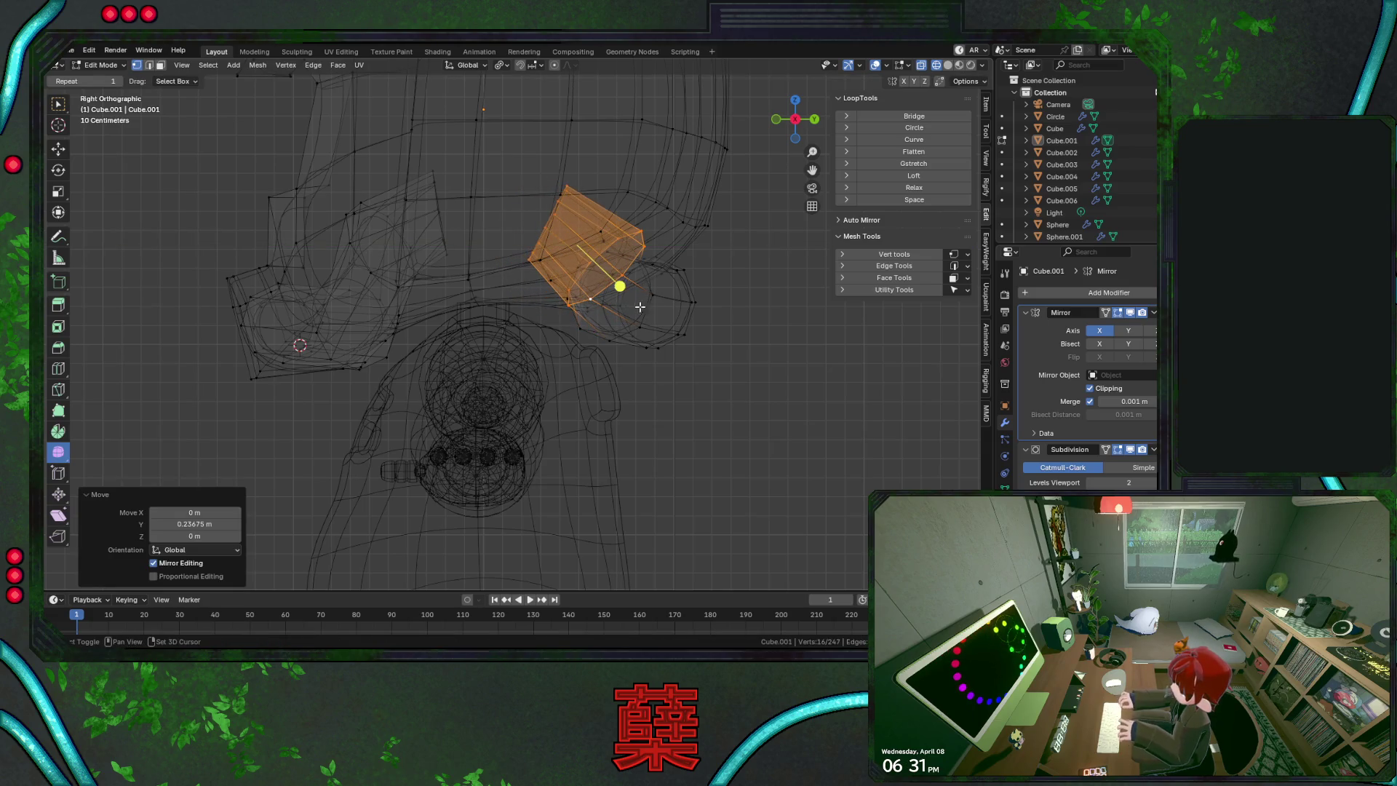
{"action": "key", "text": "r"}
{"action": "left_click", "coordinate": [680, 331]}
Select the loop at the rim's tip and shift it along X
{"action": "key", "text": "g"}
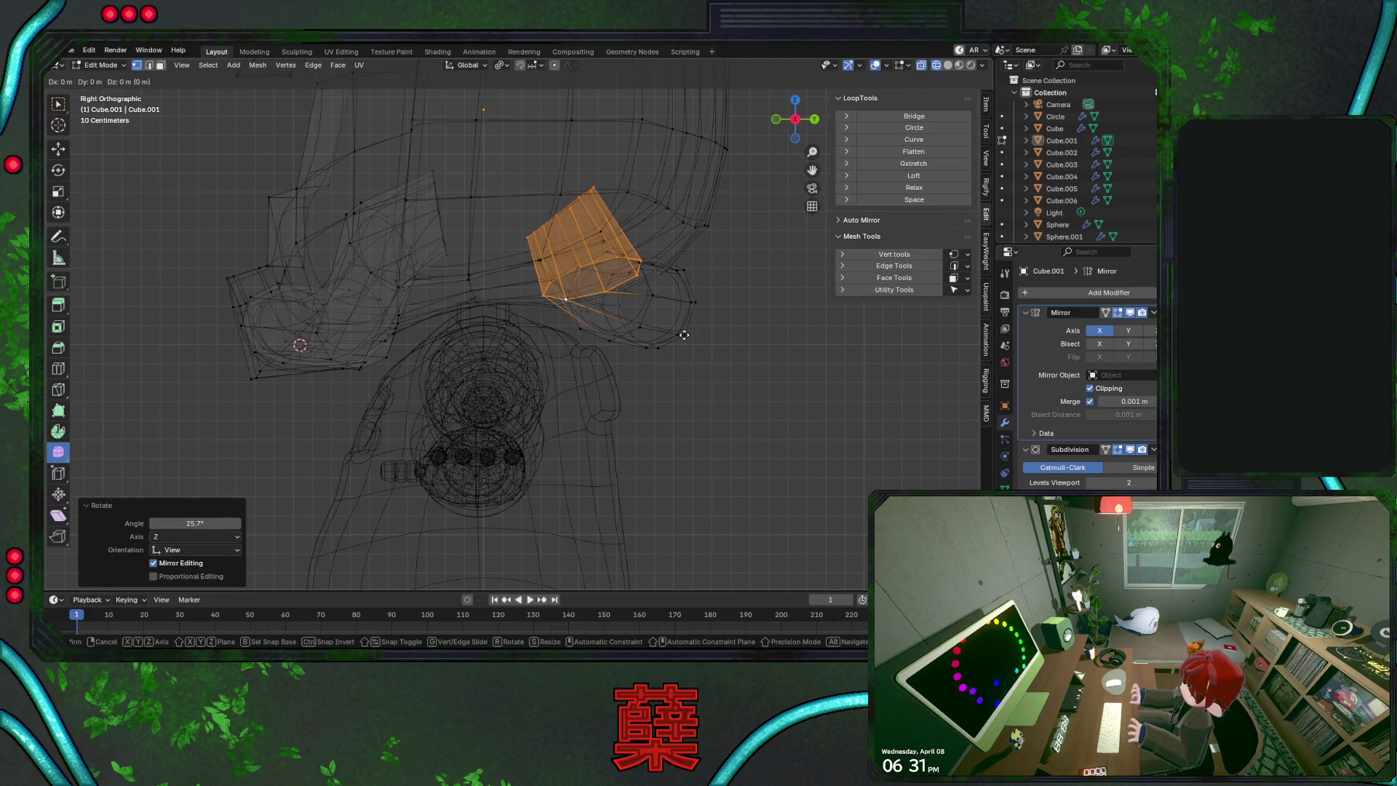
{"action": "key", "text": "y"}
{"action": "key", "text": "Escape"}
{"action": "key", "text": "shift+z"}
{"action": "mouse_move", "coordinate": [683, 330]}
{"action": "middle_mouse_down"}
{"action": "mouse_move", "coordinate": [705, 332]}
{"action": "mouse_move", "coordinate": [548, 350]}
{"action": "mouse_move", "coordinate": [572, 354]}
{"action": "middle_mouse_up"}
{"action": "key", "text": "g"}
{"action": "key", "text": "x"}
{"action": "key", "text": "Escape"}
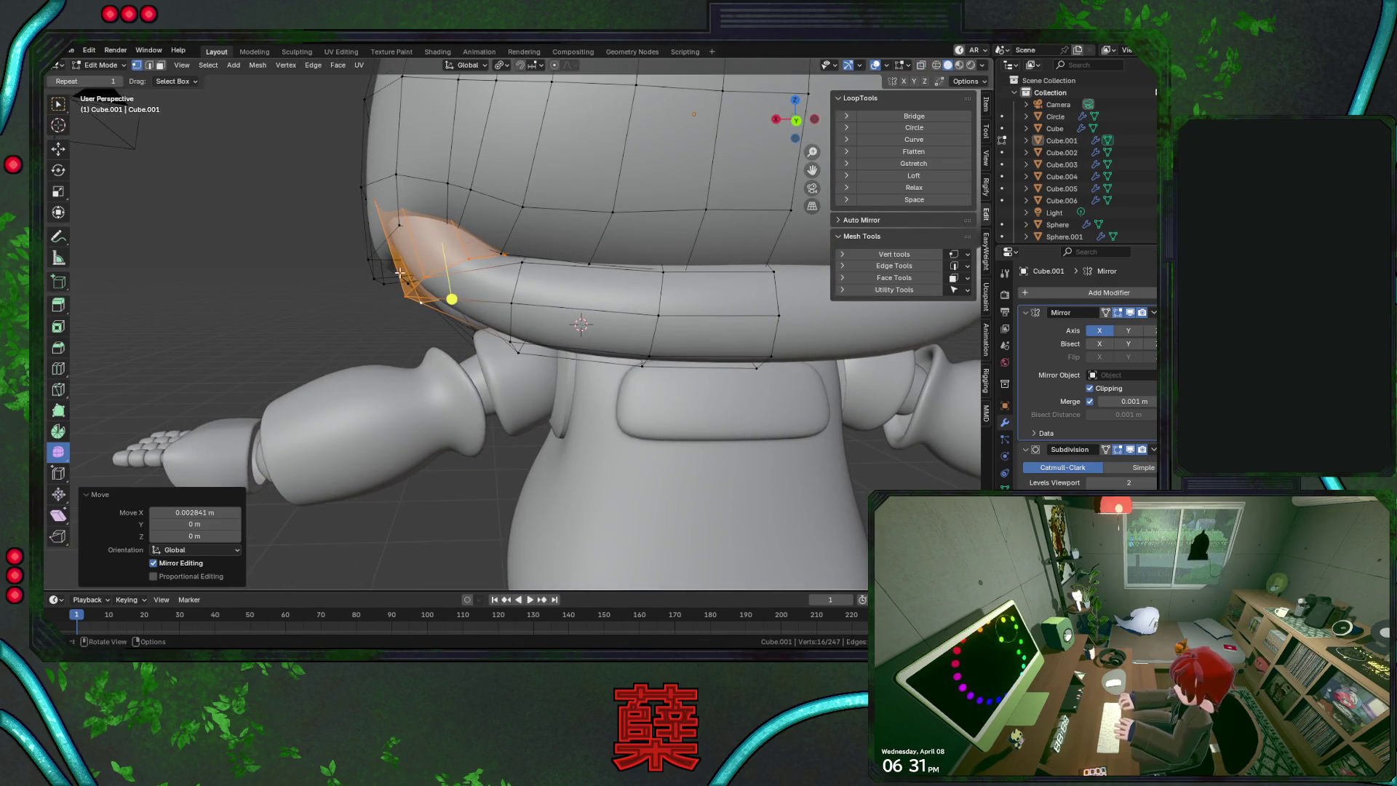
{"action": "key", "text": "shift+z"}
{"action": "left_click", "coordinate": [455, 256], "text": "alt"}
{"action": "key", "text": "g"}
{"action": "key", "text": "x"}
{"action": "left_click", "coordinate": [436, 284]}
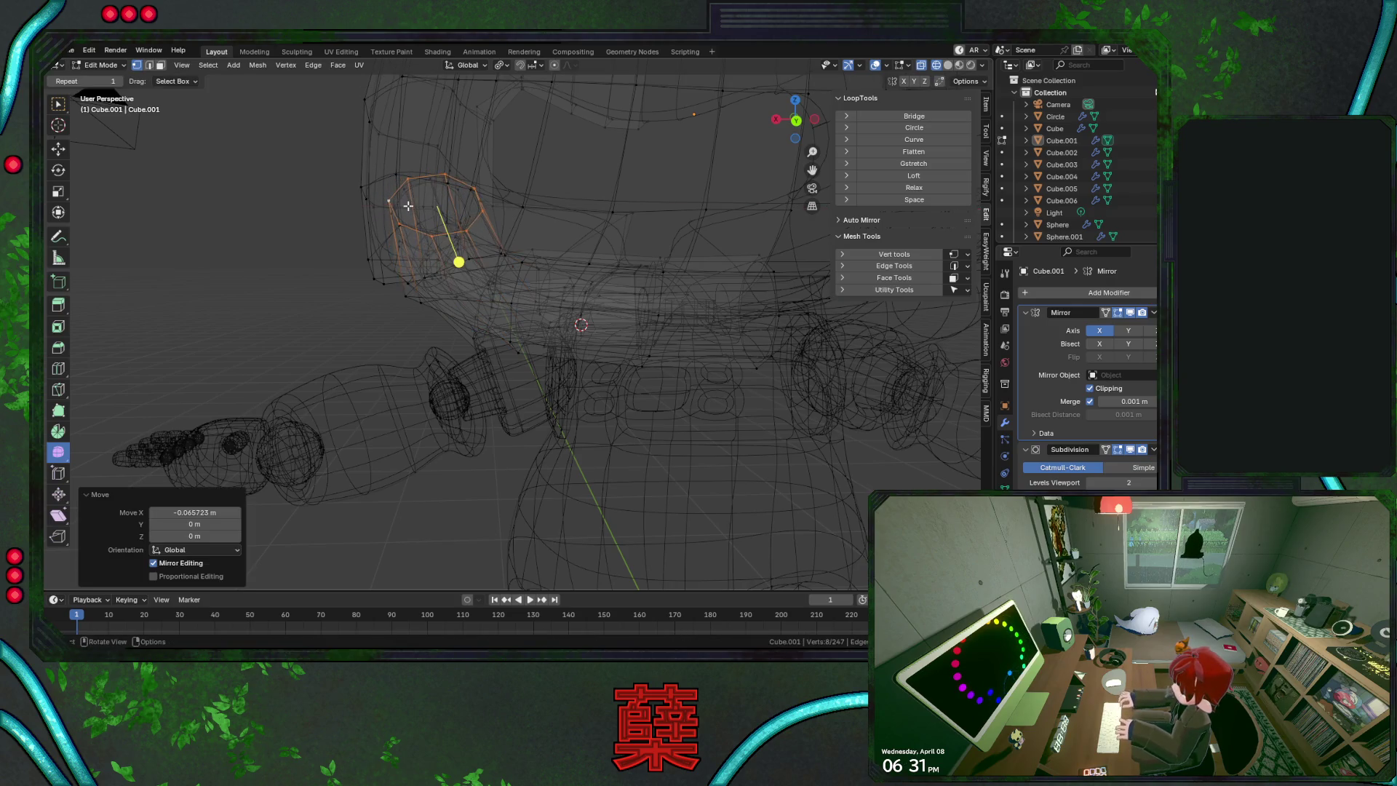
Select the loop along the rim's edge and edge-slide it twice along the surface
{"action": "key", "text": "shift+z"}
{"action": "left_click", "coordinate": [512, 314], "text": "alt"}
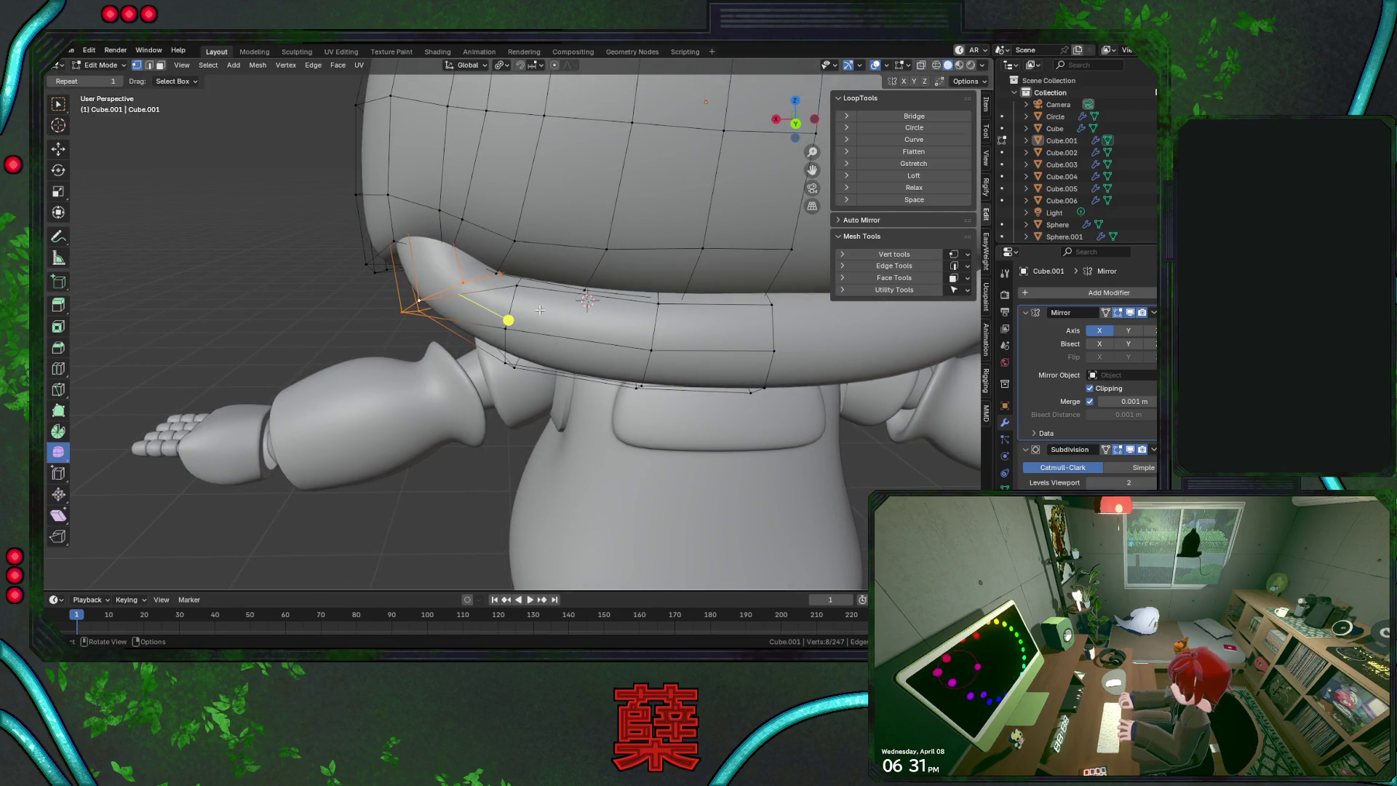
{"action": "key", "text": "g"}
{"action": "key", "text": "g"}
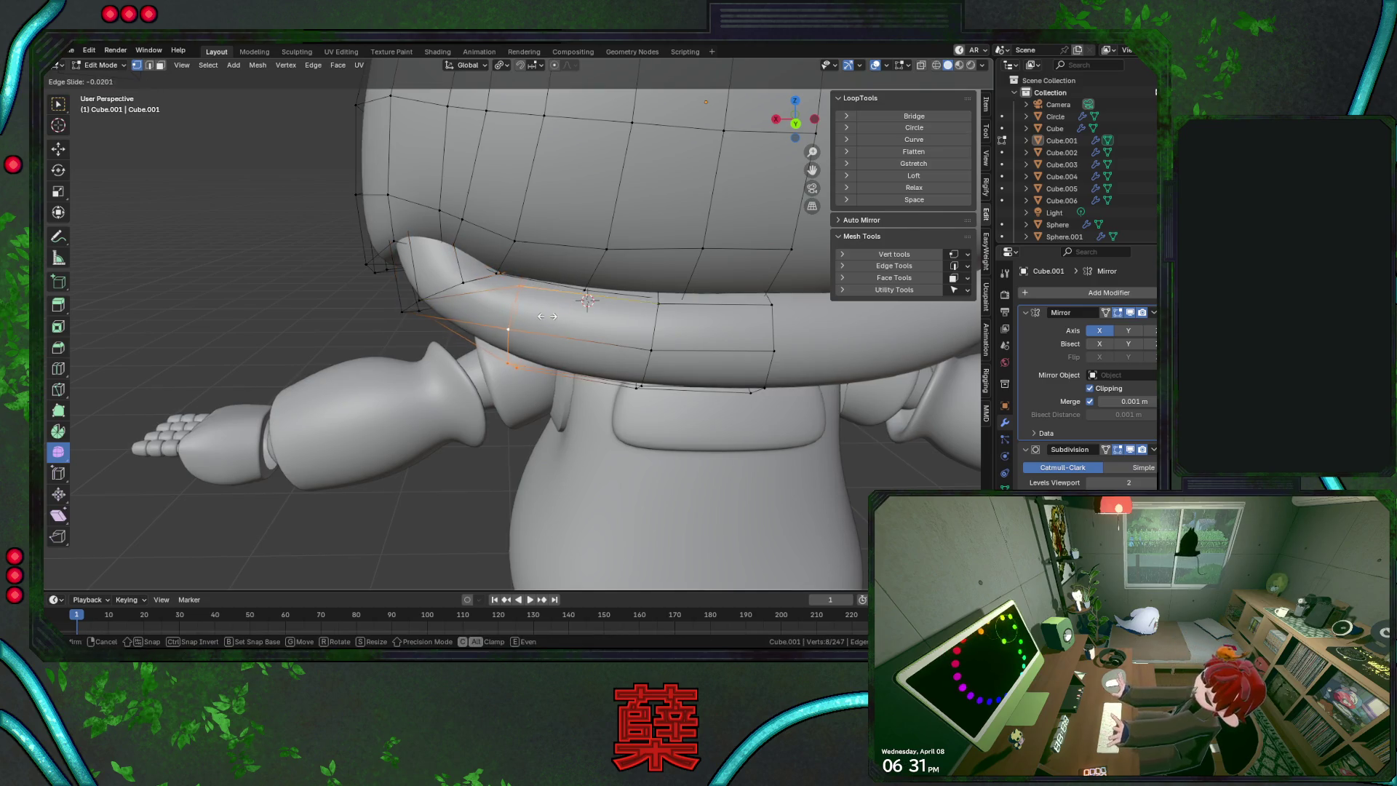
{"action": "left_click", "coordinate": [556, 317]}
{"action": "key", "text": "g"}
{"action": "key", "text": "g"}
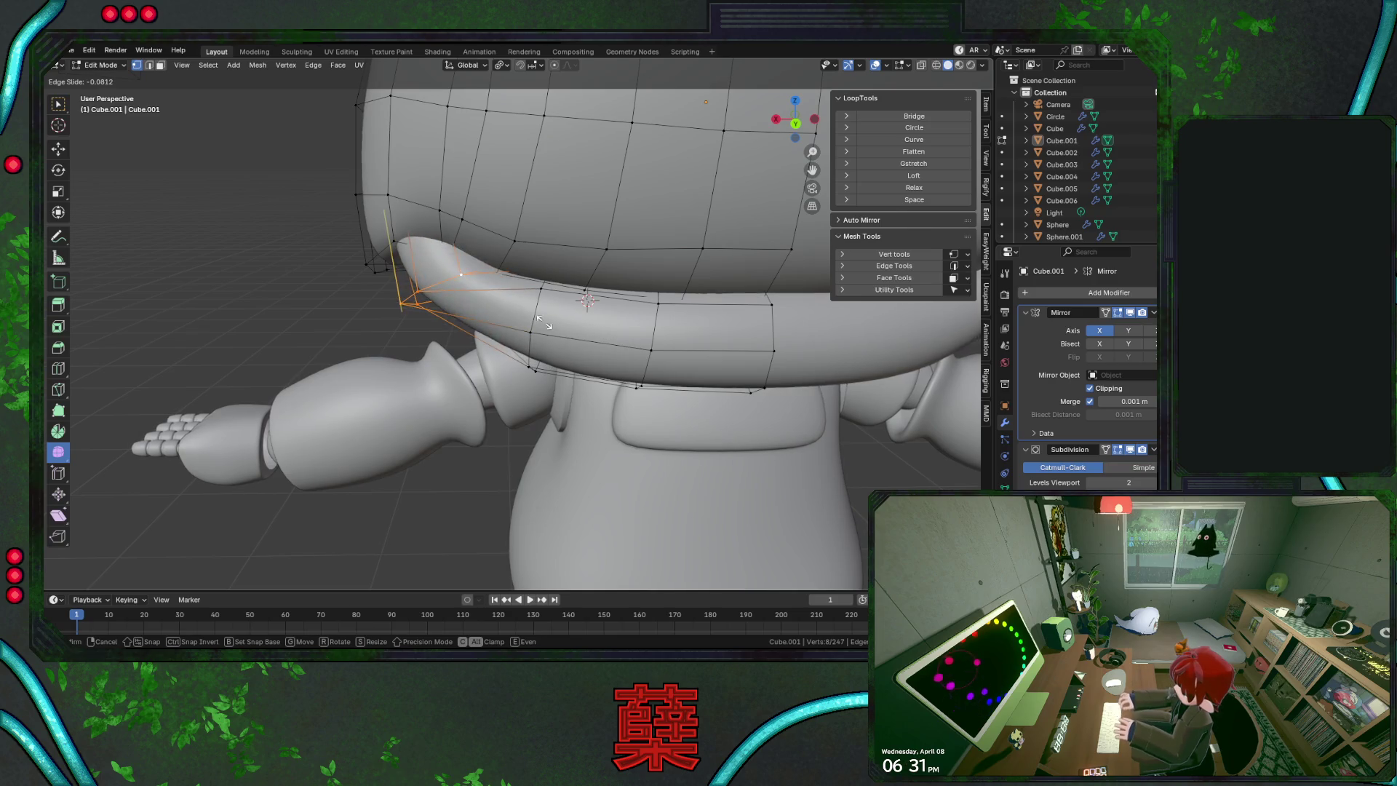
{"action": "left_click", "coordinate": [582, 324]}
In back view, rotate the loop -27° and move it 0.164 m along X
{"action": "key", "text": "shift+z"}
{"action": "key", "text": "ctrl+KP_1"}
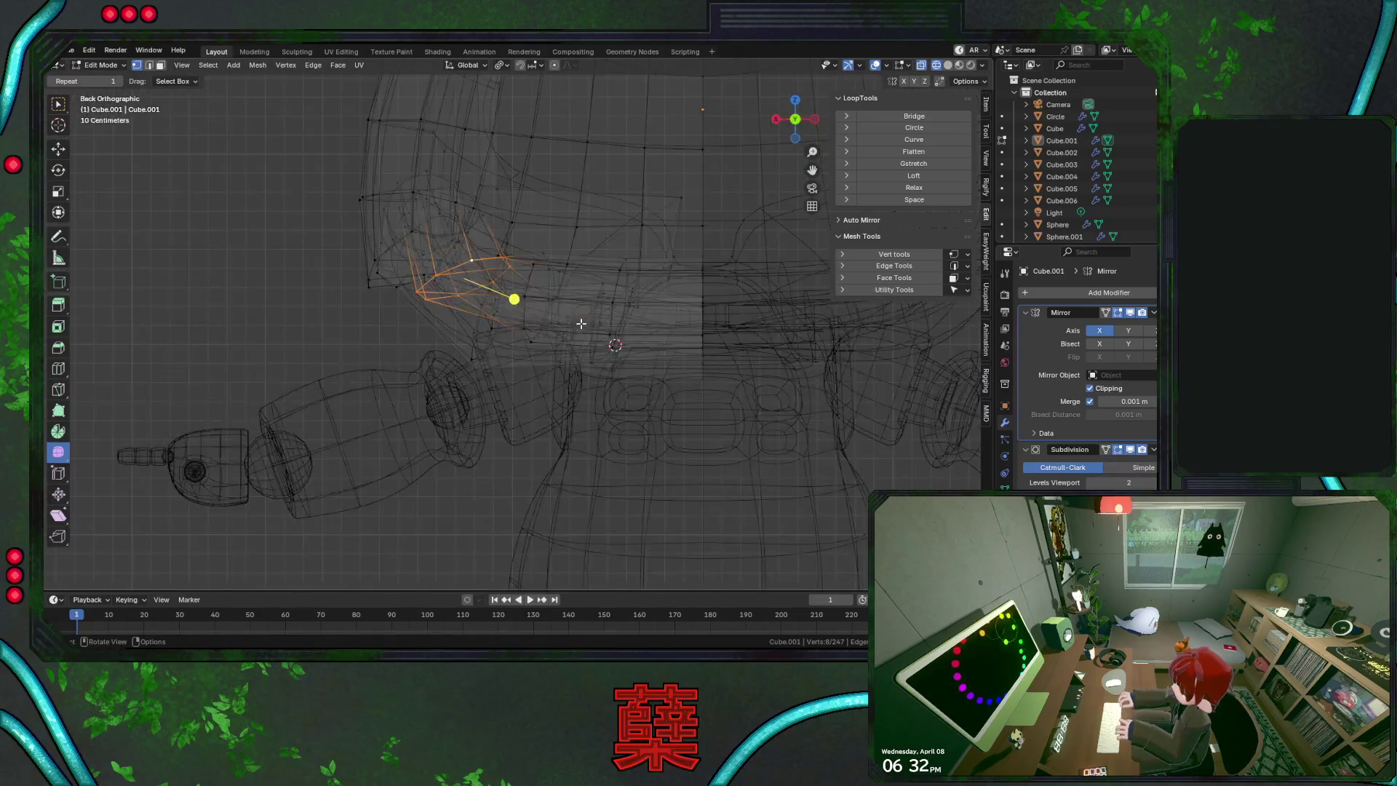
{"action": "key", "text": "r"}
{"action": "left_click", "coordinate": [517, 281]}
{"action": "key", "text": "shift+z"}
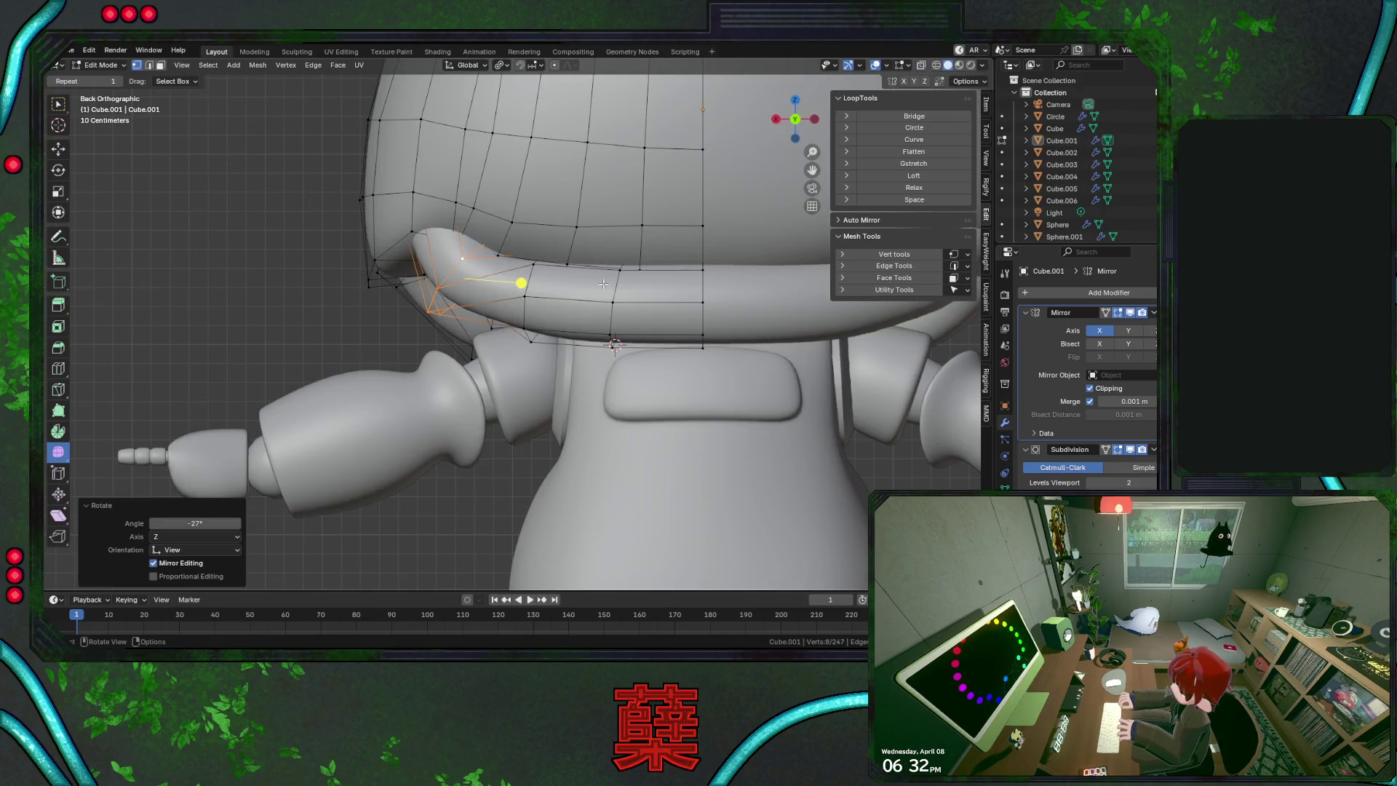
{"action": "key", "text": "g"}
{"action": "key", "text": "x"}
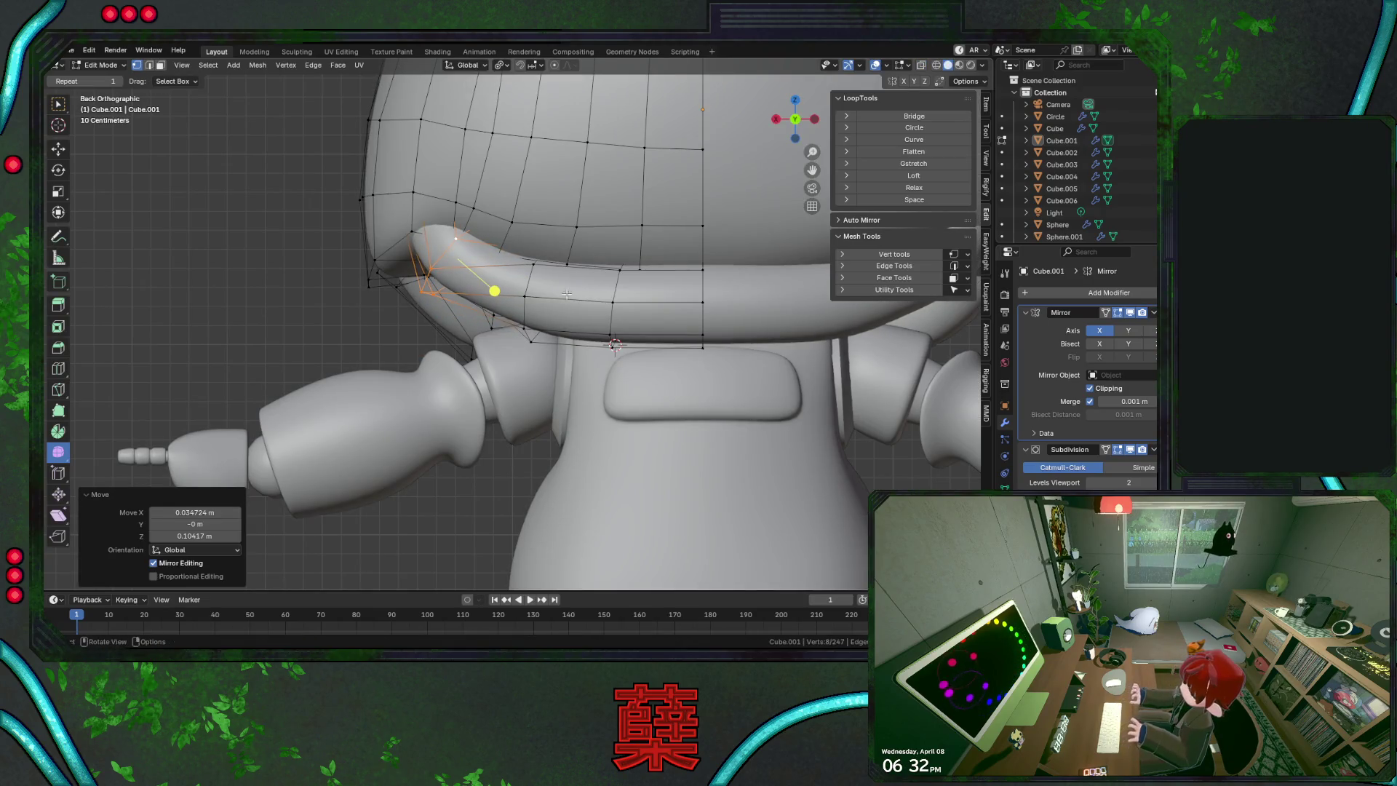
{"action": "left_click", "coordinate": [562, 310]}
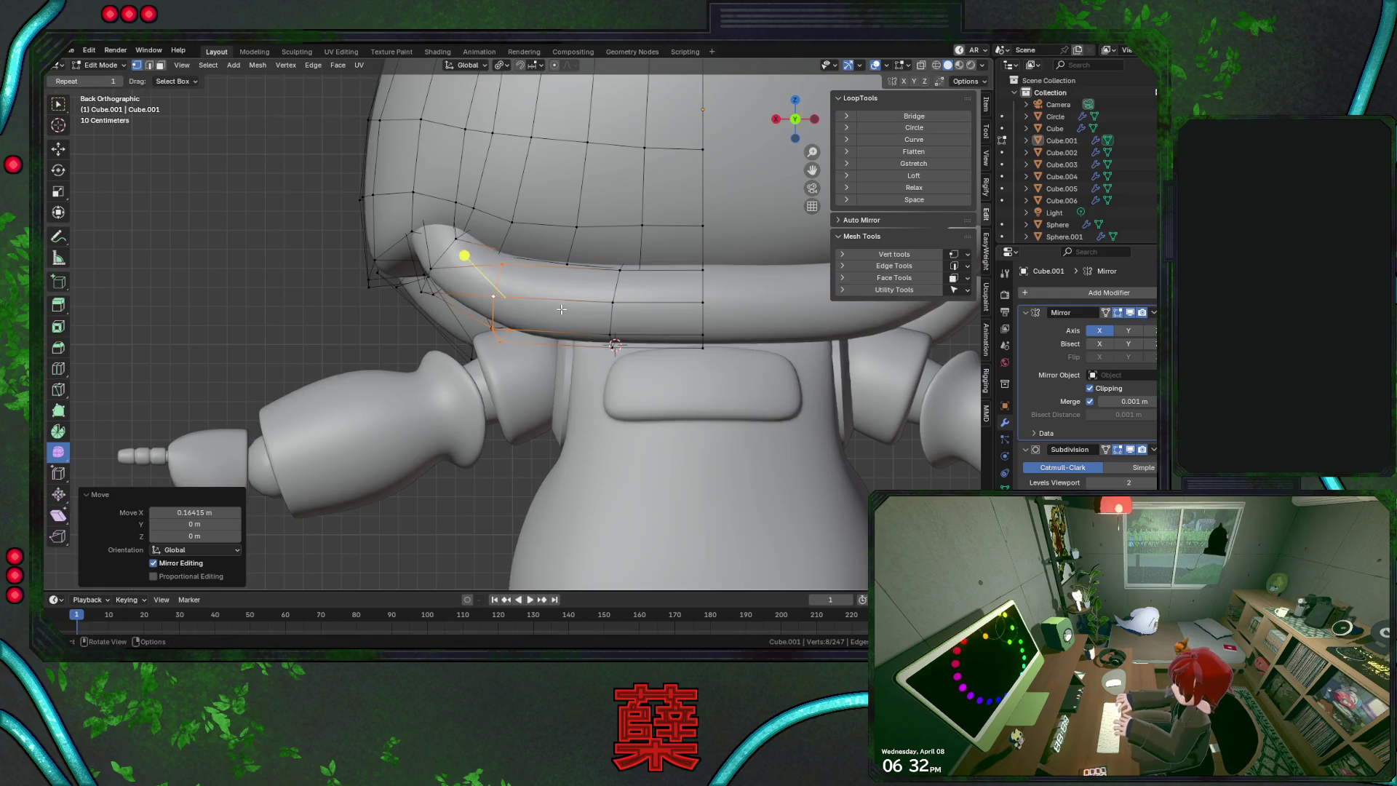
Select the whole helmet mesh and leave Edit Mode
{"action": "key", "text": "a"}
{"action": "key", "text": "alt+a"}
{"action": "key", "text": "shift+z"}
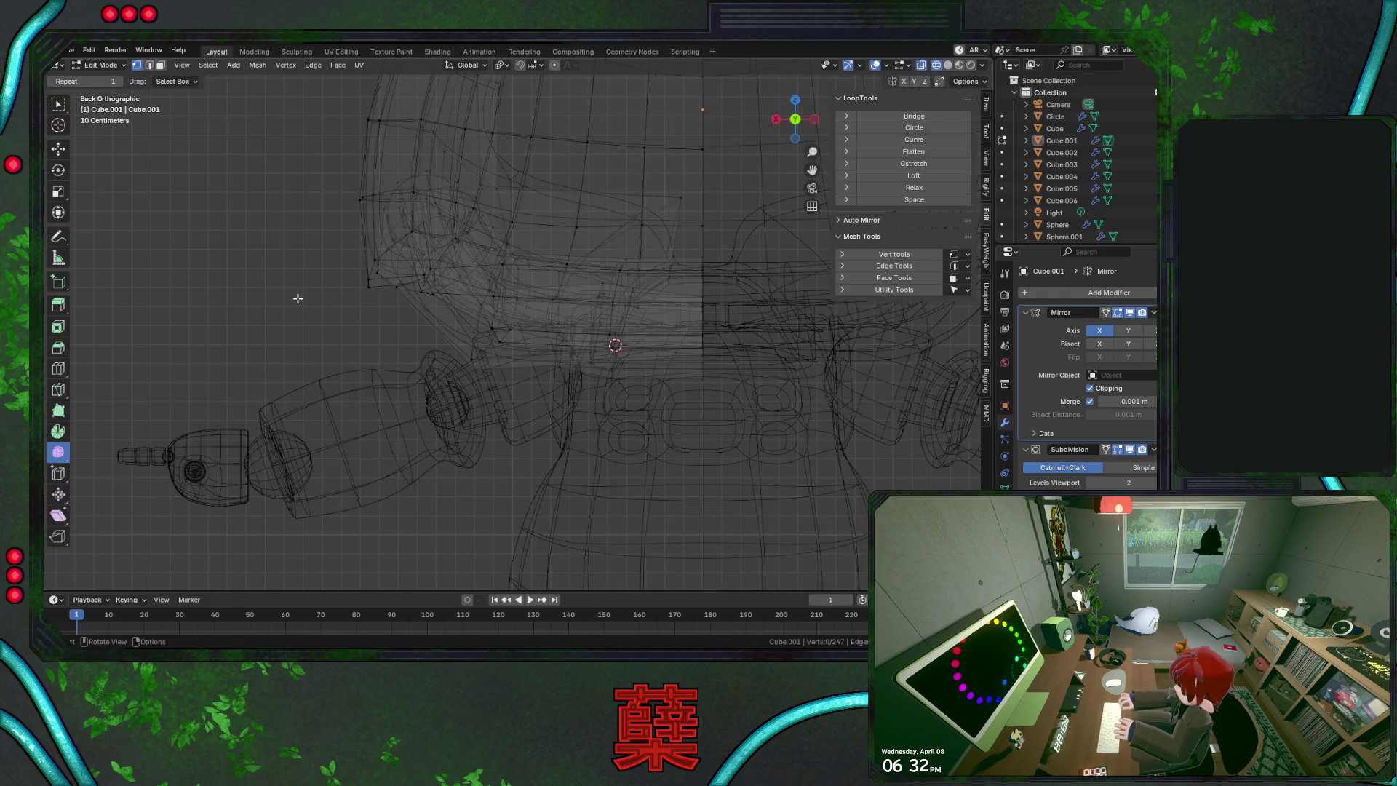
{"action": "key", "text": "shift+z"}
{"action": "key", "text": "a"}
{"action": "key", "text": "Tab"}
Select the rim edge loop above the shoulder and move it along Z
{"action": "mouse_move", "coordinate": [307, 286]}
{"action": "middle_mouse_down"}
{"action": "mouse_move", "coordinate": [493, 328]}
{"action": "mouse_move", "coordinate": [690, 326]}
{"action": "mouse_move", "coordinate": [634, 304]}
{"action": "mouse_move", "coordinate": [587, 316]}
{"action": "middle_mouse_up"}
{"action": "key", "text": "Tab"}
{"action": "left_click", "coordinate": [587, 315], "text": "alt"}
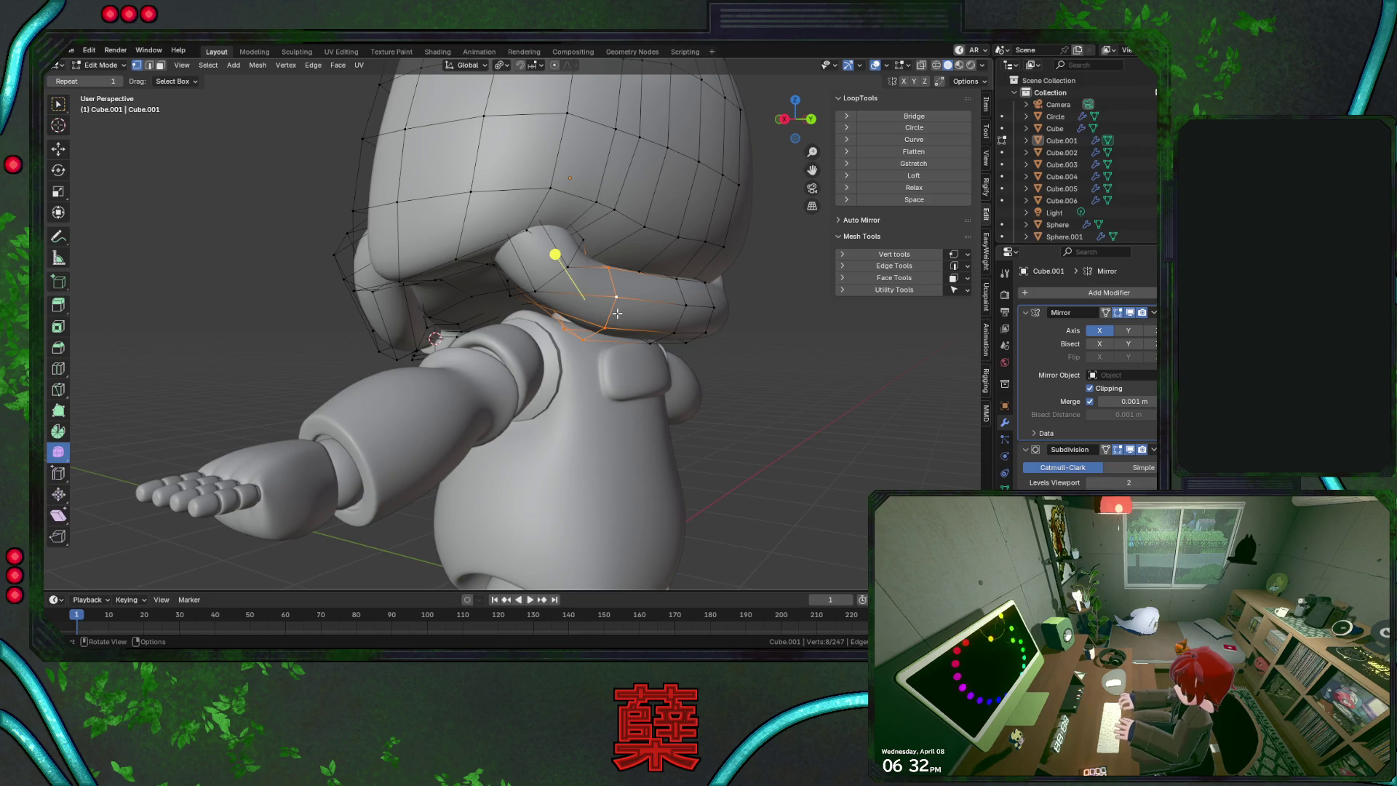
{"action": "middle_click_drag", "start_coordinate": [669, 328], "coordinate": [531, 353]}
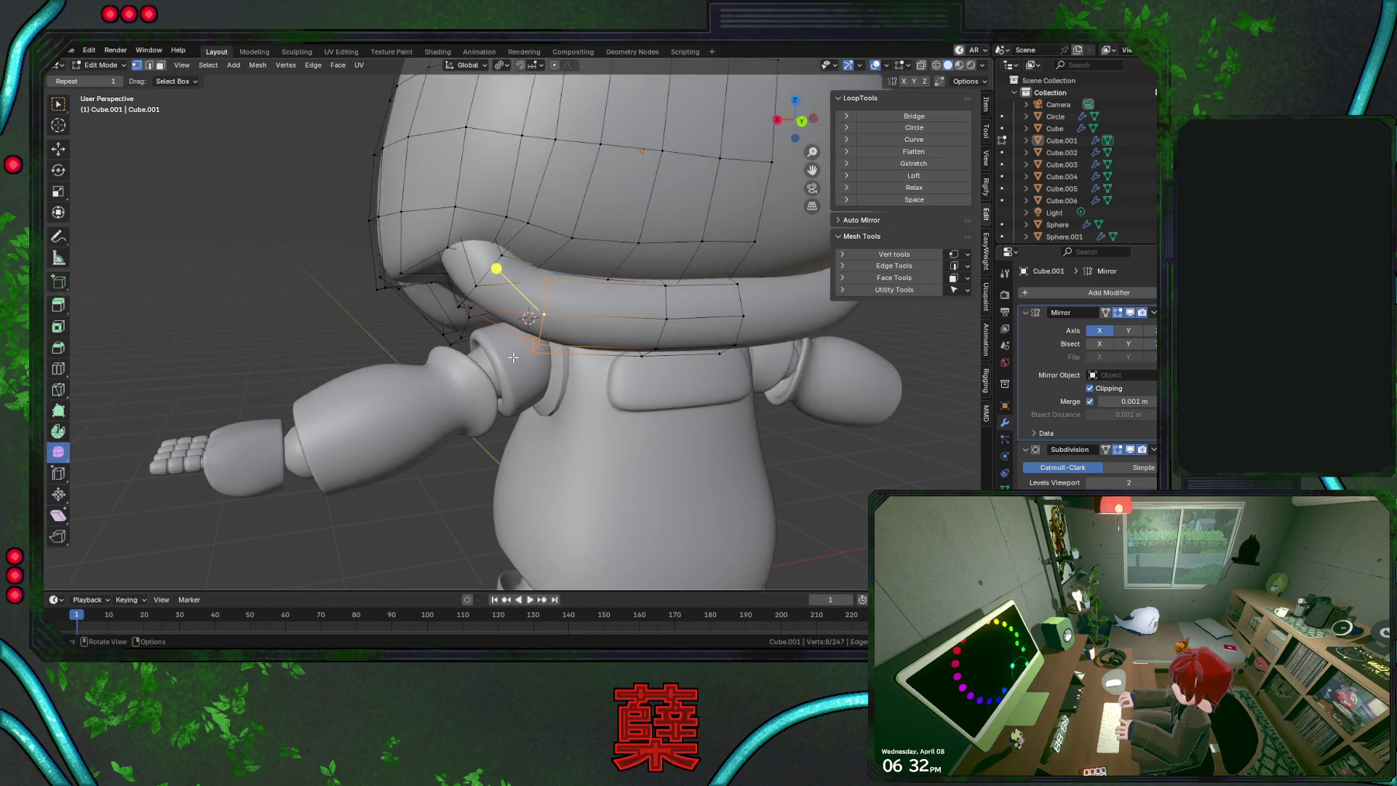
{"action": "scroll", "coordinate": [516, 359], "scroll_direction": "up", "scroll_amount": 3}
{"action": "key", "text": "g"}
{"action": "key", "text": "z"}
{"action": "left_click", "coordinate": [516, 357]}
Select the upper rim loop and move it -0.031 m along X
{"action": "left_click", "coordinate": [499, 255], "text": "alt"}
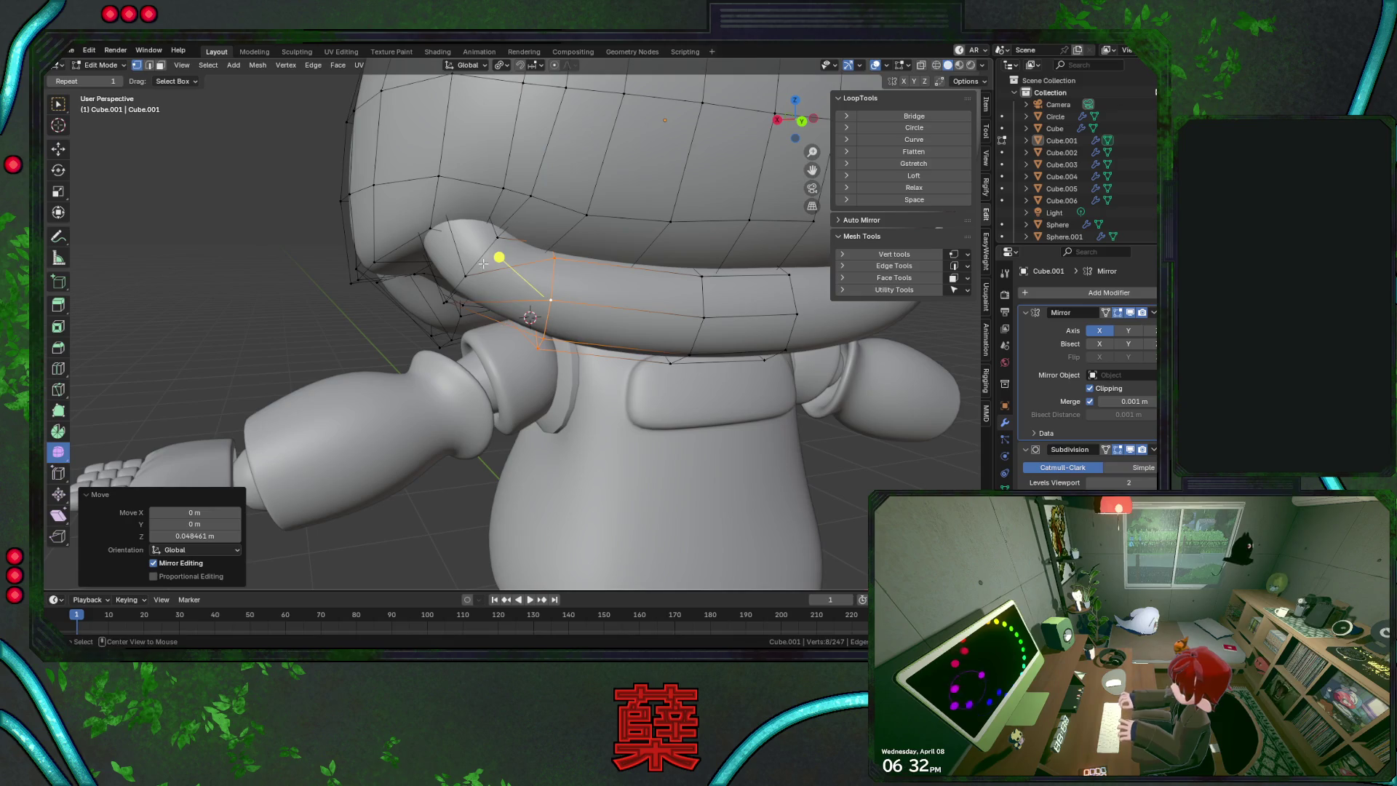
{"action": "key", "text": "g"}
{"action": "key", "text": "z"}
{"action": "key", "text": "x"}
{"action": "left_click", "coordinate": [560, 284]}
{"action": "key", "text": "g"}
{"action": "key", "text": "x"}
{"action": "left_click", "coordinate": [588, 290]}
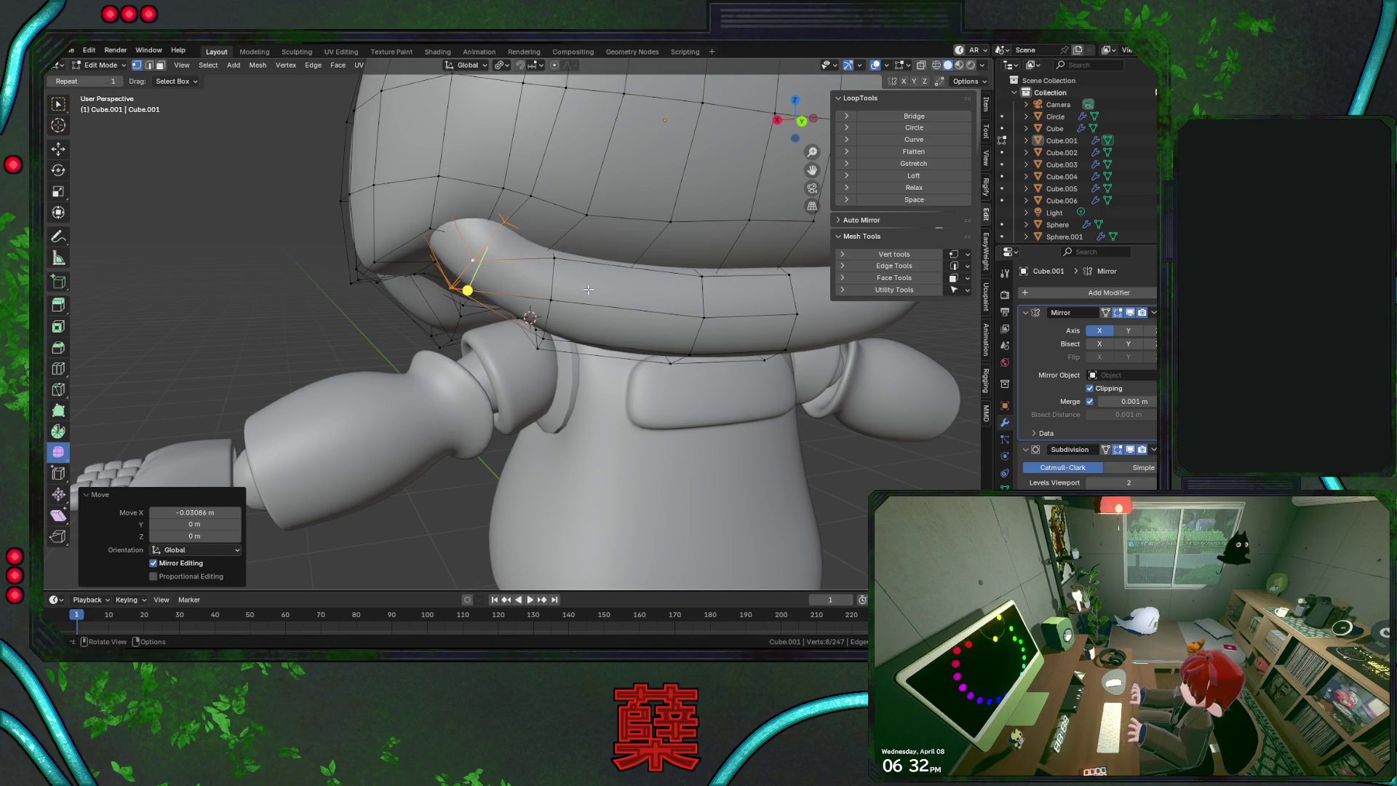
Rotate the rim loop -65.2° and shift it along X
{"action": "key", "text": "shift+z"}
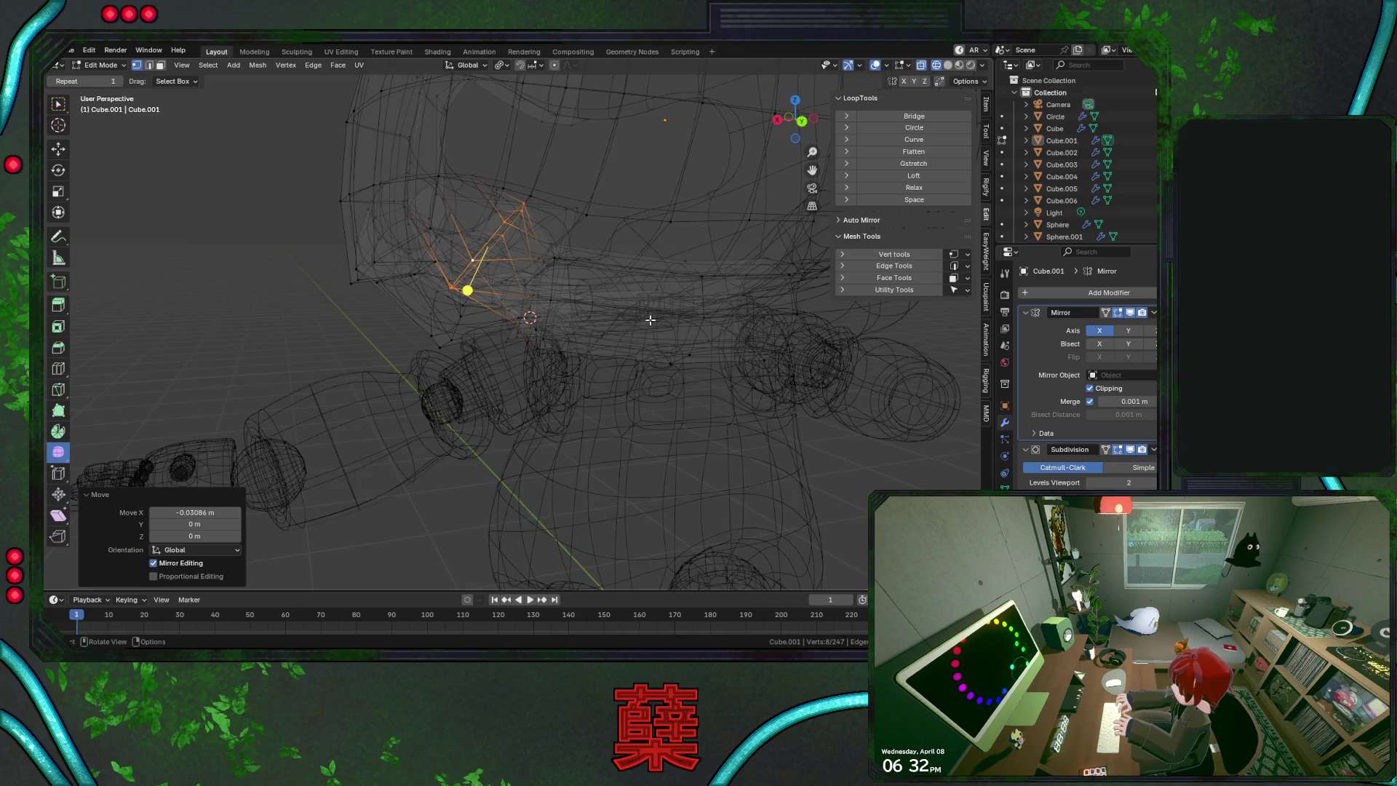
{"action": "middle_click_drag", "start_coordinate": [650, 318], "coordinate": [739, 390]}
{"action": "key", "text": "r"}
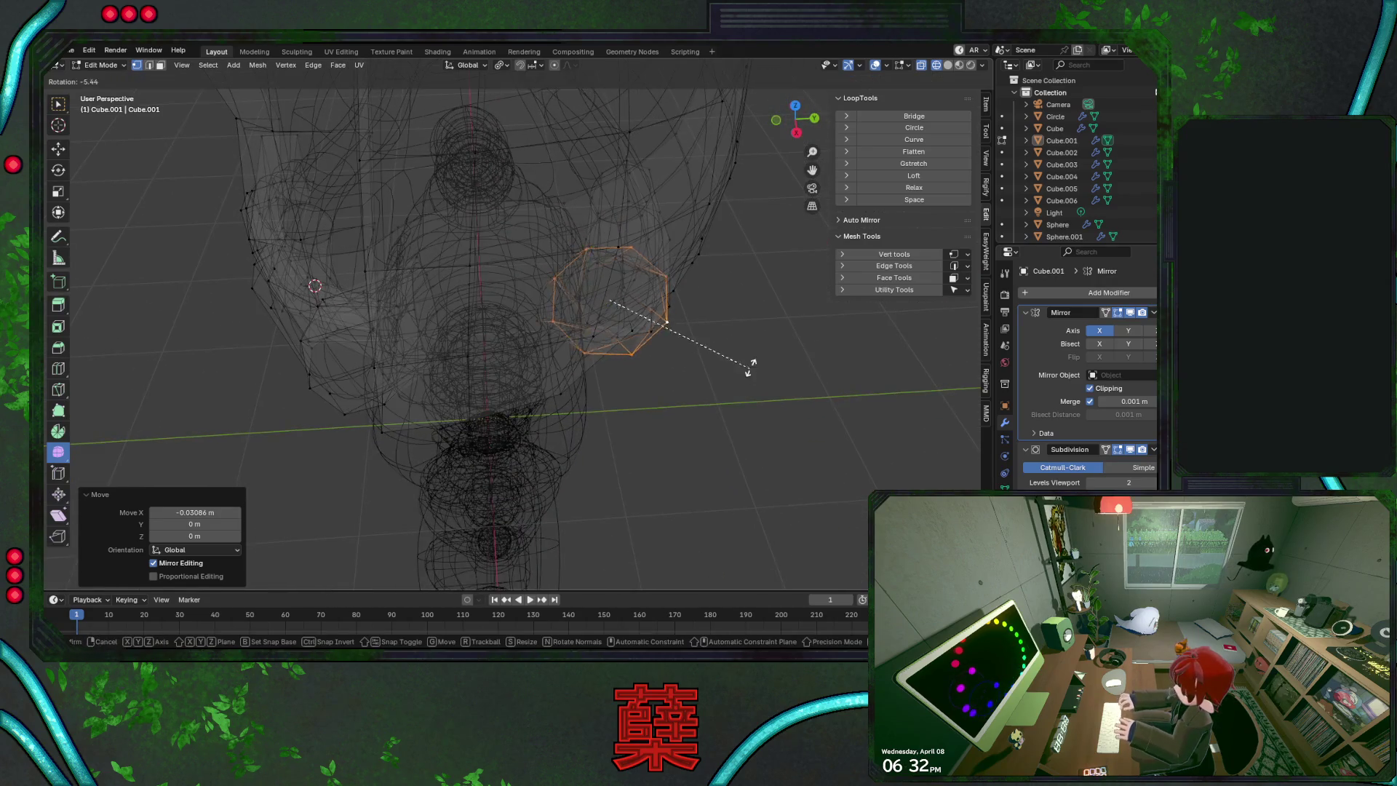
{"action": "left_click", "coordinate": [727, 219]}
{"action": "key", "text": "shift+z"}
{"action": "middle_click_drag", "start_coordinate": [686, 331], "coordinate": [507, 252]}
{"action": "key", "text": "g"}
{"action": "key", "text": "x"}
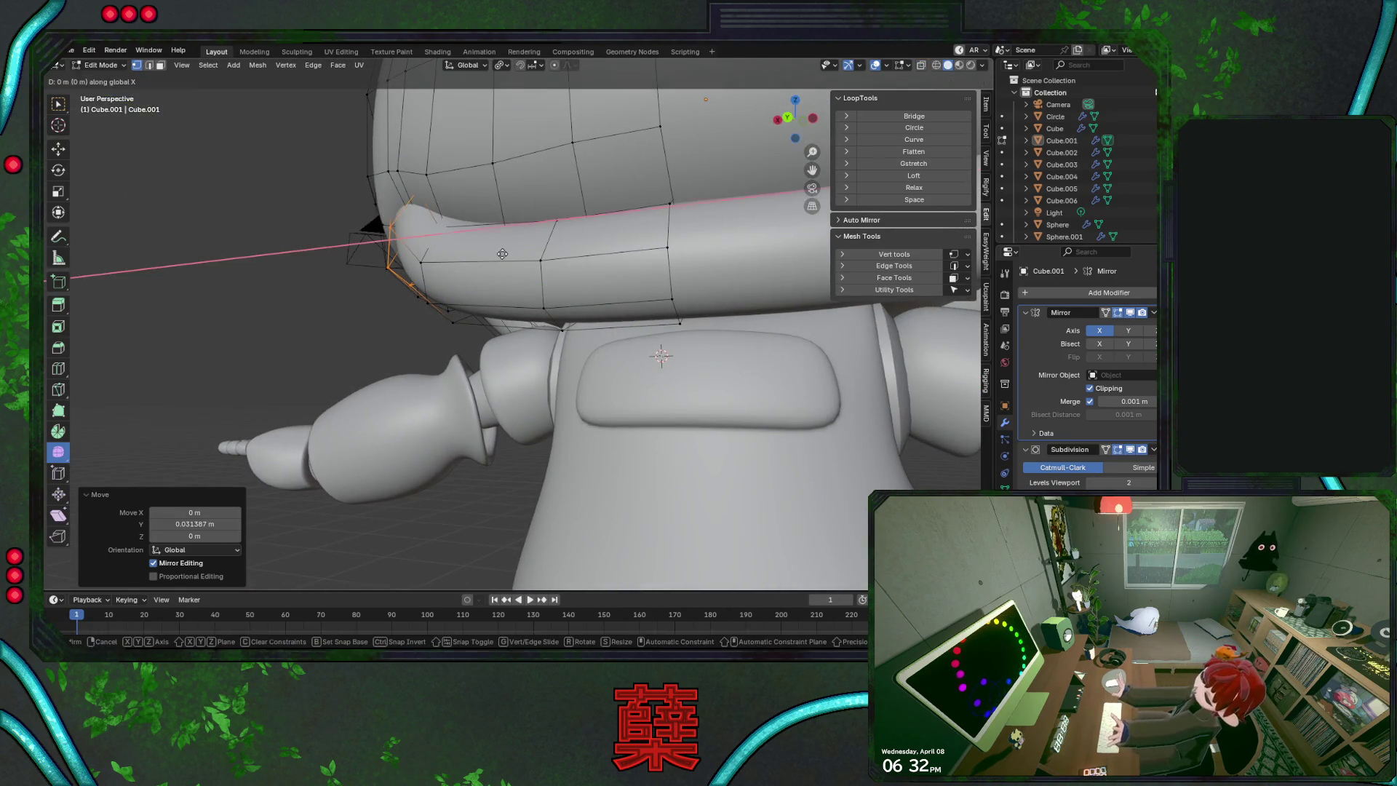
{"action": "left_click", "coordinate": [531, 275]}
Lower the loop along Z, rotate it around Z, and nudge it along Y
{"action": "middle_click_drag", "start_coordinate": [531, 267], "coordinate": [666, 309]}
{"action": "key", "text": "g"}
{"action": "key", "text": "z"}
{"action": "left_click", "coordinate": [658, 321]}
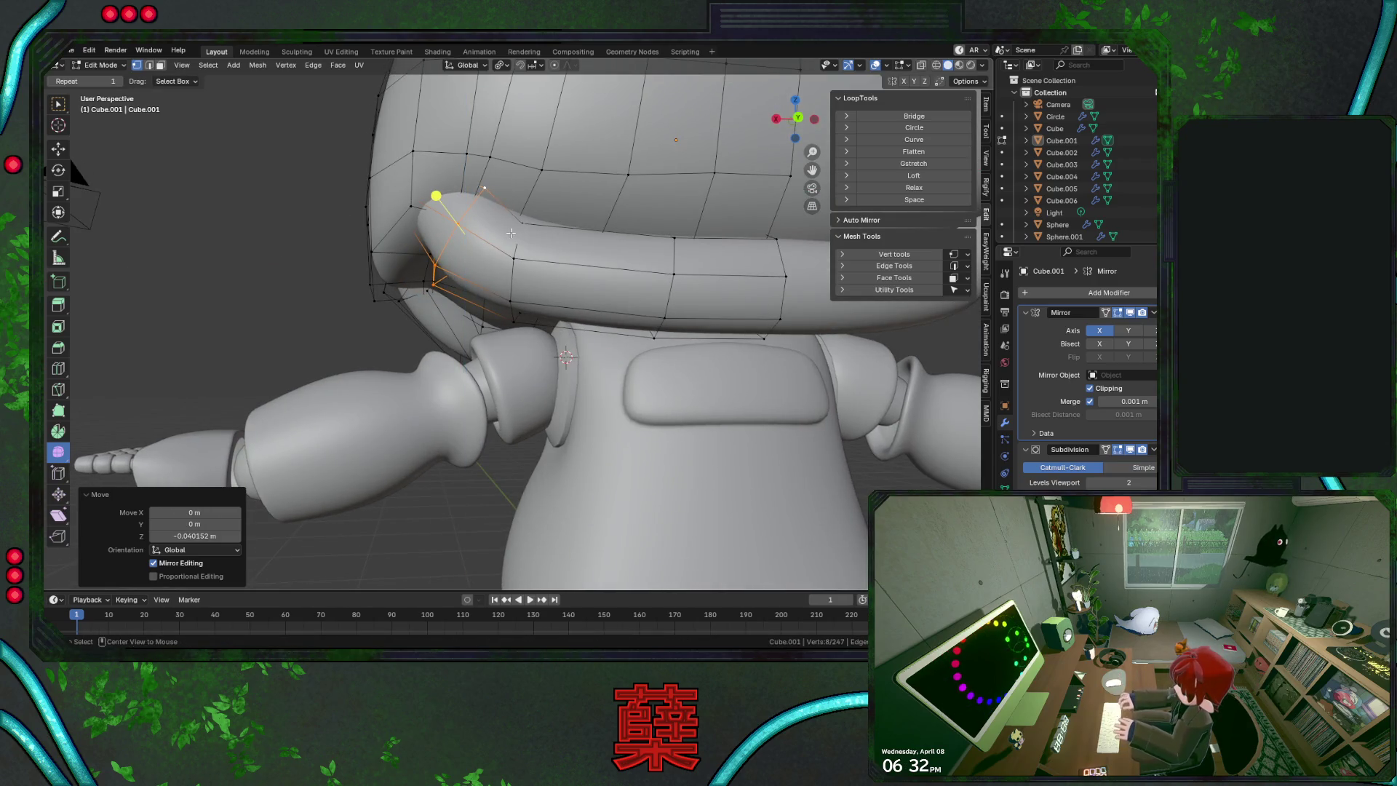
{"action": "middle_click_drag", "start_coordinate": [528, 253], "coordinate": [608, 253]}
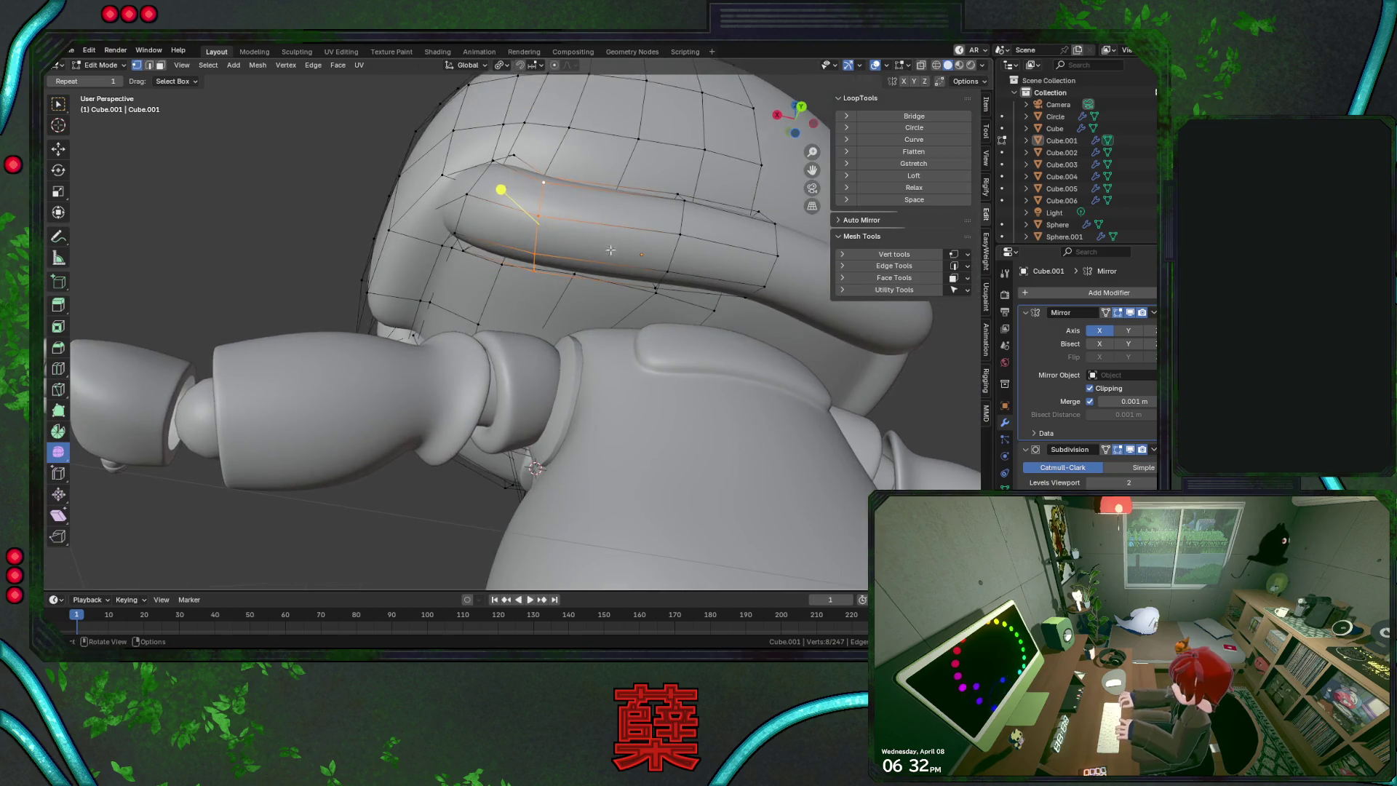
{"action": "key", "text": "g"}
{"action": "key", "text": "y"}
{"action": "key", "text": "r"}
{"action": "key", "text": "z"}
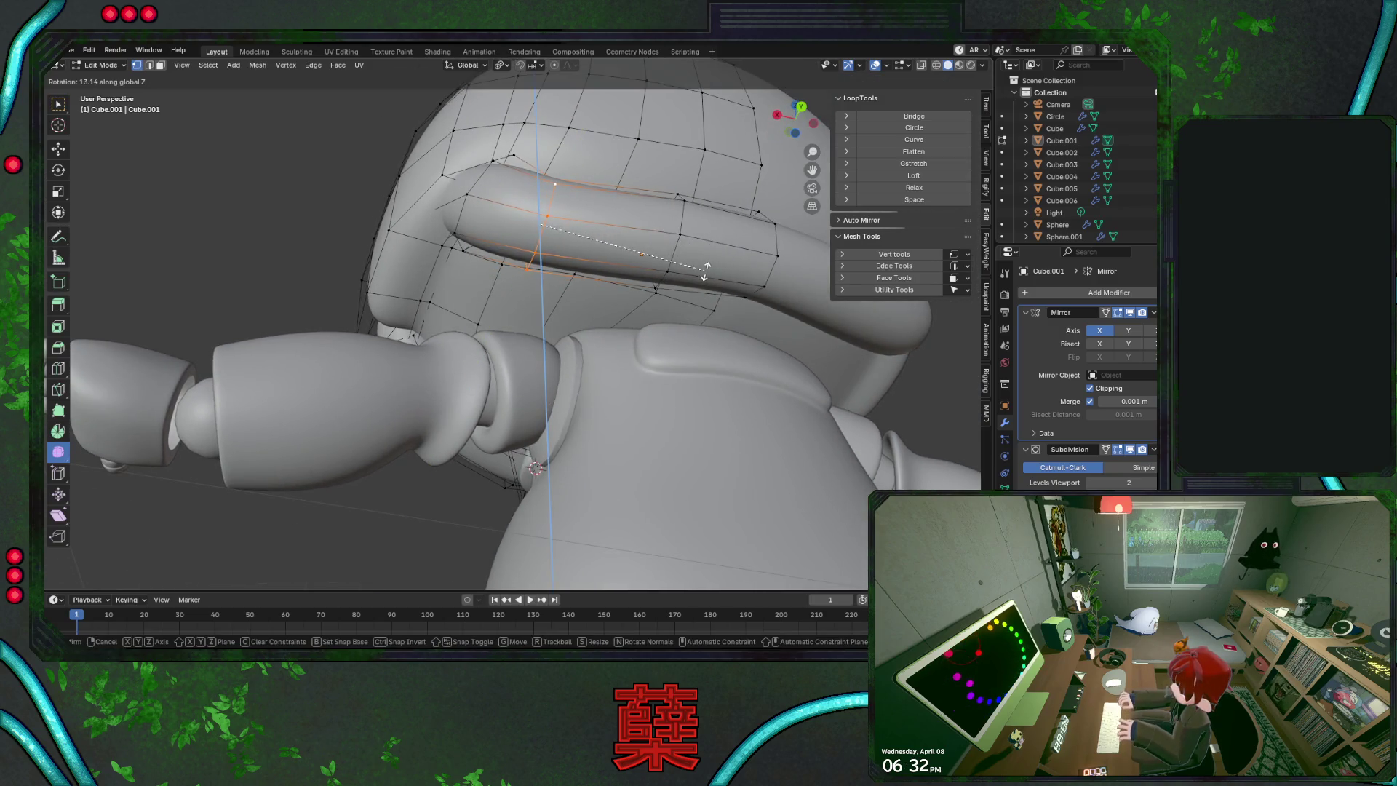
{"action": "left_click", "coordinate": [705, 267]}
{"action": "key", "text": "g"}
{"action": "key", "text": "y"}
{"action": "left_click", "coordinate": [706, 261]}
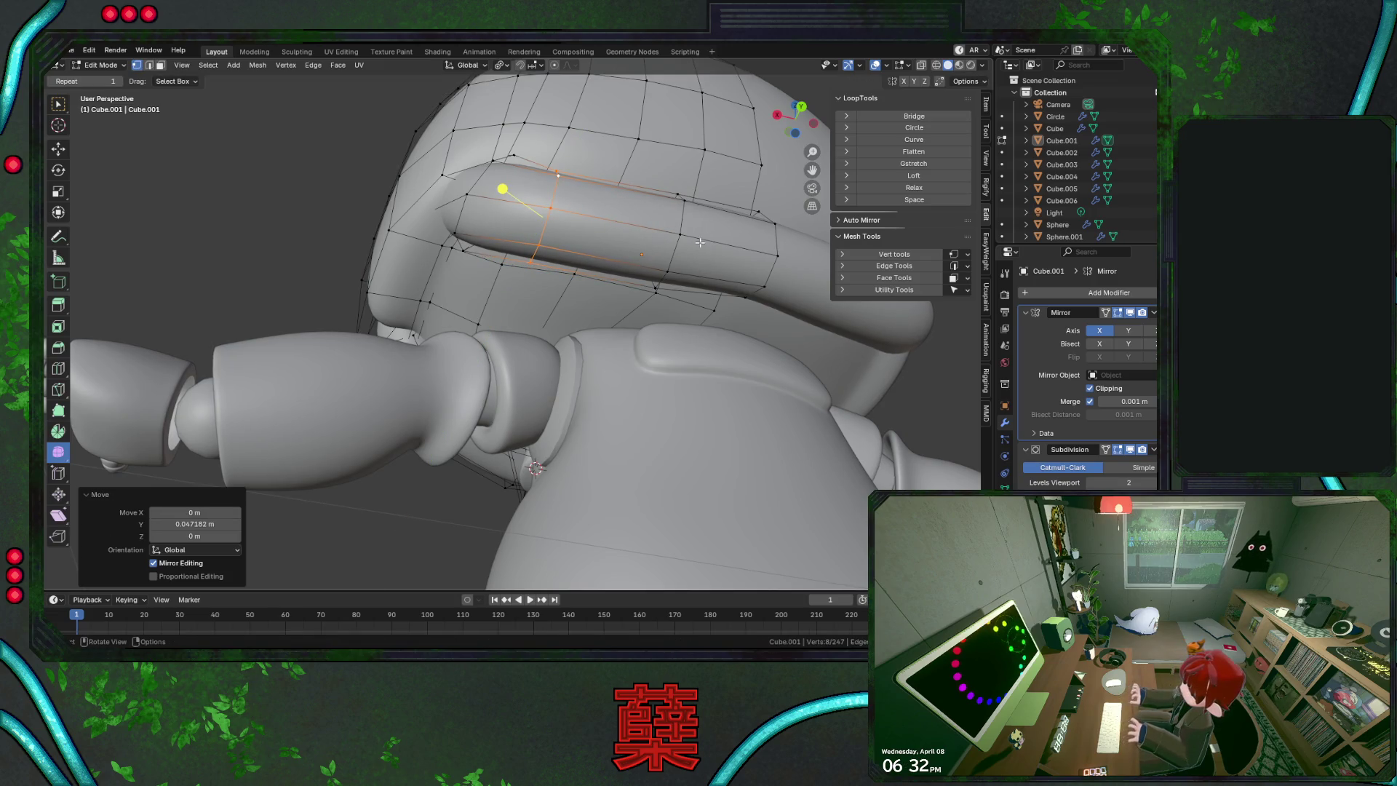
Move two more rim edge loops back along Y
{"action": "left_click", "coordinate": [700, 243], "text": "alt"}
{"action": "key", "text": "g"}
{"action": "key", "text": "y"}
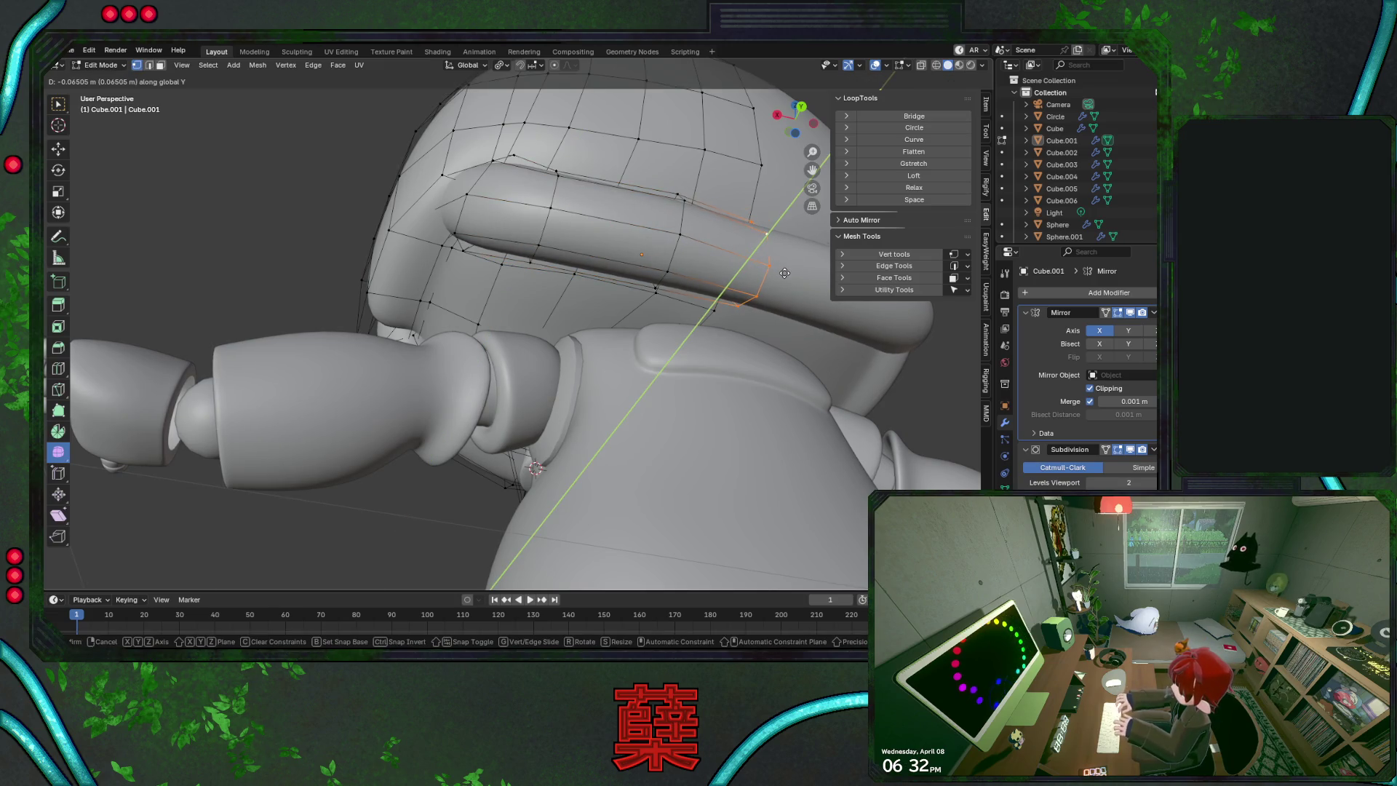
{"action": "left_click", "coordinate": [784, 271]}
{"action": "left_click", "coordinate": [683, 215], "text": "alt"}
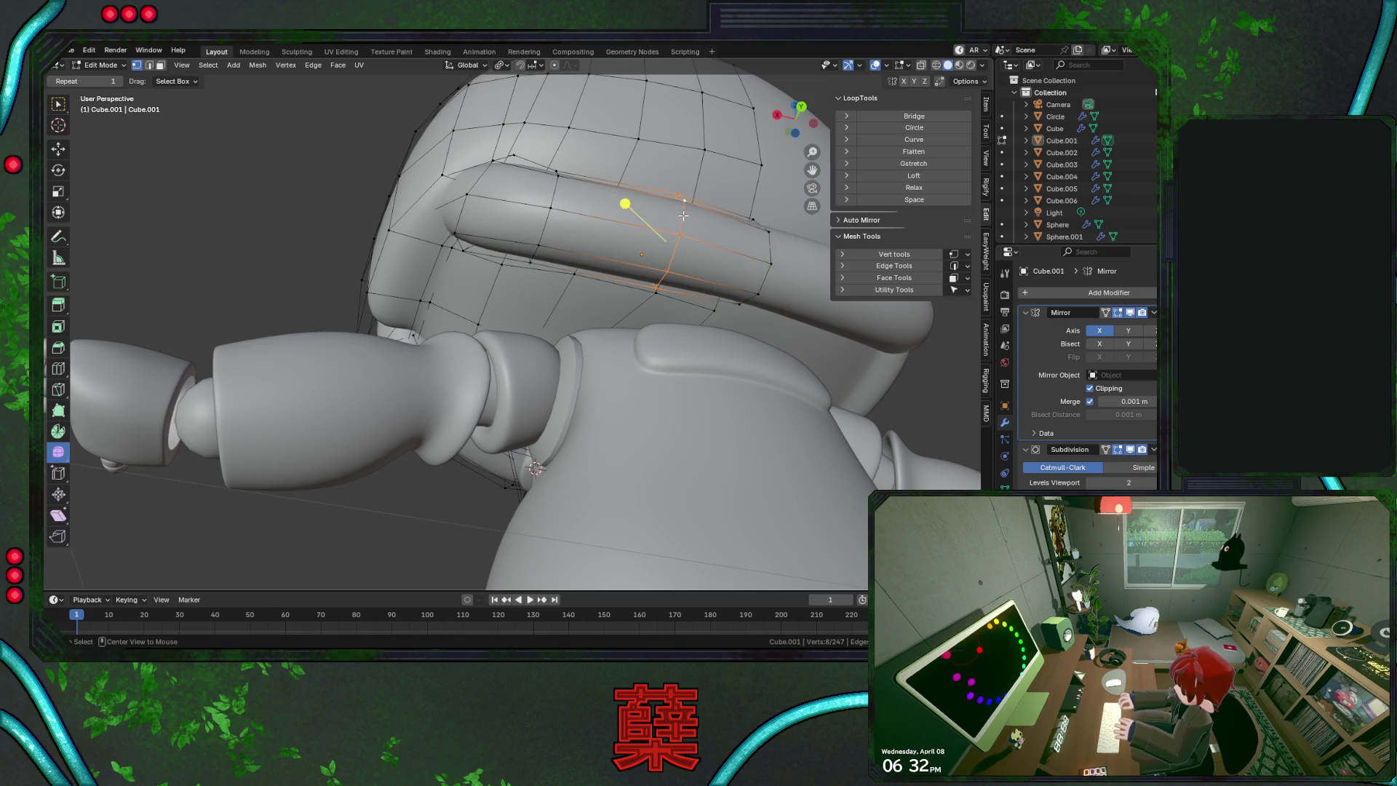
{"action": "key", "text": "g"}
{"action": "key", "text": "y"}
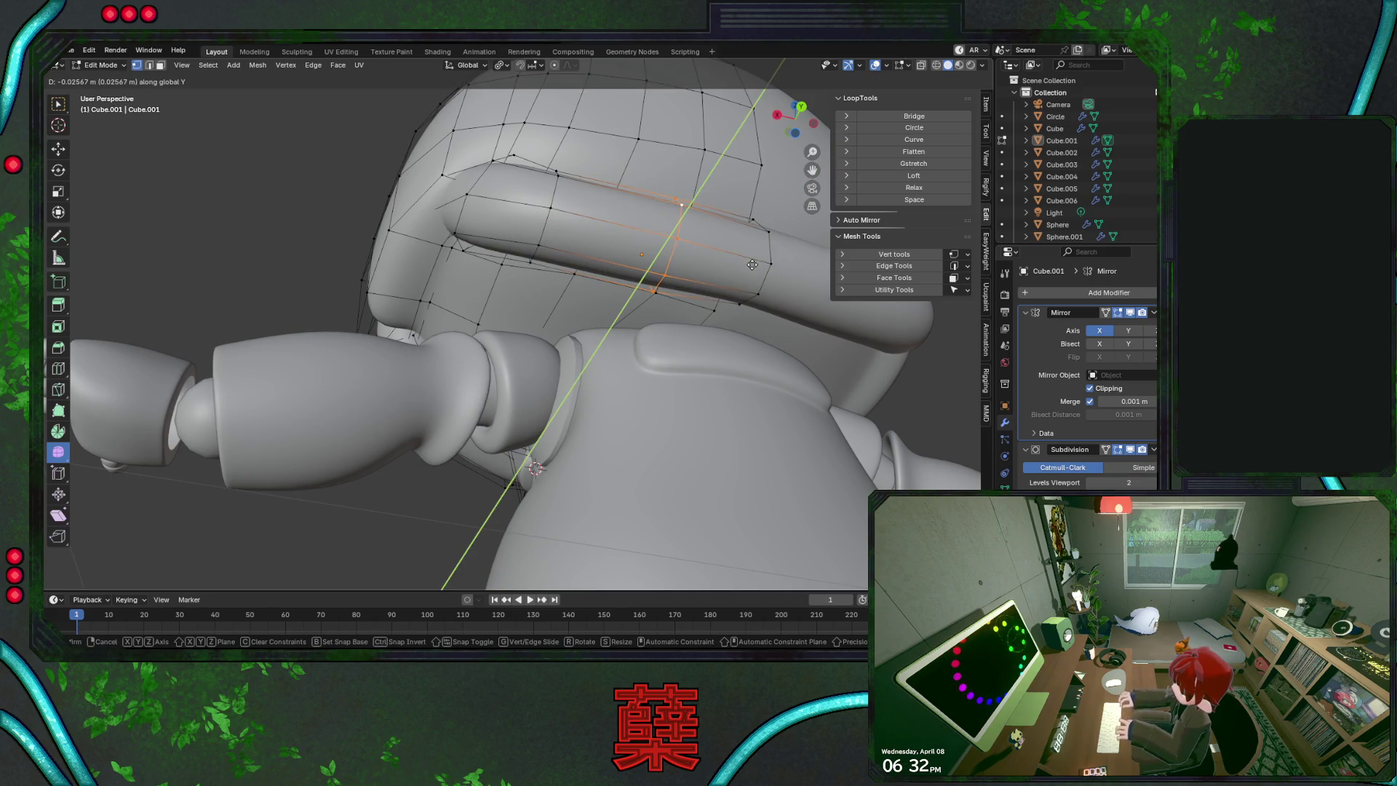
{"action": "left_click", "coordinate": [756, 266]}
Scale the selected rim edges up by about 1.048
{"action": "scroll", "coordinate": [756, 266], "scroll_direction": "down", "scroll_amount": 2}
{"action": "middle_click_drag", "start_coordinate": [711, 286], "coordinate": [756, 396]}
{"action": "key", "text": "s"}
{"action": "left_click", "coordinate": [757, 397]}
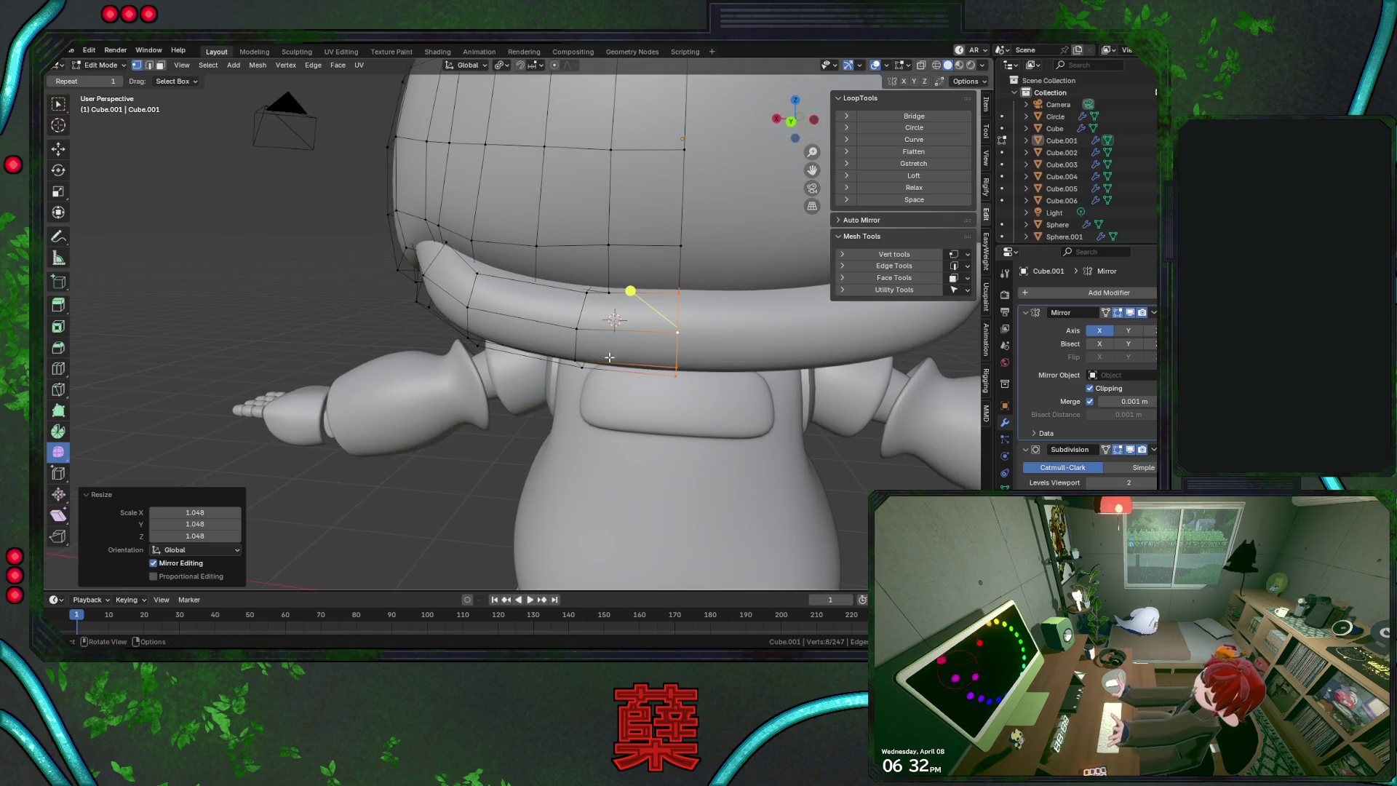
Add more rim edges to the selection and give them a small rotation in back view
{"action": "left_click", "coordinate": [619, 333], "text": "shift"}
{"action": "key", "text": "KP_1"}
{"action": "key", "text": "ctrl+KP_1"}
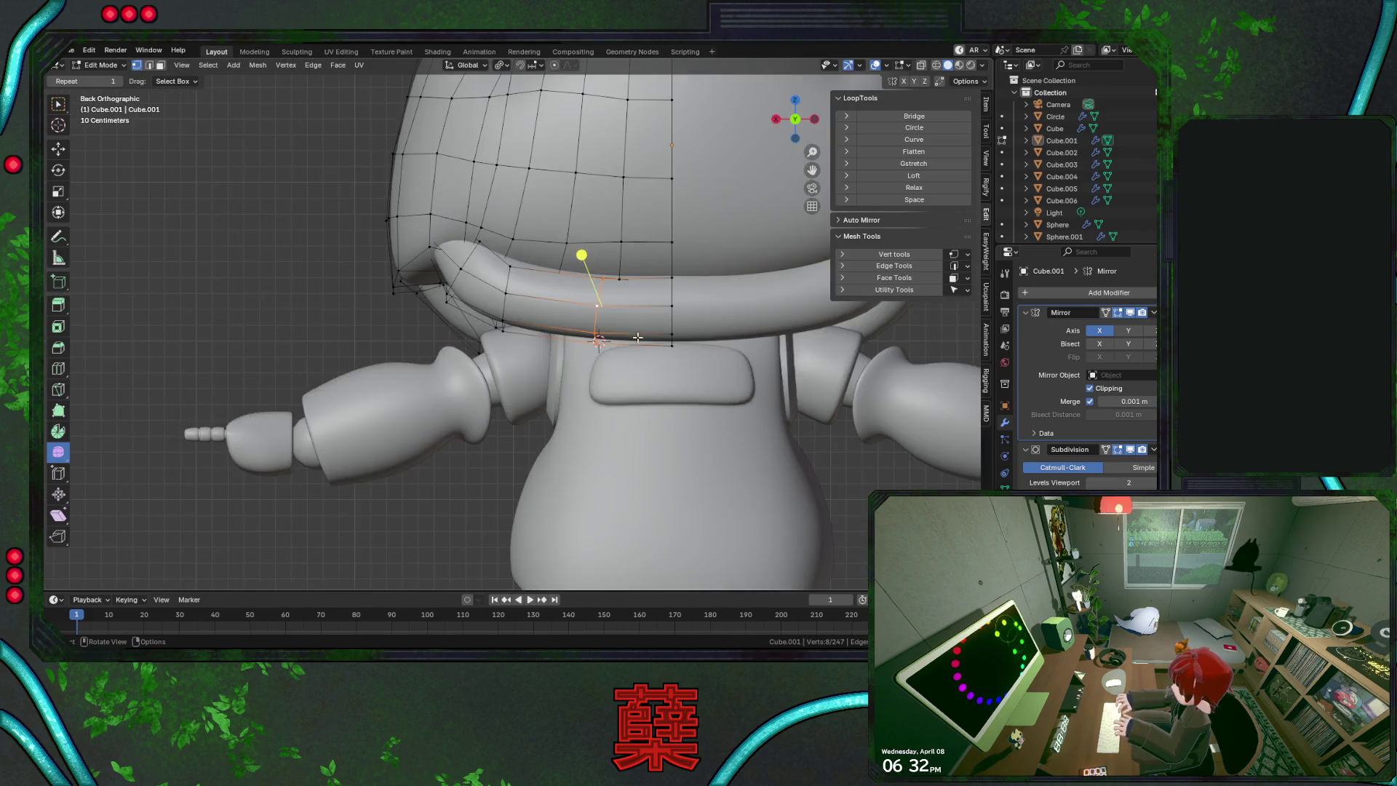
{"action": "key", "text": "r"}
{"action": "left_click", "coordinate": [723, 340]}
Tilt the rim end upward by 7.11° around the Z axis
{"action": "key", "text": "alt+z"}
{"action": "key", "text": "r"}
{"action": "key", "text": "z"}
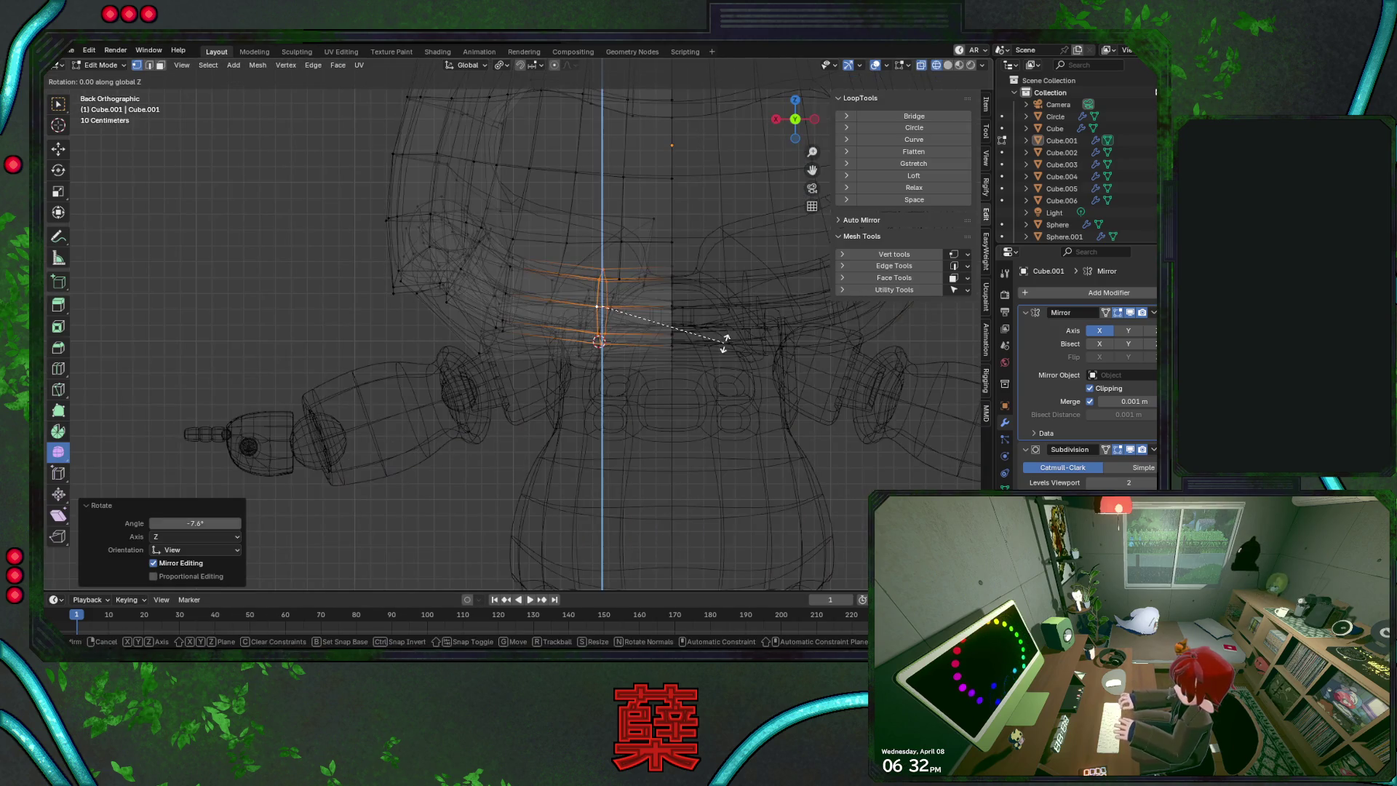
{"action": "left_click", "coordinate": [722, 358]}
{"action": "key", "text": "alt+z"}
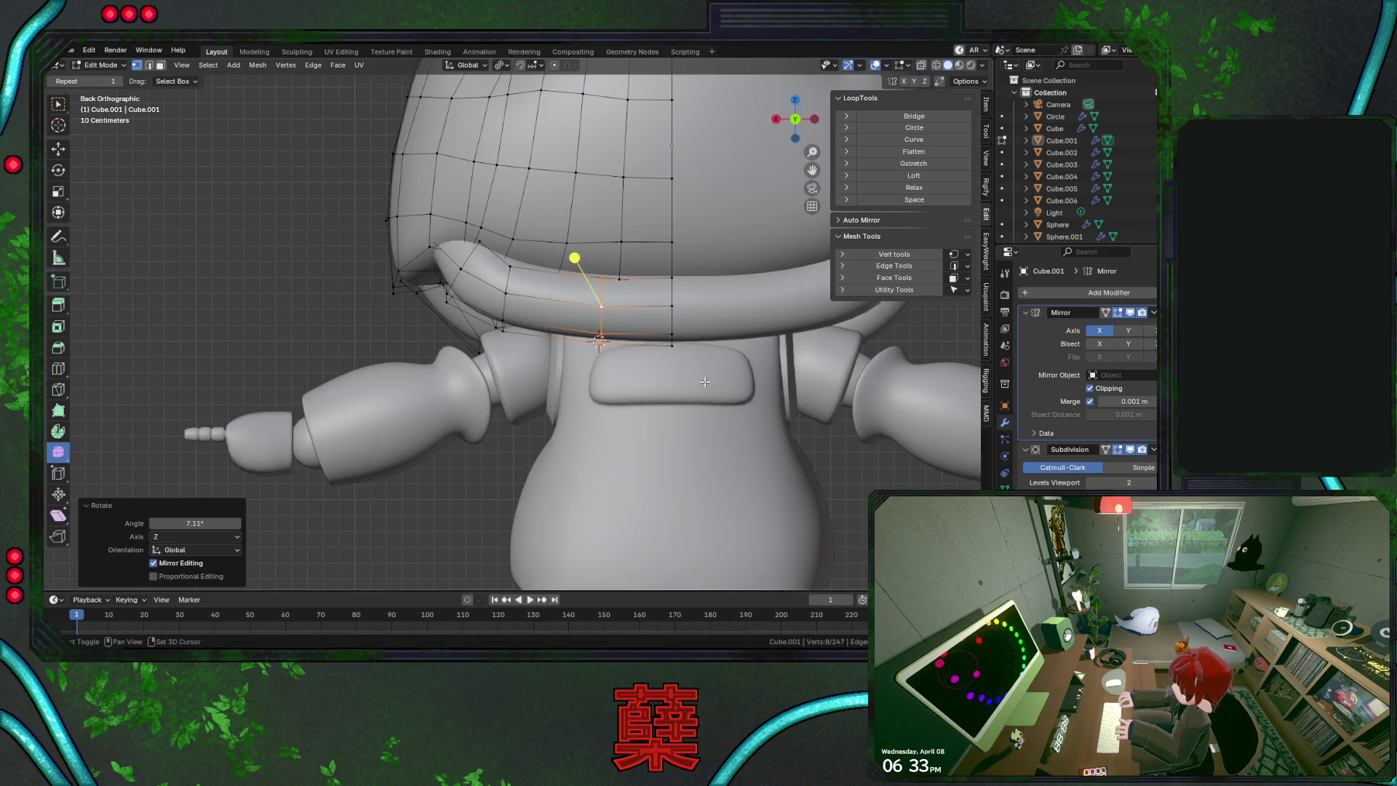
{"action": "key", "text": "g"}
{"action": "left_click", "coordinate": [687, 377]}
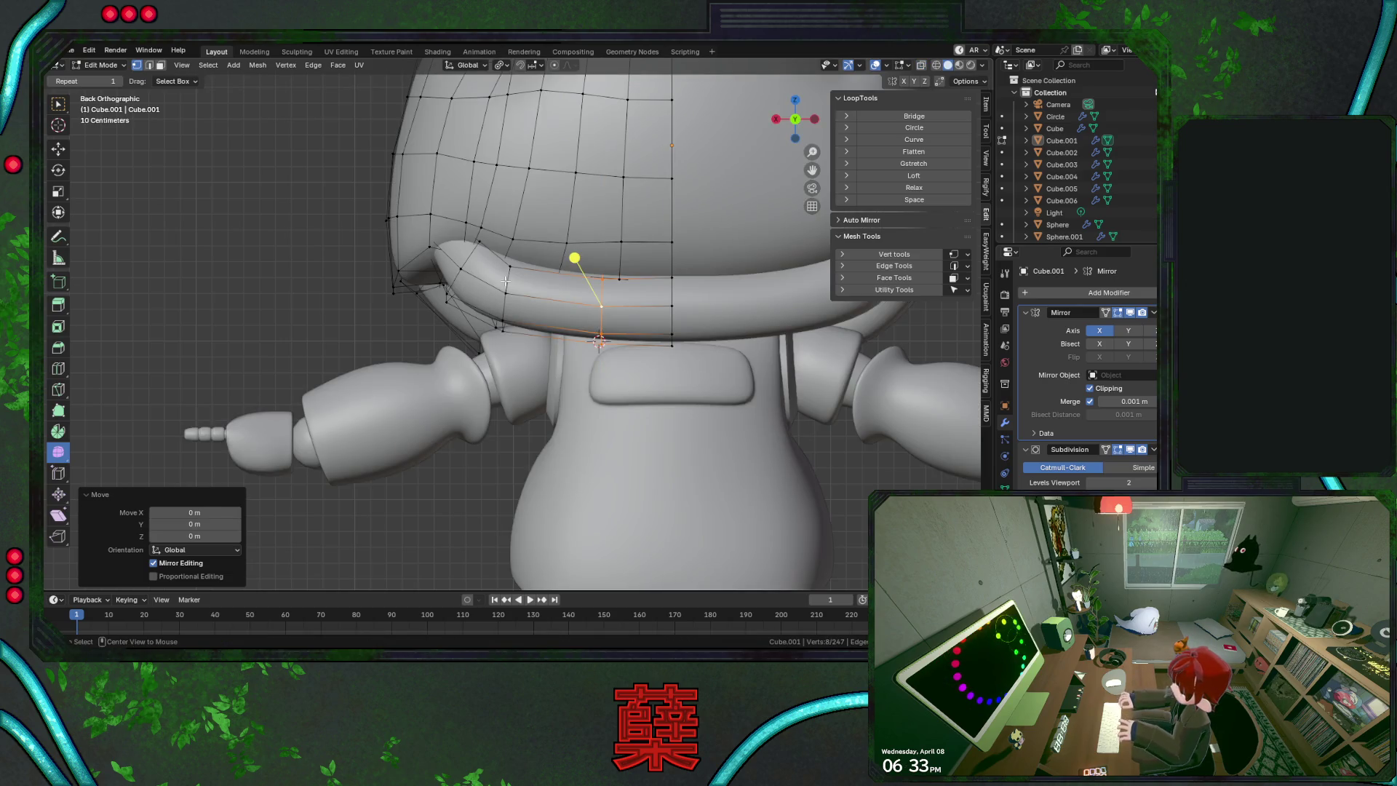
Rotate the rim-end edges a further 12.7° and edge-slide them along the rim
{"action": "key", "text": "alt+z"}
{"action": "key", "text": "r"}
{"action": "left_click", "coordinate": [667, 355]}
{"action": "key", "text": "g"}
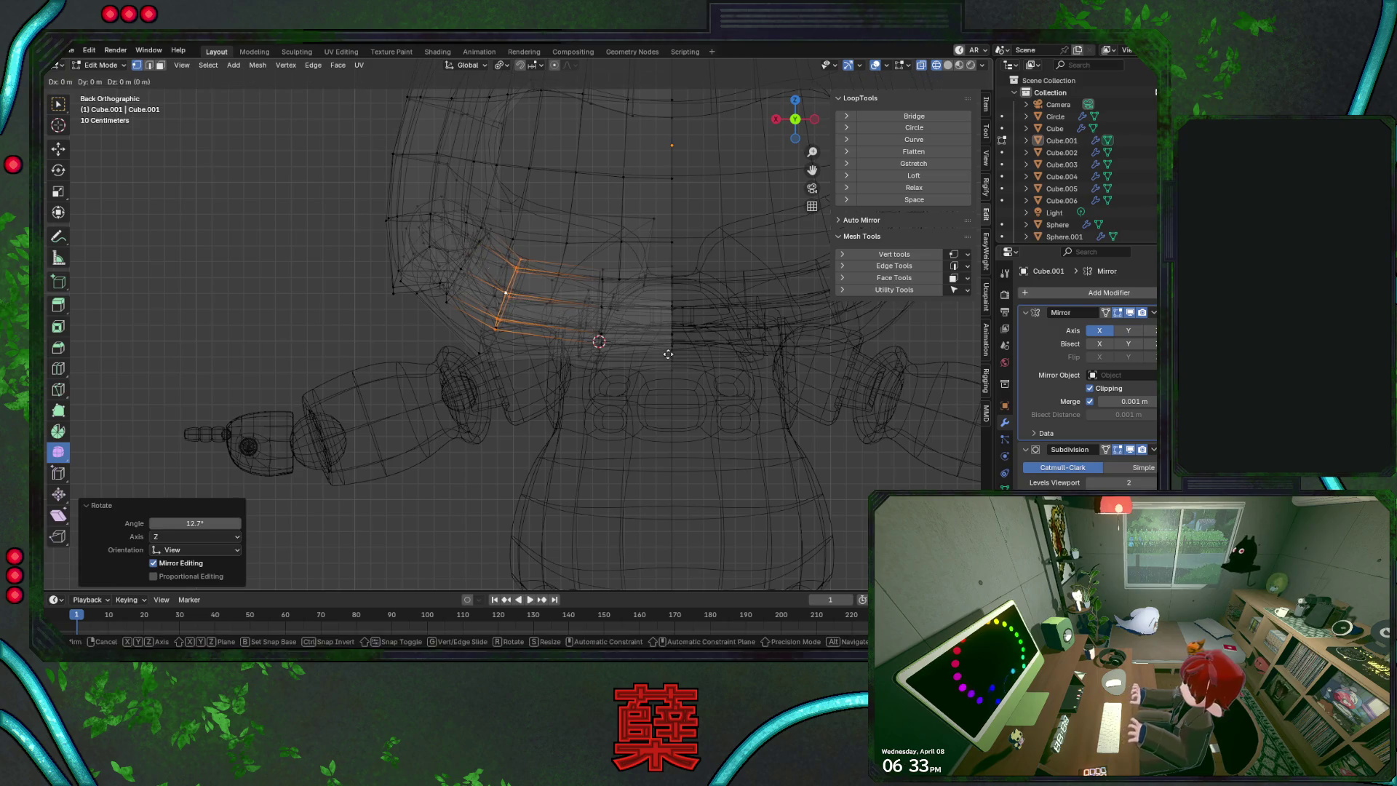
{"action": "key", "text": "g"}
{"action": "left_click", "coordinate": [681, 355]}
Select the loop at the rim's side end and return to Object Mode
{"action": "left_click", "coordinate": [472, 259]}
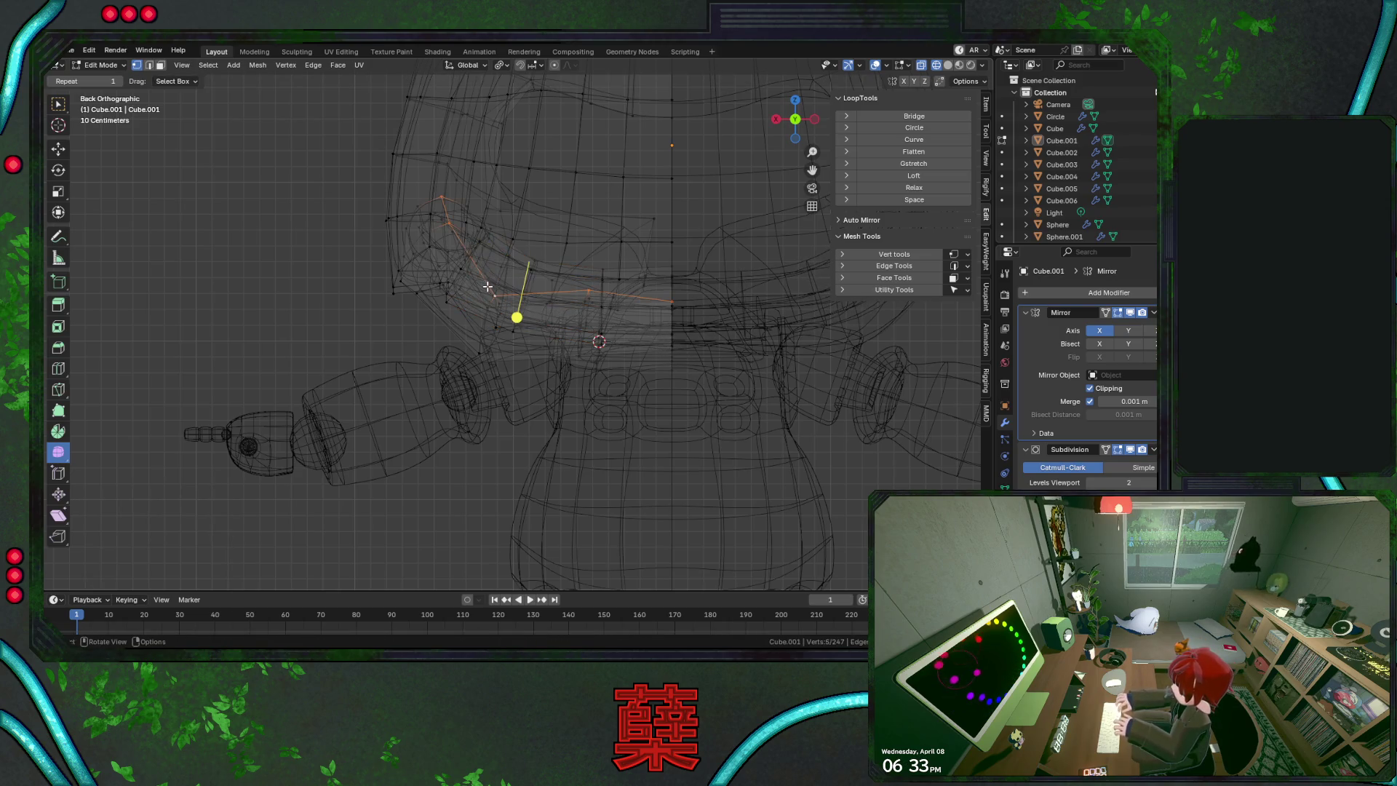
{"action": "left_click", "coordinate": [466, 262], "text": "alt"}
{"action": "left_click", "coordinate": [466, 261], "text": "alt"}
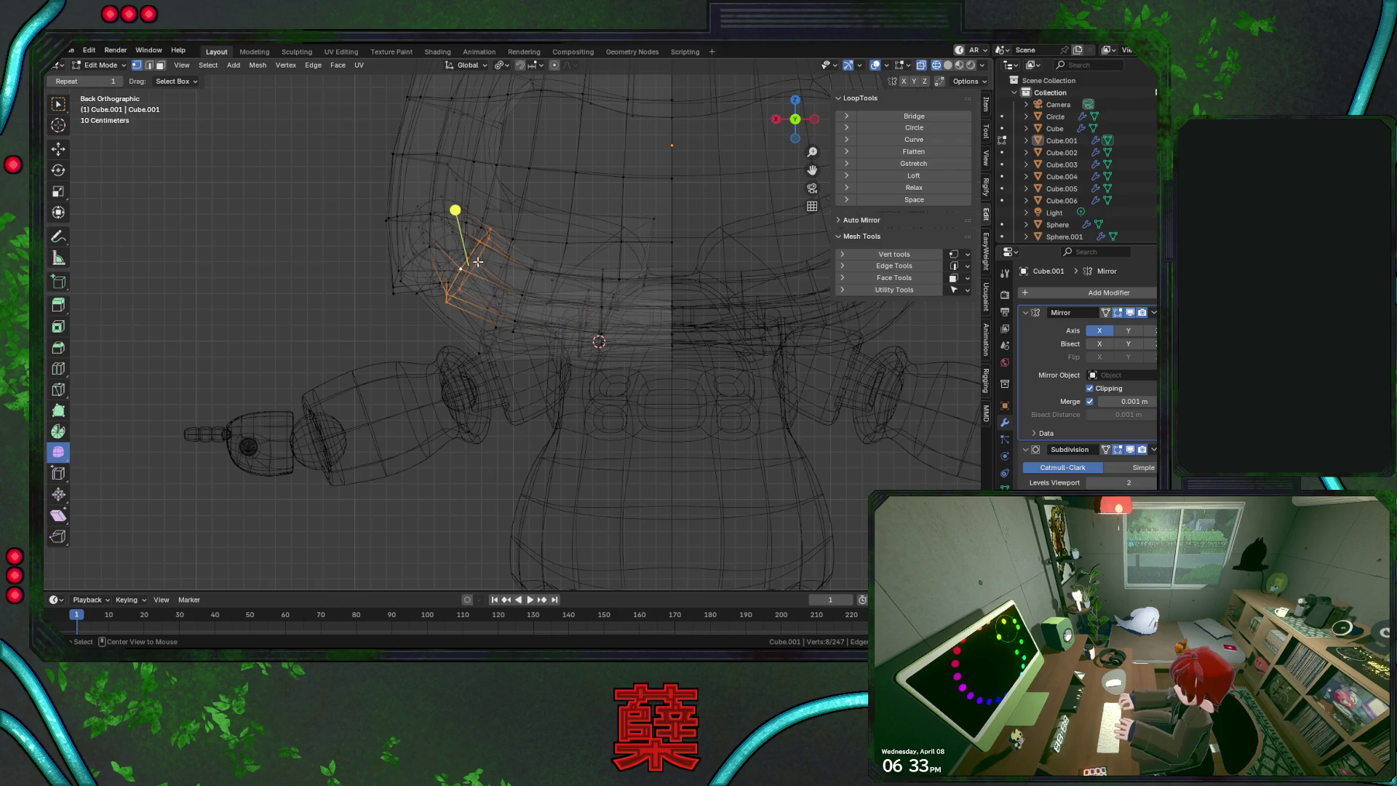
{"action": "key", "text": "alt+z"}
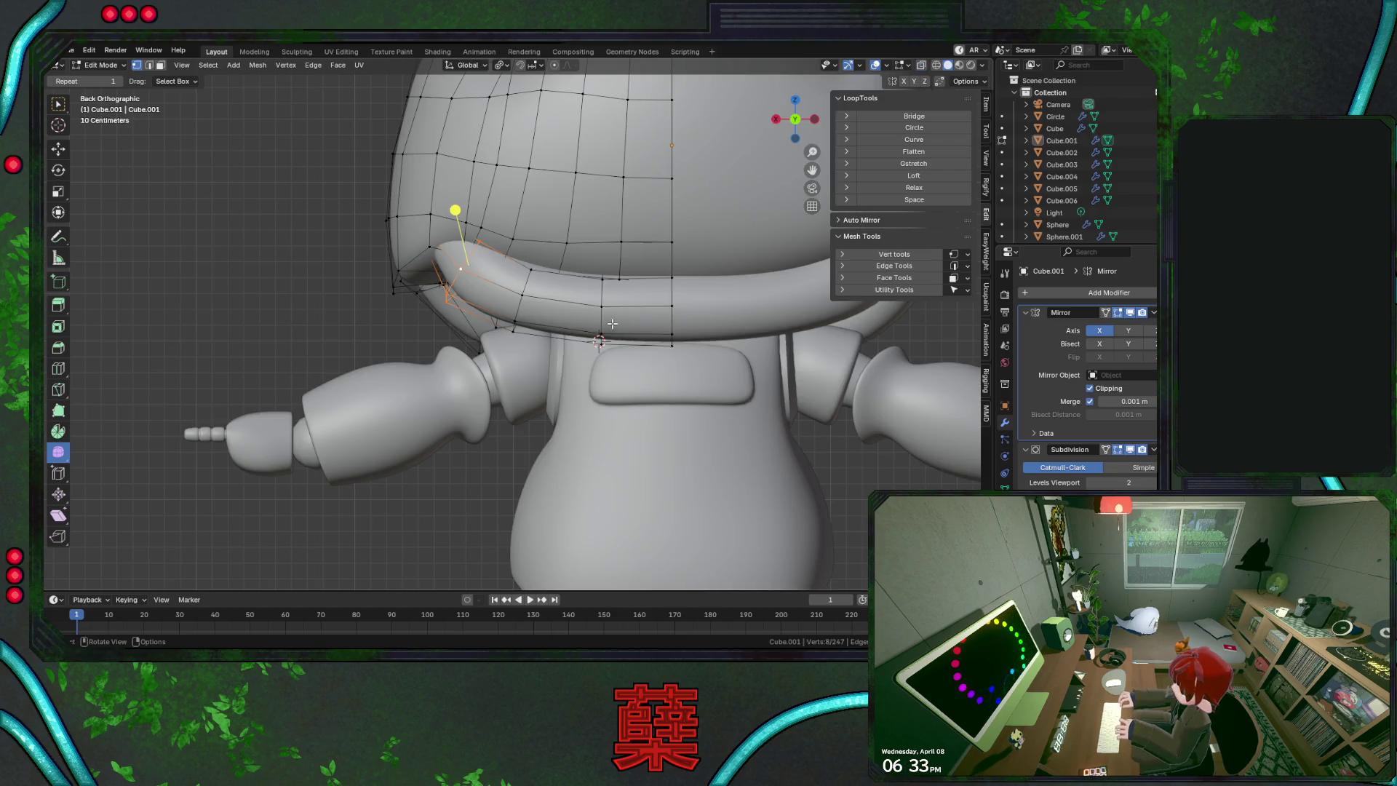
{"action": "key", "text": "Tab"}
{"action": "scroll", "coordinate": [332, 304], "scroll_direction": "down", "scroll_amount": 5}
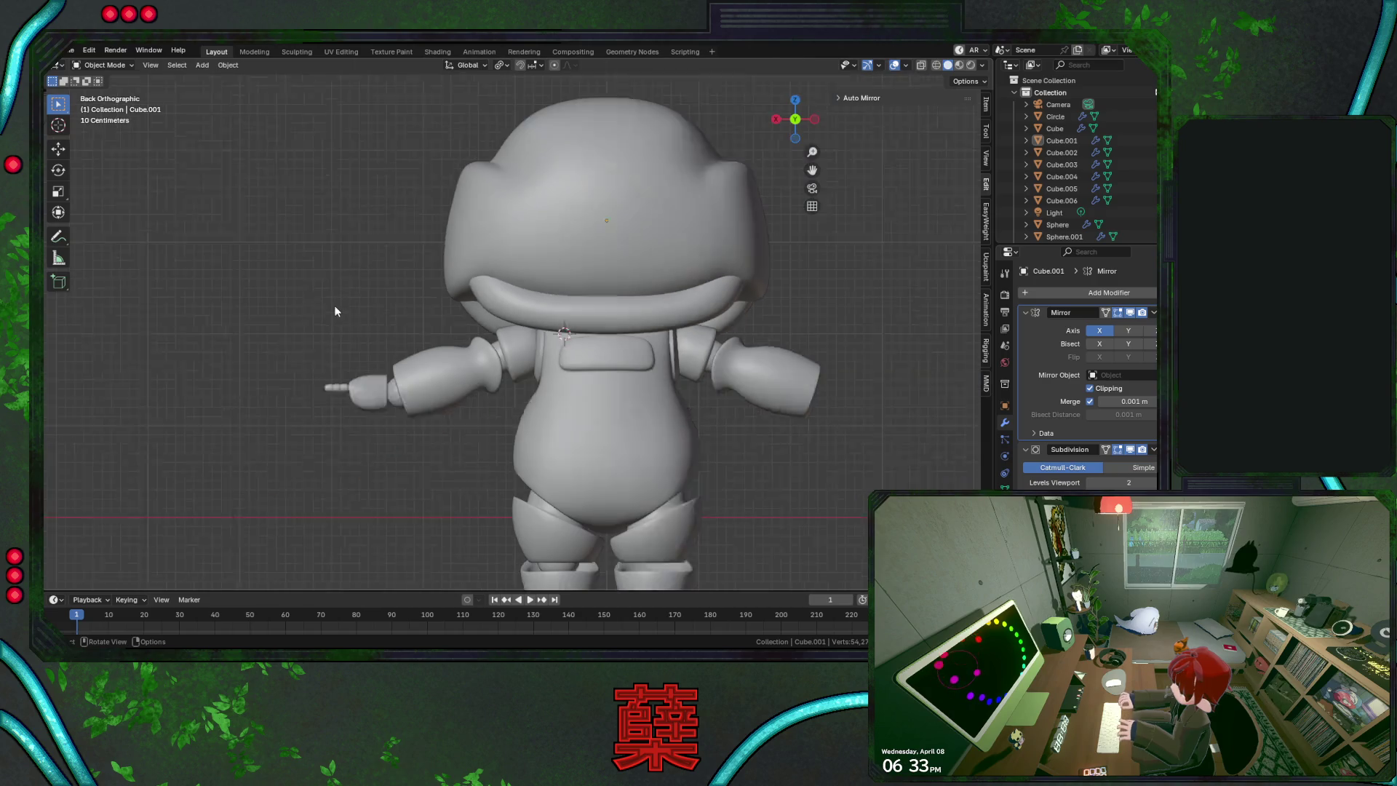
In Edit Mode on the head Cube.001, raise a back helmet vertex 0.035 m along Z
{"action": "mouse_move", "coordinate": [433, 318]}
{"action": "middle_mouse_down"}
{"action": "mouse_move", "coordinate": [416, 303]}
{"action": "mouse_move", "coordinate": [504, 281]}
{"action": "mouse_move", "coordinate": [518, 264]}
{"action": "mouse_move", "coordinate": [328, 305]}
{"action": "mouse_move", "coordinate": [404, 316]}
{"action": "mouse_move", "coordinate": [458, 360]}
{"action": "middle_mouse_up"}
{"action": "left_click", "coordinate": [562, 304]}
{"action": "key", "text": "Tab"}
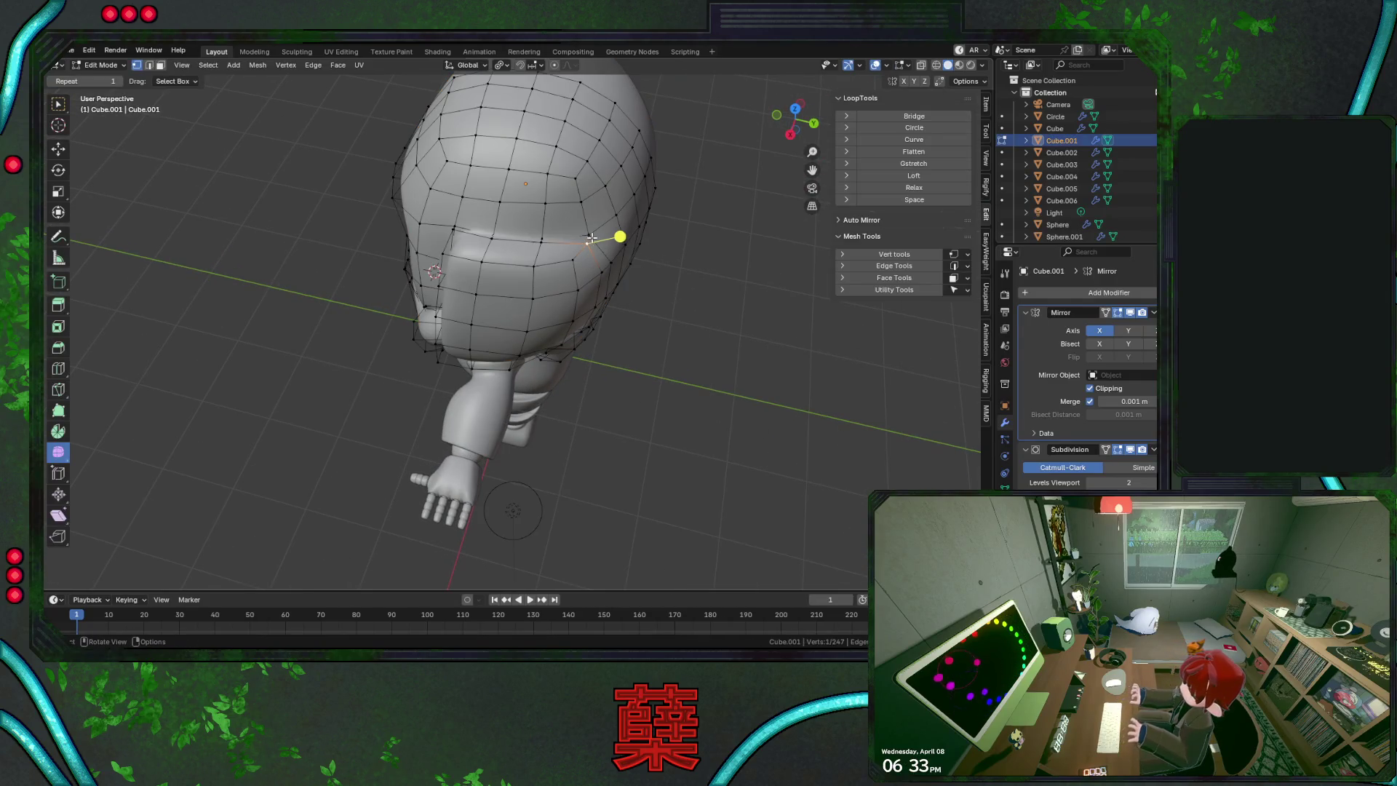
{"action": "middle_click_drag", "start_coordinate": [591, 237], "coordinate": [644, 295]}
{"action": "key", "text": "g"}
{"action": "key", "text": "z"}
{"action": "left_click", "coordinate": [669, 299]}
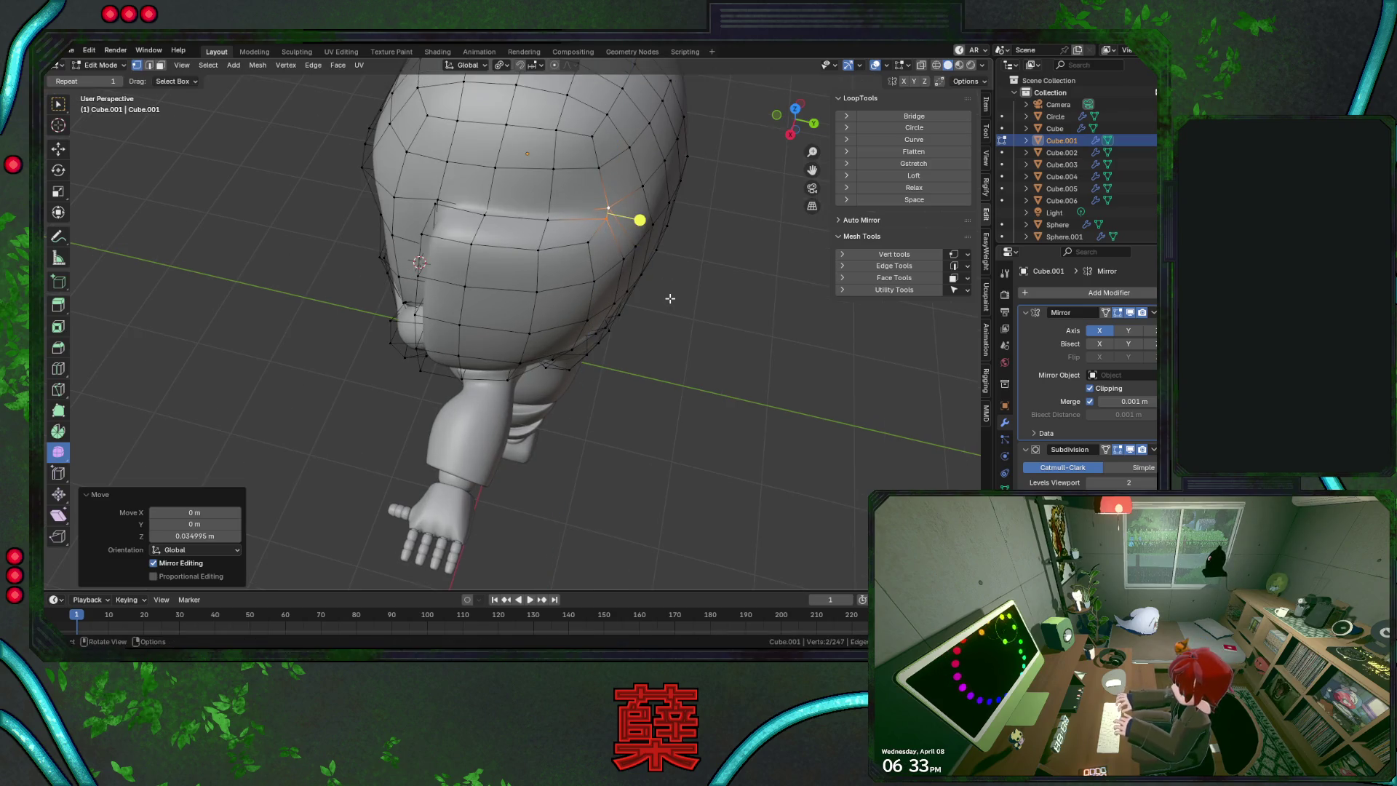
Shift that vertex twice along the Y axis, then deselect it
{"action": "key", "text": "g"}
{"action": "key", "text": "y"}
{"action": "left_click", "coordinate": [680, 305]}
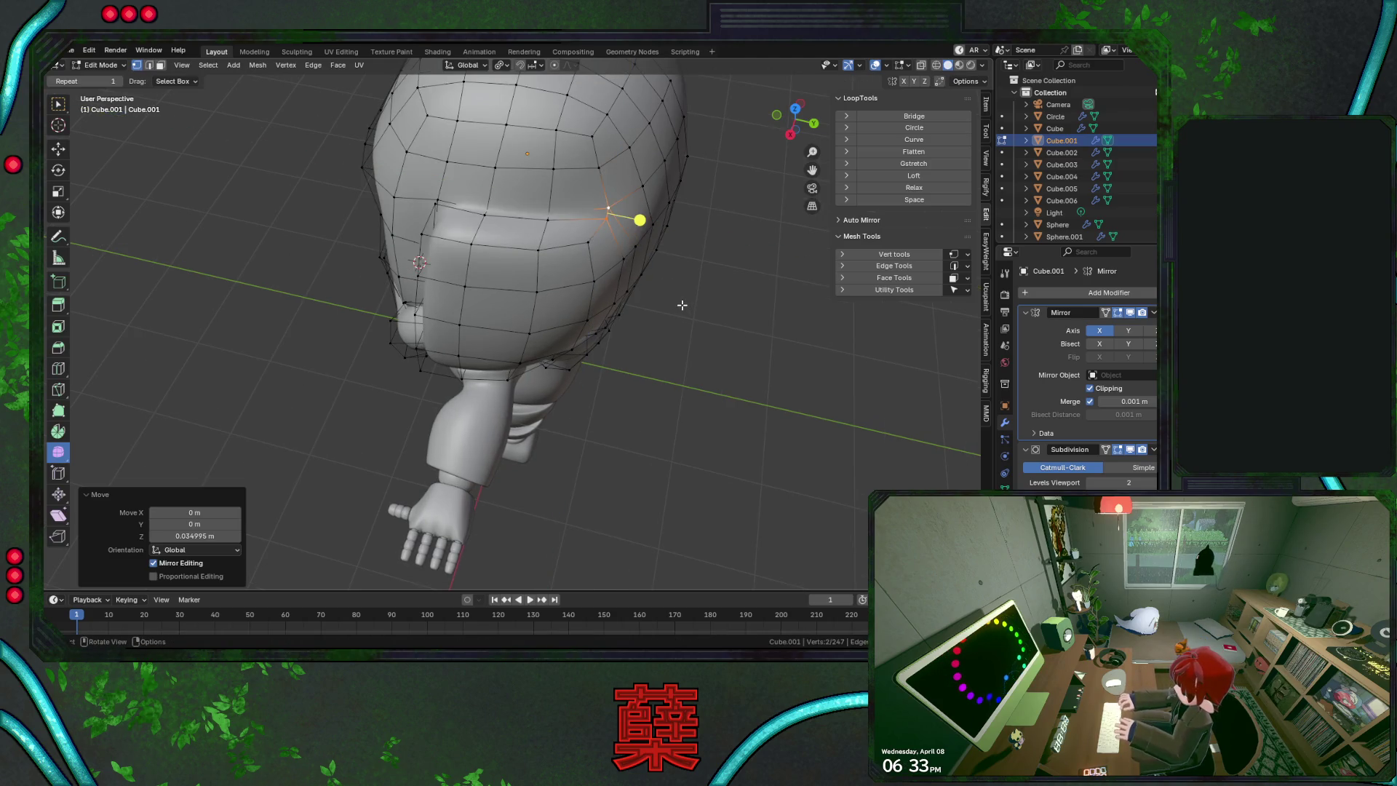
{"action": "key", "text": "g"}
{"action": "key", "text": "y"}
{"action": "left_click", "coordinate": [685, 305]}
{"action": "left_click", "coordinate": [699, 307]}
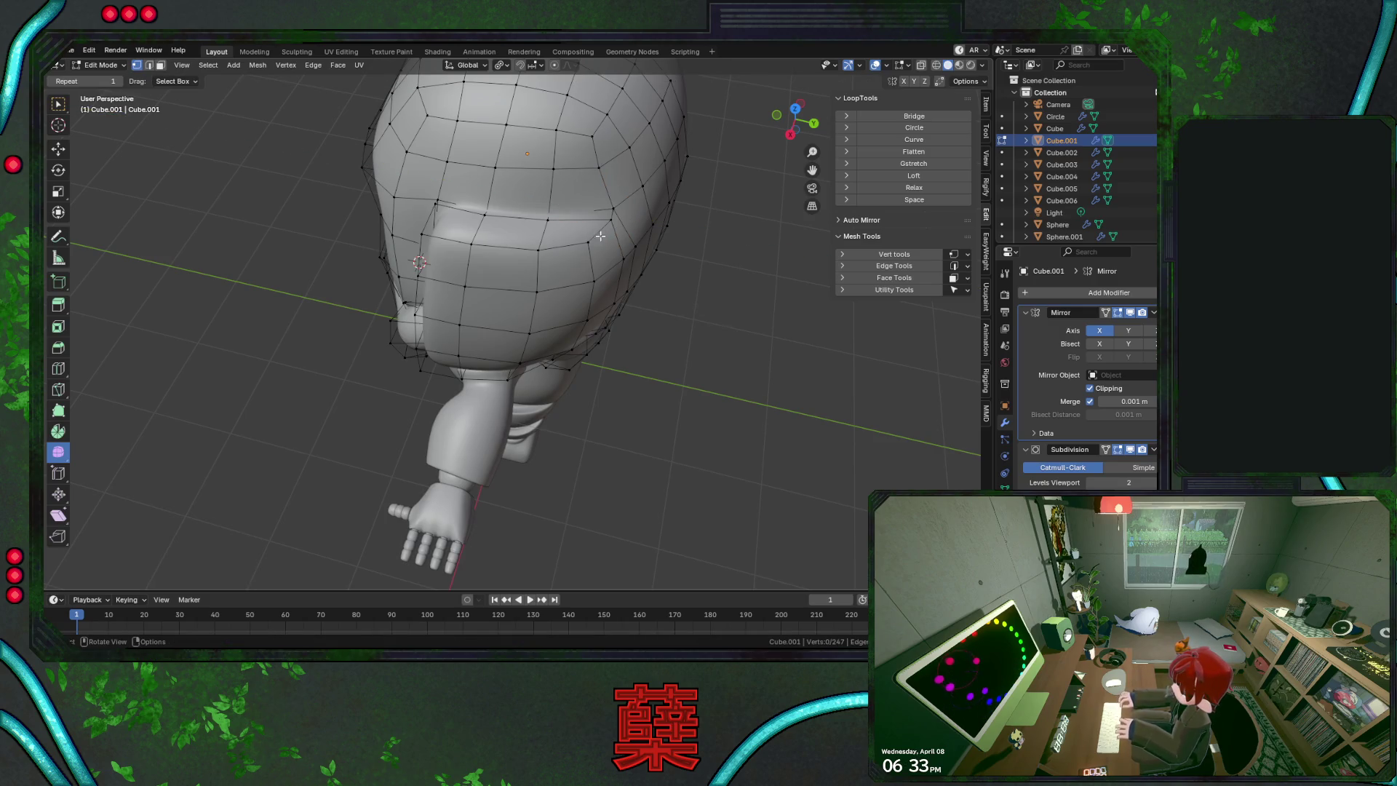
Vertex-slide a back vertex and move the next one about 0.0445 m along Y
{"action": "key", "text": "shift+v"}
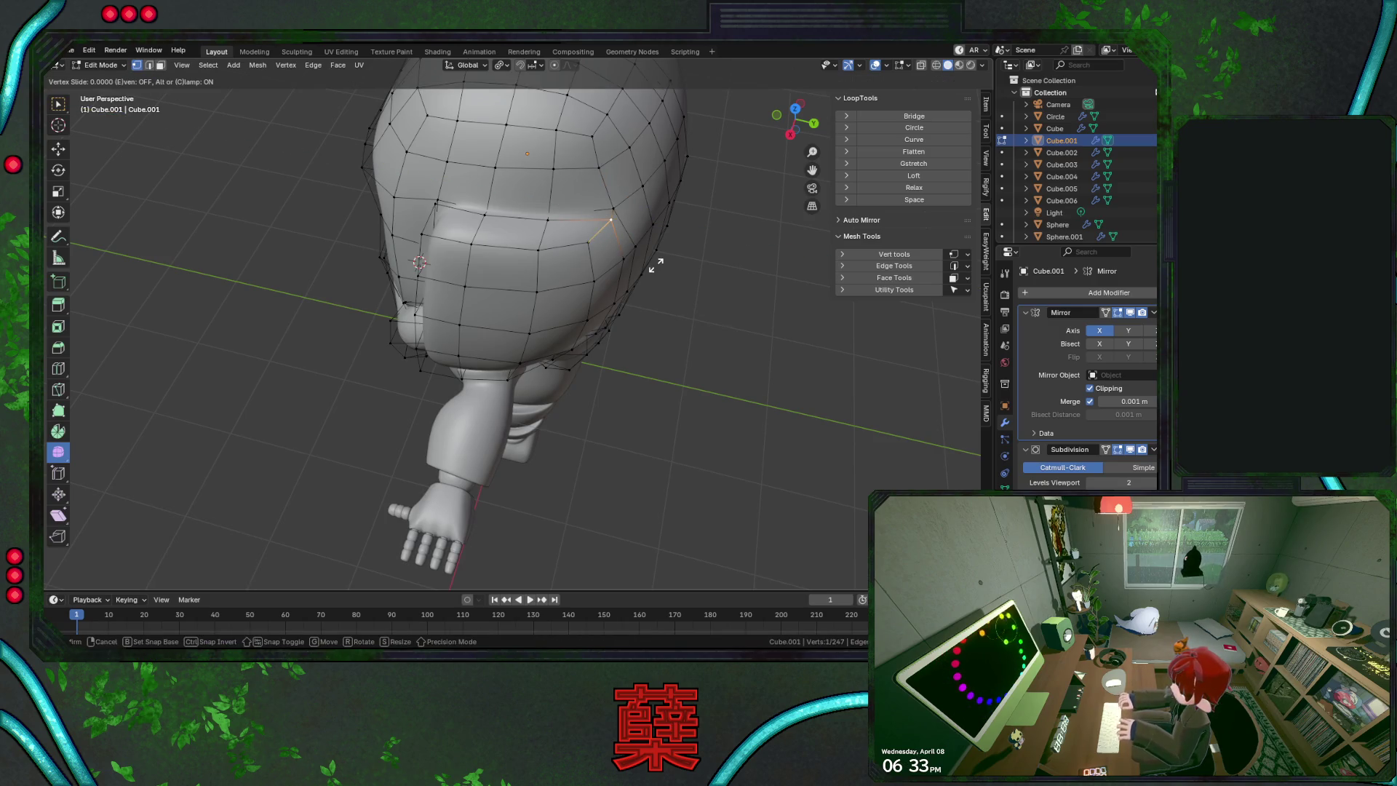
{"action": "left_click", "coordinate": [647, 269]}
{"action": "left_click", "coordinate": [640, 218]}
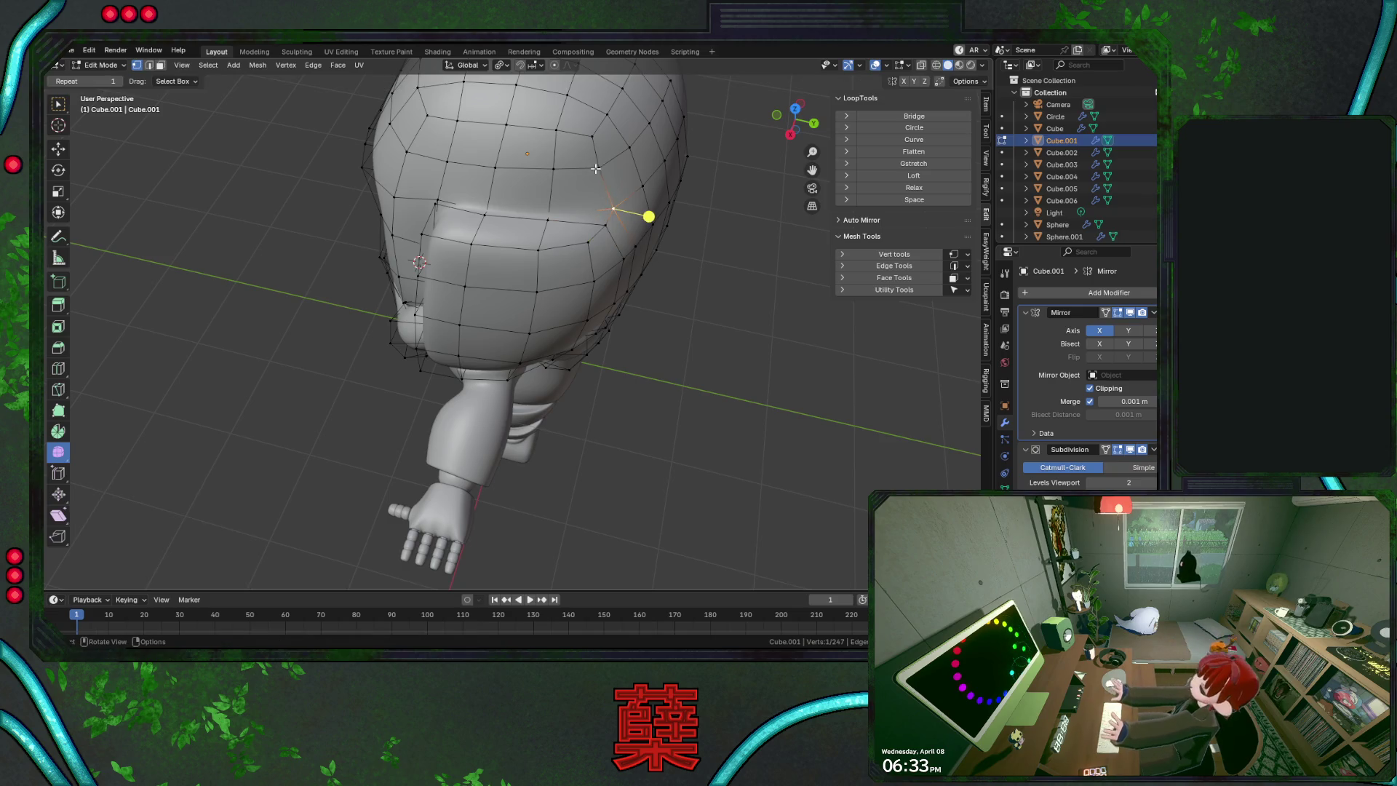
{"action": "key", "text": "g"}
{"action": "key", "text": "y"}
{"action": "left_click", "coordinate": [641, 221]}
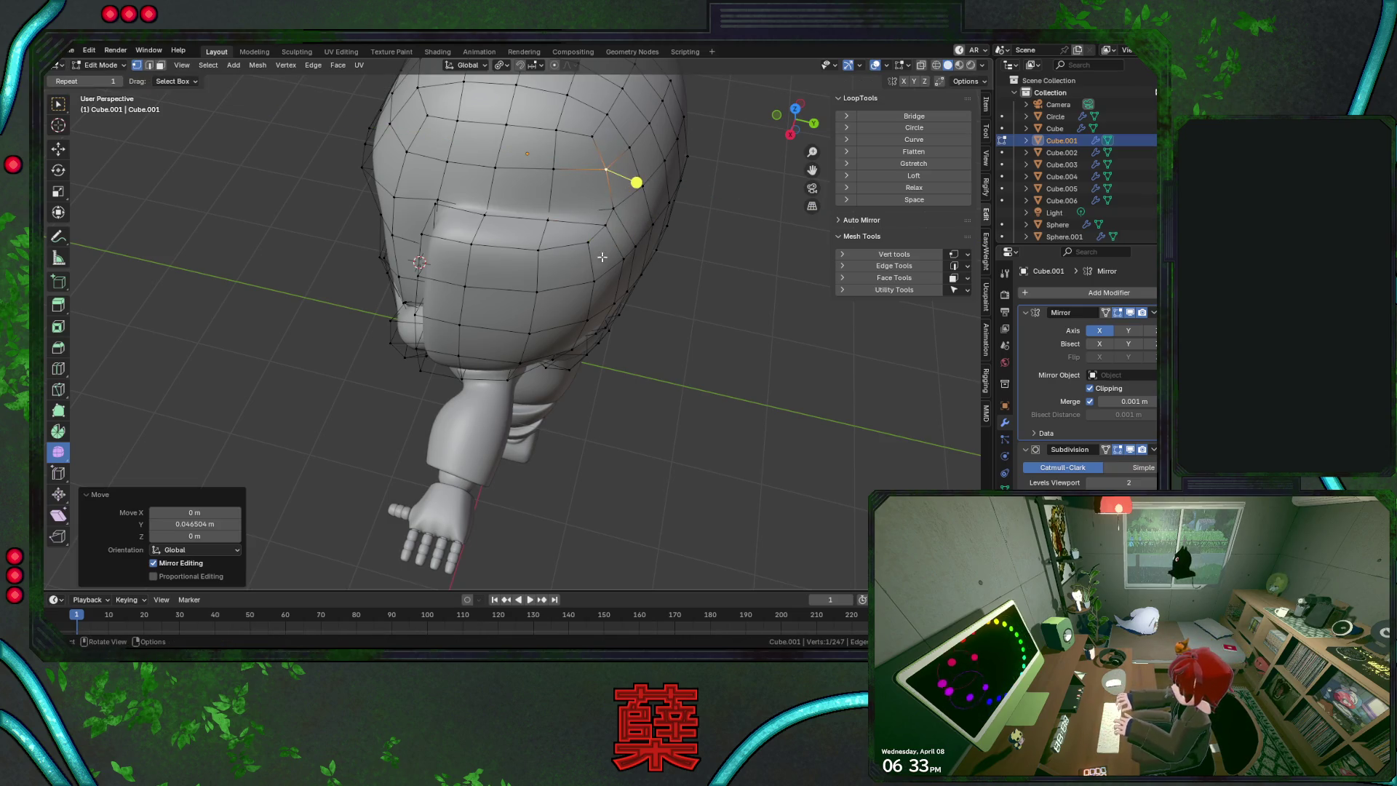
{"action": "left_click", "coordinate": [553, 171]}
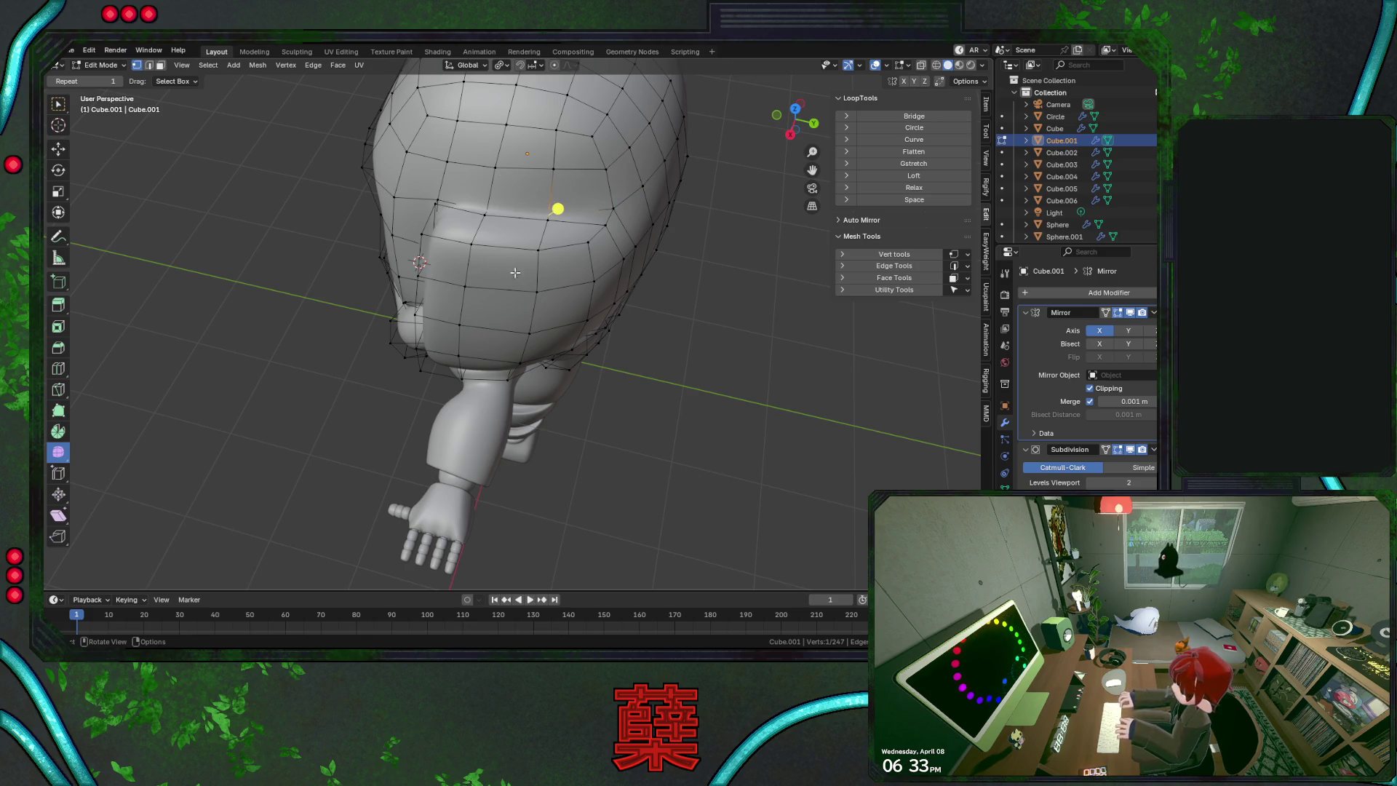
{"action": "mouse_move", "coordinate": [631, 353]}
{"action": "middle_mouse_down"}
{"action": "mouse_move", "coordinate": [642, 371]}
{"action": "mouse_move", "coordinate": [516, 285]}
{"action": "middle_mouse_up"}
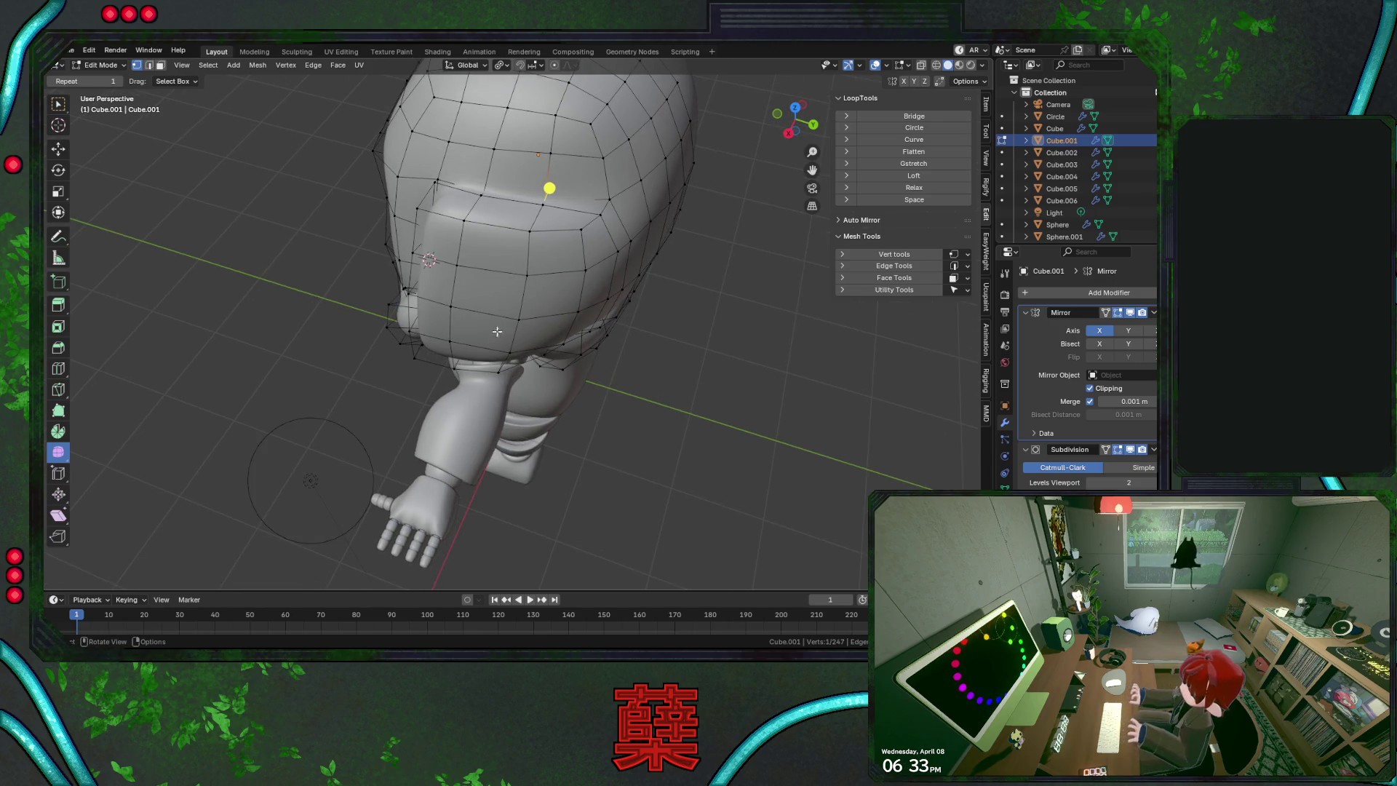
{"action": "middle_click_drag", "start_coordinate": [497, 331], "coordinate": [527, 282]}
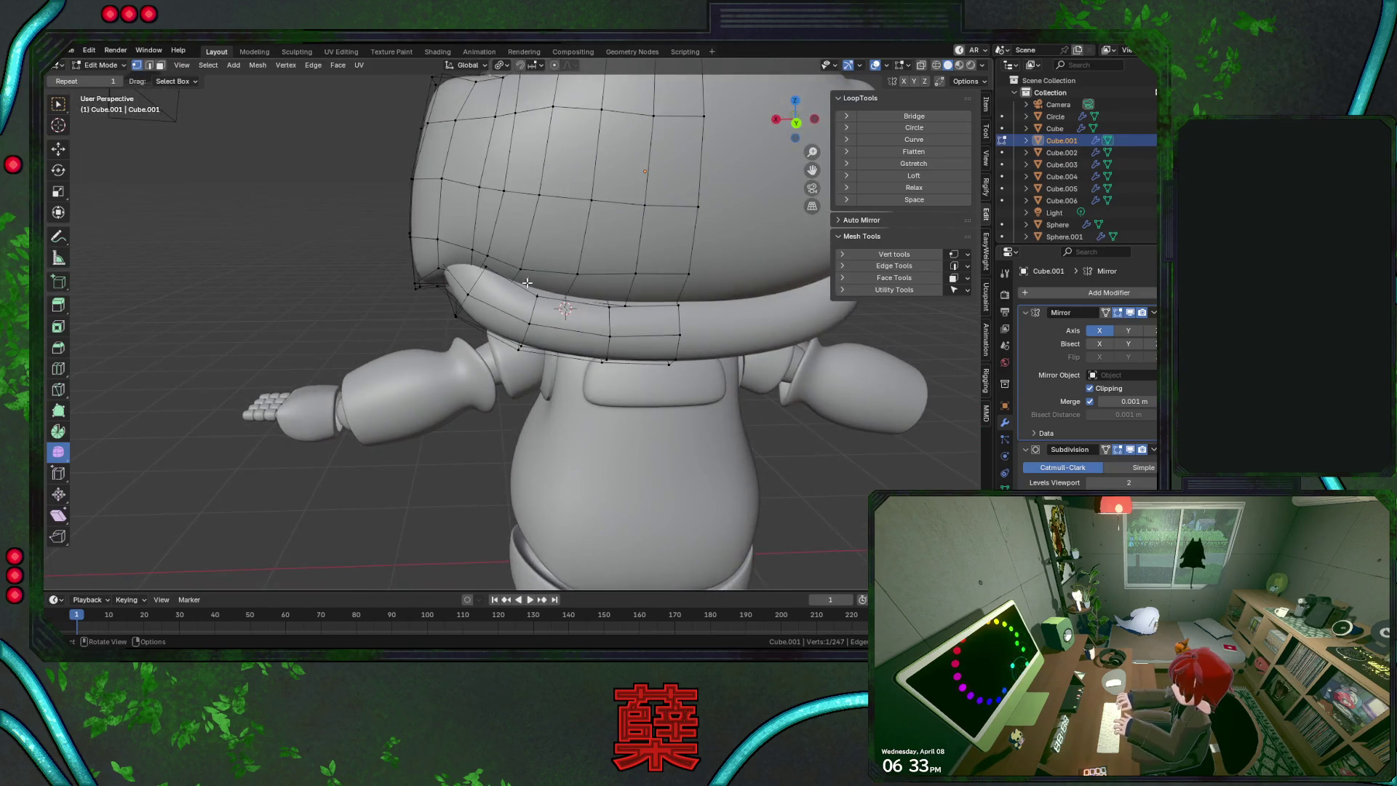
Slide the selected vertex along its edge, then slide a vertical helmet edge loop sideways
{"action": "key", "text": "shift+v"}
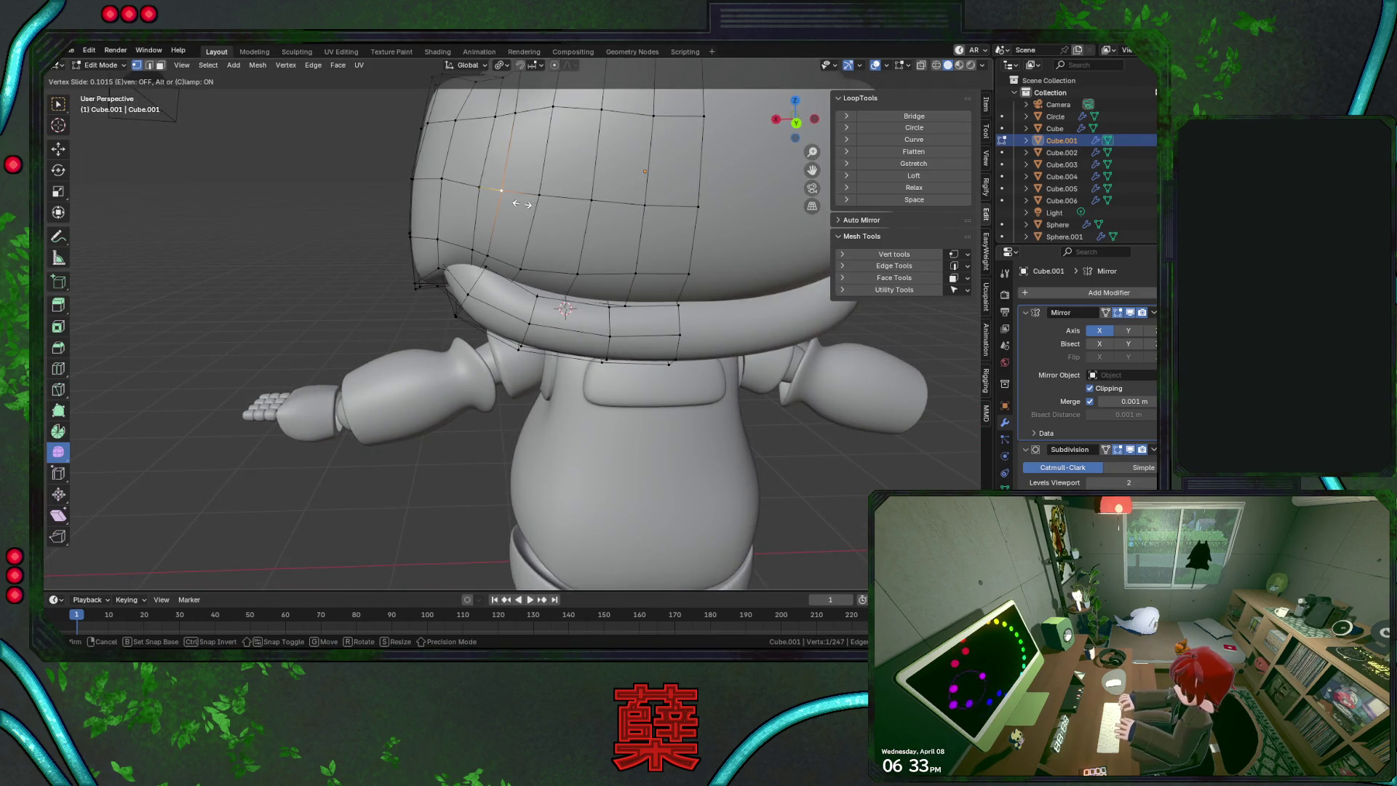
{"action": "left_click", "coordinate": [521, 204]}
{"action": "middle_click_drag", "start_coordinate": [521, 205], "coordinate": [508, 240]}
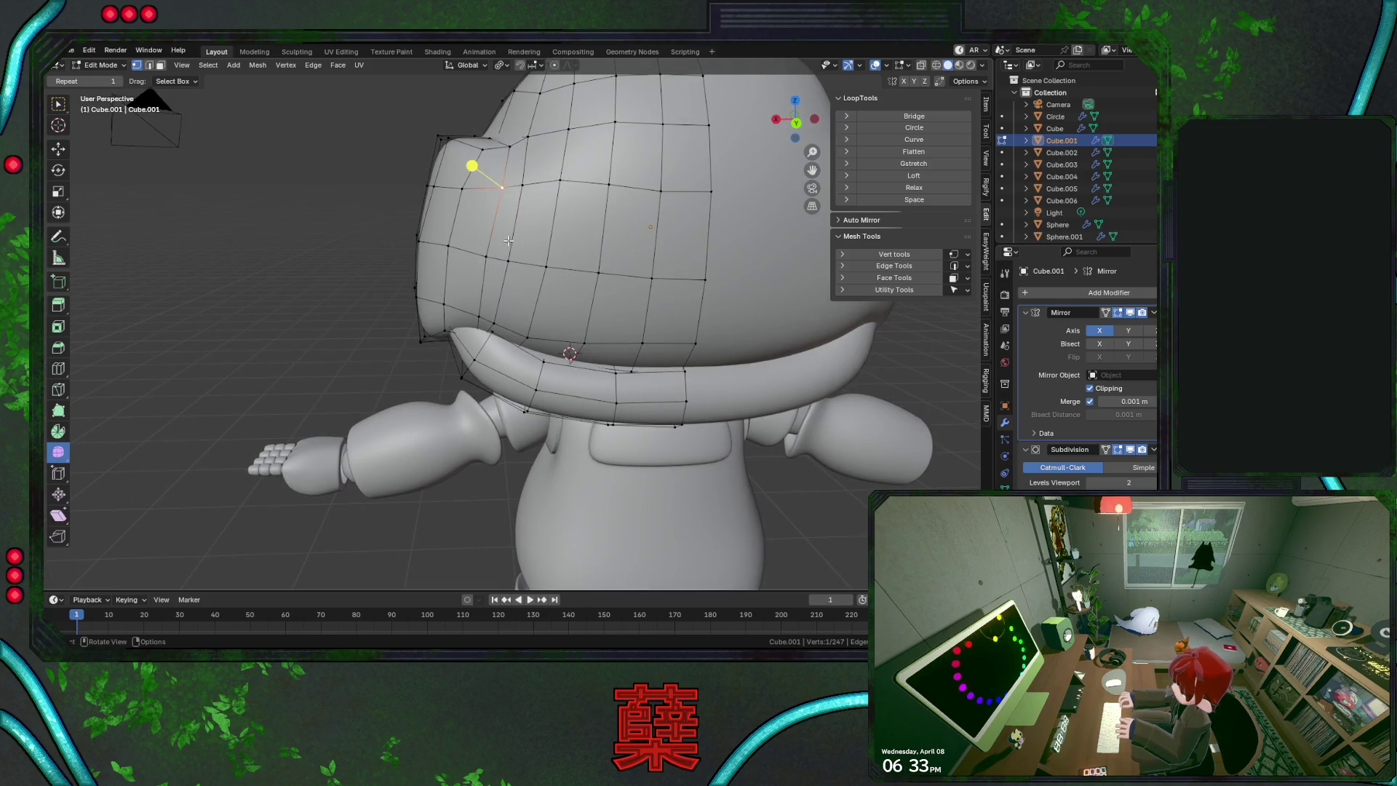
{"action": "left_click", "coordinate": [485, 262], "text": "alt"}
{"action": "key", "text": "g"}
{"action": "key", "text": "g"}
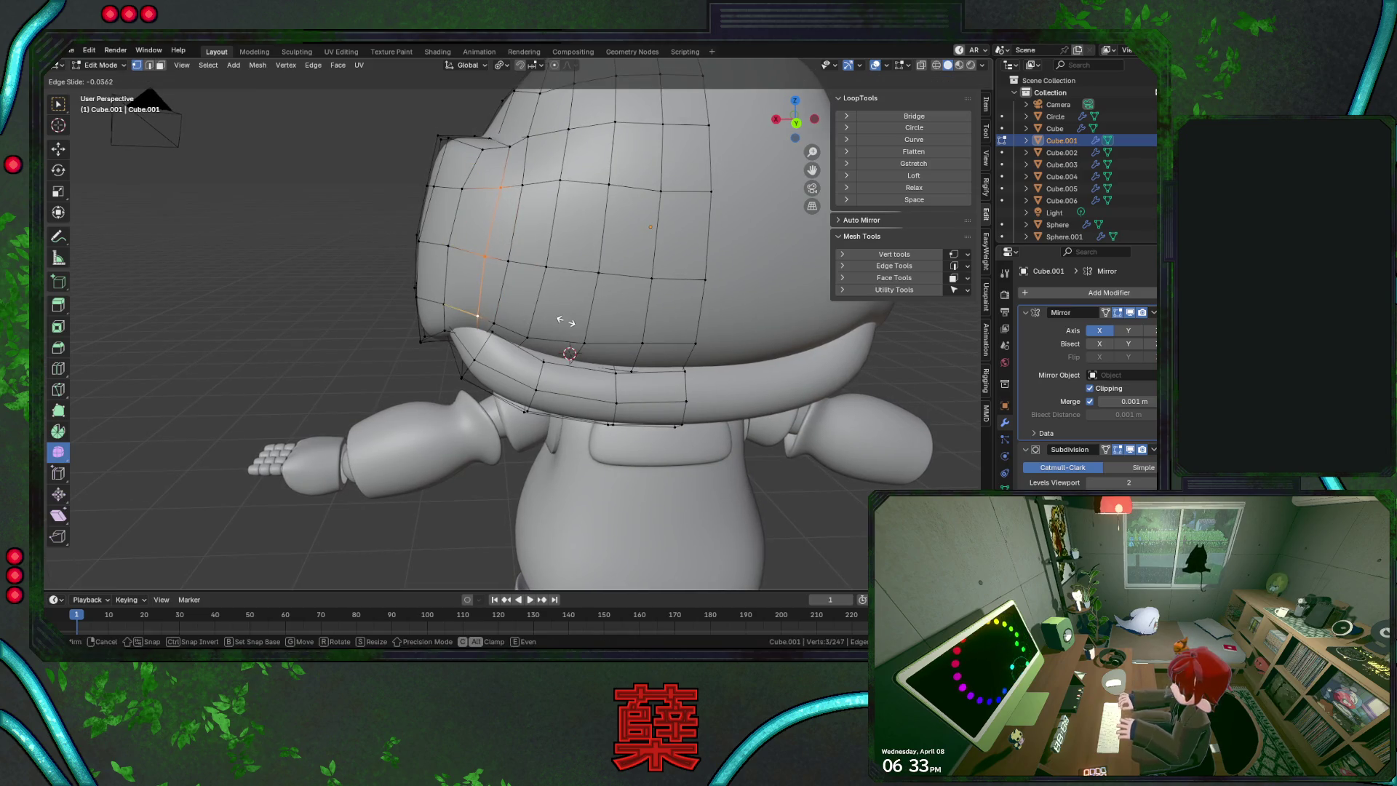
{"action": "left_click", "coordinate": [562, 321]}
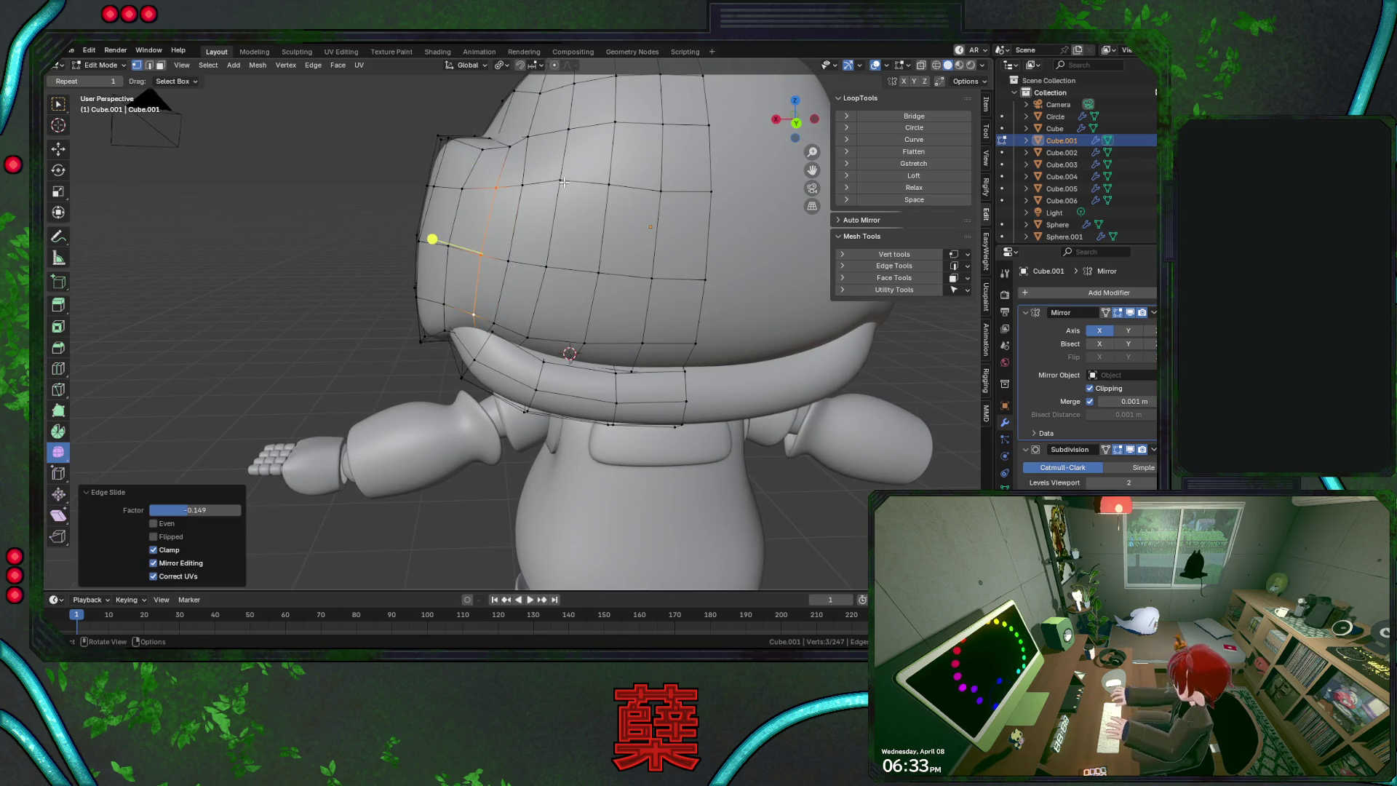
Vertex-slide a vertex on top of the helmet, ending at factor 0.316
{"action": "left_click", "coordinate": [534, 306]}
{"action": "left_click", "coordinate": [560, 179]}
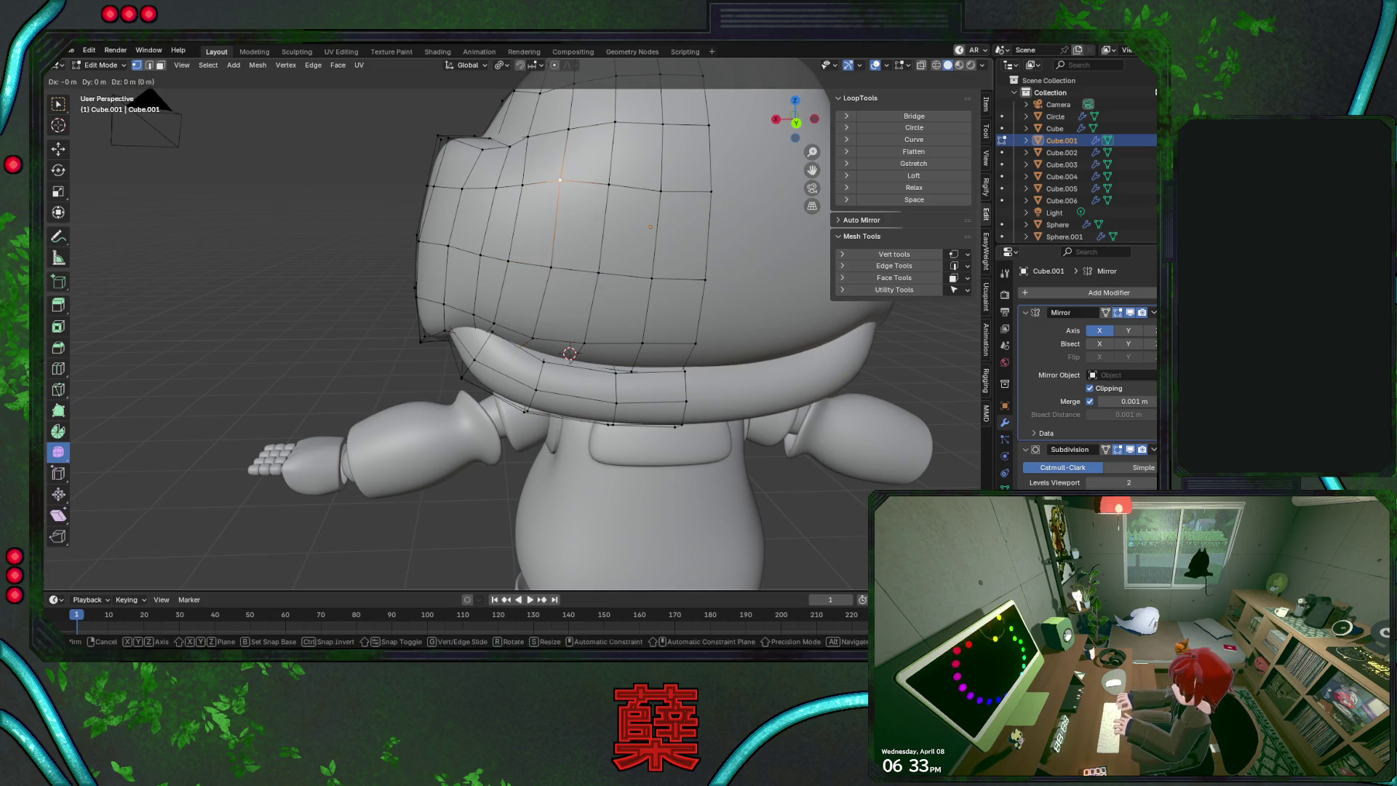
{"action": "key", "text": "shift+v"}
{"action": "left_click", "coordinate": [597, 214]}
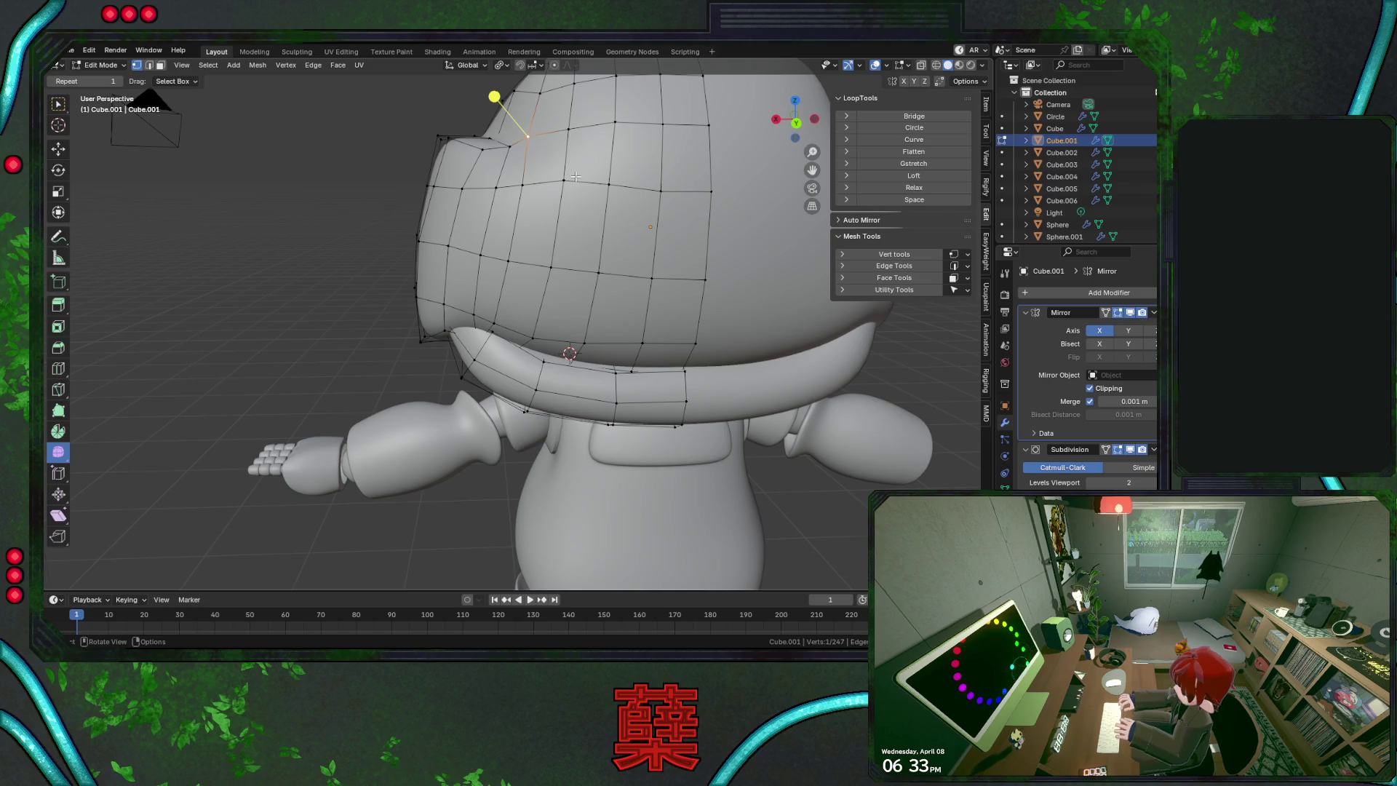
{"action": "key", "text": "shift+v"}
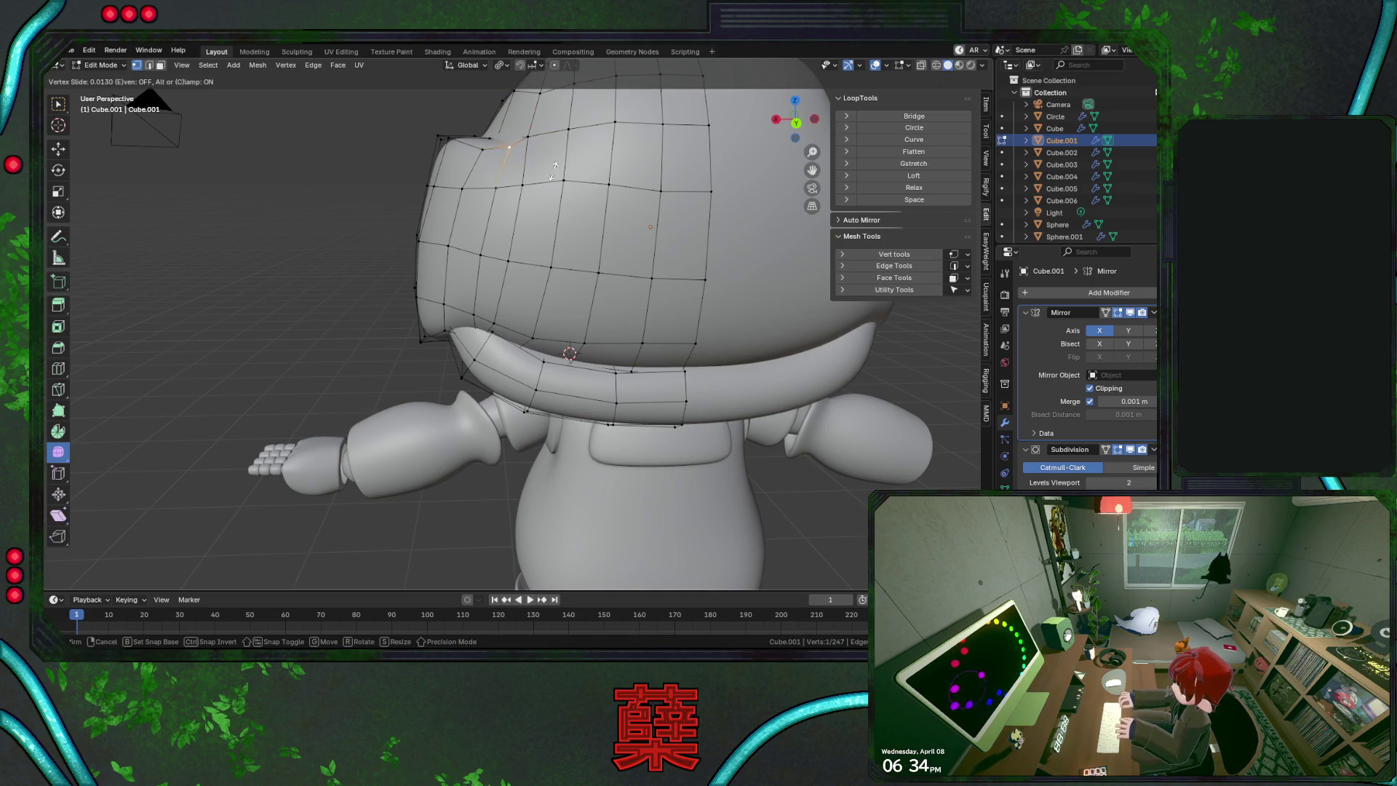
{"action": "left_click", "coordinate": [545, 173]}
{"action": "key", "text": "shift+v"}
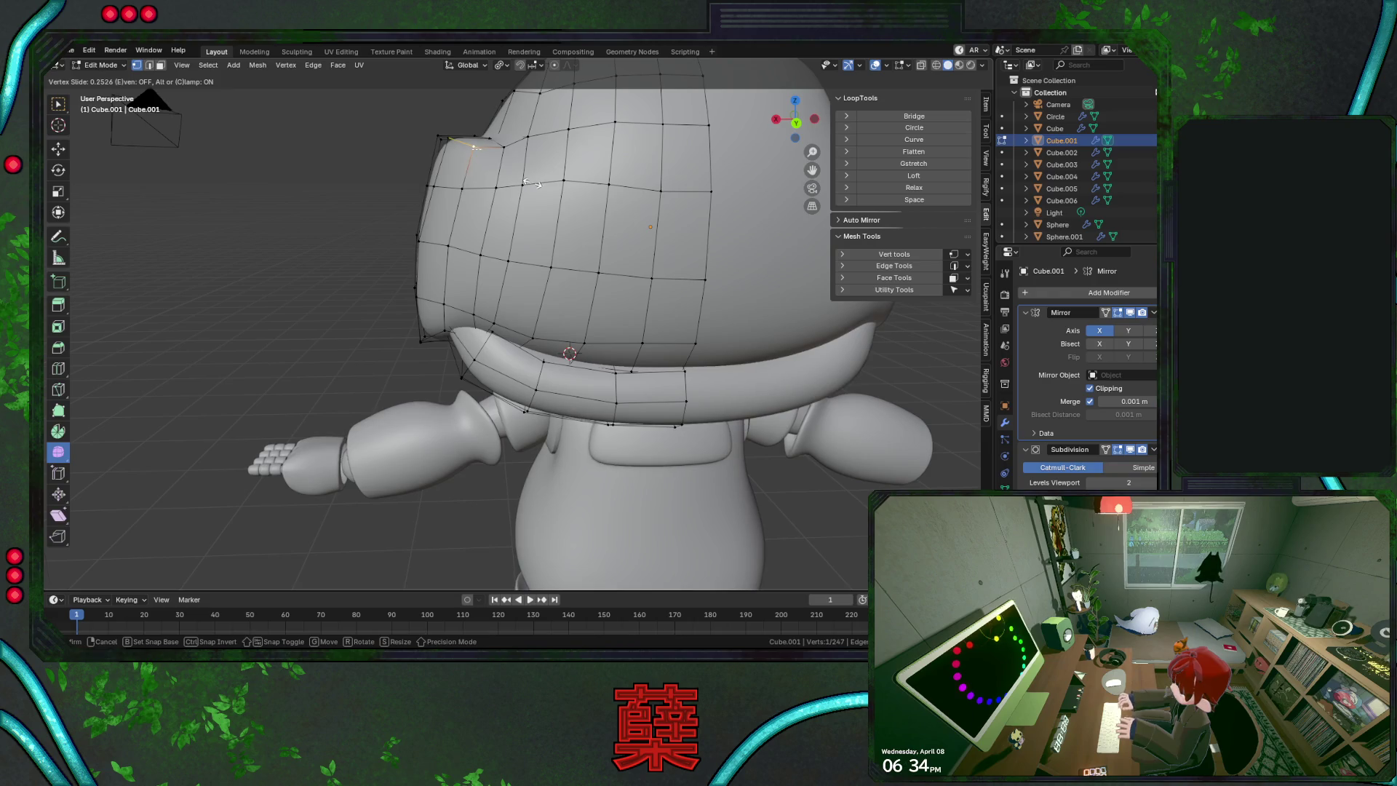
{"action": "left_click", "coordinate": [529, 184]}
Slide another helmet vertex, then a vertex at the top of the head
{"action": "left_click", "coordinate": [462, 188]}
{"action": "key", "text": "shift+v"}
{"action": "left_click", "coordinate": [509, 191]}
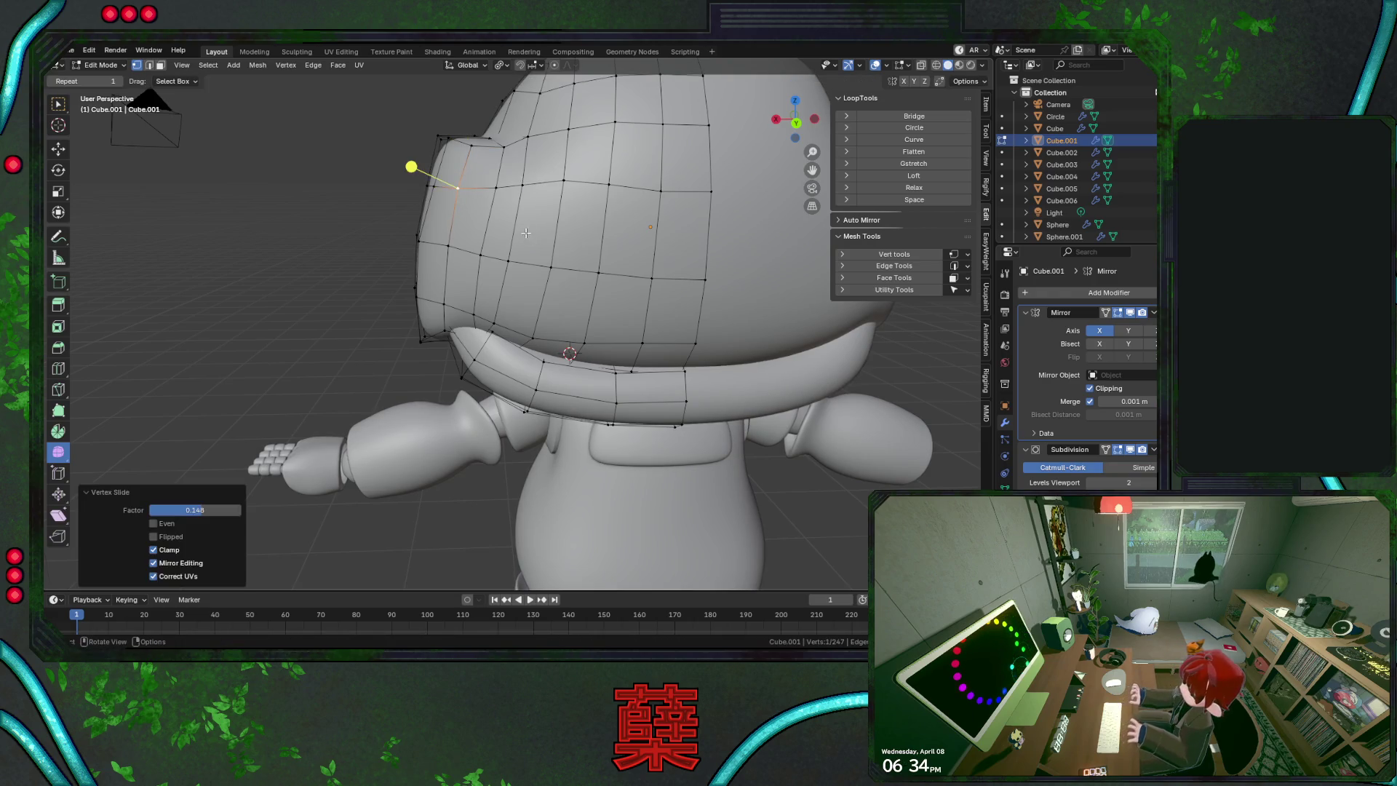
{"action": "left_click", "coordinate": [448, 245]}
{"action": "left_click", "coordinate": [518, 169]}
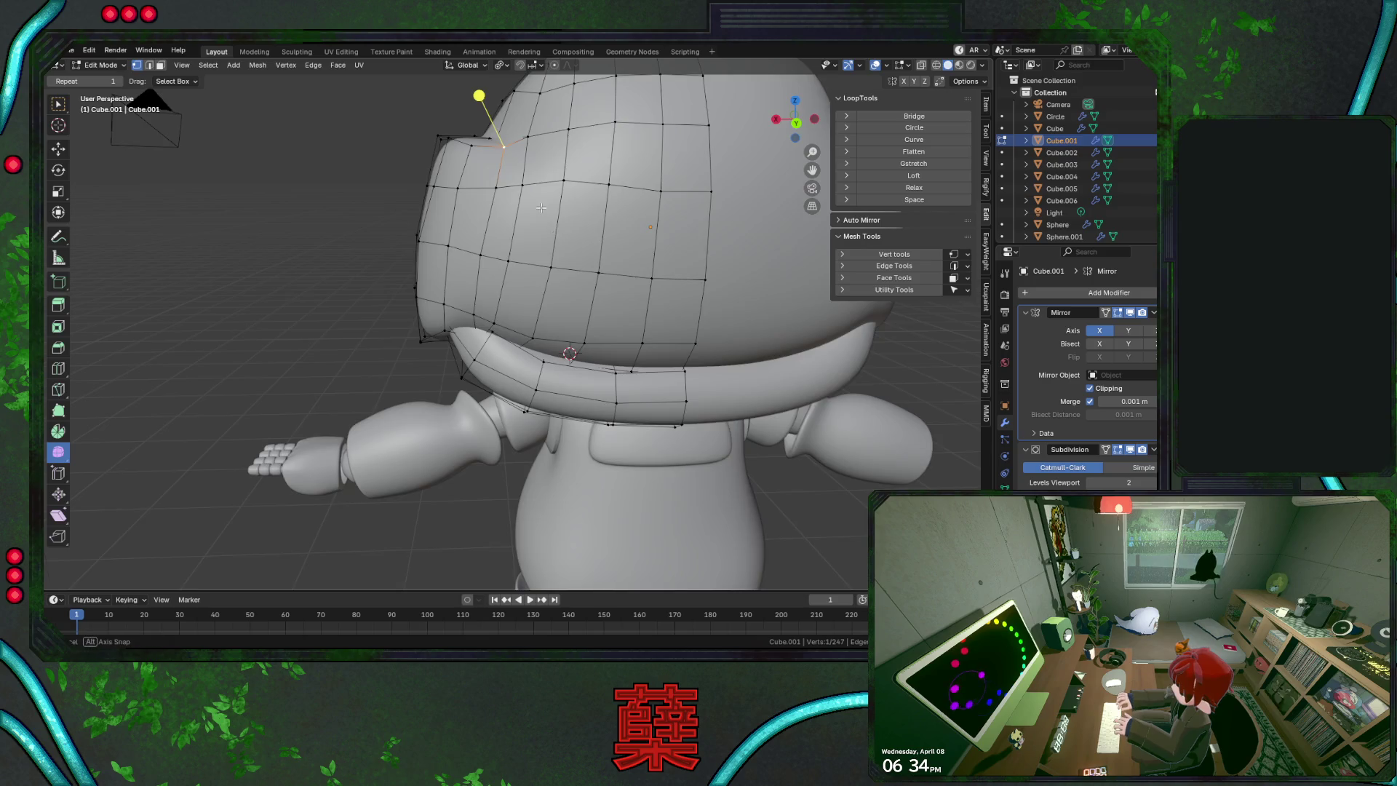
{"action": "middle_click_drag", "start_coordinate": [540, 208], "coordinate": [536, 288]}
{"action": "key", "text": "shift+v"}
{"action": "left_click", "coordinate": [533, 289]}
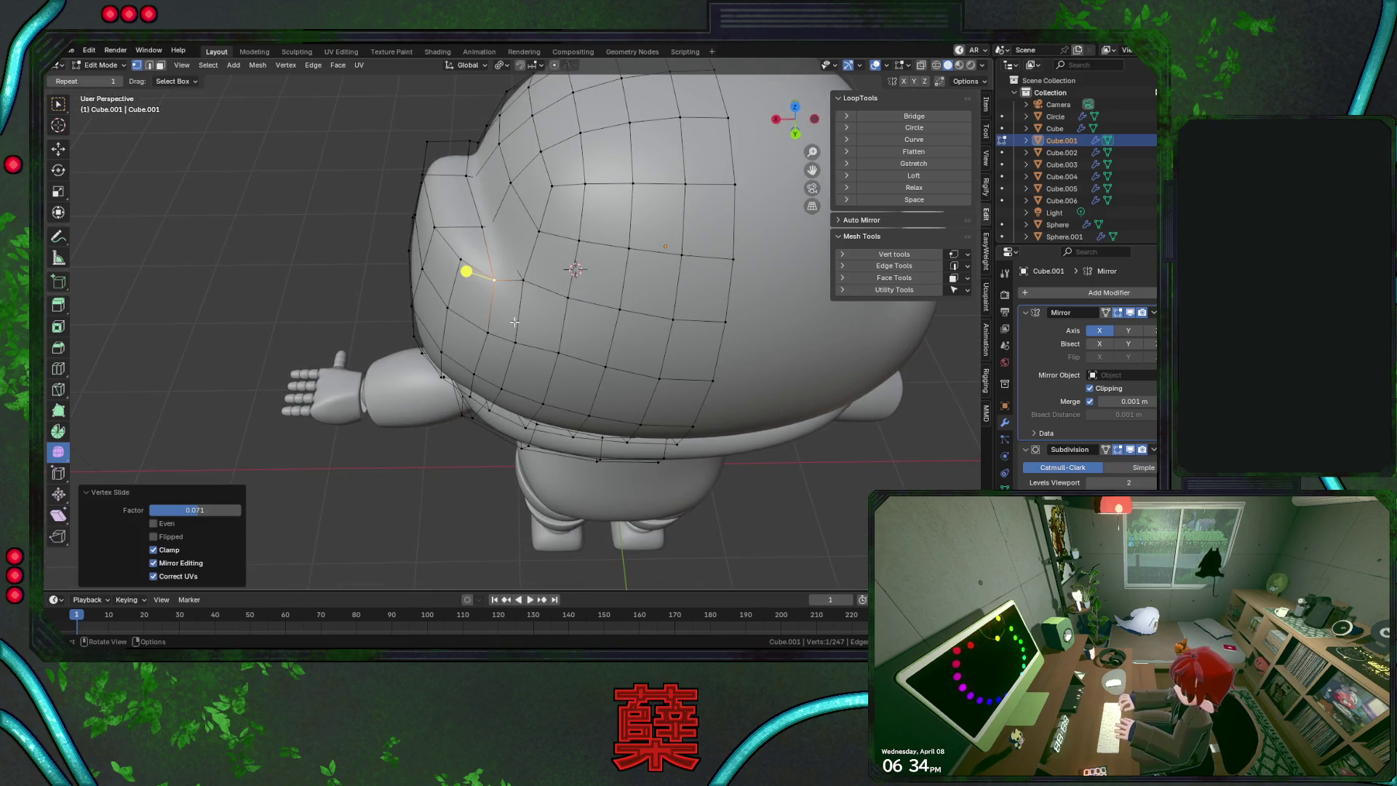
Slide one more helmet vertex by factor 0.116, deselect, and return to Object Mode
{"action": "left_click", "coordinate": [484, 336]}
{"action": "key", "text": "shift+v"}
{"action": "left_click", "coordinate": [529, 343]}
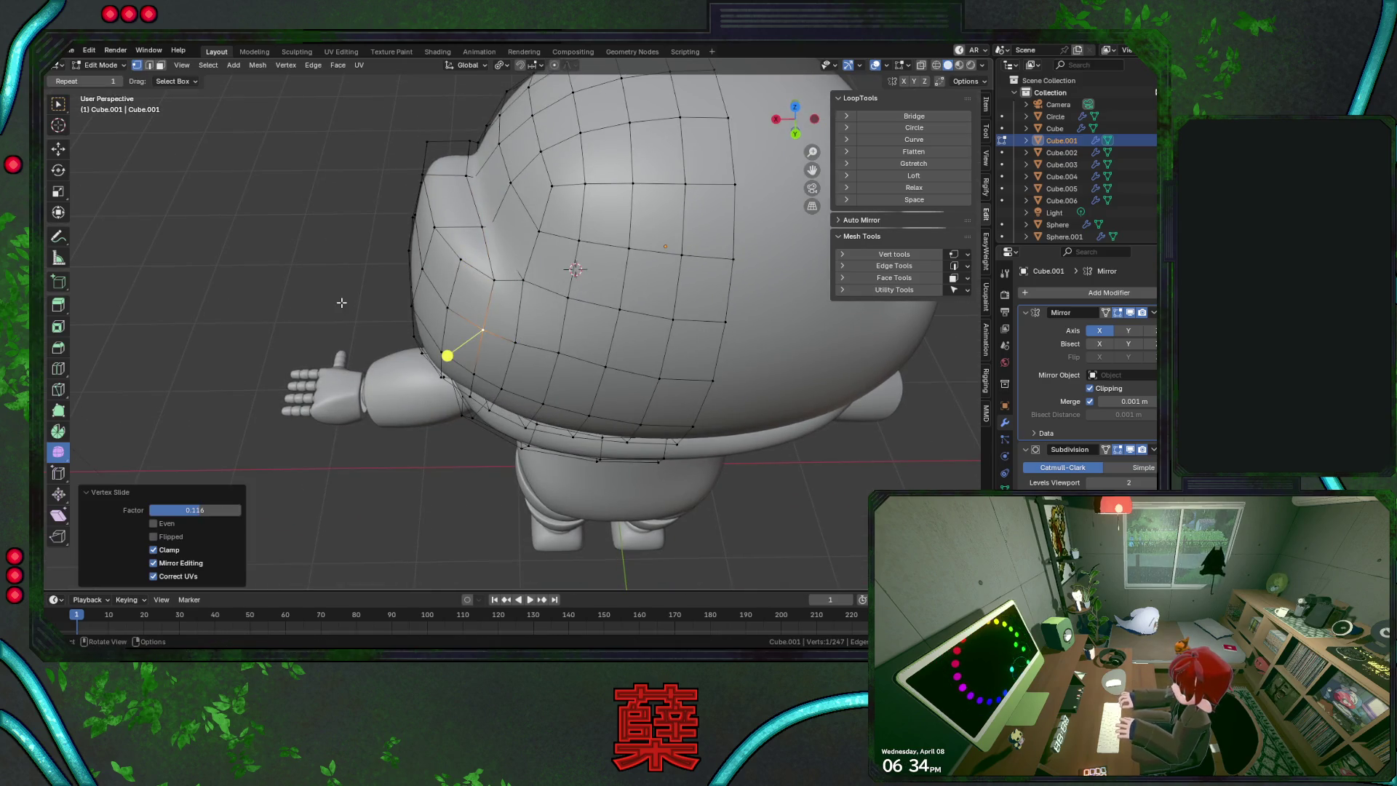
{"action": "left_click", "coordinate": [345, 301]}
{"action": "key", "text": "Tab"}
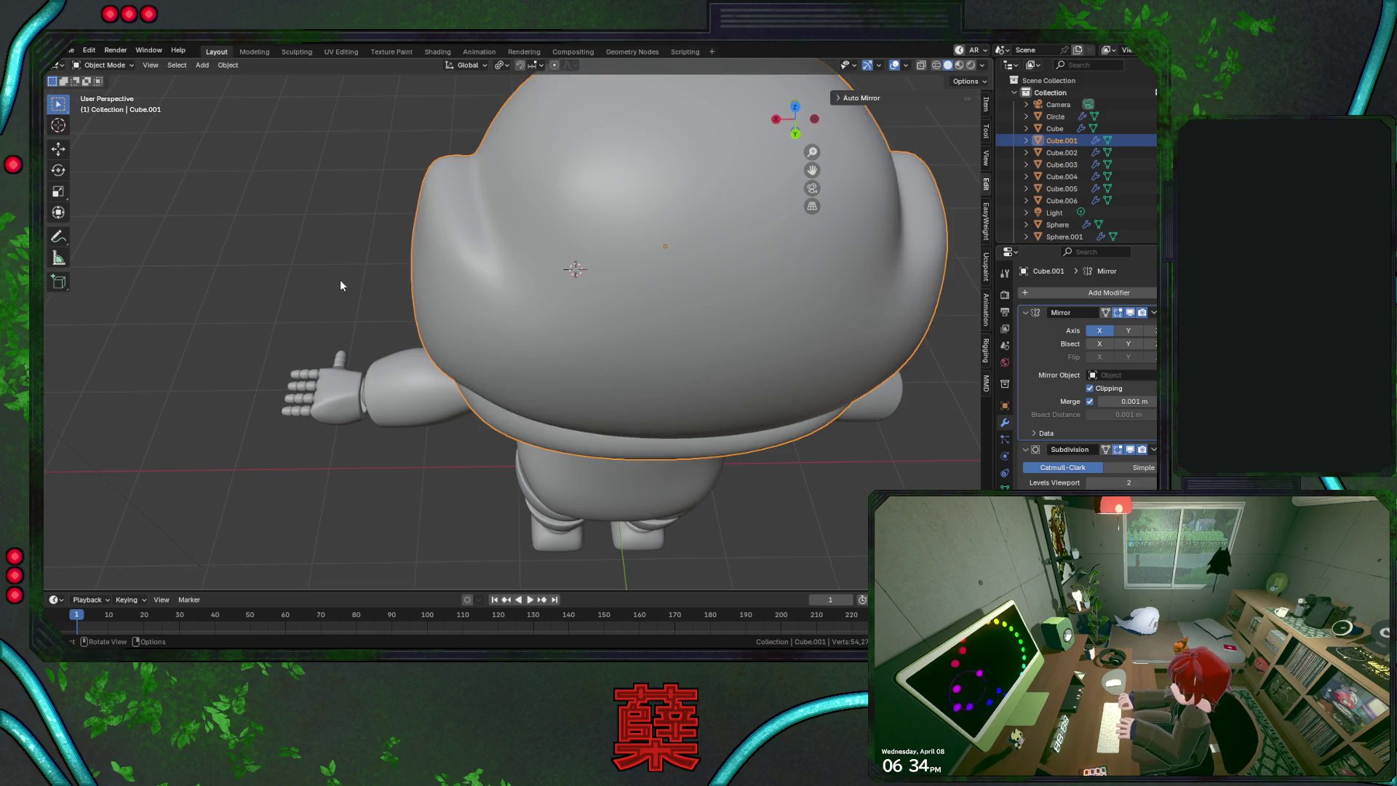
In side view, box-select the helmet's back edge loop with X-ray and push it outward along Y
{"action": "left_click", "coordinate": [339, 279]}
{"action": "mouse_move", "coordinate": [339, 279]}
{"action": "middle_mouse_down"}
{"action": "mouse_move", "coordinate": [372, 294]}
{"action": "mouse_move", "coordinate": [402, 227]}
{"action": "mouse_move", "coordinate": [546, 293]}
{"action": "middle_mouse_up"}
{"action": "key", "text": "Tab"}
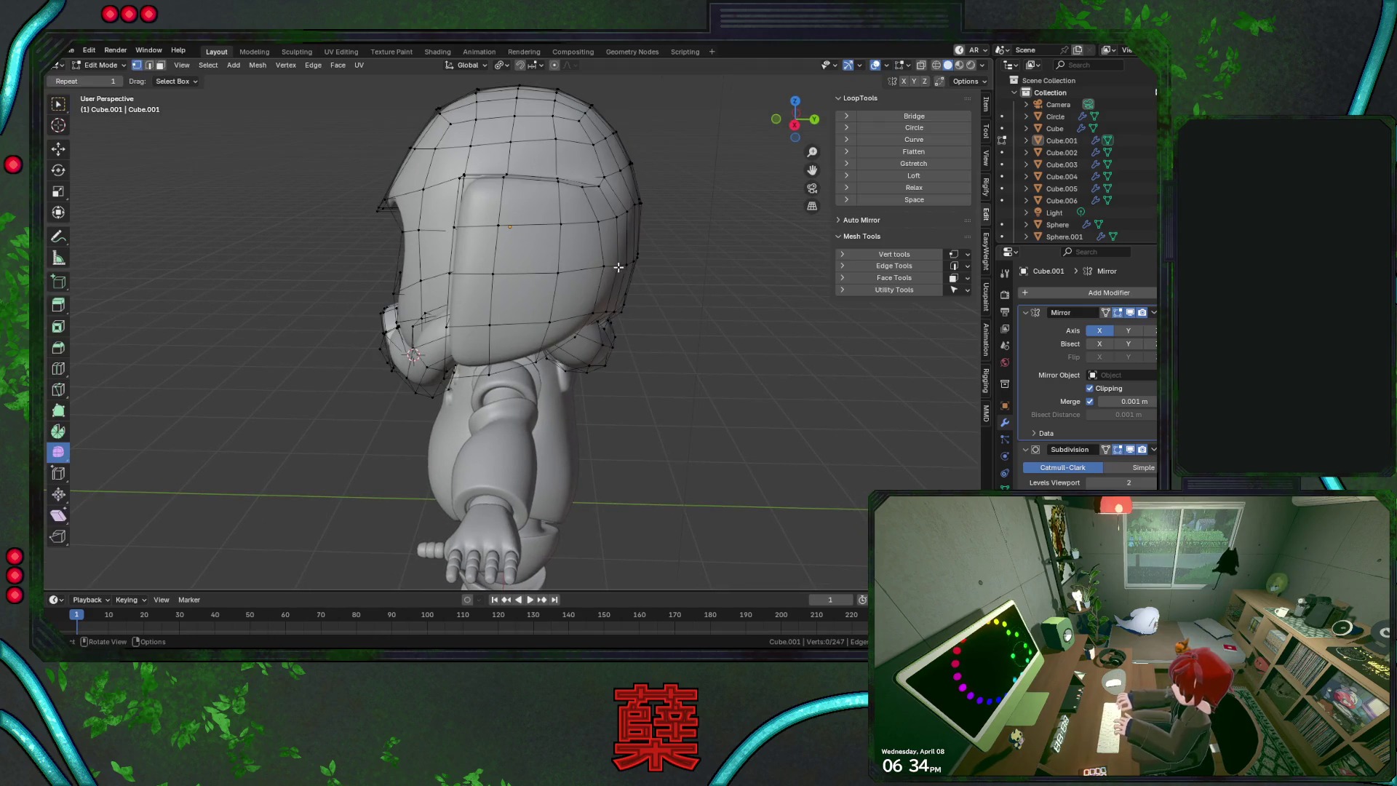
{"action": "key", "text": "KP_3"}
{"action": "key", "text": "alt+z"}
{"action": "left_click_drag", "start_coordinate": [605, 246], "coordinate": [696, 296]}
{"action": "key", "text": "alt+z"}
{"action": "key", "text": "g"}
{"action": "key", "text": "y"}
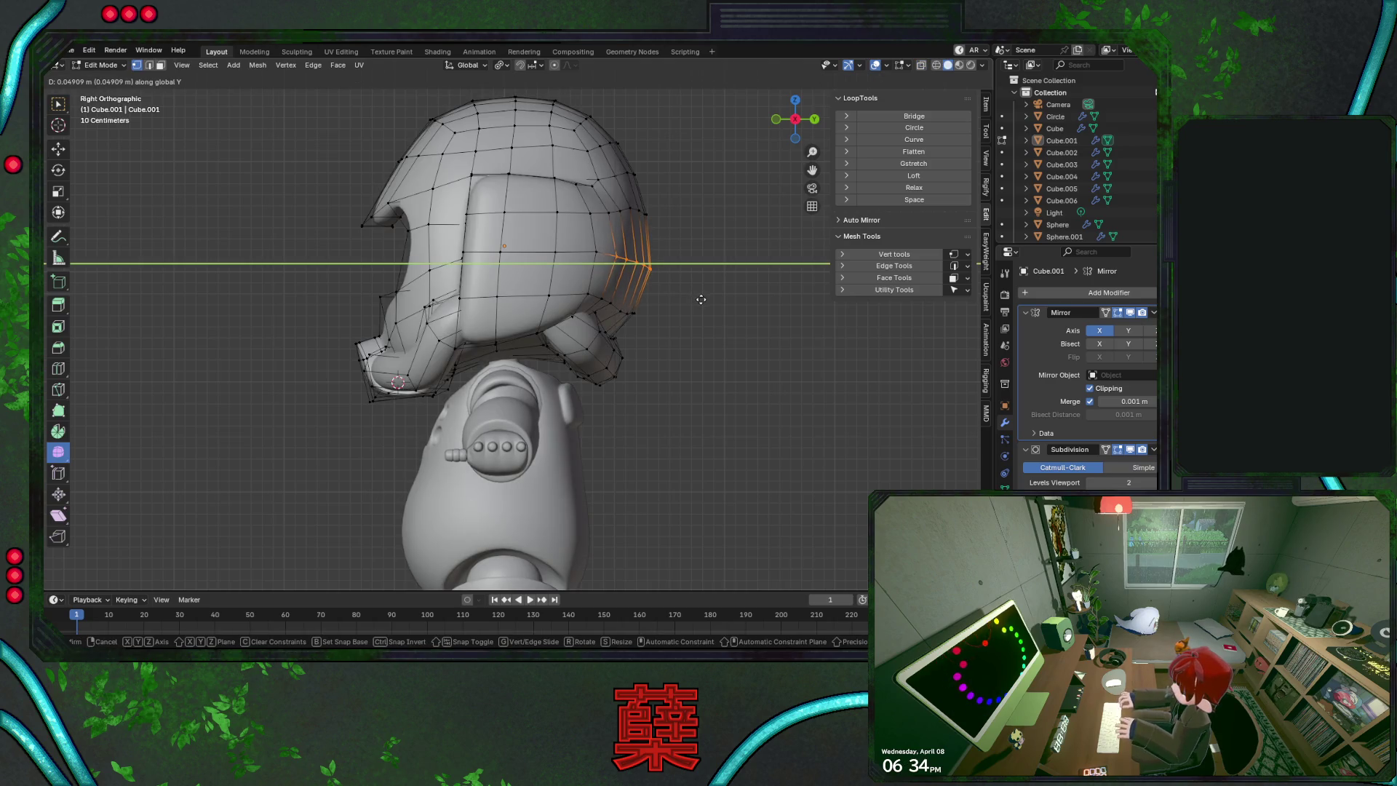
{"action": "left_click", "coordinate": [702, 298]}
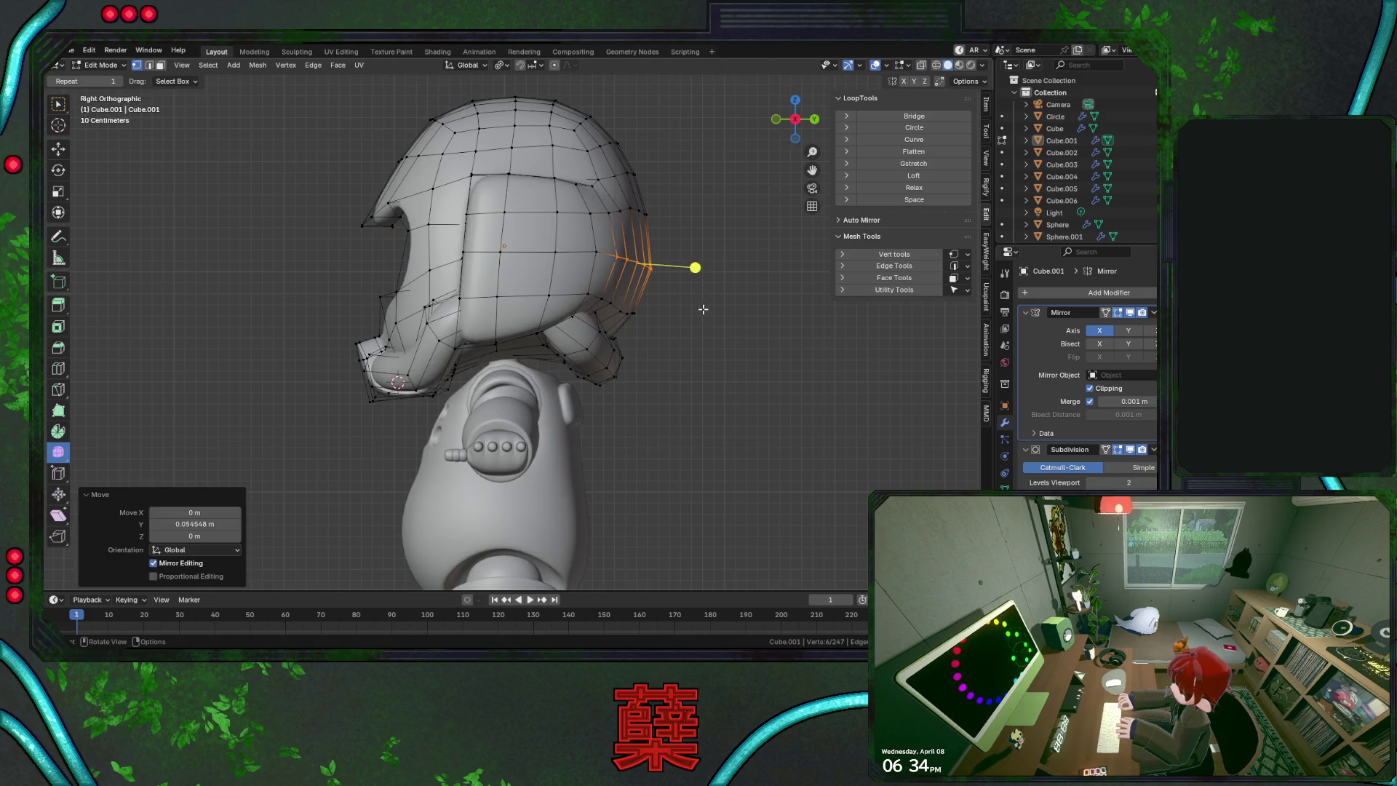
From behind, tilt the back loop, raise it along Z, and flatten it with LoopTools
{"action": "key", "text": "KP_1"}
{"action": "key", "text": "alt+z"}
{"action": "key", "text": "KP_6"}
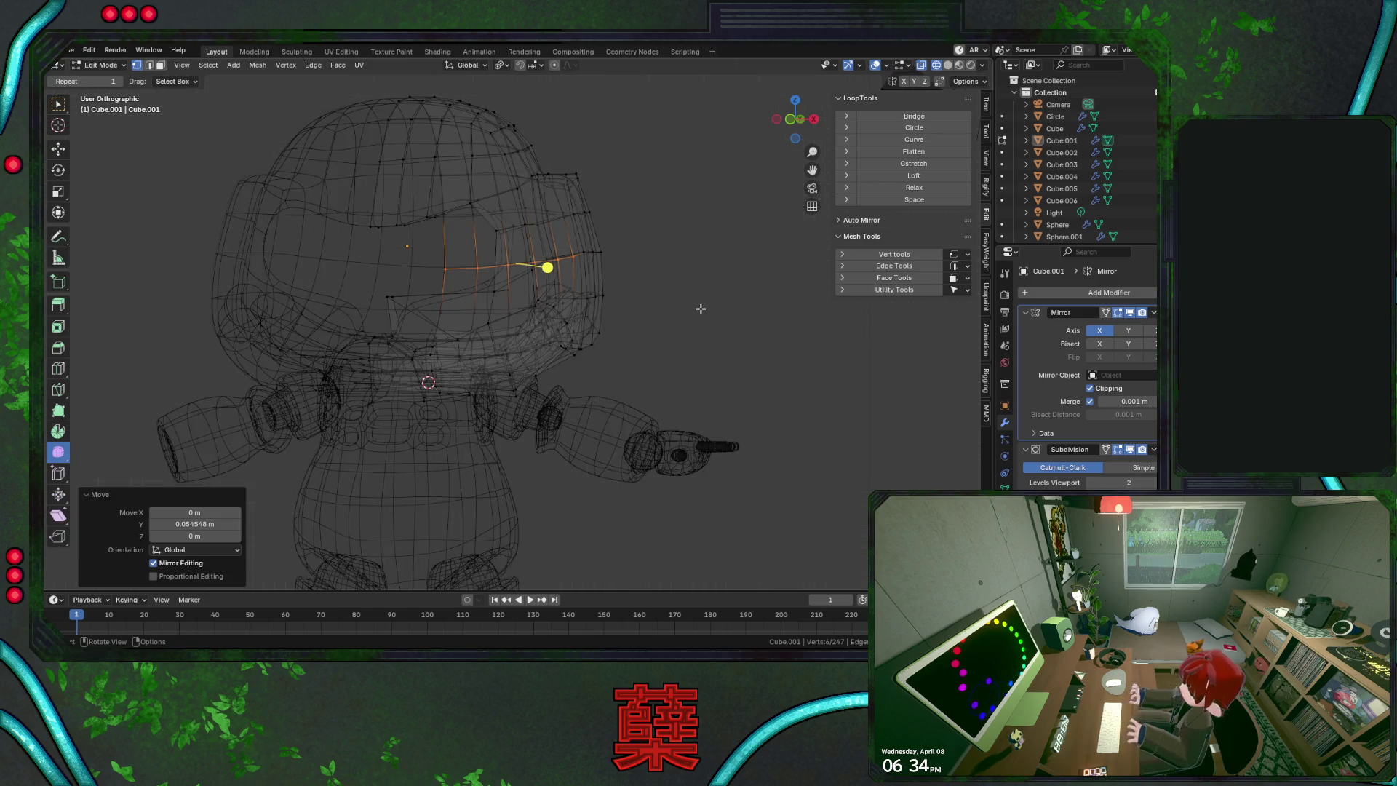
{"action": "key", "text": "ctrl+KP_1"}
{"action": "key", "text": "r"}
{"action": "left_click", "coordinate": [702, 313]}
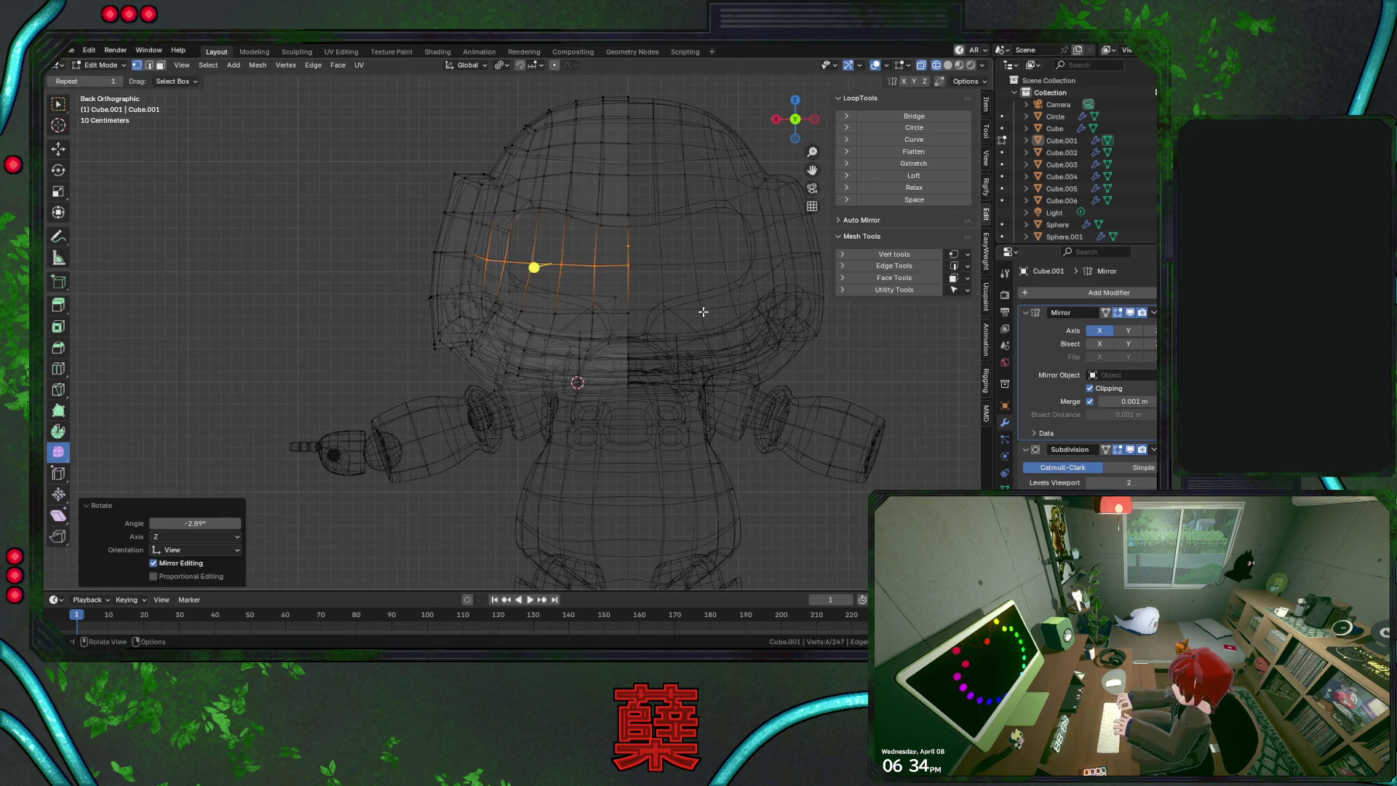
{"action": "key", "text": "g"}
{"action": "key", "text": "z"}
{"action": "left_click", "coordinate": [704, 303]}
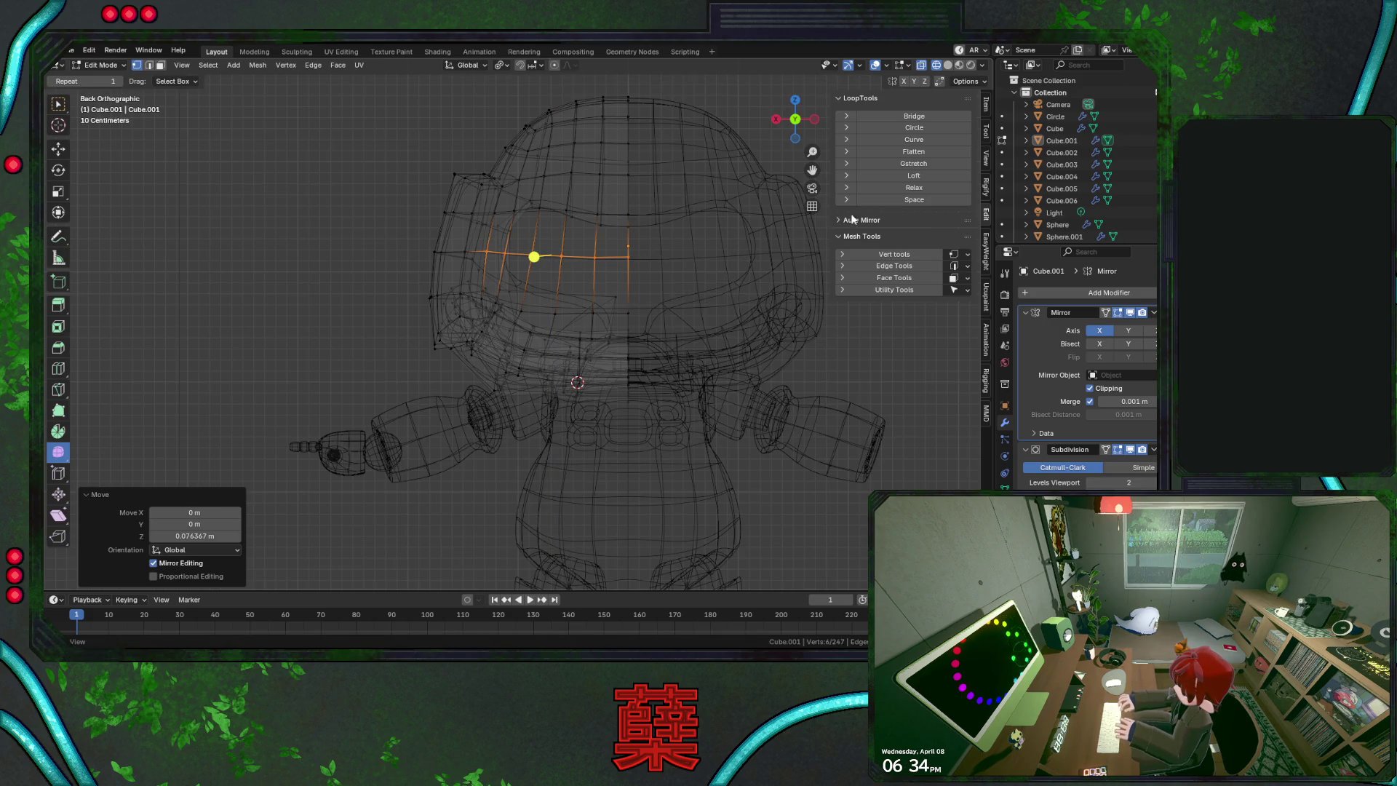
{"action": "left_click", "coordinate": [913, 151]}
Turn on proportional editing and move the back loop with smooth falloff
{"action": "key", "text": "KP_3"}
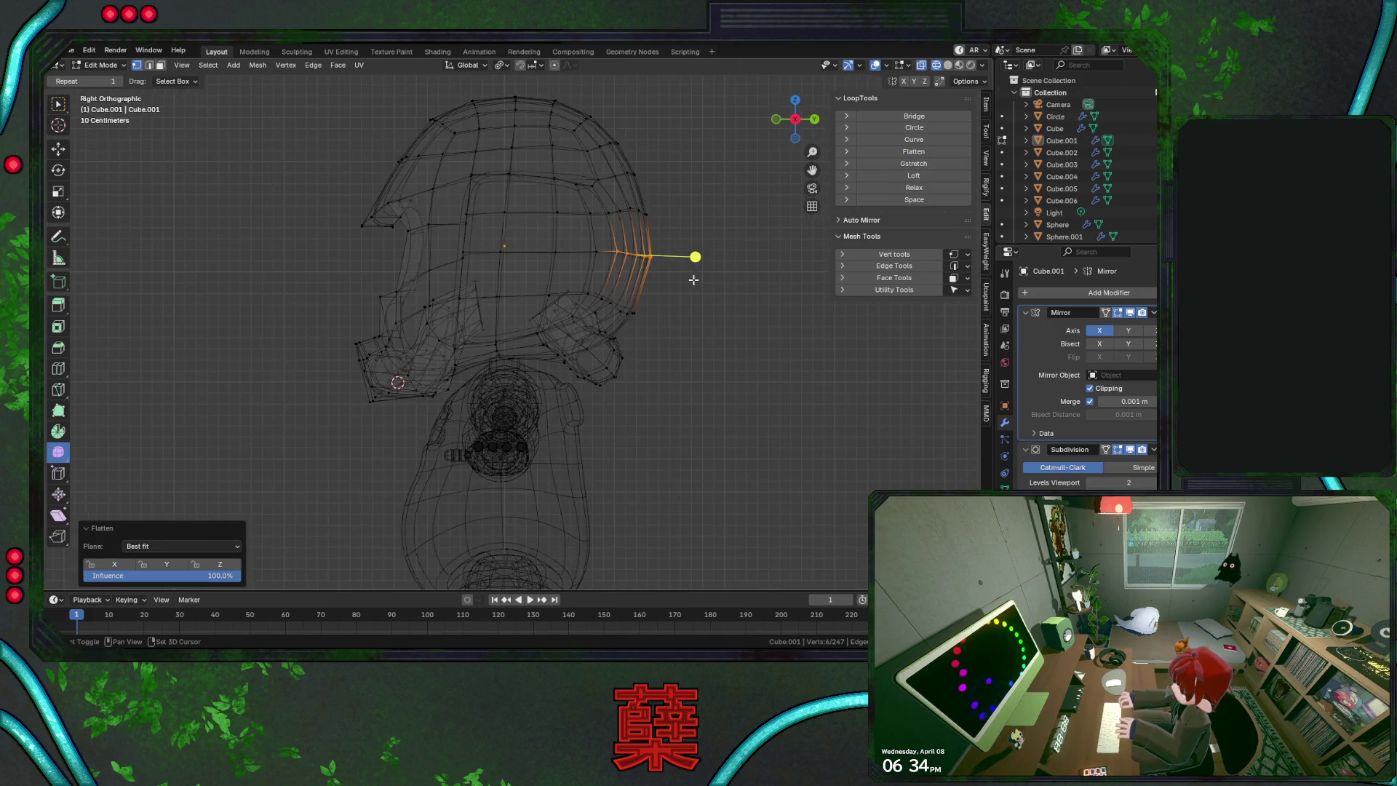
{"action": "key", "text": "shift+z"}
{"action": "key", "text": "g"}
{"action": "key", "text": "y"}
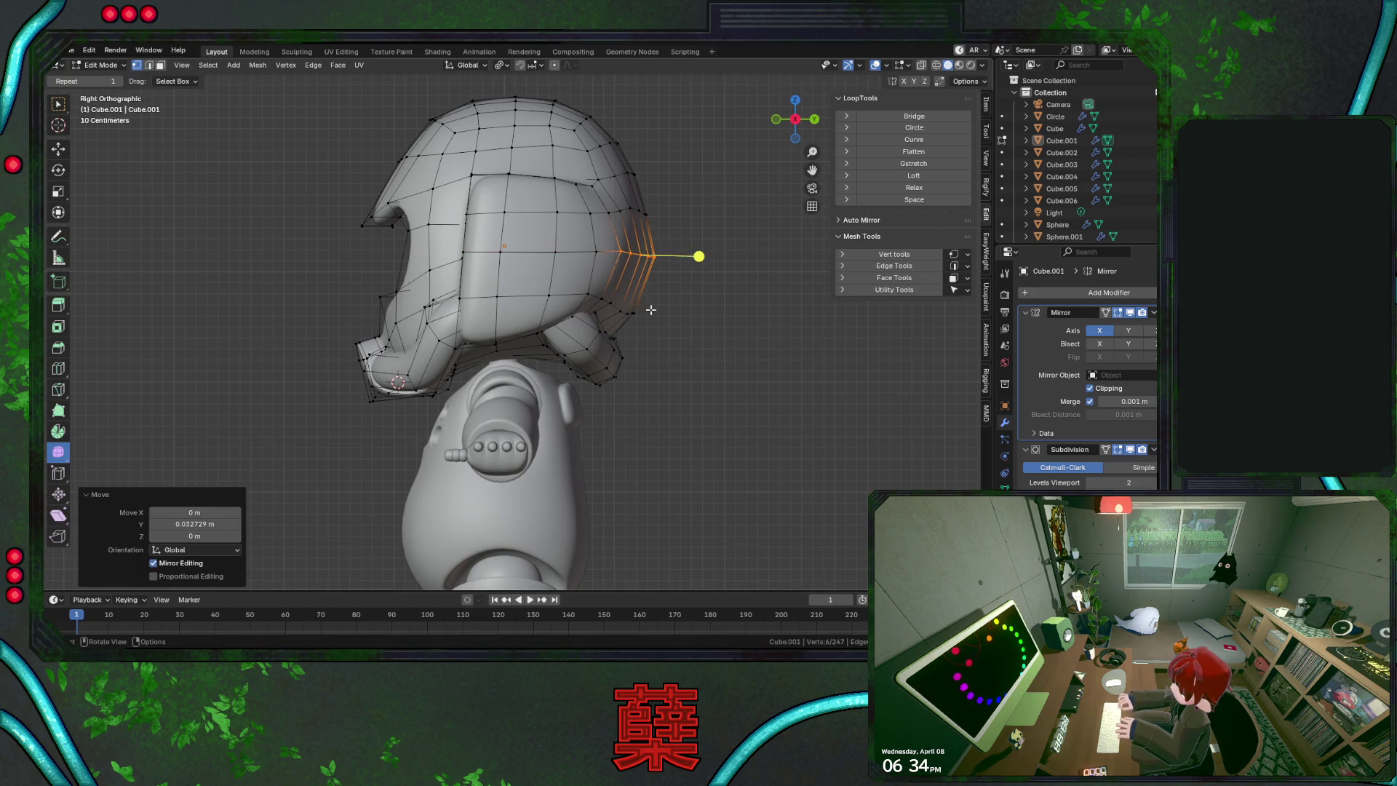
{"action": "key", "text": "alt+z"}
{"action": "key", "text": "z"}
{"action": "left_click", "coordinate": [647, 323]}
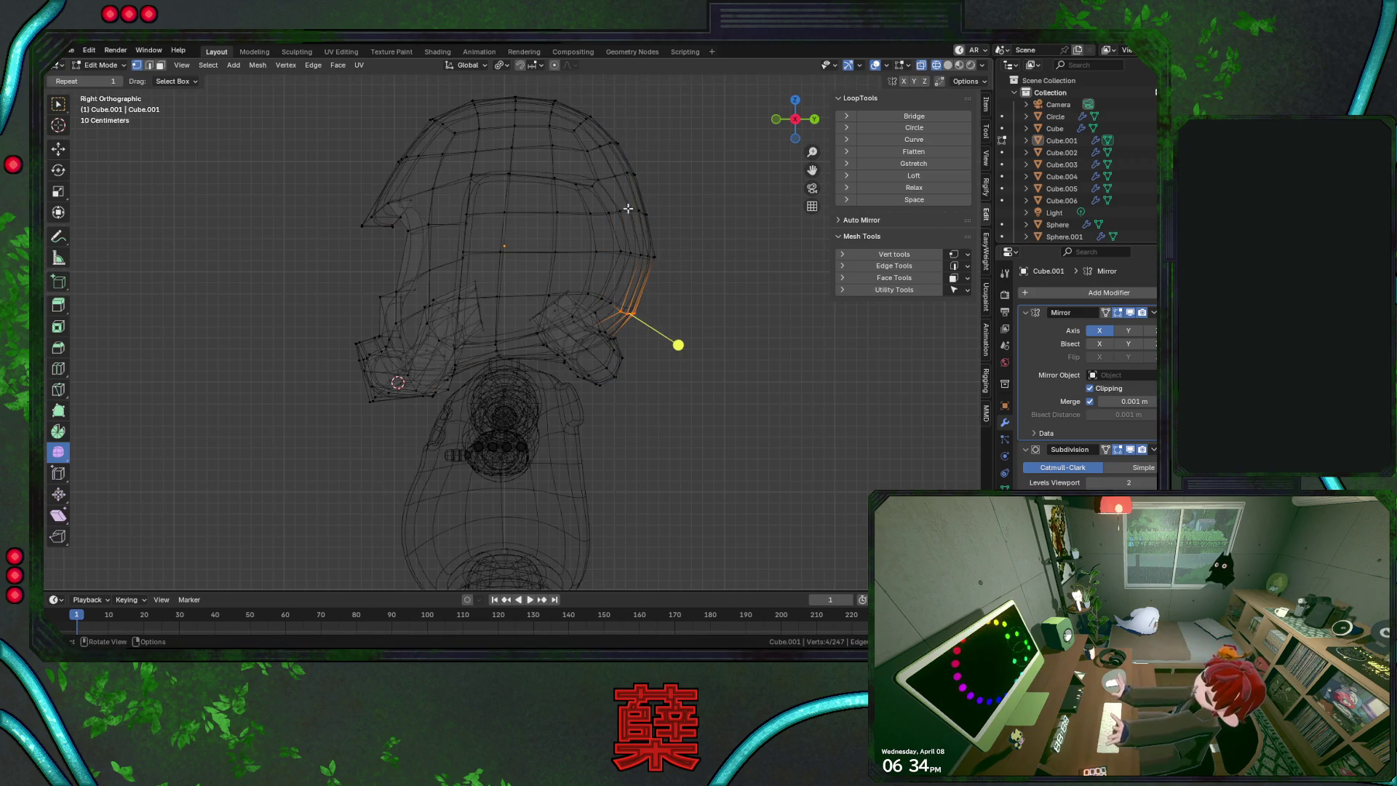
{"action": "left_click", "coordinate": [555, 65]}
{"action": "key", "text": "g"}
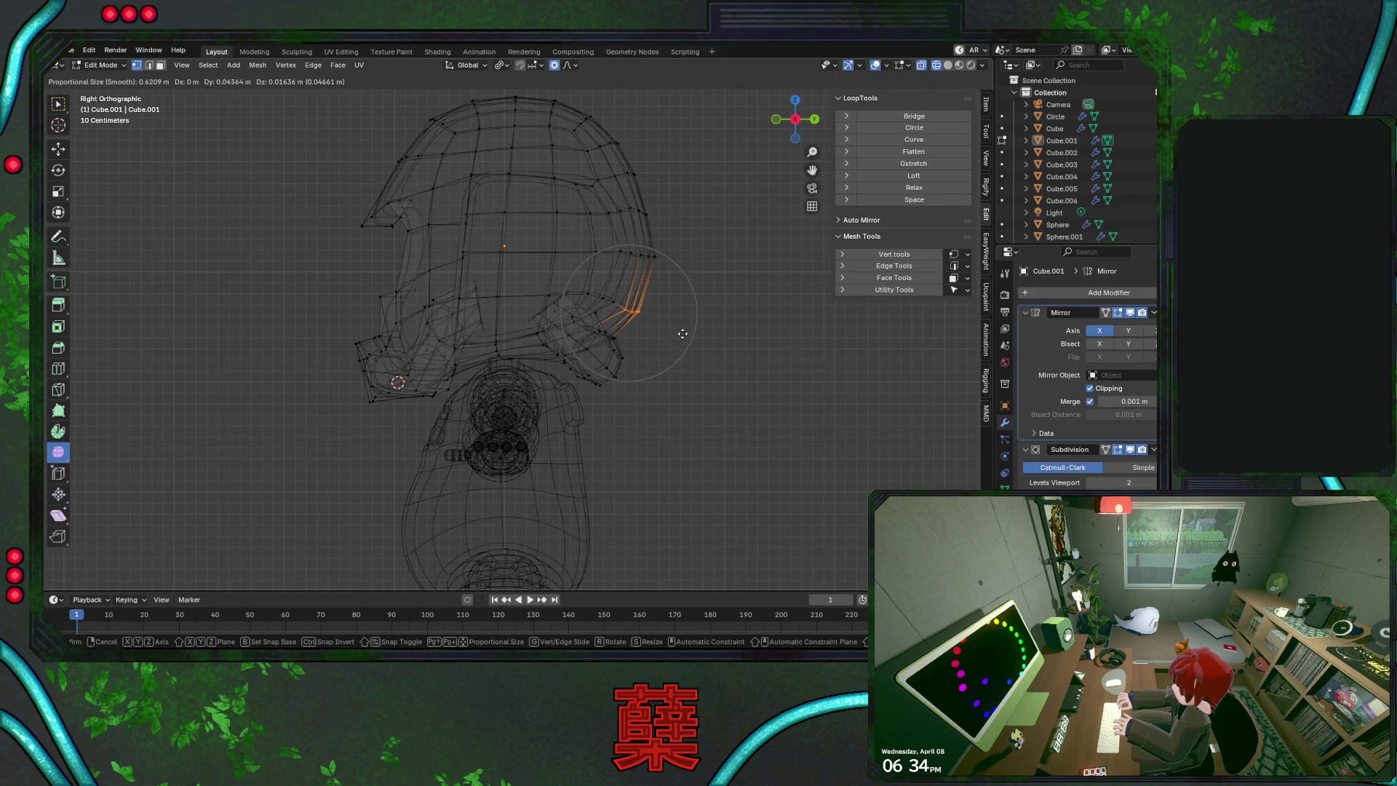
{"action": "left_click", "coordinate": [685, 333]}
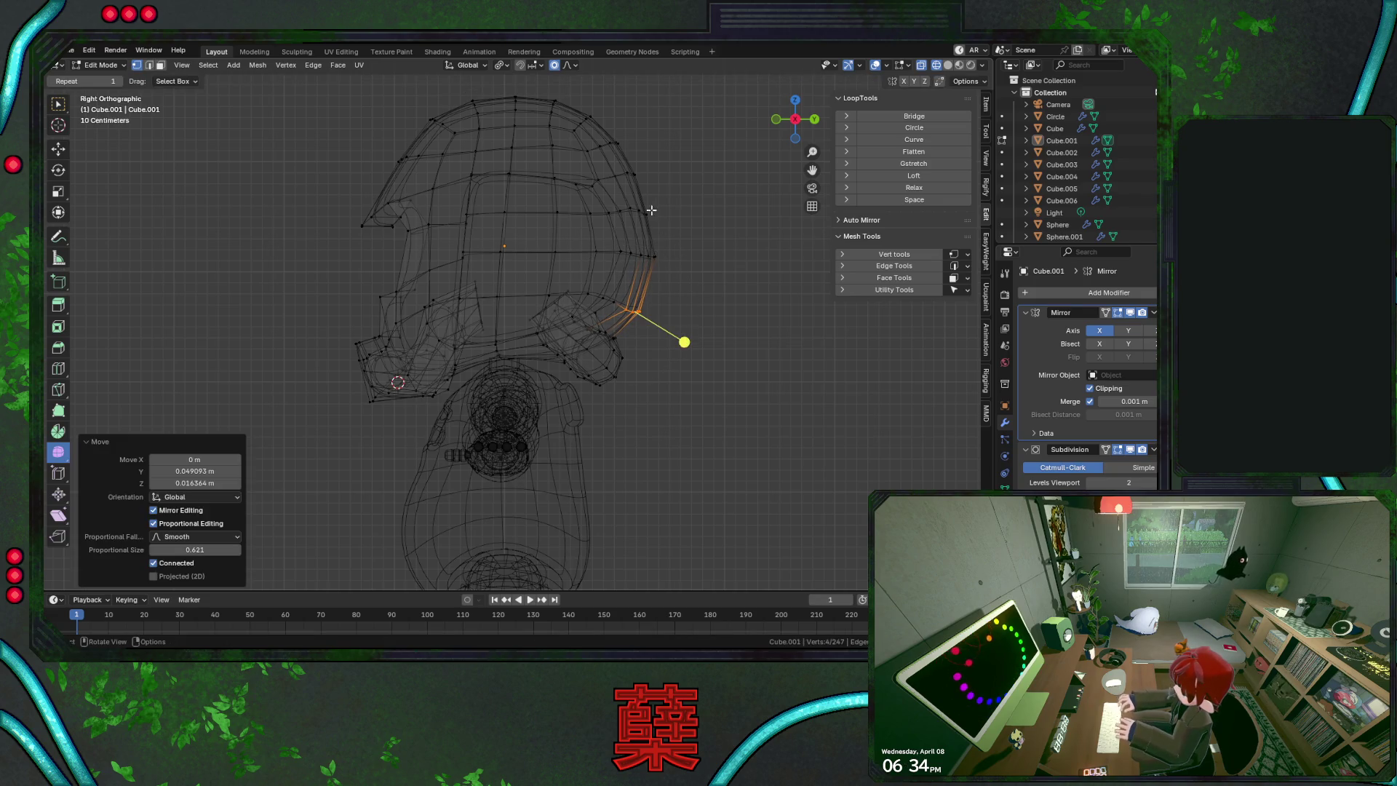
Rotate, flatten, rotate again, and raise the edge loop higher up the helmet
{"action": "left_click", "coordinate": [638, 206], "text": "alt"}
{"action": "key", "text": "ctrl+KP_1"}
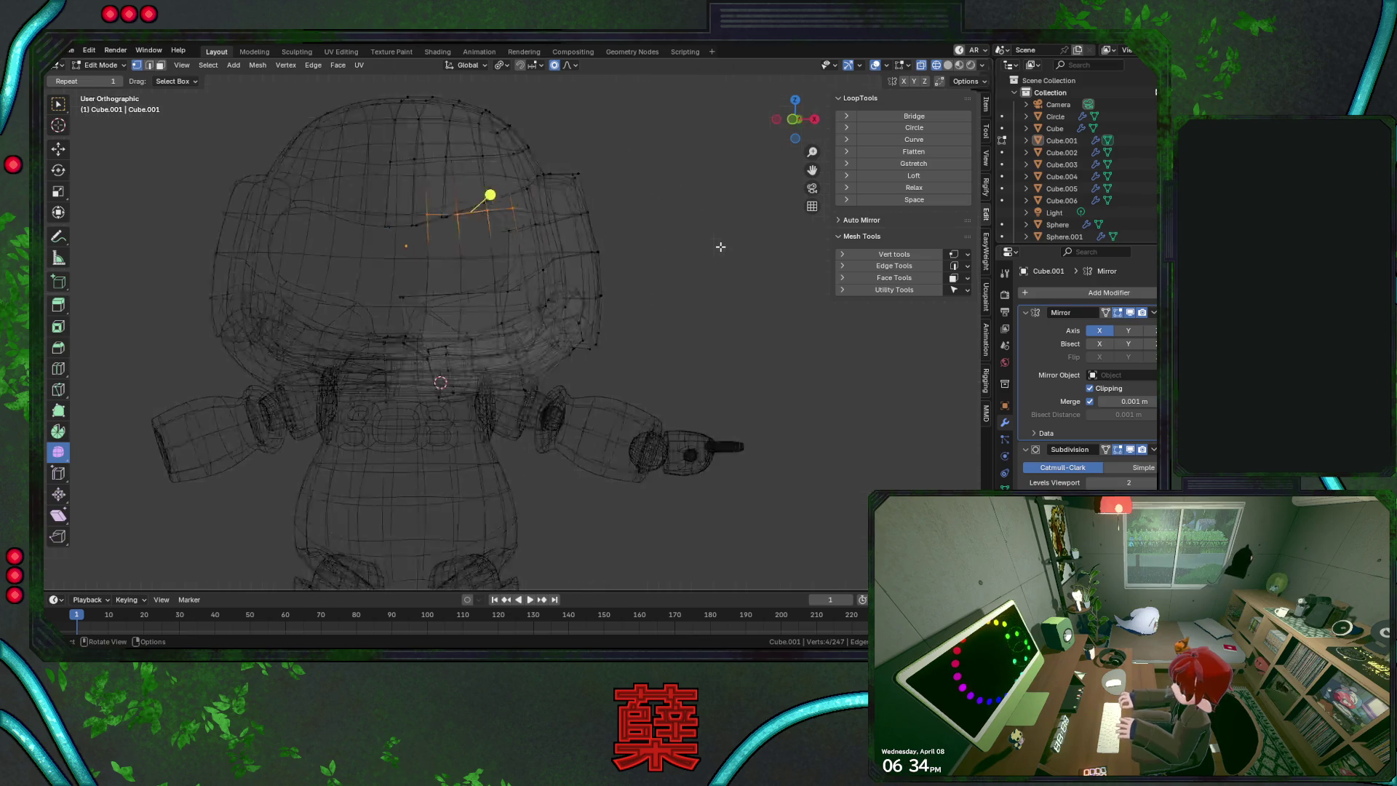
{"action": "key", "text": "r"}
{"action": "left_click", "coordinate": [746, 264]}
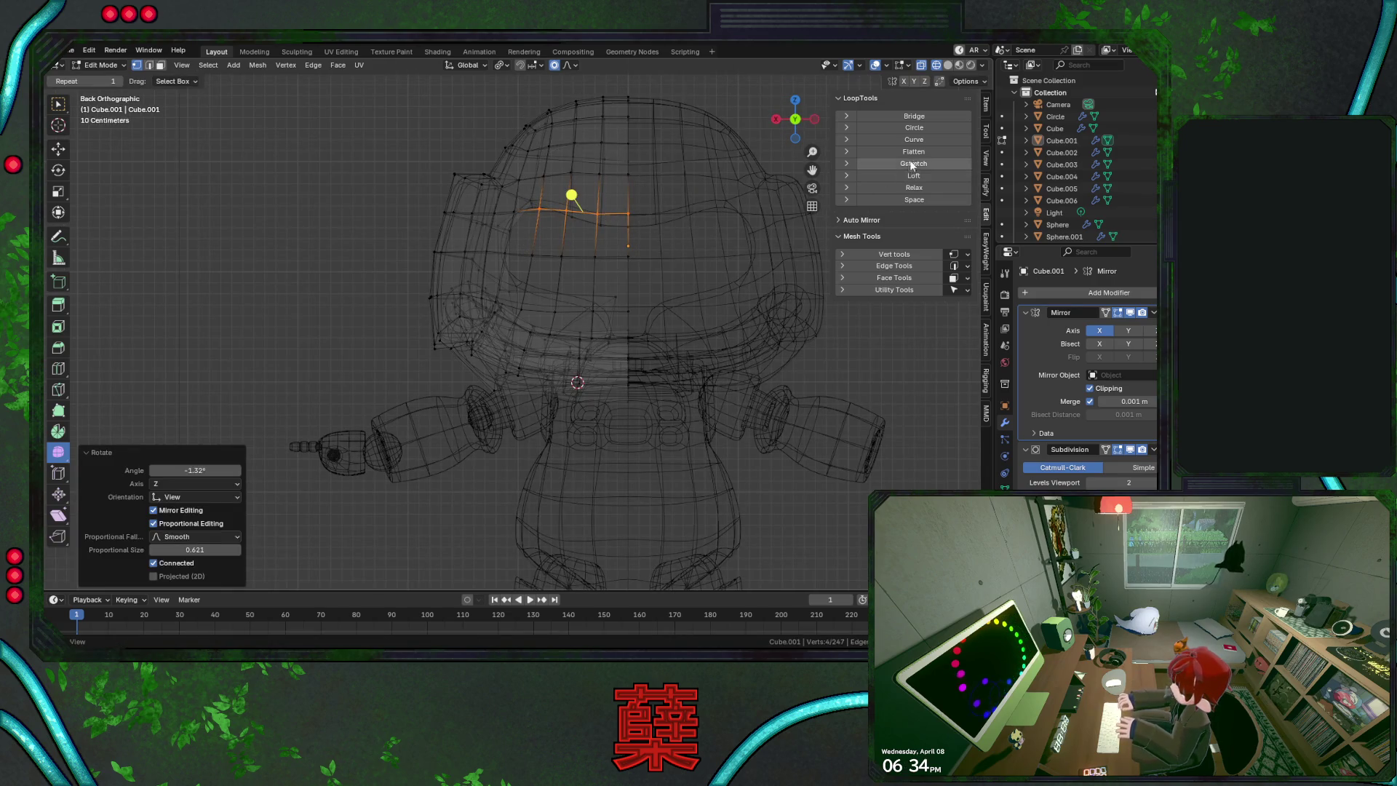
{"action": "left_click", "coordinate": [913, 151]}
{"action": "key", "text": "r"}
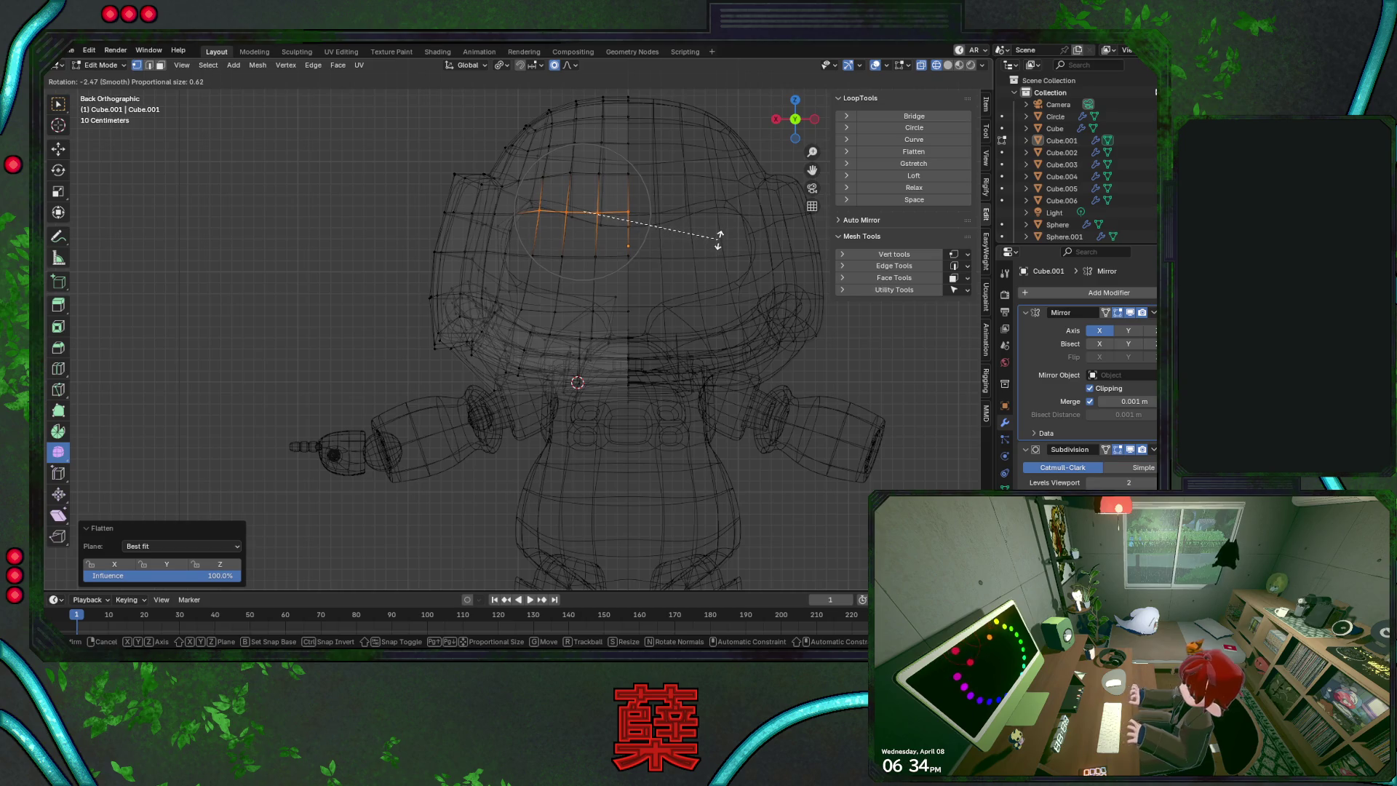
{"action": "left_click", "coordinate": [720, 240]}
{"action": "key", "text": "g"}
{"action": "key", "text": "z"}
{"action": "left_click", "coordinate": [721, 244]}
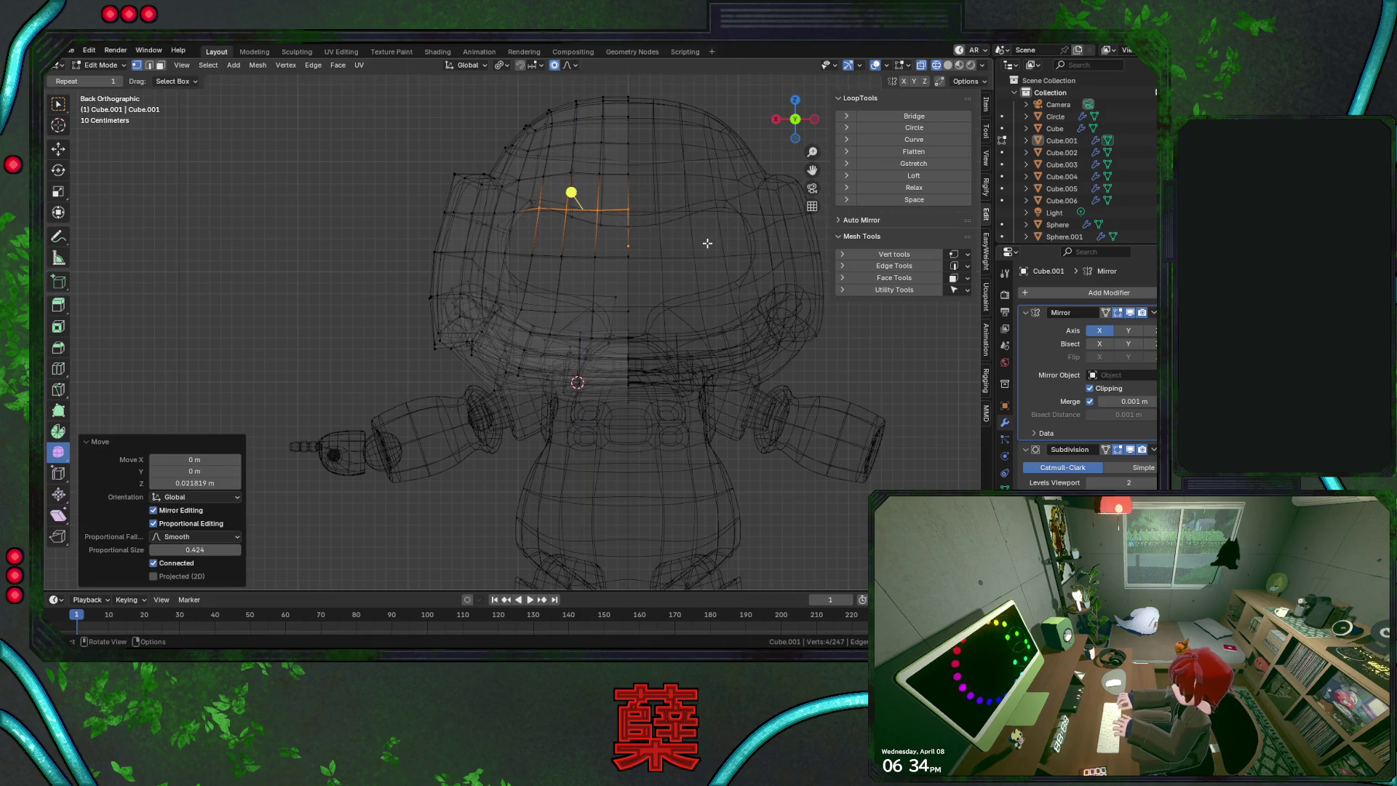
From the side, move the upper loop vertically with smooth falloff
{"action": "key", "text": "KP_3"}
{"action": "key", "text": "g"}
{"action": "key", "text": "y"}
{"action": "key", "text": "Escape"}
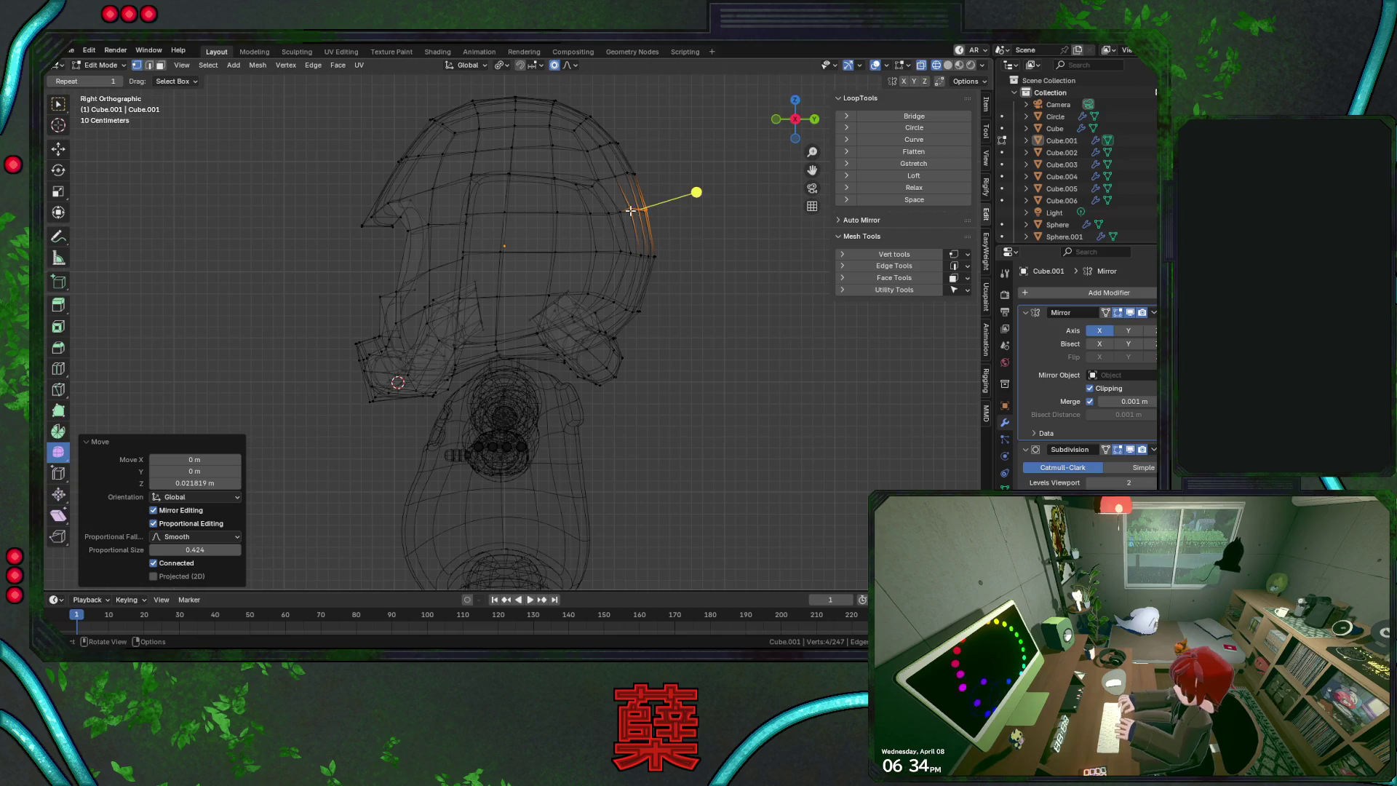
{"action": "key", "text": "g"}
{"action": "key", "text": "z"}
{"action": "left_click", "coordinate": [673, 259]}
{"action": "key", "text": "shift+z"}
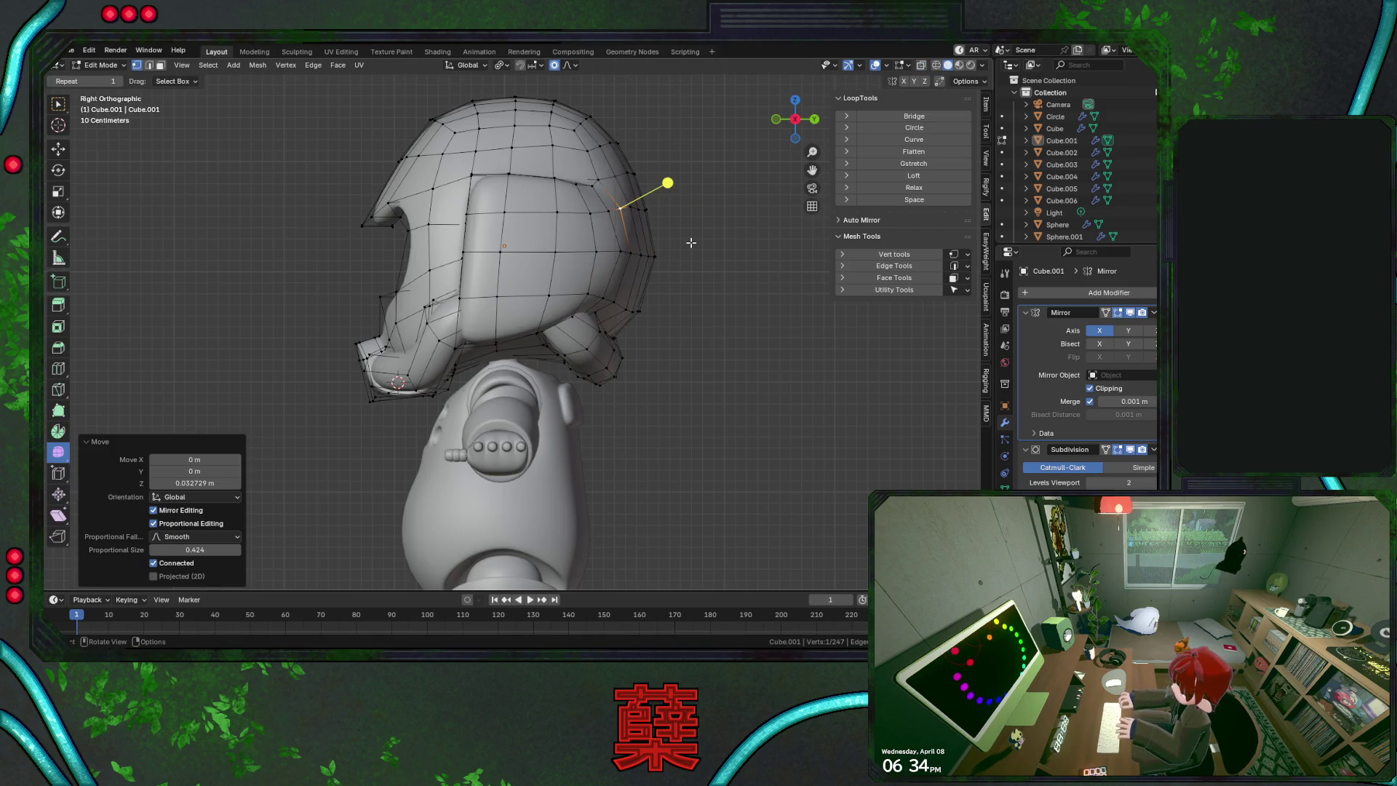
Slide a vertex along its edge, then push the back edge loop backward along Y
{"action": "key", "text": "shift+v"}
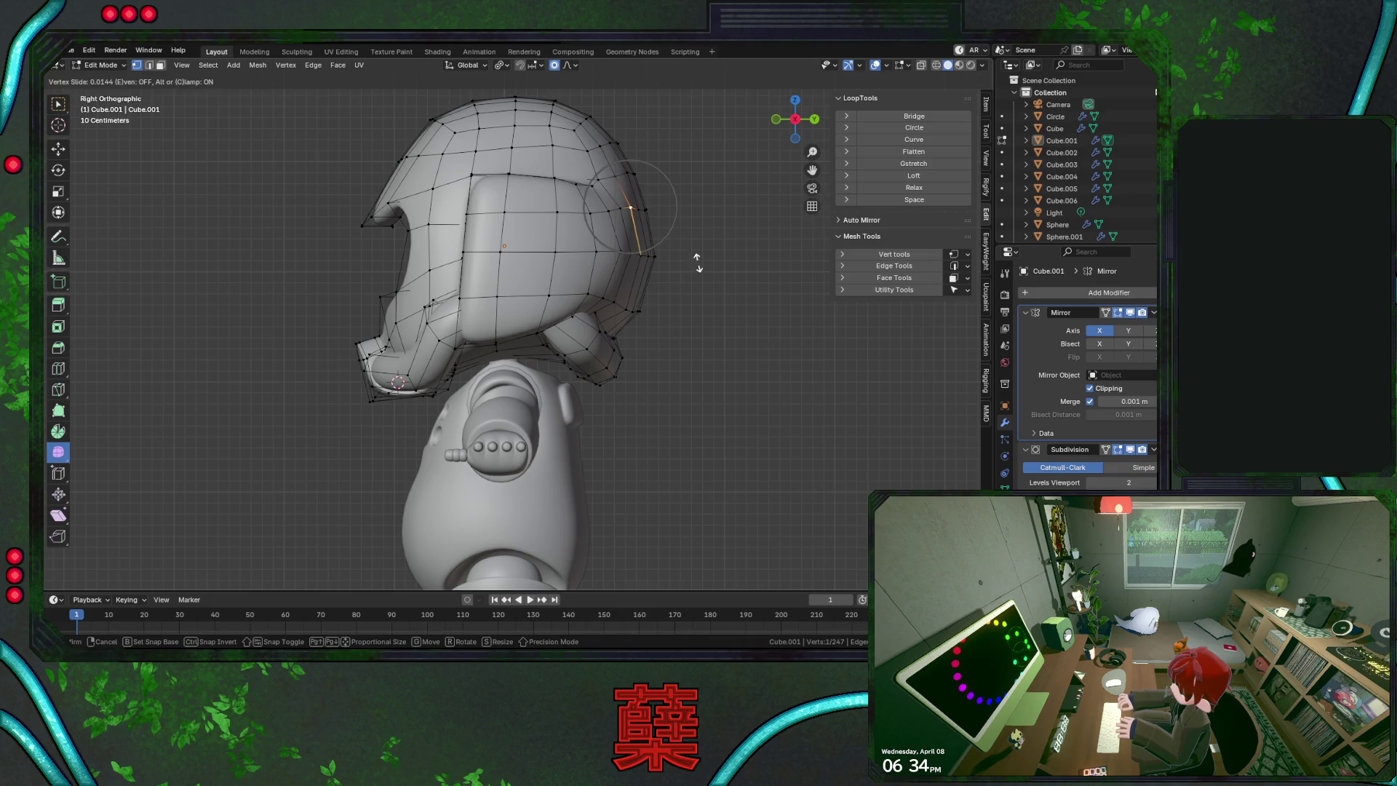
{"action": "left_click", "coordinate": [699, 263]}
{"action": "left_click", "coordinate": [703, 228]}
{"action": "left_click", "coordinate": [649, 215], "text": "alt"}
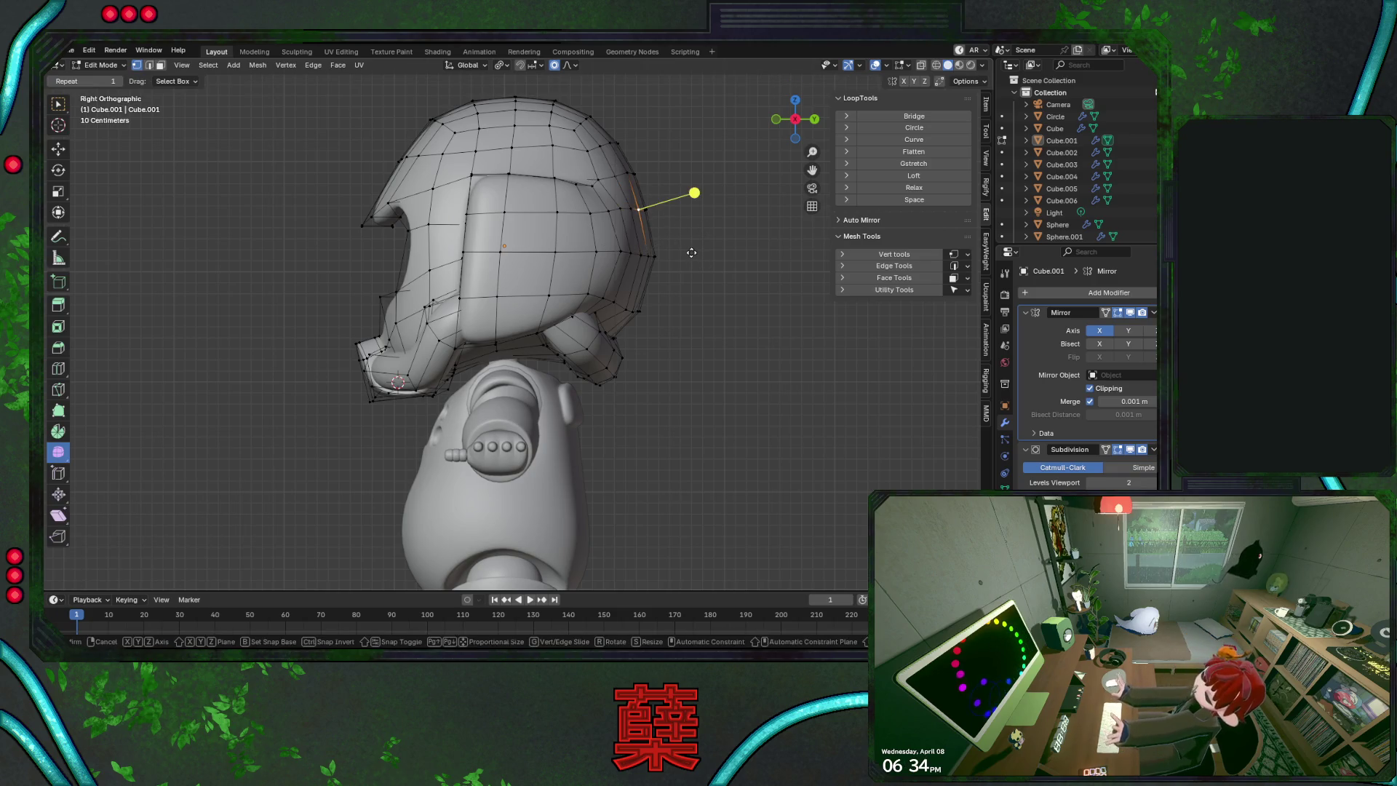
{"action": "key", "text": "g"}
{"action": "key", "text": "y"}
{"action": "left_click", "coordinate": [693, 253]}
{"action": "left_click", "coordinate": [701, 252]}
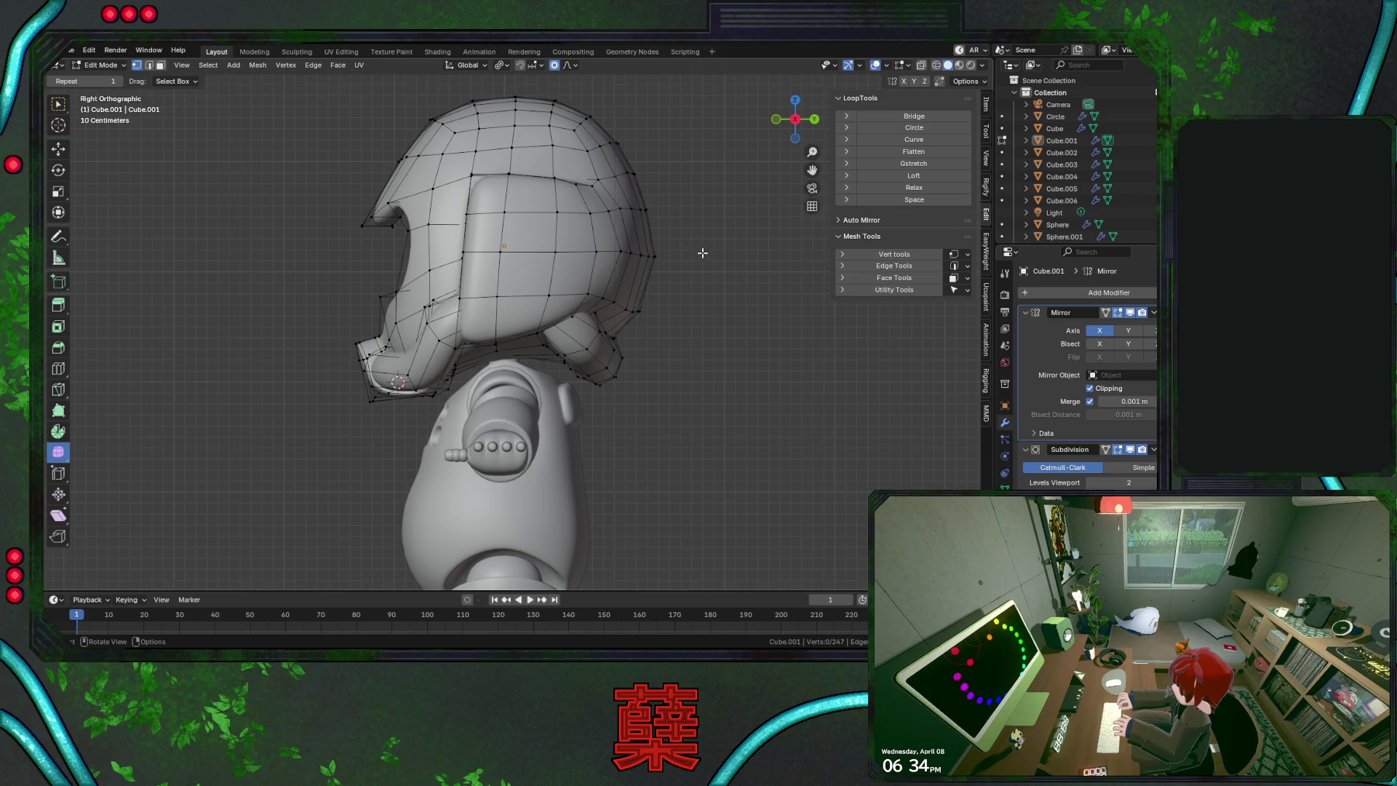
Shift two upper-back crown vertices along X (about 0.0199 m), then exit to Object Mode
{"action": "left_click", "coordinate": [608, 178]}
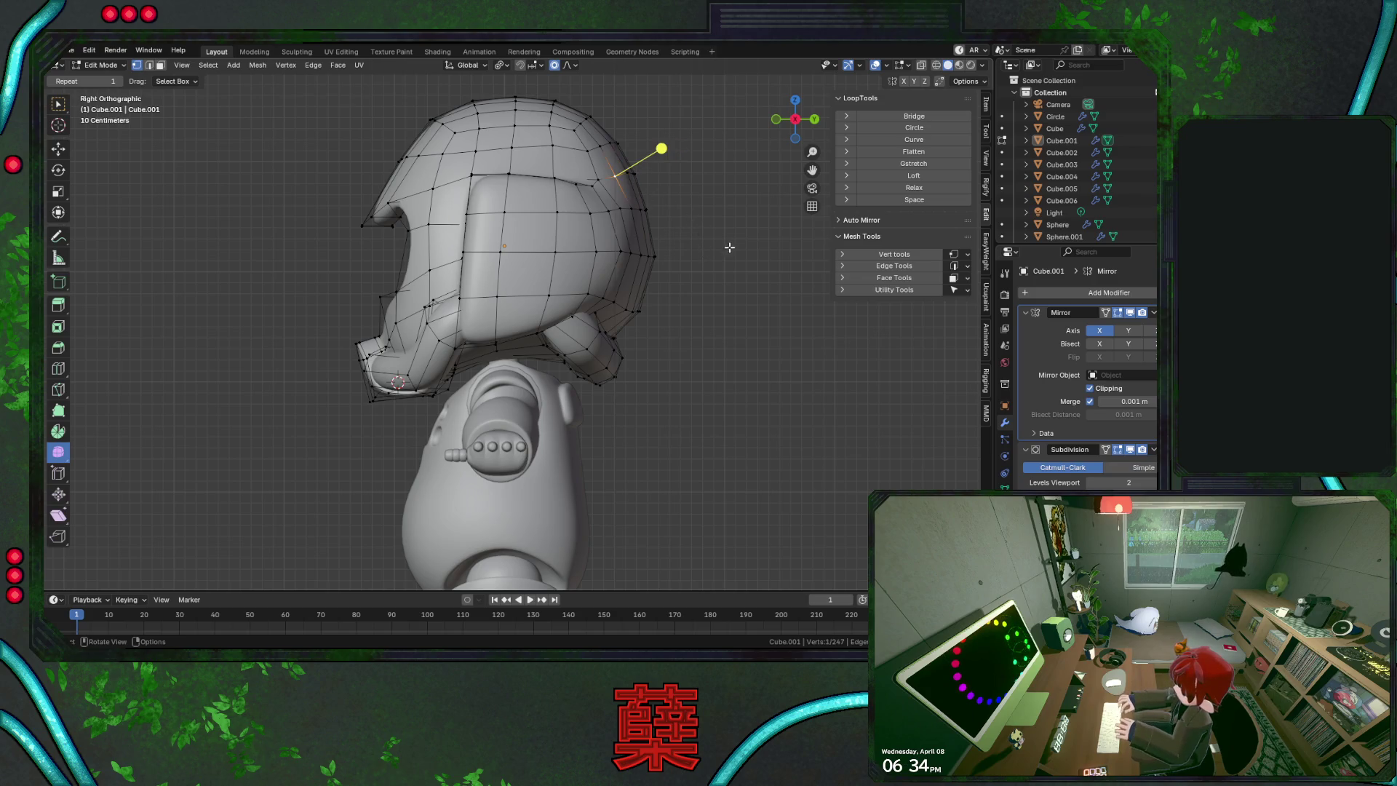
{"action": "middle_click_drag", "start_coordinate": [715, 251], "coordinate": [667, 251]}
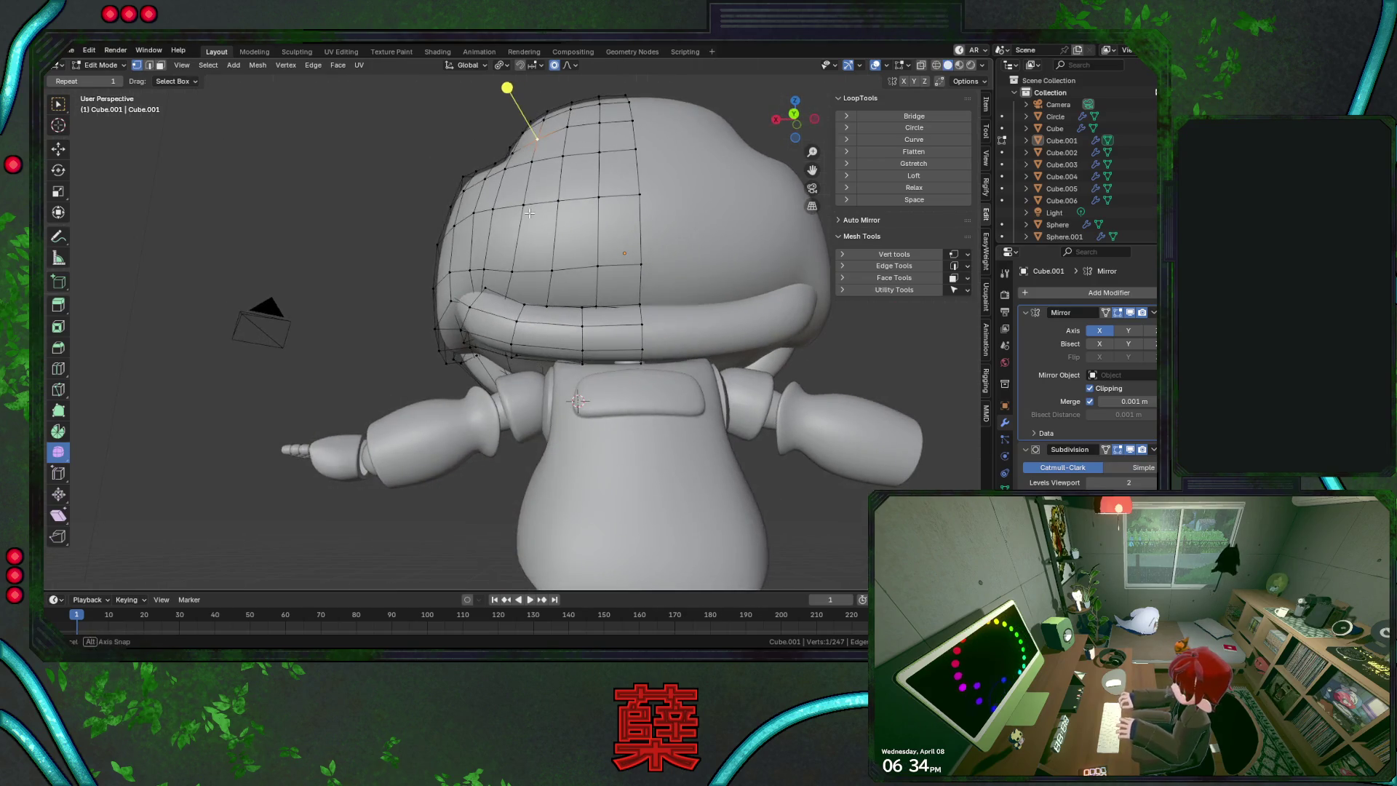
{"action": "key", "text": "g"}
{"action": "key", "text": "x"}
{"action": "left_click", "coordinate": [667, 251]}
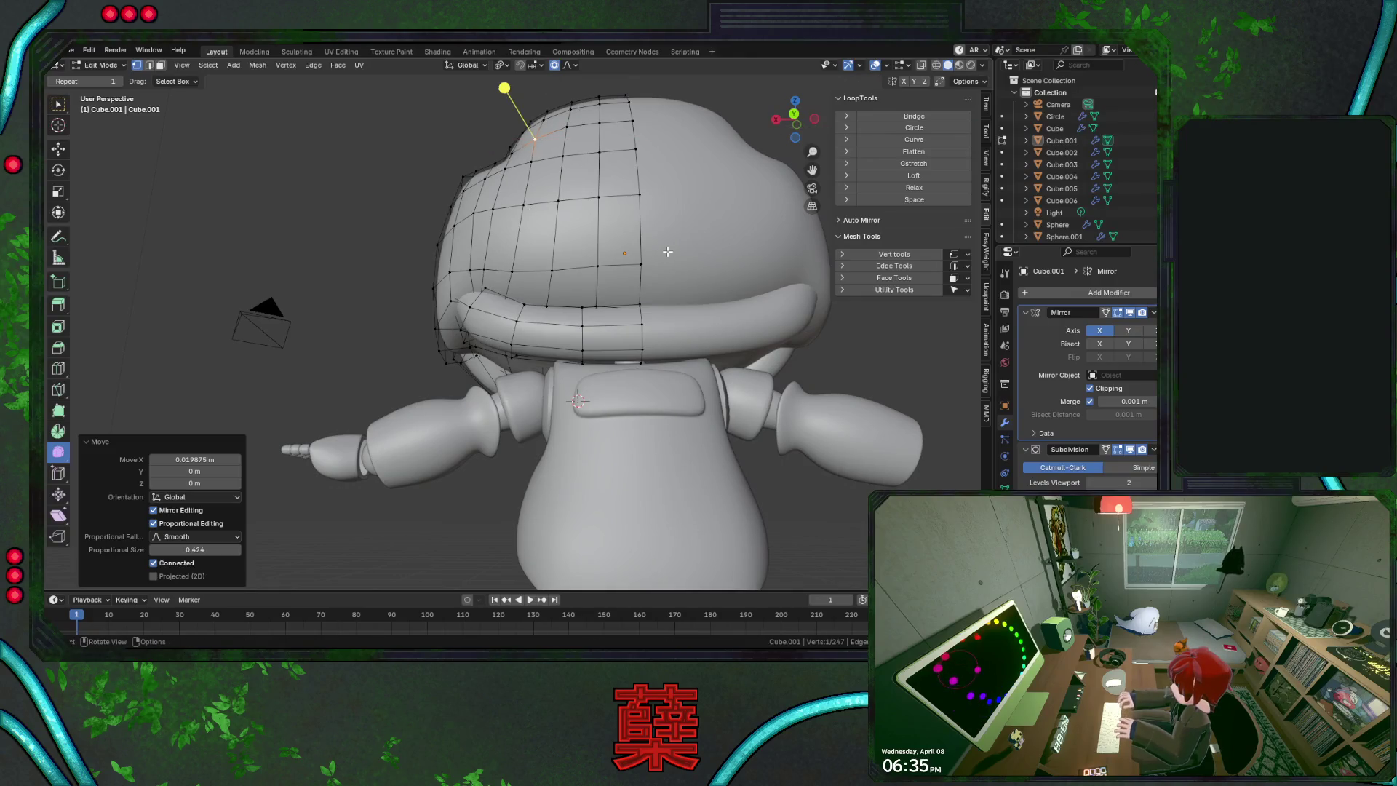
{"action": "left_click", "coordinate": [544, 168]}
{"action": "key", "text": "g"}
{"action": "key", "text": "x"}
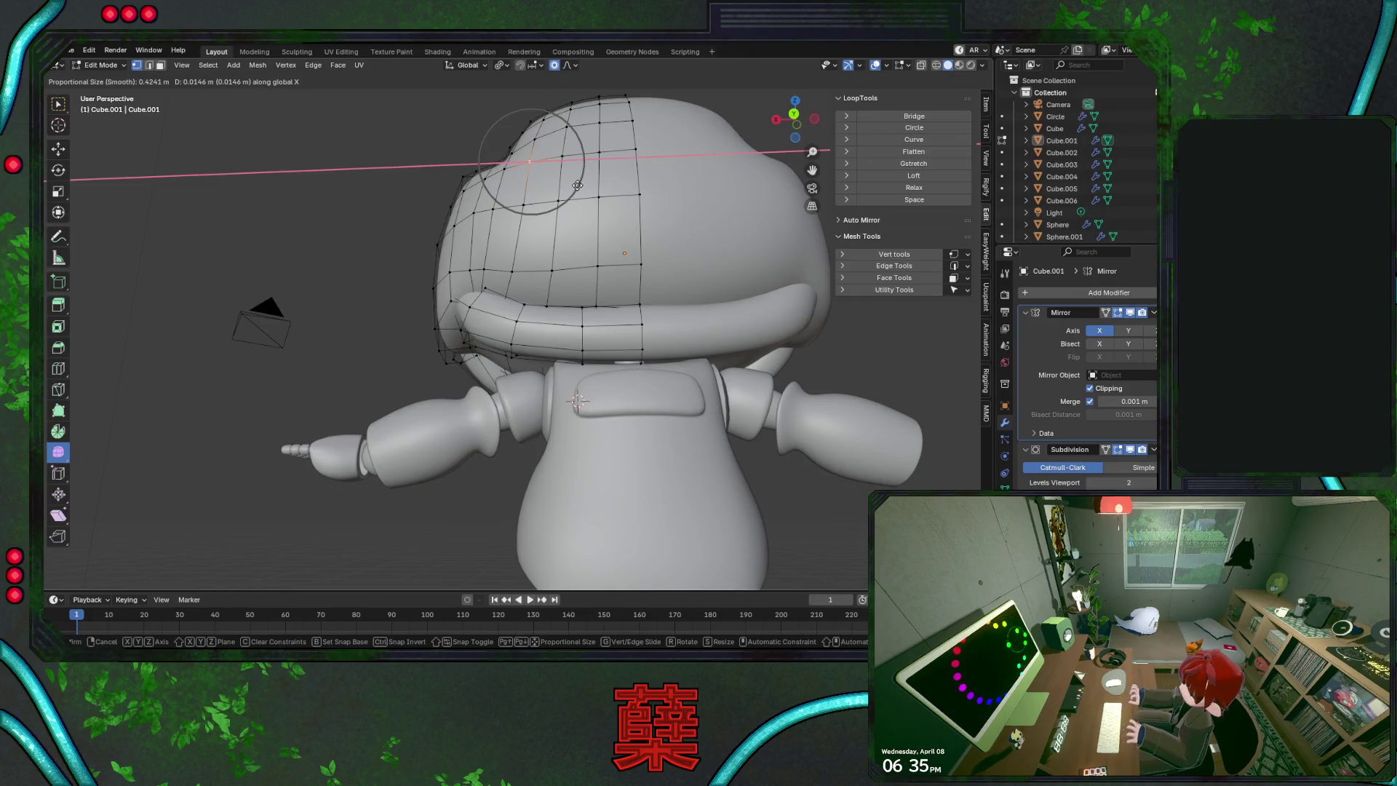
{"action": "left_click", "coordinate": [577, 186]}
{"action": "left_click", "coordinate": [431, 189]}
{"action": "mouse_move", "coordinate": [493, 191]}
{"action": "middle_mouse_down"}
{"action": "mouse_move", "coordinate": [487, 283]}
{"action": "mouse_move", "coordinate": [509, 326]}
{"action": "mouse_move", "coordinate": [618, 381]}
{"action": "mouse_move", "coordinate": [654, 381]}
{"action": "mouse_move", "coordinate": [642, 365]}
{"action": "middle_mouse_up"}
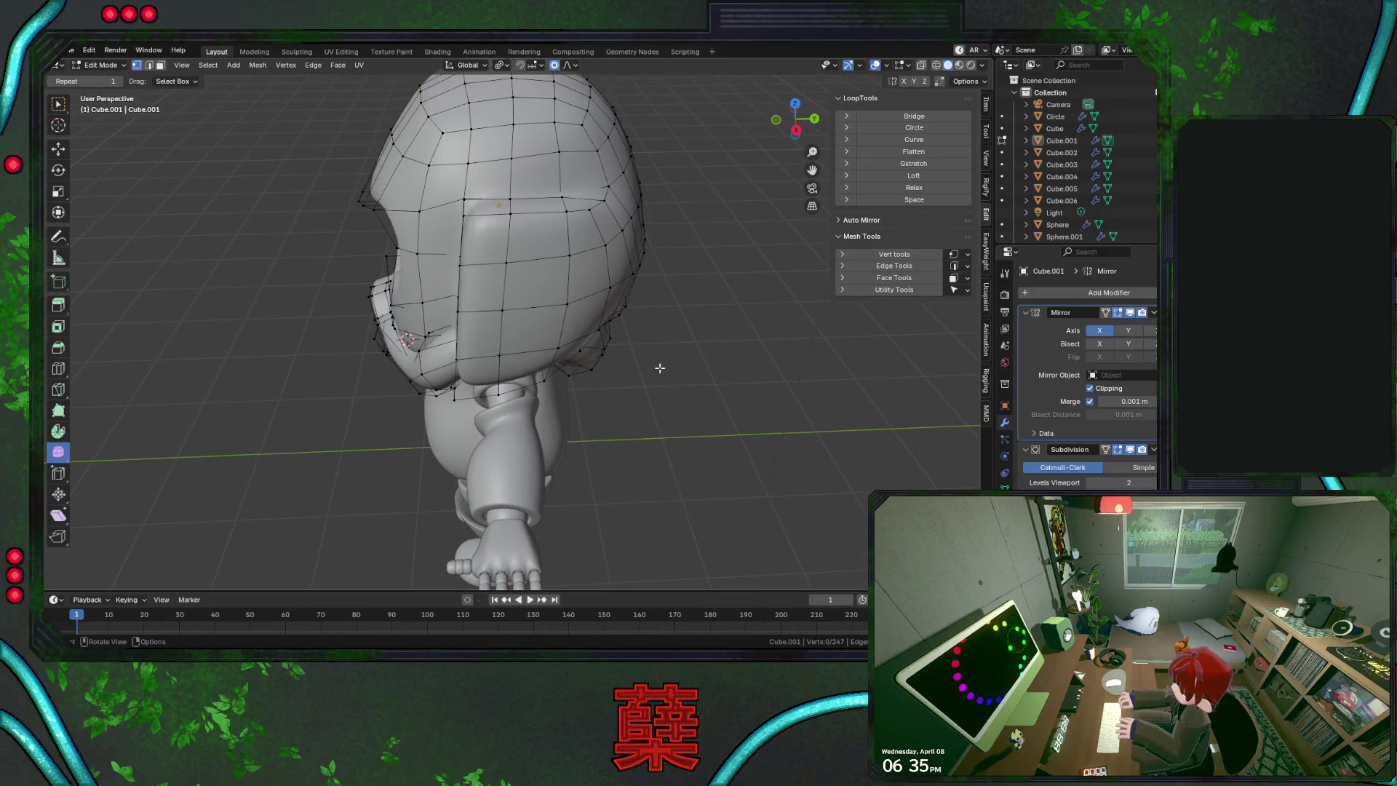
{"action": "key", "text": "Tab"}
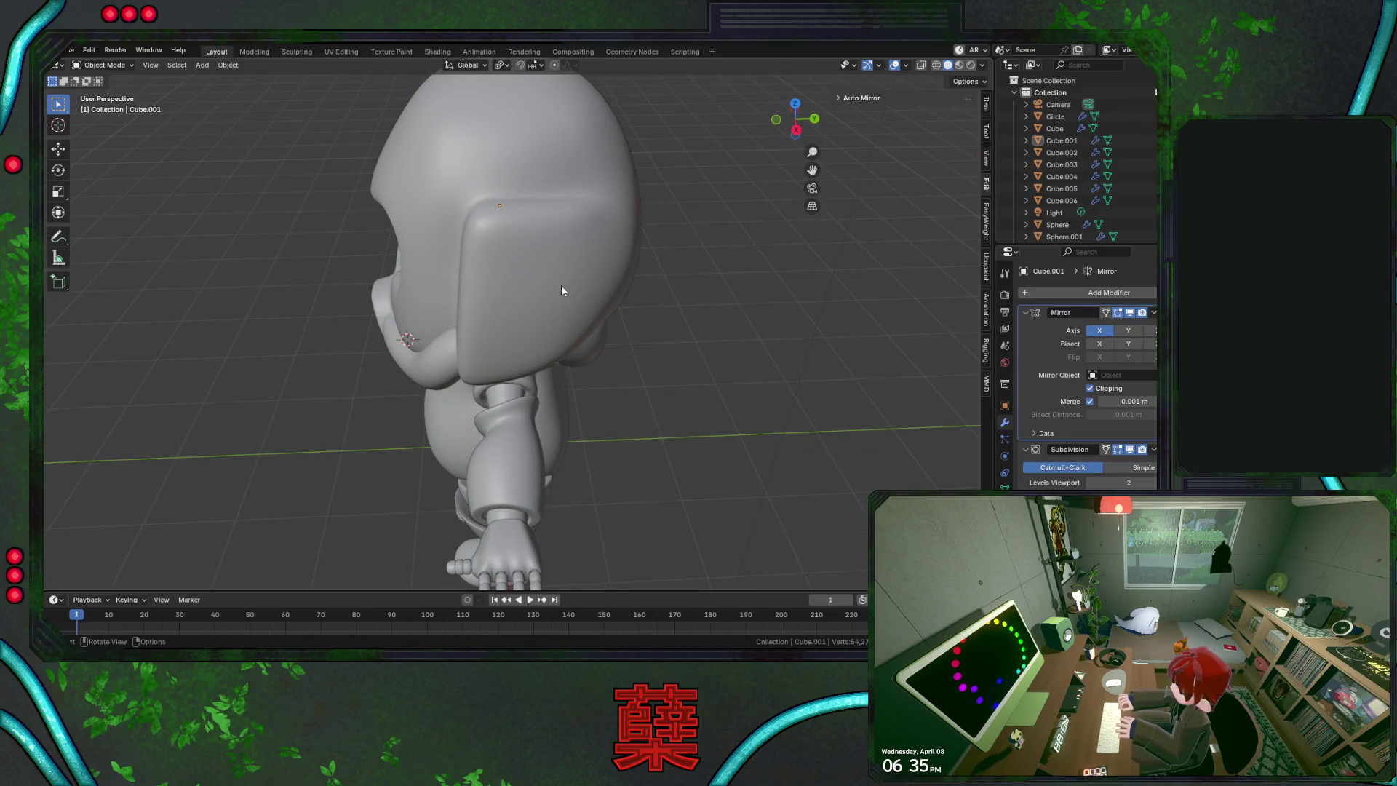
Raise the helmet crown edge along Z, nudge it along X, and finish in Object Mode front view
{"action": "mouse_move", "coordinate": [520, 290]}
{"action": "middle_mouse_down"}
{"action": "mouse_move", "coordinate": [524, 309]}
{"action": "mouse_move", "coordinate": [574, 325]}
{"action": "mouse_move", "coordinate": [675, 313]}
{"action": "mouse_move", "coordinate": [467, 344]}
{"action": "mouse_move", "coordinate": [529, 285]}
{"action": "mouse_move", "coordinate": [560, 327]}
{"action": "middle_mouse_up"}
{"action": "key", "text": "Tab"}
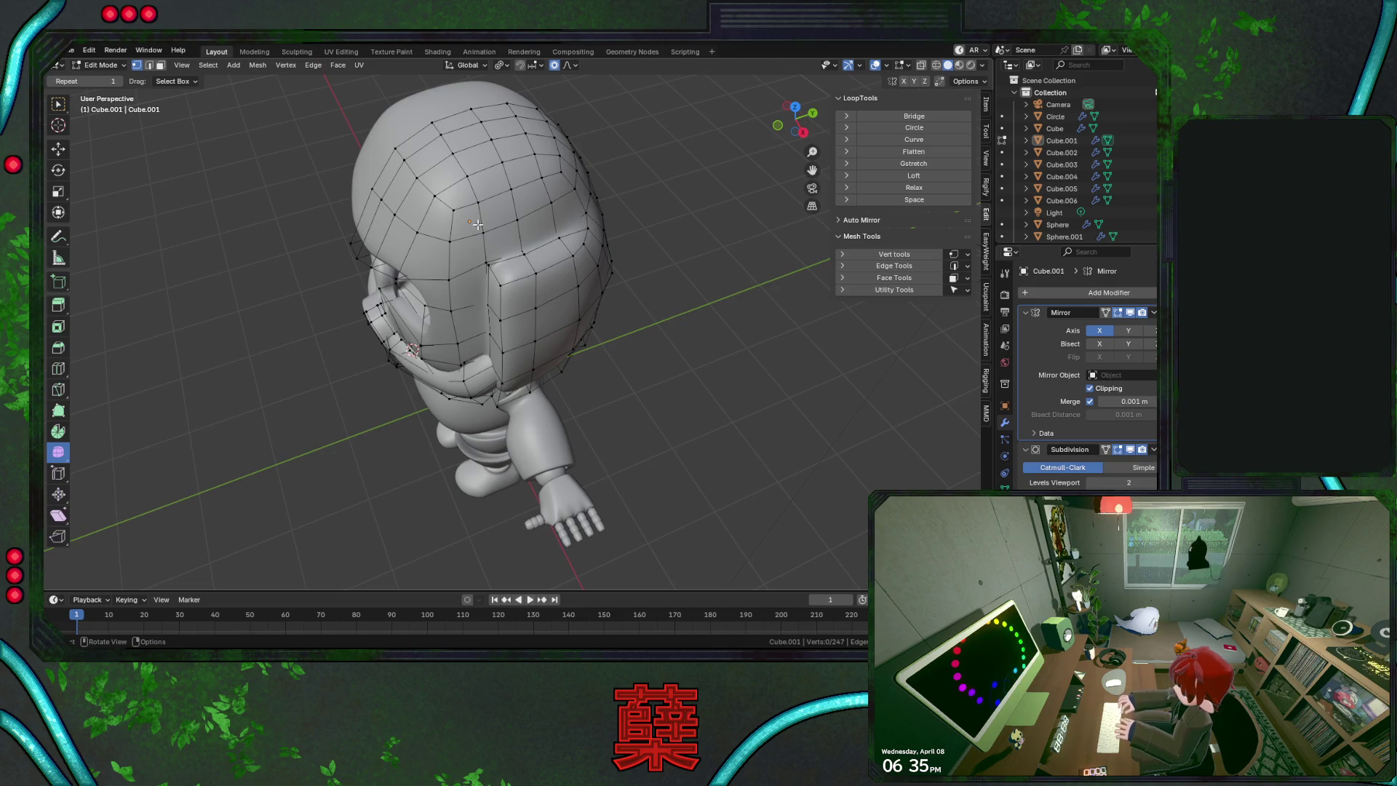
{"action": "mouse_move", "coordinate": [619, 230]}
{"action": "middle_mouse_down"}
{"action": "mouse_move", "coordinate": [510, 272]}
{"action": "mouse_move", "coordinate": [521, 192]}
{"action": "middle_mouse_up"}
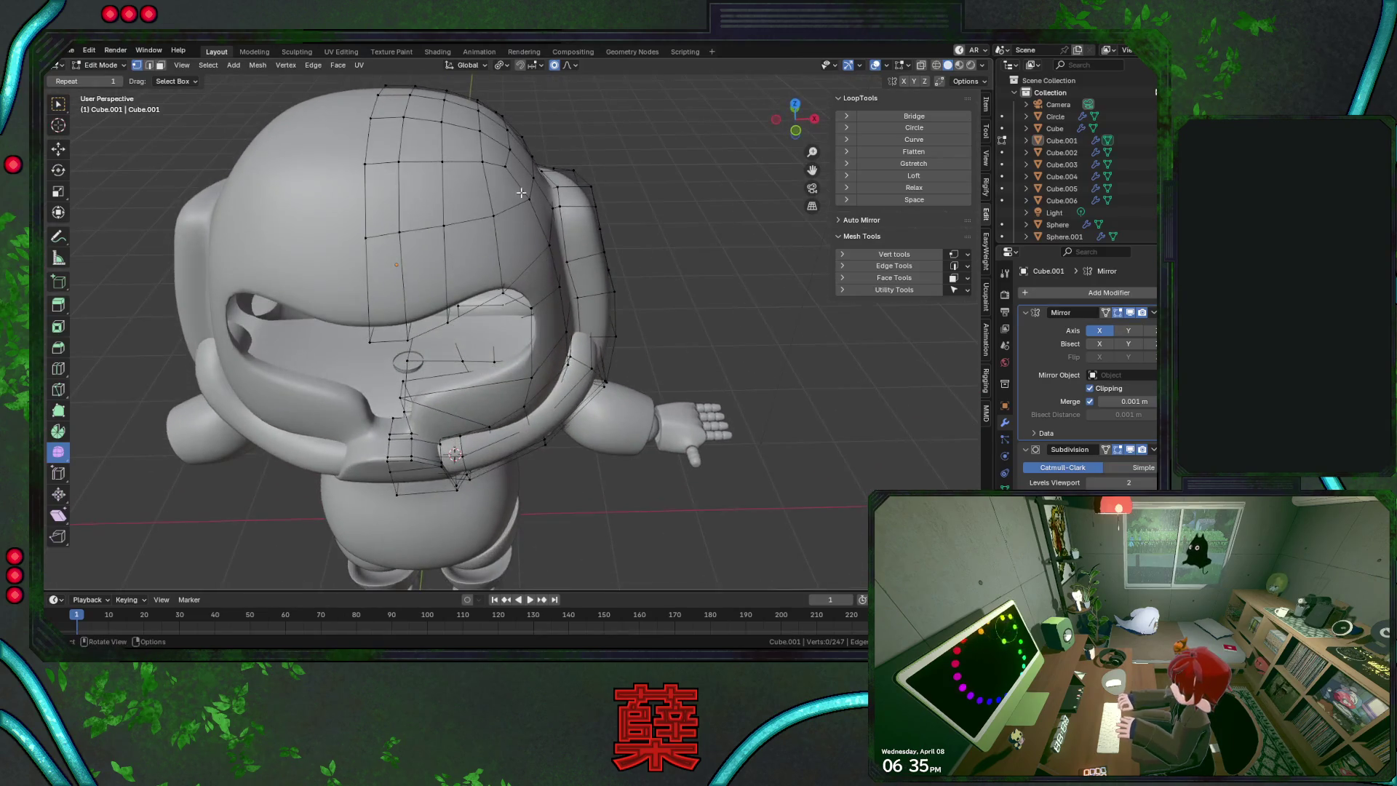
{"action": "left_click", "coordinate": [512, 147]}
{"action": "key", "text": "g"}
{"action": "key", "text": "g"}
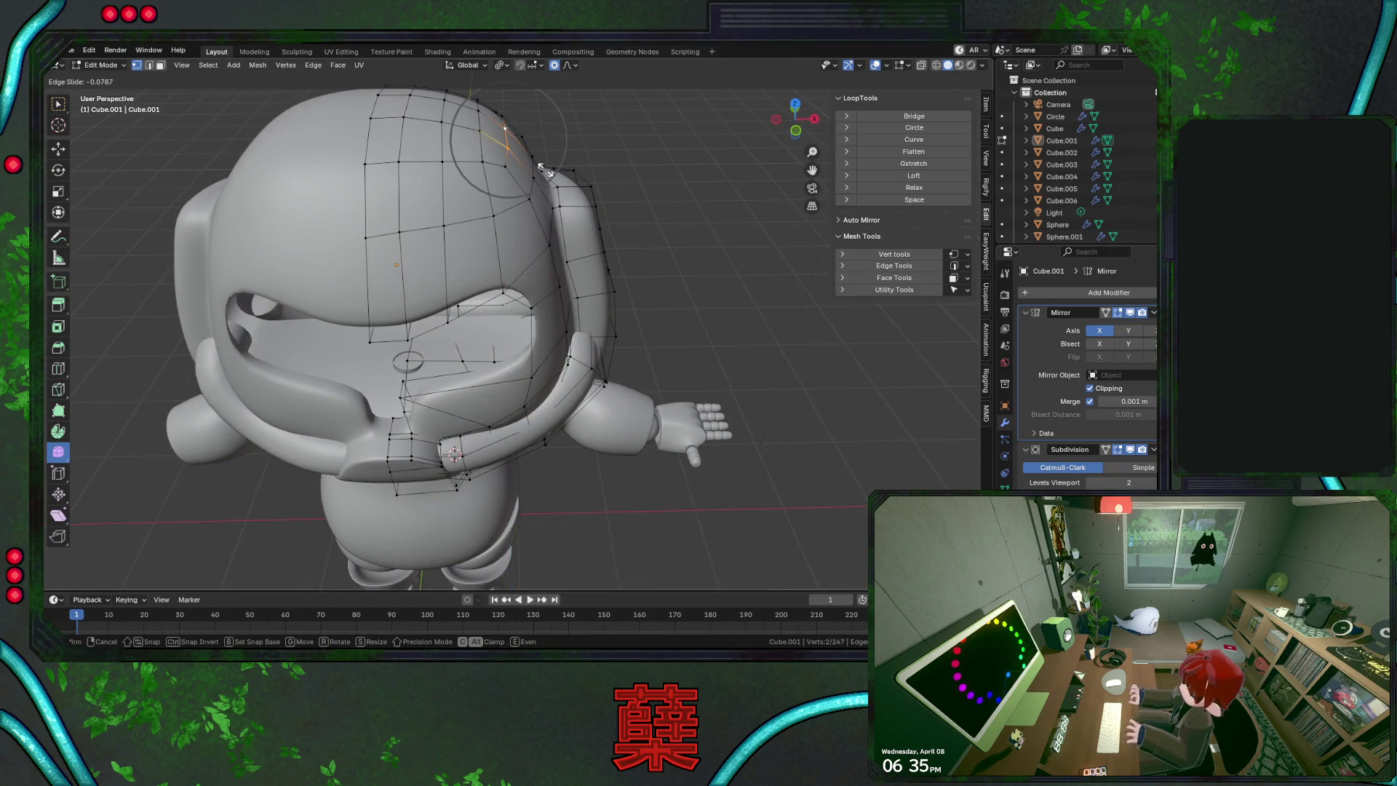
{"action": "key", "text": "g"}
{"action": "key", "text": "z"}
{"action": "left_click", "coordinate": [557, 172]}
{"action": "key", "text": "g"}
{"action": "key", "text": "x"}
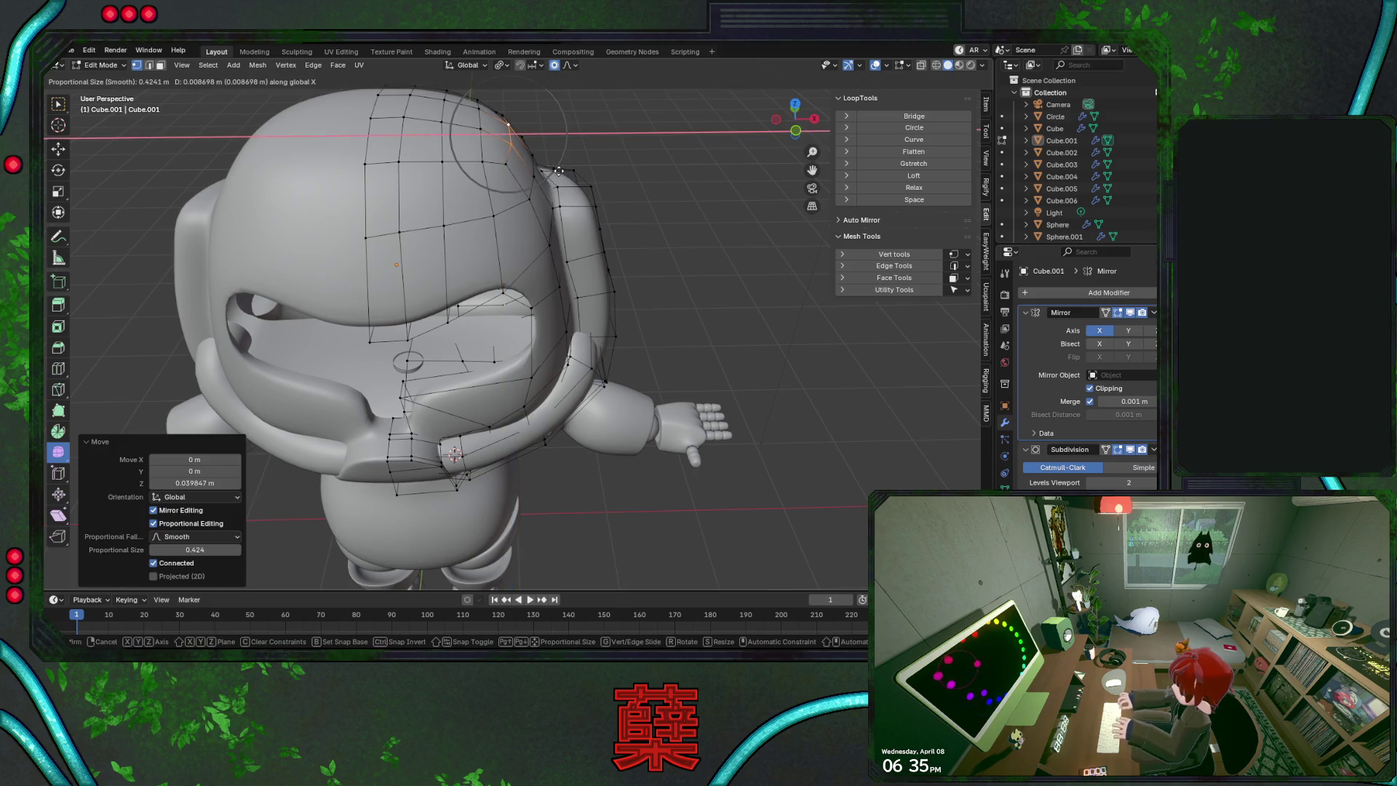
{"action": "left_click", "coordinate": [557, 172]}
{"action": "key", "text": "KP_1"}
{"action": "key", "text": "Tab"}
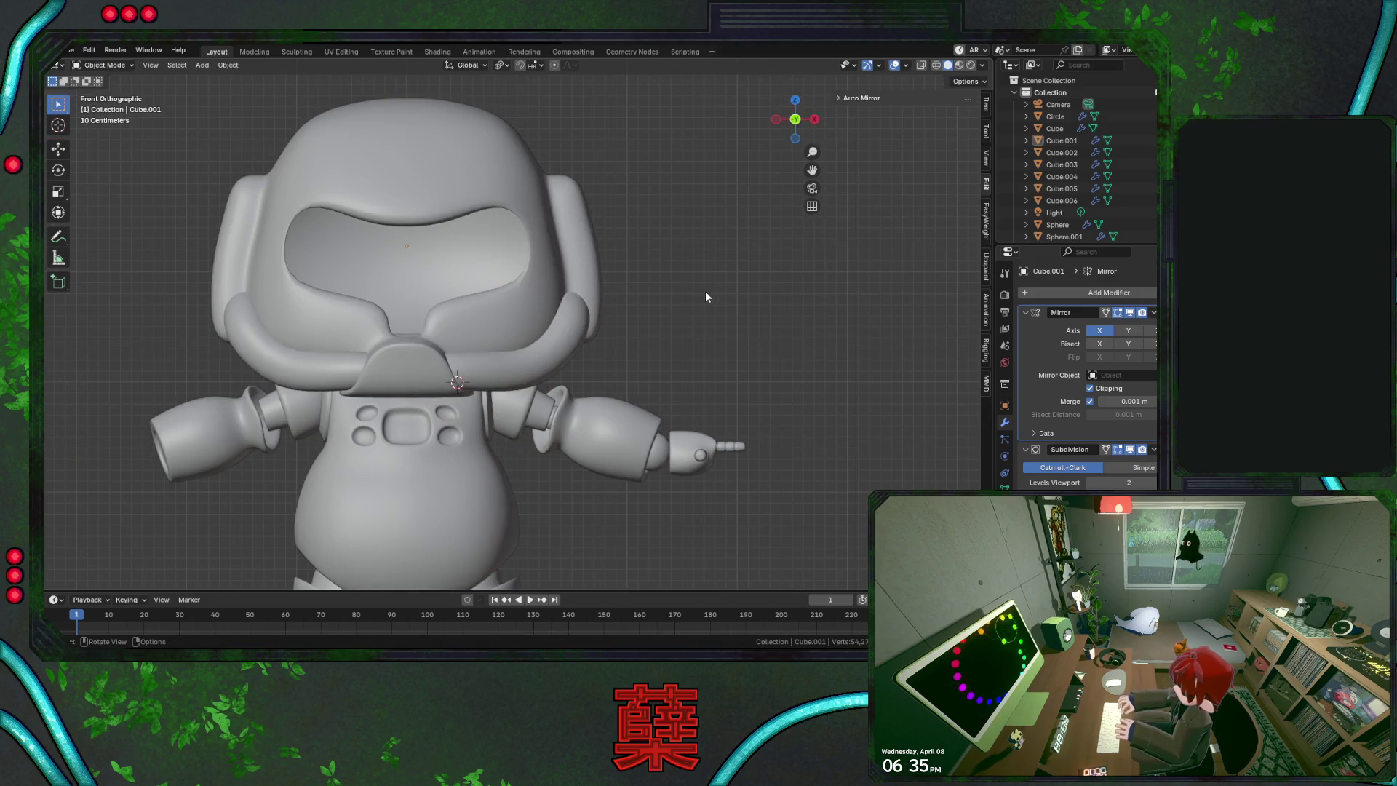
Save the robot as BaseRobot.blend and compare it in the front and side views
{"action": "scroll", "coordinate": [675, 276], "scroll_direction": "down", "scroll_amount": 1}
{"action": "key", "text": "ctrl+s"}
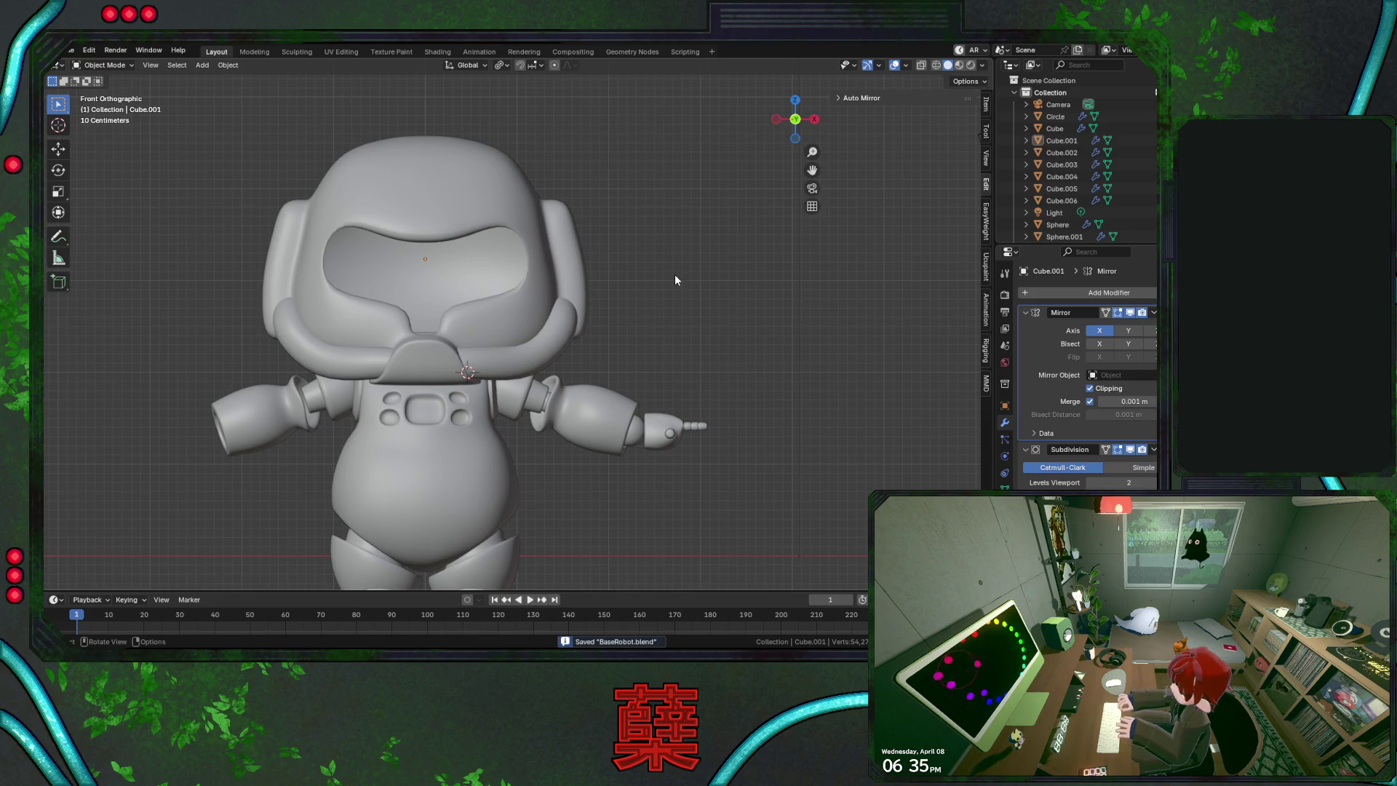
{"action": "scroll", "coordinate": [674, 276], "scroll_direction": "down", "scroll_amount": 1}
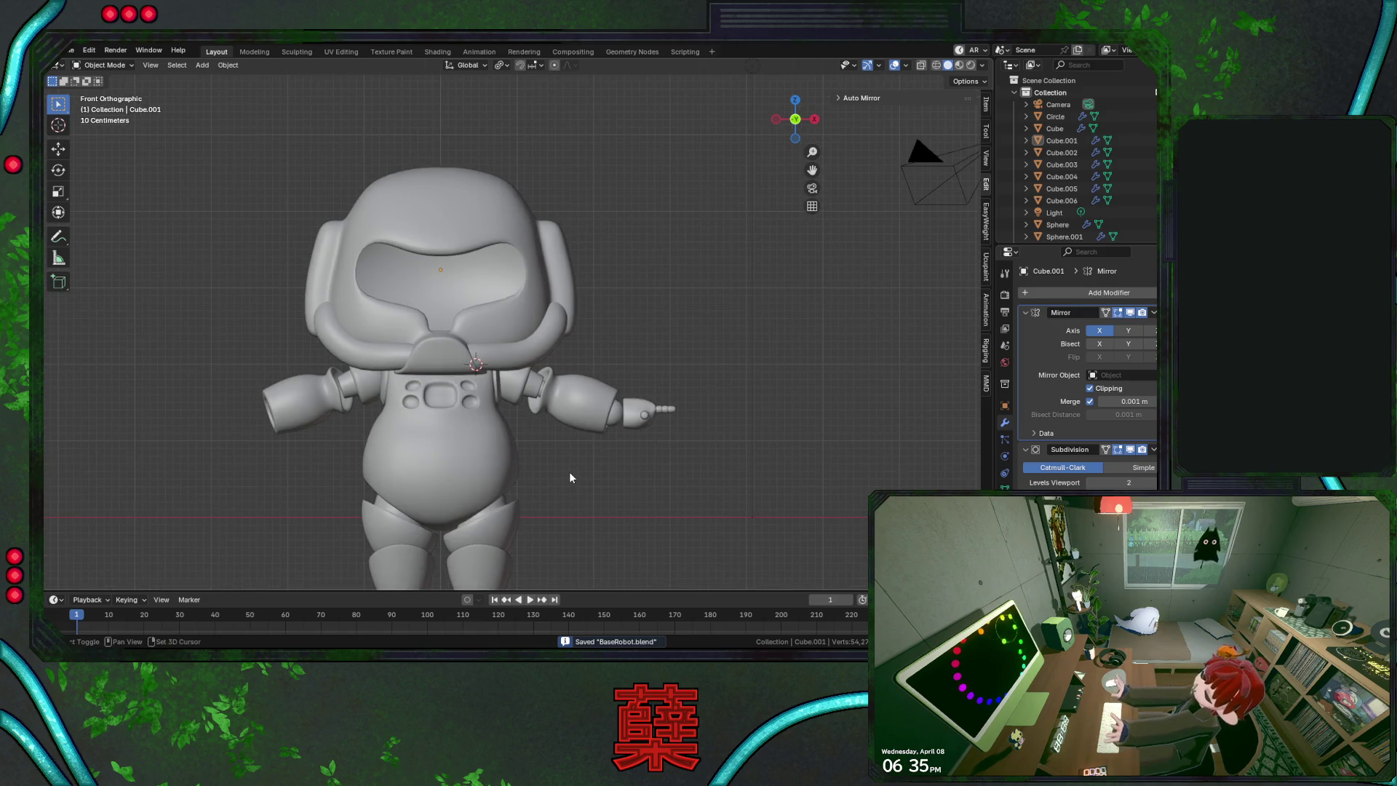
{"action": "middle_click_drag", "start_coordinate": [570, 473], "coordinate": [591, 402], "text": "shift"}
{"action": "key", "text": "KP_3"}
{"action": "key", "text": "ctrl+s"}
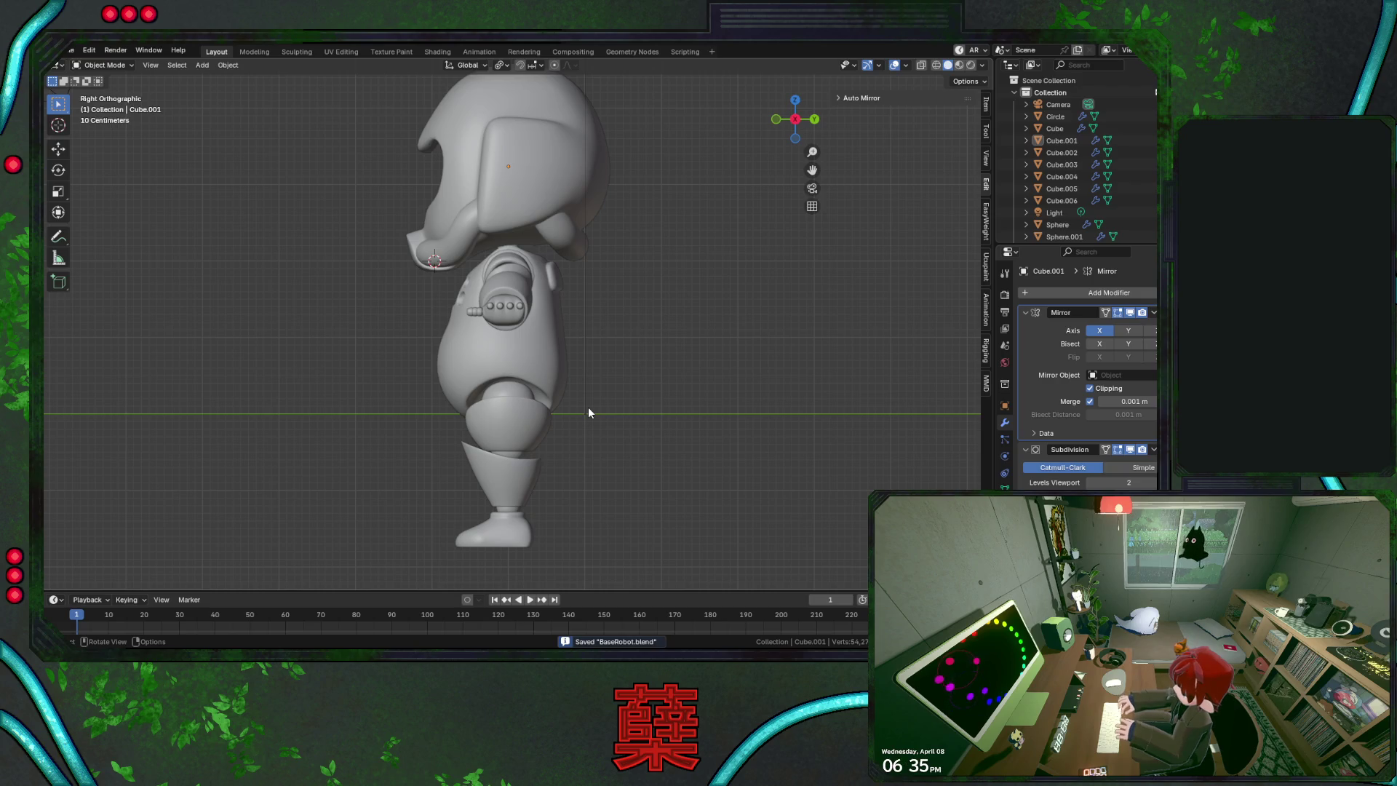
{"action": "key", "text": "KP_1"}
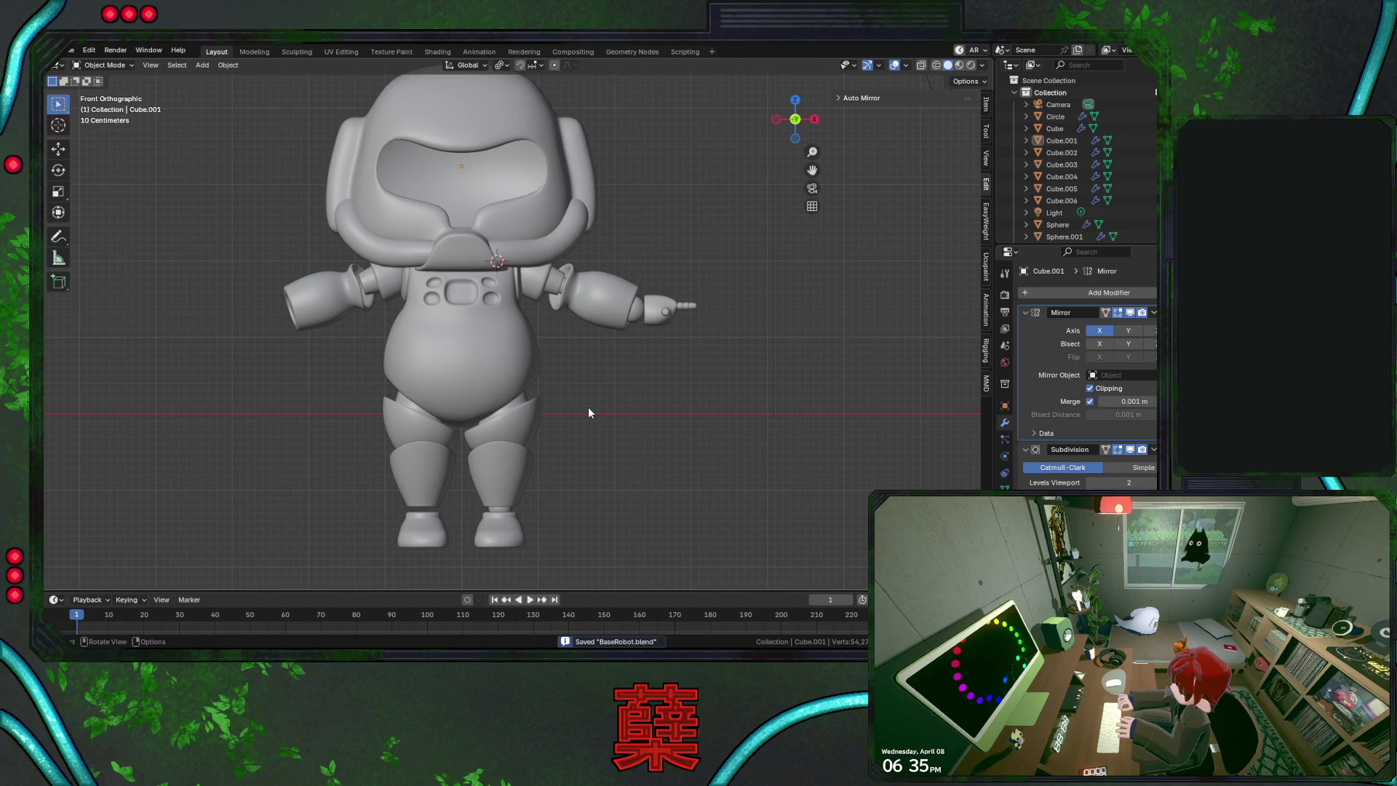
{"action": "key", "text": "KP_3"}
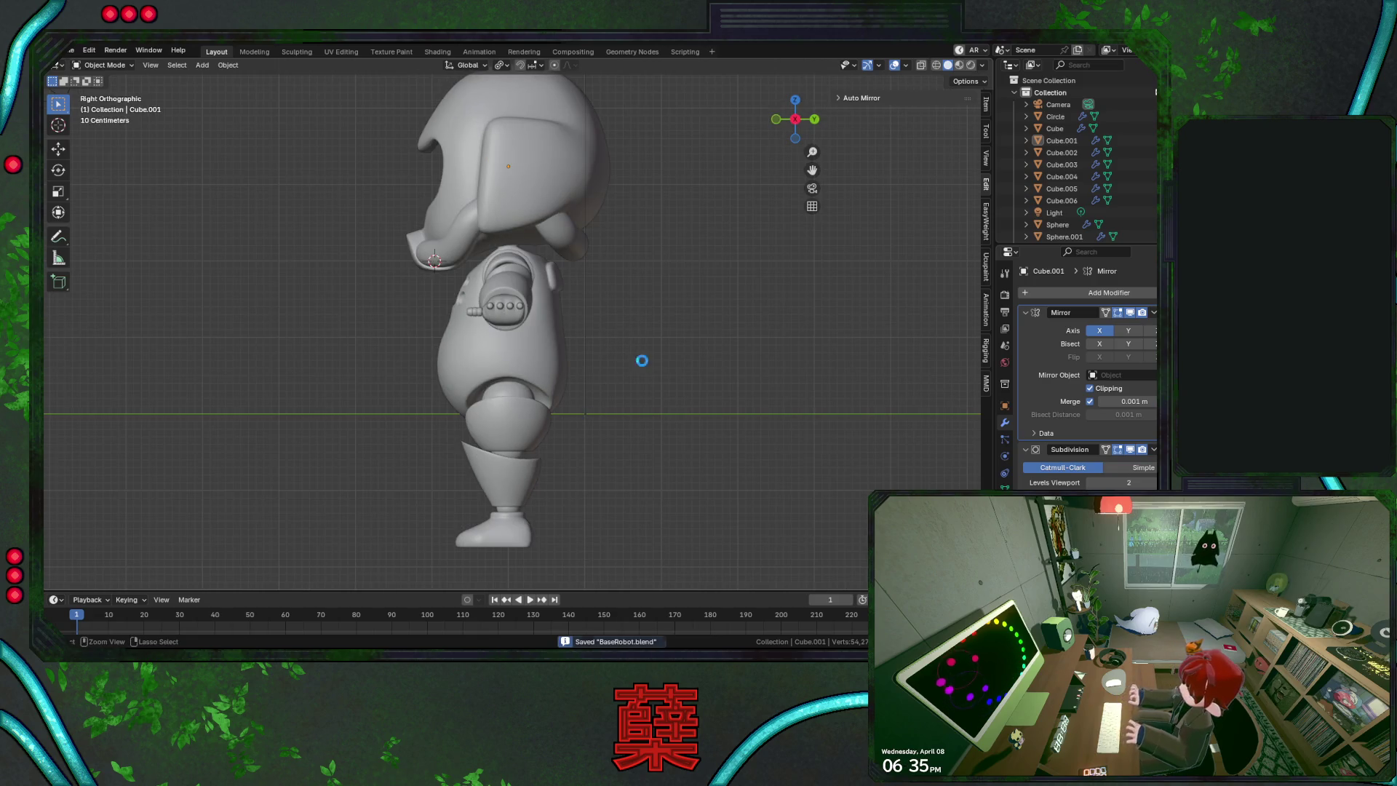
Zoom in on the side profile, then frame the robot from behind and select its body
{"action": "mouse_move", "coordinate": [629, 335]}
{"action": "middle_mouse_down", "text": "ctrl"}
{"action": "mouse_move", "coordinate": [628, 293]}
{"action": "mouse_move", "coordinate": [611, 347]}
{"action": "middle_mouse_up", "text": "ctrl"}
{"action": "key", "text": "KP_1"}
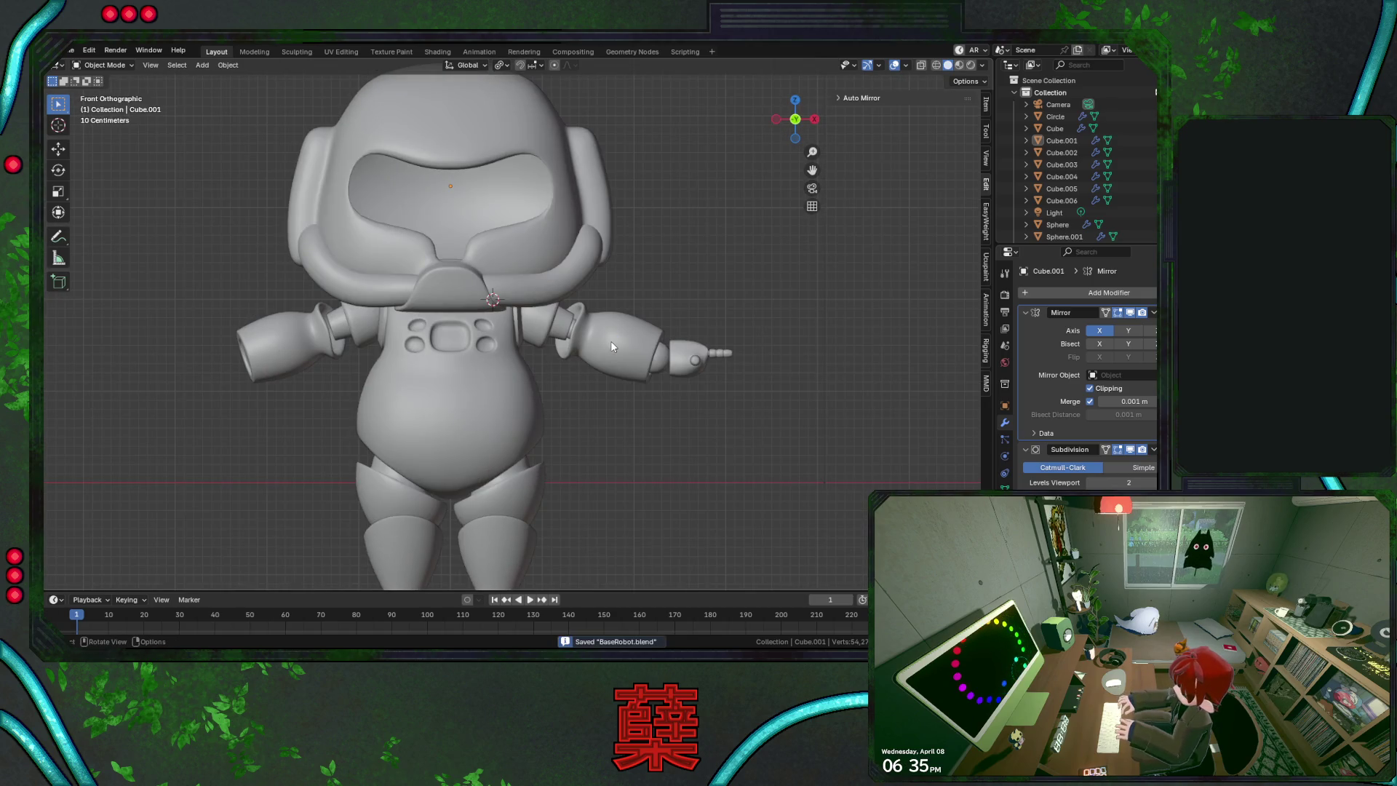
{"action": "key", "text": "KP_3"}
{"action": "key", "text": "KP_1"}
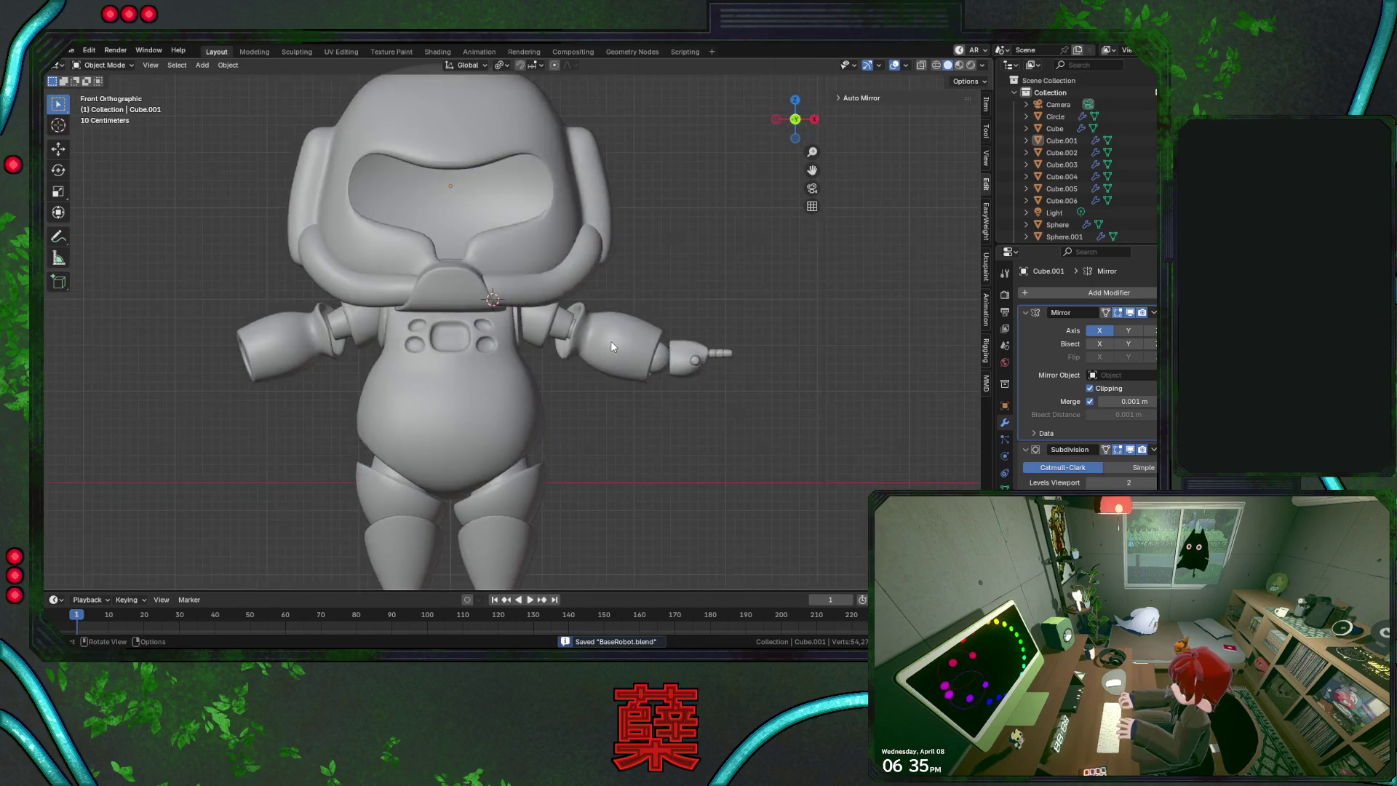
{"action": "key", "text": "ctrl+KP_1"}
{"action": "scroll", "coordinate": [339, 255], "scroll_direction": "down", "scroll_amount": 2}
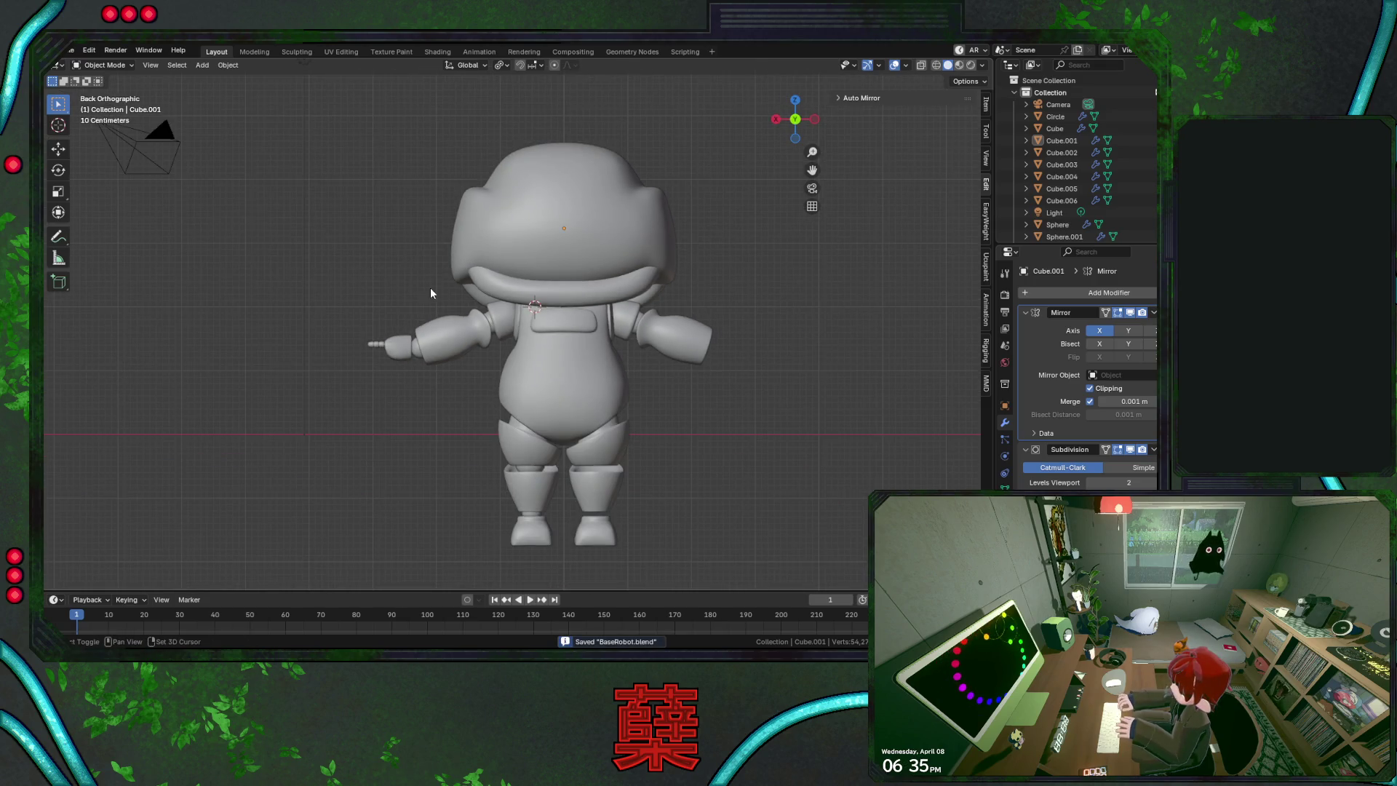
{"action": "mouse_move", "coordinate": [368, 309]}
{"action": "middle_mouse_down", "text": "ctrl"}
{"action": "mouse_move", "coordinate": [407, 345]}
{"action": "mouse_move", "coordinate": [517, 371]}
{"action": "mouse_move", "coordinate": [532, 351]}
{"action": "middle_mouse_up", "text": "ctrl"}
{"action": "left_click", "coordinate": [532, 355]}
Inspect the body mesh Cube in Edit Mode, then return to Object Mode
{"action": "key", "text": "Tab"}
{"action": "scroll", "coordinate": [533, 356], "scroll_direction": "up", "scroll_amount": 2}
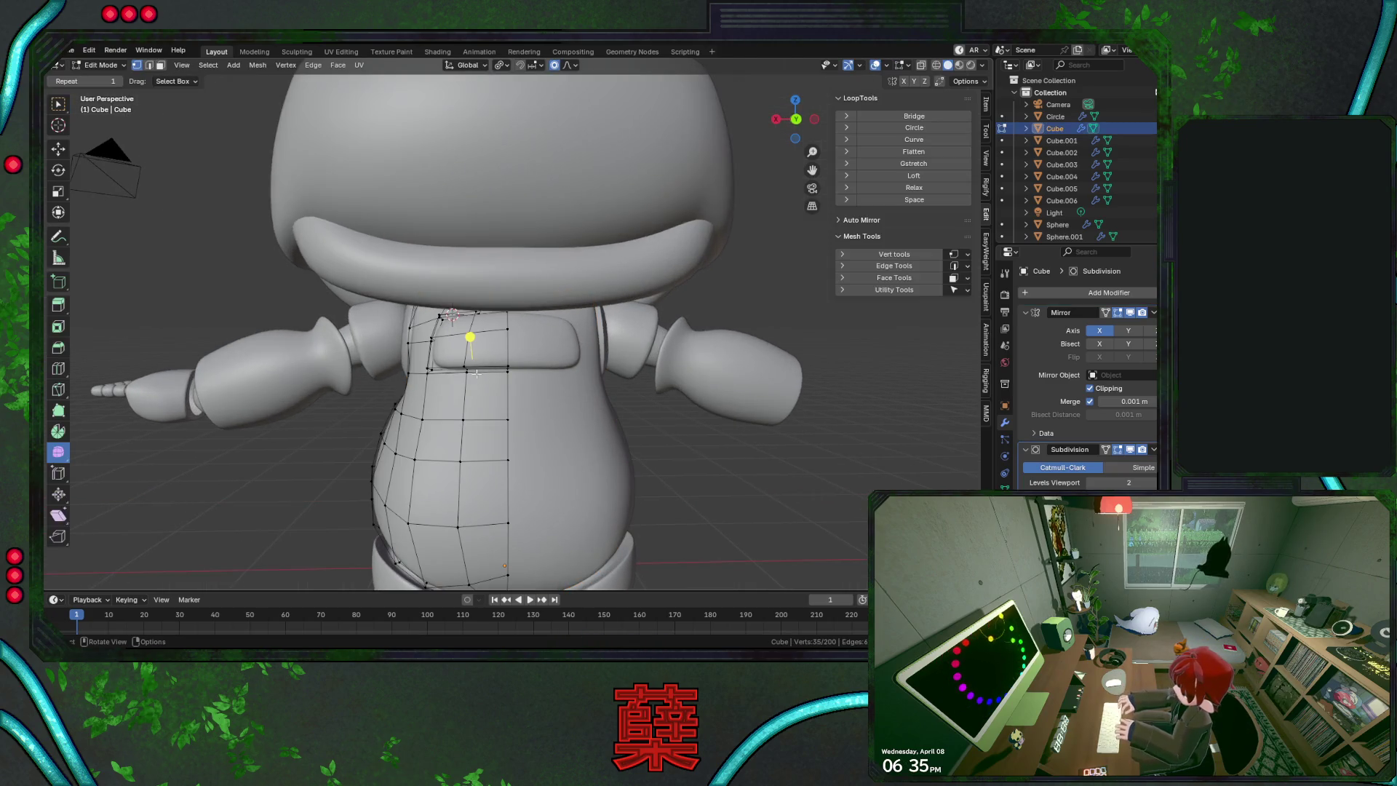
{"action": "mouse_move", "coordinate": [540, 363]}
{"action": "middle_mouse_down"}
{"action": "mouse_move", "coordinate": [455, 421]}
{"action": "mouse_move", "coordinate": [530, 336]}
{"action": "mouse_move", "coordinate": [603, 352]}
{"action": "mouse_move", "coordinate": [730, 470]}
{"action": "middle_mouse_up"}
{"action": "key", "text": "Tab"}
Save BaseRobot.blend again and select the hand in front view
{"action": "key", "text": "ctrl+s"}
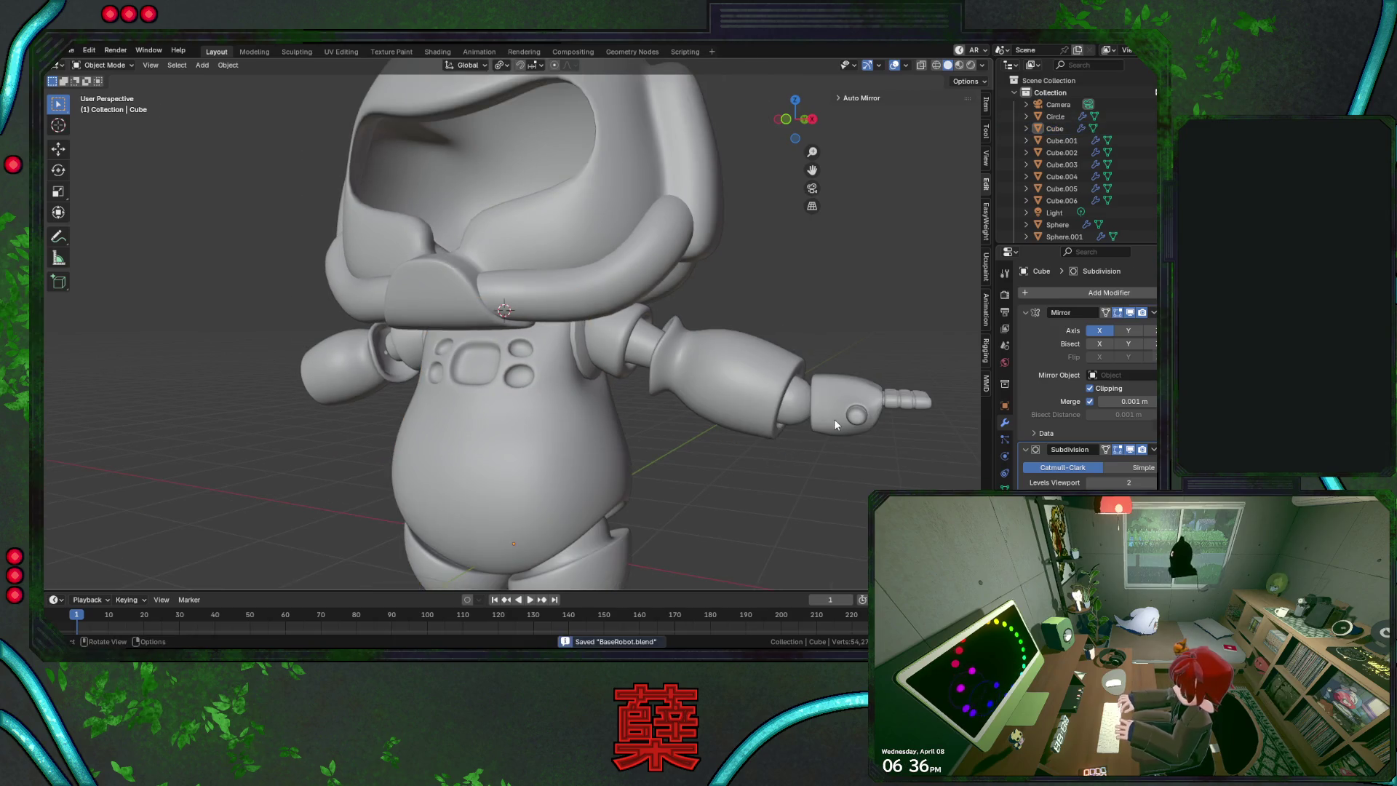
{"action": "left_click", "coordinate": [834, 418]}
{"action": "key", "text": "KP_1"}
Box-select the hand and fingers in wireframe and join them into one piece
{"action": "key", "text": "KP_Decimal"}
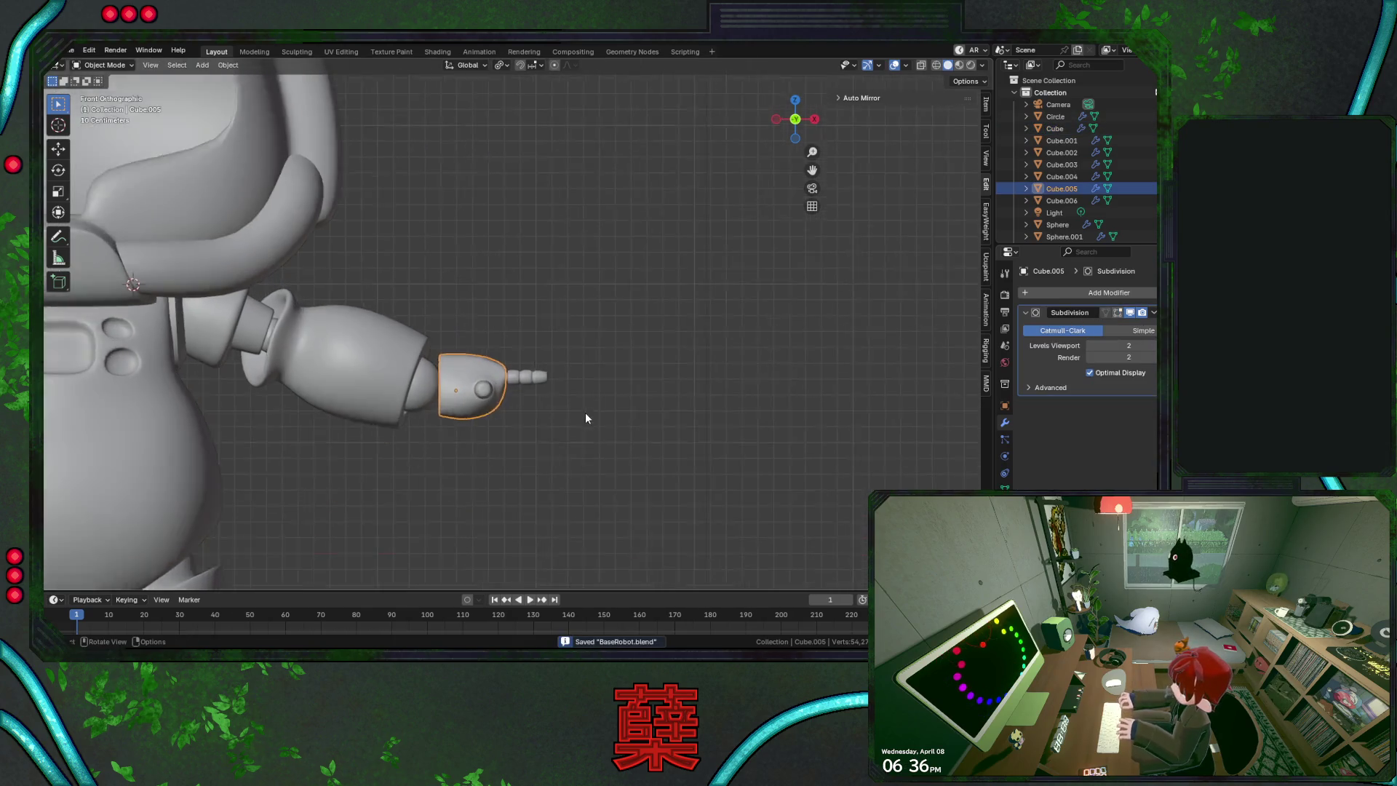
{"action": "mouse_move", "coordinate": [585, 413]}
{"action": "middle_mouse_down"}
{"action": "mouse_move", "coordinate": [557, 467]}
{"action": "mouse_move", "coordinate": [582, 386]}
{"action": "mouse_move", "coordinate": [582, 418]}
{"action": "middle_mouse_up"}
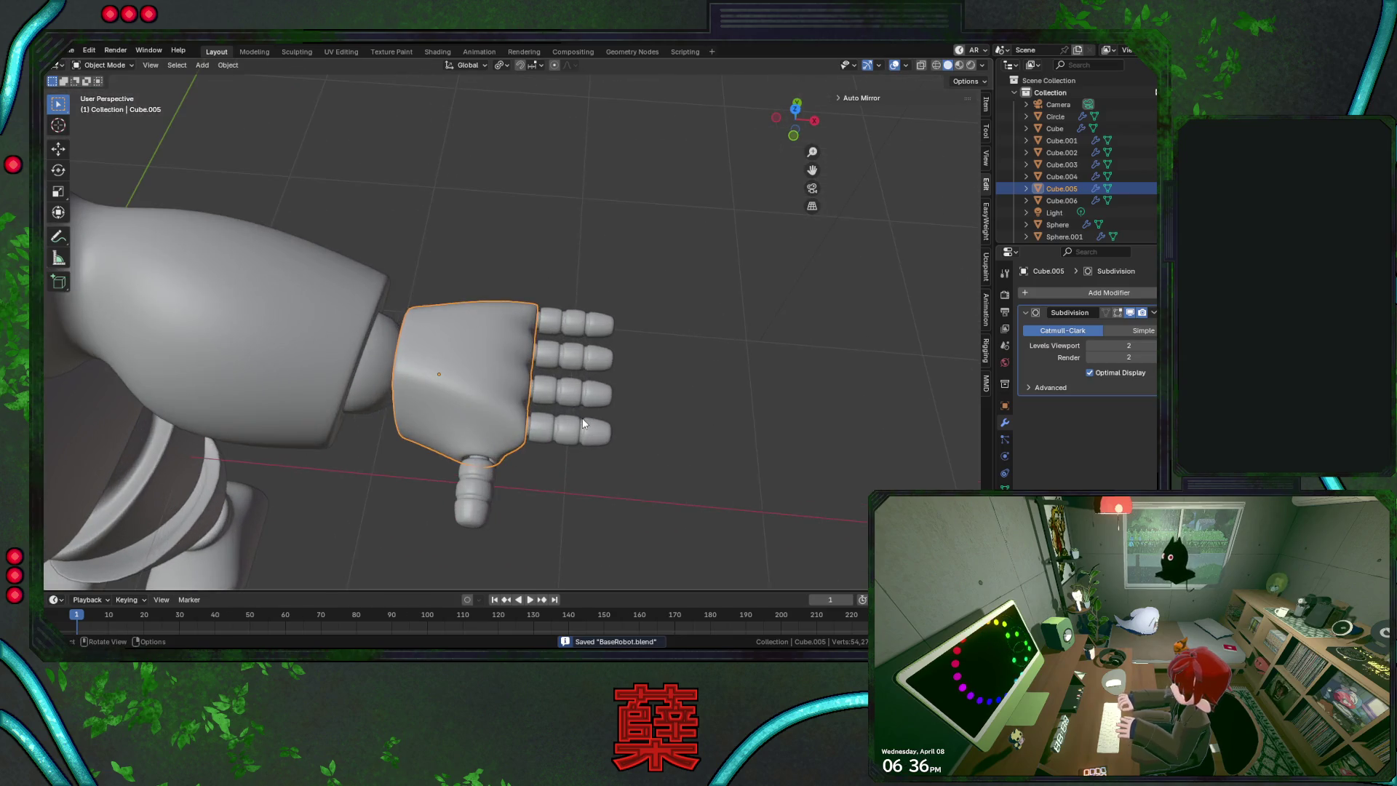
{"action": "key", "text": "shift+z"}
{"action": "mouse_move", "coordinate": [438, 273]}
{"action": "left_mouse_down"}
{"action": "mouse_move", "coordinate": [582, 512]}
{"action": "mouse_move", "coordinate": [658, 534]}
{"action": "left_mouse_up"}
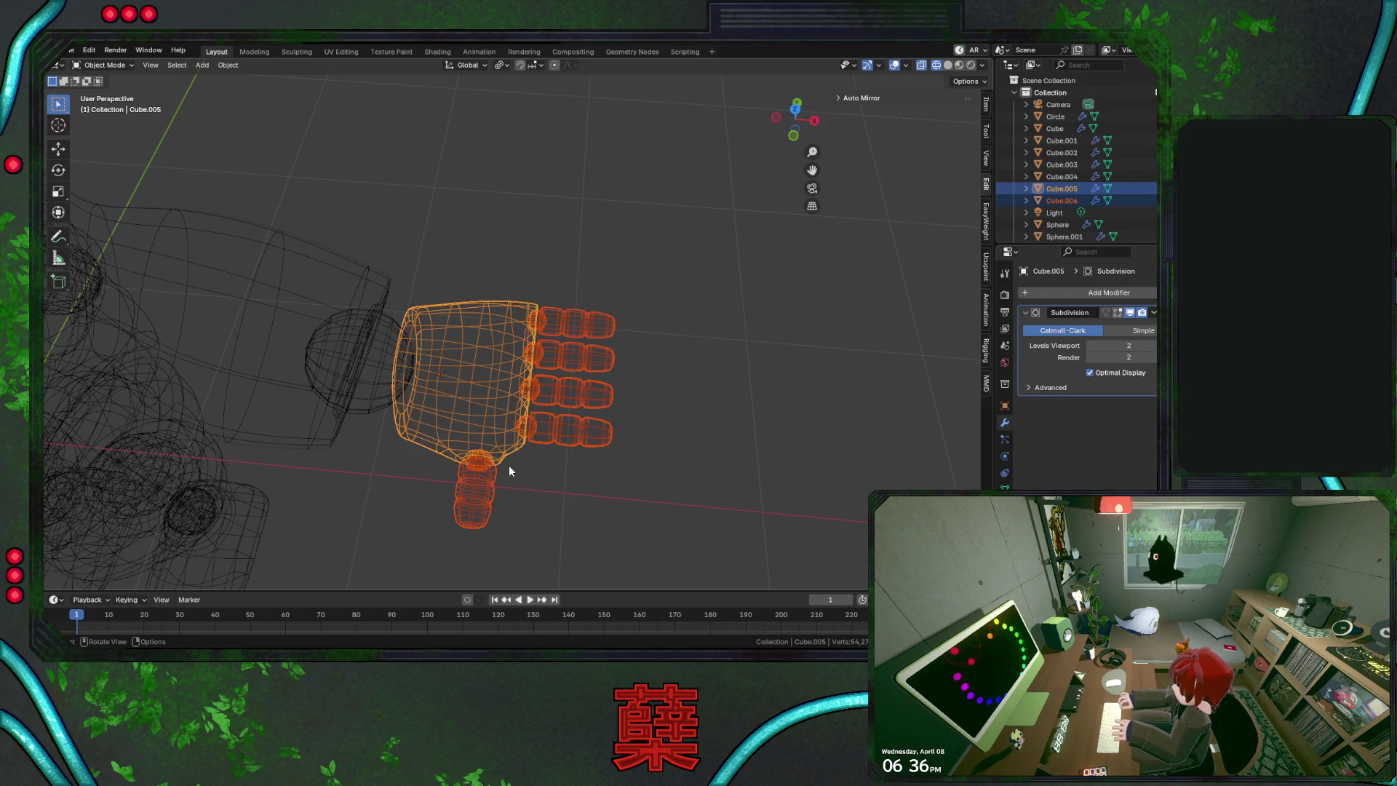
{"action": "key", "text": "ctrl+j"}
Reset the hand's rotation, then tilt and nudge it against the wrist in front view
{"action": "key", "text": "KP_1"}
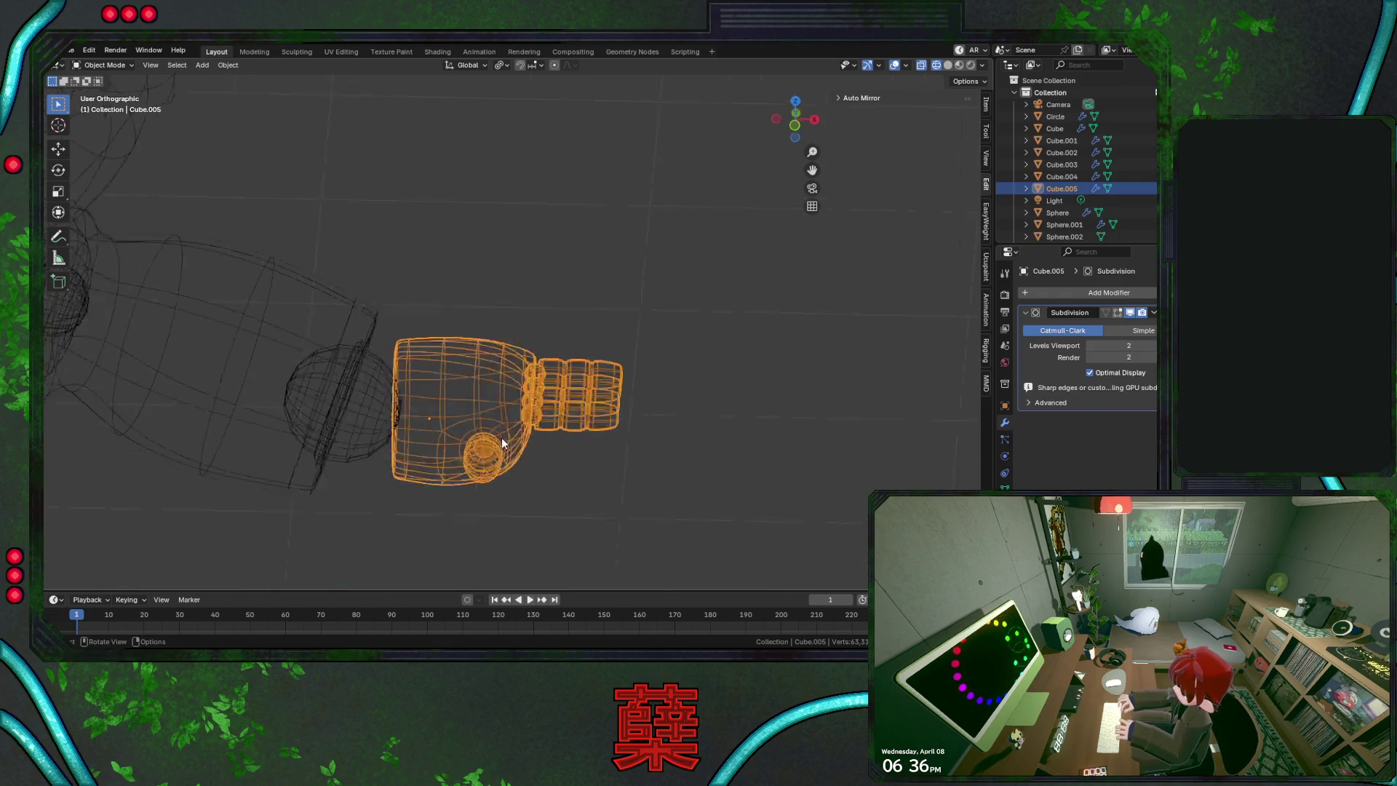
{"action": "mouse_move", "coordinate": [575, 432]}
{"action": "middle_mouse_down", "text": "shift"}
{"action": "mouse_move", "coordinate": [545, 445]}
{"action": "mouse_move", "coordinate": [630, 395]}
{"action": "mouse_move", "coordinate": [602, 364]}
{"action": "middle_mouse_up", "text": "shift"}
{"action": "key", "text": "alt+r"}
{"action": "key", "text": "r"}
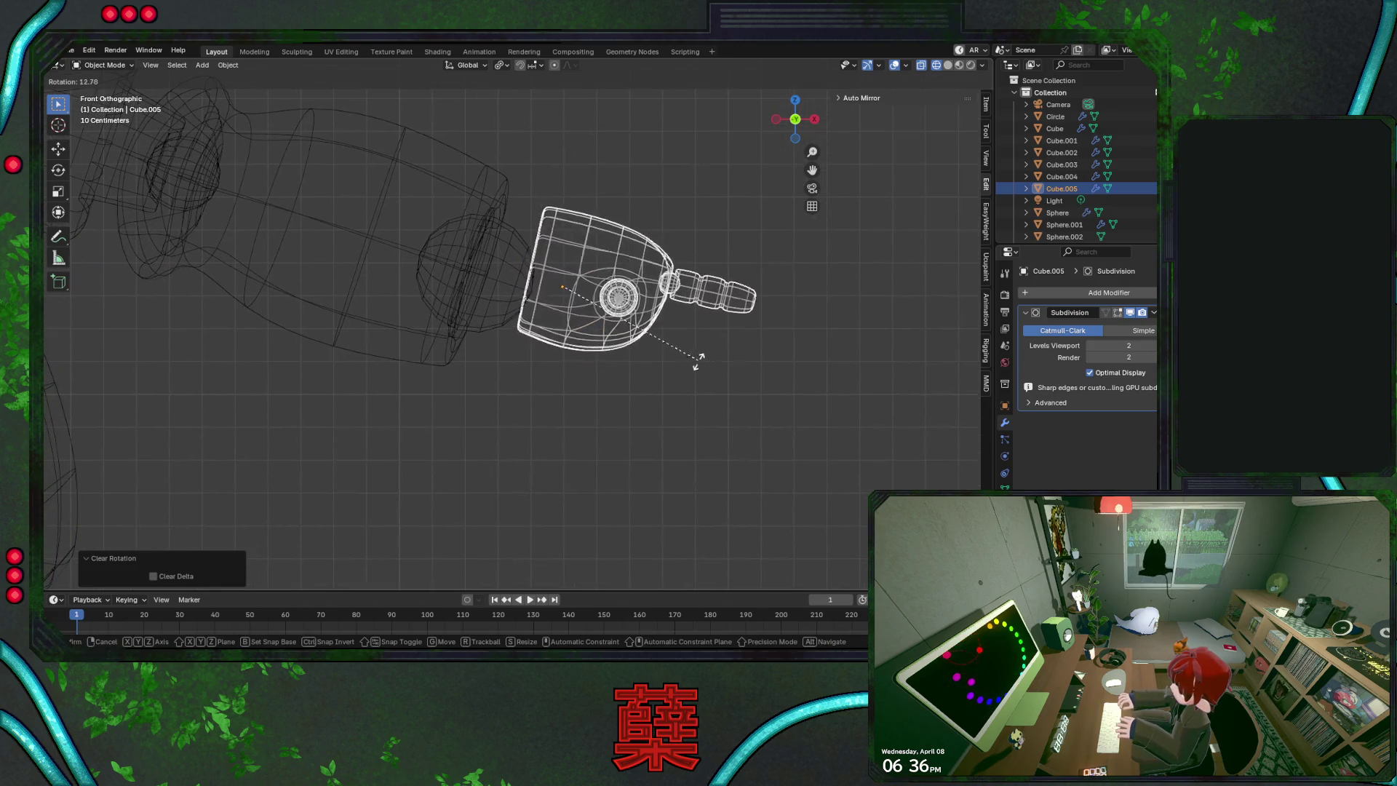
{"action": "left_click", "coordinate": [685, 376]}
{"action": "key", "text": "g"}
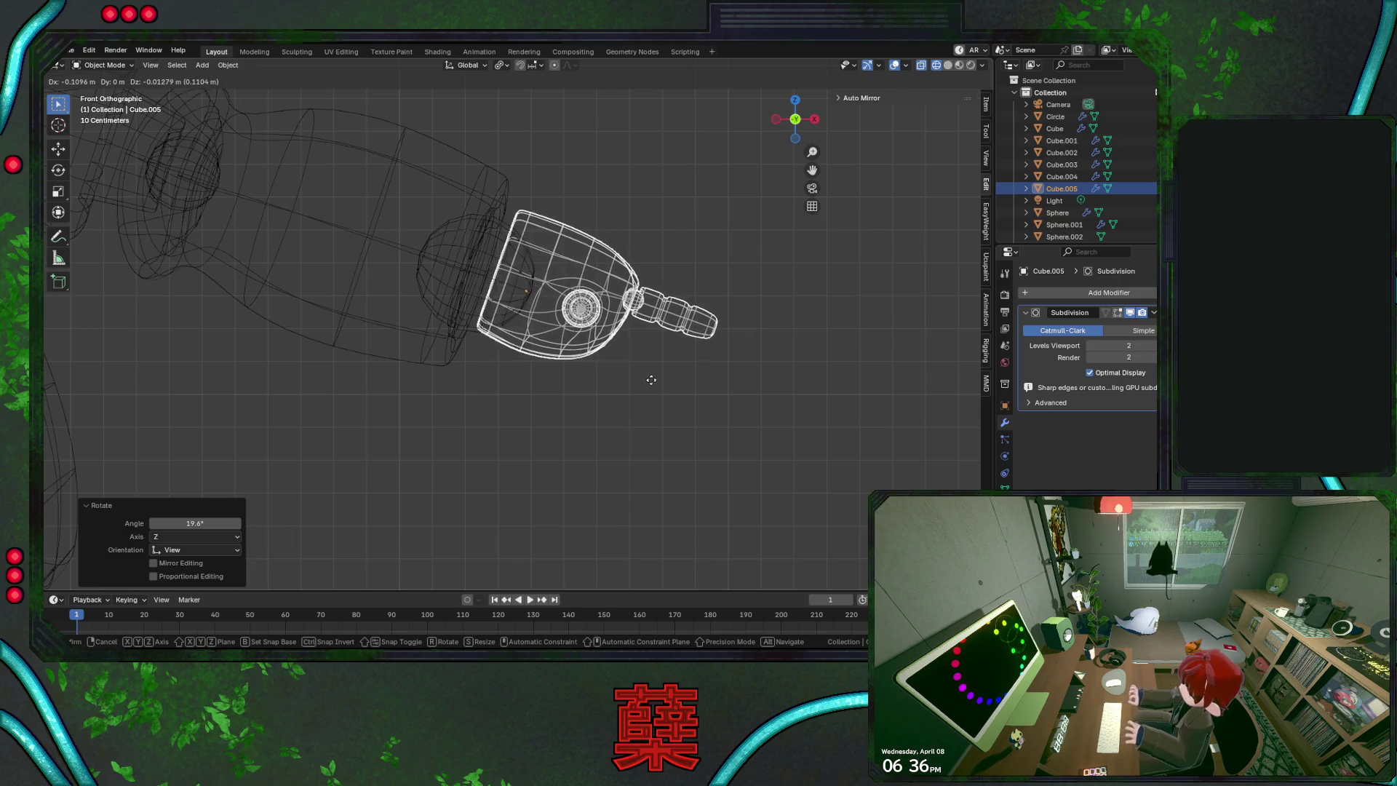
{"action": "left_click", "coordinate": [644, 388]}
{"action": "key", "text": "r"}
{"action": "left_click", "coordinate": [697, 382]}
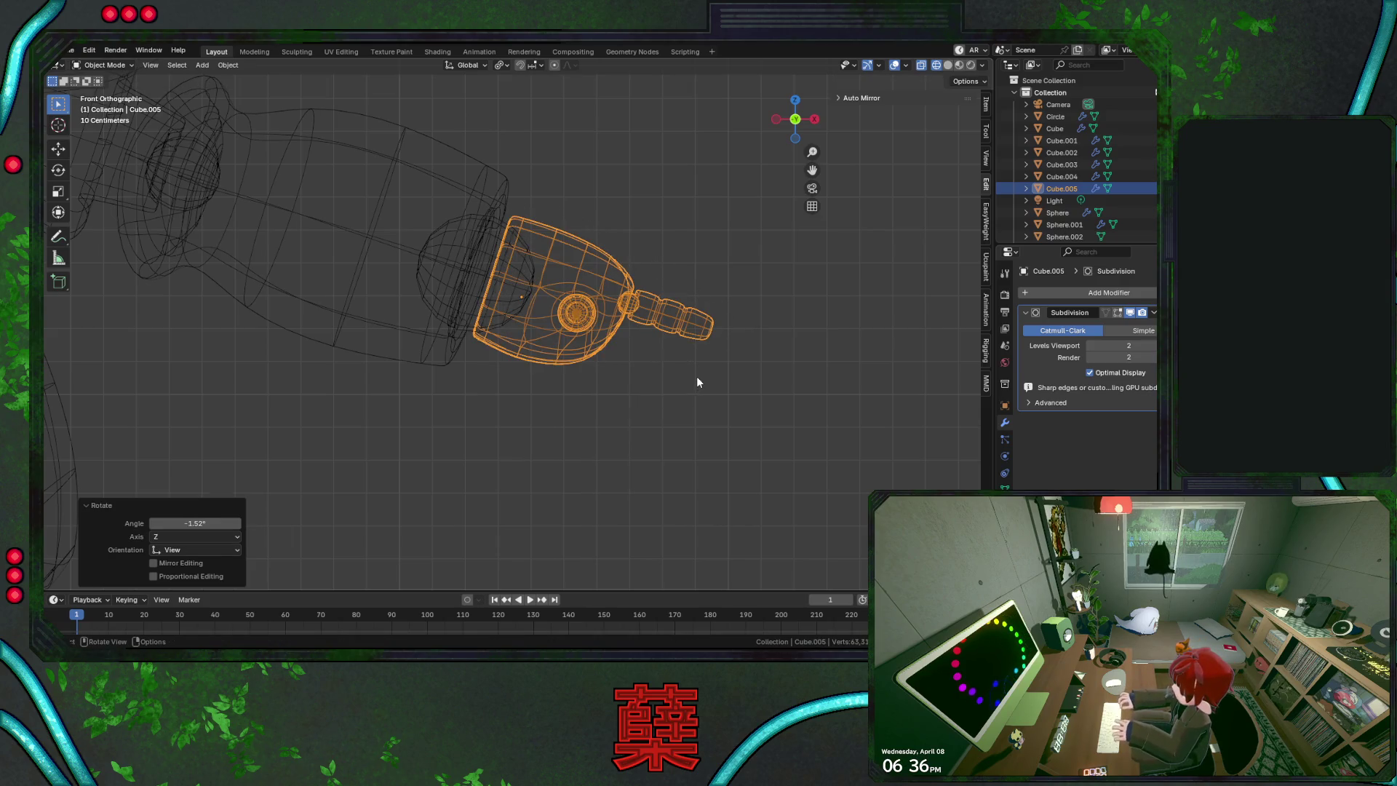
{"action": "key", "text": "g"}
{"action": "left_click", "coordinate": [695, 377]}
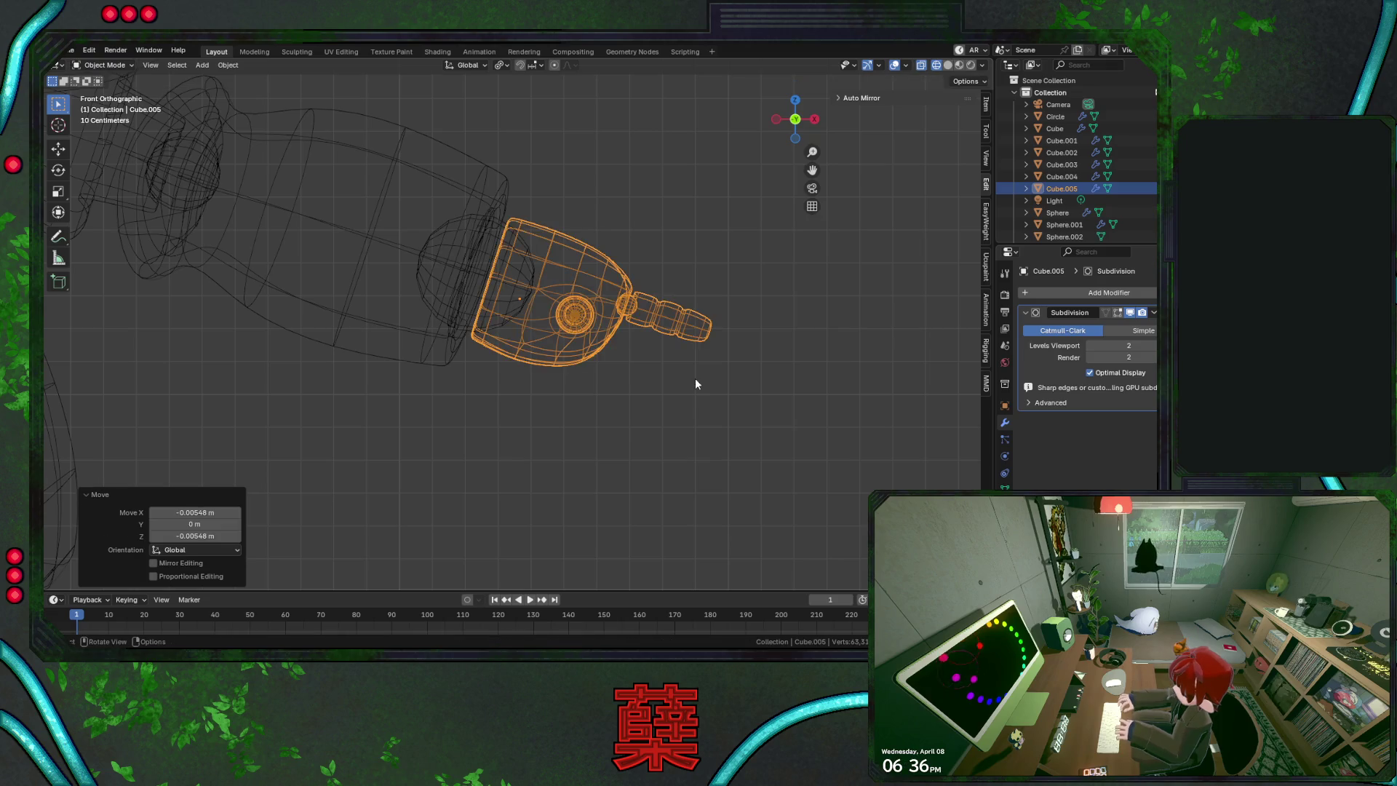
Return to solid shading, check the hand from above, and enlarge it by about 1.2
{"action": "key", "text": "shift+z"}
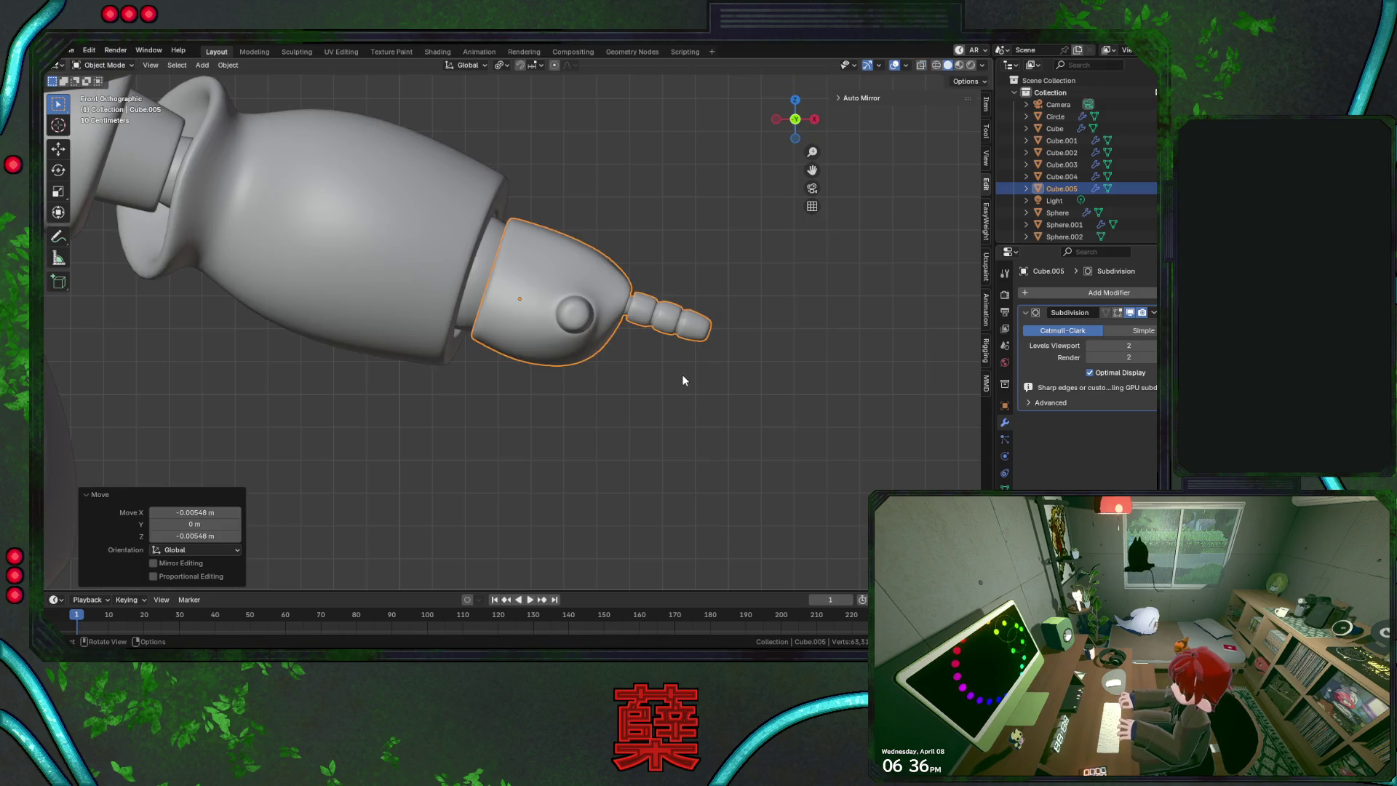
{"action": "key", "text": "KP_7"}
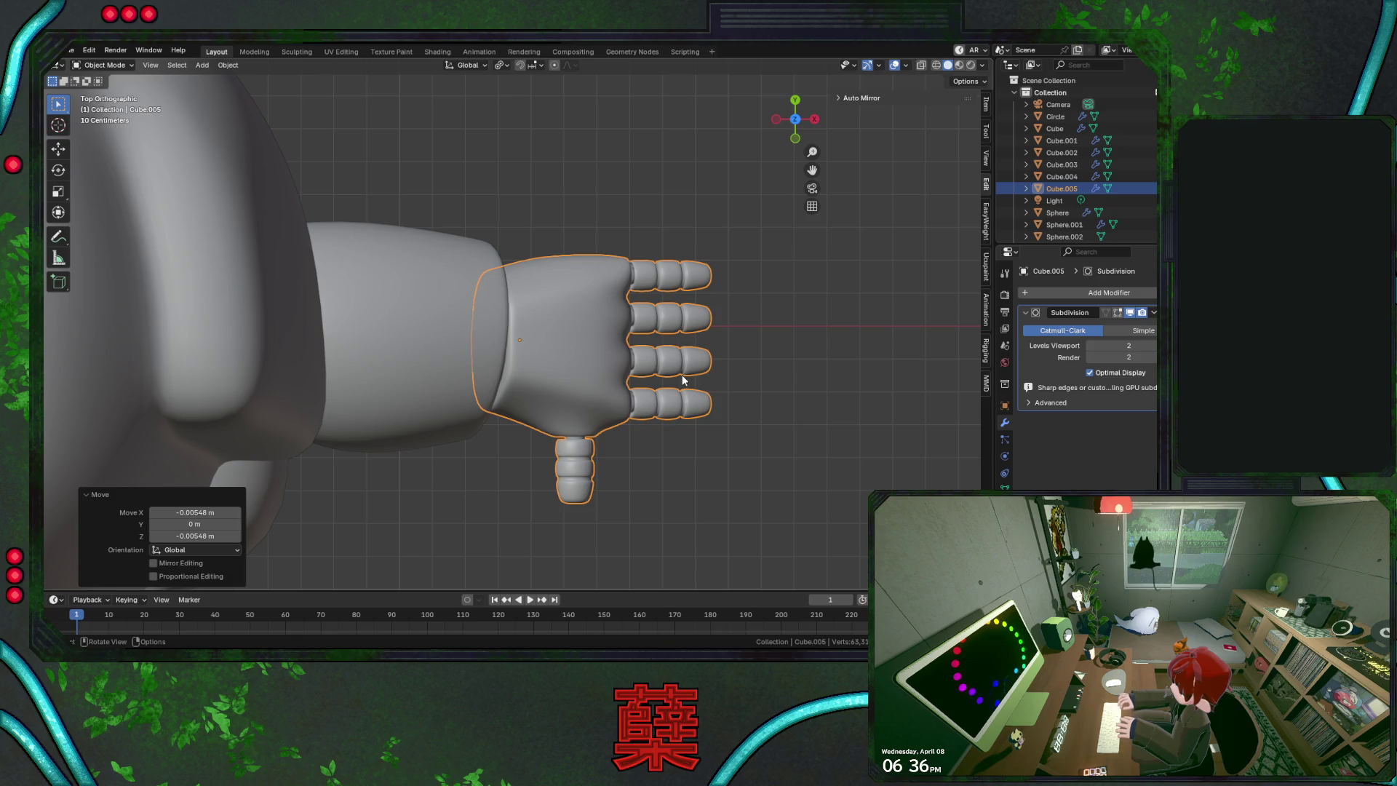
{"action": "key", "text": "KP_1"}
{"action": "left_click", "coordinate": [657, 380]}
{"action": "mouse_move", "coordinate": [657, 380]}
{"action": "middle_mouse_down"}
{"action": "mouse_move", "coordinate": [441, 384]}
{"action": "mouse_move", "coordinate": [495, 403]}
{"action": "mouse_move", "coordinate": [542, 445]}
{"action": "mouse_move", "coordinate": [551, 400]}
{"action": "middle_mouse_up"}
{"action": "left_click", "coordinate": [553, 400]}
{"action": "key", "text": "s"}
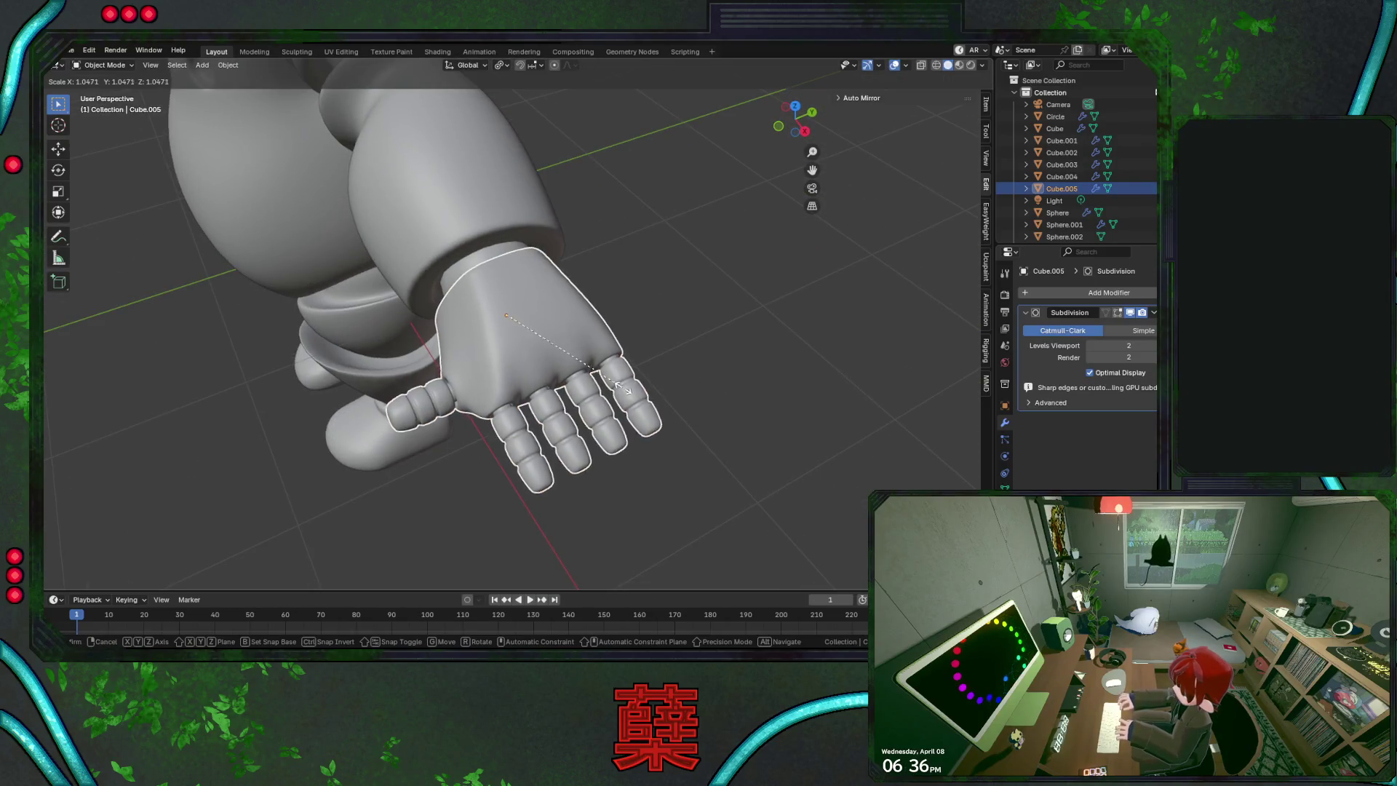
{"action": "left_click", "coordinate": [638, 393]}
Review the hand in front view and reselect it
{"action": "key", "text": "KP_1"}
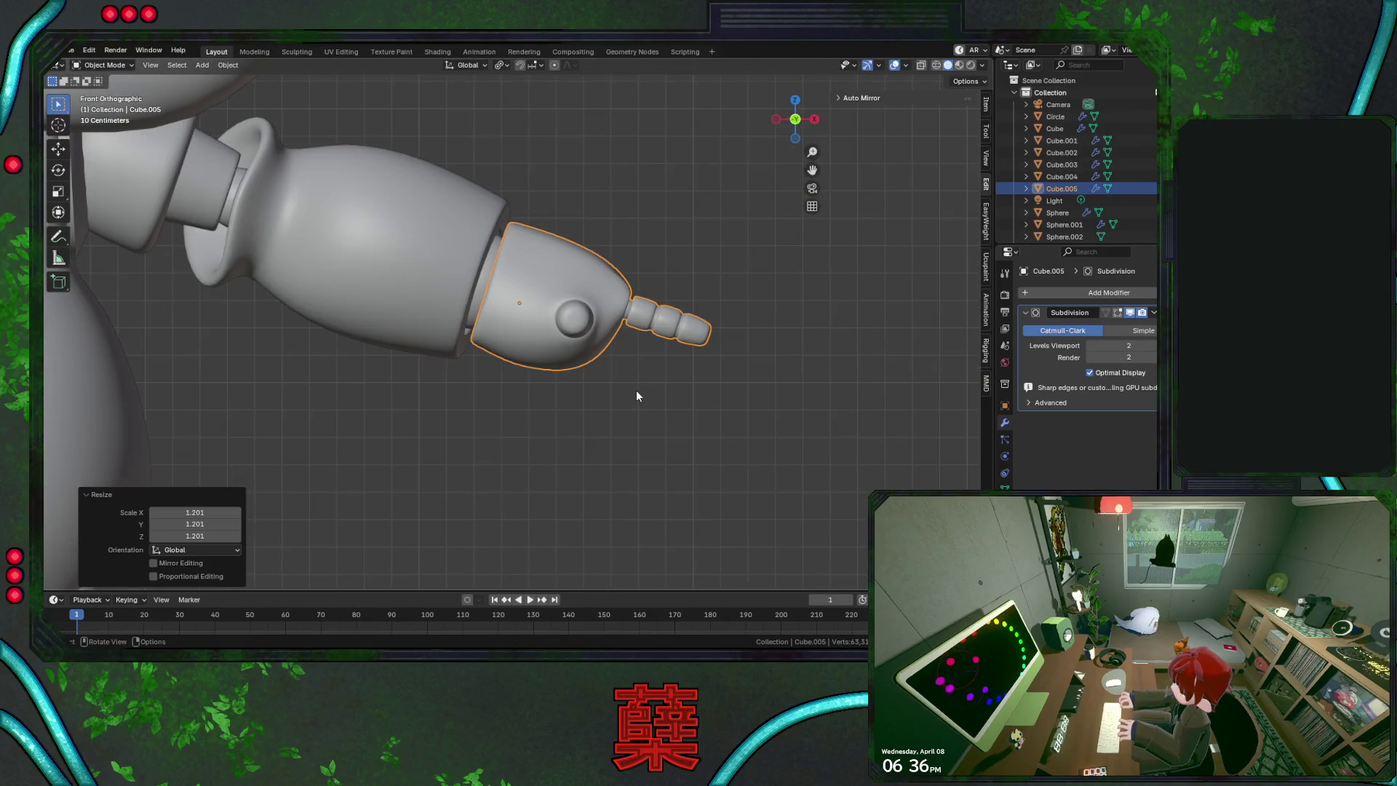
{"action": "scroll", "coordinate": [636, 390], "scroll_direction": "down", "scroll_amount": 3}
{"action": "left_click", "coordinate": [567, 403]}
{"action": "scroll", "coordinate": [565, 398], "scroll_direction": "down", "scroll_amount": 4}
{"action": "scroll", "coordinate": [549, 364], "scroll_direction": "up", "scroll_amount": 2}
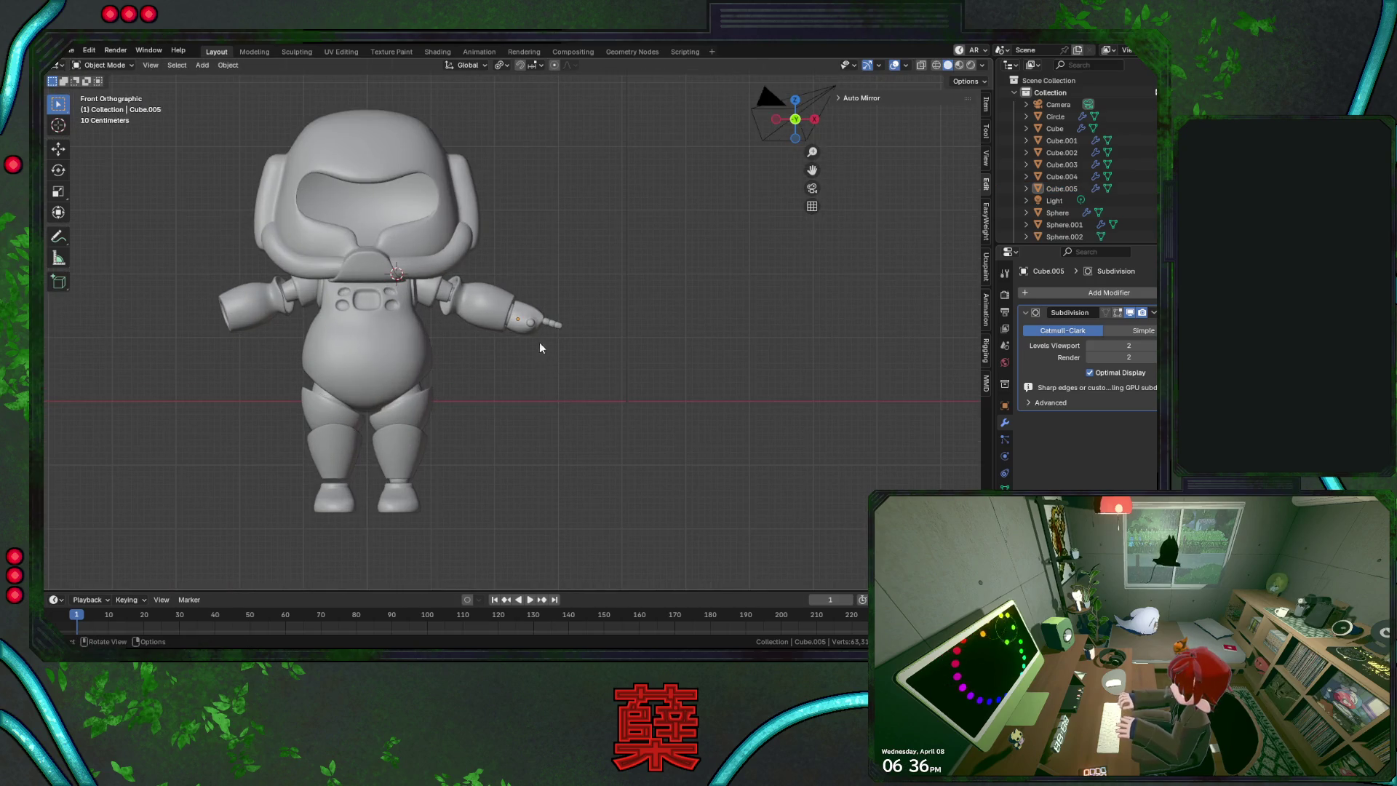
{"action": "left_click", "coordinate": [542, 336]}
{"action": "scroll", "coordinate": [570, 370], "scroll_direction": "up", "scroll_amount": 1}
{"action": "left_click", "coordinate": [1067, 293]}
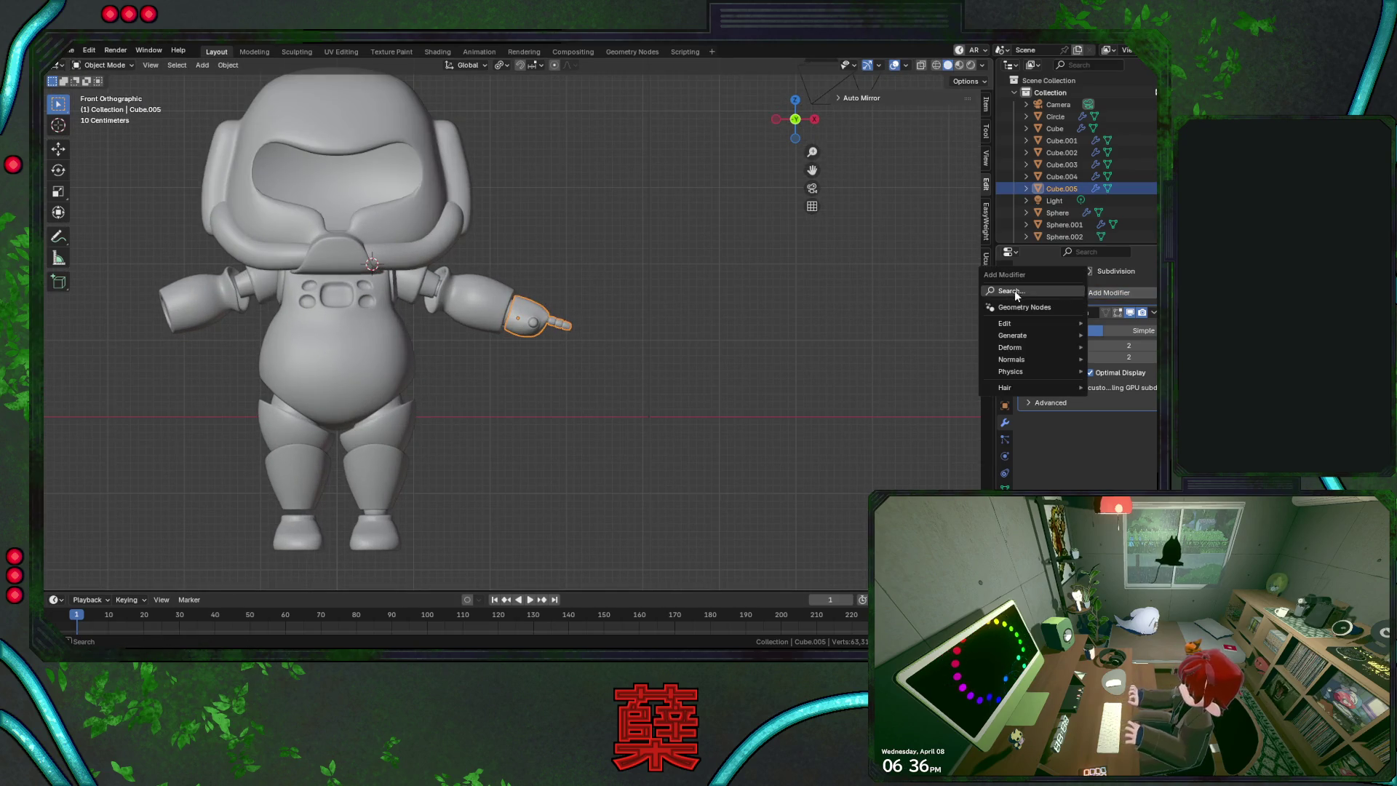
{"action": "mouse_move", "coordinate": [1018, 305]}
{"action": "left_click", "coordinate": [983, 334]}
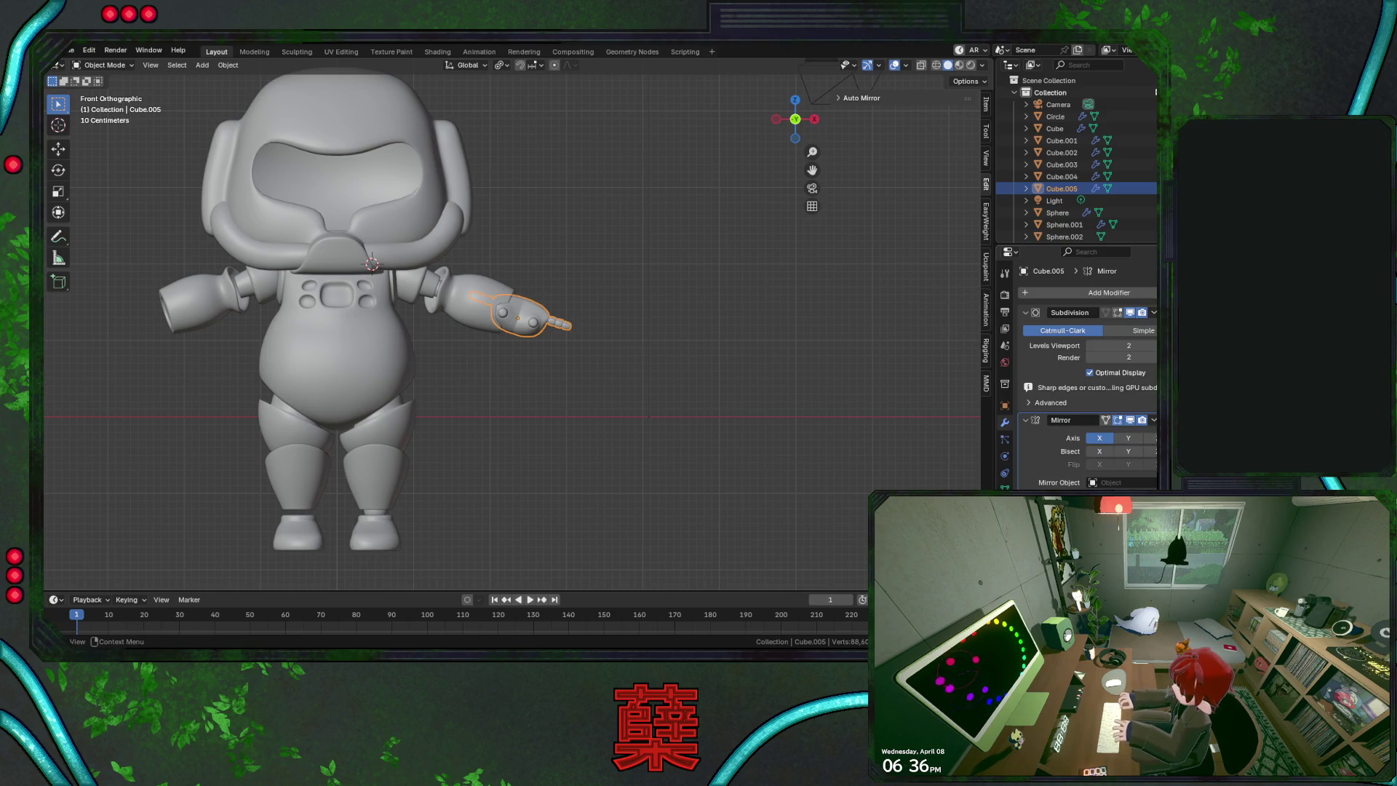
{"action": "left_click_drag", "start_coordinate": [1155, 420], "coordinate": [1155, 312]}
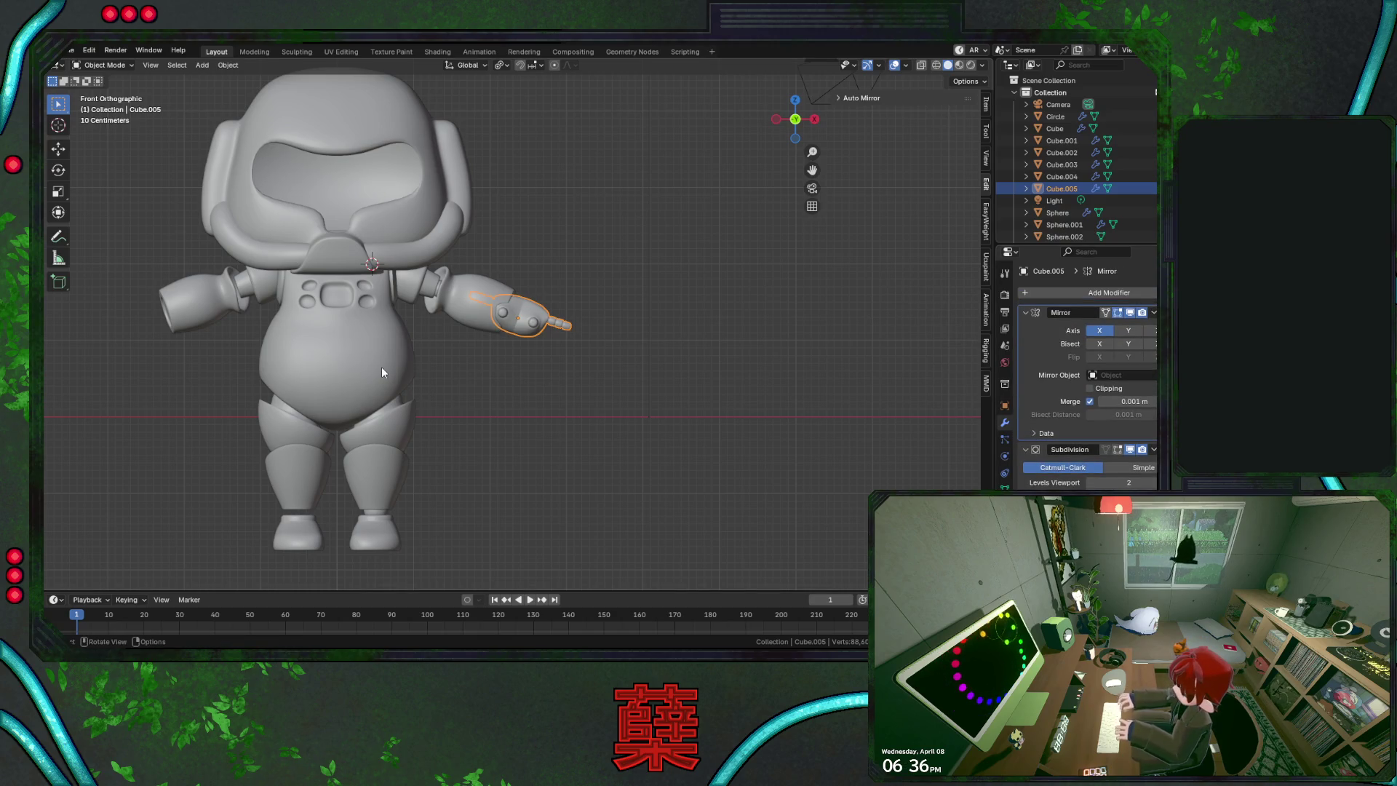
{"action": "left_click", "coordinate": [460, 313]}
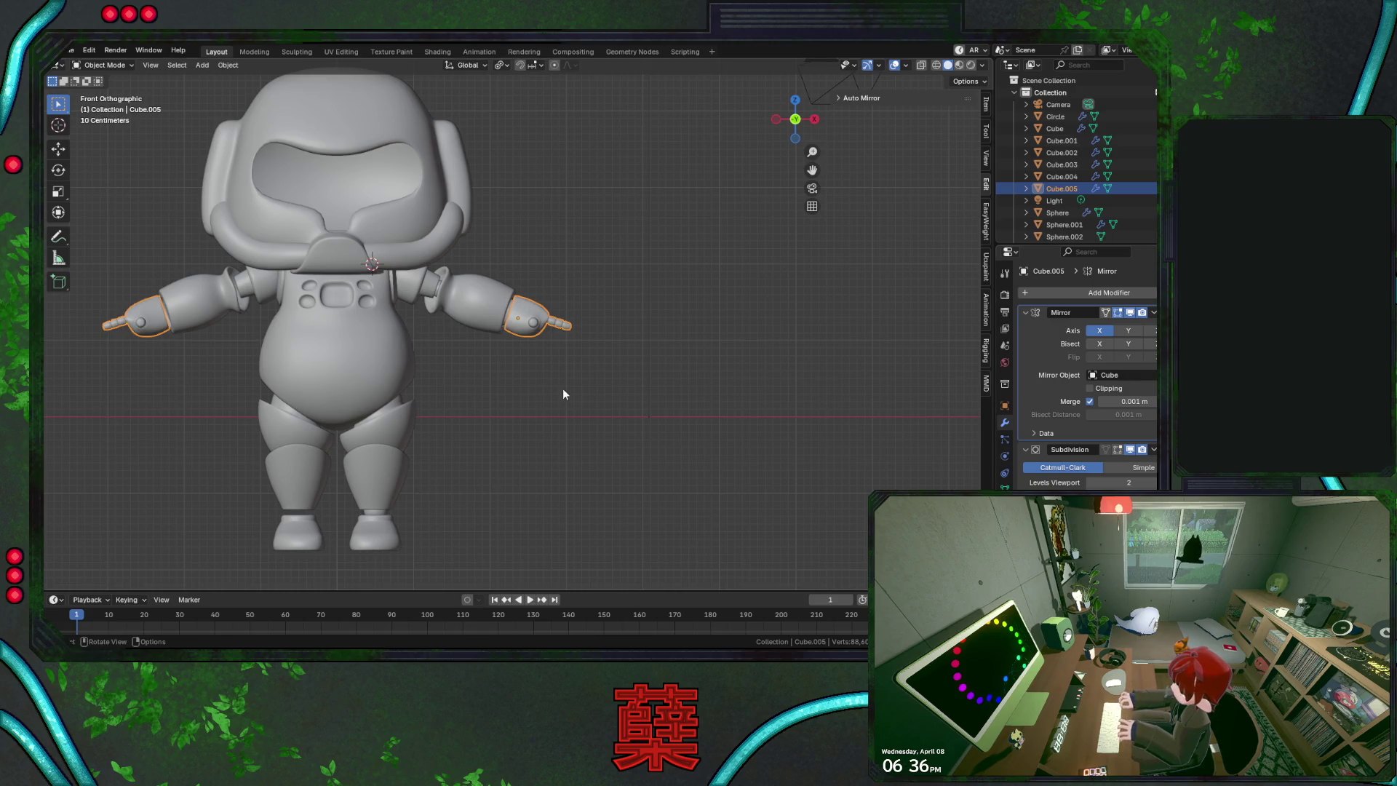
{"action": "left_click", "coordinate": [578, 381]}
{"action": "scroll", "coordinate": [579, 382], "scroll_direction": "up", "scroll_amount": 4}
{"action": "left_click", "coordinate": [560, 321]}
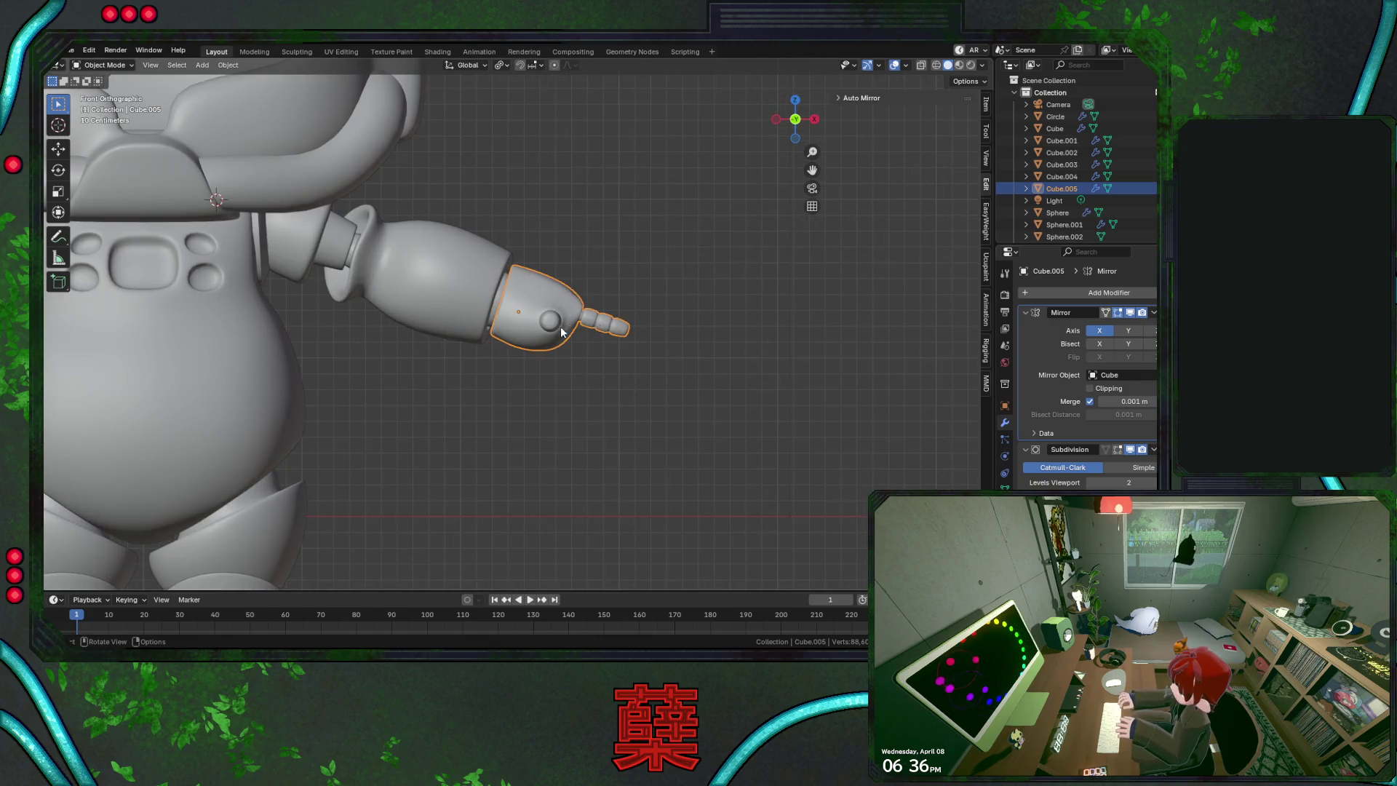
{"action": "scroll", "coordinate": [558, 334], "scroll_direction": "down", "scroll_amount": 4}
{"action": "scroll", "coordinate": [646, 333], "scroll_direction": "up", "scroll_amount": 5}
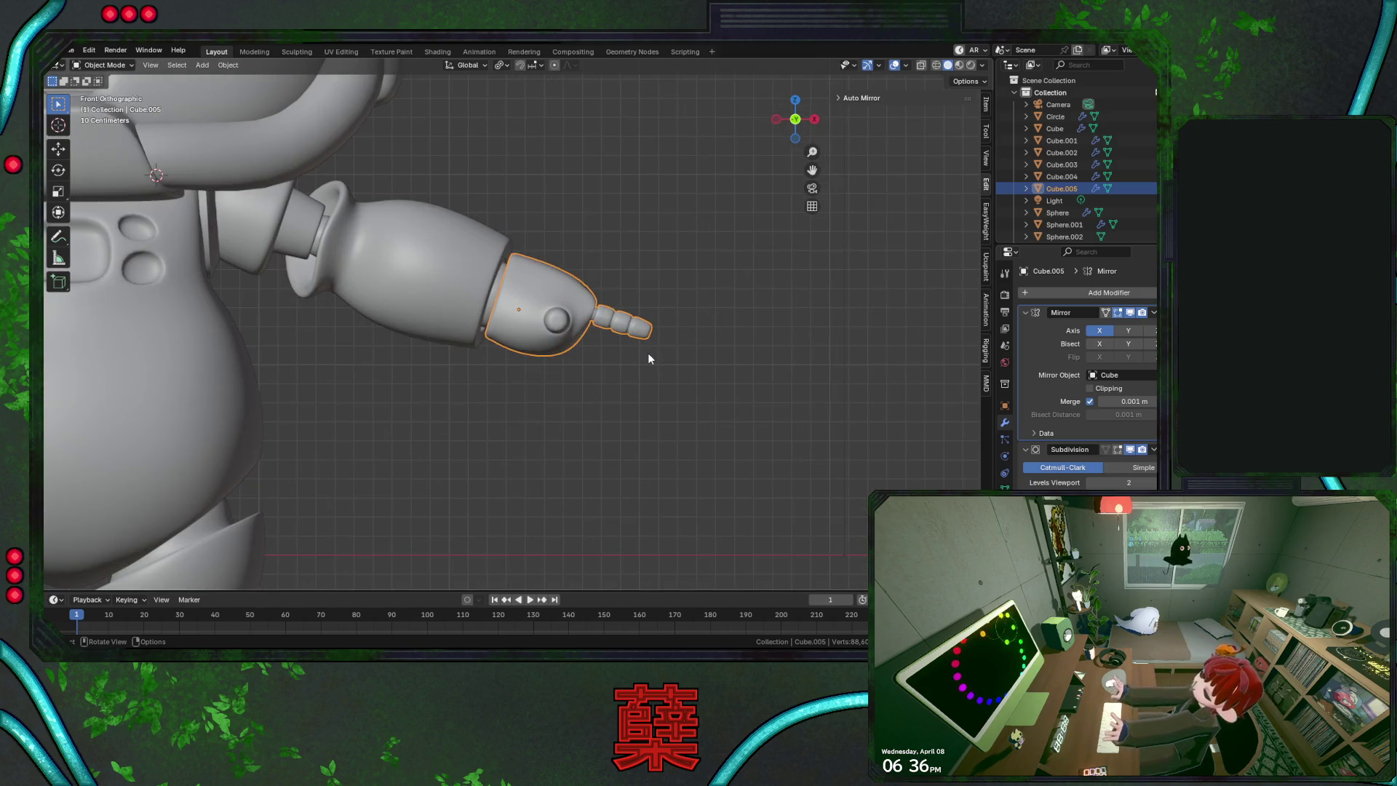
{"action": "left_click", "coordinate": [647, 354]}
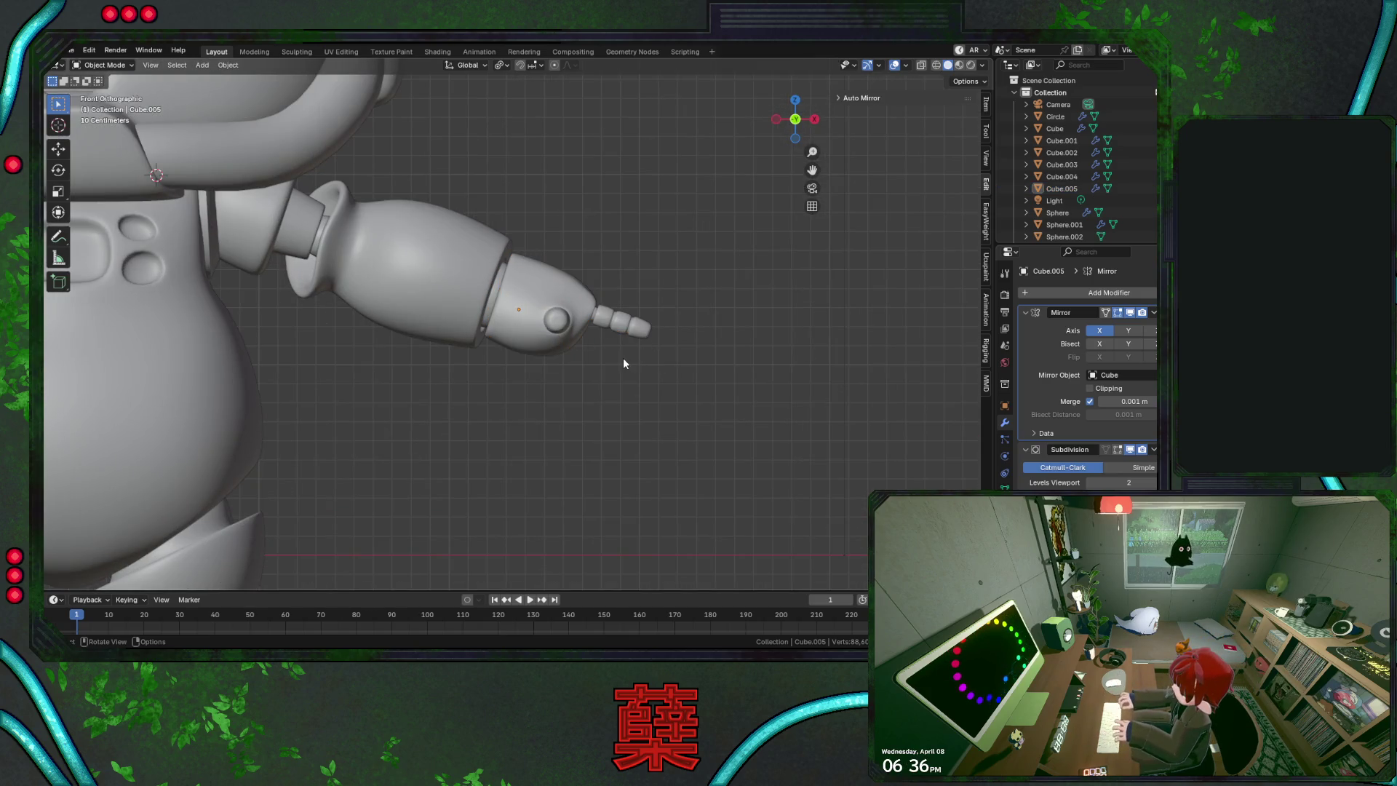
{"action": "scroll", "coordinate": [622, 362], "scroll_direction": "down", "scroll_amount": 4}
{"action": "key", "text": "KP_3"}
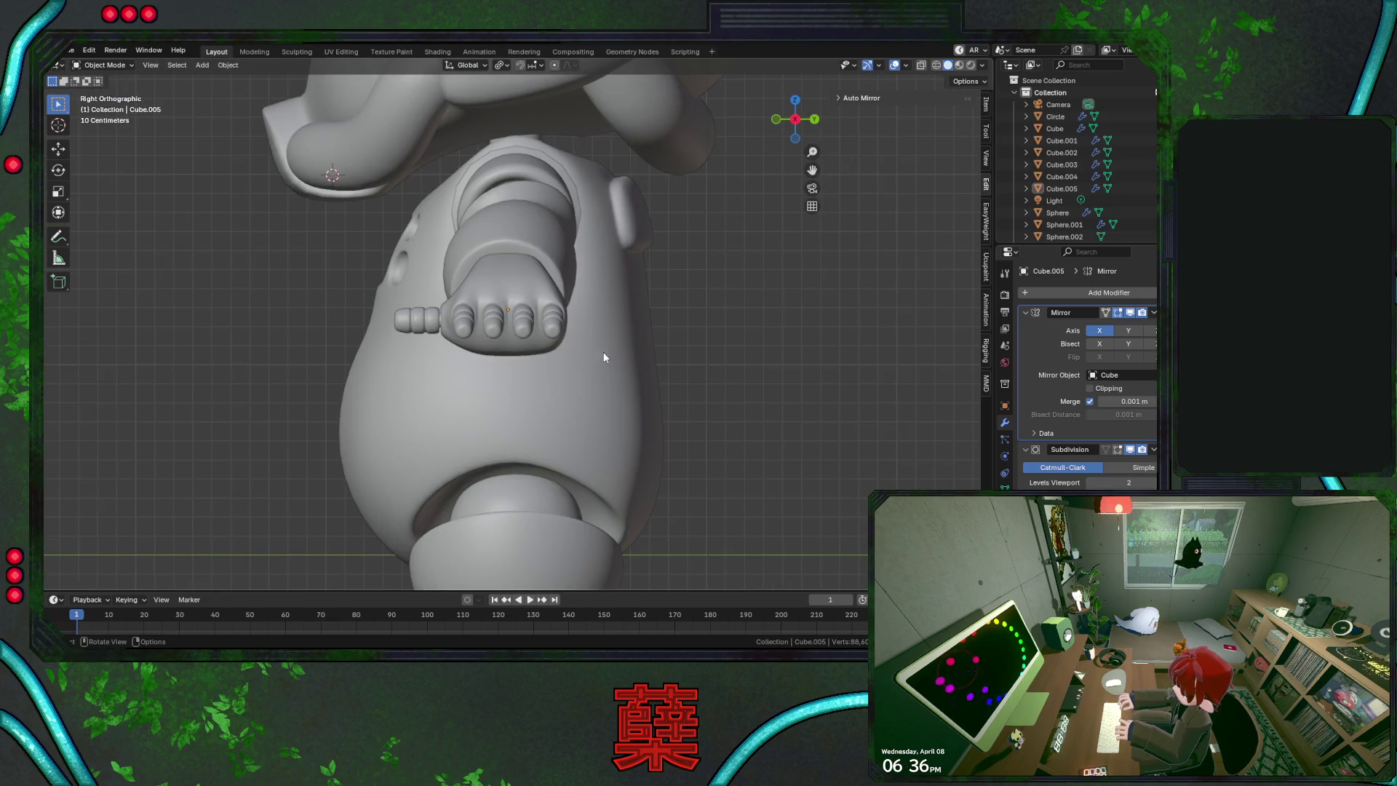
{"action": "left_click", "coordinate": [533, 287]}
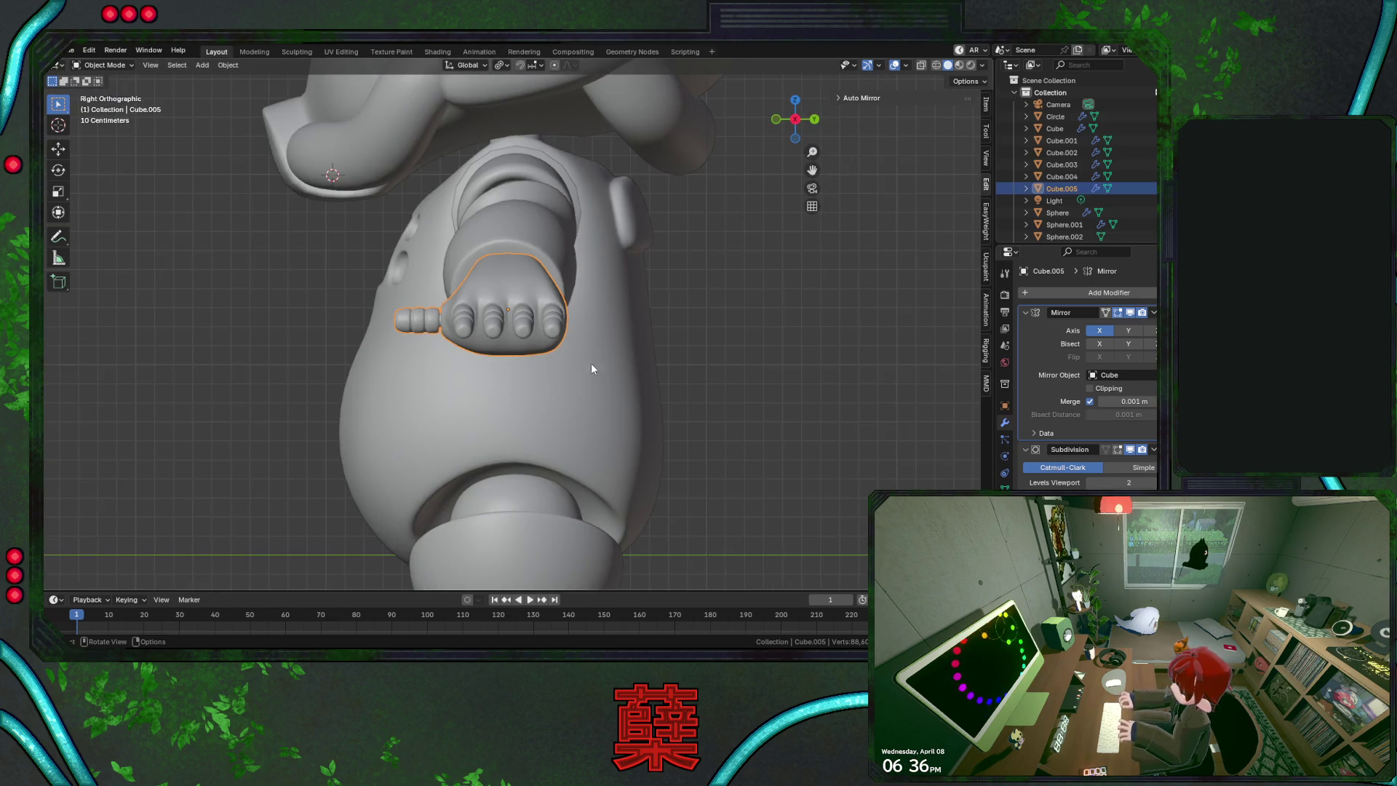
{"action": "mouse_move", "coordinate": [649, 337]}
{"action": "middle_mouse_down"}
{"action": "mouse_move", "coordinate": [425, 287]}
{"action": "mouse_move", "coordinate": [396, 183]}
{"action": "mouse_move", "coordinate": [524, 247]}
{"action": "mouse_move", "coordinate": [670, 272]}
{"action": "mouse_move", "coordinate": [654, 371]}
{"action": "mouse_move", "coordinate": [627, 374]}
{"action": "mouse_move", "coordinate": [611, 400]}
{"action": "mouse_move", "coordinate": [703, 402]}
{"action": "mouse_move", "coordinate": [751, 438]}
{"action": "mouse_move", "coordinate": [761, 429]}
{"action": "middle_mouse_up"}
Turn the hand -4.8° about Z in the top wireframe view
{"action": "key", "text": "KP_7"}
{"action": "key", "text": "shift+z"}
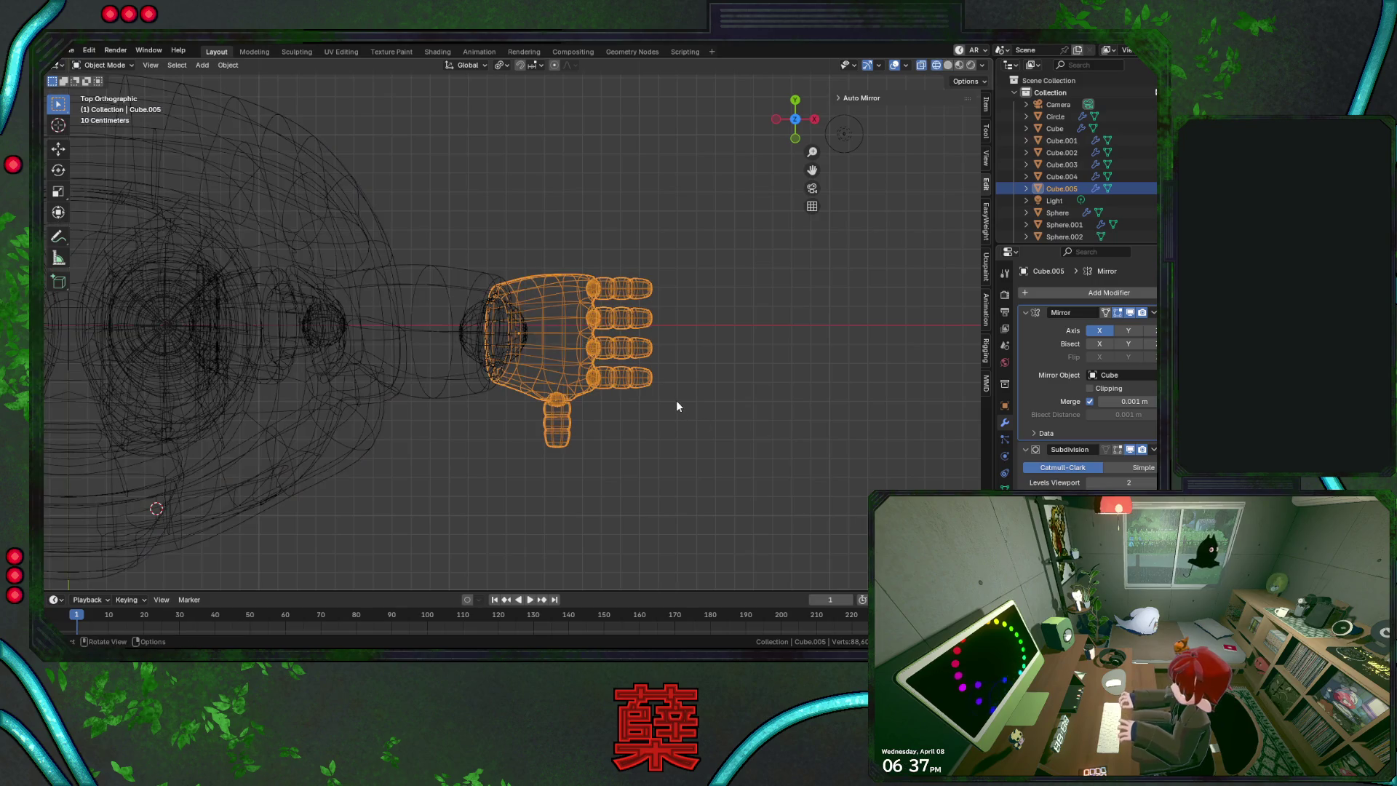
{"action": "key", "text": "r"}
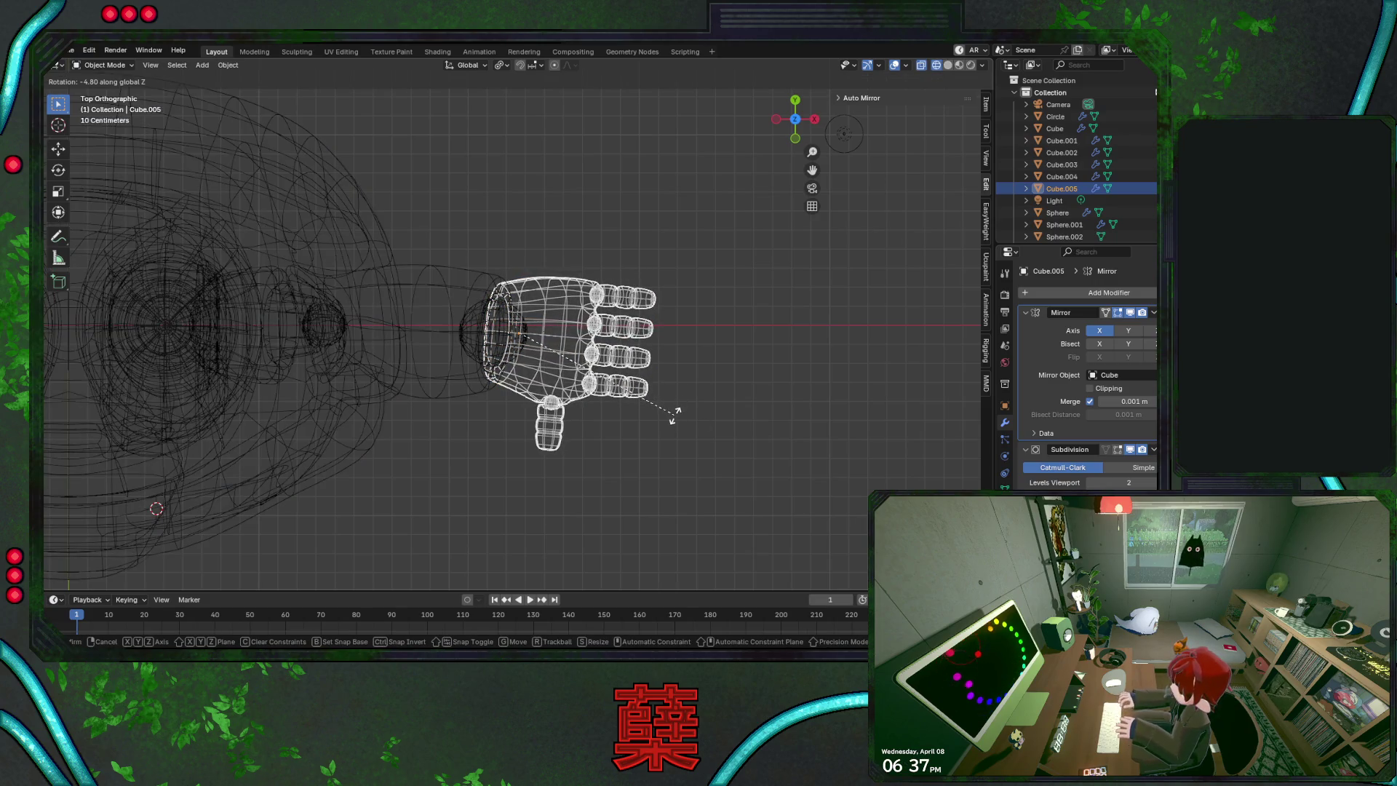
{"action": "left_click", "coordinate": [674, 414]}
{"action": "key", "text": "shift+z"}
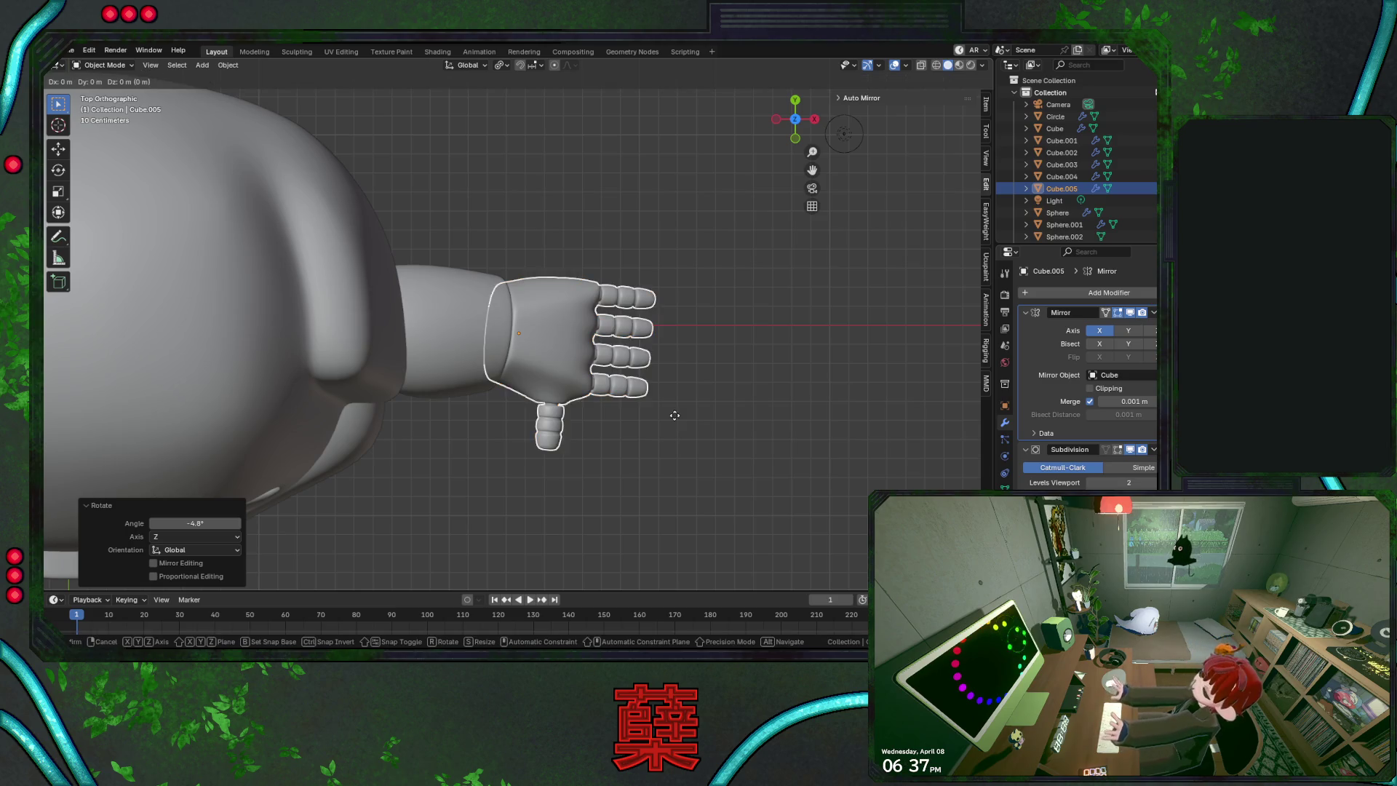
View the hand from underneath and turn it a further -2.13° about Z
{"action": "middle_click_drag", "start_coordinate": [674, 420], "coordinate": [613, 355]}
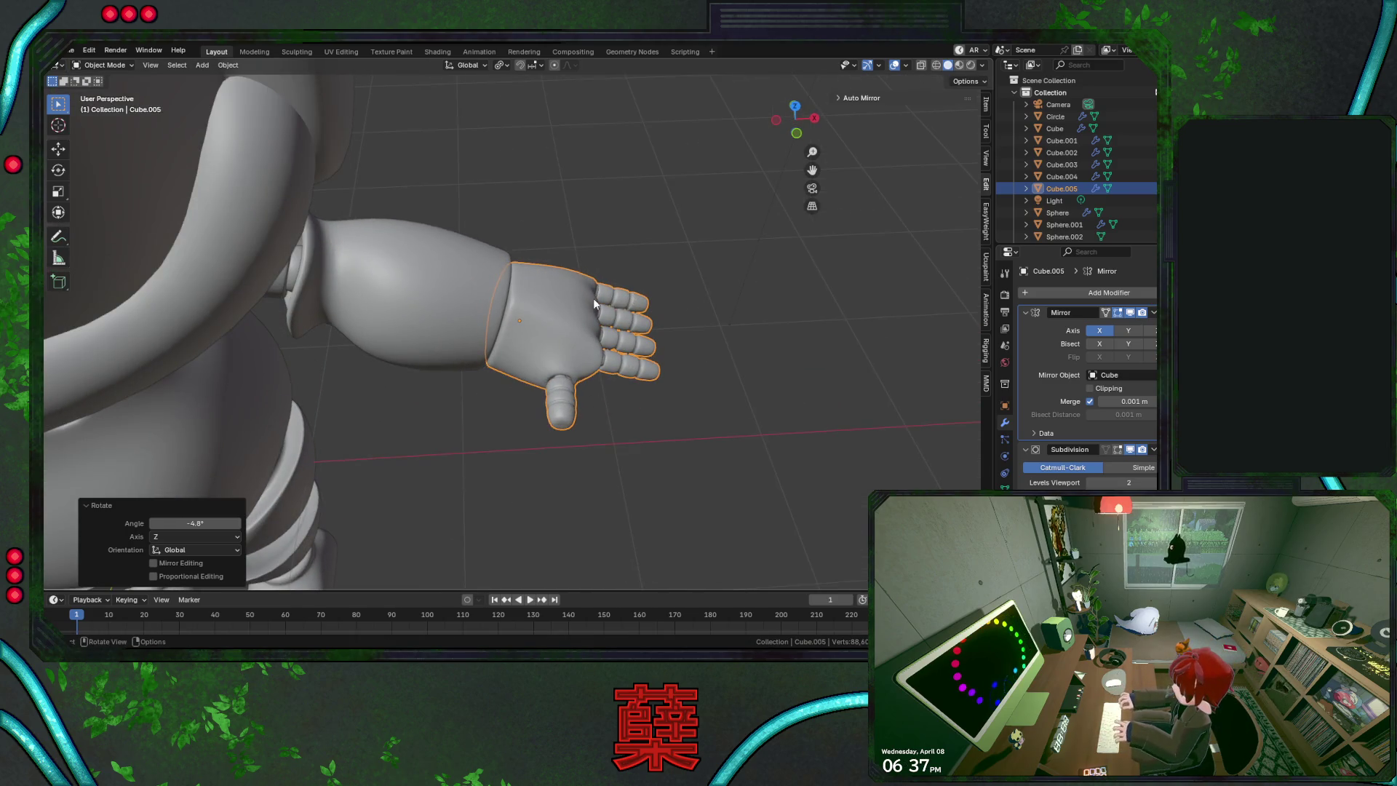
{"action": "mouse_move", "coordinate": [460, 406]}
{"action": "middle_mouse_down"}
{"action": "mouse_move", "coordinate": [532, 365]}
{"action": "mouse_move", "coordinate": [508, 322]}
{"action": "mouse_move", "coordinate": [530, 218]}
{"action": "mouse_move", "coordinate": [601, 178]}
{"action": "mouse_move", "coordinate": [691, 180]}
{"action": "mouse_move", "coordinate": [660, 168]}
{"action": "middle_mouse_up"}
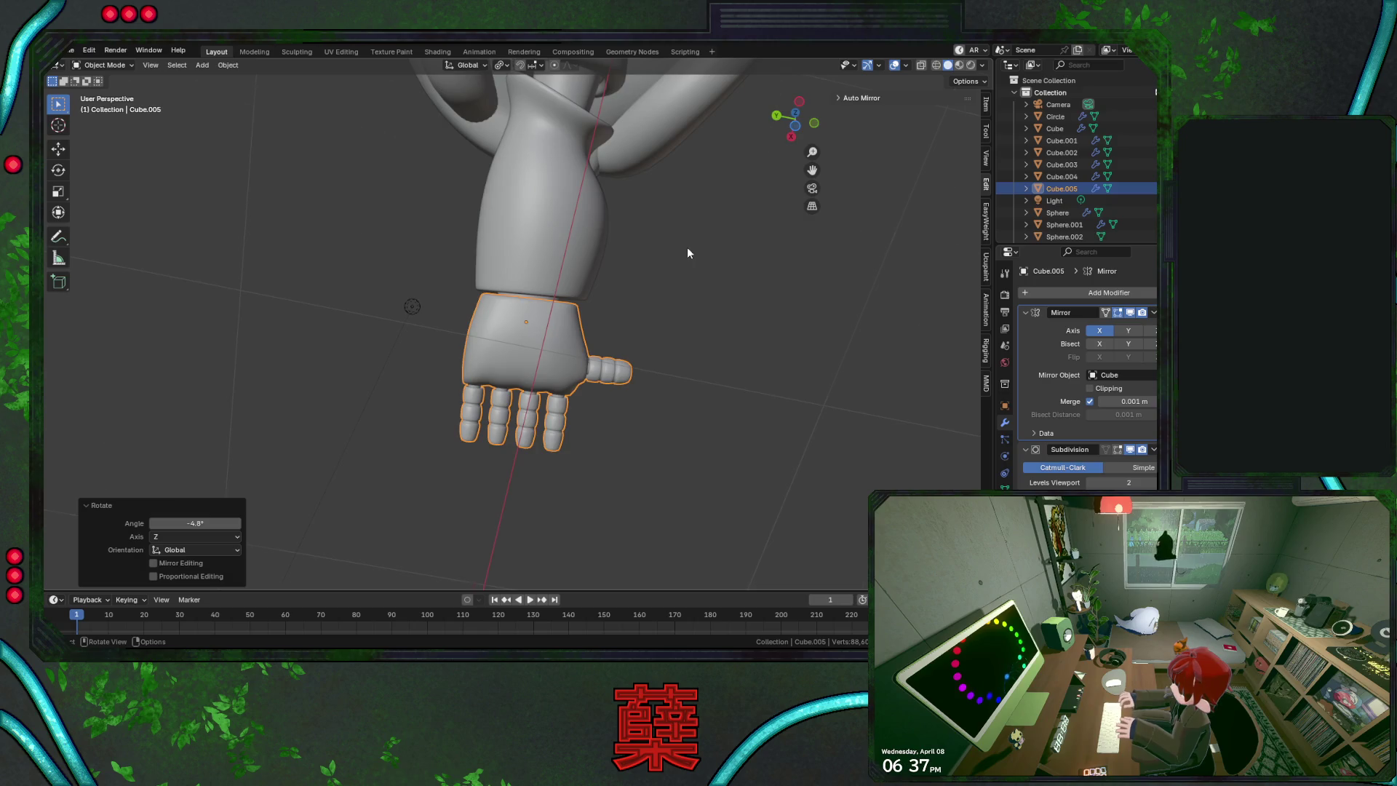
{"action": "key", "text": "ctrl+KP_7"}
{"action": "key", "text": "ctrl+KP_7"}
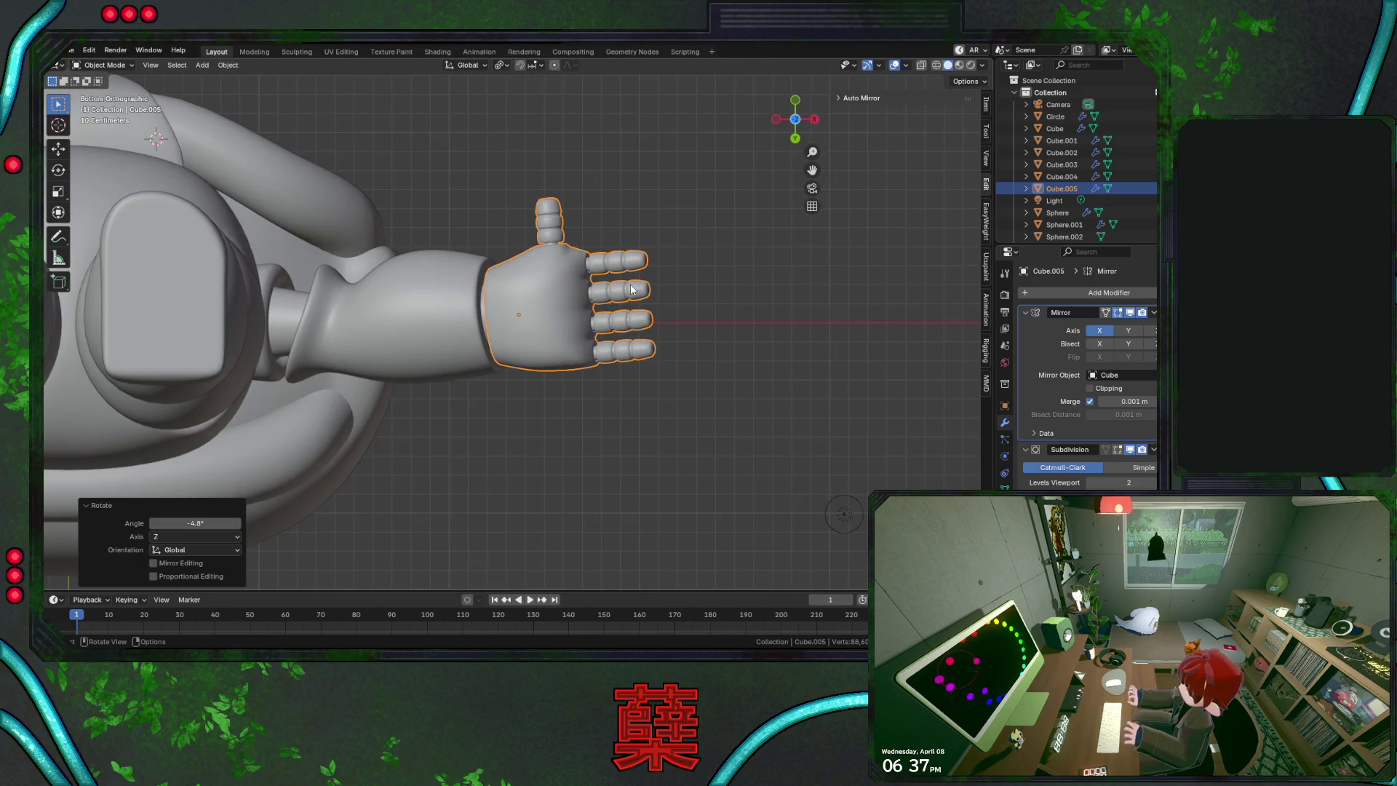
{"action": "mouse_move", "coordinate": [630, 290]}
{"action": "middle_mouse_down", "text": "alt"}
{"action": "mouse_move", "coordinate": [649, 358]}
{"action": "mouse_move", "coordinate": [587, 238]}
{"action": "mouse_move", "coordinate": [623, 276]}
{"action": "middle_mouse_up", "text": "alt"}
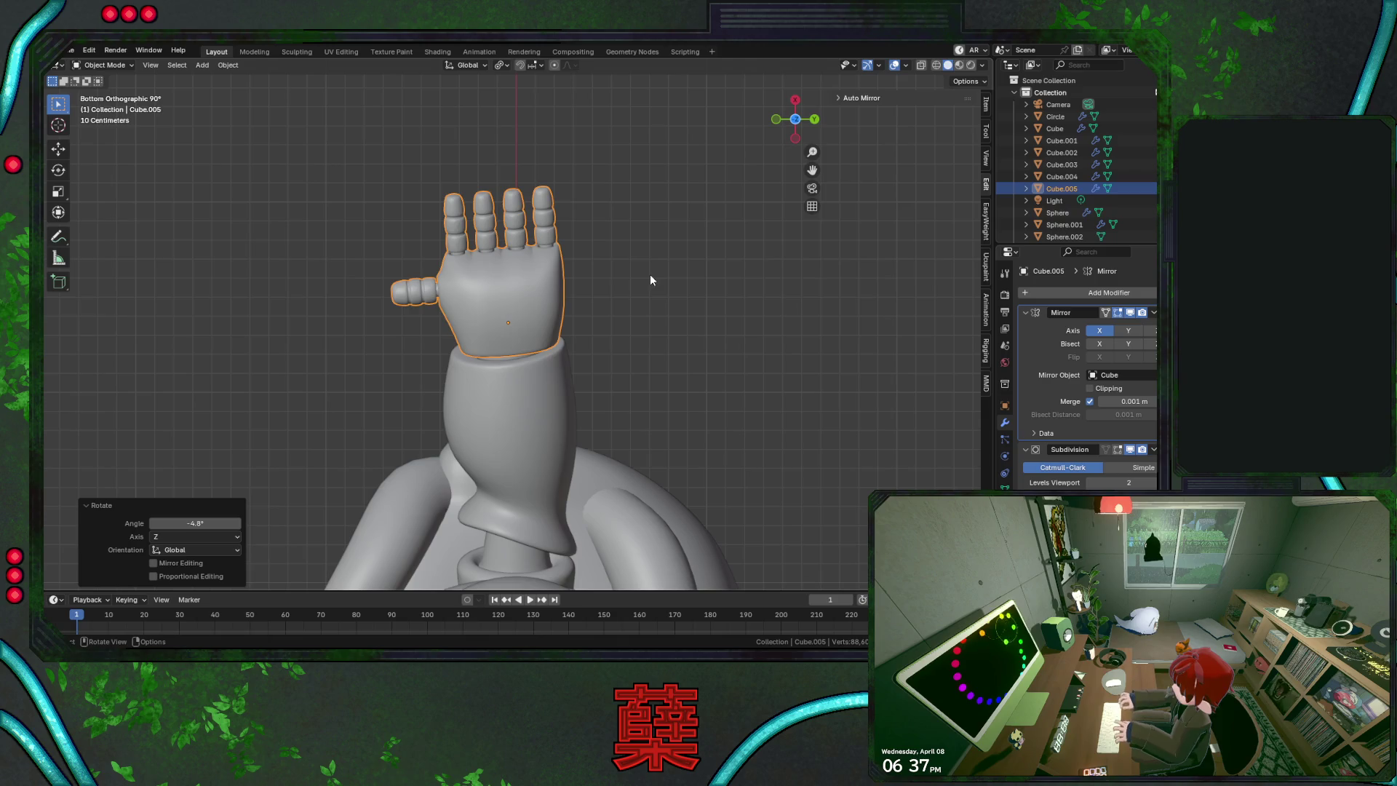
{"action": "key", "text": "r"}
{"action": "key", "text": "z"}
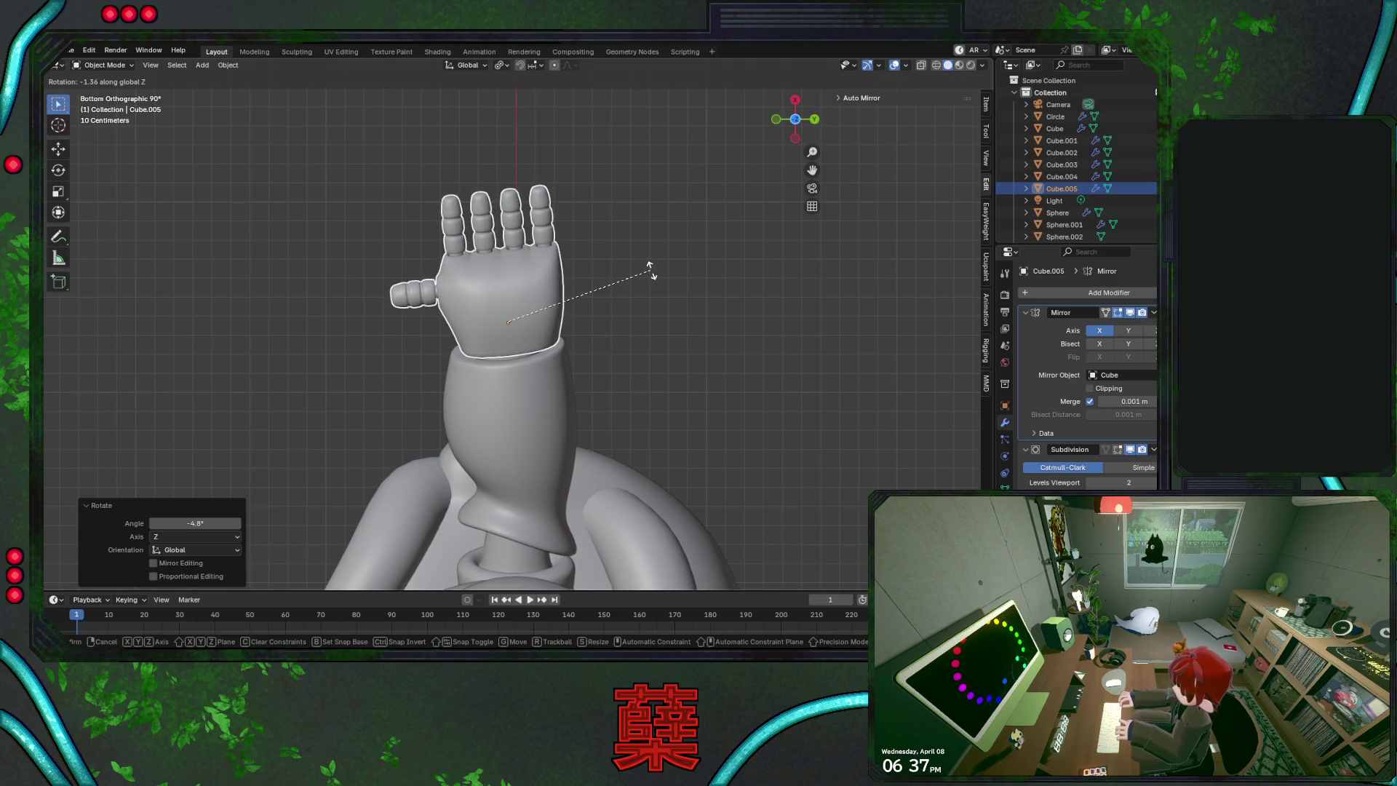
{"action": "left_click", "coordinate": [652, 275]}
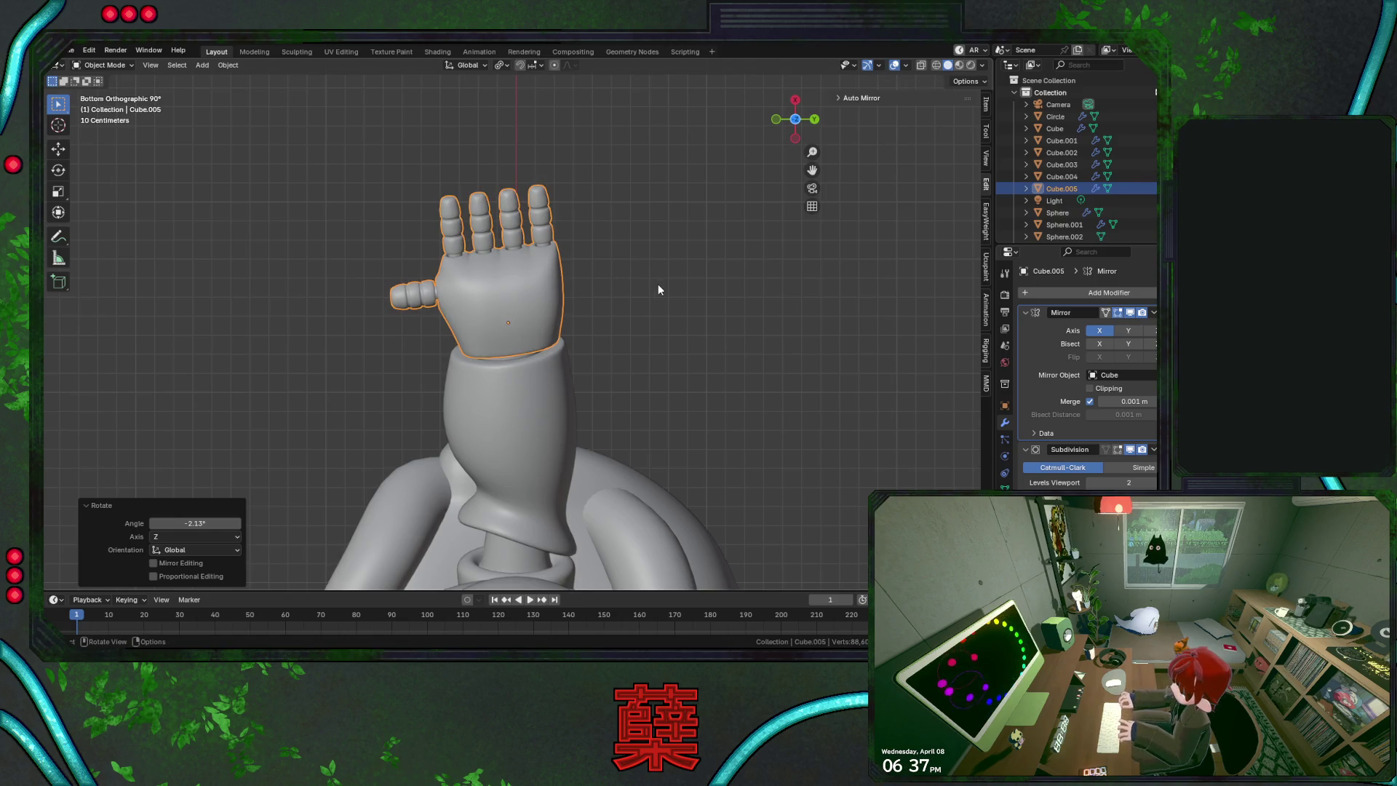
Nudge the hand slightly along X and reselect it in front view
{"action": "key", "text": "g"}
{"action": "key", "text": "y"}
{"action": "key", "text": "x"}
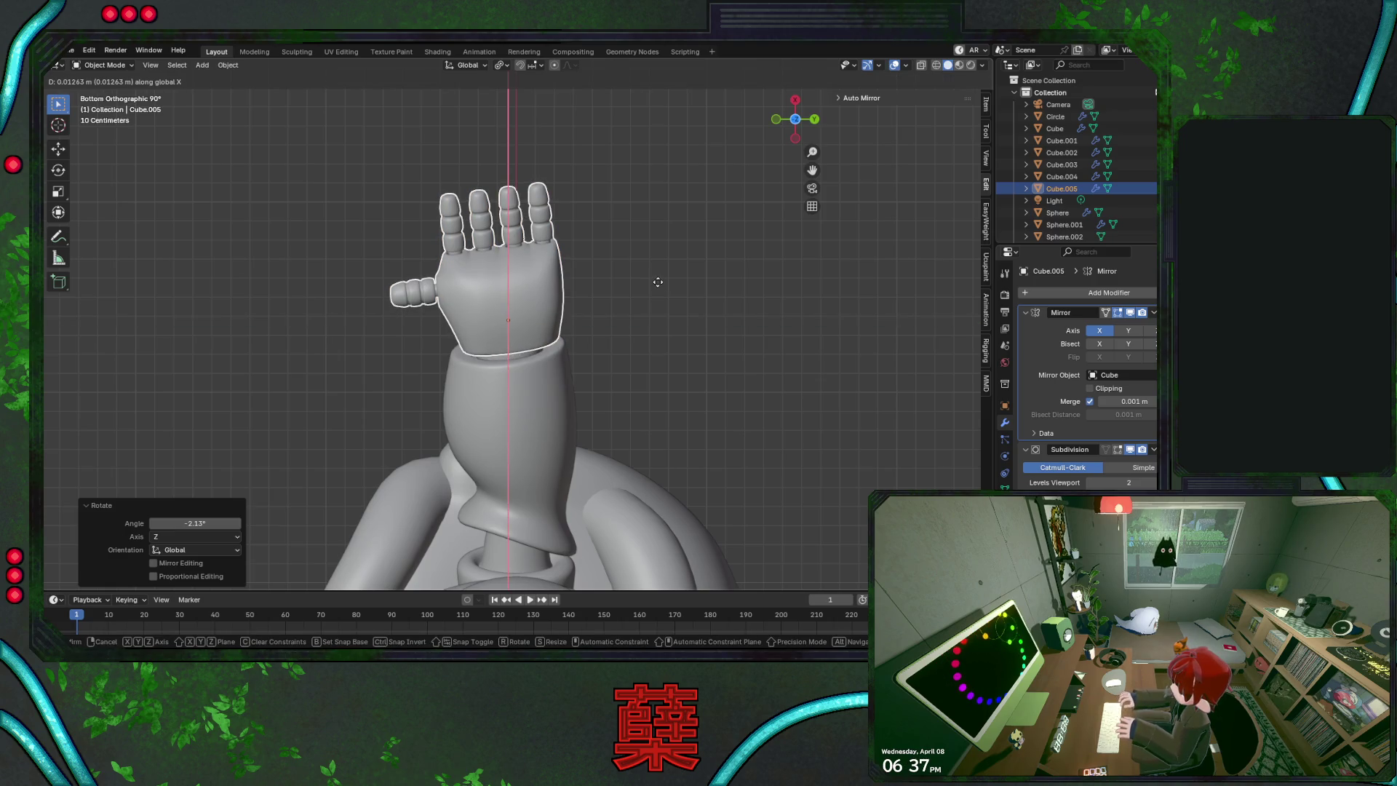
{"action": "left_click", "coordinate": [662, 288]}
{"action": "key", "text": "KP_1"}
{"action": "left_click", "coordinate": [580, 330]}
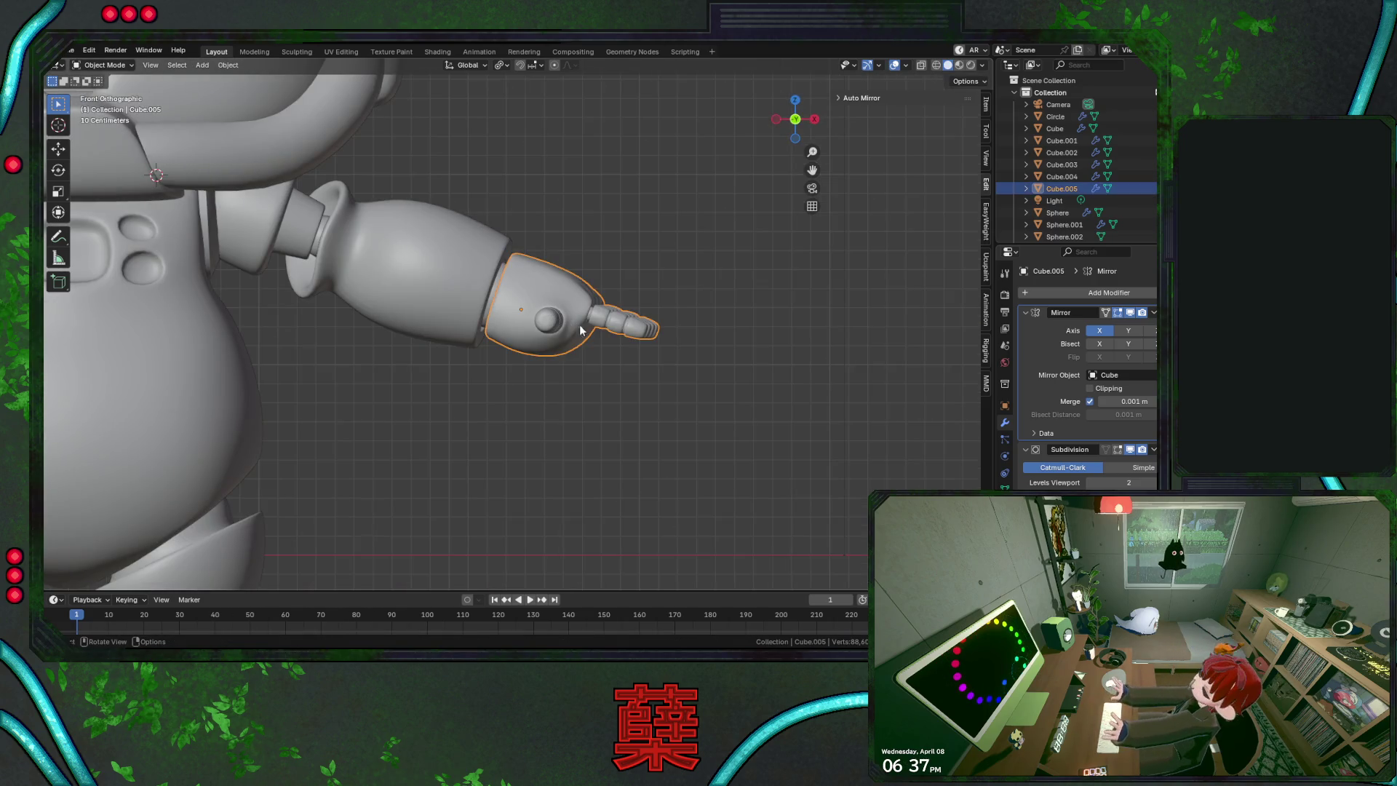
Turn the hand 2.17° about Z, shift it -0.00947 m along Y, and save
{"action": "key", "text": "KP_7"}
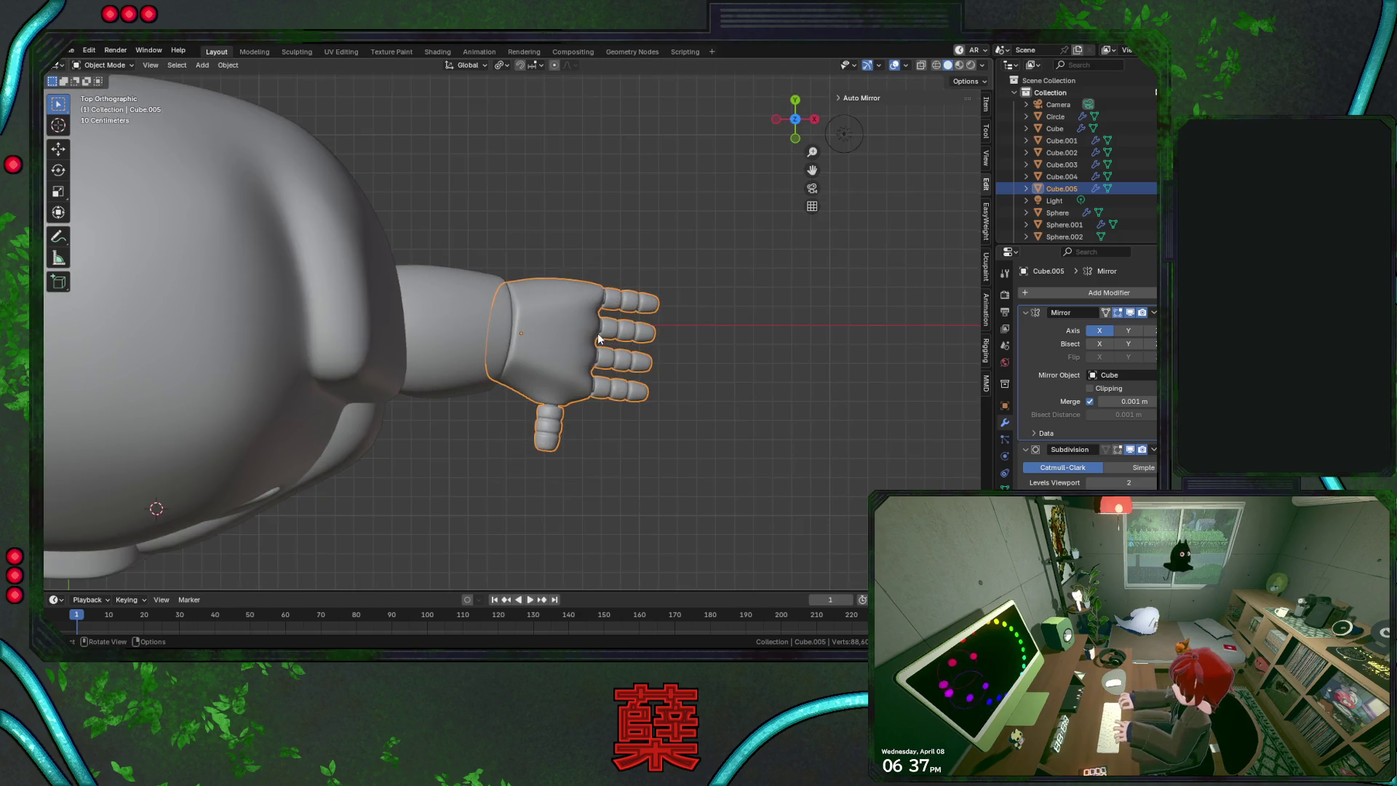
{"action": "key", "text": "r"}
{"action": "key", "text": "z"}
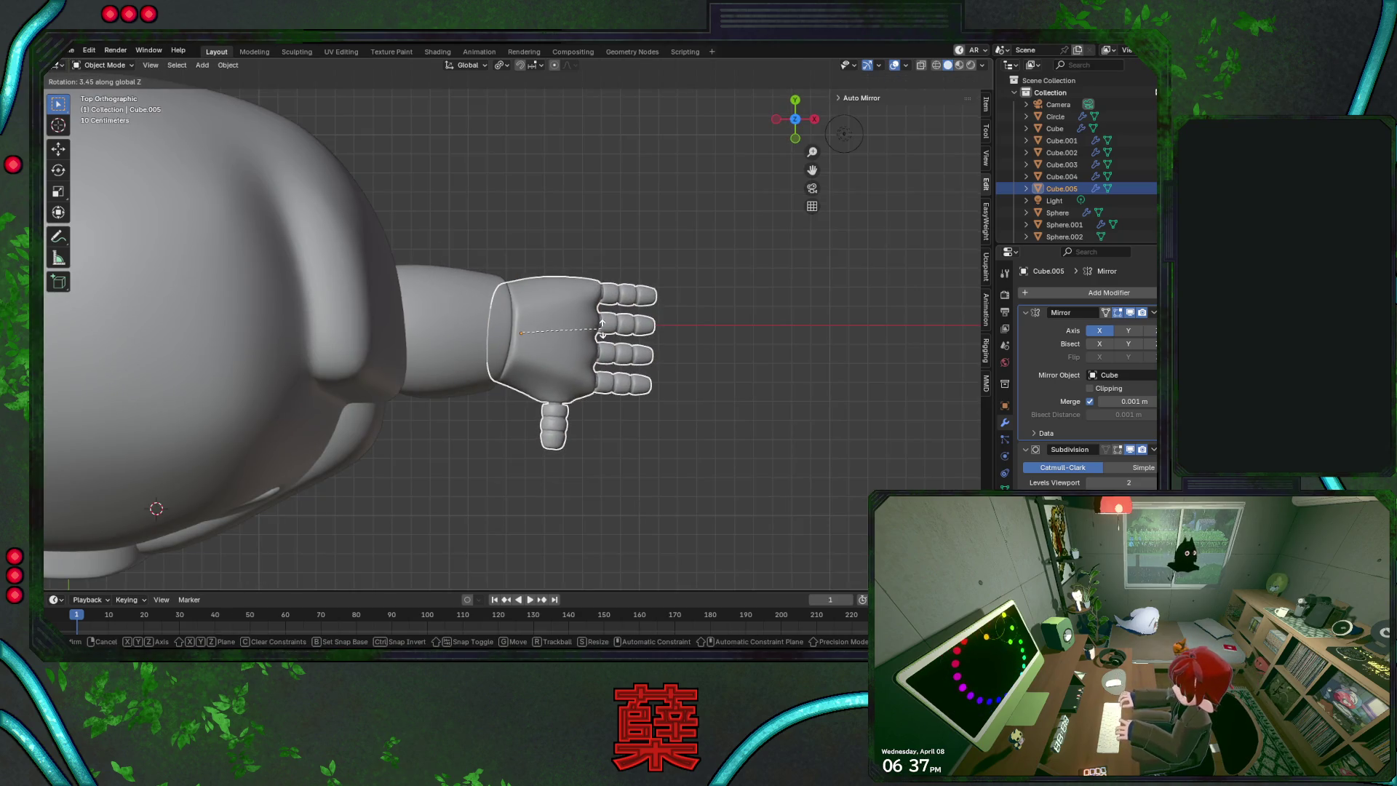
{"action": "left_click", "coordinate": [608, 383]}
{"action": "key", "text": "g"}
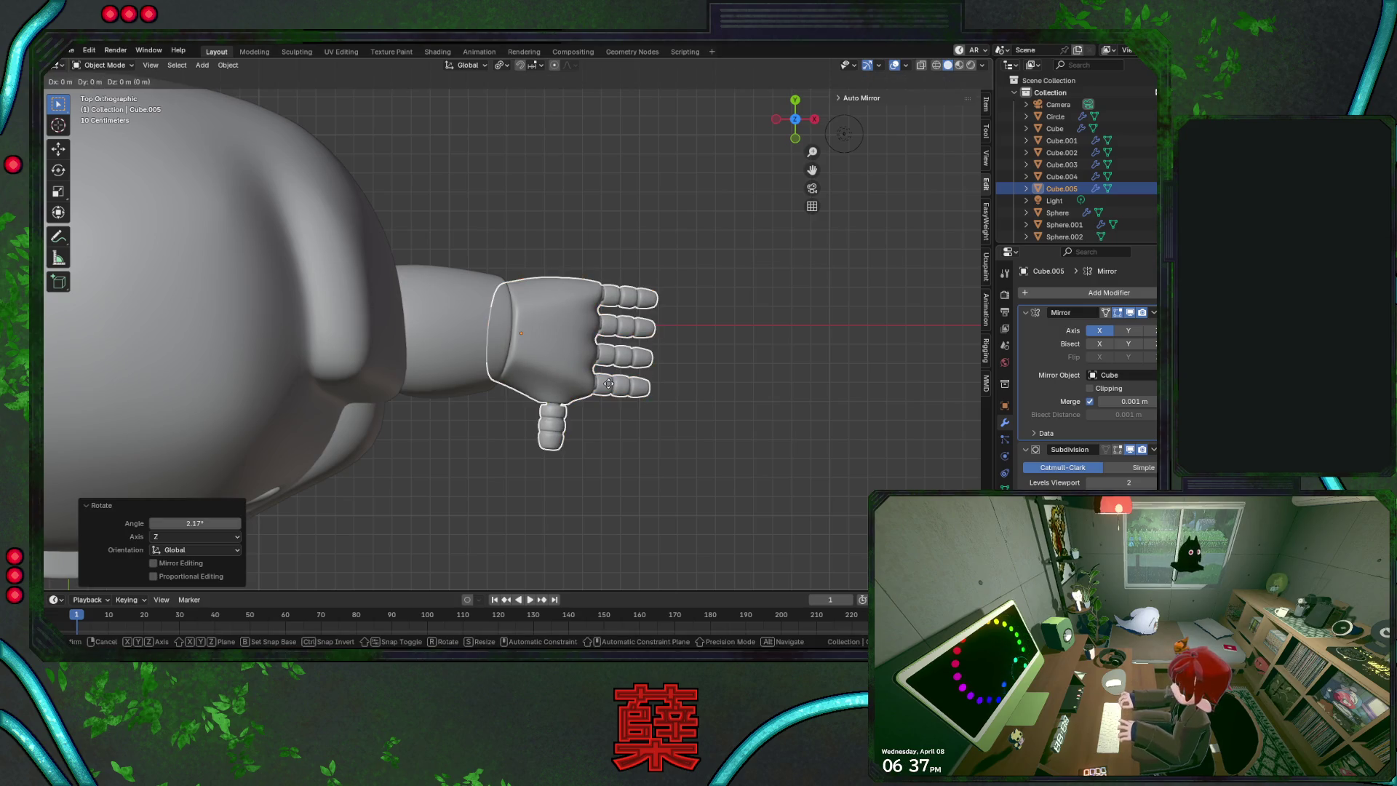
{"action": "key", "text": "y"}
{"action": "left_click", "coordinate": [617, 430]}
{"action": "key", "text": "KP_1"}
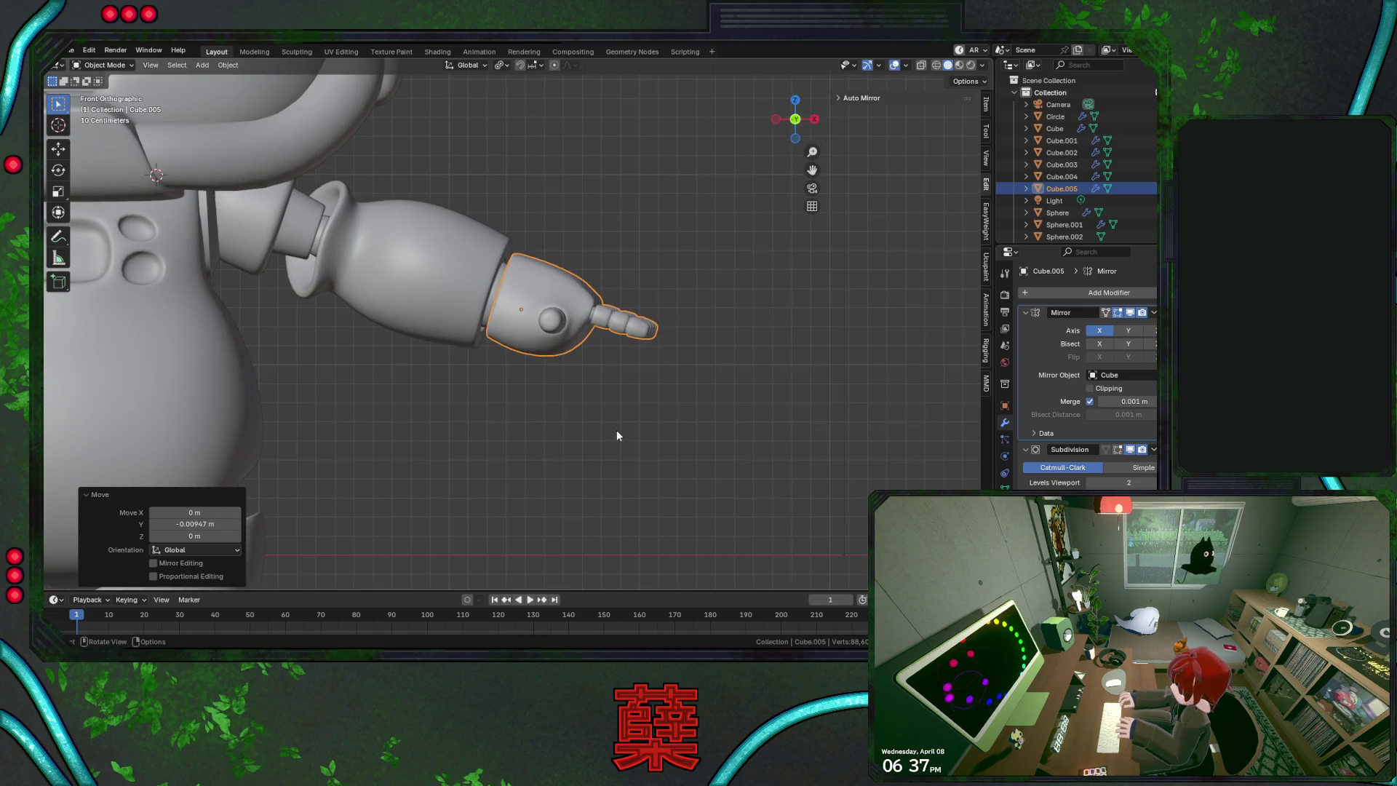
{"action": "key", "text": "ctrl+s"}
Reselect the hand piece Cube.005 and inspect it in the Right and Top orthographic views
{"action": "left_click", "coordinate": [596, 380]}
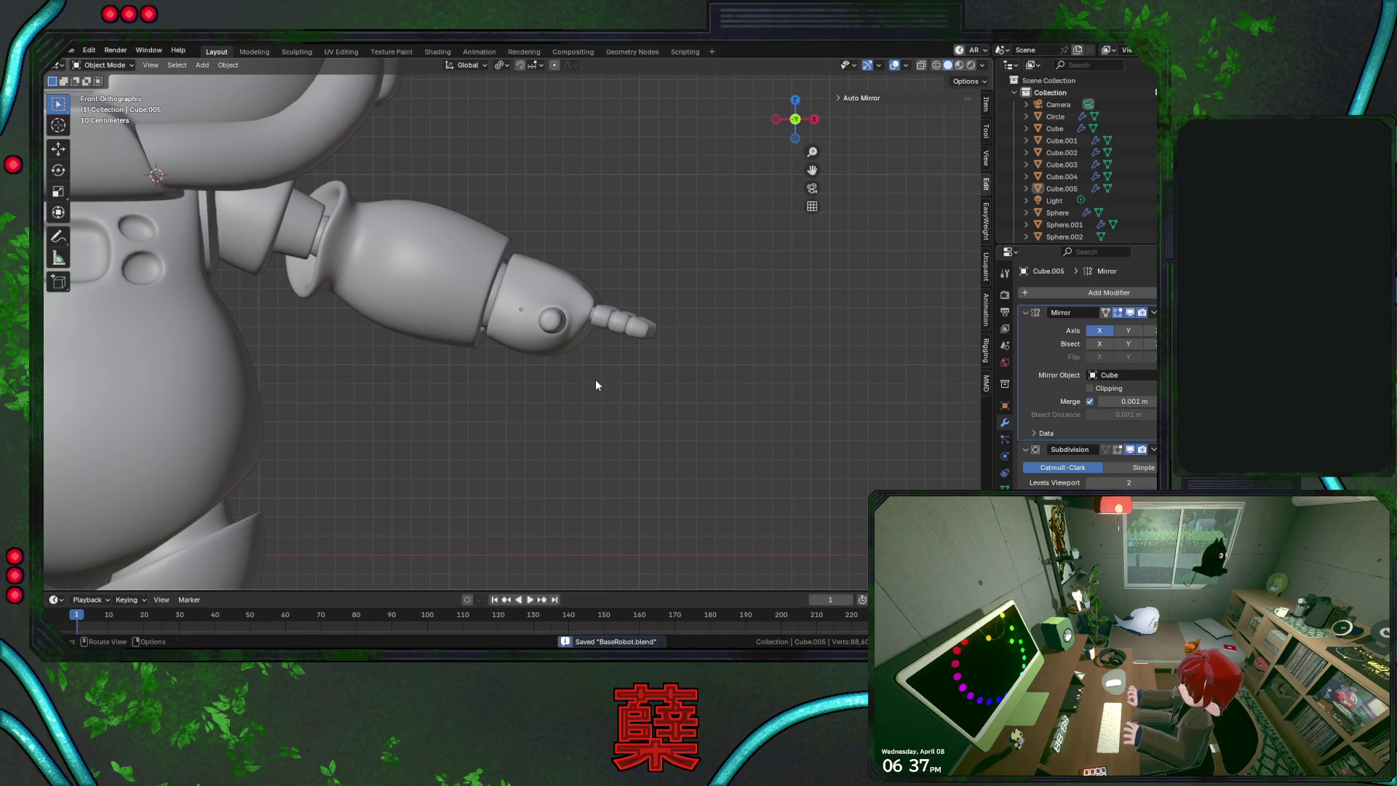
{"action": "left_click", "coordinate": [559, 329]}
{"action": "key", "text": "KP_3"}
{"action": "key", "text": "b"}
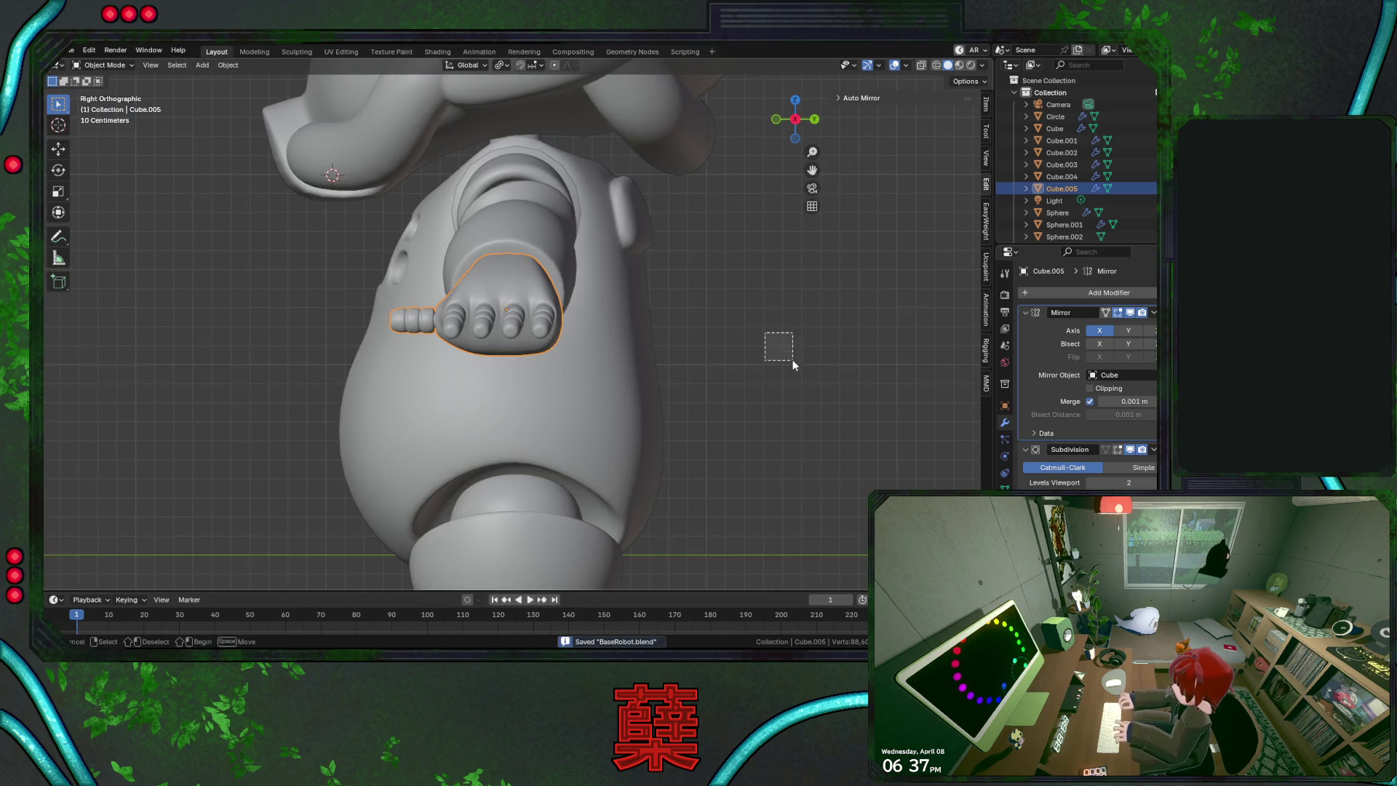
{"action": "left_click_drag", "start_coordinate": [793, 364], "coordinate": [784, 378]}
{"action": "scroll", "coordinate": [753, 378], "scroll_direction": "up", "scroll_amount": 1}
{"action": "left_click", "coordinate": [501, 339]}
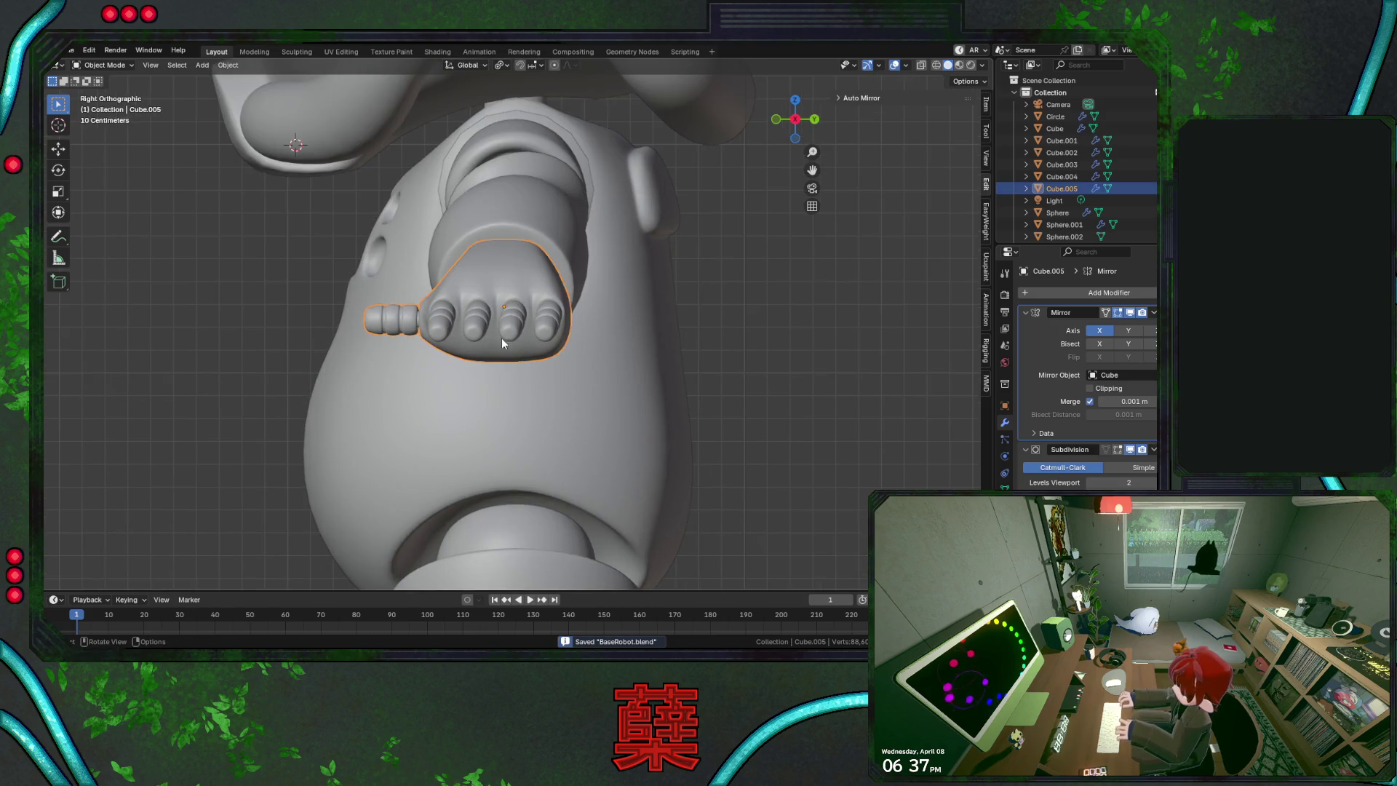
{"action": "key", "text": "KP_7"}
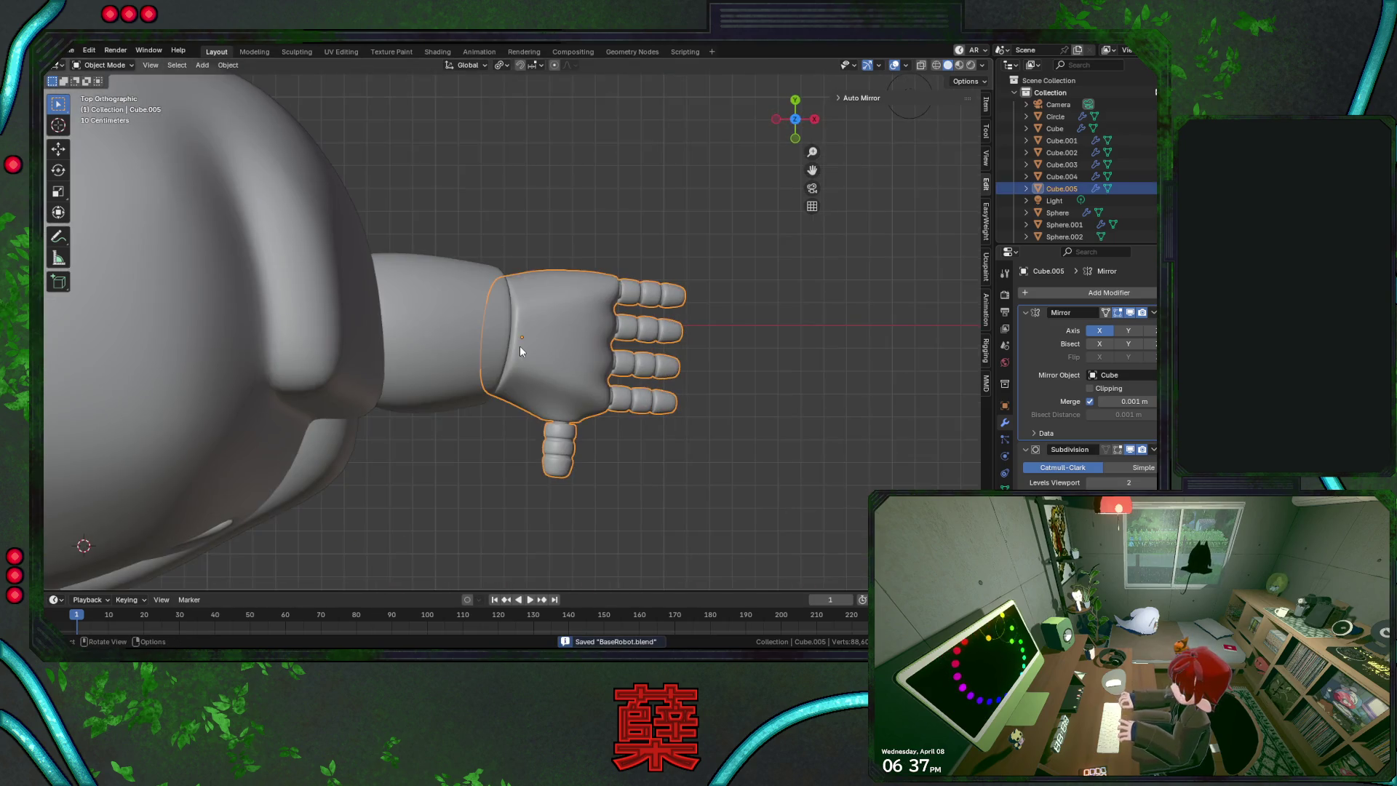
{"action": "left_click", "coordinate": [514, 462]}
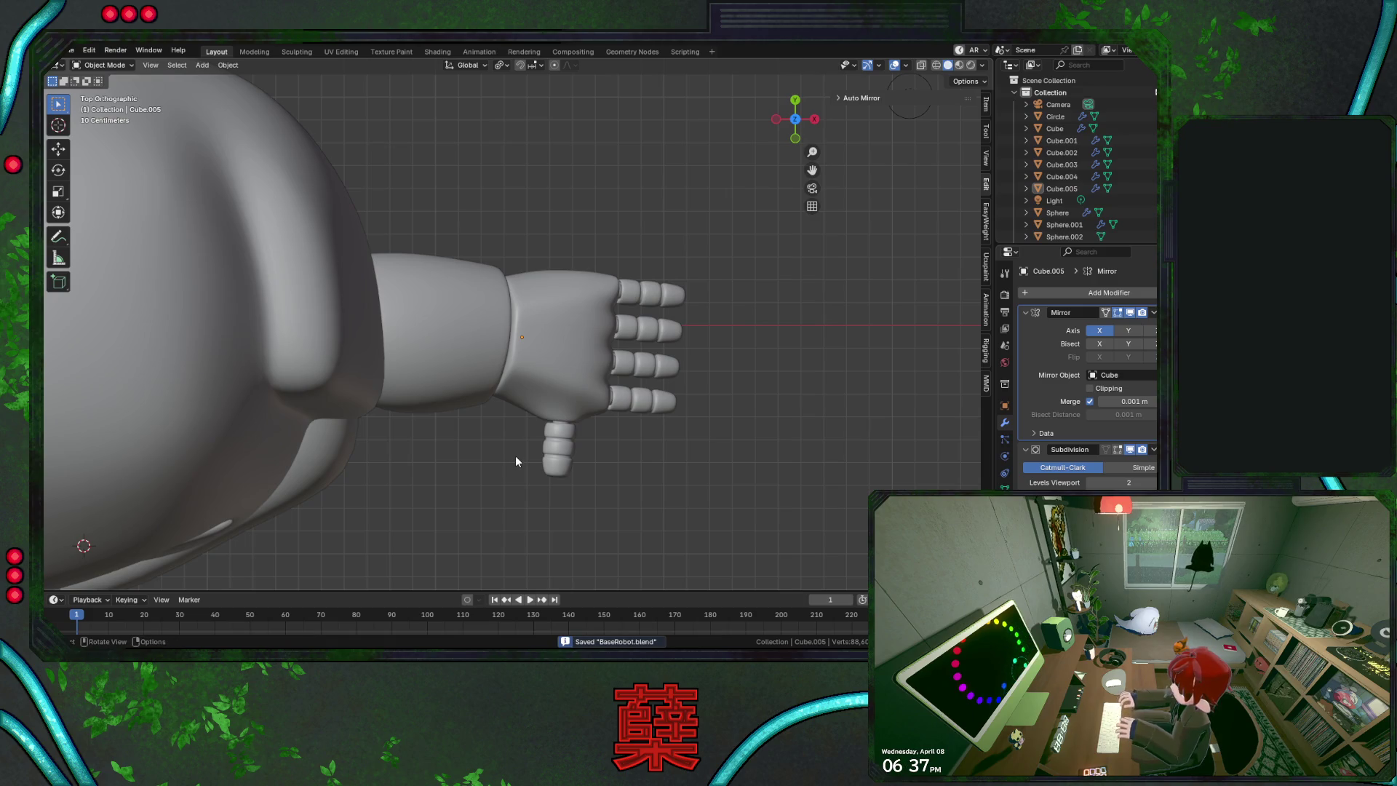
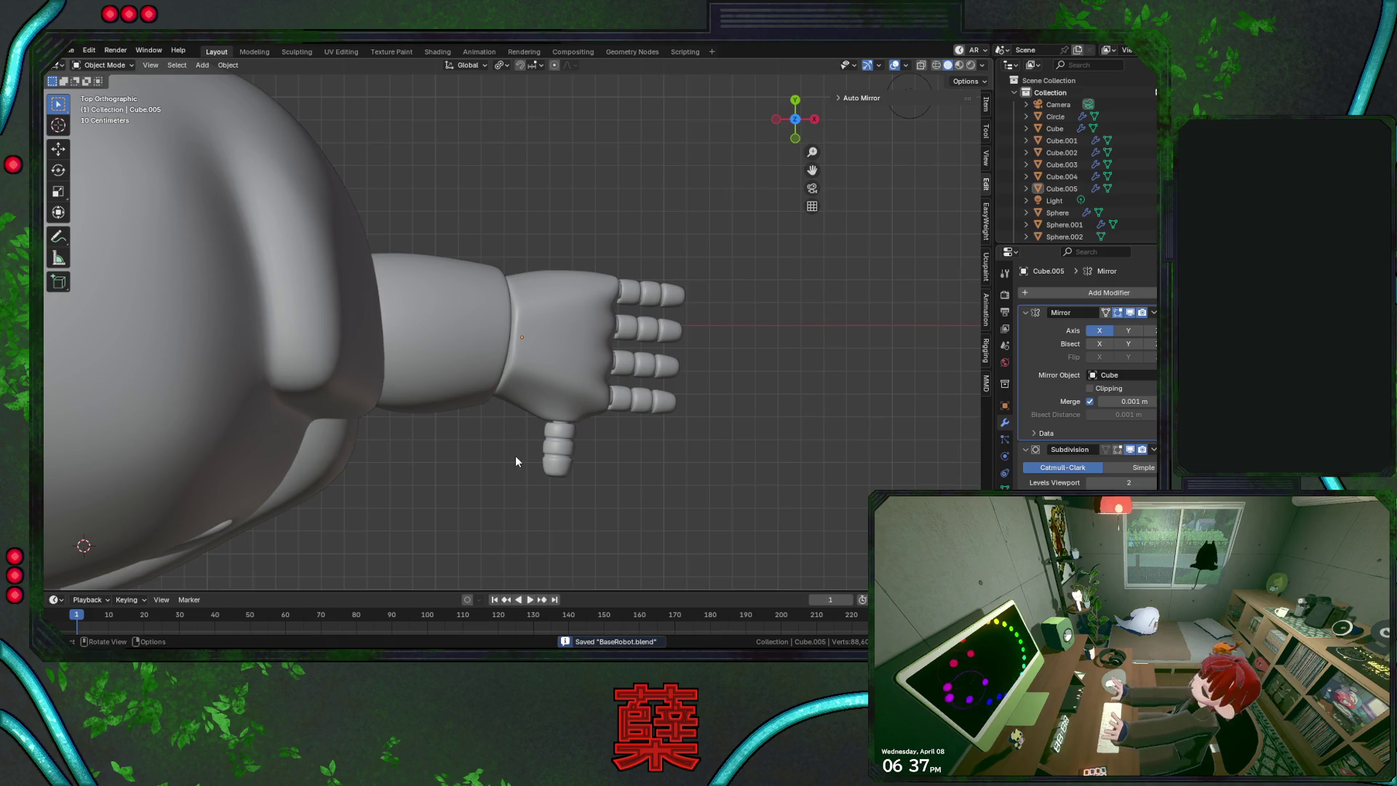
Select the thumb vertices of the hand mesh in wireframe Edit Mode, excluding the webbing
{"action": "left_click", "coordinate": [574, 439]}
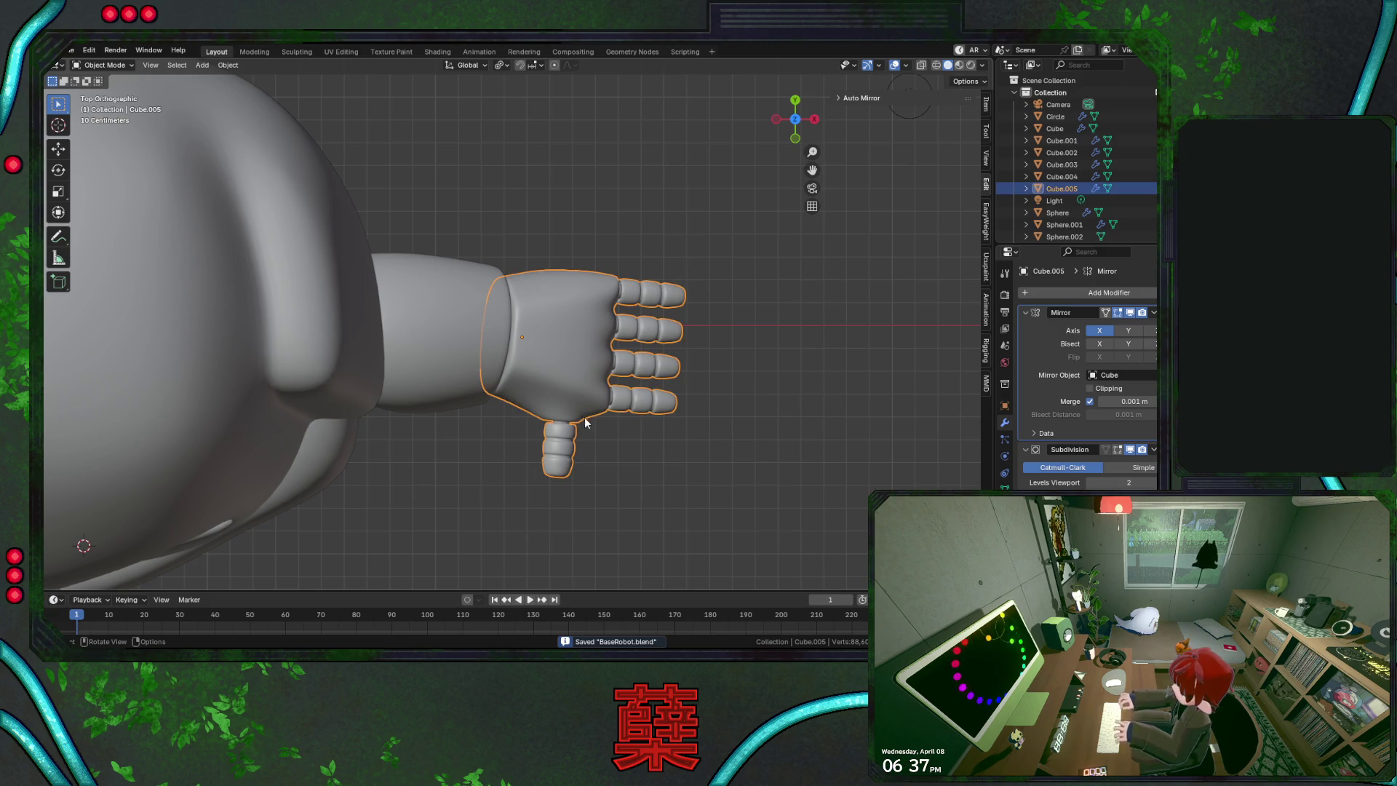
{"action": "key", "text": "Tab"}
{"action": "scroll", "coordinate": [567, 470], "scroll_direction": "up", "scroll_amount": 2}
{"action": "key", "text": "shift+z"}
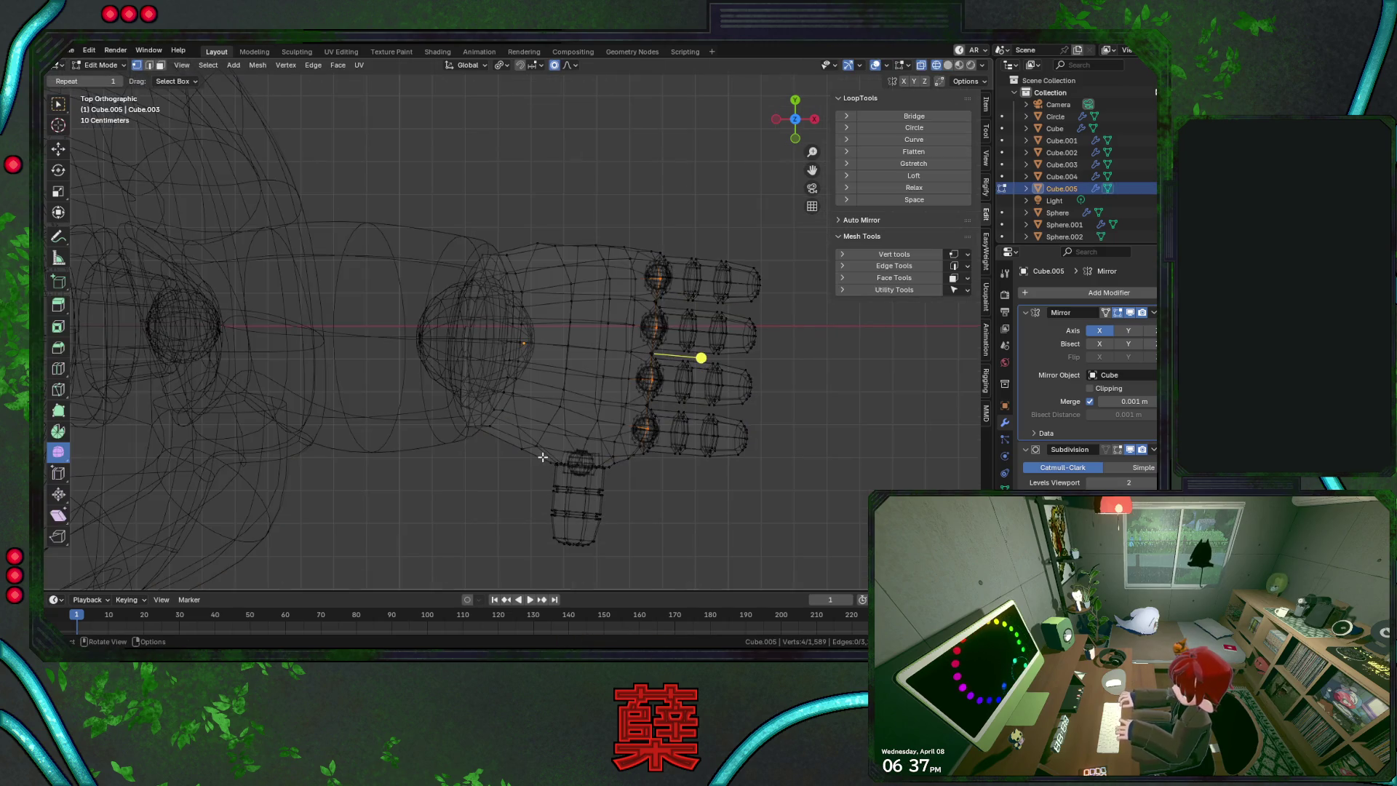
{"action": "left_click_drag", "start_coordinate": [517, 436], "coordinate": [618, 575]}
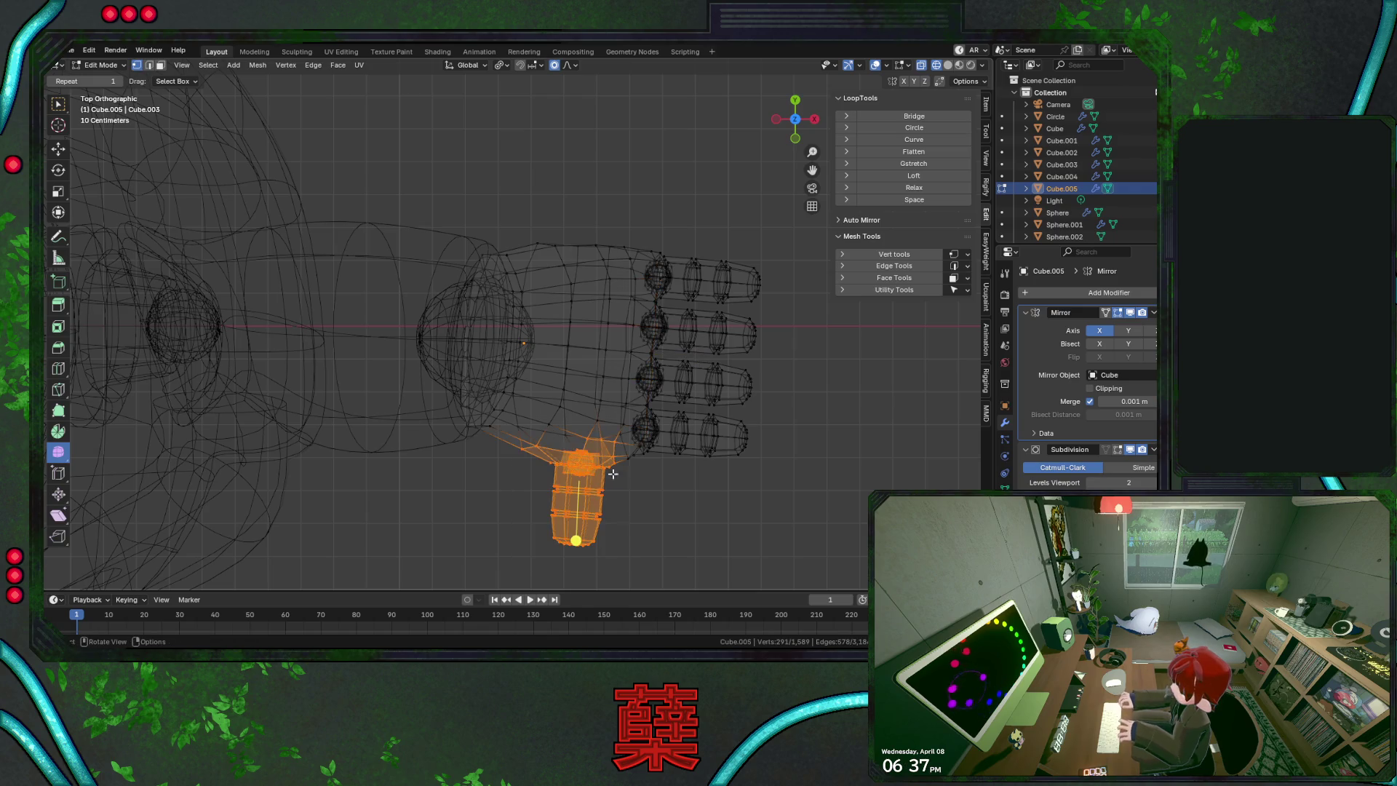
{"action": "key", "text": "b"}
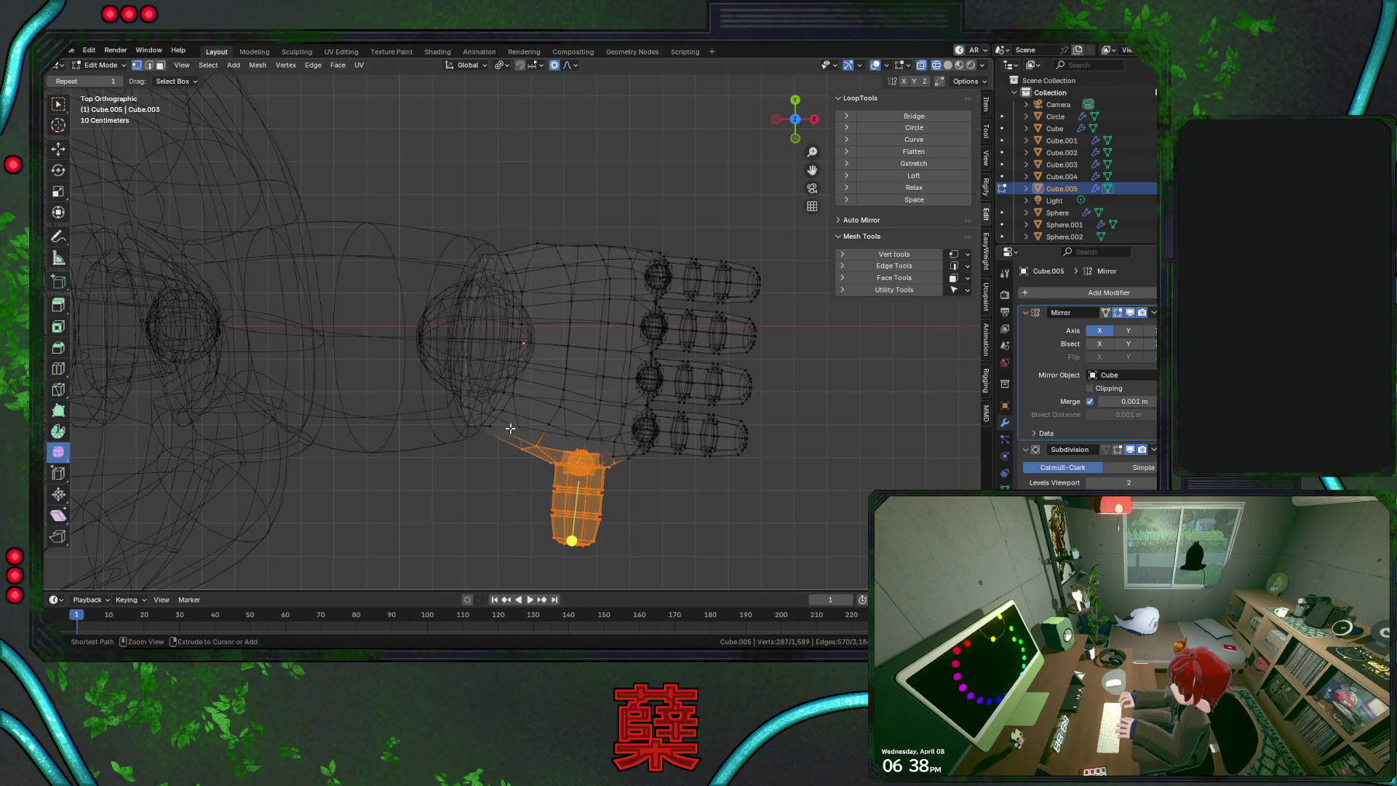
{"action": "middle_click_drag", "start_coordinate": [509, 428], "coordinate": [557, 475]}
Turn off proportional editing and set the pivot point to Bounding Box Center
{"action": "key", "text": "r"}
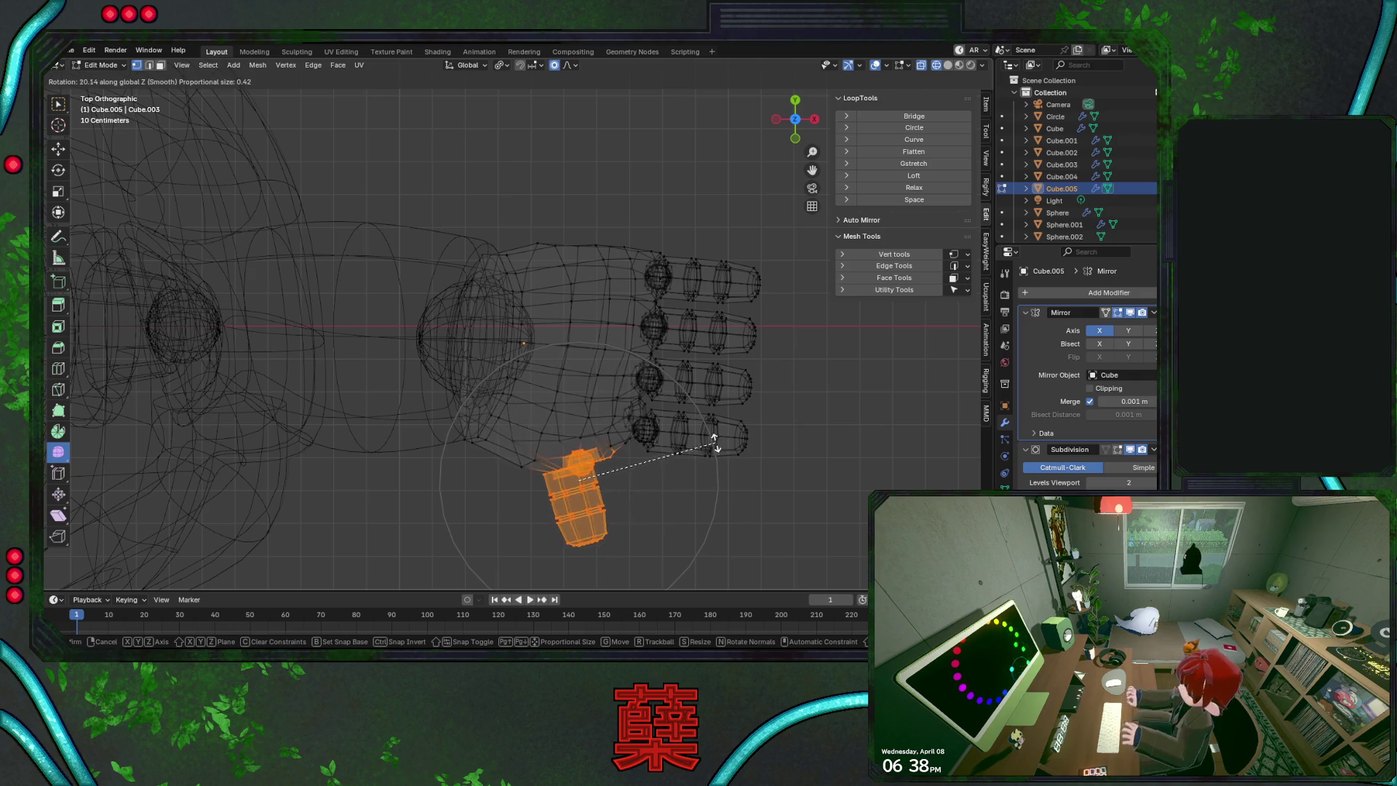
{"action": "mouse_move", "coordinate": [681, 384]}
{"action": "key", "text": "Escape"}
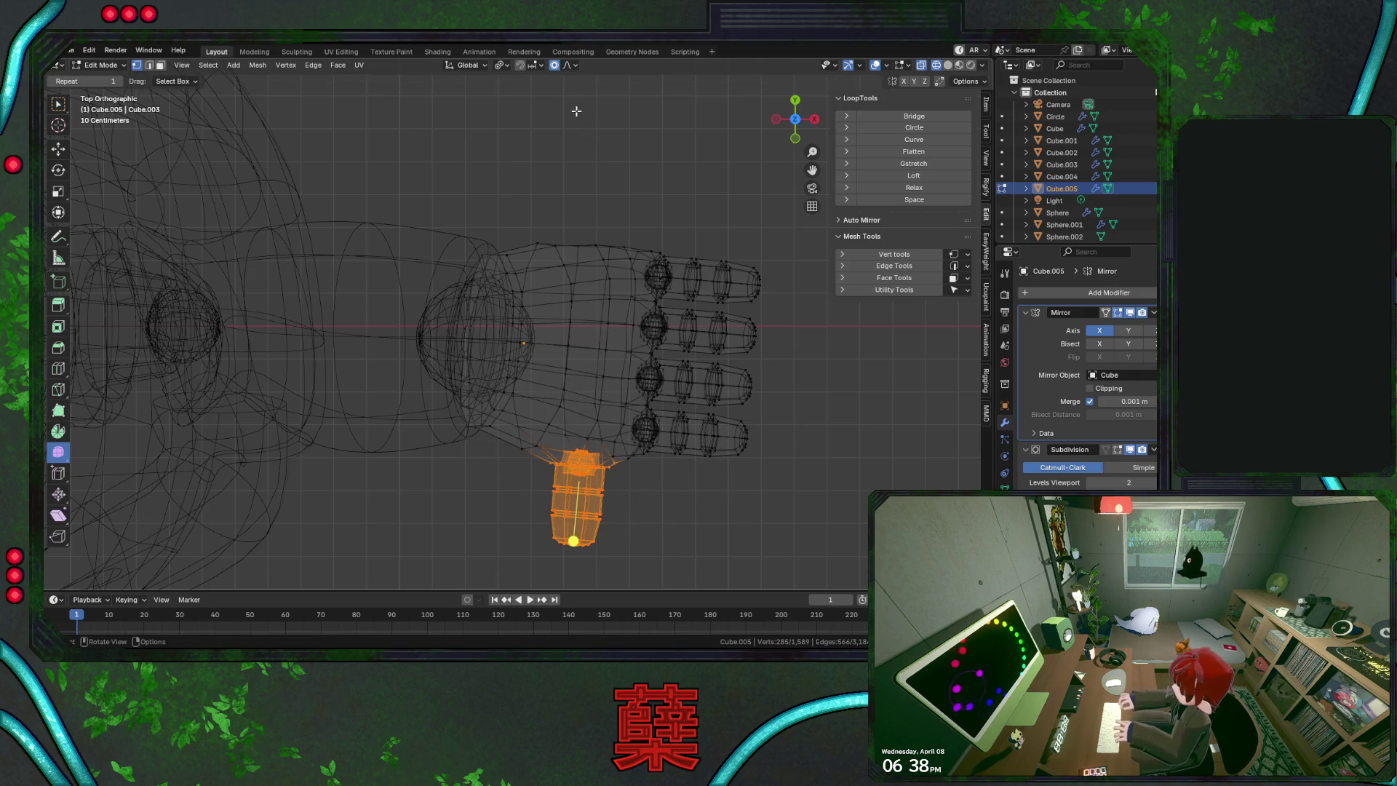
{"action": "key", "text": "o"}
{"action": "key", "text": "r"}
{"action": "key", "text": "Escape"}
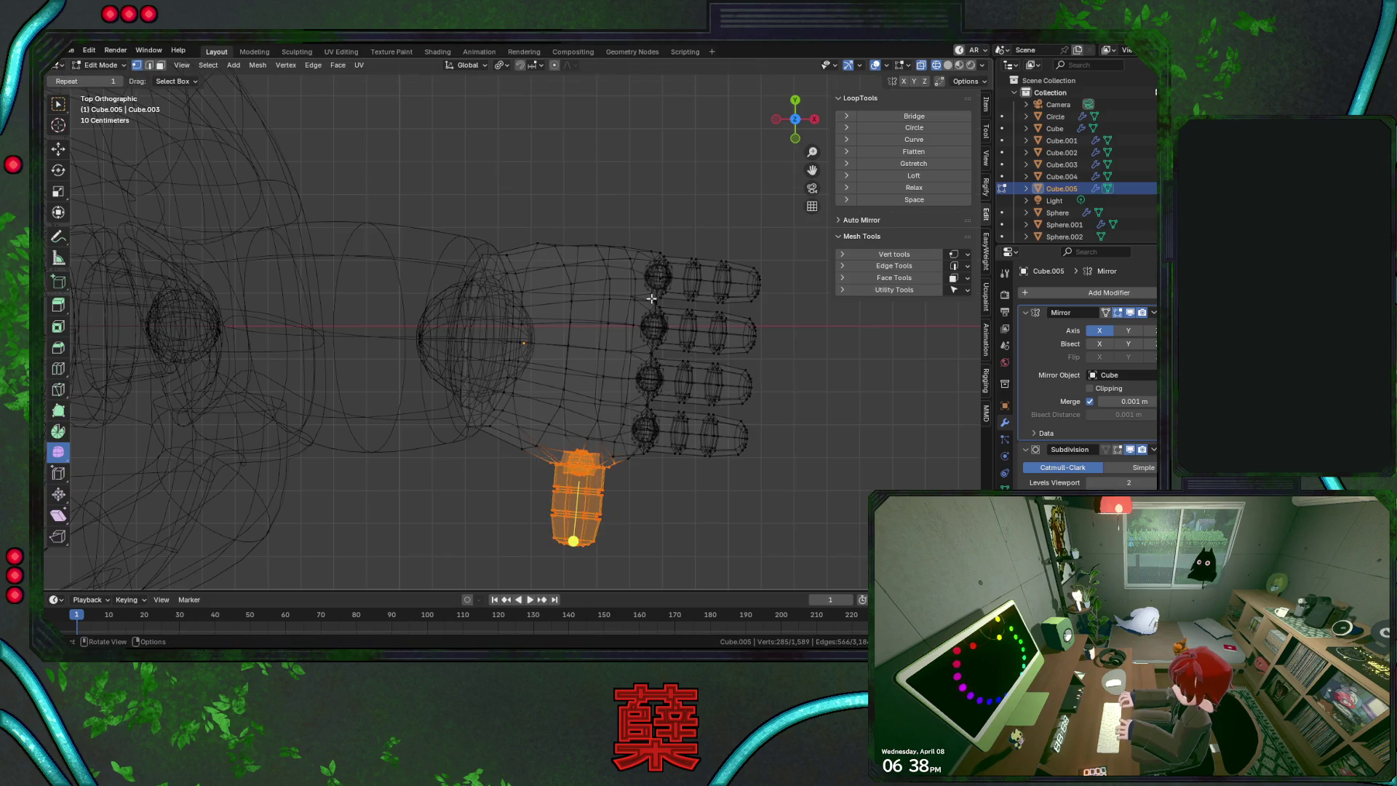
{"action": "left_click", "coordinate": [502, 64]}
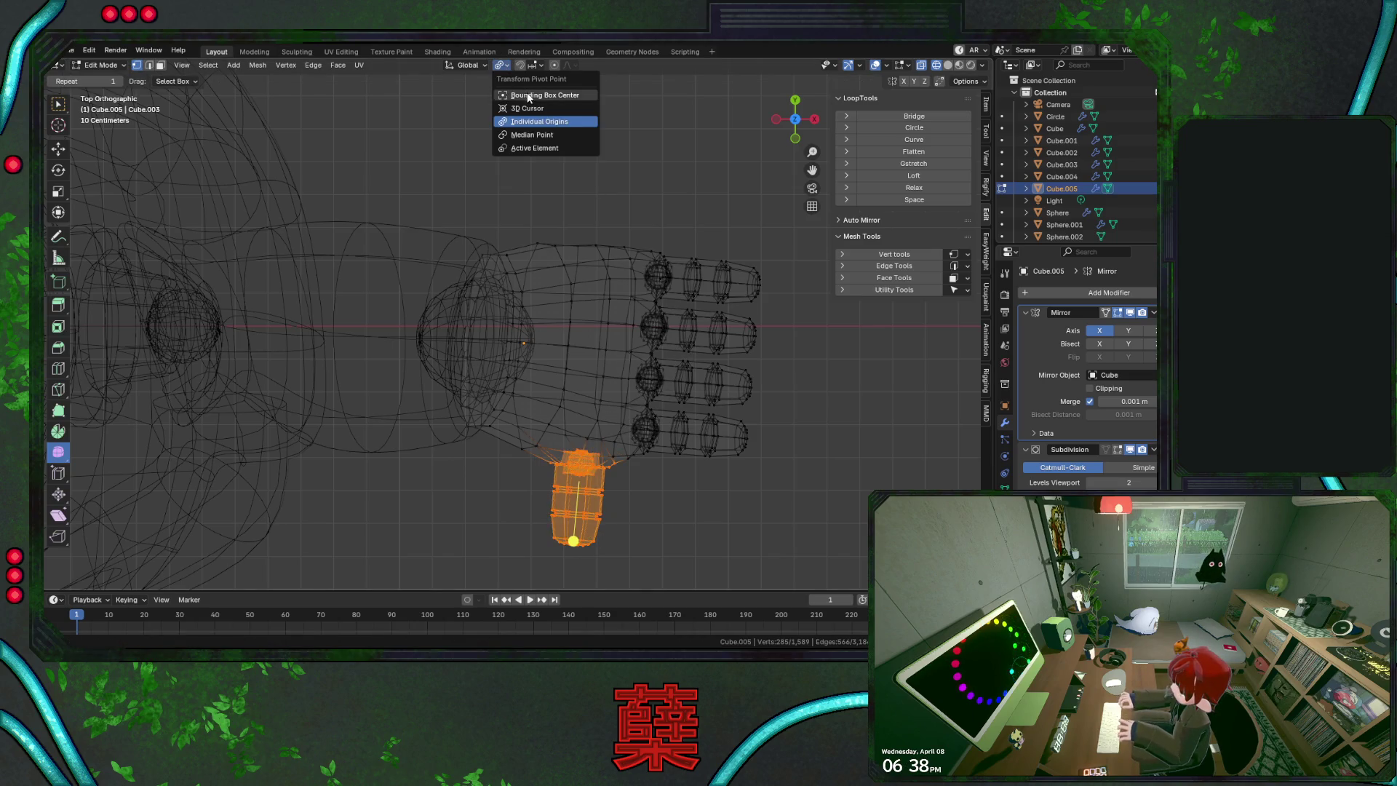
{"action": "left_click", "coordinate": [538, 90]}
Rotate the thumb 23.6° on Z, nudge it slightly along X, and return to Object Mode
{"action": "key", "text": "r"}
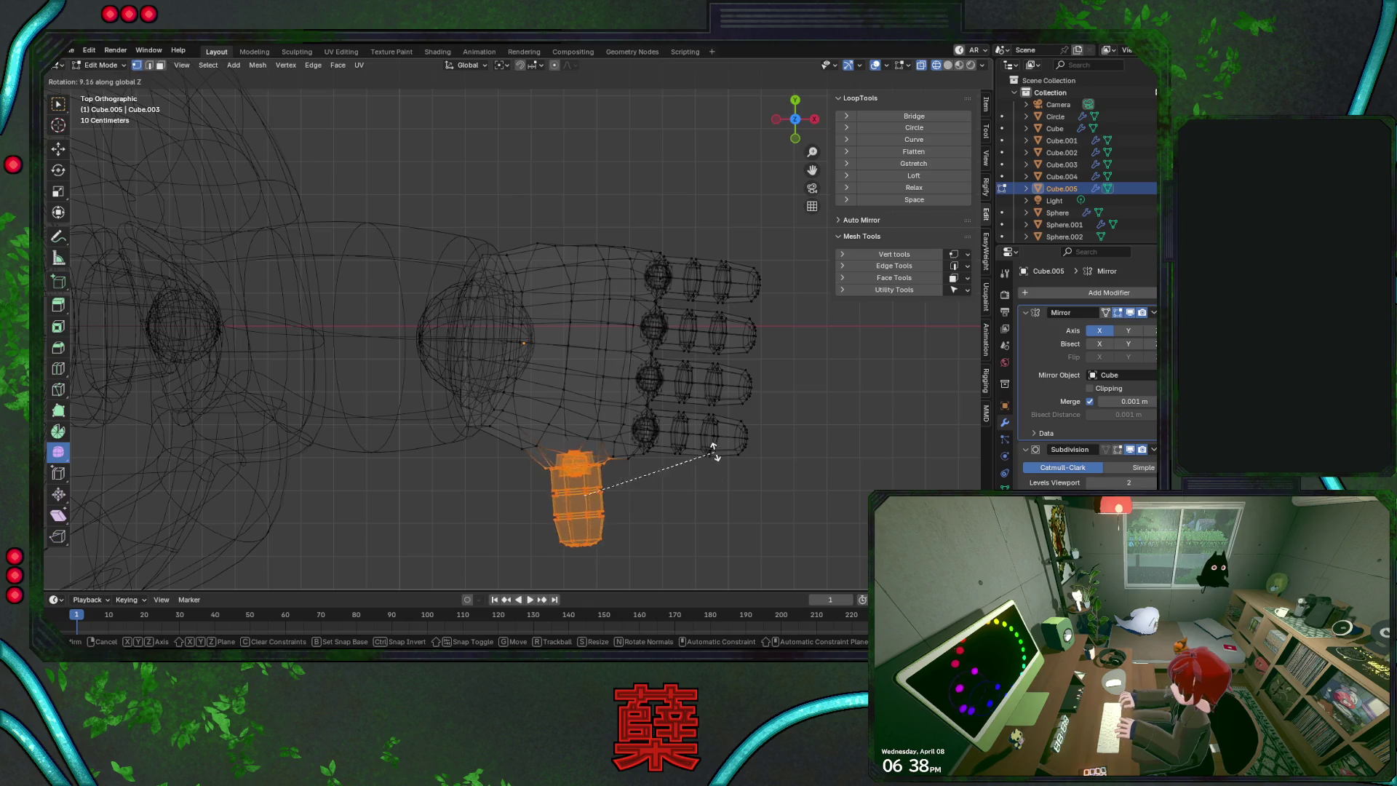
{"action": "left_click", "coordinate": [709, 408]}
{"action": "key", "text": "g"}
{"action": "key", "text": "y"}
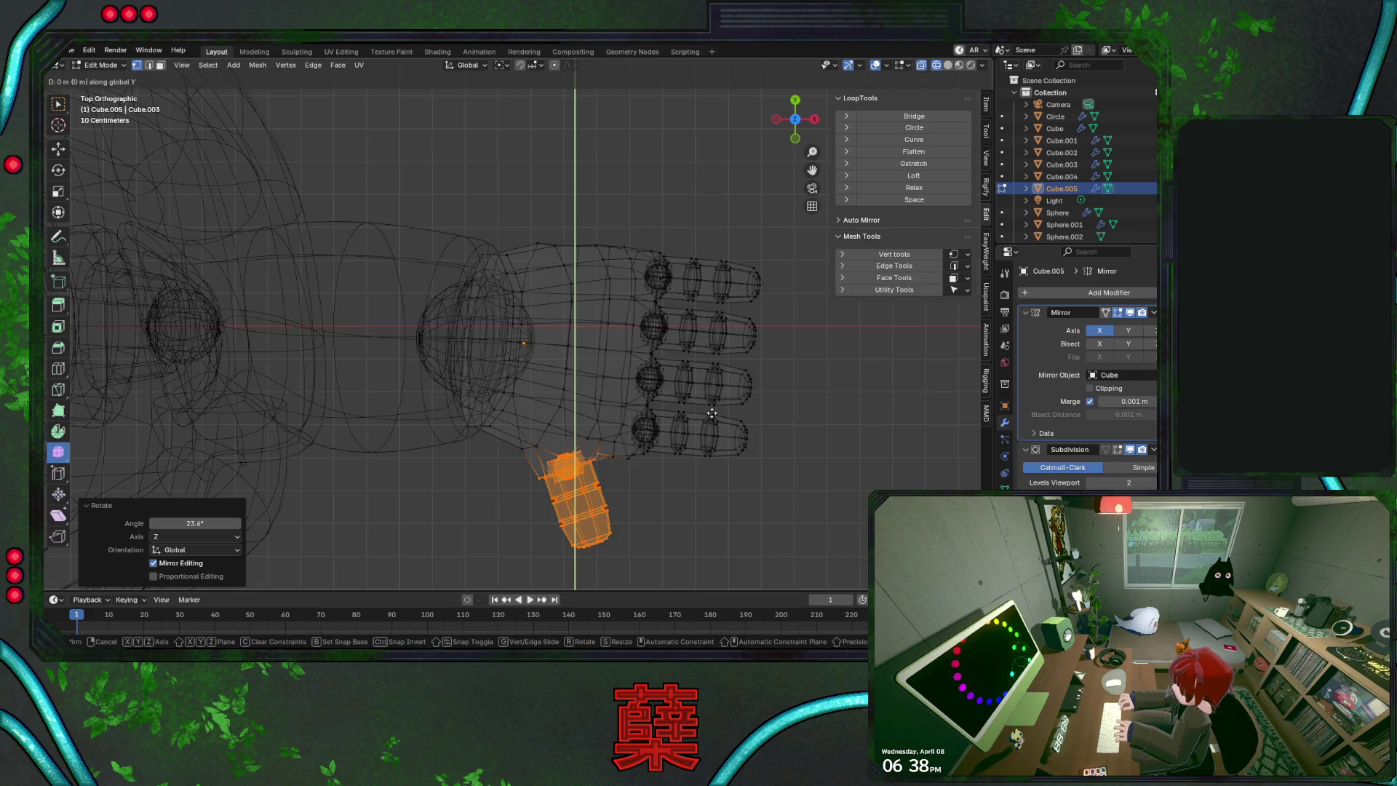
{"action": "key", "text": "x"}
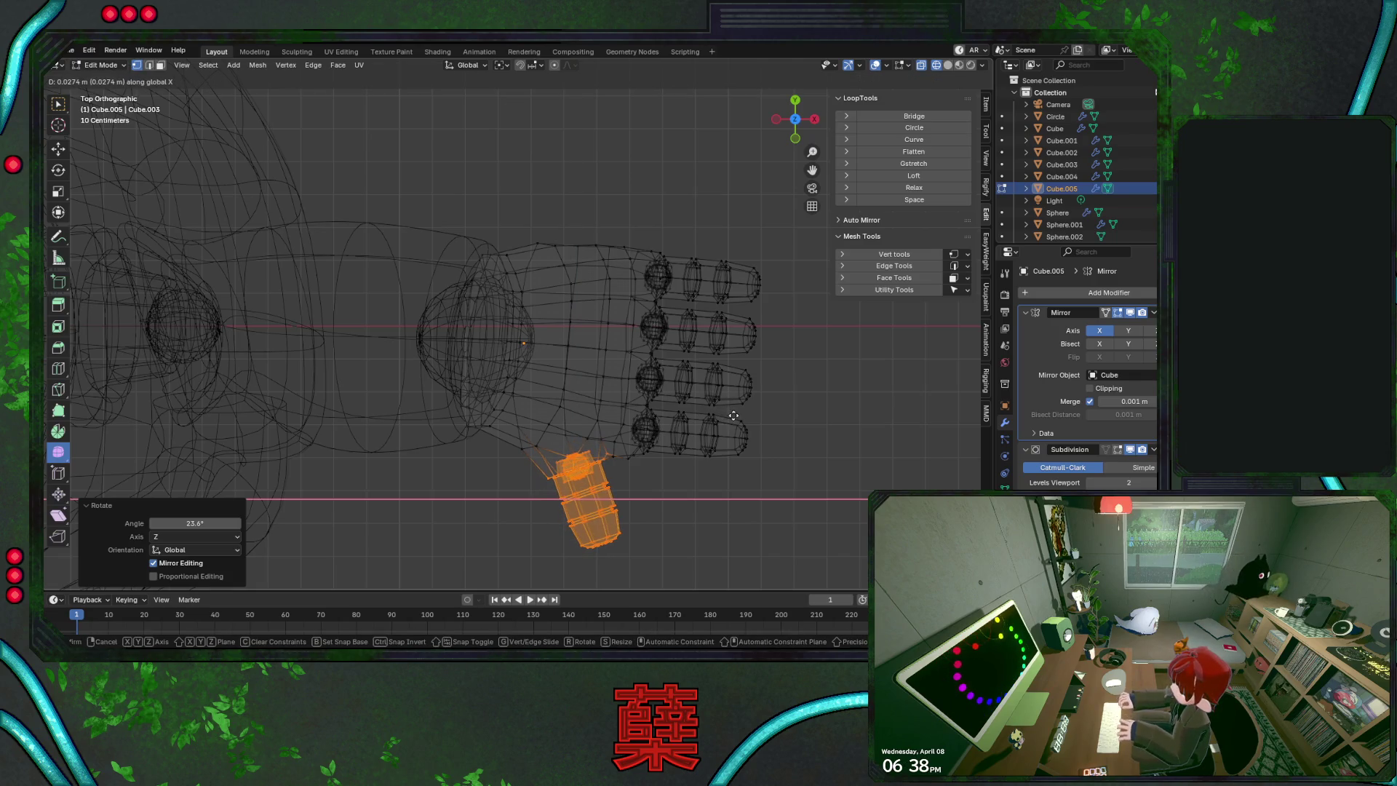
{"action": "left_click", "coordinate": [720, 437]}
{"action": "key", "text": "shift+z"}
{"action": "scroll", "coordinate": [688, 491], "scroll_direction": "down", "scroll_amount": 2}
{"action": "key", "text": "Tab"}
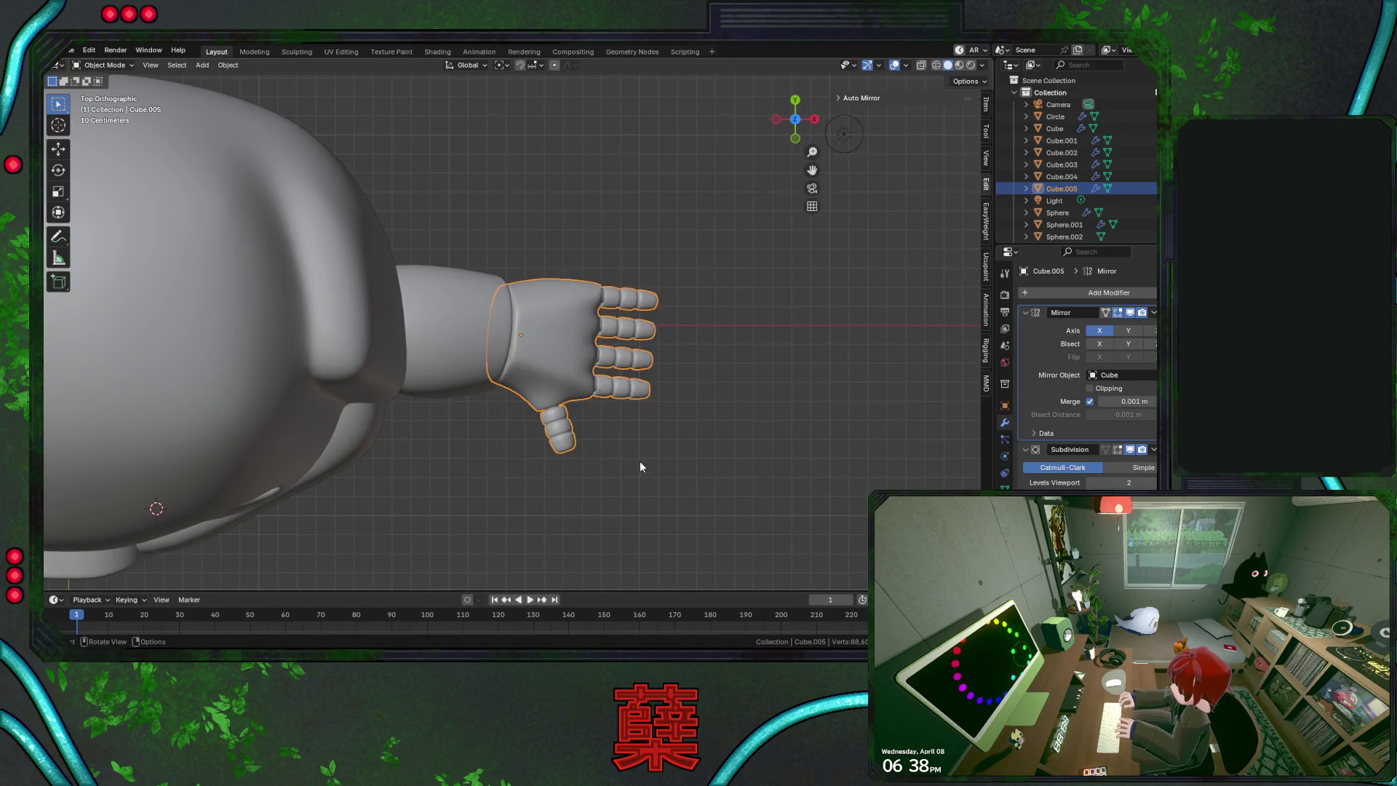
In wireframe Edit Mode on the hand, reposition a vertex in the thumb webbing
{"action": "left_click", "coordinate": [612, 477]}
{"action": "left_click", "coordinate": [582, 426]}
{"action": "key", "text": "Tab"}
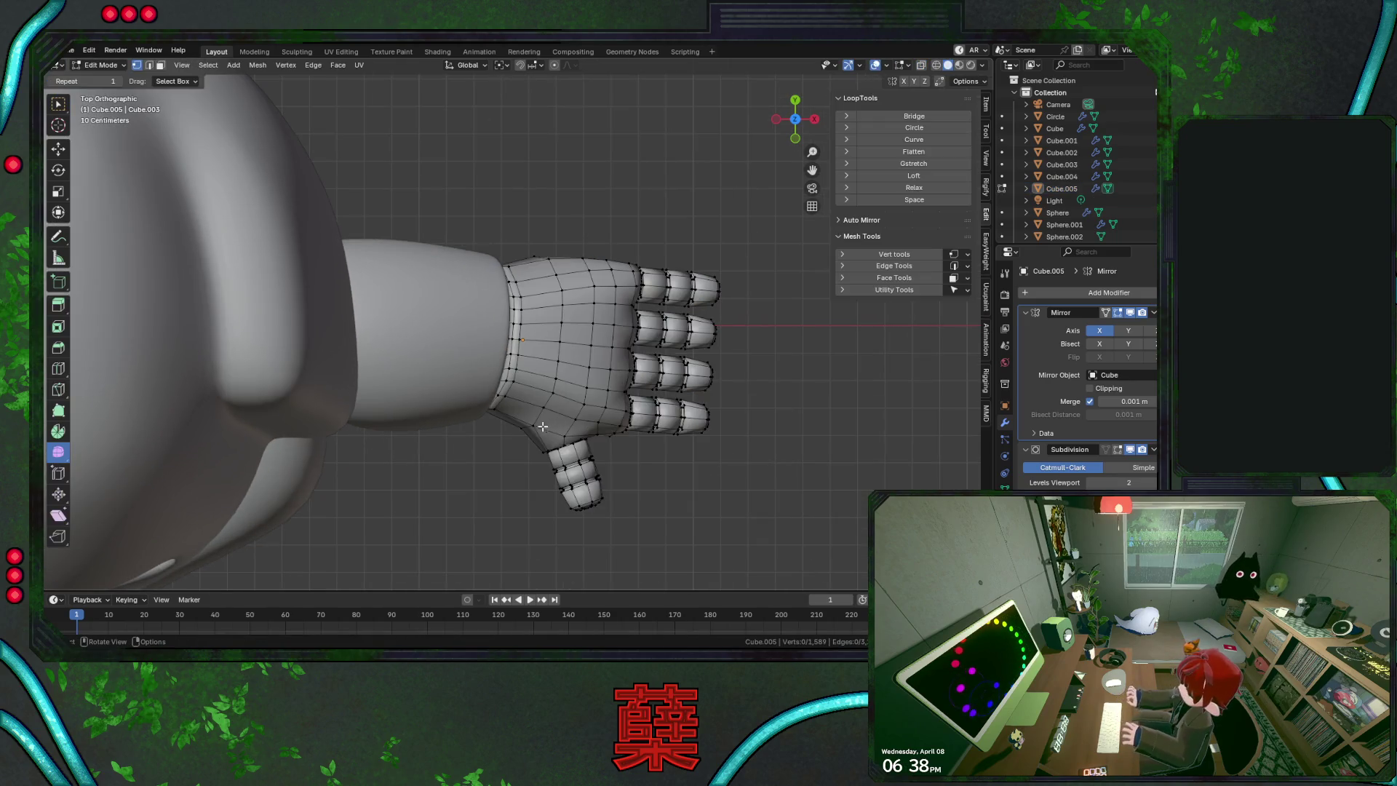
{"action": "key", "text": "shift+z"}
{"action": "left_click", "coordinate": [535, 471]}
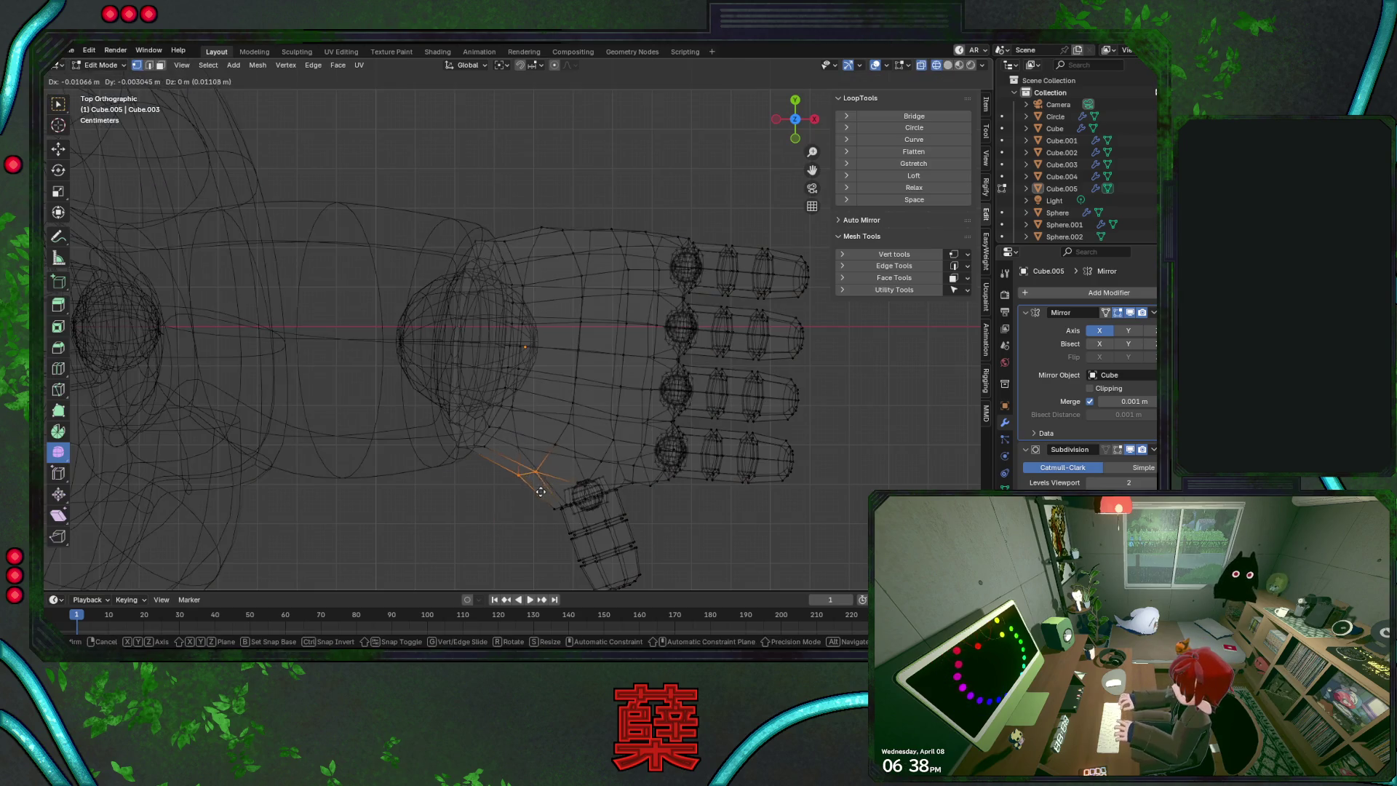
{"action": "key", "text": "g"}
{"action": "left_click", "coordinate": [544, 483]}
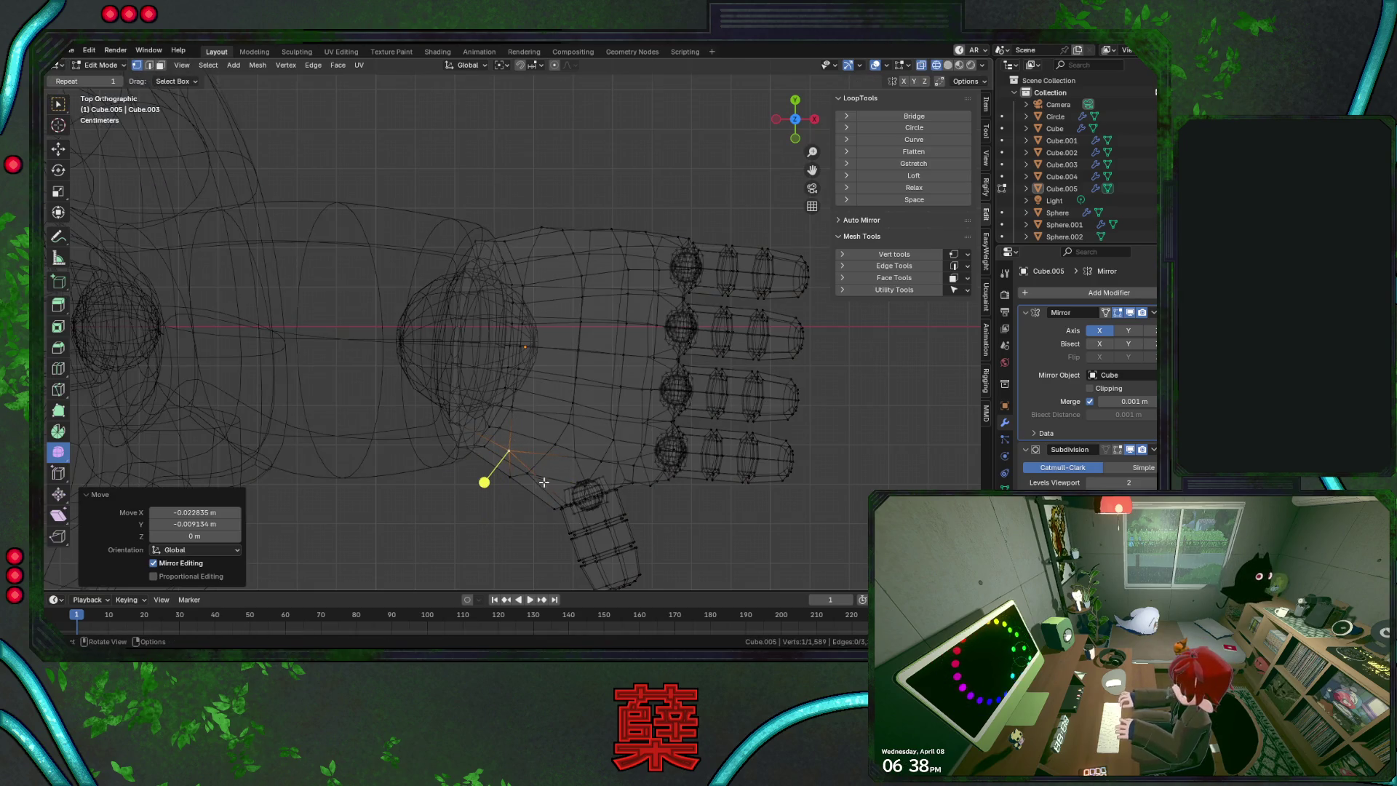
Select the whole thumb and re-rotate it to an angle of about 5°
{"action": "scroll", "coordinate": [564, 492], "scroll_direction": "down", "scroll_amount": 1}
{"action": "left_click_drag", "start_coordinate": [545, 454], "coordinate": [617, 550]}
{"action": "scroll", "coordinate": [623, 496], "scroll_direction": "up", "scroll_amount": 1}
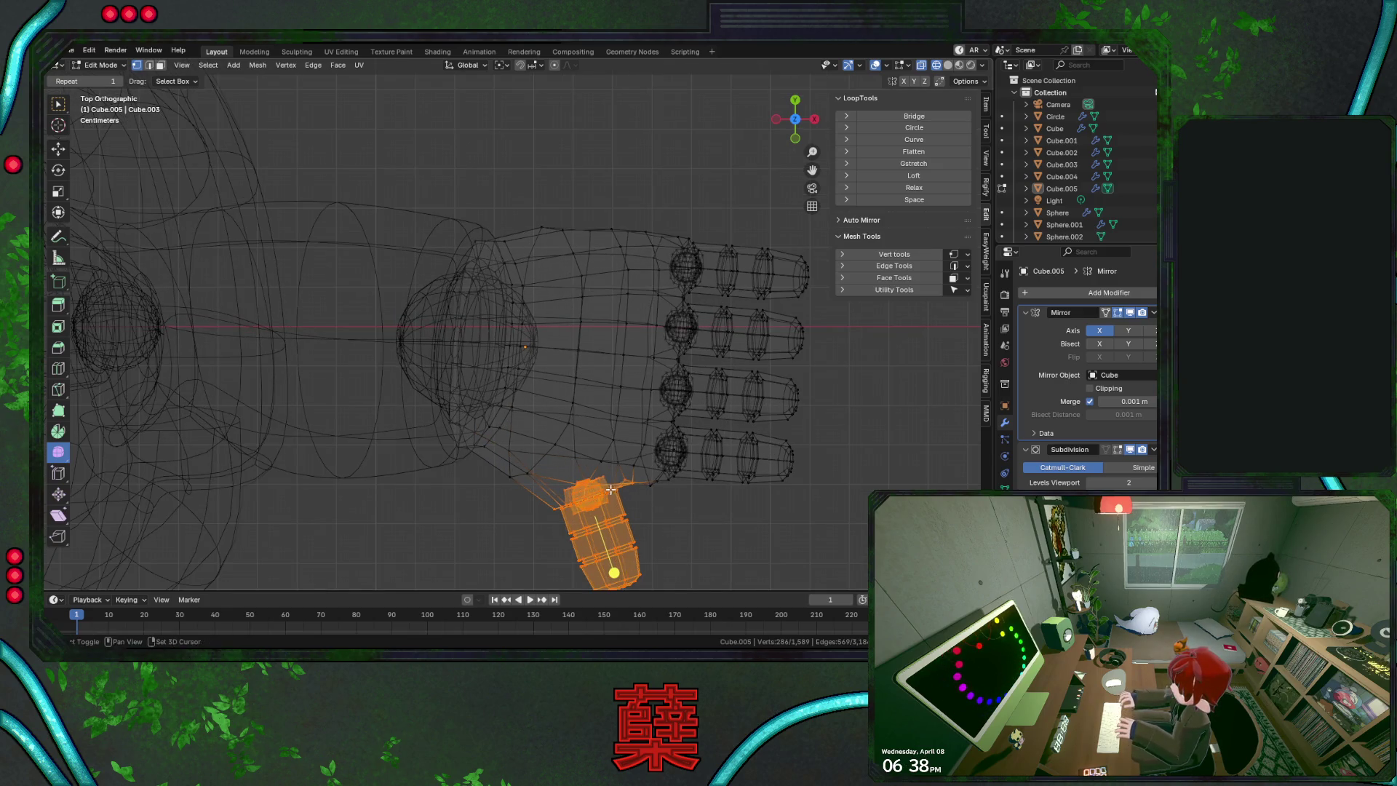
{"action": "key", "text": "r"}
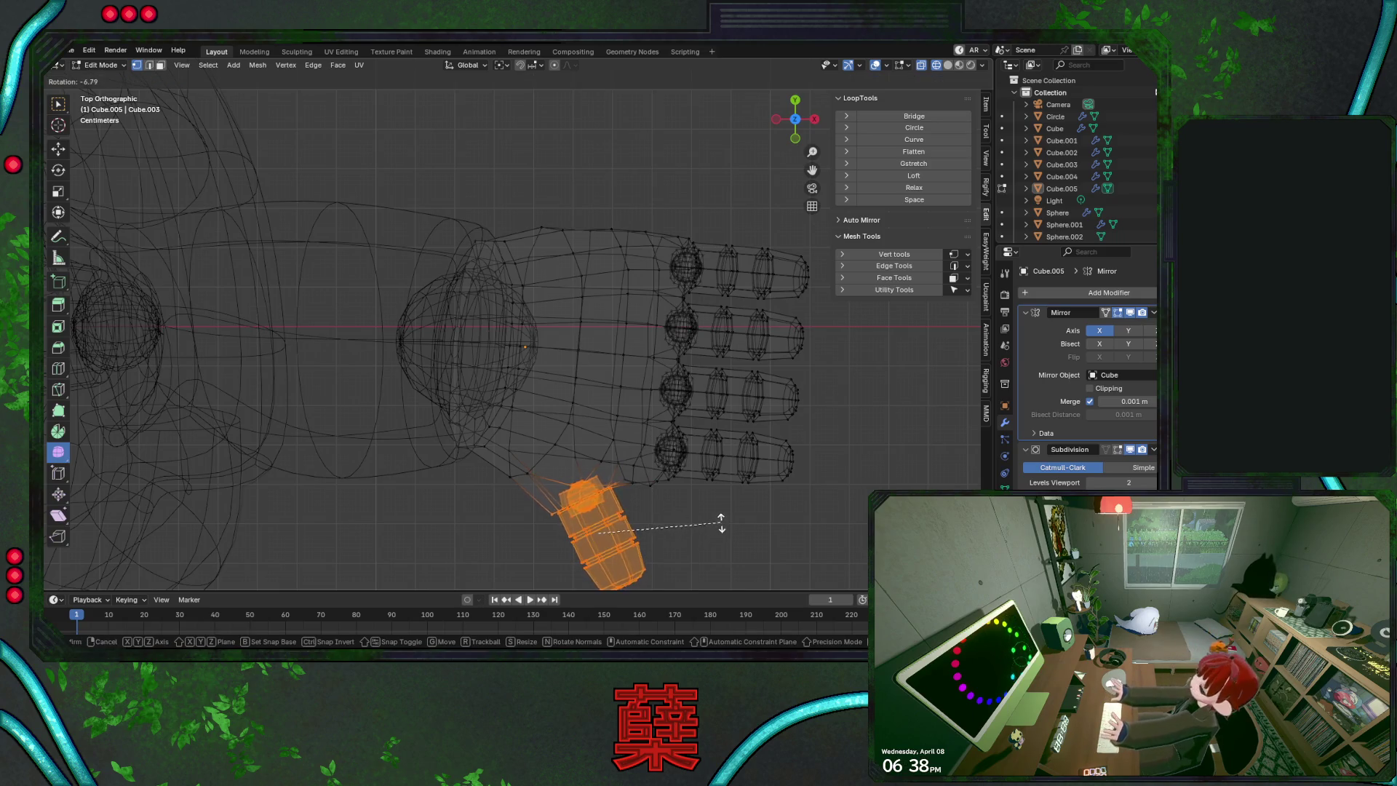
{"action": "left_click", "coordinate": [722, 515]}
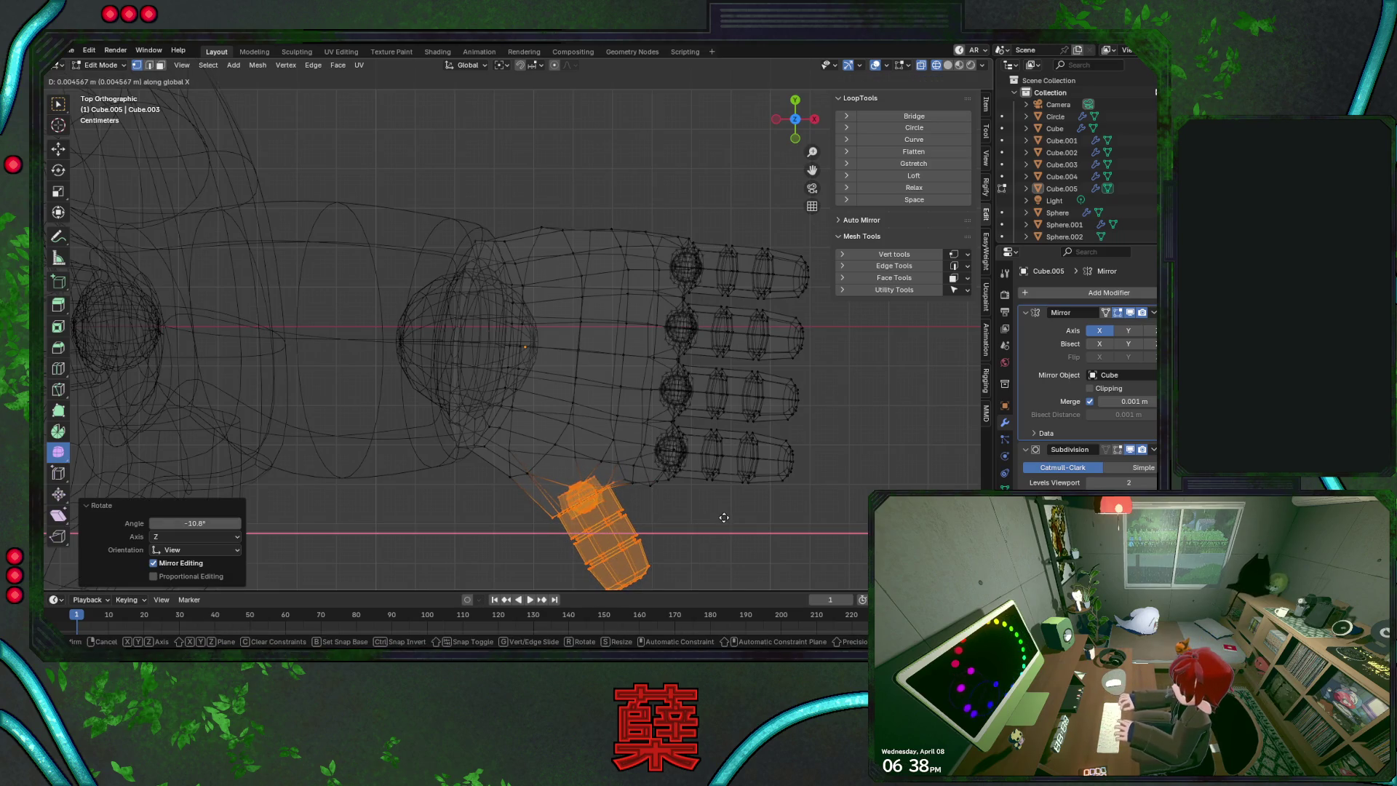
{"action": "scroll", "coordinate": [697, 517], "scroll_direction": "down", "scroll_amount": 1}
{"action": "key", "text": "r"}
{"action": "left_click", "coordinate": [700, 506]}
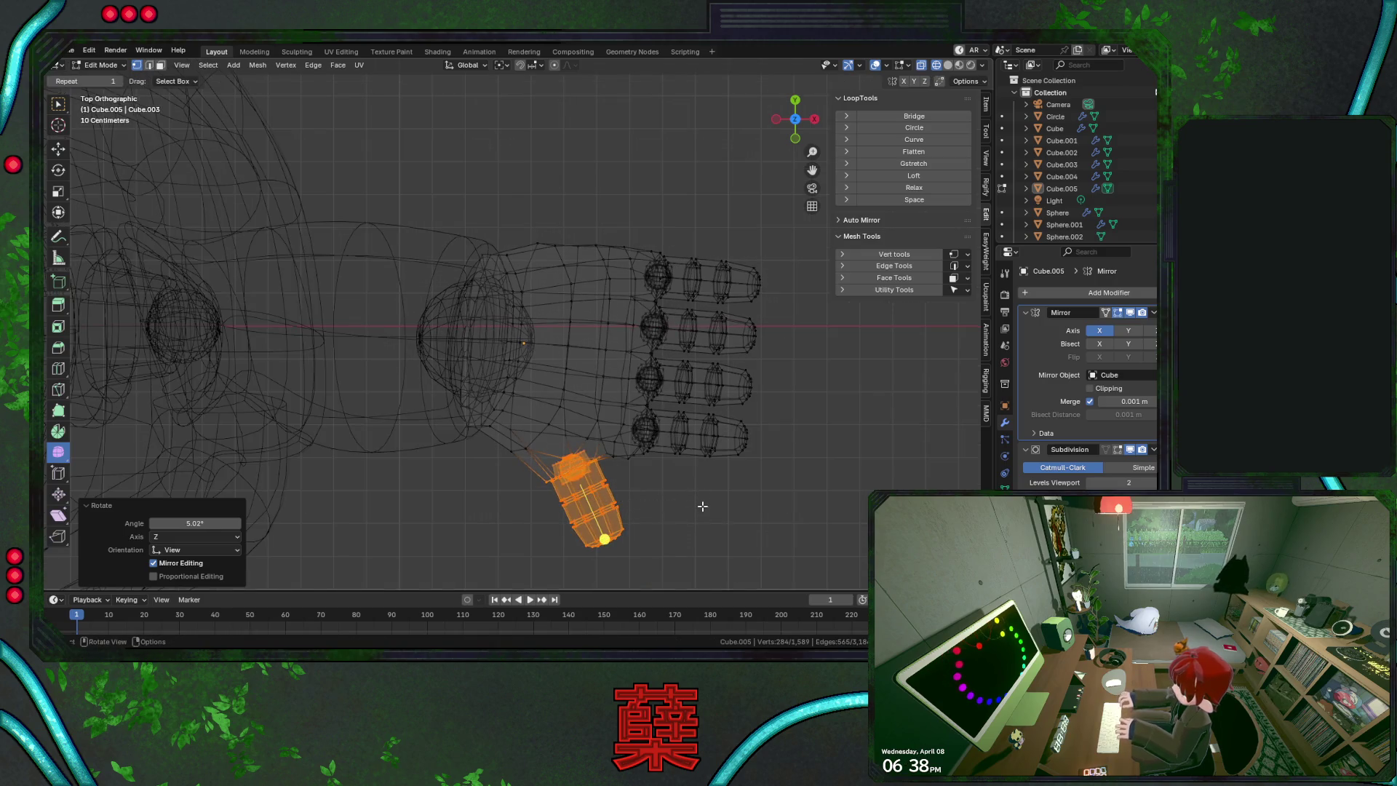
Shift a thumb-base vertex 0.0146 m along Y and view the hand in perspective
{"action": "key", "text": "alt+z"}
{"action": "key", "text": "alt+z"}
{"action": "left_click", "coordinate": [627, 458]}
{"action": "key", "text": "g"}
{"action": "key", "text": "x"}
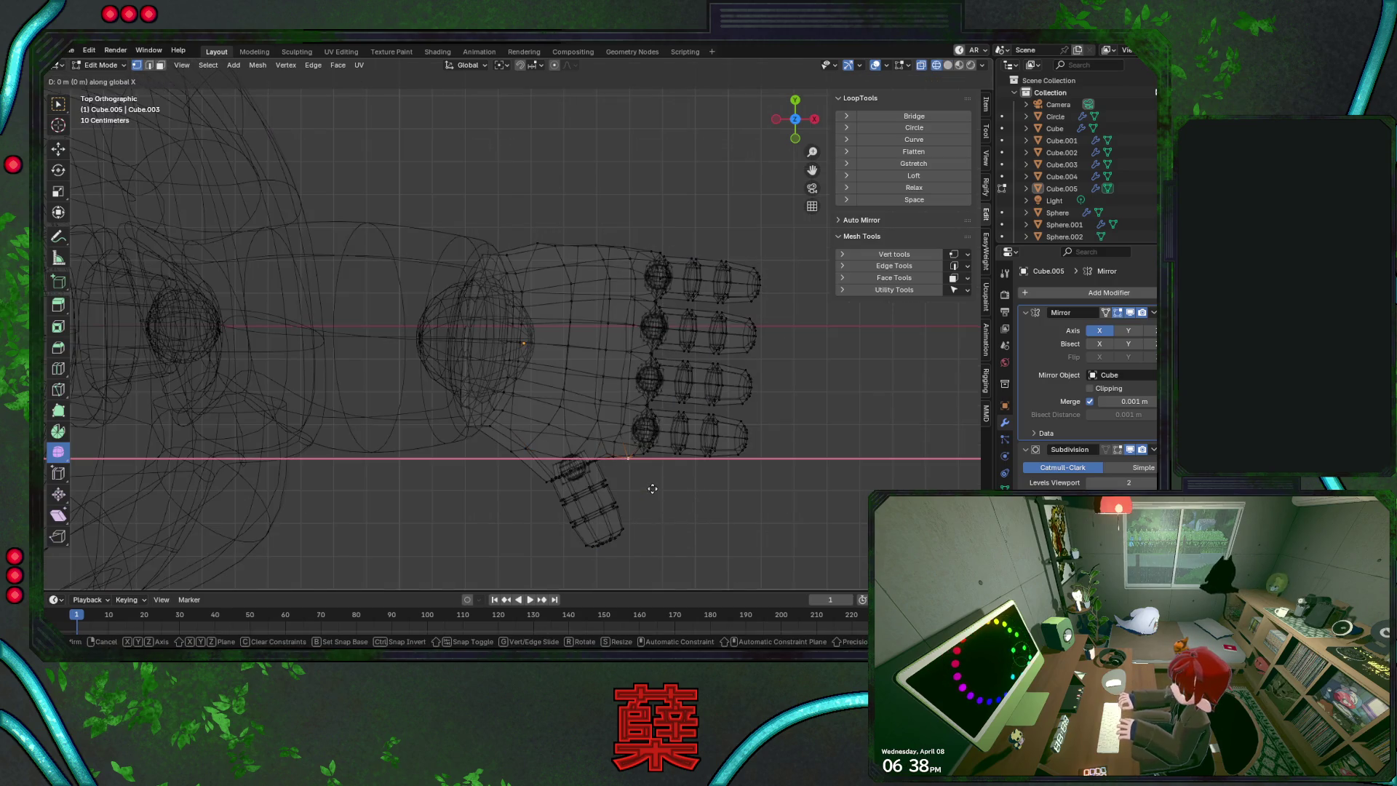
{"action": "key", "text": "y"}
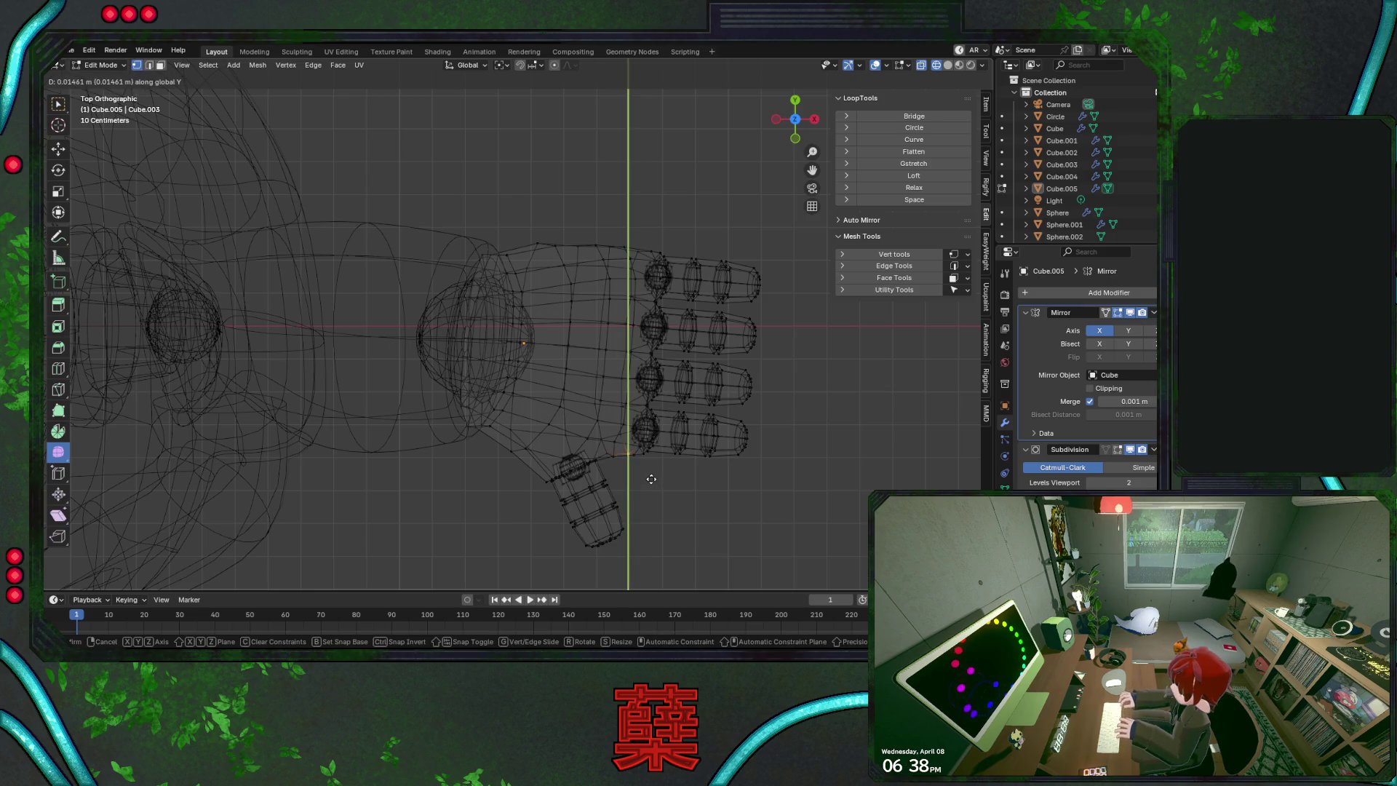
{"action": "left_click", "coordinate": [651, 479]}
{"action": "key", "text": "alt+z"}
{"action": "middle_click_drag", "start_coordinate": [633, 454], "coordinate": [616, 407]}
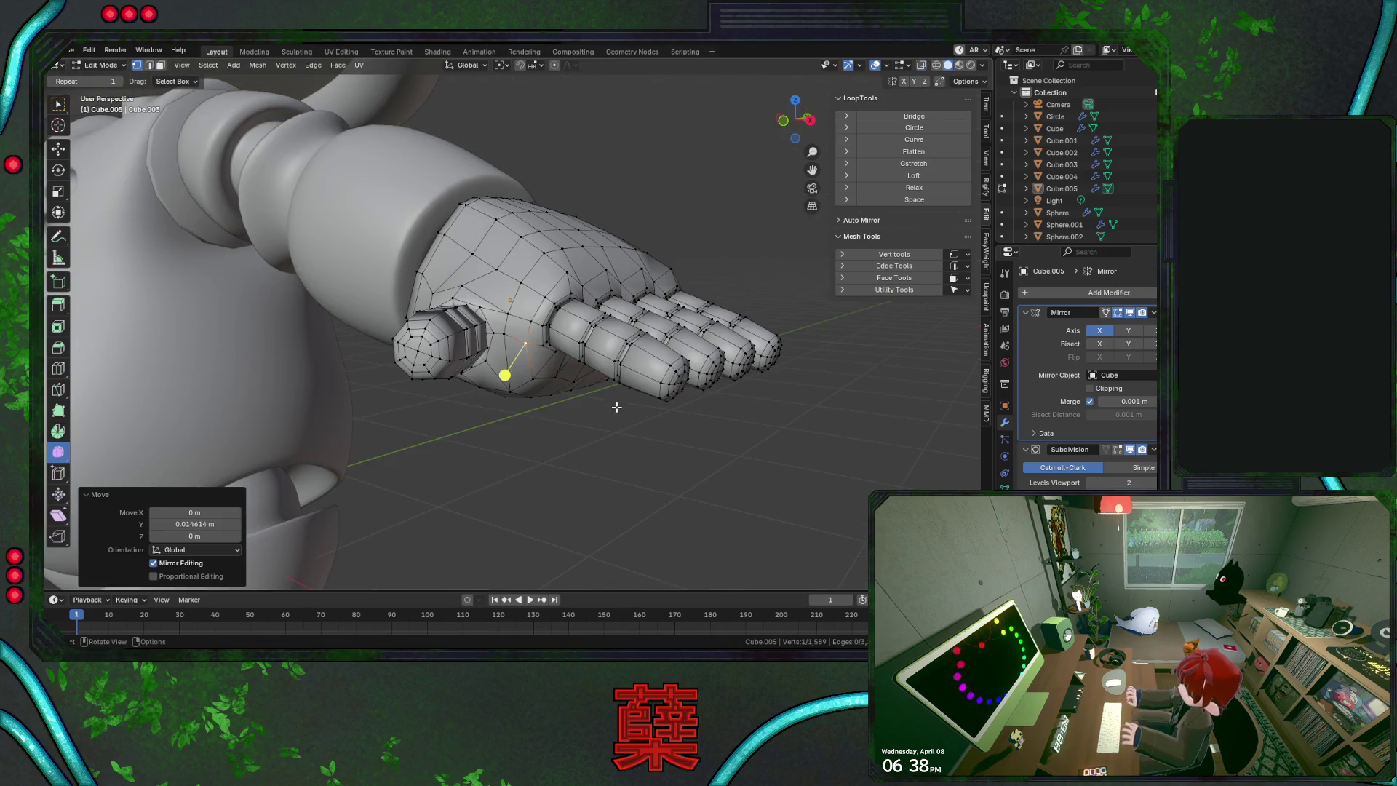
Raise a palm vertex along Z, slide it along its edge, and shift it left
{"action": "mouse_move", "coordinate": [580, 346]}
{"action": "middle_mouse_down"}
{"action": "mouse_move", "coordinate": [447, 338]}
{"action": "mouse_move", "coordinate": [633, 321]}
{"action": "middle_mouse_up"}
{"action": "key", "text": "g"}
{"action": "key", "text": "z"}
{"action": "left_click", "coordinate": [464, 327]}
{"action": "key", "text": "g"}
{"action": "key", "text": "g"}
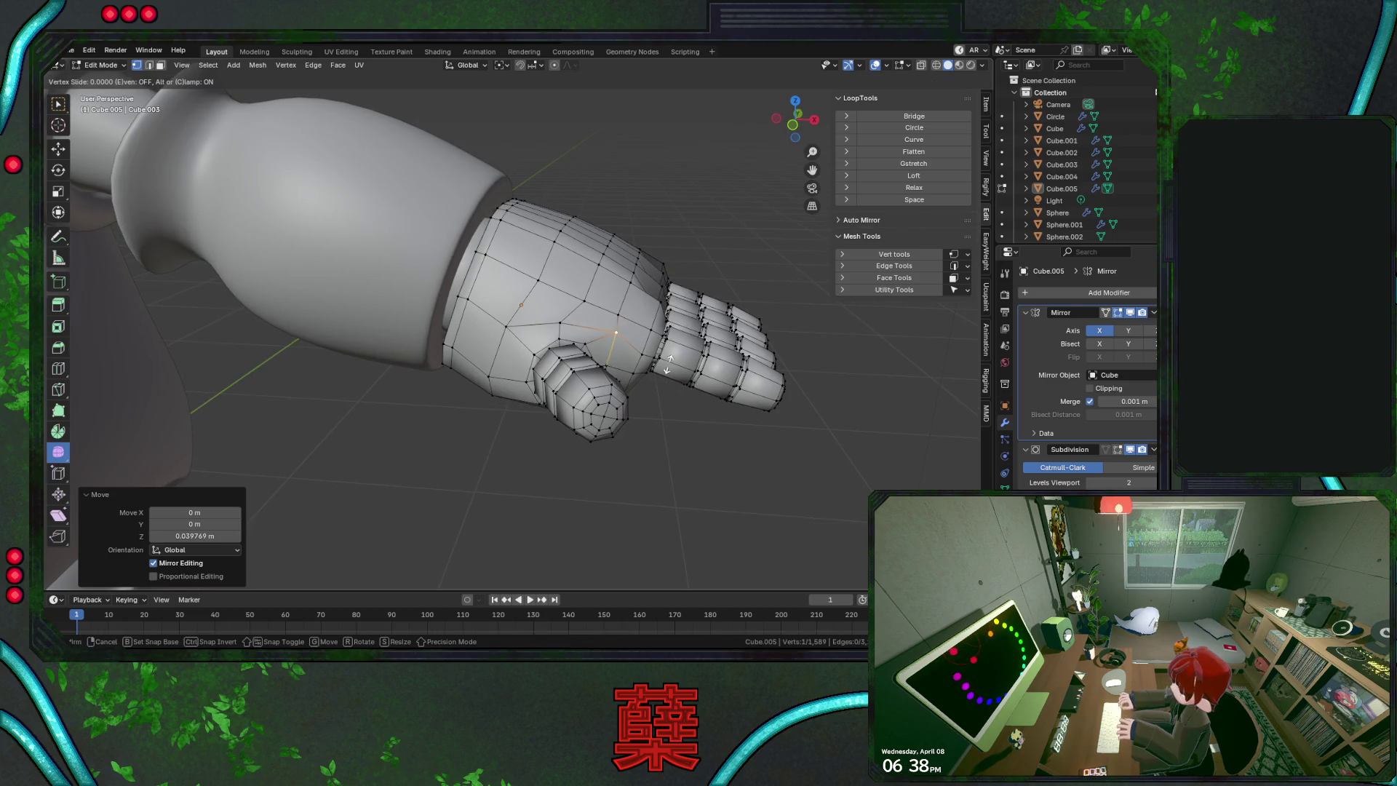
{"action": "left_click", "coordinate": [582, 340]}
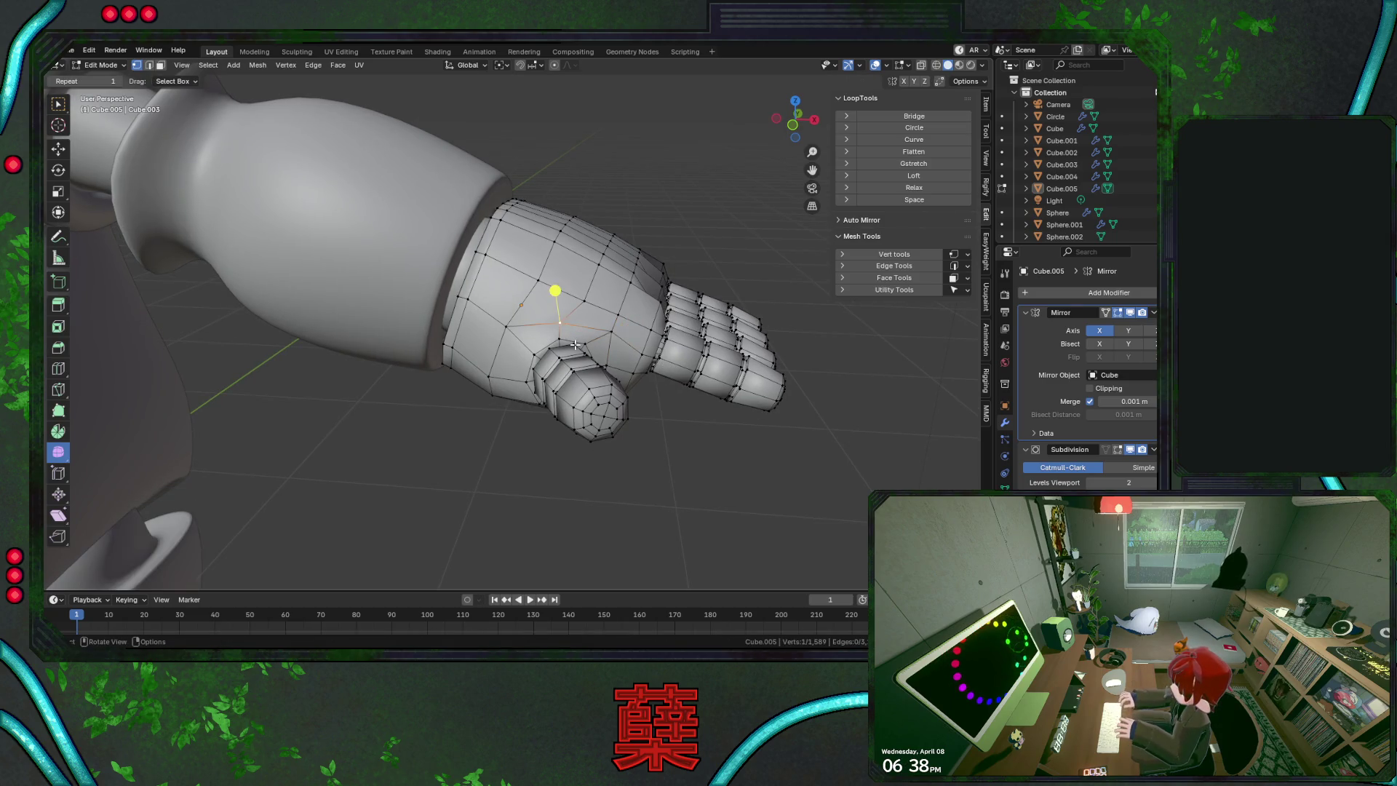
{"action": "key", "text": "g"}
{"action": "key", "text": "z"}
{"action": "key", "text": "g"}
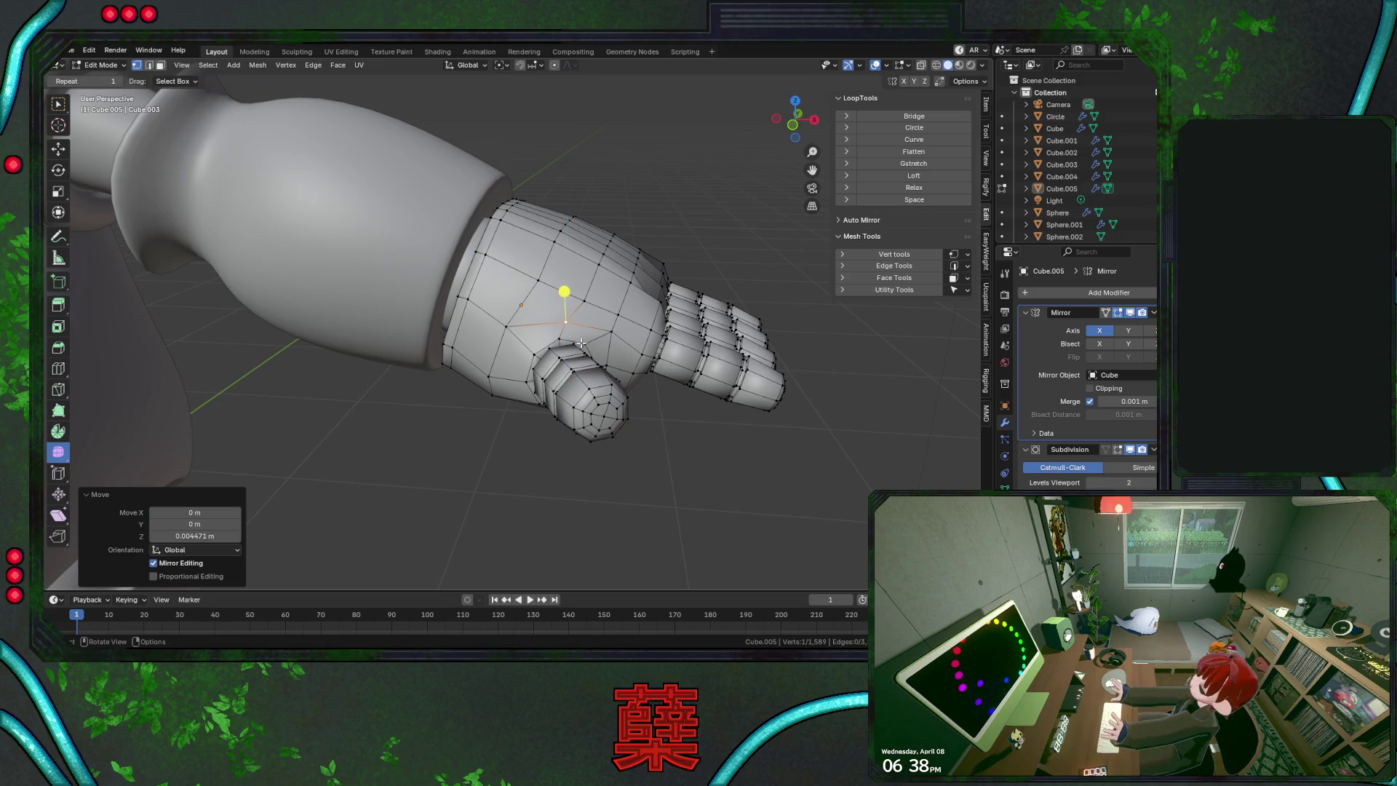
{"action": "left_click", "coordinate": [509, 335]}
Raise the palm vertex again along Z, slide it along its edge, then deselect
{"action": "key", "text": "g"}
{"action": "key", "text": "z"}
{"action": "left_click", "coordinate": [518, 331]}
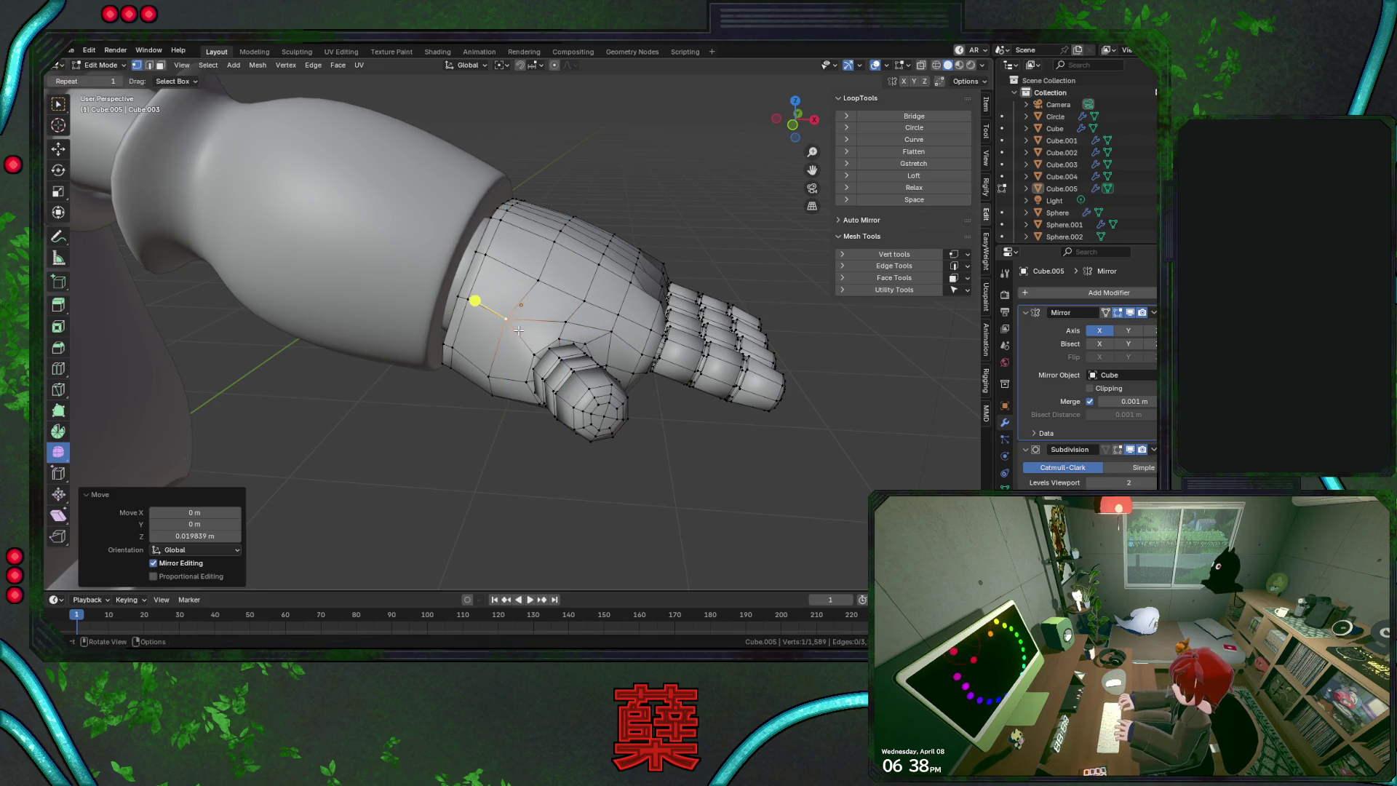
{"action": "key", "text": "g"}
{"action": "key", "text": "g"}
{"action": "left_click", "coordinate": [523, 351]}
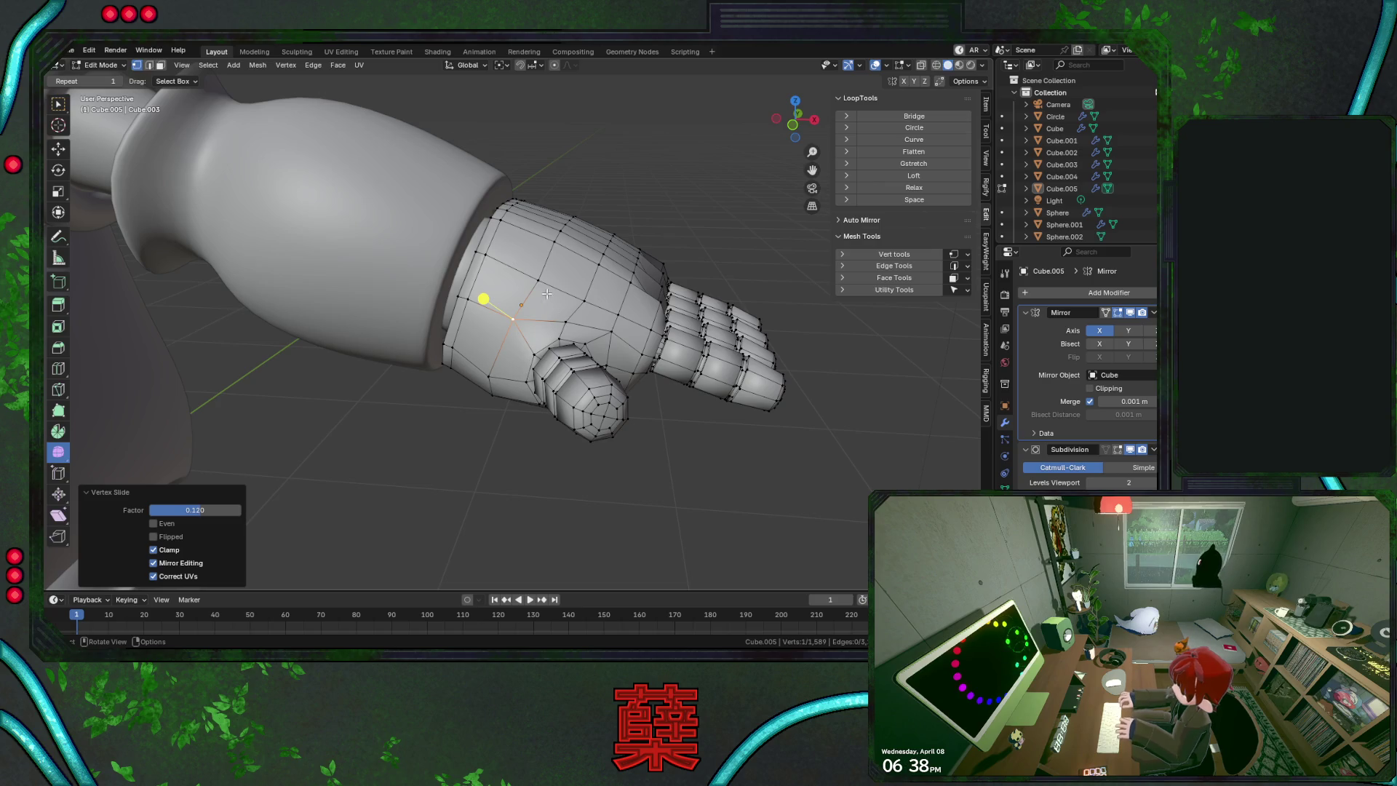
{"action": "key", "text": "g"}
{"action": "key", "text": "g"}
{"action": "left_click", "coordinate": [585, 326]}
{"action": "left_click", "coordinate": [694, 423]}
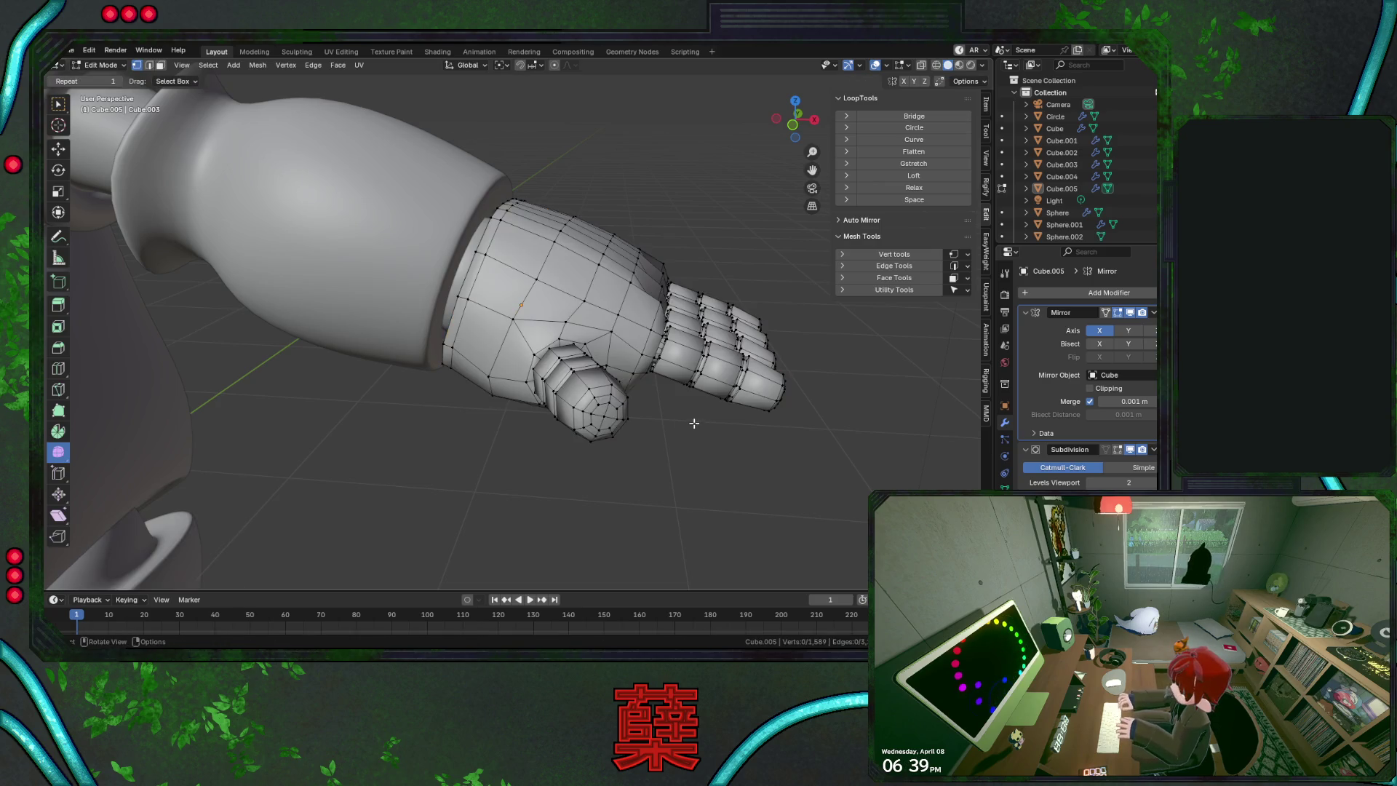
Slide the next palm vertex along its edge and inspect the fingers from the side
{"action": "left_click", "coordinate": [596, 304]}
{"action": "key", "text": "g"}
{"action": "key", "text": "g"}
{"action": "left_click", "coordinate": [626, 344]}
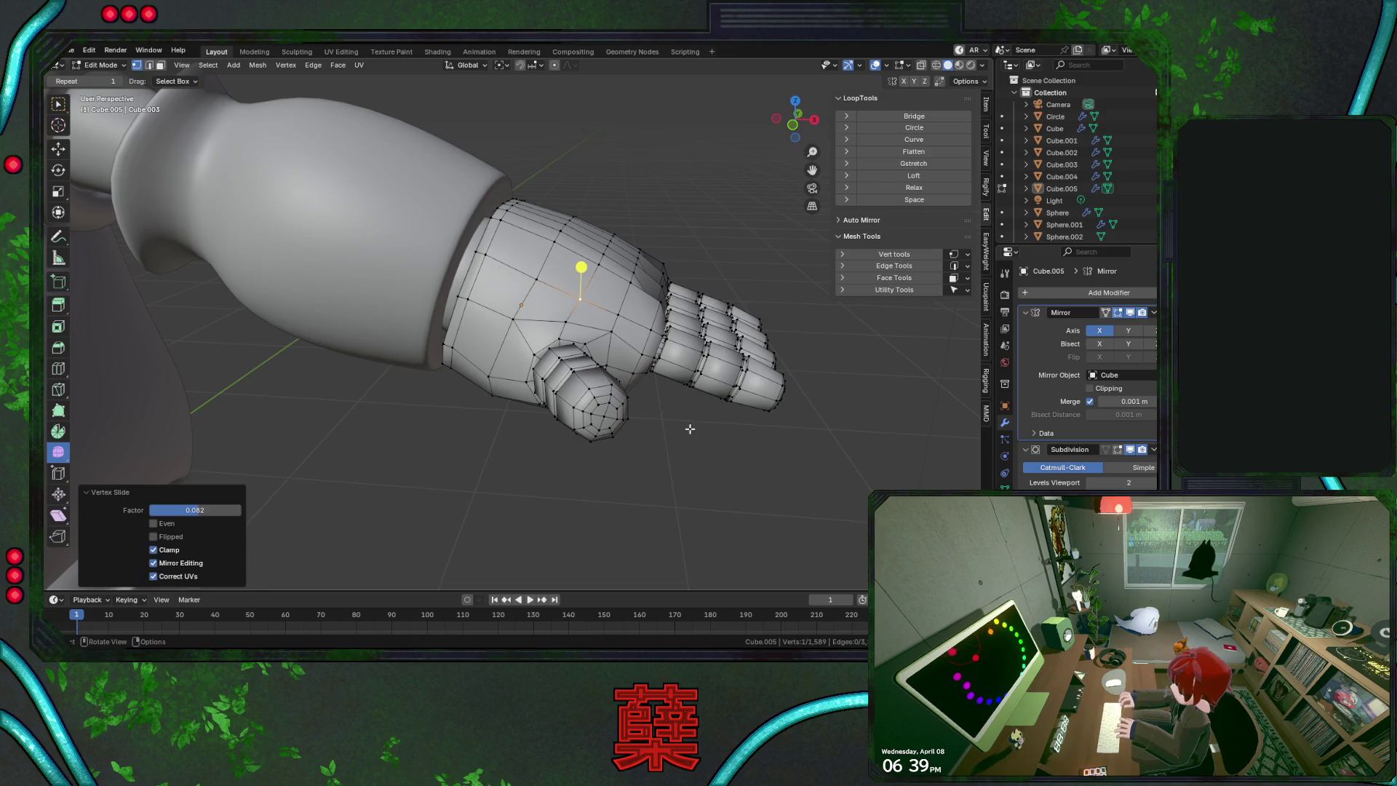
{"action": "left_click", "coordinate": [688, 427]}
{"action": "mouse_move", "coordinate": [688, 427]}
{"action": "middle_mouse_down"}
{"action": "mouse_move", "coordinate": [655, 364]}
{"action": "mouse_move", "coordinate": [608, 422]}
{"action": "mouse_move", "coordinate": [564, 414]}
{"action": "mouse_move", "coordinate": [595, 307]}
{"action": "mouse_move", "coordinate": [652, 295]}
{"action": "middle_mouse_up"}
Return to Object Mode, save BaseRobot.blend, and switch to top orthographic view
{"action": "key", "text": "Tab"}
{"action": "key", "text": "ctrl+s"}
{"action": "key", "text": "KP_7"}
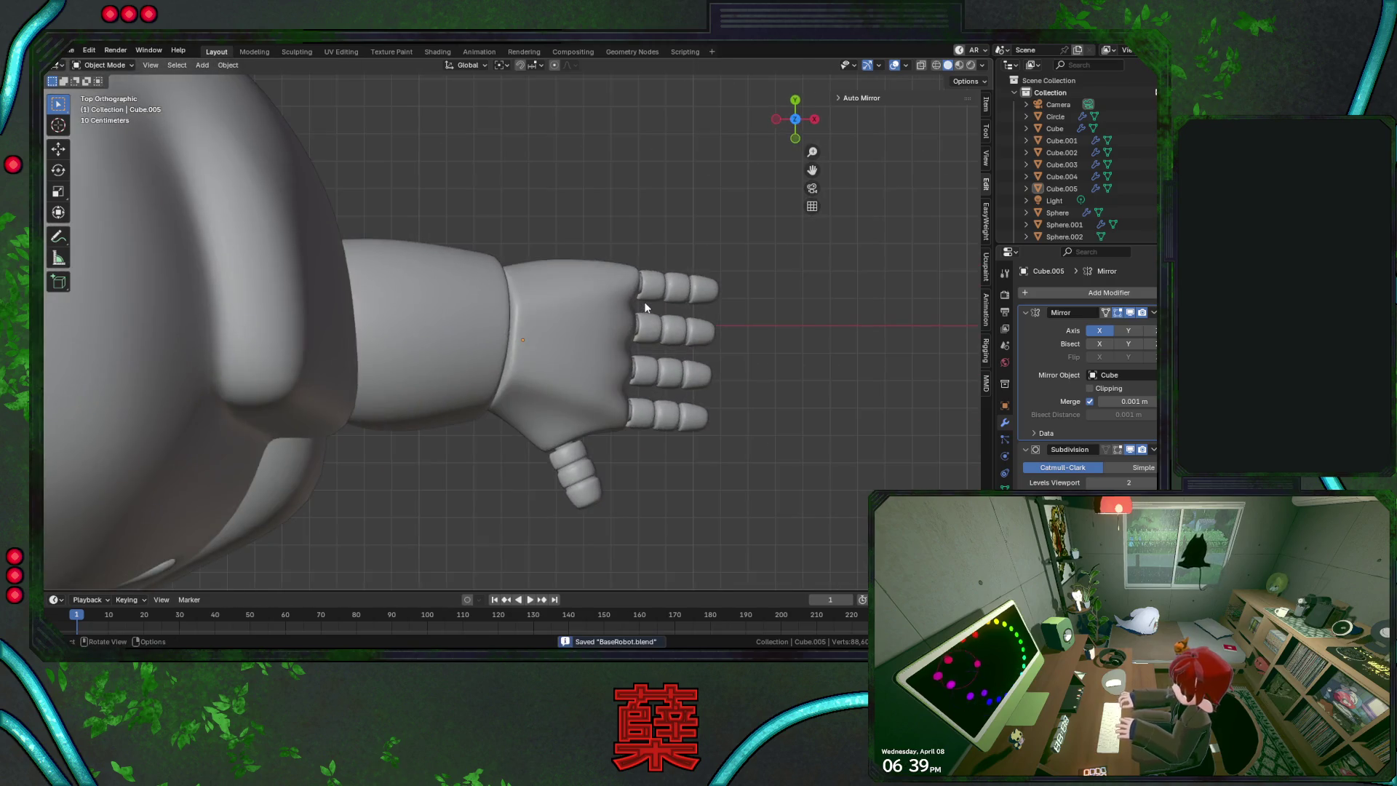
Select the hand object and enter Edit Mode on its mesh
{"action": "middle_click_drag", "start_coordinate": [633, 415], "coordinate": [599, 355], "text": "shift"}
{"action": "scroll", "coordinate": [606, 364], "scroll_direction": "up", "scroll_amount": 2}
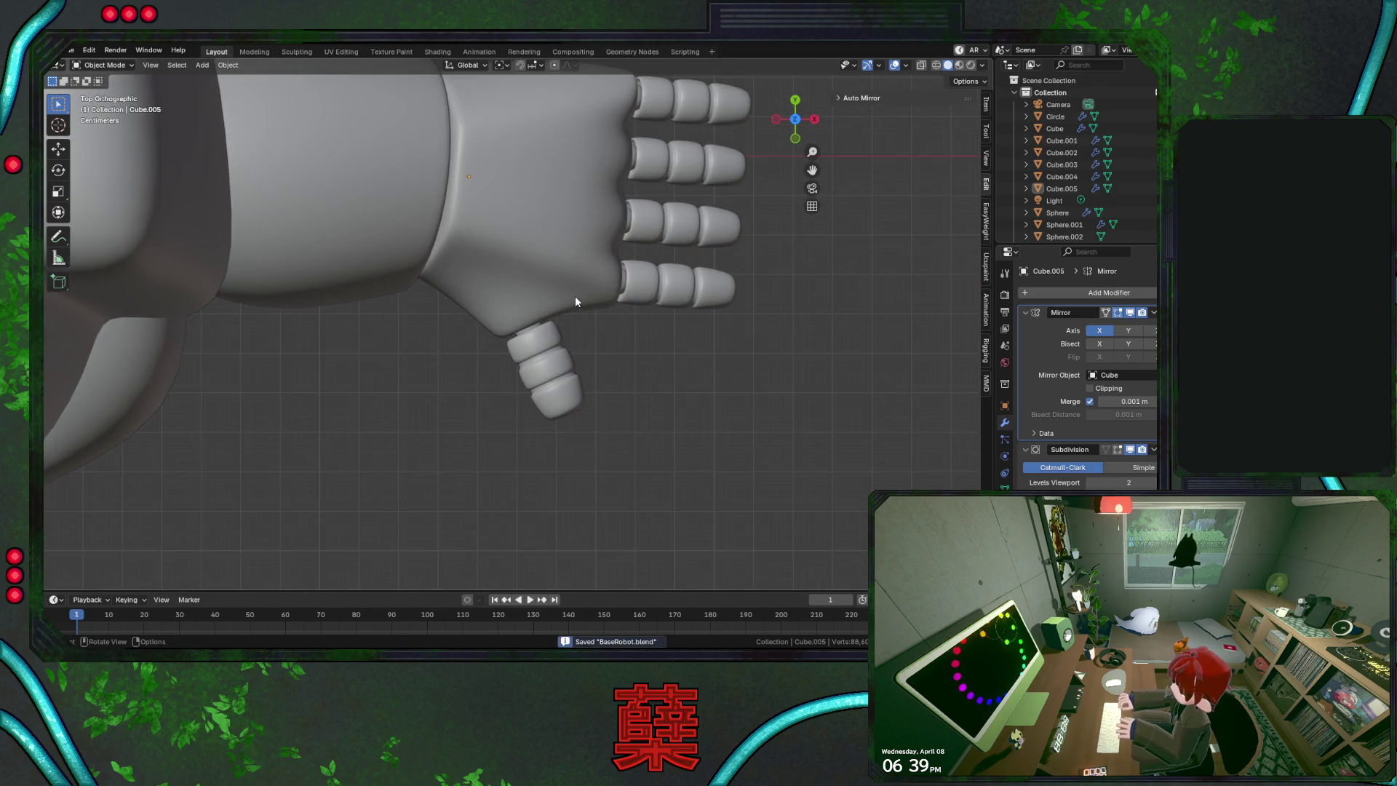
{"action": "left_click", "coordinate": [575, 300]}
{"action": "left_click", "coordinate": [622, 366]}
{"action": "scroll", "coordinate": [623, 365], "scroll_direction": "down", "scroll_amount": 4}
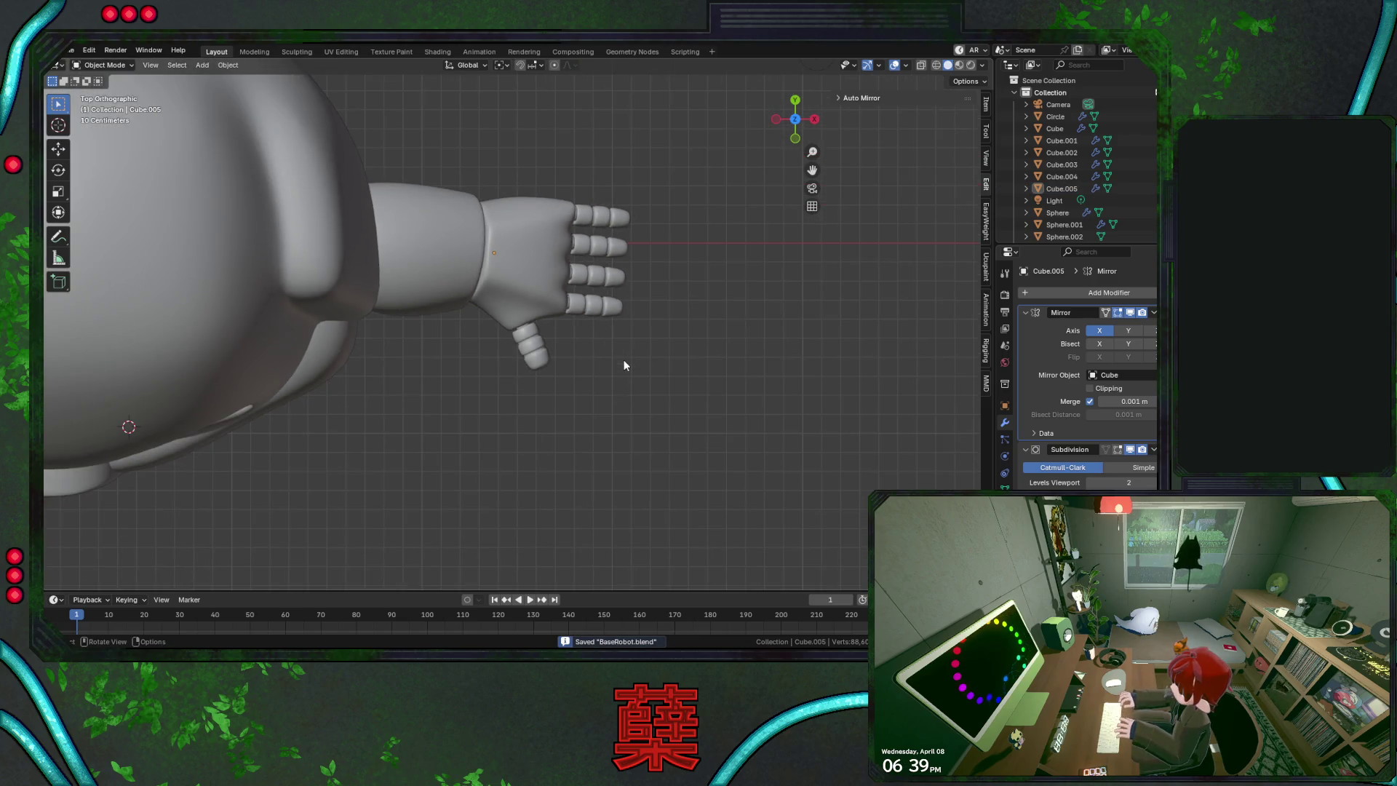
{"action": "scroll", "coordinate": [620, 364], "scroll_direction": "up", "scroll_amount": 2}
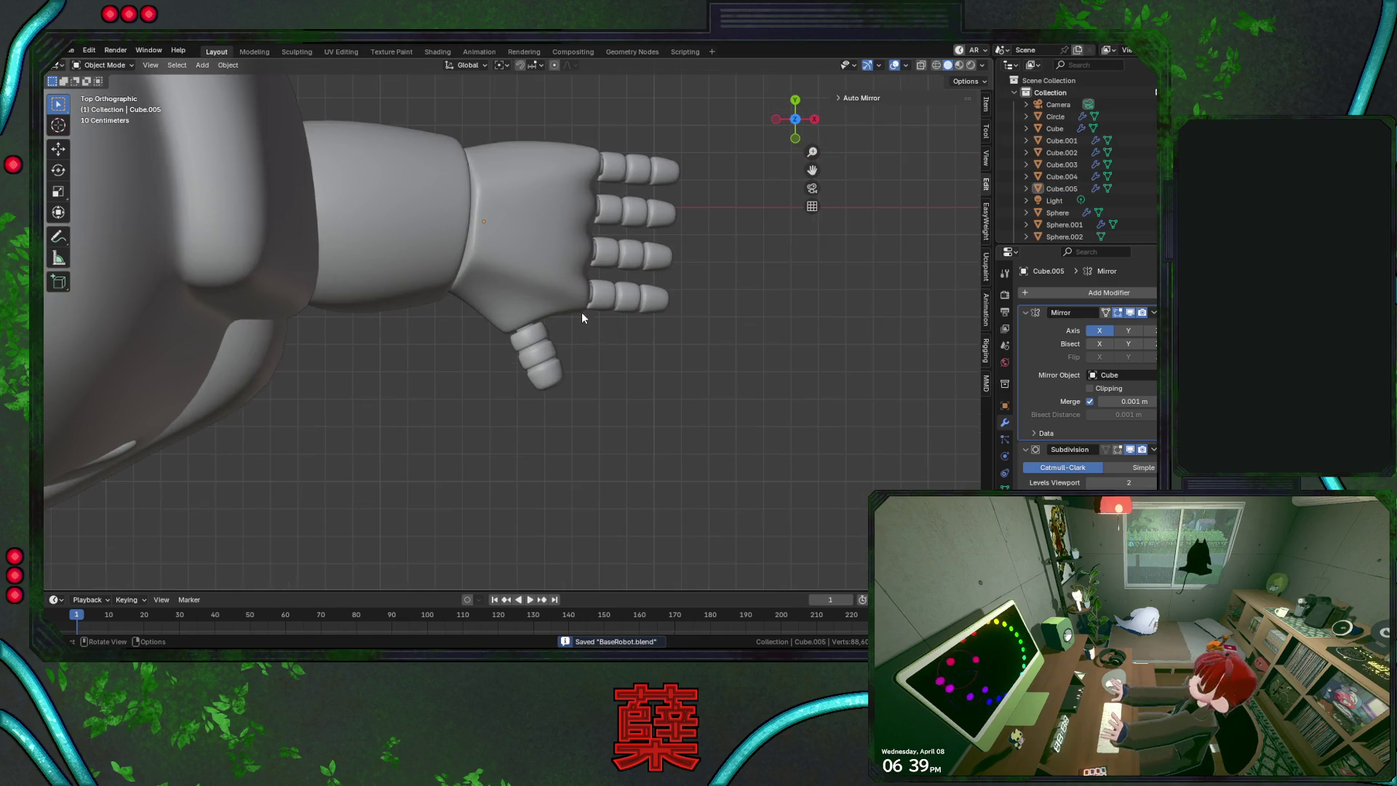
{"action": "left_click", "coordinate": [571, 259]}
{"action": "mouse_move", "coordinate": [572, 259]}
{"action": "middle_mouse_down", "text": "shift"}
{"action": "mouse_move", "coordinate": [579, 273]}
{"action": "mouse_move", "coordinate": [593, 226]}
{"action": "middle_mouse_up", "text": "shift"}
{"action": "key", "text": "Tab"}
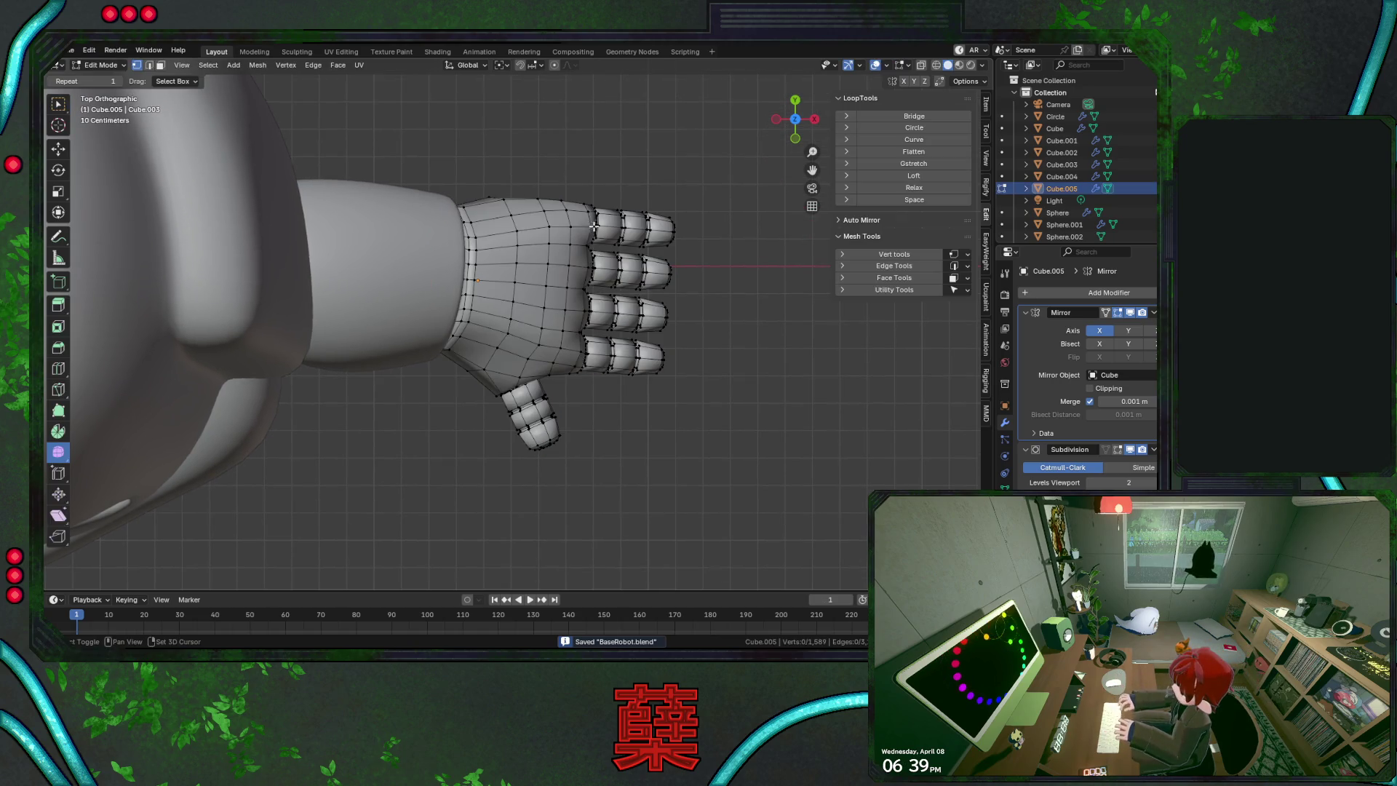
{"action": "key", "text": "shift+z"}
{"action": "key", "text": "shift+z"}
{"action": "scroll", "coordinate": [572, 440], "scroll_direction": "up", "scroll_amount": 2}
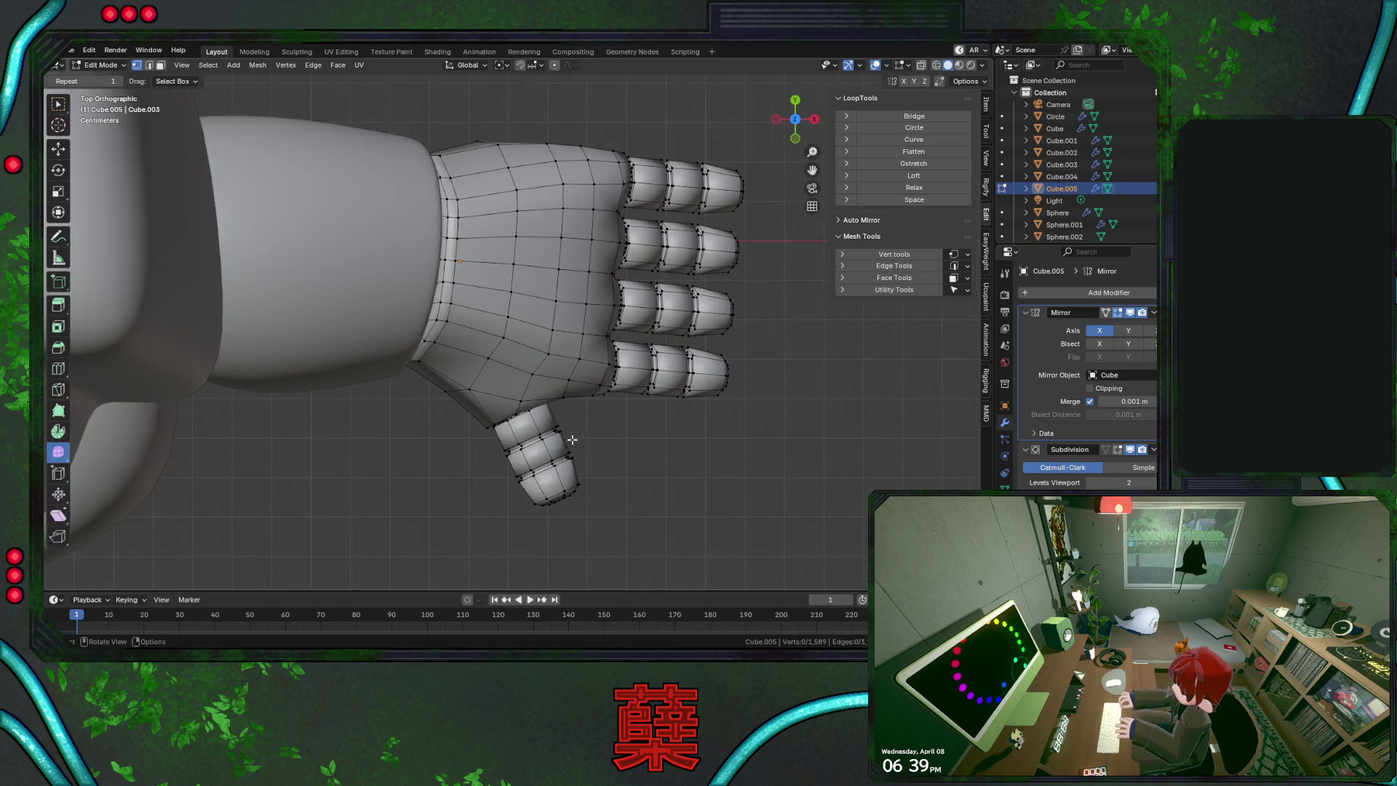
{"action": "key", "text": "shift+z"}
Box-select the thumb vertices and rotate the thumb by about -4.4°
{"action": "mouse_move", "coordinate": [485, 396]}
{"action": "left_mouse_down"}
{"action": "mouse_move", "coordinate": [595, 499]}
{"action": "mouse_move", "coordinate": [578, 560]}
{"action": "left_mouse_up"}
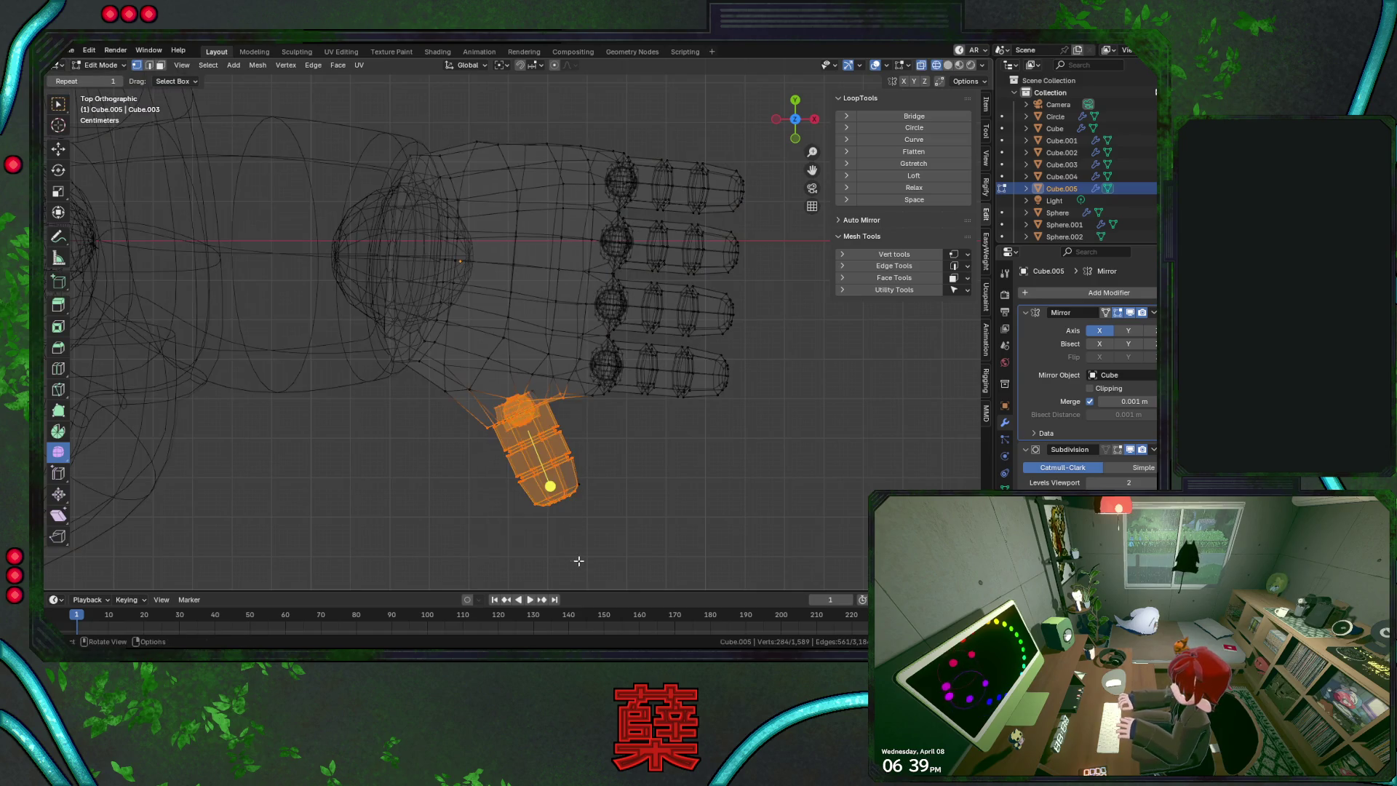
{"action": "left_click", "coordinate": [557, 394], "text": "shift"}
{"action": "left_click", "coordinate": [555, 392], "text": "shift"}
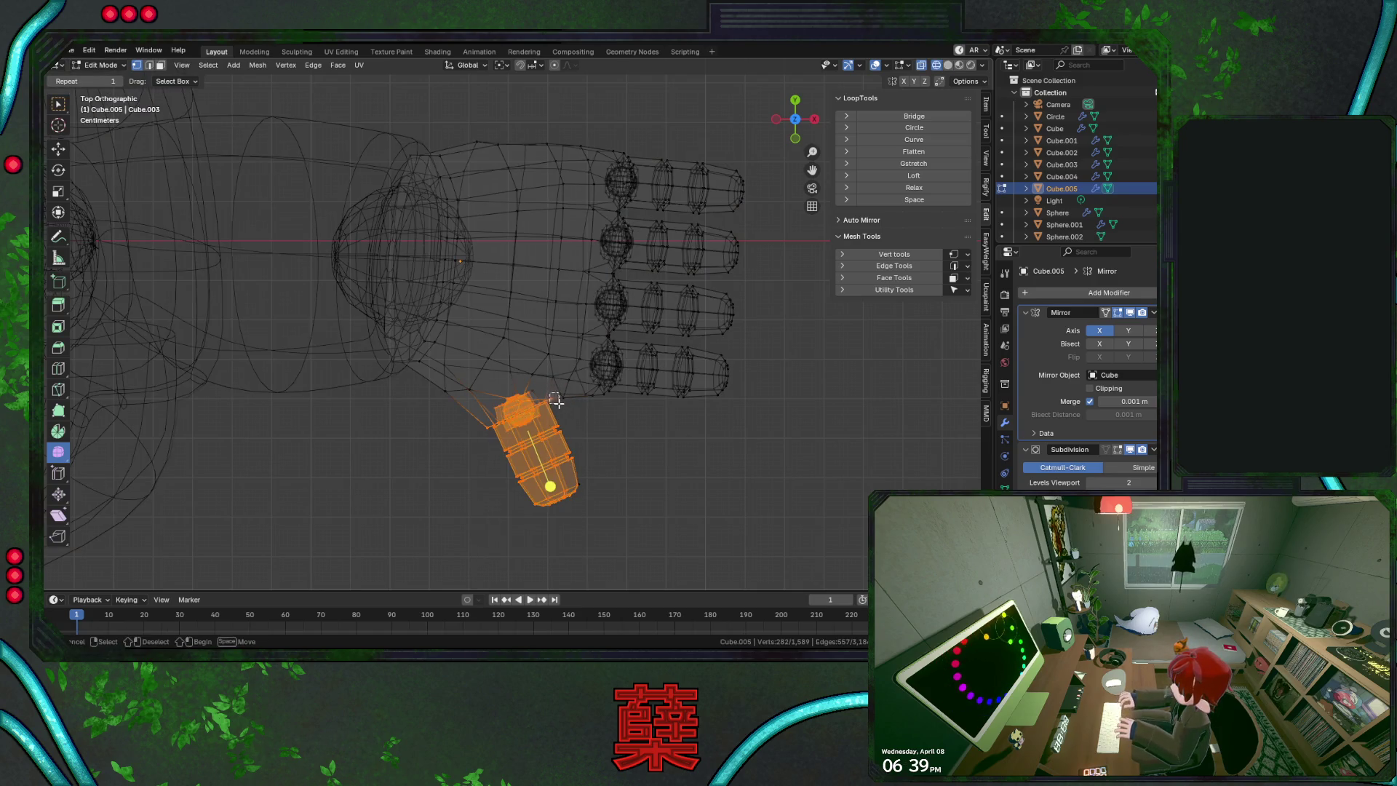
{"action": "key", "text": "r"}
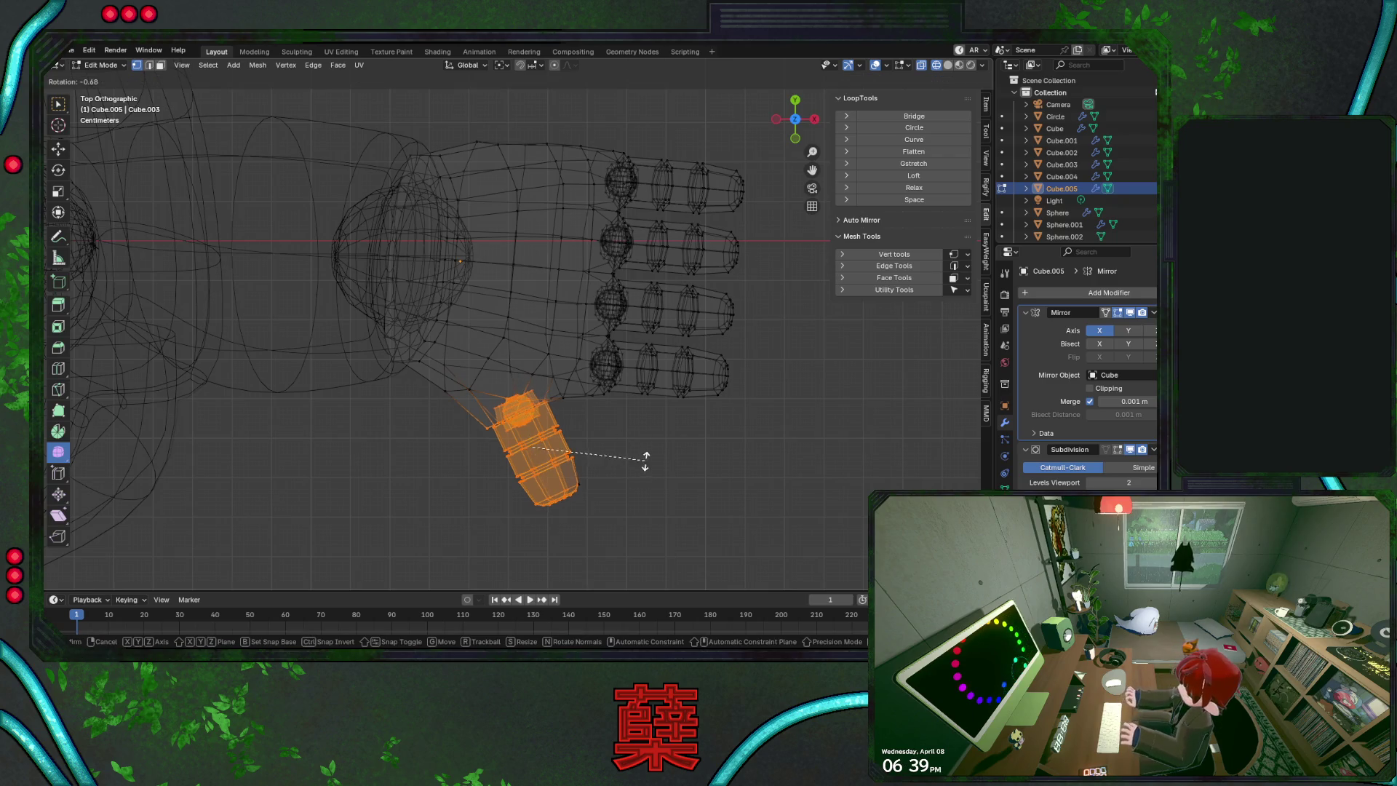
{"action": "left_click", "coordinate": [649, 453]}
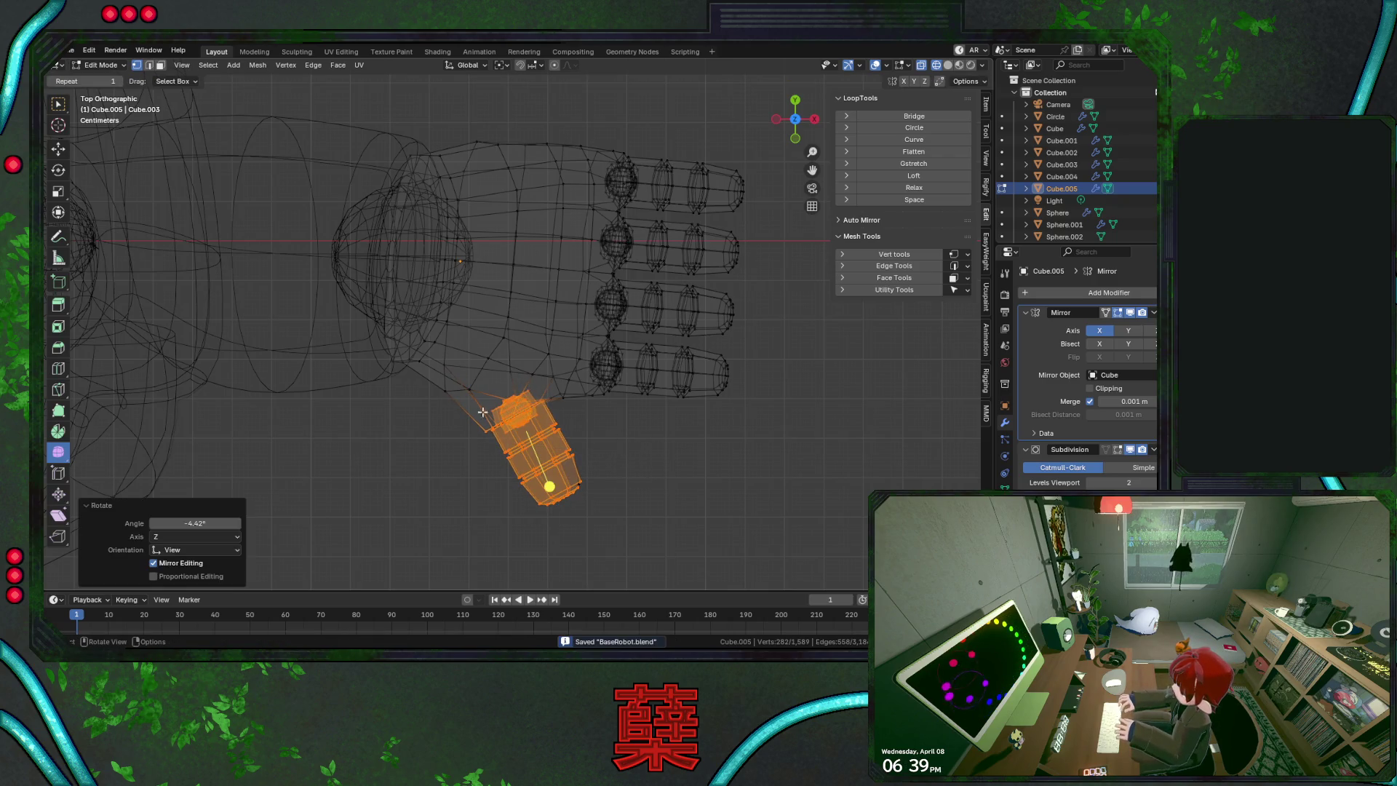
Adjust a vertex at the thumb base and turn off the wireframe display
{"action": "left_click", "coordinate": [474, 405]}
{"action": "key", "text": "g"}
{"action": "left_click", "coordinate": [476, 408]}
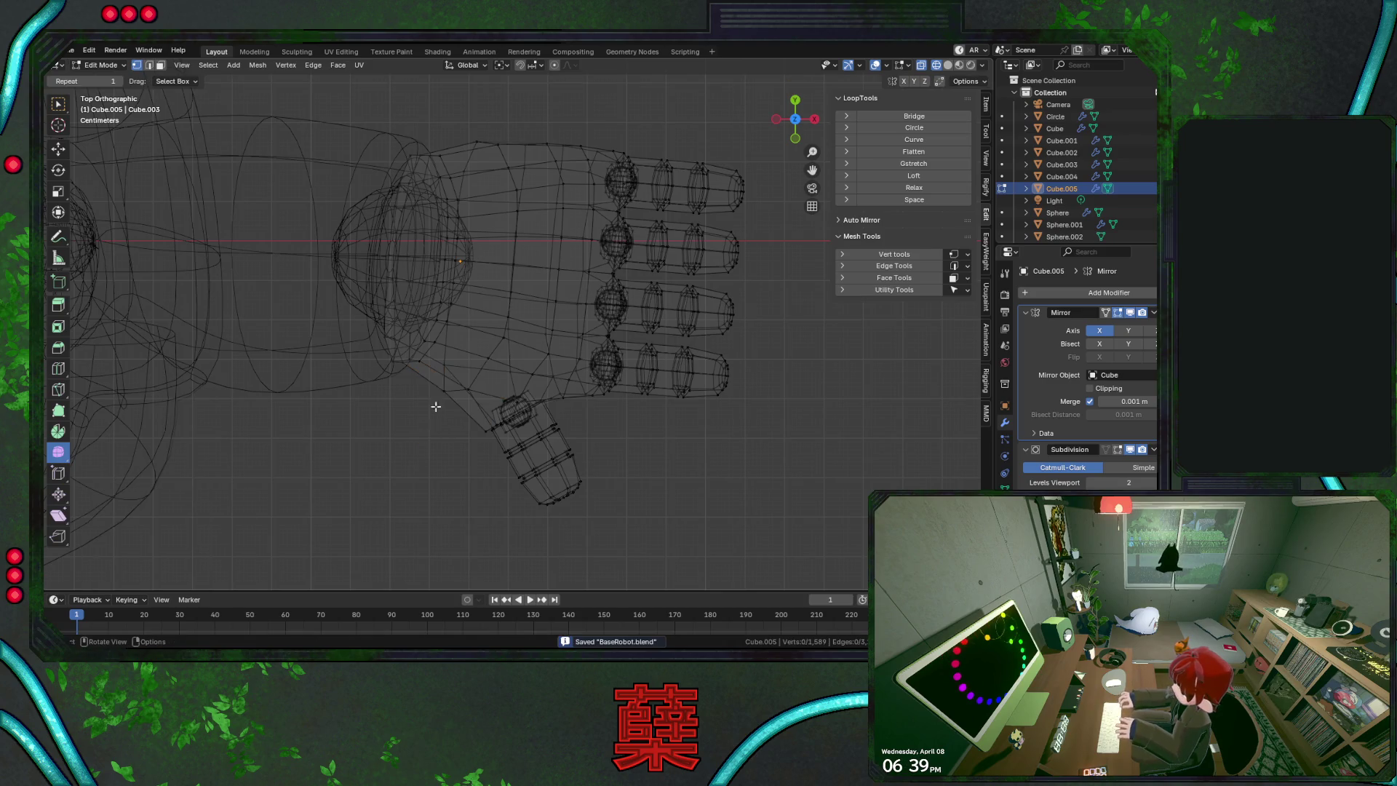
{"action": "left_click", "coordinate": [417, 393]}
{"action": "key", "text": "shift+z"}
{"action": "left_click", "coordinate": [456, 433]}
Check the hand in Object Mode from a tilted view and save the file
{"action": "key", "text": "Tab"}
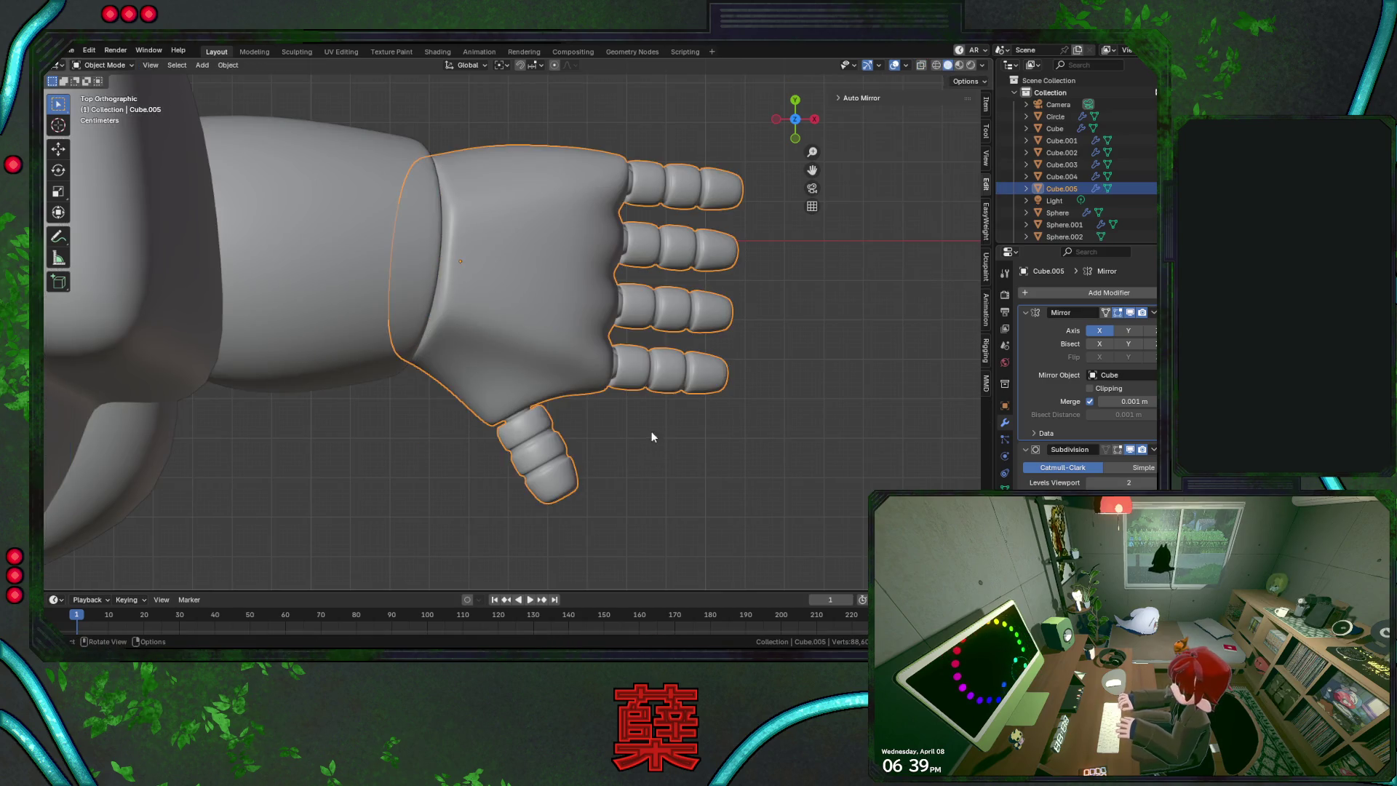
{"action": "mouse_move", "coordinate": [652, 430]}
{"action": "middle_mouse_down"}
{"action": "mouse_move", "coordinate": [625, 433]}
{"action": "mouse_move", "coordinate": [646, 434]}
{"action": "mouse_move", "coordinate": [569, 350]}
{"action": "mouse_move", "coordinate": [580, 294]}
{"action": "mouse_move", "coordinate": [513, 269]}
{"action": "mouse_move", "coordinate": [495, 281]}
{"action": "middle_mouse_up"}
{"action": "key", "text": "ctrl+s"}
Back in Edit Mode, nudge a palm vertex by -0.018 m
{"action": "key", "text": "Tab"}
{"action": "key", "text": "g"}
{"action": "key", "text": "x"}
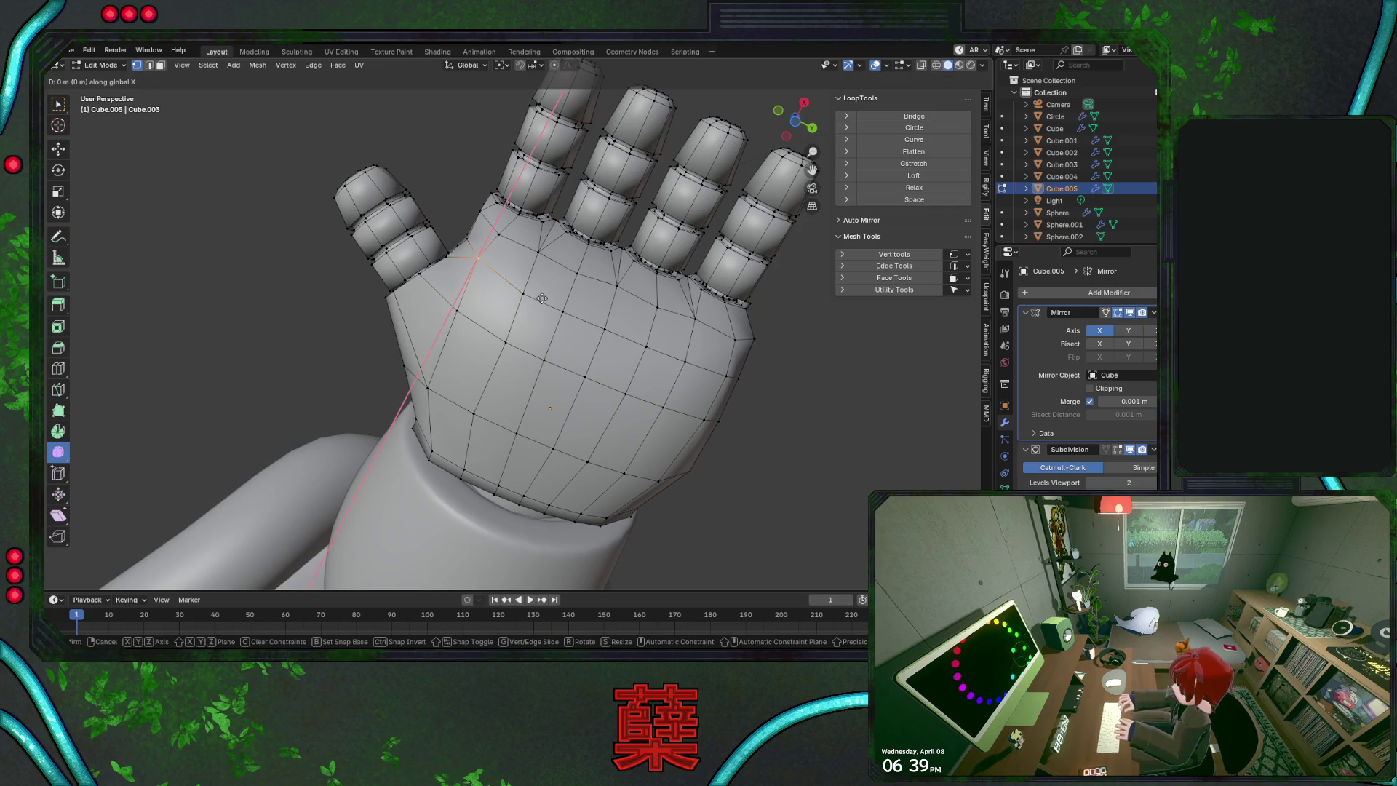
{"action": "key", "text": "y"}
{"action": "left_click", "coordinate": [546, 298]}
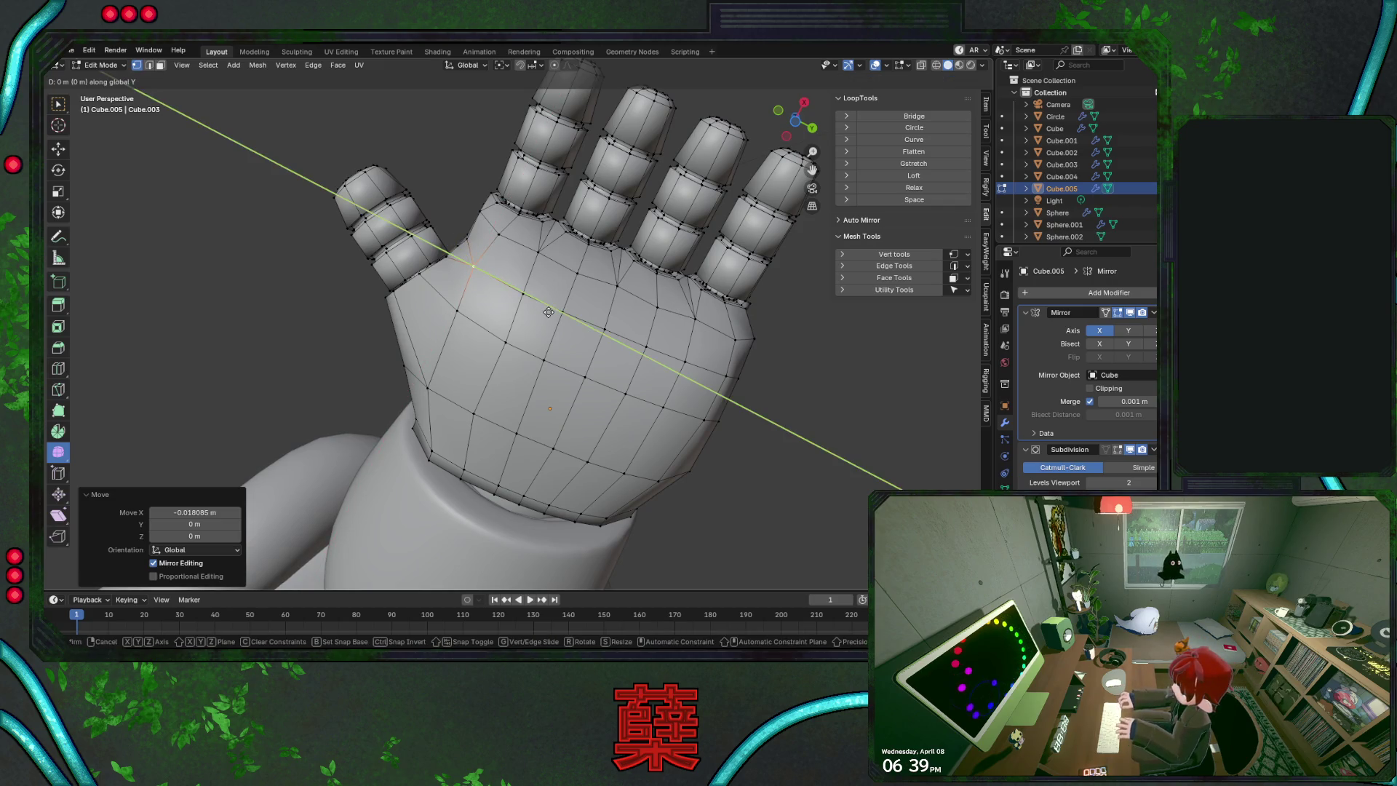
Try moving a hand vertex along Y, then undo the move
{"action": "mouse_move", "coordinate": [659, 350]}
{"action": "middle_mouse_down"}
{"action": "mouse_move", "coordinate": [655, 408]}
{"action": "mouse_move", "coordinate": [580, 427]}
{"action": "mouse_move", "coordinate": [476, 303]}
{"action": "mouse_move", "coordinate": [507, 305]}
{"action": "mouse_move", "coordinate": [509, 282]}
{"action": "middle_mouse_up"}
{"action": "key", "text": "g"}
{"action": "key", "text": "x"}
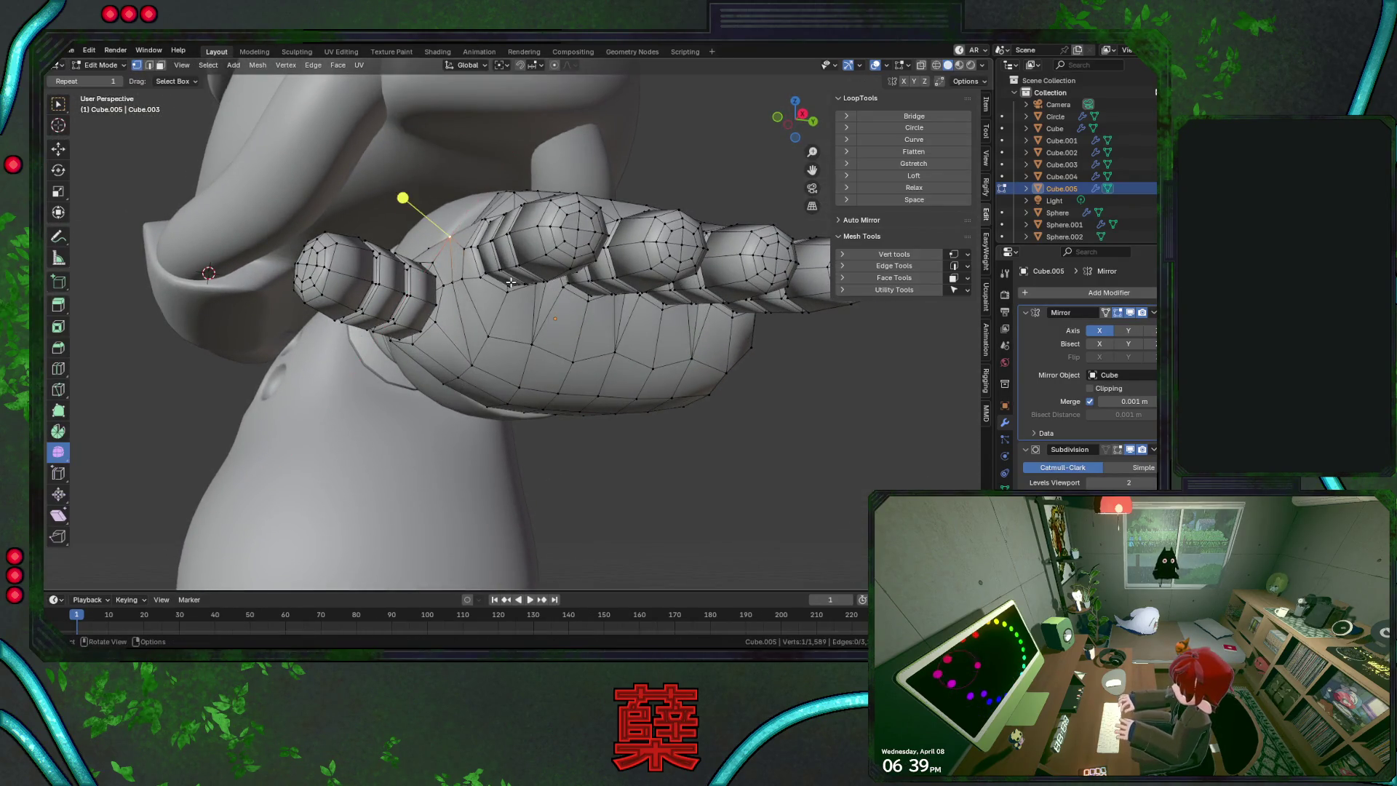
{"action": "key", "text": "y"}
{"action": "left_click", "coordinate": [521, 286]}
{"action": "key", "text": "ctrl+z"}
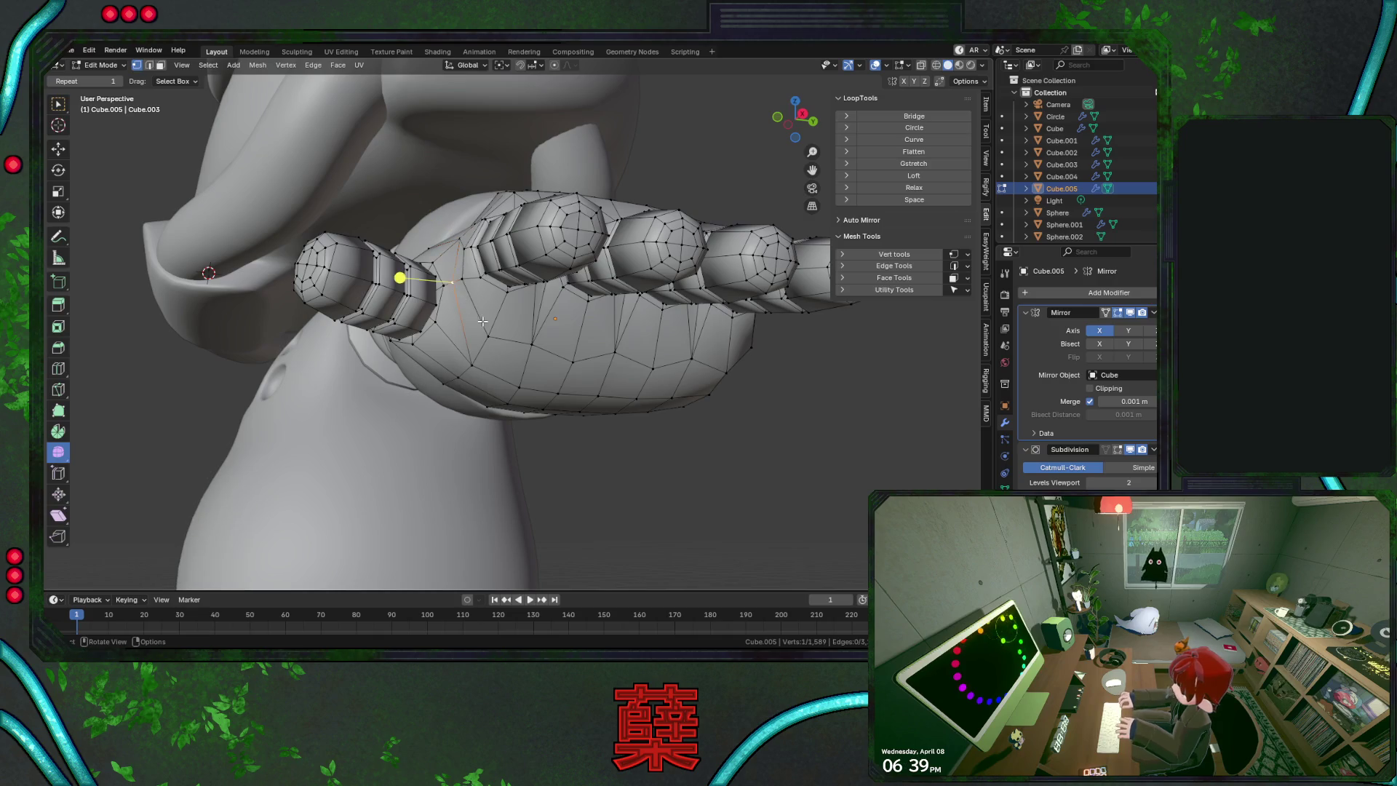
{"action": "mouse_move", "coordinate": [474, 248]}
{"action": "middle_mouse_down"}
{"action": "mouse_move", "coordinate": [549, 311]}
{"action": "mouse_move", "coordinate": [549, 349]}
{"action": "middle_mouse_up"}
Slide a palm vertex along its edge, adjust it along Y, and review in Object Mode
{"action": "key", "text": "shift+v"}
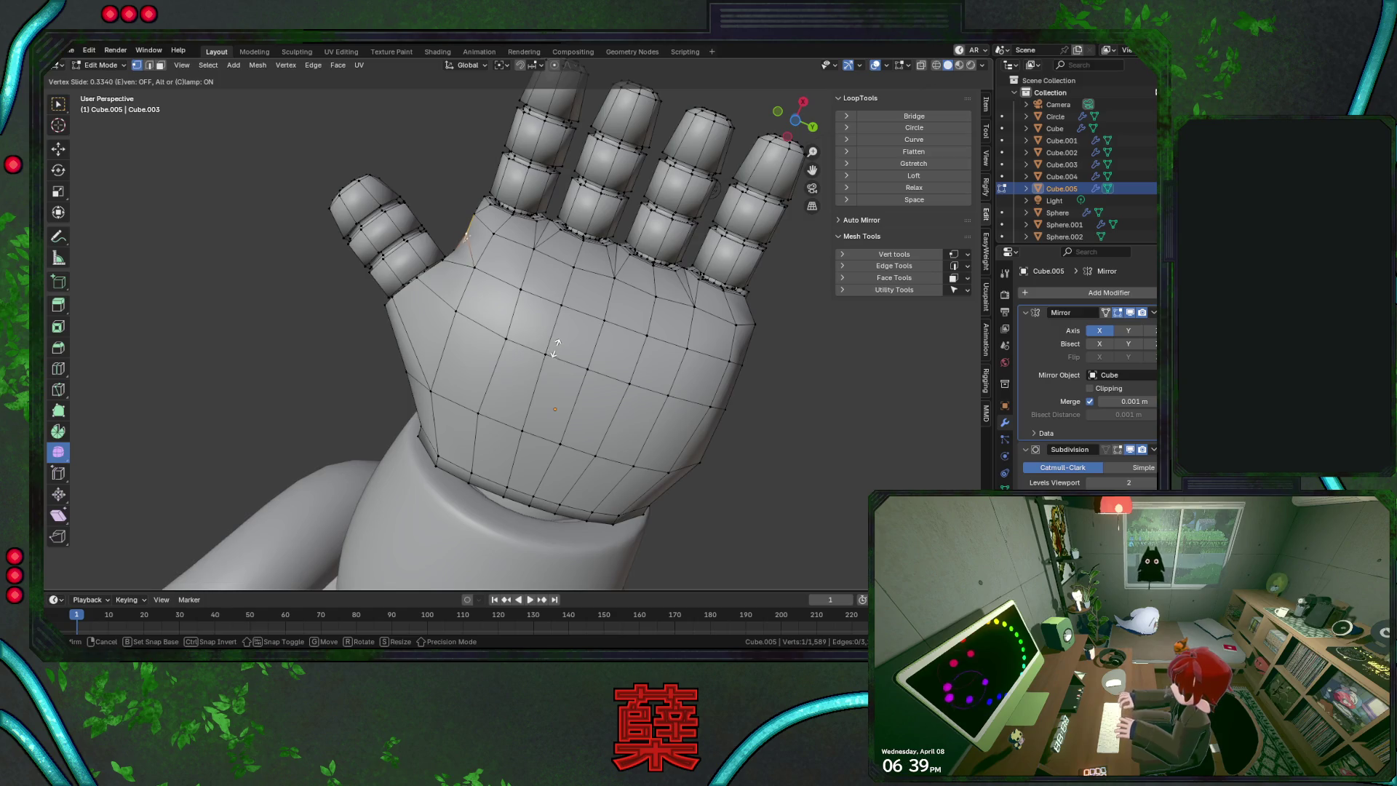
{"action": "left_click", "coordinate": [554, 349]}
{"action": "key", "text": "g"}
{"action": "key", "text": "y"}
{"action": "left_click", "coordinate": [552, 349]}
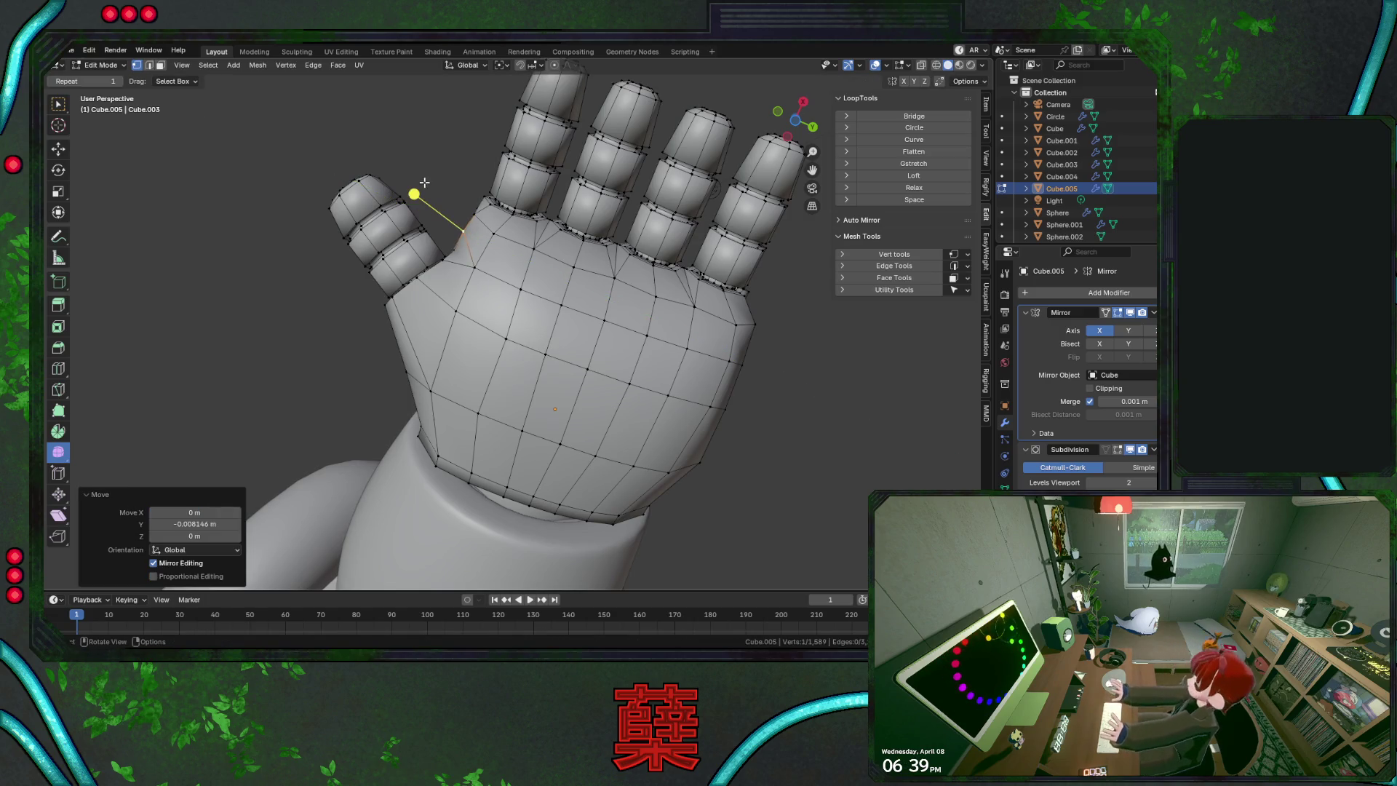
{"action": "key", "text": "Tab"}
{"action": "mouse_move", "coordinate": [467, 168]}
{"action": "middle_mouse_down"}
{"action": "mouse_move", "coordinate": [504, 270]}
{"action": "mouse_move", "coordinate": [530, 264]}
{"action": "mouse_move", "coordinate": [533, 346]}
{"action": "mouse_move", "coordinate": [474, 328]}
{"action": "mouse_move", "coordinate": [583, 314]}
{"action": "middle_mouse_up"}
Re-enter Edit Mode and slide vertices on the back of the hand along their edges
{"action": "key", "text": "Tab"}
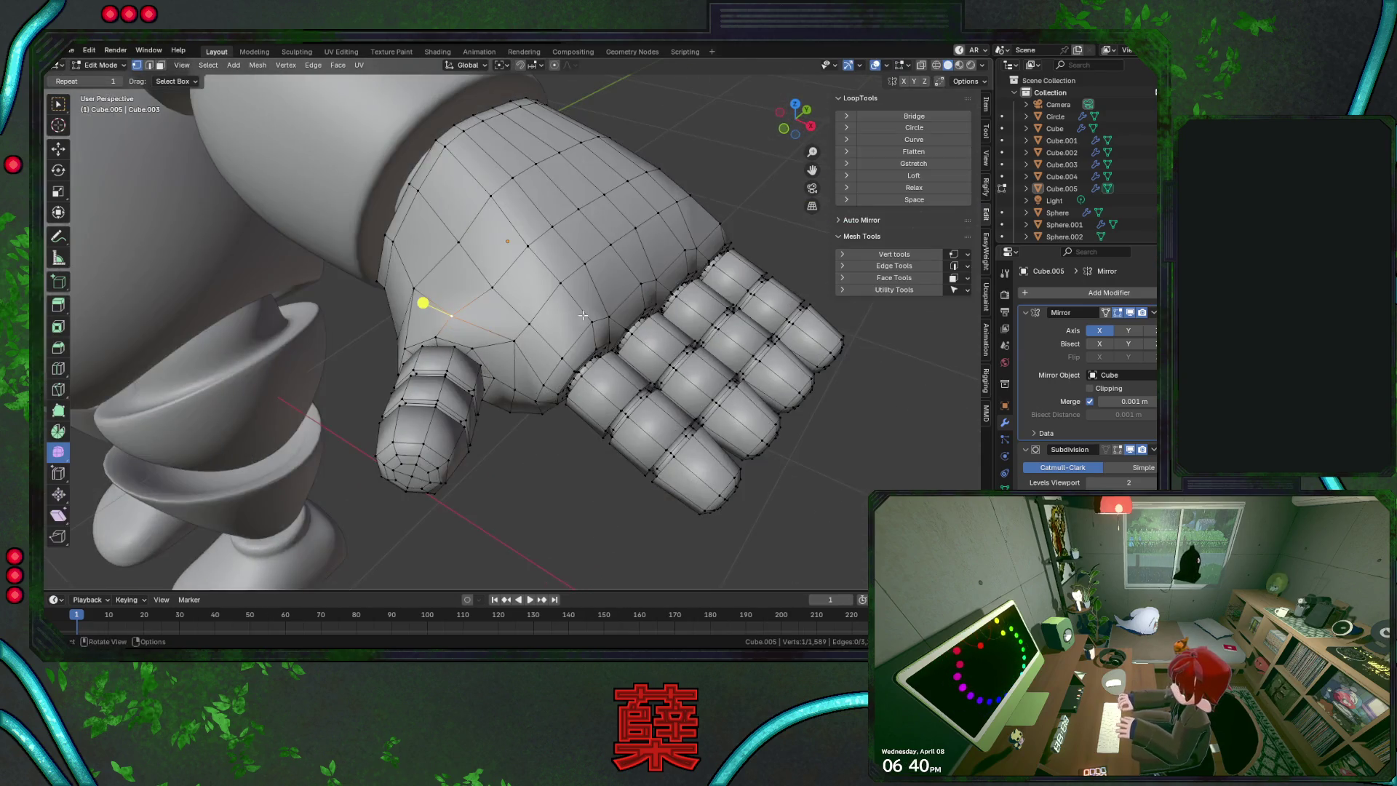
{"action": "middle_click_drag", "start_coordinate": [523, 384], "coordinate": [562, 358]}
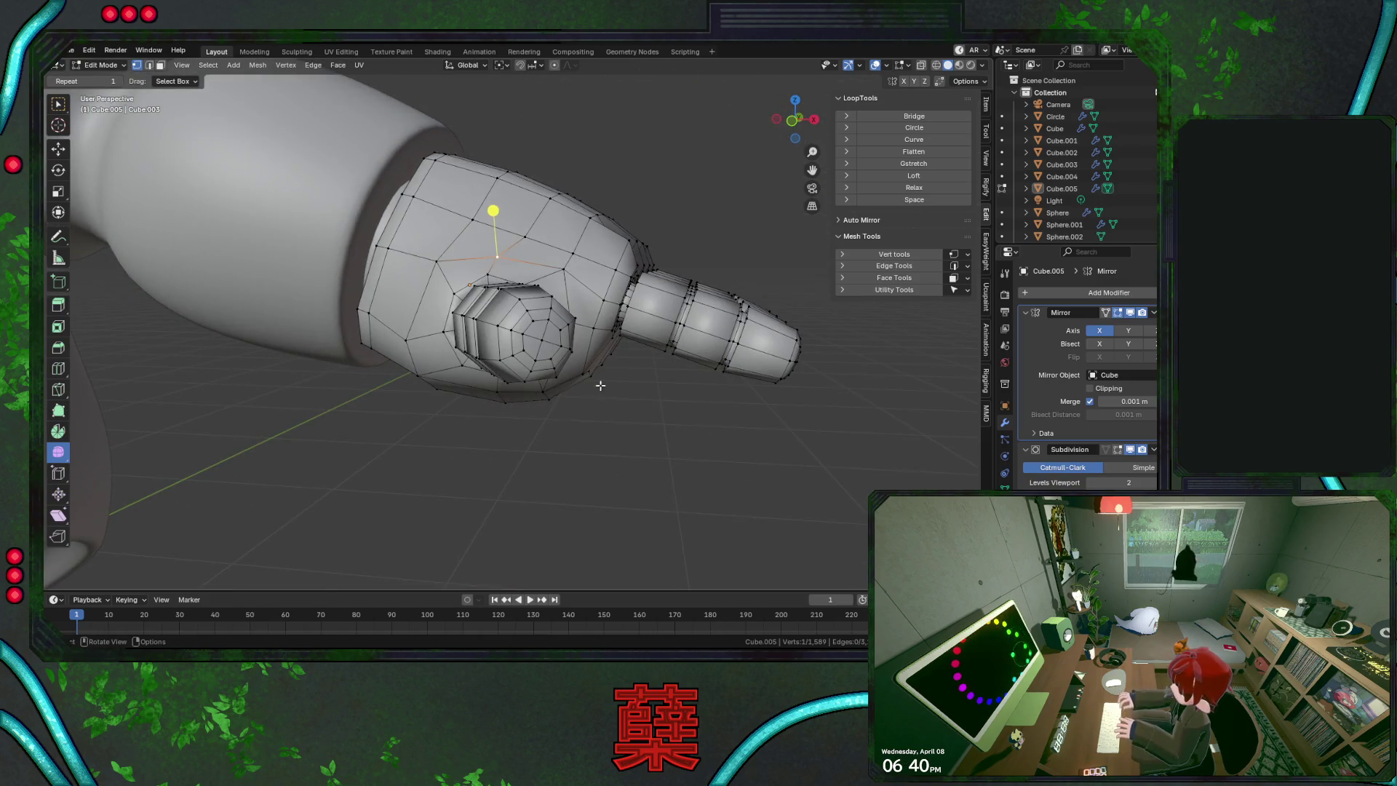
{"action": "mouse_move", "coordinate": [434, 325]}
{"action": "middle_mouse_down"}
{"action": "mouse_move", "coordinate": [343, 373]}
{"action": "mouse_move", "coordinate": [393, 372]}
{"action": "middle_mouse_up"}
{"action": "key", "text": "shift+v"}
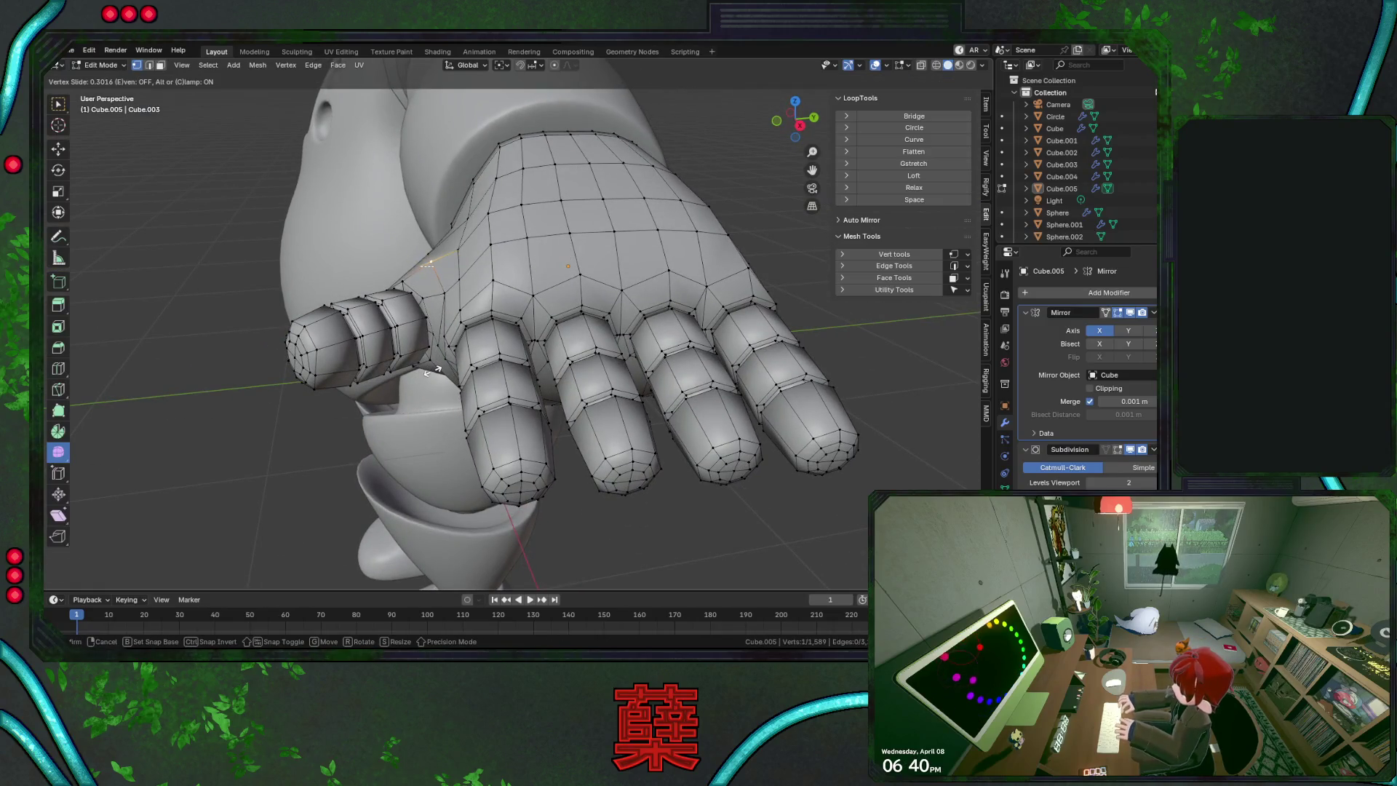
{"action": "left_click", "coordinate": [433, 371]}
{"action": "mouse_move", "coordinate": [449, 325]}
{"action": "middle_mouse_down"}
{"action": "mouse_move", "coordinate": [492, 318]}
{"action": "mouse_move", "coordinate": [419, 373]}
{"action": "middle_mouse_up"}
{"action": "key", "text": "shift+v"}
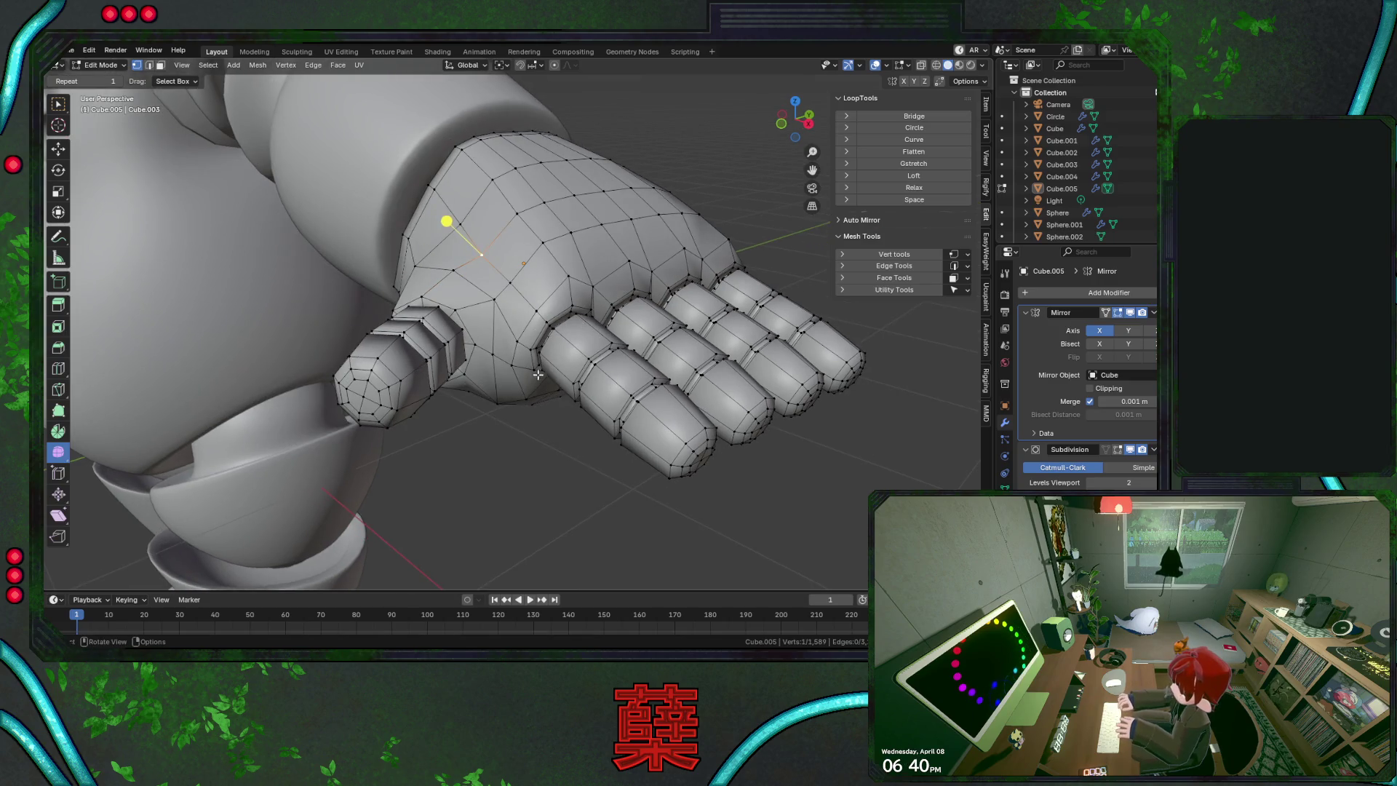
Slide a vertex on the hand's side, select an underside vertex, then return to Object Mode
{"action": "mouse_move", "coordinate": [537, 375]}
{"action": "middle_mouse_down"}
{"action": "mouse_move", "coordinate": [561, 396]}
{"action": "mouse_move", "coordinate": [618, 368]}
{"action": "mouse_move", "coordinate": [634, 376]}
{"action": "mouse_move", "coordinate": [643, 350]}
{"action": "middle_mouse_up"}
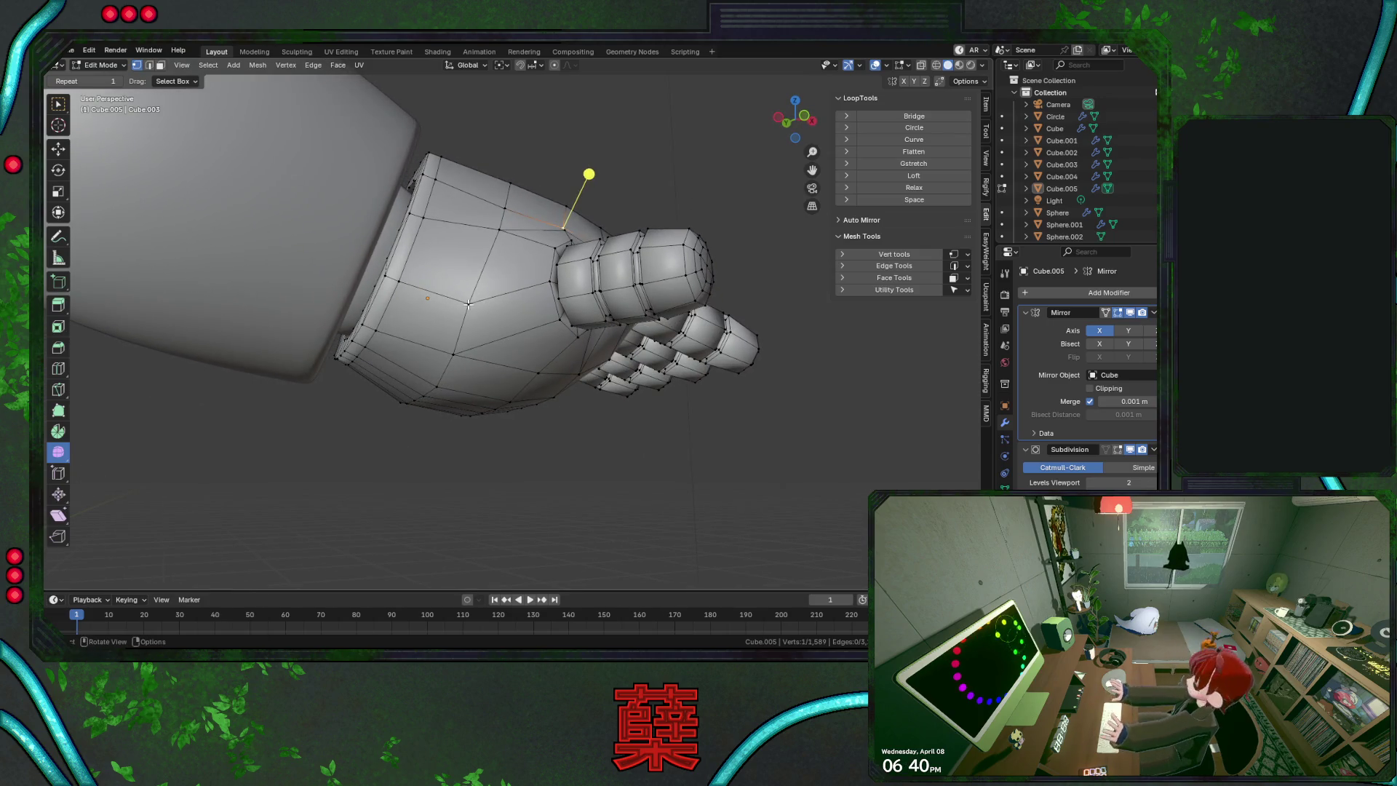
{"action": "key", "text": "shift+v"}
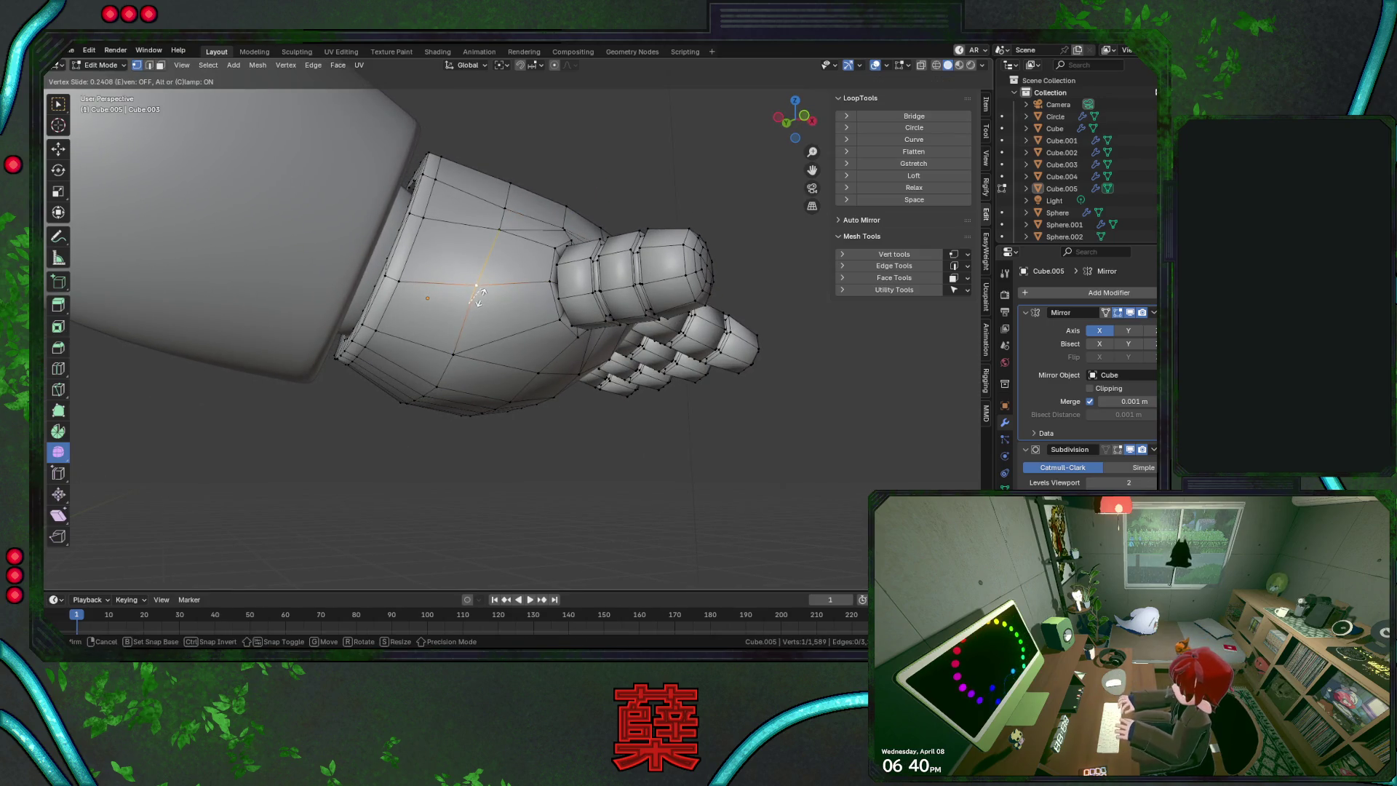
{"action": "left_click", "coordinate": [473, 286]}
{"action": "left_click", "coordinate": [453, 355]}
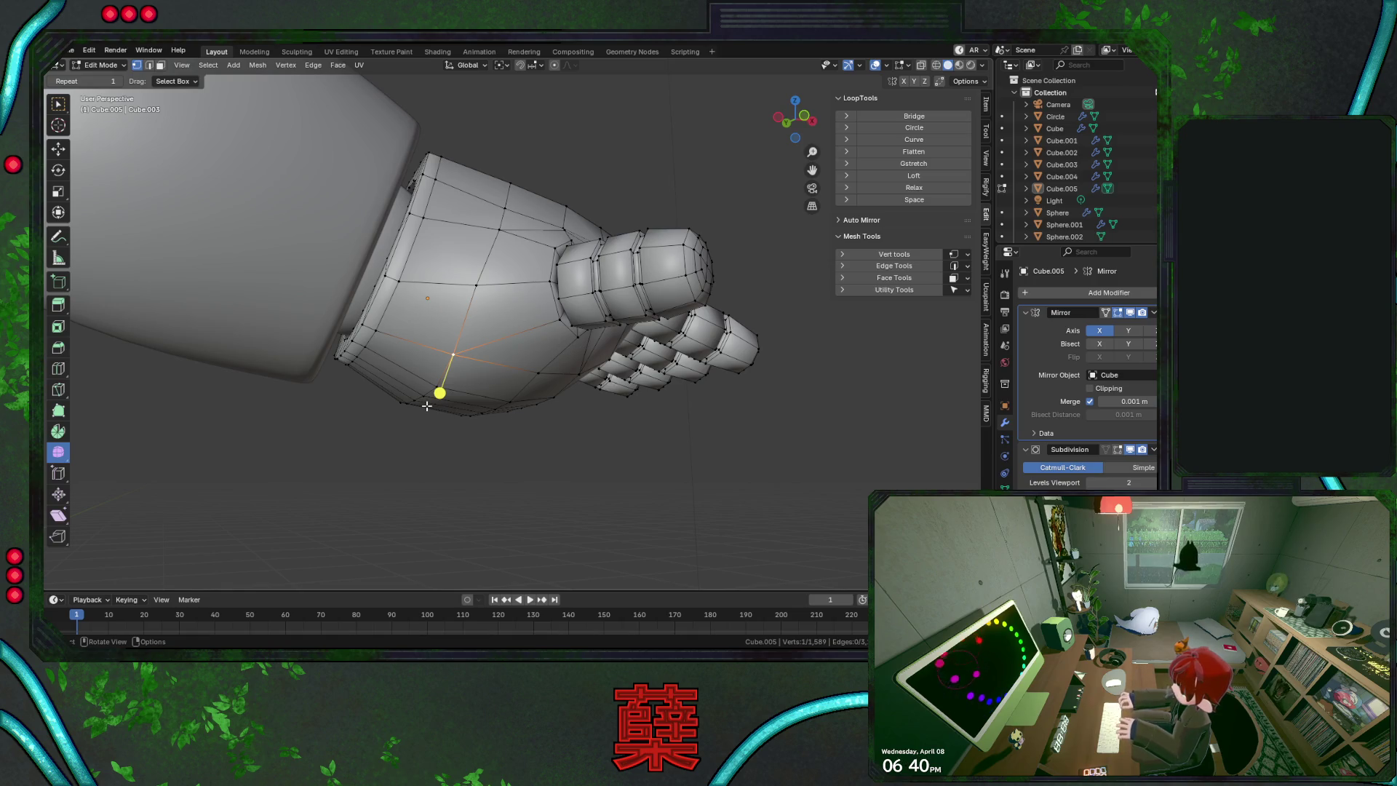
{"action": "middle_click_drag", "start_coordinate": [426, 405], "coordinate": [573, 367]}
{"action": "middle_click_drag", "start_coordinate": [496, 324], "coordinate": [493, 253]}
{"action": "key", "text": "Tab"}
{"action": "key", "text": "Tab"}
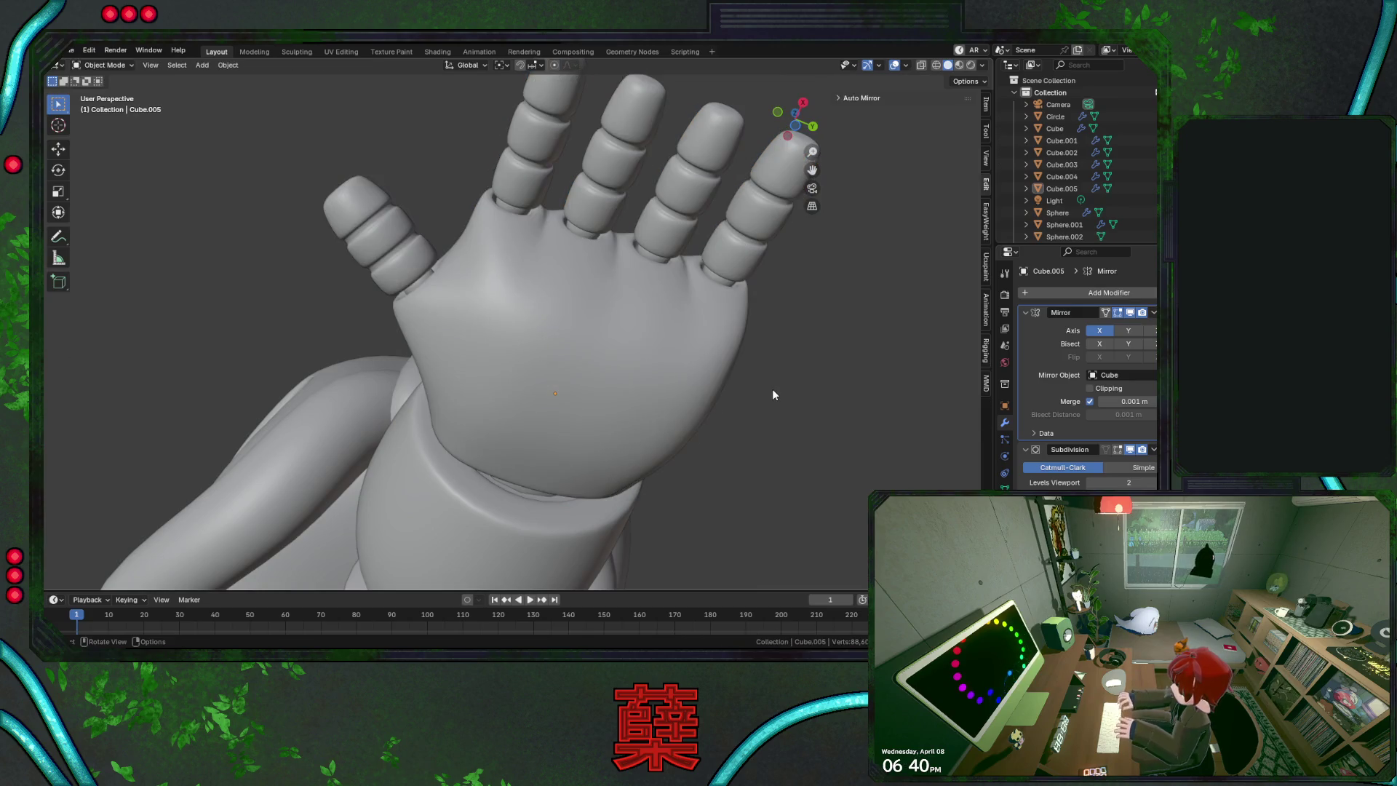
Slide a palm vertex and then a palm edge toward the wrist
{"action": "key", "text": "shift+v"}
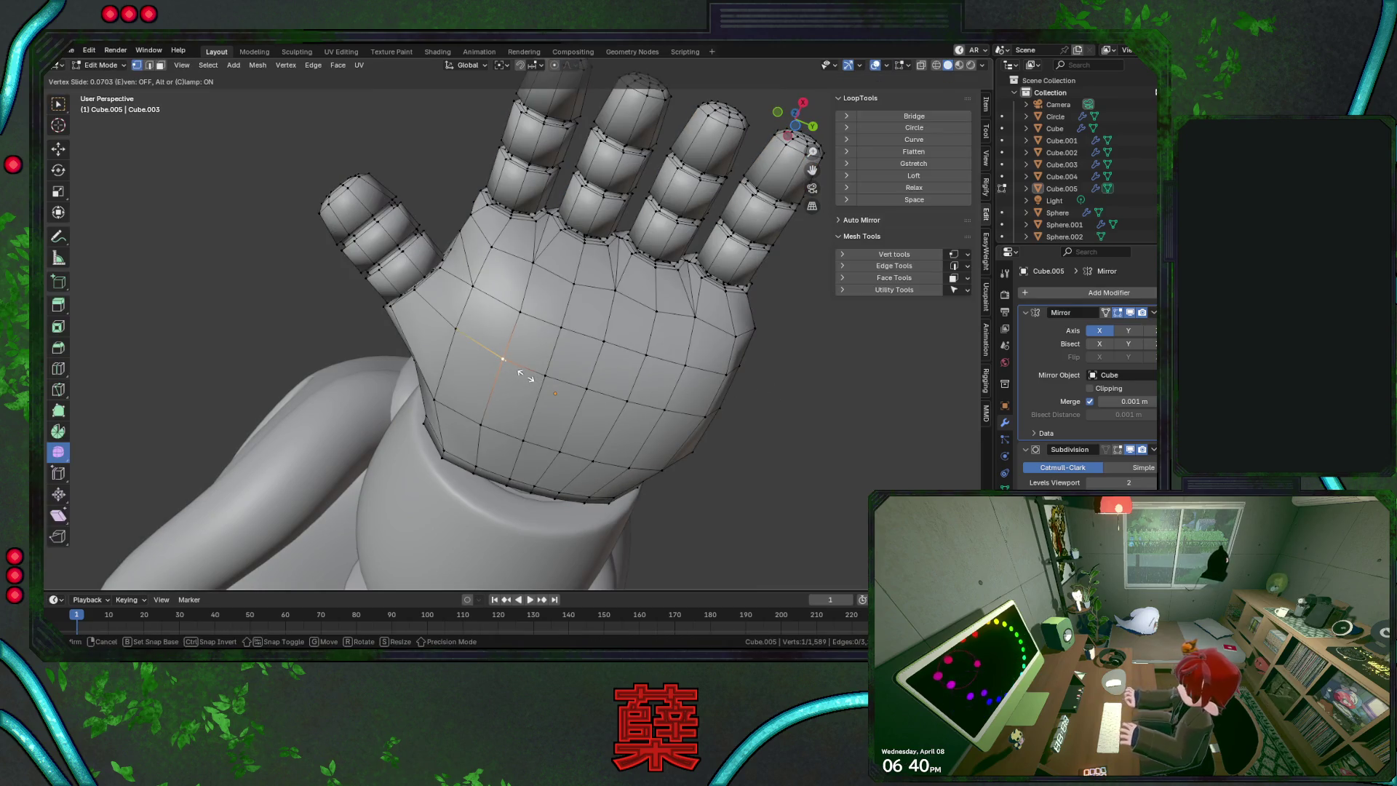
{"action": "left_click", "coordinate": [521, 375]}
{"action": "middle_click_drag", "start_coordinate": [571, 320], "coordinate": [528, 334]}
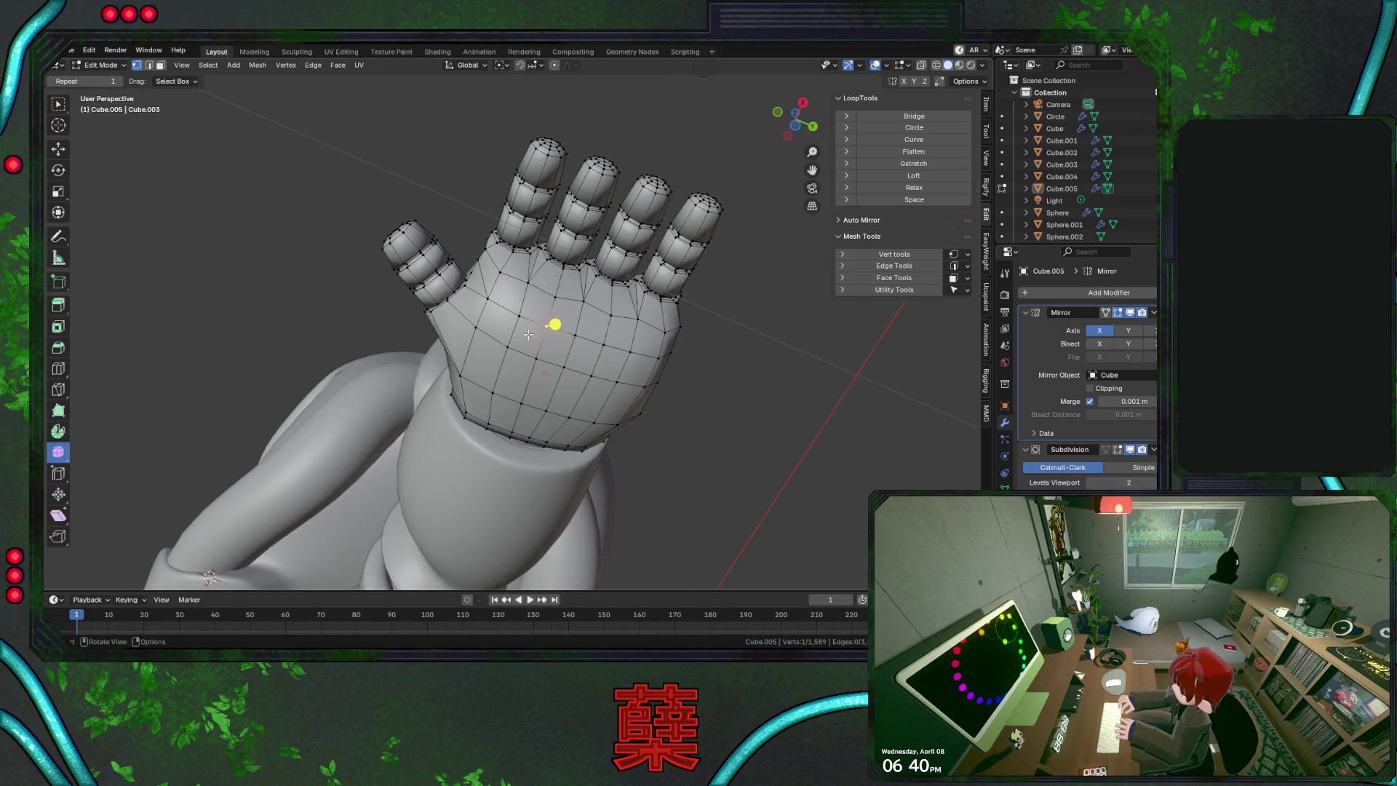
{"action": "left_click", "coordinate": [516, 356]}
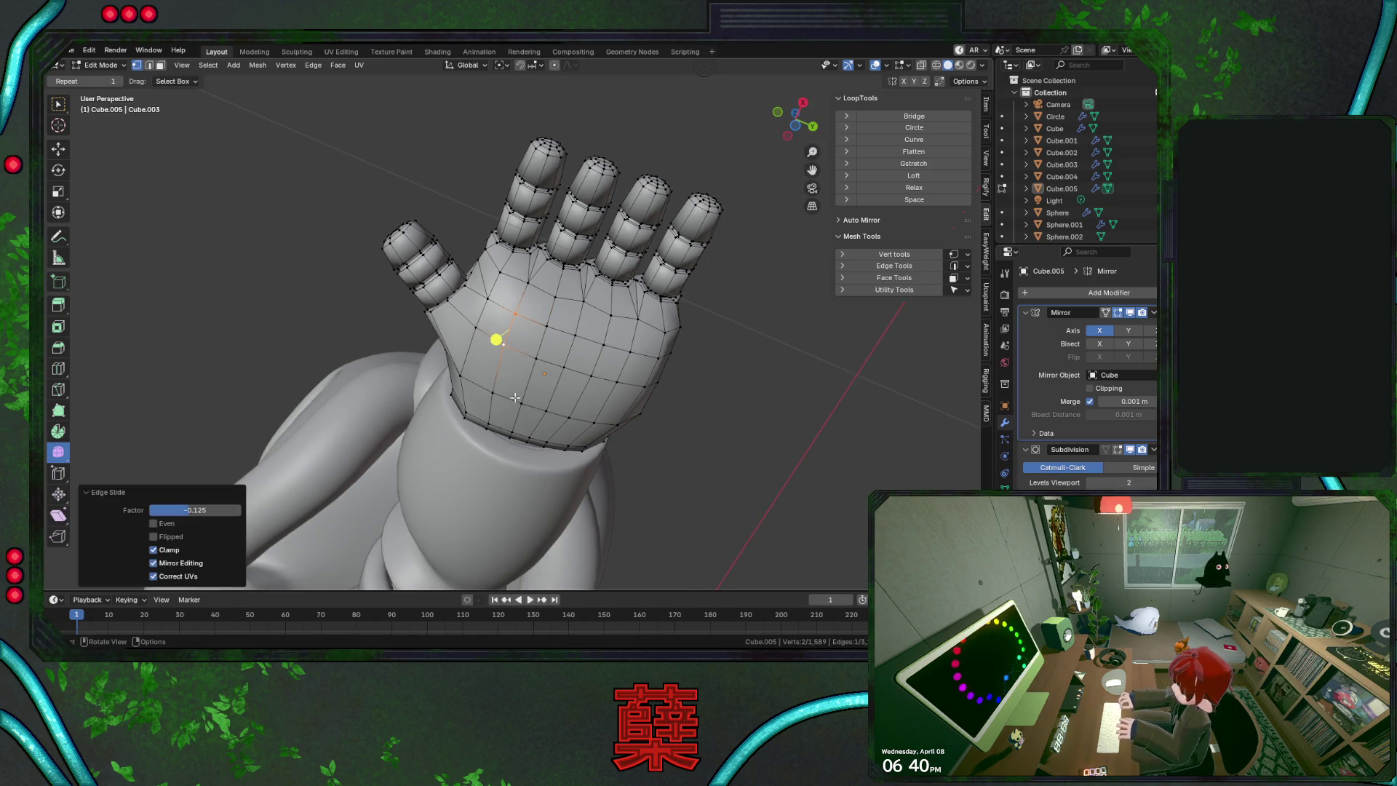
{"action": "key", "text": "shift+v"}
{"action": "left_click", "coordinate": [617, 381], "text": "shift"}
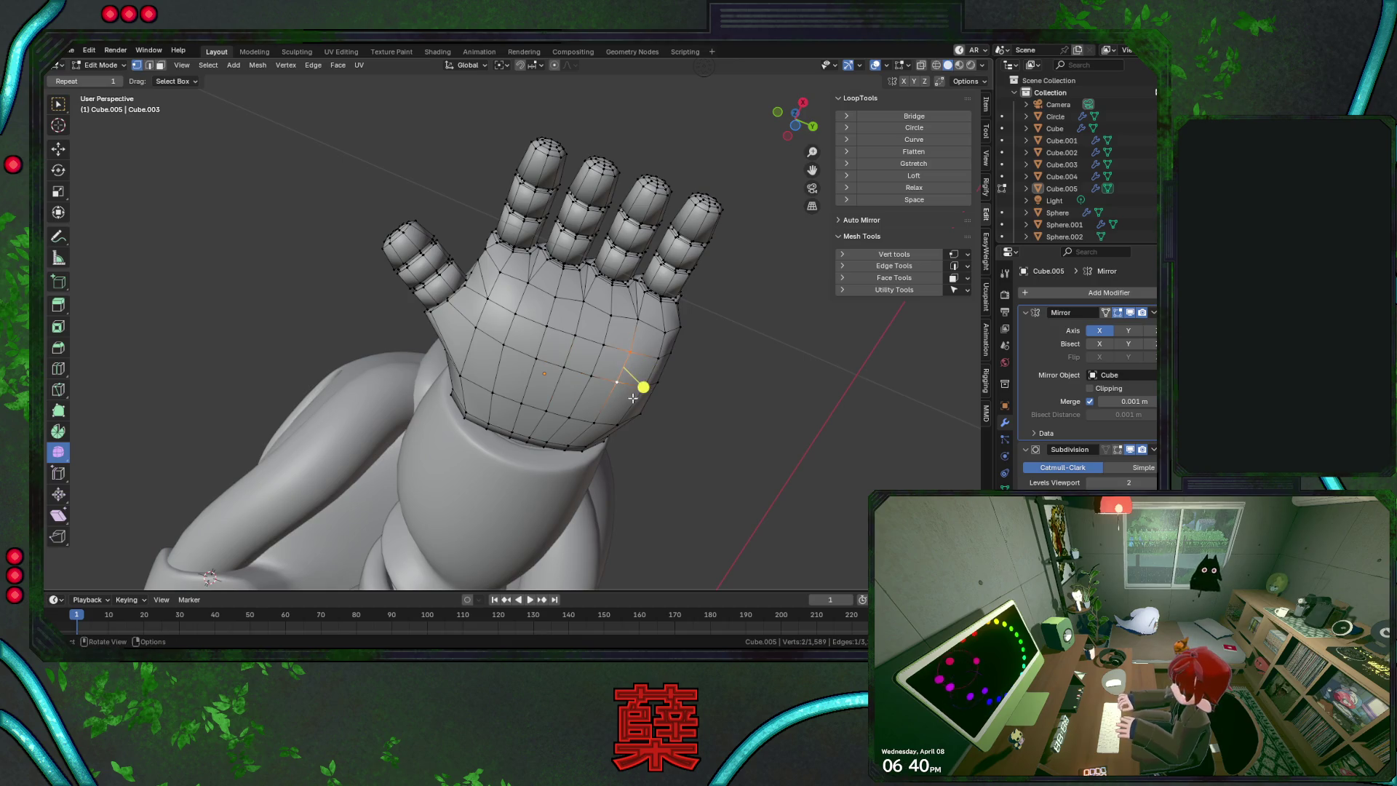
{"action": "key", "text": "g"}
{"action": "key", "text": "g"}
{"action": "left_click", "coordinate": [637, 401]}
{"action": "left_click", "coordinate": [599, 367]}
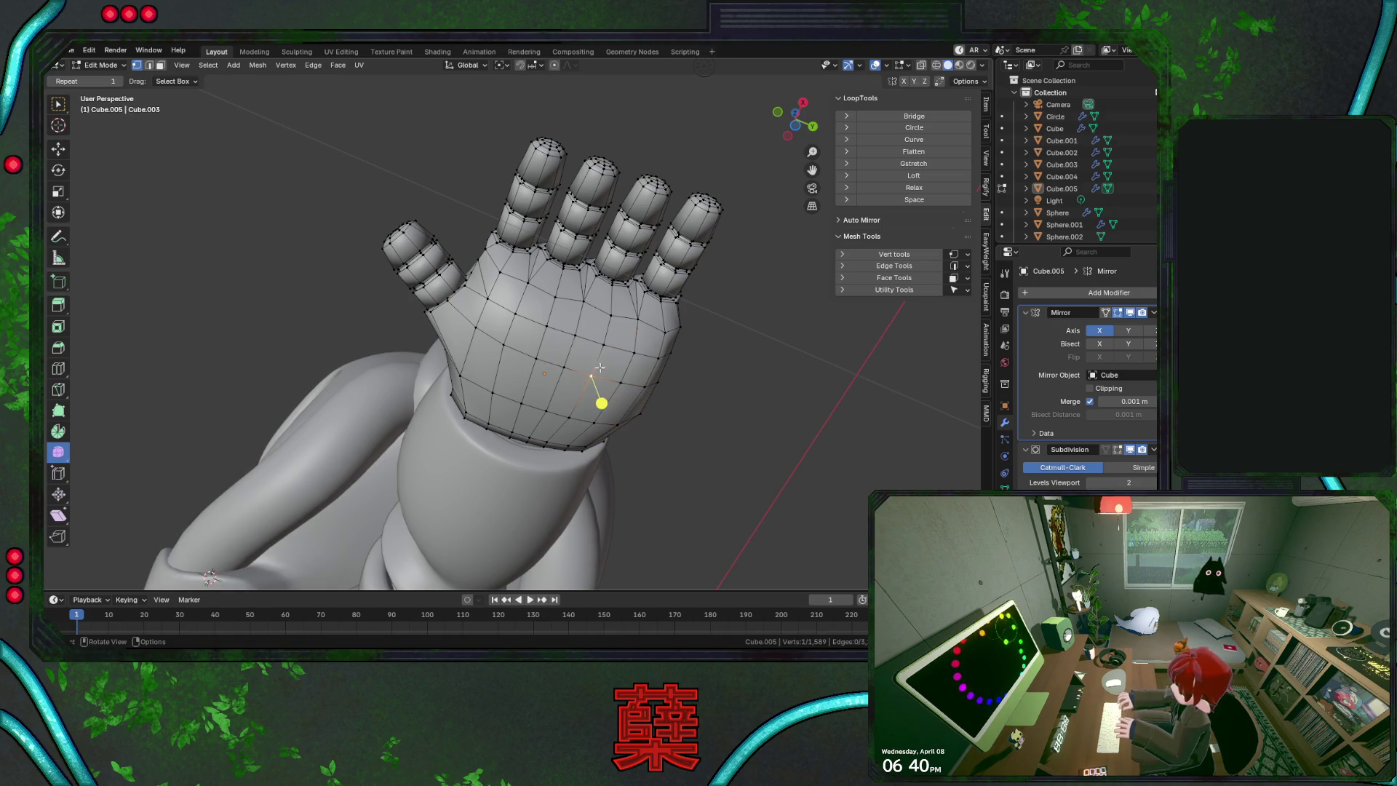
Save BaseRobot.blend and return the hand to Object Mode
{"action": "key", "text": "KP_7"}
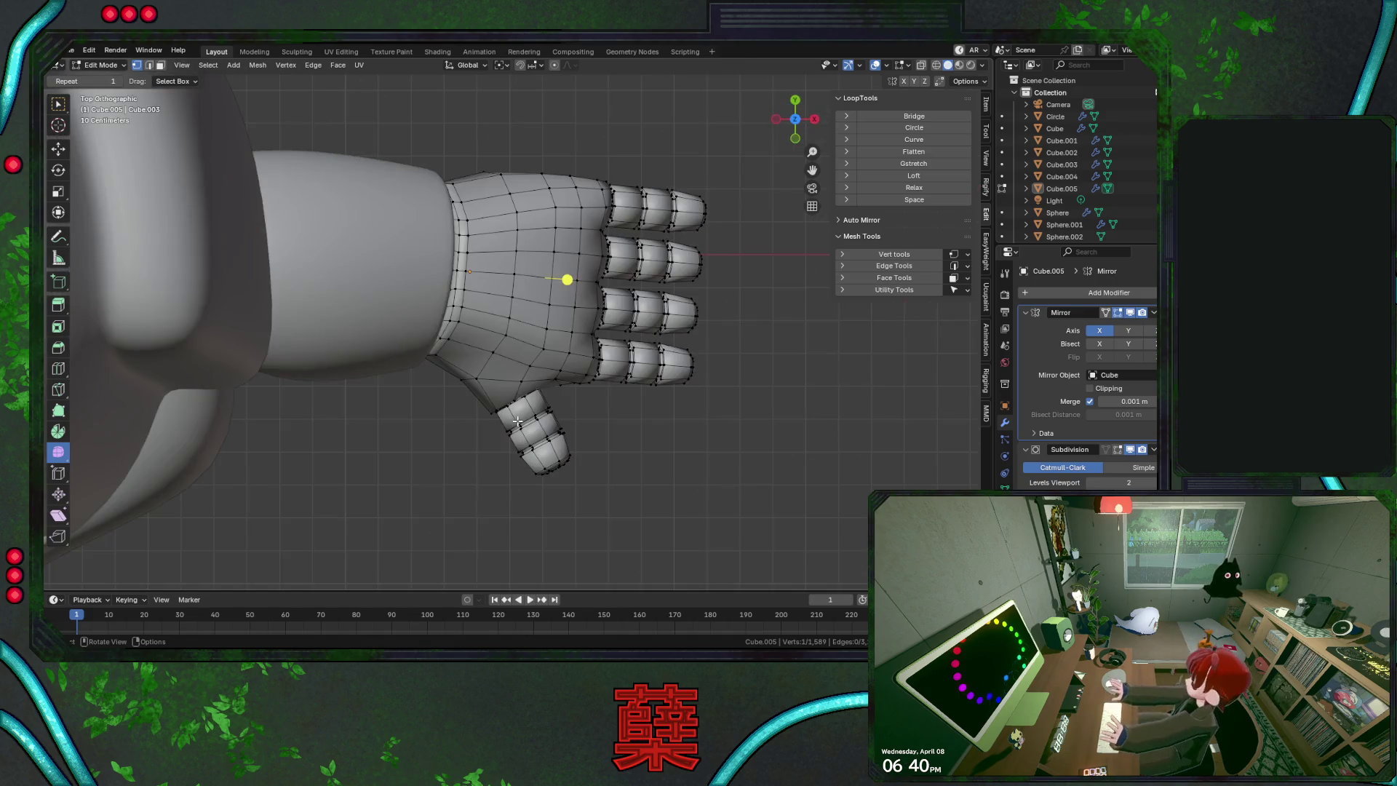
{"action": "key", "text": "ctrl+s"}
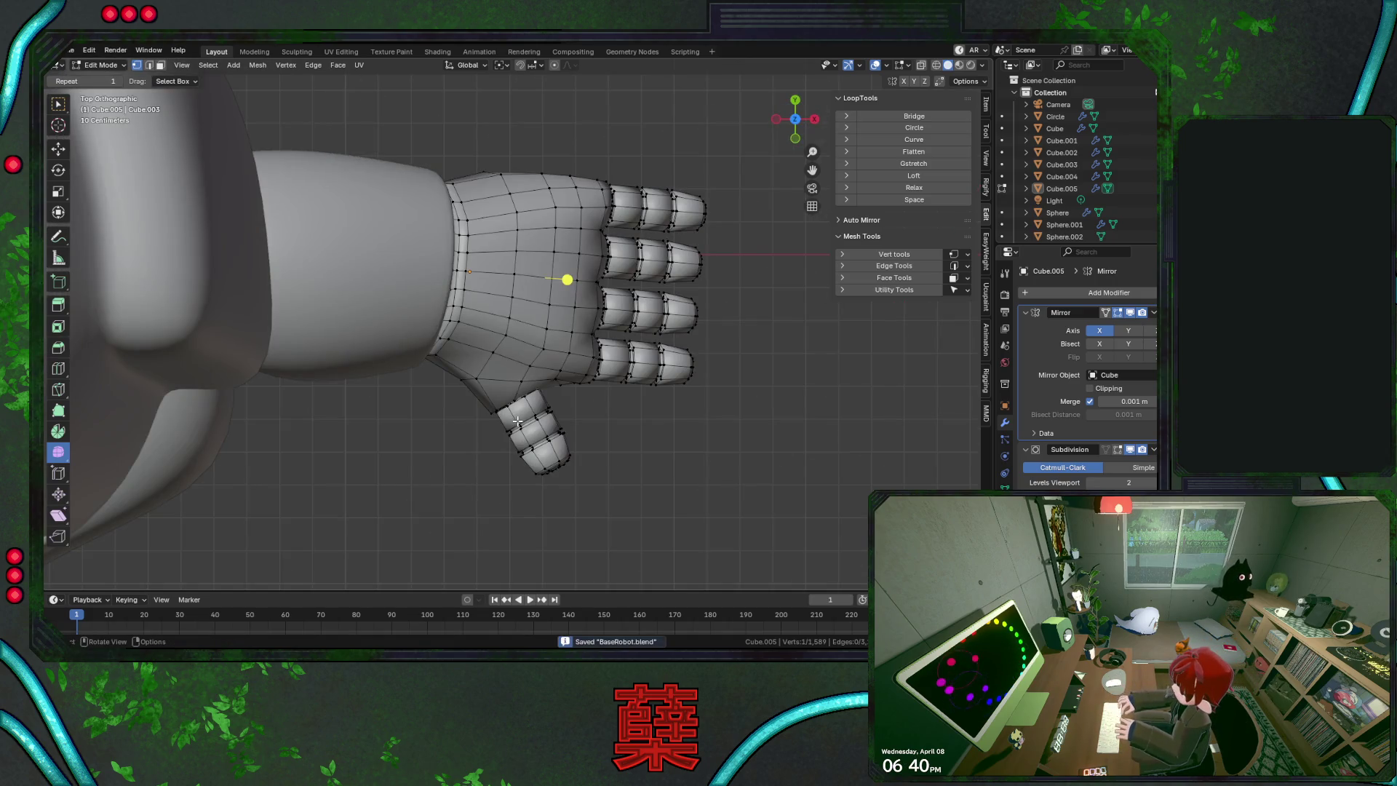
{"action": "key", "text": "ctrl+KP_7"}
{"action": "key", "text": "Tab"}
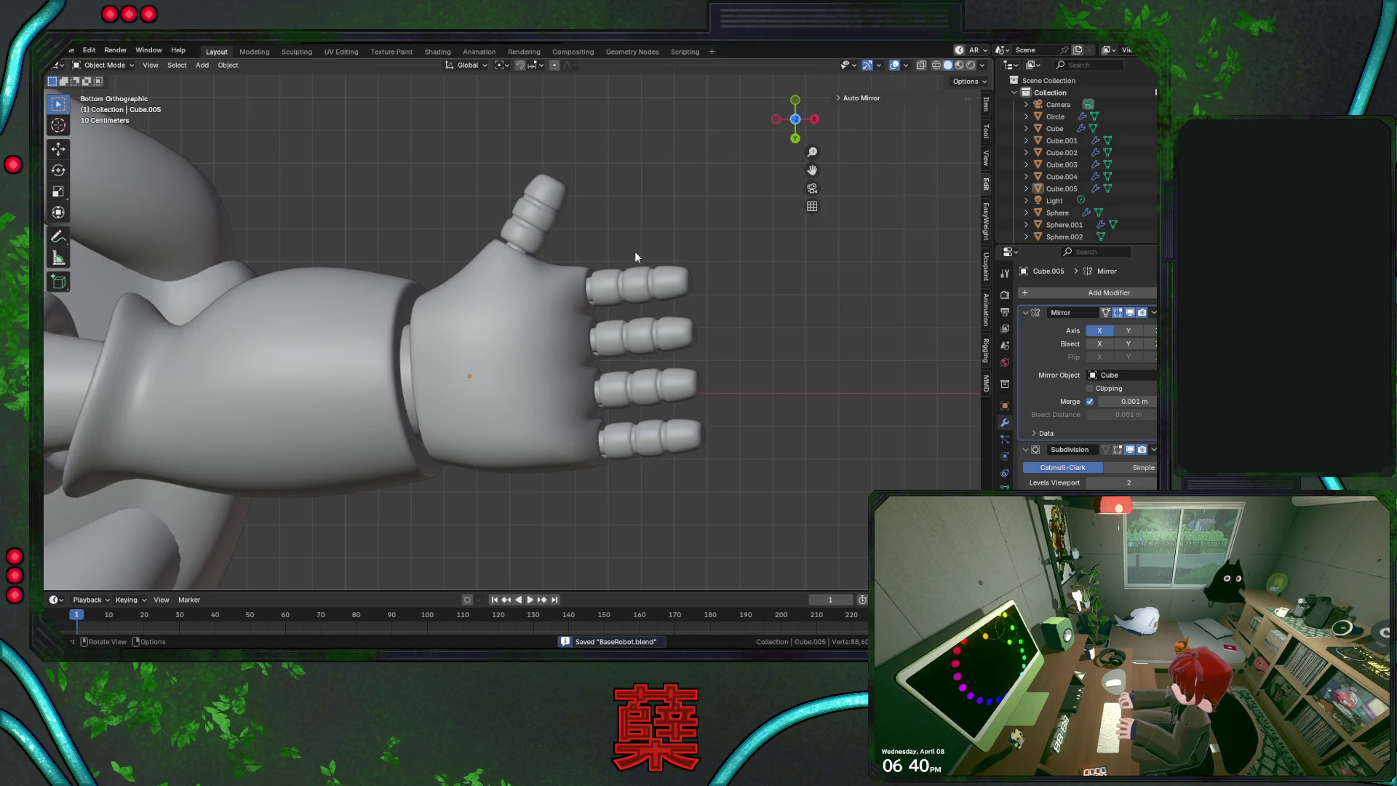
{"action": "mouse_move", "coordinate": [631, 251]}
{"action": "middle_mouse_down"}
{"action": "mouse_move", "coordinate": [630, 296]}
{"action": "mouse_move", "coordinate": [648, 257]}
{"action": "mouse_move", "coordinate": [534, 327]}
{"action": "mouse_move", "coordinate": [527, 422]}
{"action": "mouse_move", "coordinate": [432, 297]}
{"action": "mouse_move", "coordinate": [376, 268]}
{"action": "mouse_move", "coordinate": [420, 259]}
{"action": "mouse_move", "coordinate": [334, 246]}
{"action": "mouse_move", "coordinate": [348, 213]}
{"action": "mouse_move", "coordinate": [409, 189]}
{"action": "mouse_move", "coordinate": [517, 186]}
{"action": "mouse_move", "coordinate": [611, 212]}
{"action": "mouse_move", "coordinate": [667, 251]}
{"action": "middle_mouse_up"}
{"action": "key", "text": "ctrl+s"}
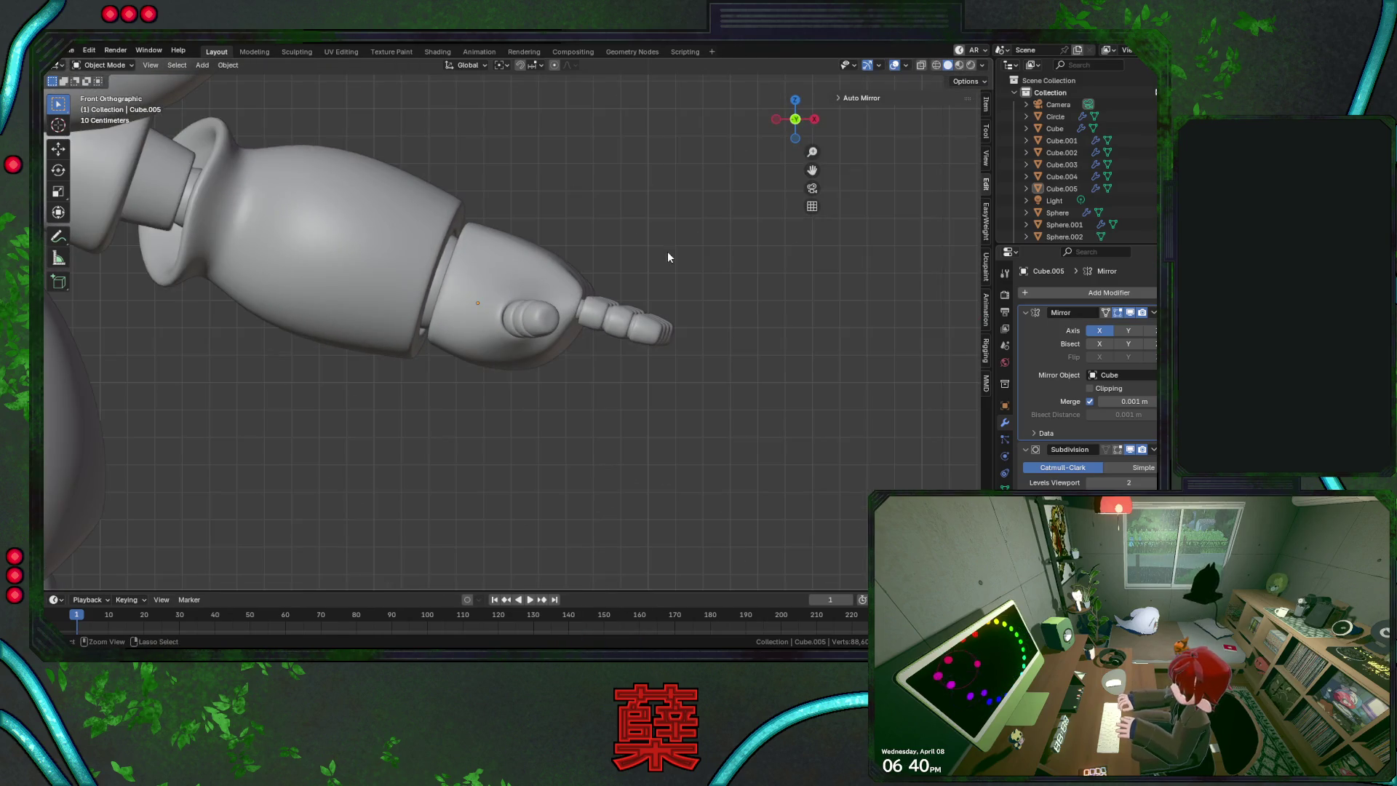
{"action": "key", "text": "ctrl+s"}
{"action": "scroll", "coordinate": [652, 263], "scroll_direction": "down", "scroll_amount": 2}
{"action": "scroll", "coordinate": [589, 362], "scroll_direction": "down", "scroll_amount": 4}
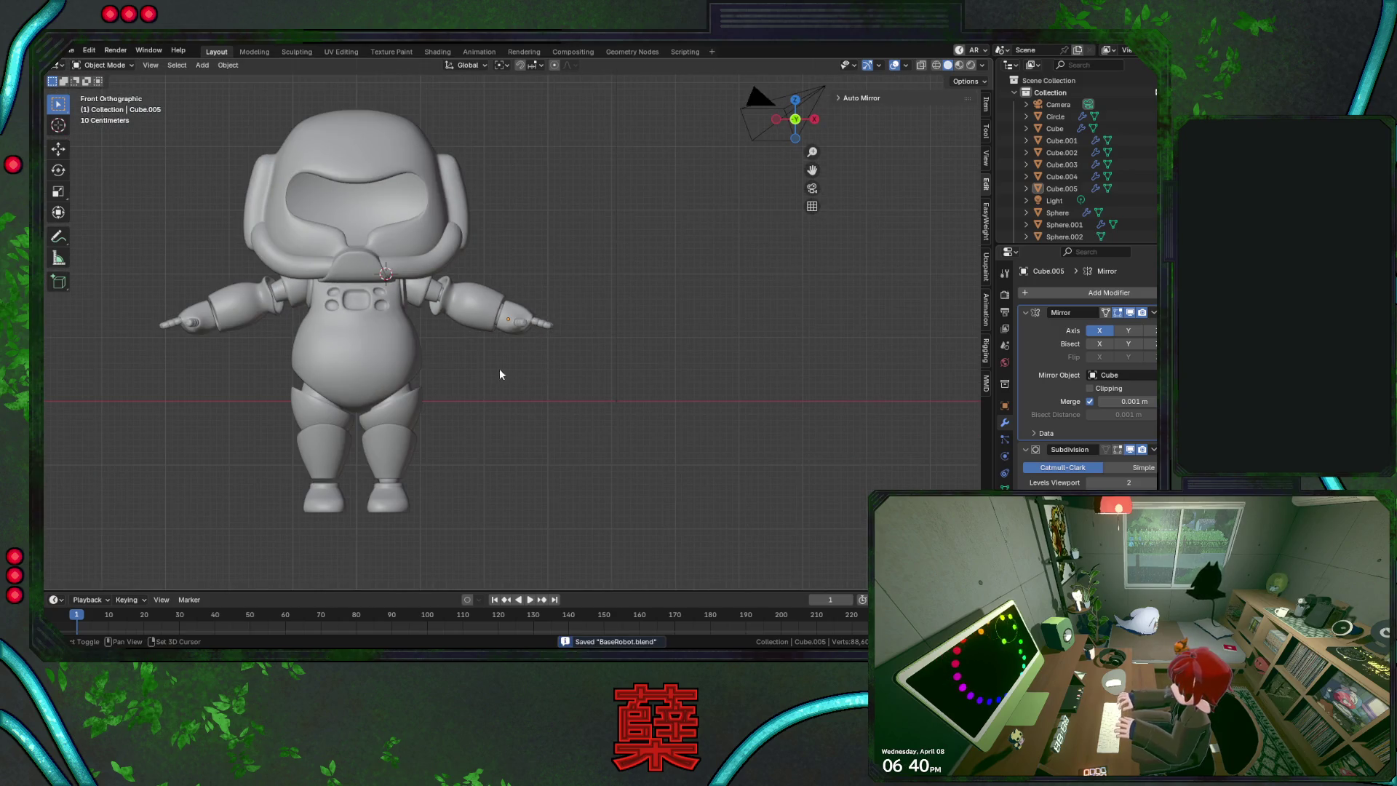
{"action": "middle_click_drag", "start_coordinate": [499, 368], "coordinate": [624, 385], "text": "shift"}
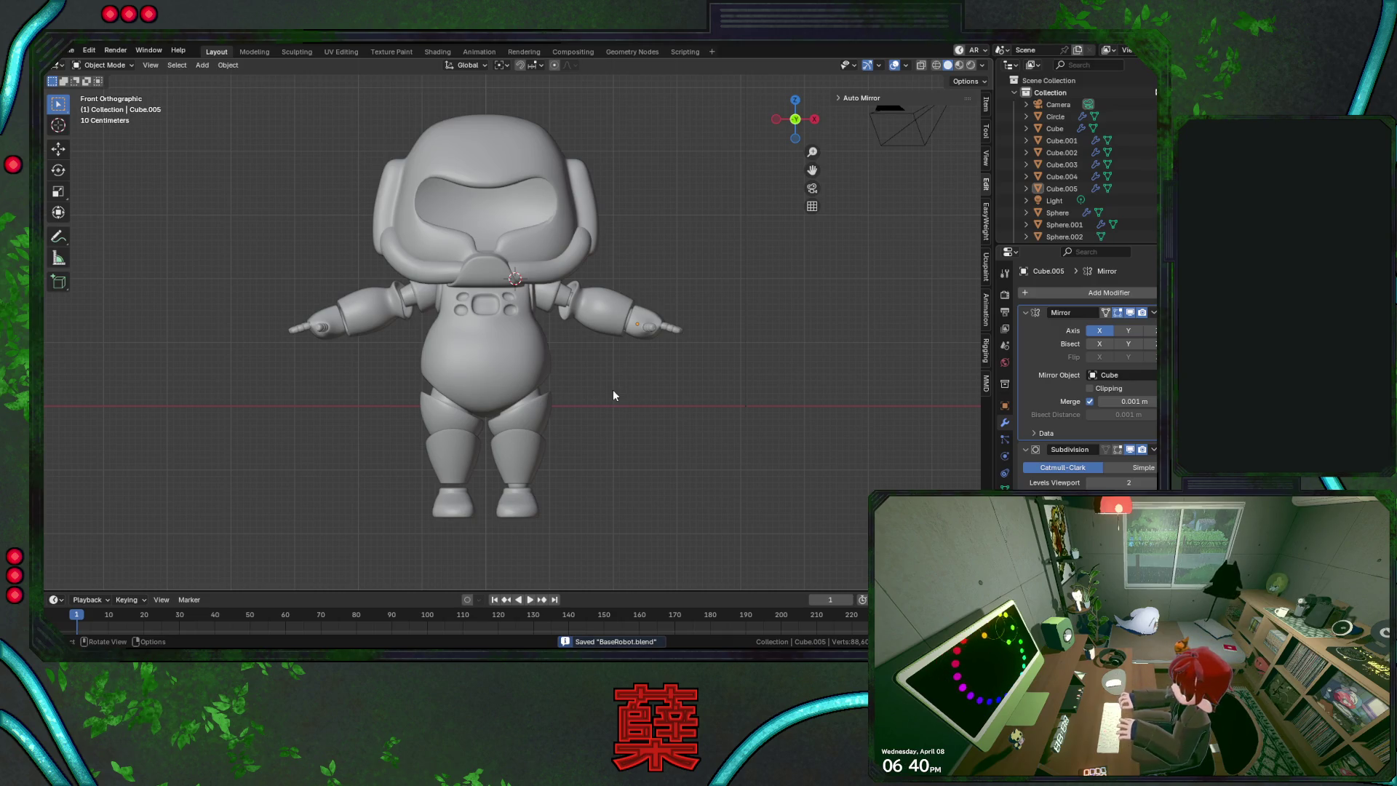
{"action": "key", "text": "KP_3"}
{"action": "scroll", "coordinate": [604, 421], "scroll_direction": "up", "scroll_amount": 8}
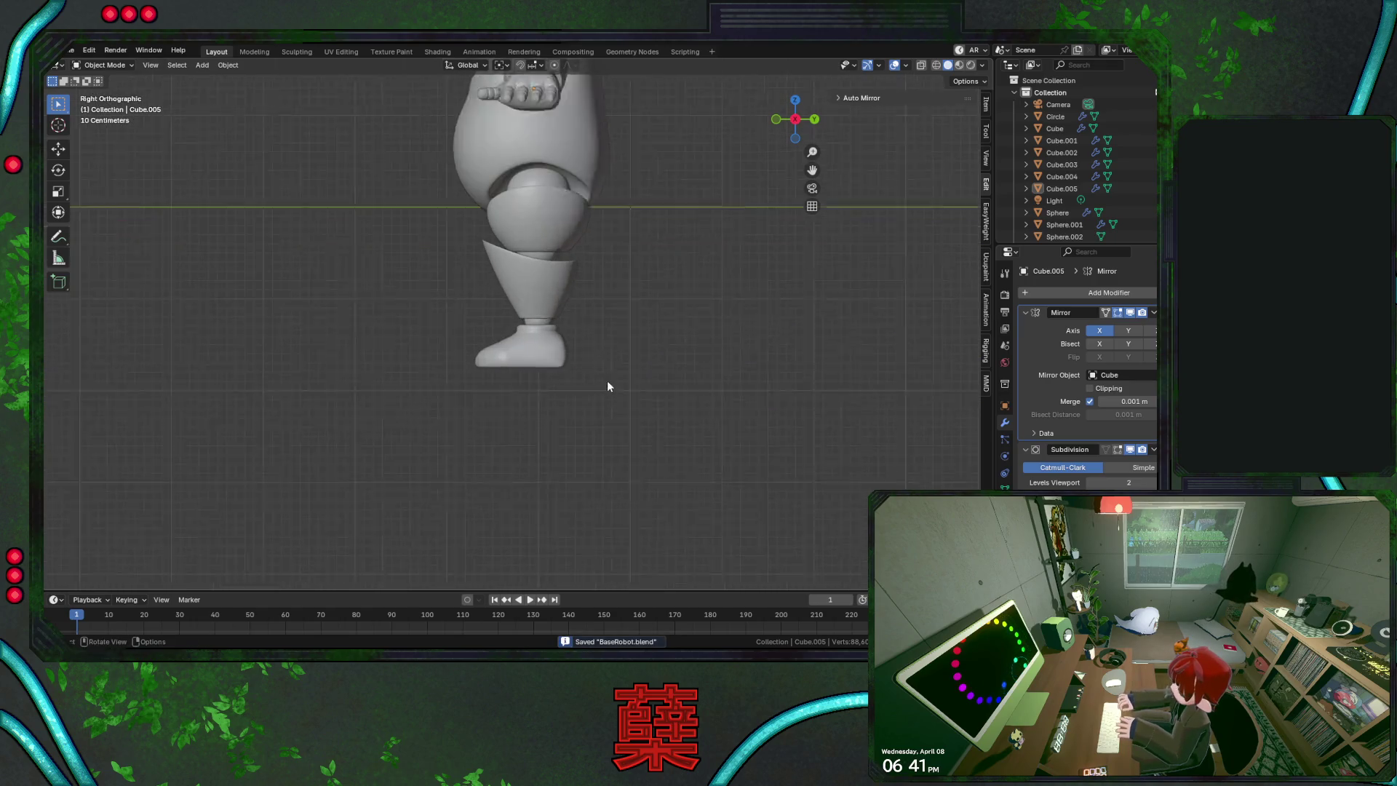
{"action": "left_click", "coordinate": [579, 389]}
{"action": "key", "text": "Tab"}
In wireframe view, raise the top vertices of the toe along Z
{"action": "key", "text": "shift+z"}
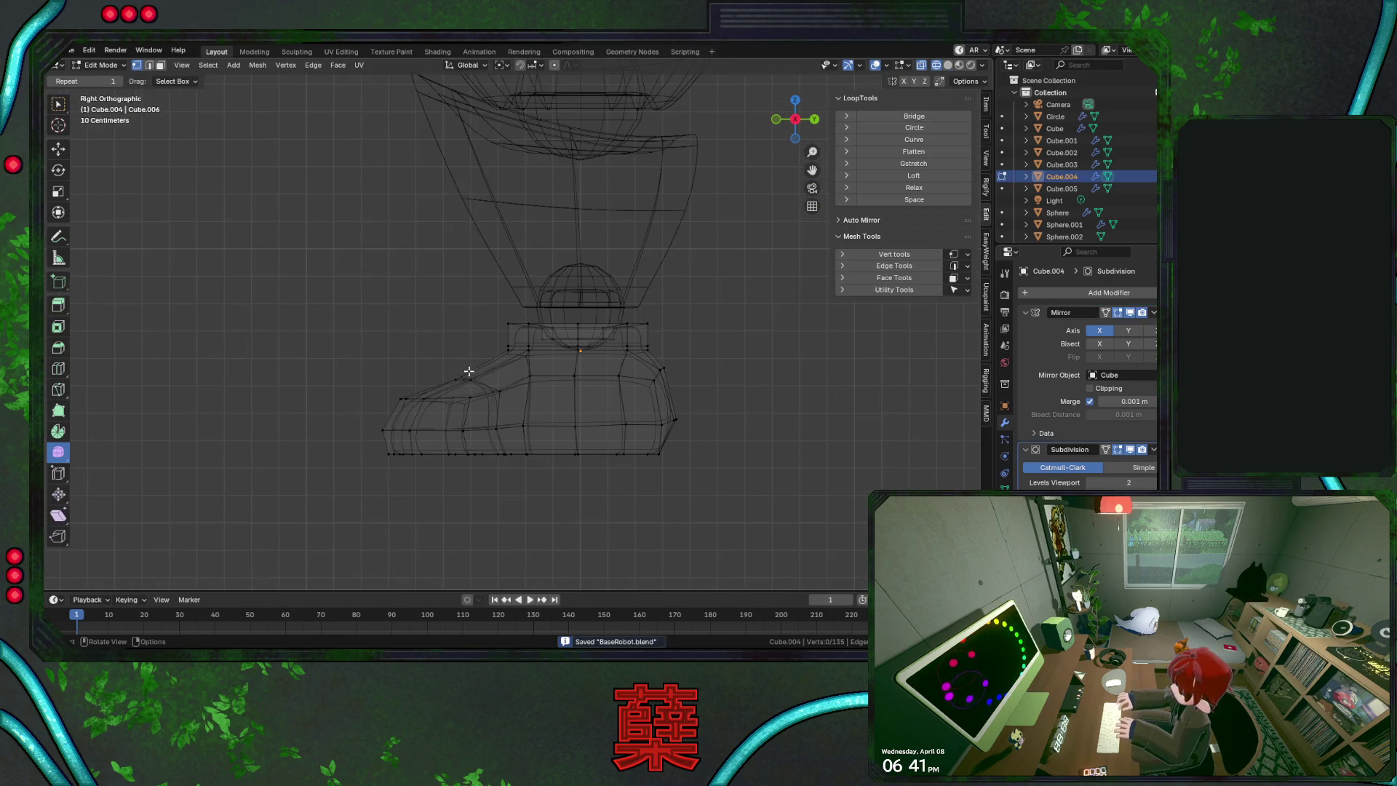
{"action": "left_click", "coordinate": [467, 379], "text": "alt"}
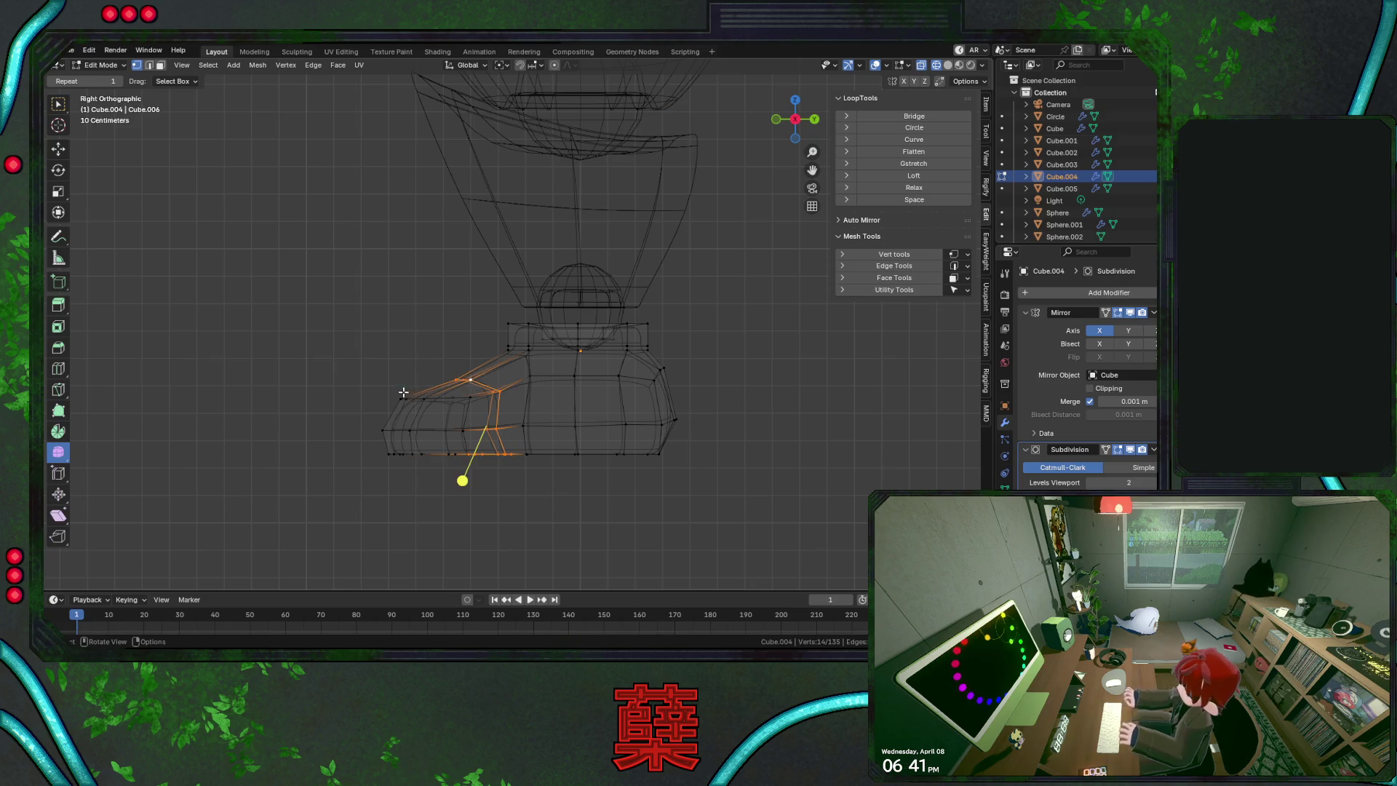
{"action": "left_click_drag", "start_coordinate": [399, 389], "coordinate": [475, 415]}
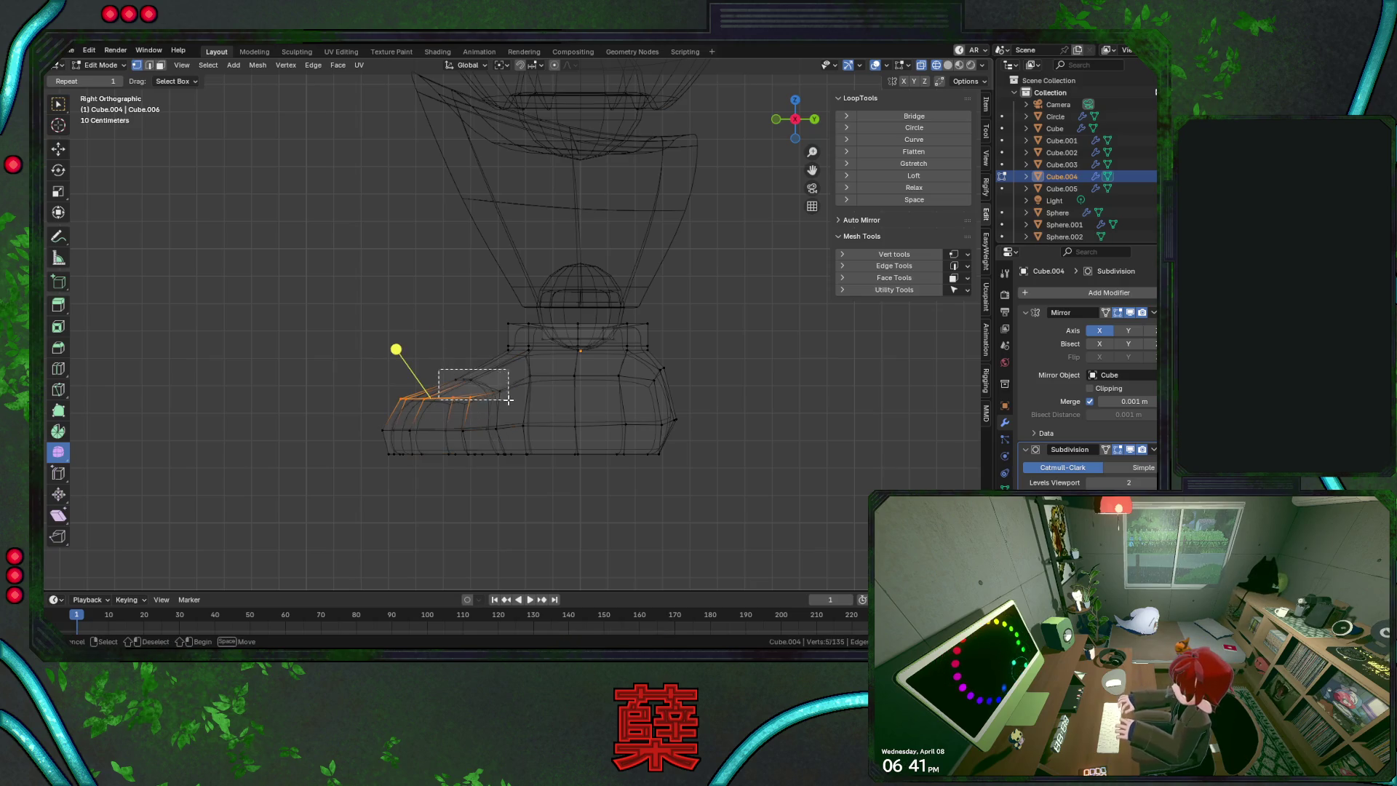
{"action": "key", "text": "g"}
{"action": "key", "text": "z"}
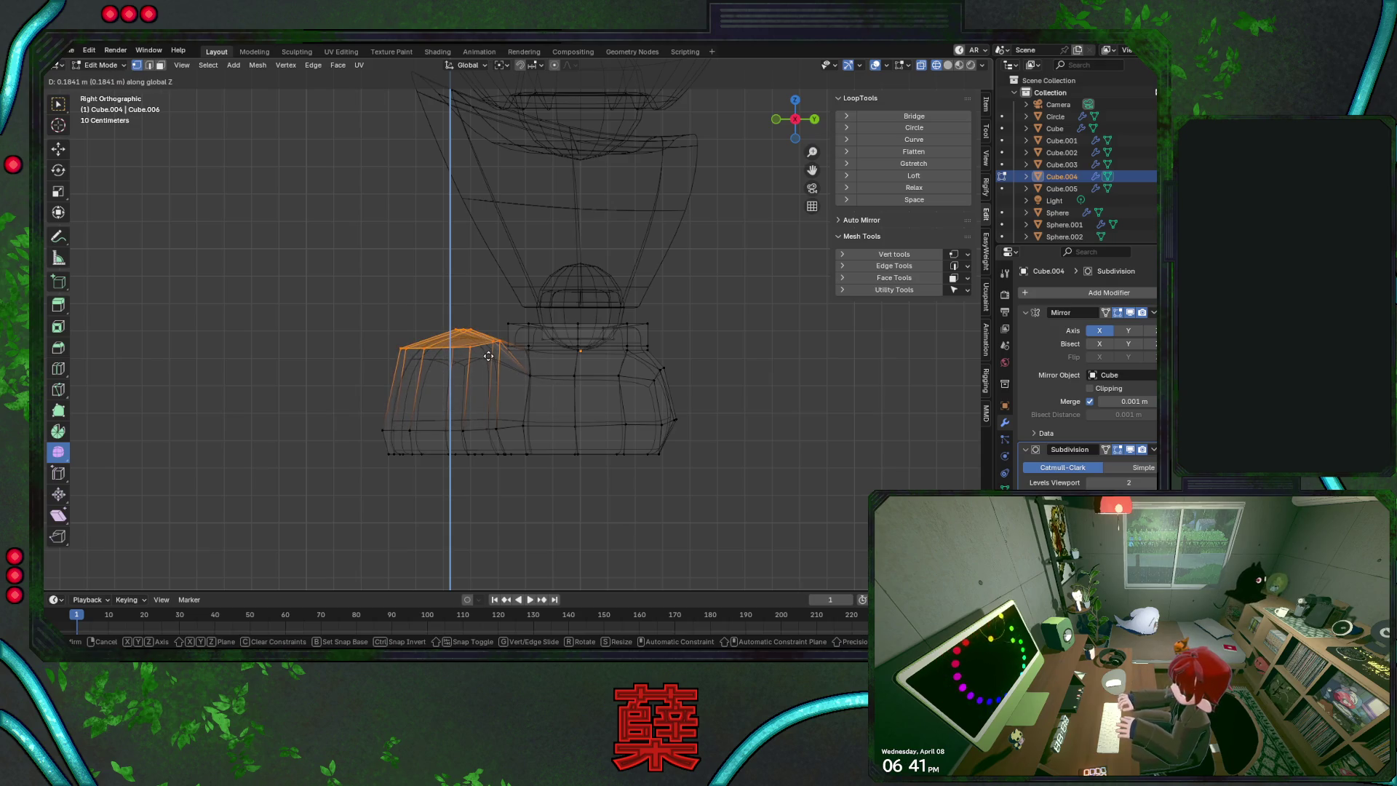
{"action": "left_click", "coordinate": [494, 412]}
Extend the whole front toe section forward along Y
{"action": "mouse_move", "coordinate": [374, 411]}
{"action": "left_mouse_down"}
{"action": "mouse_move", "coordinate": [551, 467]}
{"action": "mouse_move", "coordinate": [514, 471]}
{"action": "left_mouse_up"}
{"action": "key", "text": "g"}
{"action": "key", "text": "y"}
{"action": "left_click", "coordinate": [496, 471]}
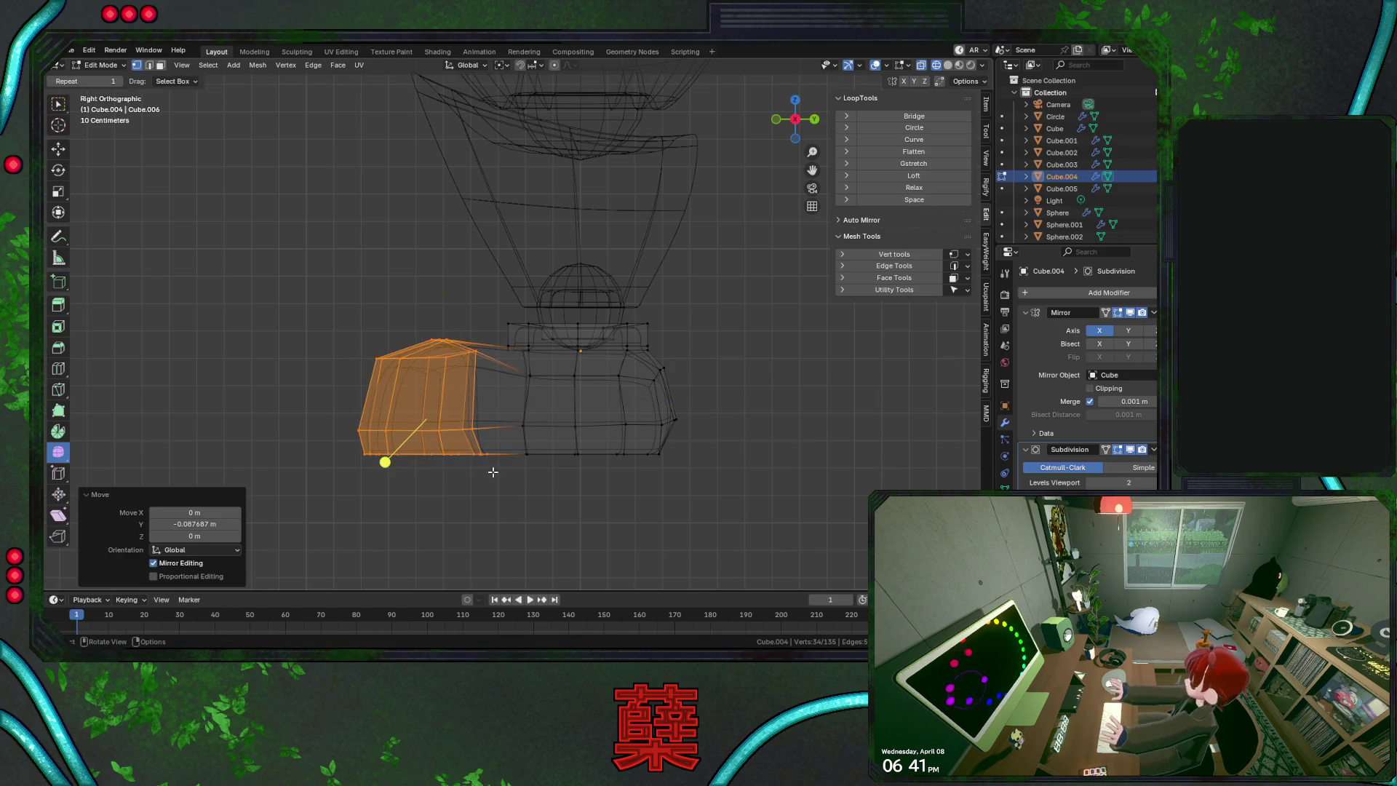
Leave Edit Mode, check the boot from front and side, and save the file
{"action": "key", "text": "shift+z"}
{"action": "key", "text": "Tab"}
{"action": "scroll", "coordinate": [596, 483], "scroll_direction": "down", "scroll_amount": 3}
{"action": "scroll", "coordinate": [533, 433], "scroll_direction": "down", "scroll_amount": 3}
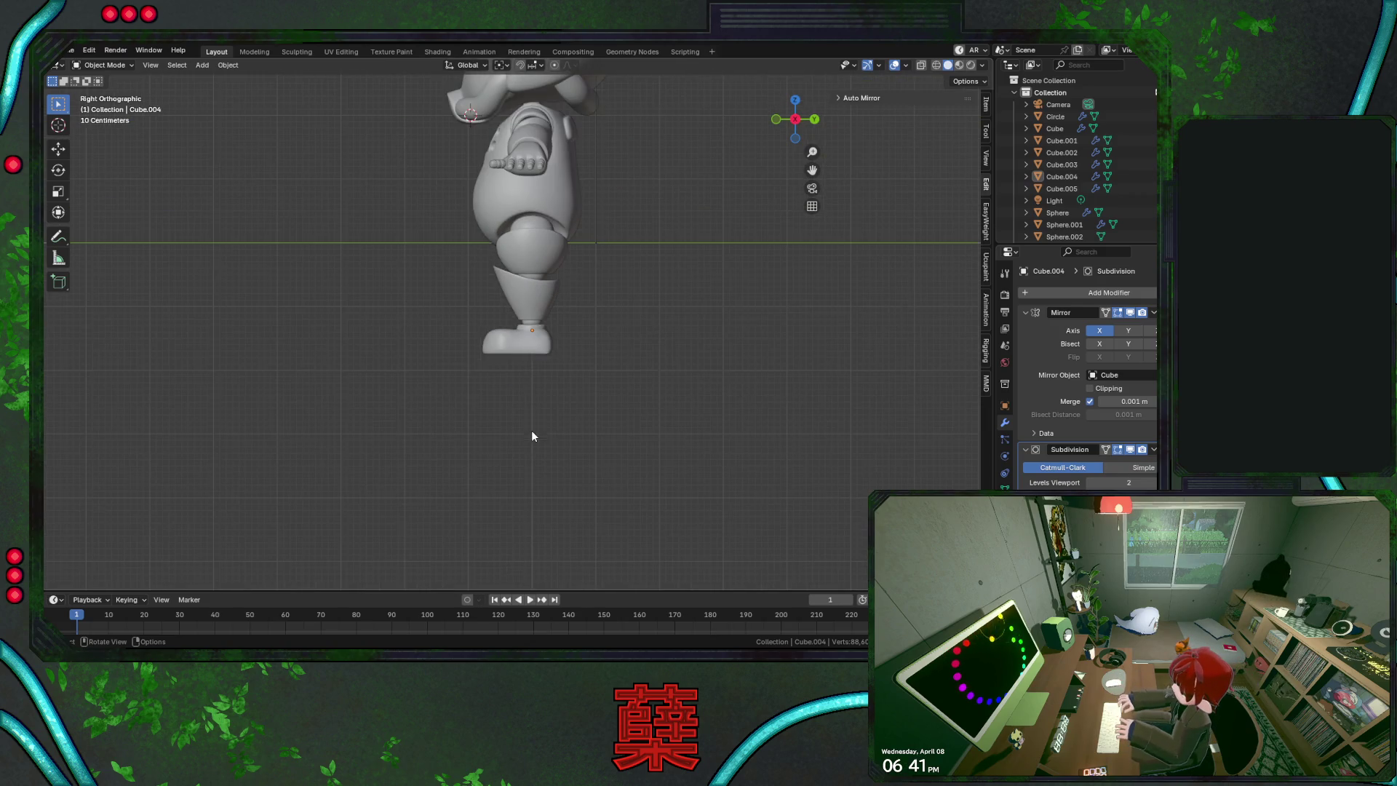
{"action": "key", "text": "KP_1"}
{"action": "key", "text": "KP_3"}
{"action": "key", "text": "ctrl+s"}
{"action": "scroll", "coordinate": [531, 431], "scroll_direction": "up", "scroll_amount": 8}
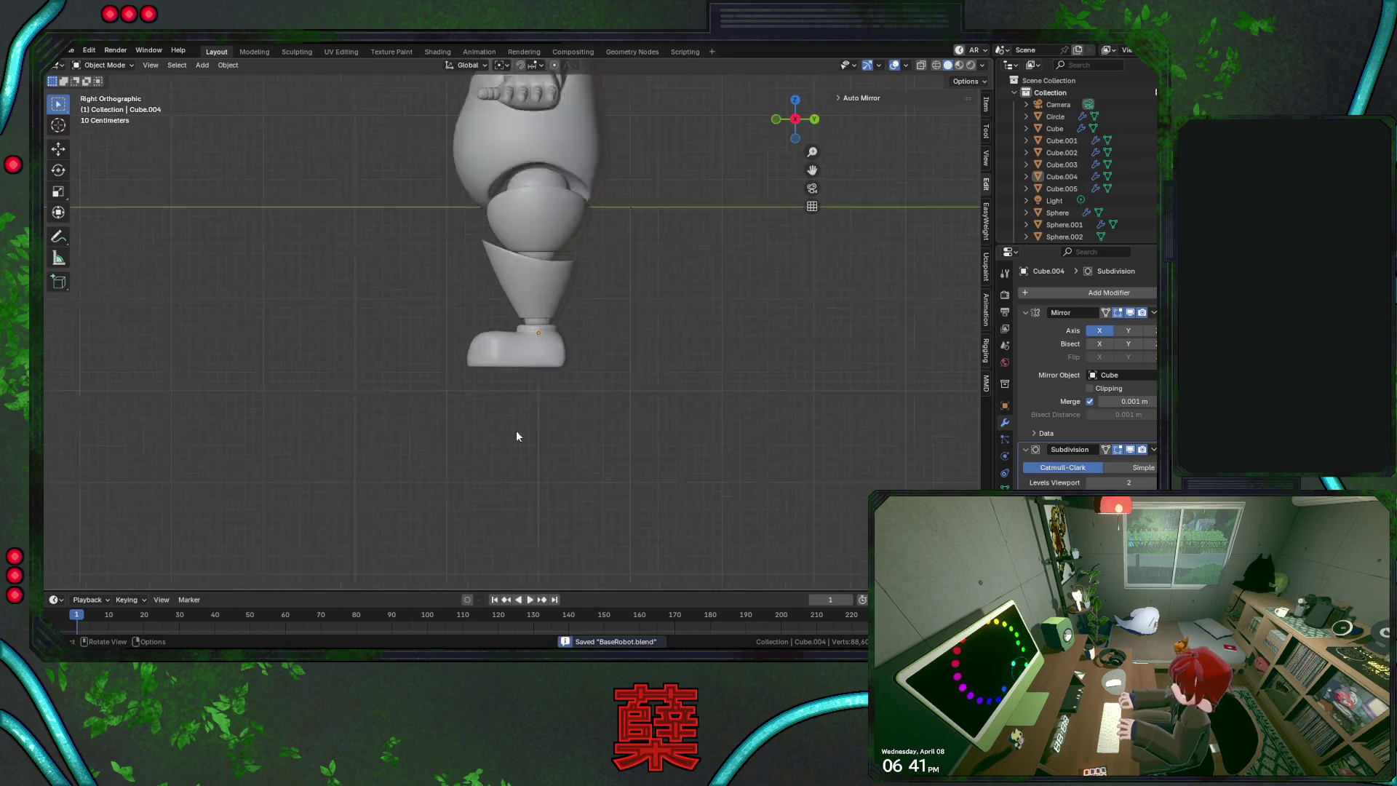
Back in wireframe Edit Mode on the foot, cut a new edge loop at factor -0.308
{"action": "left_click", "coordinate": [496, 390]}
{"action": "key", "text": "Tab"}
{"action": "key", "text": "shift+z"}
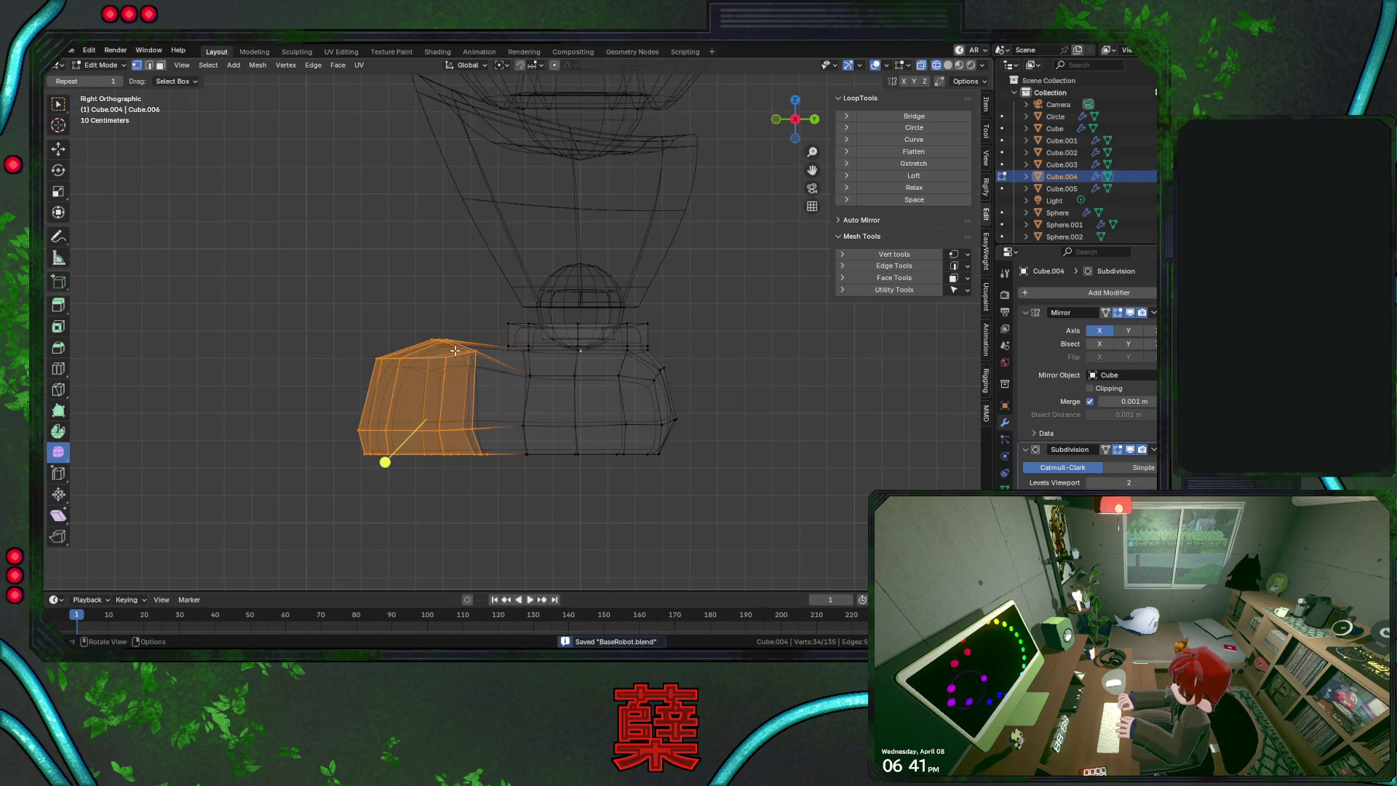
{"action": "left_click", "coordinate": [440, 340]}
{"action": "key", "text": "g"}
{"action": "key", "text": "z"}
{"action": "key", "text": "Escape"}
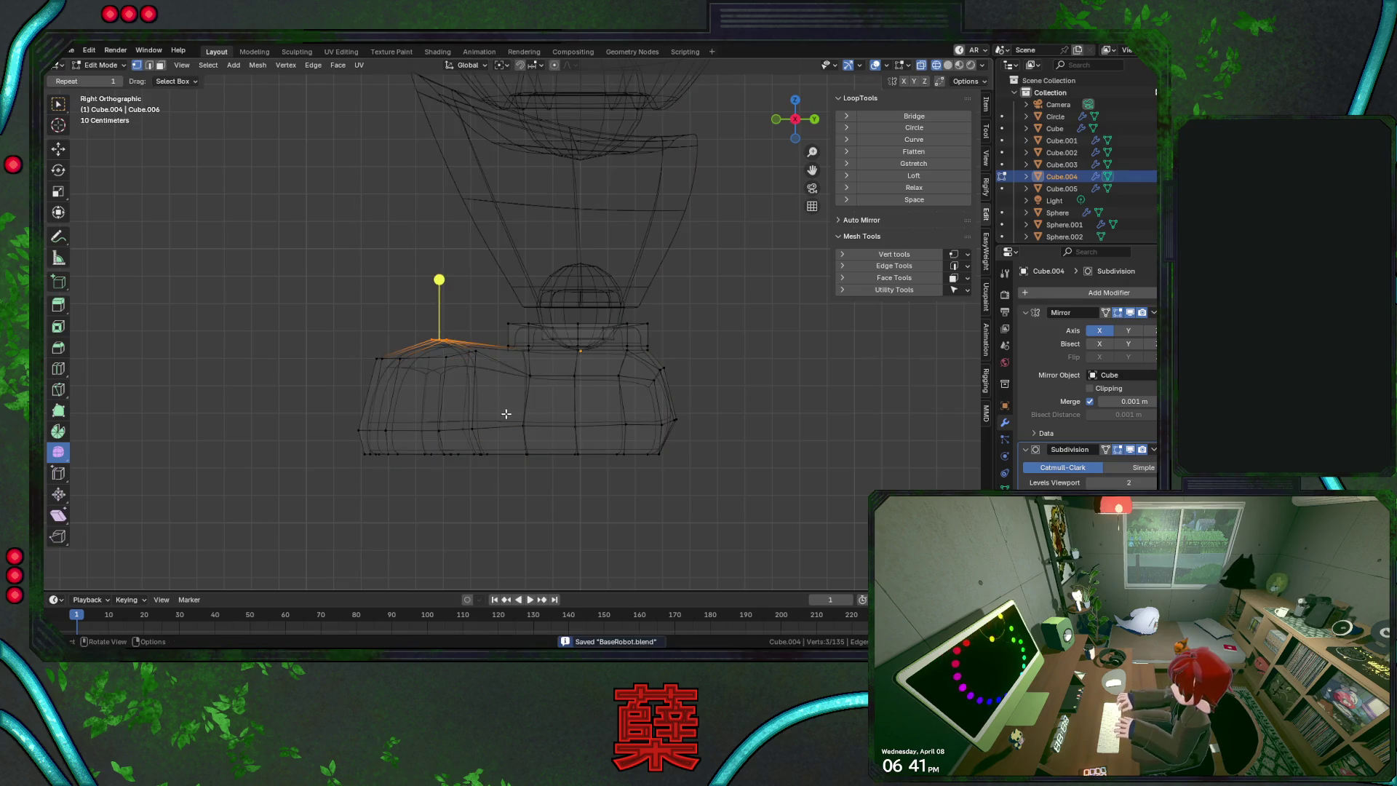
{"action": "key", "text": "ctrl+r"}
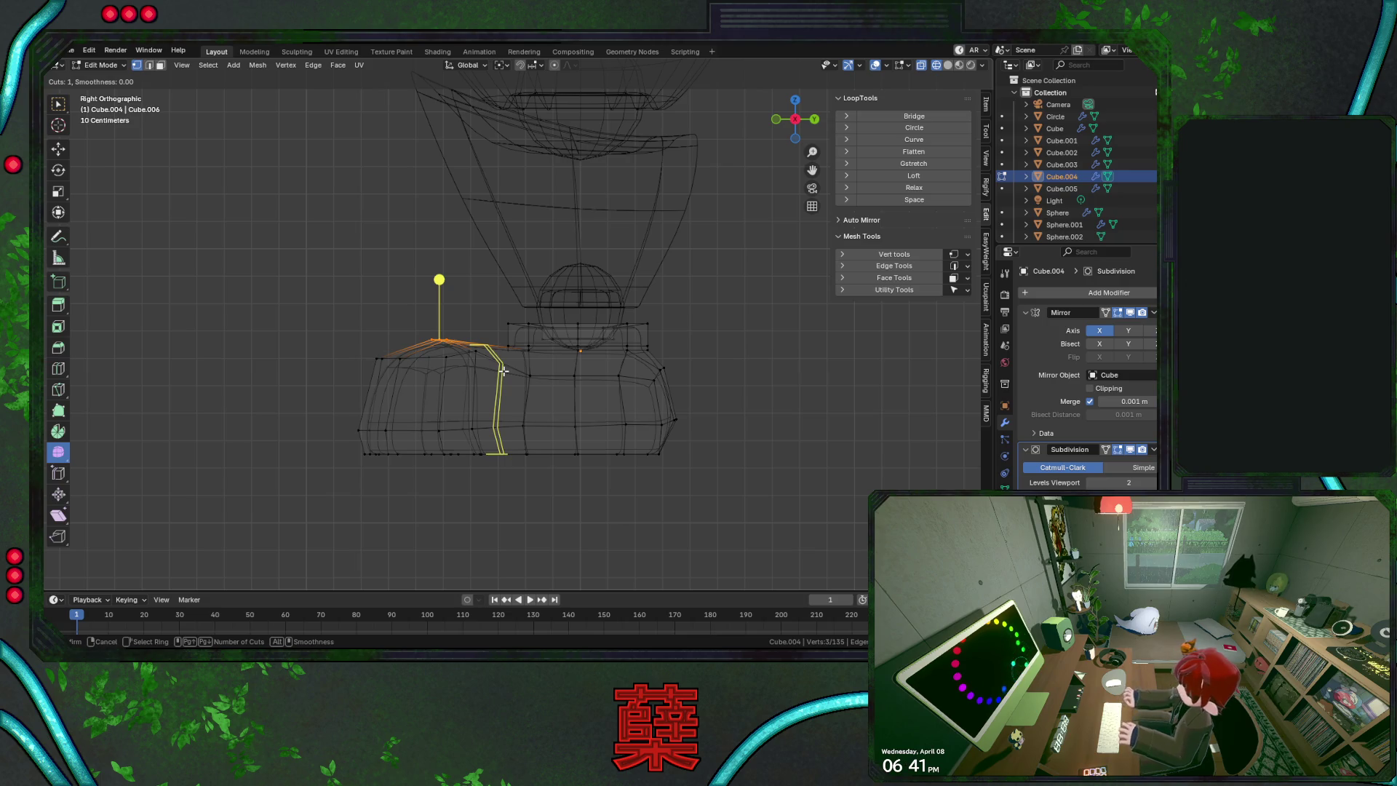
{"action": "left_click", "coordinate": [504, 371]}
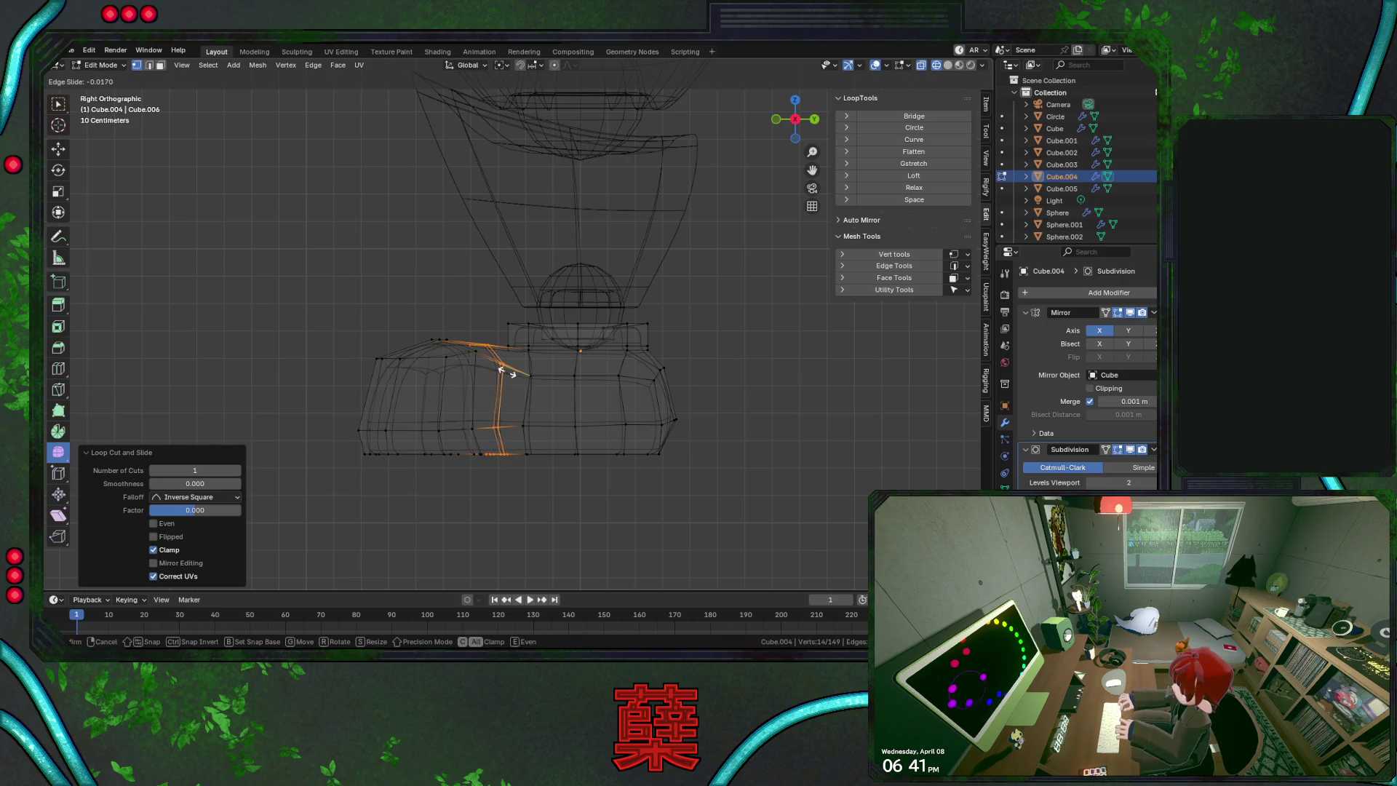
{"action": "left_click", "coordinate": [513, 374]}
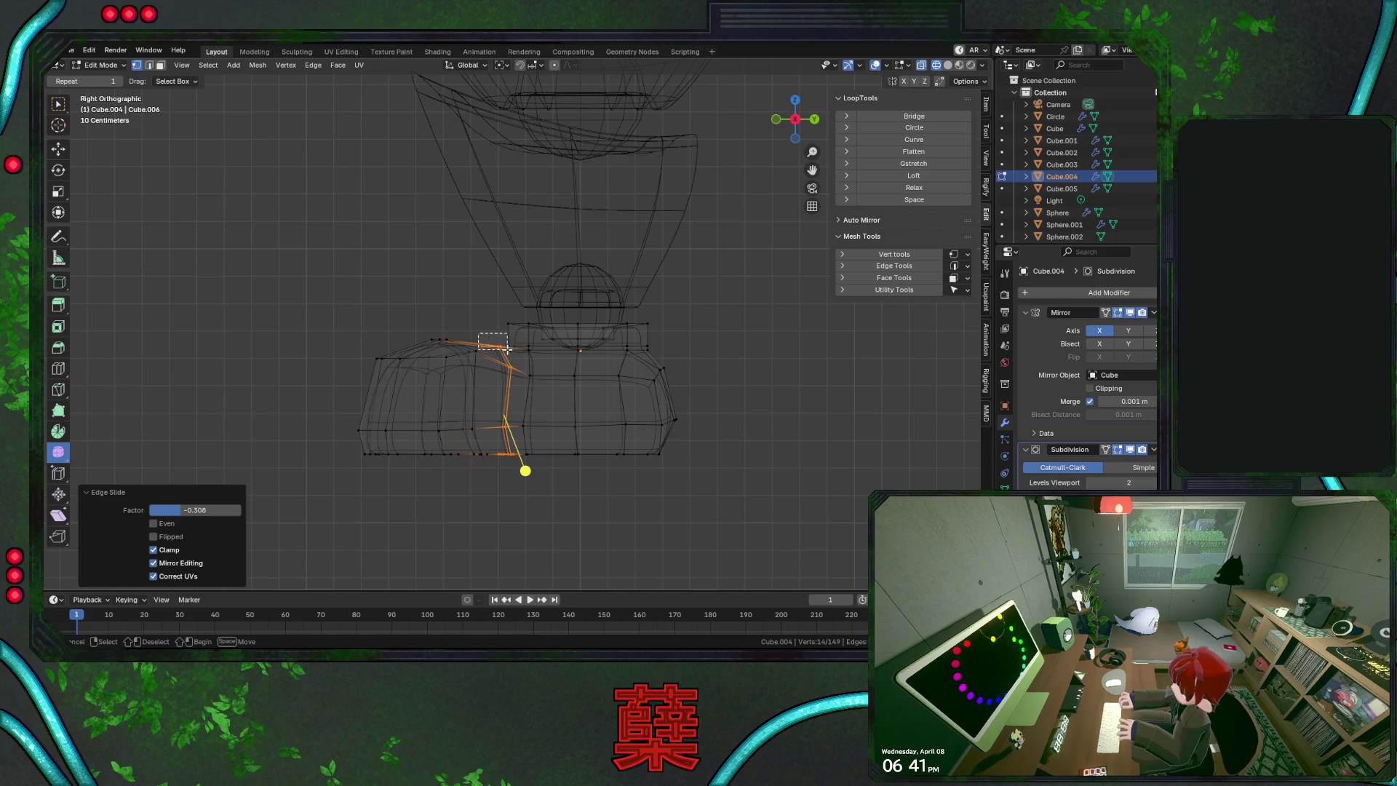
Lower the top vertices of the new loop by 0.011 m along Z
{"action": "left_click_drag", "start_coordinate": [507, 350], "coordinate": [508, 351]}
{"action": "key", "text": "g"}
{"action": "key", "text": "z"}
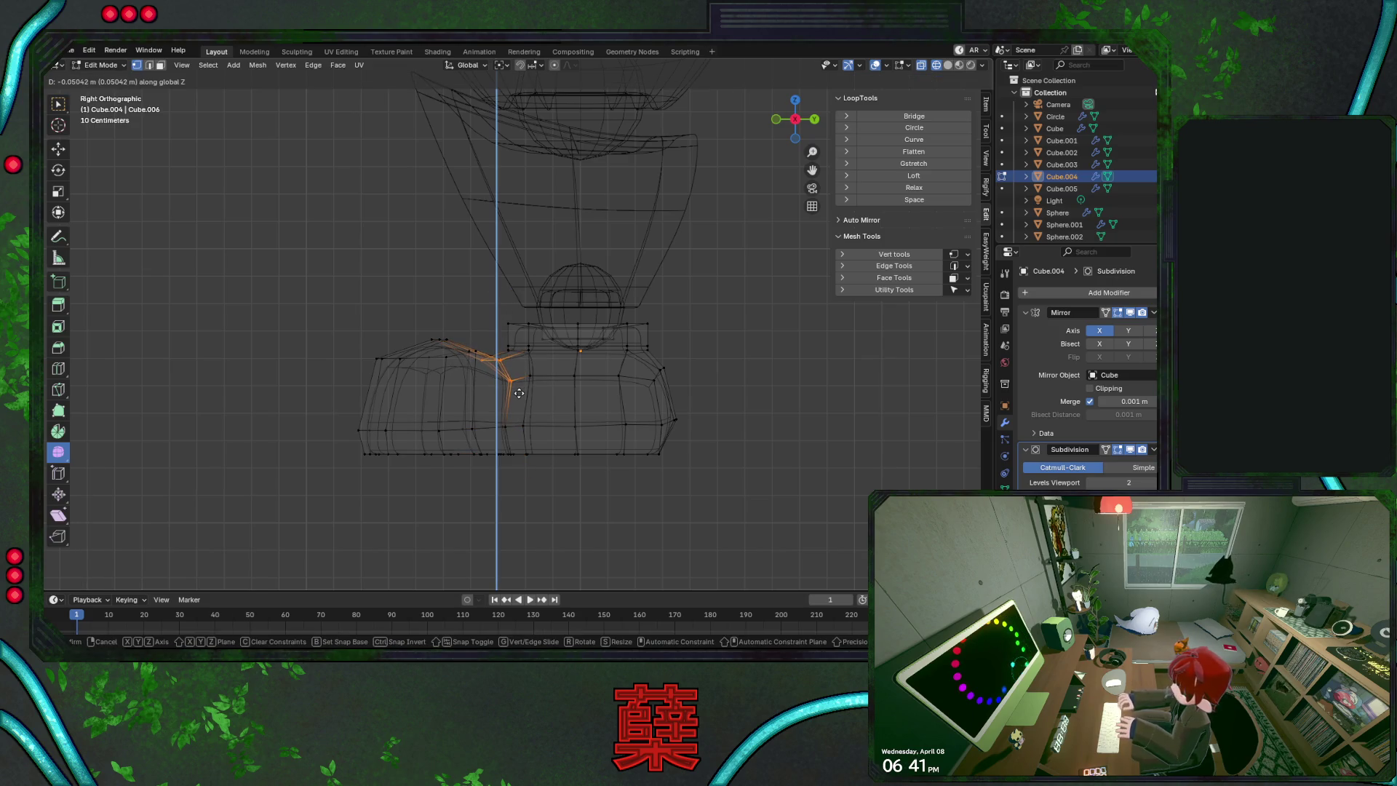
{"action": "left_click", "coordinate": [519, 393]}
{"action": "key", "text": "shift+z"}
{"action": "key", "text": "g"}
{"action": "key", "text": "z"}
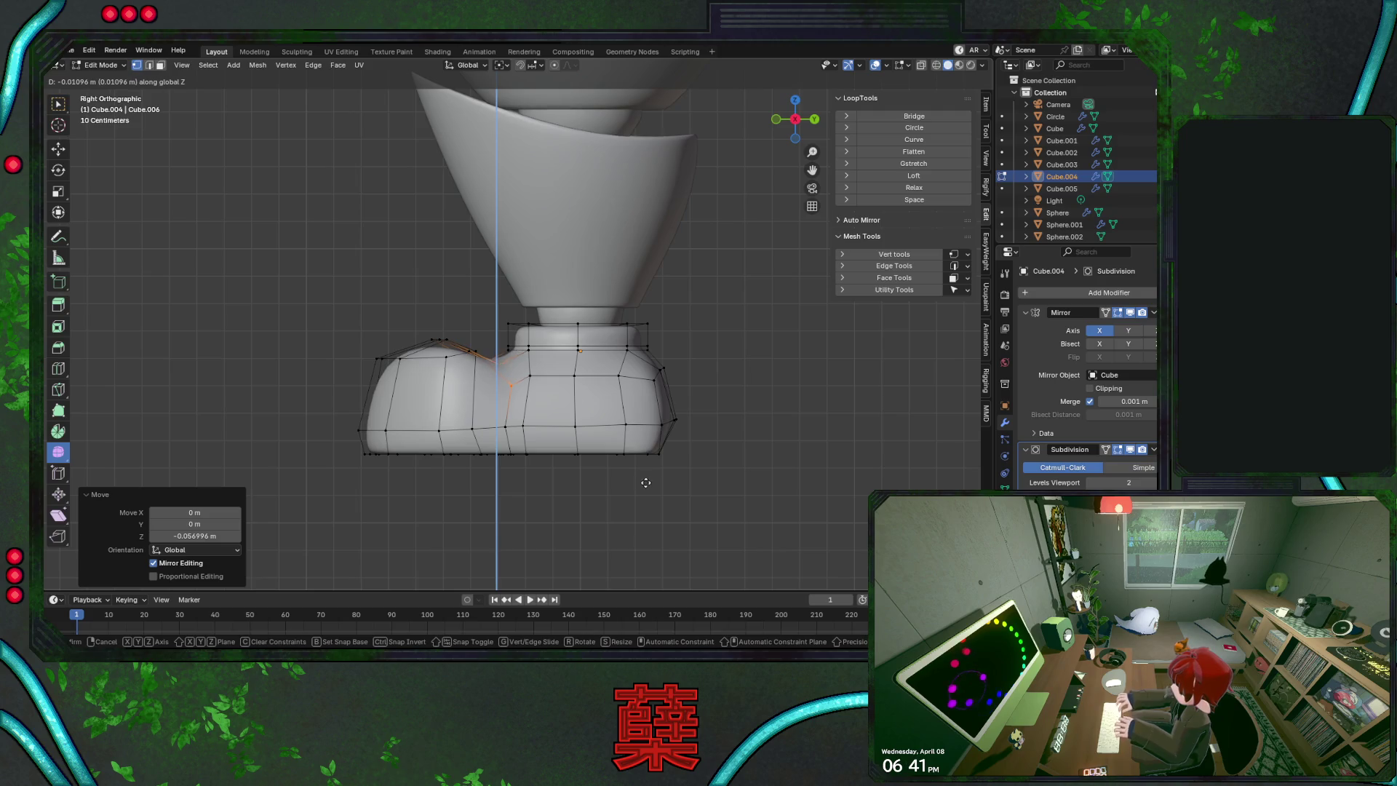
{"action": "left_click", "coordinate": [645, 482]}
{"action": "scroll", "coordinate": [559, 466], "scroll_direction": "down", "scroll_amount": 1}
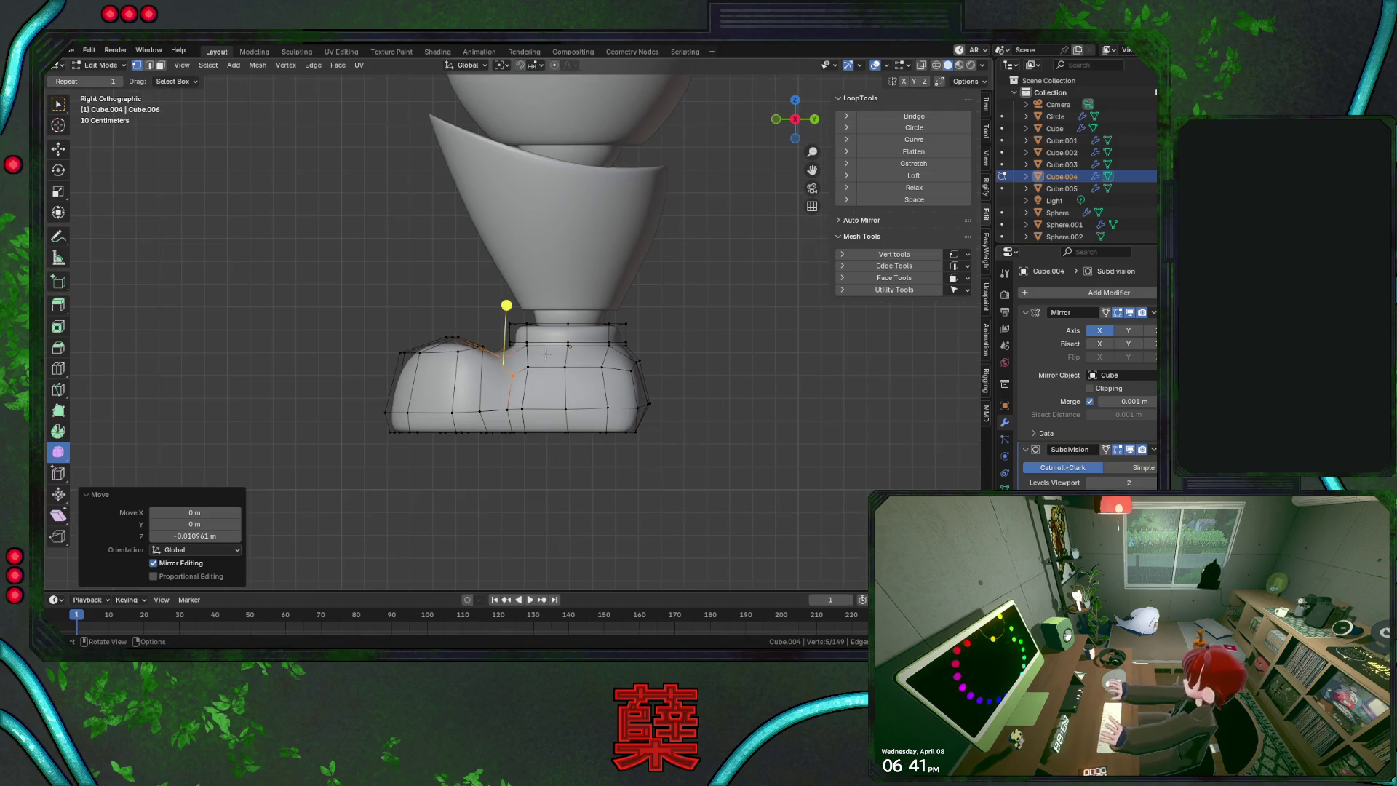
{"action": "middle_click_drag", "start_coordinate": [513, 353], "coordinate": [548, 299]}
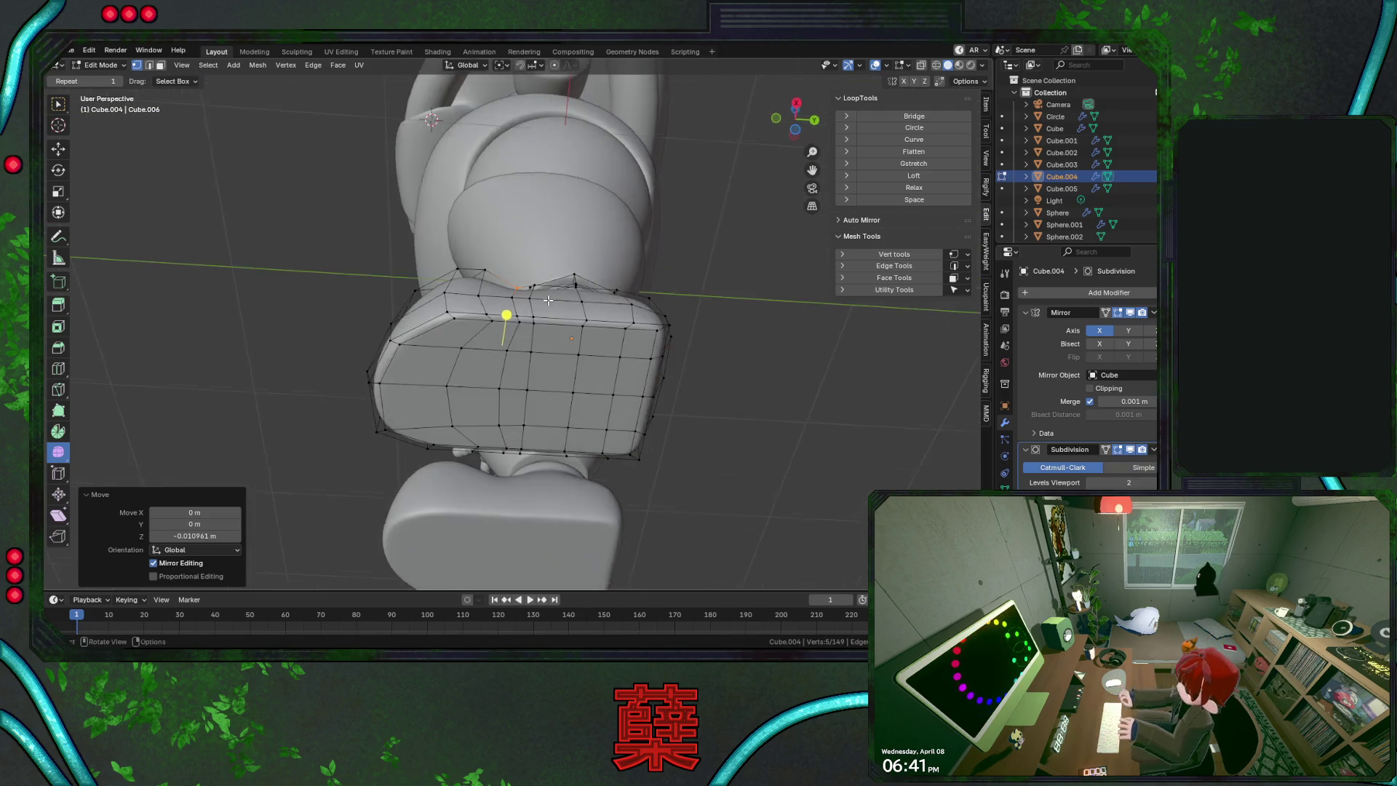
Slide a vertex on the boot top and one on its lower edge along their edges
{"action": "left_click", "coordinate": [493, 324]}
{"action": "middle_click_drag", "start_coordinate": [490, 414], "coordinate": [582, 397]}
{"action": "key", "text": "g"}
{"action": "key", "text": "g"}
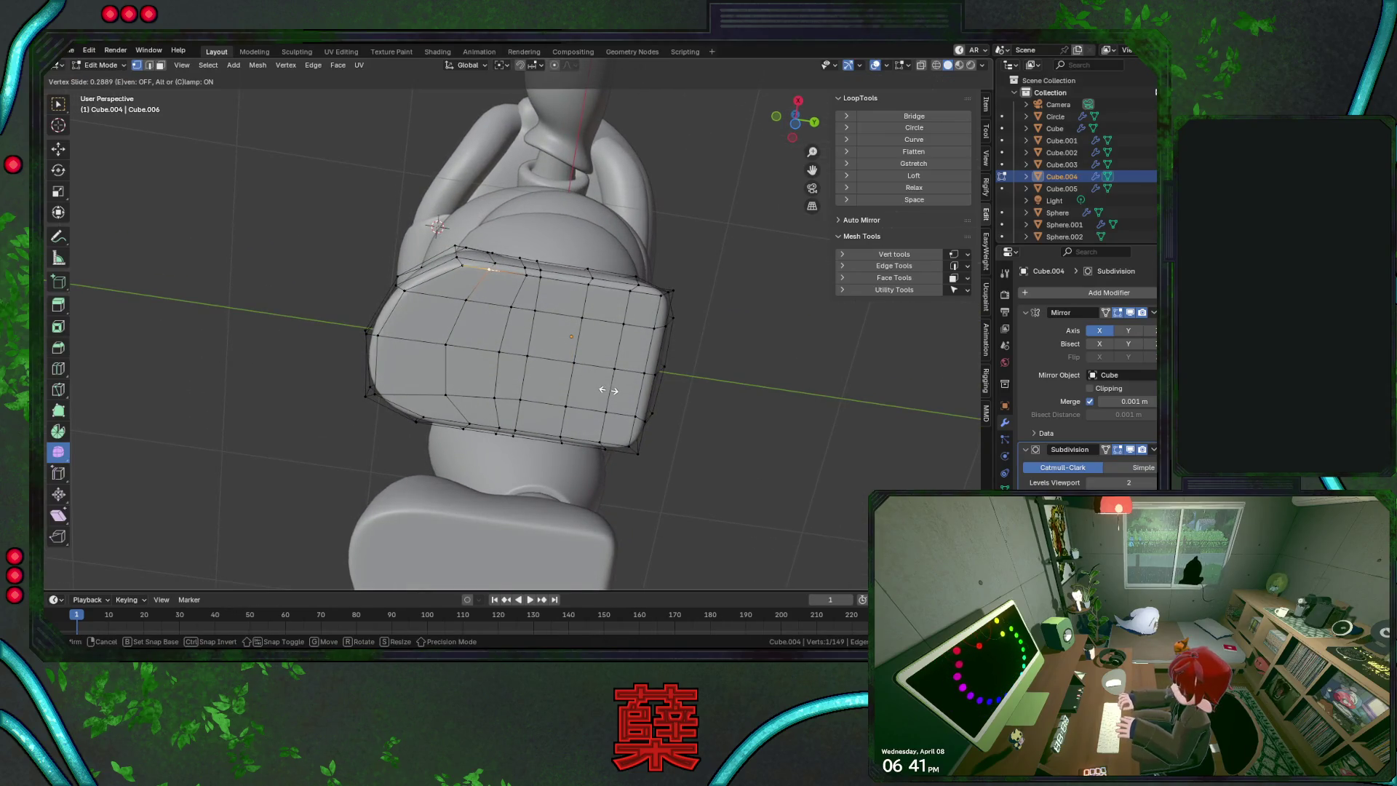
{"action": "left_click", "coordinate": [607, 391]}
{"action": "left_click", "coordinate": [462, 427]}
{"action": "key", "text": "g"}
{"action": "key", "text": "g"}
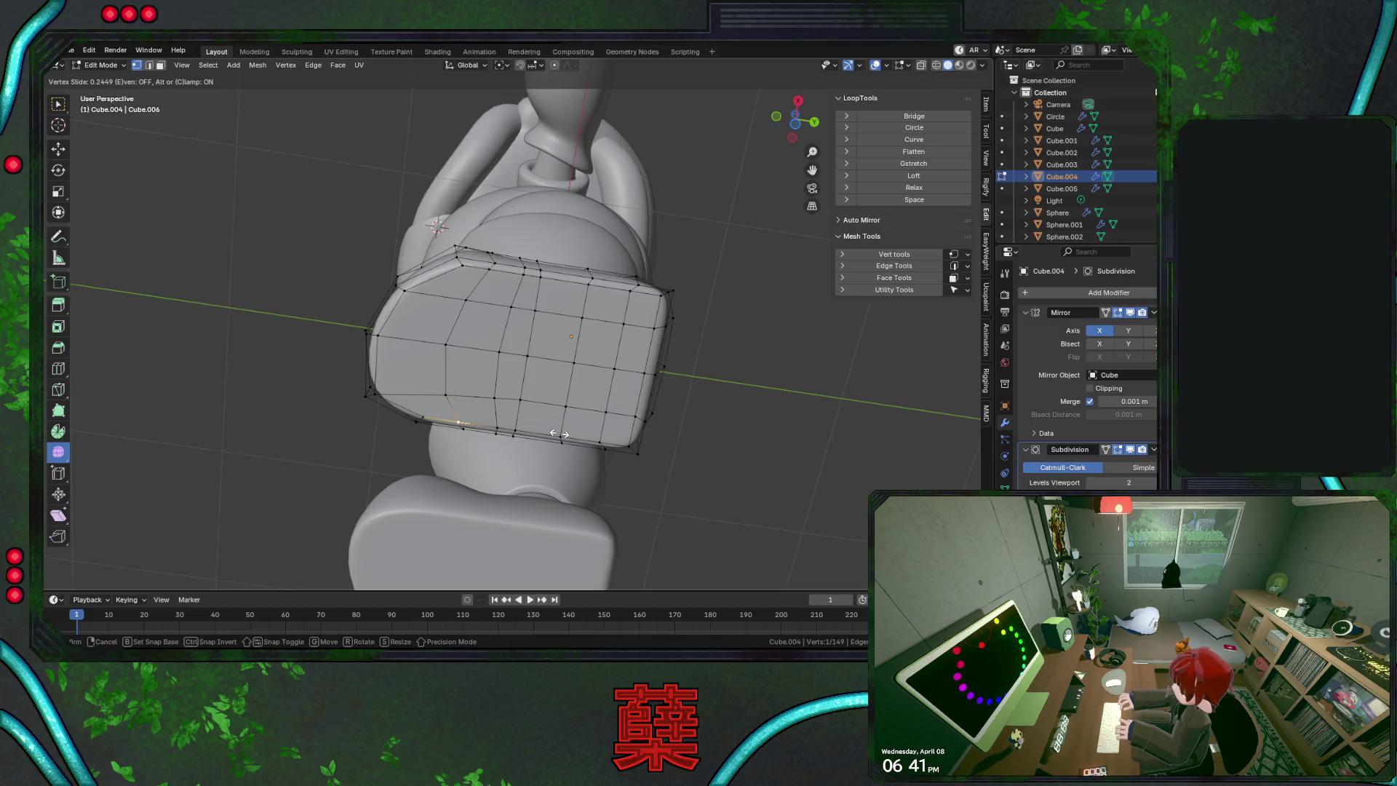
{"action": "left_click", "coordinate": [452, 446]}
{"action": "key", "text": "alt+a"}
Edge-slide a corner edge loop of the boot to tidy the outline
{"action": "middle_click_drag", "start_coordinate": [465, 436], "coordinate": [508, 411]}
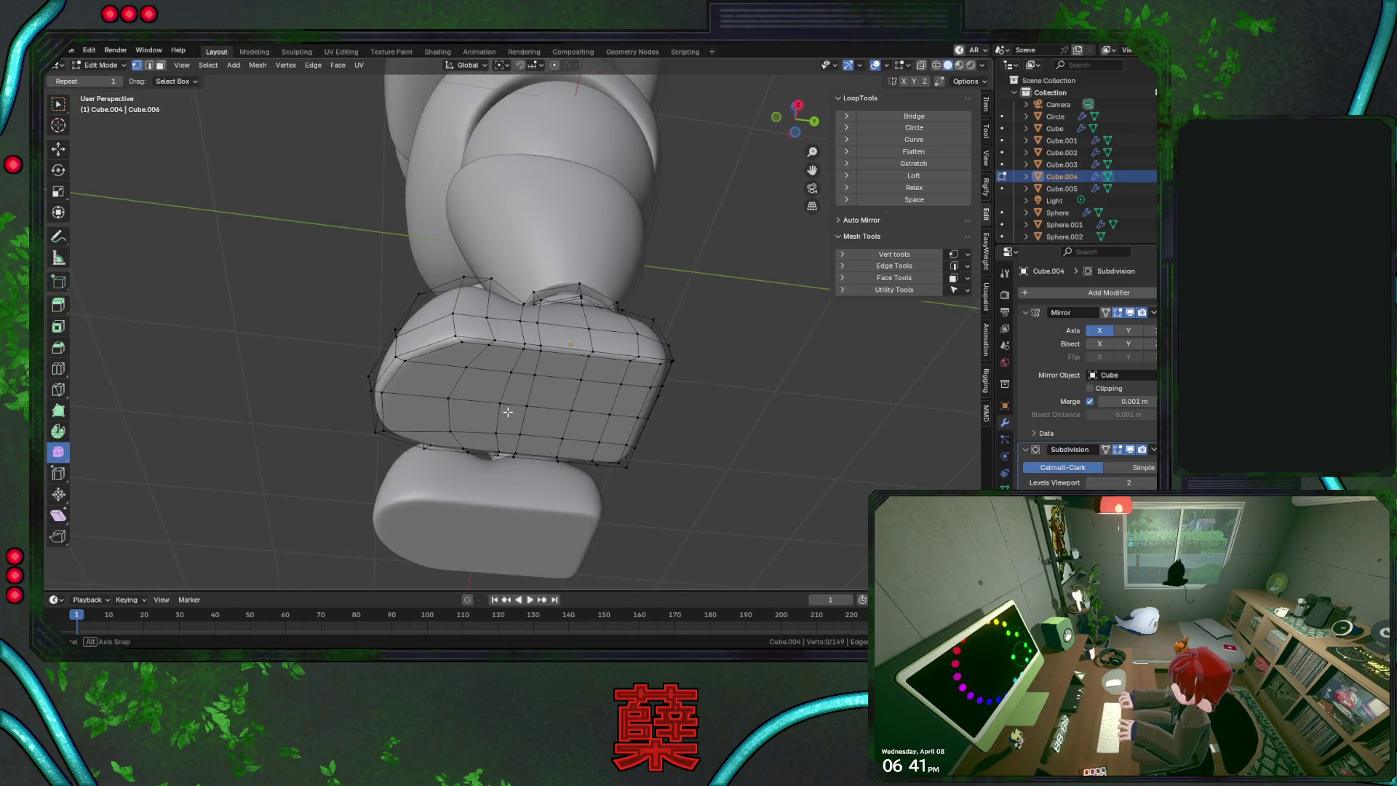
{"action": "left_click", "coordinate": [487, 336]}
{"action": "key", "text": "g"}
{"action": "key", "text": "g"}
{"action": "left_click", "coordinate": [496, 356]}
{"action": "mouse_move", "coordinate": [496, 356]}
{"action": "middle_mouse_down"}
{"action": "mouse_move", "coordinate": [473, 264]}
{"action": "mouse_move", "coordinate": [490, 162]}
{"action": "middle_mouse_up"}
{"action": "key", "text": "g"}
{"action": "key", "text": "g"}
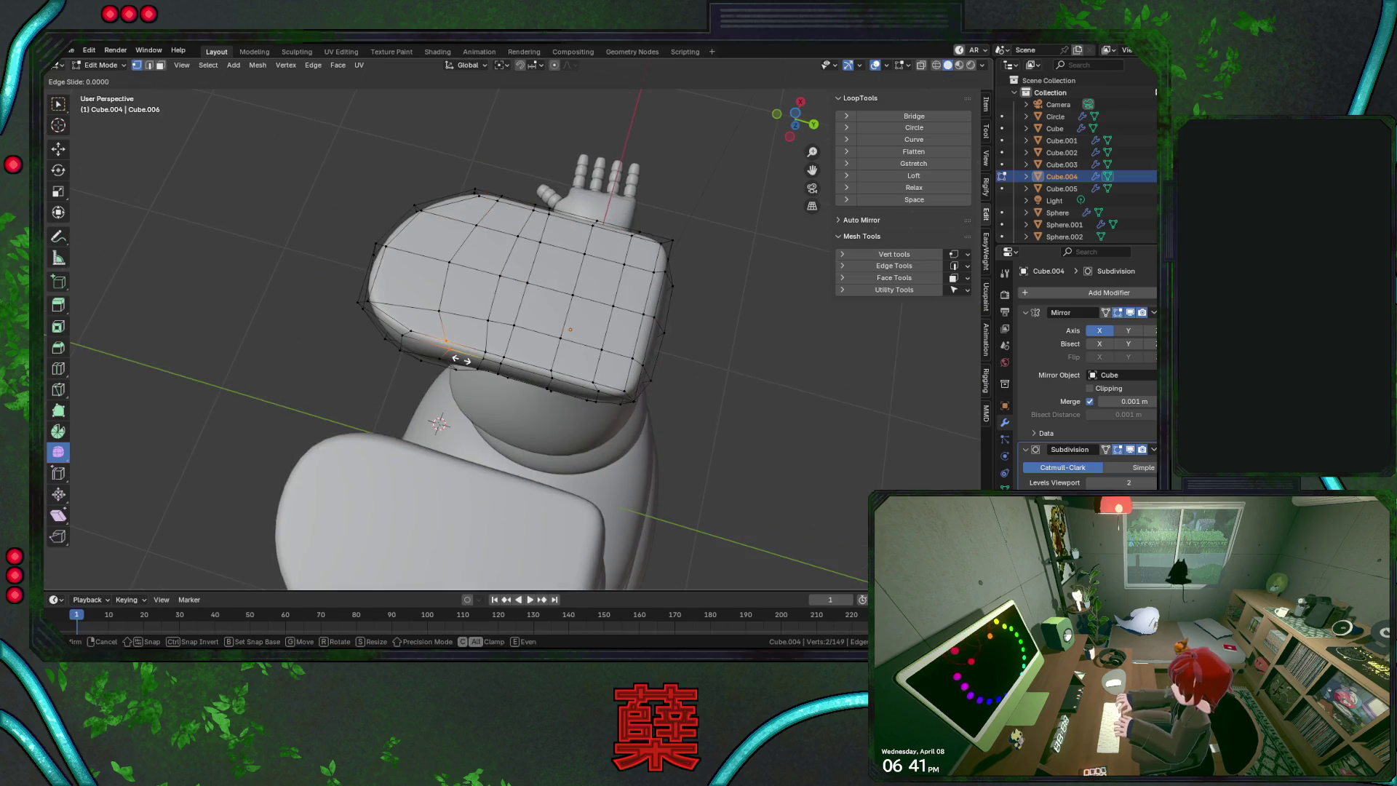
Slide a corner vertex of the foot by factor 0.310, then leave Edit Mode
{"action": "left_click", "coordinate": [453, 358]}
{"action": "left_click", "coordinate": [411, 329]}
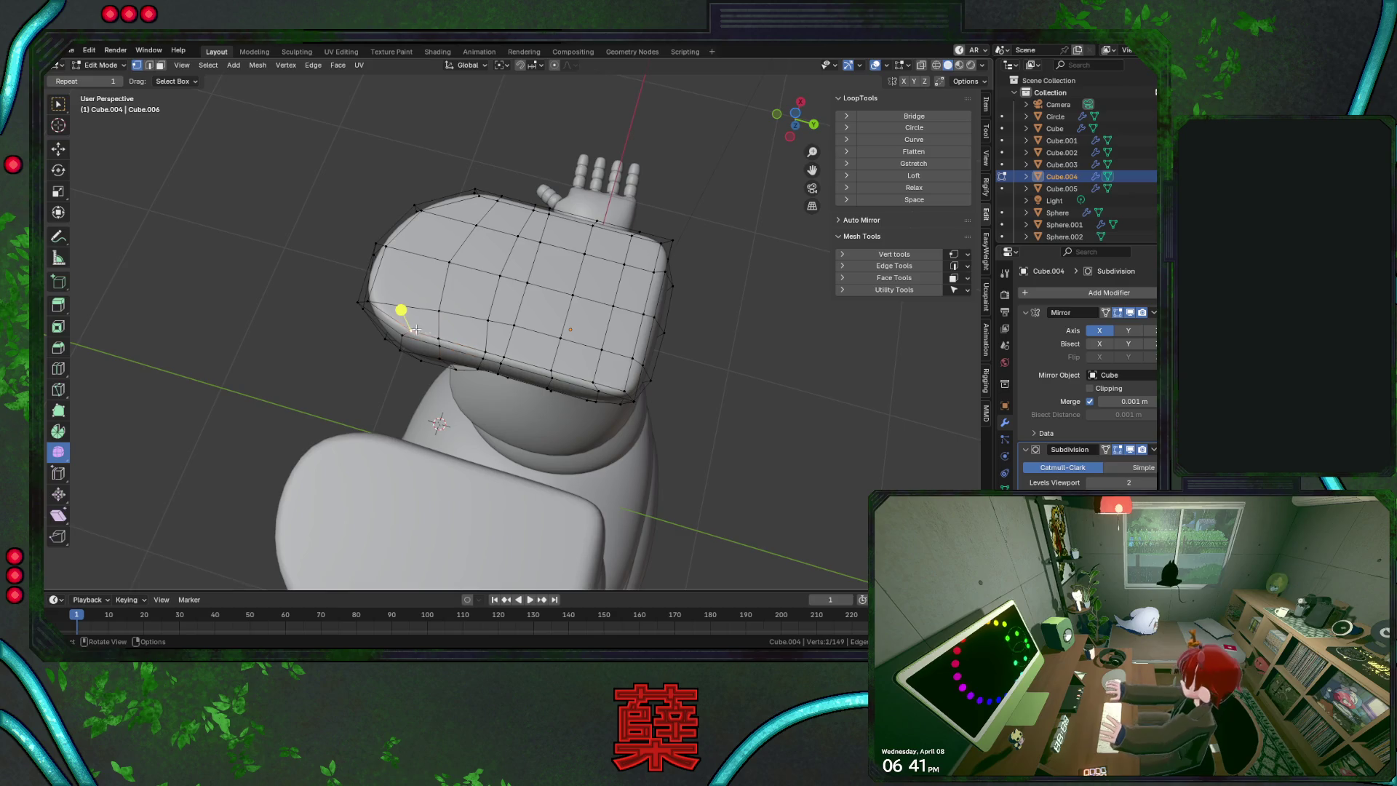
{"action": "key", "text": "g"}
{"action": "key", "text": "g"}
{"action": "middle_click_drag", "start_coordinate": [517, 347], "coordinate": [399, 455]}
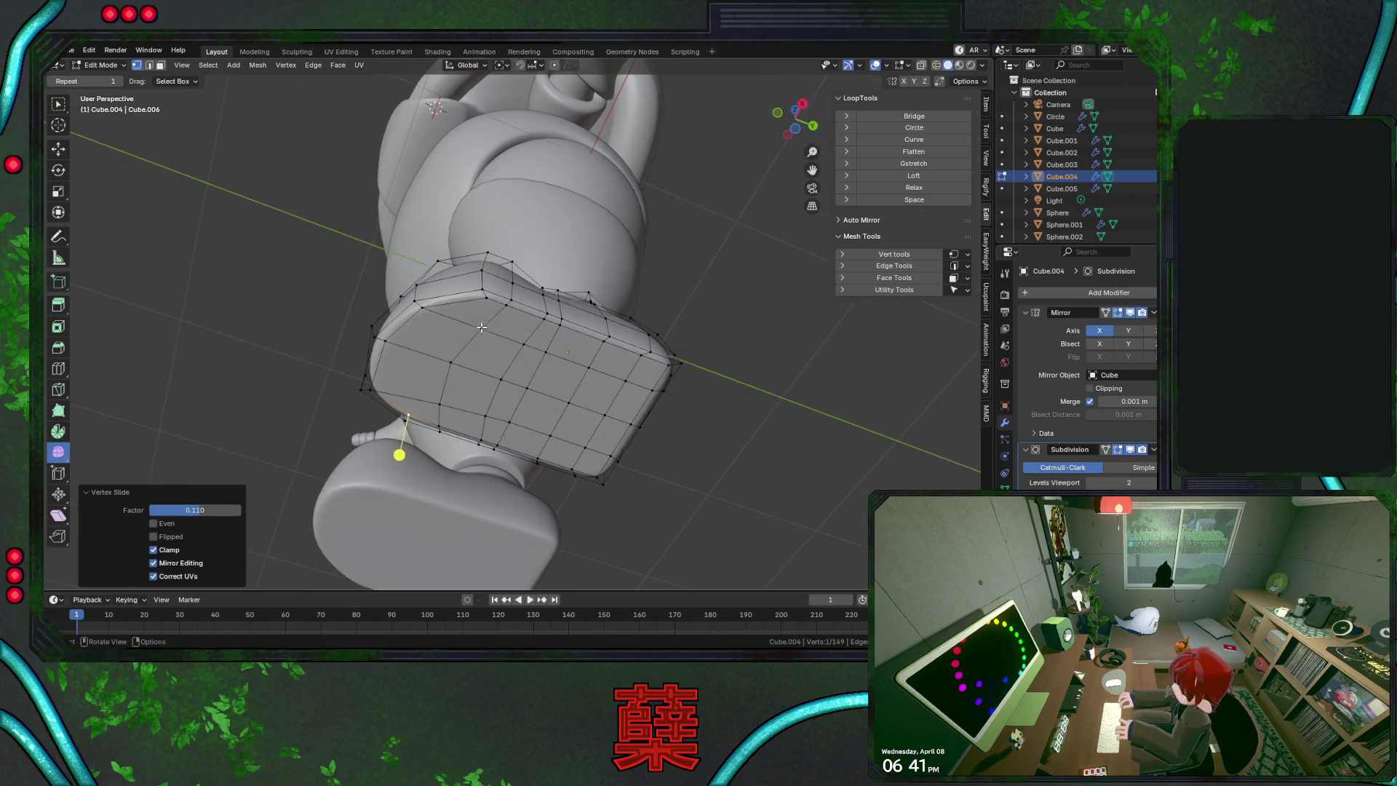
{"action": "left_click", "coordinate": [484, 300]}
{"action": "key", "text": "g"}
{"action": "key", "text": "g"}
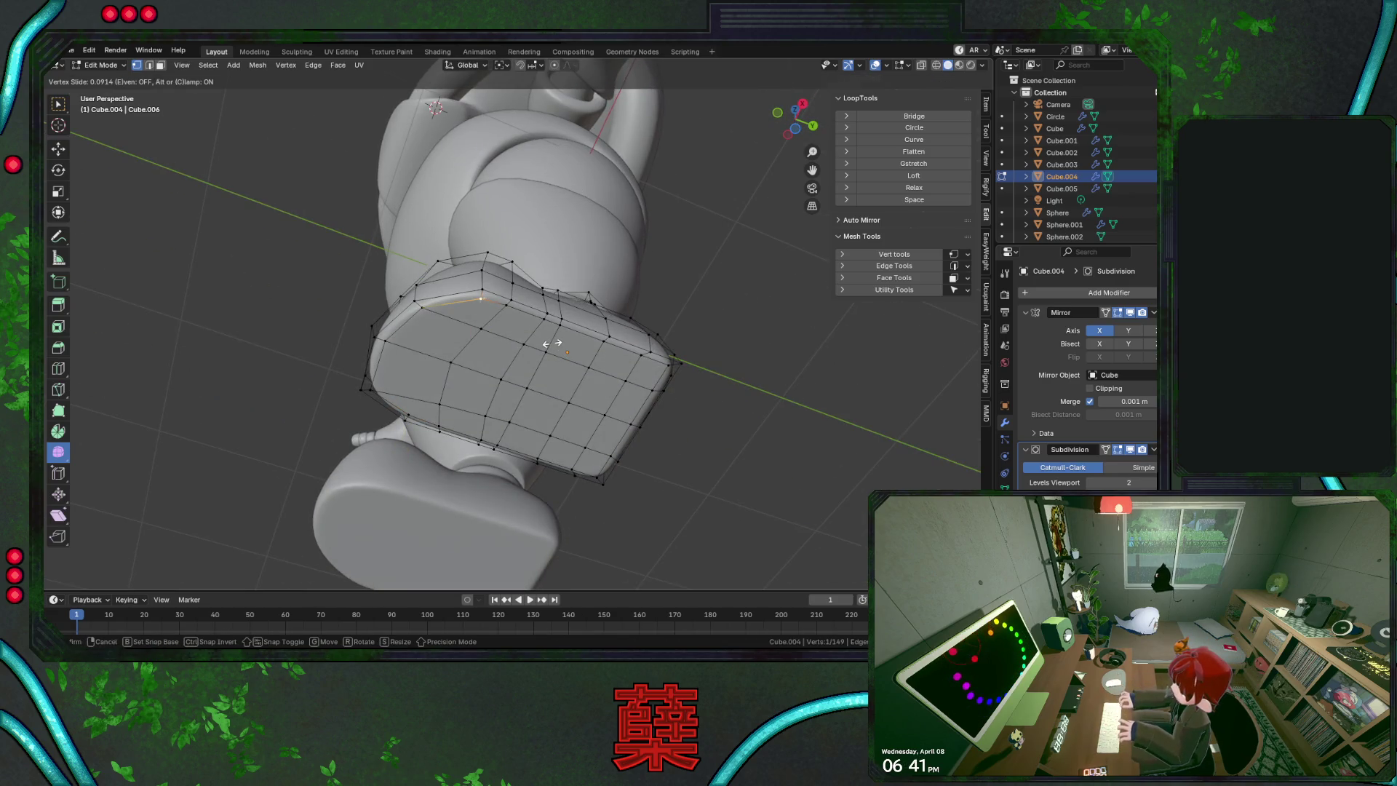
{"action": "left_click", "coordinate": [552, 343]}
{"action": "left_click", "coordinate": [717, 421]}
{"action": "mouse_move", "coordinate": [718, 422]}
{"action": "middle_mouse_down"}
{"action": "mouse_move", "coordinate": [633, 387]}
{"action": "mouse_move", "coordinate": [641, 359]}
{"action": "mouse_move", "coordinate": [584, 334]}
{"action": "mouse_move", "coordinate": [493, 378]}
{"action": "mouse_move", "coordinate": [604, 468]}
{"action": "middle_mouse_up"}
{"action": "key", "text": "Tab"}
{"action": "scroll", "coordinate": [488, 399], "scroll_direction": "down", "scroll_amount": 4}
In Edit Mode, lower the boot's side-edge vertices by 0.0808 m along Z
{"action": "mouse_move", "coordinate": [487, 399]}
{"action": "middle_mouse_down"}
{"action": "mouse_move", "coordinate": [626, 393]}
{"action": "mouse_move", "coordinate": [548, 371]}
{"action": "mouse_move", "coordinate": [534, 415]}
{"action": "mouse_move", "coordinate": [564, 428]}
{"action": "middle_mouse_up"}
{"action": "key", "text": "Tab"}
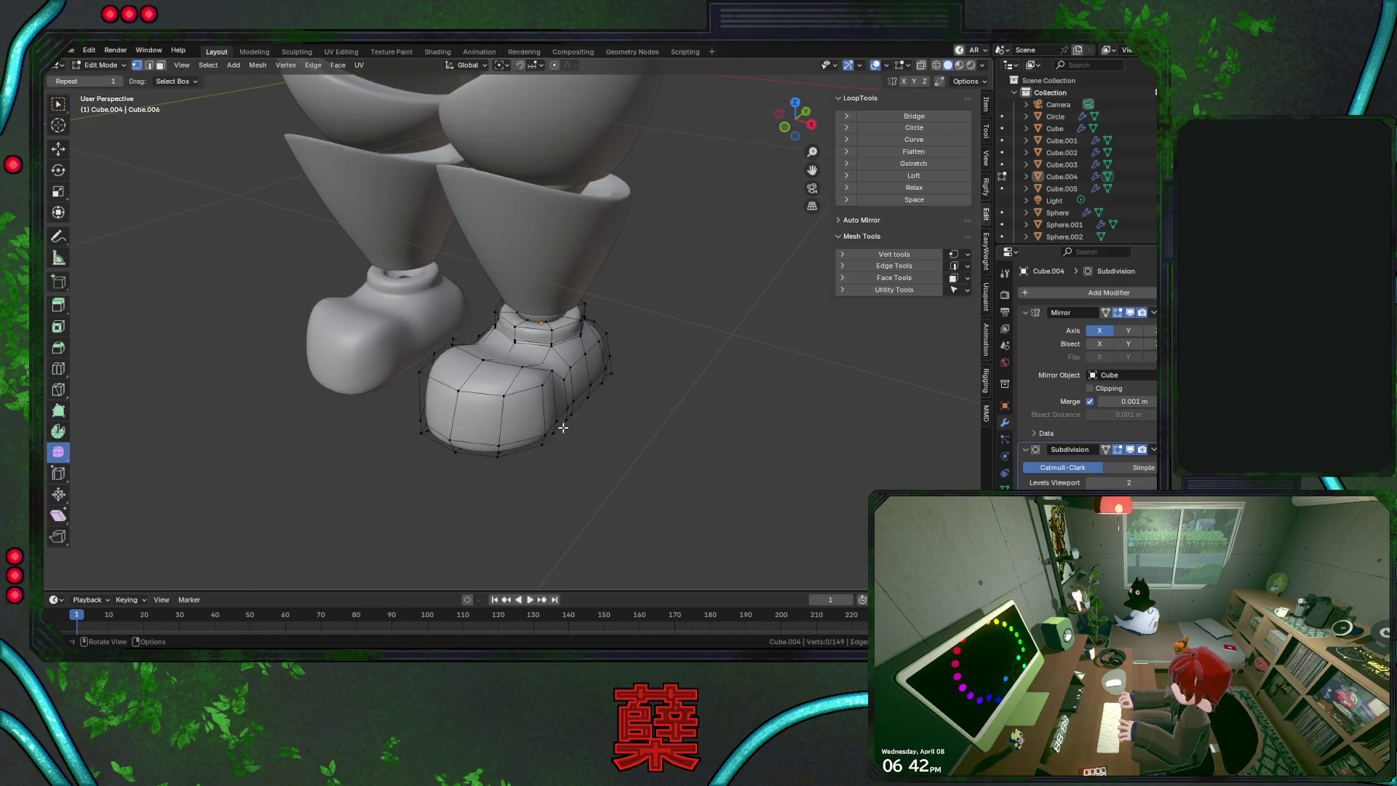
{"action": "scroll", "coordinate": [588, 378], "scroll_direction": "up", "scroll_amount": 3}
{"action": "left_click", "coordinate": [588, 377]}
{"action": "left_click", "coordinate": [605, 358], "text": "shift"}
{"action": "middle_click_drag", "start_coordinate": [429, 398], "coordinate": [499, 431]}
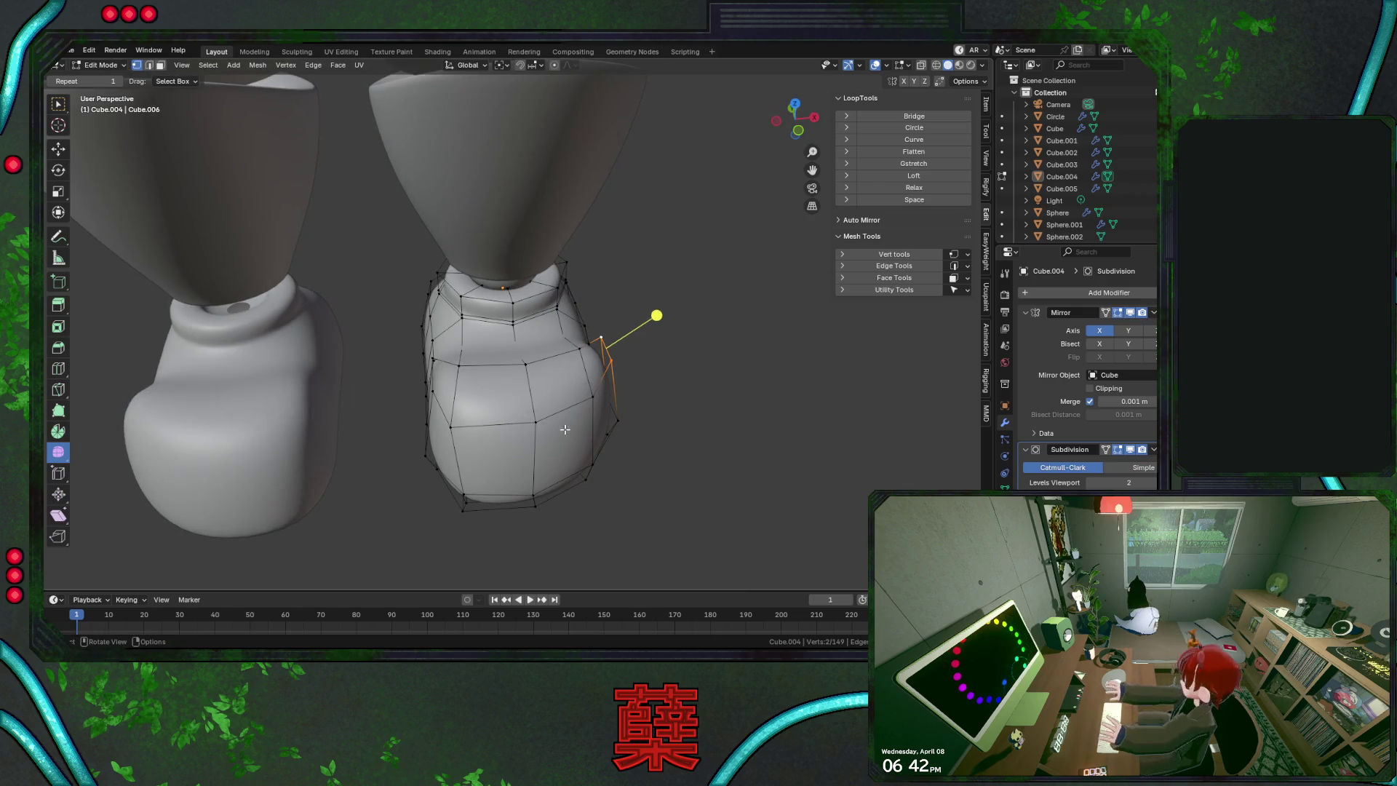
{"action": "key", "text": "g"}
{"action": "key", "text": "z"}
{"action": "left_click", "coordinate": [658, 405]}
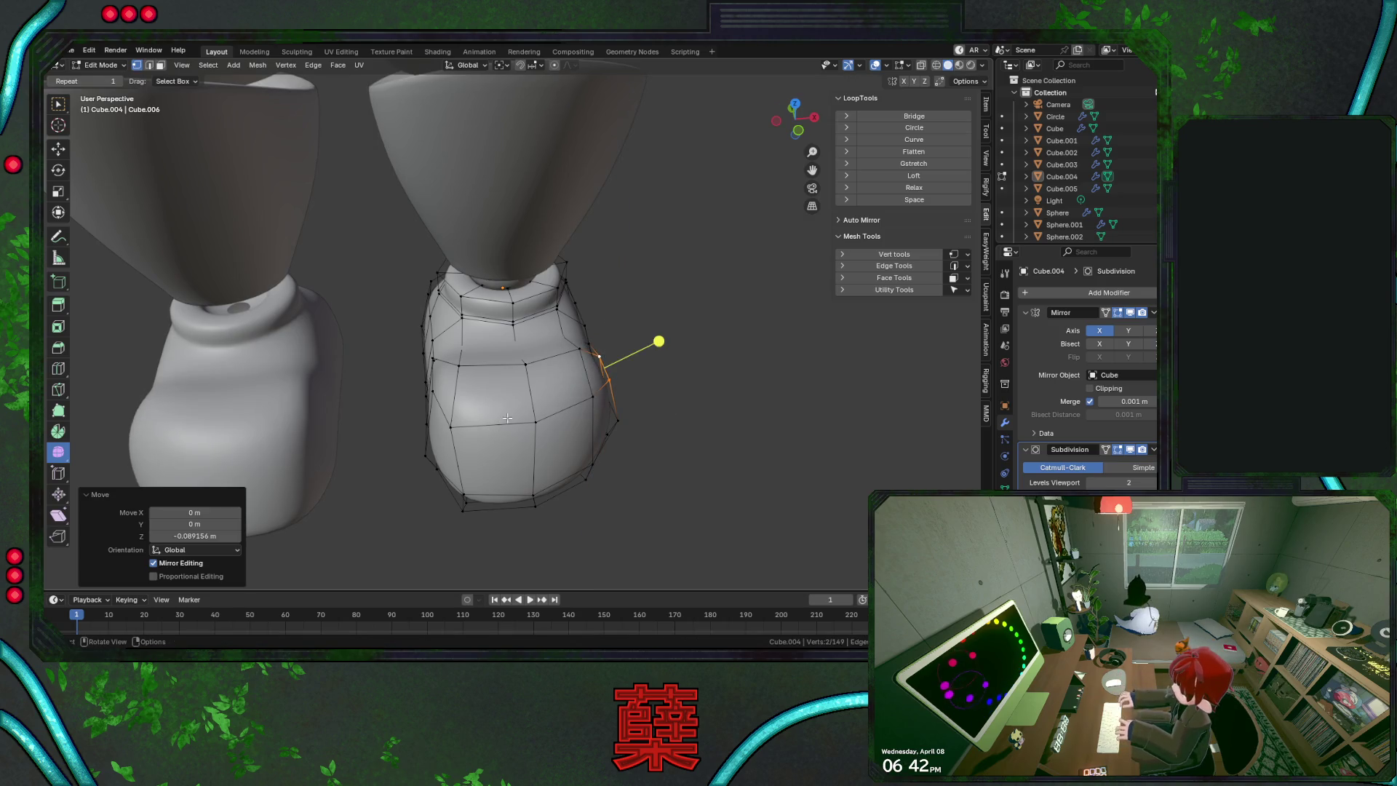
Lower the edge on the boot's other side along Z as well
{"action": "middle_click_drag", "start_coordinate": [600, 328], "coordinate": [630, 309]}
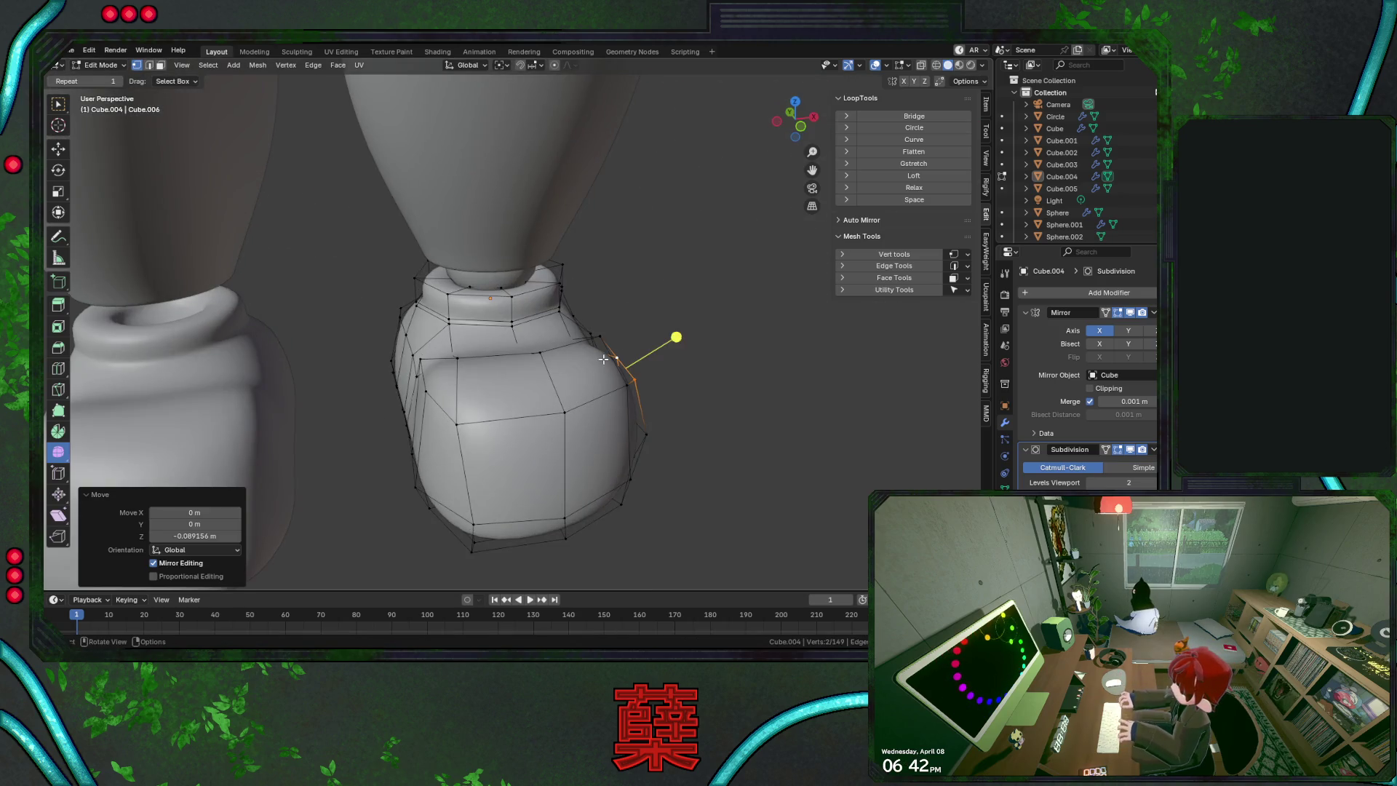
{"action": "middle_click_drag", "start_coordinate": [535, 463], "coordinate": [540, 451]}
{"action": "left_click", "coordinate": [455, 376]}
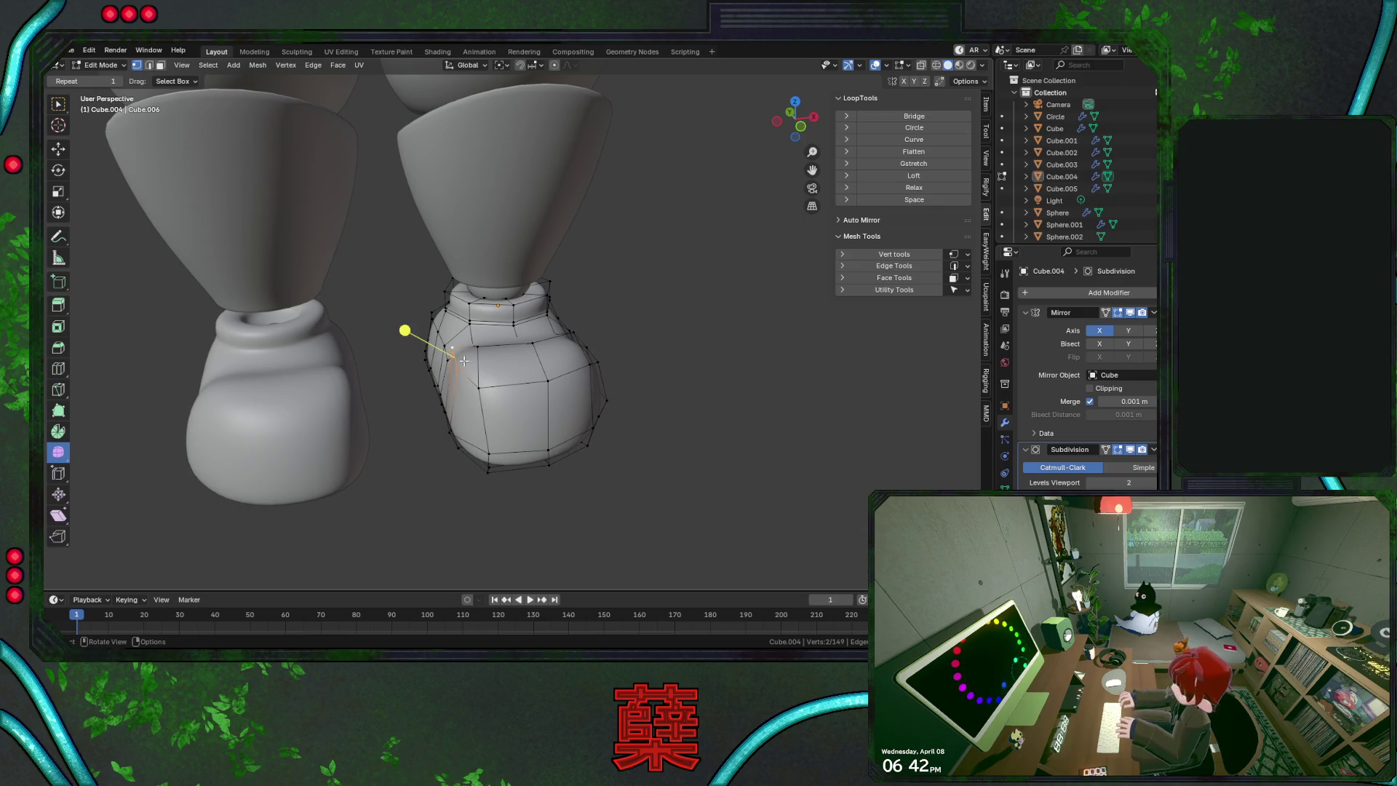
{"action": "key", "text": "g"}
{"action": "key", "text": "z"}
{"action": "left_click", "coordinate": [512, 393]}
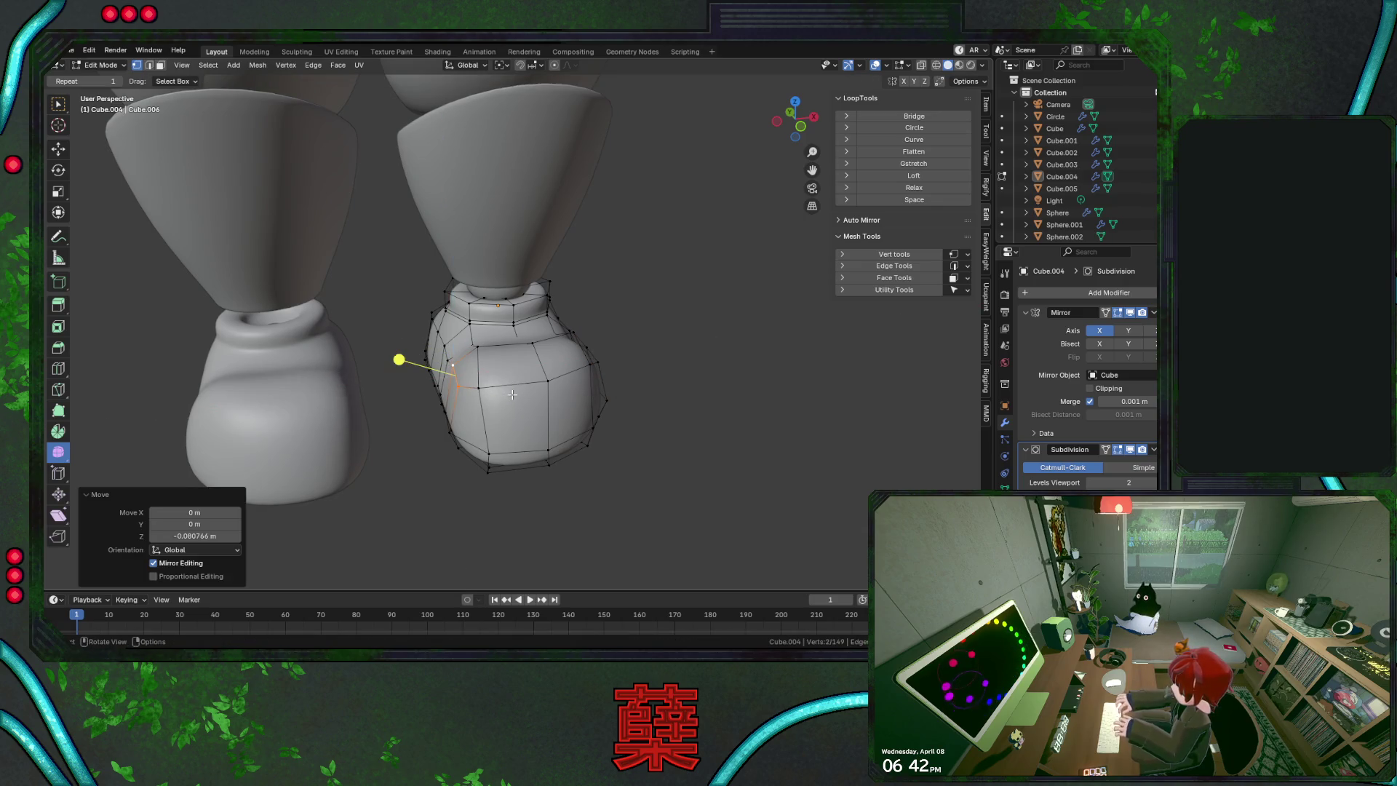
Scale part of the boot to 0.928 and shift it back along Y
{"action": "mouse_move", "coordinate": [558, 412]}
{"action": "middle_mouse_down"}
{"action": "mouse_move", "coordinate": [633, 396]}
{"action": "mouse_move", "coordinate": [650, 409]}
{"action": "mouse_move", "coordinate": [611, 390]}
{"action": "mouse_move", "coordinate": [517, 446]}
{"action": "mouse_move", "coordinate": [451, 333]}
{"action": "middle_mouse_up"}
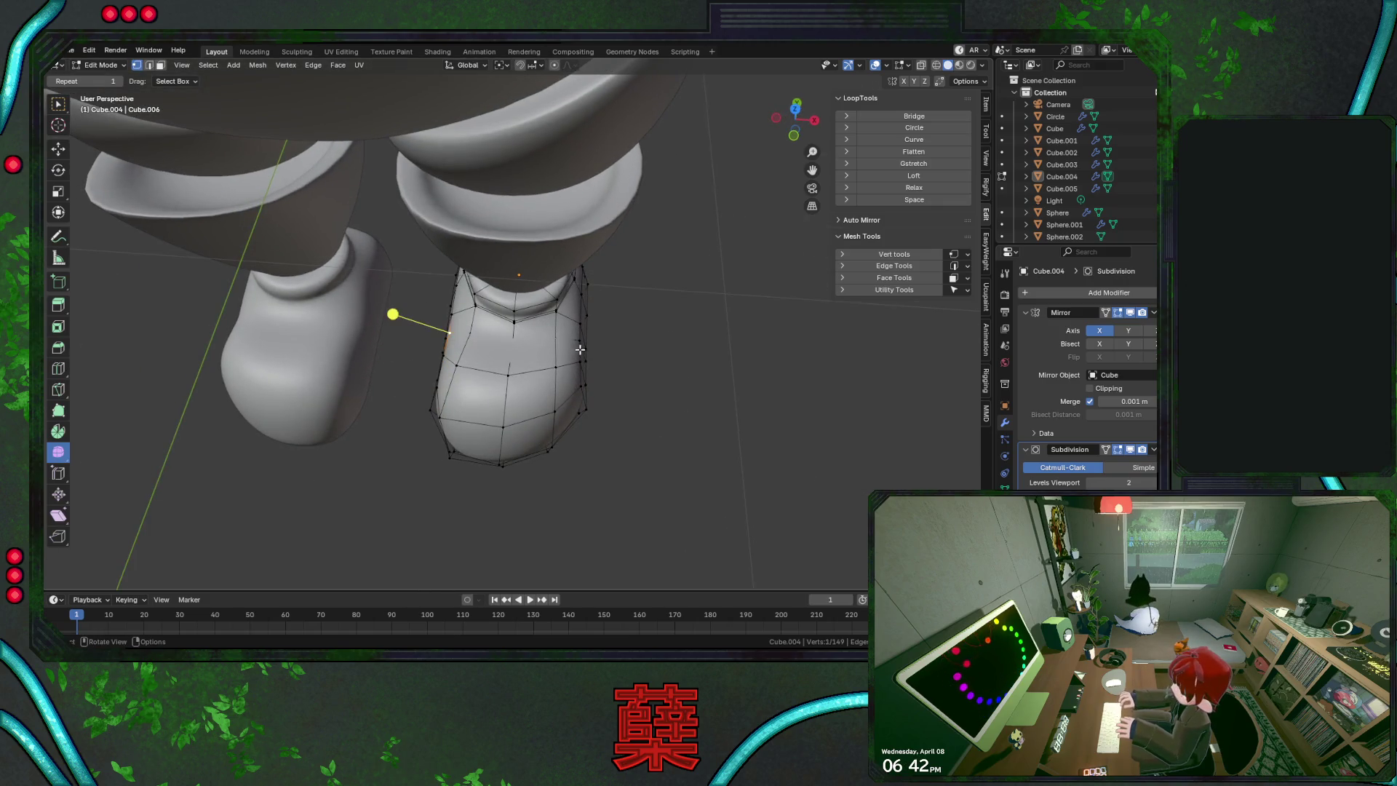
{"action": "key", "text": "s"}
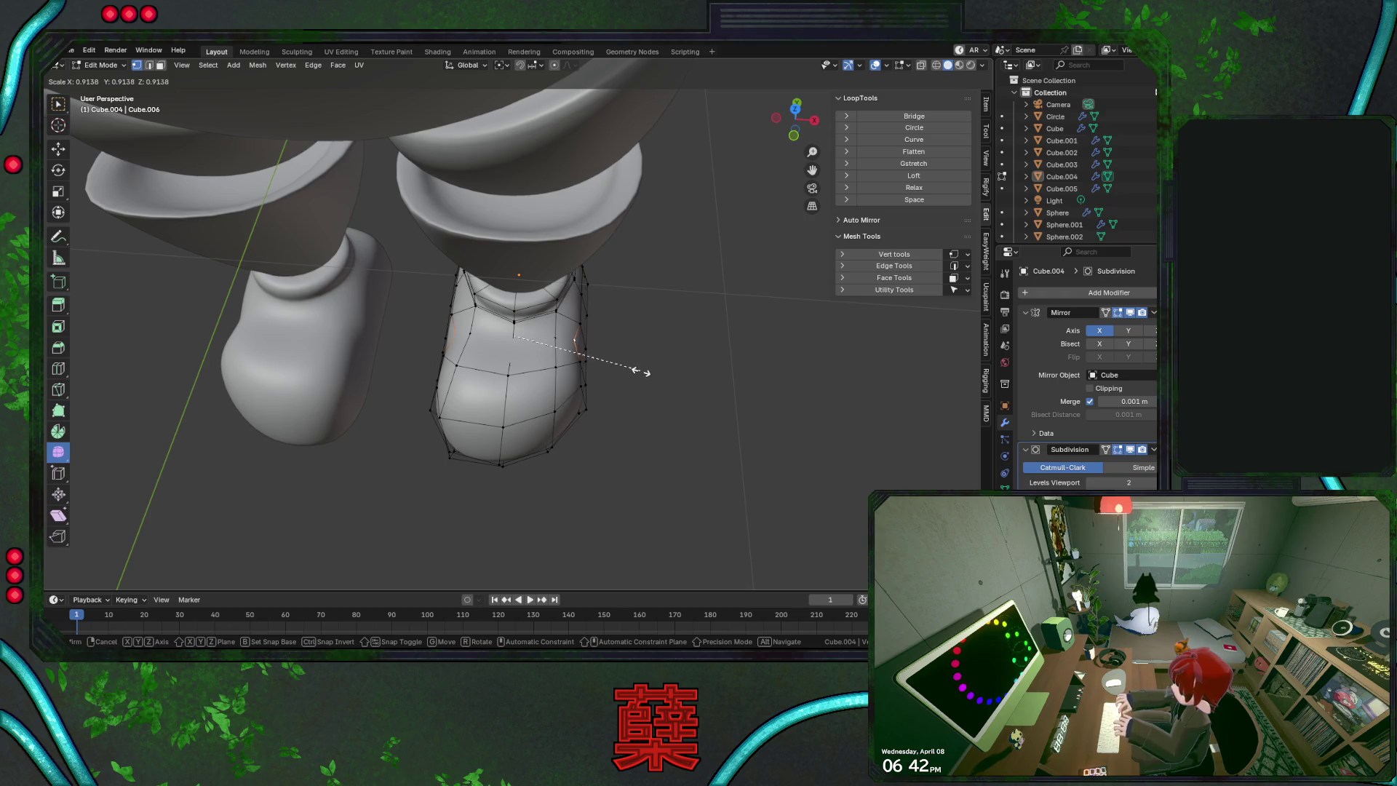
{"action": "left_click", "coordinate": [641, 371]}
{"action": "middle_click_drag", "start_coordinate": [509, 303], "coordinate": [518, 303]}
{"action": "key", "text": "g"}
{"action": "key", "text": "y"}
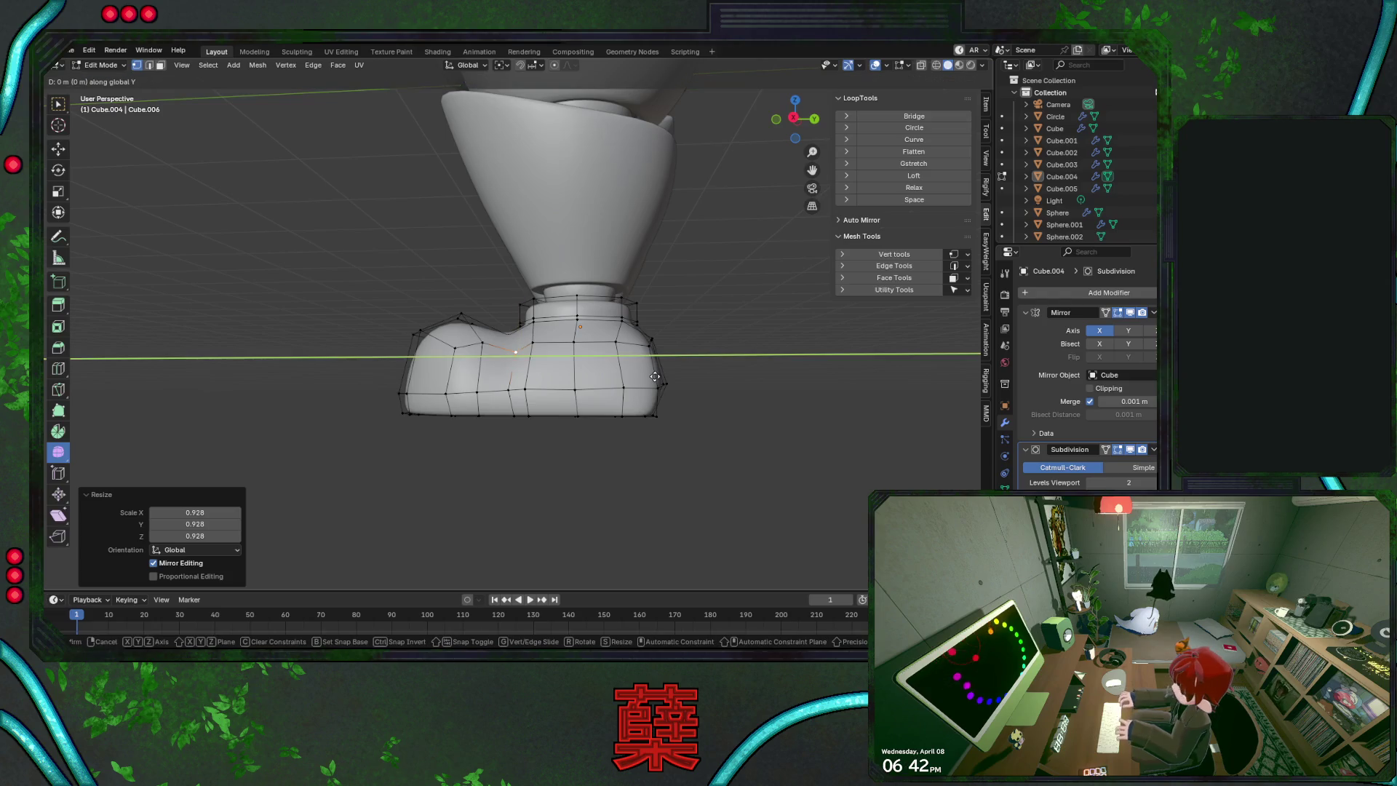
{"action": "left_click", "coordinate": [514, 302]}
{"action": "left_click", "coordinate": [602, 427]}
{"action": "mouse_move", "coordinate": [602, 427]}
{"action": "middle_mouse_down"}
{"action": "mouse_move", "coordinate": [582, 349]}
{"action": "mouse_move", "coordinate": [524, 302]}
{"action": "middle_mouse_up"}
{"action": "left_click", "coordinate": [521, 440], "text": "ctrl"}
Edge-slide two sole loops, the front one at factor -0.321
{"action": "key", "text": "g"}
{"action": "key", "text": "g"}
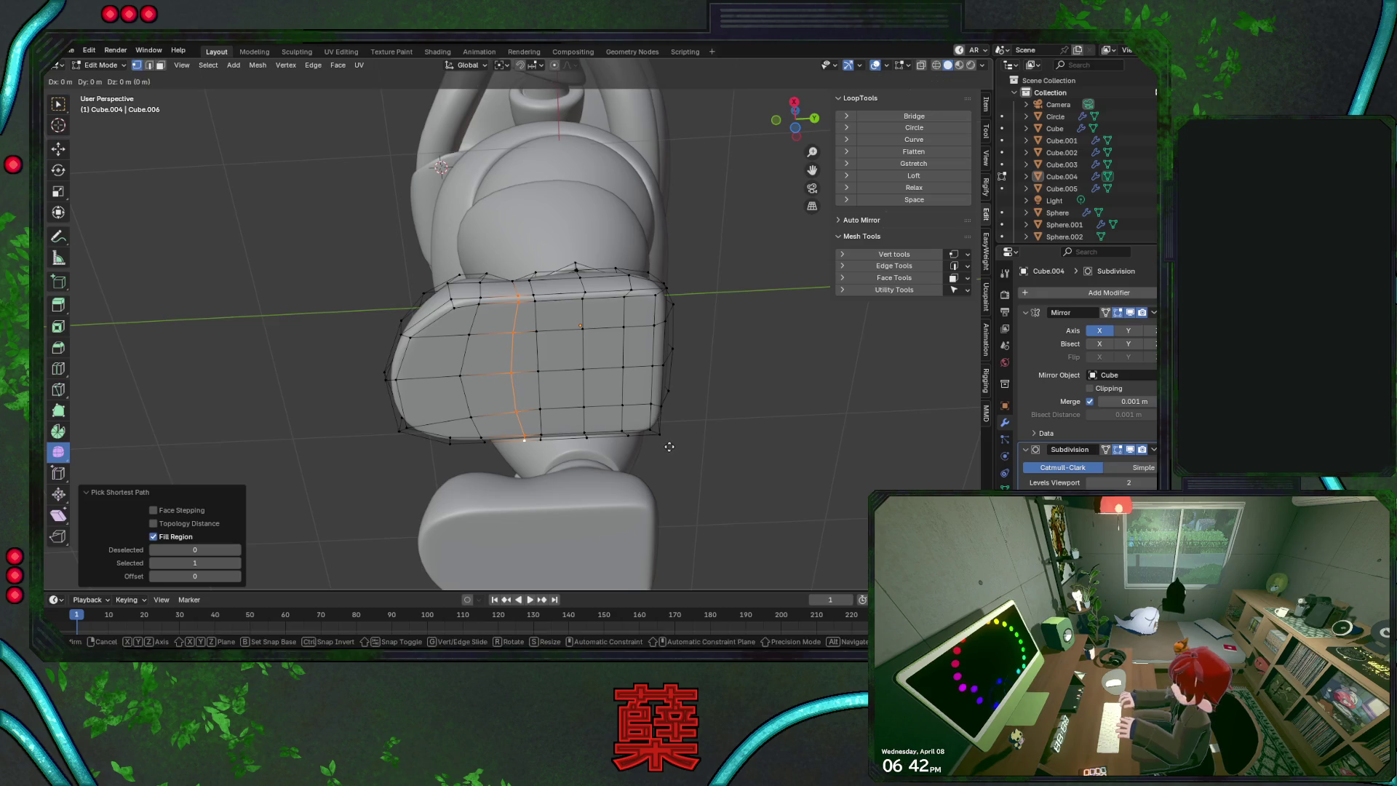
{"action": "left_click", "coordinate": [661, 445]}
{"action": "left_click", "coordinate": [610, 396]}
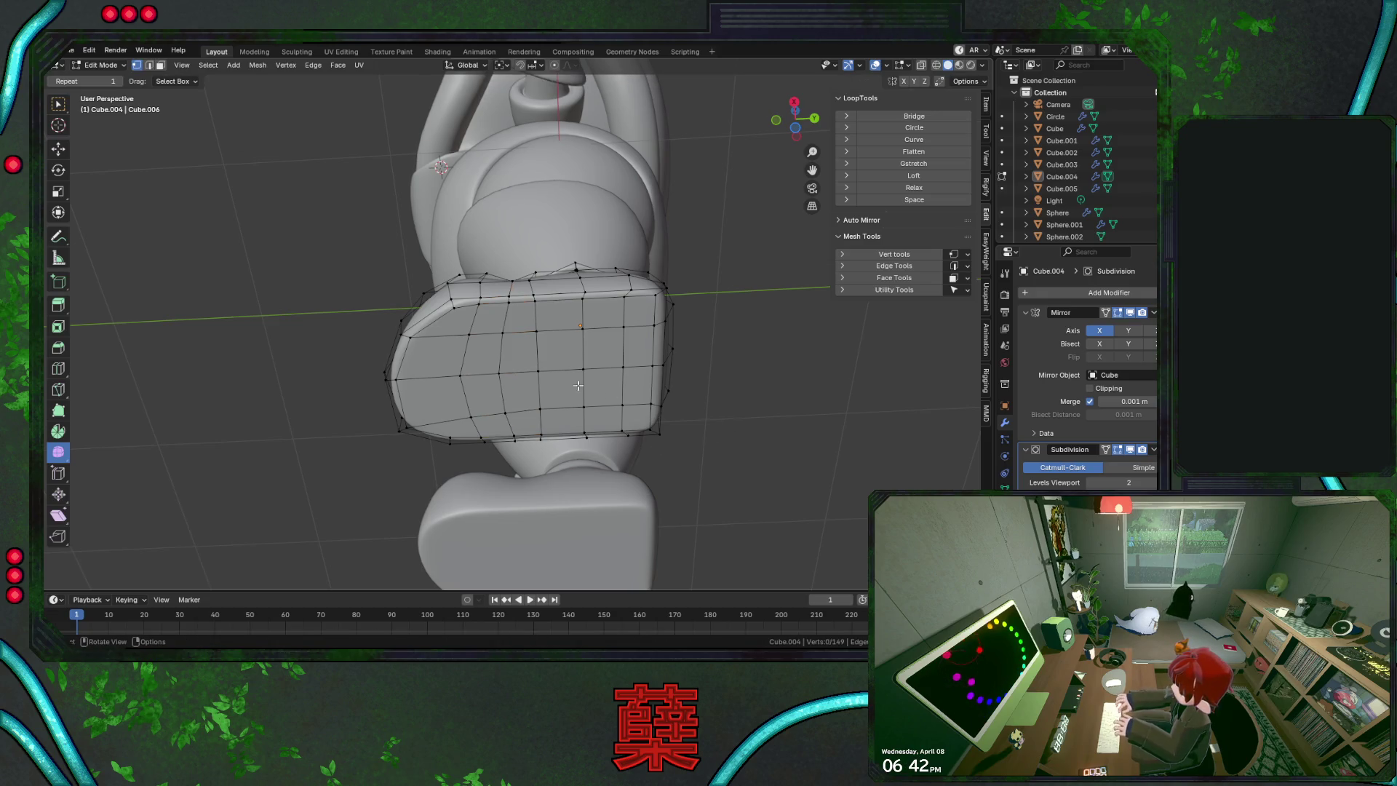
{"action": "left_click", "coordinate": [473, 336]}
{"action": "key", "text": "g"}
{"action": "key", "text": "g"}
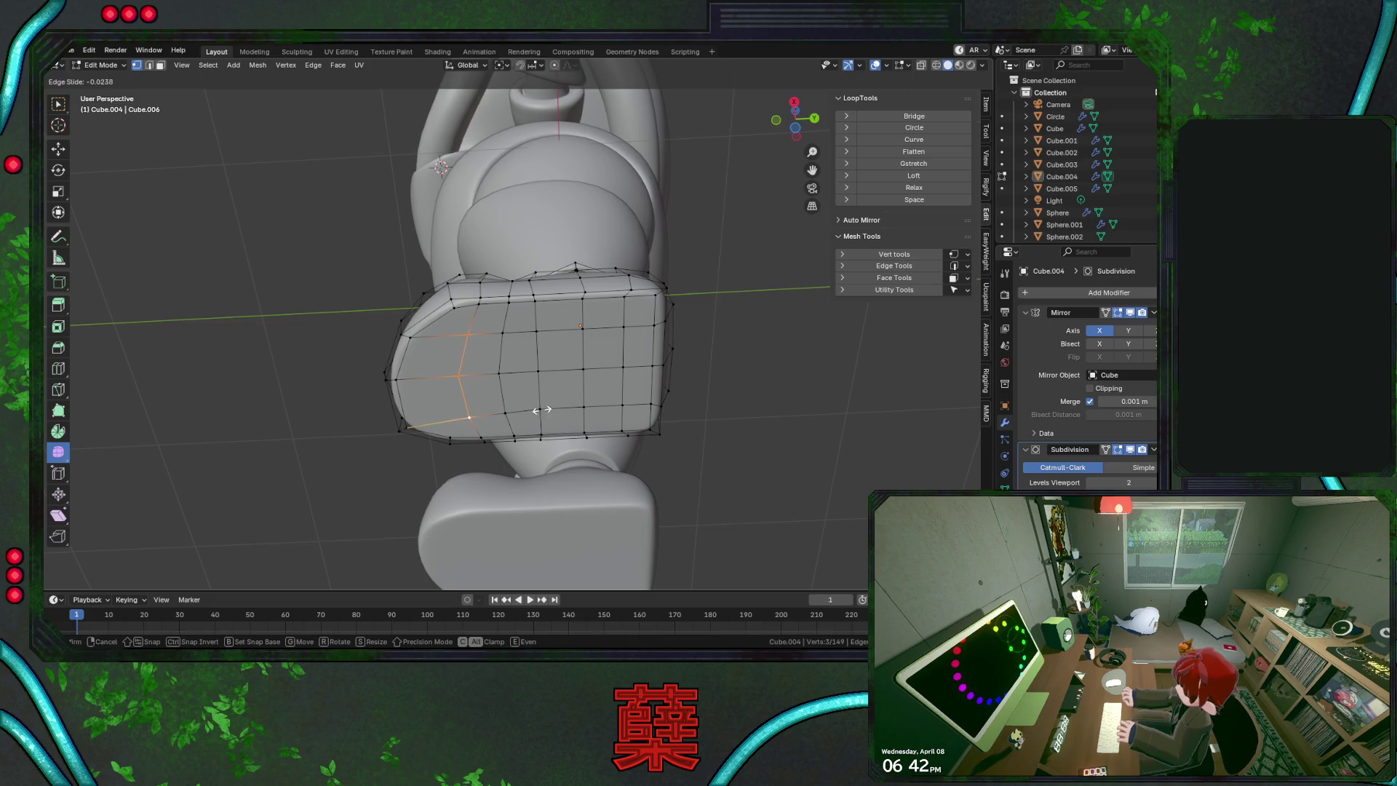
{"action": "left_click", "coordinate": [526, 410]}
{"action": "left_click", "coordinate": [691, 464]}
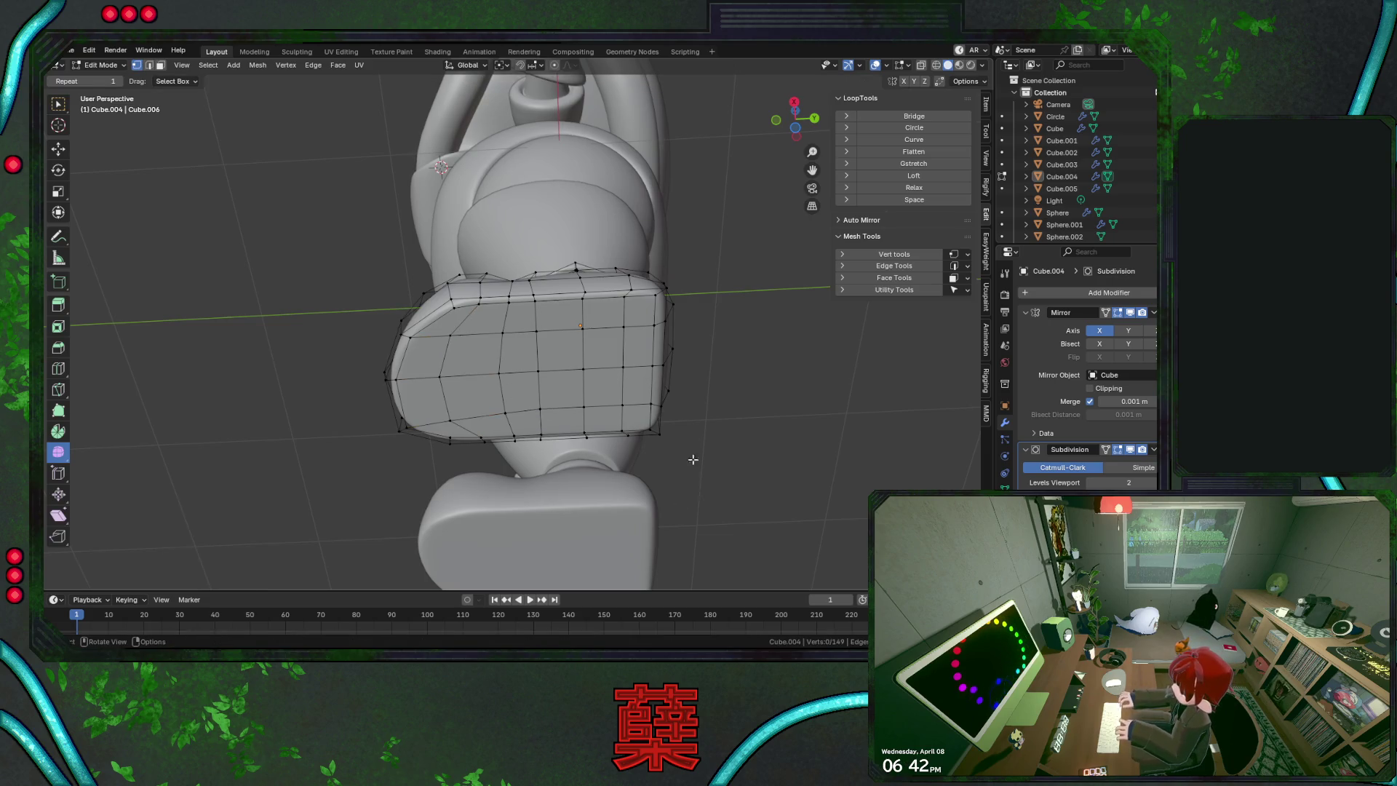
Slide a vertex at factor 0.082 and adjust a top-edge vertex with Vertex Slide
{"action": "mouse_move", "coordinate": [556, 318]}
{"action": "middle_mouse_down"}
{"action": "mouse_move", "coordinate": [560, 372]}
{"action": "mouse_move", "coordinate": [638, 405]}
{"action": "mouse_move", "coordinate": [509, 414]}
{"action": "mouse_move", "coordinate": [482, 464]}
{"action": "middle_mouse_up"}
{"action": "left_click", "coordinate": [539, 357]}
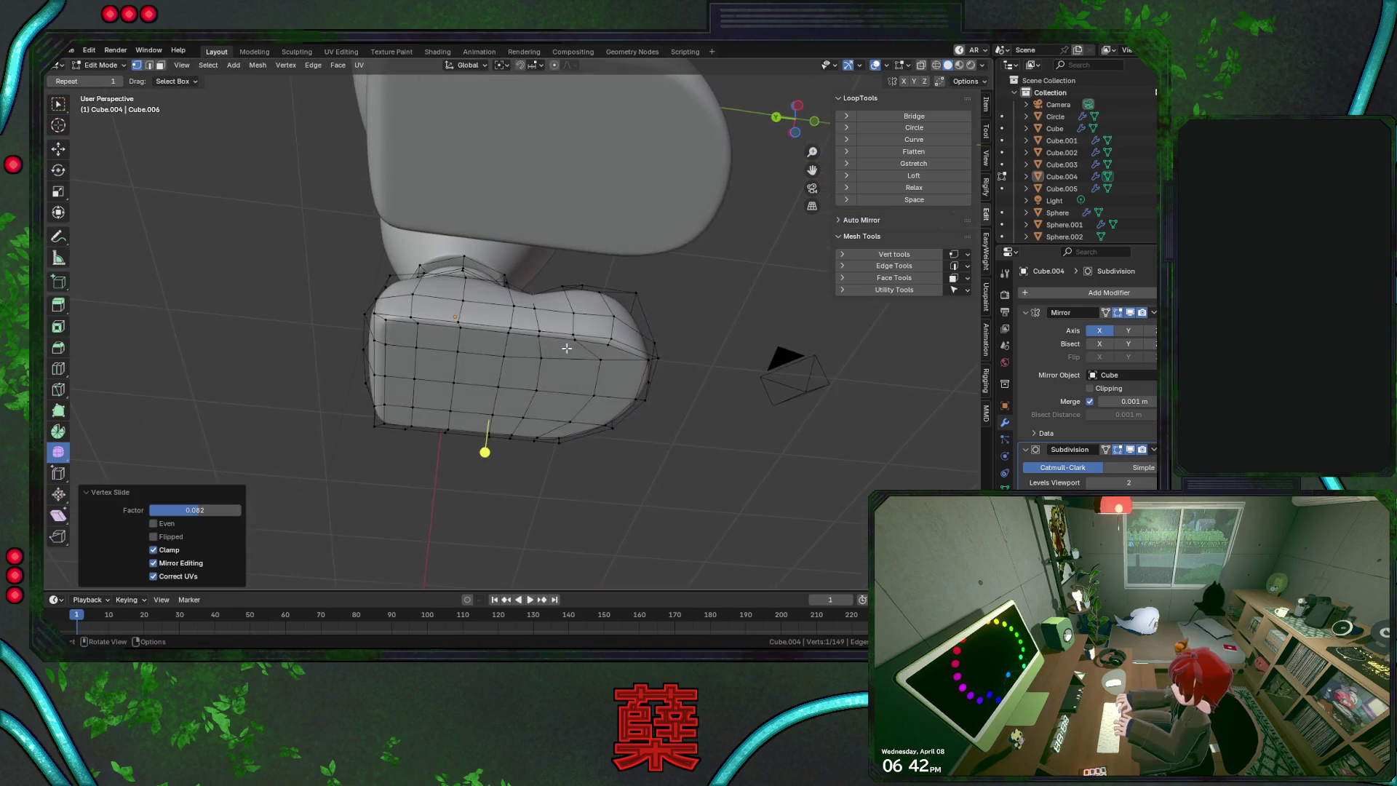
{"action": "left_click", "coordinate": [512, 306]}
{"action": "key", "text": "shift+v"}
{"action": "left_click", "coordinate": [580, 342]}
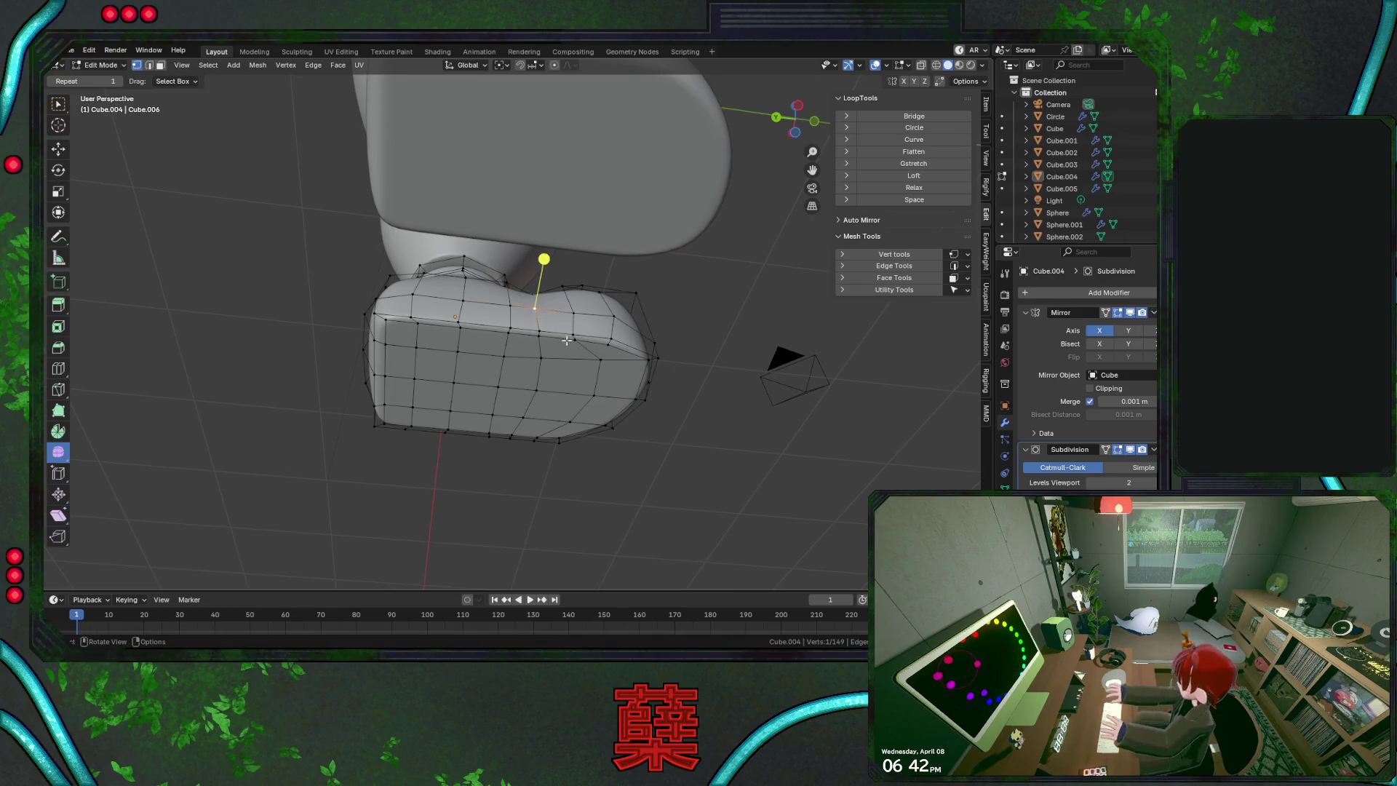
{"action": "key", "text": "shift+v"}
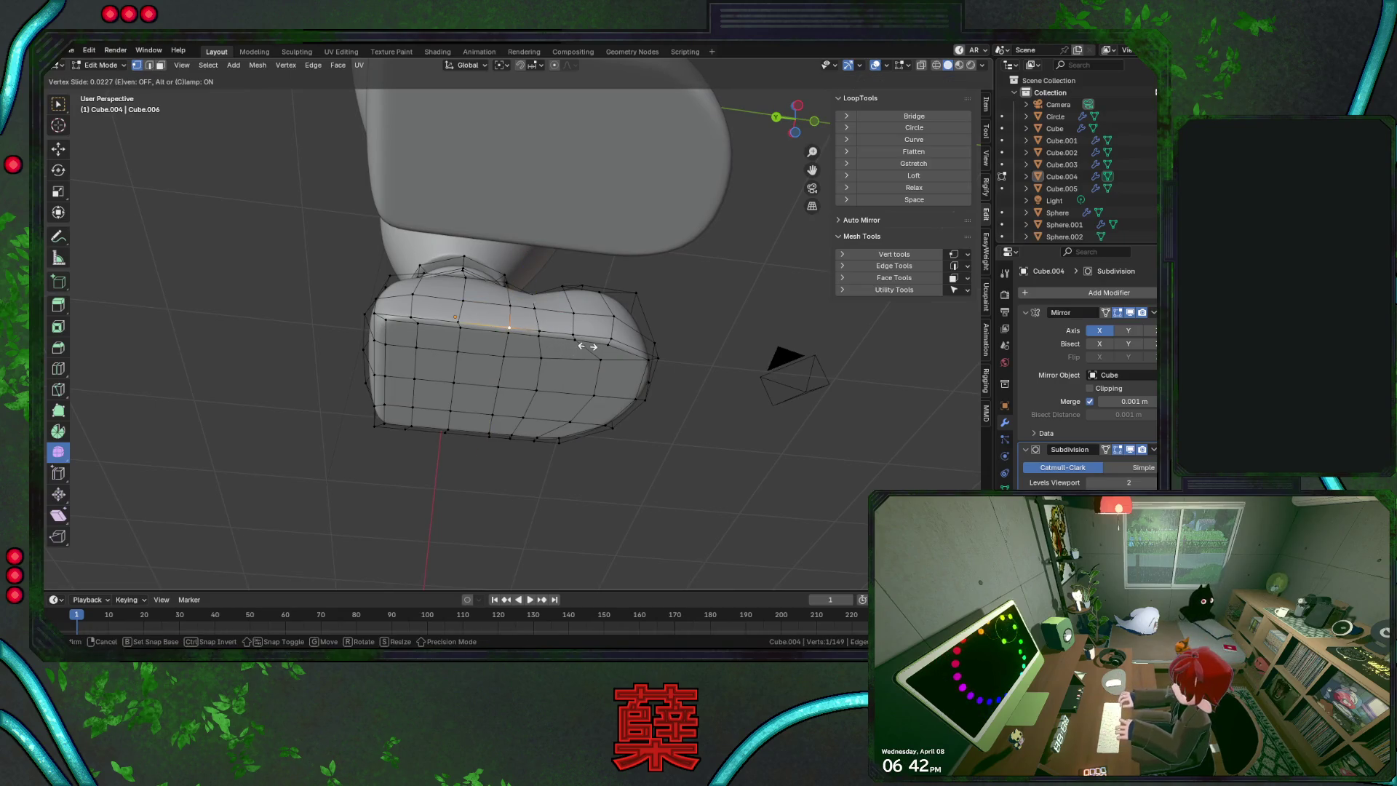
{"action": "left_click", "coordinate": [590, 346]}
{"action": "left_click", "coordinate": [662, 400]}
Vertex-slide two more top vertices of the foot to even them out
{"action": "mouse_move", "coordinate": [662, 401]}
{"action": "middle_mouse_down"}
{"action": "mouse_move", "coordinate": [576, 324]}
{"action": "mouse_move", "coordinate": [467, 291]}
{"action": "mouse_move", "coordinate": [437, 483]}
{"action": "mouse_move", "coordinate": [525, 293]}
{"action": "middle_mouse_up"}
{"action": "key", "text": "shift+v"}
{"action": "left_click", "coordinate": [492, 317]}
{"action": "key", "text": "shift+v"}
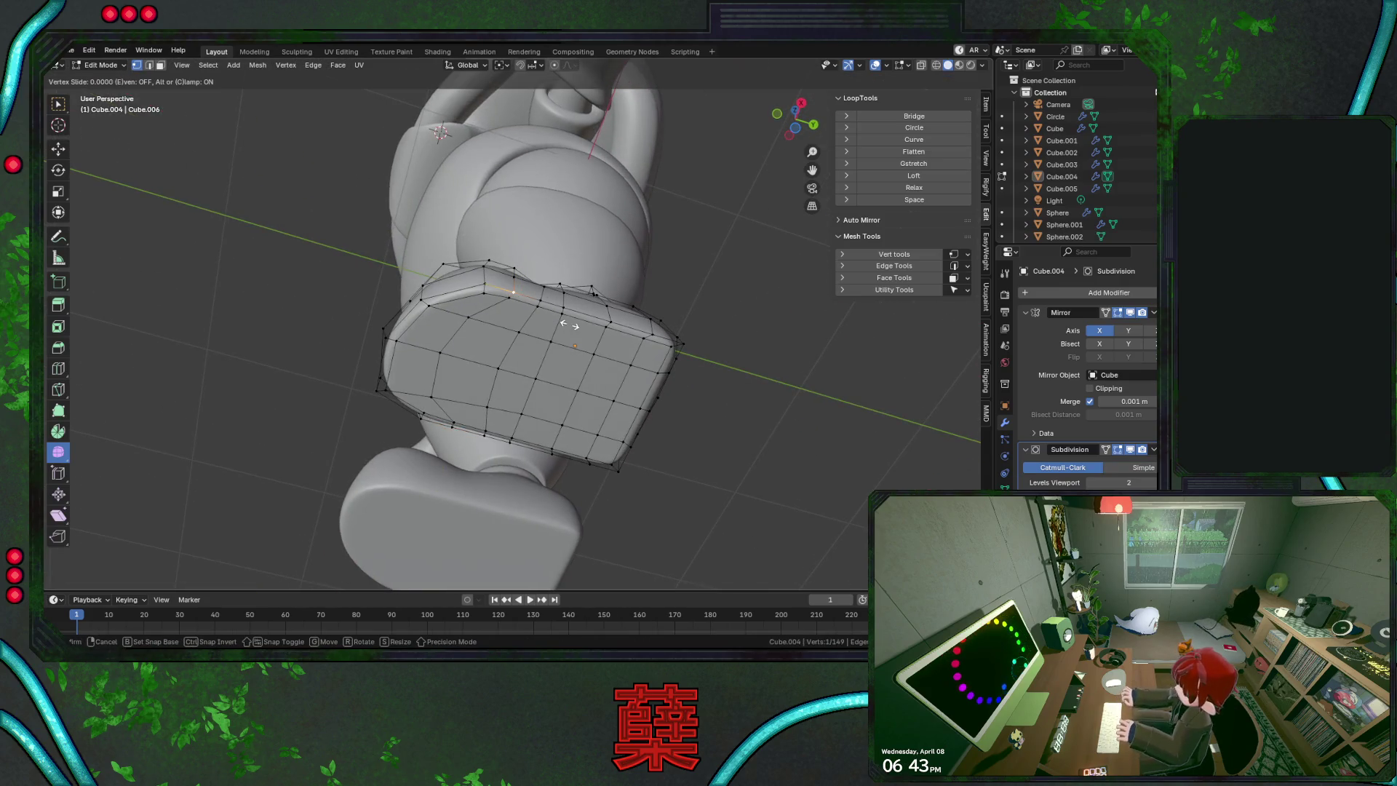
{"action": "left_click", "coordinate": [567, 325]}
{"action": "left_click", "coordinate": [704, 396]}
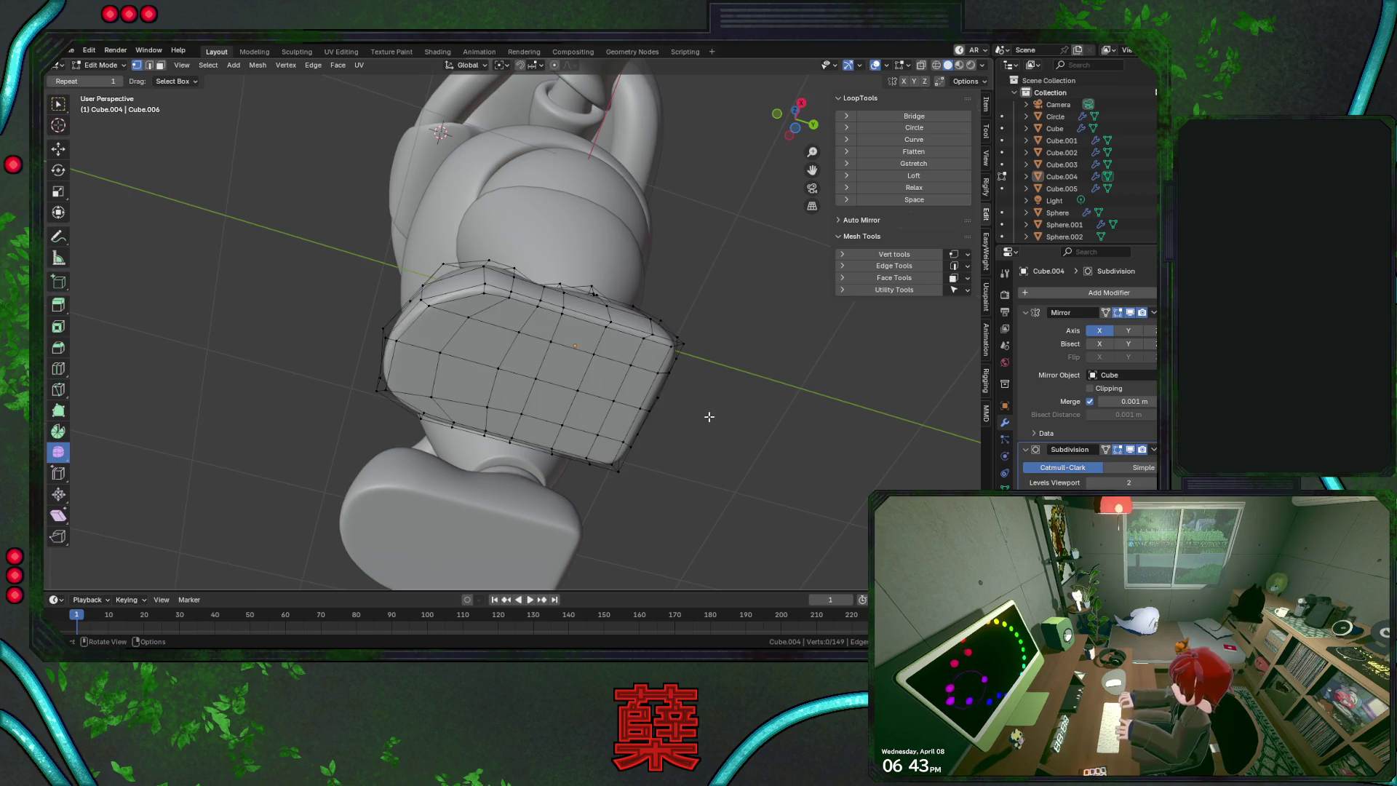
Return to Object Mode to review both boots, then reselect a foot for editing
{"action": "mouse_move", "coordinate": [590, 367]}
{"action": "middle_mouse_down"}
{"action": "mouse_move", "coordinate": [677, 493]}
{"action": "mouse_move", "coordinate": [670, 461]}
{"action": "mouse_move", "coordinate": [726, 493]}
{"action": "mouse_move", "coordinate": [724, 517]}
{"action": "middle_mouse_up"}
{"action": "key", "text": "Tab"}
{"action": "mouse_move", "coordinate": [631, 448]}
{"action": "middle_mouse_down"}
{"action": "mouse_move", "coordinate": [595, 434]}
{"action": "mouse_move", "coordinate": [574, 447]}
{"action": "mouse_move", "coordinate": [534, 398]}
{"action": "mouse_move", "coordinate": [438, 374]}
{"action": "mouse_move", "coordinate": [455, 364]}
{"action": "mouse_move", "coordinate": [345, 362]}
{"action": "mouse_move", "coordinate": [379, 426]}
{"action": "mouse_move", "coordinate": [486, 395]}
{"action": "mouse_move", "coordinate": [529, 337]}
{"action": "middle_mouse_up"}
{"action": "left_click", "coordinate": [530, 337]}
{"action": "key", "text": "Tab"}
{"action": "mouse_move", "coordinate": [577, 397]}
{"action": "middle_mouse_down"}
{"action": "mouse_move", "coordinate": [586, 364]}
{"action": "mouse_move", "coordinate": [608, 408]}
{"action": "mouse_move", "coordinate": [671, 328]}
{"action": "middle_mouse_up"}
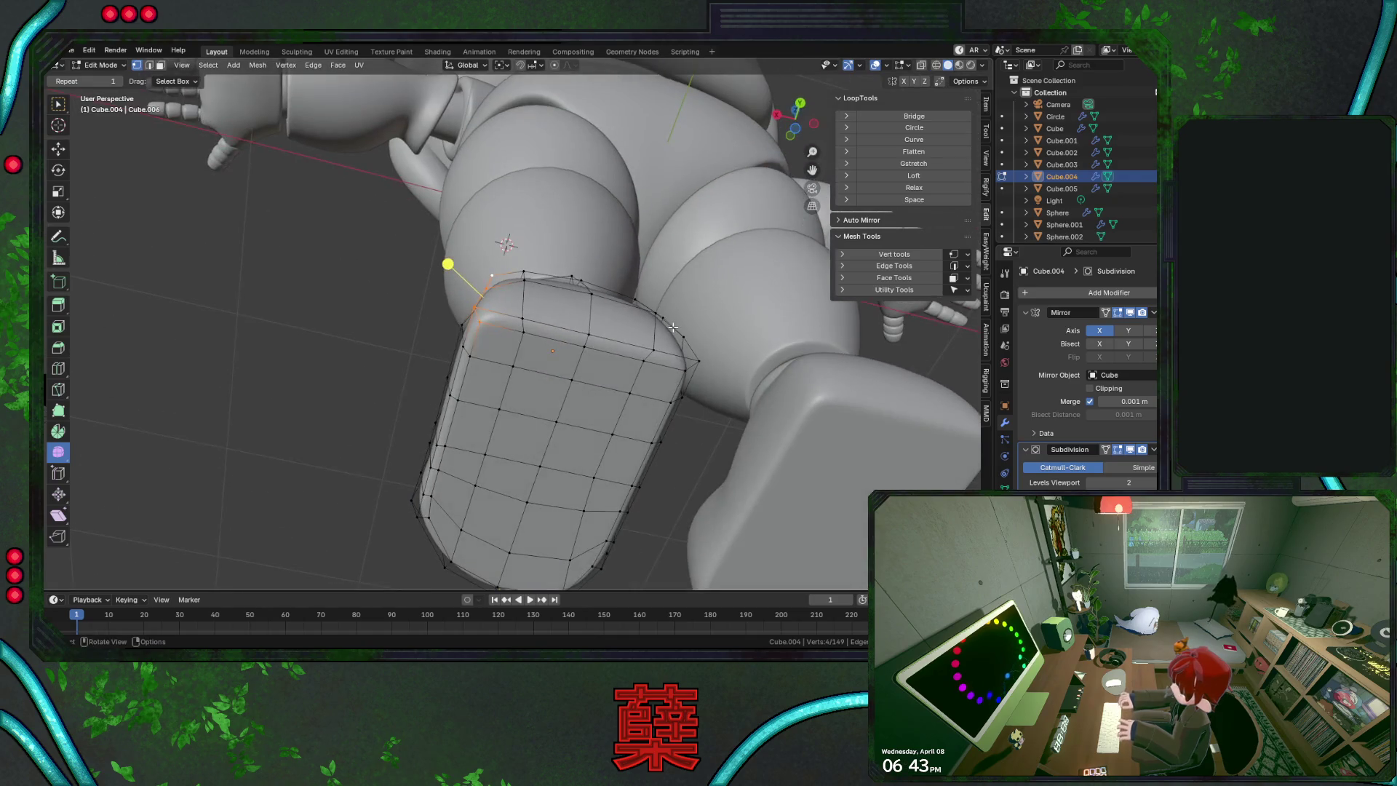
Shrink the boot's top rim vertices to 0.871 scale; a trial Y shift is undone
{"action": "left_click", "coordinate": [696, 350], "text": "alt+shift"}
{"action": "key", "text": "s"}
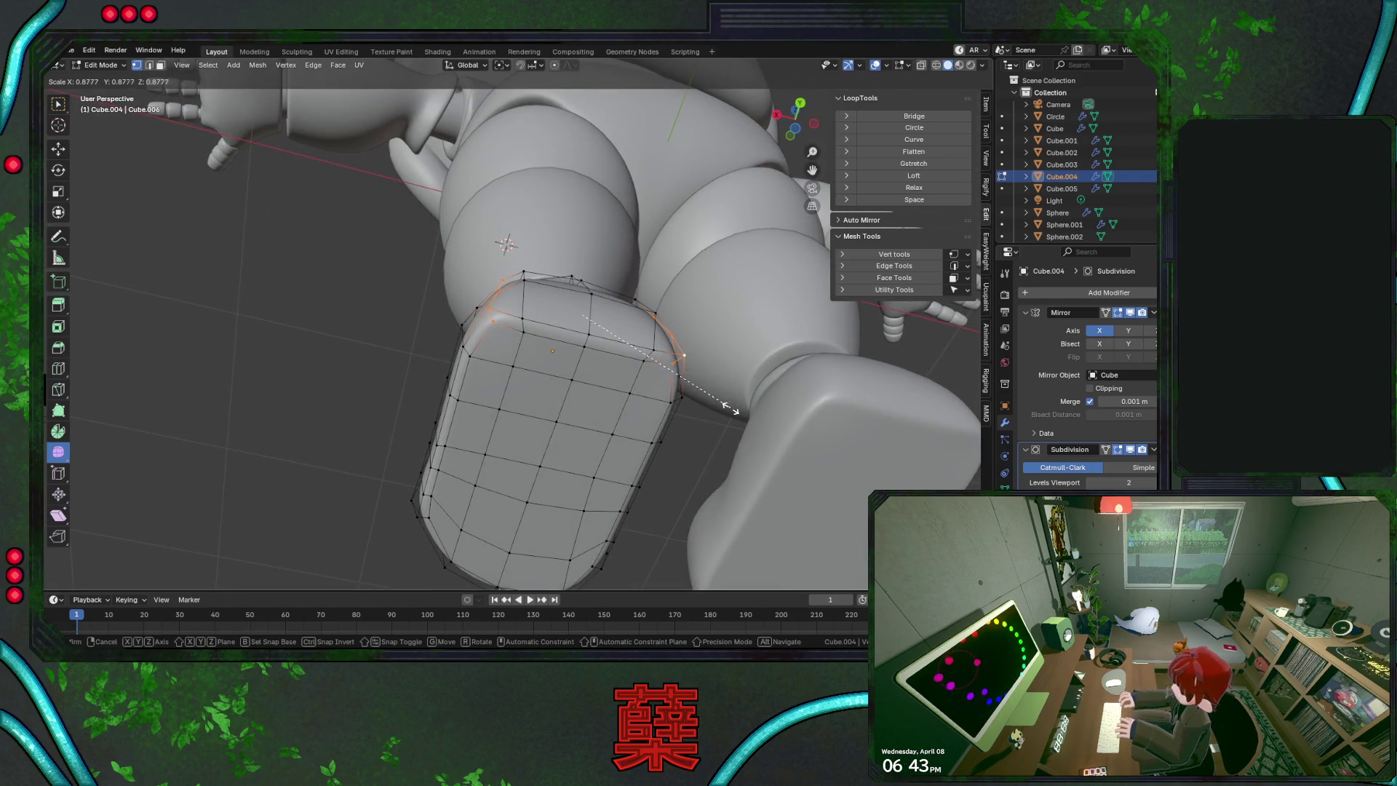
{"action": "left_click", "coordinate": [730, 408]}
{"action": "key", "text": "g"}
{"action": "key", "text": "y"}
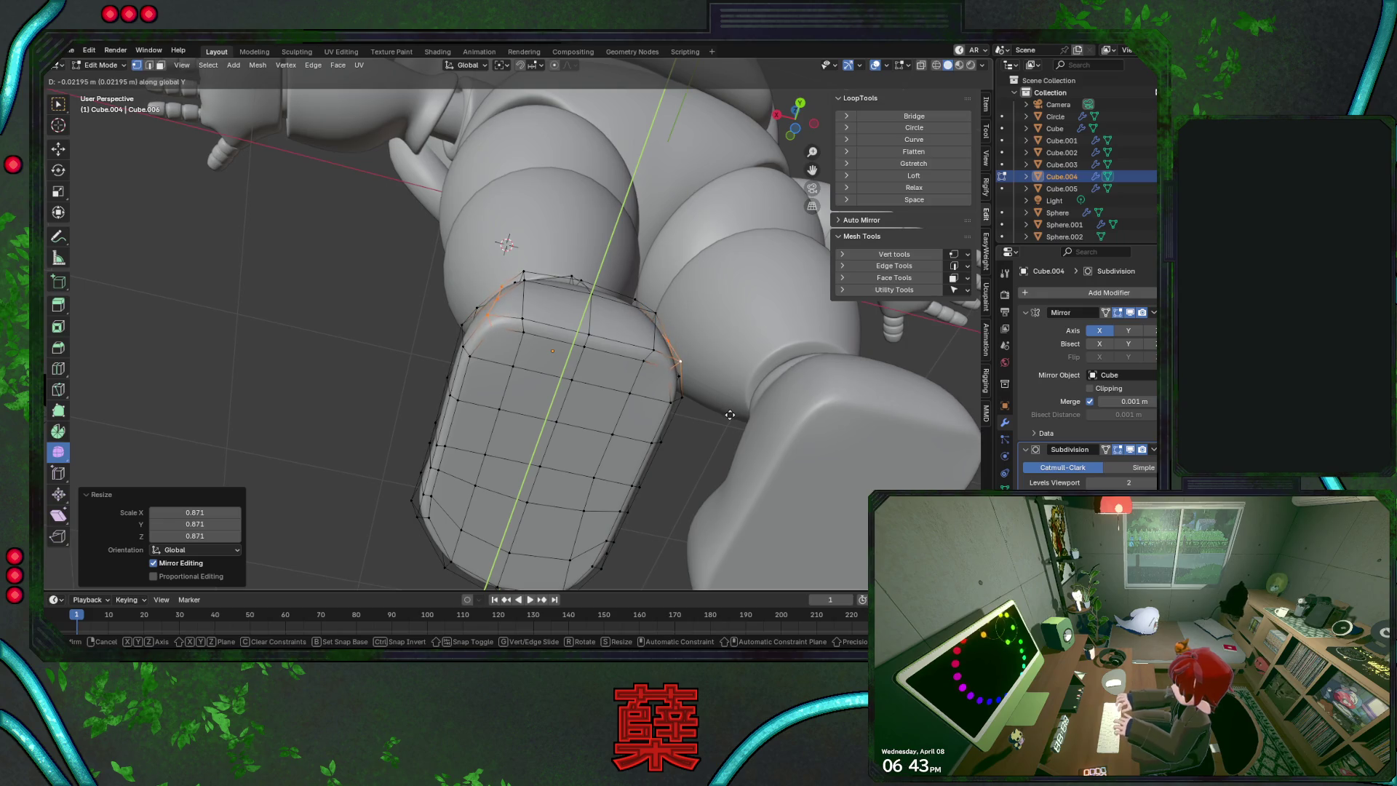
{"action": "left_click", "coordinate": [728, 419]}
{"action": "mouse_move", "coordinate": [729, 420]}
{"action": "middle_mouse_down"}
{"action": "mouse_move", "coordinate": [662, 376]}
{"action": "mouse_move", "coordinate": [661, 436]}
{"action": "mouse_move", "coordinate": [683, 437]}
{"action": "middle_mouse_up"}
{"action": "key", "text": "ctrl+z"}
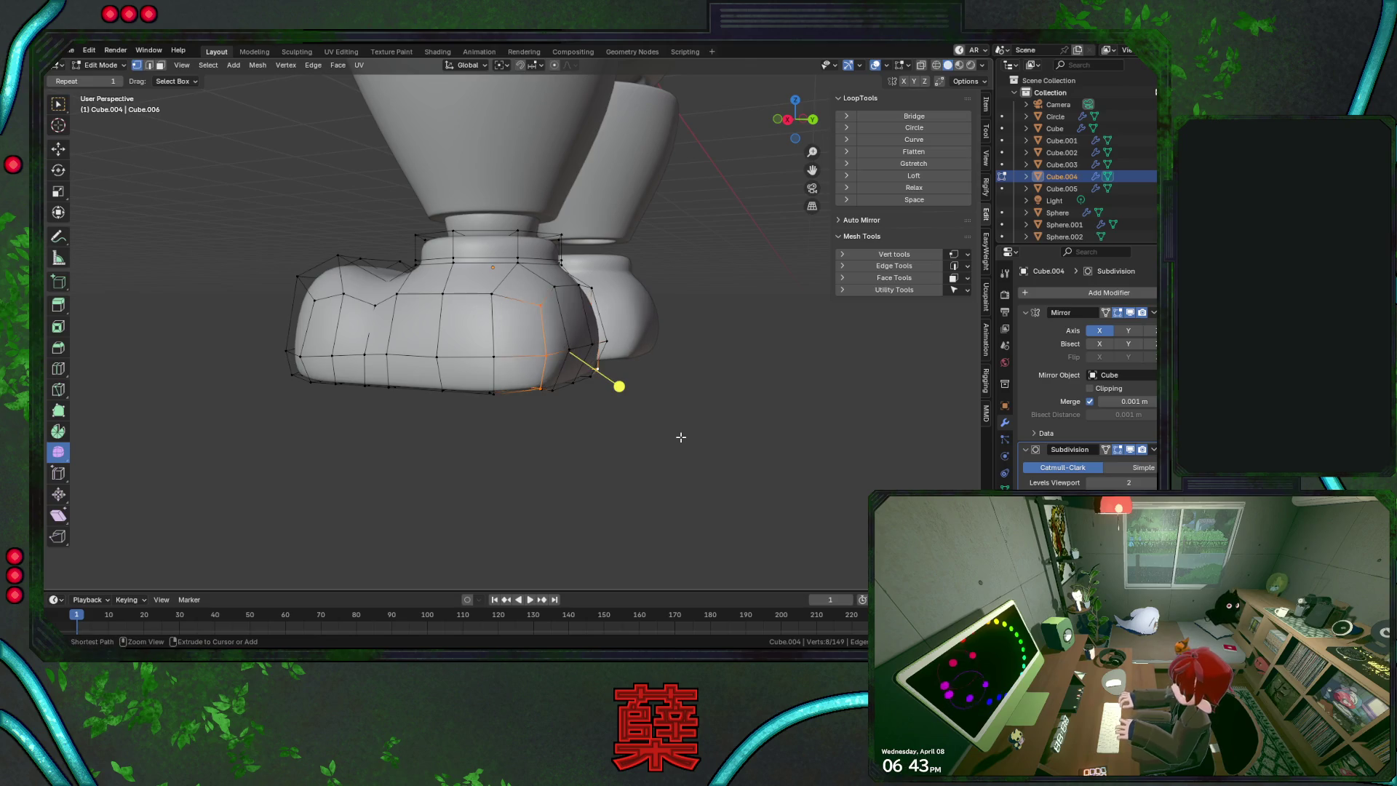
Shift the selected toe vertices along X and then along Y
{"action": "key", "text": "g"}
{"action": "key", "text": "x"}
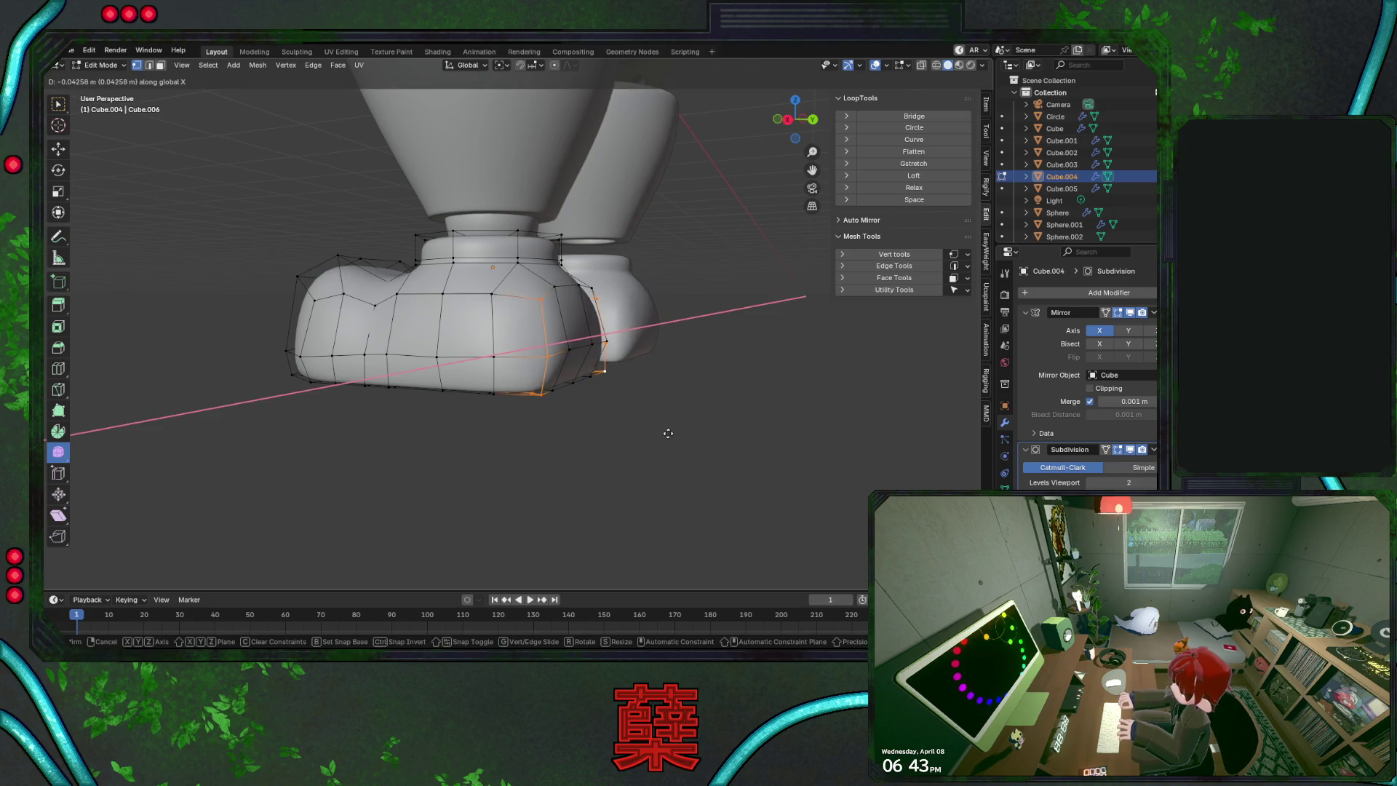
{"action": "left_click", "coordinate": [662, 432]}
{"action": "key", "text": "g"}
{"action": "key", "text": "y"}
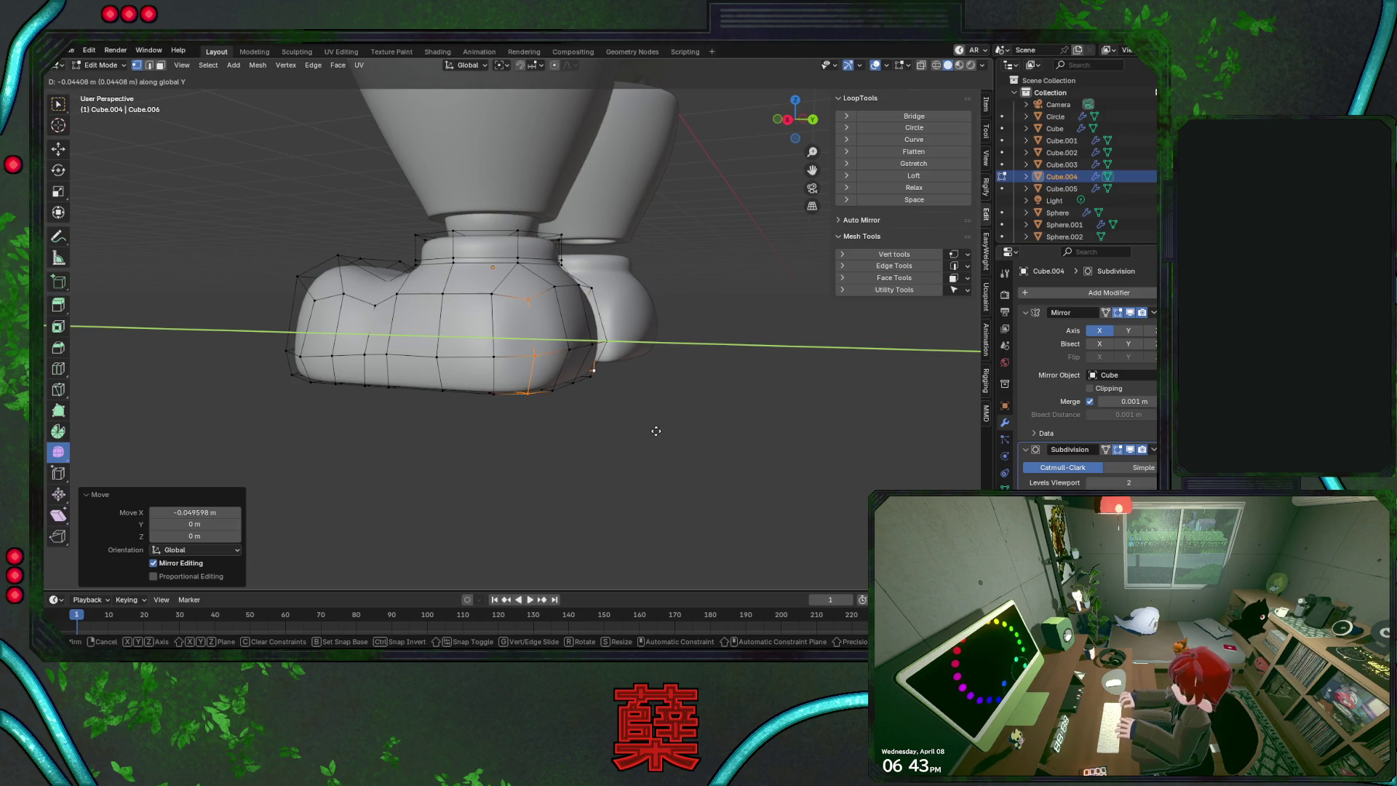
{"action": "left_click", "coordinate": [656, 431]}
{"action": "key", "text": "ctrl+z"}
{"action": "key", "text": "ctrl+shift+z"}
Grow the toe selection and smooth the vertices on the boot front
{"action": "key", "text": "ctrl+KP_Add"}
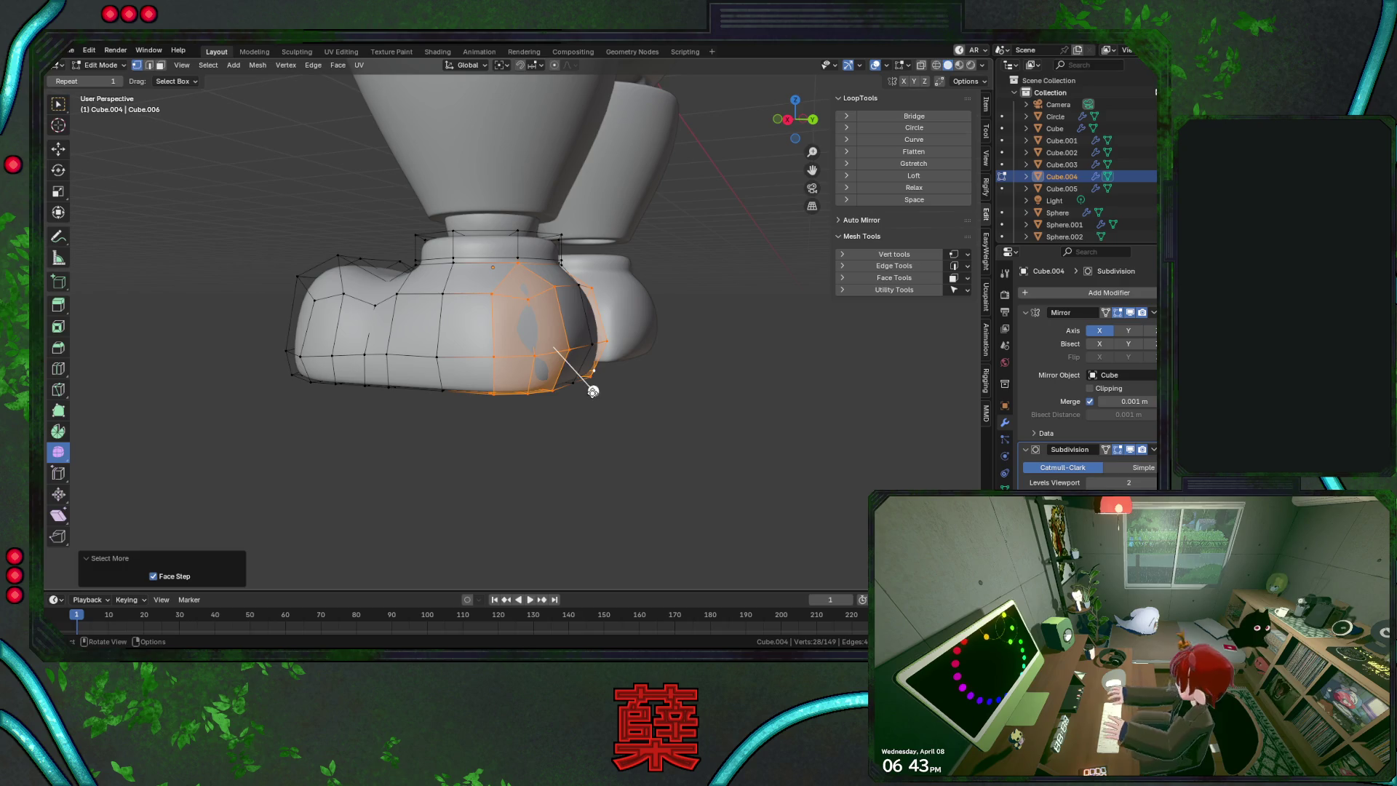
{"action": "key", "text": "shift+z"}
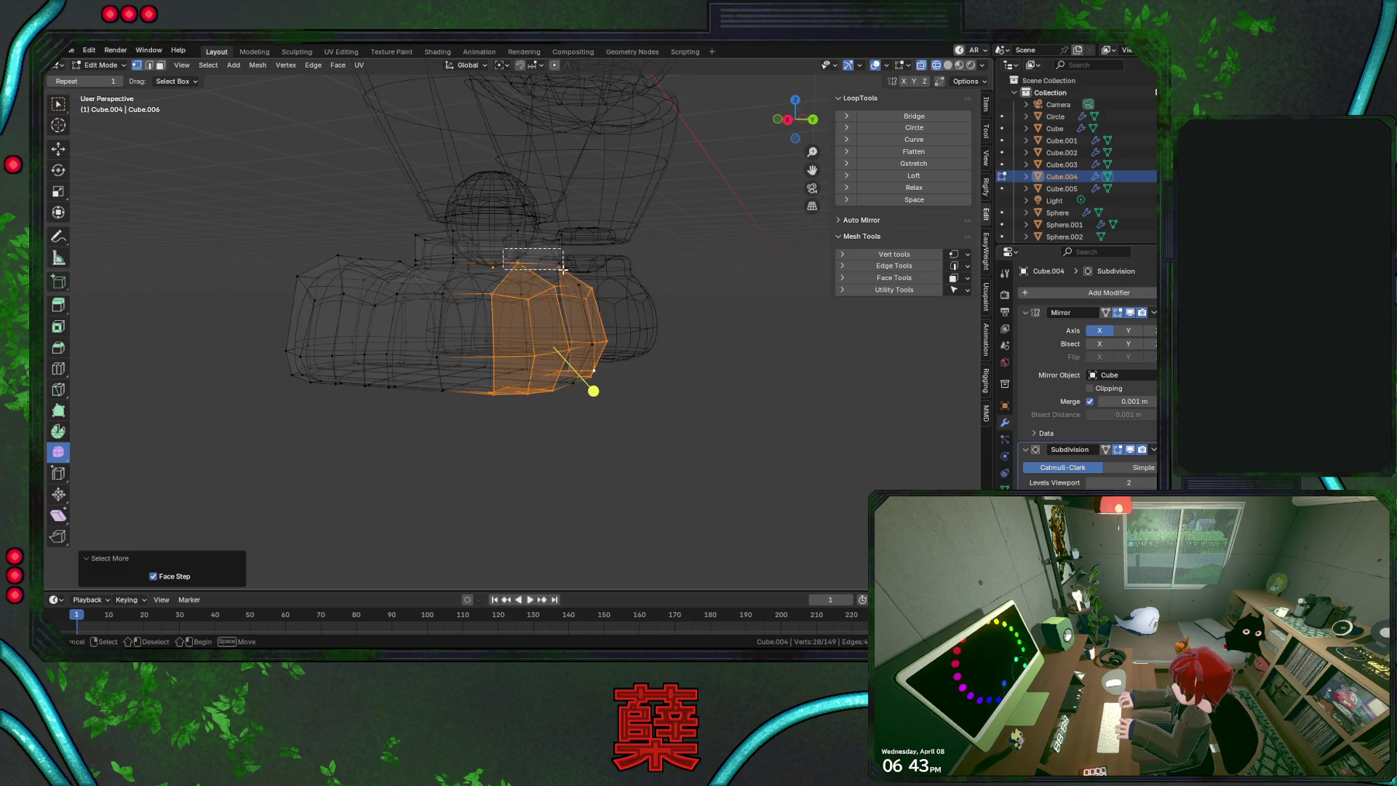
{"action": "key", "text": "shift+z"}
{"action": "key", "text": "s"}
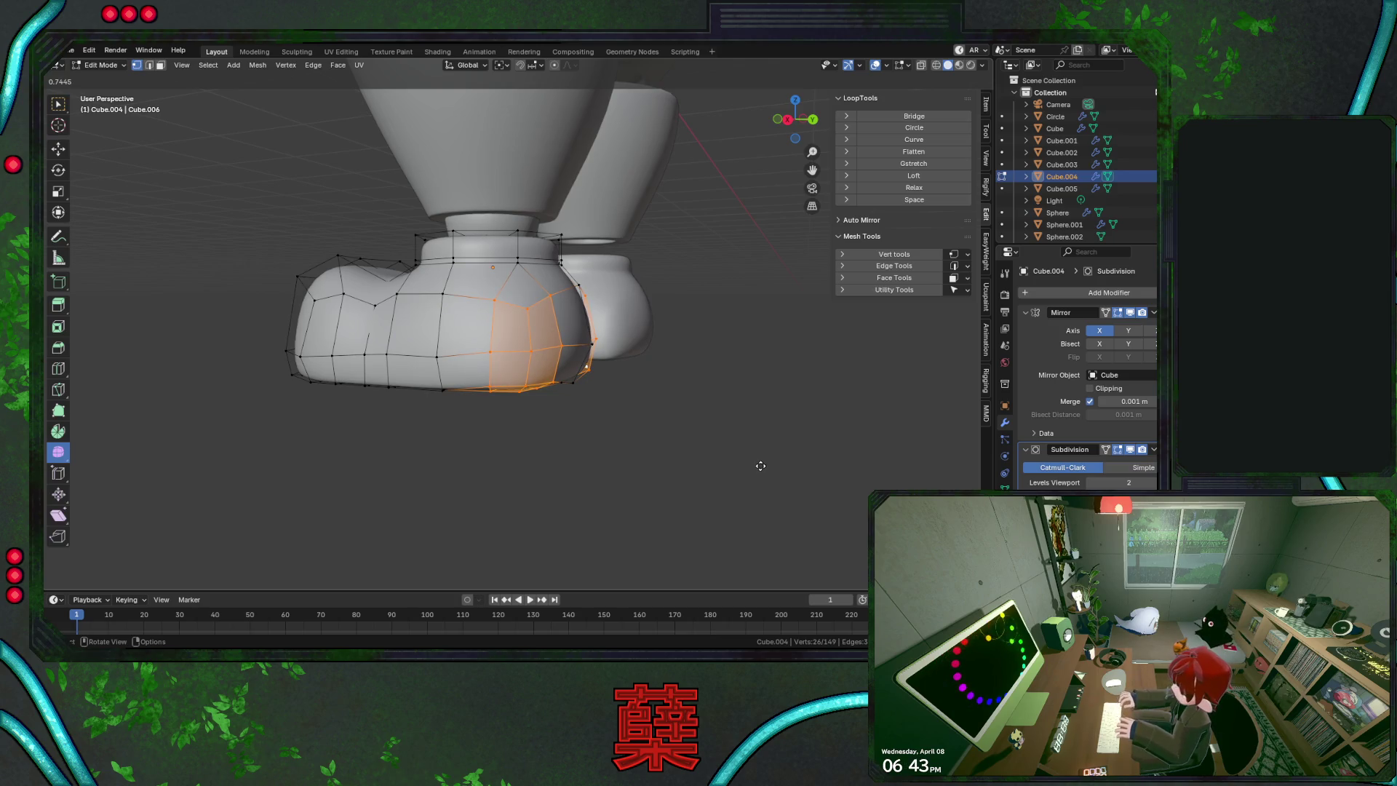
{"action": "left_click", "coordinate": [619, 422]}
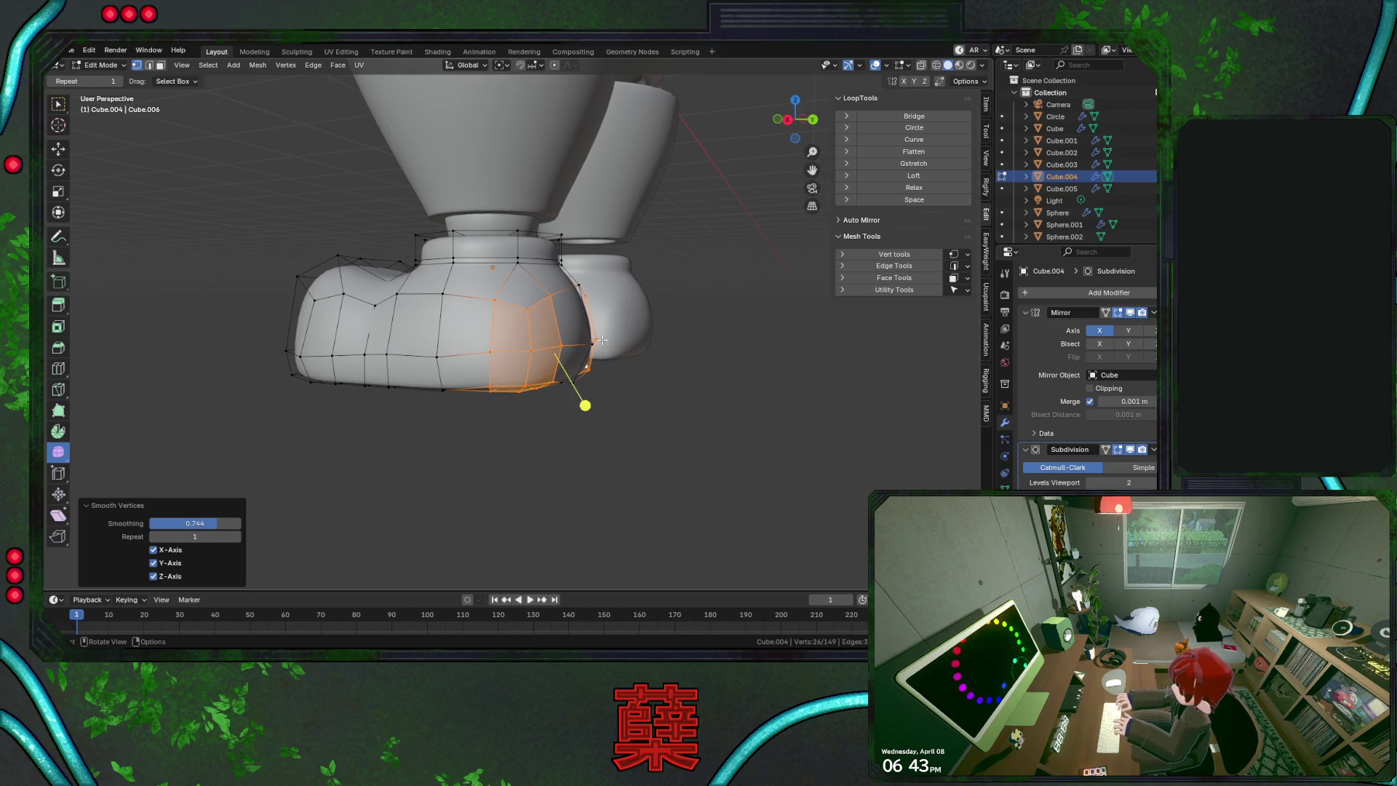
Nudge a single boot corner vertex along X, then freely by about (0.003, -0.0098, 0.0043) m
{"action": "left_click", "coordinate": [531, 318]}
{"action": "mouse_move", "coordinate": [616, 408]}
{"action": "middle_mouse_down"}
{"action": "mouse_move", "coordinate": [442, 377]}
{"action": "mouse_move", "coordinate": [600, 325]}
{"action": "middle_mouse_up"}
{"action": "mouse_move", "coordinate": [666, 292]}
{"action": "middle_mouse_down"}
{"action": "mouse_move", "coordinate": [752, 440]}
{"action": "mouse_move", "coordinate": [680, 423]}
{"action": "mouse_move", "coordinate": [659, 392]}
{"action": "mouse_move", "coordinate": [548, 378]}
{"action": "middle_mouse_up"}
{"action": "key", "text": "g"}
{"action": "key", "text": "x"}
{"action": "left_click", "coordinate": [751, 440]}
{"action": "key", "text": "g"}
{"action": "left_click", "coordinate": [677, 422]}
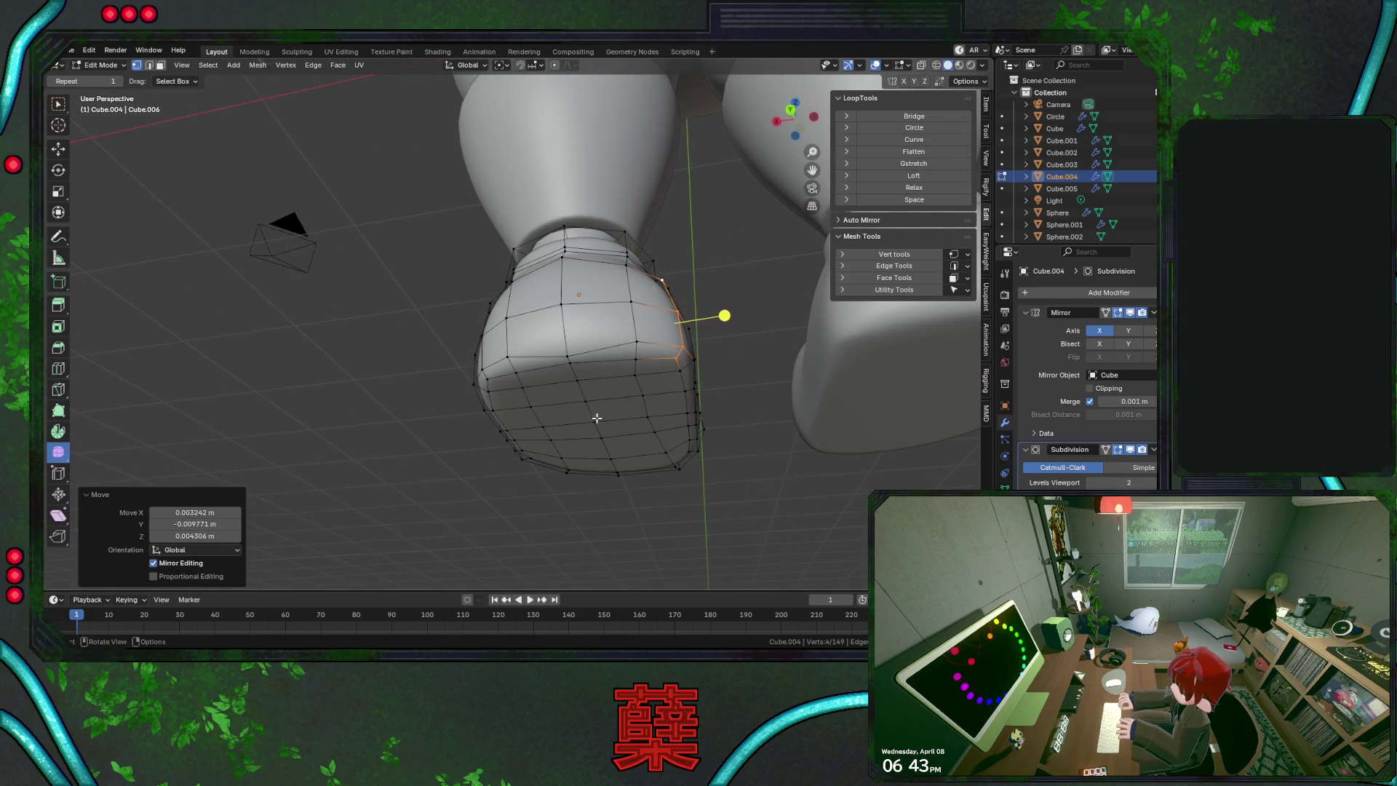
Select the boot's sole faces, grow the selection twice, and flatten them with LoopTools
{"action": "left_click", "coordinate": [545, 395]}
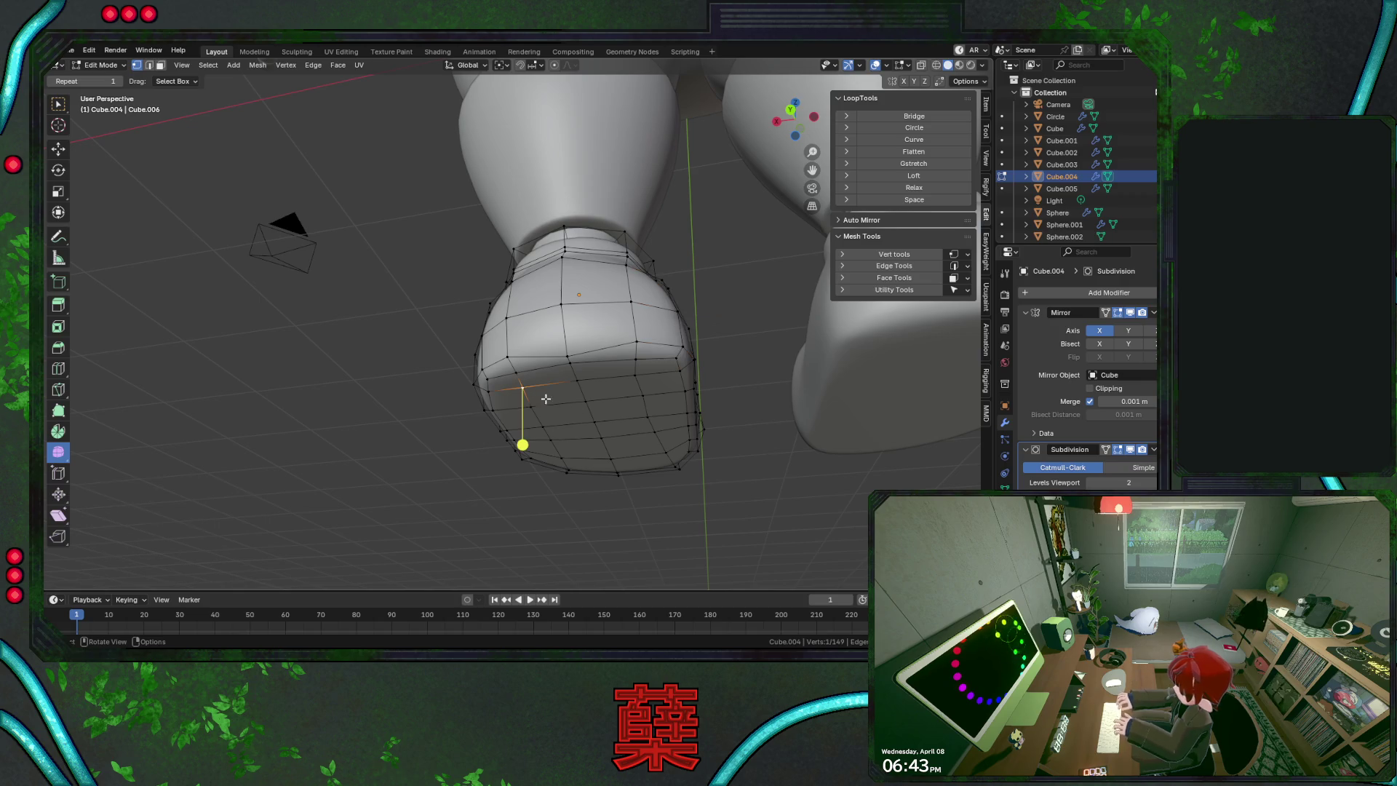
{"action": "left_click", "coordinate": [668, 446], "text": "ctrl+shift"}
{"action": "key", "text": "ctrl+KP_Add"}
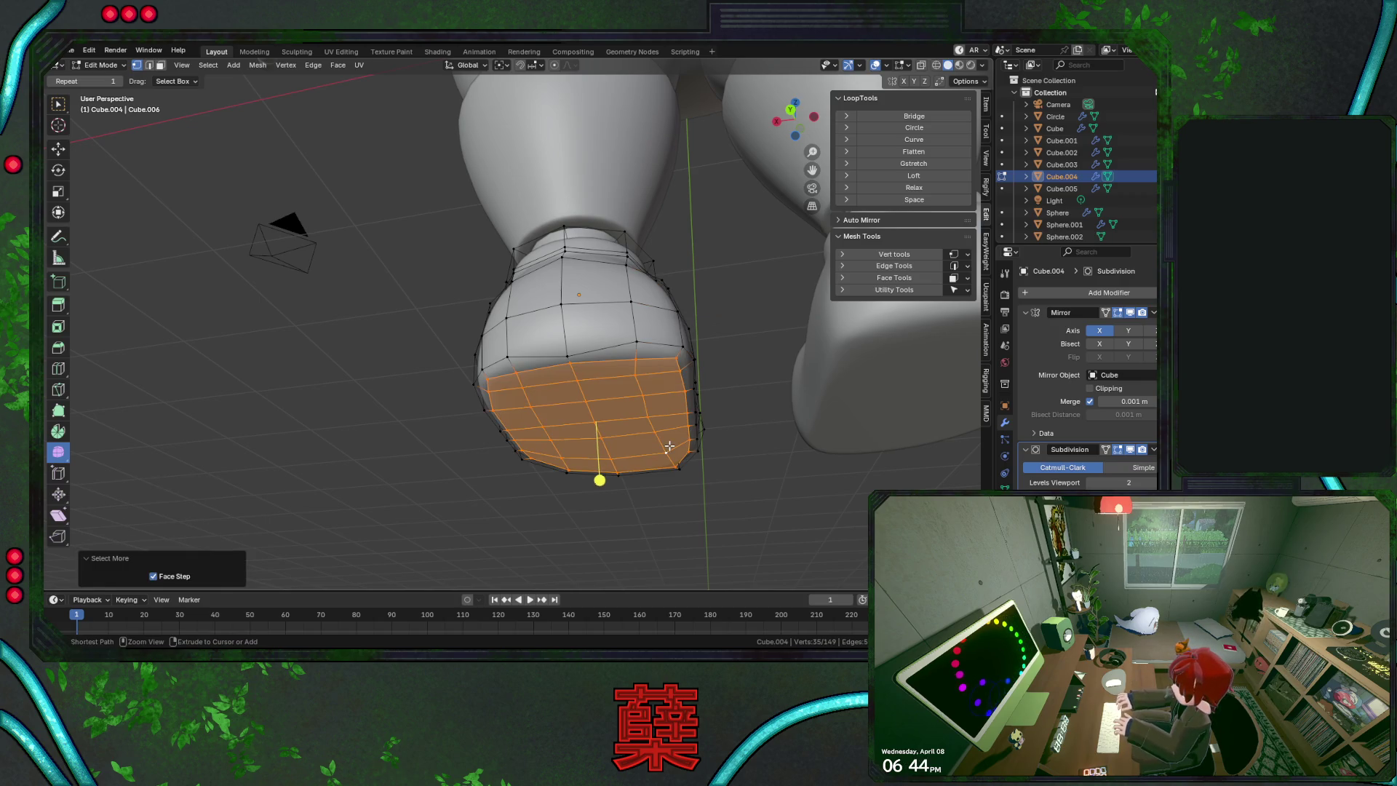
{"action": "key", "text": "ctrl+KP_Add"}
{"action": "left_click", "coordinate": [914, 153]}
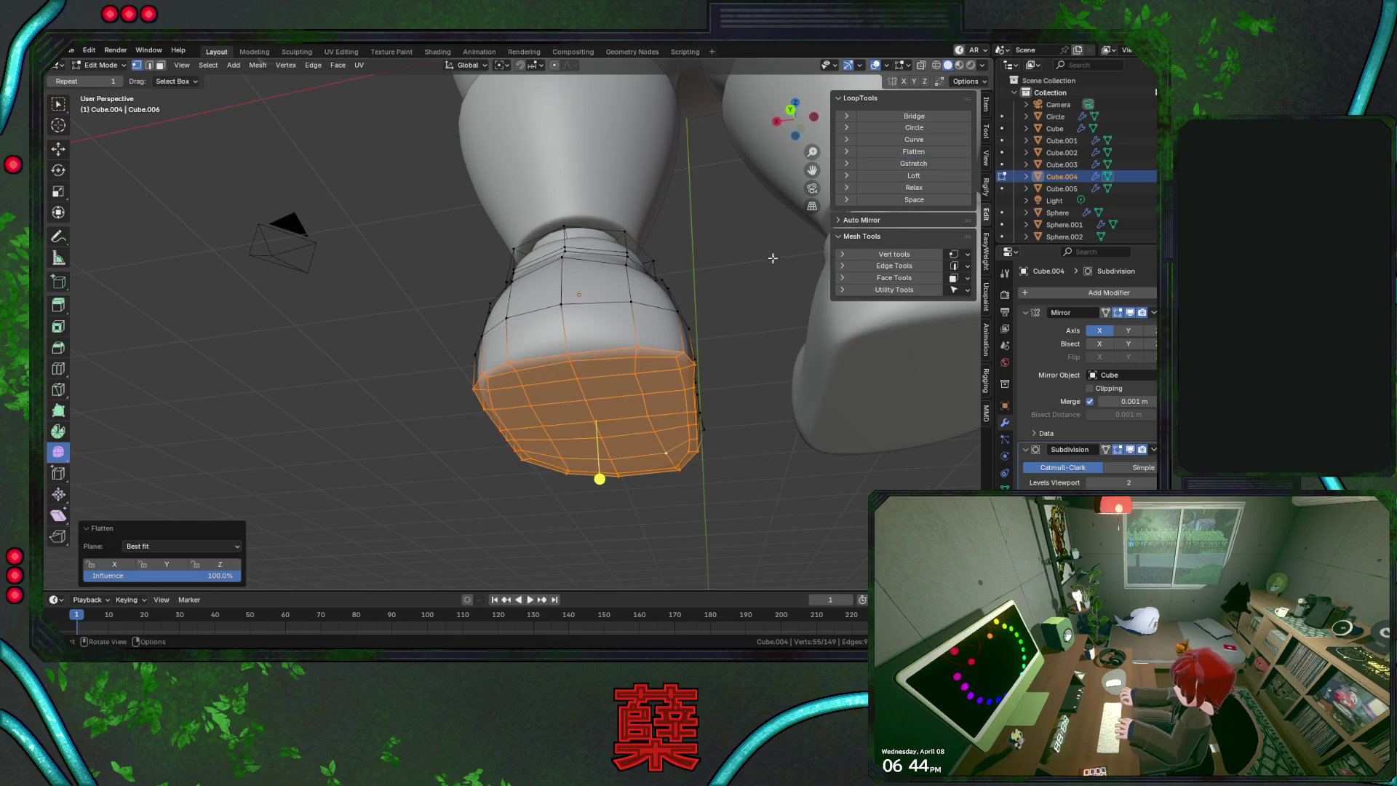
{"action": "key", "text": "KP_3"}
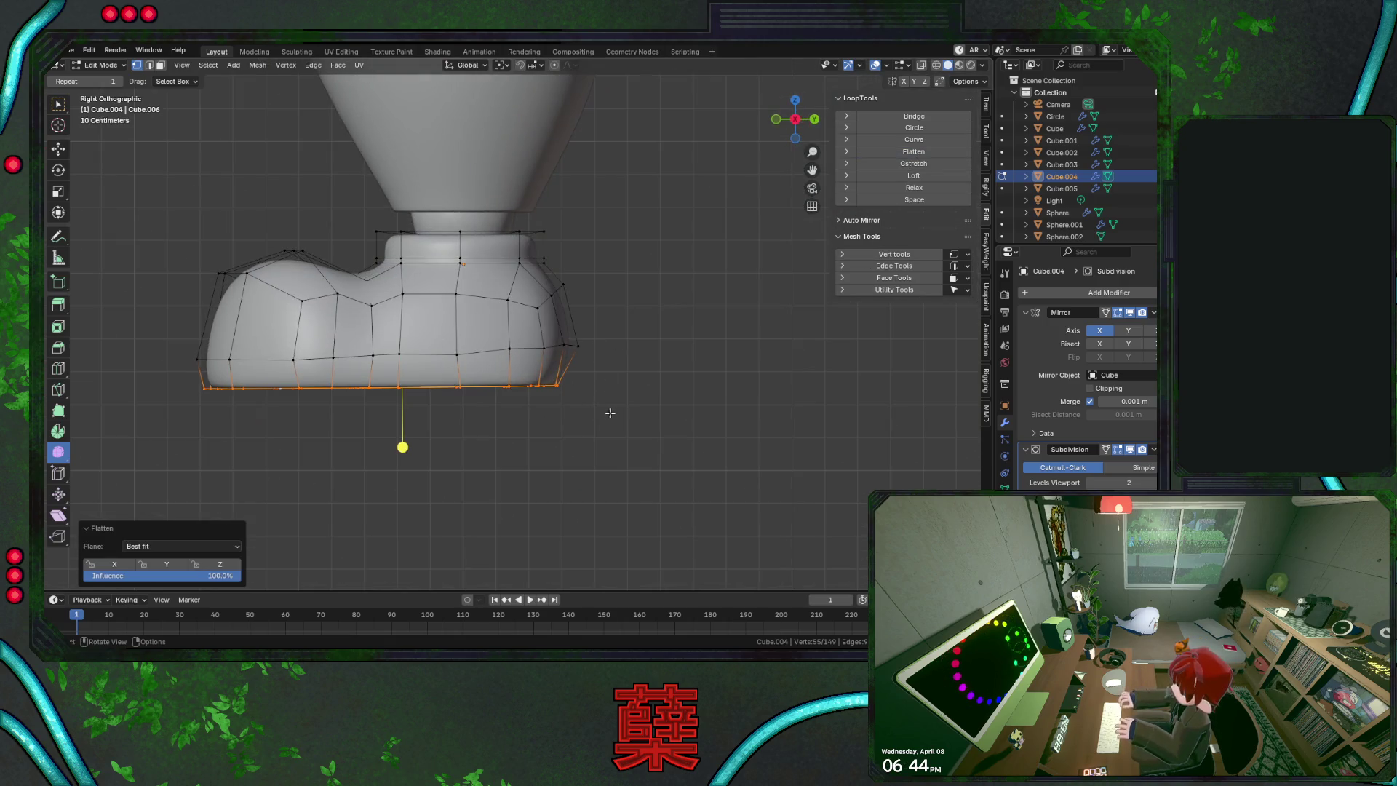
{"action": "middle_click_drag", "start_coordinate": [603, 431], "coordinate": [608, 428]}
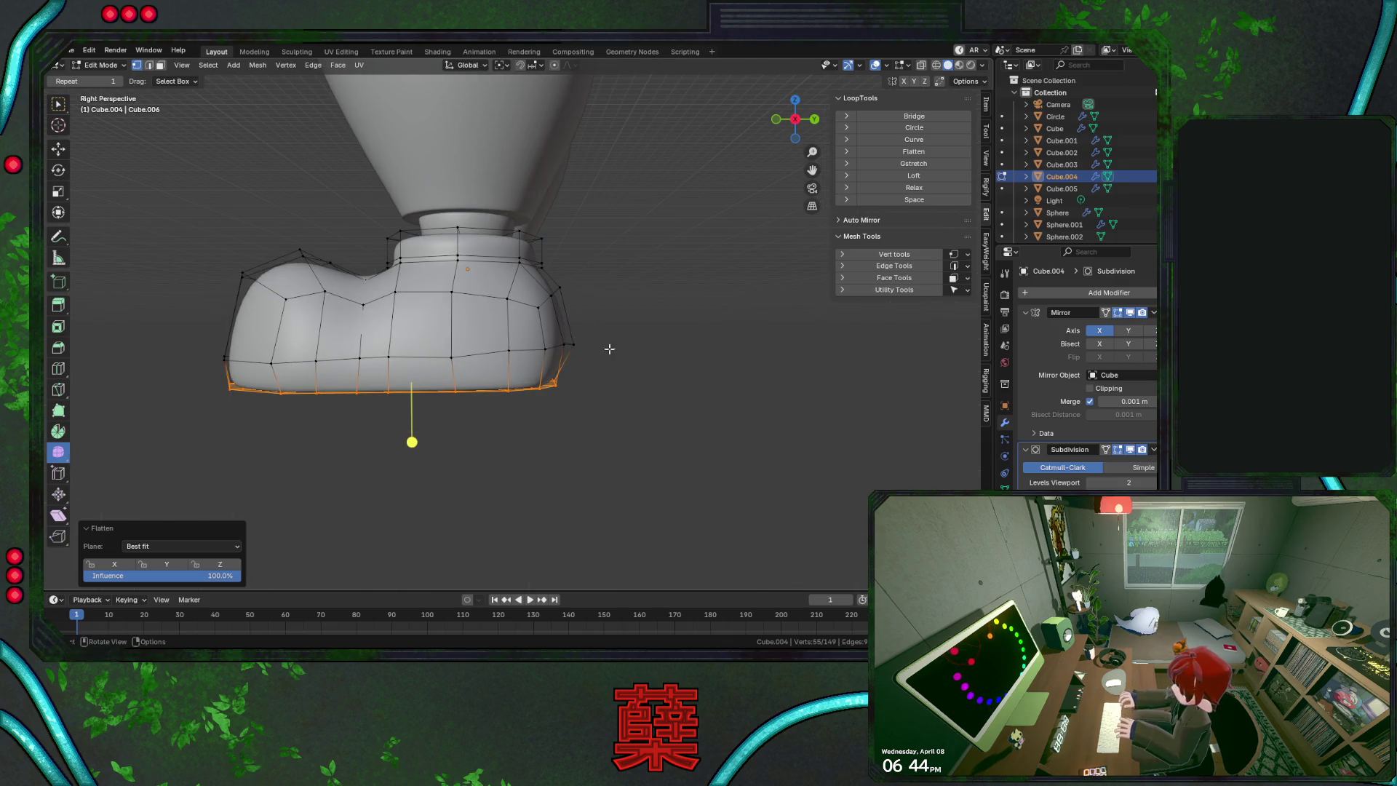
{"action": "middle_click_drag", "start_coordinate": [553, 423], "coordinate": [624, 218]}
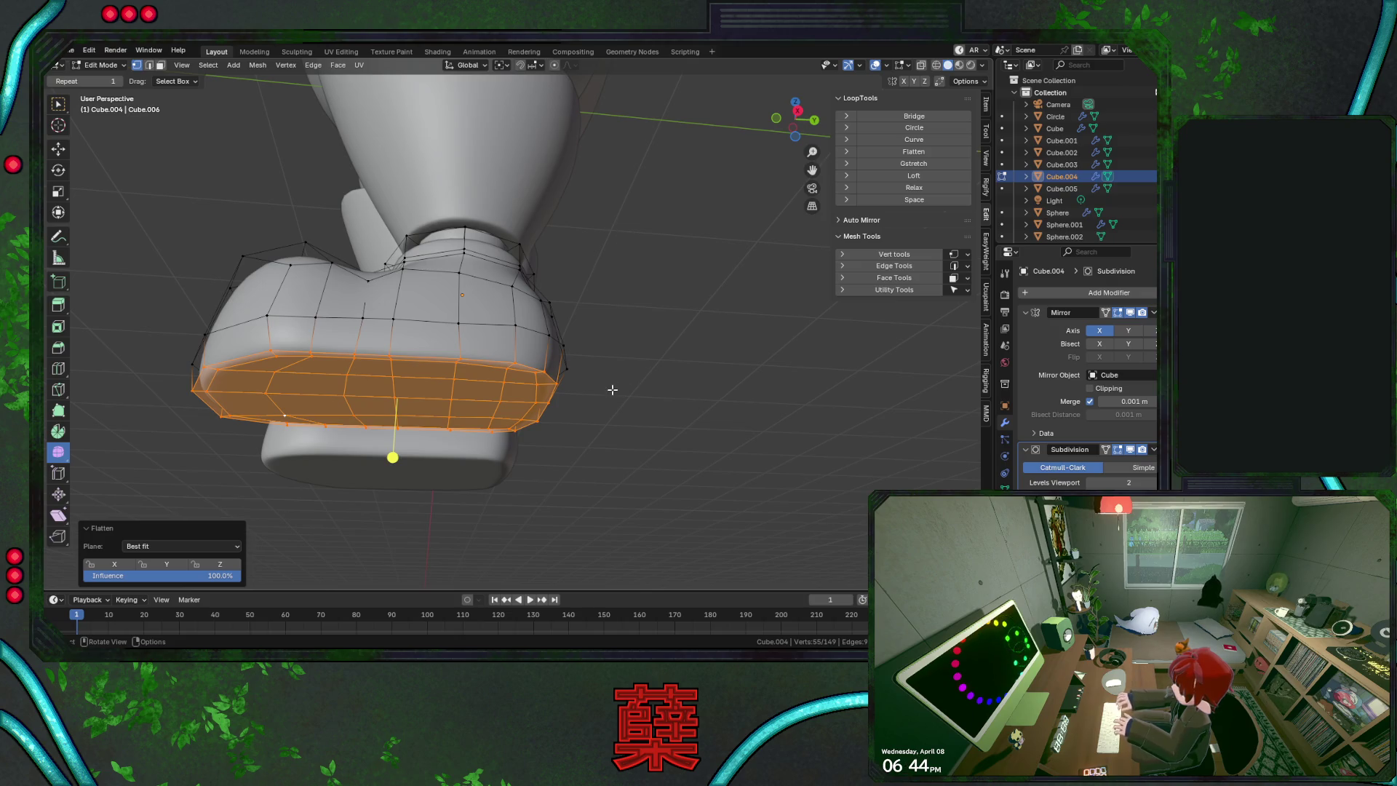
{"action": "middle_click_drag", "start_coordinate": [576, 348], "coordinate": [571, 341]}
{"action": "mouse_move", "coordinate": [388, 384]}
{"action": "middle_mouse_down"}
{"action": "mouse_move", "coordinate": [512, 342]}
{"action": "mouse_move", "coordinate": [526, 389]}
{"action": "middle_mouse_up"}
Relax the sole's outer edge loop twice with LoopTools
{"action": "left_click", "coordinate": [392, 125], "text": "alt"}
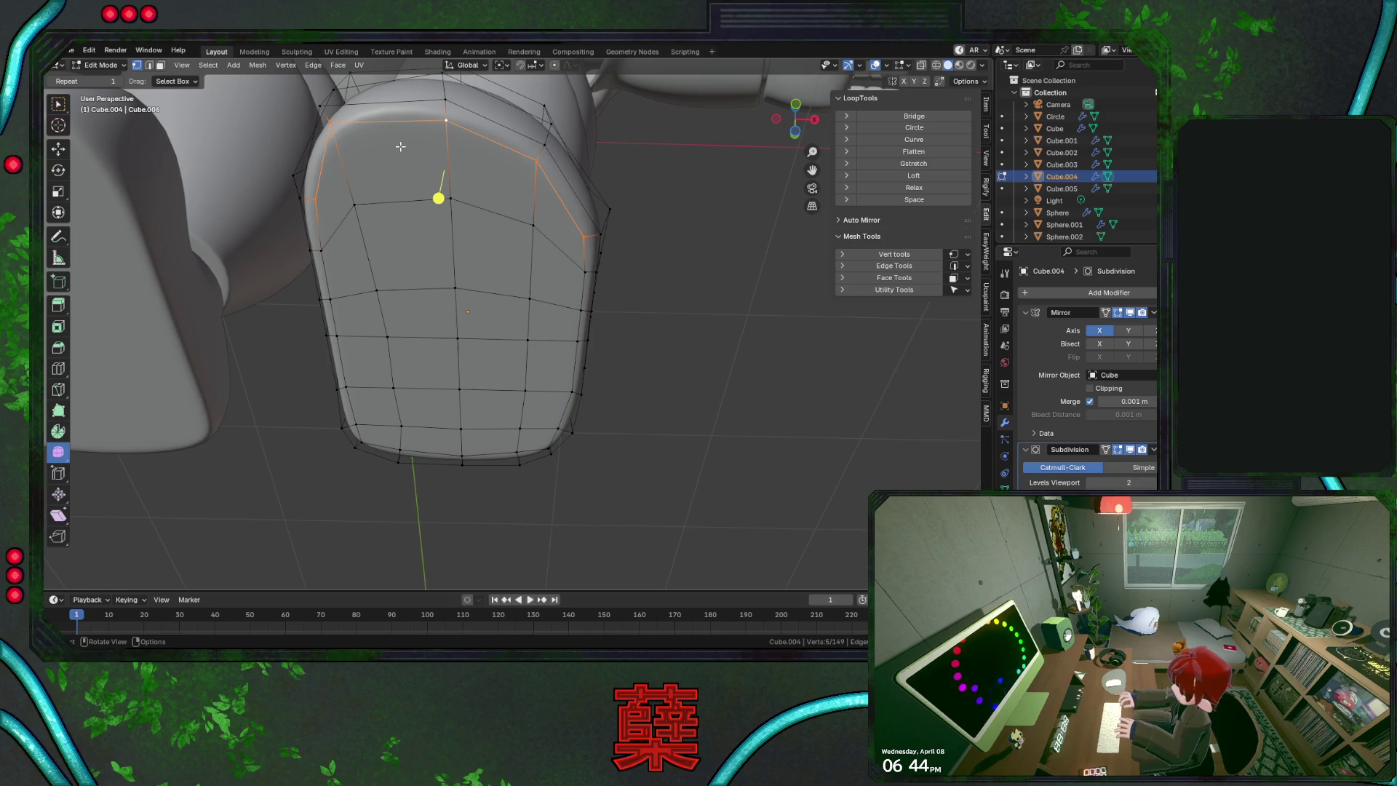
{"action": "mouse_move", "coordinate": [681, 363]}
{"action": "middle_mouse_down"}
{"action": "mouse_move", "coordinate": [669, 429]}
{"action": "mouse_move", "coordinate": [598, 396]}
{"action": "mouse_move", "coordinate": [548, 421]}
{"action": "mouse_move", "coordinate": [586, 386]}
{"action": "middle_mouse_up"}
{"action": "key", "text": "Tab"}
{"action": "key", "text": "Tab"}
{"action": "mouse_move", "coordinate": [579, 439]}
{"action": "middle_mouse_down"}
{"action": "mouse_move", "coordinate": [559, 403]}
{"action": "mouse_move", "coordinate": [606, 420]}
{"action": "mouse_move", "coordinate": [633, 360]}
{"action": "mouse_move", "coordinate": [630, 282]}
{"action": "middle_mouse_up"}
{"action": "left_click", "coordinate": [516, 387], "text": "alt"}
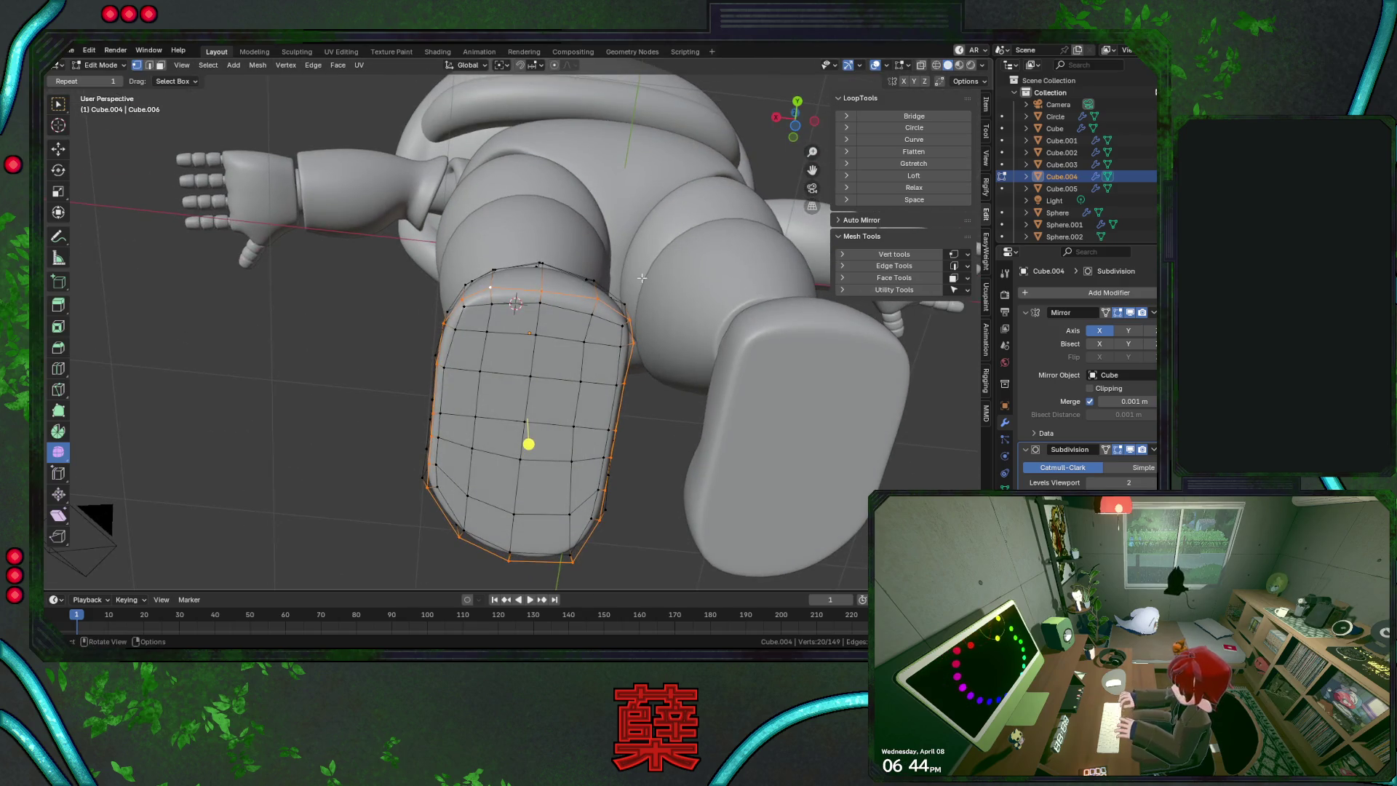
{"action": "left_click", "coordinate": [930, 186]}
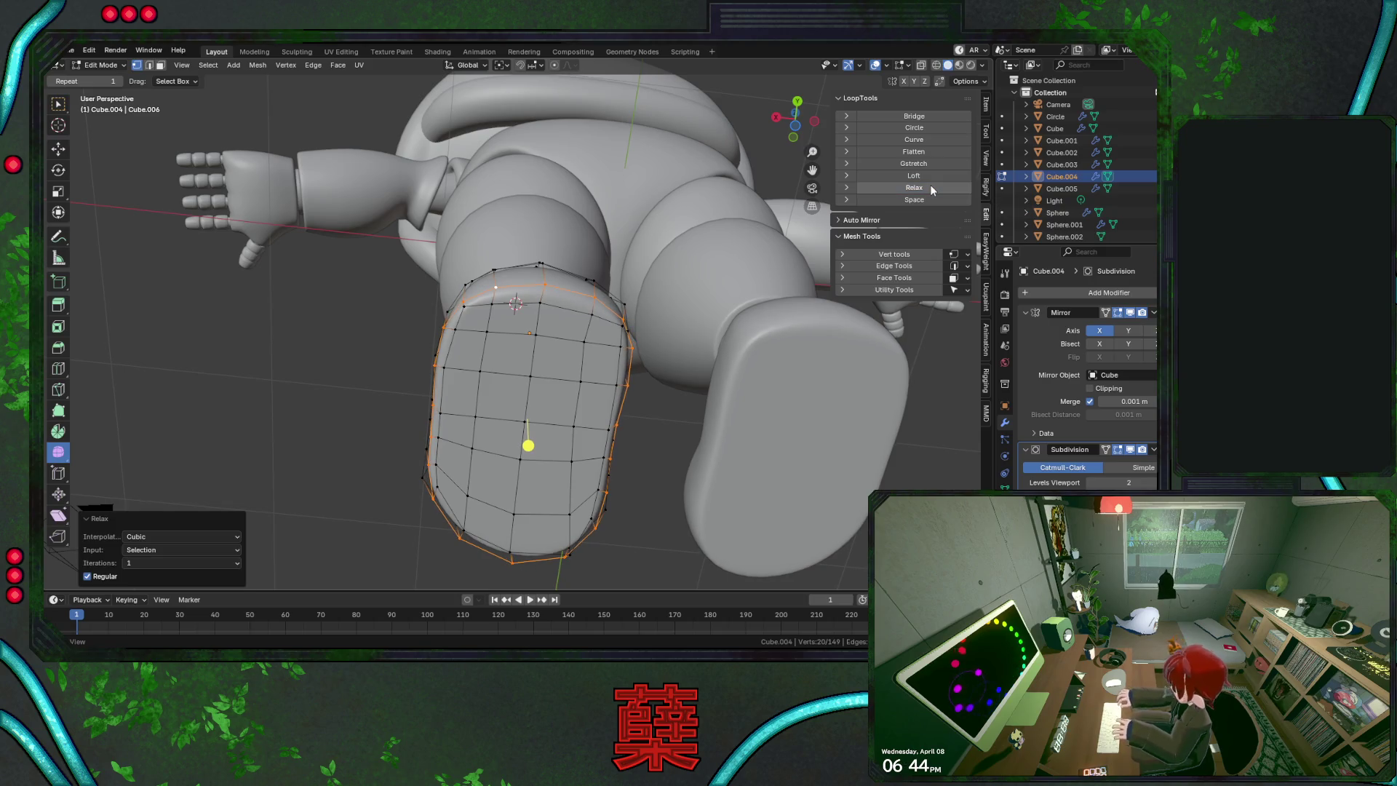
{"action": "left_click", "coordinate": [930, 186]}
Relax the sole's top, side and bottom loops together with LoopTools
{"action": "left_click", "coordinate": [476, 305], "text": "alt"}
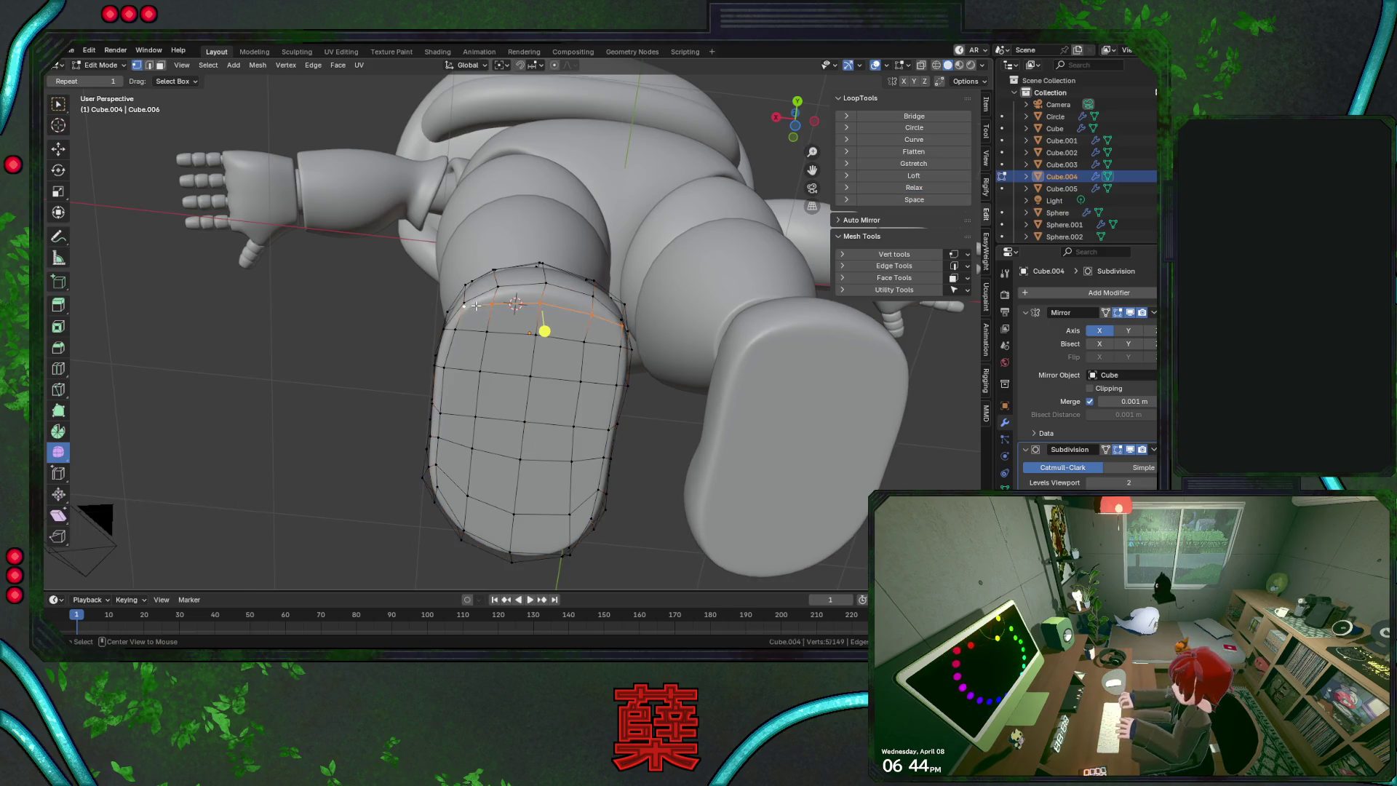
{"action": "left_click", "coordinate": [619, 371], "text": "alt+shift"}
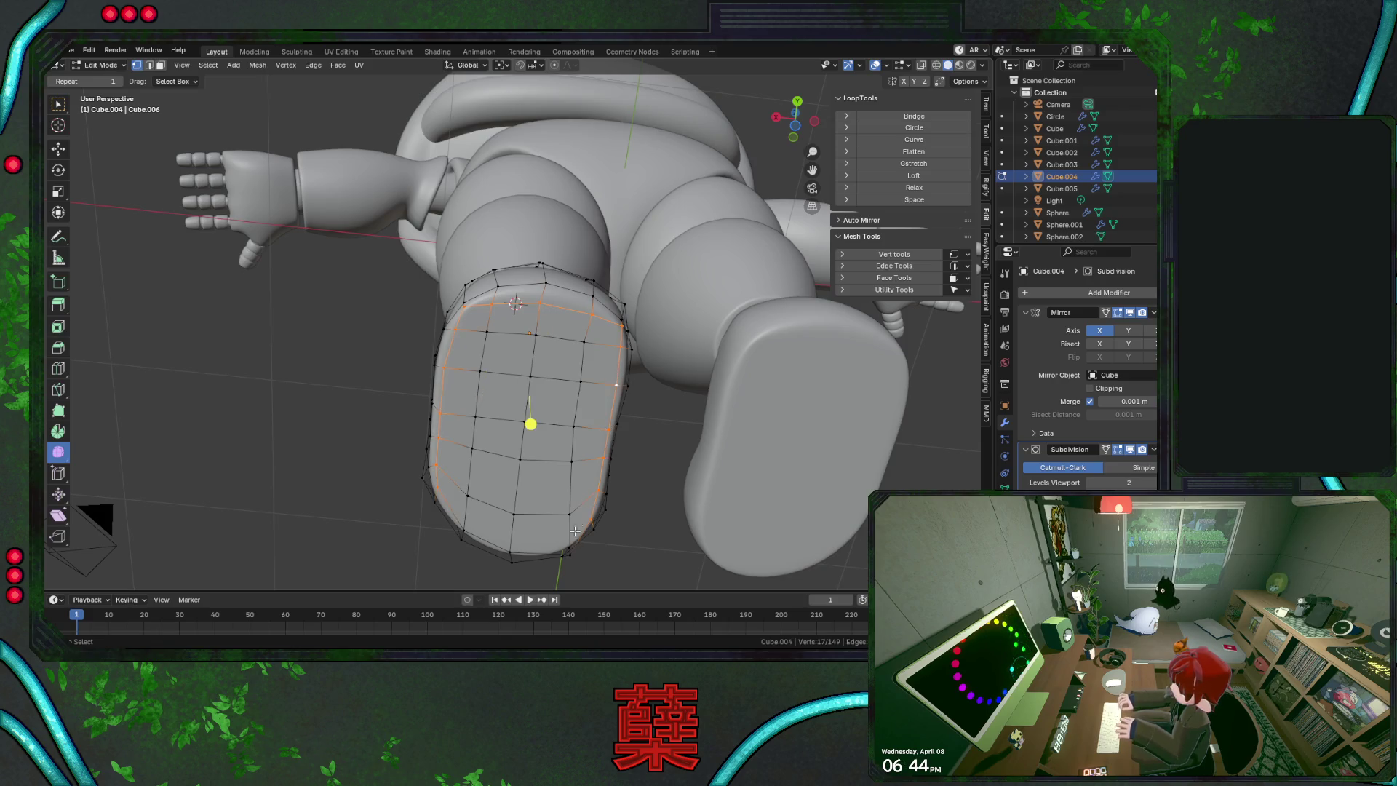
{"action": "left_click", "coordinate": [524, 548], "text": "alt+shift"}
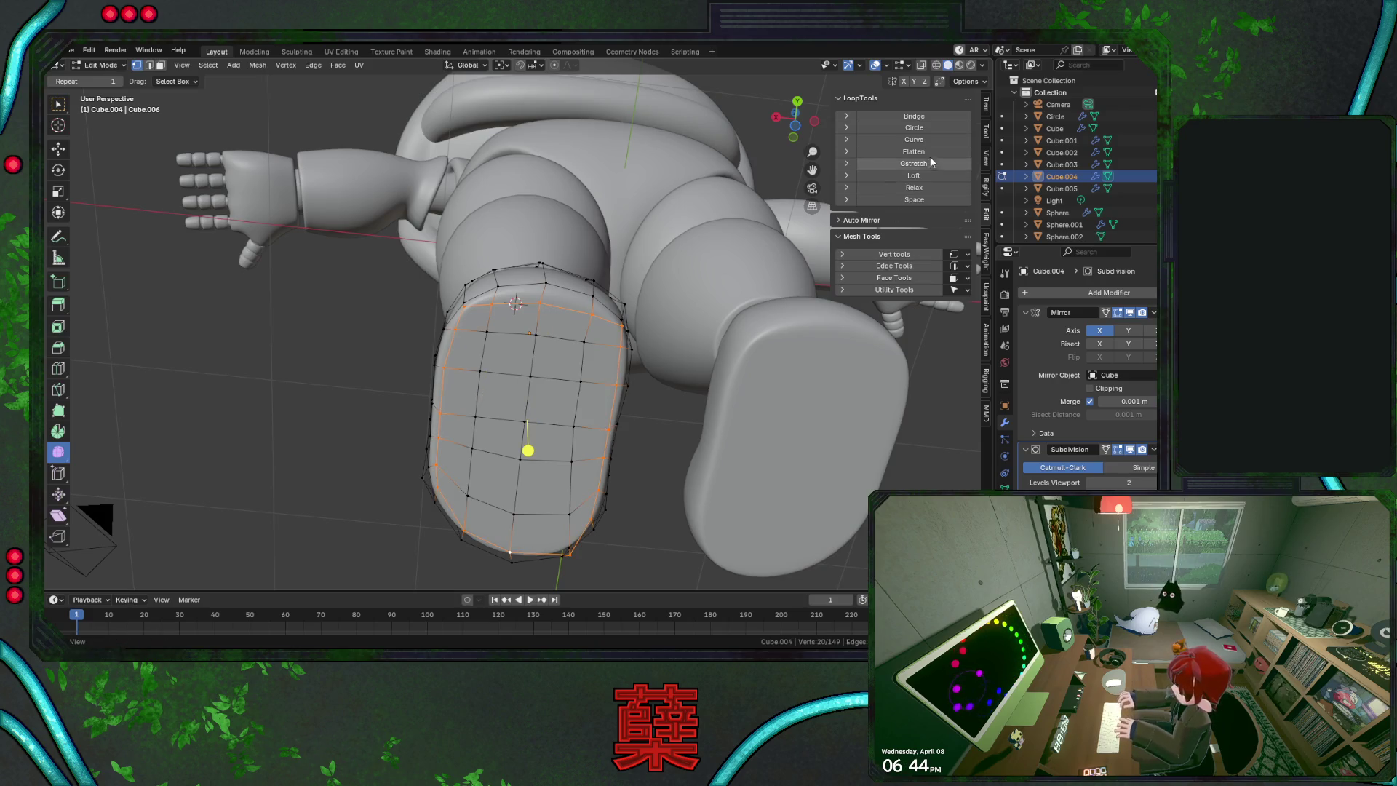
{"action": "left_click", "coordinate": [929, 187]}
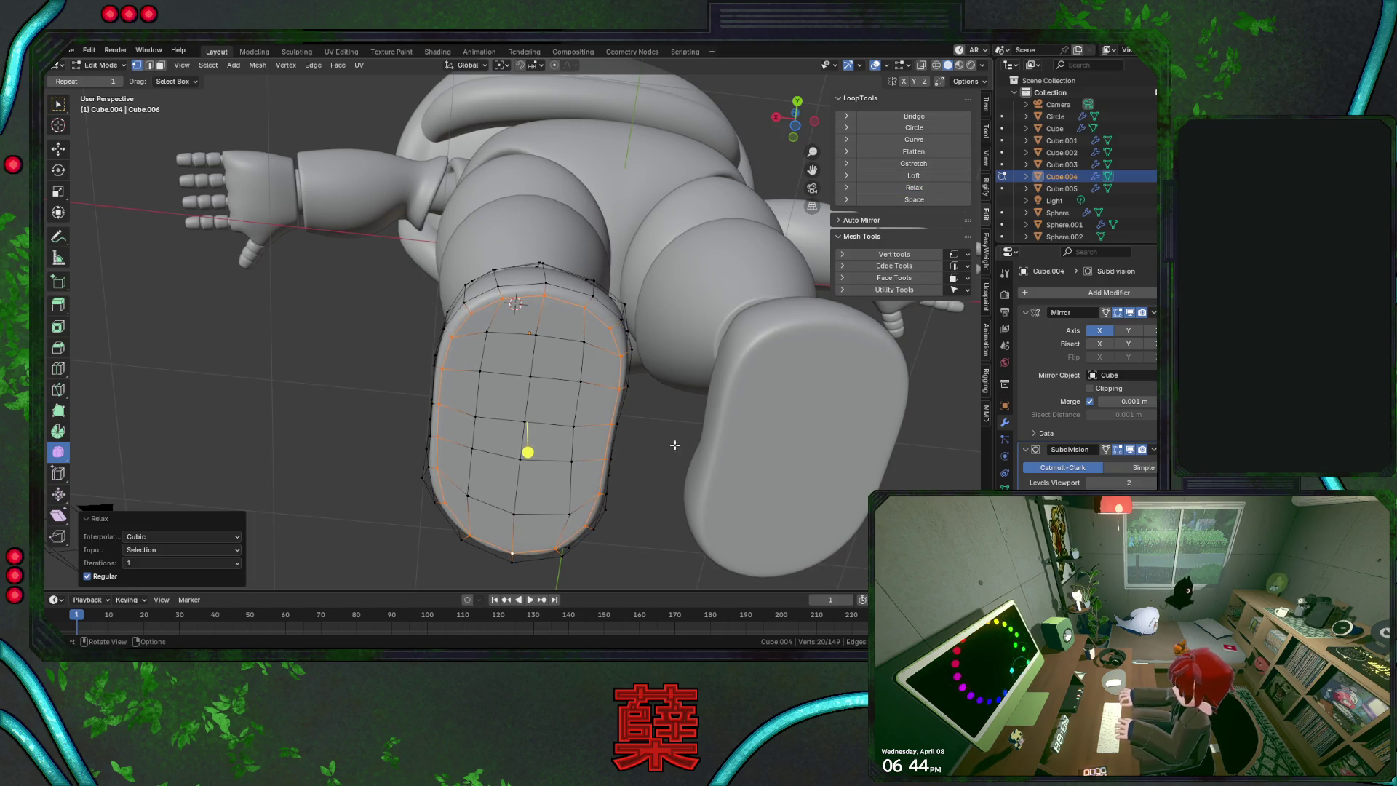
Select the central sole faces and try a LoopTools Loft, then undo it
{"action": "left_click", "coordinate": [576, 402], "text": "alt"}
{"action": "left_click", "coordinate": [529, 333]}
{"action": "left_click", "coordinate": [483, 333]}
{"action": "left_click", "coordinate": [524, 452], "text": "ctrl+shift"}
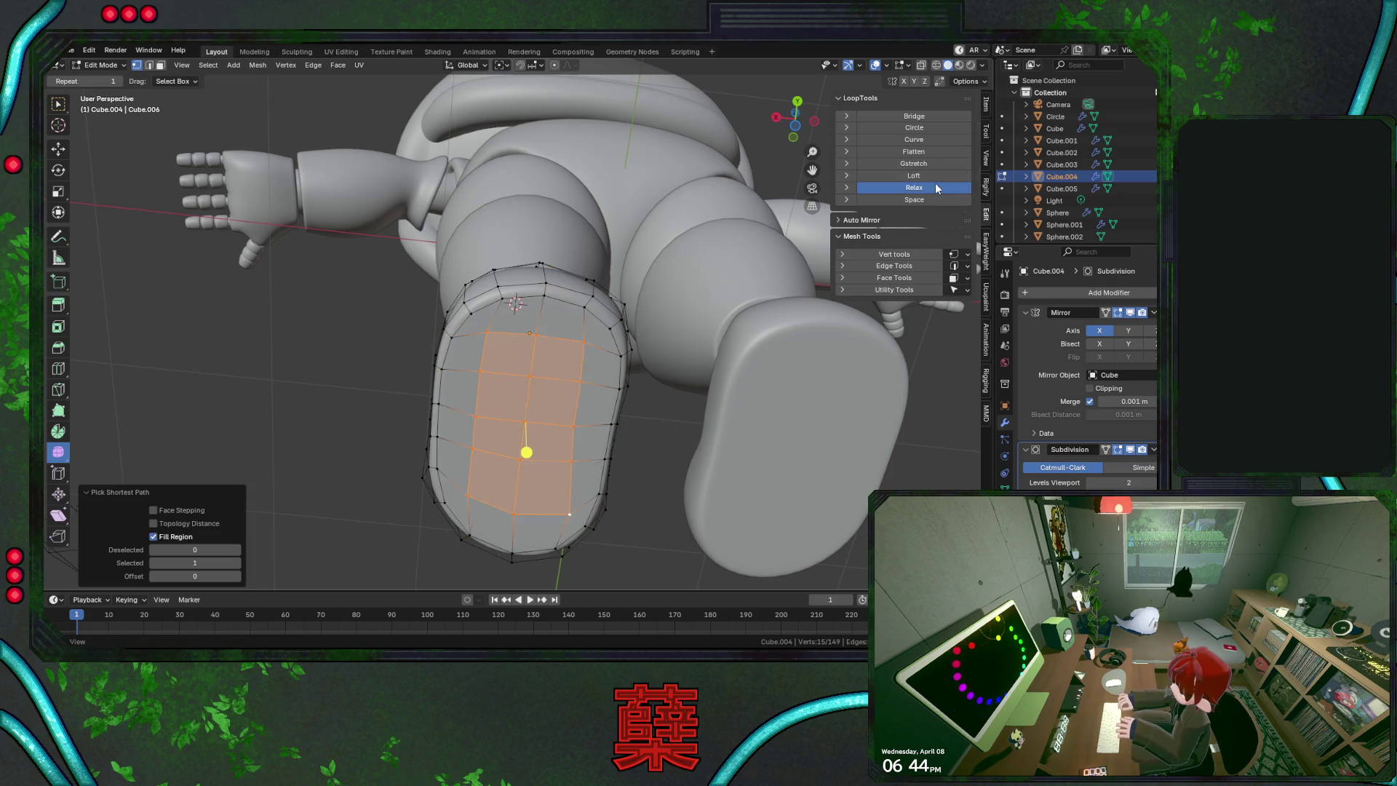
{"action": "left_click", "coordinate": [913, 176]}
{"action": "key", "text": "ctrl+z"}
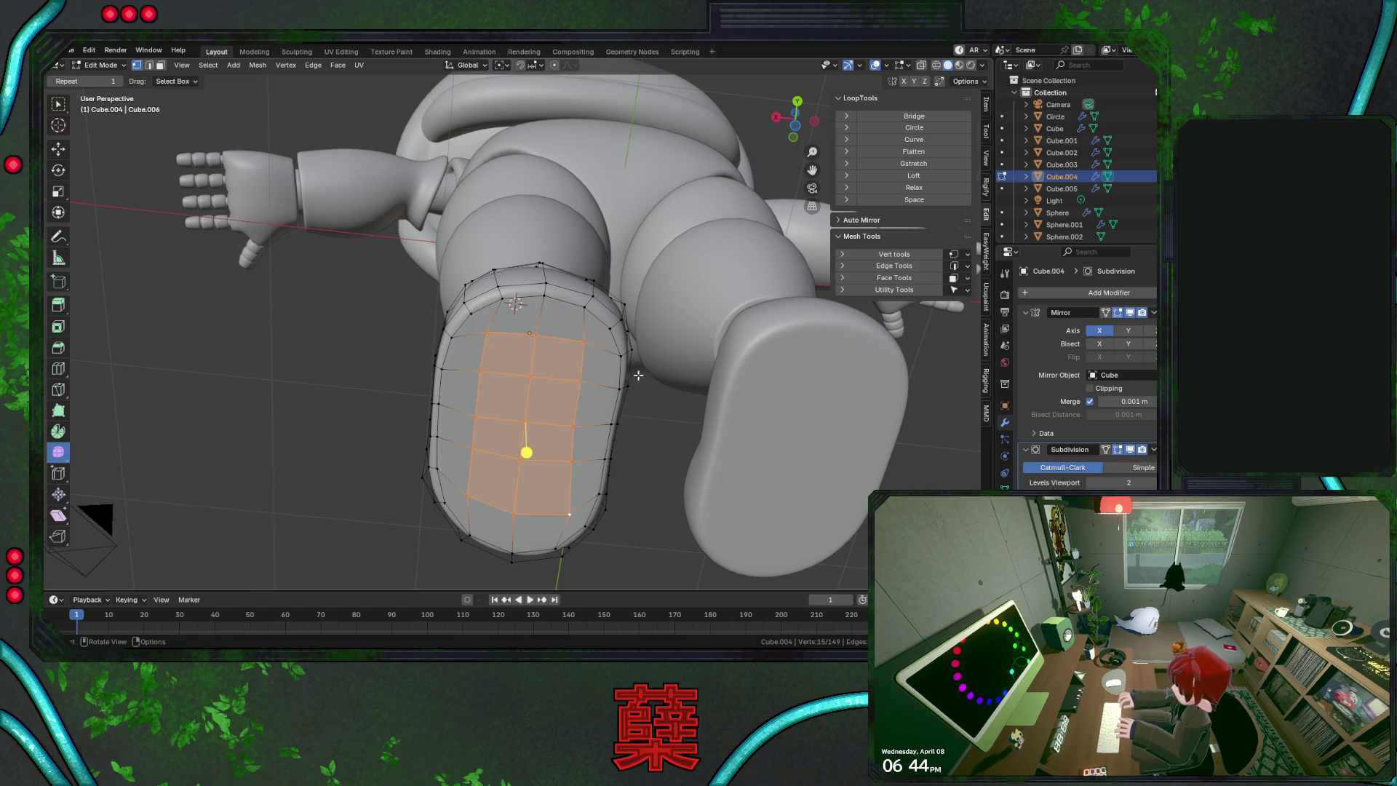
{"action": "left_click", "coordinate": [726, 557]}
Return to Object Mode and save BaseRobot.blend
{"action": "key", "text": "Tab"}
{"action": "scroll", "coordinate": [643, 510], "scroll_direction": "down", "scroll_amount": 3}
{"action": "mouse_move", "coordinate": [627, 441]}
{"action": "middle_mouse_down"}
{"action": "mouse_move", "coordinate": [589, 524]}
{"action": "mouse_move", "coordinate": [725, 515]}
{"action": "mouse_move", "coordinate": [655, 416]}
{"action": "middle_mouse_up"}
{"action": "key", "text": "ctrl+s"}
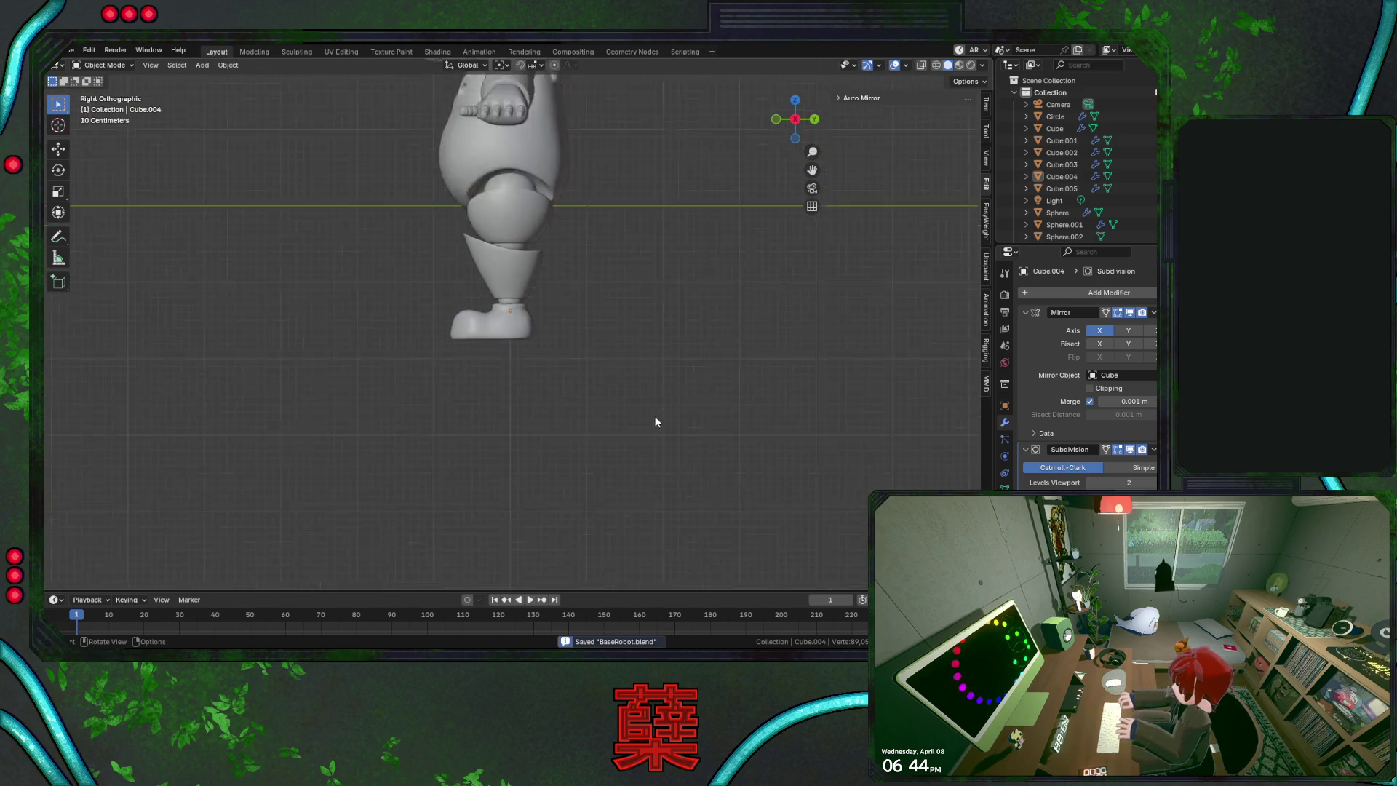
Enter Edit Mode on the boot and shift a vertex on the foot's top edge along X
{"action": "middle_click_drag", "start_coordinate": [574, 337], "coordinate": [583, 400], "text": "shift"}
{"action": "key", "text": "KP_1"}
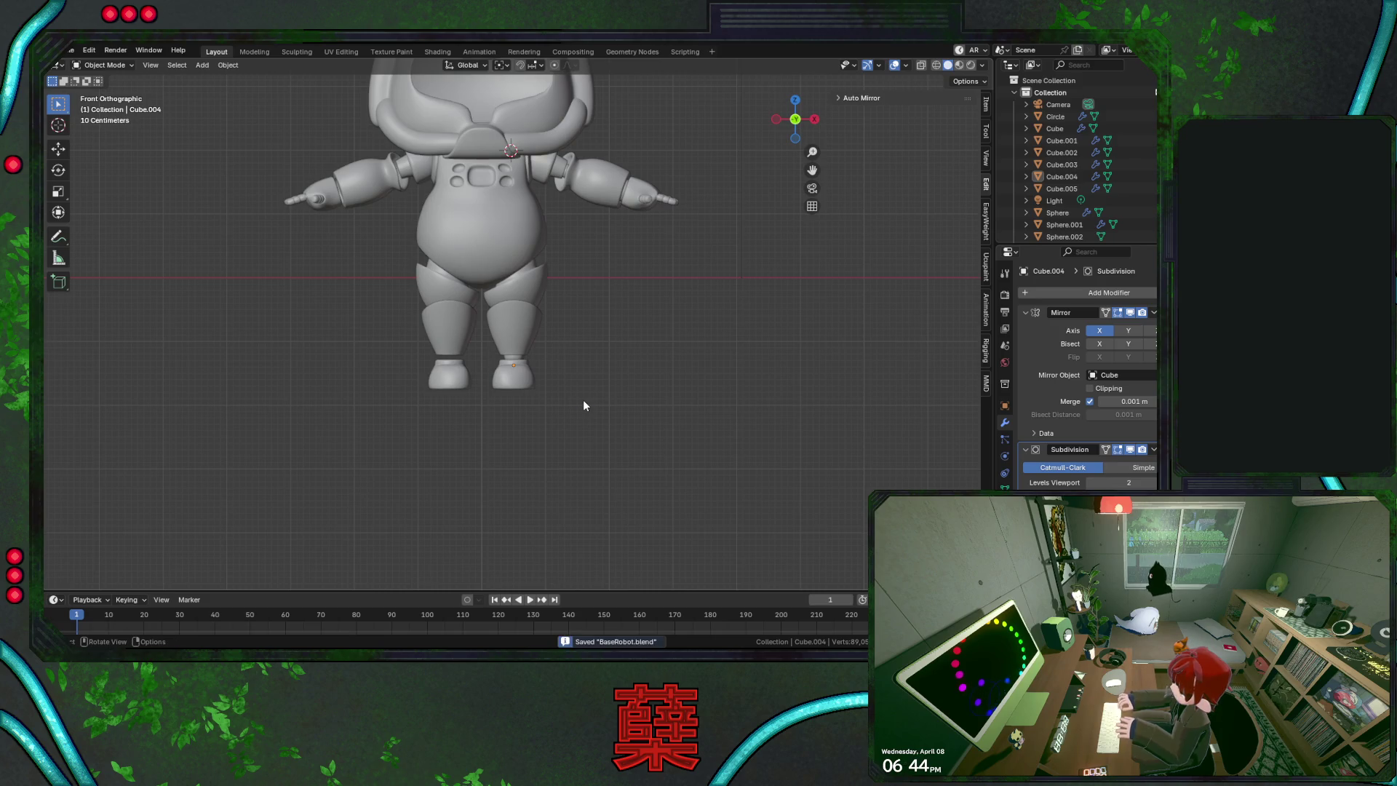
{"action": "scroll", "coordinate": [583, 405], "scroll_direction": "up", "scroll_amount": 4}
{"action": "key", "text": "Tab"}
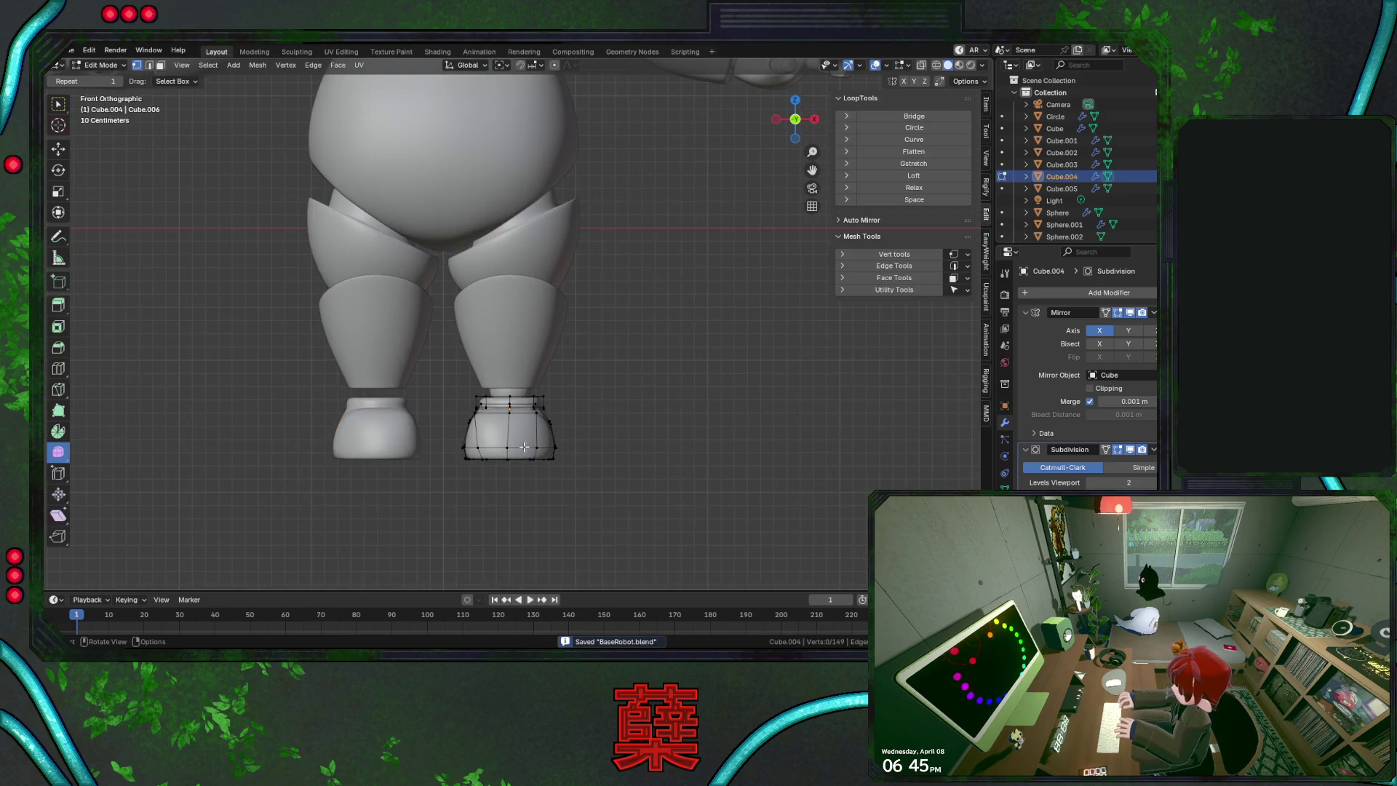
{"action": "scroll", "coordinate": [520, 403], "scroll_direction": "up", "scroll_amount": 2}
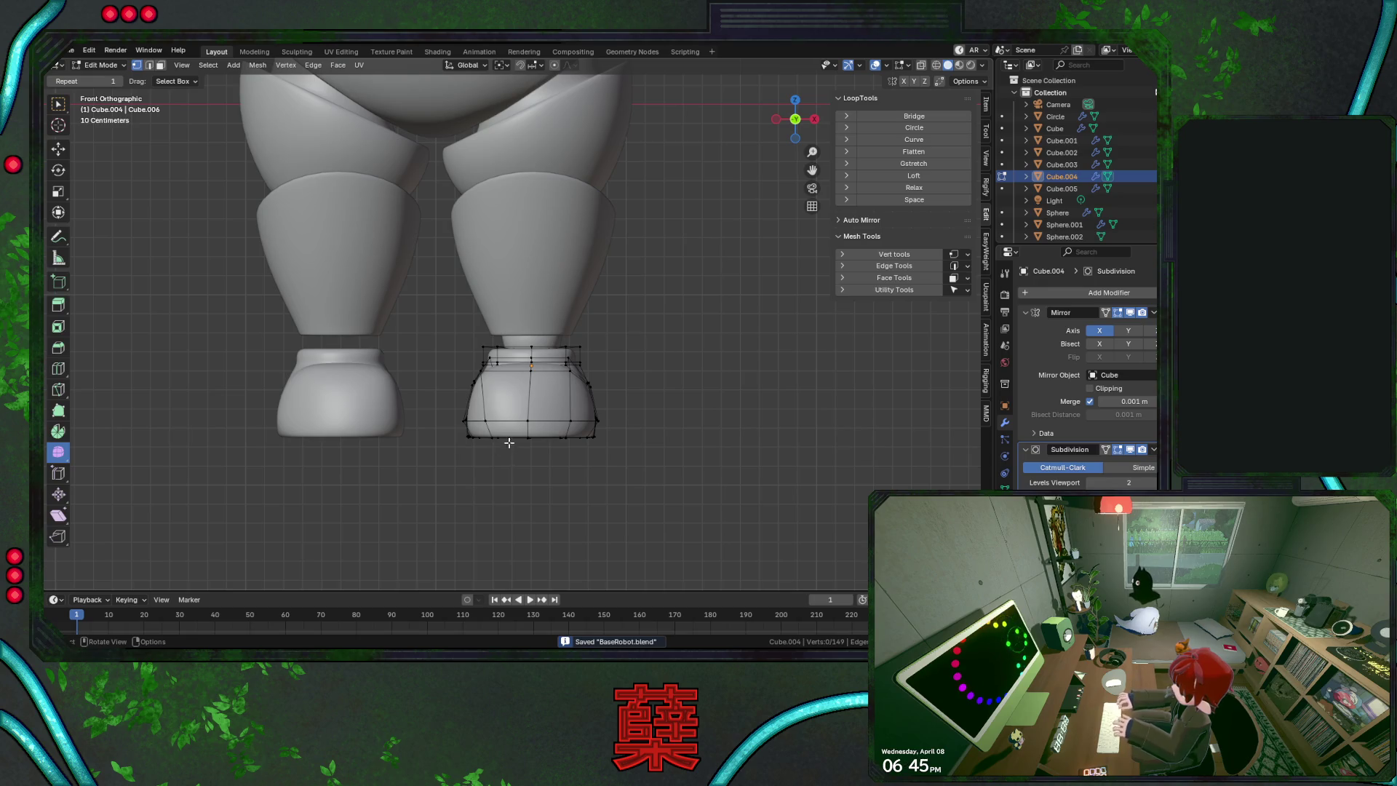
{"action": "middle_click_drag", "start_coordinate": [509, 452], "coordinate": [480, 407]}
{"action": "middle_click_drag", "start_coordinate": [563, 384], "coordinate": [478, 156]}
{"action": "left_click", "coordinate": [477, 155]}
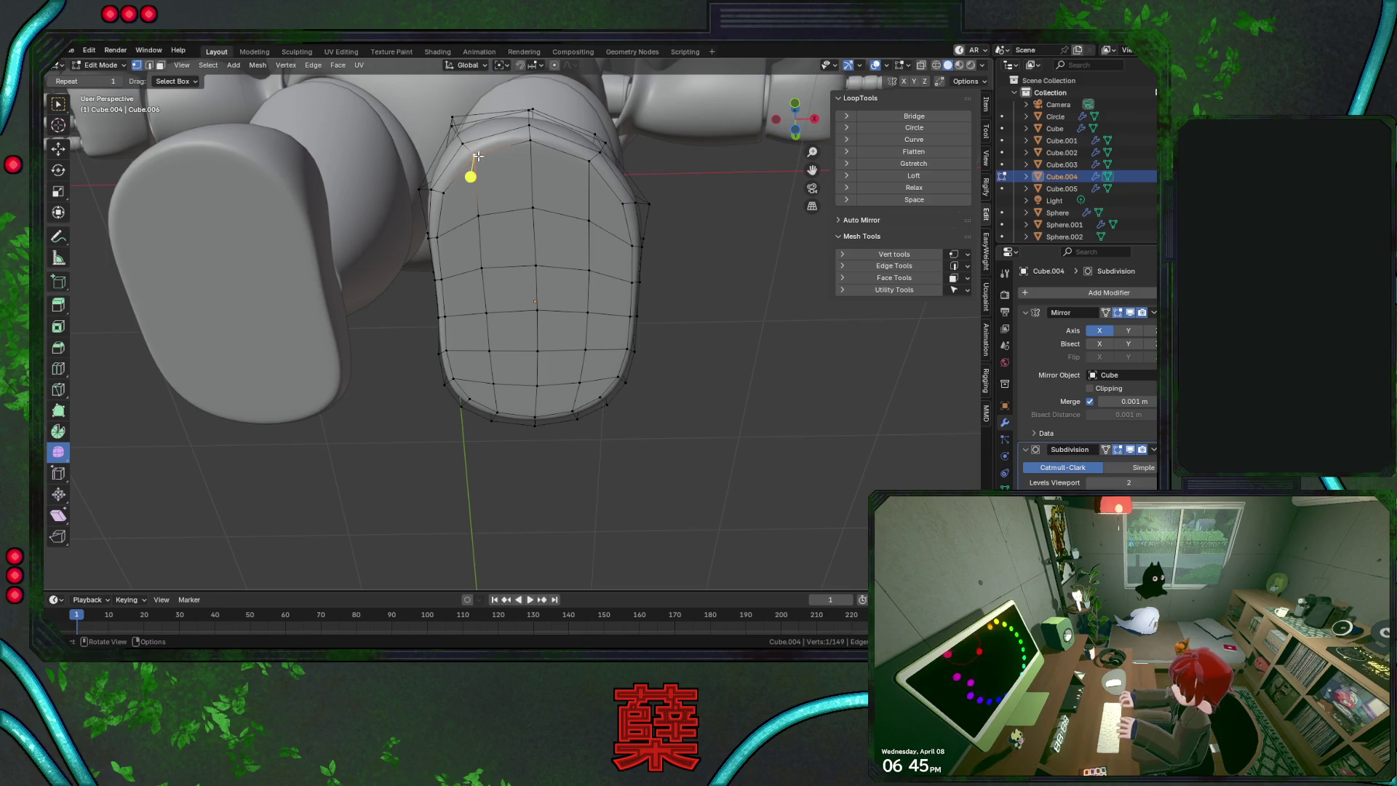
{"action": "key", "text": "g"}
{"action": "key", "text": "x"}
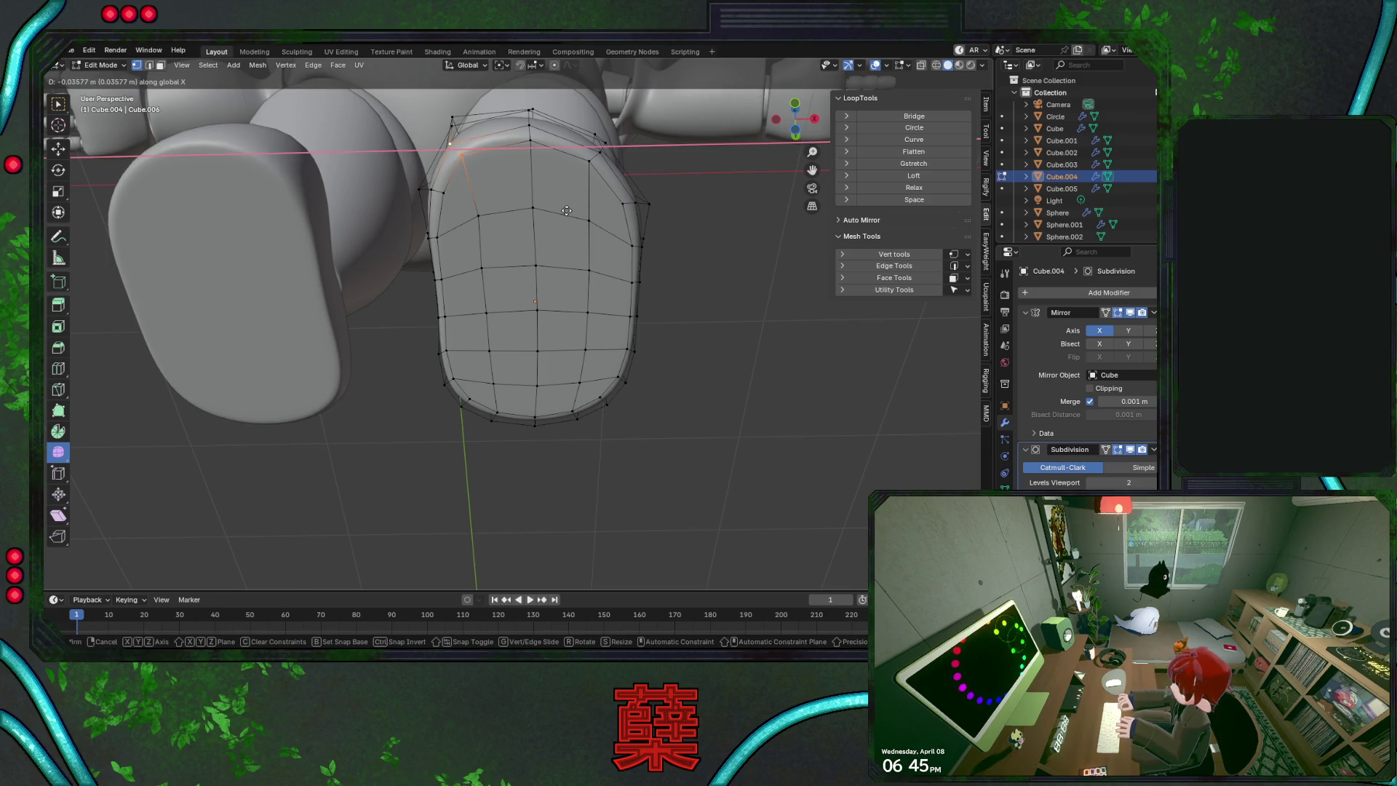
{"action": "left_click", "coordinate": [566, 211]}
Make further small X-axis nudges to that vertex, checking from a side view
{"action": "key", "text": "g"}
{"action": "key", "text": "x"}
{"action": "left_click", "coordinate": [509, 146]}
{"action": "key", "text": "g"}
{"action": "key", "text": "x"}
{"action": "left_click", "coordinate": [525, 159]}
{"action": "mouse_move", "coordinate": [527, 159]}
{"action": "middle_mouse_down"}
{"action": "mouse_move", "coordinate": [580, 303]}
{"action": "mouse_move", "coordinate": [588, 427]}
{"action": "mouse_move", "coordinate": [552, 375]}
{"action": "middle_mouse_up"}
{"action": "key", "text": "g"}
{"action": "key", "text": "x"}
{"action": "left_click", "coordinate": [549, 369]}
{"action": "mouse_move", "coordinate": [526, 381]}
{"action": "middle_mouse_down"}
{"action": "mouse_move", "coordinate": [537, 344]}
{"action": "mouse_move", "coordinate": [579, 387]}
{"action": "middle_mouse_up"}
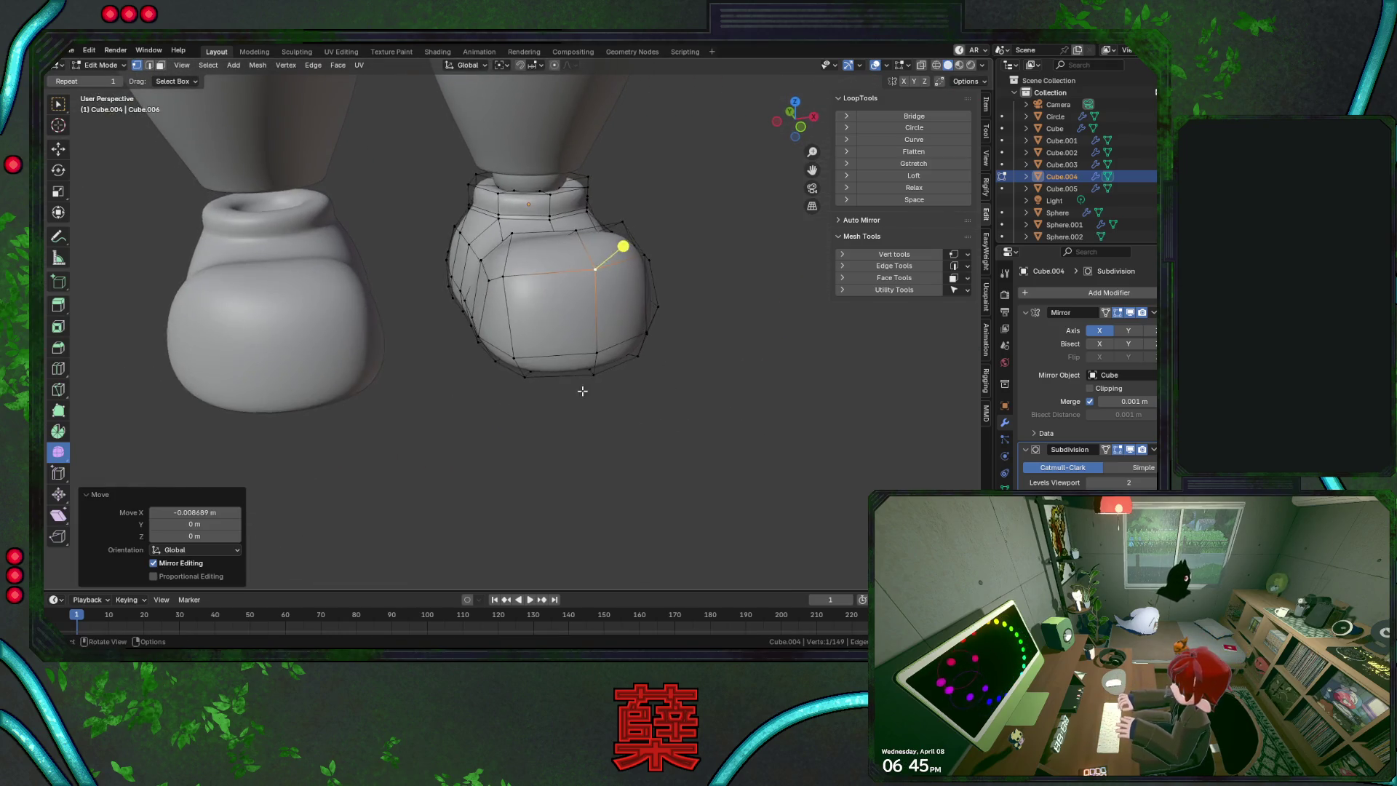
Reselect the right boot and shift two toe side vertices about -0.019 m along X
{"action": "key", "text": "Tab"}
{"action": "left_click", "coordinate": [595, 434]}
{"action": "mouse_move", "coordinate": [596, 434]}
{"action": "middle_mouse_down"}
{"action": "mouse_move", "coordinate": [615, 387]}
{"action": "mouse_move", "coordinate": [512, 383]}
{"action": "mouse_move", "coordinate": [553, 409]}
{"action": "mouse_move", "coordinate": [531, 320]}
{"action": "mouse_move", "coordinate": [597, 342]}
{"action": "middle_mouse_up"}
{"action": "left_click", "coordinate": [536, 364]}
{"action": "key", "text": "Tab"}
{"action": "left_click", "coordinate": [539, 340], "text": "shift"}
{"action": "key", "text": "g"}
{"action": "key", "text": "x"}
{"action": "left_click", "coordinate": [596, 352]}
{"action": "key", "text": "g"}
{"action": "key", "text": "z"}
{"action": "key", "text": "Escape"}
Adjust the selected toe vertices vertically along Z, then deselect all boot vertices
{"action": "key", "text": "Tab"}
{"action": "left_click", "coordinate": [677, 382]}
{"action": "middle_click_drag", "start_coordinate": [676, 381], "coordinate": [534, 320]}
{"action": "key", "text": "Tab"}
{"action": "key", "text": "g"}
{"action": "key", "text": "z"}
{"action": "left_click", "coordinate": [571, 322]}
{"action": "left_click", "coordinate": [530, 328]}
{"action": "key", "text": "g"}
{"action": "key", "text": "z"}
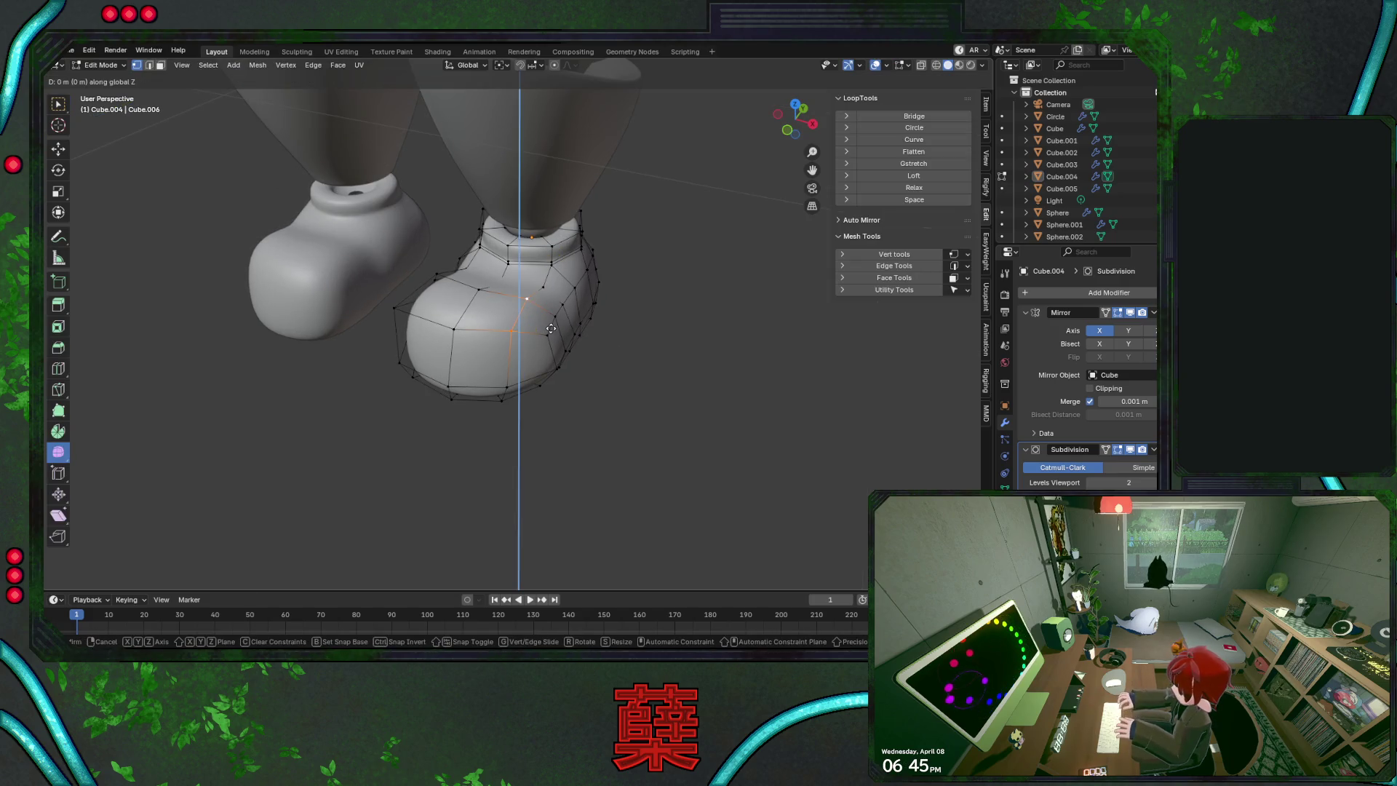
{"action": "left_click", "coordinate": [552, 330]}
{"action": "left_click", "coordinate": [632, 364]}
{"action": "middle_click_drag", "start_coordinate": [583, 386], "coordinate": [626, 363]}
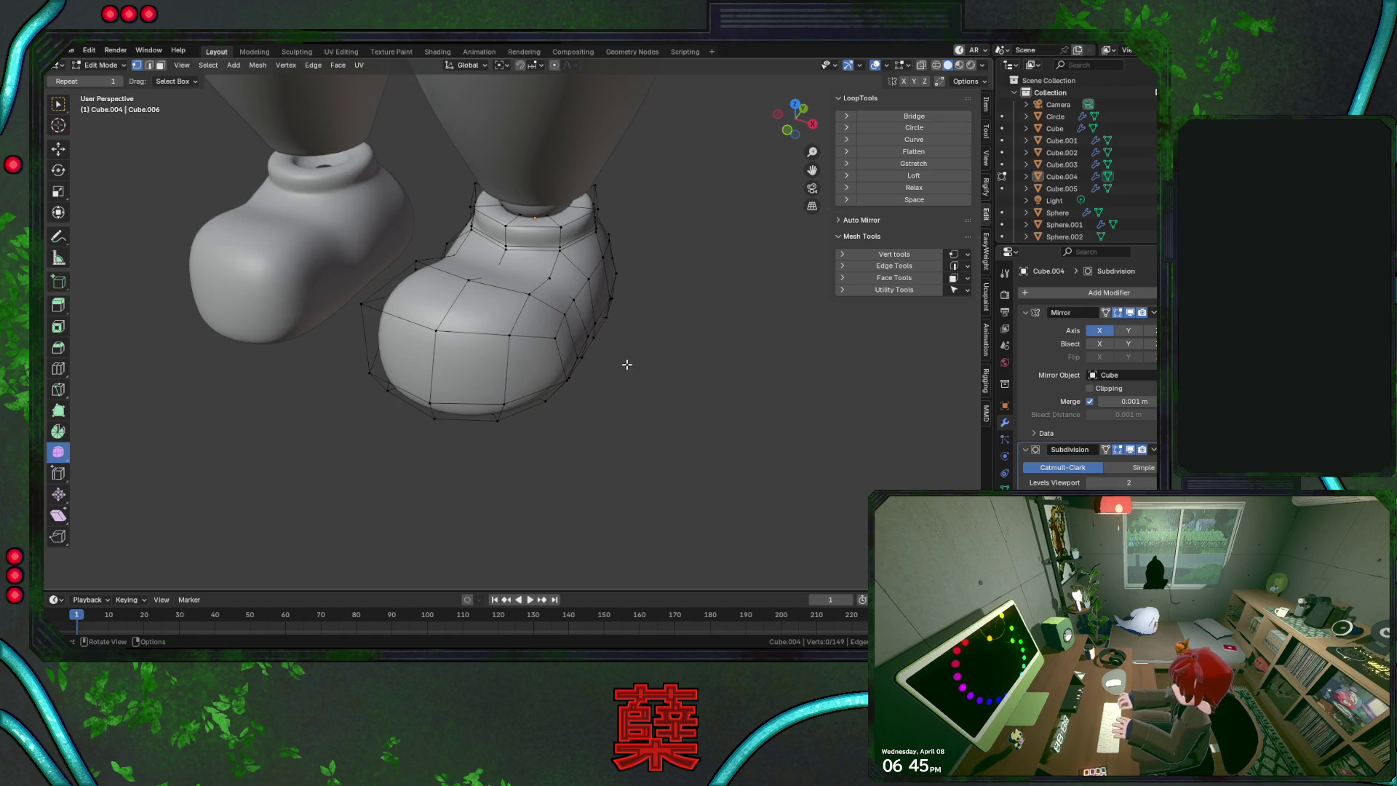
Vertex-slide two shoe side vertices along their edges to smooth the profile
{"action": "mouse_move", "coordinate": [522, 376]}
{"action": "middle_mouse_down"}
{"action": "mouse_move", "coordinate": [558, 386]}
{"action": "mouse_move", "coordinate": [517, 391]}
{"action": "middle_mouse_up"}
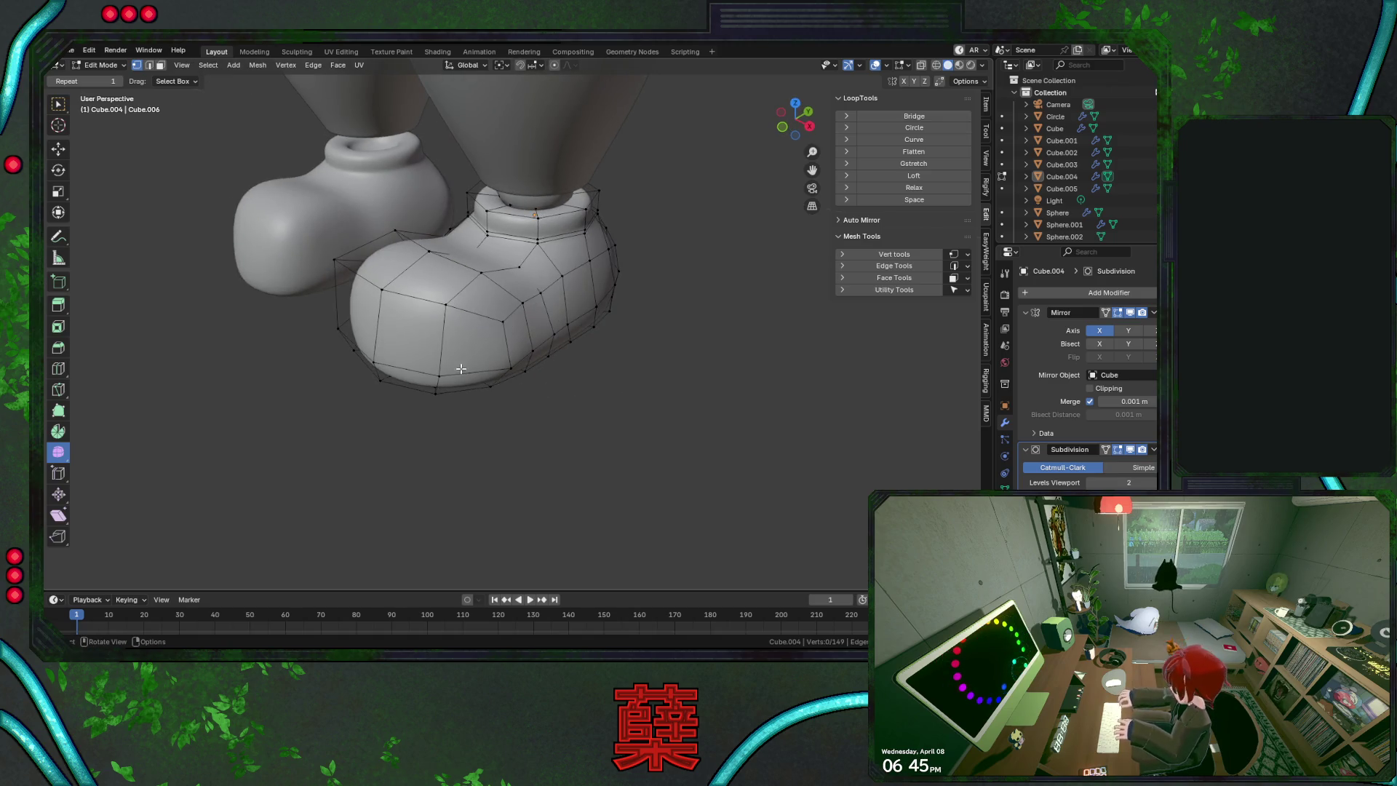
{"action": "left_click", "coordinate": [515, 368], "text": "shift"}
{"action": "mouse_move", "coordinate": [617, 400]}
{"action": "middle_mouse_down"}
{"action": "mouse_move", "coordinate": [592, 343]}
{"action": "mouse_move", "coordinate": [482, 279]}
{"action": "middle_mouse_up"}
{"action": "middle_click_drag", "start_coordinate": [586, 322], "coordinate": [602, 301]}
{"action": "key", "text": "shift+v"}
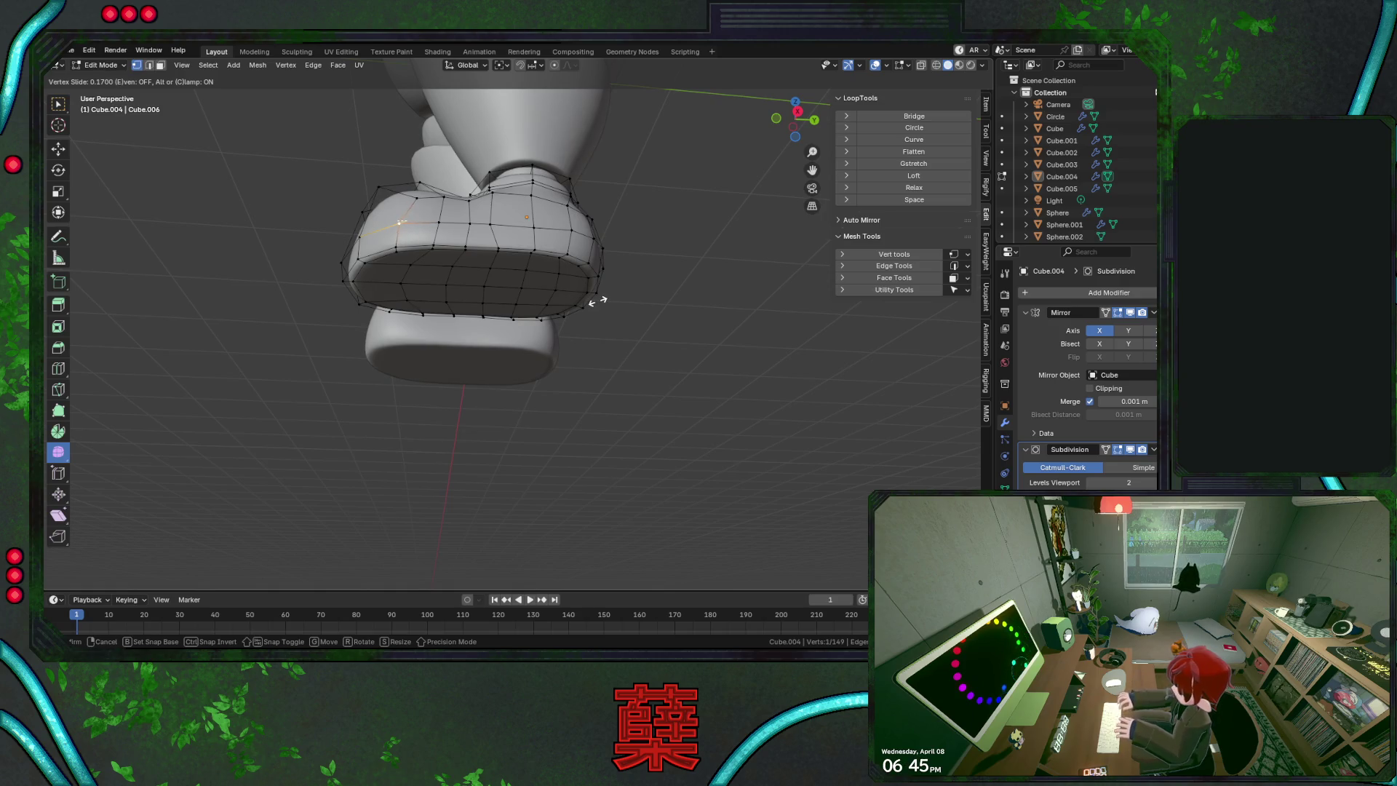
{"action": "left_click", "coordinate": [602, 300]}
{"action": "left_click", "coordinate": [495, 224]}
{"action": "key", "text": "shift+v"}
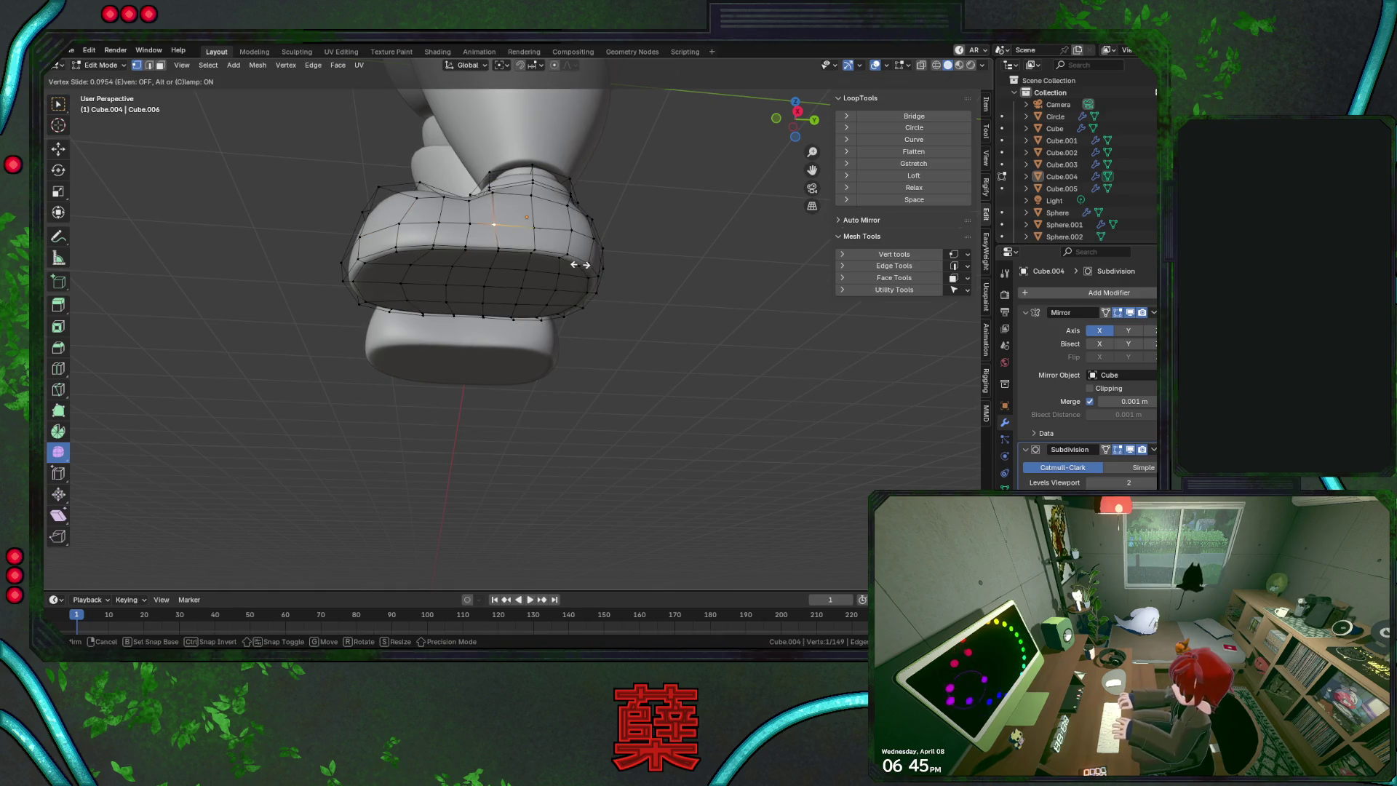
{"action": "left_click", "coordinate": [584, 266]}
{"action": "left_click", "coordinate": [640, 316]}
Slide a vertex at the front of the foot, check it from Right Ortho, and save
{"action": "middle_click_drag", "start_coordinate": [673, 309], "coordinate": [554, 353]}
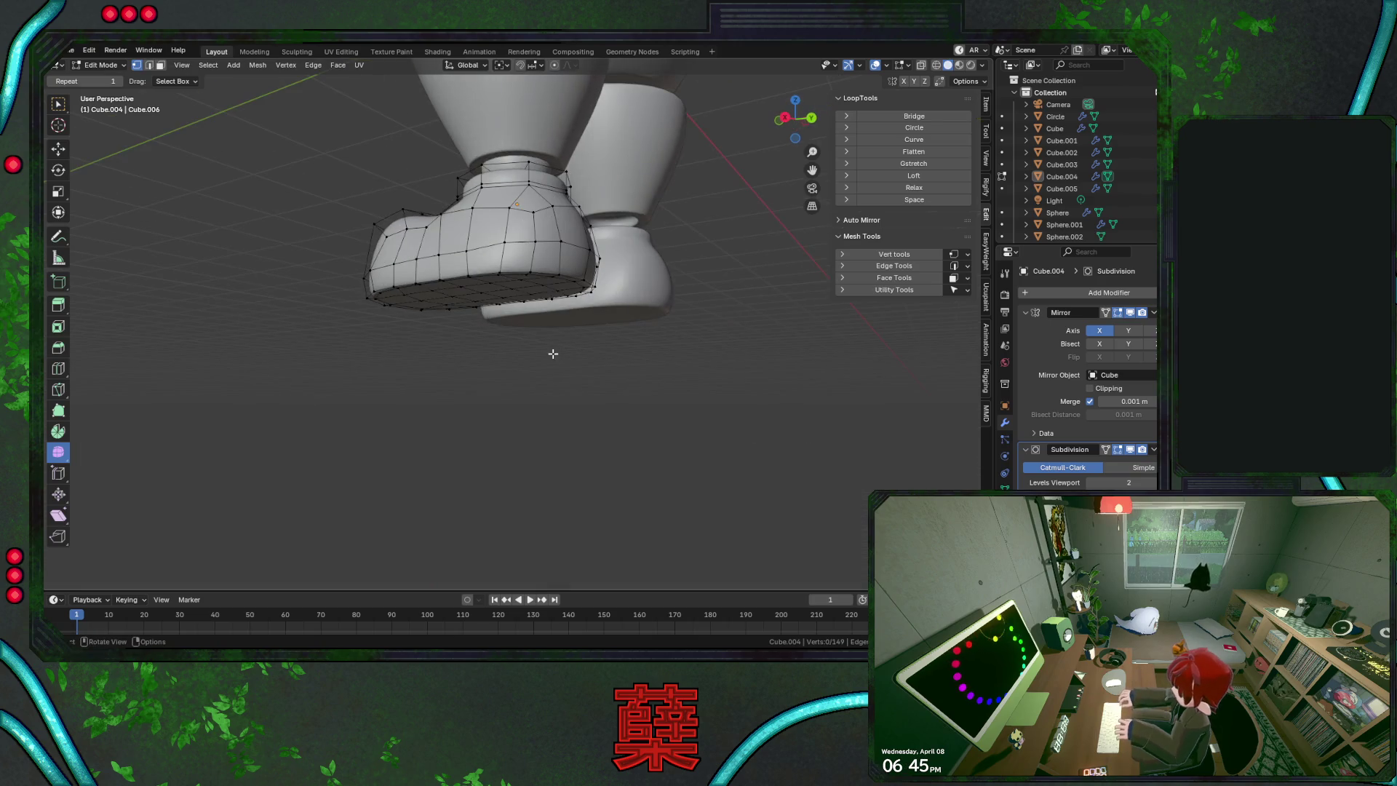
{"action": "mouse_move", "coordinate": [617, 291]}
{"action": "middle_mouse_down"}
{"action": "mouse_move", "coordinate": [595, 393]}
{"action": "mouse_move", "coordinate": [570, 389]}
{"action": "mouse_move", "coordinate": [538, 313]}
{"action": "middle_mouse_up"}
{"action": "key", "text": "shift+v"}
{"action": "left_click", "coordinate": [535, 310]}
{"action": "left_click", "coordinate": [588, 344]}
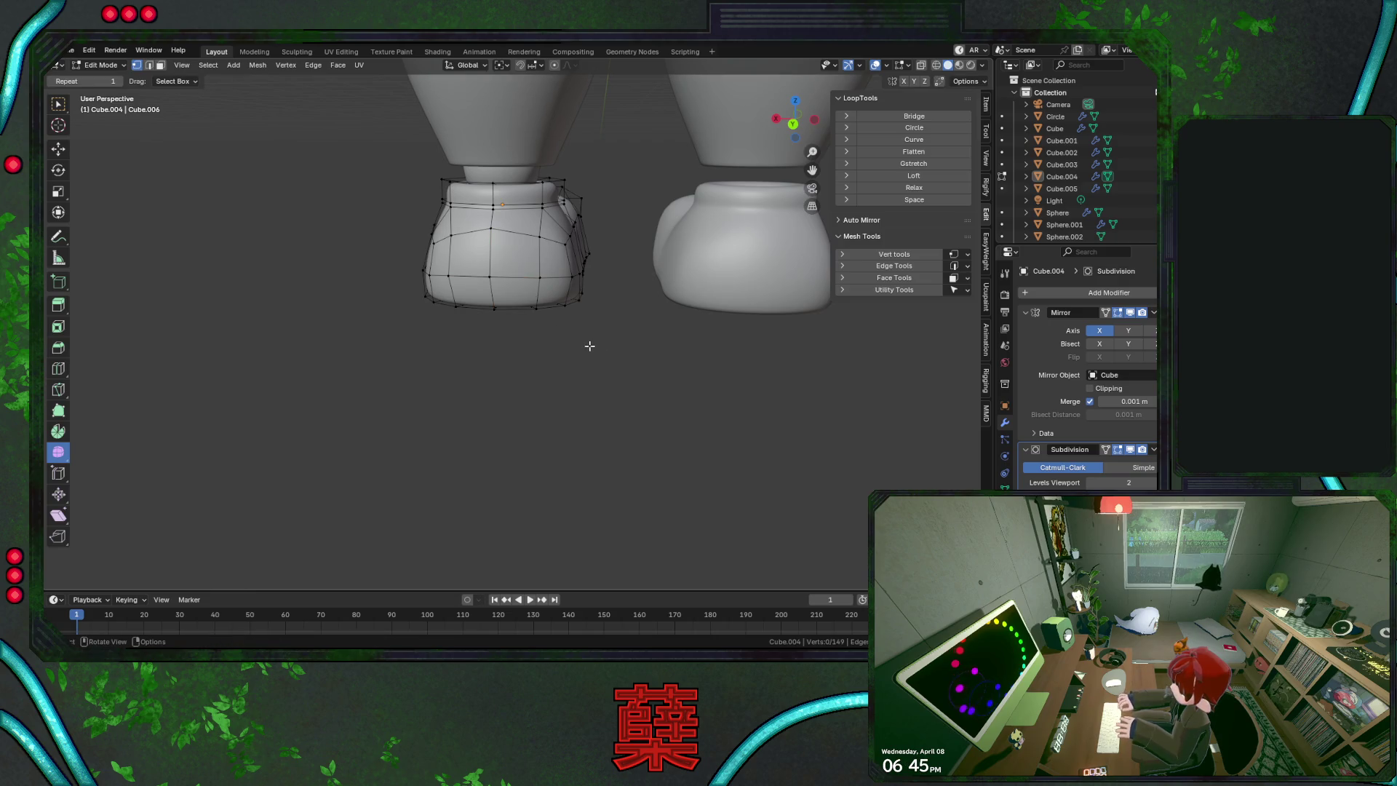
{"action": "key", "text": "KP_3"}
{"action": "key", "text": "ctrl+s"}
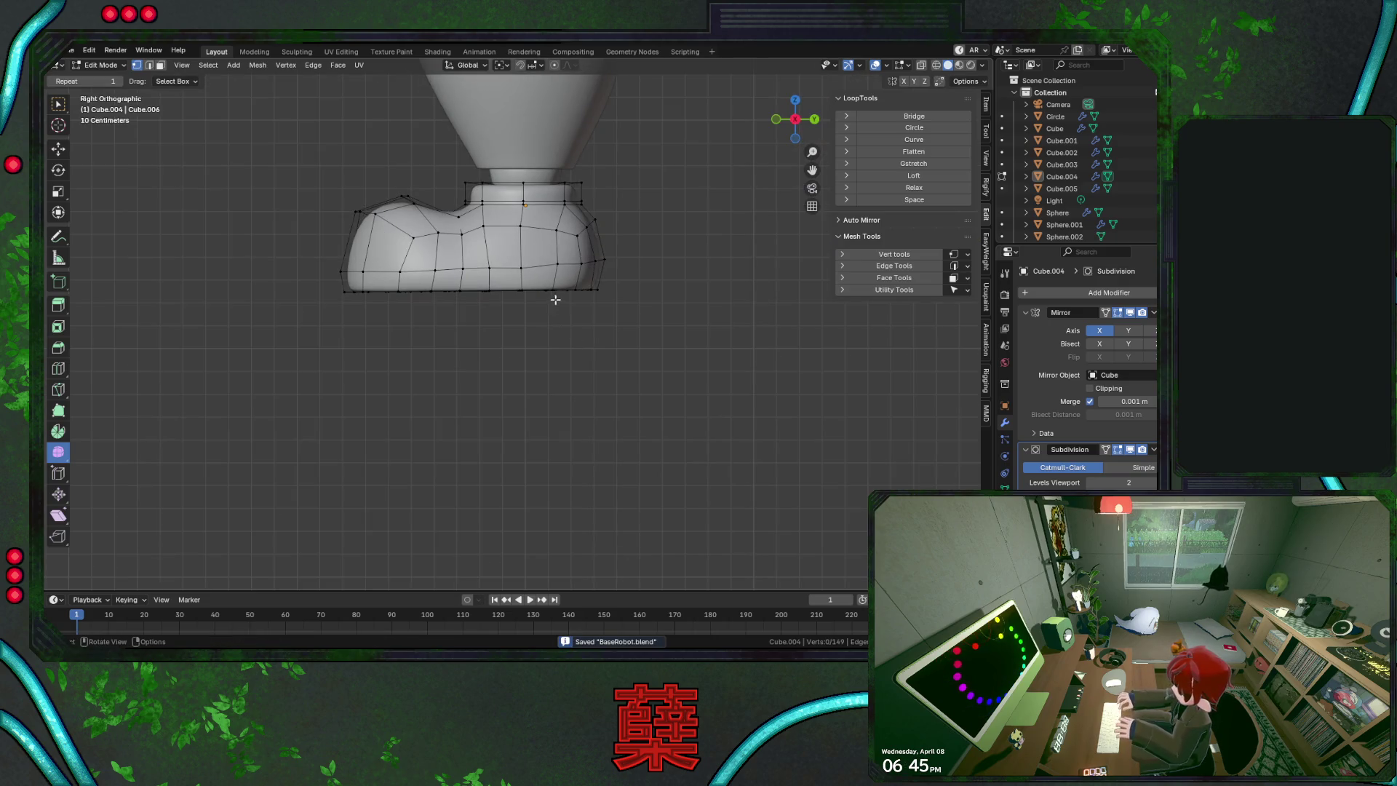
Slide a toe vertex at factor 0.147, then return to Object Mode and save BaseRobot.blend
{"action": "key", "text": "shift+v"}
{"action": "left_click", "coordinate": [594, 322]}
{"action": "key", "text": "shift+v"}
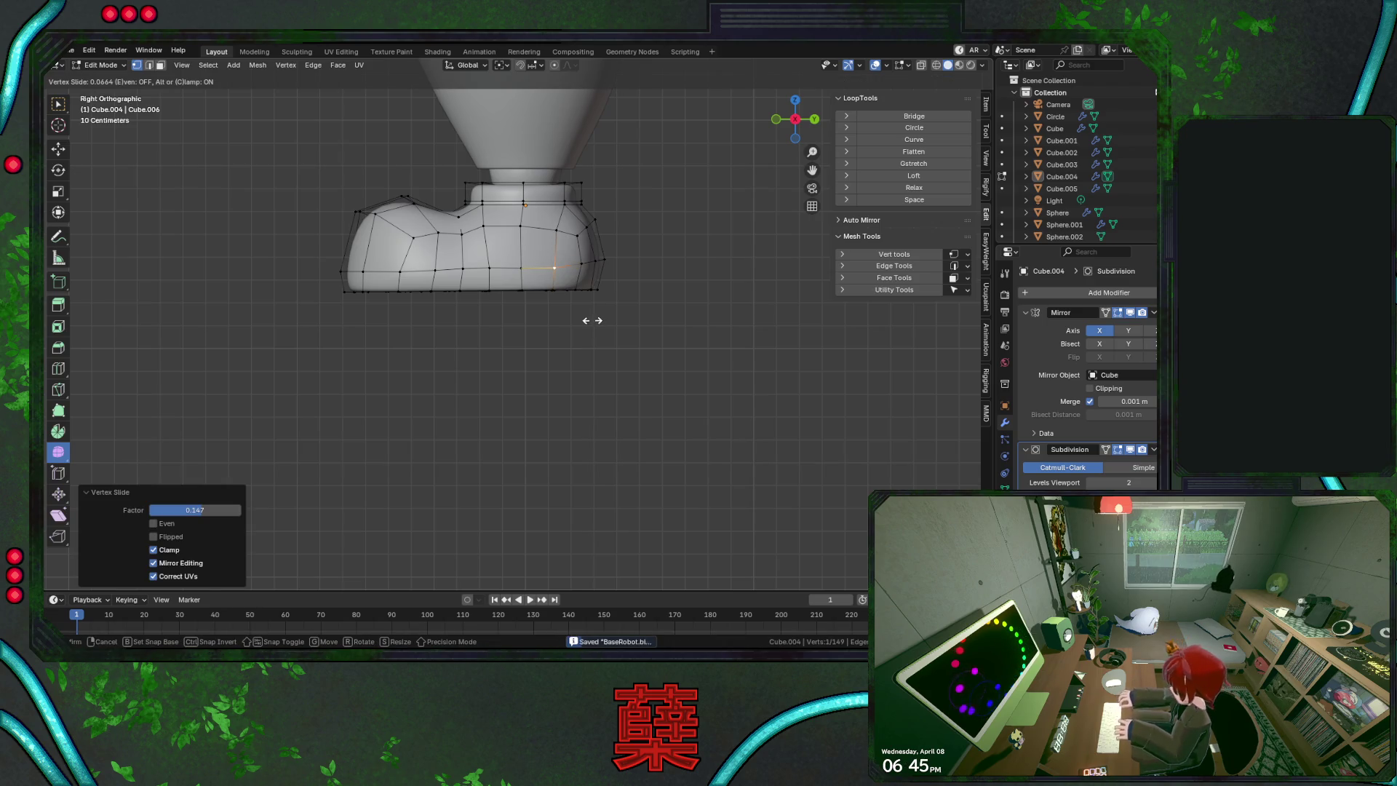
{"action": "left_click", "coordinate": [590, 318]}
{"action": "left_click", "coordinate": [636, 330]}
{"action": "key", "text": "a"}
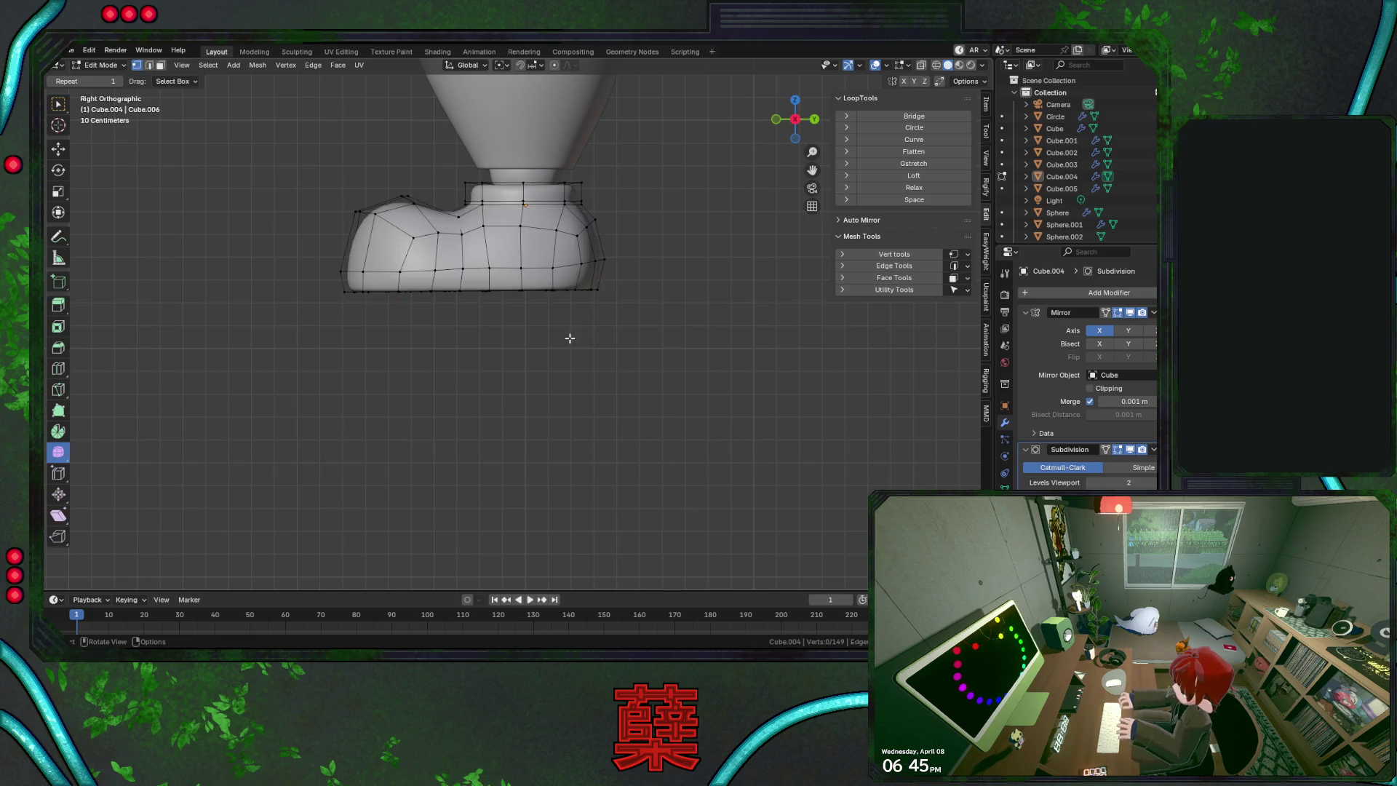
{"action": "key", "text": "Tab"}
{"action": "key", "text": "ctrl+s"}
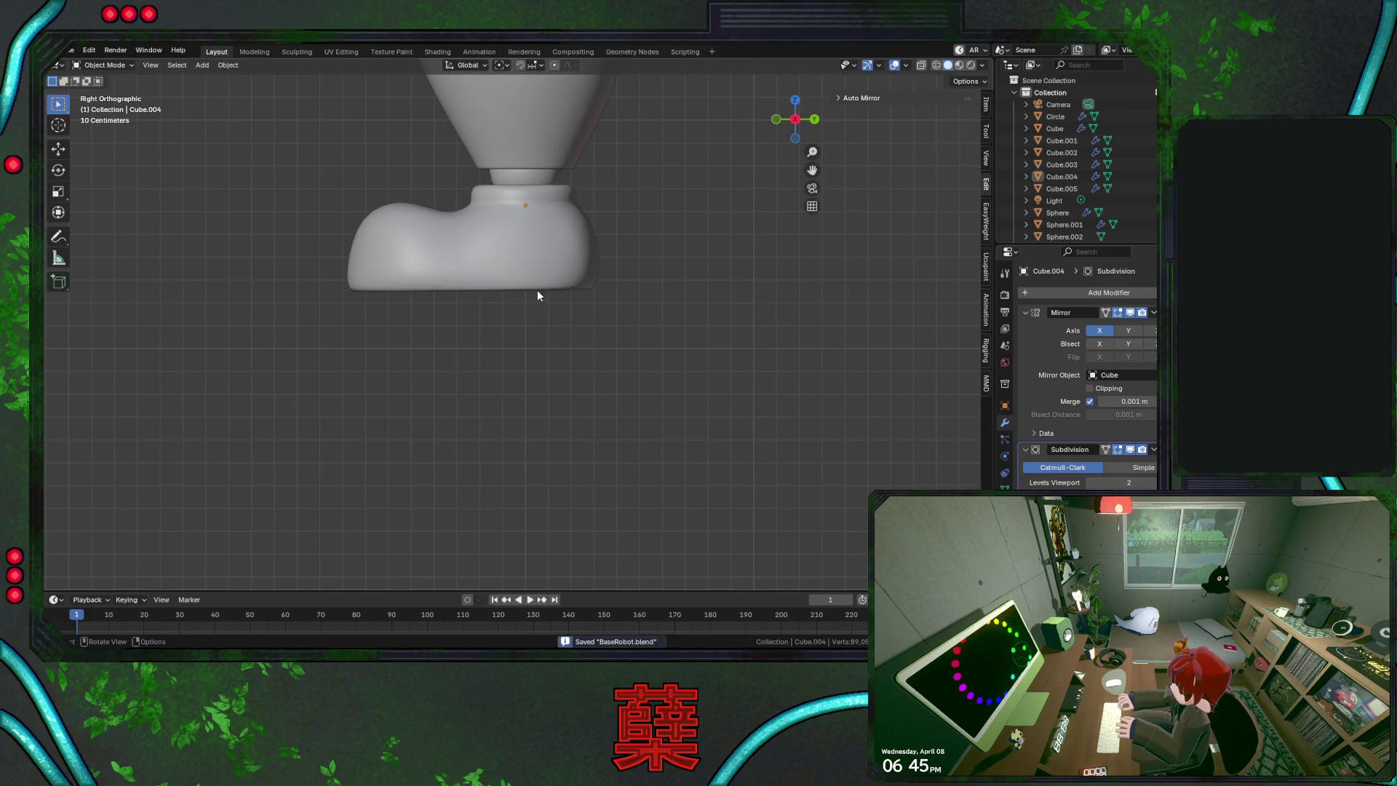
Edge-slide the shoe's sole loop upward, view the front, and save
{"action": "key", "text": "Tab"}
{"action": "left_click", "coordinate": [542, 271], "text": "alt"}
{"action": "key", "text": "g"}
{"action": "key", "text": "g"}
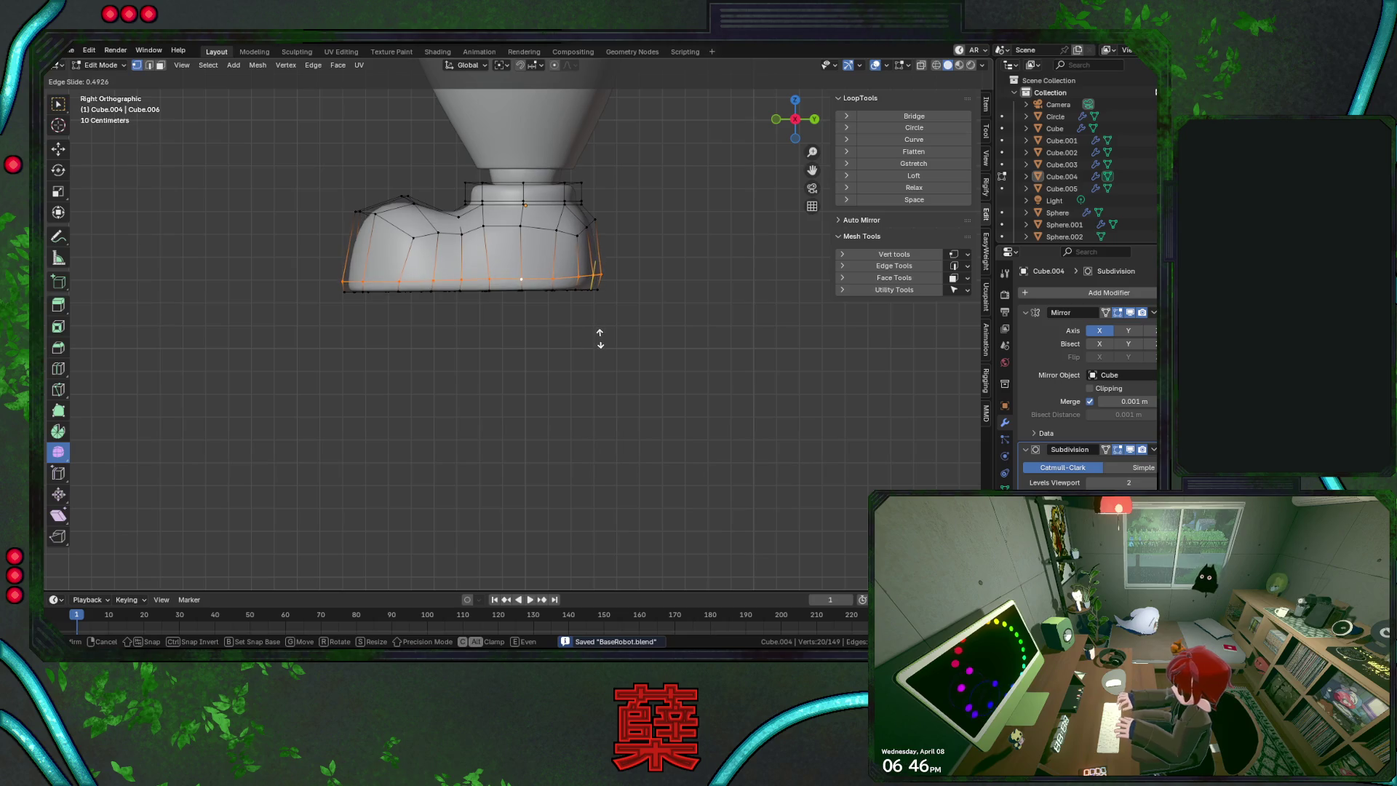
{"action": "left_click", "coordinate": [603, 312]}
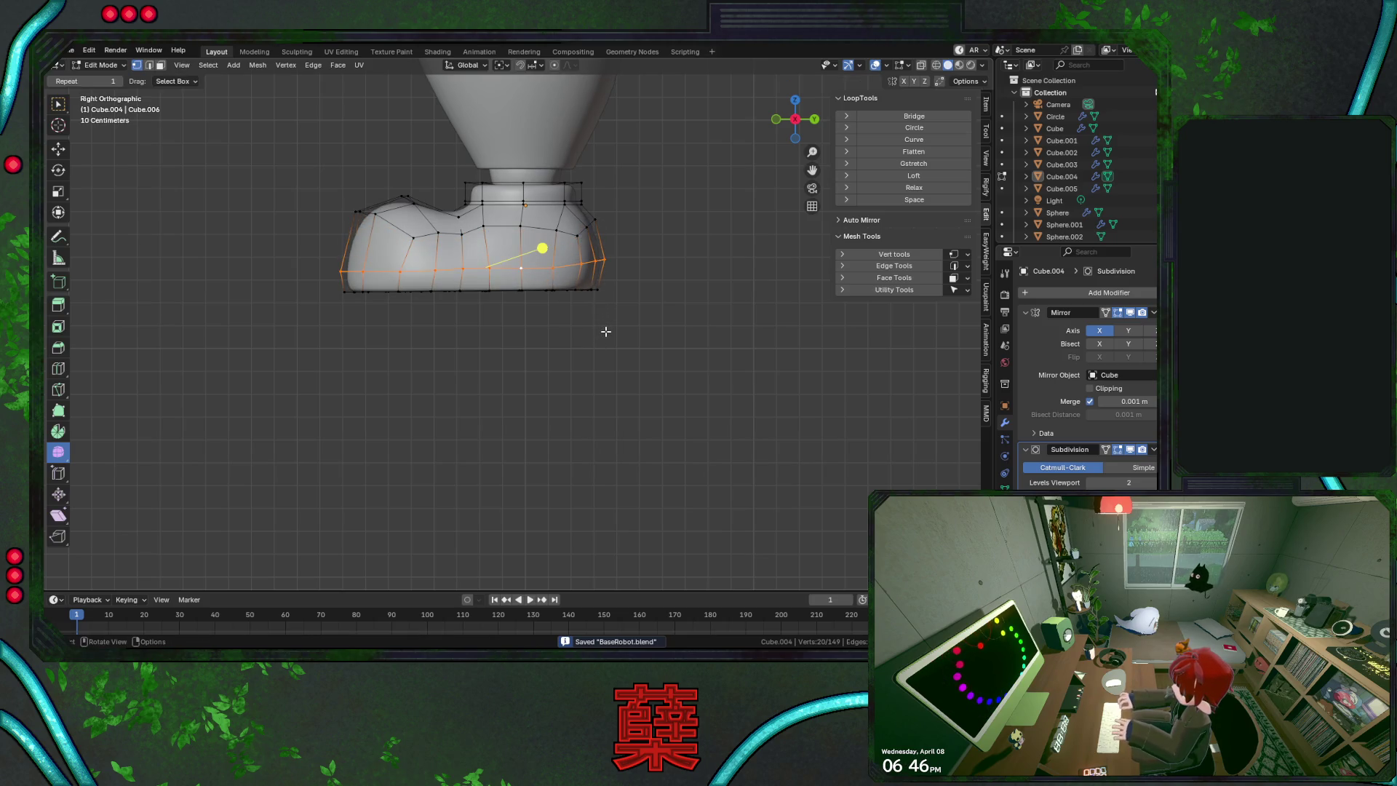
{"action": "key", "text": "Tab"}
{"action": "key", "text": "KP_1"}
{"action": "key", "text": "ctrl+s"}
Select two top vertices of the shoe in Edit Mode, trying then cancelling a vertical move
{"action": "left_click", "coordinate": [602, 288]}
{"action": "scroll", "coordinate": [602, 291], "scroll_direction": "up", "scroll_amount": 2}
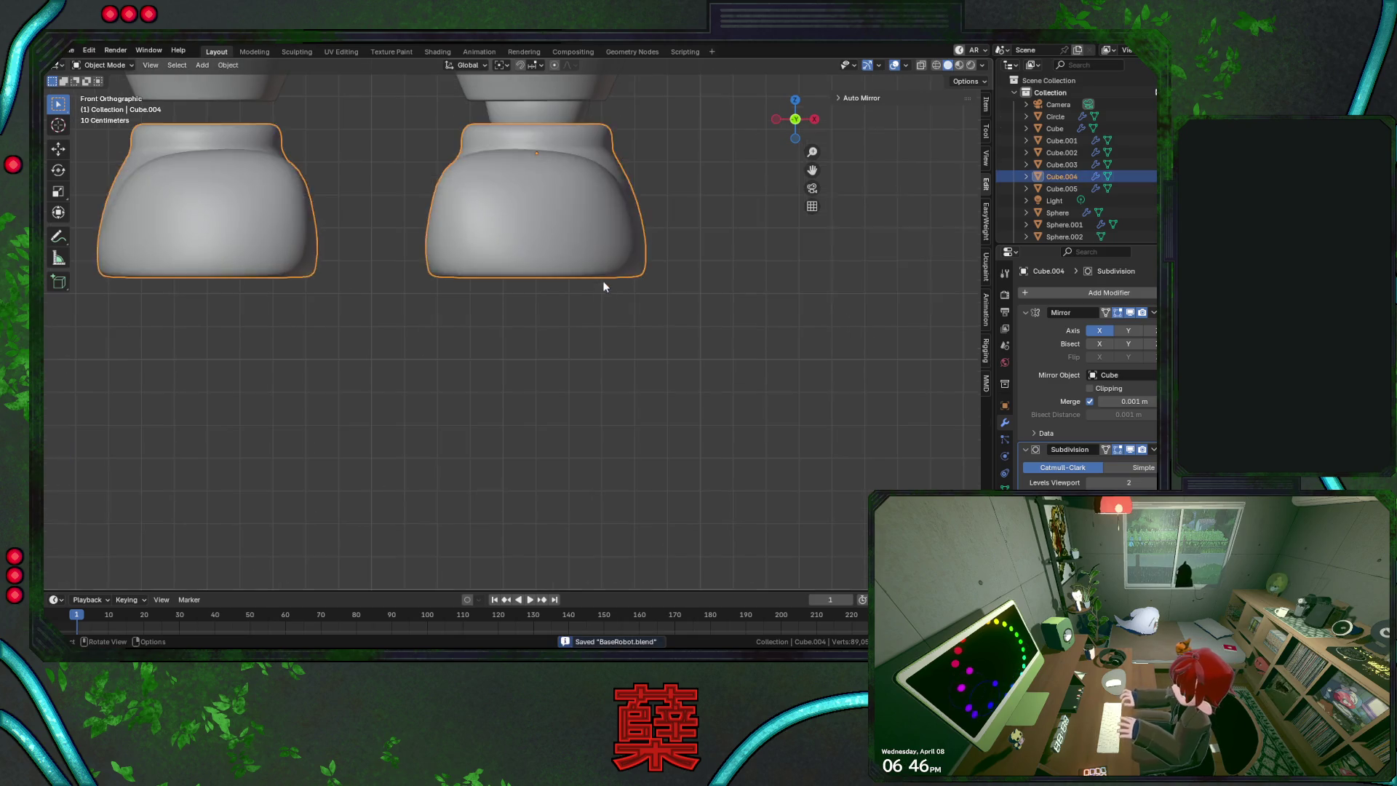
{"action": "key", "text": "Tab"}
{"action": "left_click", "coordinate": [601, 167]}
{"action": "left_click", "coordinate": [601, 150], "text": "shift"}
{"action": "key", "text": "g"}
{"action": "key", "text": "z"}
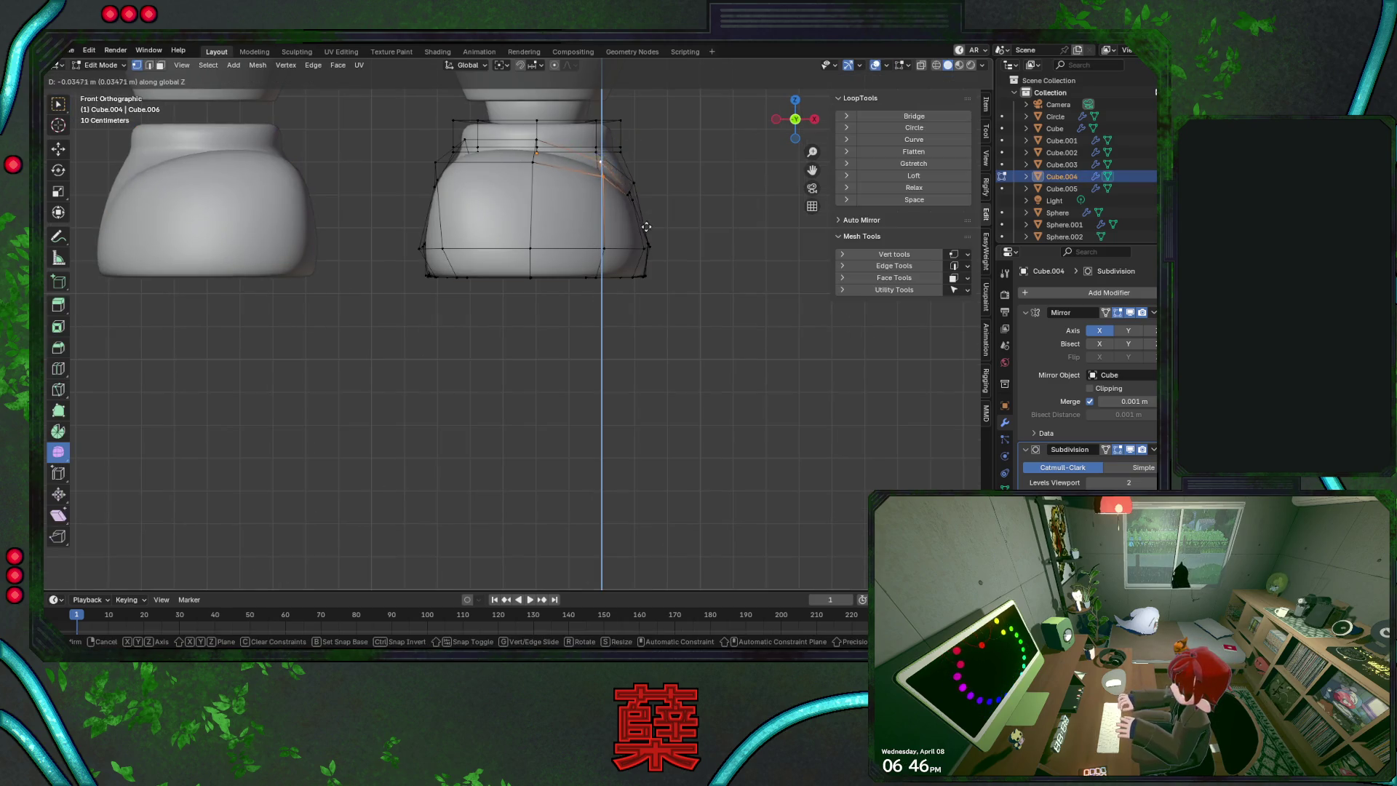
{"action": "key", "text": "Escape"}
Lower the boot's top vertices about 0.035 m along Z and return to Object Mode
{"action": "left_click", "coordinate": [536, 151], "text": "shift"}
{"action": "key", "text": "g"}
{"action": "key", "text": "z"}
{"action": "left_click", "coordinate": [611, 210]}
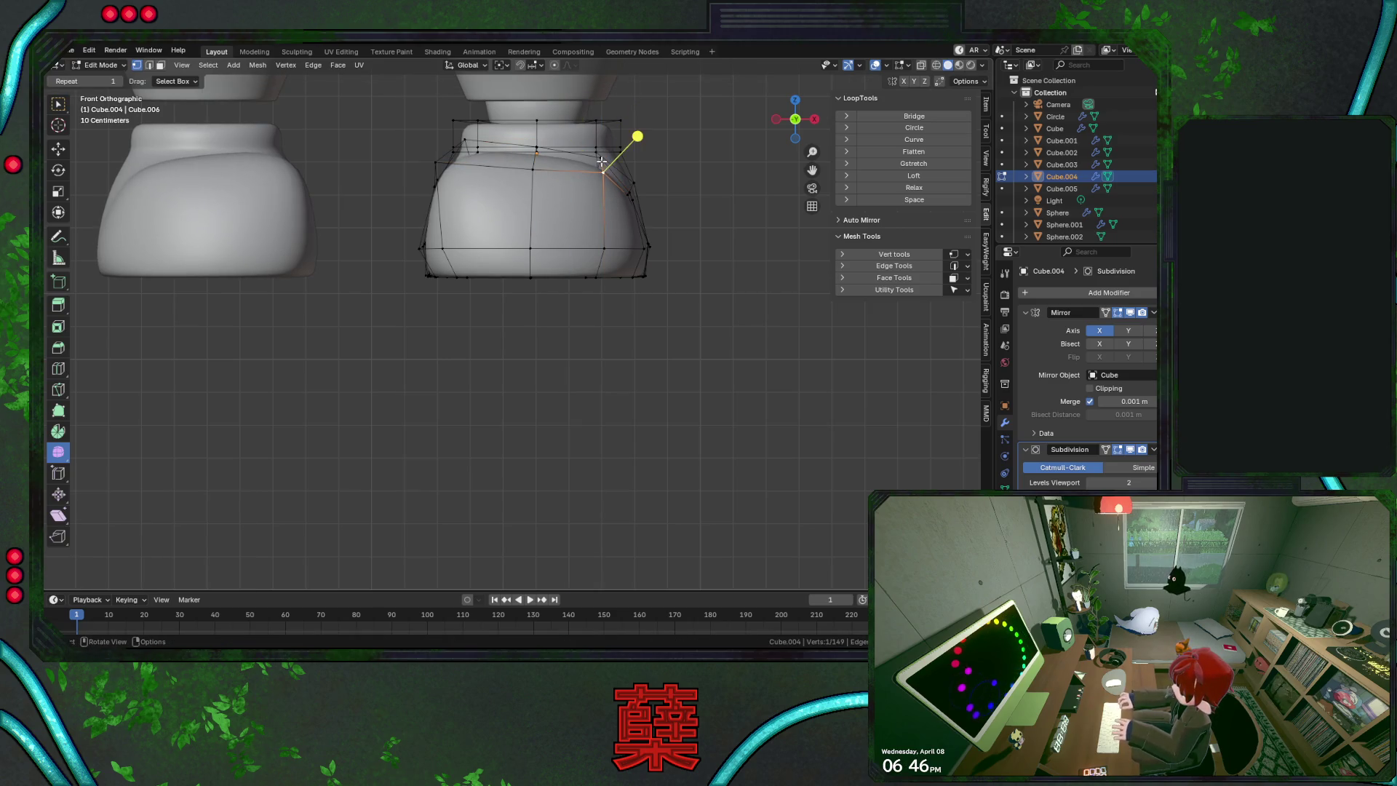
{"action": "left_click", "coordinate": [603, 162], "text": "ctrl"}
{"action": "key", "text": "Tab"}
{"action": "scroll", "coordinate": [699, 284], "scroll_direction": "down", "scroll_amount": 2}
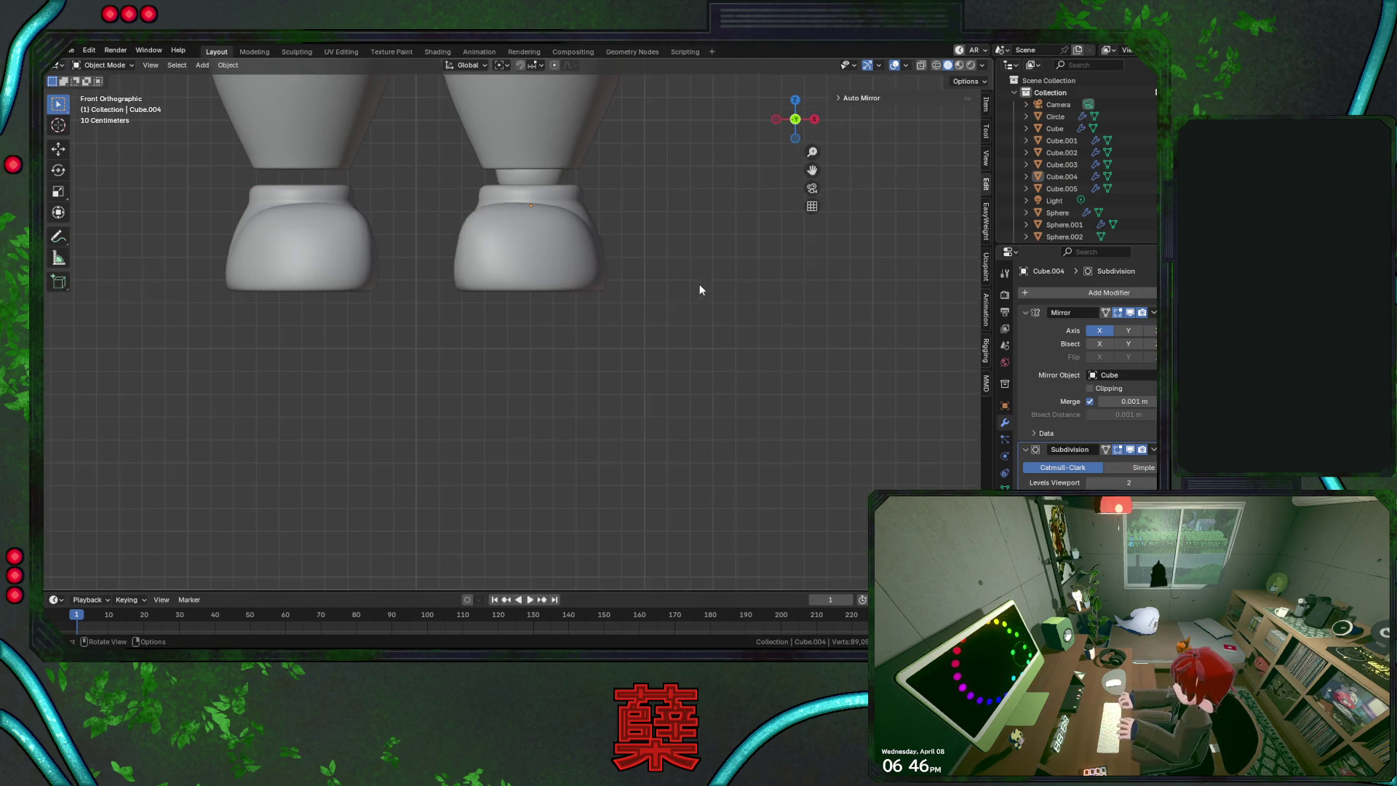
Undo the last change, look up at the legs, and save BaseRobot.blend
{"action": "key", "text": "ctrl+z"}
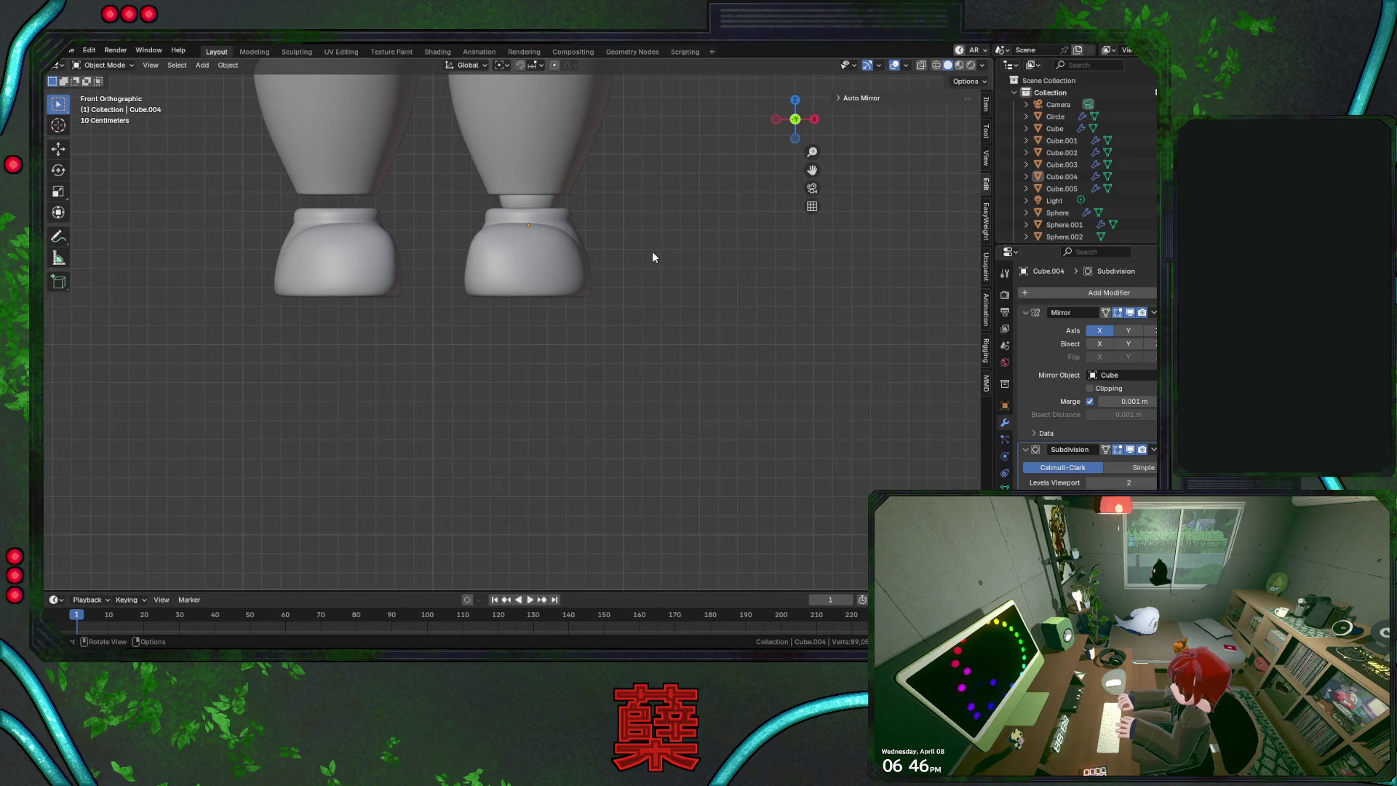
{"action": "scroll", "coordinate": [652, 251], "scroll_direction": "down", "scroll_amount": 4}
{"action": "scroll", "coordinate": [652, 251], "scroll_direction": "up", "scroll_amount": 2}
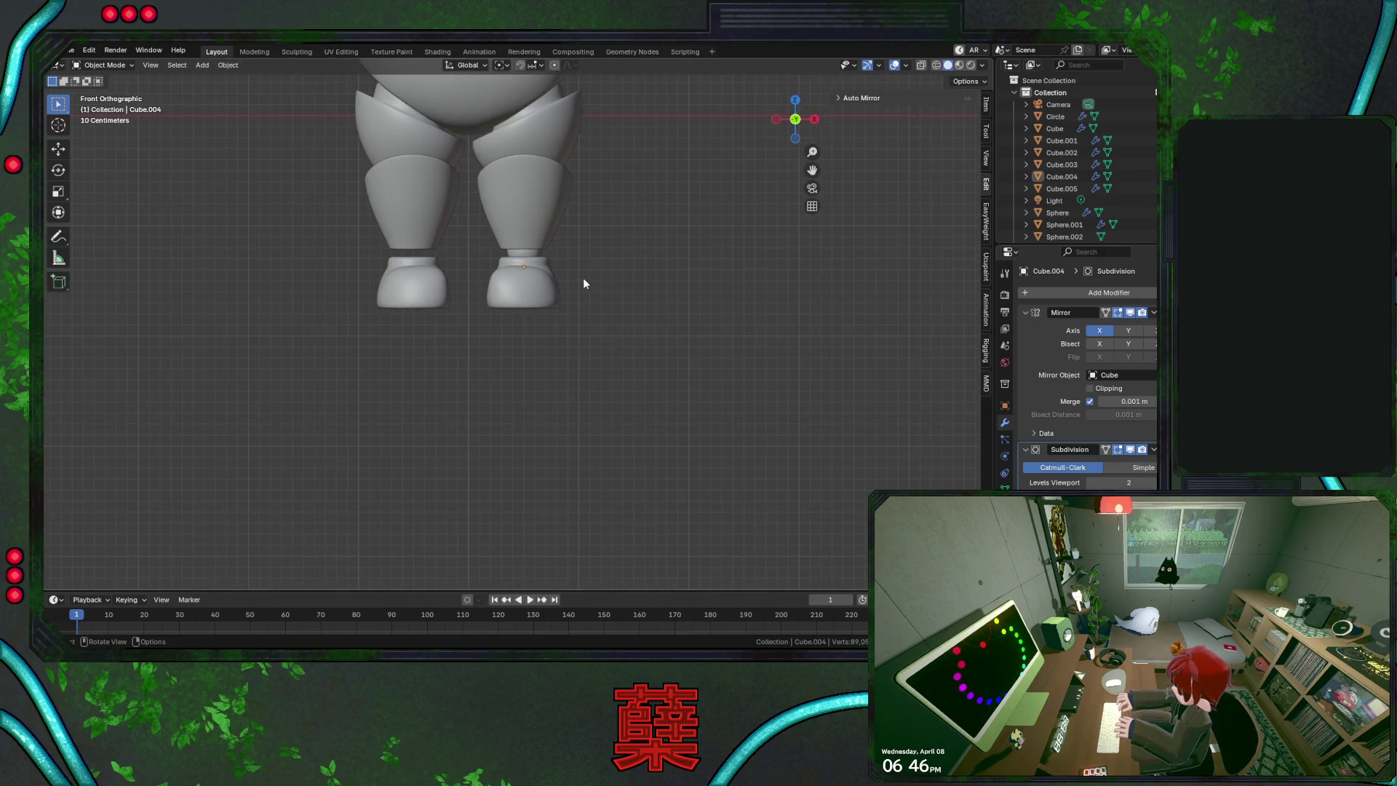
{"action": "mouse_move", "coordinate": [468, 311]}
{"action": "middle_mouse_down"}
{"action": "mouse_move", "coordinate": [558, 303]}
{"action": "mouse_move", "coordinate": [587, 371]}
{"action": "mouse_move", "coordinate": [605, 355]}
{"action": "mouse_move", "coordinate": [522, 318]}
{"action": "middle_mouse_up"}
{"action": "key", "text": "ctrl+s"}
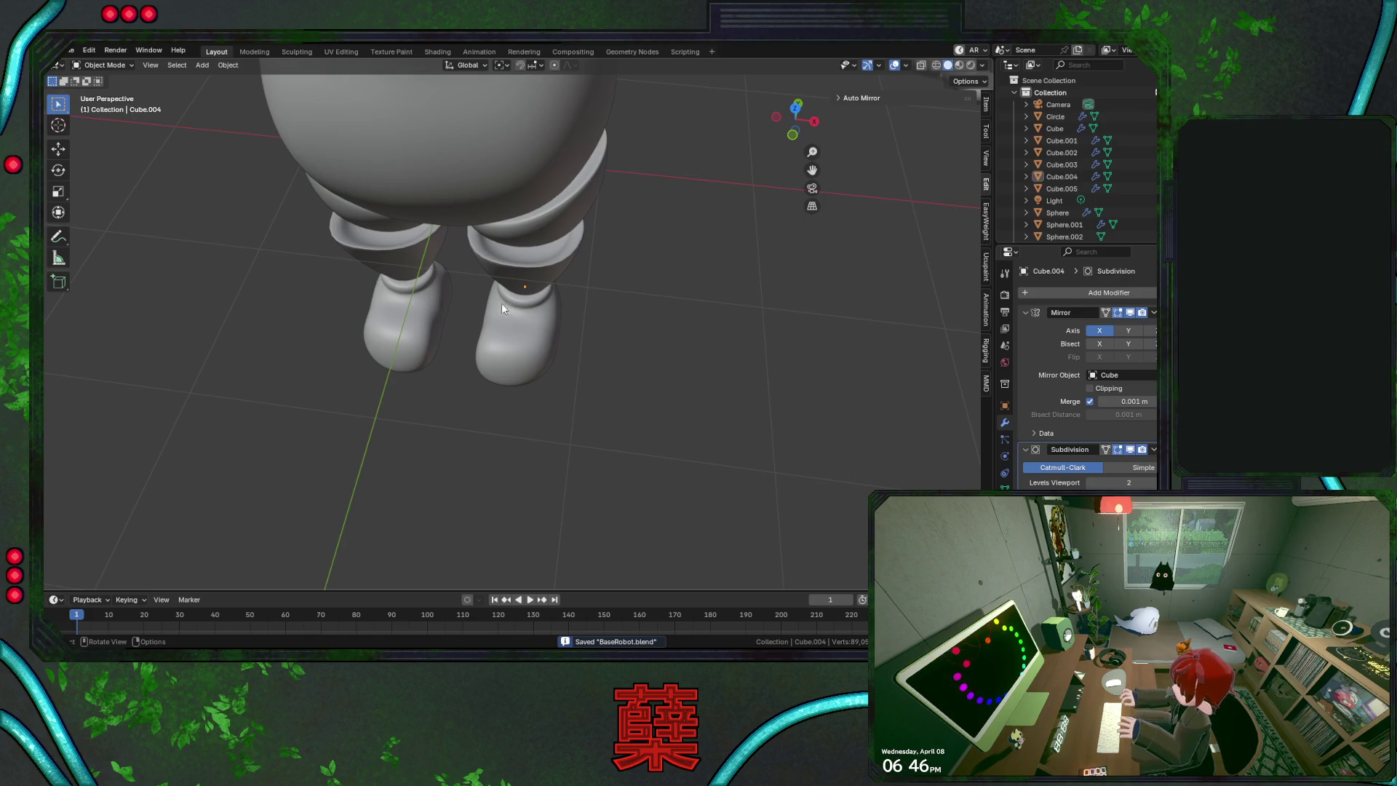
Orbit closer to the shoes and put the shoe mesh Cube.004 into Edit Mode
{"action": "middle_click_drag", "start_coordinate": [591, 371], "coordinate": [459, 256]}
{"action": "scroll", "coordinate": [546, 283], "scroll_direction": "up", "scroll_amount": 3}
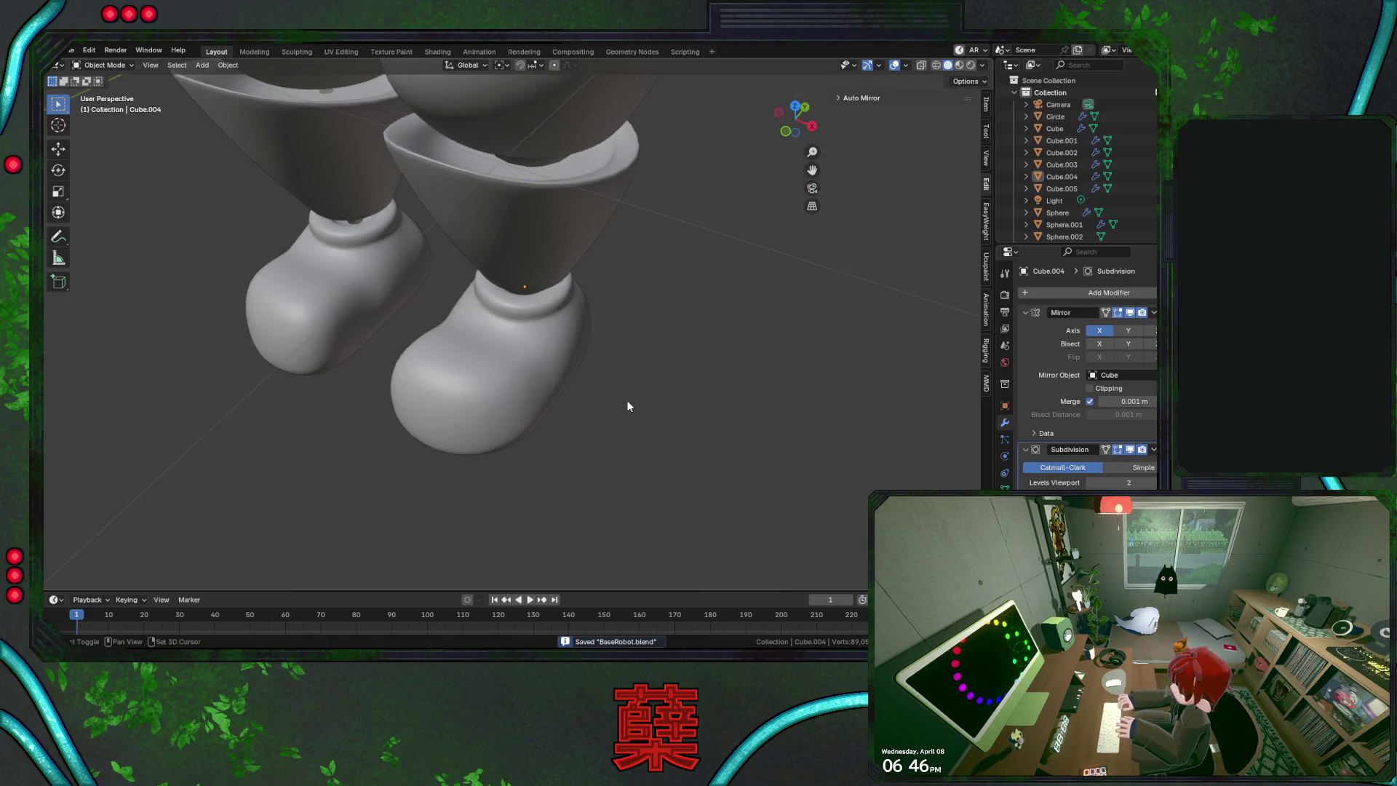
{"action": "mouse_move", "coordinate": [508, 335]}
{"action": "middle_mouse_down"}
{"action": "mouse_move", "coordinate": [342, 289]}
{"action": "mouse_move", "coordinate": [570, 336]}
{"action": "middle_mouse_up"}
{"action": "left_click", "coordinate": [530, 303]}
{"action": "scroll", "coordinate": [531, 304], "scroll_direction": "up", "scroll_amount": 2}
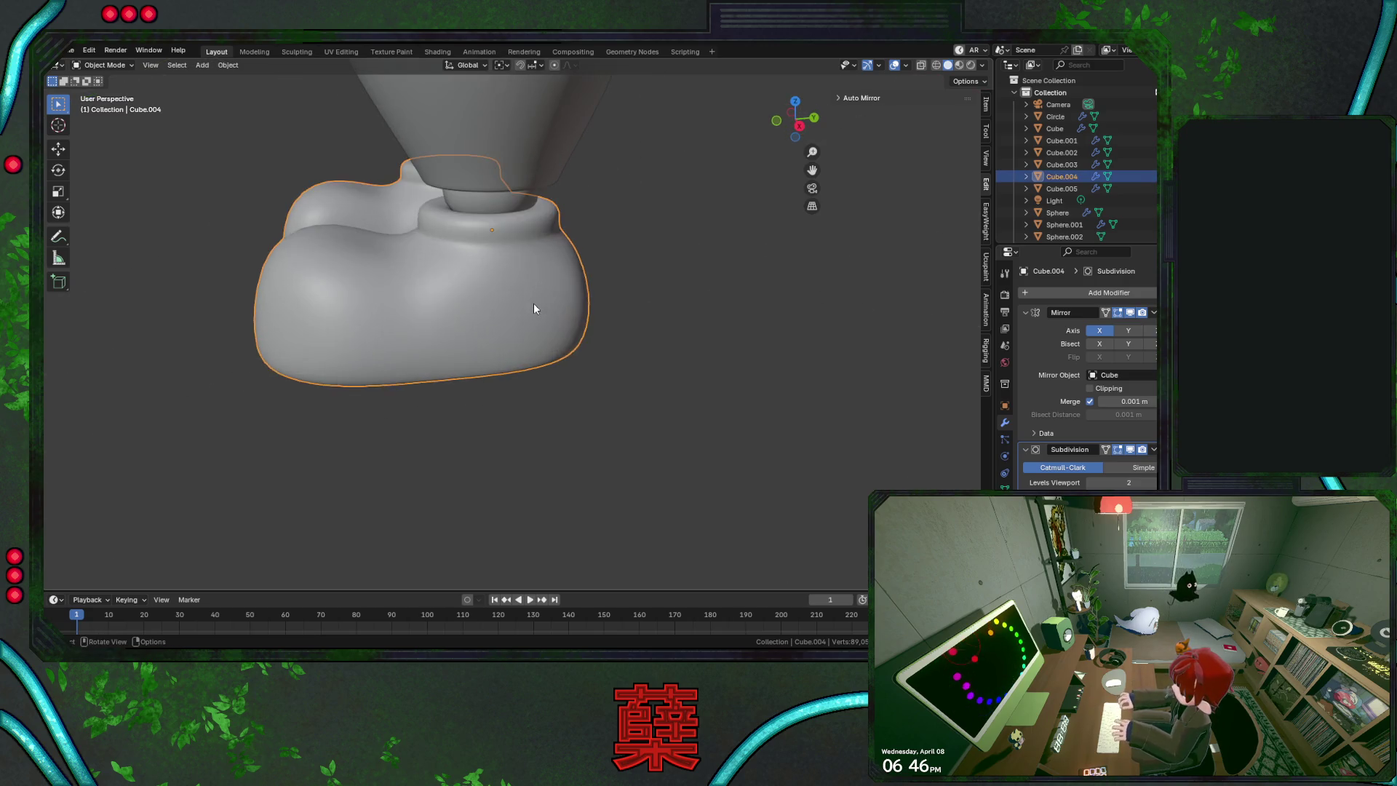
{"action": "key", "text": "Tab"}
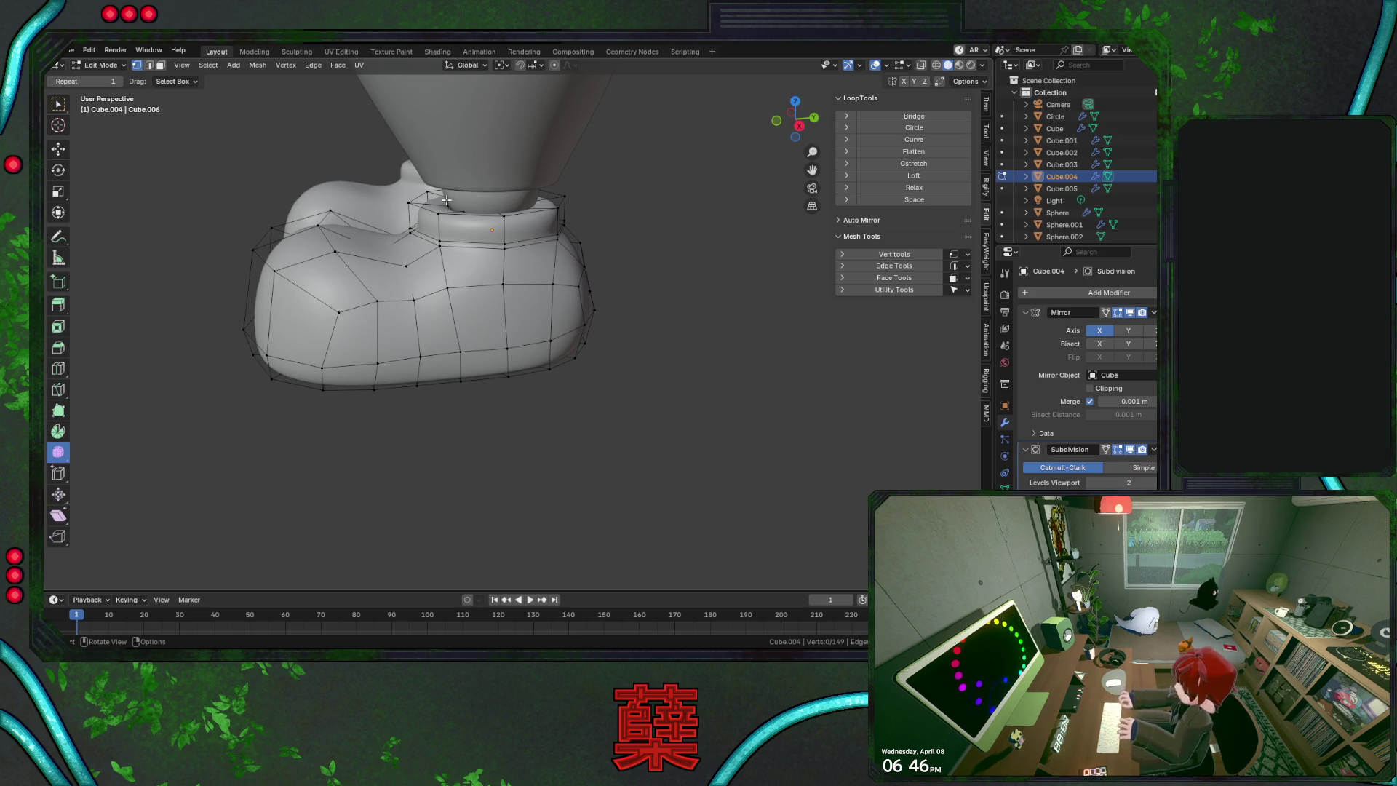
Slide the boot's ankle cuff edge loop to factor -0.403, then orbit in Object Mode
{"action": "mouse_move", "coordinate": [507, 231]}
{"action": "left_mouse_down"}
{"action": "mouse_move", "coordinate": [556, 226]}
{"action": "mouse_move", "coordinate": [575, 256]}
{"action": "left_mouse_up"}
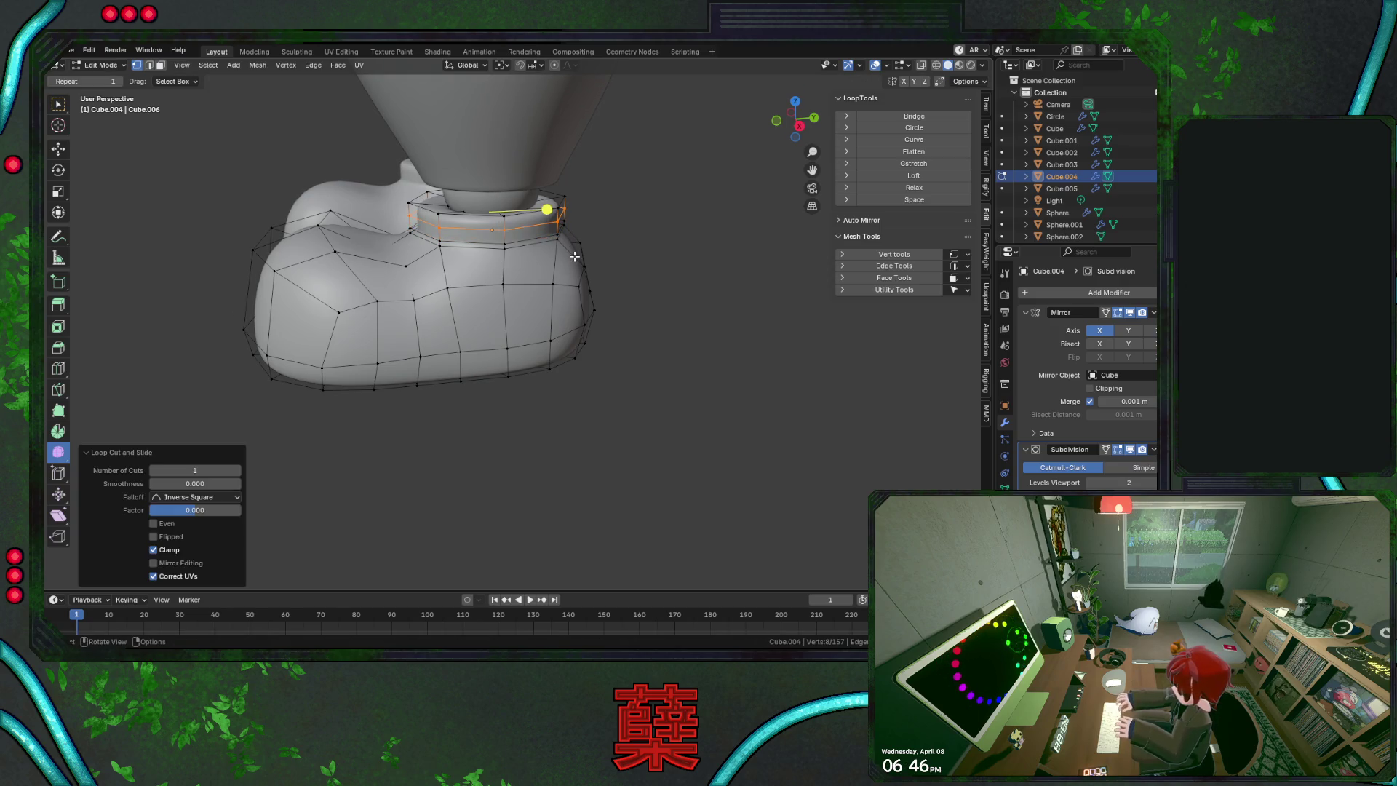
{"action": "key", "text": "ctrl+z"}
{"action": "left_click", "coordinate": [547, 221], "text": "alt"}
{"action": "key", "text": "g"}
{"action": "key", "text": "g"}
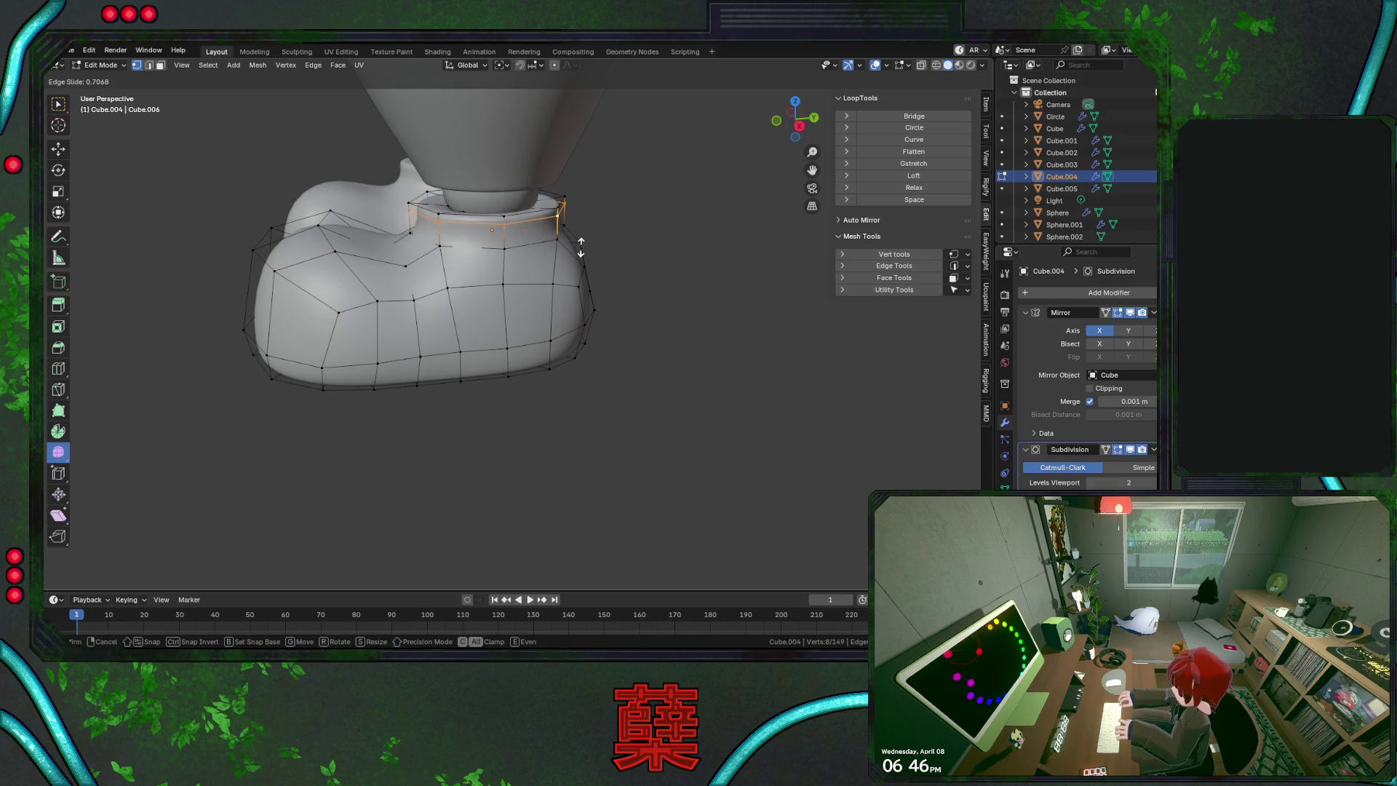
{"action": "key", "text": "0"}
{"action": "left_click", "coordinate": [584, 287]}
{"action": "key", "text": "Tab"}
{"action": "middle_click_drag", "start_coordinate": [639, 261], "coordinate": [572, 306]}
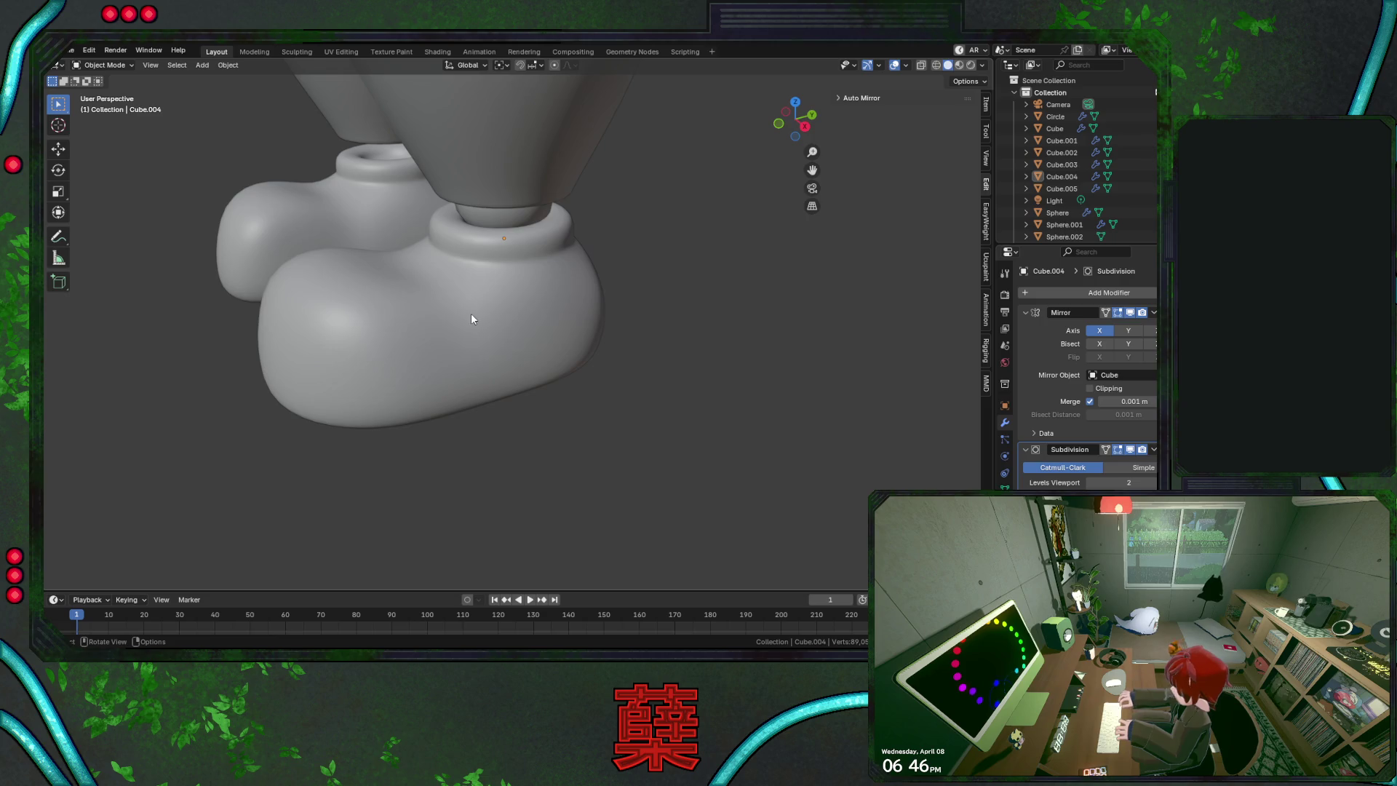
Orbit to the legs from the front and select an edge loop on the boot's side
{"action": "scroll", "coordinate": [657, 355], "scroll_direction": "down", "scroll_amount": 5}
{"action": "scroll", "coordinate": [624, 343], "scroll_direction": "up", "scroll_amount": 4}
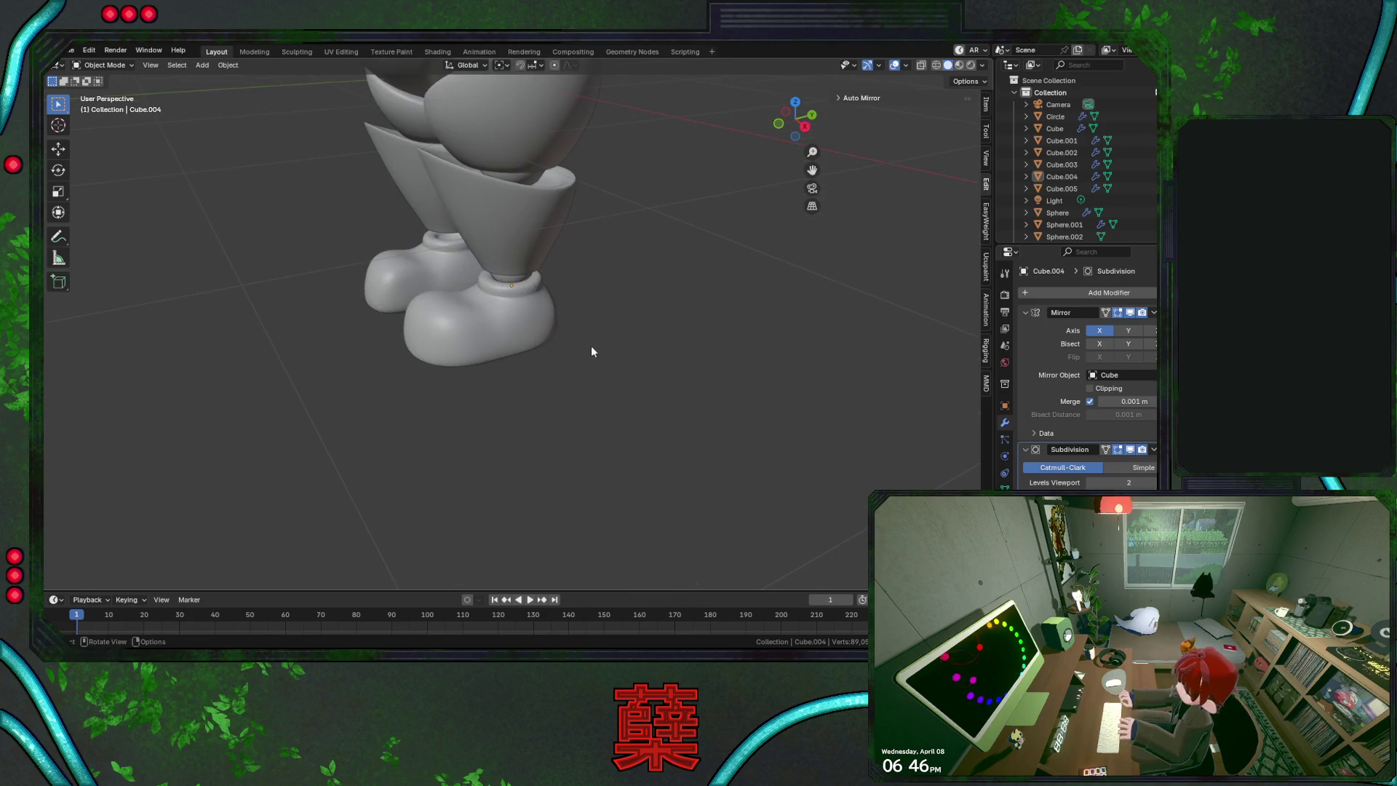
{"action": "mouse_move", "coordinate": [541, 379]}
{"action": "middle_mouse_down"}
{"action": "mouse_move", "coordinate": [573, 378]}
{"action": "mouse_move", "coordinate": [330, 343]}
{"action": "mouse_move", "coordinate": [449, 335]}
{"action": "middle_mouse_up"}
{"action": "scroll", "coordinate": [466, 350], "scroll_direction": "up", "scroll_amount": 4}
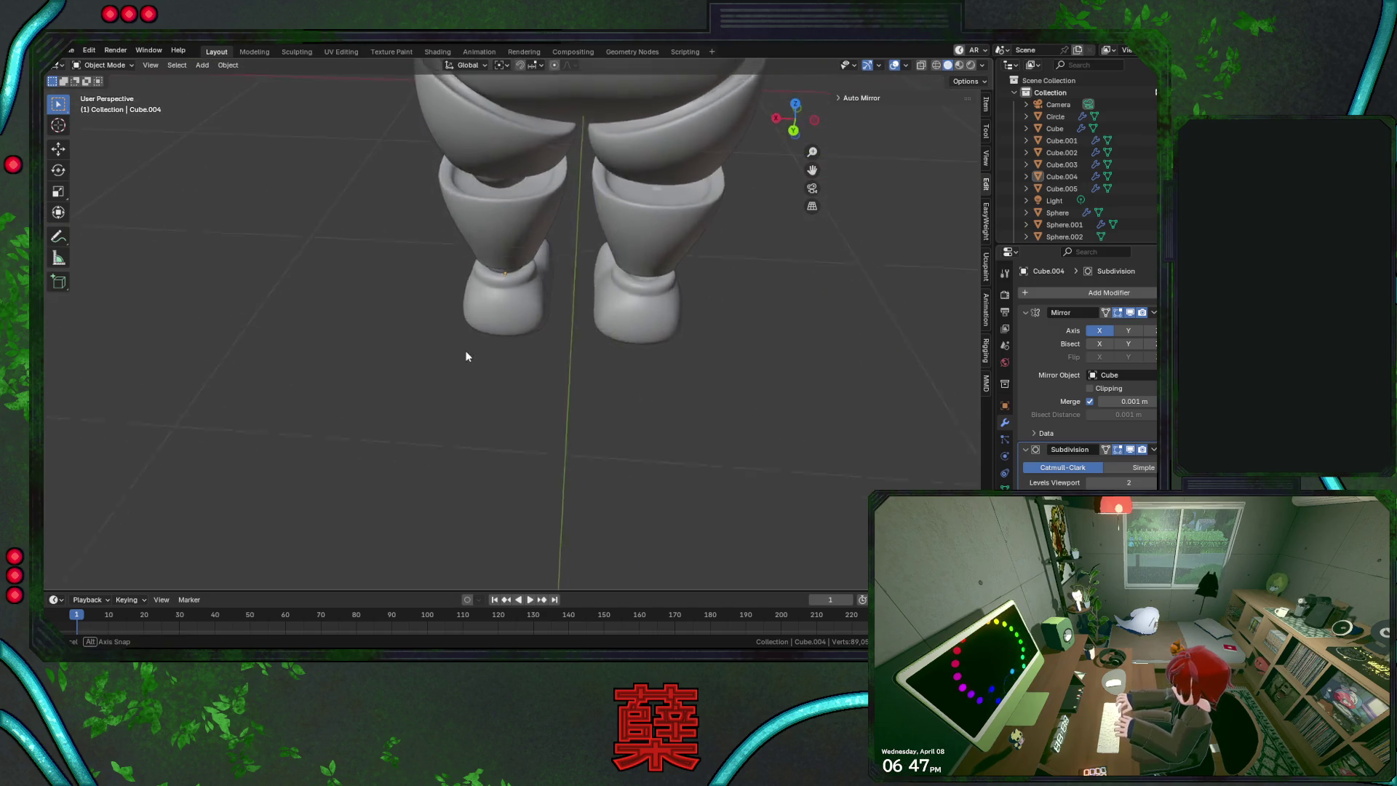
{"action": "key", "text": "Tab"}
{"action": "scroll", "coordinate": [448, 352], "scroll_direction": "up", "scroll_amount": 2}
{"action": "left_click", "coordinate": [413, 320], "text": "alt"}
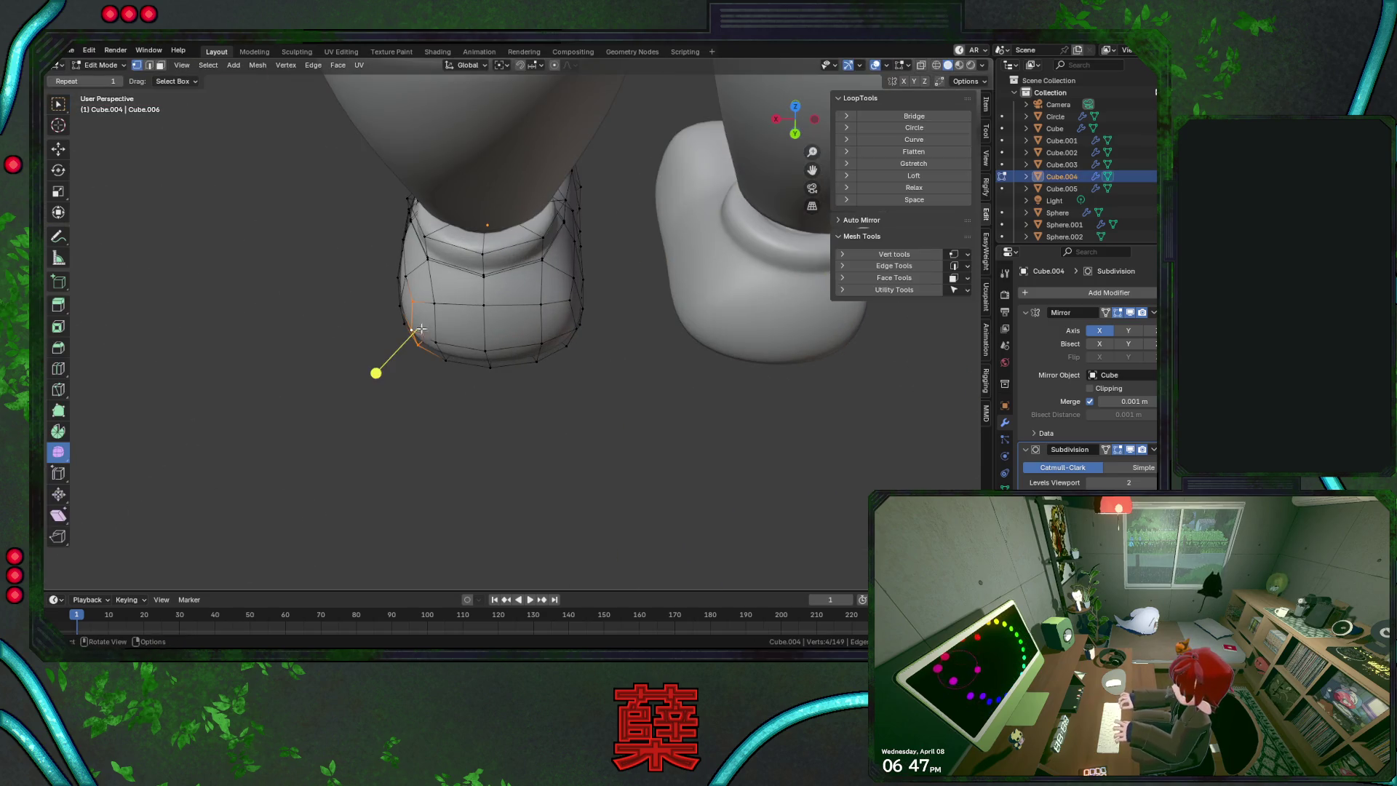
From the top view in X-ray, reposition two selected edge loops, then return to solid shading
{"action": "key", "text": "KP_7"}
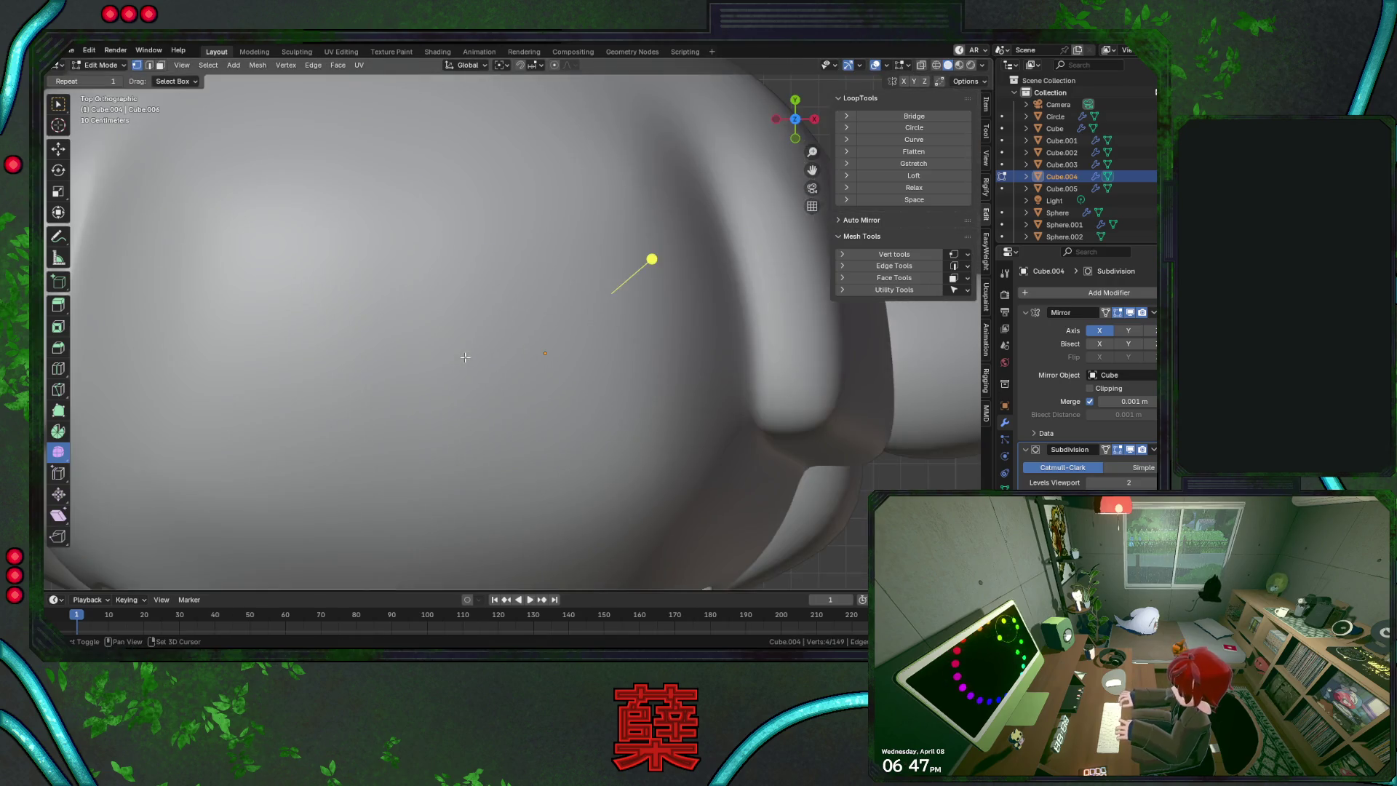
{"action": "key", "text": "shift+z"}
{"action": "key", "text": "g"}
{"action": "left_click", "coordinate": [632, 354]}
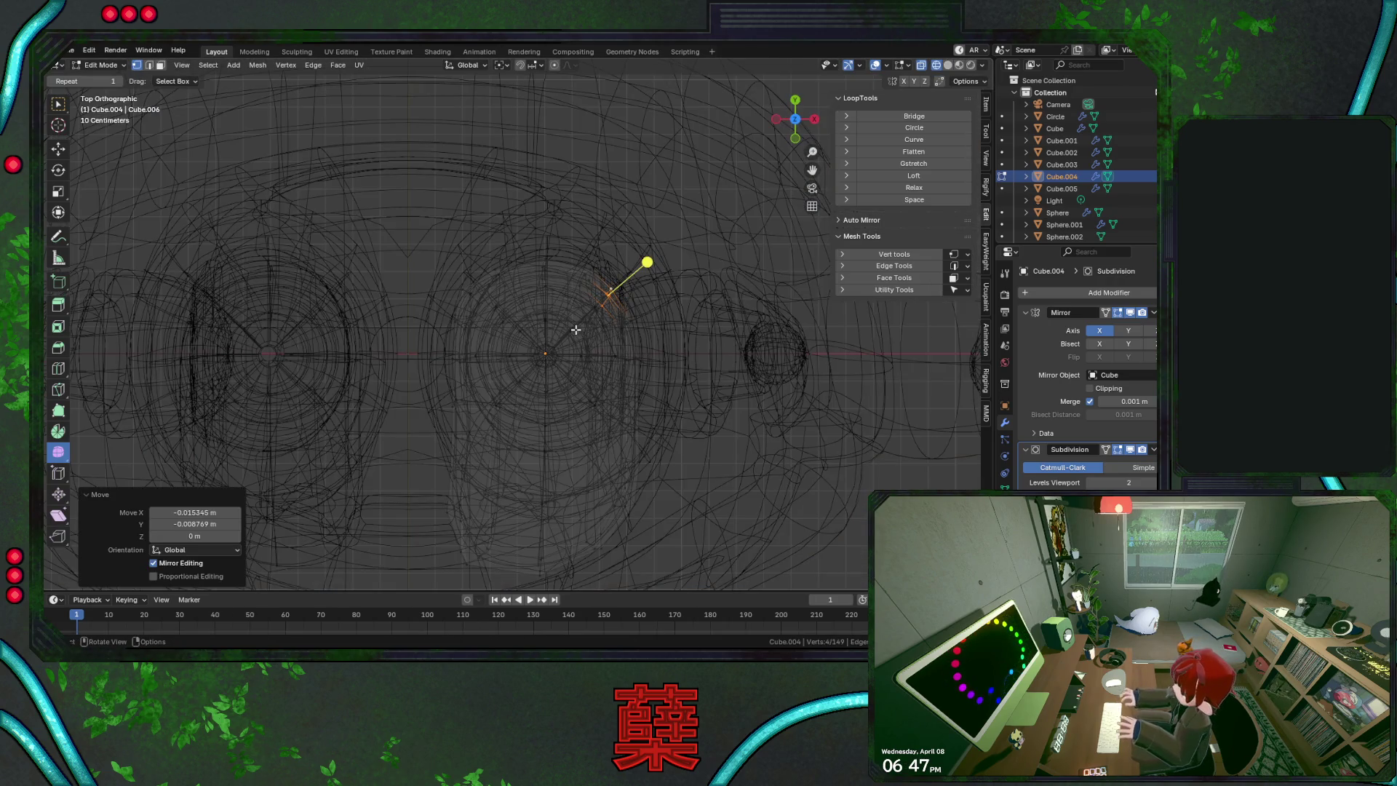
{"action": "left_click", "coordinate": [477, 299], "text": "alt"}
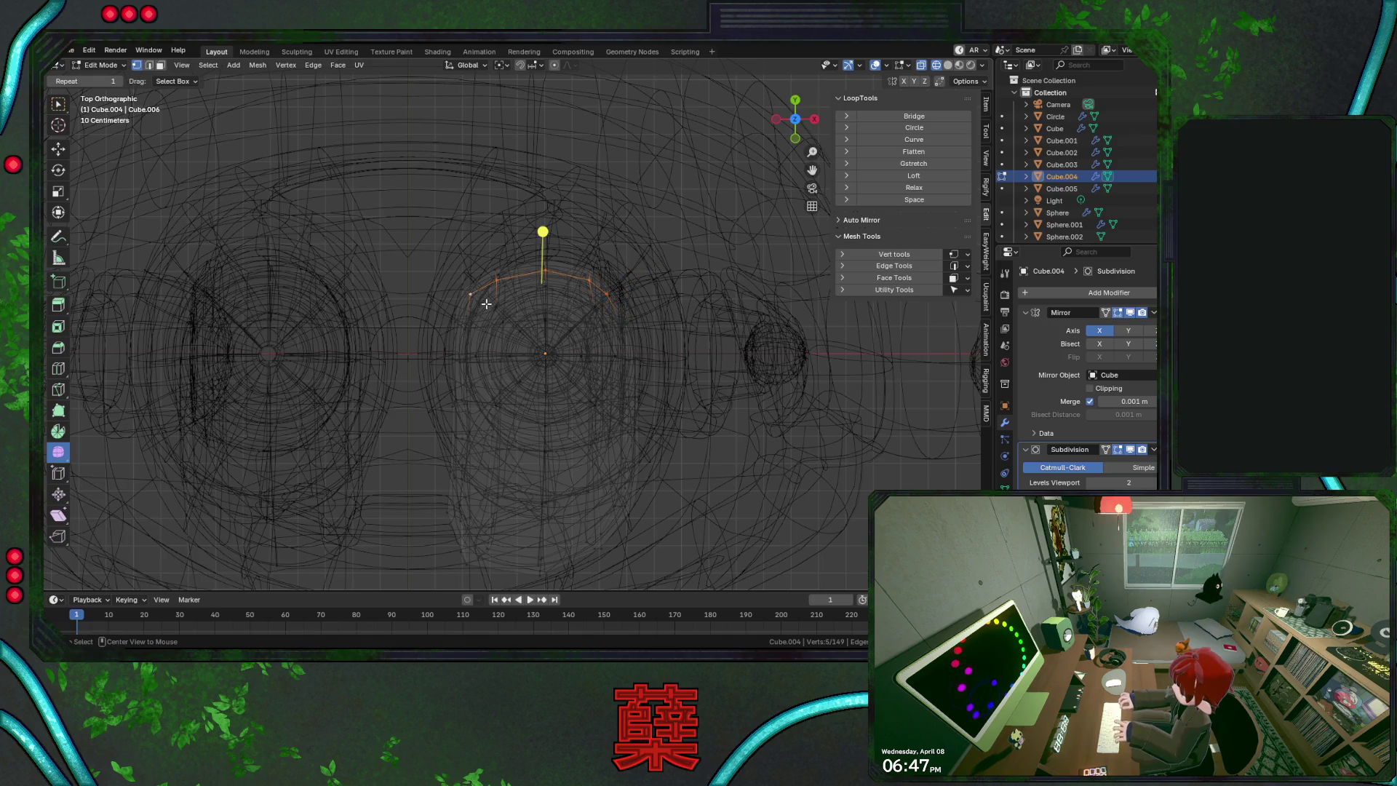
{"action": "key", "text": "g"}
{"action": "left_click", "coordinate": [525, 329]}
{"action": "key", "text": "shift+z"}
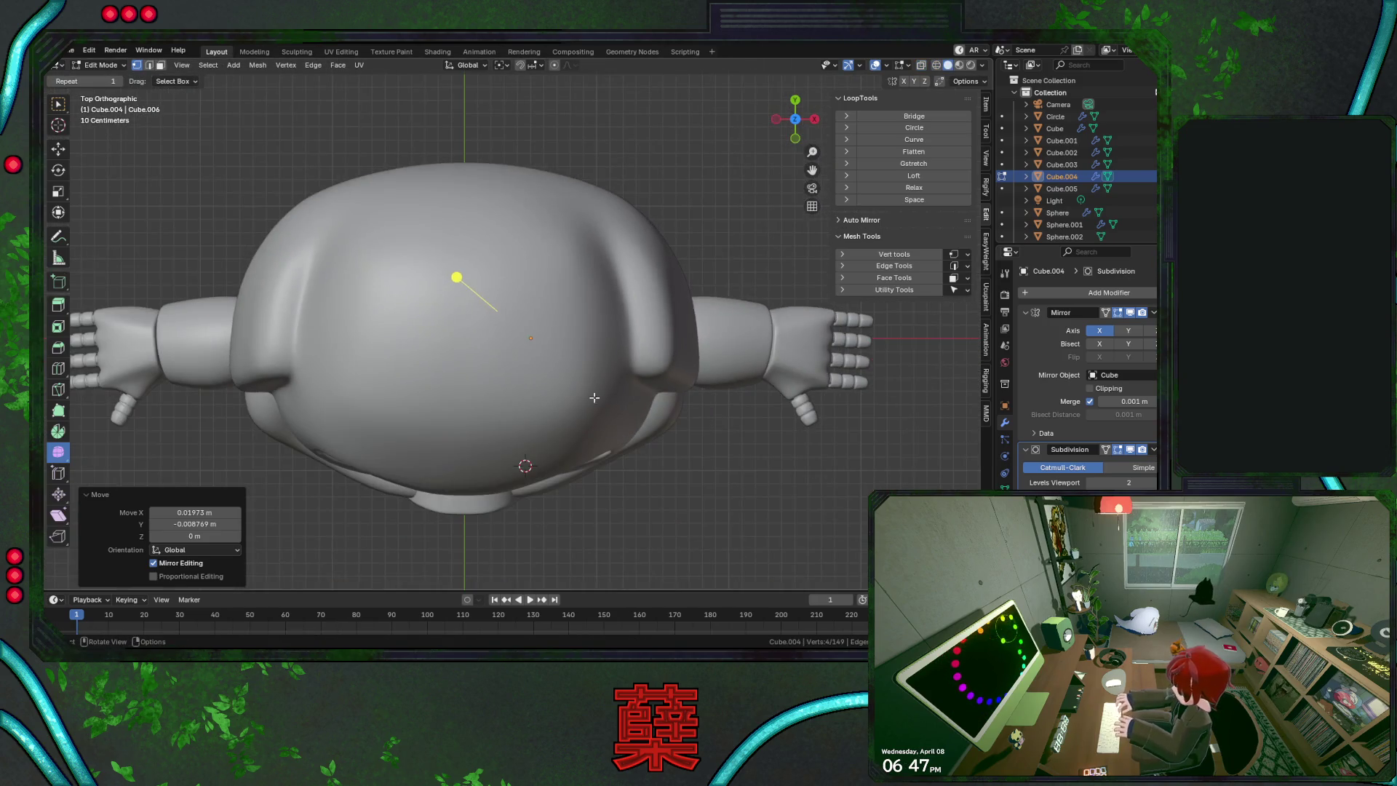
Save BaseRobot.blend, return to Object Mode, and check the front, side and back views
{"action": "scroll", "coordinate": [591, 335], "scroll_direction": "down", "scroll_amount": 3}
{"action": "key", "text": "alt+a"}
{"action": "key", "text": "KP_1"}
{"action": "key", "text": "ctrl+s"}
{"action": "key", "text": "Tab"}
{"action": "key", "text": "KP_3"}
{"action": "key", "text": "KP_1"}
{"action": "key", "text": "ctrl+KP_1"}
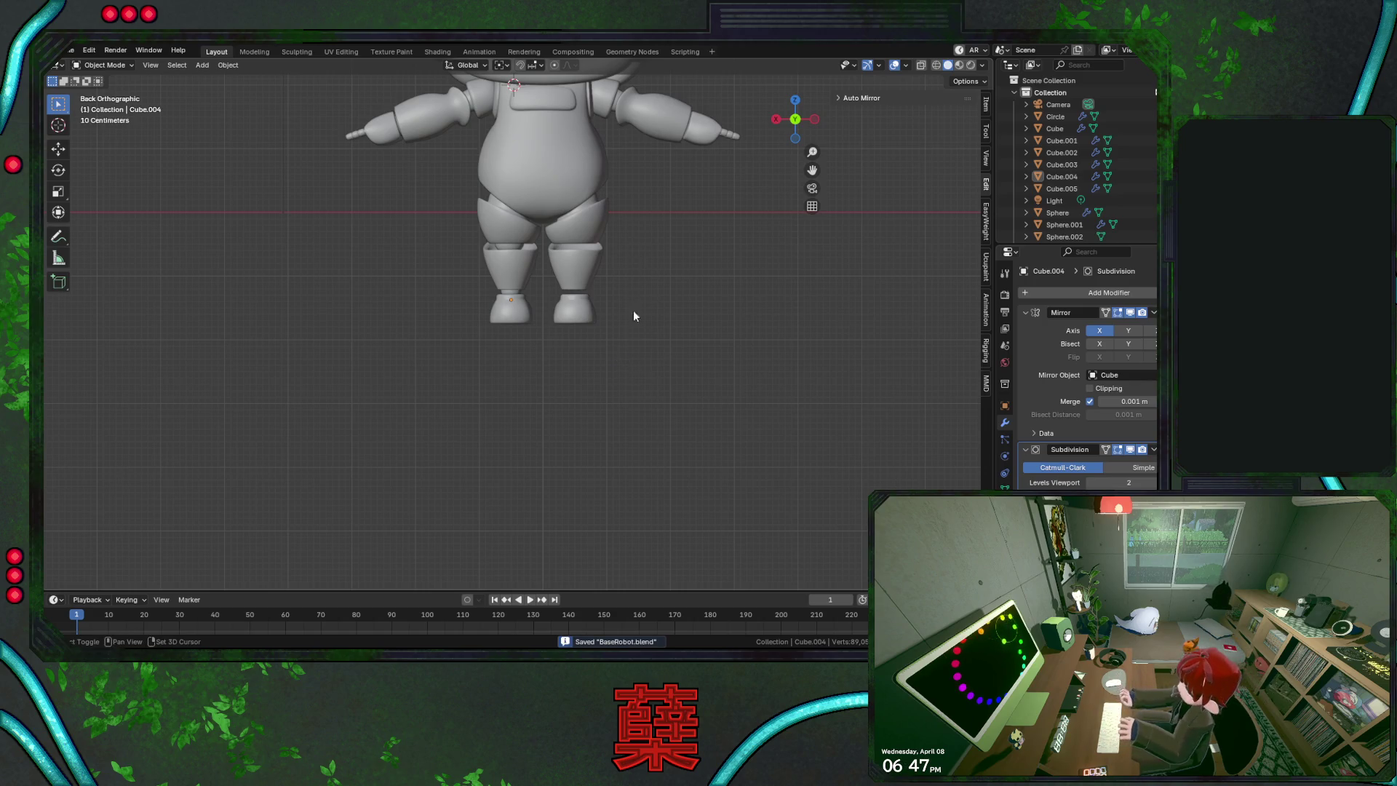
Orbit around the robot, snap to front view, and enter Edit Mode on the body Cube
{"action": "left_click_drag", "start_coordinate": [795, 119], "coordinate": [608, 200]}
{"action": "mouse_move", "coordinate": [608, 201]}
{"action": "middle_mouse_down"}
{"action": "mouse_move", "coordinate": [628, 387]}
{"action": "mouse_move", "coordinate": [765, 124]}
{"action": "middle_mouse_up"}
{"action": "key", "text": "KP_1"}
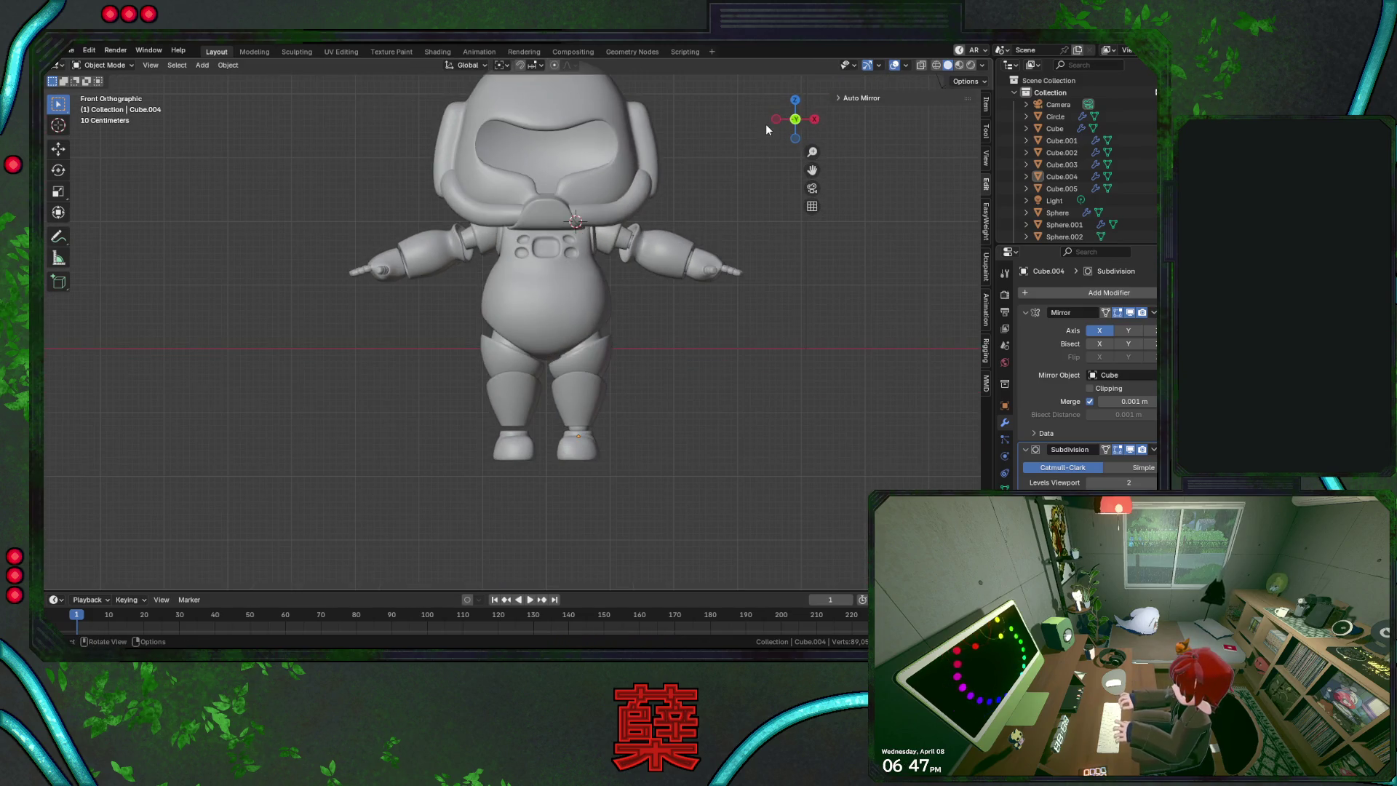
{"action": "scroll", "coordinate": [621, 341], "scroll_direction": "up", "scroll_amount": 3}
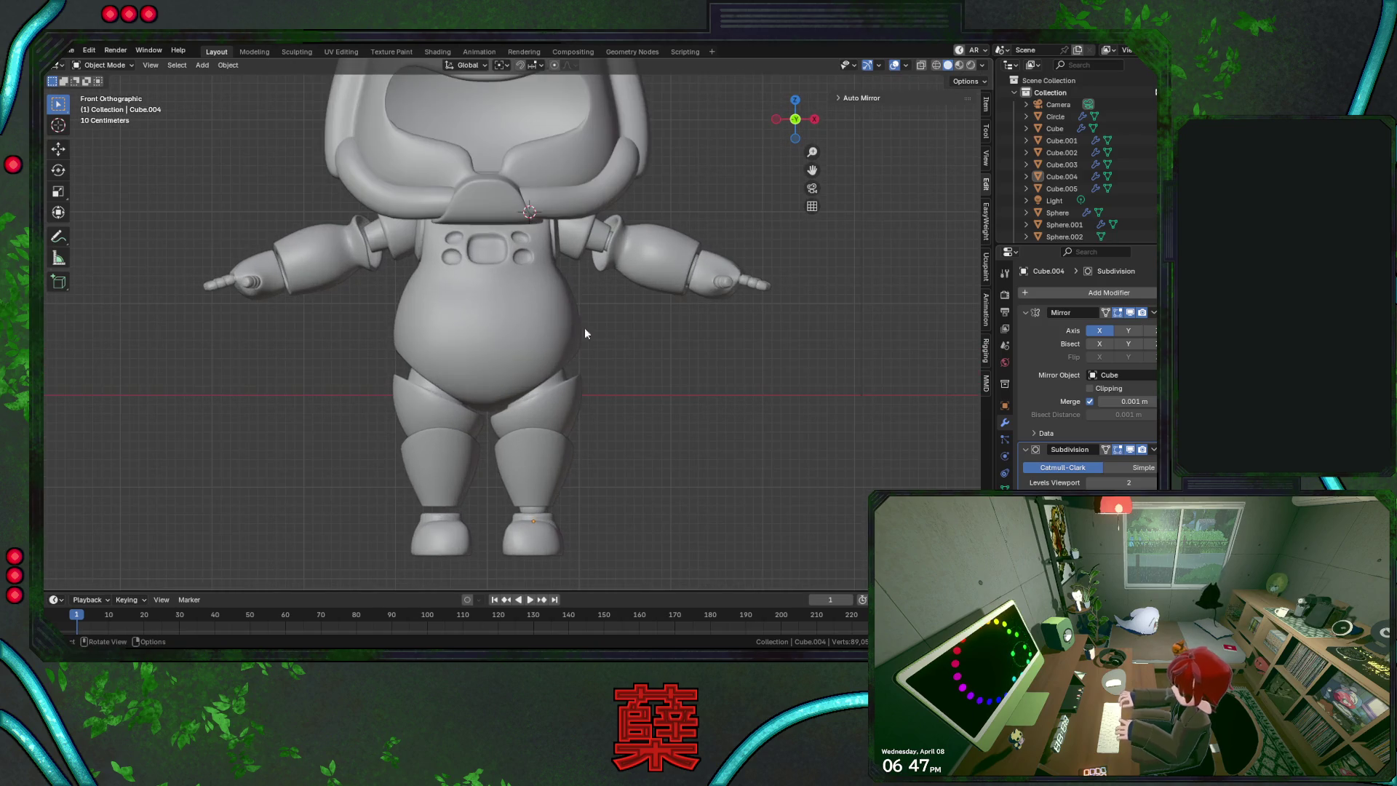
{"action": "left_click", "coordinate": [582, 336]}
{"action": "key", "text": "Tab"}
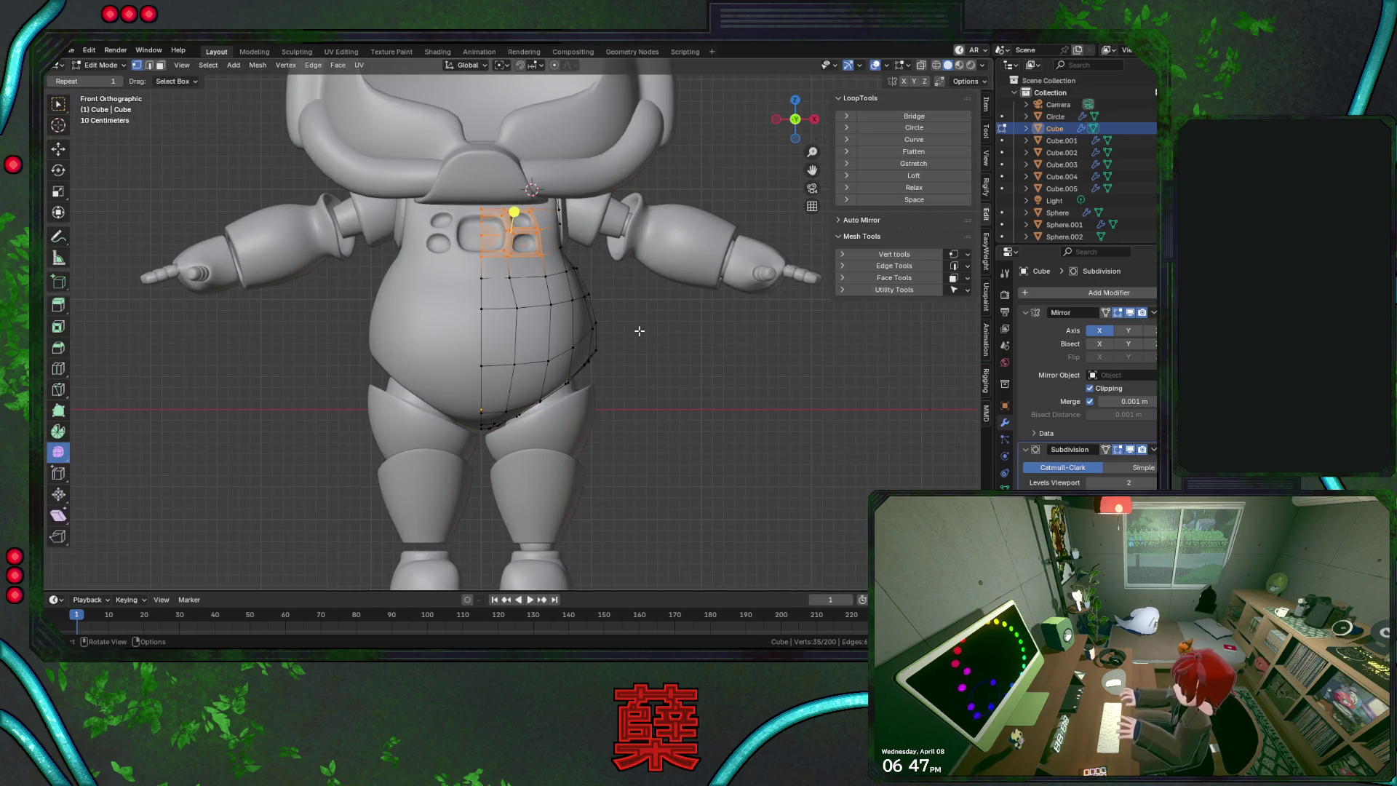
Push a chest vertex outward along X, then save BaseRobot.blend from the side view
{"action": "key", "text": "alt+a"}
{"action": "key", "text": "g"}
{"action": "key", "text": "x"}
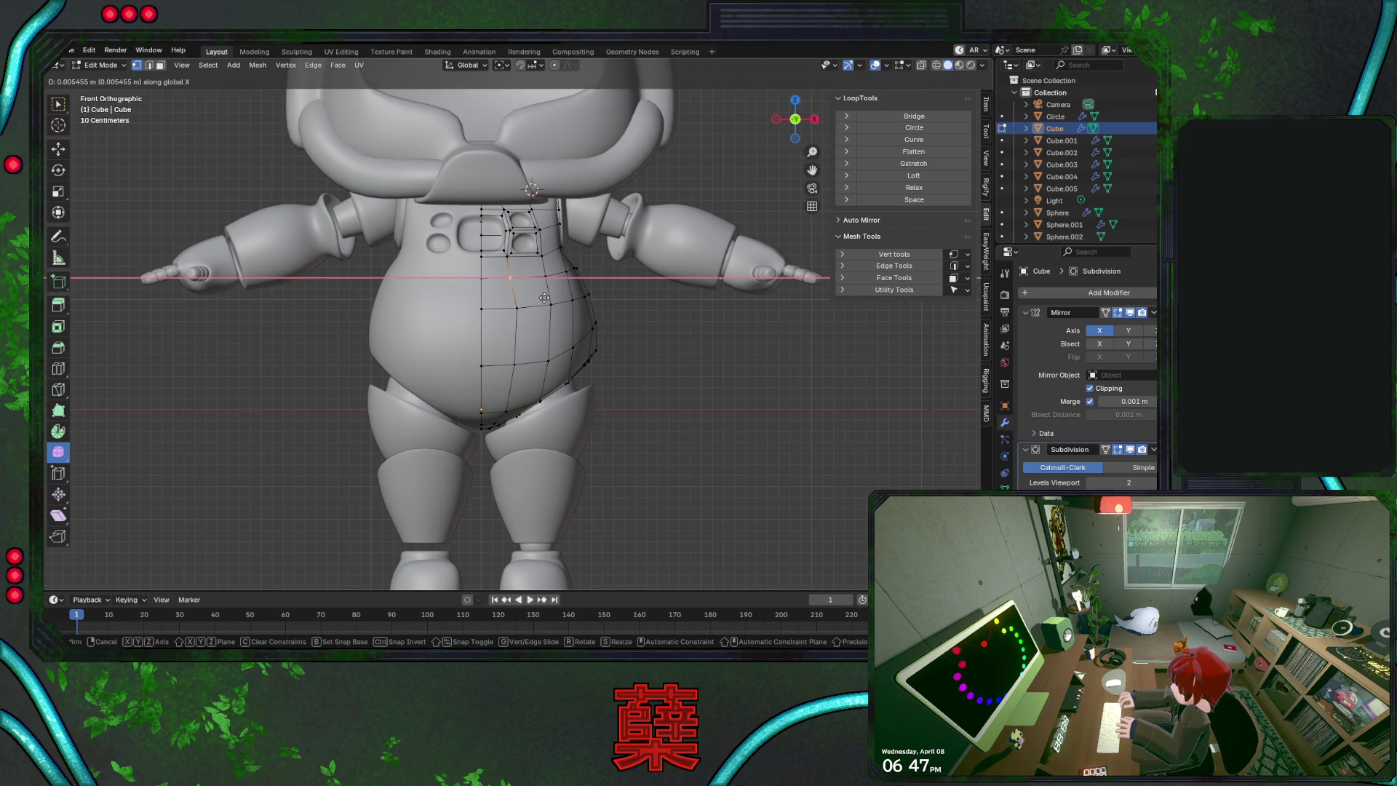
{"action": "left_click", "coordinate": [547, 298]}
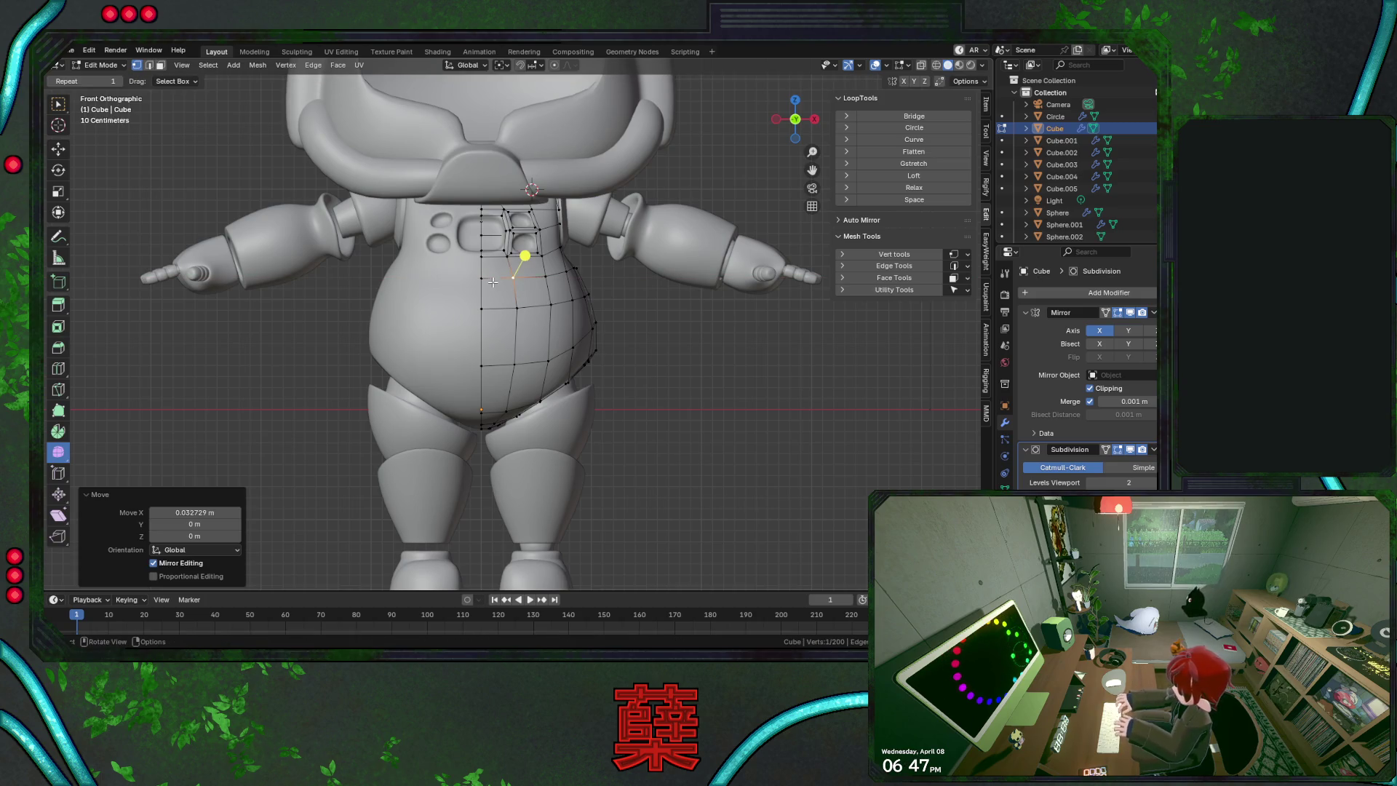
{"action": "key", "text": "Tab"}
{"action": "key", "text": "KP_3"}
{"action": "key", "text": "ctrl+s"}
Frame the body mesh and select two shoulder-top vertices in wireframe X-ray, viewed from the side
{"action": "left_click_drag", "start_coordinate": [551, 267], "coordinate": [541, 275]}
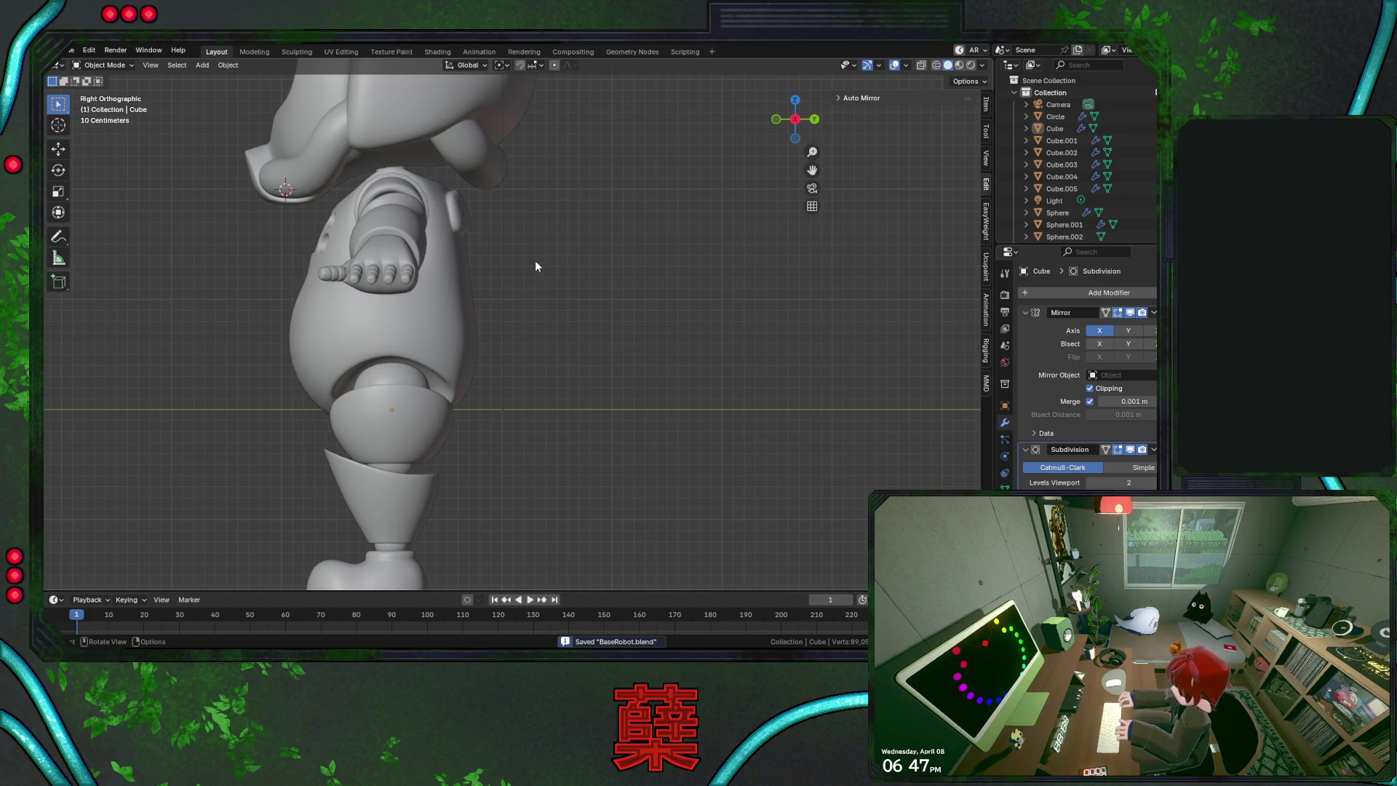
{"action": "key", "text": "ctrl+z"}
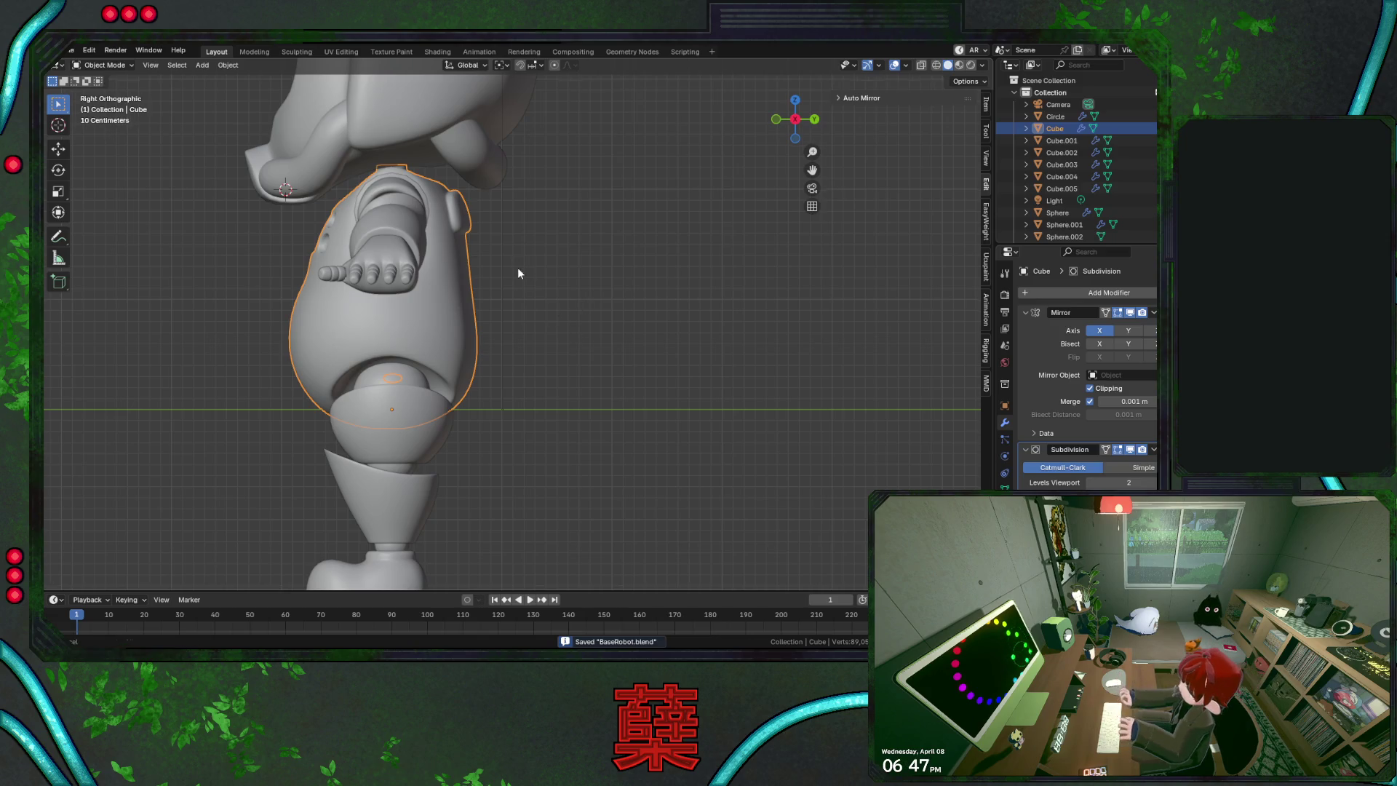
{"action": "key", "text": "KP_Decimal"}
{"action": "key", "text": "Tab"}
{"action": "key", "text": "shift+z"}
{"action": "left_click", "coordinate": [540, 118]}
{"action": "left_click", "coordinate": [525, 117], "text": "shift"}
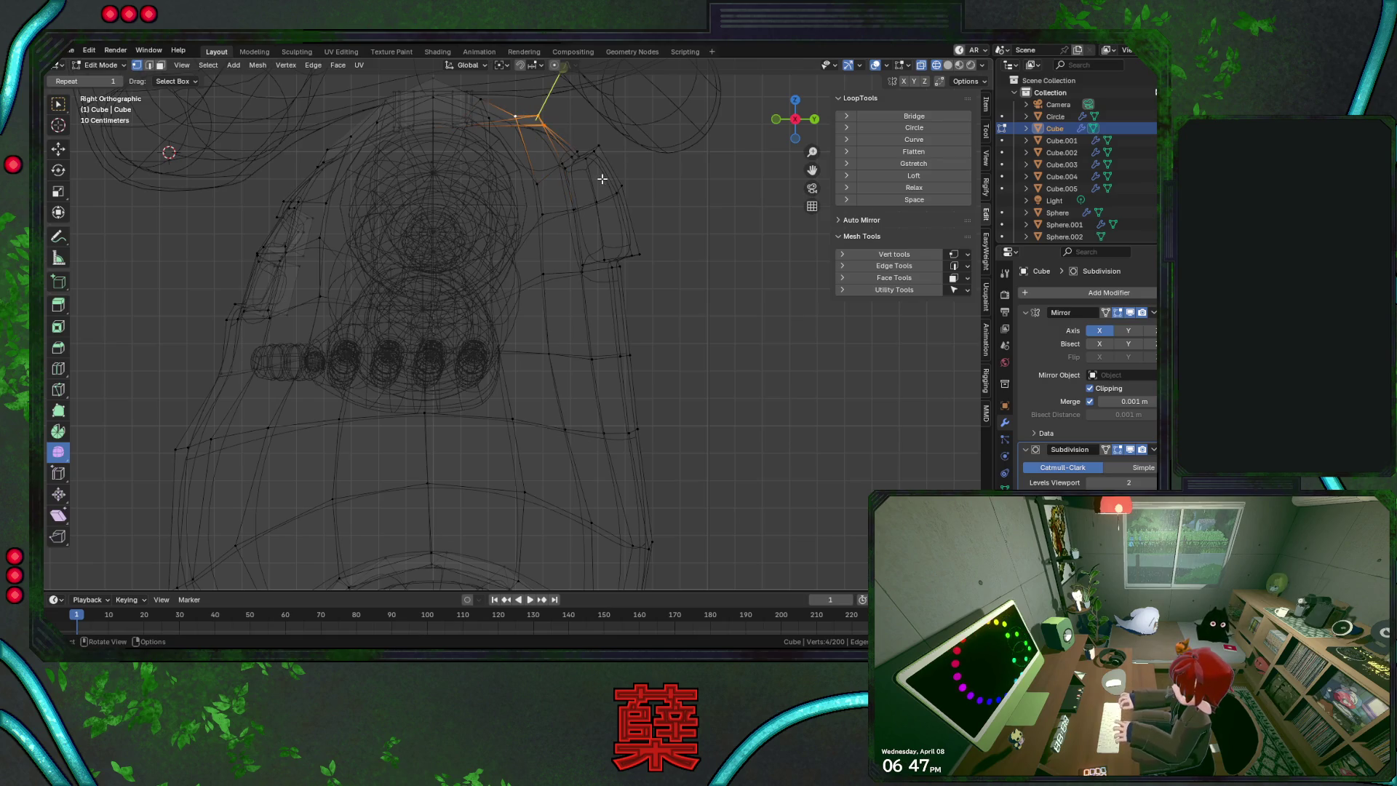
{"action": "mouse_move", "coordinate": [597, 137]}
{"action": "middle_mouse_down", "text": "shift"}
{"action": "mouse_move", "coordinate": [605, 273]}
{"action": "mouse_move", "coordinate": [653, 265]}
{"action": "middle_mouse_up", "text": "shift"}
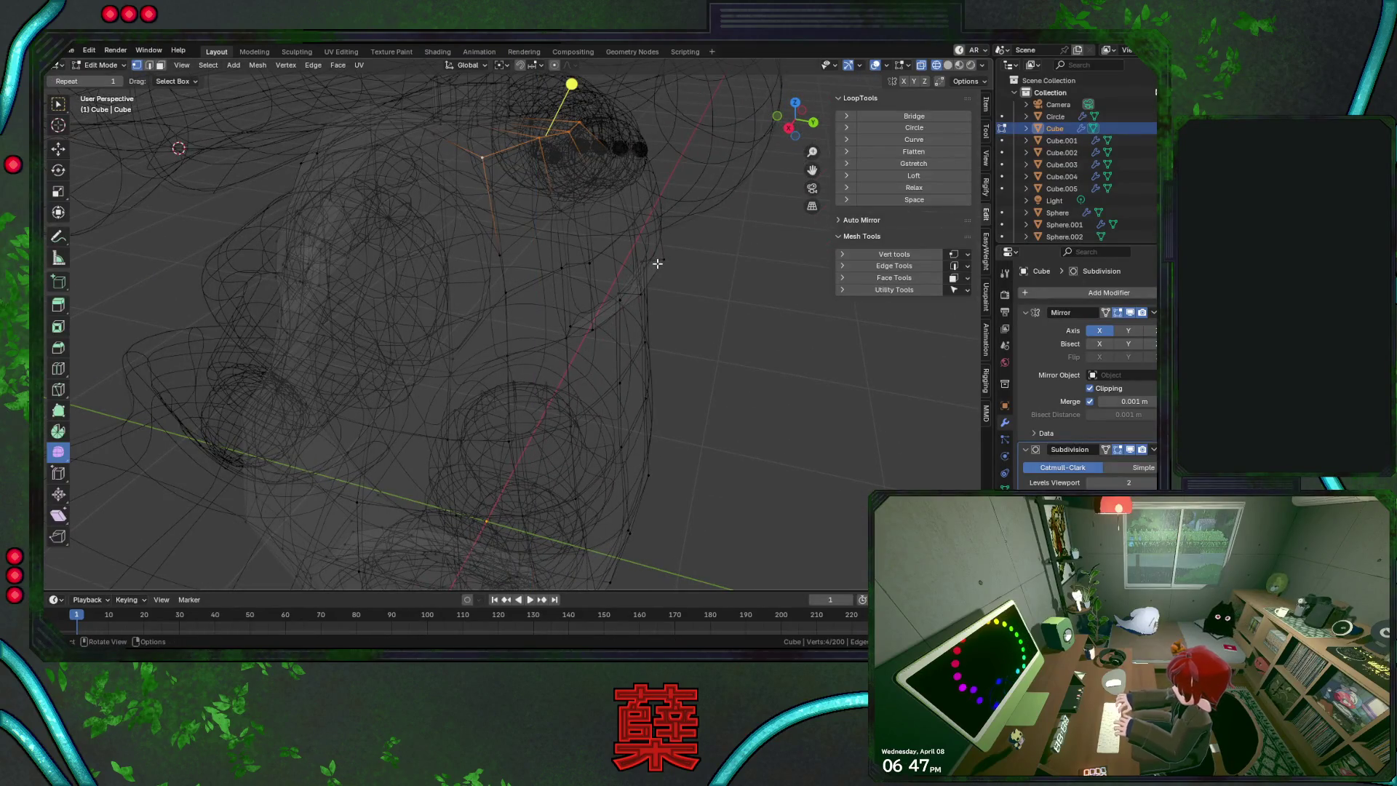
{"action": "key", "text": "KP_3"}
Raise the shoulder-top vertices along Z and pull them back along Y
{"action": "key", "text": "g"}
{"action": "key", "text": "z"}
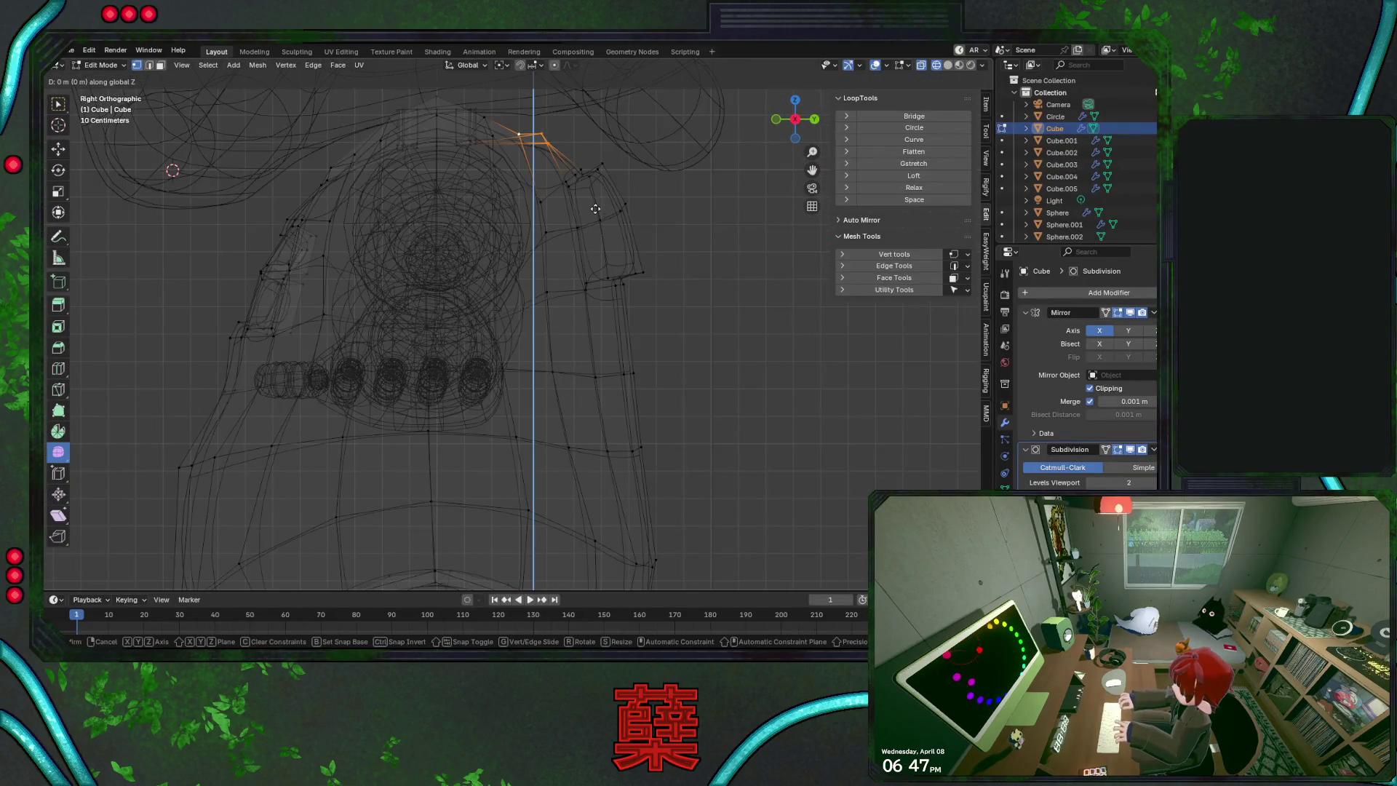
{"action": "left_click", "coordinate": [595, 204]}
{"action": "key", "text": "r"}
{"action": "key", "text": "z"}
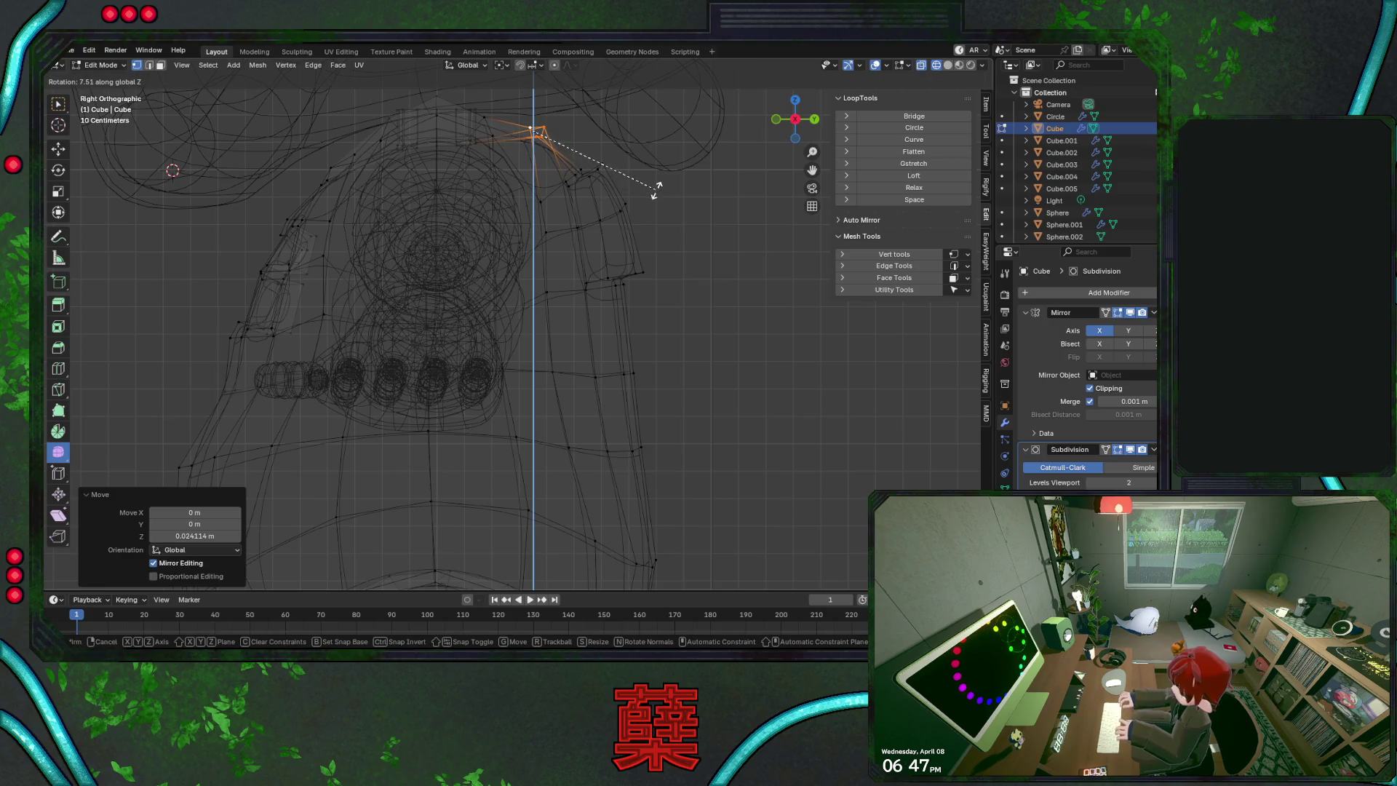
{"action": "key", "text": "g"}
{"action": "key", "text": "y"}
{"action": "left_click", "coordinate": [648, 189]}
From the front view, move a single vertex by the neck inward
{"action": "key", "text": "KP_1"}
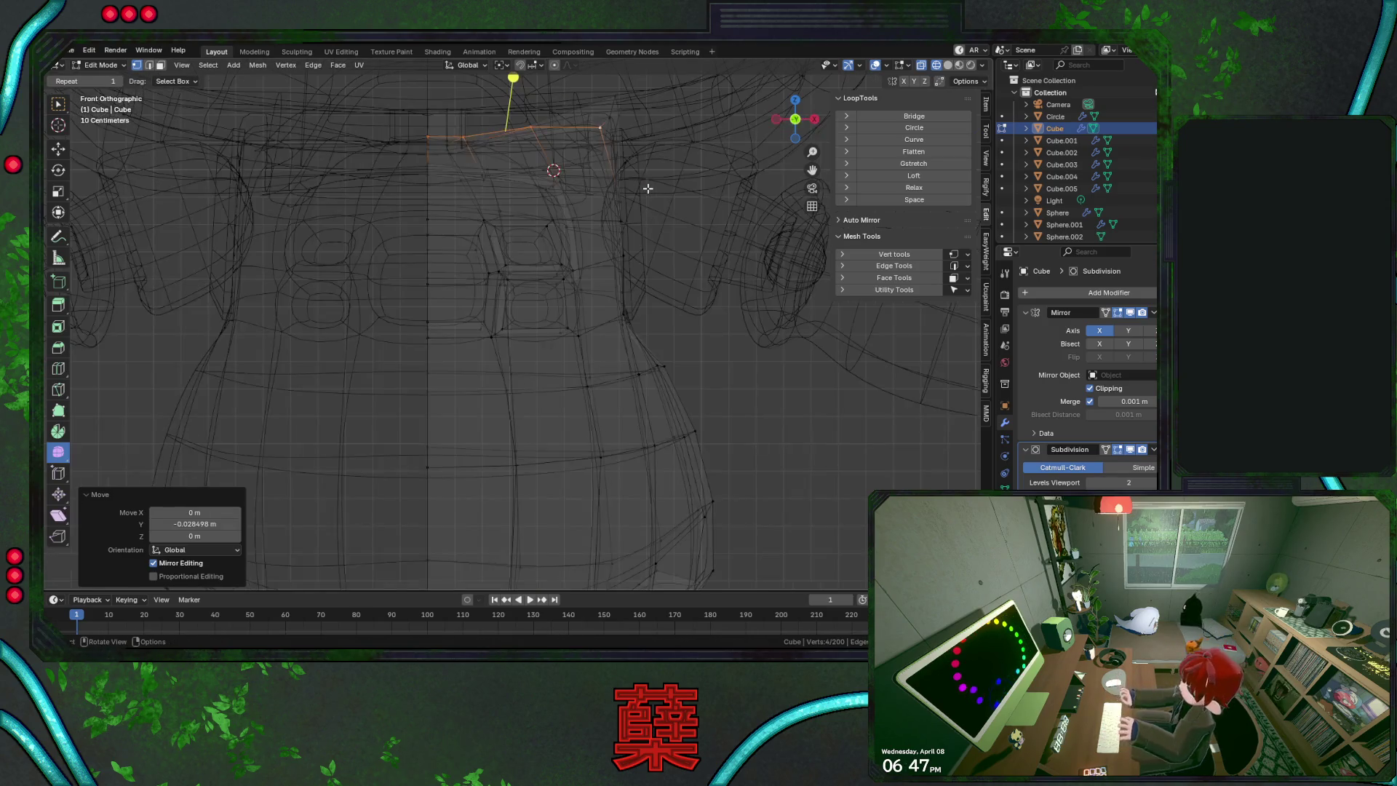
{"action": "key", "text": "r"}
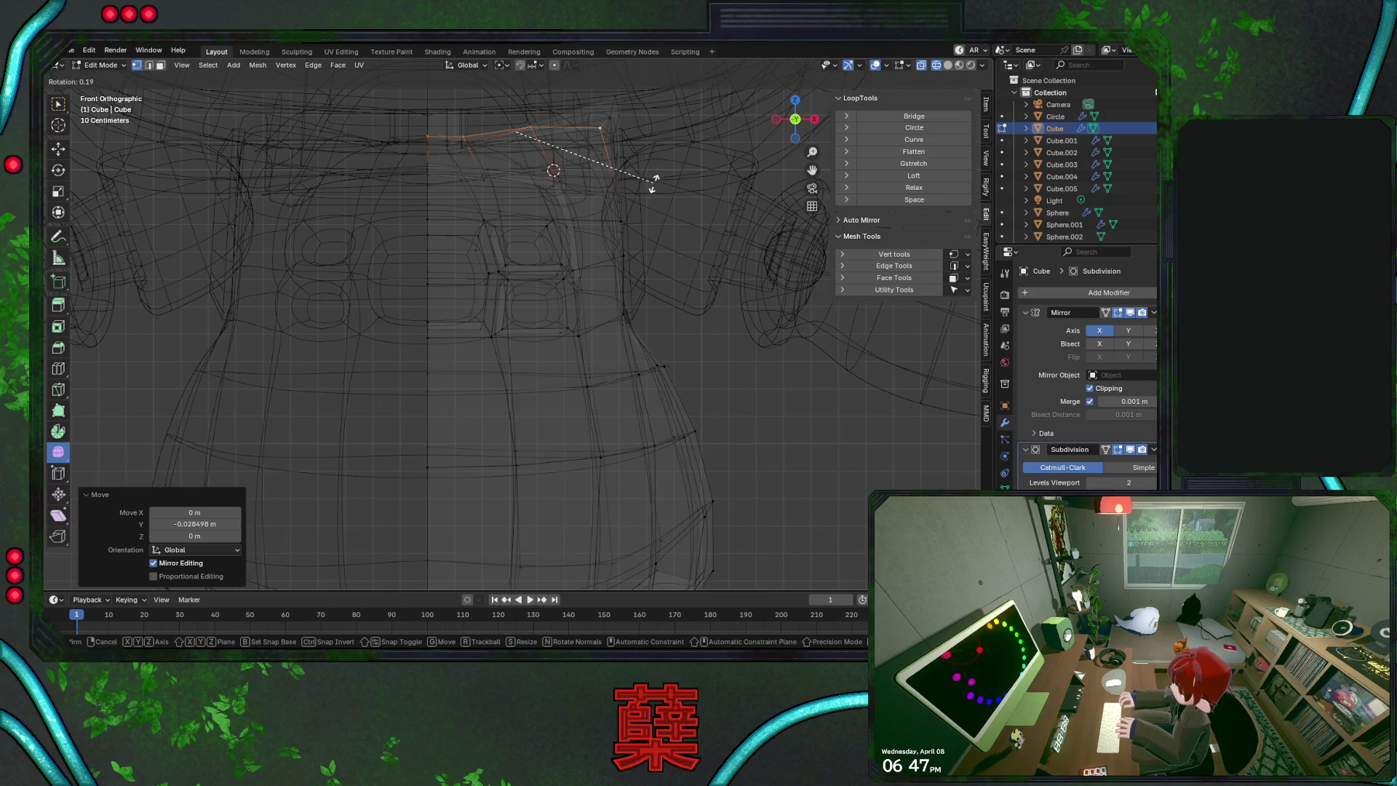
{"action": "key", "text": "Escape"}
{"action": "left_click", "coordinate": [491, 153]}
{"action": "key", "text": "g"}
{"action": "left_click", "coordinate": [547, 169]}
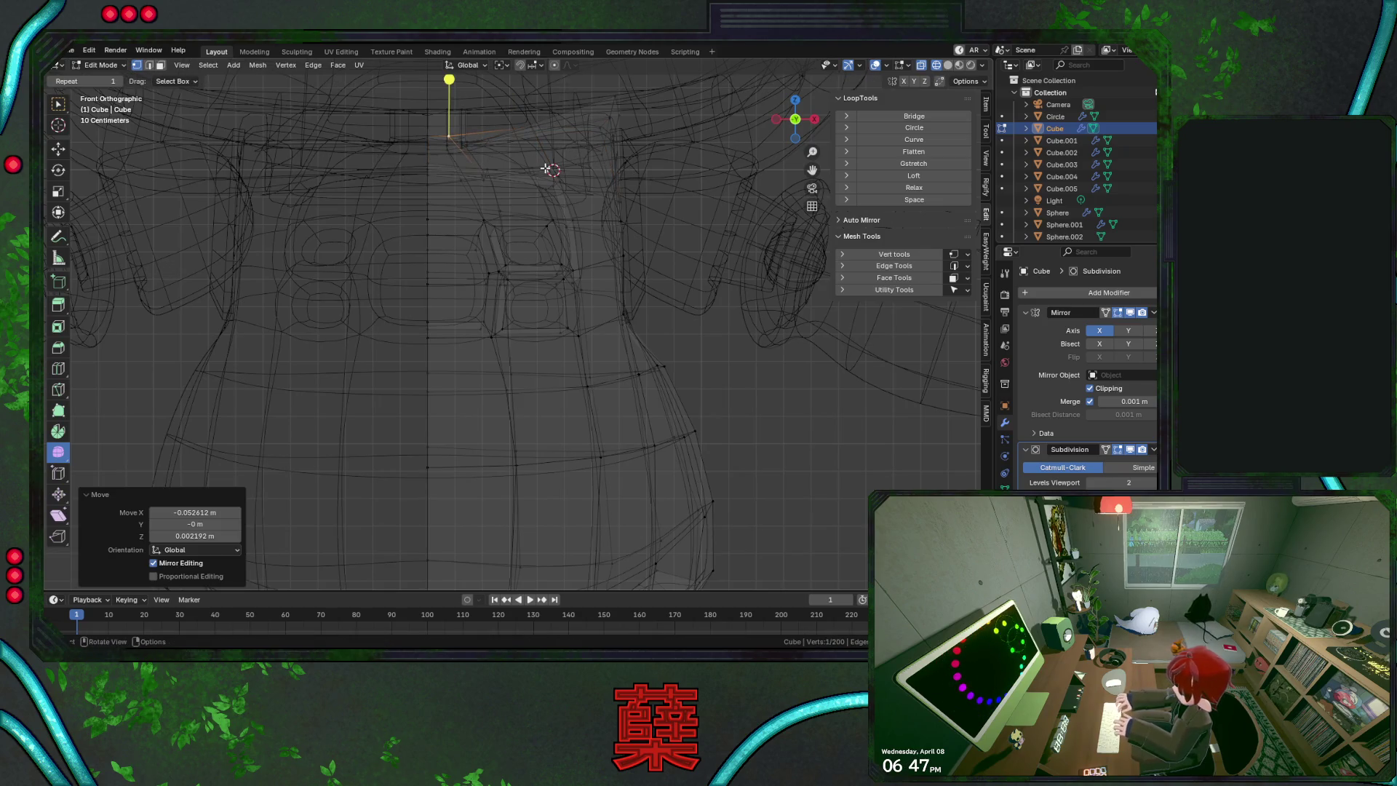
Raise the top edge loop 0.015345 m along Z, then select the vertical side loop
{"action": "left_click", "coordinate": [435, 136], "text": "alt"}
{"action": "key", "text": "g"}
{"action": "key", "text": "z"}
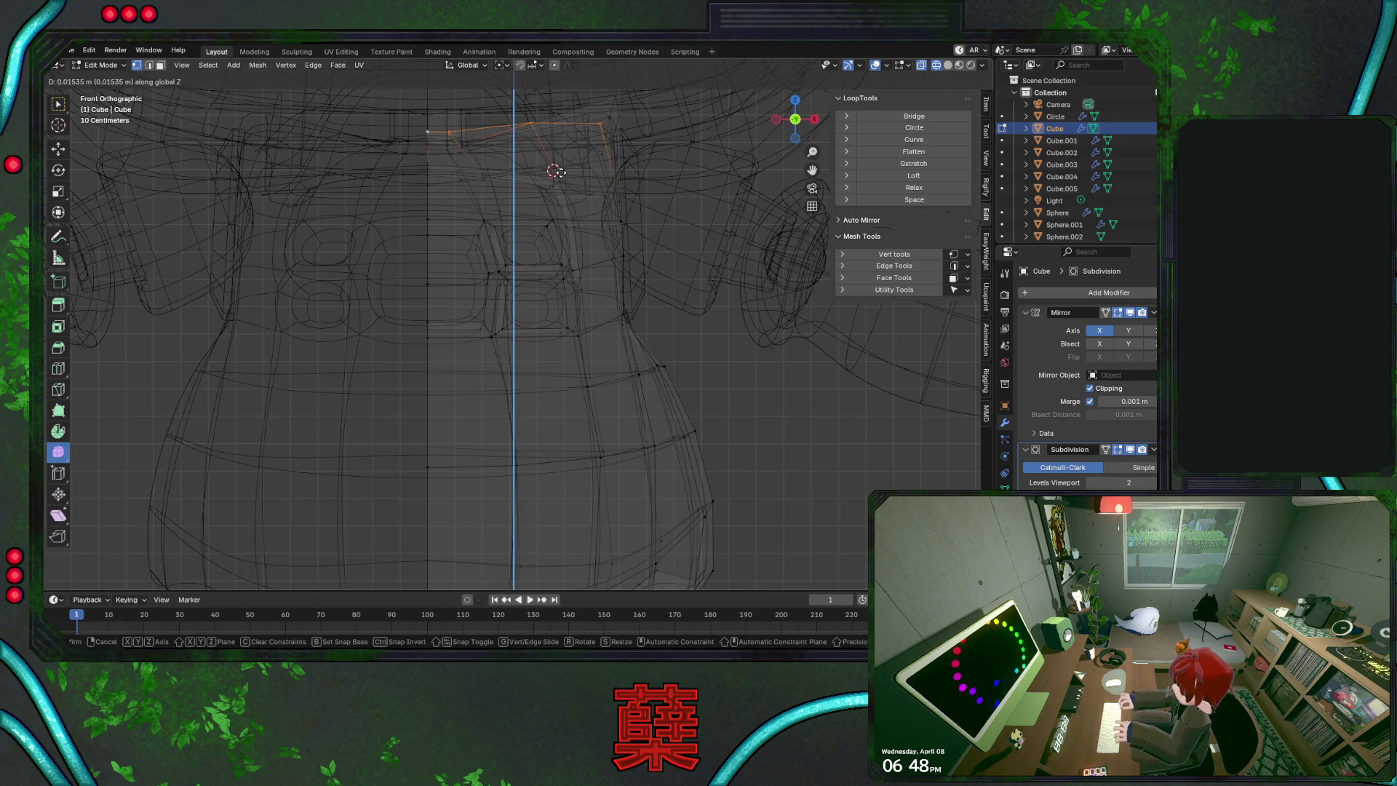
{"action": "left_click", "coordinate": [560, 173]}
{"action": "key", "text": "KP_3"}
{"action": "key", "text": "shift+z"}
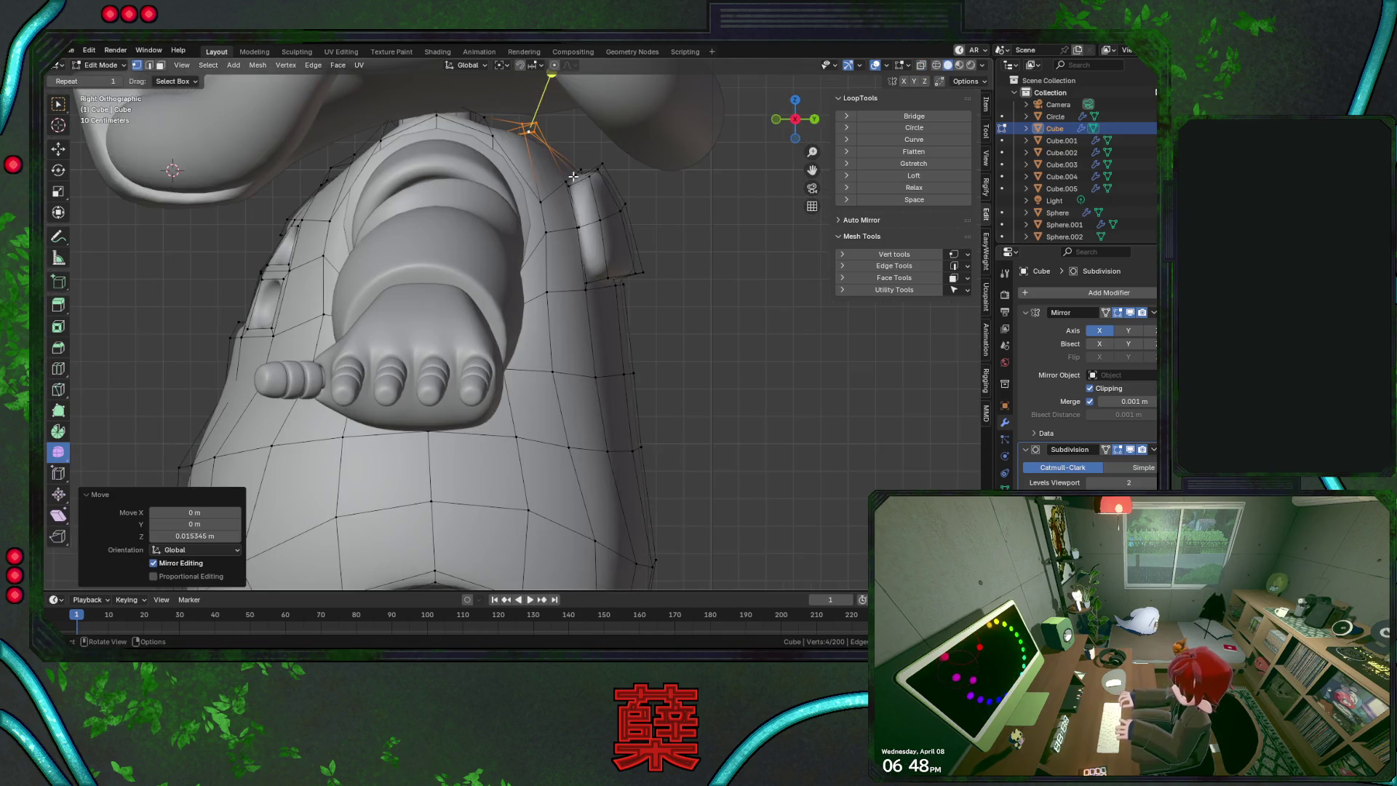
{"action": "scroll", "coordinate": [574, 173], "scroll_direction": "down", "scroll_amount": 1}
{"action": "key", "text": "shift+z"}
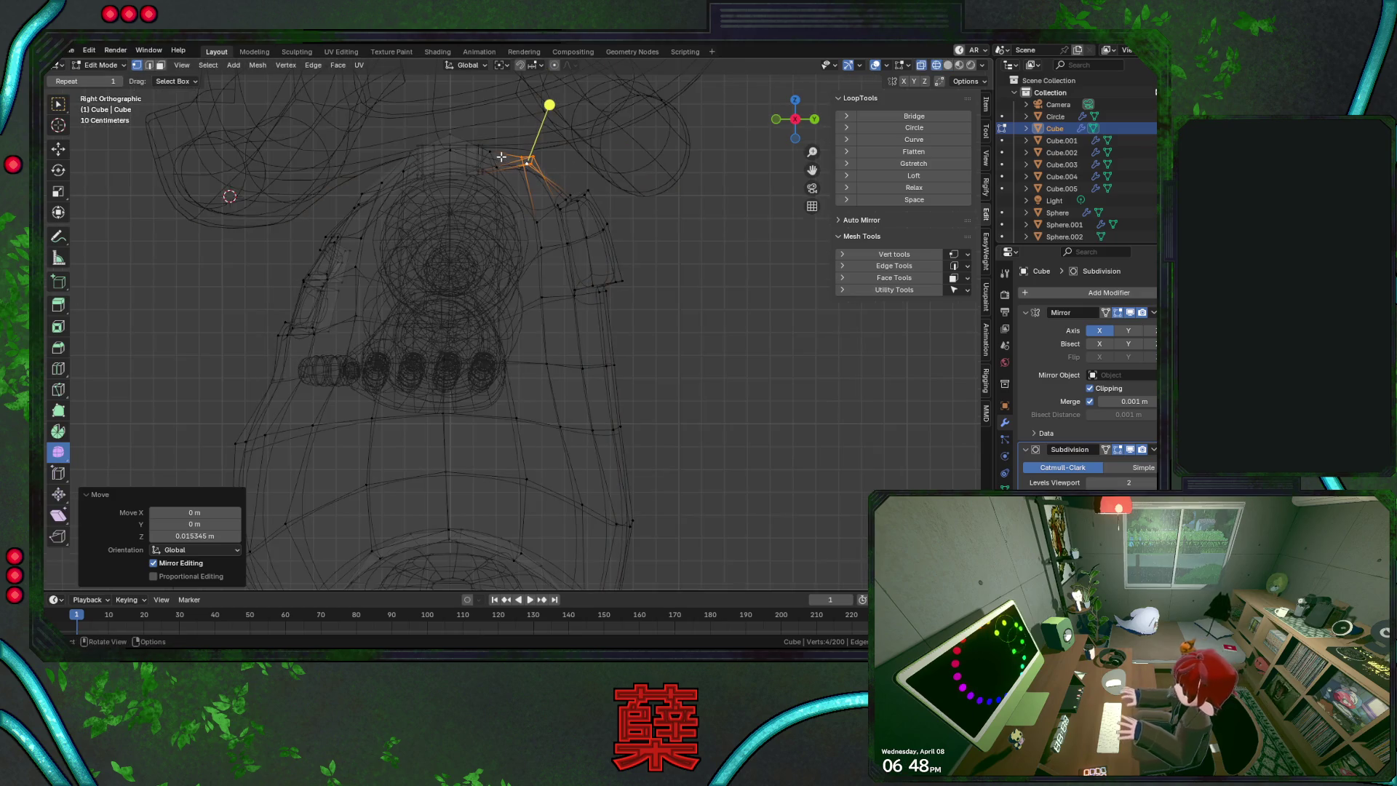
{"action": "left_click", "coordinate": [493, 158], "text": "alt"}
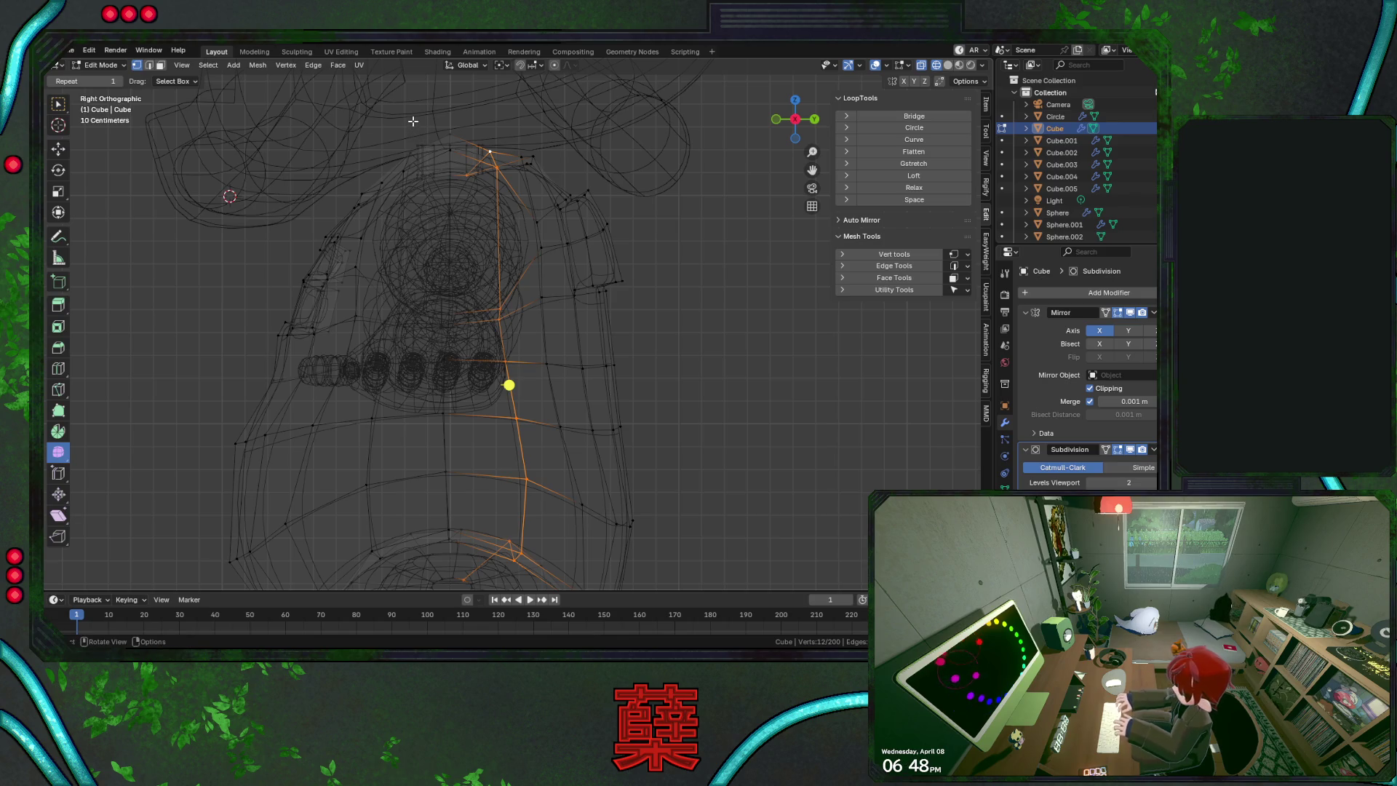
Grow a selection from the body's top vertex, raise those faces along Z, and save BaseRobot.blend
{"action": "middle_click_drag", "start_coordinate": [508, 384], "coordinate": [670, 385], "text": "alt"}
{"action": "left_click", "coordinate": [446, 147]}
{"action": "key", "text": "ctrl+KP_Add"}
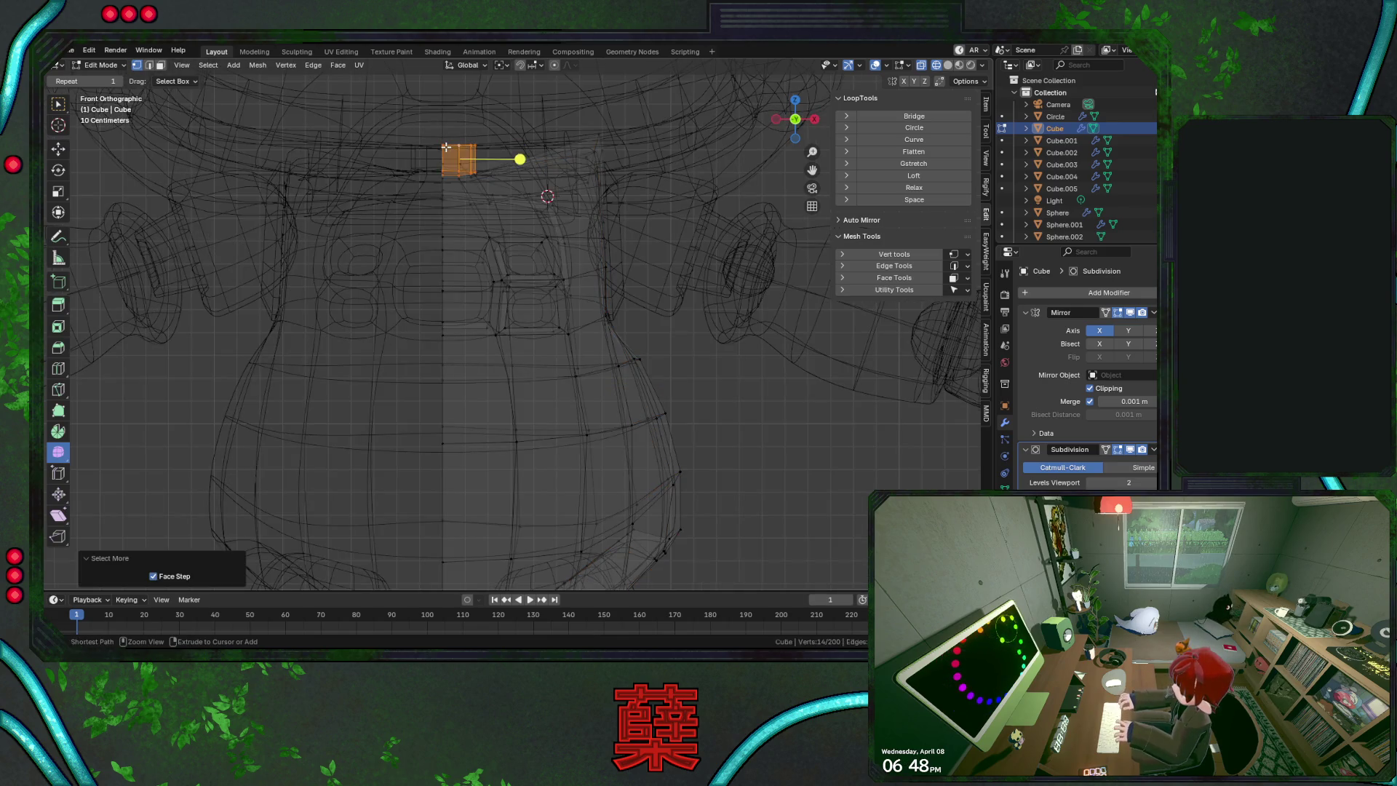
{"action": "key", "text": "g"}
{"action": "key", "text": "z"}
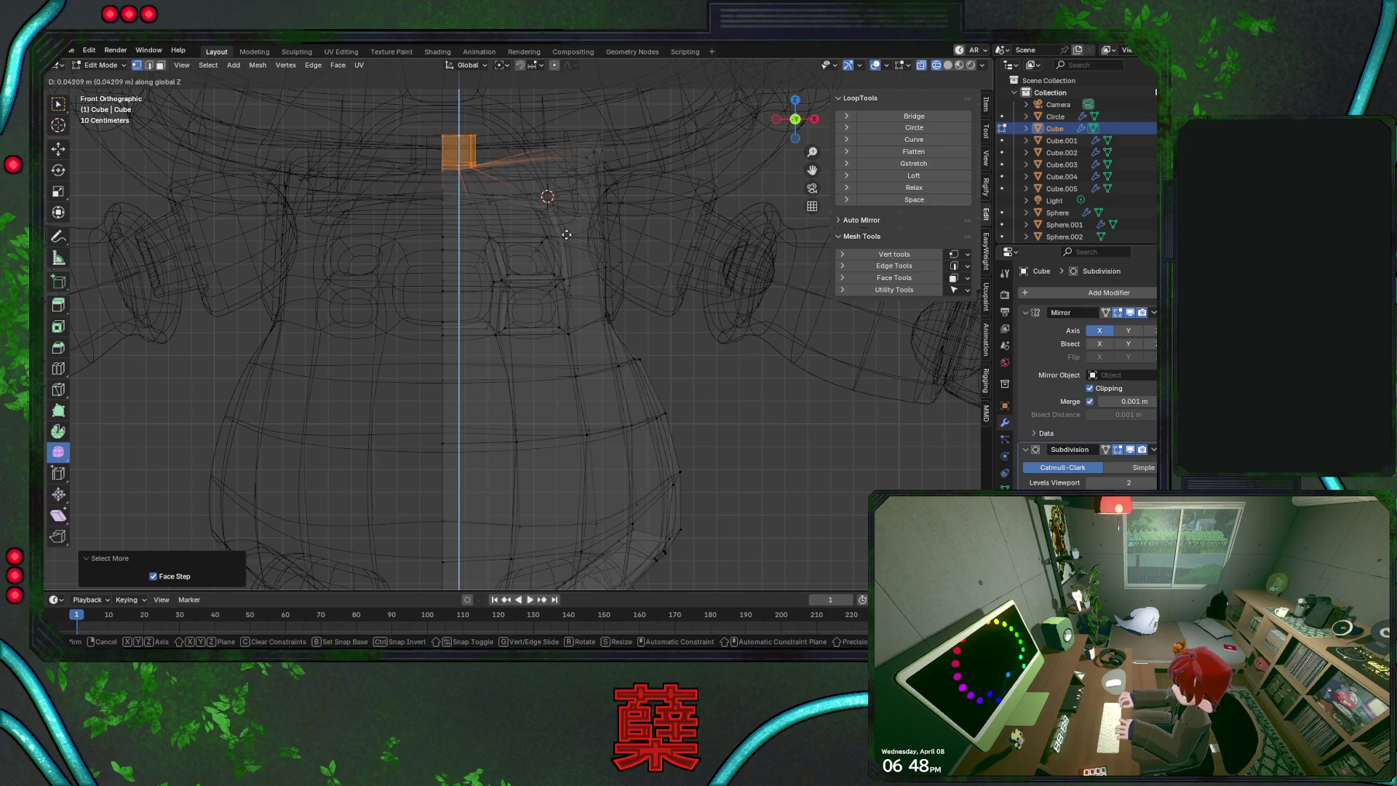
{"action": "left_click", "coordinate": [567, 232]}
{"action": "key", "text": "KP_3"}
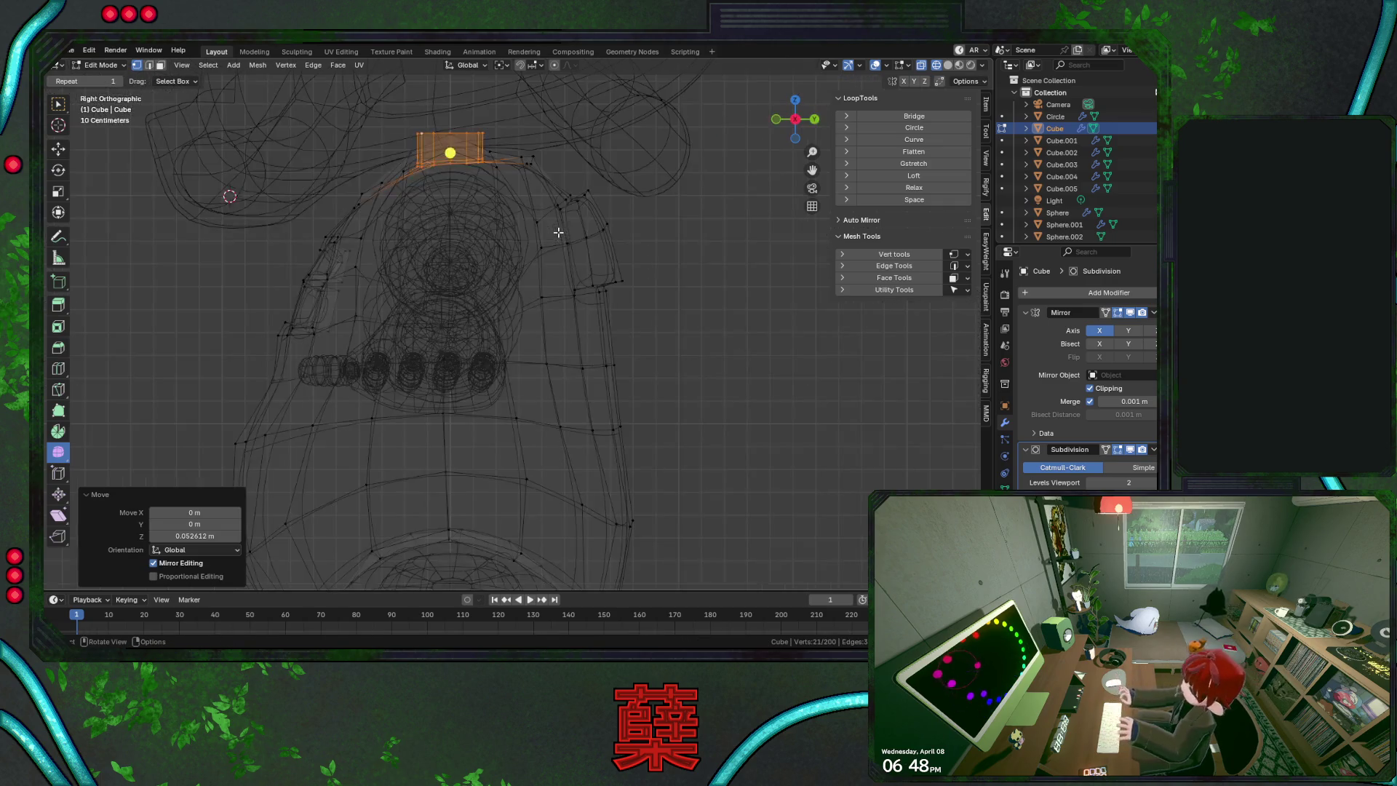
{"action": "key", "text": "shift+z"}
{"action": "key", "text": "Tab"}
{"action": "key", "text": "ctrl+s"}
In wireframe, move the neck-edge vertex and the next one down vertically along Z
{"action": "key", "text": "Tab"}
{"action": "key", "text": "shift+z"}
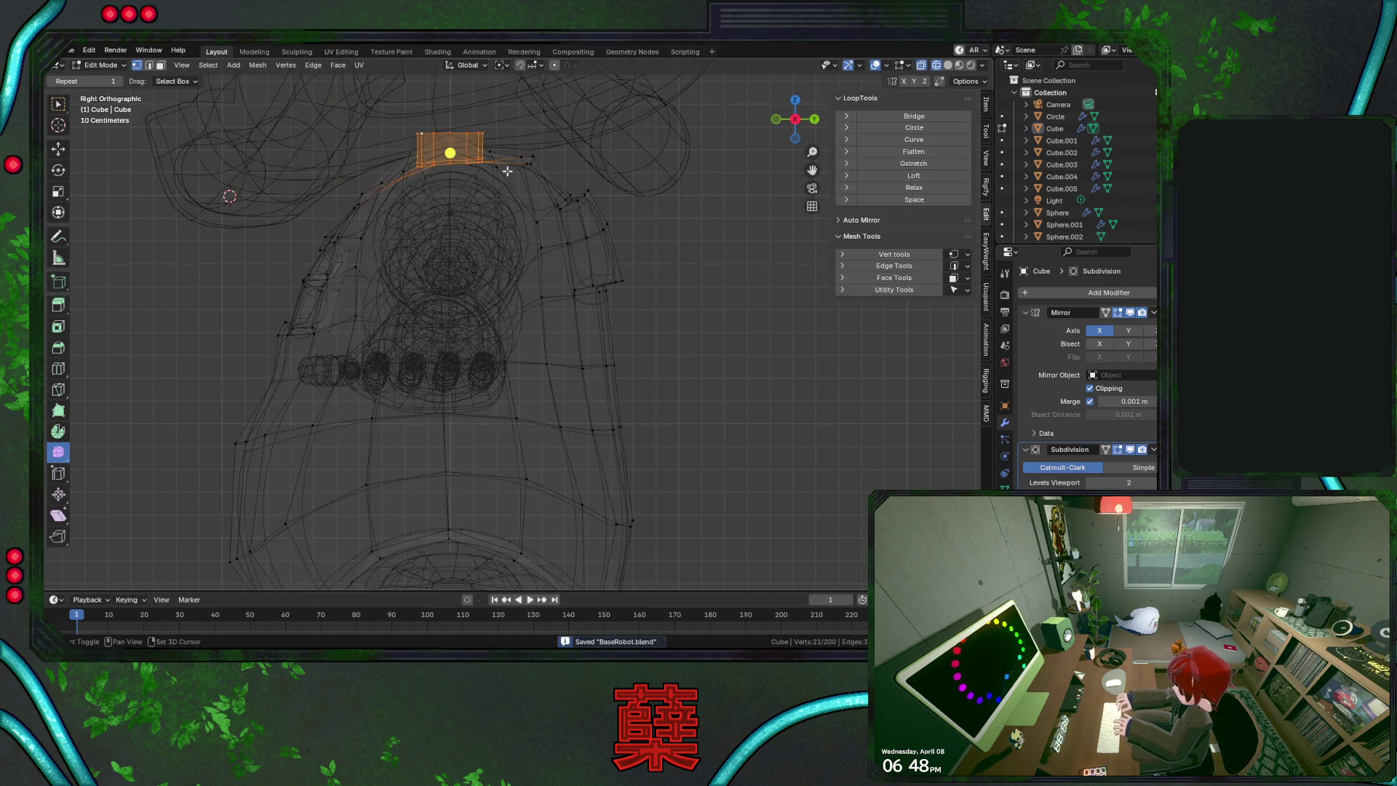
{"action": "left_click", "coordinate": [499, 102]}
{"action": "left_click", "coordinate": [512, 140]}
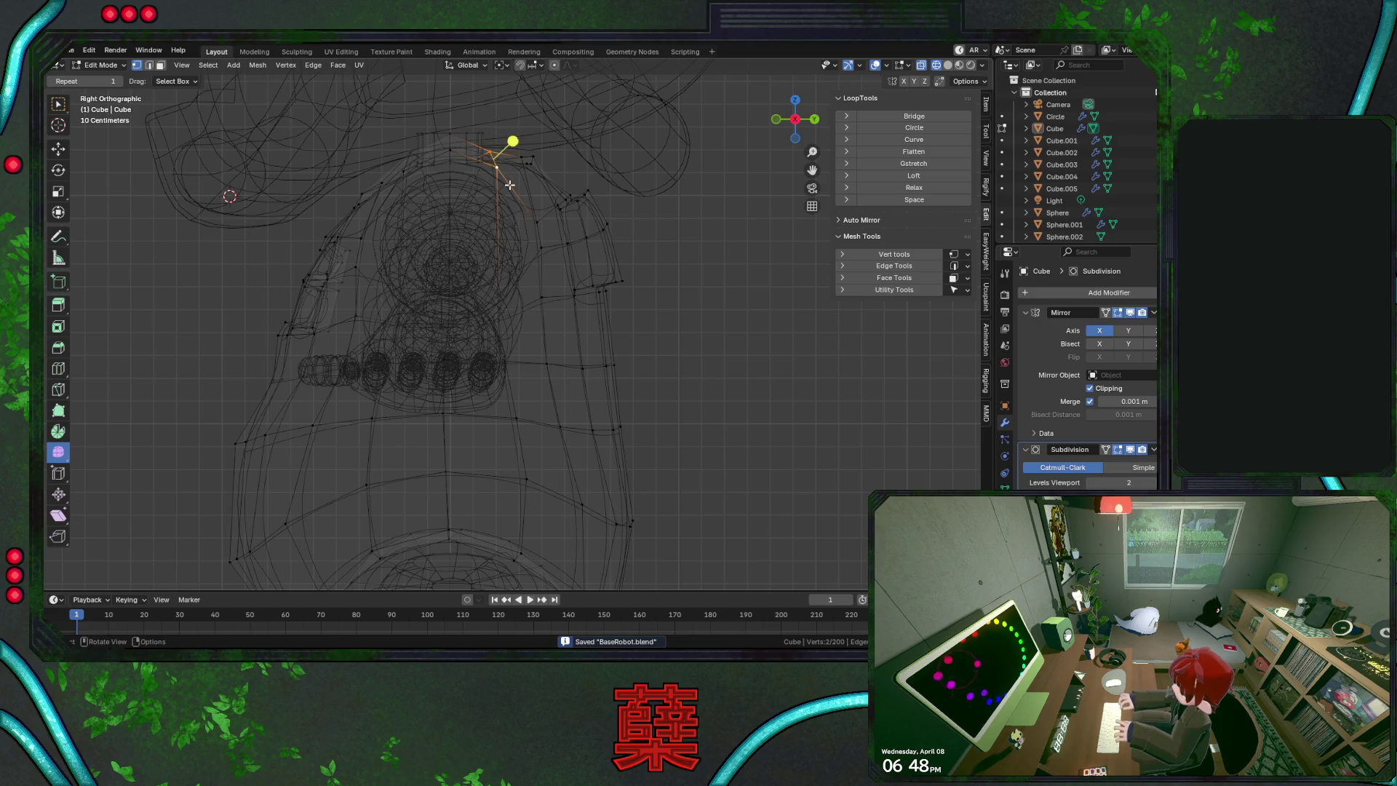
{"action": "key", "text": "g"}
{"action": "key", "text": "z"}
{"action": "left_click", "coordinate": [514, 178]}
{"action": "left_click", "coordinate": [536, 213]}
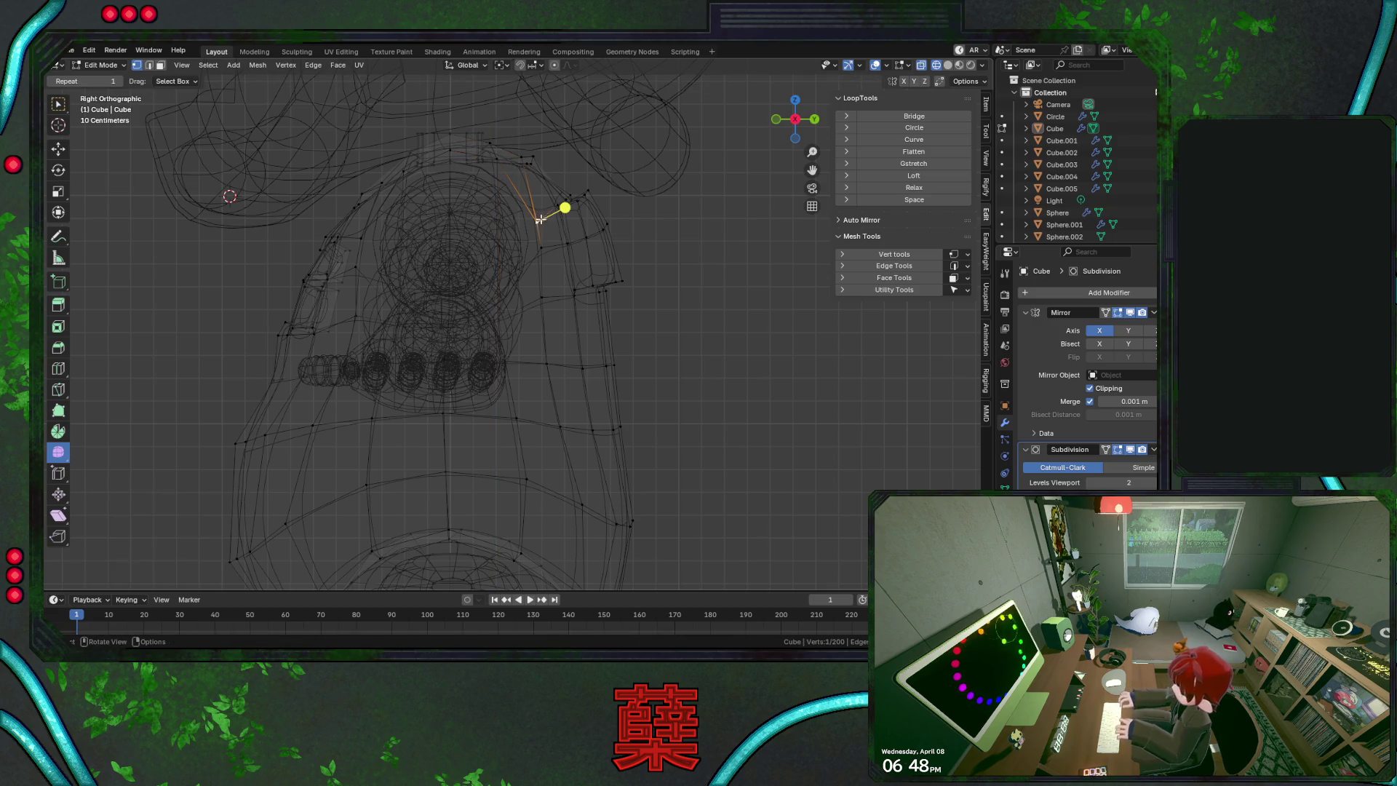
{"action": "key", "text": "g"}
{"action": "key", "text": "z"}
{"action": "left_click", "coordinate": [553, 211]}
Adjust the lower side-profile vertices along Z, raising the shoulder vertex 0.024702 m, then return to Object Mode
{"action": "left_click", "coordinate": [566, 237]}
{"action": "key", "text": "g"}
{"action": "key", "text": "z"}
{"action": "left_click", "coordinate": [567, 262]}
{"action": "left_click", "coordinate": [568, 289]}
{"action": "key", "text": "g"}
{"action": "key", "text": "z"}
{"action": "left_click", "coordinate": [565, 300]}
{"action": "left_click", "coordinate": [541, 204]}
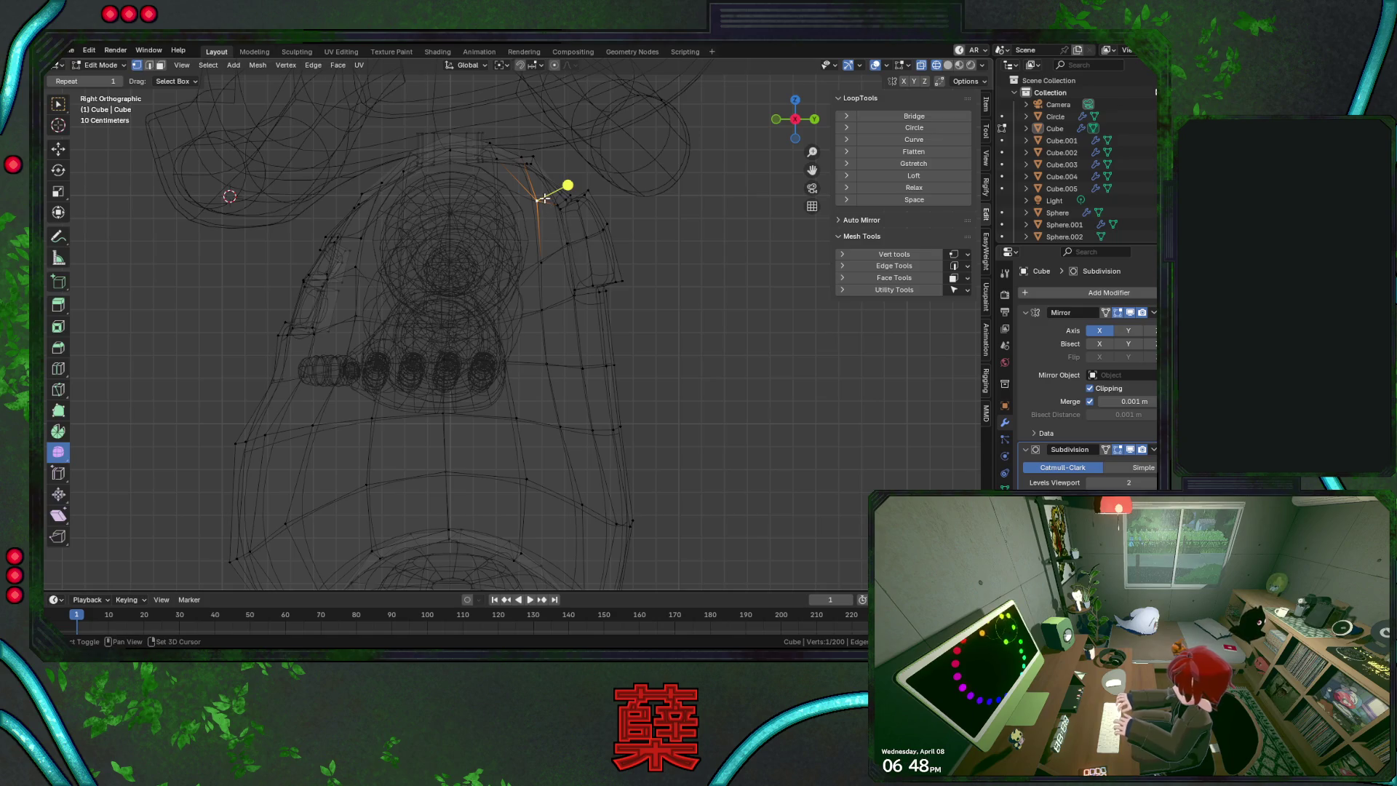
{"action": "key", "text": "shift+z"}
{"action": "key", "text": "Tab"}
{"action": "scroll", "coordinate": [688, 334], "scroll_direction": "down", "scroll_amount": 4}
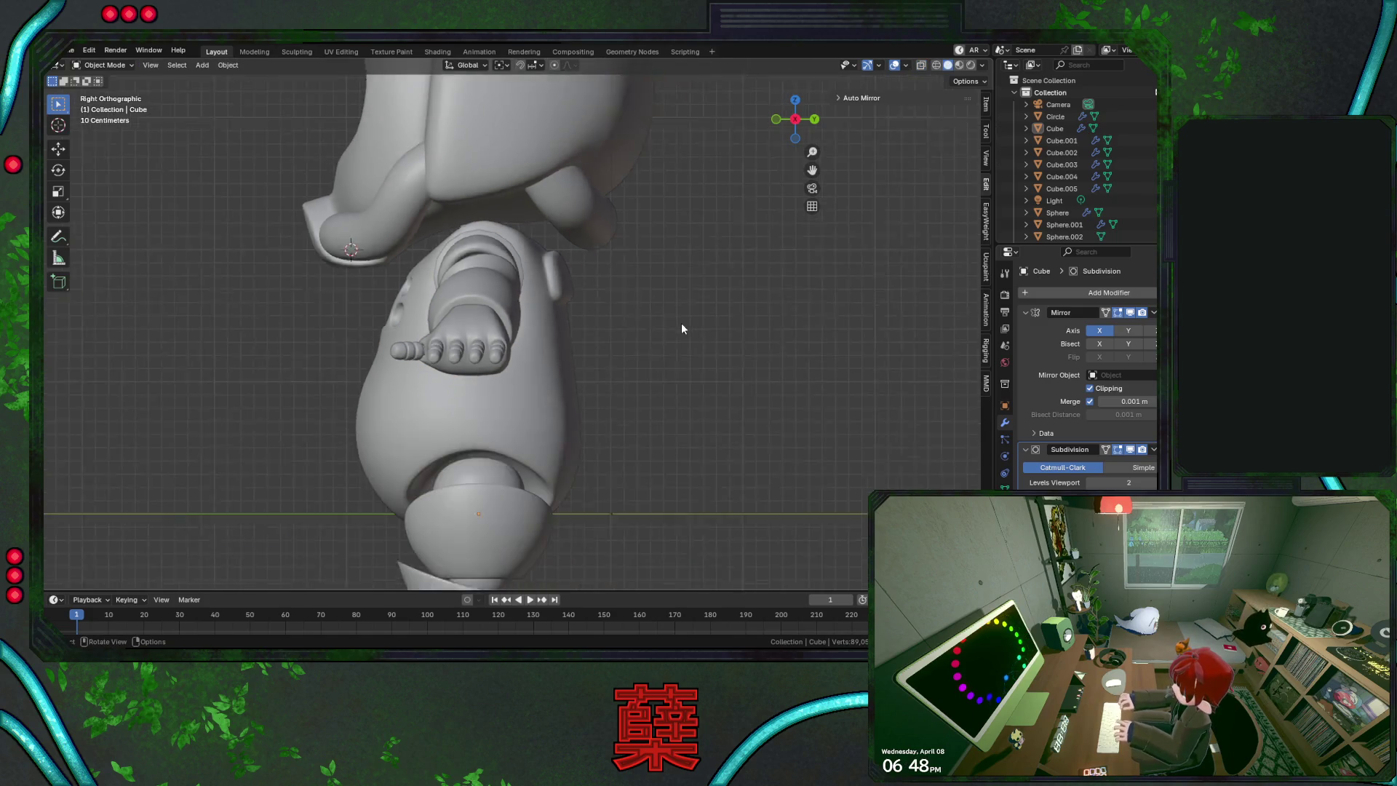
Save BaseRobot.blend and enter Edit Mode on the helmet mesh Cube.001
{"action": "mouse_move", "coordinate": [599, 389]}
{"action": "middle_mouse_down"}
{"action": "mouse_move", "coordinate": [572, 363]}
{"action": "mouse_move", "coordinate": [648, 364]}
{"action": "mouse_move", "coordinate": [570, 375]}
{"action": "middle_mouse_up"}
{"action": "key", "text": "ctrl+s"}
{"action": "mouse_move", "coordinate": [604, 376]}
{"action": "middle_mouse_down"}
{"action": "mouse_move", "coordinate": [637, 330]}
{"action": "mouse_move", "coordinate": [601, 350]}
{"action": "mouse_move", "coordinate": [164, 341]}
{"action": "mouse_move", "coordinate": [417, 369]}
{"action": "mouse_move", "coordinate": [553, 407]}
{"action": "mouse_move", "coordinate": [613, 401]}
{"action": "mouse_move", "coordinate": [556, 400]}
{"action": "mouse_move", "coordinate": [551, 422]}
{"action": "mouse_move", "coordinate": [579, 321]}
{"action": "middle_mouse_up"}
{"action": "left_click", "coordinate": [549, 290]}
{"action": "key", "text": "Tab"}
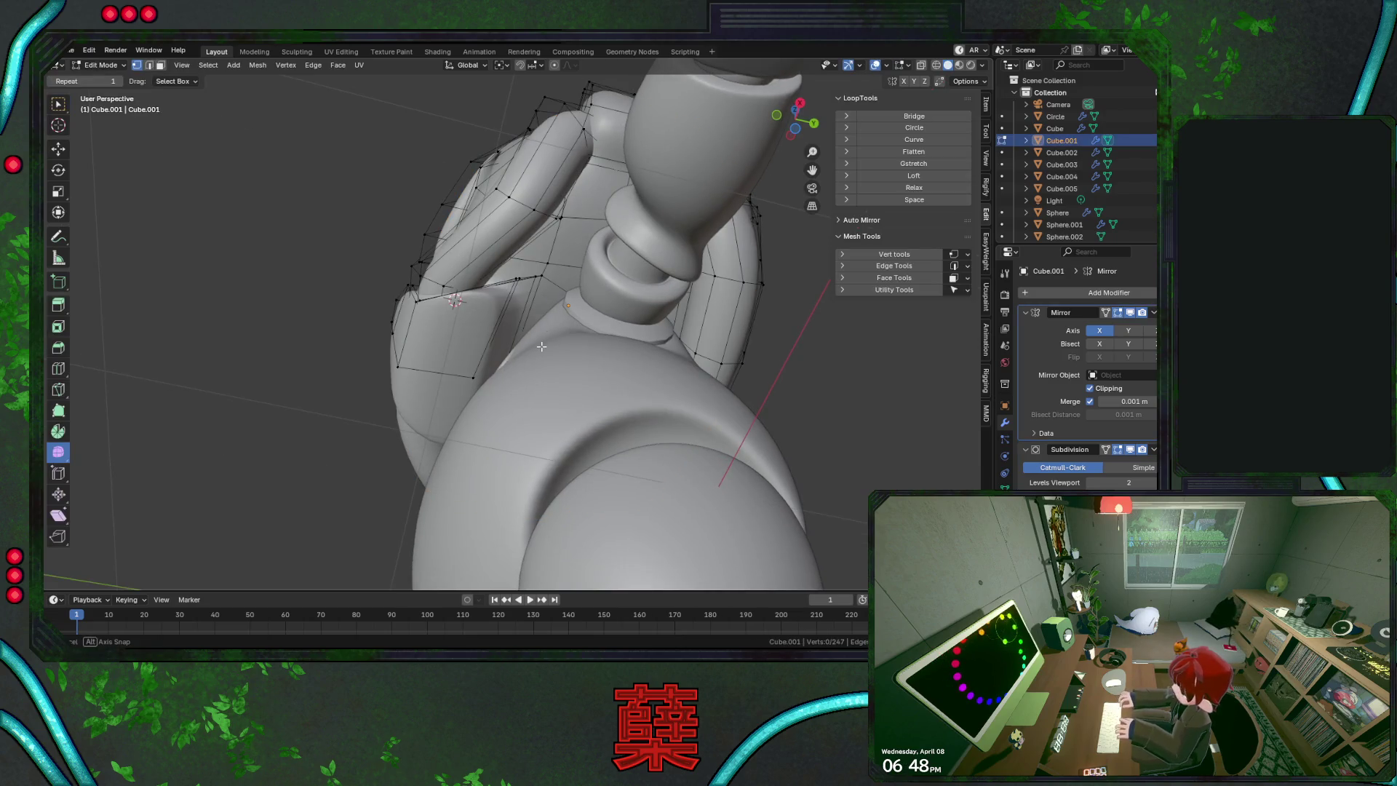
Select two edges on the helmet's lower rim and push them back 0.083 m along Y
{"action": "middle_click_drag", "start_coordinate": [523, 358], "coordinate": [532, 424]}
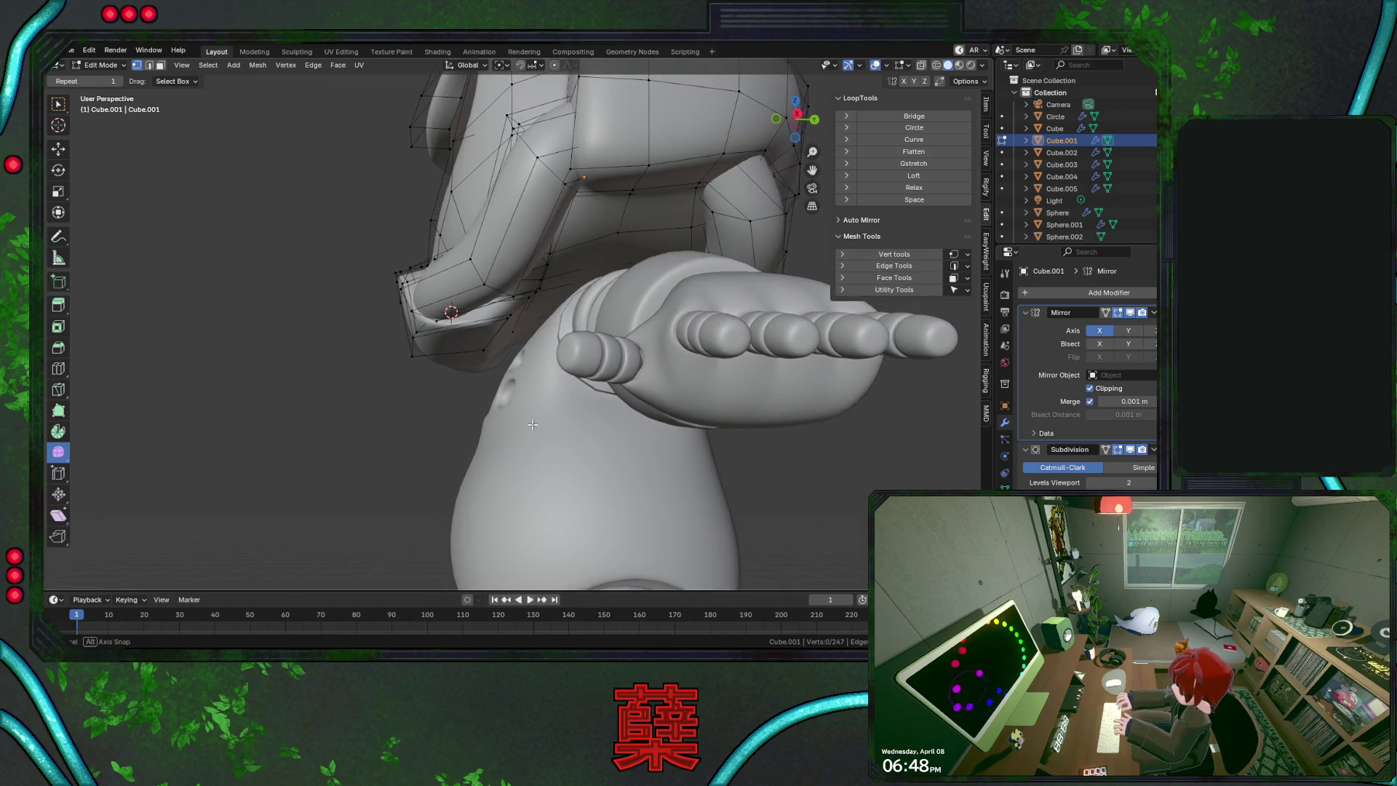
{"action": "left_click", "coordinate": [488, 345], "text": "shift"}
{"action": "left_click", "coordinate": [489, 353], "text": "shift"}
{"action": "key", "text": "shift+z"}
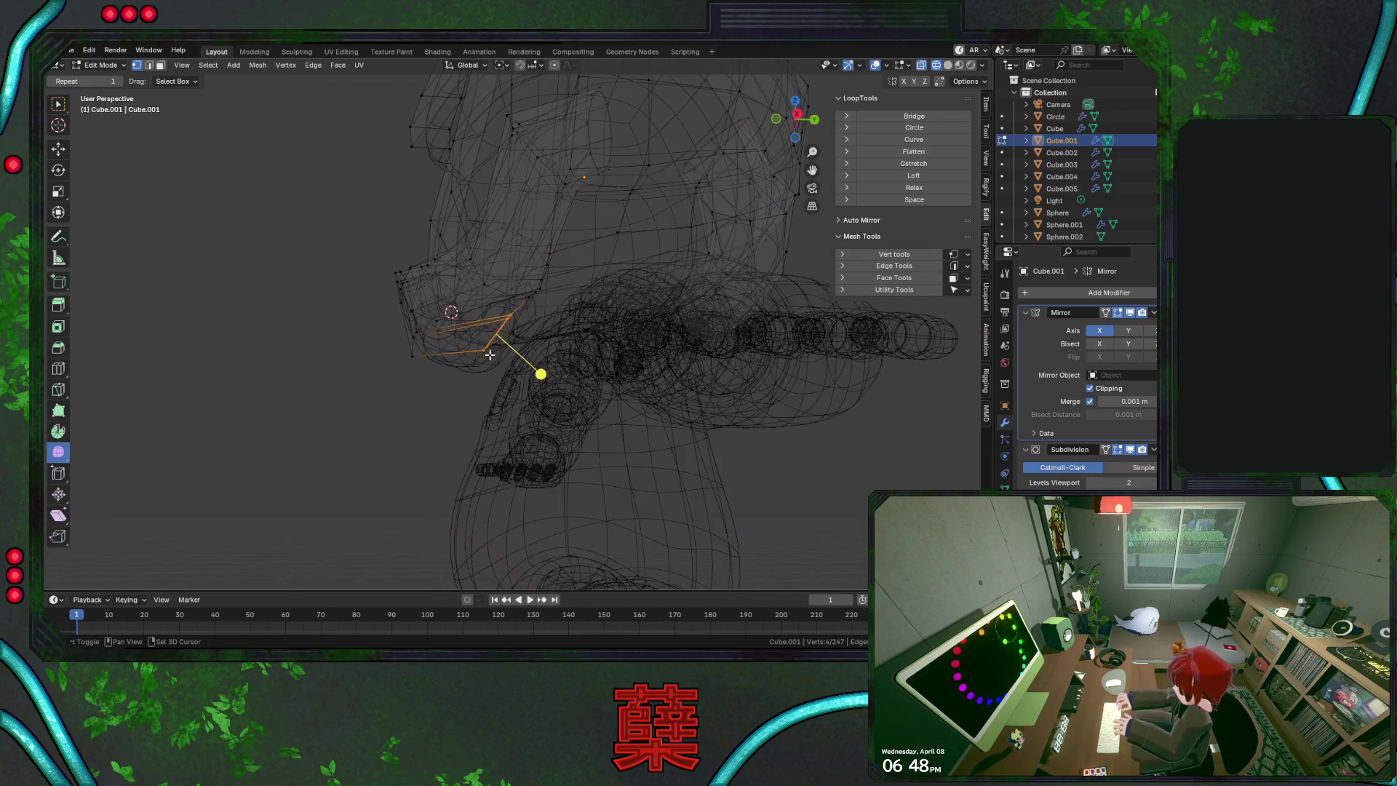
{"action": "key", "text": "shift+z"}
{"action": "key", "text": "g"}
{"action": "key", "text": "y"}
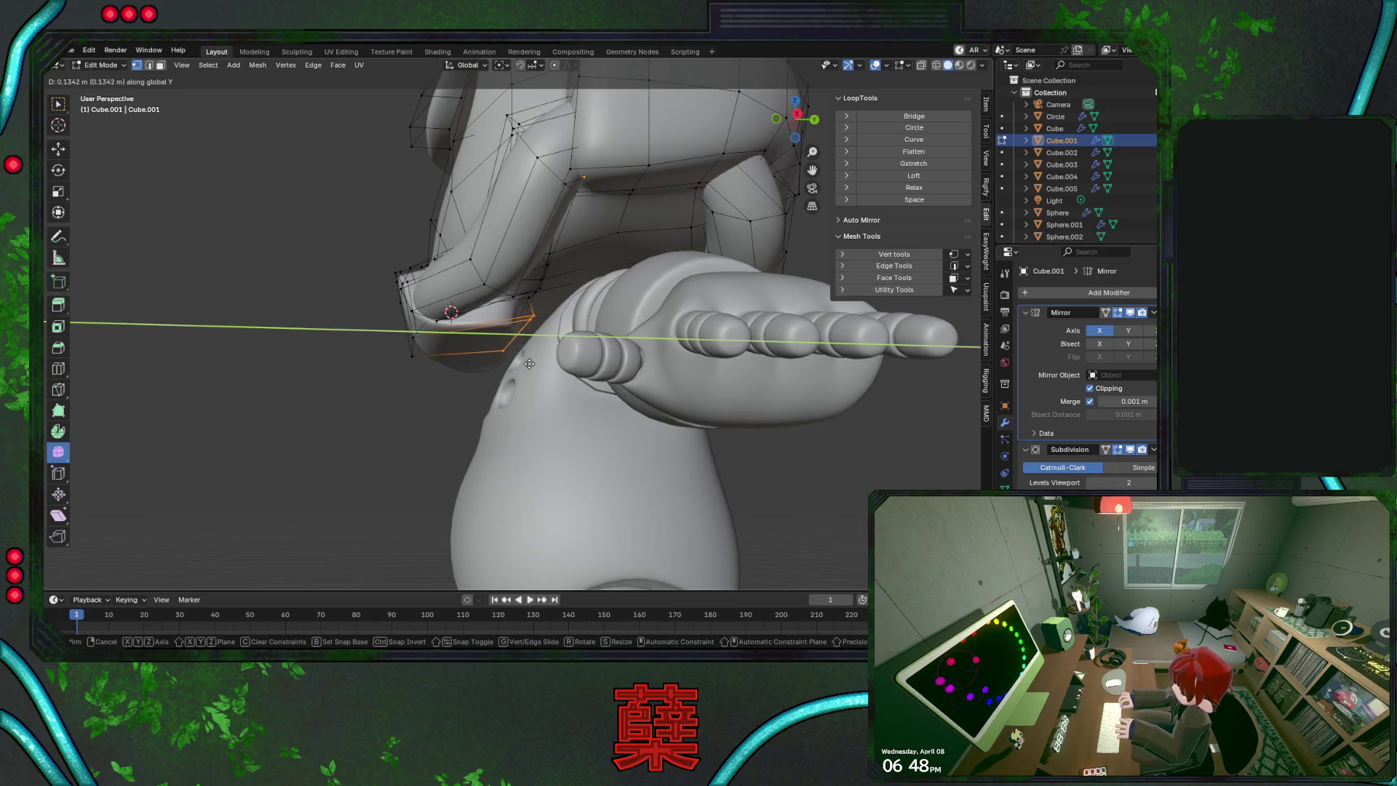
{"action": "key", "text": "Escape"}
{"action": "key", "text": "KP_3"}
{"action": "key", "text": "shift+z"}
{"action": "key", "text": "g"}
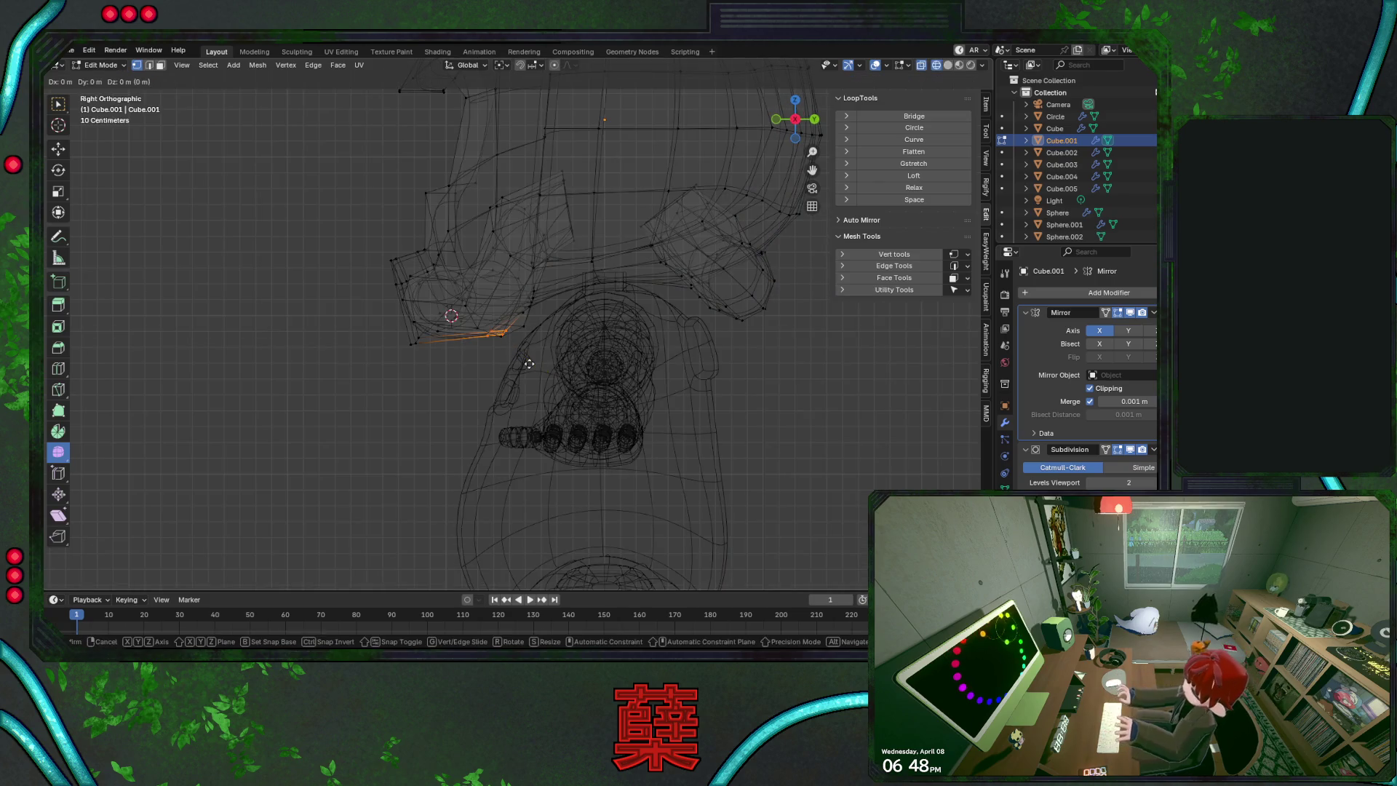
{"action": "key", "text": "y"}
{"action": "left_click", "coordinate": [517, 376]}
{"action": "key", "text": "shift+z"}
{"action": "middle_click_drag", "start_coordinate": [517, 376], "coordinate": [575, 360]}
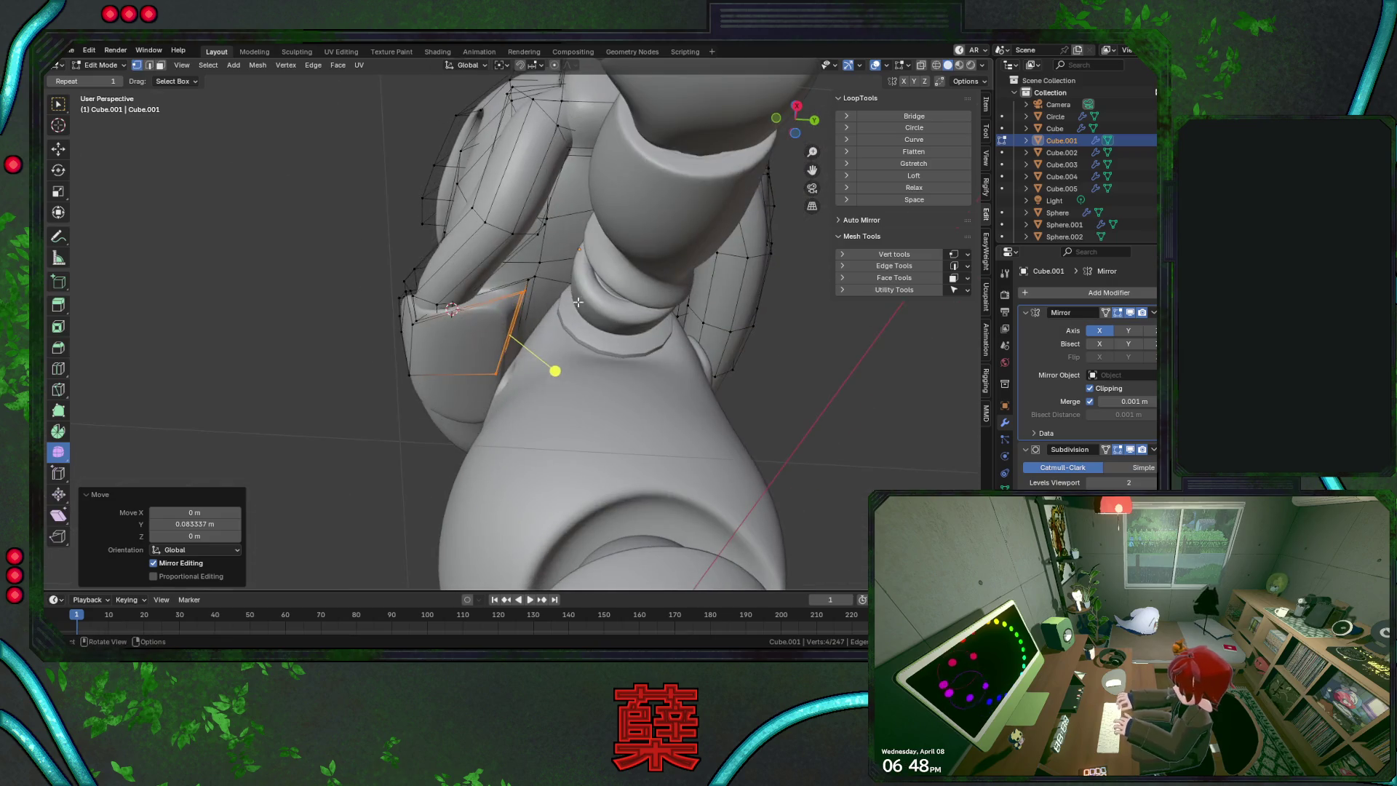
Tilt the rim edges about -9° around Z and return to Object Mode
{"action": "key", "text": "r"}
{"action": "key", "text": "z"}
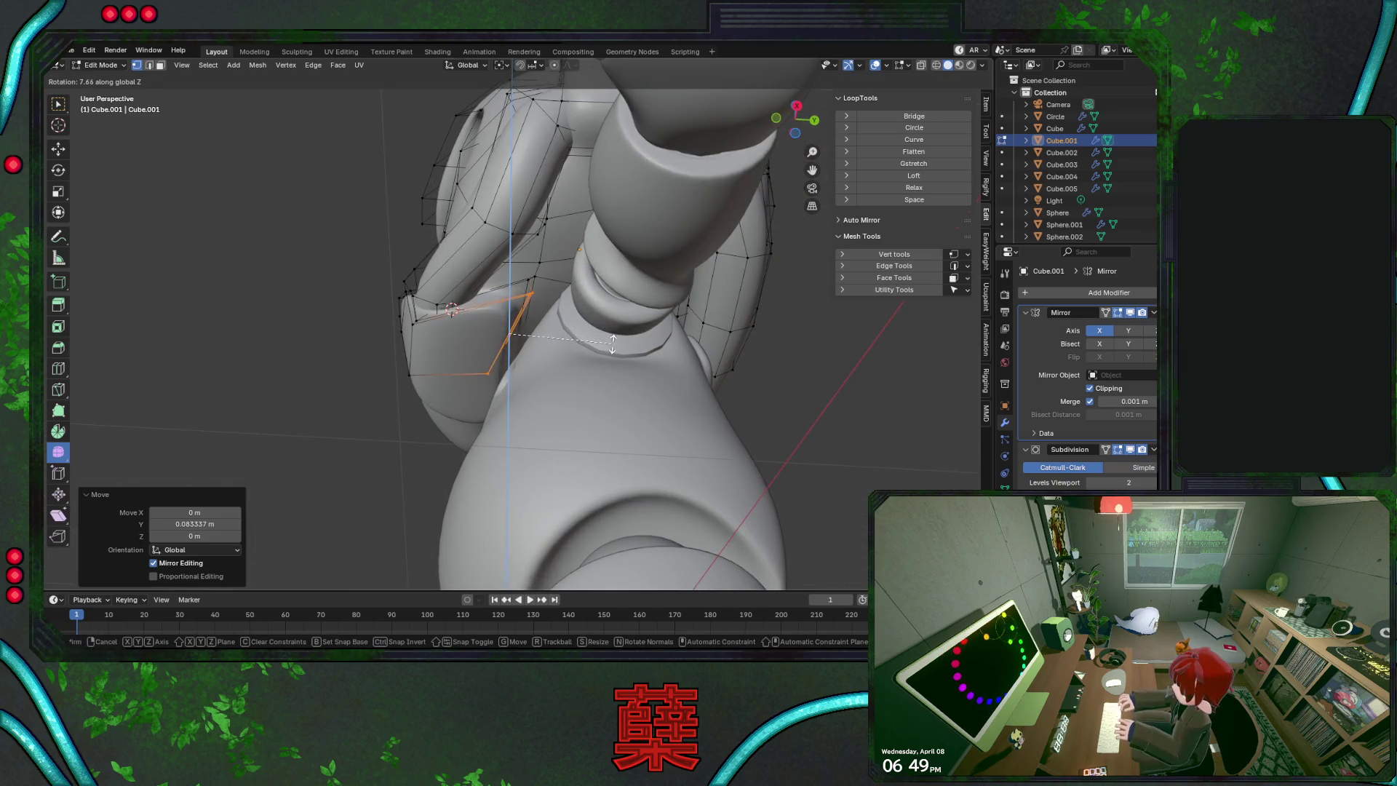
{"action": "key", "text": "Escape"}
{"action": "mouse_move", "coordinate": [648, 418]}
{"action": "middle_mouse_down"}
{"action": "mouse_move", "coordinate": [657, 372]}
{"action": "mouse_move", "coordinate": [625, 371]}
{"action": "mouse_move", "coordinate": [702, 371]}
{"action": "mouse_move", "coordinate": [720, 339]}
{"action": "middle_mouse_up"}
{"action": "key", "text": "r"}
{"action": "key", "text": "z"}
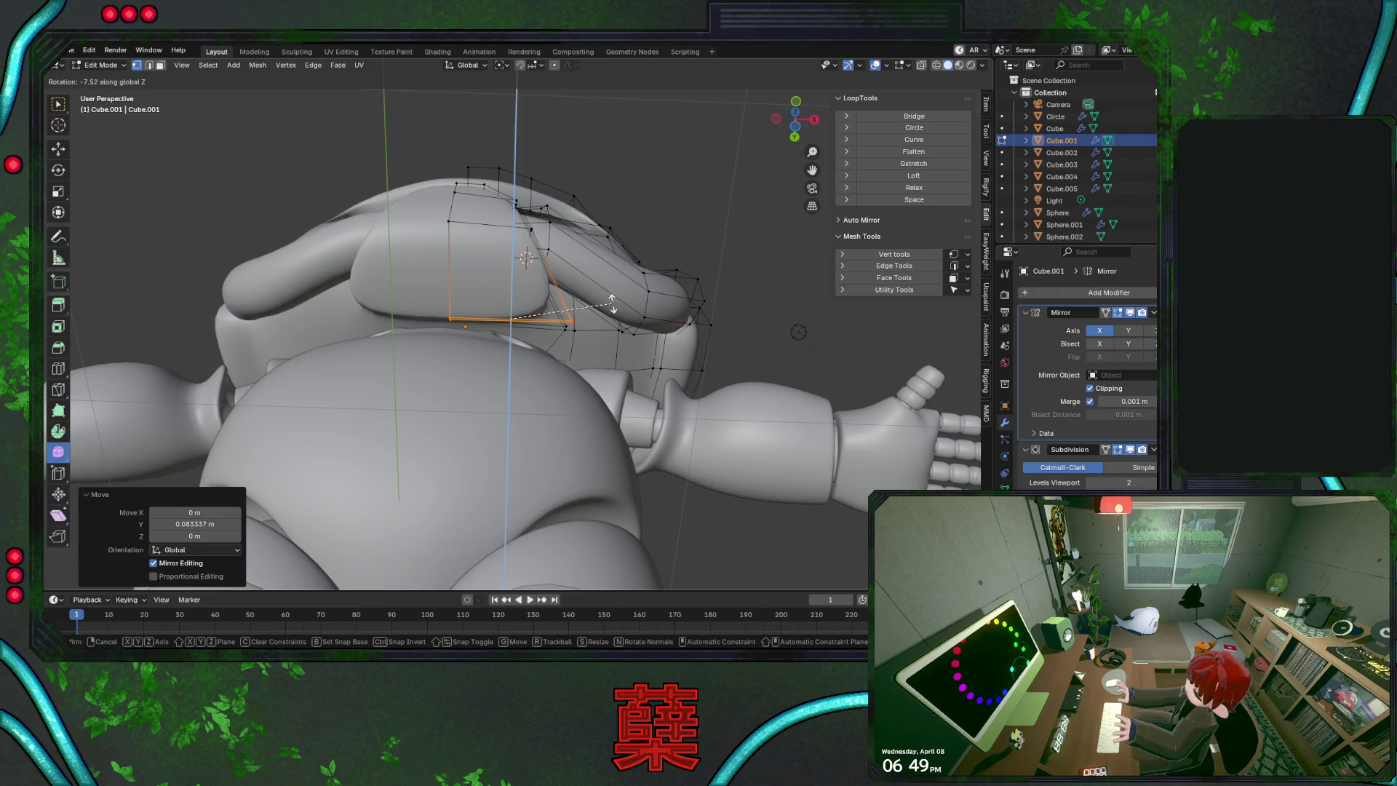
{"action": "left_click", "coordinate": [612, 302]}
{"action": "key", "text": "KP_3"}
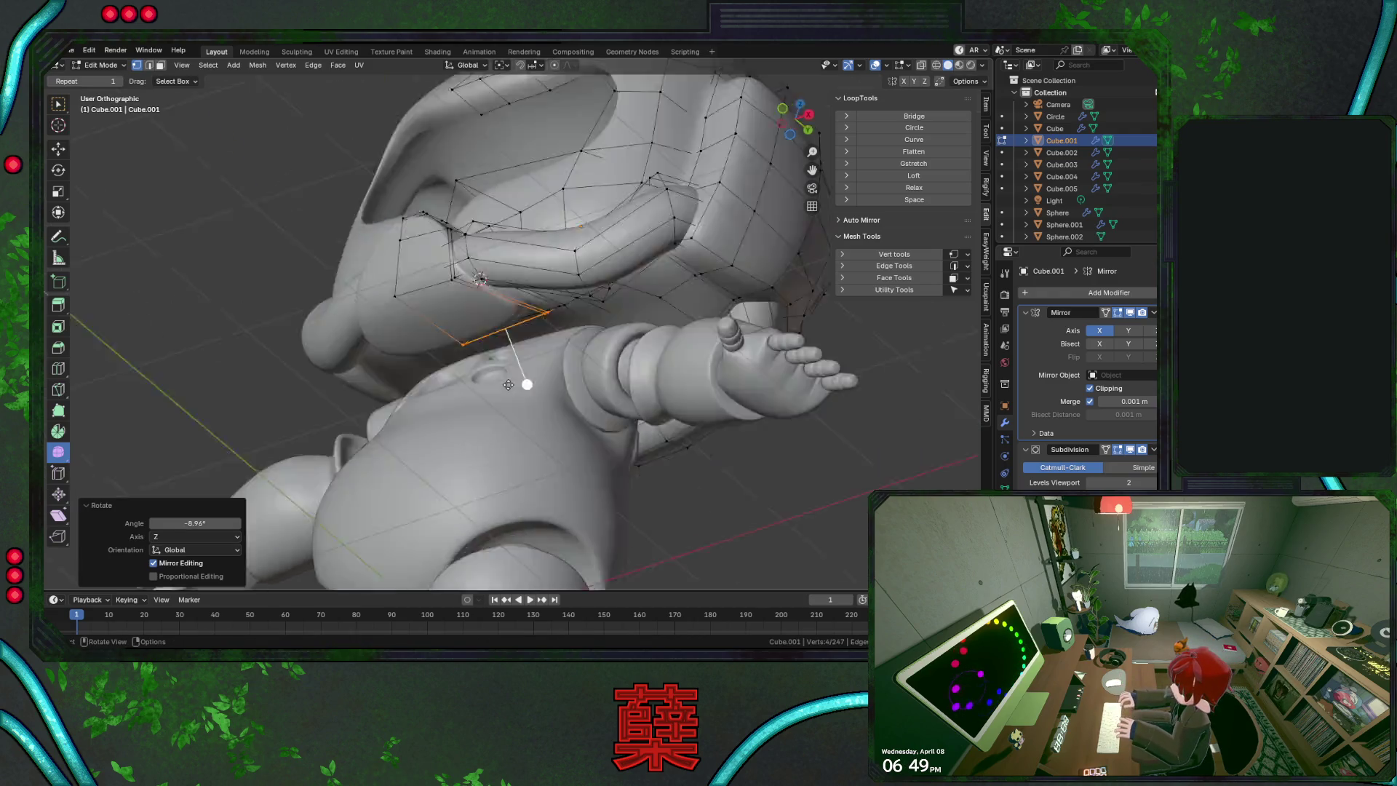
{"action": "key", "text": "r"}
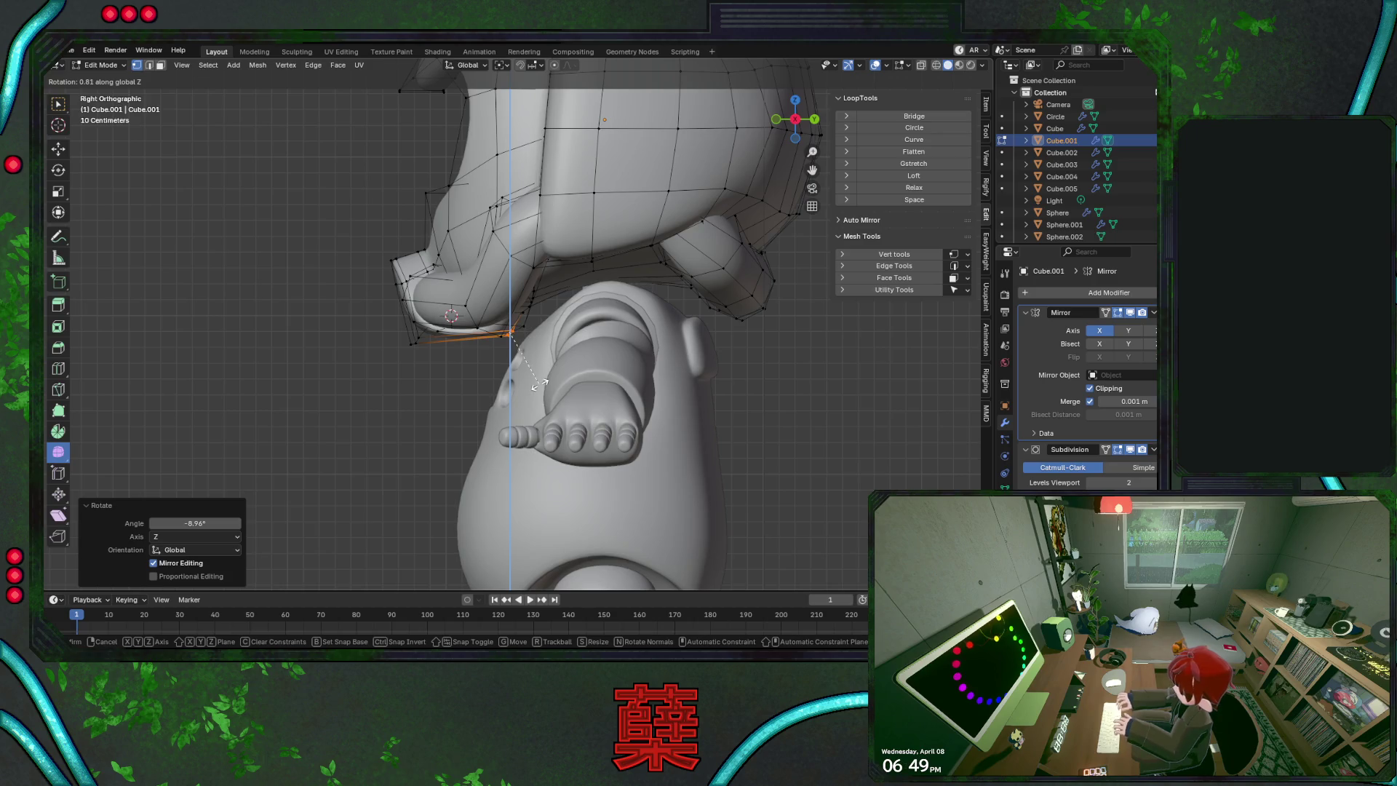
{"action": "key", "text": "Escape"}
{"action": "key", "text": "Tab"}
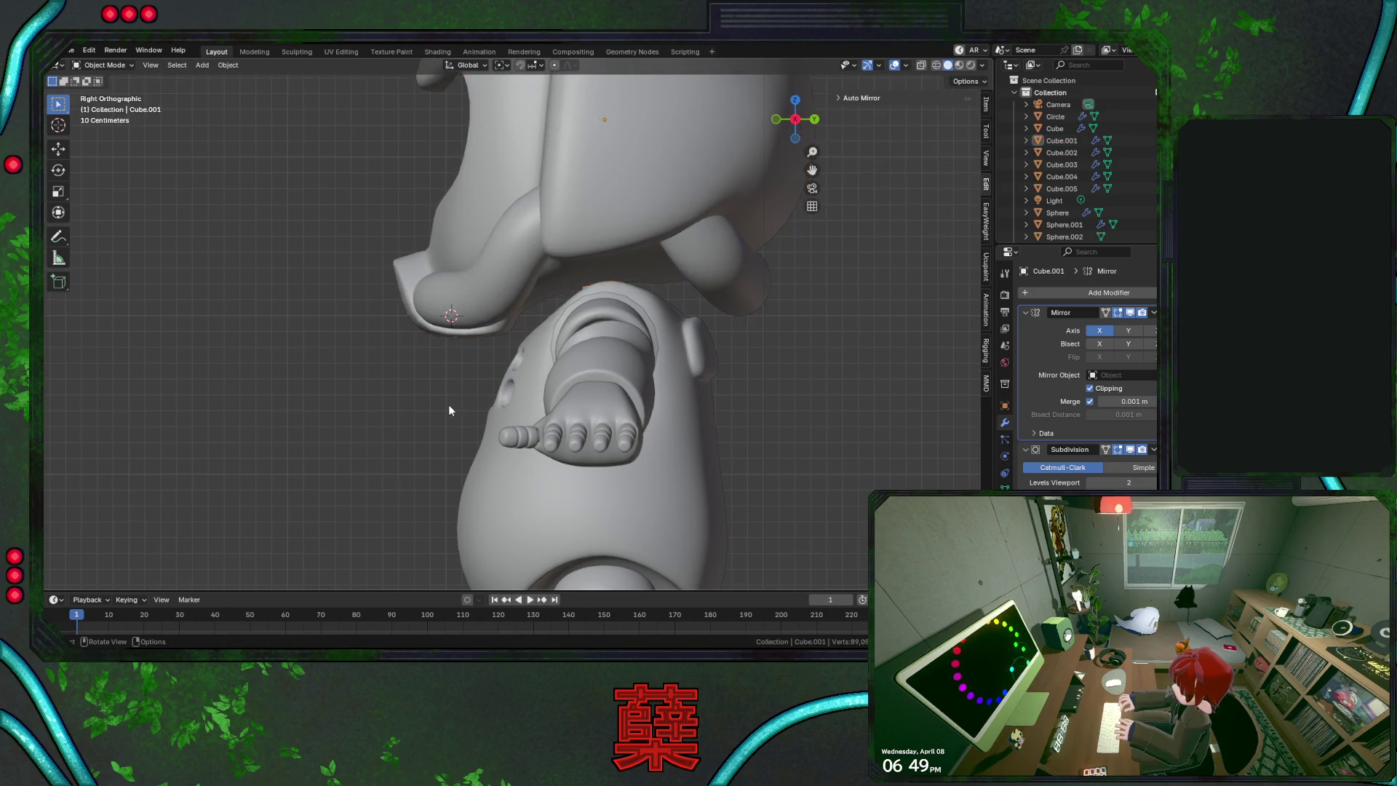
{"action": "left_click", "coordinate": [443, 403]}
{"action": "scroll", "coordinate": [451, 393], "scroll_direction": "down", "scroll_amount": 3}
Re-enter Edit Mode on the helmet and nudge a side vertex along X
{"action": "mouse_move", "coordinate": [508, 339]}
{"action": "middle_mouse_down"}
{"action": "mouse_move", "coordinate": [582, 317]}
{"action": "mouse_move", "coordinate": [535, 326]}
{"action": "middle_mouse_up"}
{"action": "left_click", "coordinate": [531, 299]}
{"action": "key", "text": "Tab"}
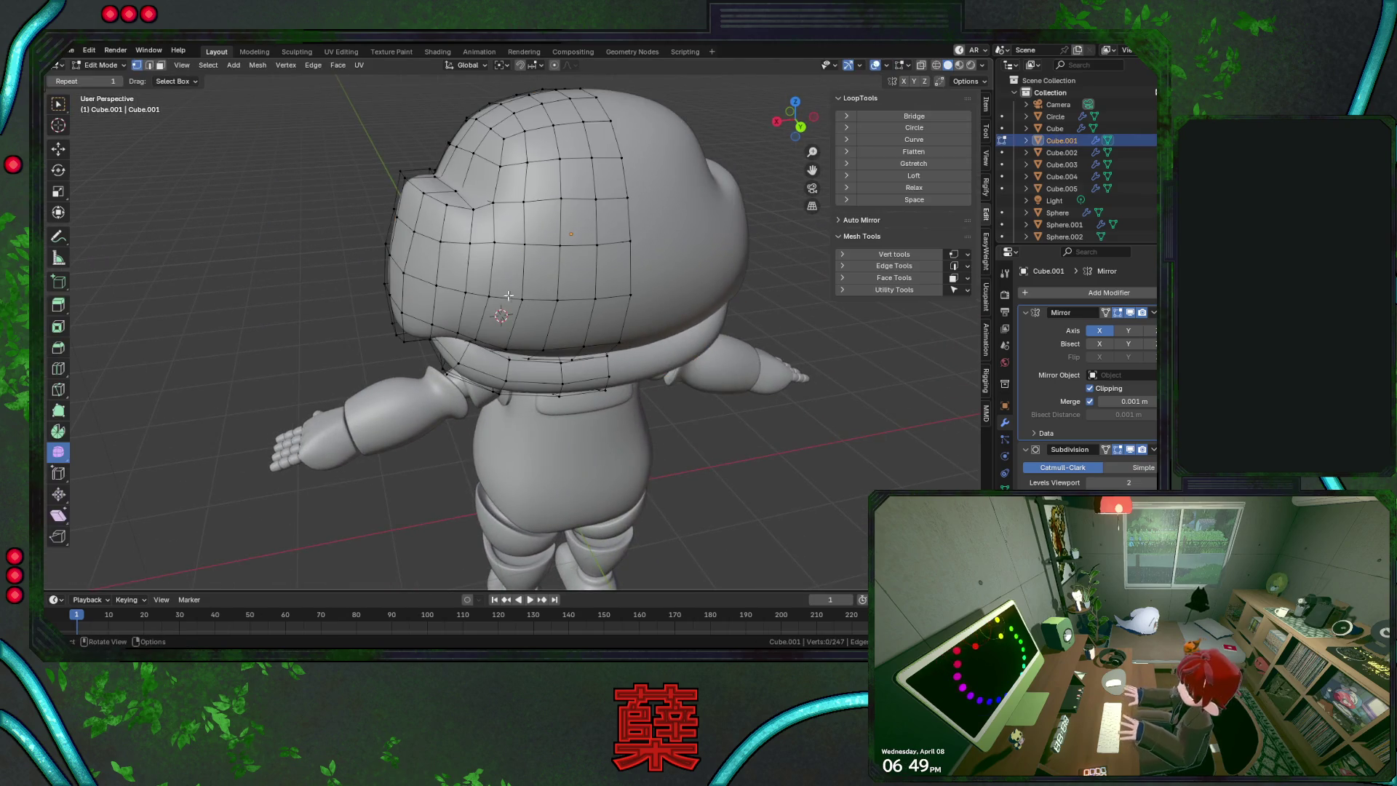
{"action": "key", "text": "g"}
{"action": "key", "text": "x"}
{"action": "left_click", "coordinate": [560, 318]}
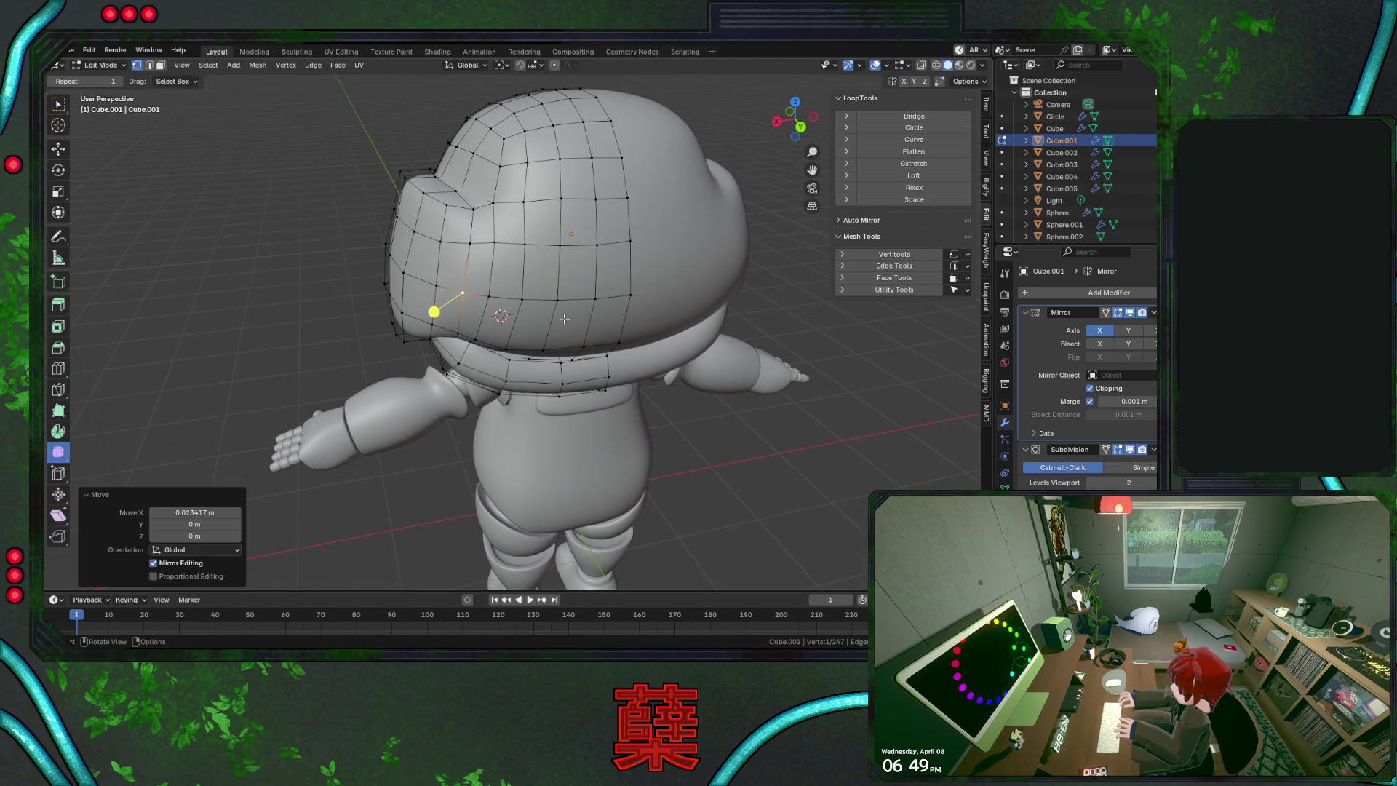
{"action": "key", "text": "g"}
{"action": "key", "text": "x"}
{"action": "left_click", "coordinate": [556, 318]}
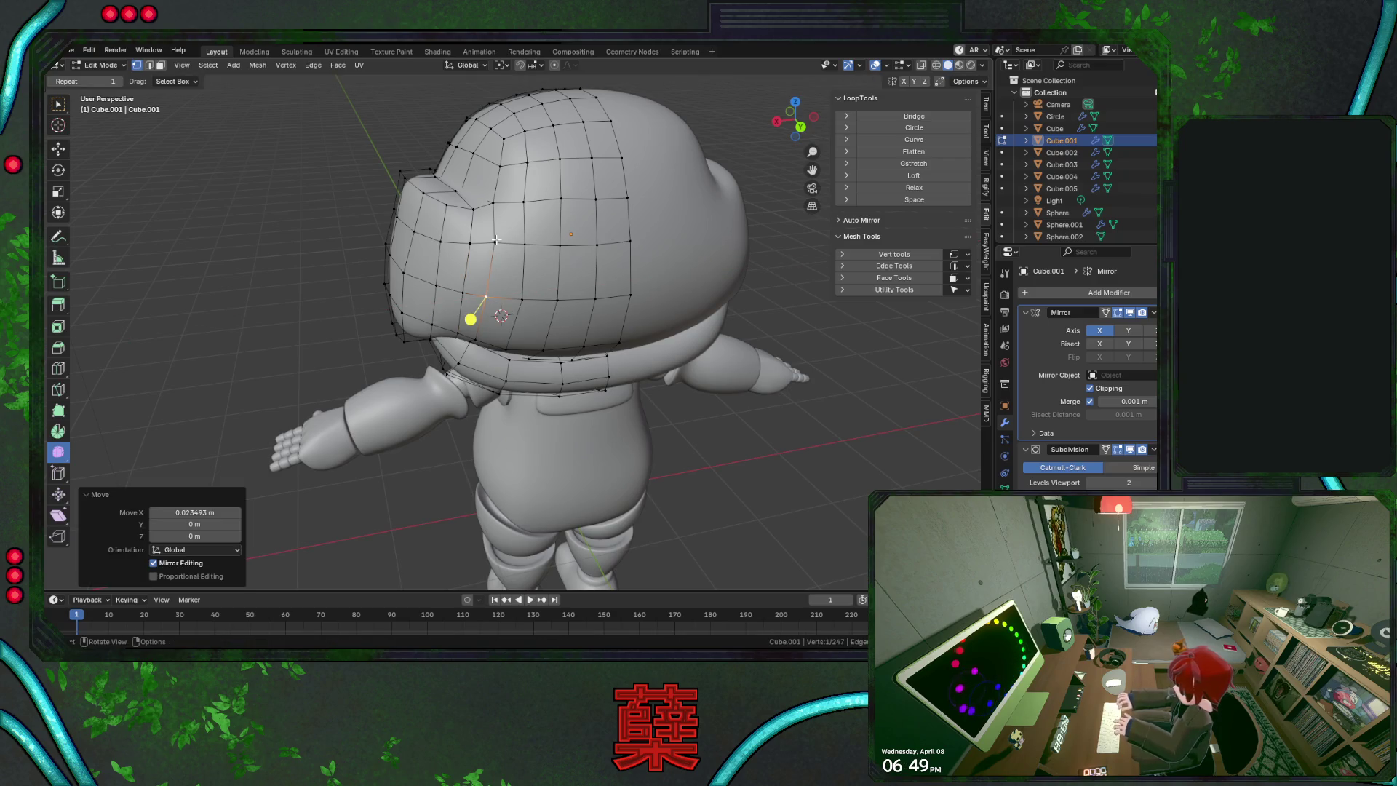
Reposition the helmet side vertex freely and along X, then lower it about 0.019 m on Z
{"action": "key", "text": "g"}
{"action": "left_click", "coordinate": [465, 270]}
{"action": "key", "text": "g"}
{"action": "key", "text": "x"}
{"action": "left_click", "coordinate": [488, 310]}
{"action": "key", "text": "g"}
{"action": "key", "text": "x"}
{"action": "left_click", "coordinate": [478, 324]}
{"action": "key", "text": "g"}
{"action": "key", "text": "z"}
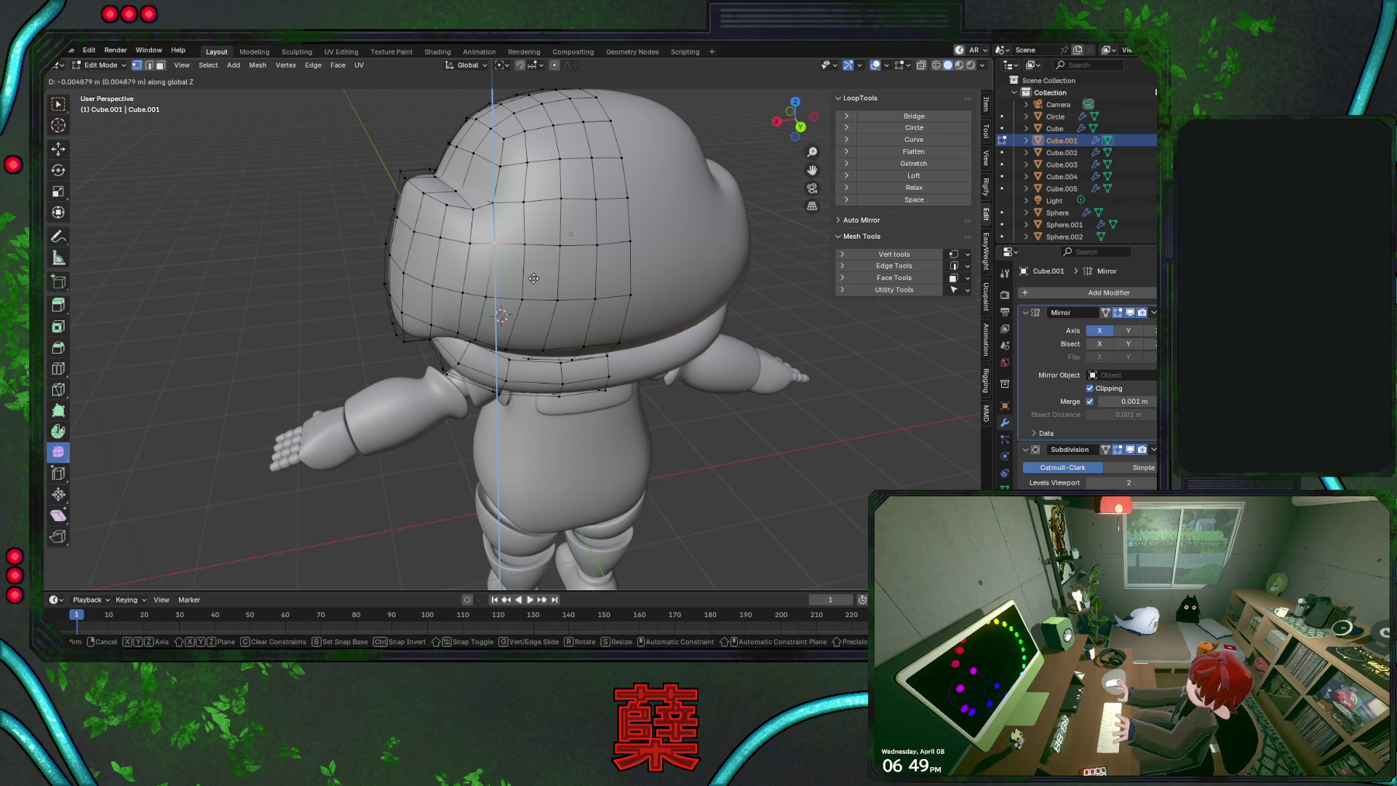
{"action": "left_click", "coordinate": [523, 299]}
Slide the helmet vertex slightly along its edge (factor 0.333) and return to Object Mode
{"action": "middle_click_drag", "start_coordinate": [523, 269], "coordinate": [440, 332]}
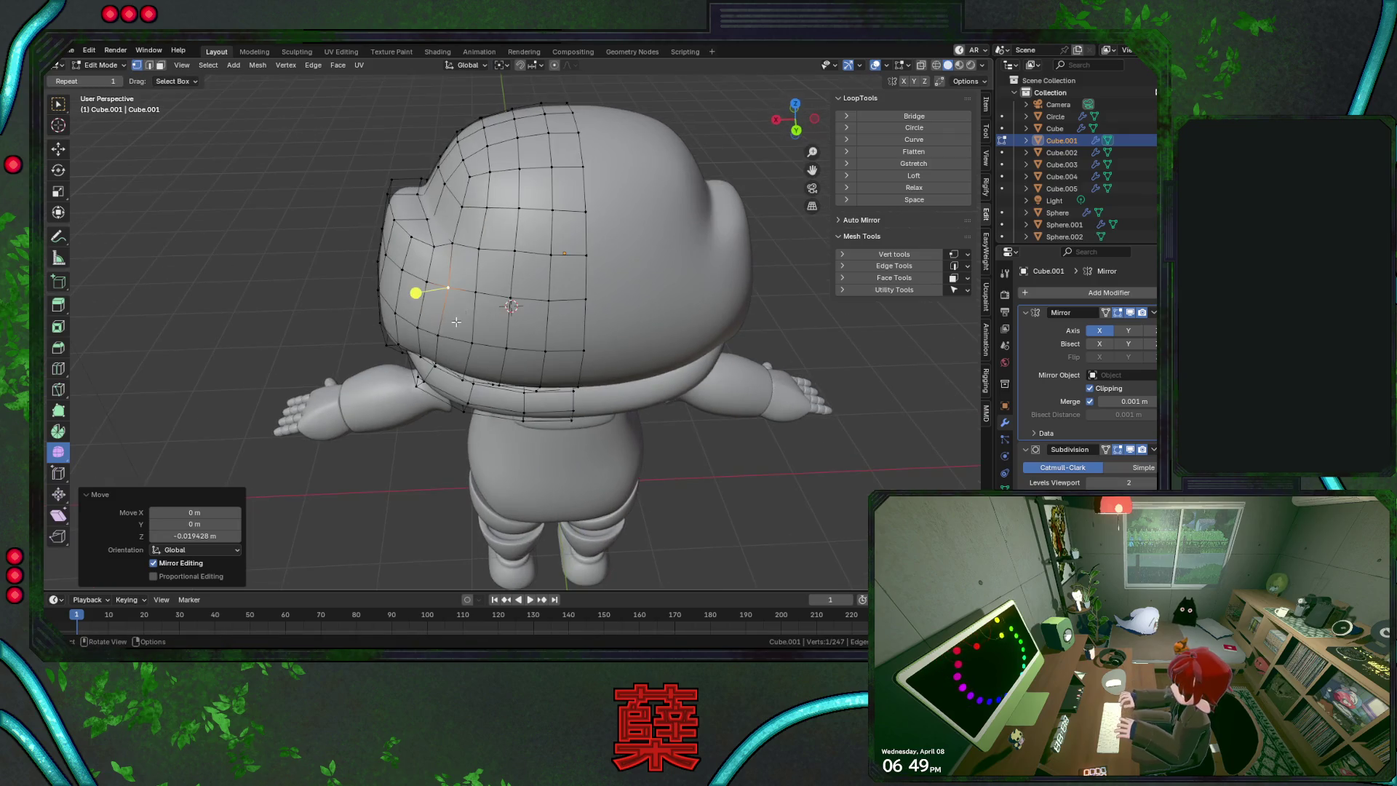
{"action": "key", "text": "g"}
{"action": "key", "text": "g"}
{"action": "left_click", "coordinate": [473, 326]}
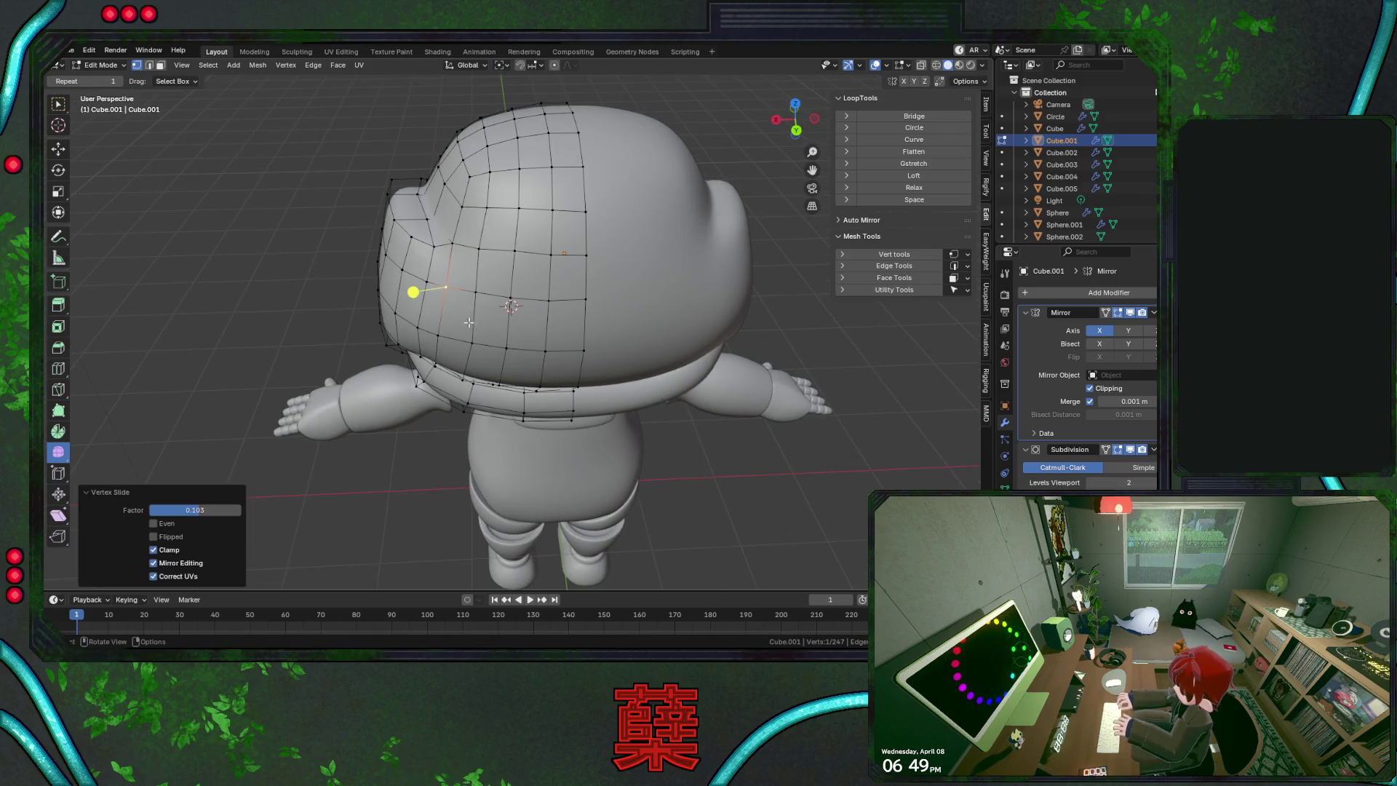
{"action": "key", "text": "Tab"}
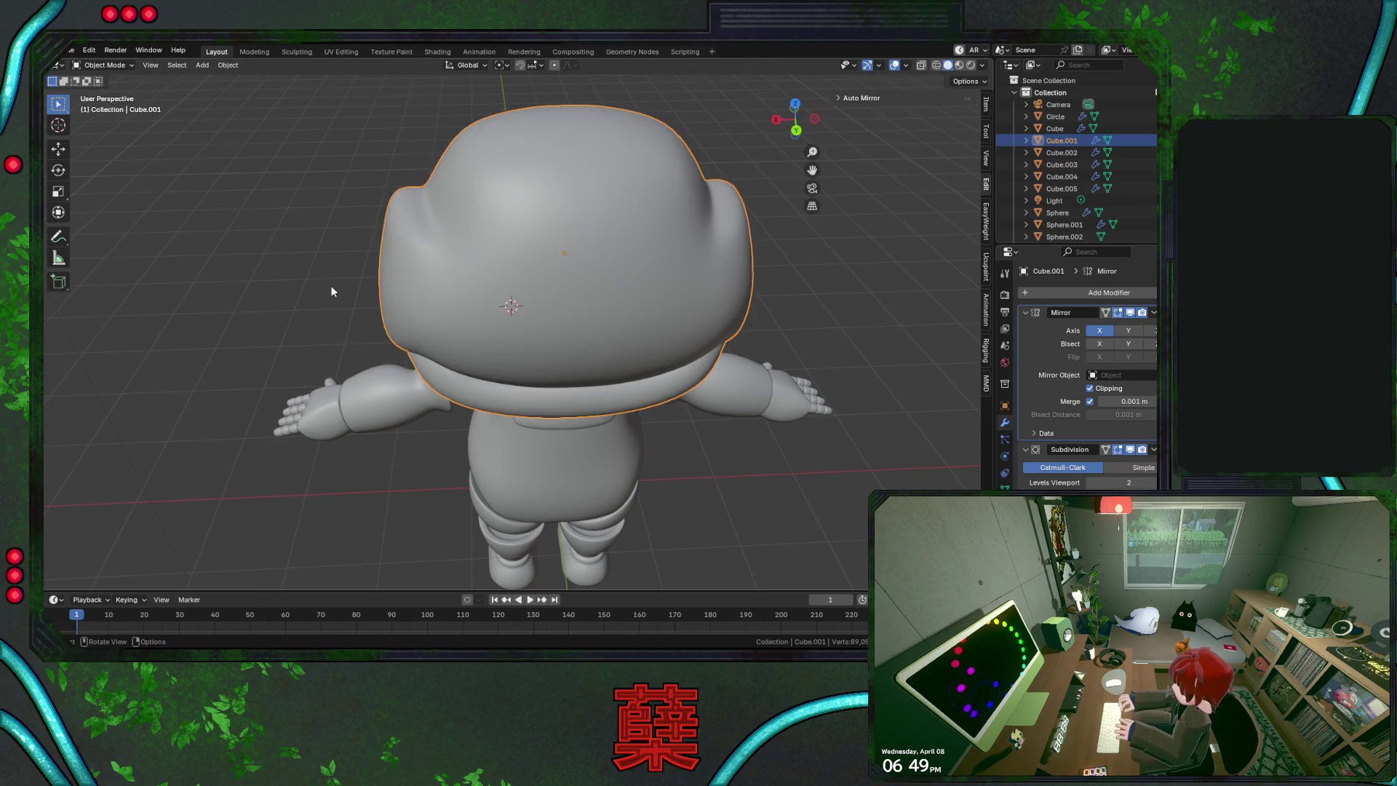
Save the file, then in right view move a helmet vertex 0.039 m along Y
{"action": "key", "text": "ctrl+s"}
{"action": "key", "text": "KP_3"}
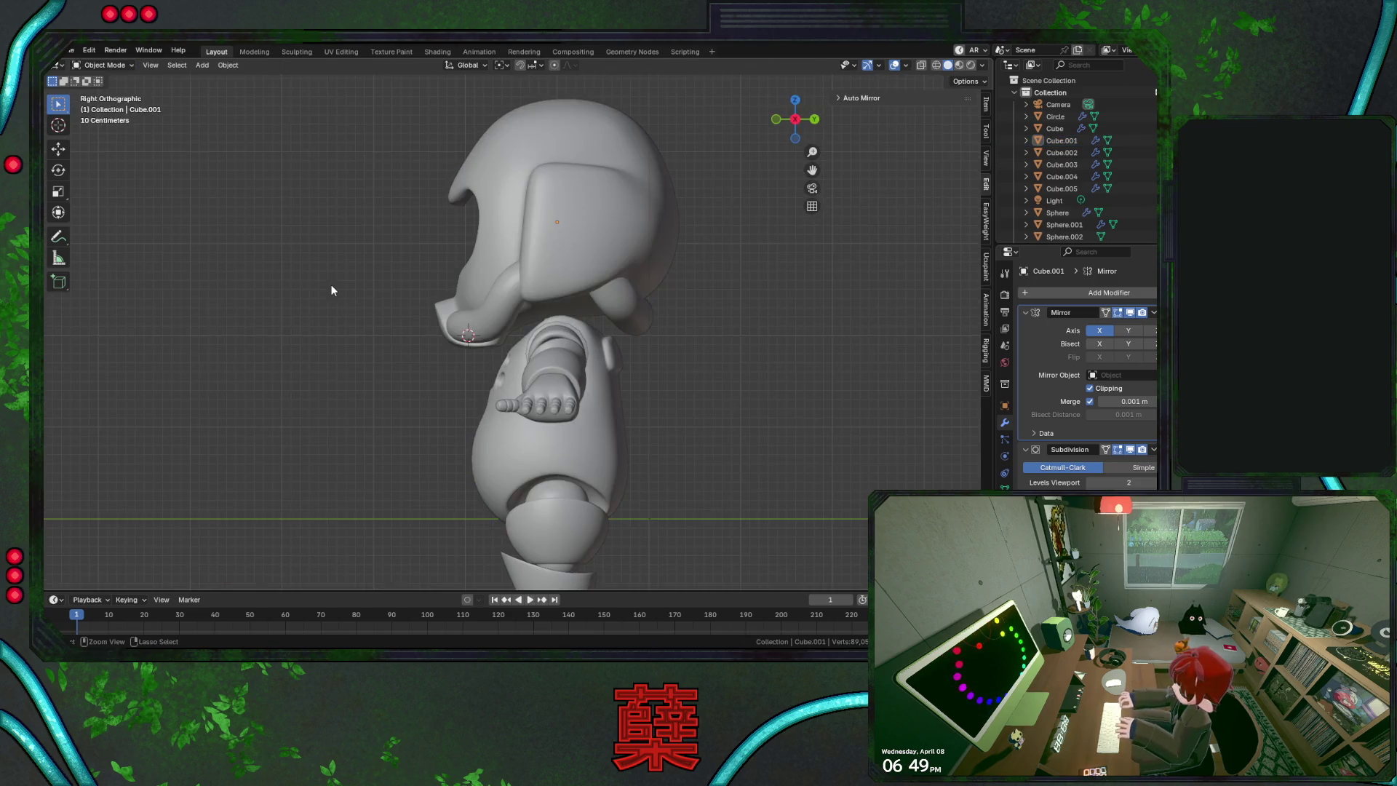
{"action": "left_click", "coordinate": [564, 233]}
{"action": "key", "text": "Tab"}
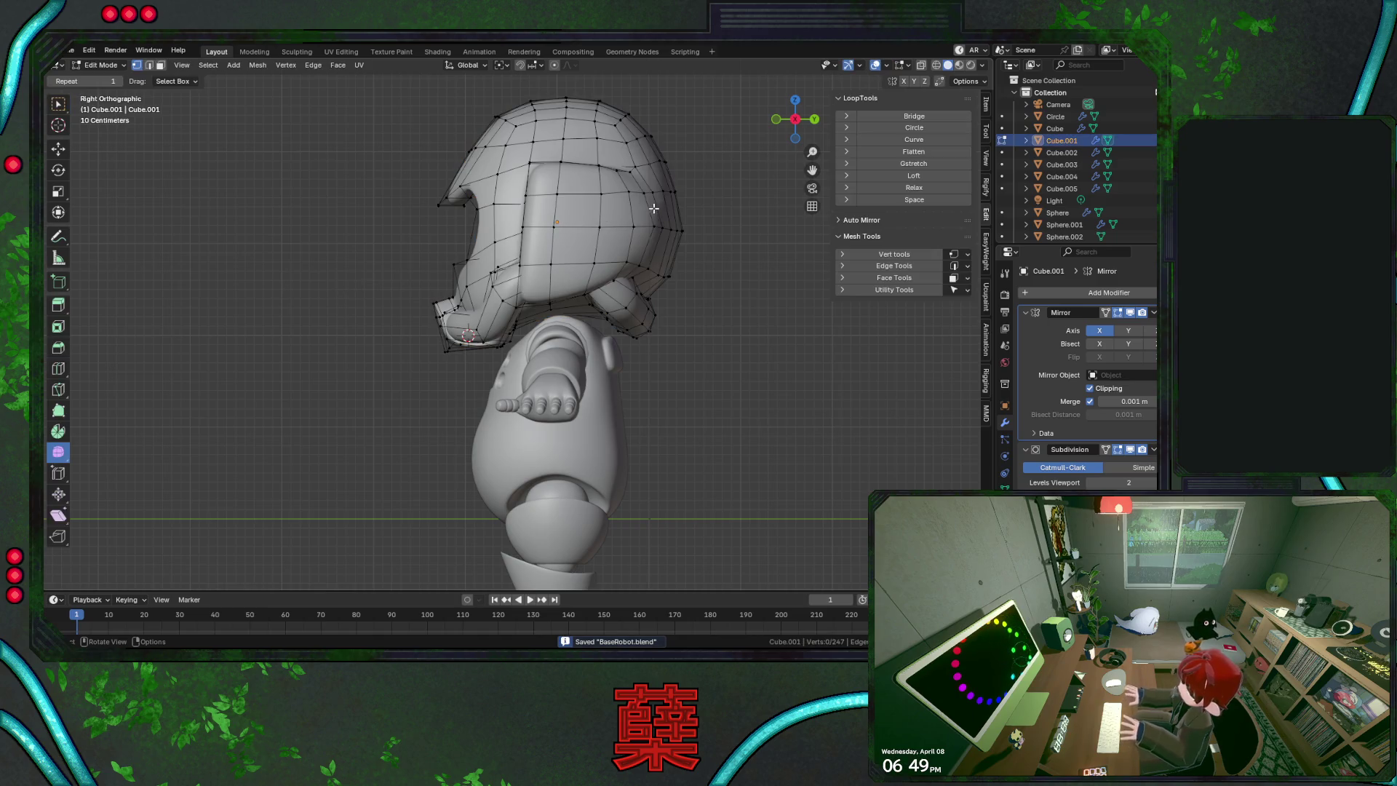
{"action": "key", "text": "g"}
{"action": "key", "text": "y"}
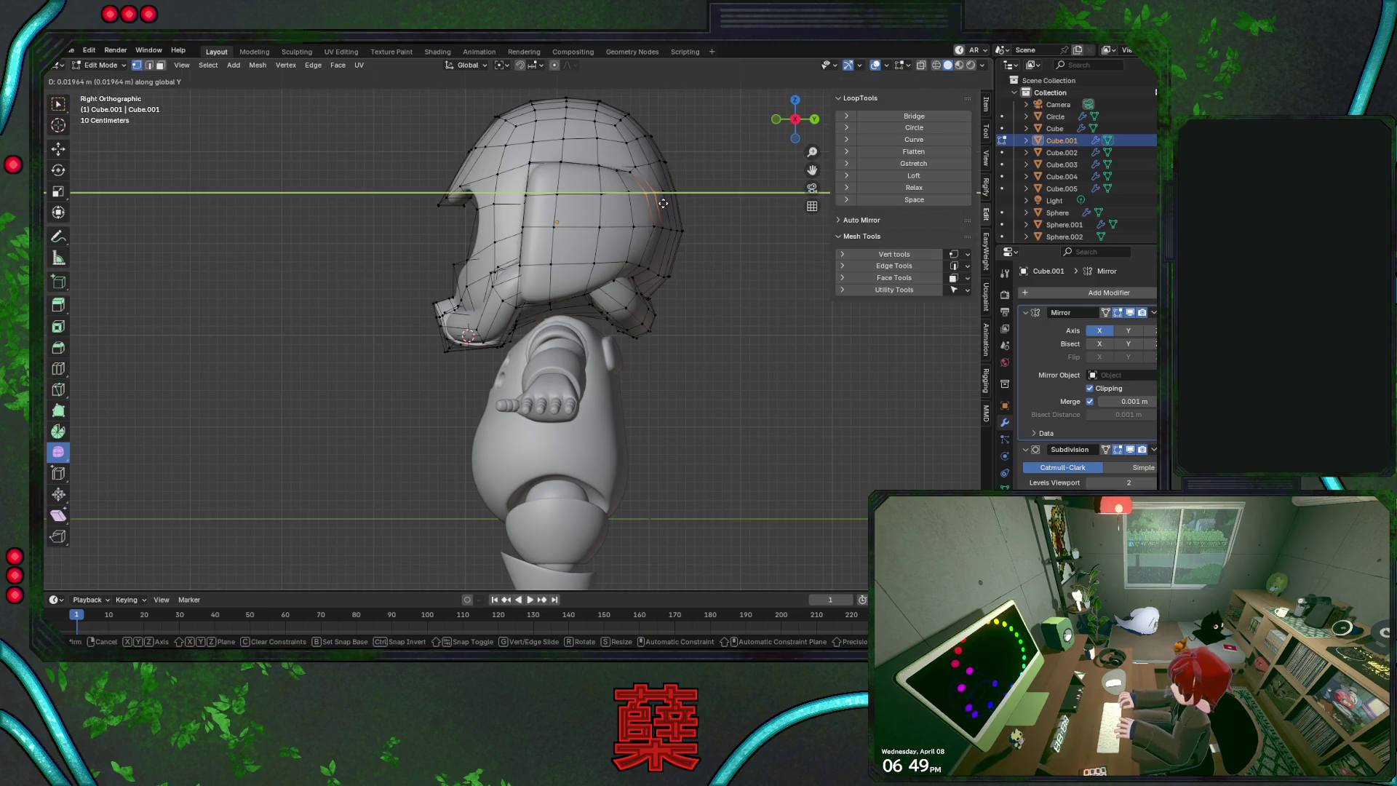
{"action": "left_click", "coordinate": [664, 203]}
{"action": "key", "text": "g"}
{"action": "key", "text": "z"}
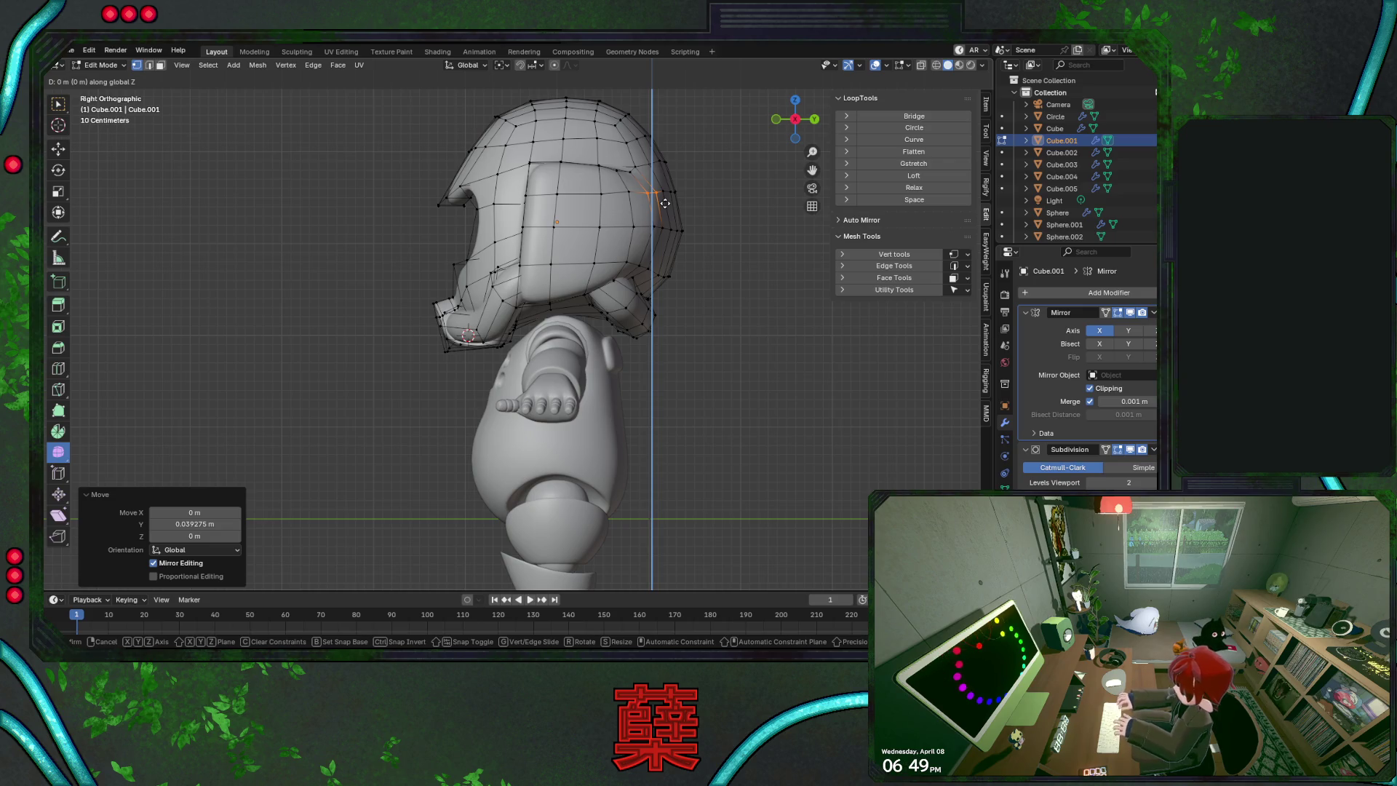
{"action": "right_click", "coordinate": [663, 203]}
Nudge another vertex on the helmet back and slide a back-edge vertex along its edge
{"action": "left_click", "coordinate": [620, 210]}
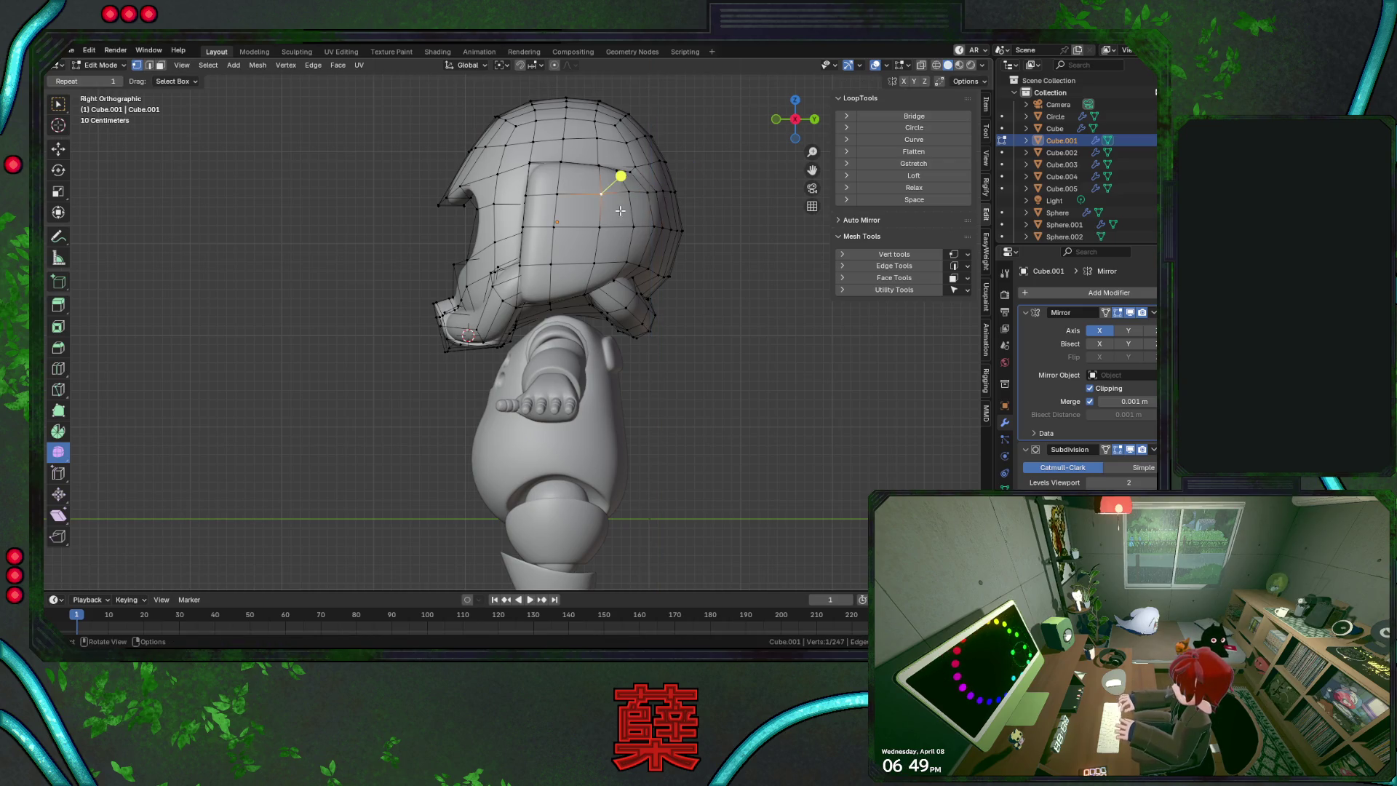
{"action": "key", "text": "g"}
{"action": "left_click", "coordinate": [614, 212]}
{"action": "left_click", "coordinate": [630, 223]}
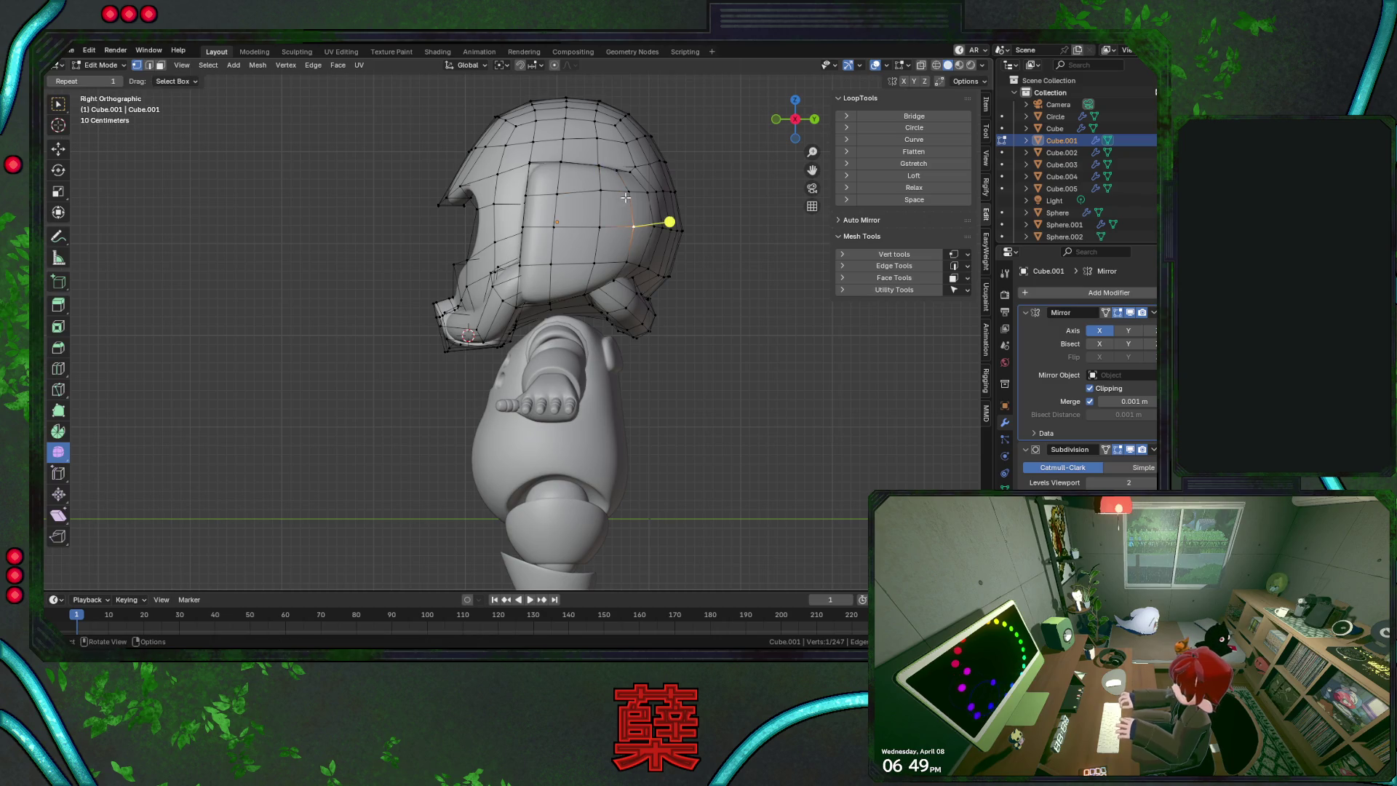
{"action": "key", "text": "a"}
{"action": "key", "text": "alt+a"}
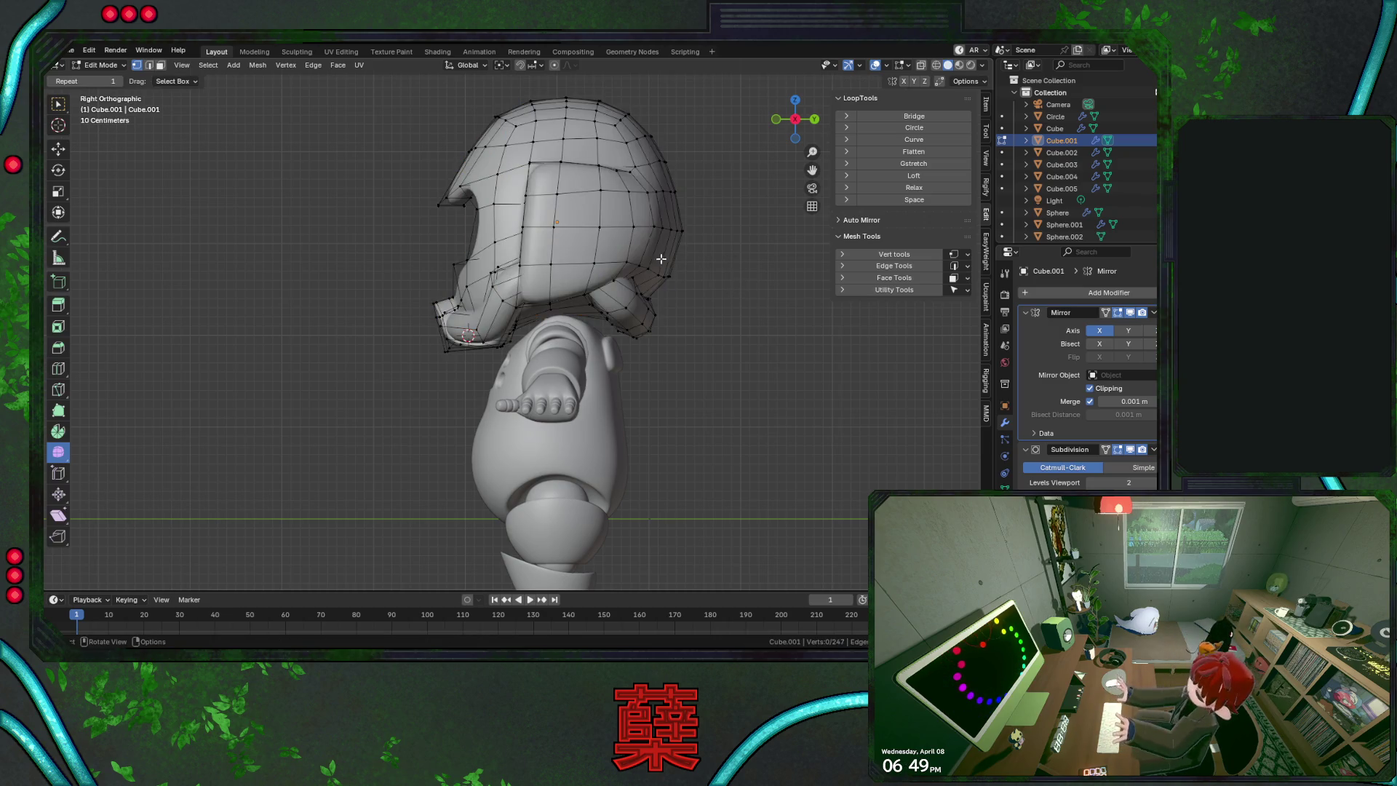
{"action": "left_click", "coordinate": [653, 227]}
{"action": "key", "text": "g"}
{"action": "key", "text": "g"}
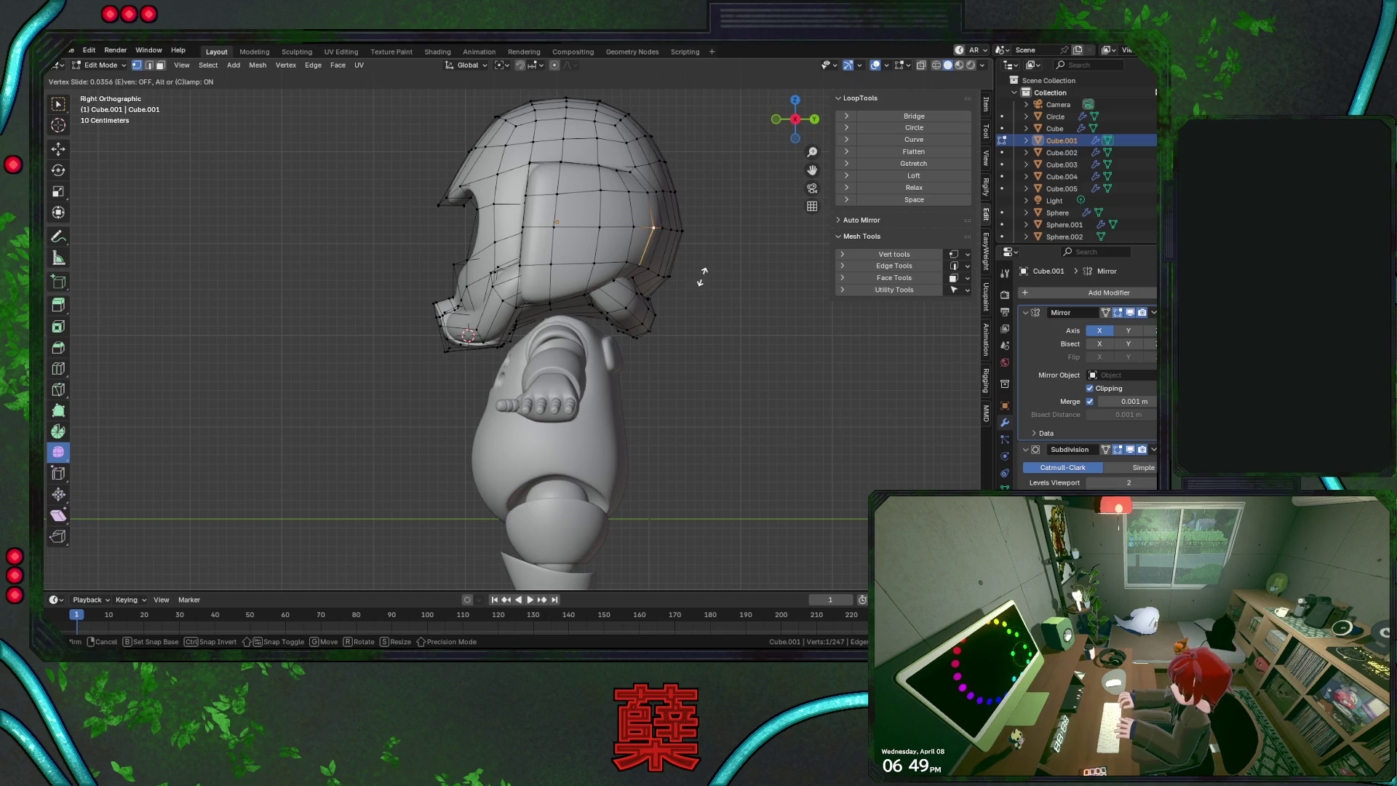
{"action": "left_click", "coordinate": [702, 277]}
Rotate the helmet's rear vertex column about -4.6° and slide a side-panel vertex to 0.077
{"action": "left_click_drag", "start_coordinate": [658, 222], "coordinate": [721, 253]}
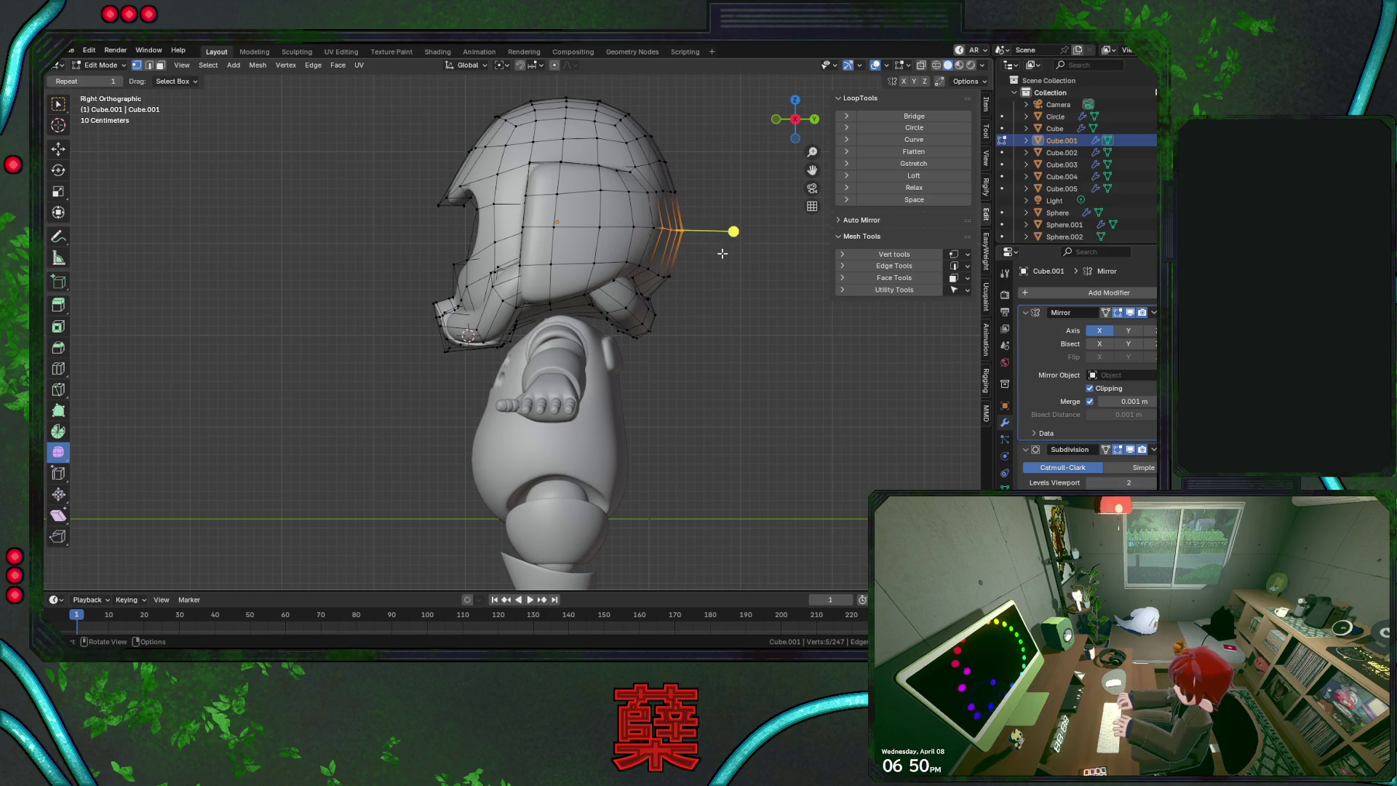
{"action": "key", "text": "r"}
{"action": "left_click", "coordinate": [724, 251]}
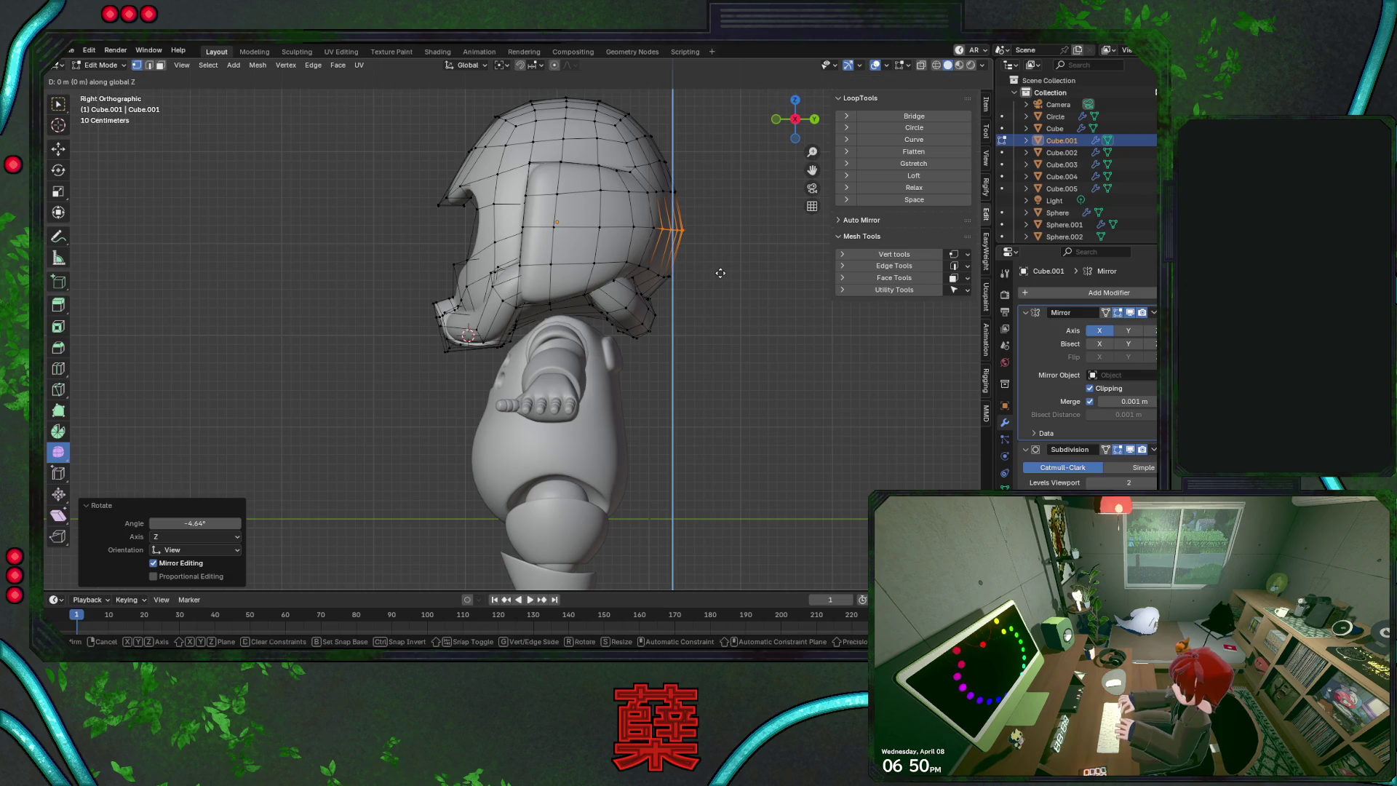
{"action": "left_click", "coordinate": [720, 274]}
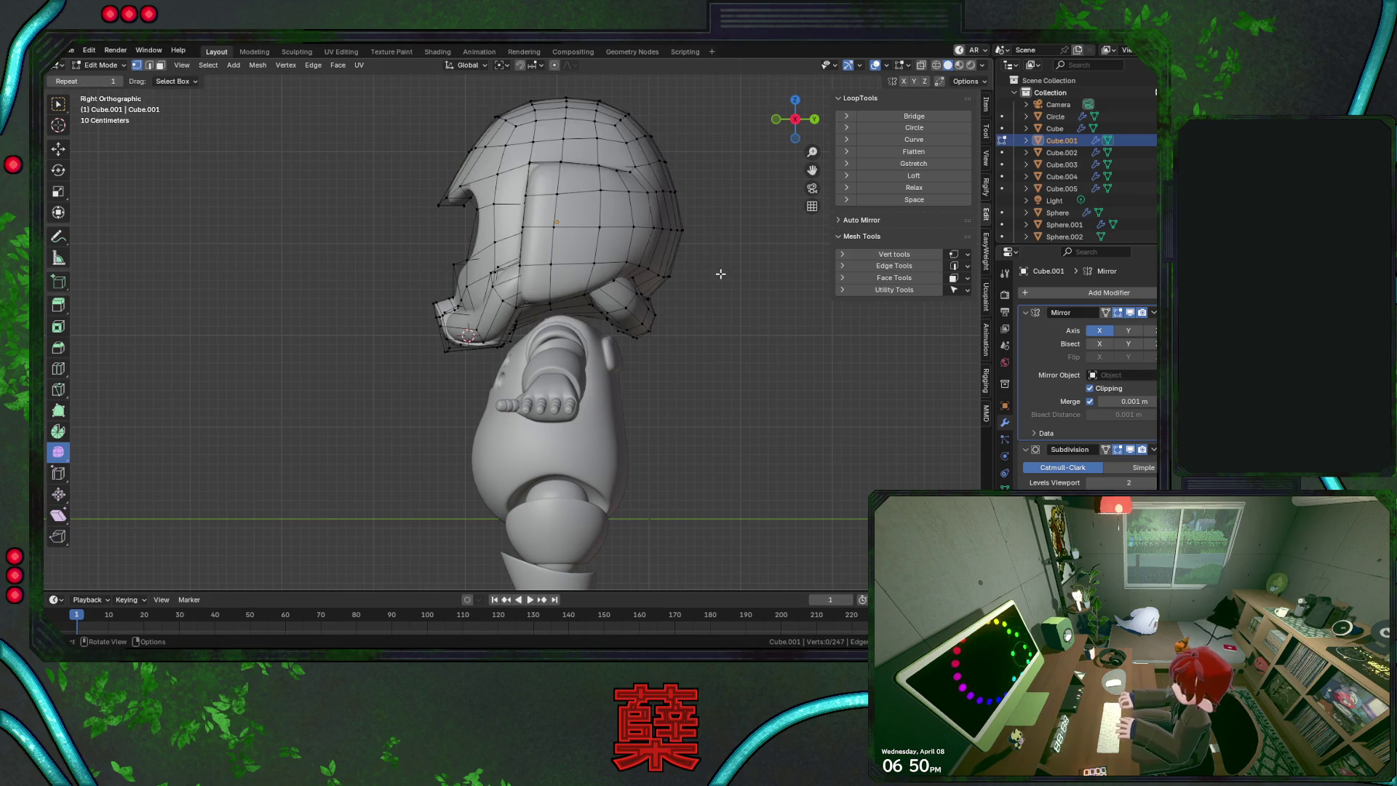
{"action": "left_click", "coordinate": [557, 191]}
{"action": "key", "text": "g"}
{"action": "key", "text": "g"}
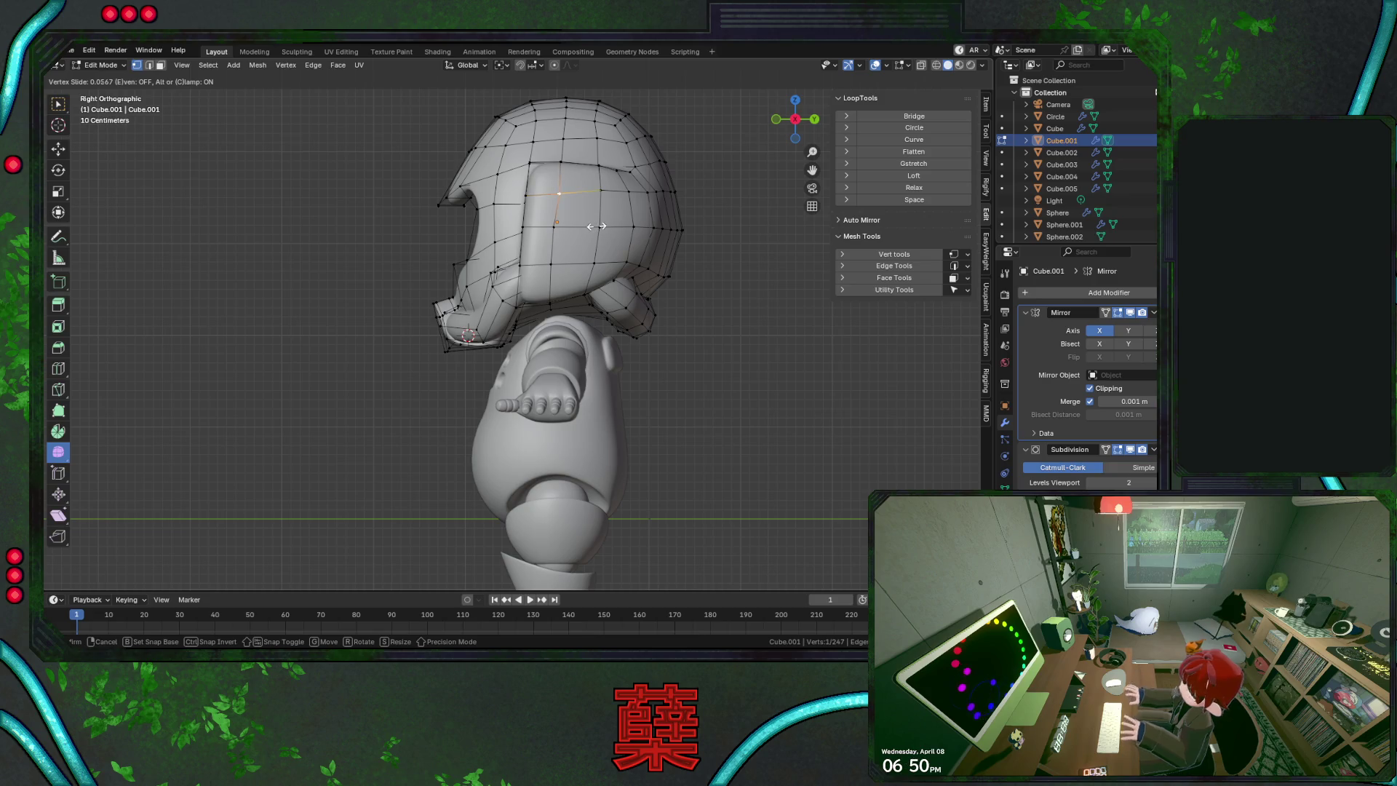
{"action": "left_click", "coordinate": [595, 225]}
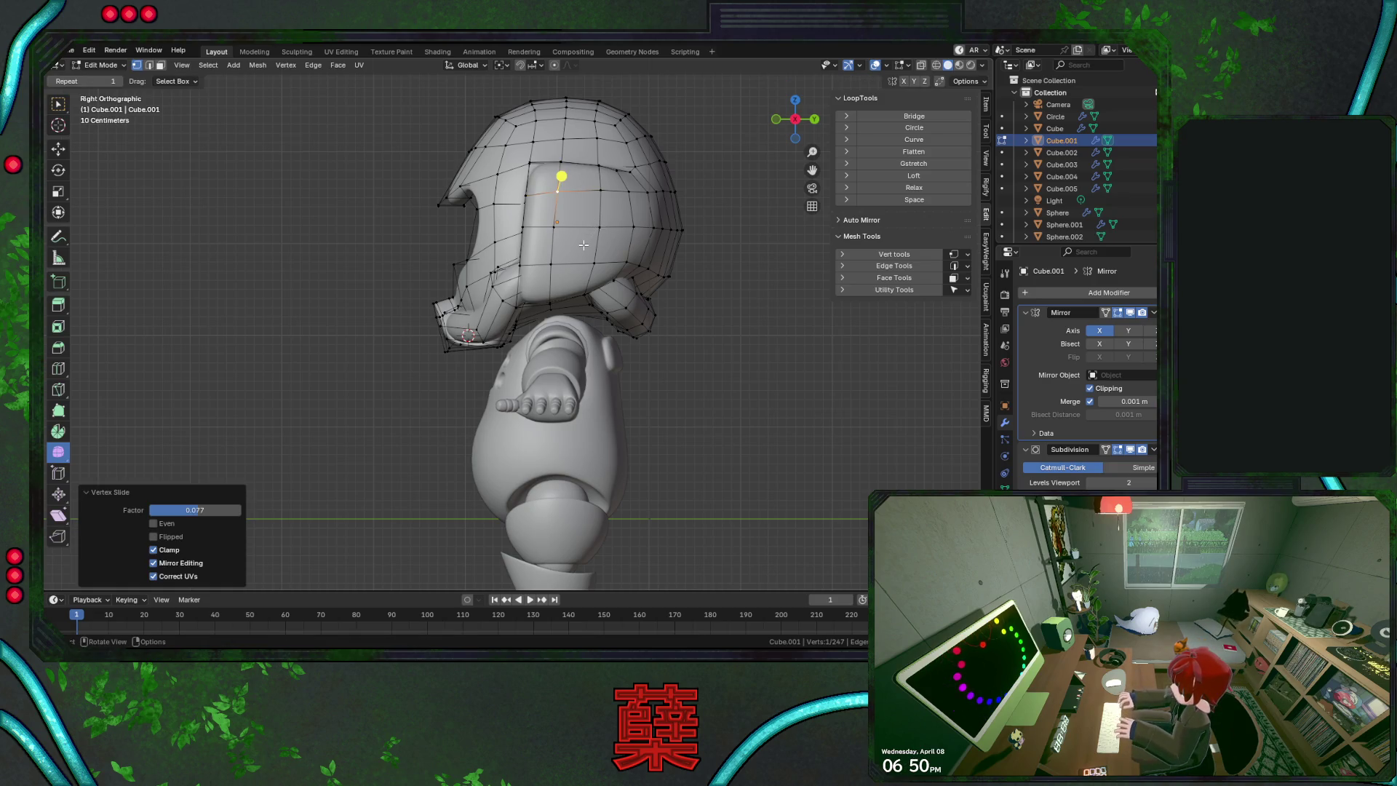
Save BaseRobot.blend and, in front view, select the vertical edge loop on the helmet side
{"action": "key", "text": "ctrl+s"}
{"action": "key", "text": "KP_1"}
{"action": "key", "text": "a"}
{"action": "key", "text": "alt+a"}
{"action": "left_click", "coordinate": [615, 227]}
{"action": "left_click", "coordinate": [615, 227], "text": "alt"}
{"action": "key", "text": "shift+z"}
Edge-slide the helmet's vertical side loop, return to solid shading and Object Mode, and save
{"action": "key", "text": "g"}
{"action": "key", "text": "g"}
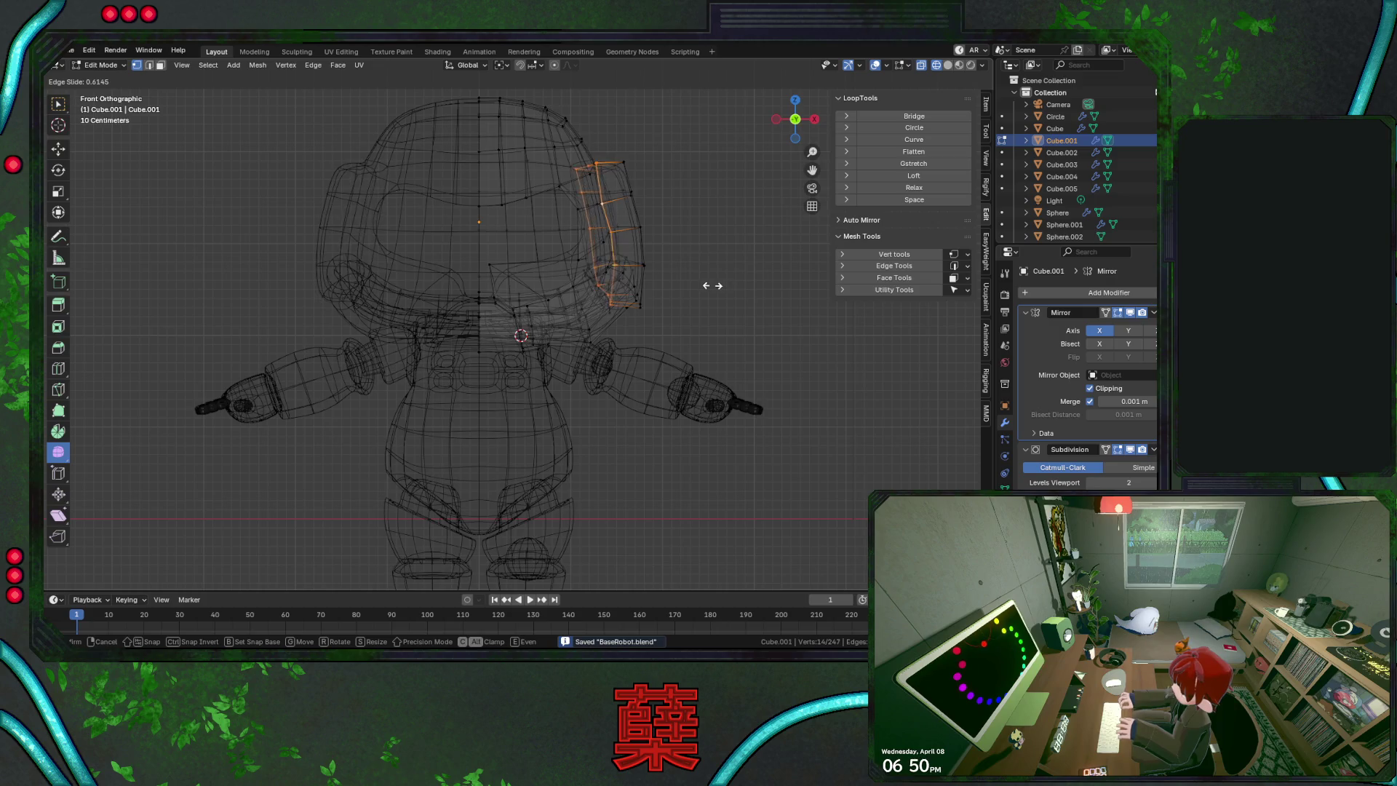
{"action": "left_click", "coordinate": [705, 285]}
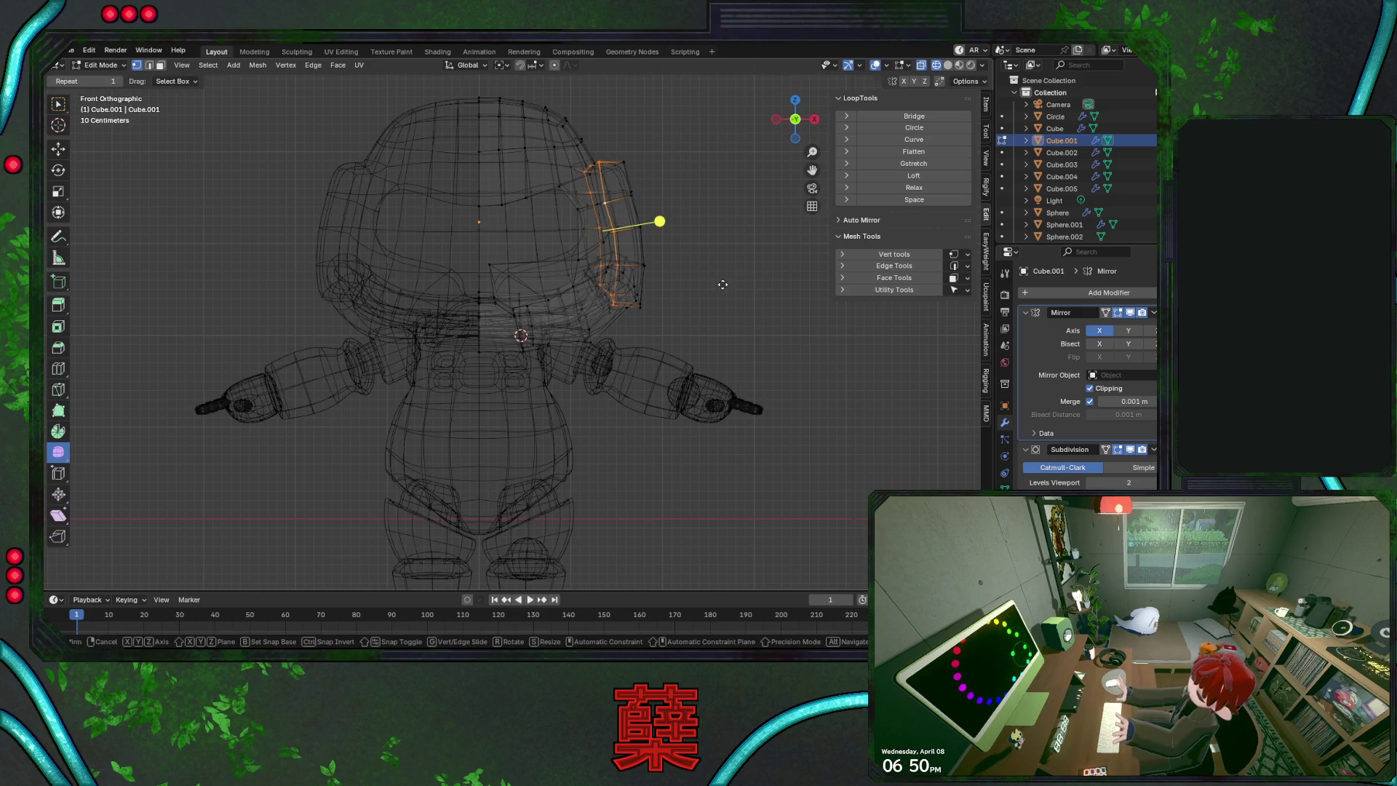
{"action": "key", "text": "g"}
{"action": "key", "text": "g"}
{"action": "left_click", "coordinate": [717, 282]}
{"action": "key", "text": "shift+z"}
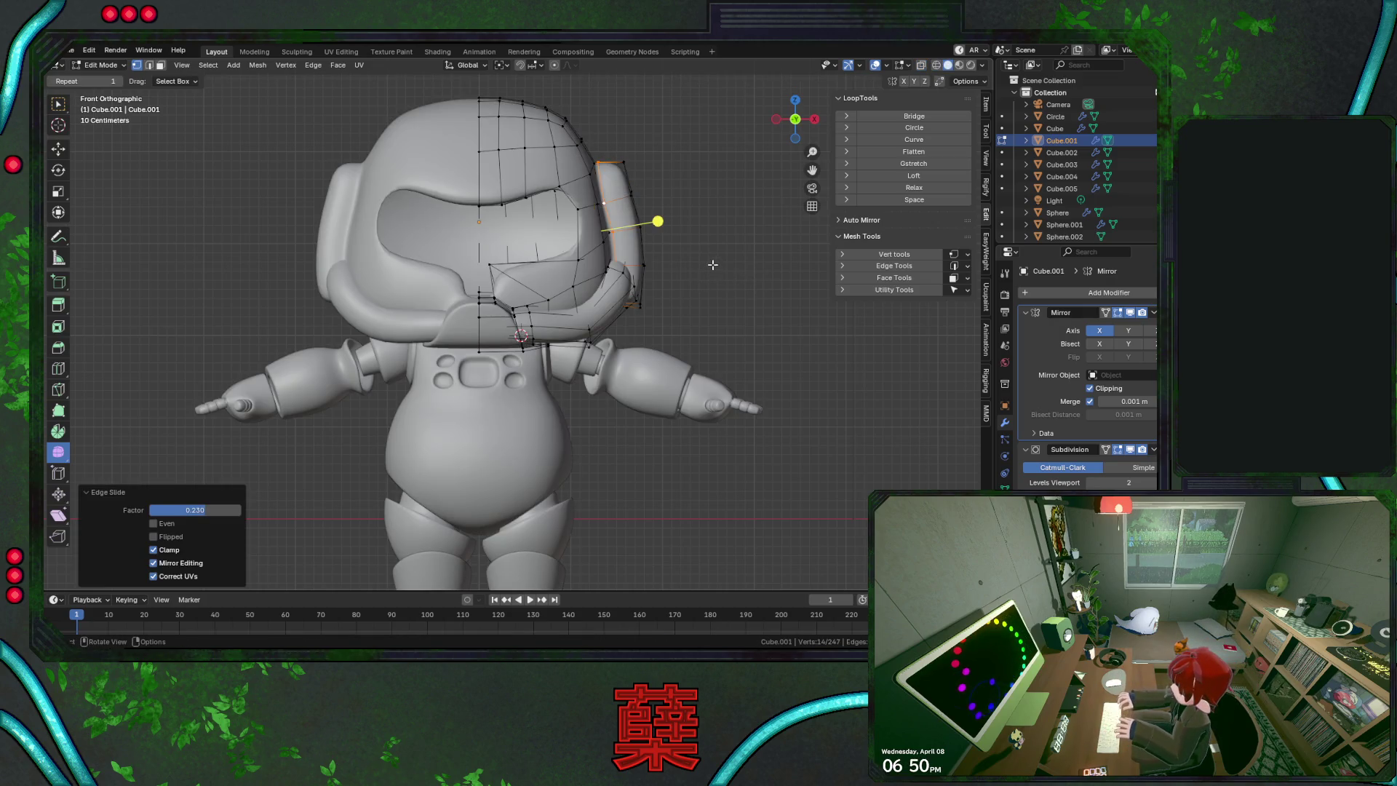
{"action": "key", "text": "Tab"}
{"action": "left_click", "coordinate": [710, 263]}
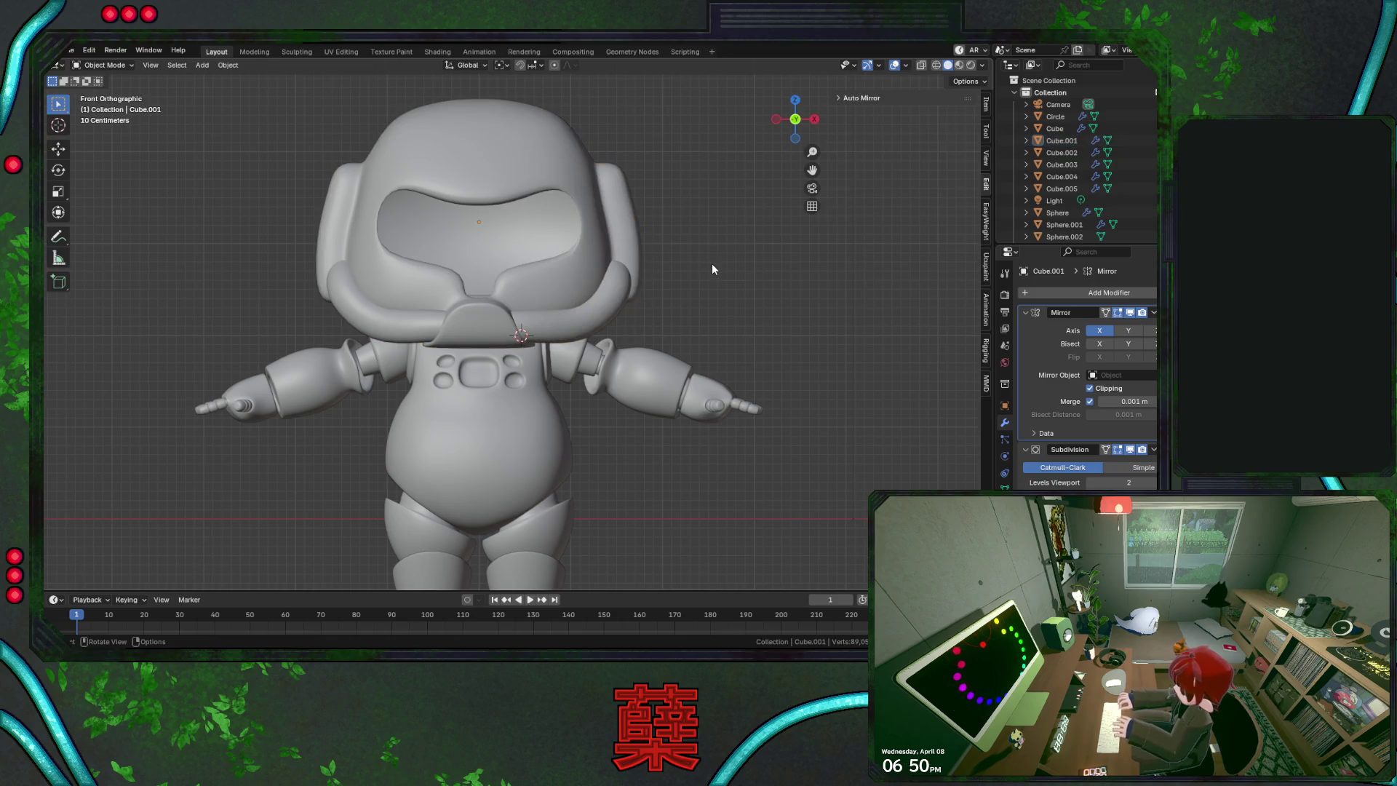
{"action": "scroll", "coordinate": [711, 263], "scroll_direction": "down", "scroll_amount": 1}
{"action": "key", "text": "ctrl+s"}
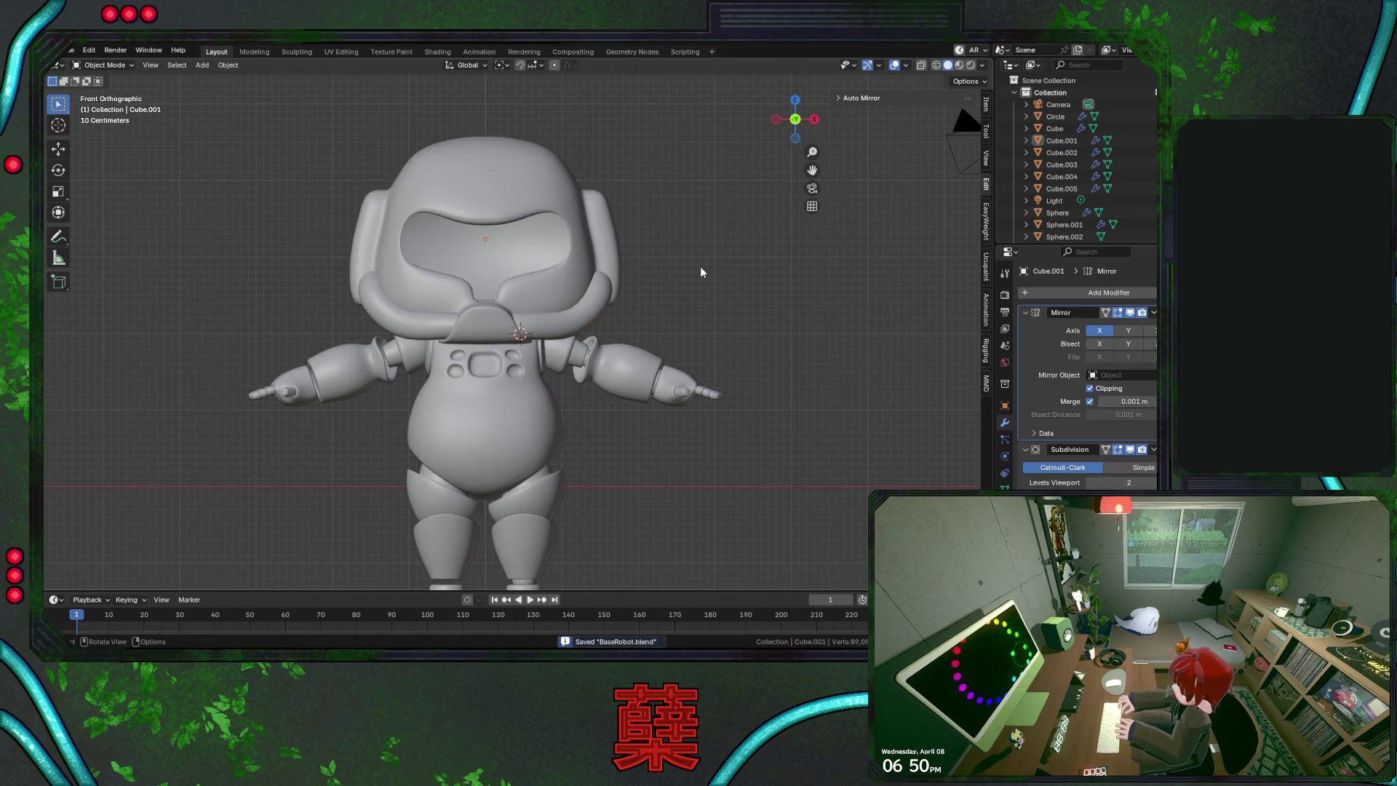
Select the face band along the helmet's lower rim, view from the right, and save again
{"action": "mouse_move", "coordinate": [700, 266]}
{"action": "middle_mouse_down"}
{"action": "mouse_move", "coordinate": [466, 343]}
{"action": "mouse_move", "coordinate": [538, 395]}
{"action": "mouse_move", "coordinate": [545, 374]}
{"action": "mouse_move", "coordinate": [569, 404]}
{"action": "mouse_move", "coordinate": [771, 386]}
{"action": "mouse_move", "coordinate": [673, 384]}
{"action": "mouse_move", "coordinate": [470, 336]}
{"action": "mouse_move", "coordinate": [470, 361]}
{"action": "mouse_move", "coordinate": [586, 348]}
{"action": "mouse_move", "coordinate": [562, 370]}
{"action": "mouse_move", "coordinate": [544, 368]}
{"action": "mouse_move", "coordinate": [643, 281]}
{"action": "middle_mouse_up"}
{"action": "key", "text": "Tab"}
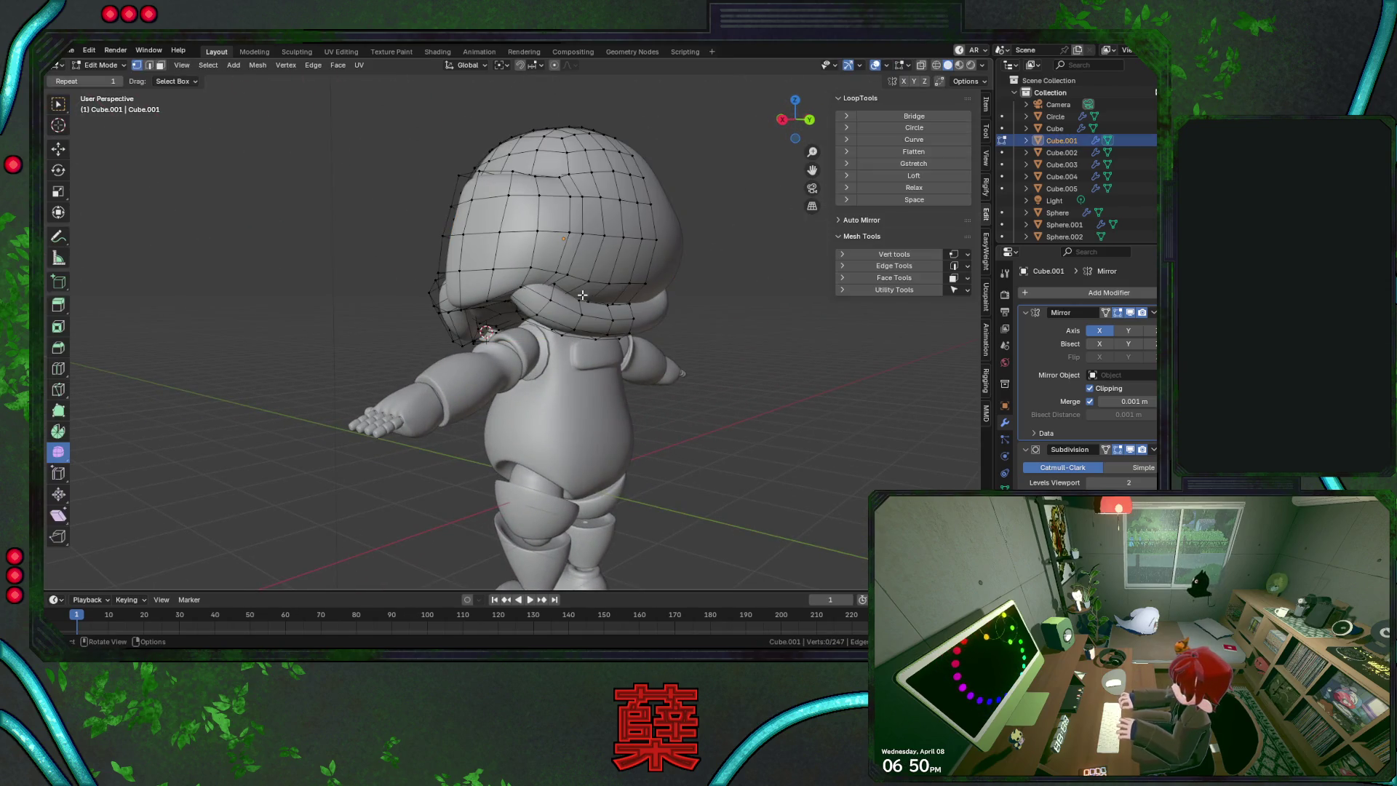
{"action": "left_click", "coordinate": [577, 278], "text": "alt"}
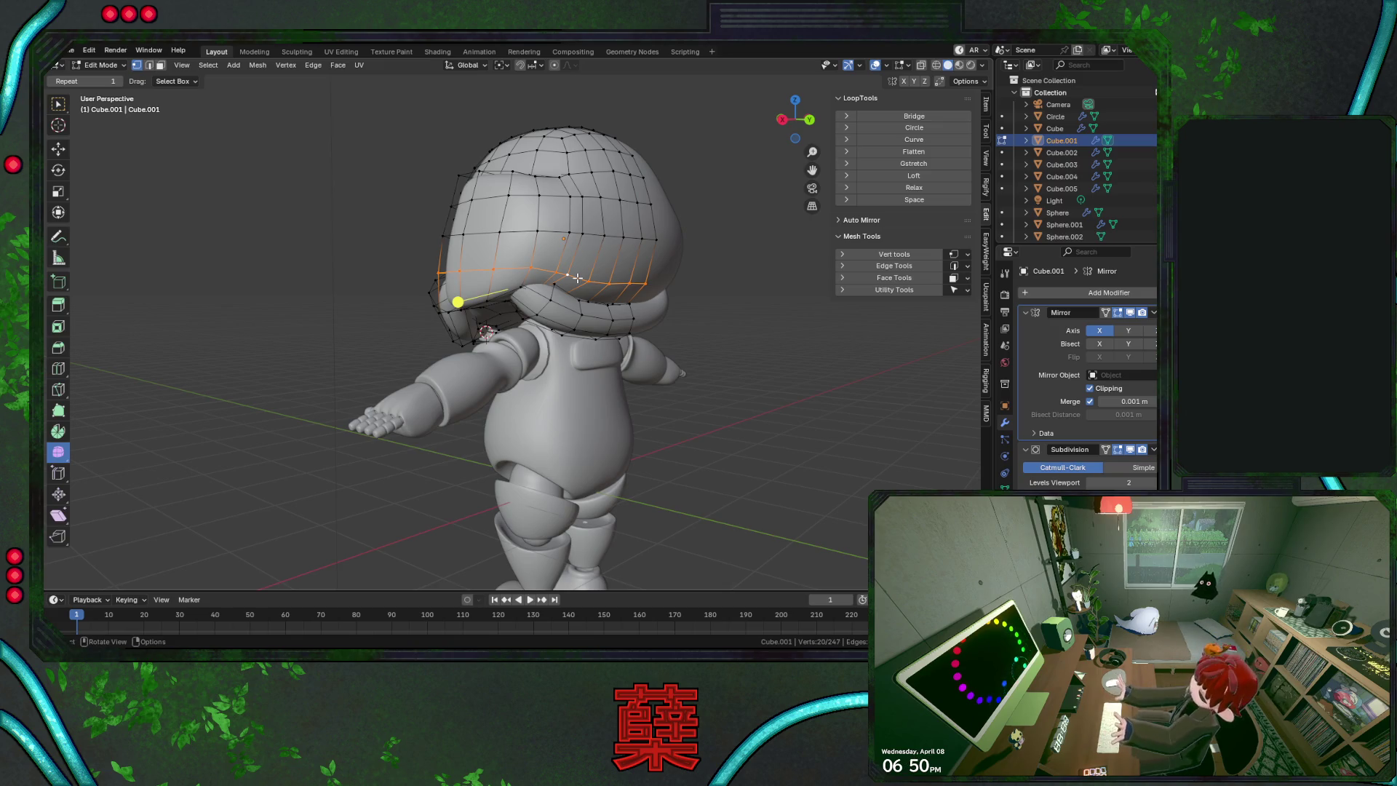
{"action": "key", "text": "3"}
{"action": "left_click", "coordinate": [598, 303], "text": "alt"}
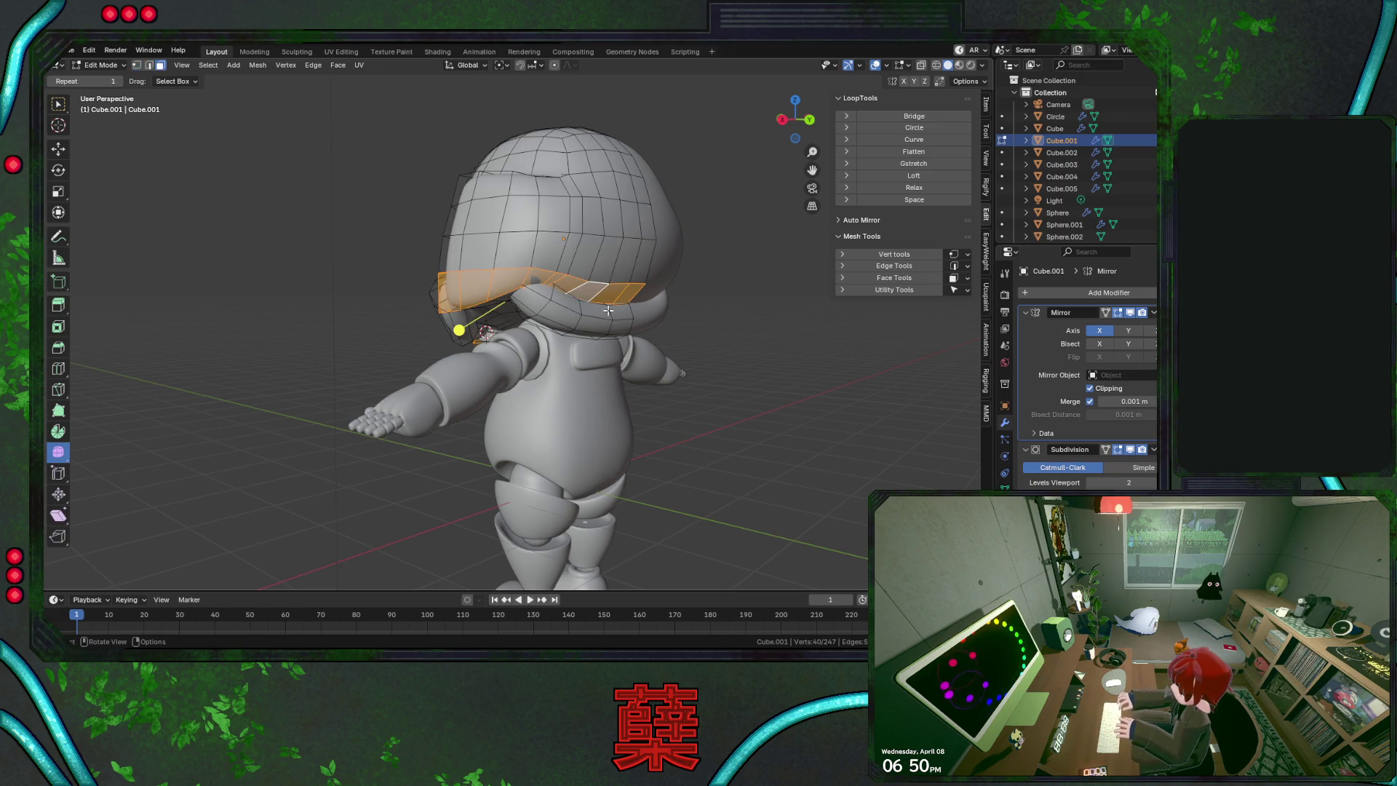
{"action": "mouse_move", "coordinate": [615, 343]}
{"action": "middle_mouse_down"}
{"action": "mouse_move", "coordinate": [698, 364]}
{"action": "mouse_move", "coordinate": [627, 341]}
{"action": "middle_mouse_up"}
{"action": "key", "text": "KP_3"}
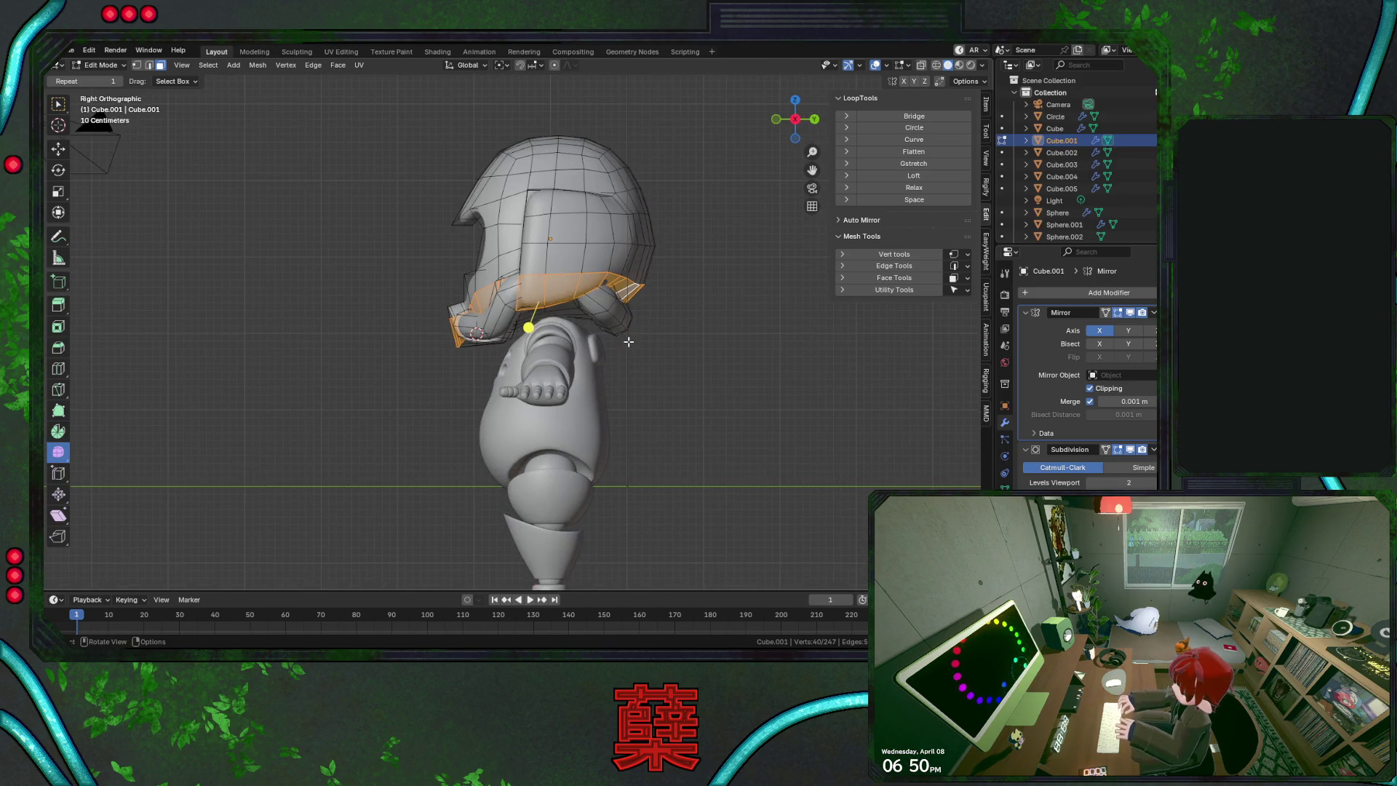
{"action": "key", "text": "Tab"}
{"action": "key", "text": "ctrl+s"}
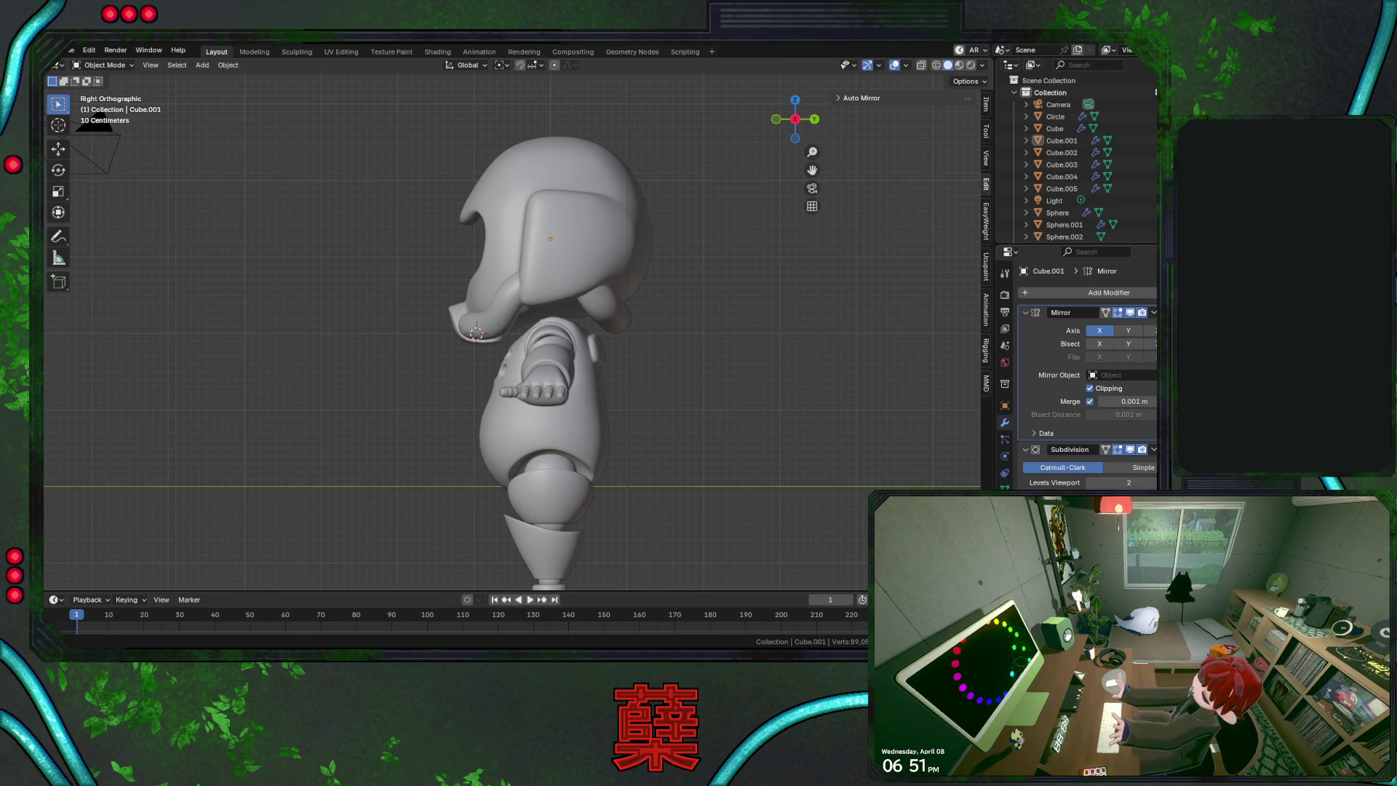
Switch to front view to see the finished robot with its rounded helmet
{"action": "key", "text": "KP_1"}
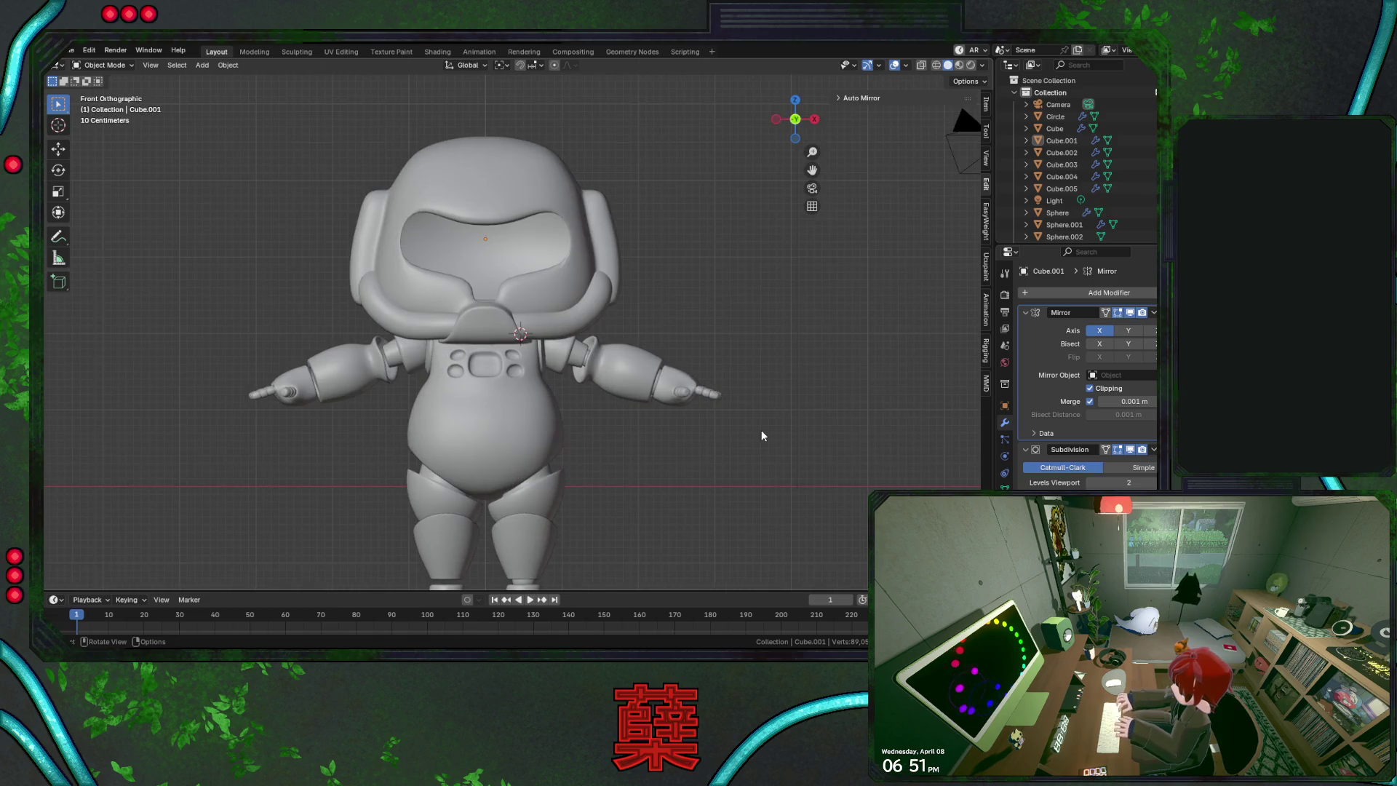
In wireframe, join the single unmirrored shoulder sphere into the mirrored shoulder spheres
{"action": "scroll", "coordinate": [608, 455], "scroll_direction": "down", "scroll_amount": 2, "text": "shift"}
{"action": "left_click_drag", "start_coordinate": [624, 399], "coordinate": [666, 423]}
{"action": "key", "text": "ctrl+s"}
{"action": "scroll", "coordinate": [658, 393], "scroll_direction": "up", "scroll_amount": 2}
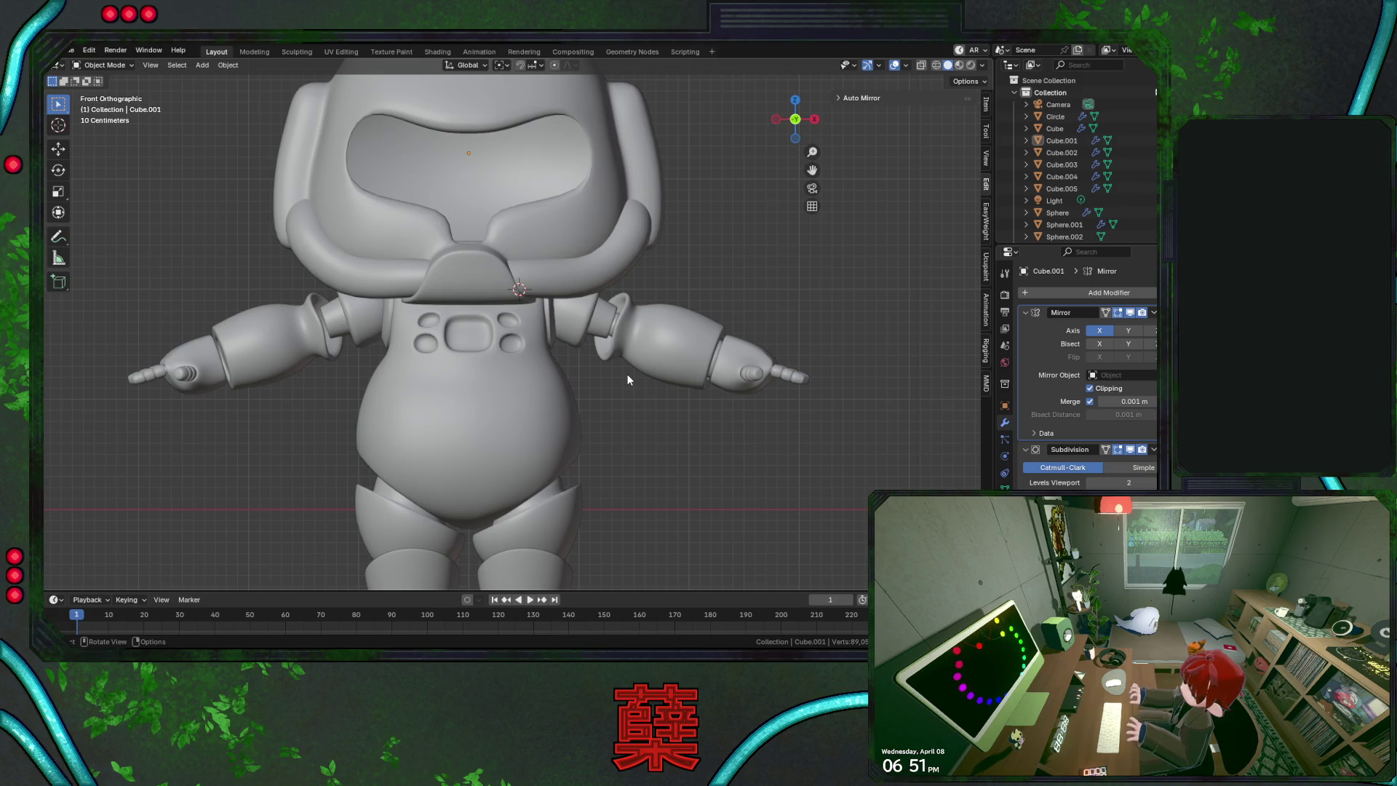
{"action": "left_click", "coordinate": [615, 334]}
{"action": "key", "text": "shift+z"}
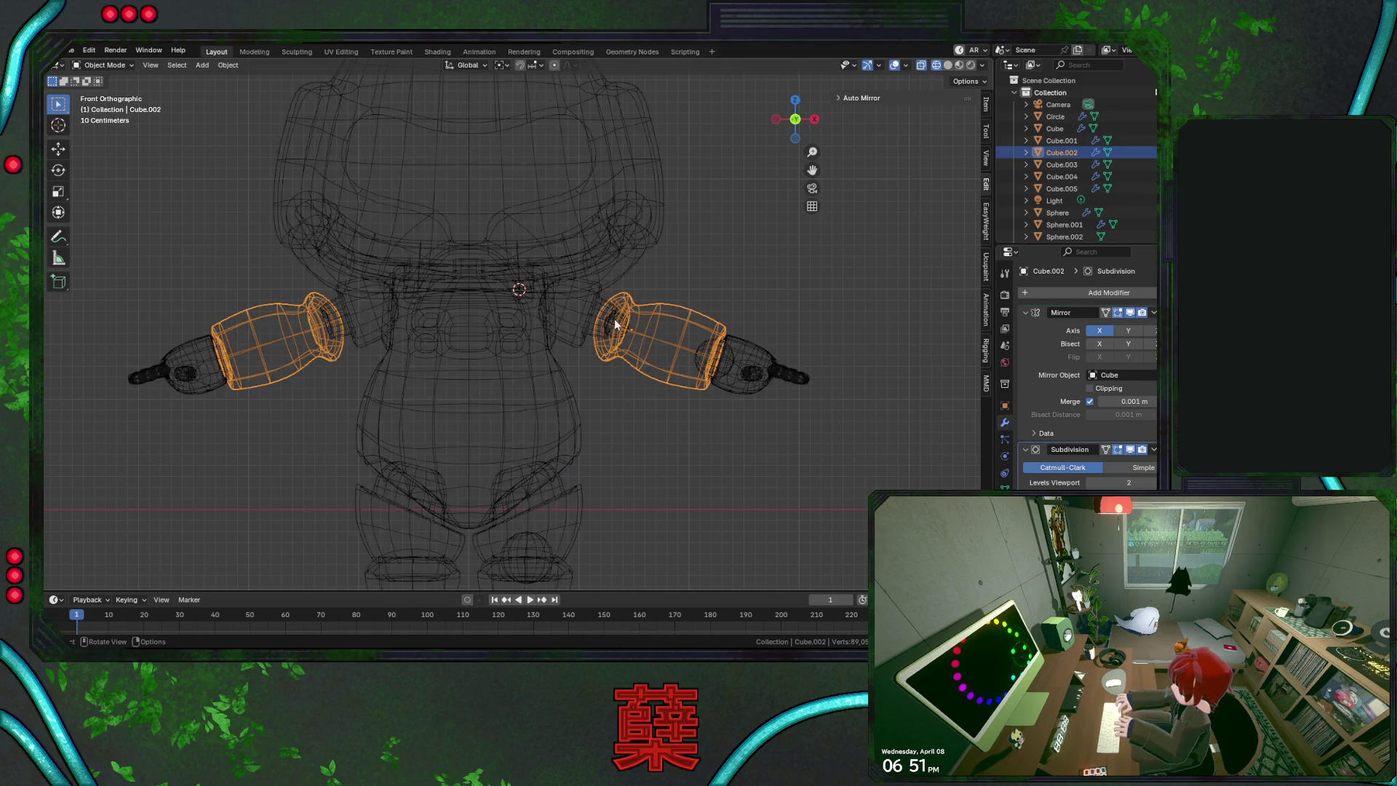
{"action": "left_click", "coordinate": [615, 333]}
{"action": "left_click", "coordinate": [617, 324]}
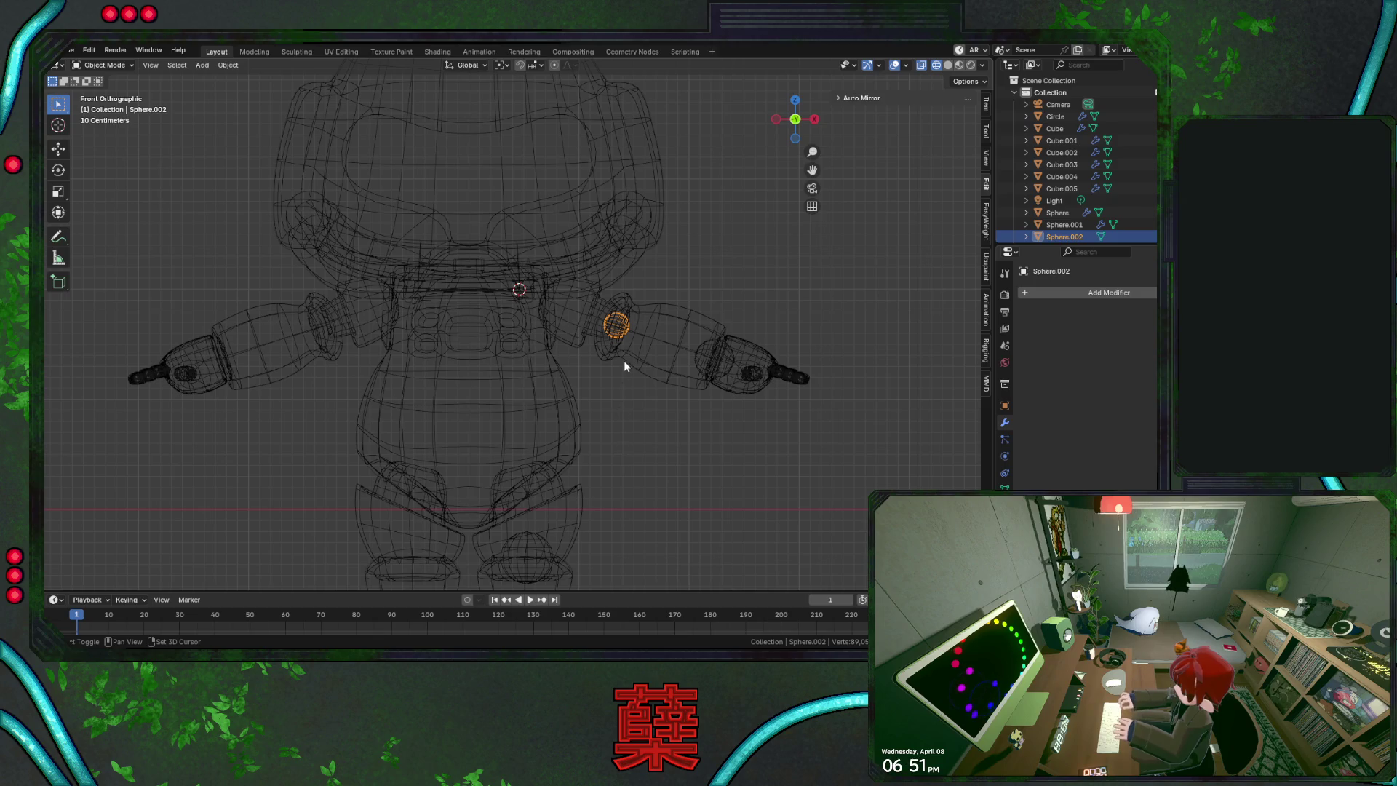
{"action": "scroll", "coordinate": [624, 362], "scroll_direction": "down", "scroll_amount": 3, "text": "shift"}
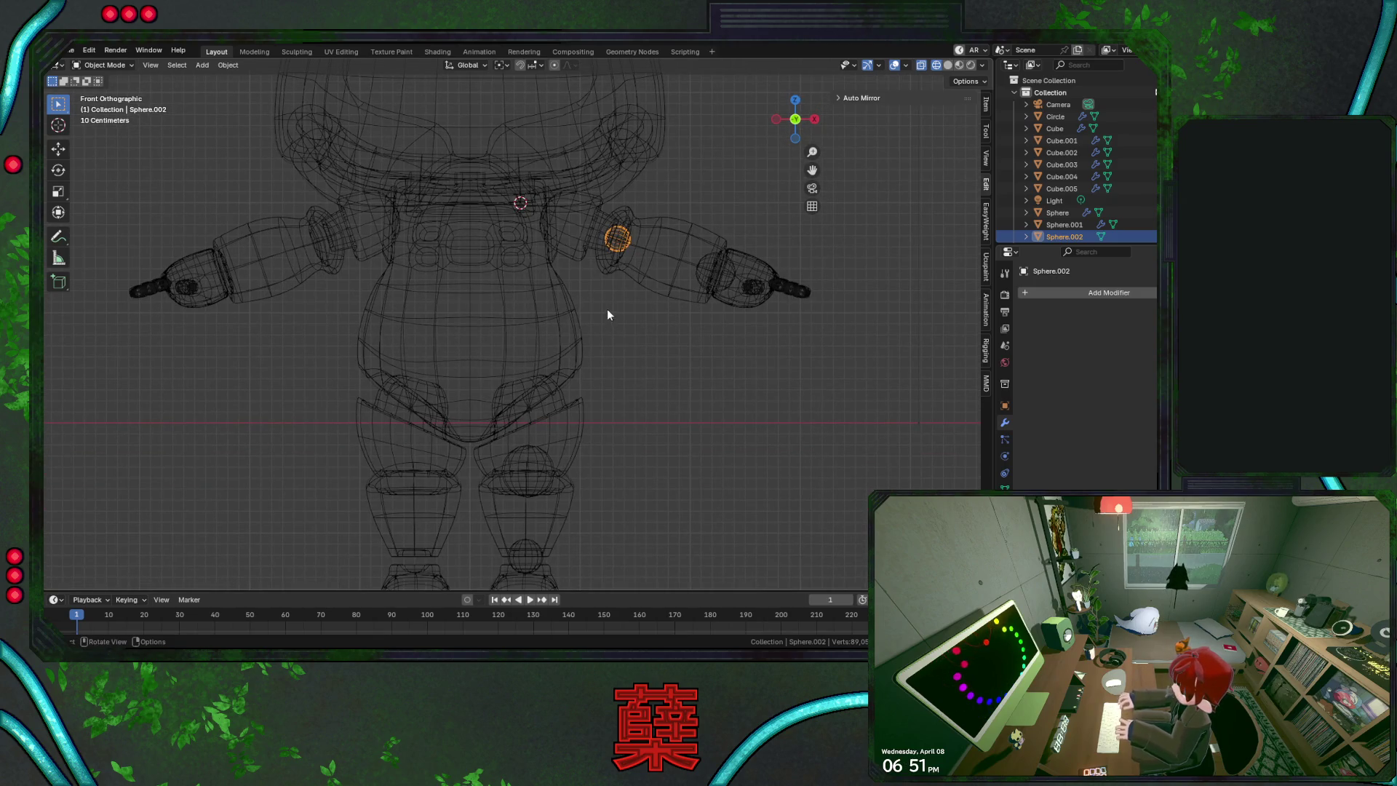
{"action": "left_click", "coordinate": [589, 244], "text": "shift"}
{"action": "key", "text": "ctrl+j"}
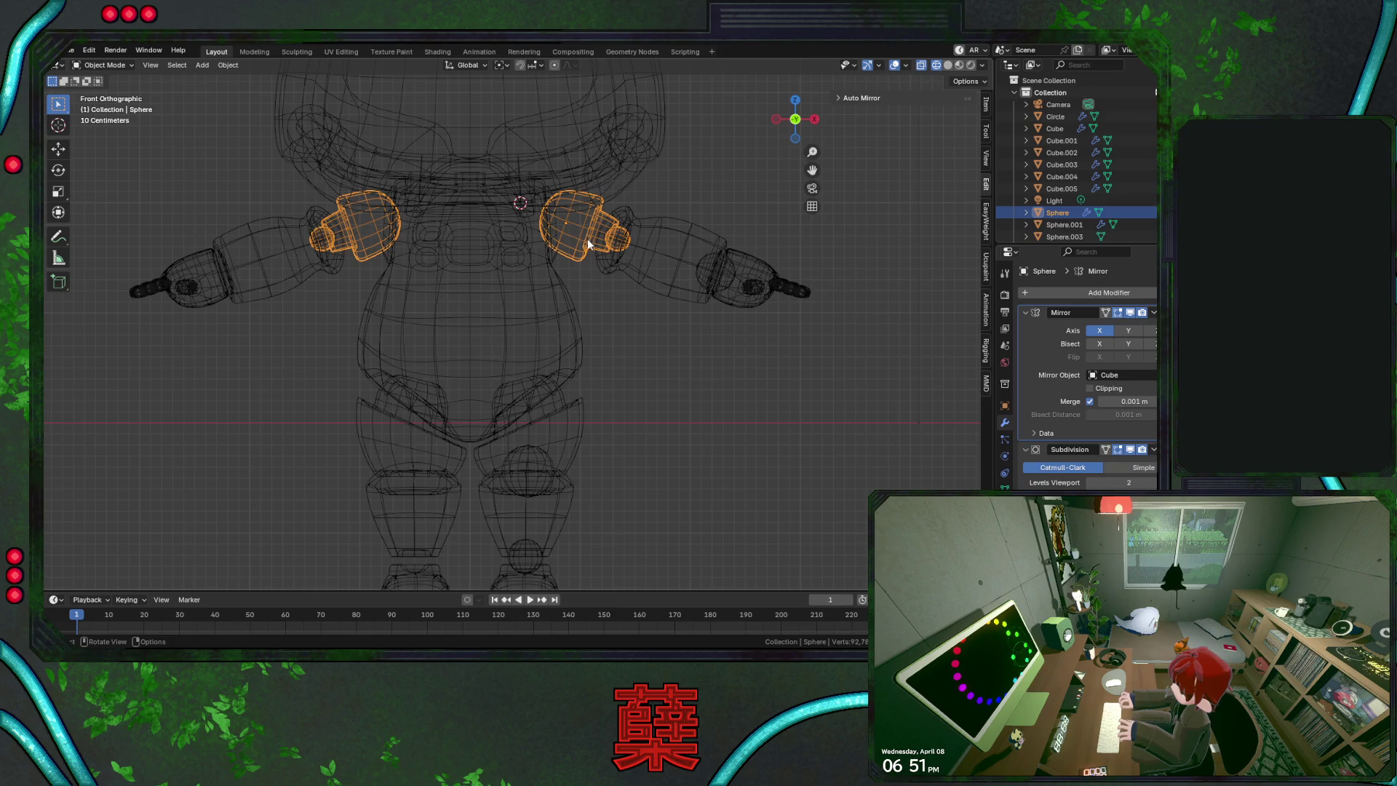
Select the knee pads and the loose ankle sphere with the shins, checking their mirrored parts
{"action": "left_click", "coordinate": [527, 457]}
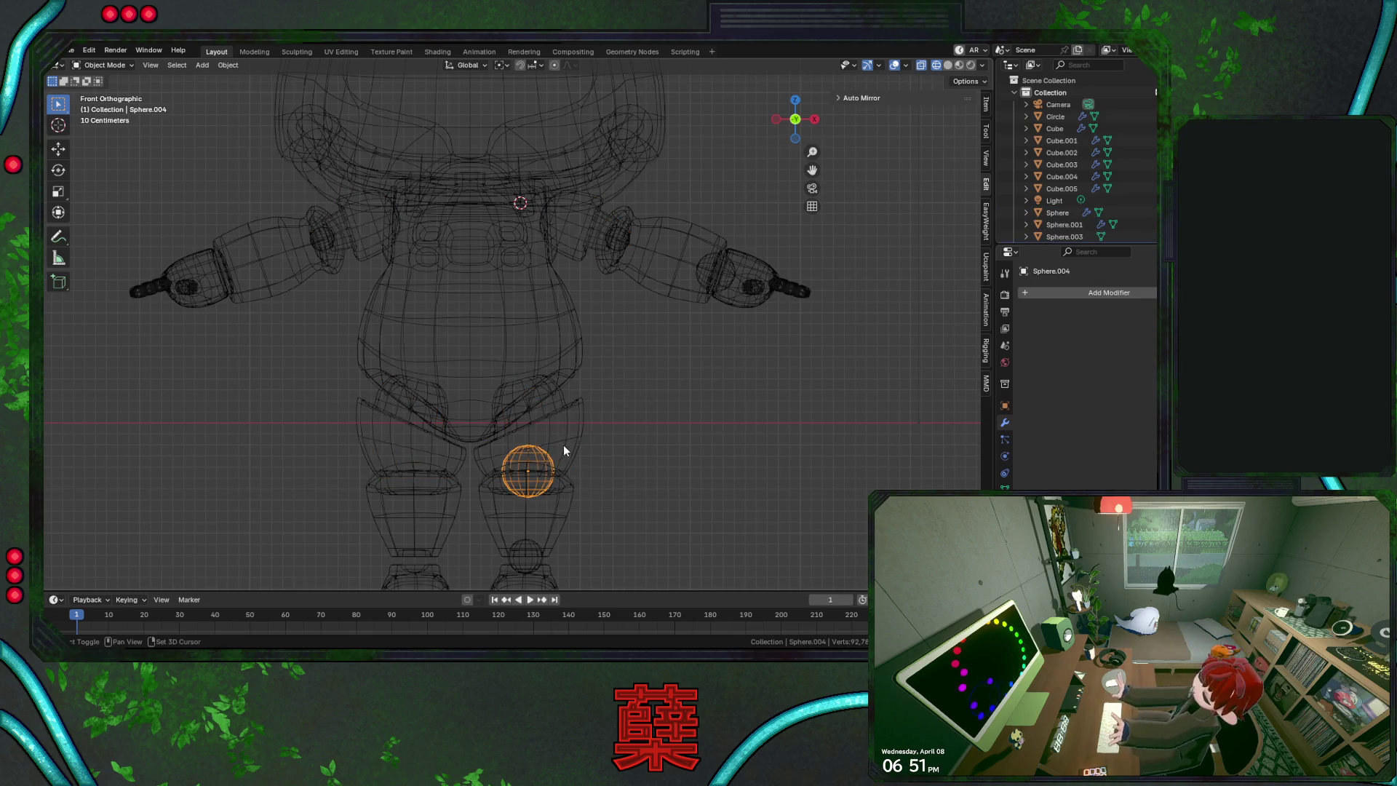
{"action": "left_click", "coordinate": [573, 453]}
{"action": "left_click", "coordinate": [645, 411]}
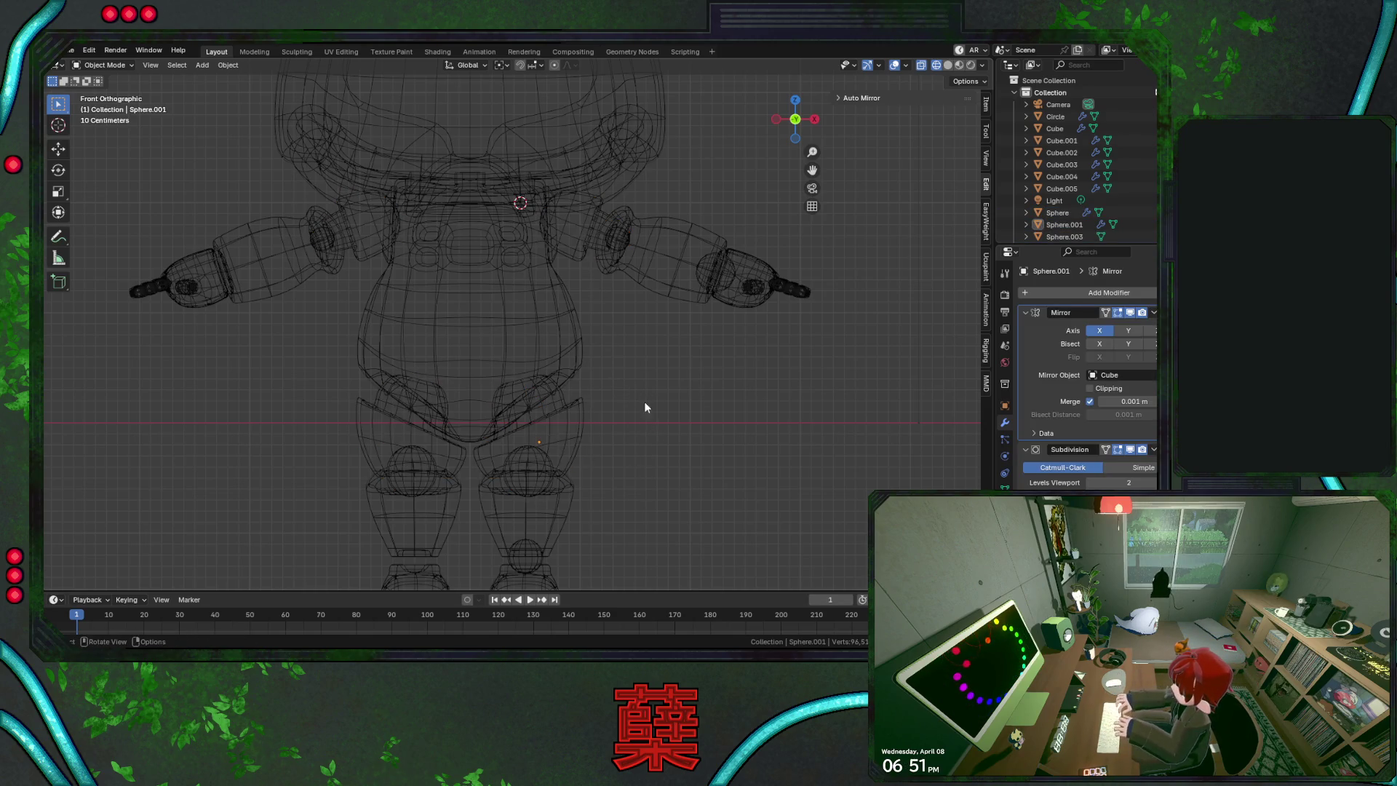
{"action": "left_click", "coordinate": [531, 561]}
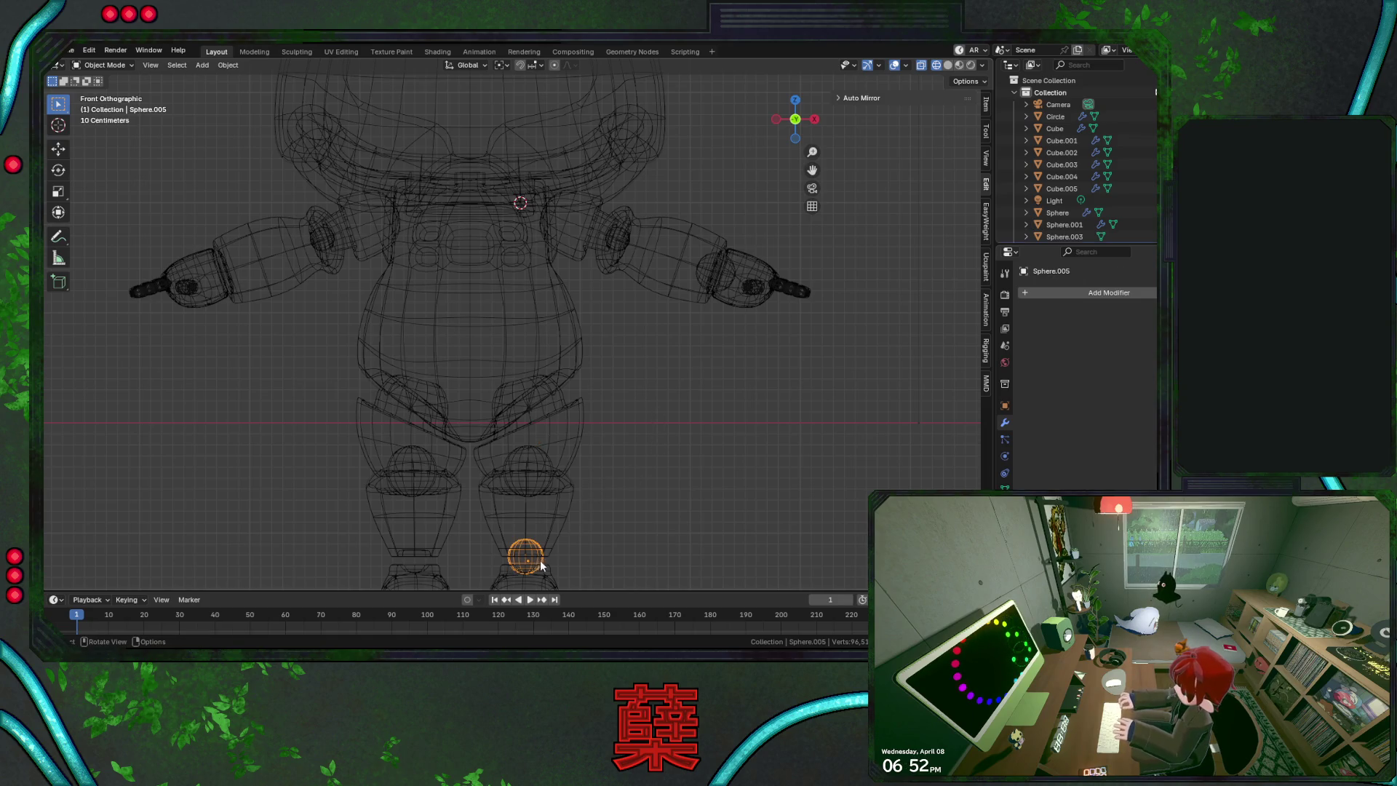
{"action": "left_click", "coordinate": [575, 545], "text": "shift"}
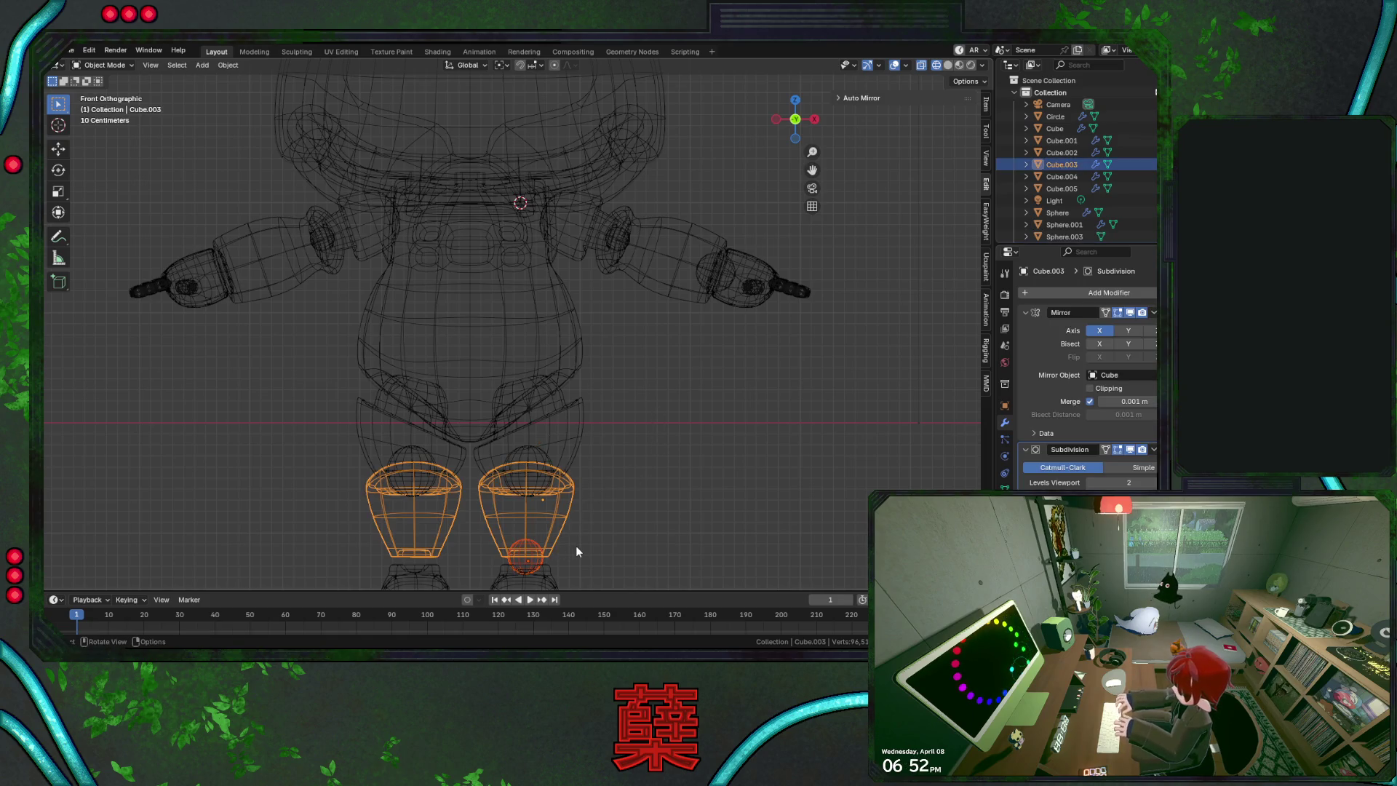
{"action": "left_click", "coordinate": [629, 500]}
{"action": "scroll", "coordinate": [631, 466], "scroll_direction": "down", "scroll_amount": 3}
{"action": "scroll", "coordinate": [637, 436], "scroll_direction": "up", "scroll_amount": 2}
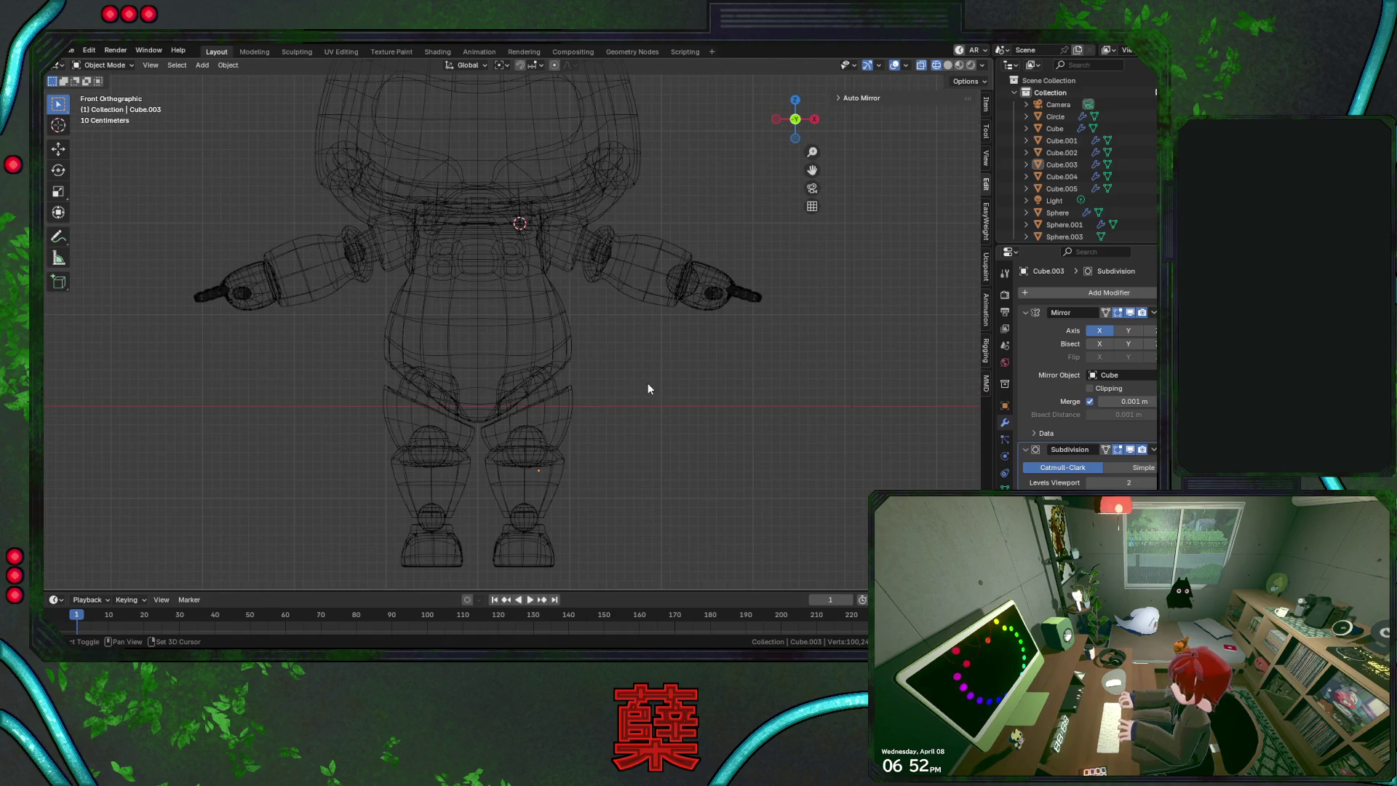
Select the head and torso, check the right side view in solid shading, then deselect
{"action": "left_click", "coordinate": [478, 208]}
{"action": "left_click", "coordinate": [487, 212]}
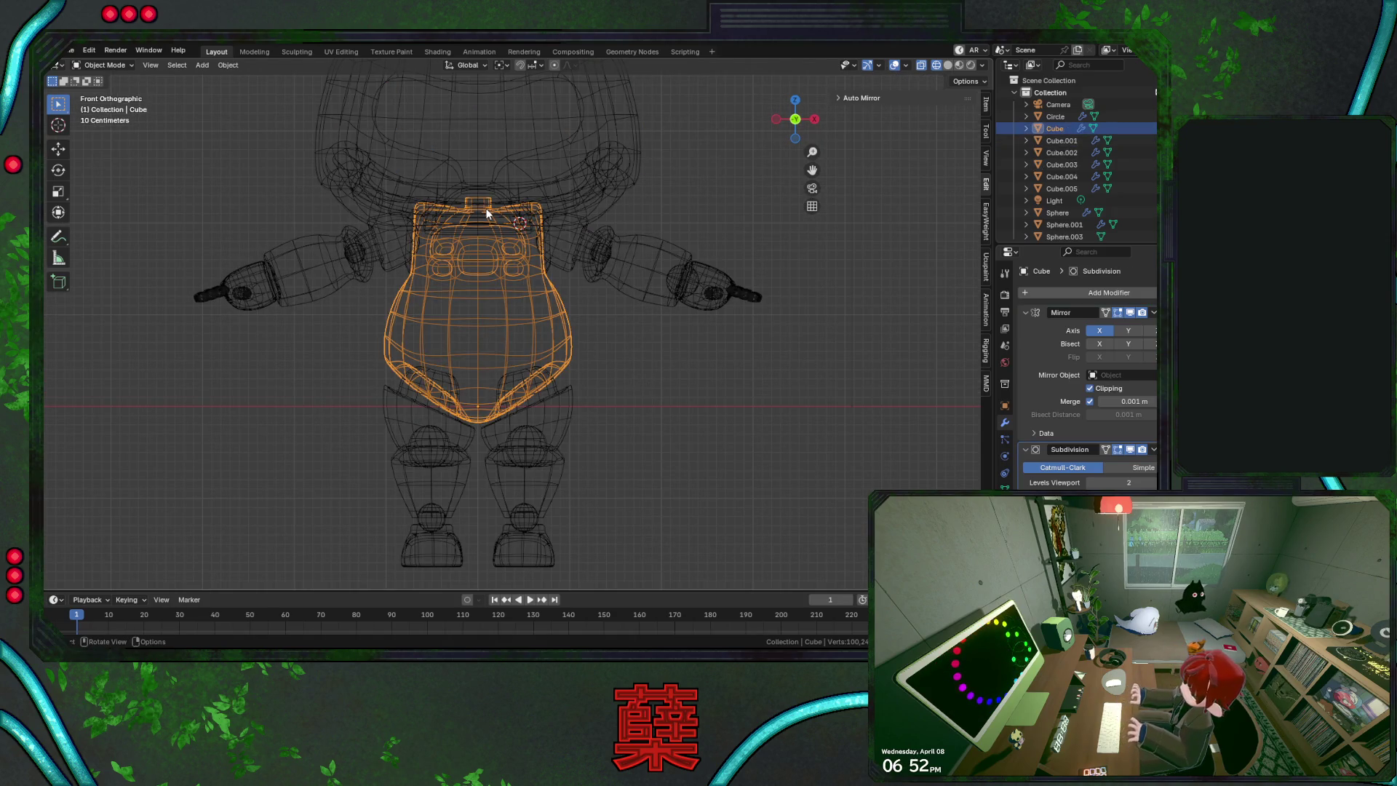
{"action": "key", "text": "KP_3"}
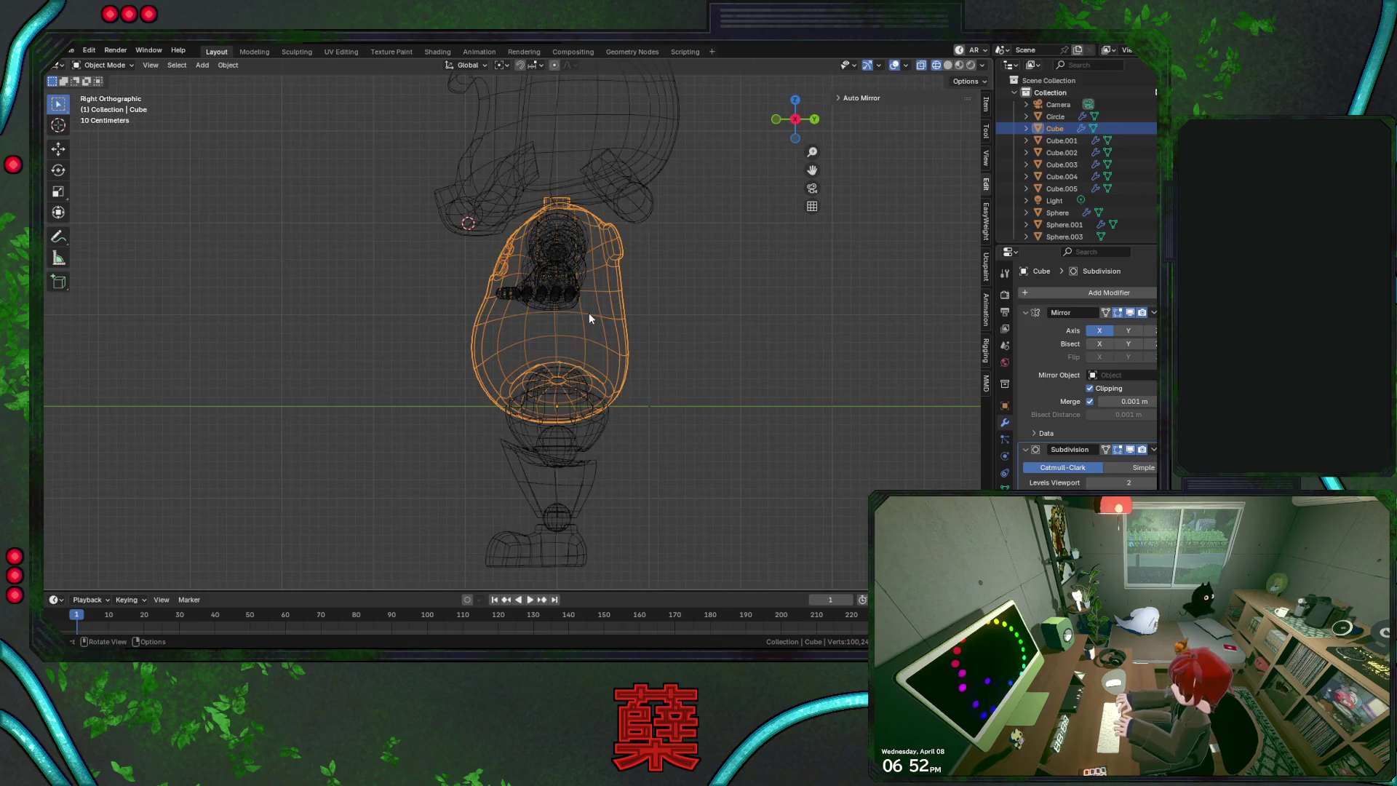
{"action": "key", "text": "shift+z"}
{"action": "key", "text": "alt+a"}
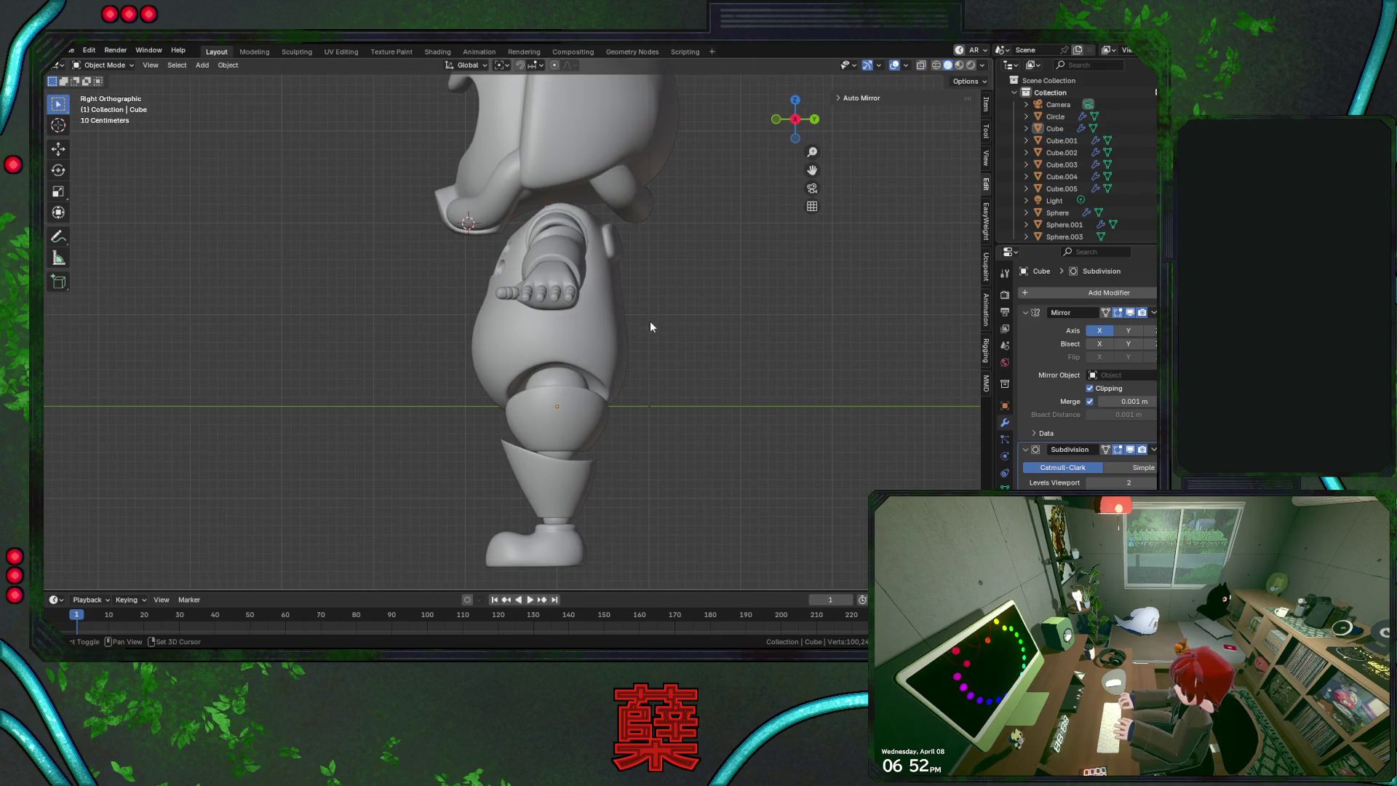
{"action": "middle_click_drag", "start_coordinate": [681, 286], "coordinate": [619, 442], "text": "shift"}
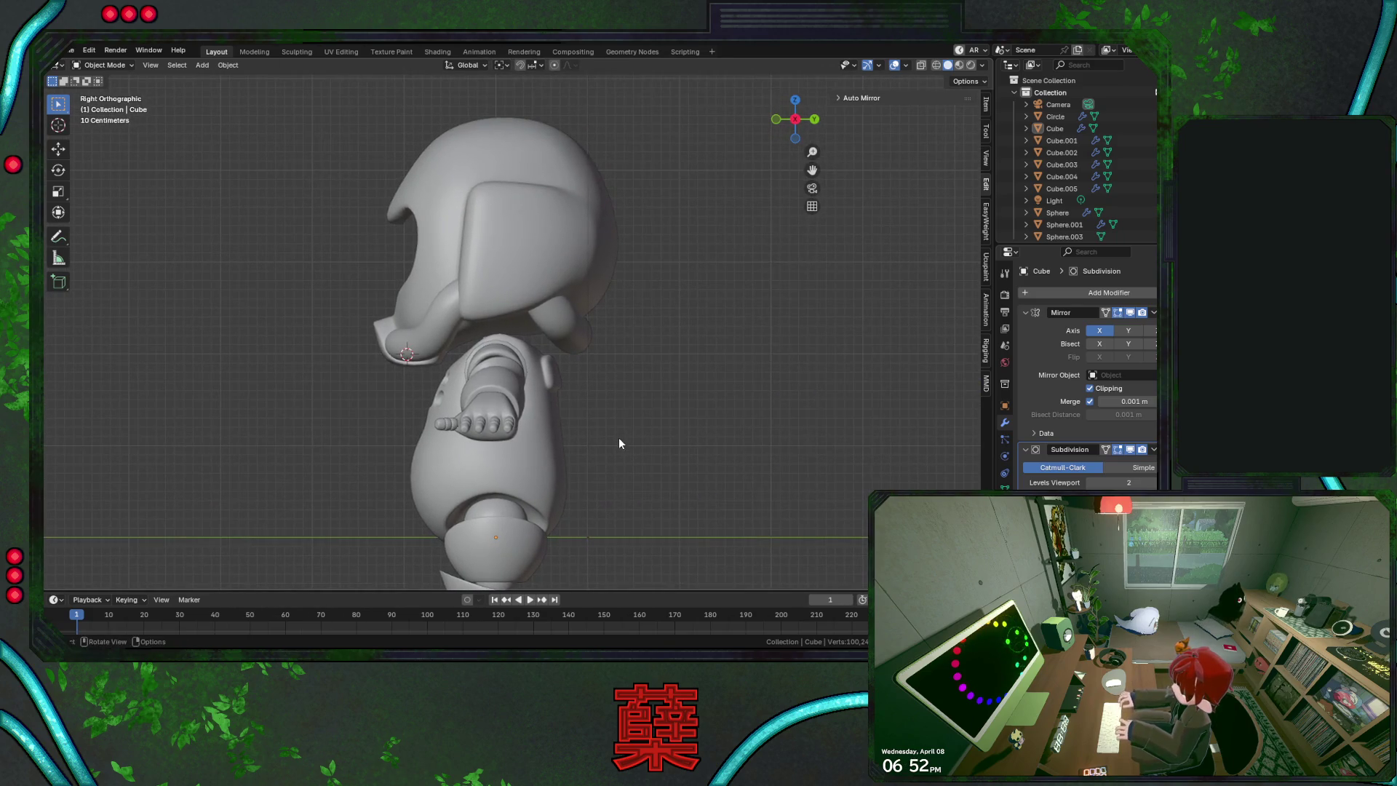
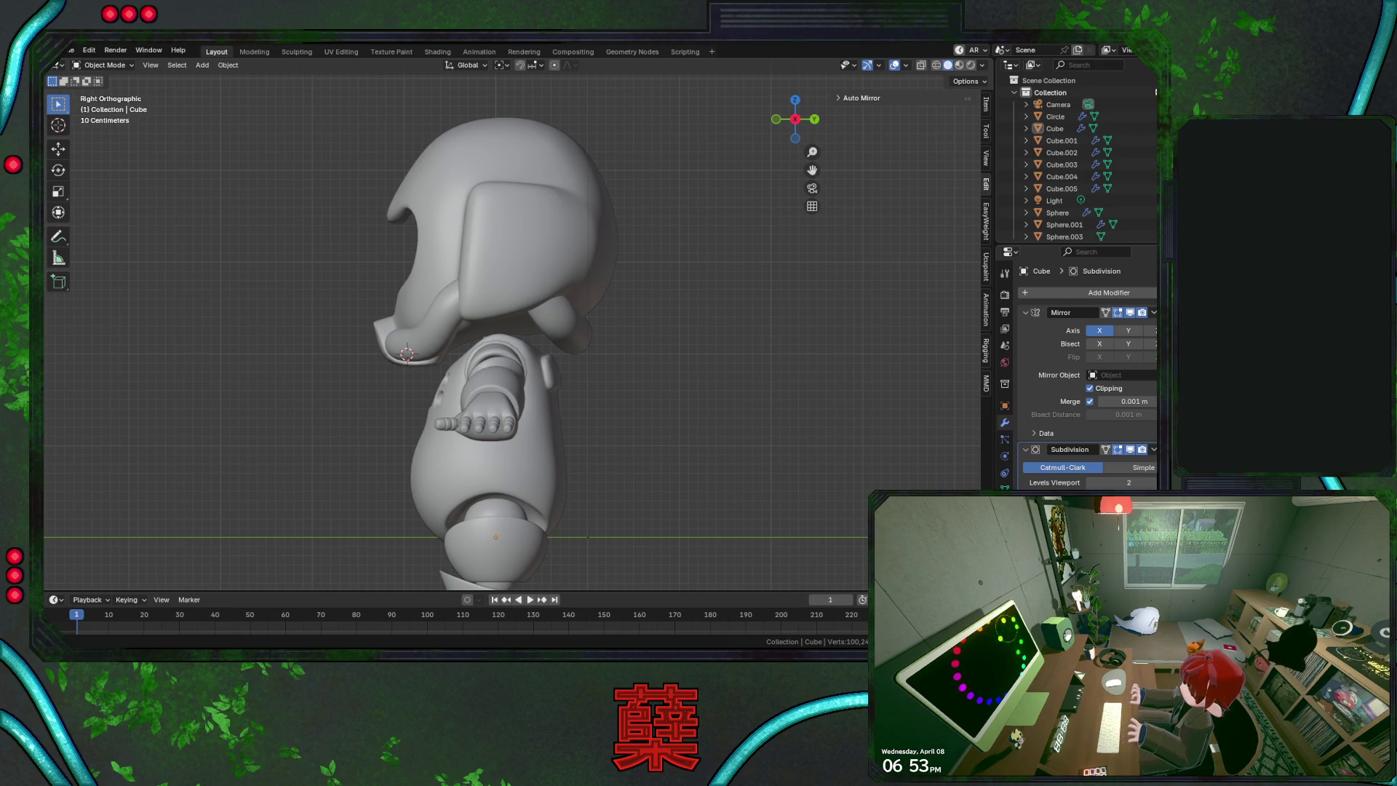
Frame the robot in front view and save the file as BaseRobot.blend
{"action": "key", "text": "KP_1"}
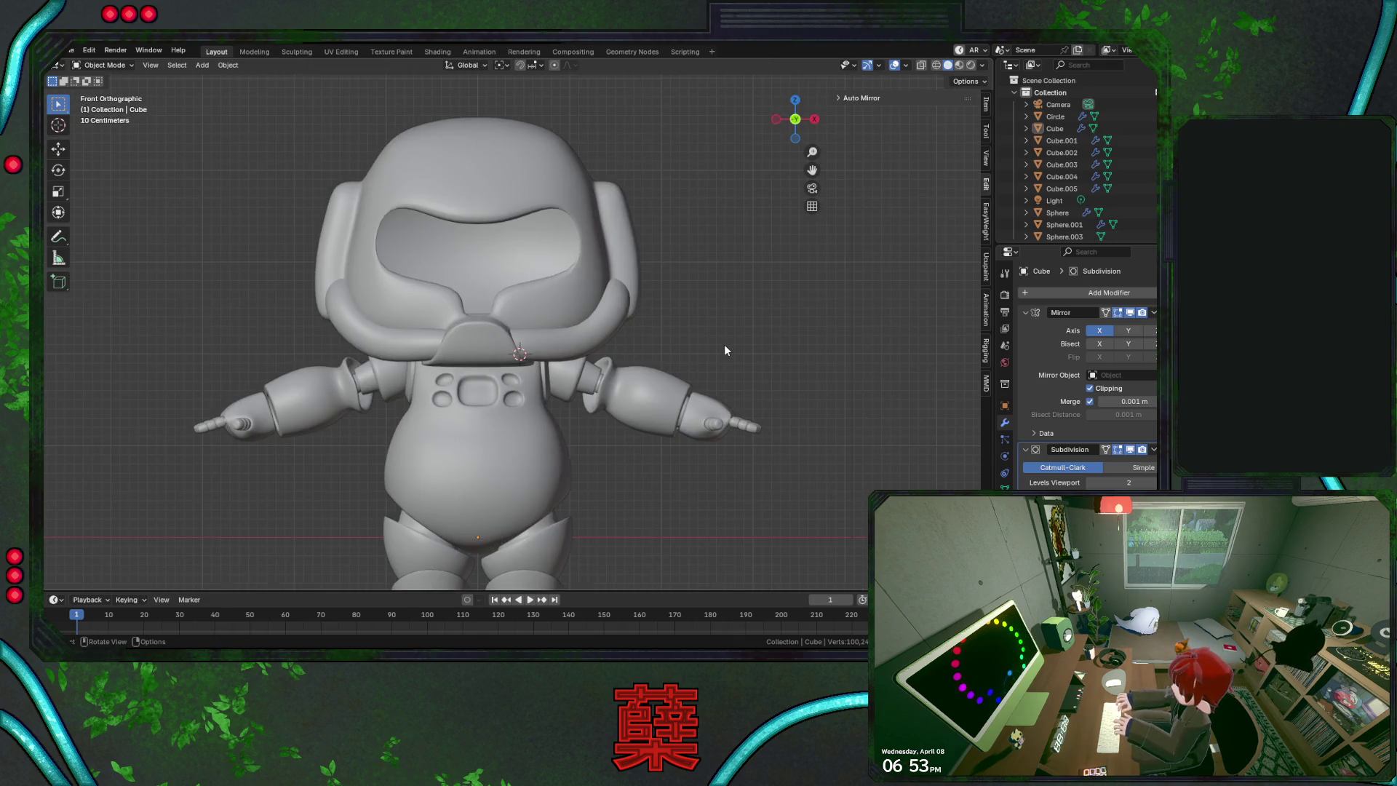
{"action": "mouse_move", "coordinate": [722, 326]}
{"action": "middle_mouse_down", "text": "shift"}
{"action": "mouse_move", "coordinate": [624, 452]}
{"action": "mouse_move", "coordinate": [620, 407]}
{"action": "mouse_move", "coordinate": [635, 412]}
{"action": "middle_mouse_up", "text": "shift"}
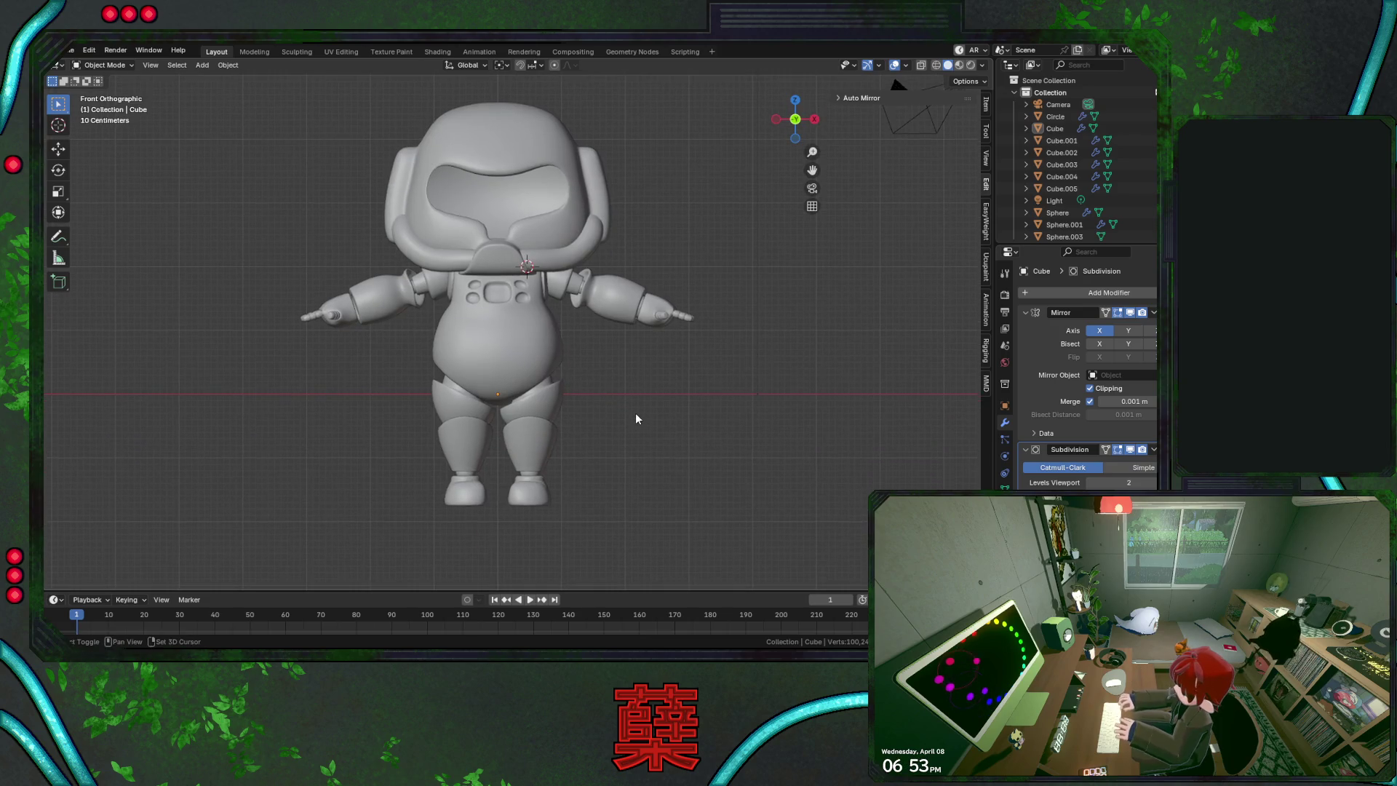
{"action": "scroll", "coordinate": [635, 412], "scroll_direction": "up", "scroll_amount": 1}
{"action": "key", "text": "ctrl+s"}
In top view, select the robot's right hand (Cube.005) and zoom in on it
{"action": "key", "text": "KP_3"}
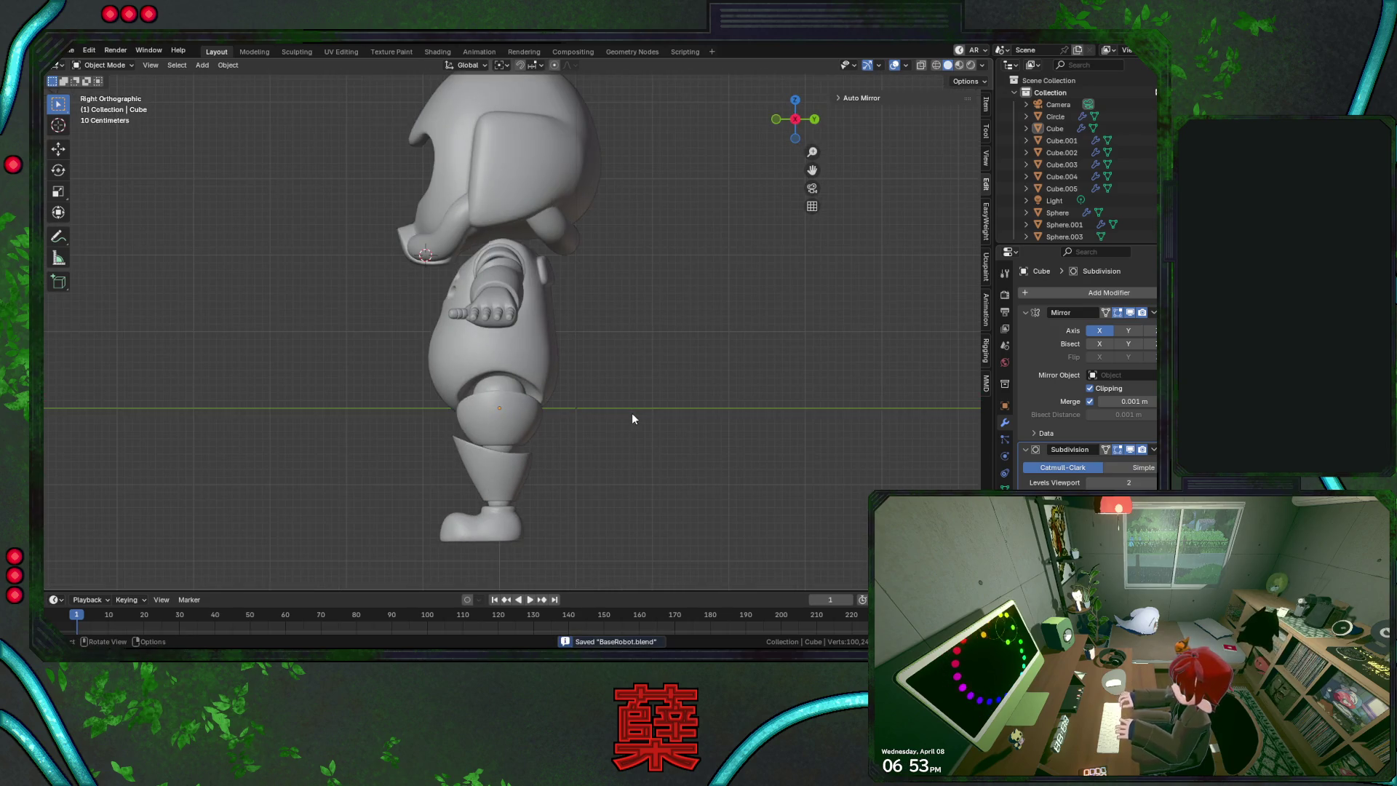
{"action": "key", "text": "KP_7"}
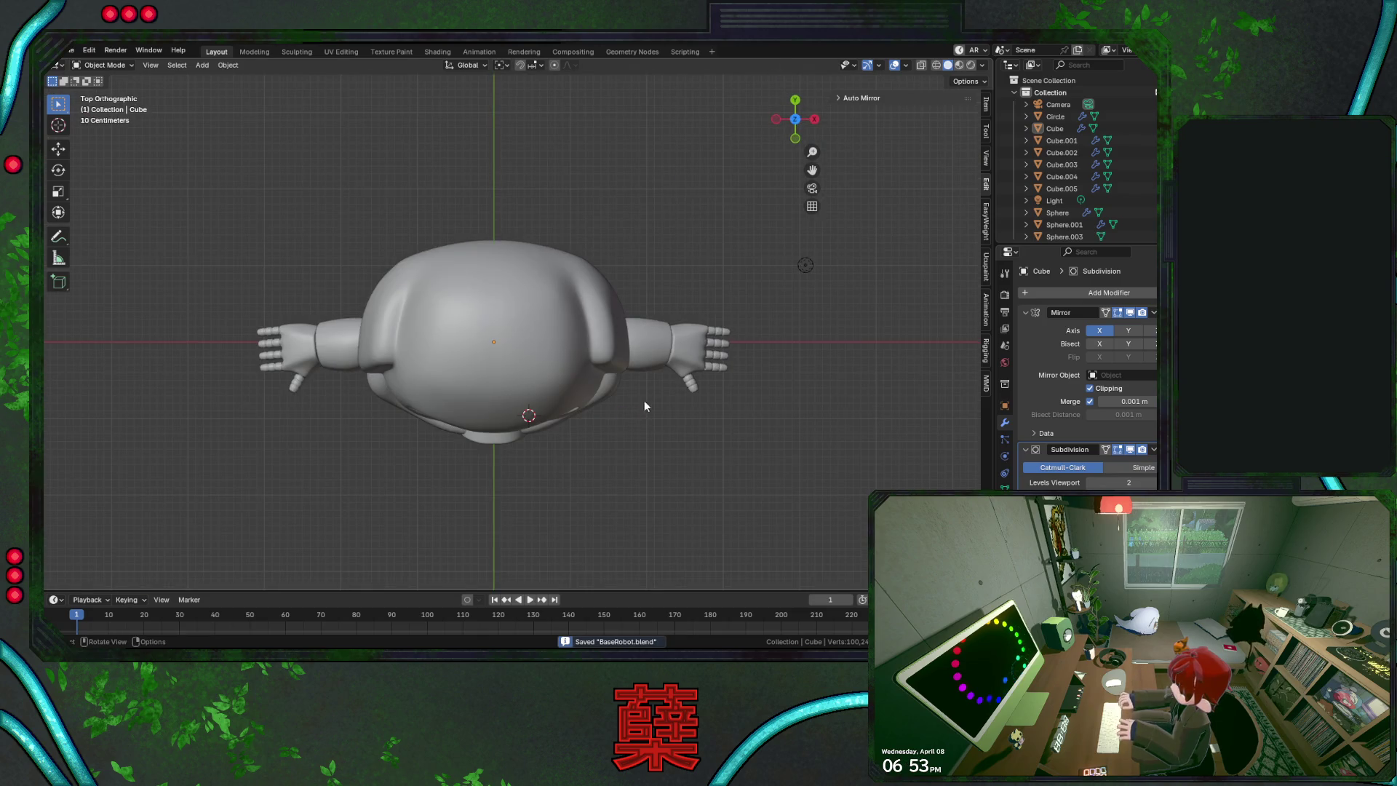
{"action": "left_click", "coordinate": [685, 373]}
{"action": "left_click", "coordinate": [663, 434]}
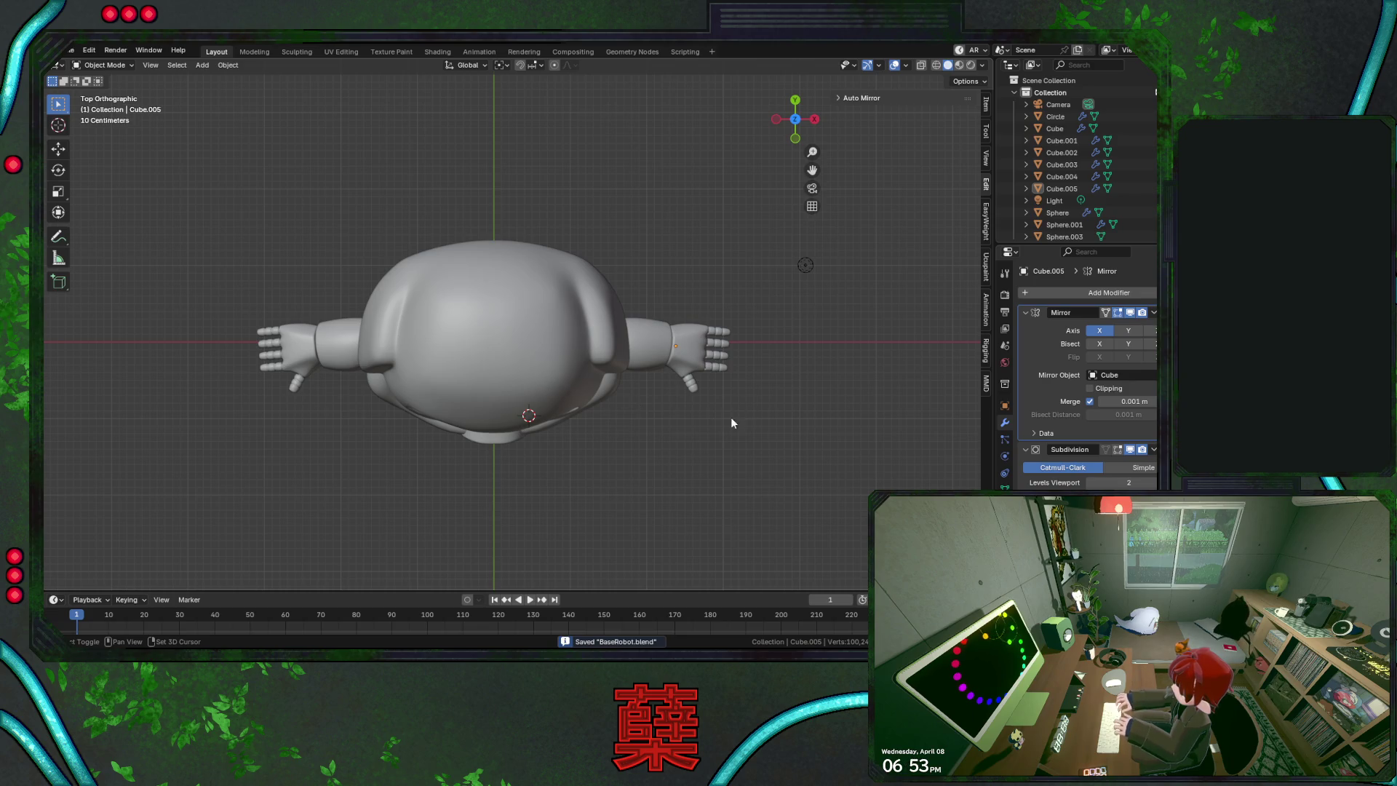
{"action": "middle_click_drag", "start_coordinate": [730, 421], "coordinate": [595, 399], "text": "shift"}
{"action": "scroll", "coordinate": [605, 393], "scroll_direction": "up", "scroll_amount": 6}
{"action": "left_click", "coordinate": [702, 374]}
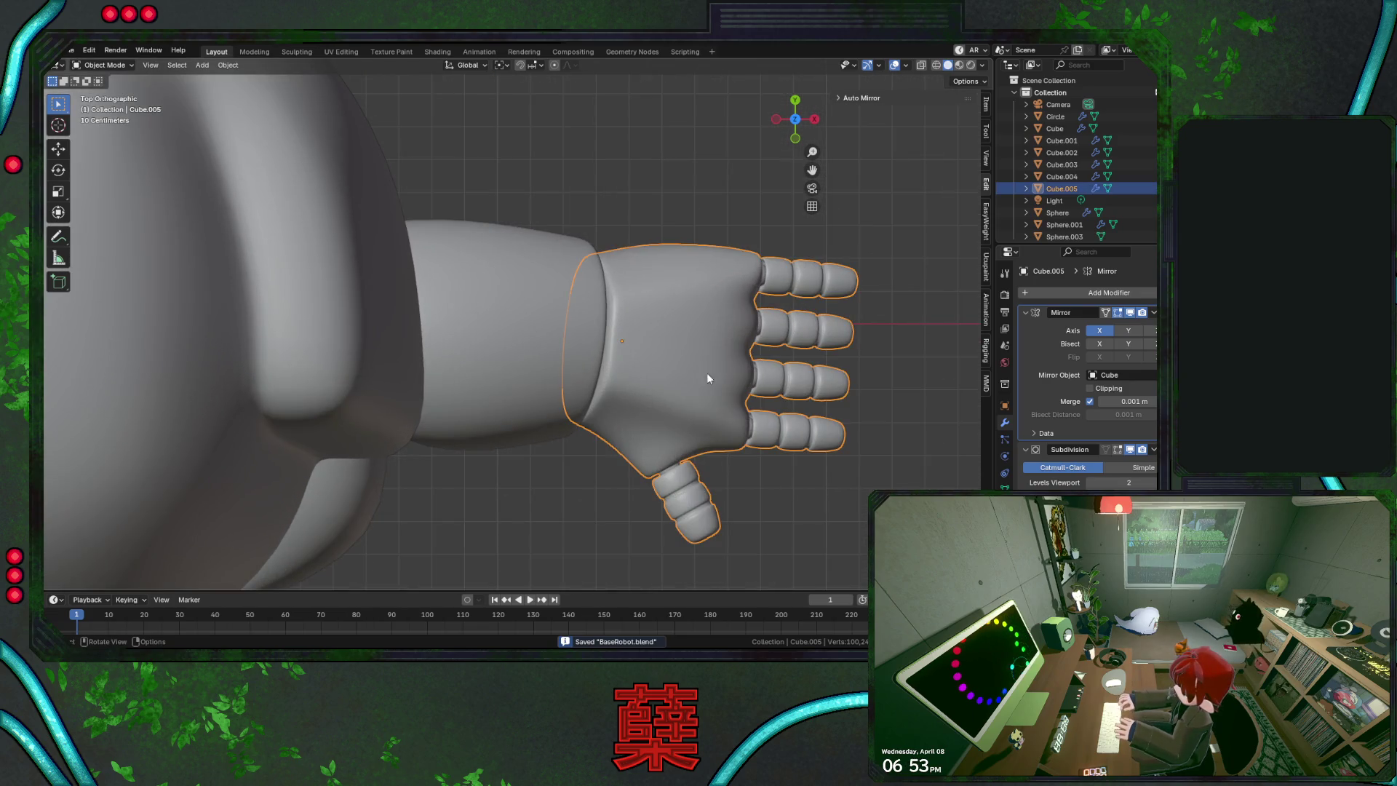
Enter Edit Mode on the right hand and select the edge loop around the wrist
{"action": "key", "text": "Tab"}
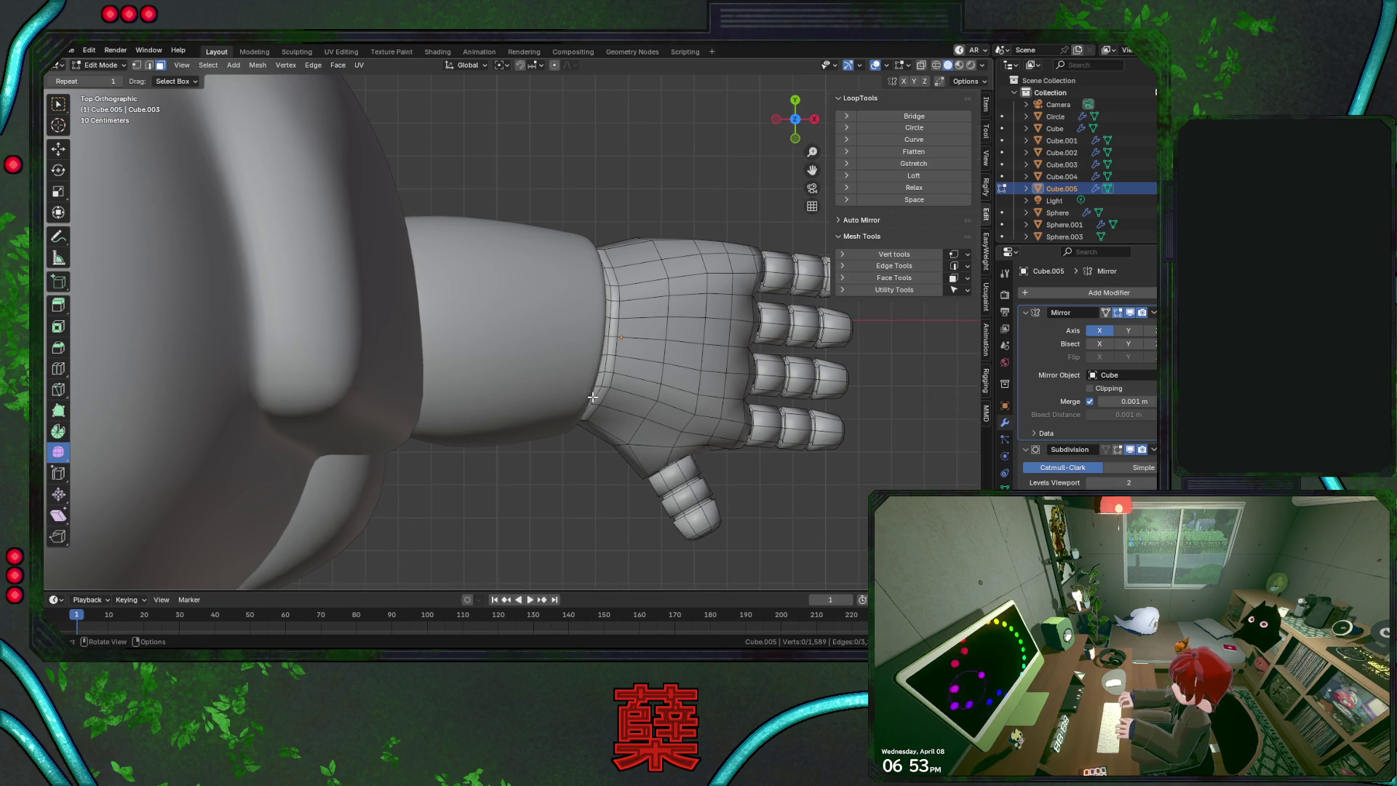
{"action": "key", "text": "KP_1"}
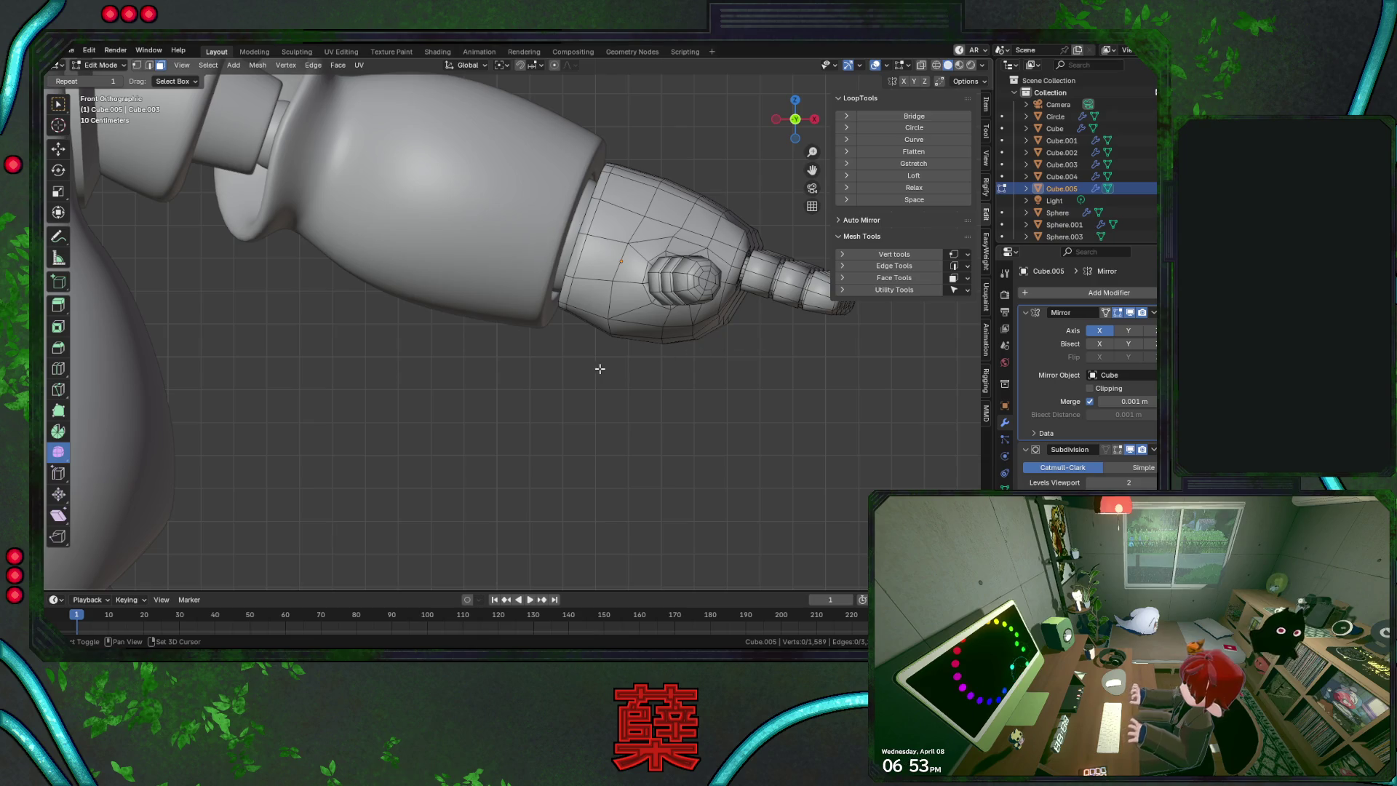
{"action": "left_click", "coordinate": [728, 275], "text": "alt"}
{"action": "left_click", "coordinate": [736, 281], "text": "alt"}
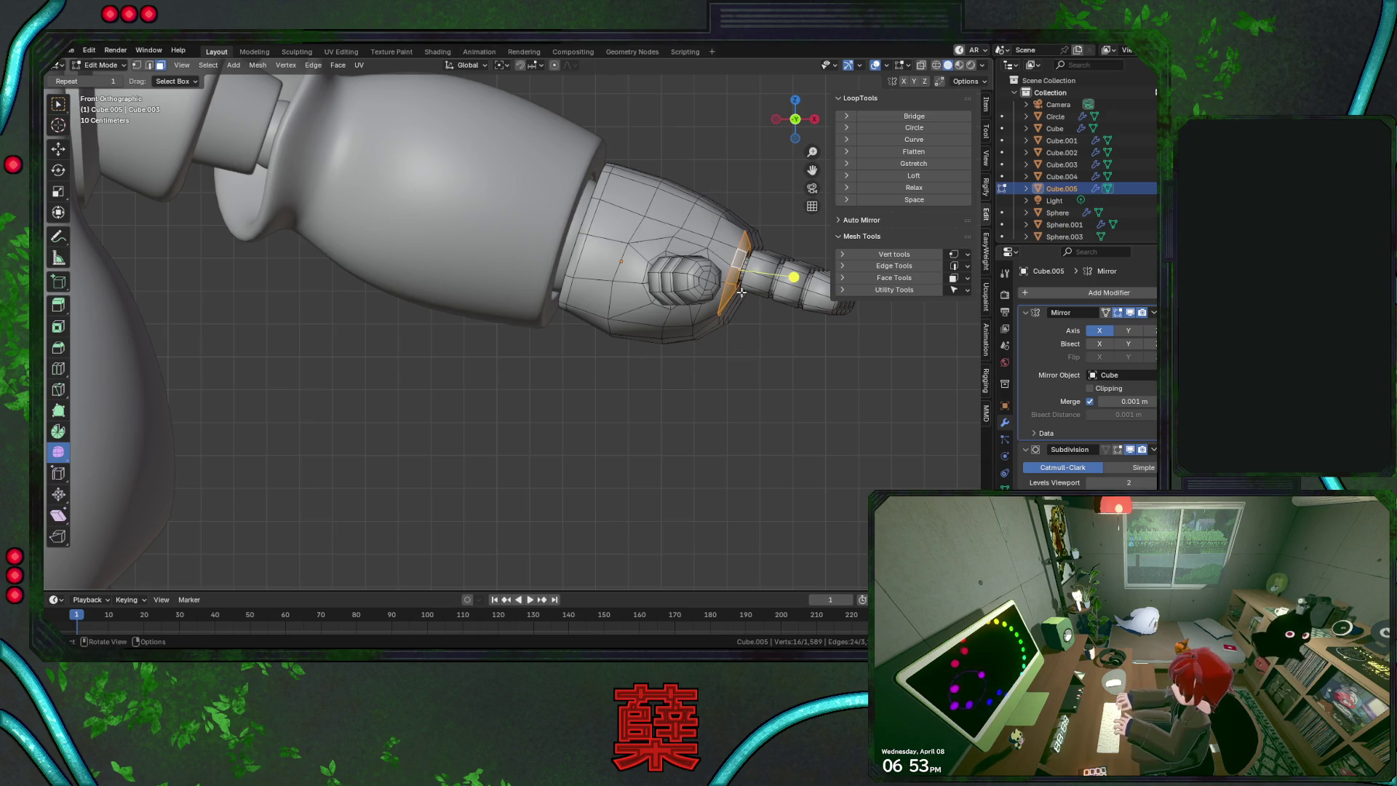
{"action": "middle_click_drag", "start_coordinate": [716, 348], "coordinate": [783, 345]}
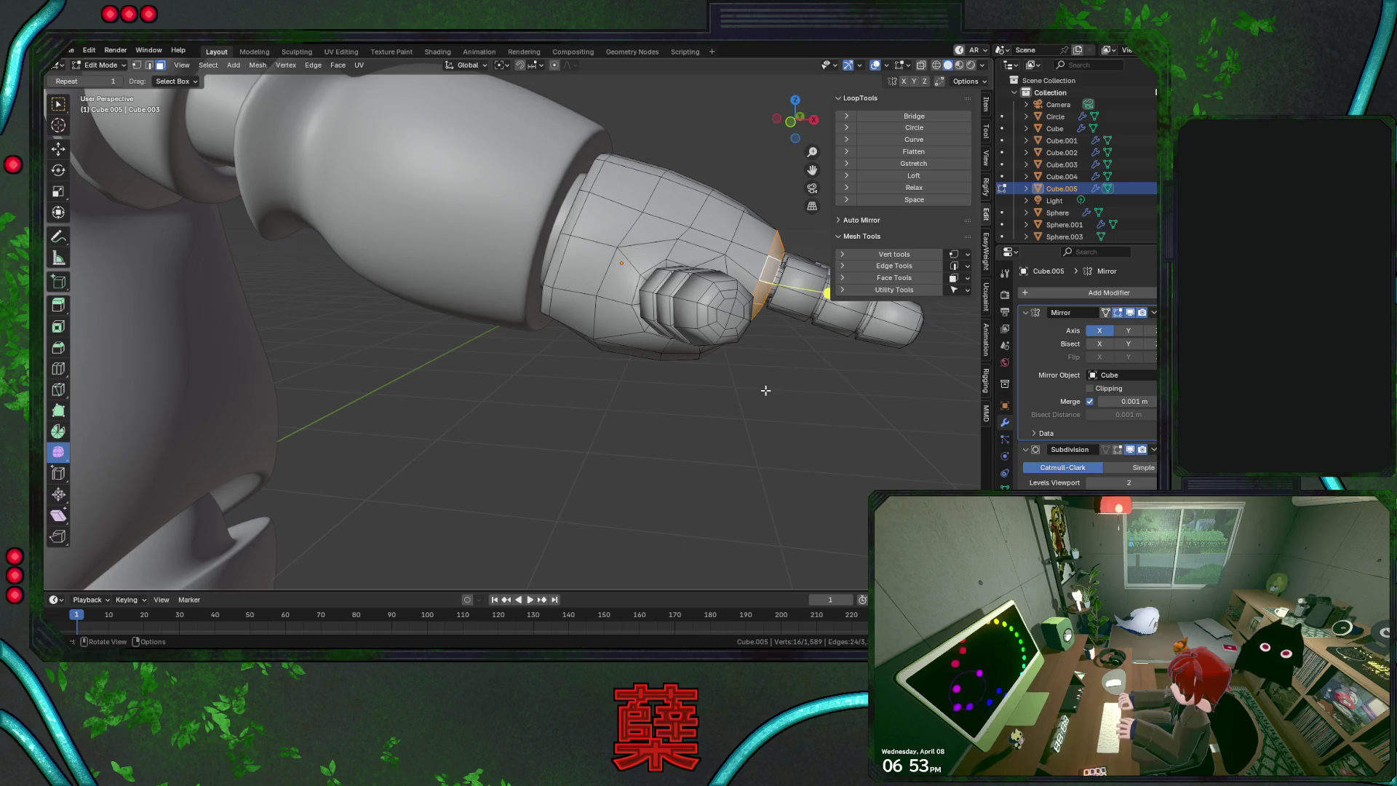
{"action": "left_click_drag", "start_coordinate": [800, 134], "coordinate": [800, 130]}
Select the knuckle faces and add the linked fingers to the selection
{"action": "left_click", "coordinate": [520, 359], "text": "shift"}
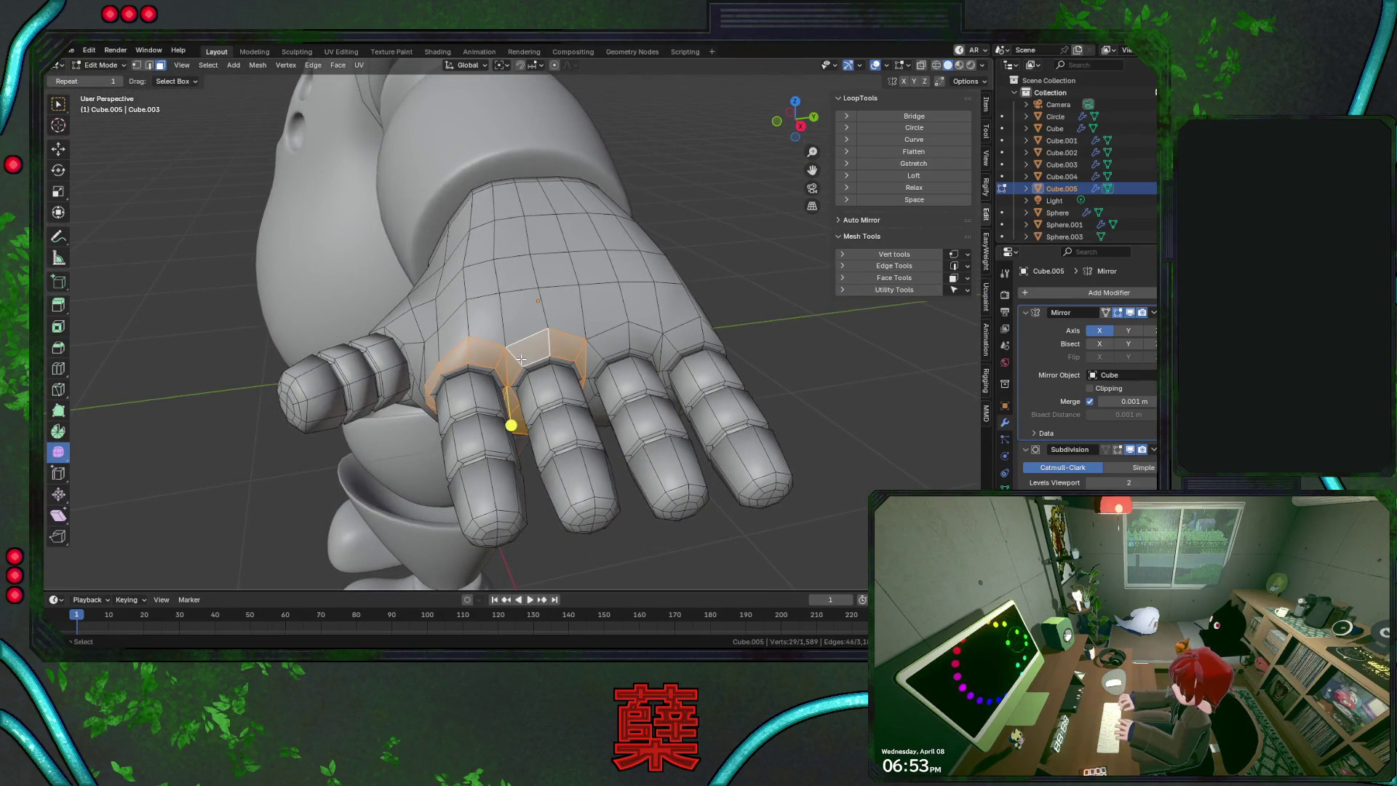
{"action": "left_click", "coordinate": [598, 350], "text": "shift"}
{"action": "left_click", "coordinate": [667, 348], "text": "shift"}
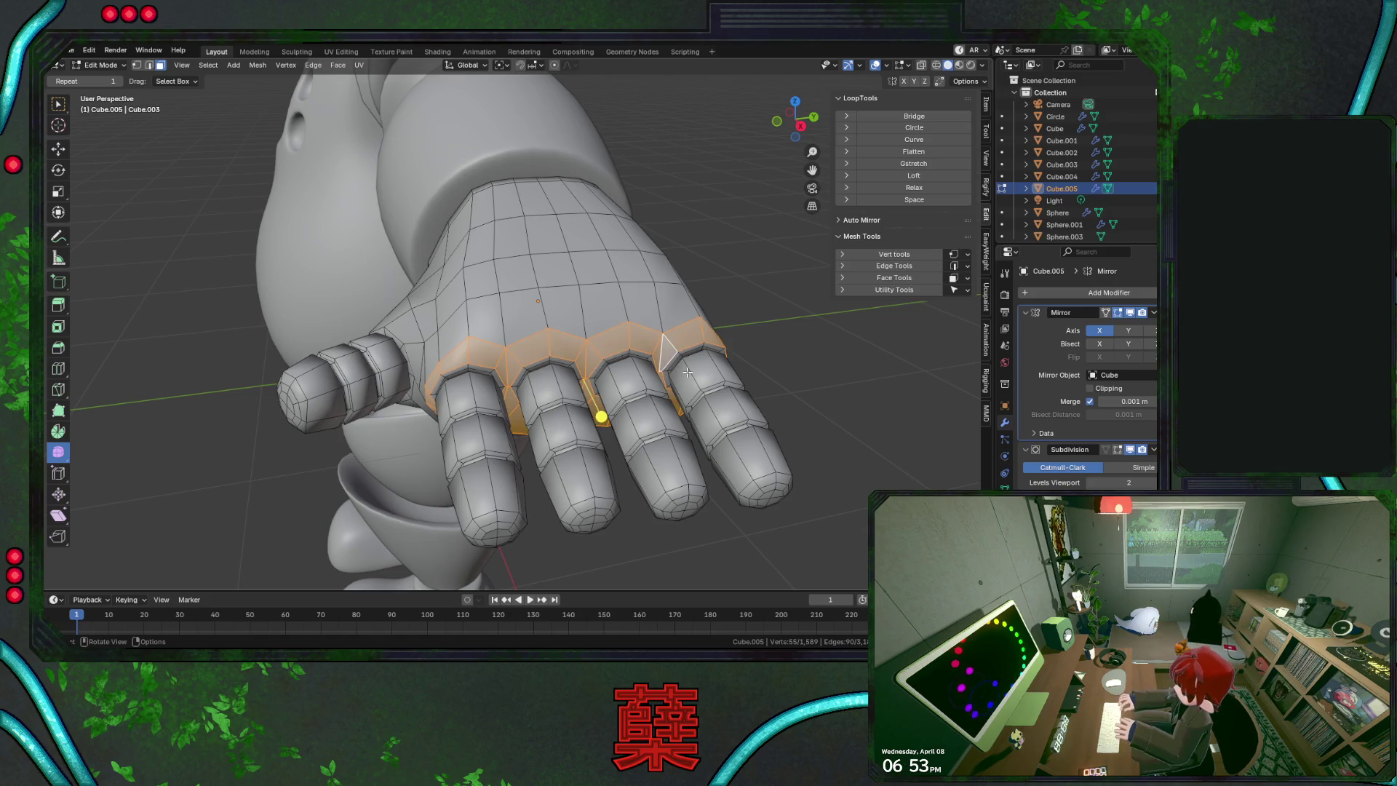
{"action": "key", "text": "j"}
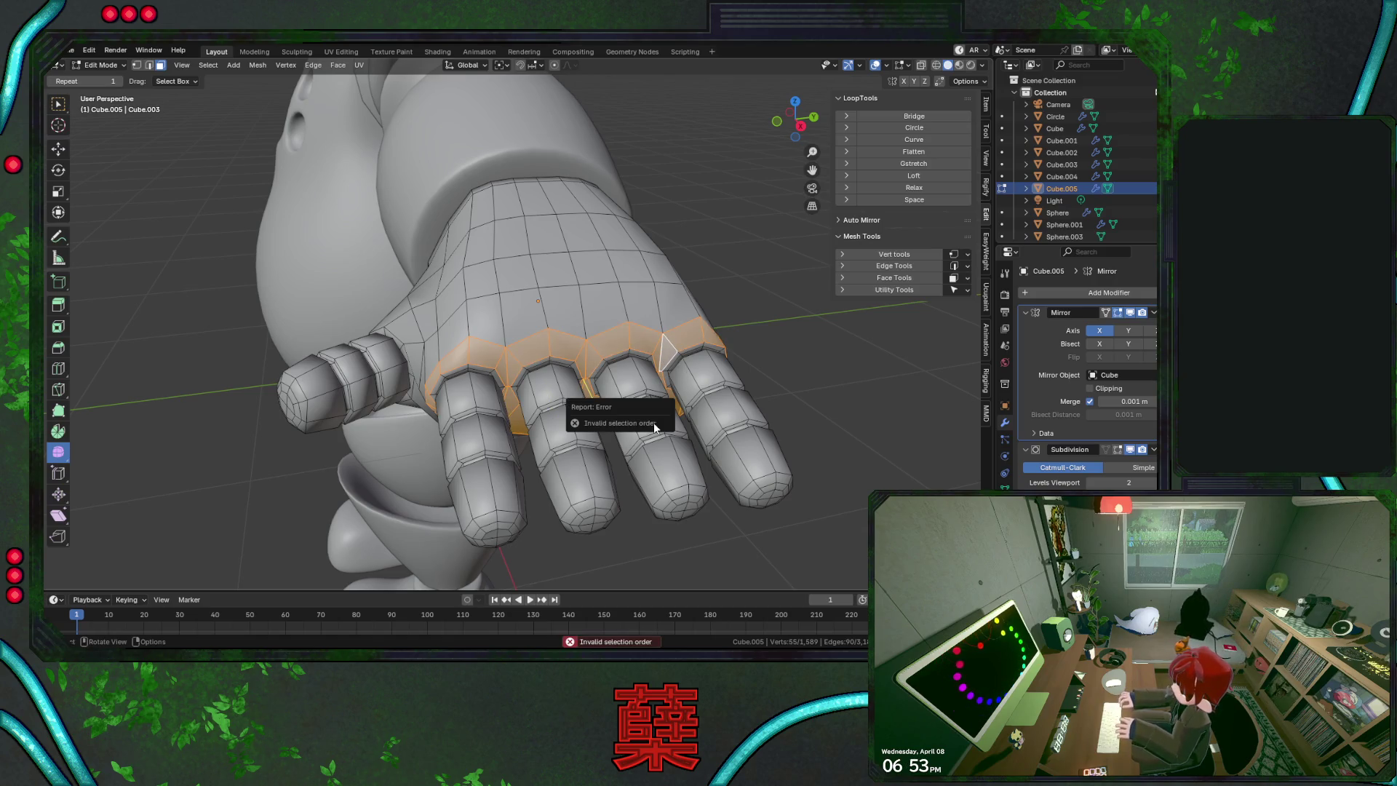
{"action": "key", "text": "l"}
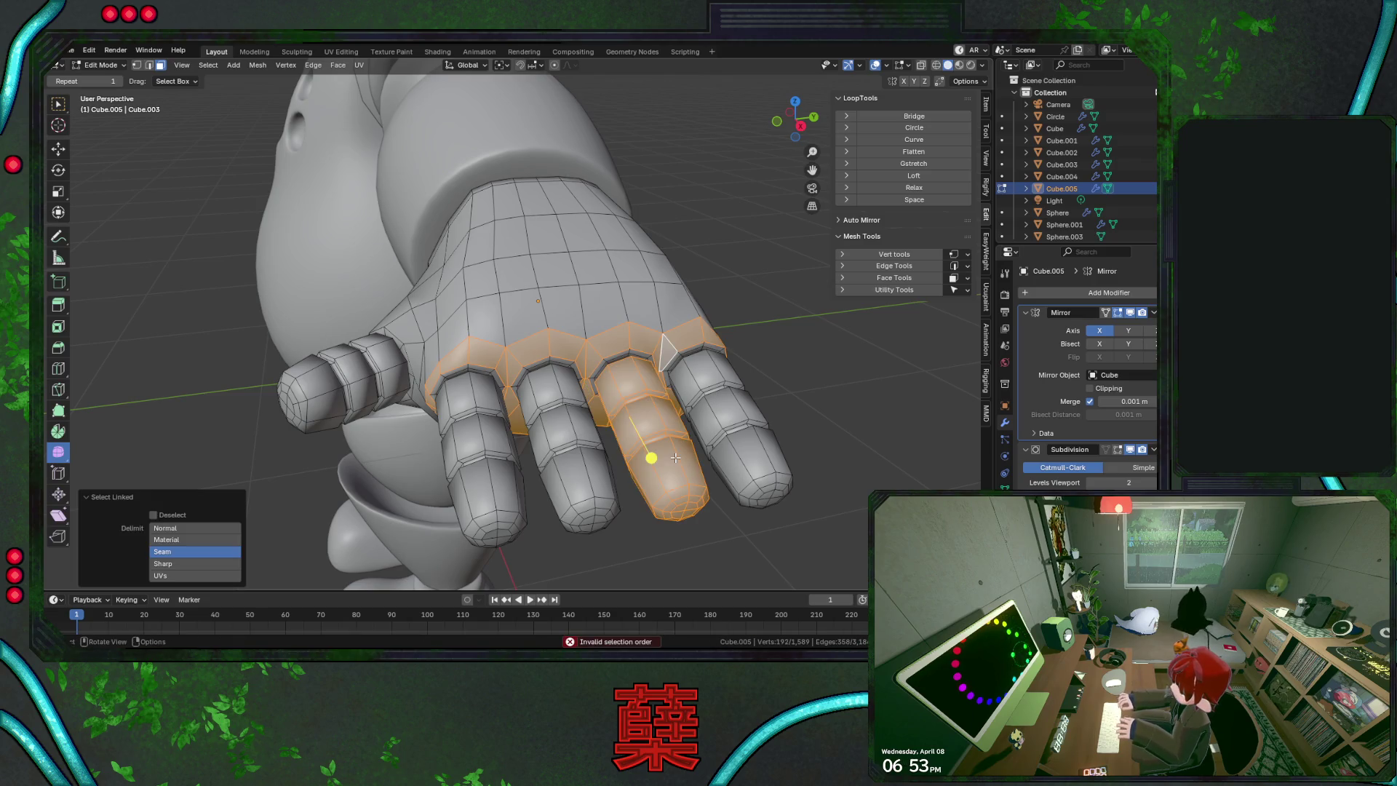
{"action": "key", "text": "l"}
{"action": "key", "text": "l"}
{"action": "key", "text": "l"}
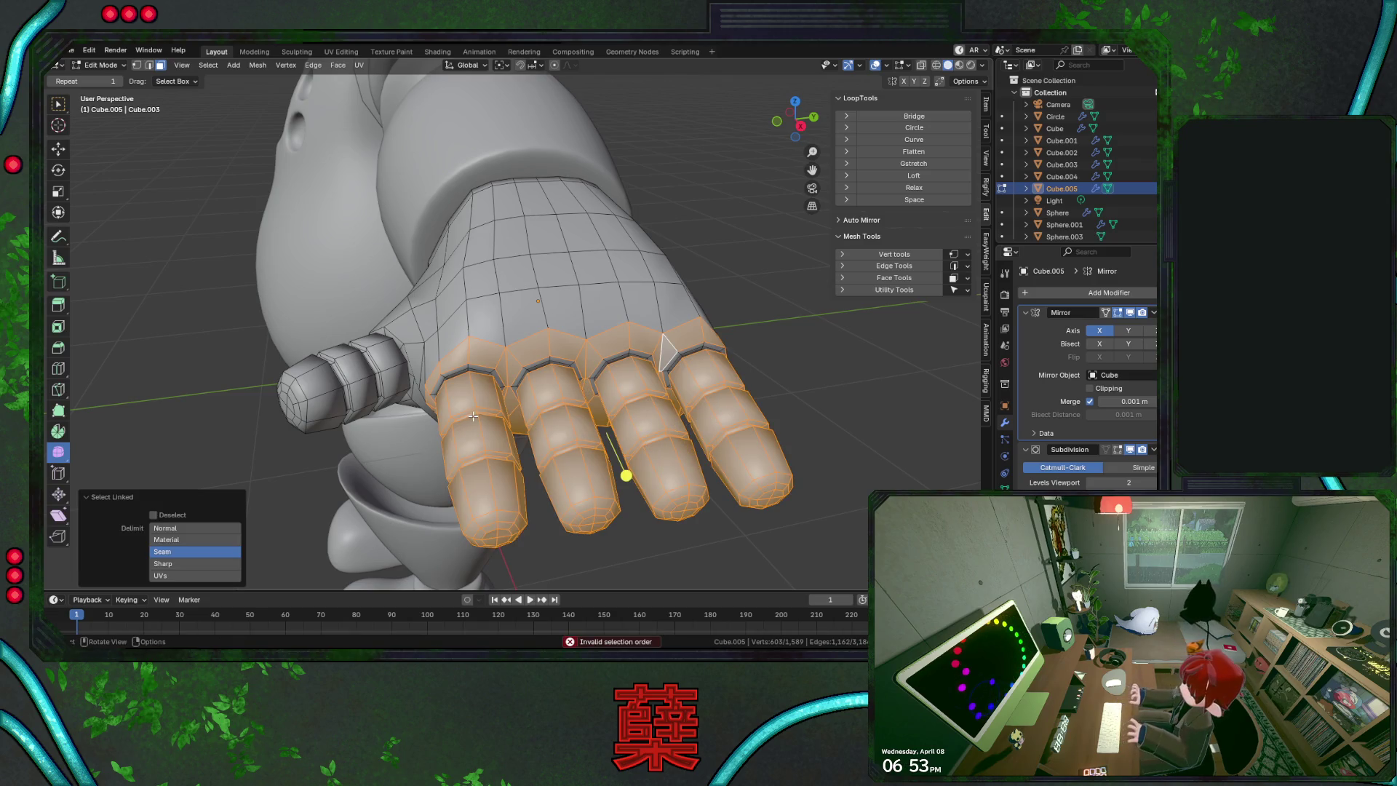
{"action": "key", "text": "KP_1"}
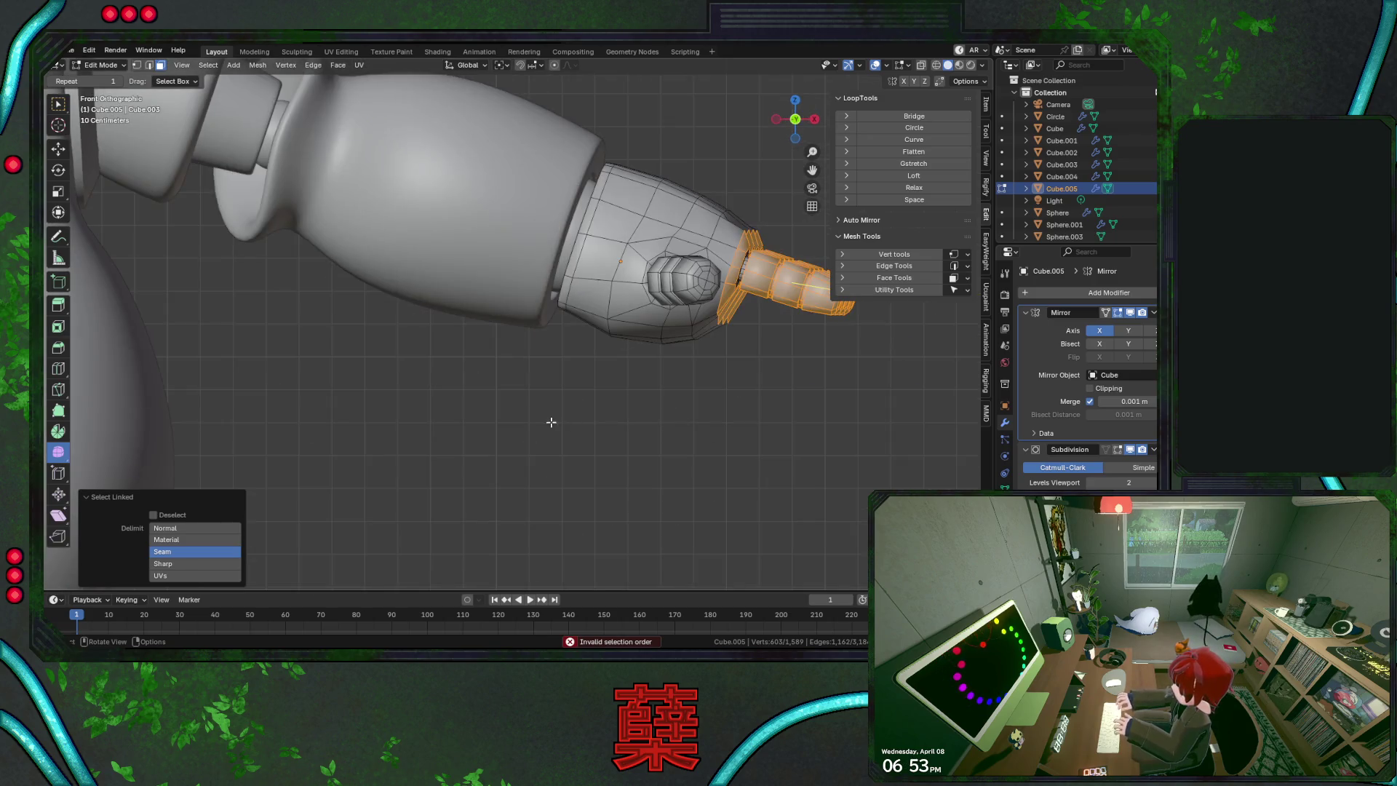
Turn on proportional editing and X-ray, keeping the hand body out of the selection
{"action": "key", "text": "o"}
{"action": "key", "text": "g"}
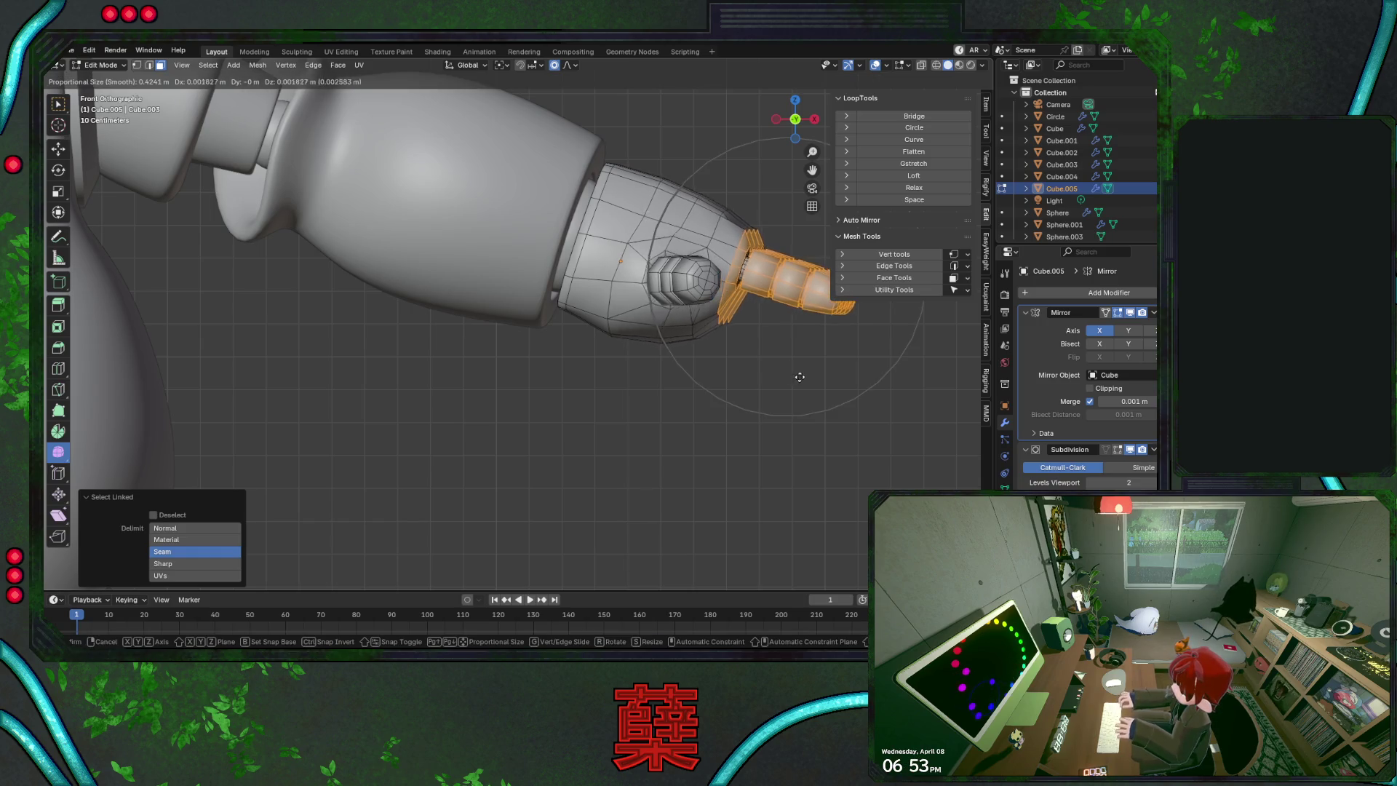
{"action": "key", "text": "Escape"}
{"action": "key", "text": "shift+z"}
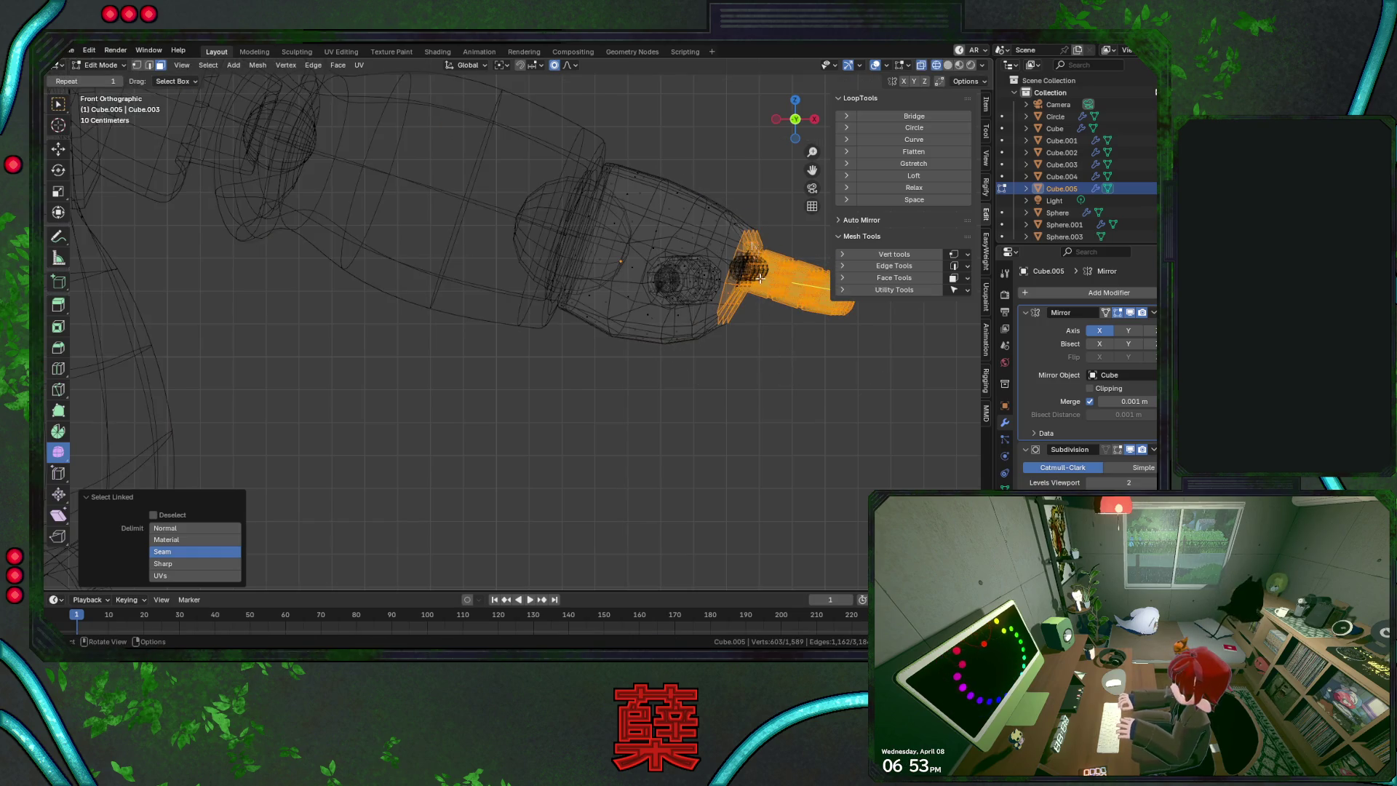
{"action": "key", "text": "j"}
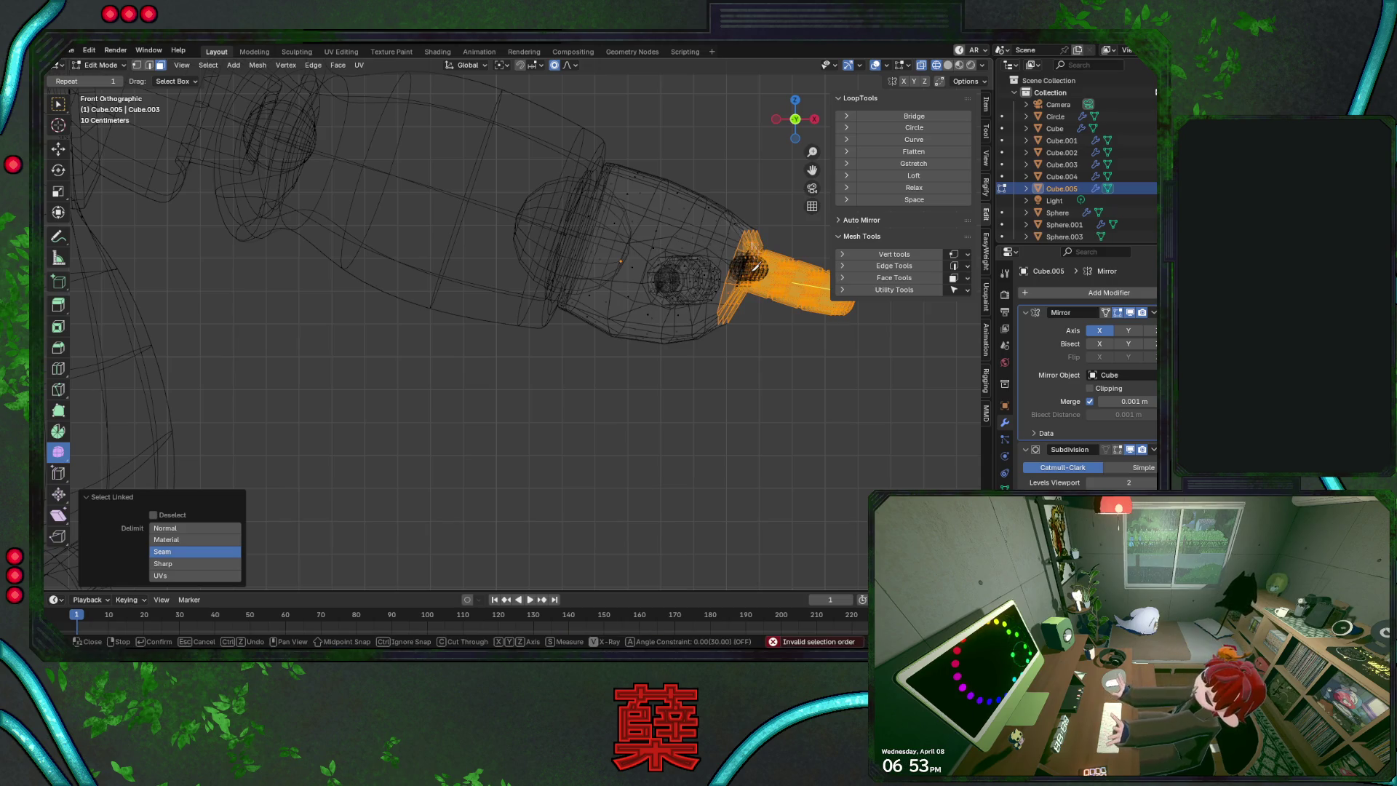
{"action": "key", "text": "l"}
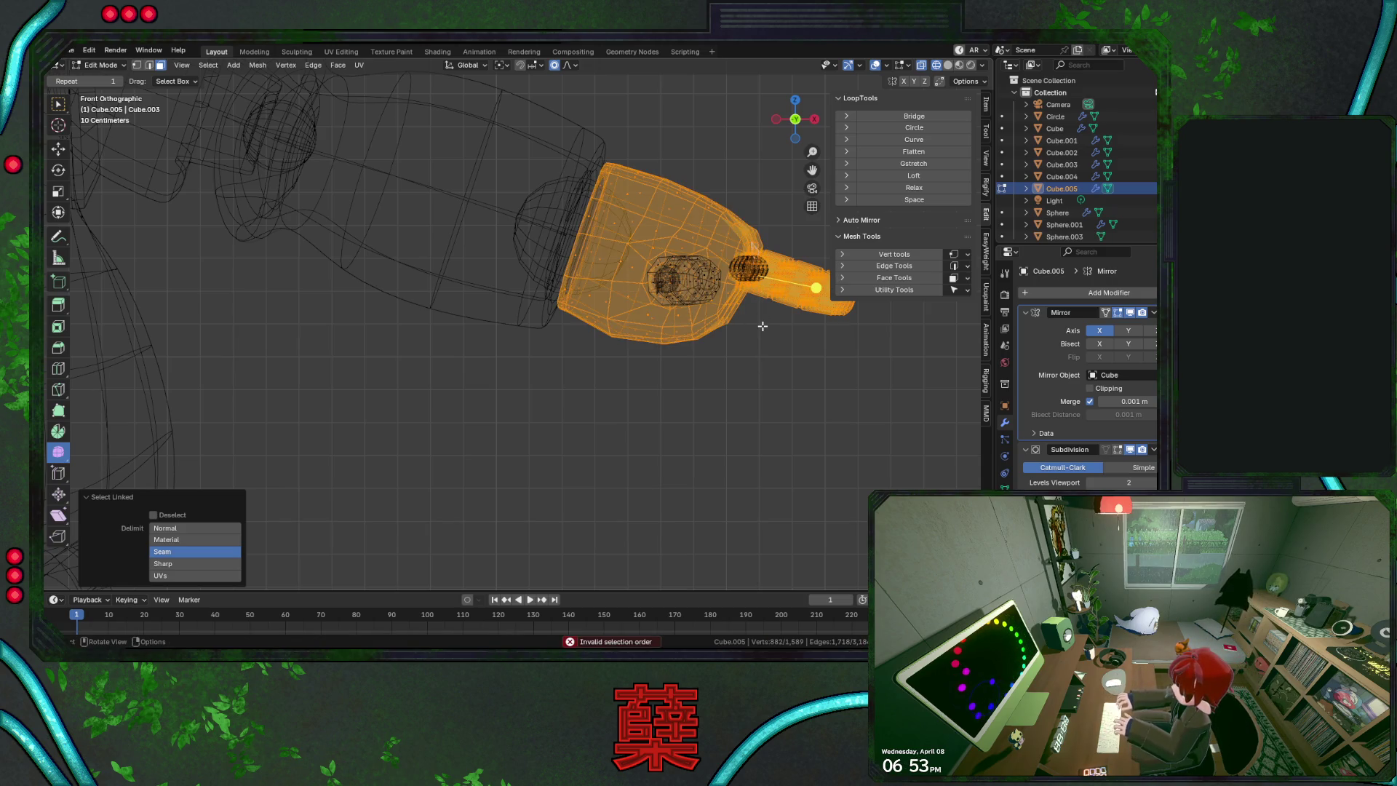
{"action": "key", "text": "shift+l"}
Add the four finger tips to the selection and view them from the top
{"action": "mouse_move", "coordinate": [779, 368]}
{"action": "middle_mouse_down"}
{"action": "mouse_move", "coordinate": [657, 401]}
{"action": "mouse_move", "coordinate": [656, 418]}
{"action": "middle_mouse_up"}
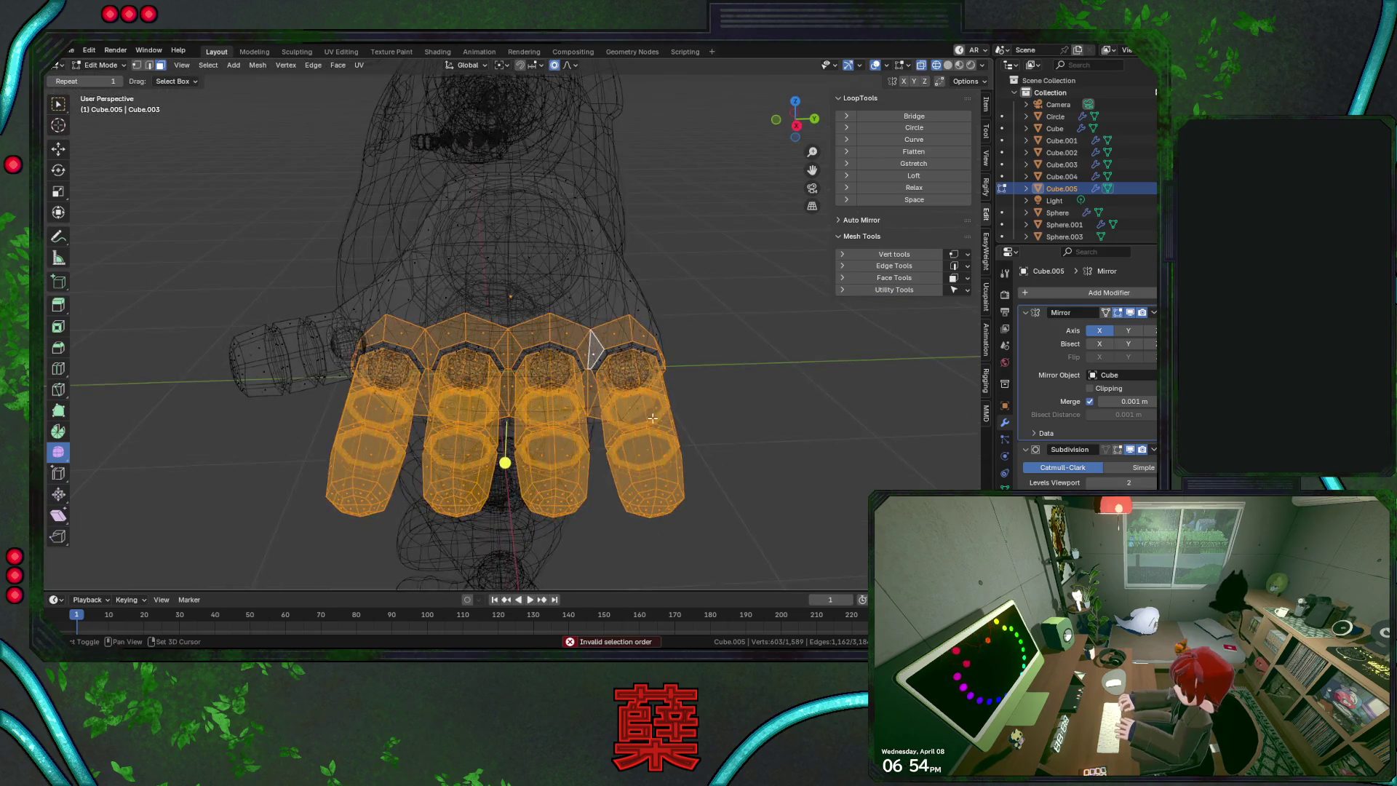
{"action": "key", "text": "l"}
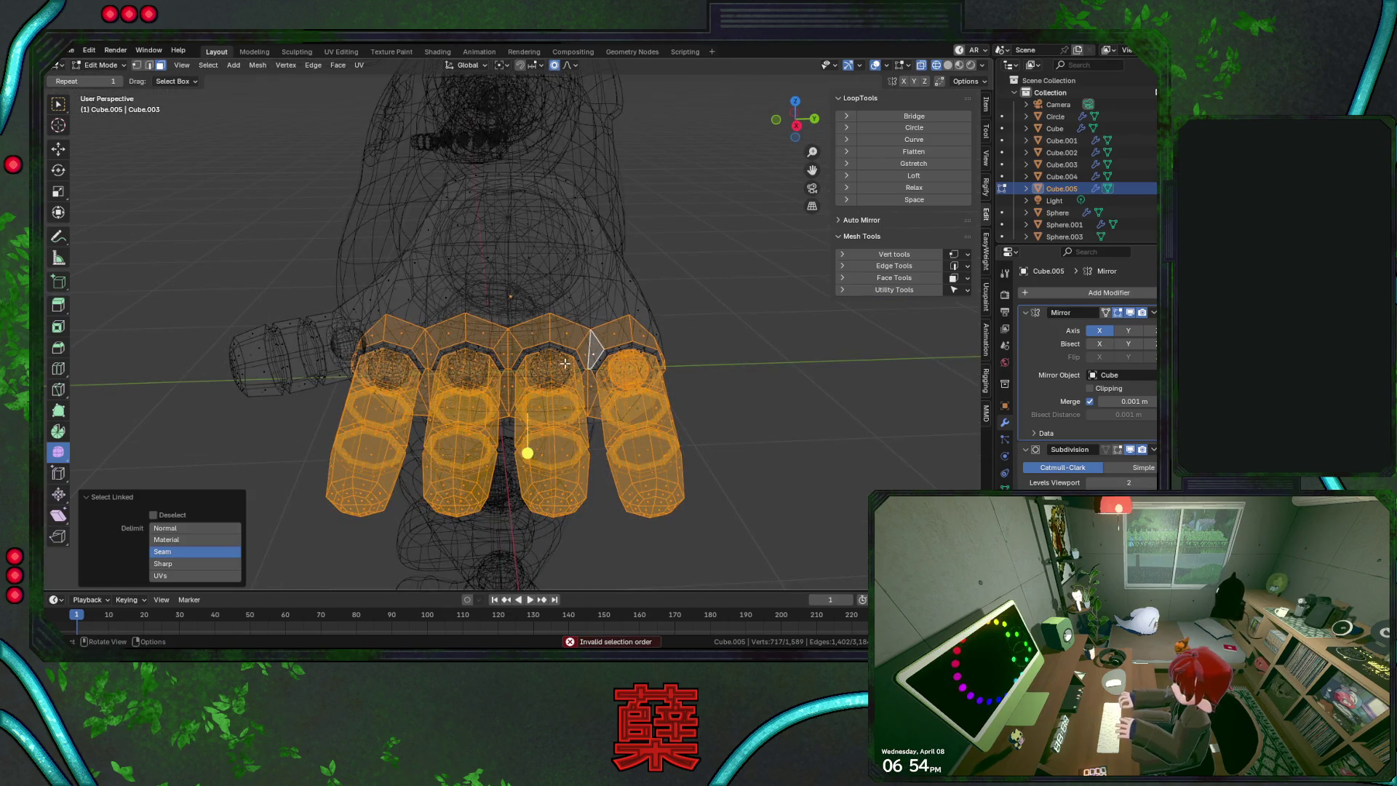
{"action": "key", "text": "l"}
{"action": "key", "text": "ctrl+z"}
{"action": "key", "text": "ctrl+Tab"}
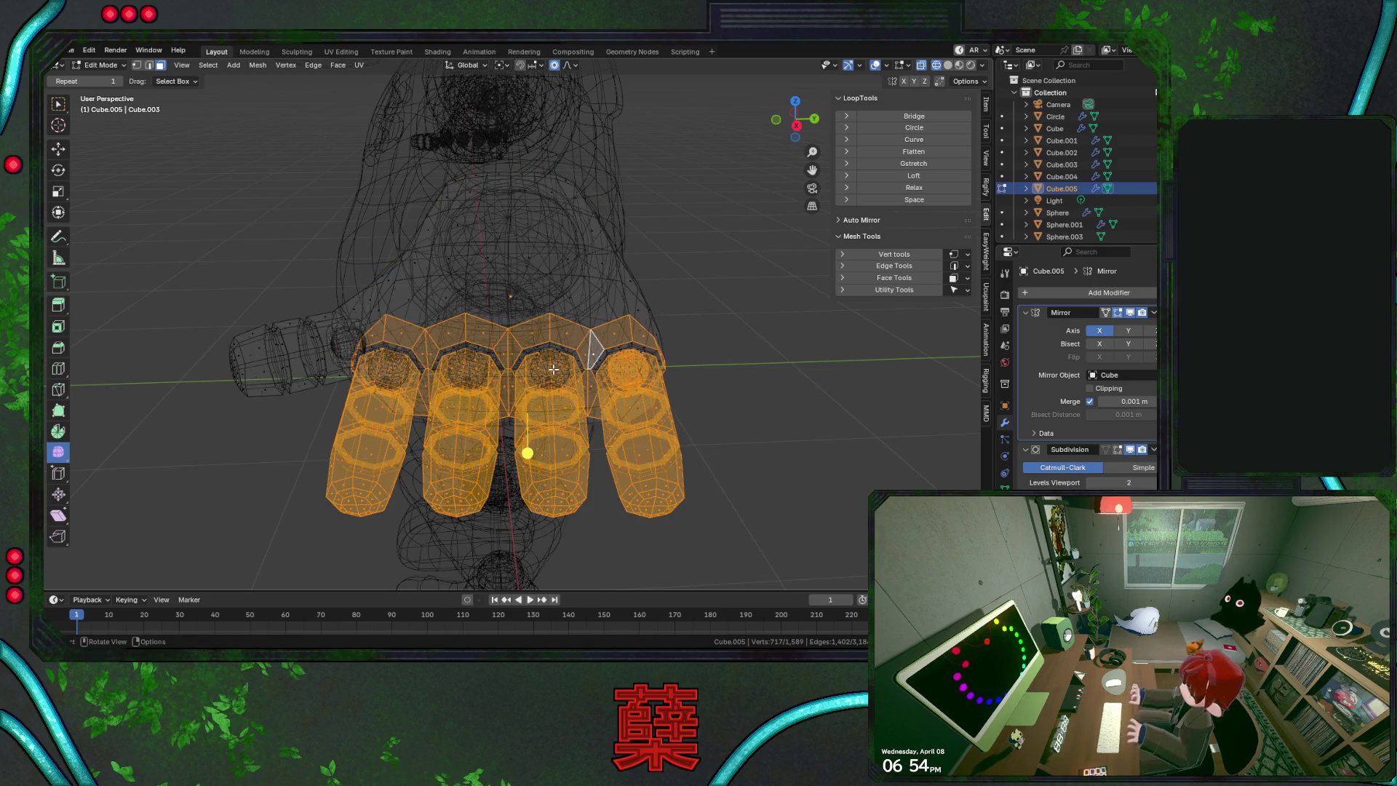
{"action": "key", "text": "l"}
{"action": "key", "text": "l"}
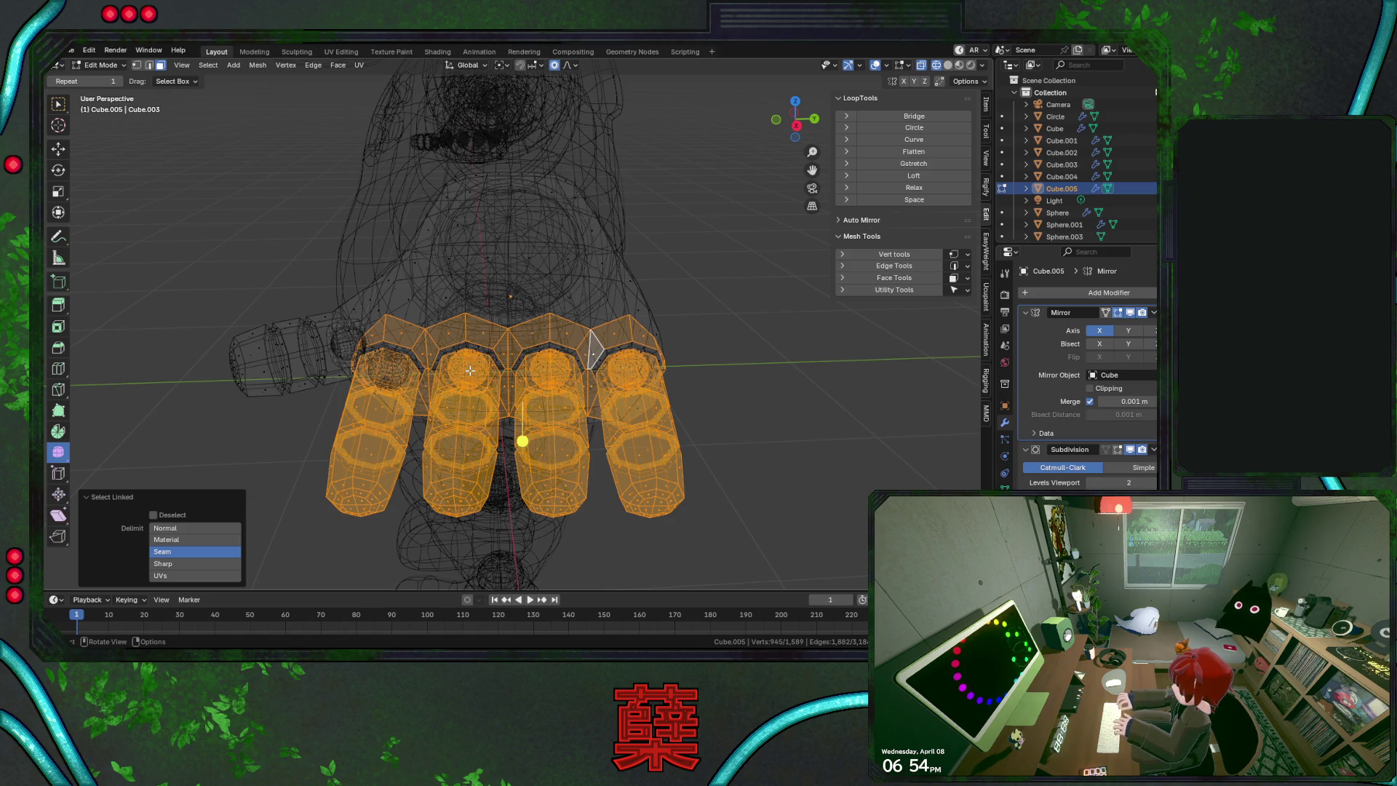
{"action": "key", "text": "l"}
{"action": "key", "text": "KP_1"}
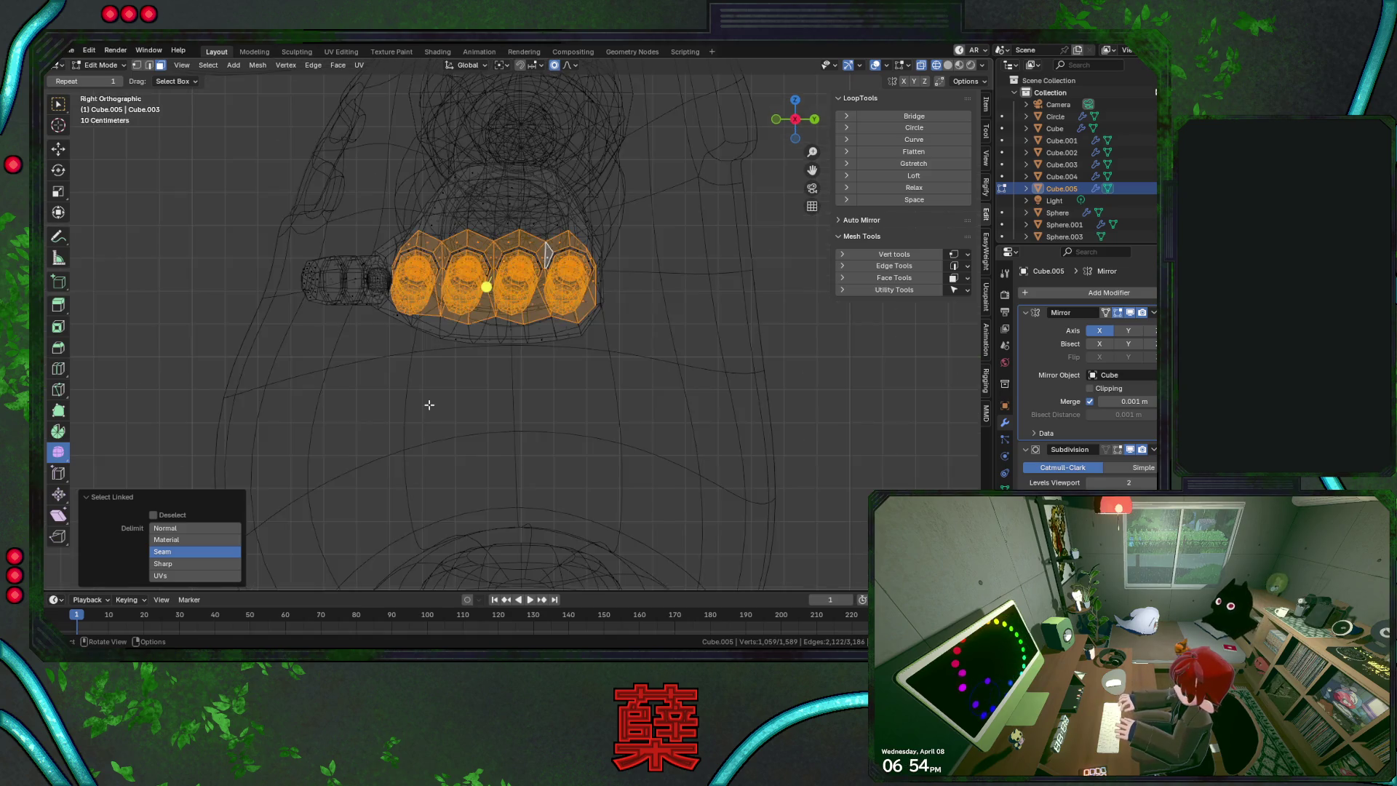
{"action": "key", "text": "KP_7"}
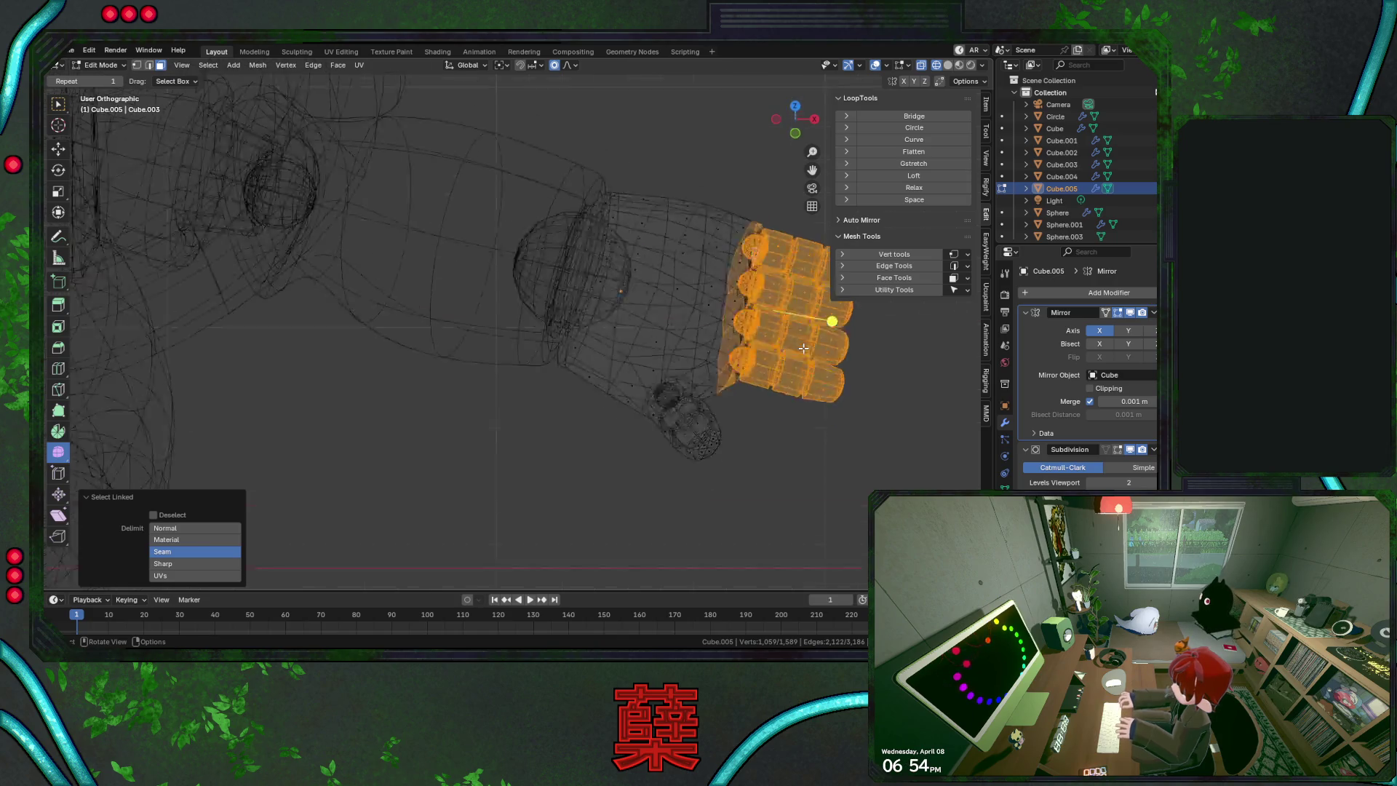
Shift the selected finger vertices slightly along Y in two moves
{"action": "key", "text": "g"}
{"action": "key", "text": "y"}
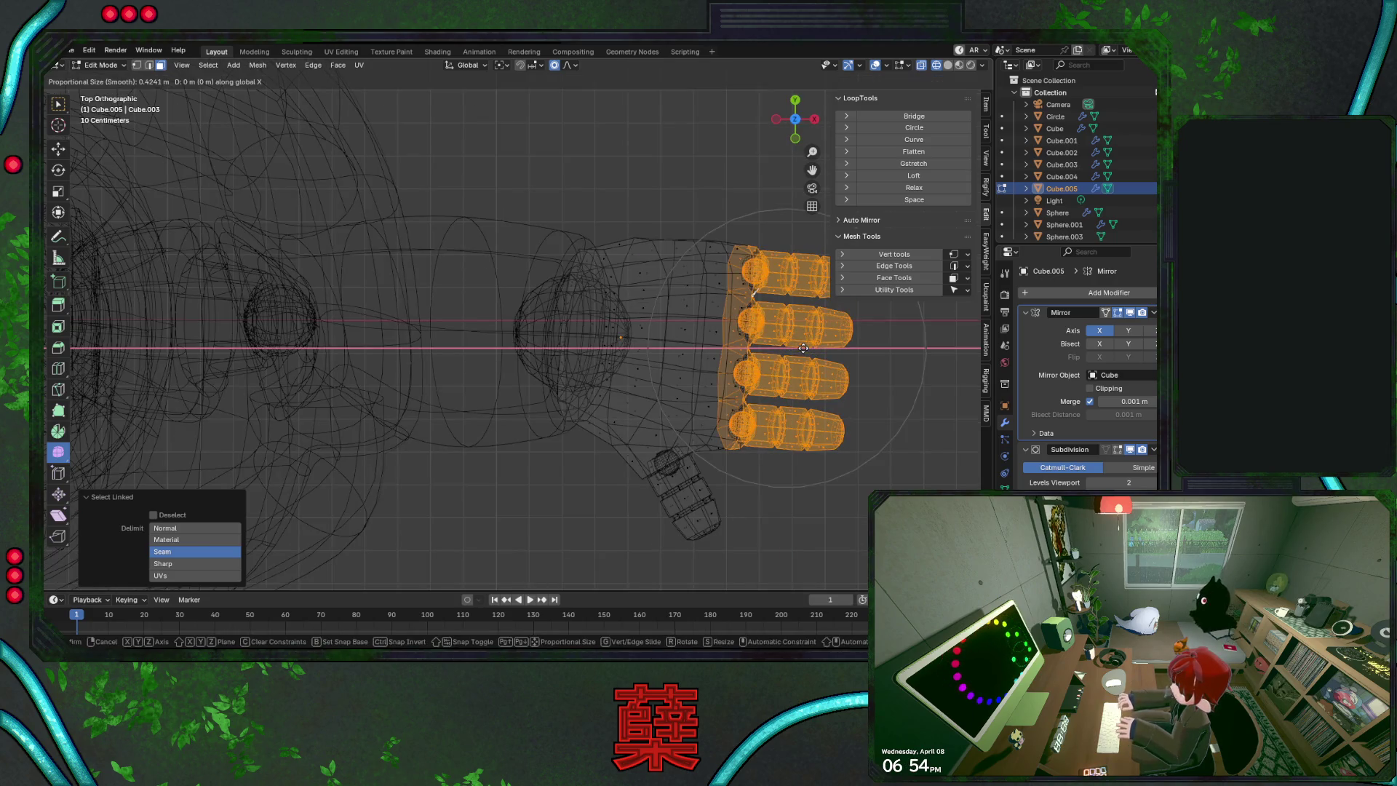
{"action": "scroll", "coordinate": [803, 353], "scroll_direction": "up", "scroll_amount": 1}
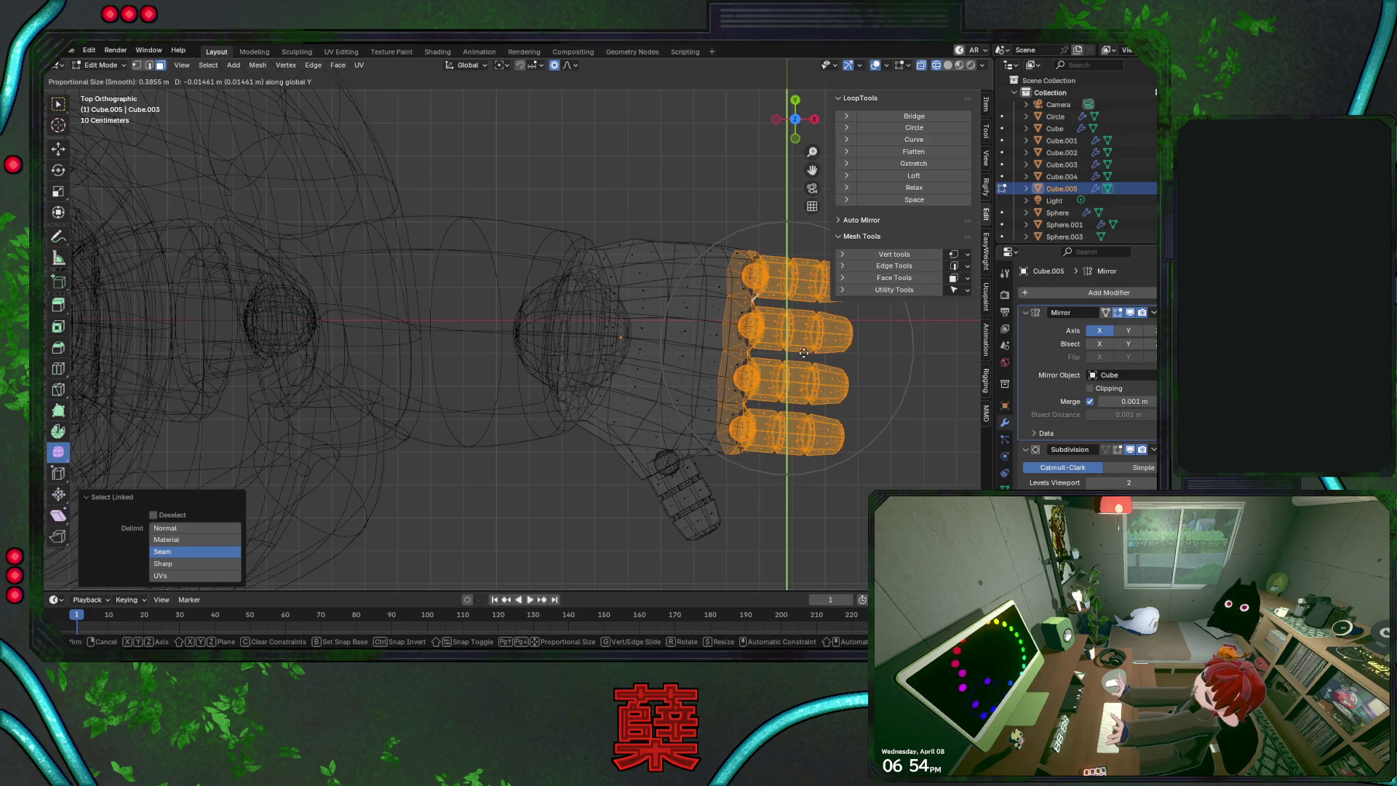
{"action": "left_click", "coordinate": [803, 353]}
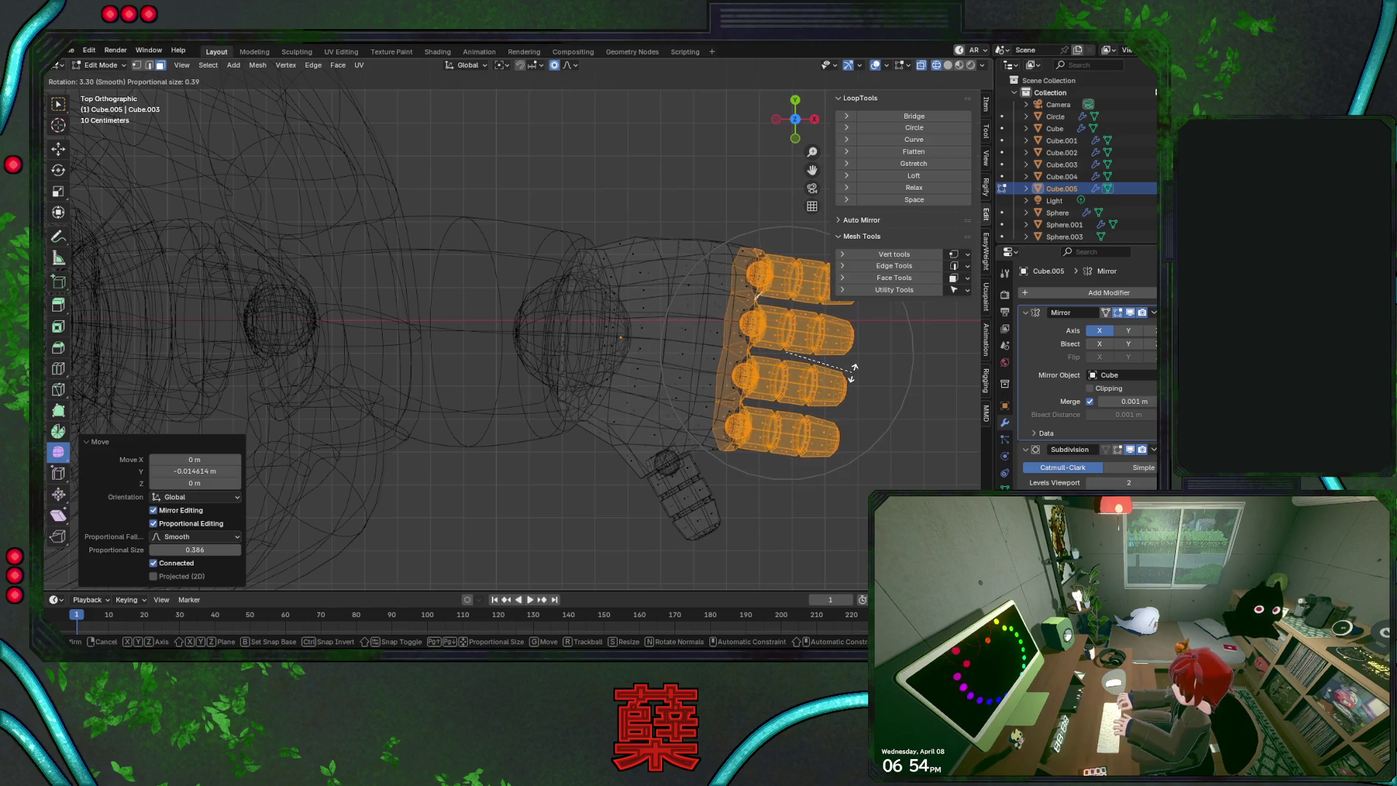
{"action": "key", "text": "g"}
{"action": "key", "text": "y"}
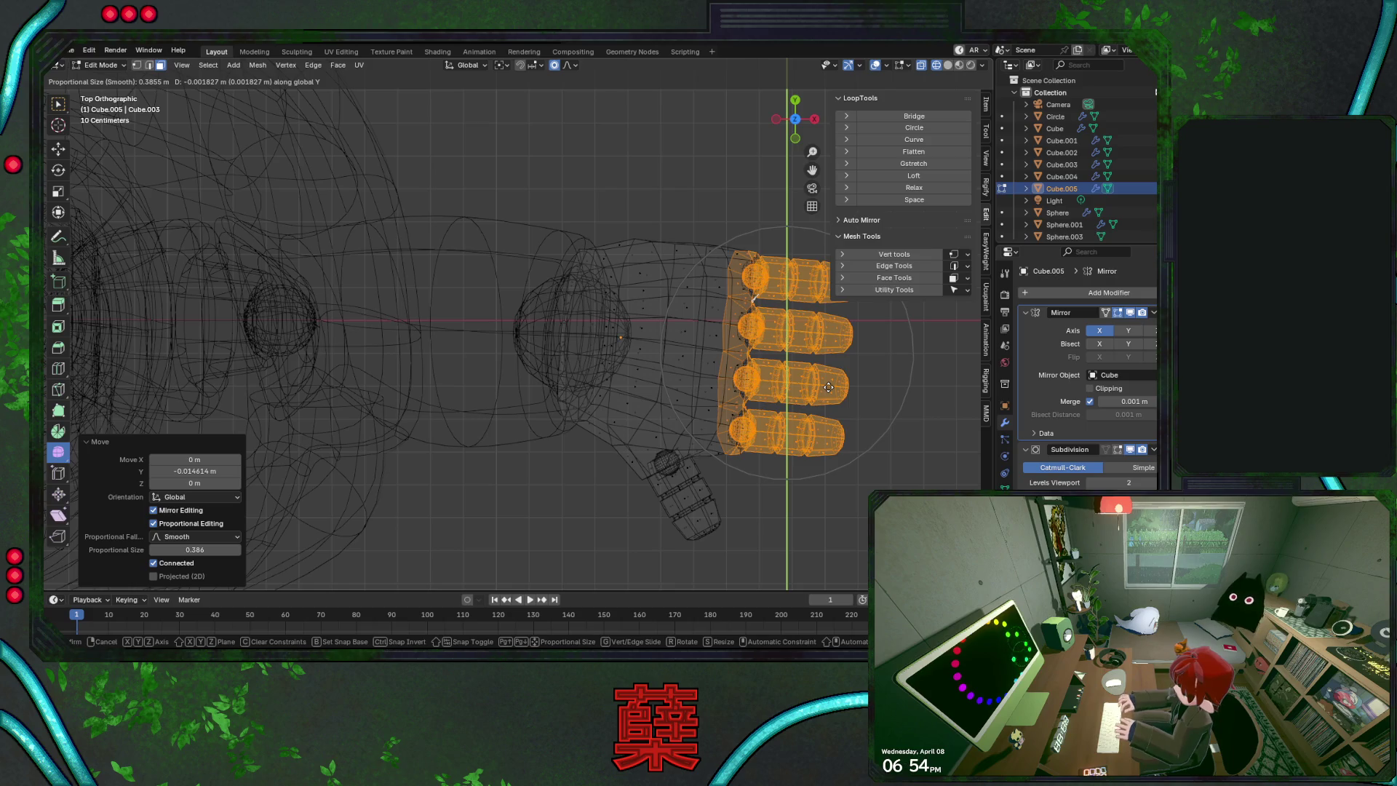
{"action": "left_click", "coordinate": [828, 387]}
Return to solid shading, leave Edit Mode and deselect the hand
{"action": "key", "text": "KP_1"}
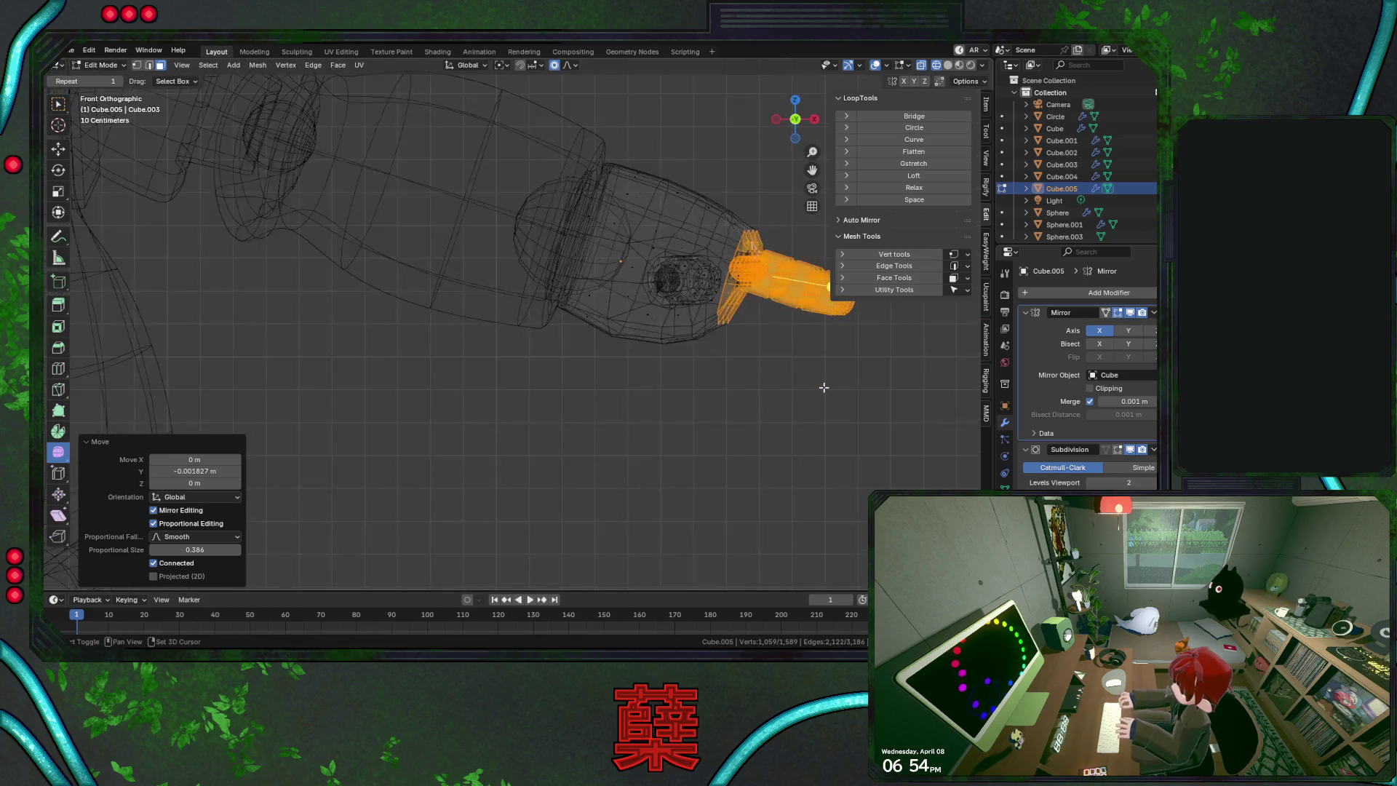
{"action": "key", "text": "shift+z"}
{"action": "key", "text": "Tab"}
{"action": "left_click", "coordinate": [786, 399]}
{"action": "scroll", "coordinate": [783, 397], "scroll_direction": "down", "scroll_amount": 5}
{"action": "key", "text": "KP_7"}
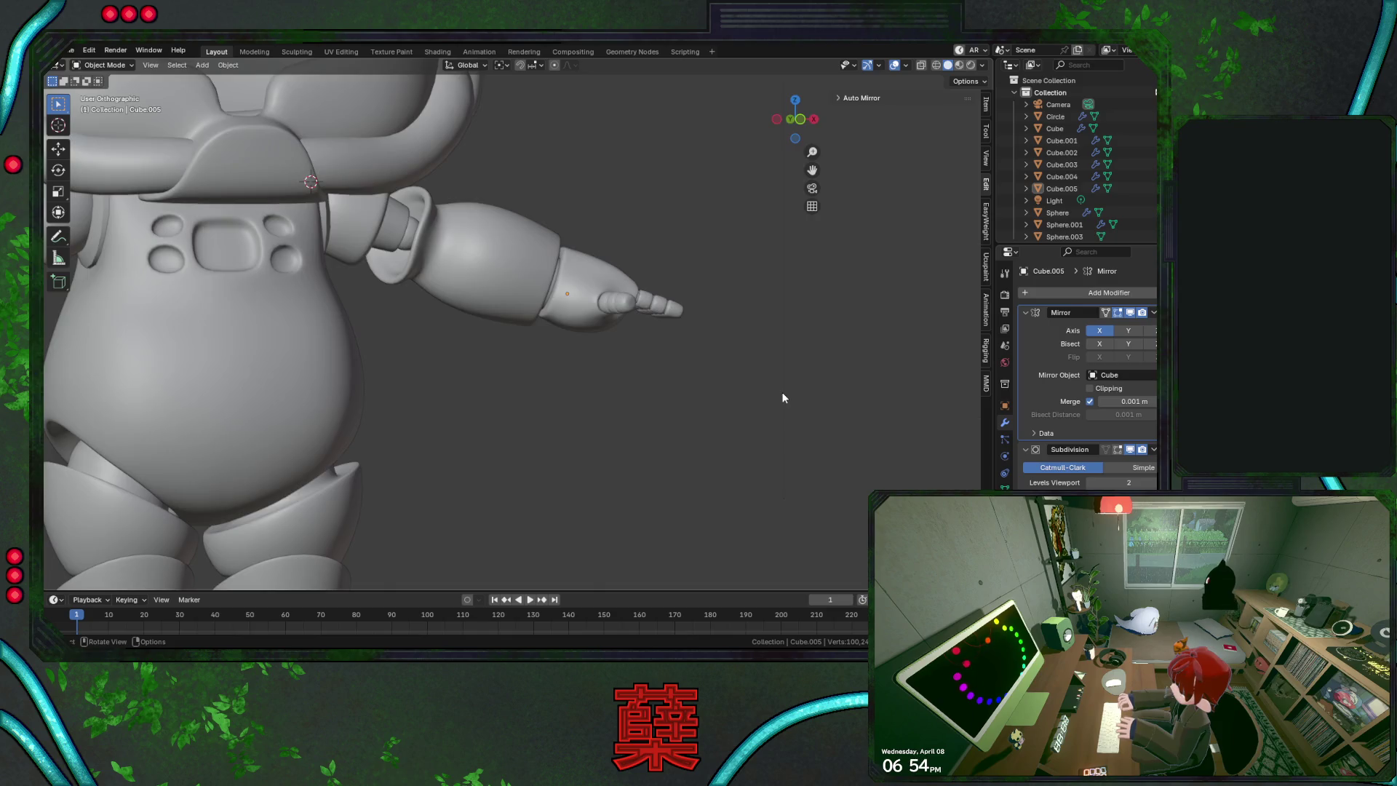
Save BaseRobot.blend, then check the right side view and select the forearm
{"action": "key", "text": "ctrl+s"}
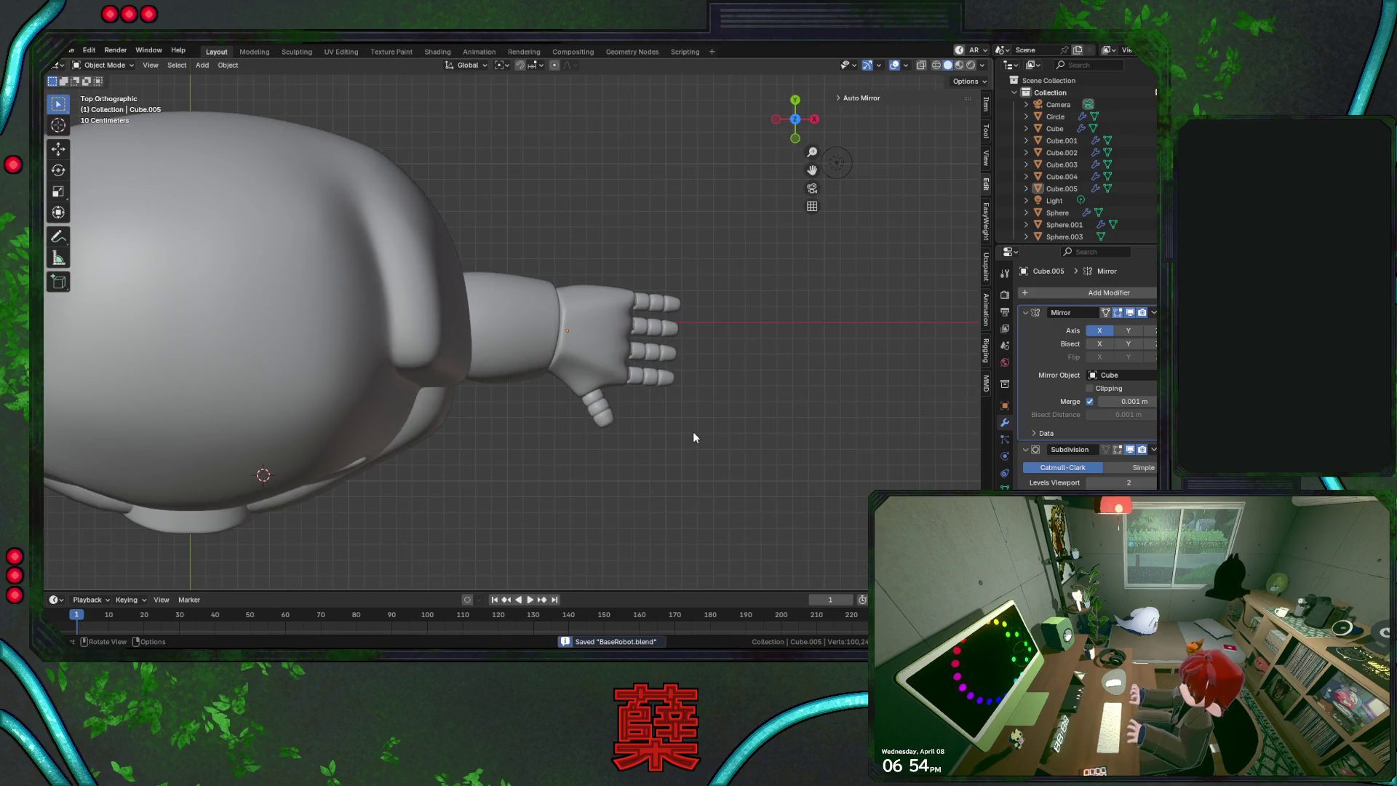
{"action": "key", "text": "KP_3"}
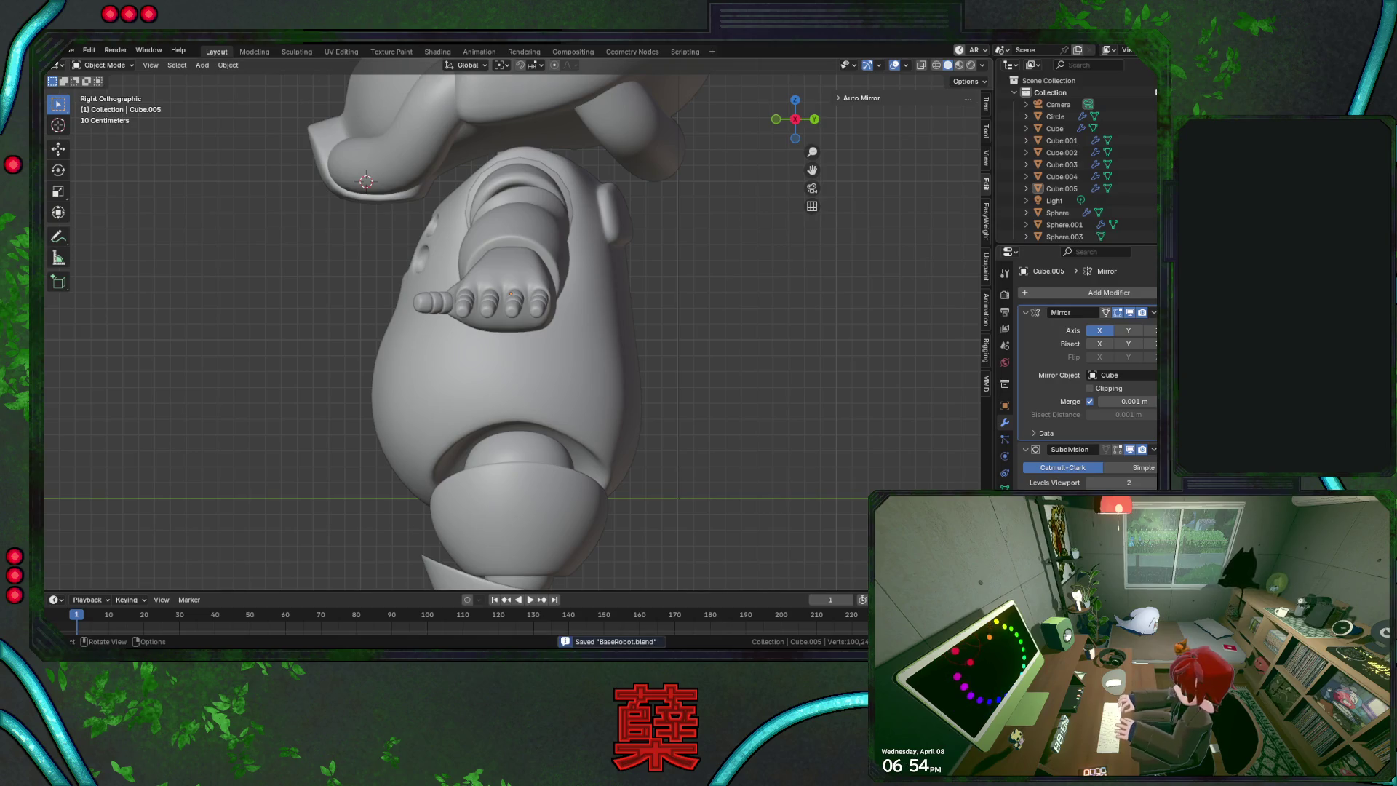
{"action": "left_click", "coordinate": [532, 282]}
{"action": "mouse_move", "coordinate": [658, 249]}
{"action": "middle_mouse_down"}
{"action": "mouse_move", "coordinate": [671, 384]}
{"action": "mouse_move", "coordinate": [662, 289]}
{"action": "mouse_move", "coordinate": [580, 281]}
{"action": "mouse_move", "coordinate": [632, 294]}
{"action": "mouse_move", "coordinate": [531, 307]}
{"action": "mouse_move", "coordinate": [610, 371]}
{"action": "mouse_move", "coordinate": [552, 297]}
{"action": "mouse_move", "coordinate": [655, 362]}
{"action": "middle_mouse_up"}
{"action": "left_click", "coordinate": [531, 307]}
Nudge the forearm's elbow vertices along Y, then X, with proportional editing
{"action": "key", "text": "Tab"}
{"action": "key", "text": "g"}
{"action": "key", "text": "y"}
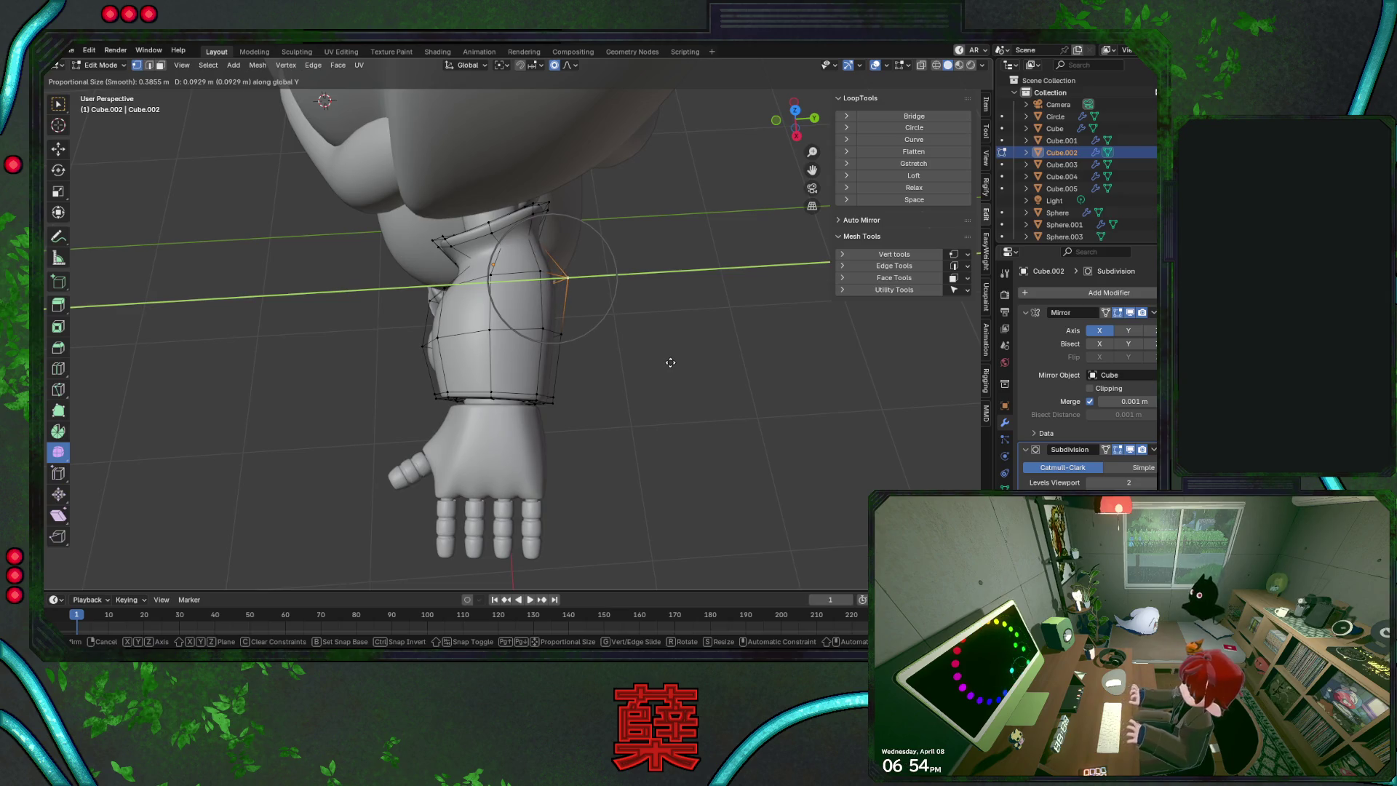
{"action": "left_click", "coordinate": [670, 362]}
{"action": "mouse_move", "coordinate": [652, 352]}
{"action": "middle_mouse_down"}
{"action": "mouse_move", "coordinate": [562, 353]}
{"action": "mouse_move", "coordinate": [614, 334]}
{"action": "mouse_move", "coordinate": [623, 350]}
{"action": "middle_mouse_up"}
{"action": "key", "text": "g"}
{"action": "key", "text": "x"}
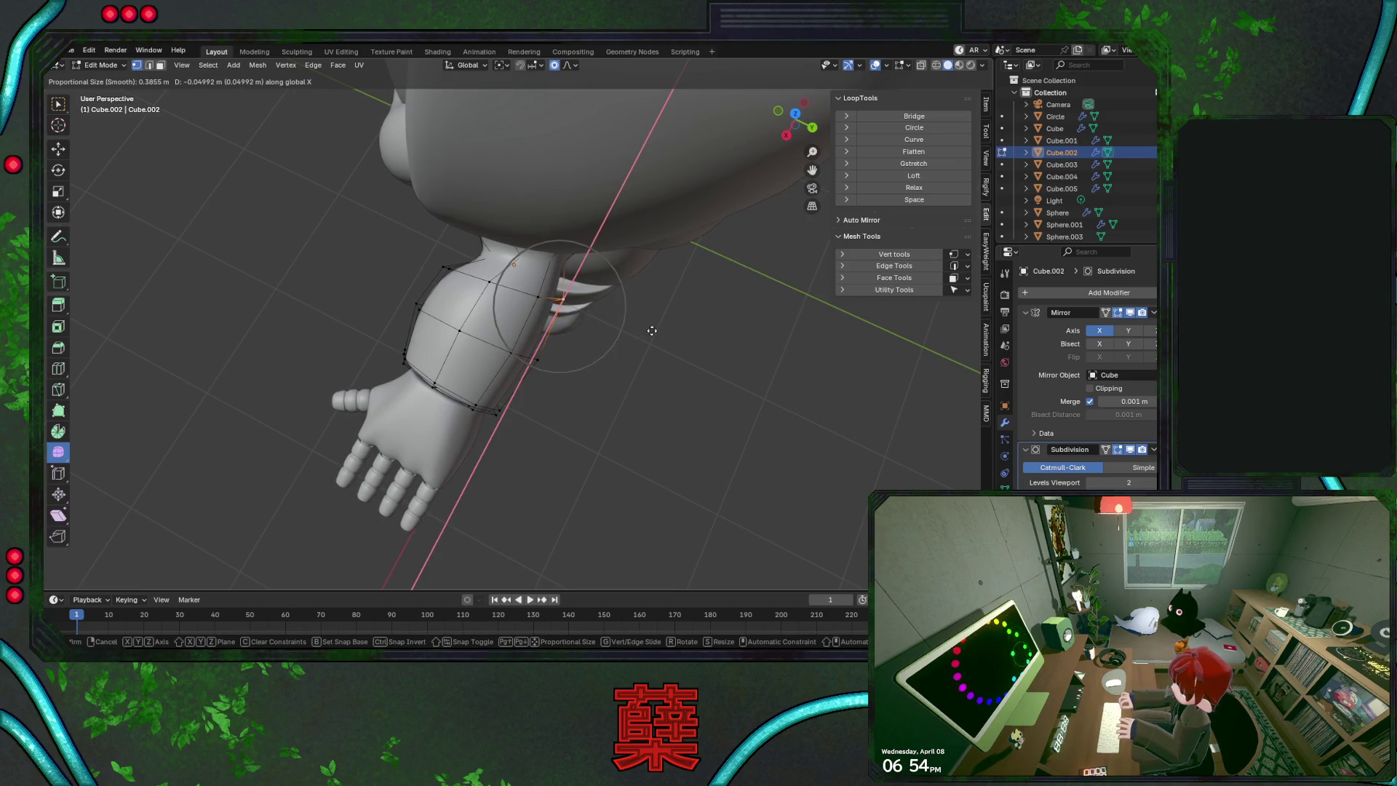
{"action": "left_click", "coordinate": [656, 324]}
Leave the forearm's Edit Mode, deselect it and orbit to the torso
{"action": "key", "text": "g"}
{"action": "key", "text": "y"}
{"action": "key", "text": "Escape"}
{"action": "key", "text": "Tab"}
{"action": "left_click", "coordinate": [637, 366]}
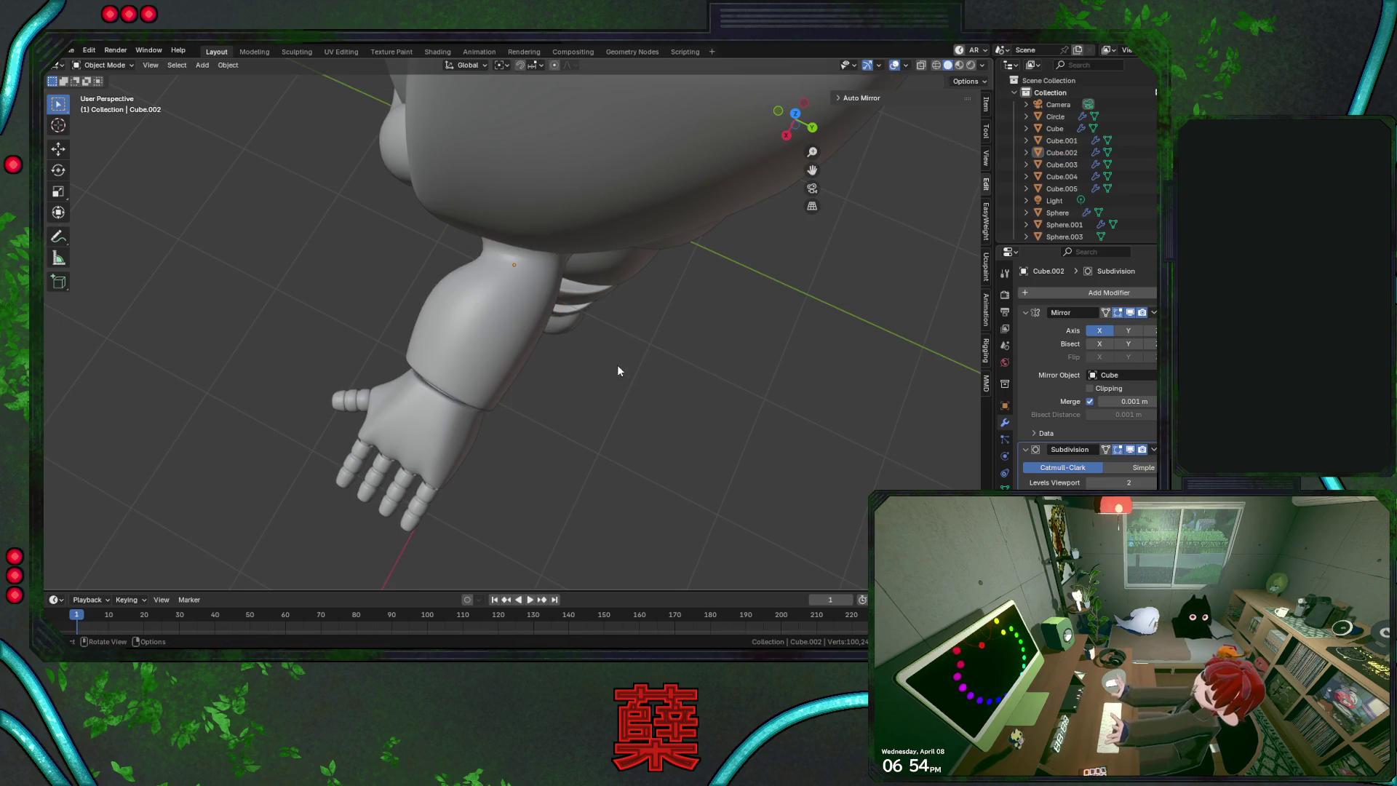
{"action": "mouse_move", "coordinate": [630, 426]}
{"action": "middle_mouse_down"}
{"action": "mouse_move", "coordinate": [582, 364]}
{"action": "mouse_move", "coordinate": [529, 328]}
{"action": "mouse_move", "coordinate": [574, 304]}
{"action": "mouse_move", "coordinate": [621, 304]}
{"action": "mouse_move", "coordinate": [823, 330]}
{"action": "mouse_move", "coordinate": [647, 345]}
{"action": "mouse_move", "coordinate": [595, 338]}
{"action": "mouse_move", "coordinate": [603, 321]}
{"action": "middle_mouse_up"}
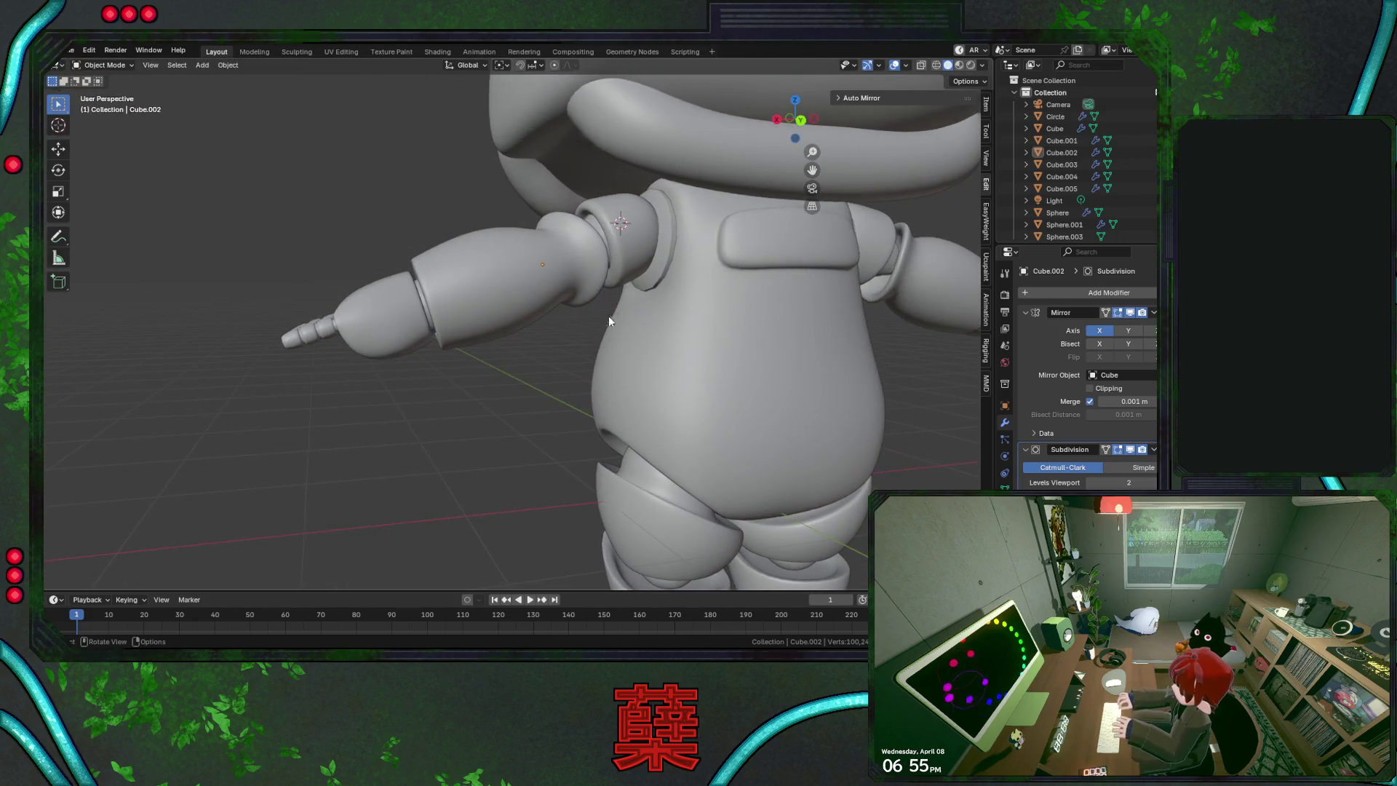
Apply Shade Smooth to the shoulder ring (Circle)
{"action": "left_click", "coordinate": [665, 243]}
{"action": "right_click", "coordinate": [665, 242]}
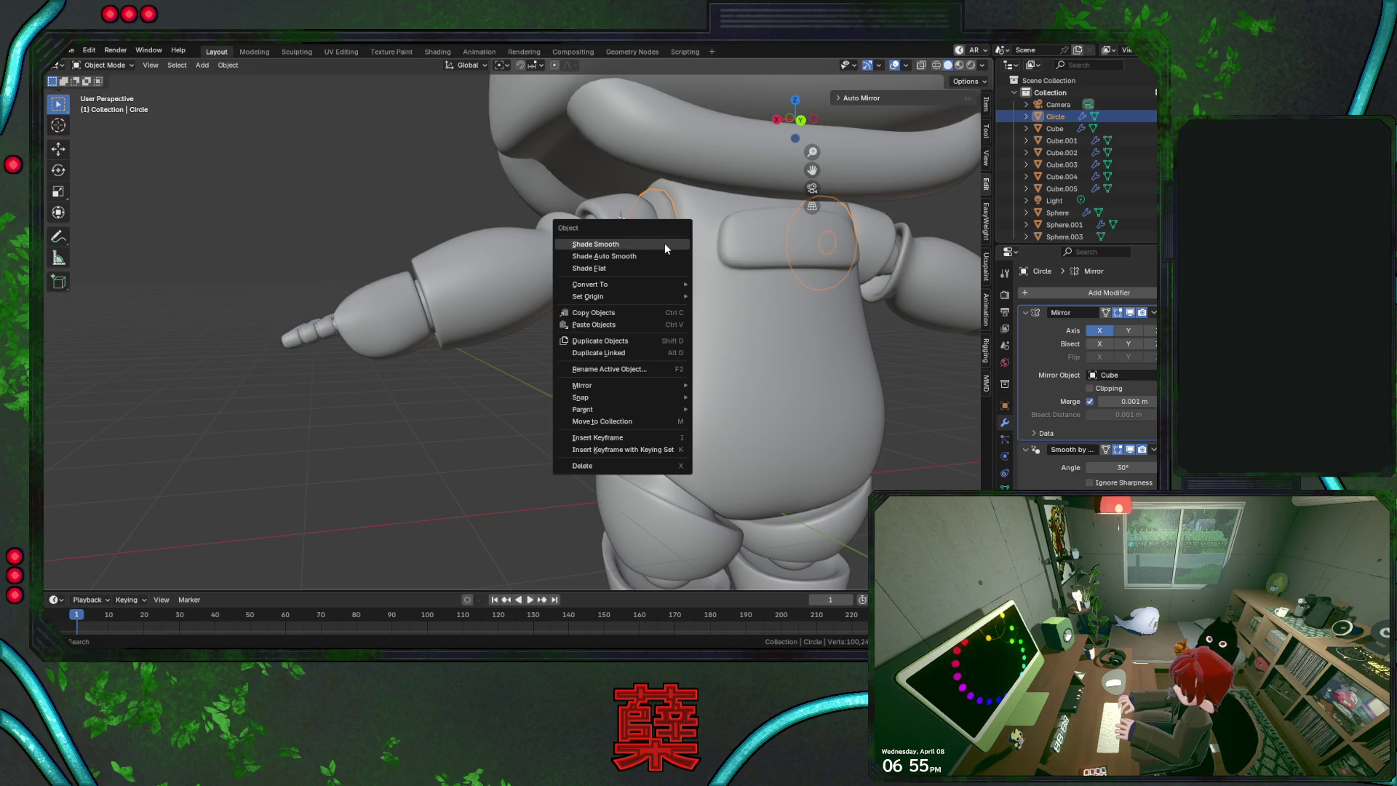
{"action": "left_click", "coordinate": [665, 243]}
{"action": "left_click", "coordinate": [558, 373]}
{"action": "mouse_move", "coordinate": [643, 299]}
{"action": "middle_mouse_down"}
{"action": "mouse_move", "coordinate": [475, 382]}
{"action": "mouse_move", "coordinate": [701, 386]}
{"action": "mouse_move", "coordinate": [506, 400]}
{"action": "mouse_move", "coordinate": [647, 409]}
{"action": "mouse_move", "coordinate": [575, 349]}
{"action": "middle_mouse_up"}
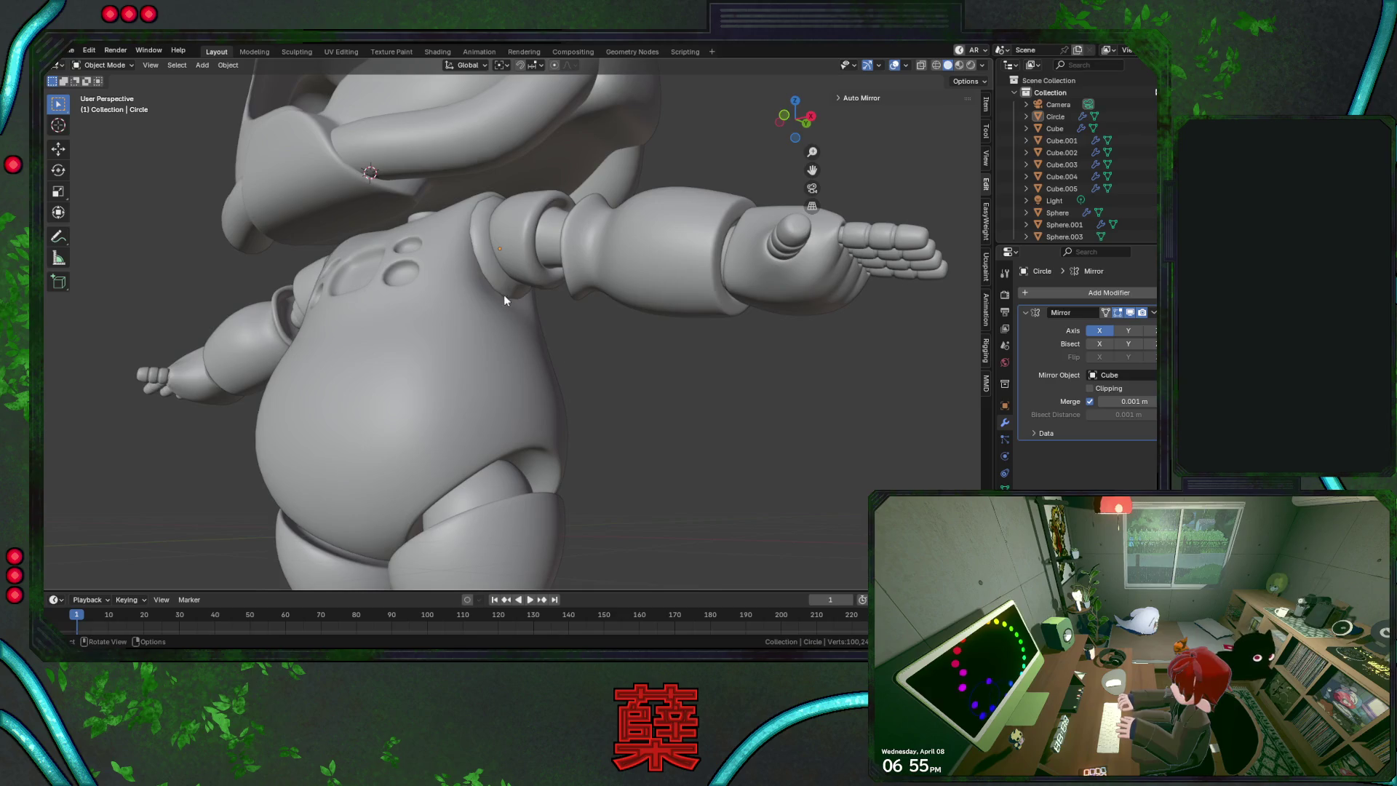
{"action": "left_click", "coordinate": [494, 278]}
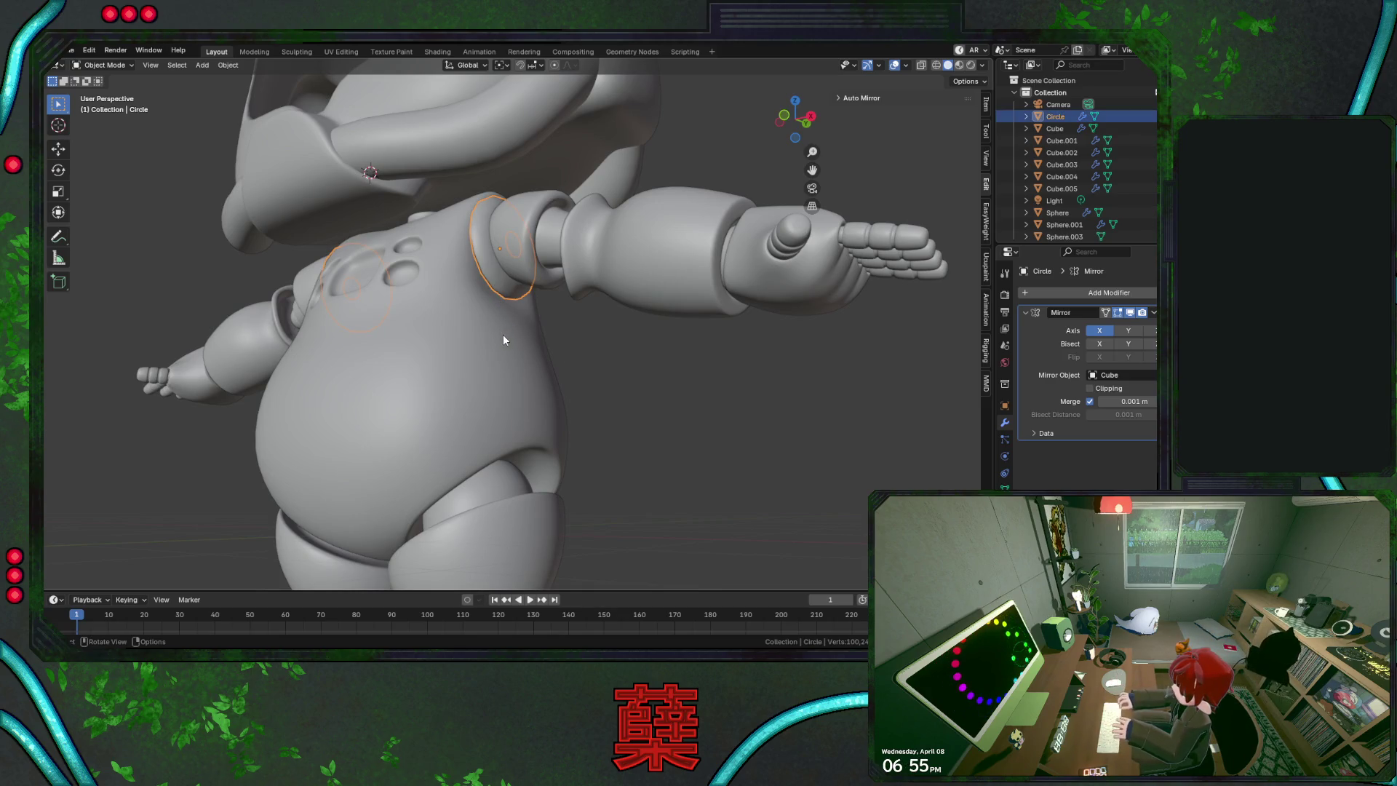
Add a Subdivision modifier to the shoulder ring
{"action": "left_click", "coordinate": [1066, 293]}
{"action": "type", "text": "sub"}
{"action": "key", "text": "Return"}
{"action": "left_click", "coordinate": [666, 403]}
{"action": "mouse_move", "coordinate": [633, 366]}
{"action": "middle_mouse_down"}
{"action": "mouse_move", "coordinate": [648, 393]}
{"action": "mouse_move", "coordinate": [515, 392]}
{"action": "mouse_move", "coordinate": [573, 283]}
{"action": "middle_mouse_up"}
Rotate the shoulder ring and then the arm (Cube.002) to new angles
{"action": "key", "text": "r"}
{"action": "key", "text": "r"}
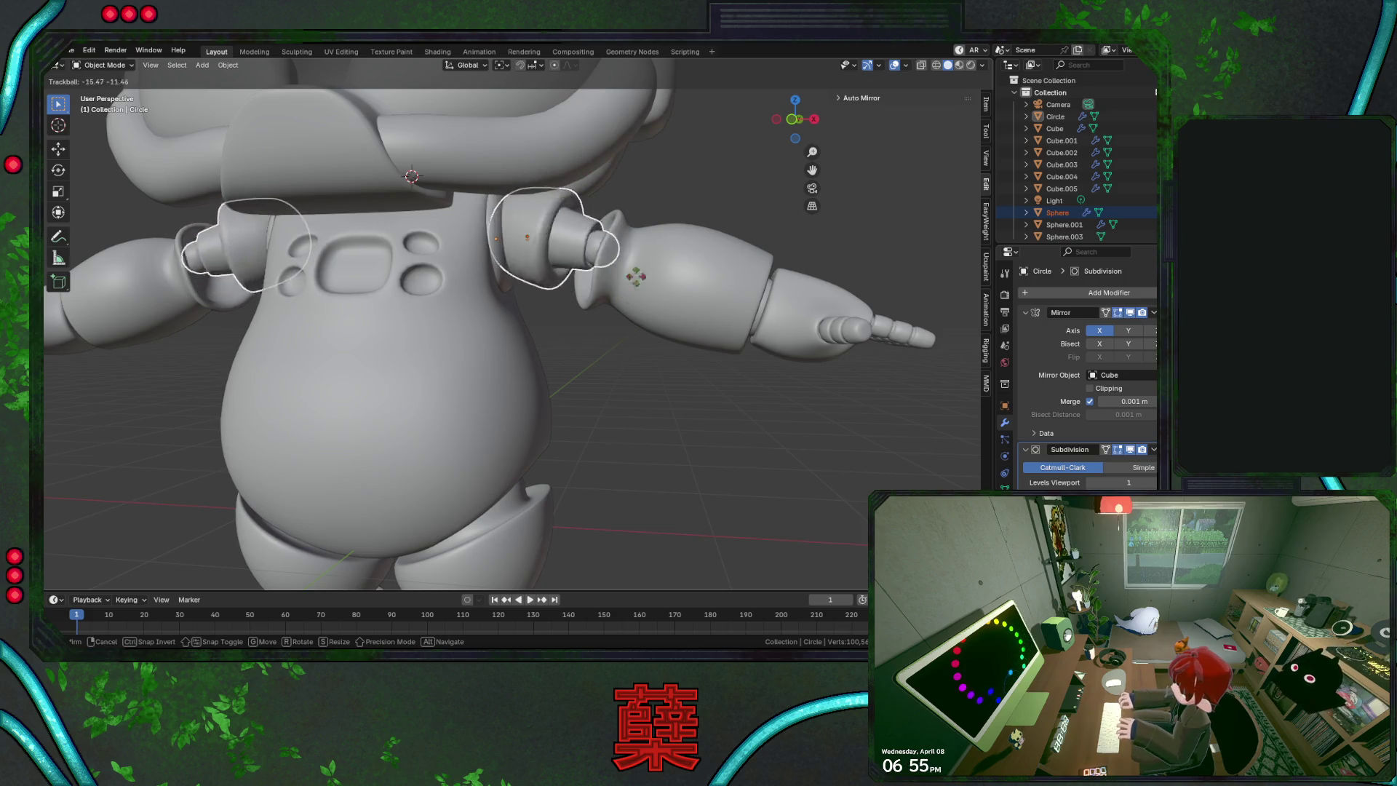
{"action": "left_click", "coordinate": [641, 385]}
{"action": "left_click", "coordinate": [651, 340]}
{"action": "key", "text": "r"}
{"action": "key", "text": "r"}
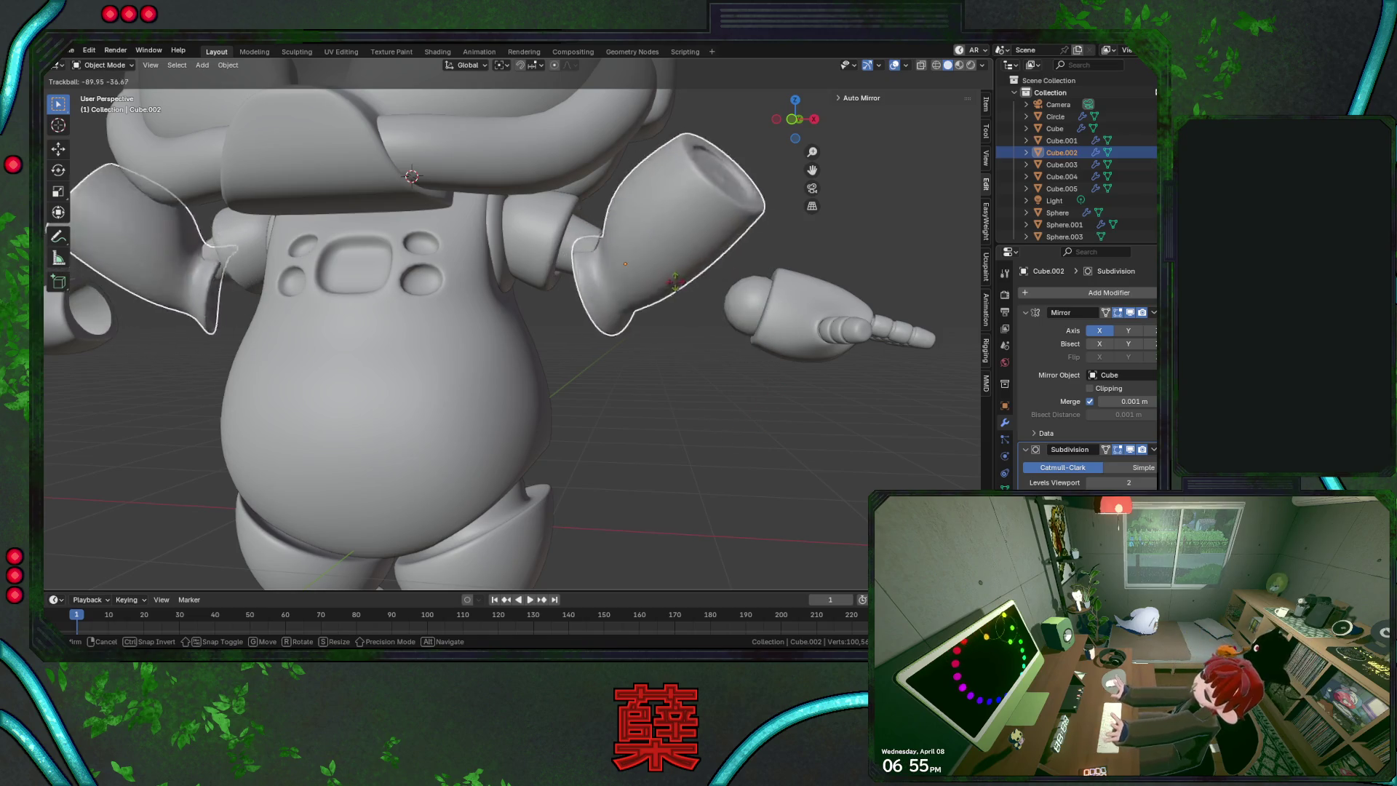
{"action": "left_click", "coordinate": [604, 267]}
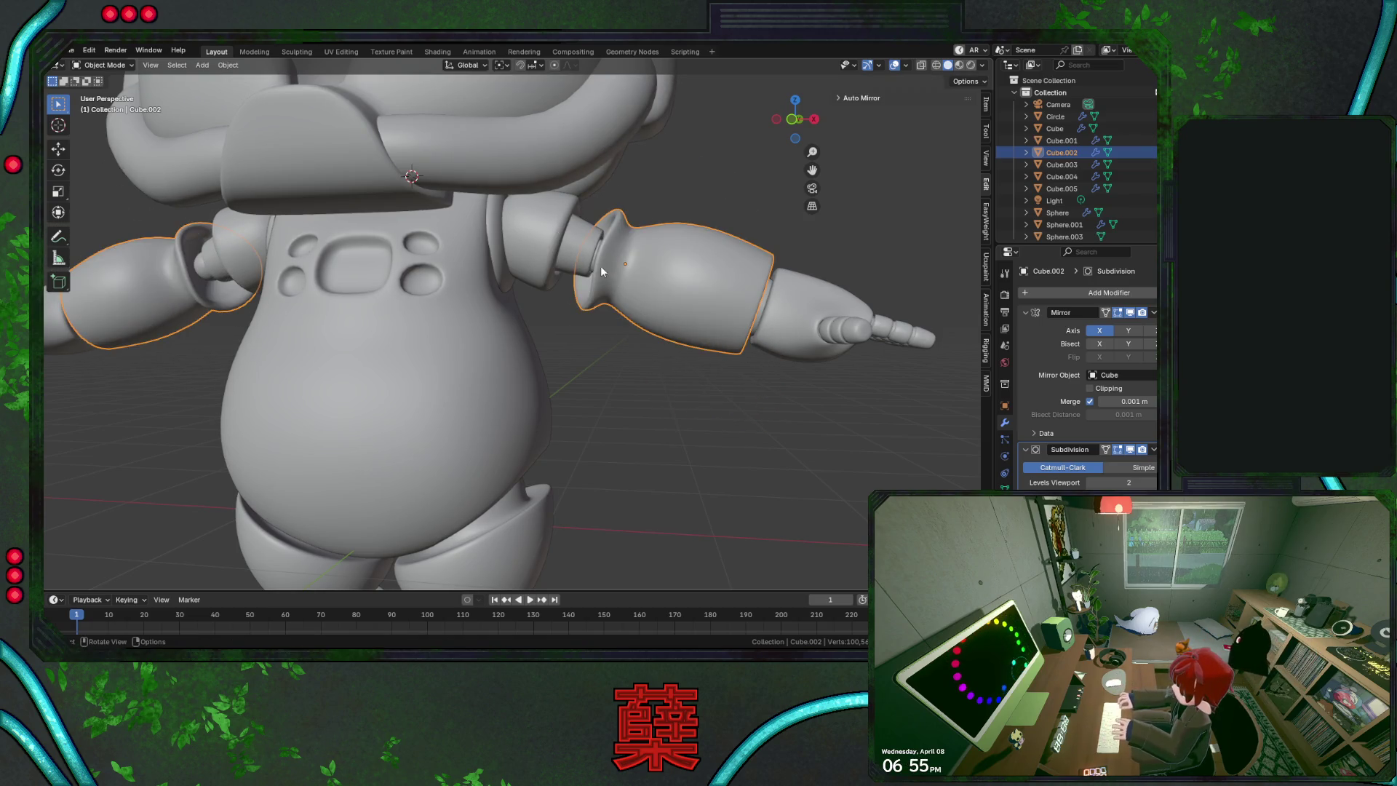
Scale the small ball of the shoulder joint Sphere in Edit Mode
{"action": "key", "text": "shift+z"}
{"action": "left_click", "coordinate": [604, 262]}
{"action": "key", "text": "Tab"}
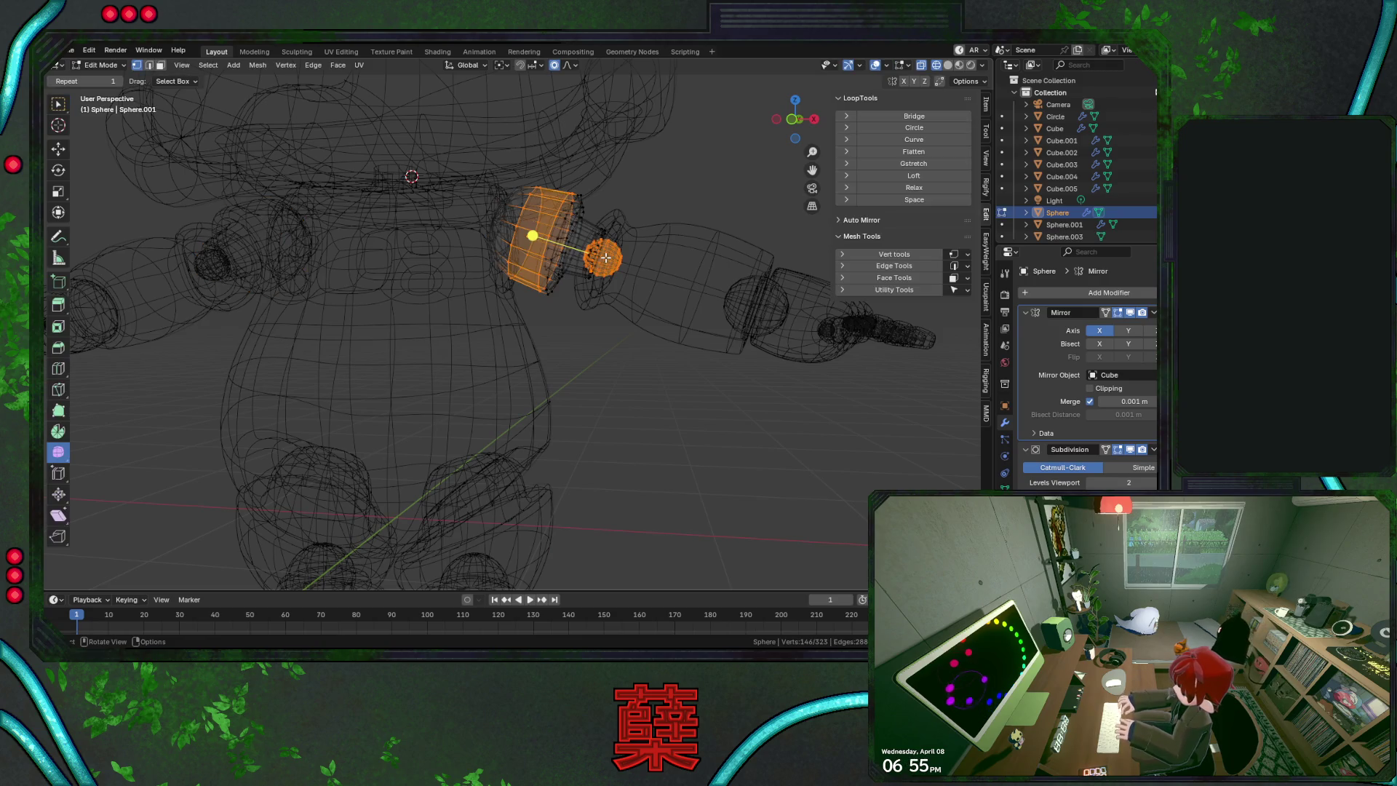
{"action": "left_click", "coordinate": [606, 258]}
{"action": "key", "text": "l"}
{"action": "key", "text": "s"}
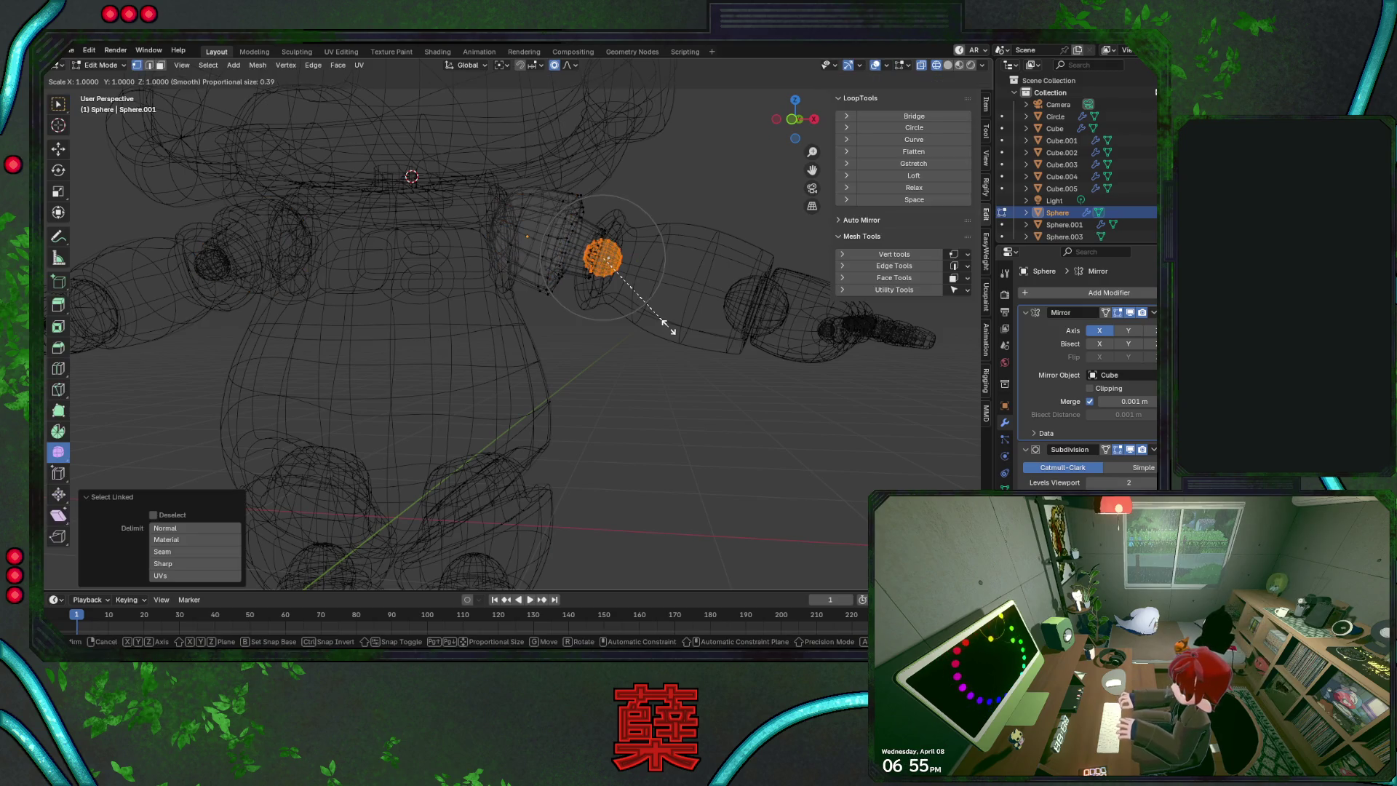
{"action": "left_click", "coordinate": [669, 378]}
{"action": "key", "text": "Tab"}
{"action": "key", "text": "shift+z"}
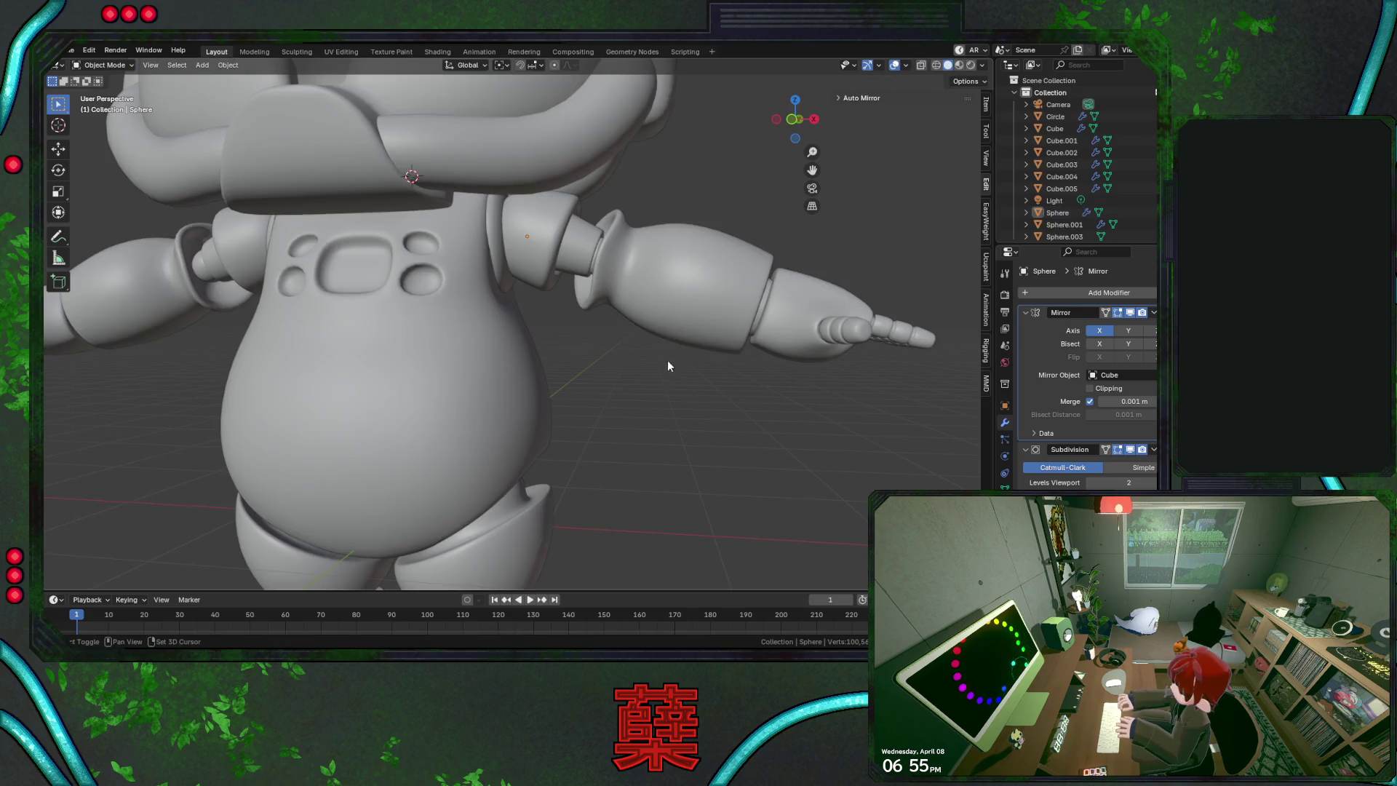
Deselect everything, save BaseRobot.blend, and select the head in front view
{"action": "left_click", "coordinate": [675, 343]}
{"action": "key", "text": "r"}
{"action": "key", "text": "r"}
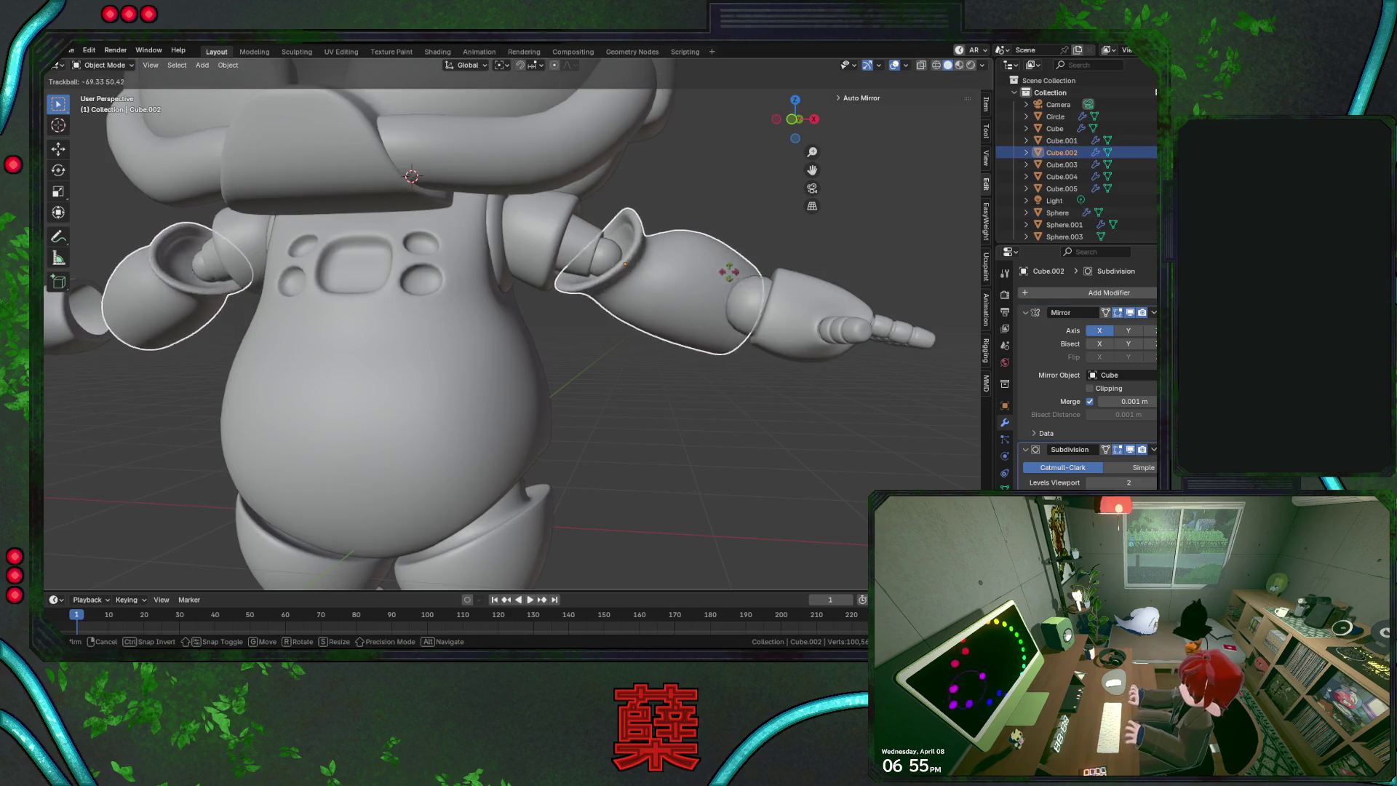
{"action": "key", "text": "Escape"}
{"action": "key", "text": "alt+a"}
{"action": "key", "text": "KP_7"}
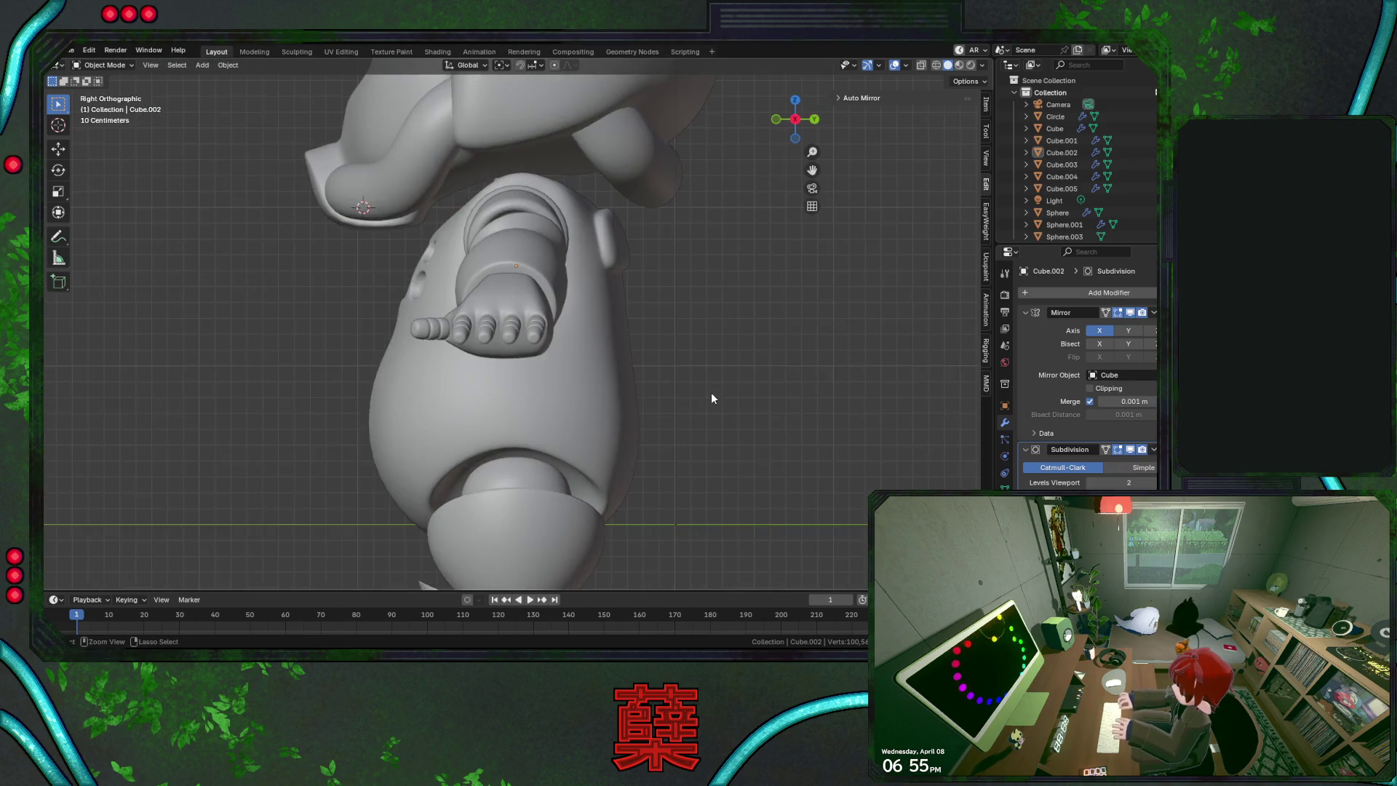
{"action": "key", "text": "ctrl+s"}
{"action": "key", "text": "KP_1"}
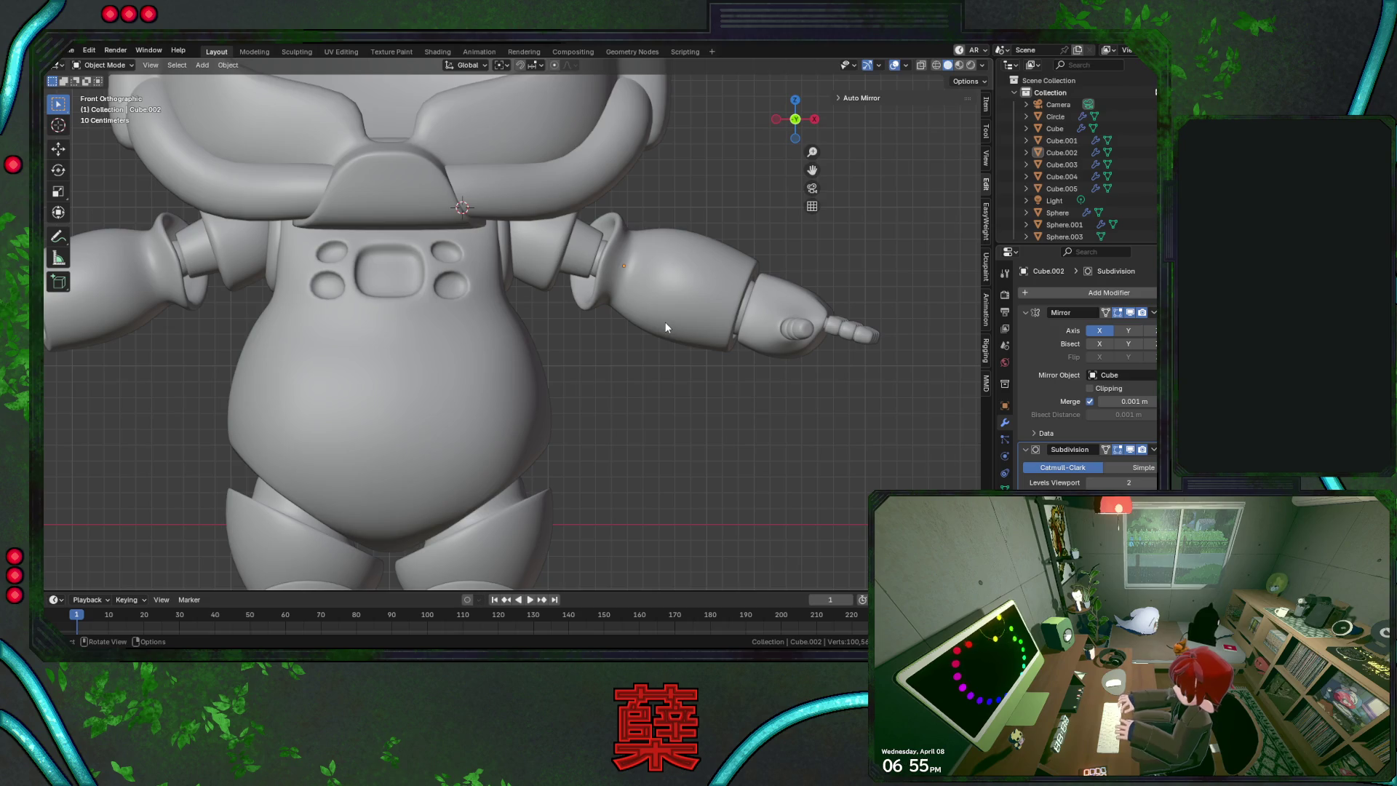
{"action": "left_click", "coordinate": [541, 208], "text": "shift"}
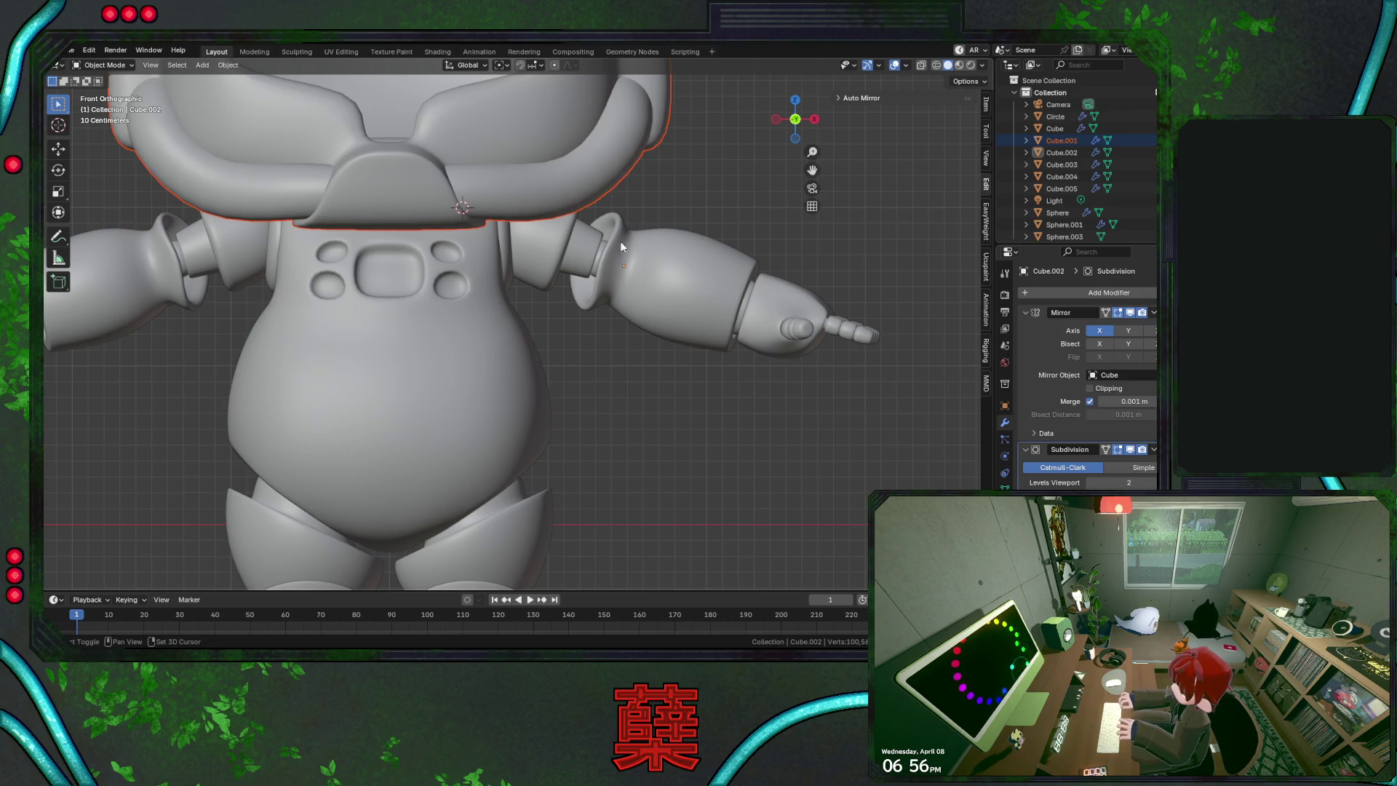
Select the robot head and enter Edit Mode, viewing its side
{"action": "middle_click_drag", "start_coordinate": [617, 268], "coordinate": [687, 256], "text": "shift"}
{"action": "middle_click_drag", "start_coordinate": [724, 307], "coordinate": [752, 427], "text": "shift"}
{"action": "left_click", "coordinate": [678, 310]}
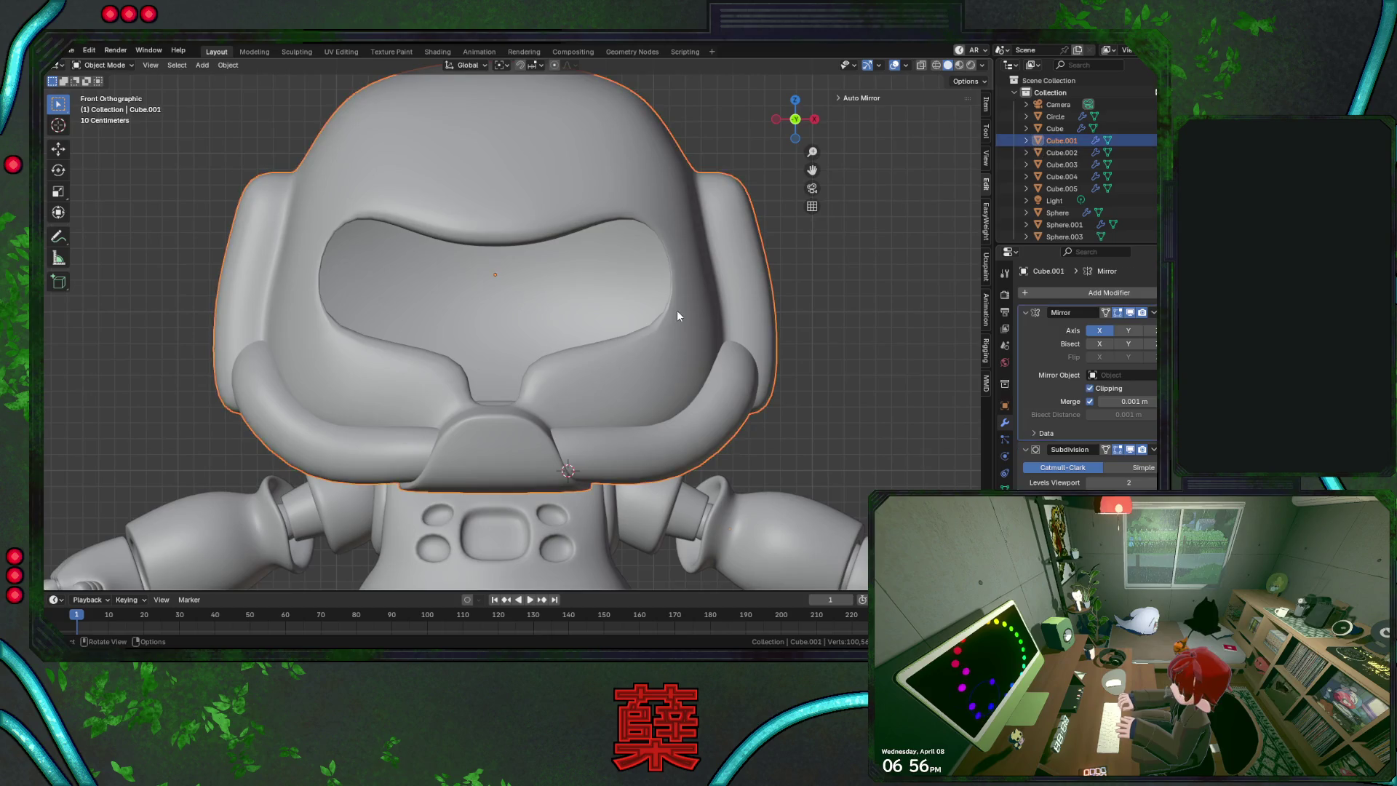
{"action": "key", "text": "Tab"}
{"action": "scroll", "coordinate": [662, 362], "scroll_direction": "up", "scroll_amount": 3}
{"action": "middle_click_drag", "start_coordinate": [662, 362], "coordinate": [765, 371]}
Add an edge loop on the side of the head and slide it into place
{"action": "key", "text": "ctrl+r"}
{"action": "left_click", "coordinate": [765, 371]}
{"action": "right_click", "coordinate": [764, 371]}
{"action": "key", "text": "g"}
{"action": "key", "text": "g"}
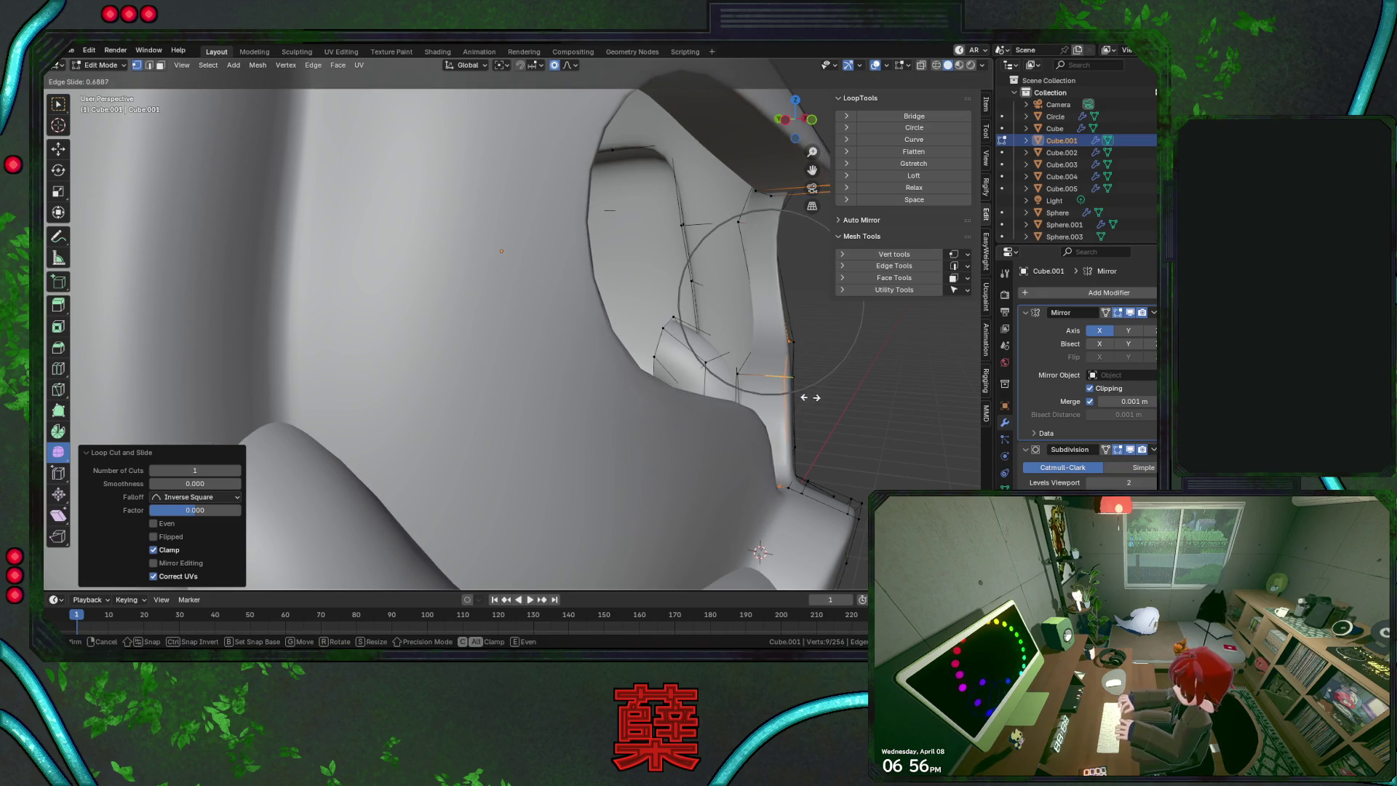
{"action": "left_click", "coordinate": [811, 397]}
{"action": "key", "text": "Tab"}
{"action": "scroll", "coordinate": [873, 412], "scroll_direction": "down", "scroll_amount": 4}
{"action": "mouse_move", "coordinate": [762, 351]}
{"action": "middle_mouse_down"}
{"action": "mouse_move", "coordinate": [664, 381]}
{"action": "mouse_move", "coordinate": [655, 370]}
{"action": "mouse_move", "coordinate": [729, 372]}
{"action": "mouse_move", "coordinate": [699, 374]}
{"action": "mouse_move", "coordinate": [757, 349]}
{"action": "mouse_move", "coordinate": [746, 365]}
{"action": "middle_mouse_up"}
Turn off proportional editing and move the selected visor edges along X
{"action": "key", "text": "Tab"}
{"action": "key", "text": "shift+z"}
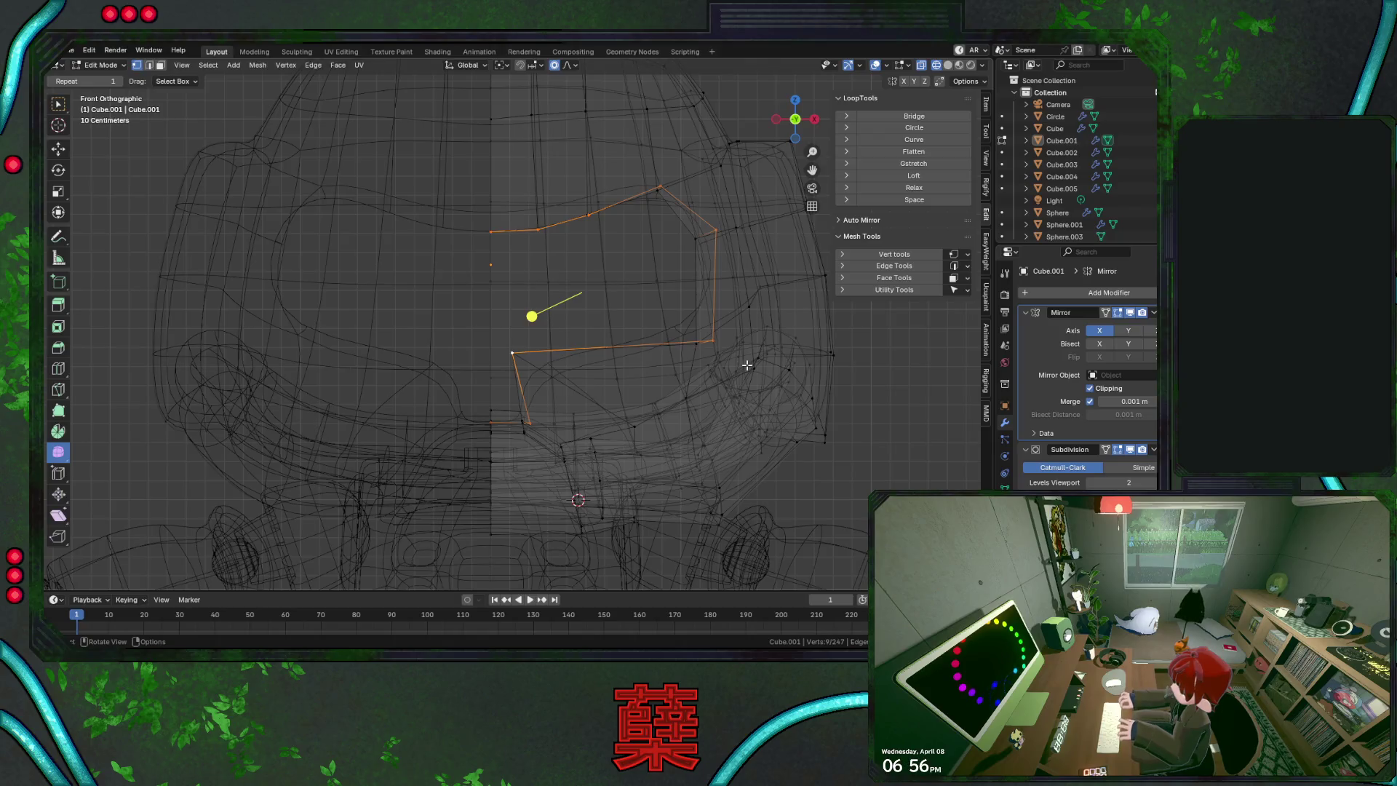
{"action": "key", "text": "g"}
{"action": "key", "text": "x"}
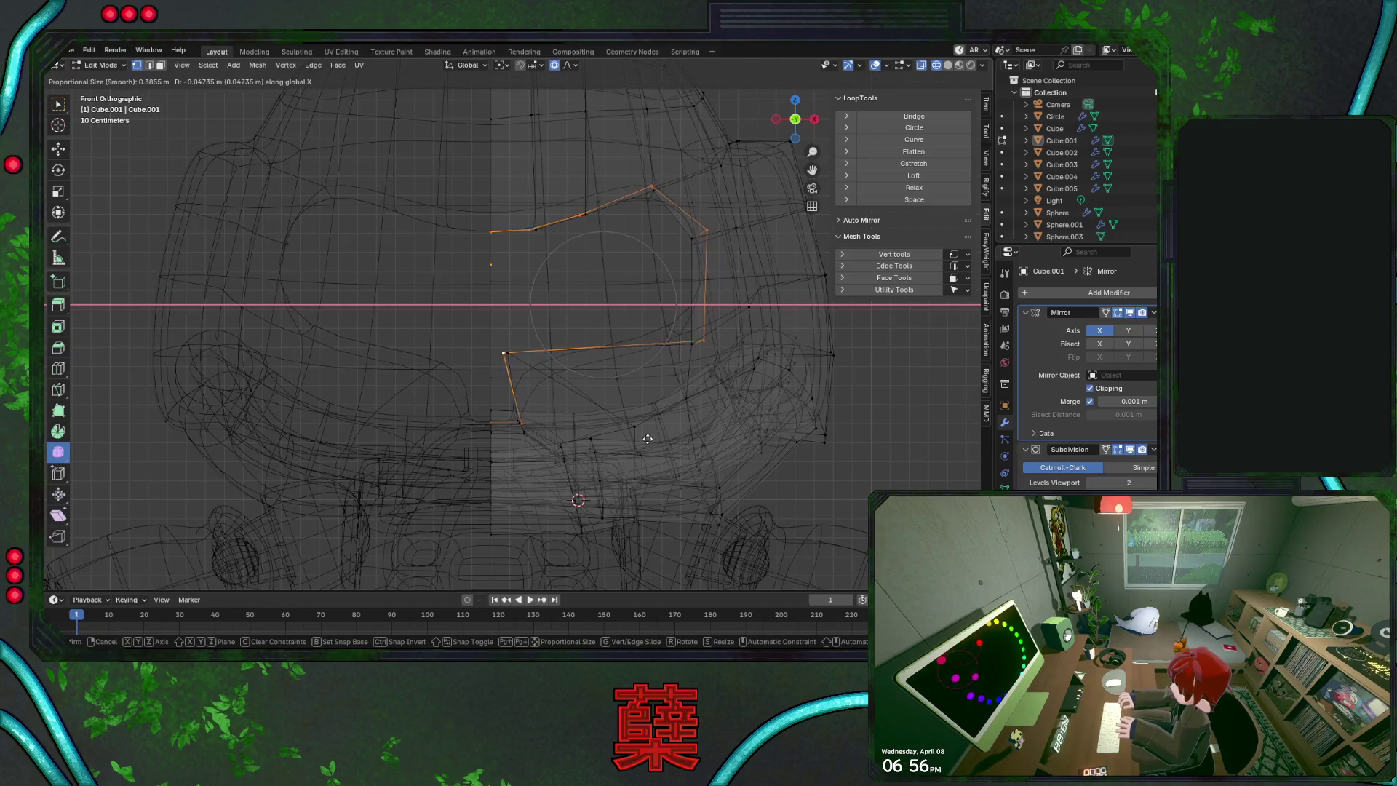
{"action": "key", "text": "Escape"}
{"action": "left_click", "coordinate": [553, 67]}
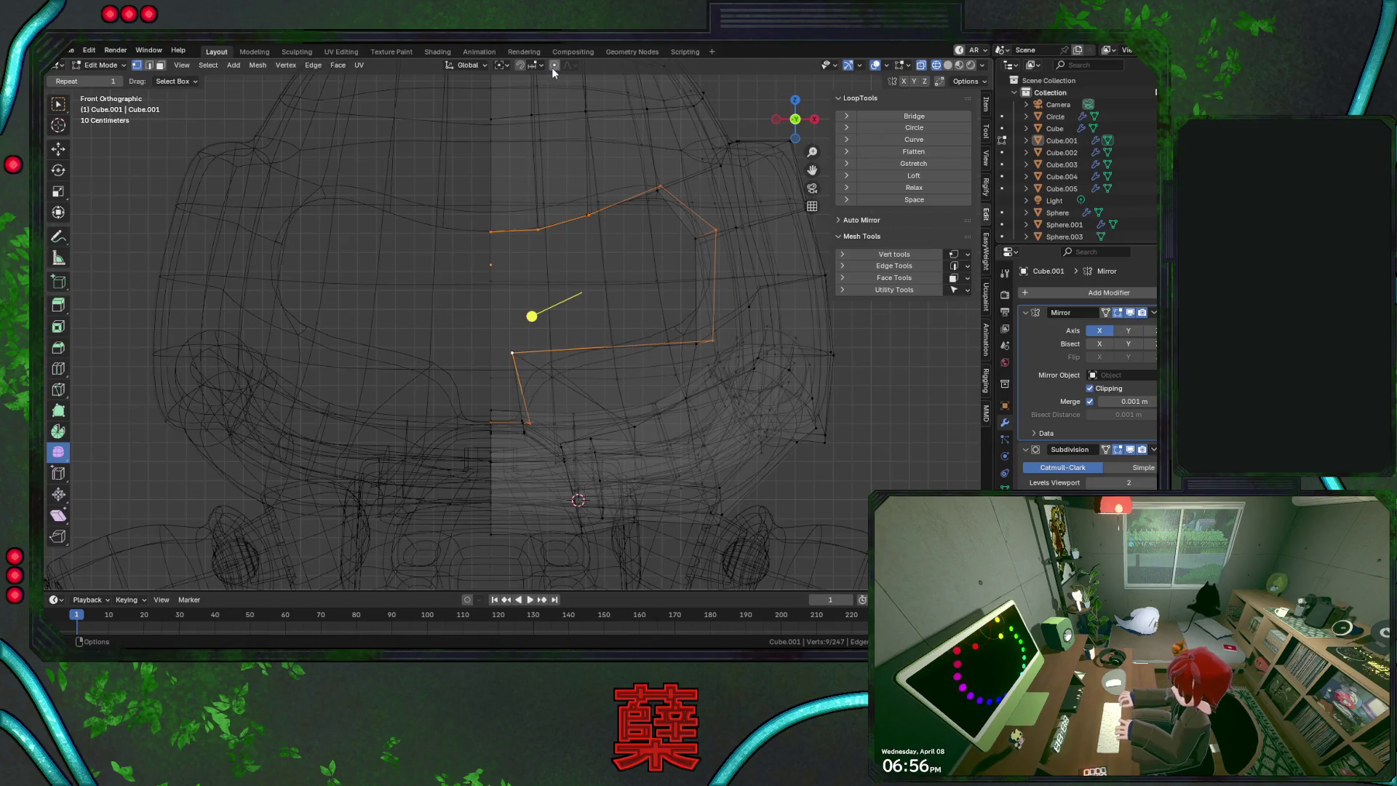
{"action": "key", "text": "g"}
{"action": "key", "text": "x"}
{"action": "left_click", "coordinate": [617, 405]}
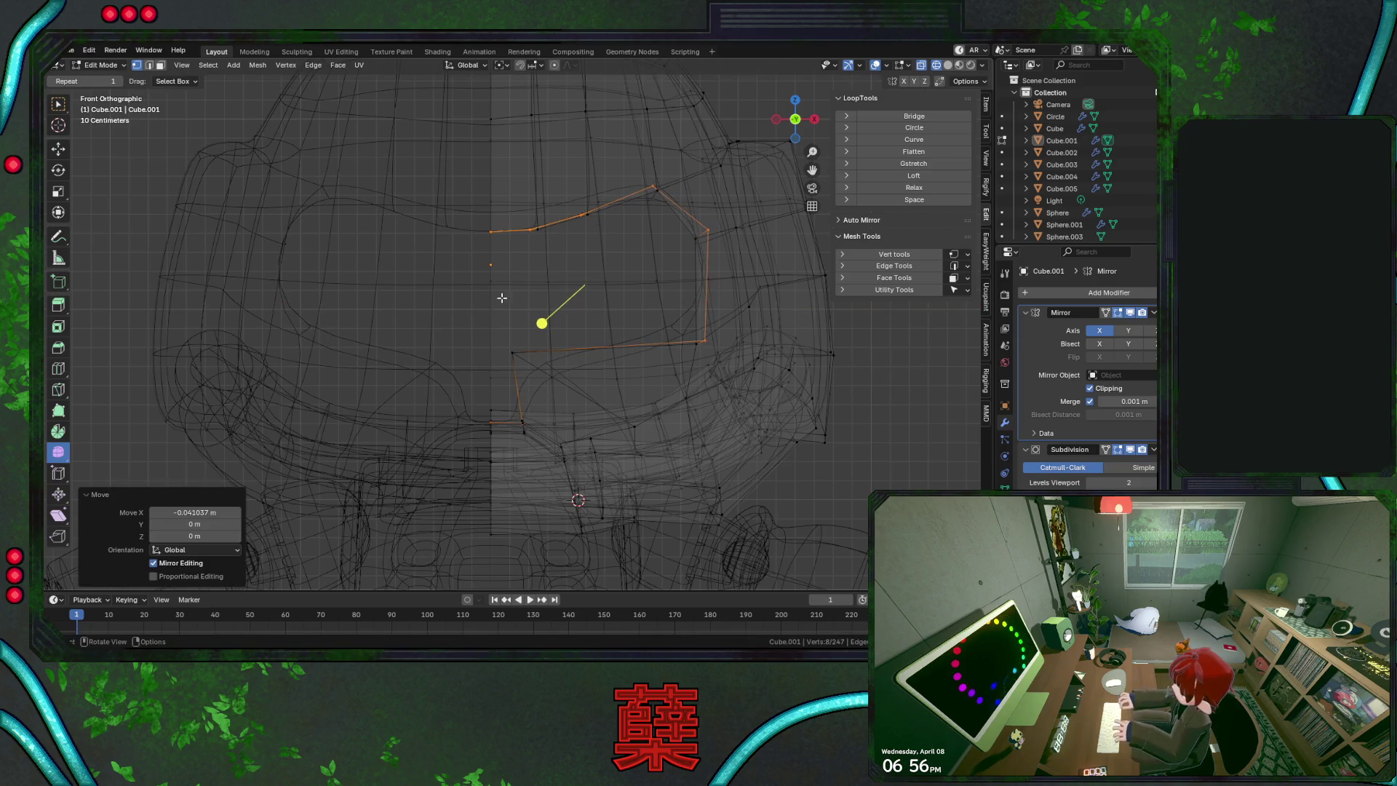
Shift the vertices on the head's right side sideways along X
{"action": "key", "text": "g"}
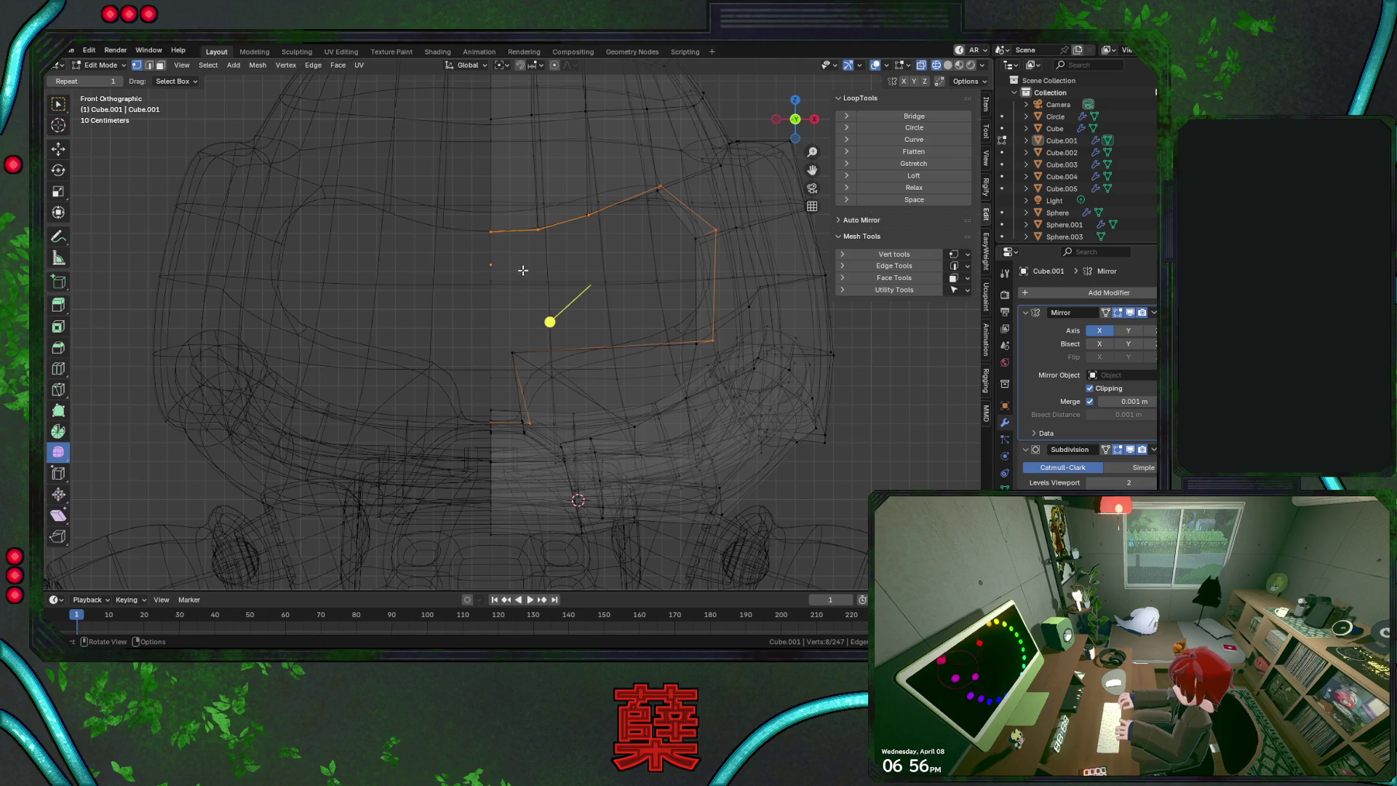
{"action": "left_click_drag", "start_coordinate": [465, 182], "coordinate": [630, 265]}
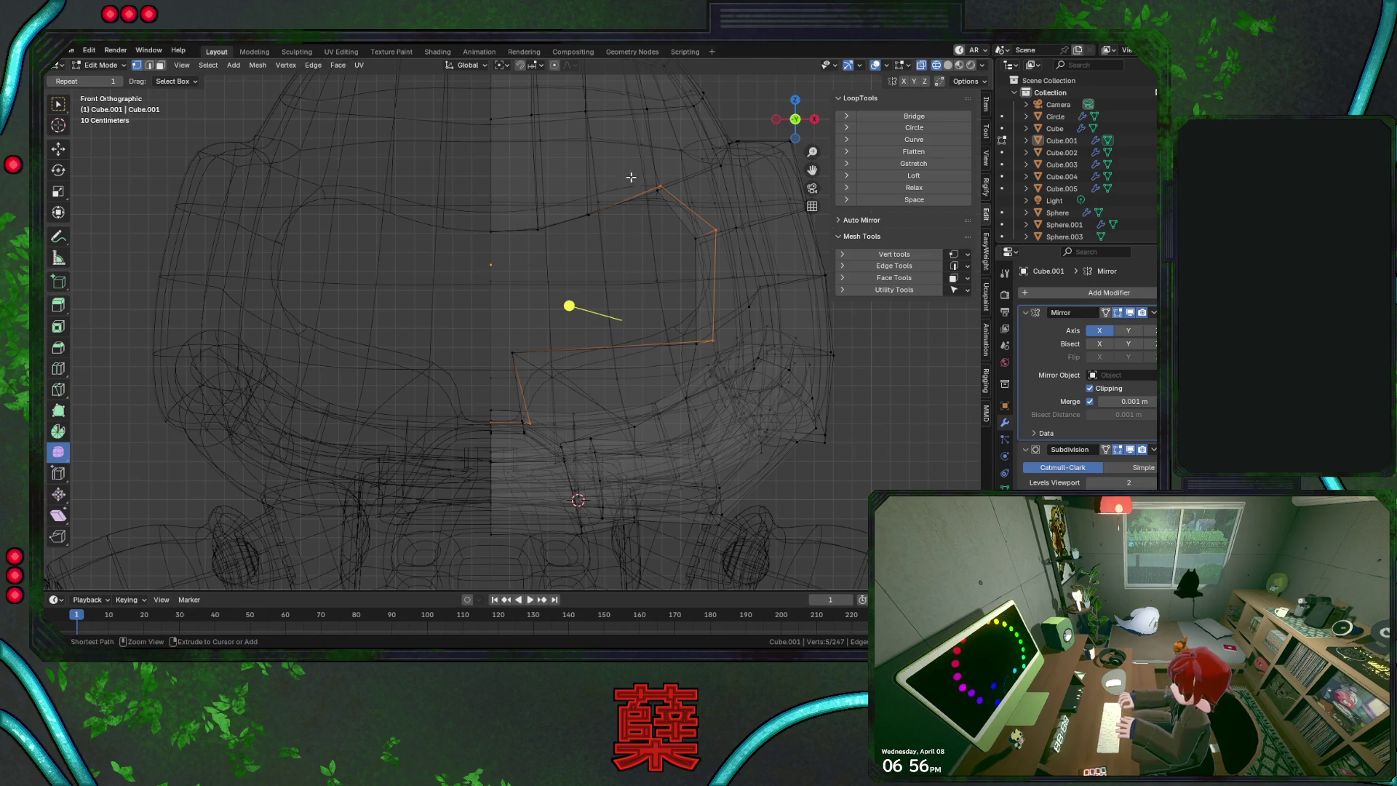
{"action": "key", "text": "g"}
{"action": "key", "text": "x"}
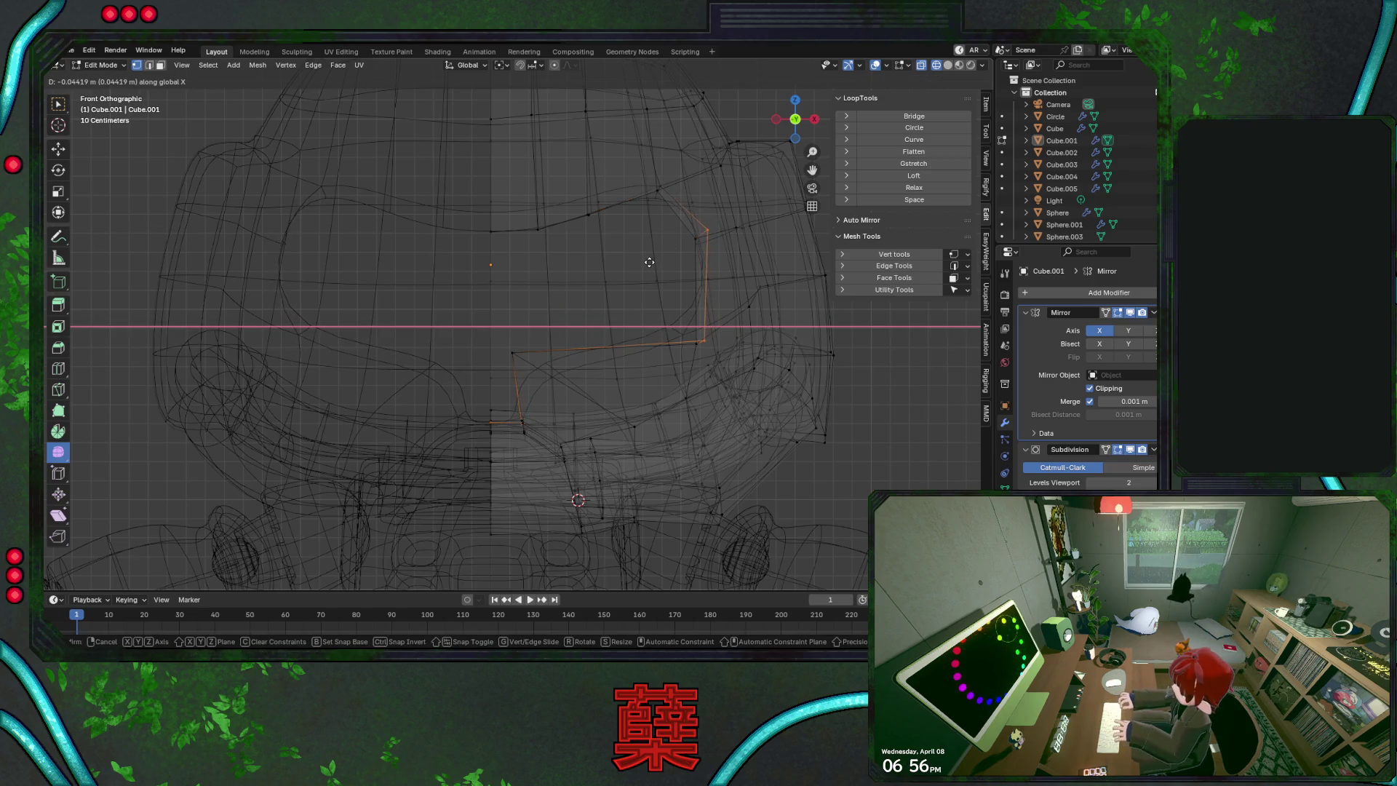
{"action": "left_click", "coordinate": [649, 262]}
{"action": "left_click_drag", "start_coordinate": [481, 335], "coordinate": [573, 473], "text": "ctrl"}
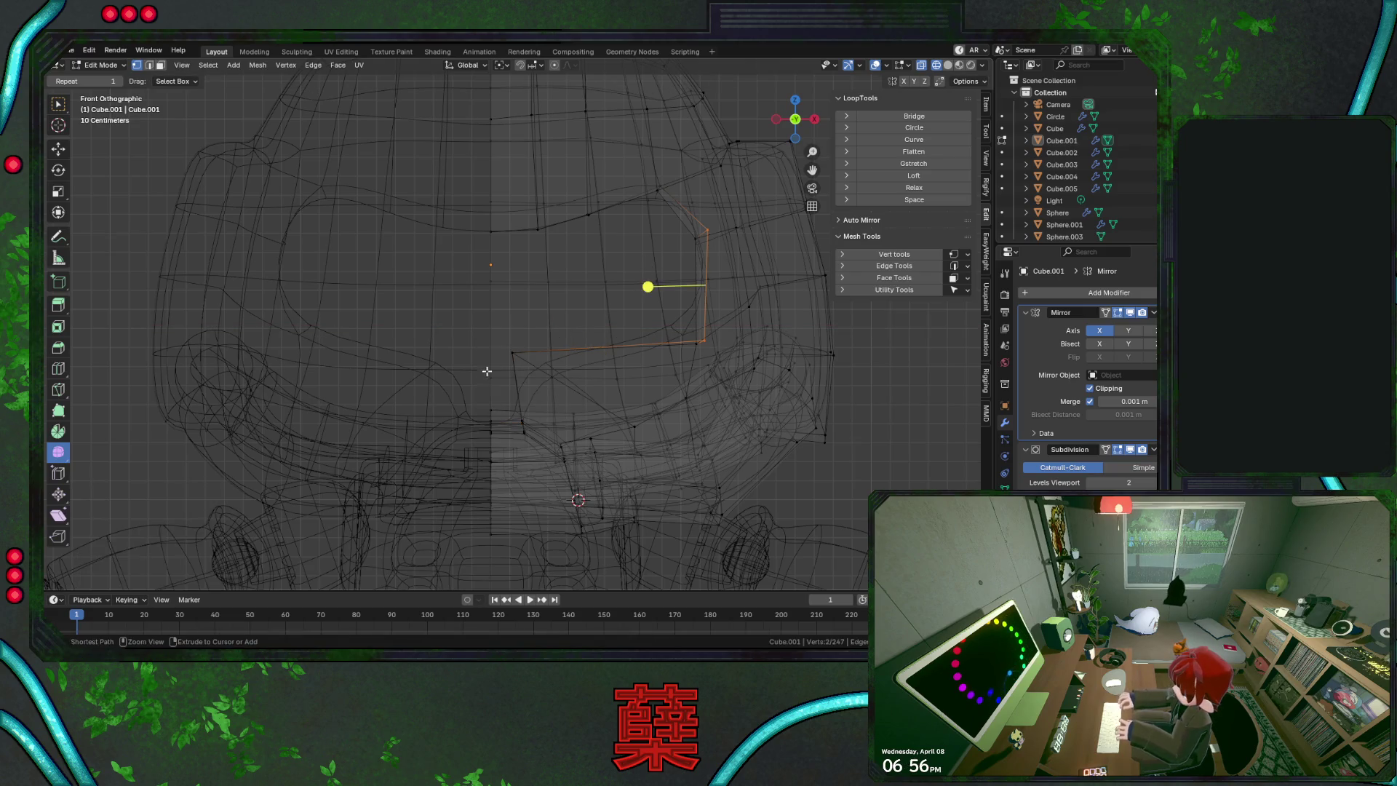
{"action": "key", "text": "g"}
{"action": "key", "text": "x"}
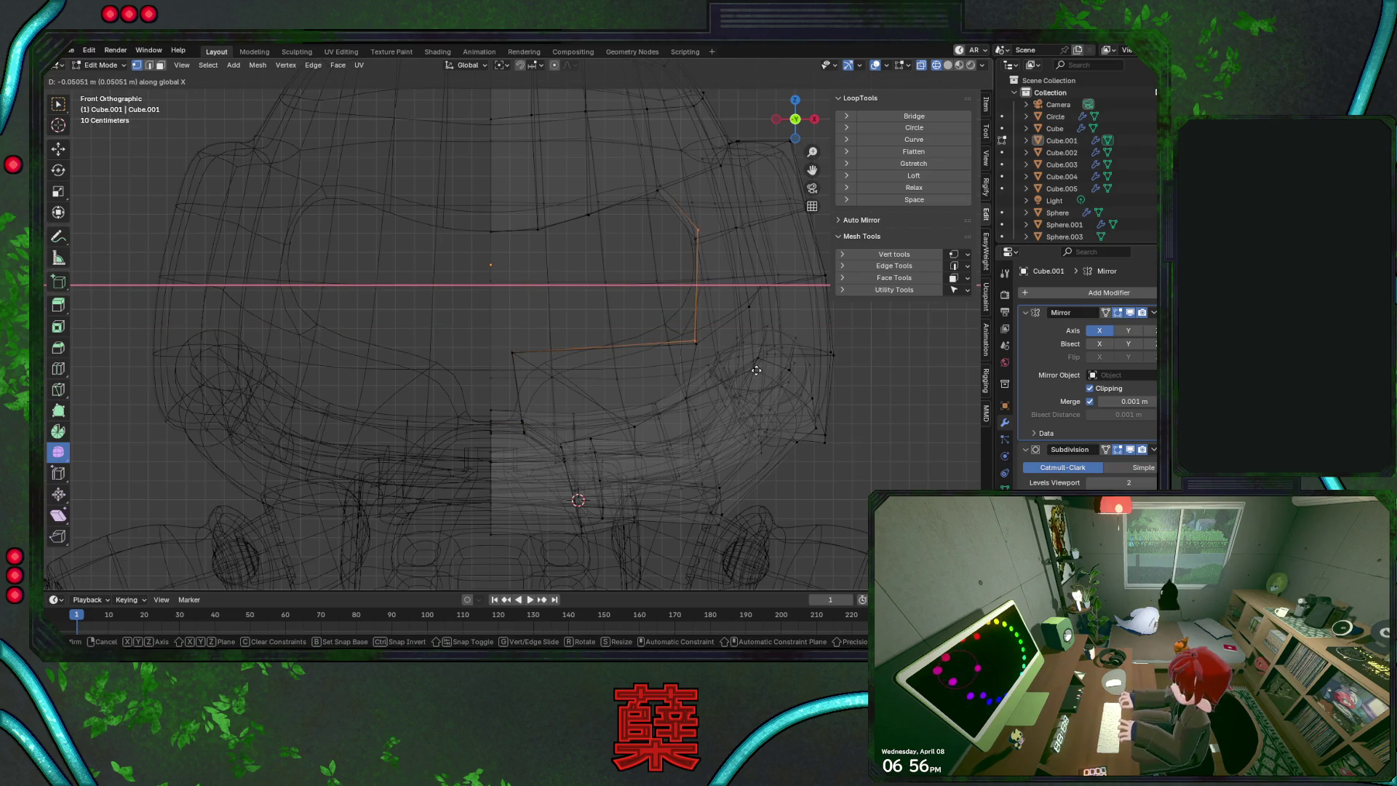
{"action": "left_click", "coordinate": [758, 371]}
Lower one visor edge slightly and nudge the upper edge left along X
{"action": "key", "text": "g"}
{"action": "key", "text": "z"}
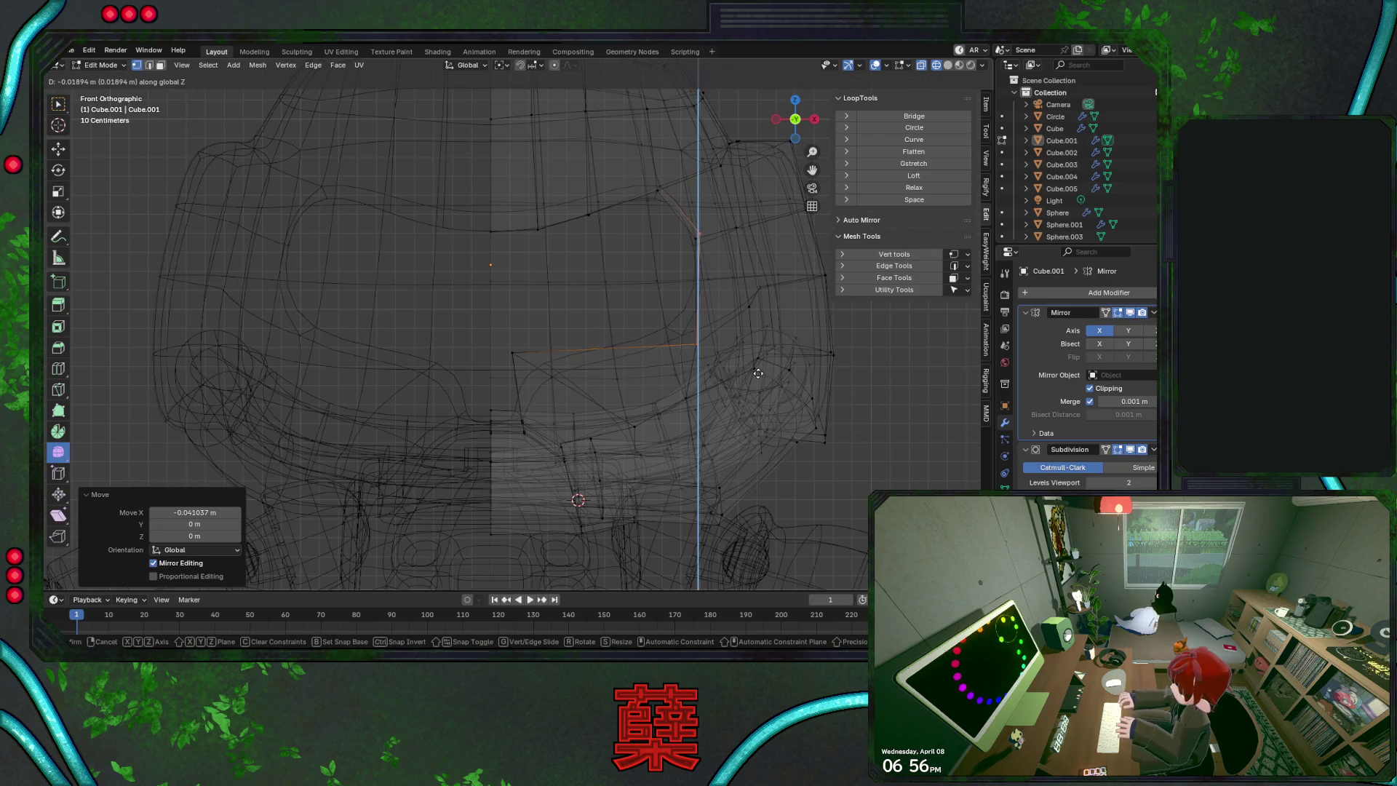
{"action": "left_click", "coordinate": [758, 373]}
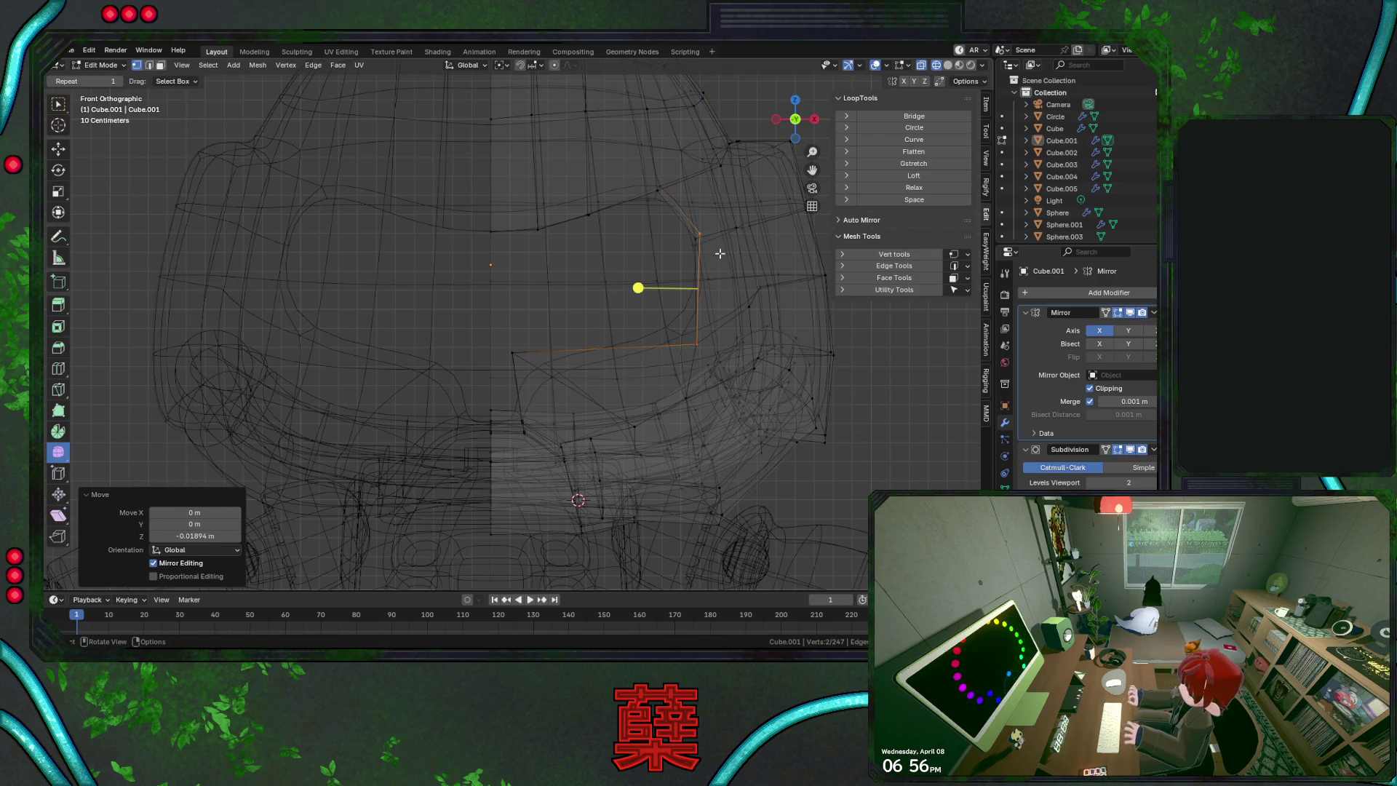
{"action": "left_click", "coordinate": [736, 374]}
{"action": "key", "text": "g"}
{"action": "key", "text": "z"}
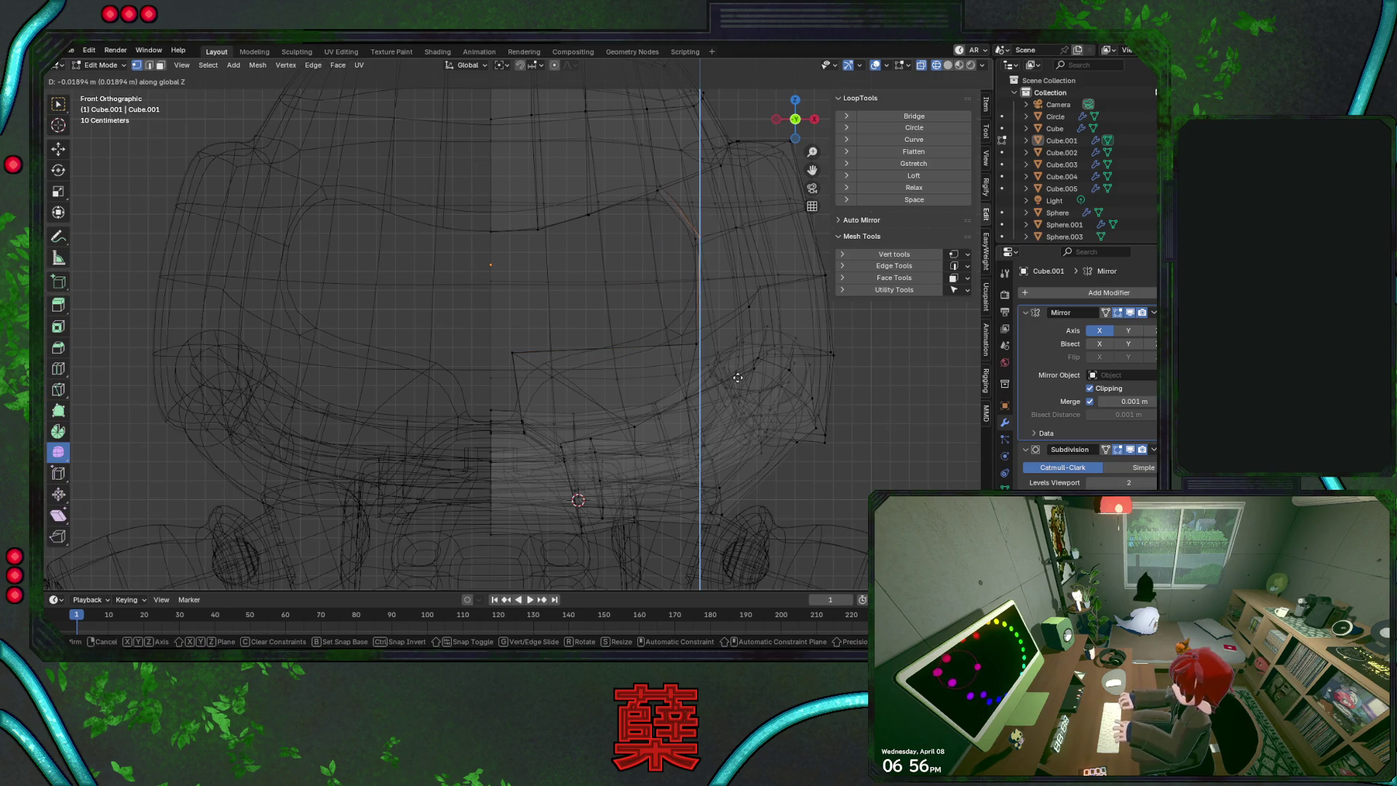
{"action": "key", "text": "x"}
{"action": "left_click", "coordinate": [735, 378]}
{"action": "key", "text": "g"}
{"action": "key", "text": "z"}
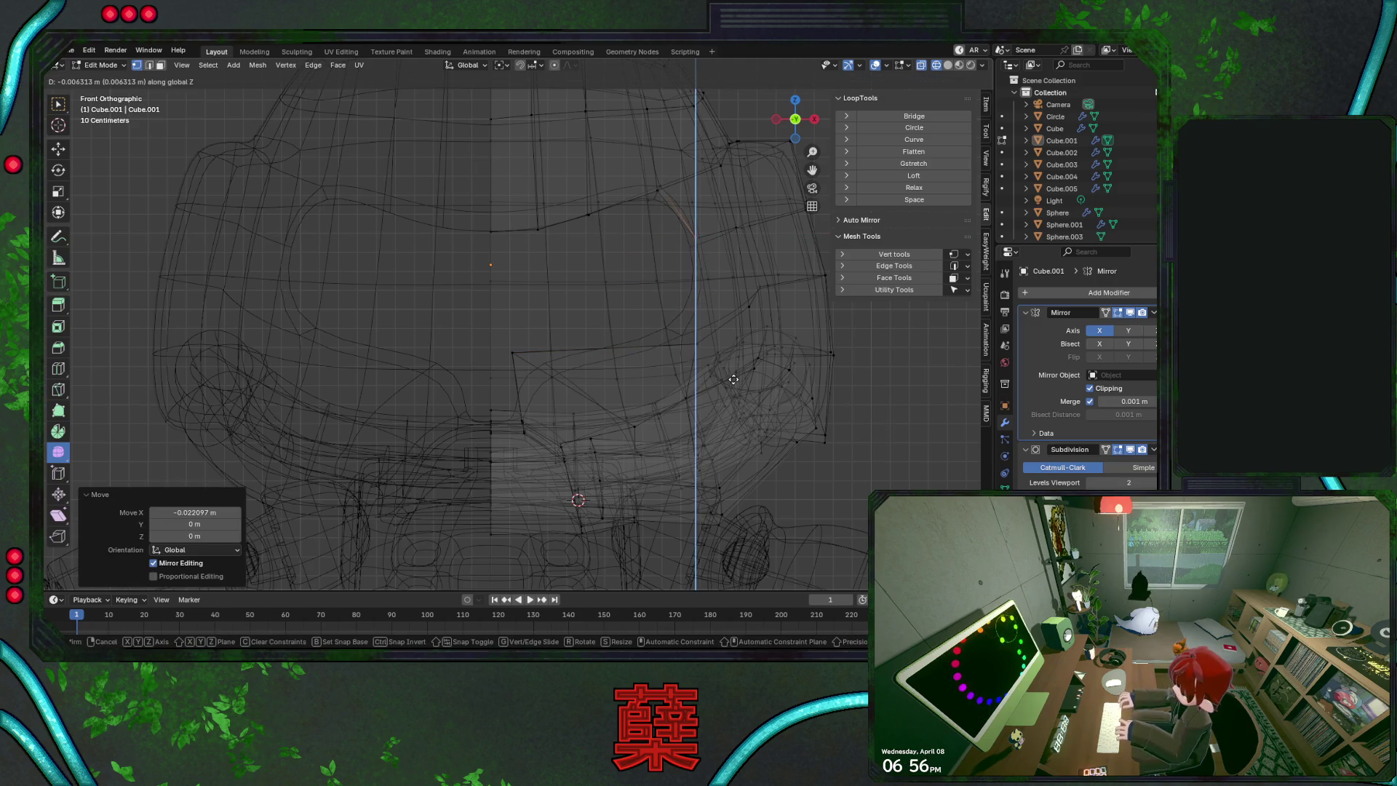
{"action": "key", "text": "Escape"}
Reposition the vertex at the visor's upper corner
{"action": "left_click", "coordinate": [671, 218], "text": "alt"}
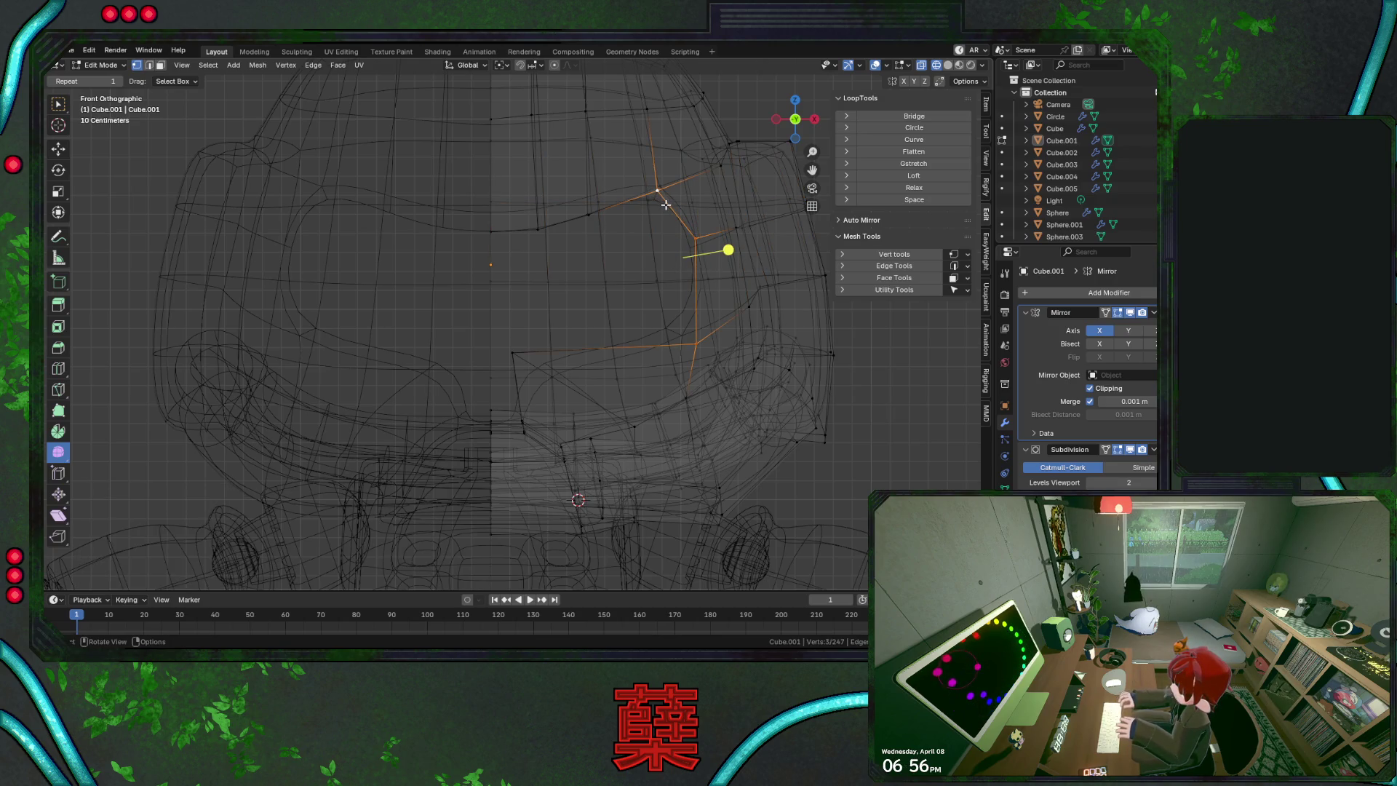
{"action": "left_click", "coordinate": [666, 197], "text": "alt"}
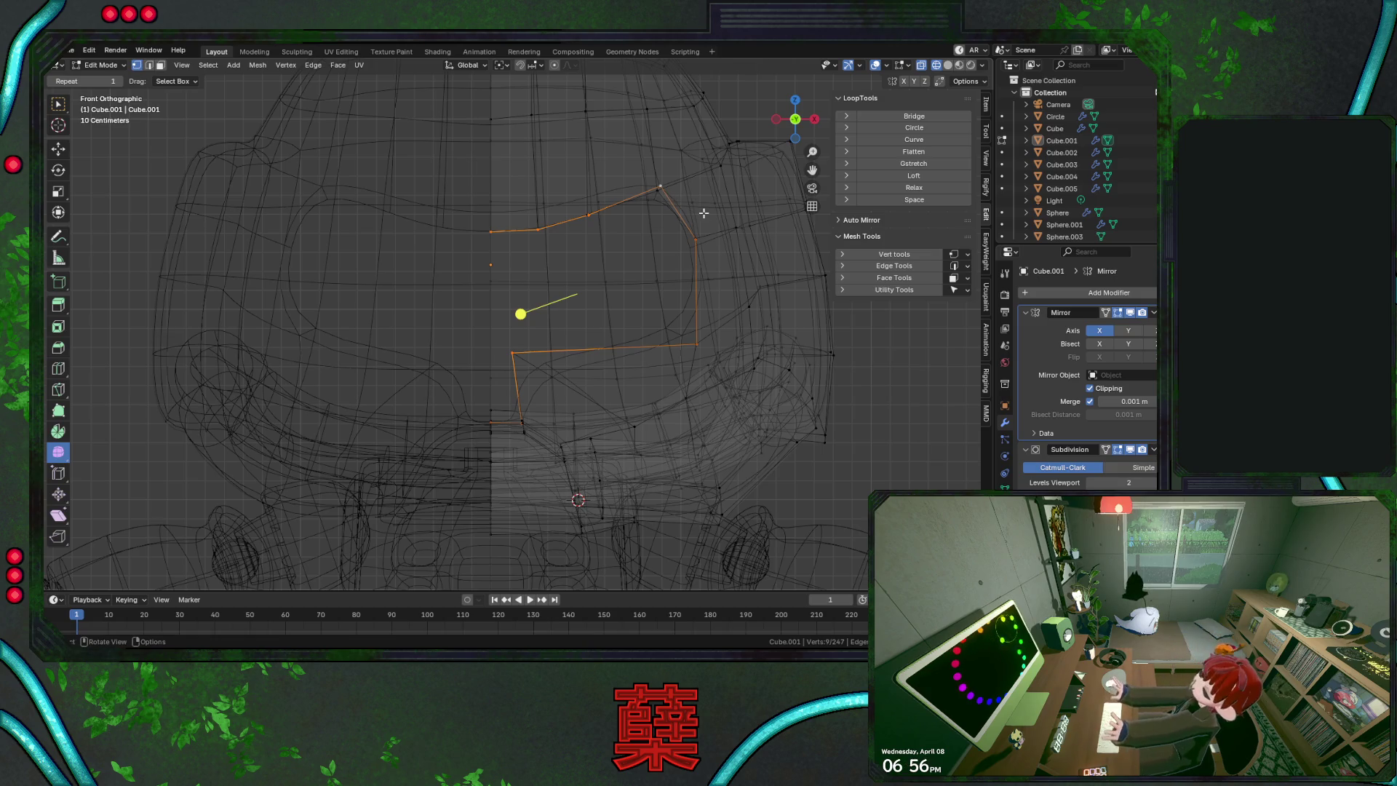
{"action": "left_click", "coordinate": [681, 193]}
{"action": "key", "text": "g"}
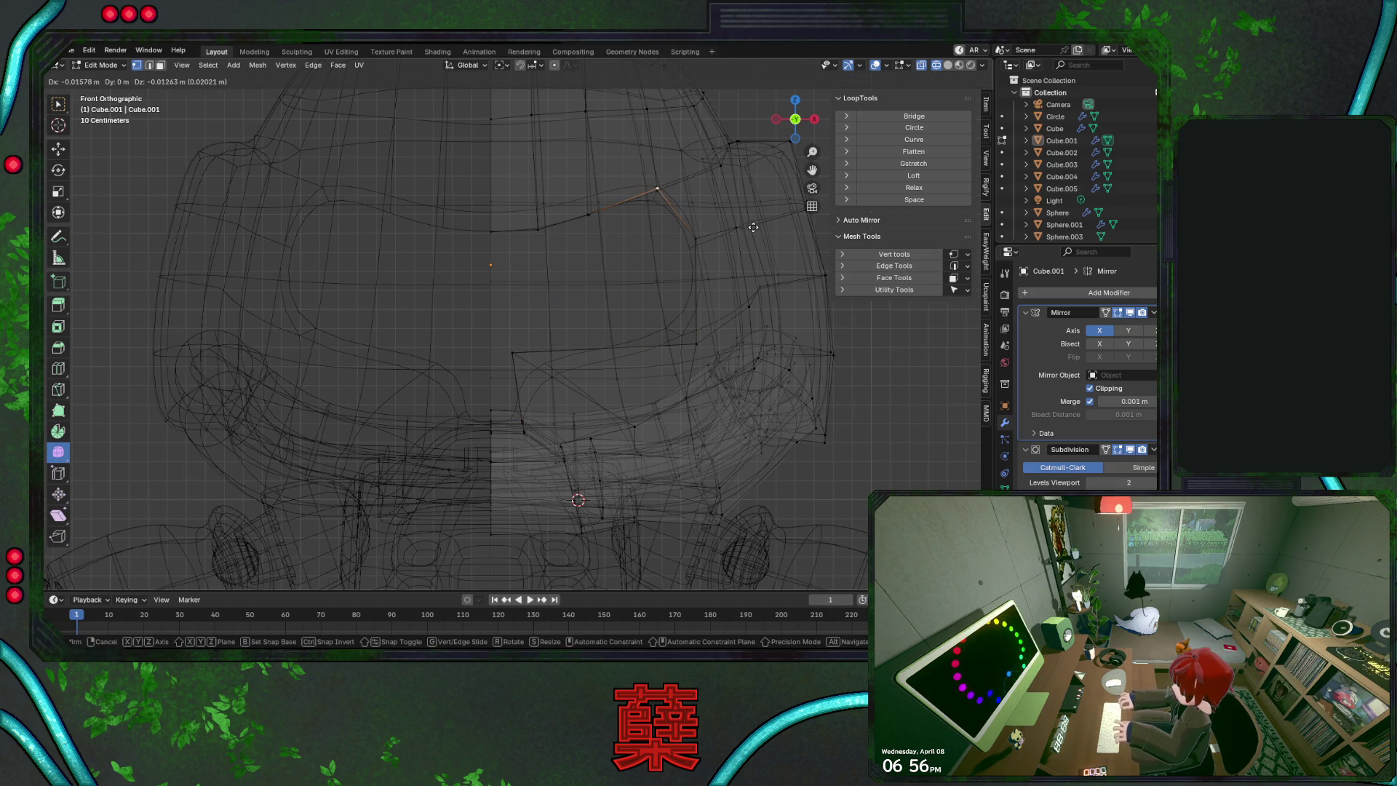
{"action": "left_click", "coordinate": [753, 229]}
Shift the visor edge loop along X and scale it vertically to 0.957
{"action": "left_click", "coordinate": [675, 205], "text": "alt"}
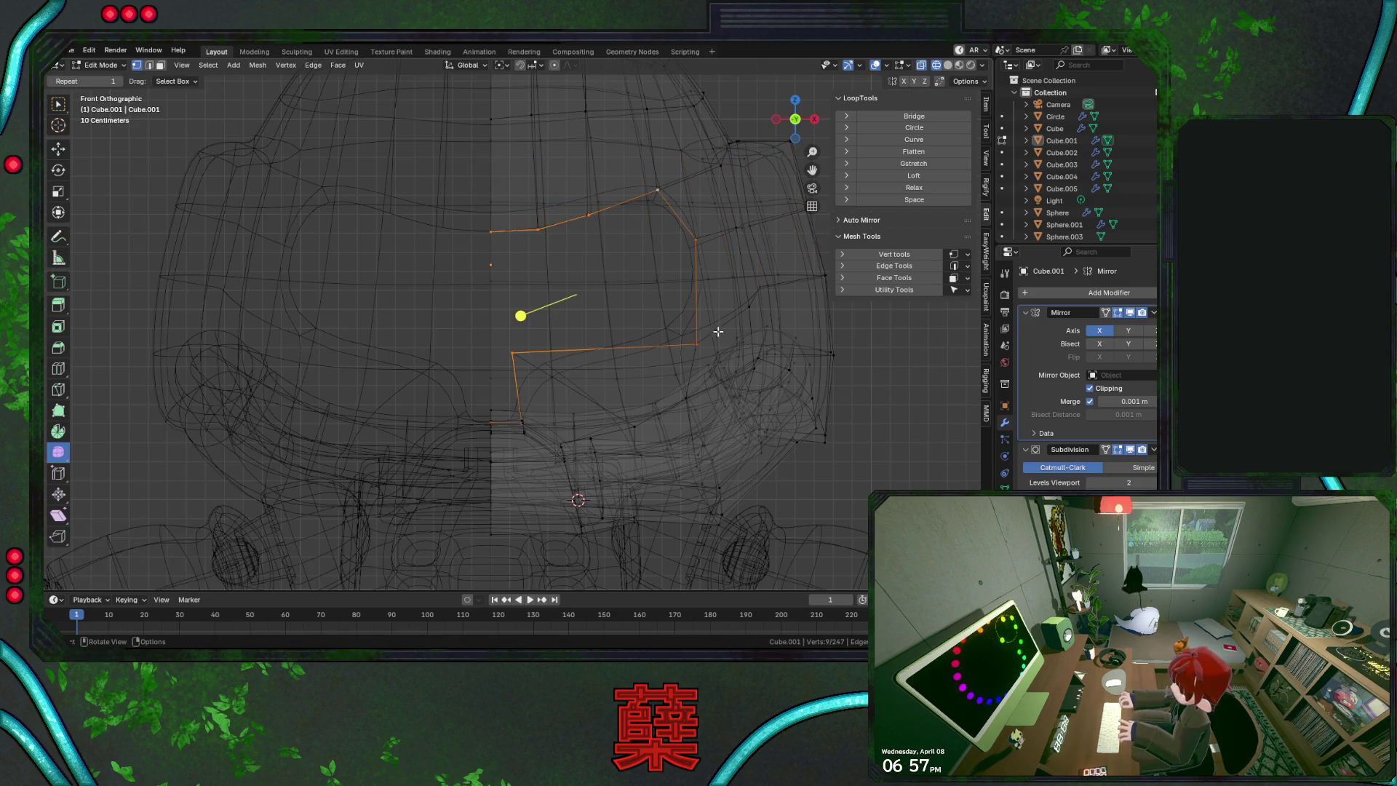
{"action": "key", "text": "s"}
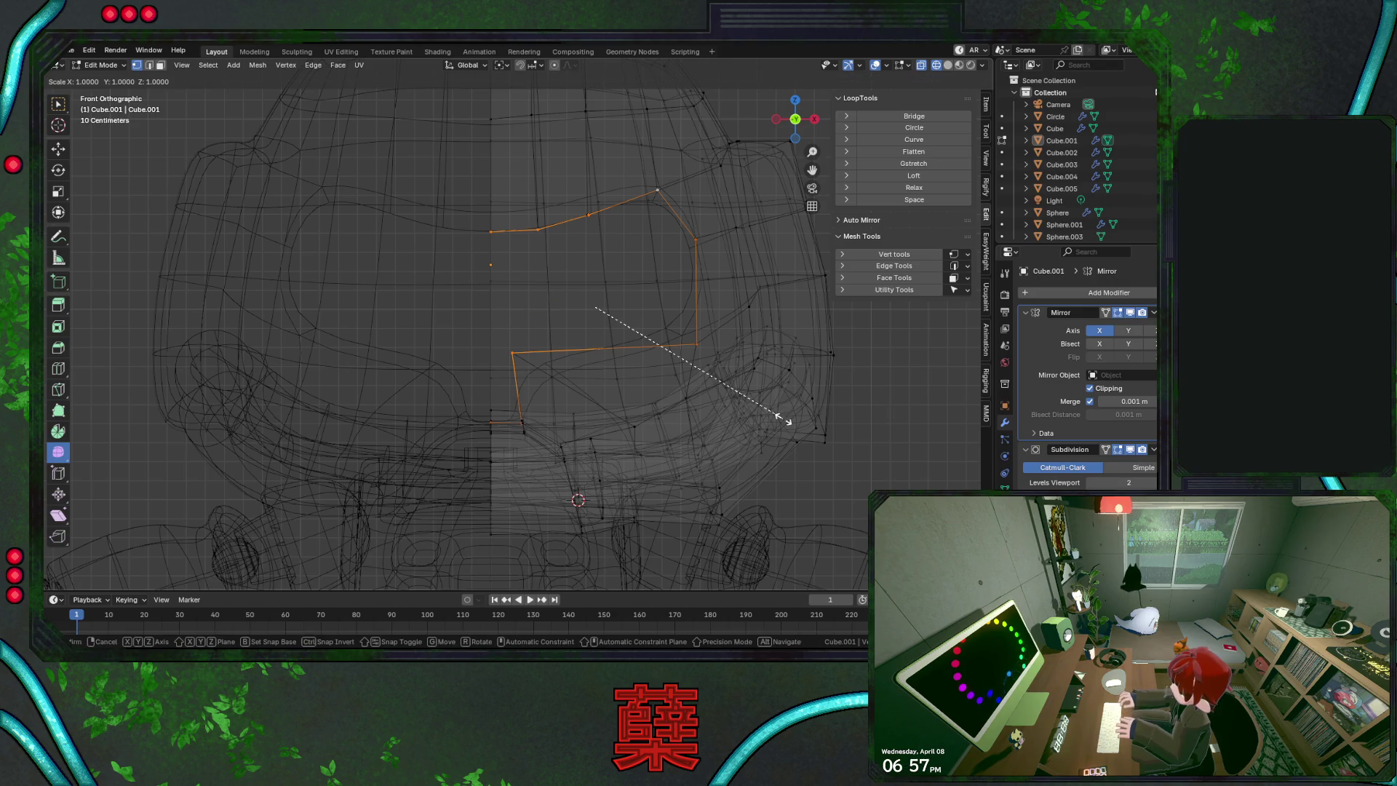
{"action": "key", "text": "Escape"}
{"action": "key", "text": "g"}
{"action": "key", "text": "x"}
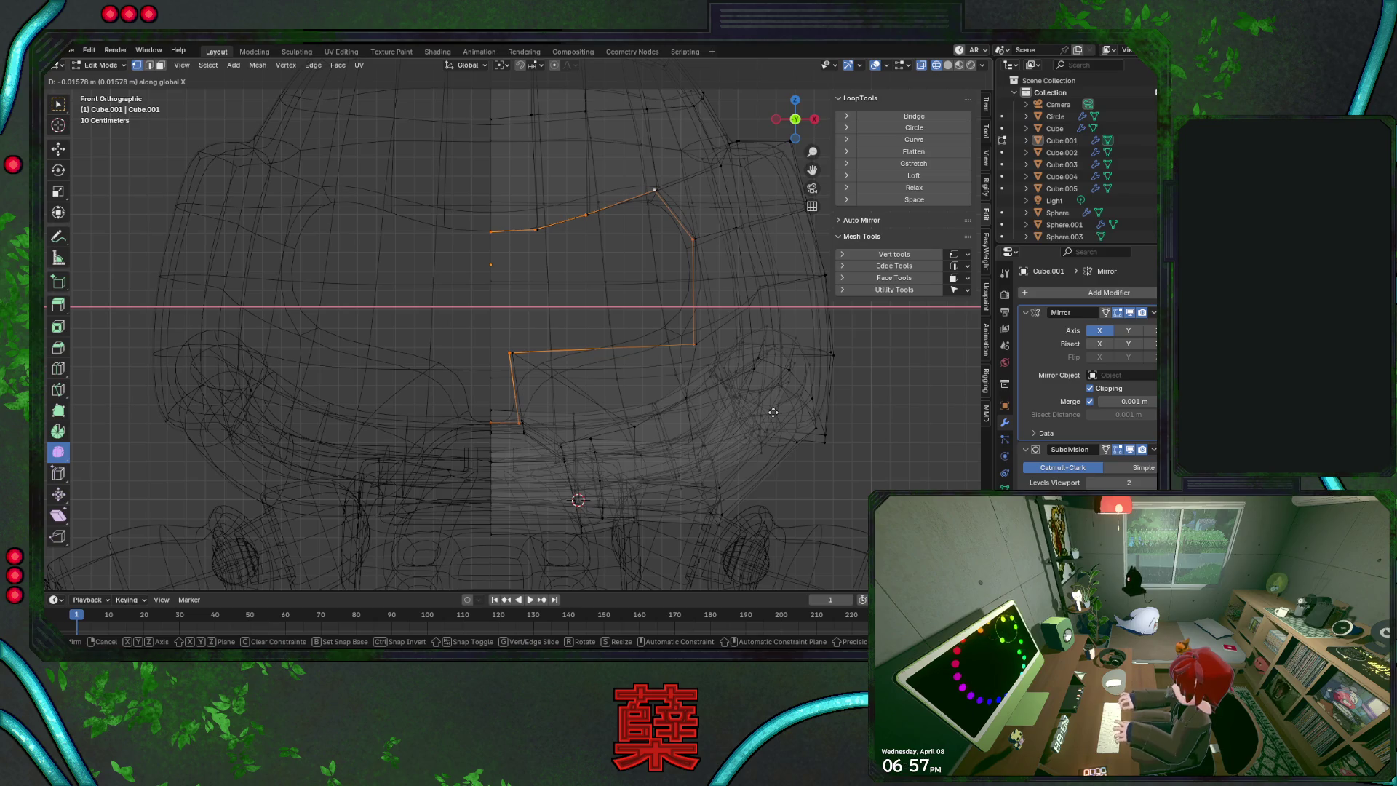
{"action": "left_click", "coordinate": [772, 413]}
{"action": "key", "text": "s"}
{"action": "key", "text": "z"}
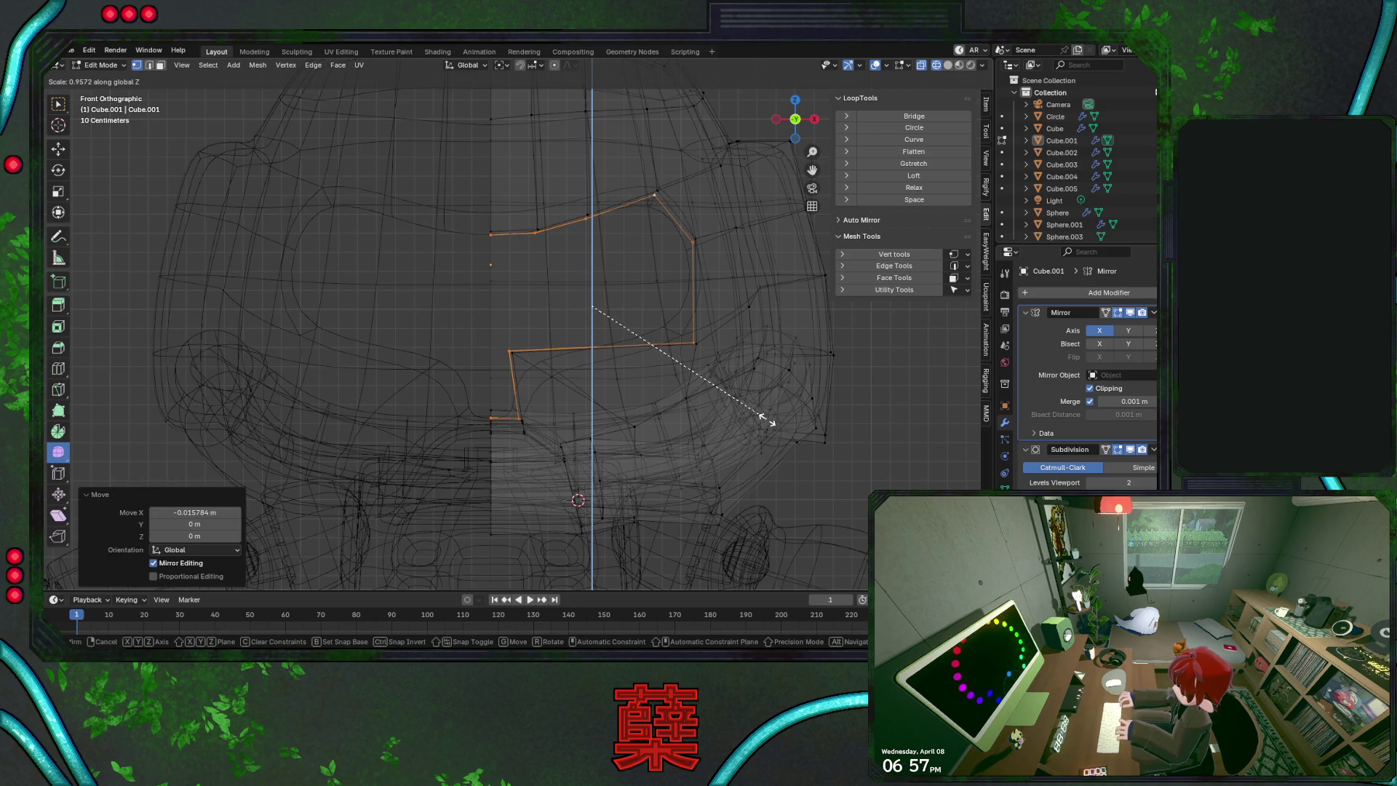
{"action": "left_click", "coordinate": [766, 418]}
Add a new edge loop across the front of the head and return to Object Mode
{"action": "key", "text": "shift+z"}
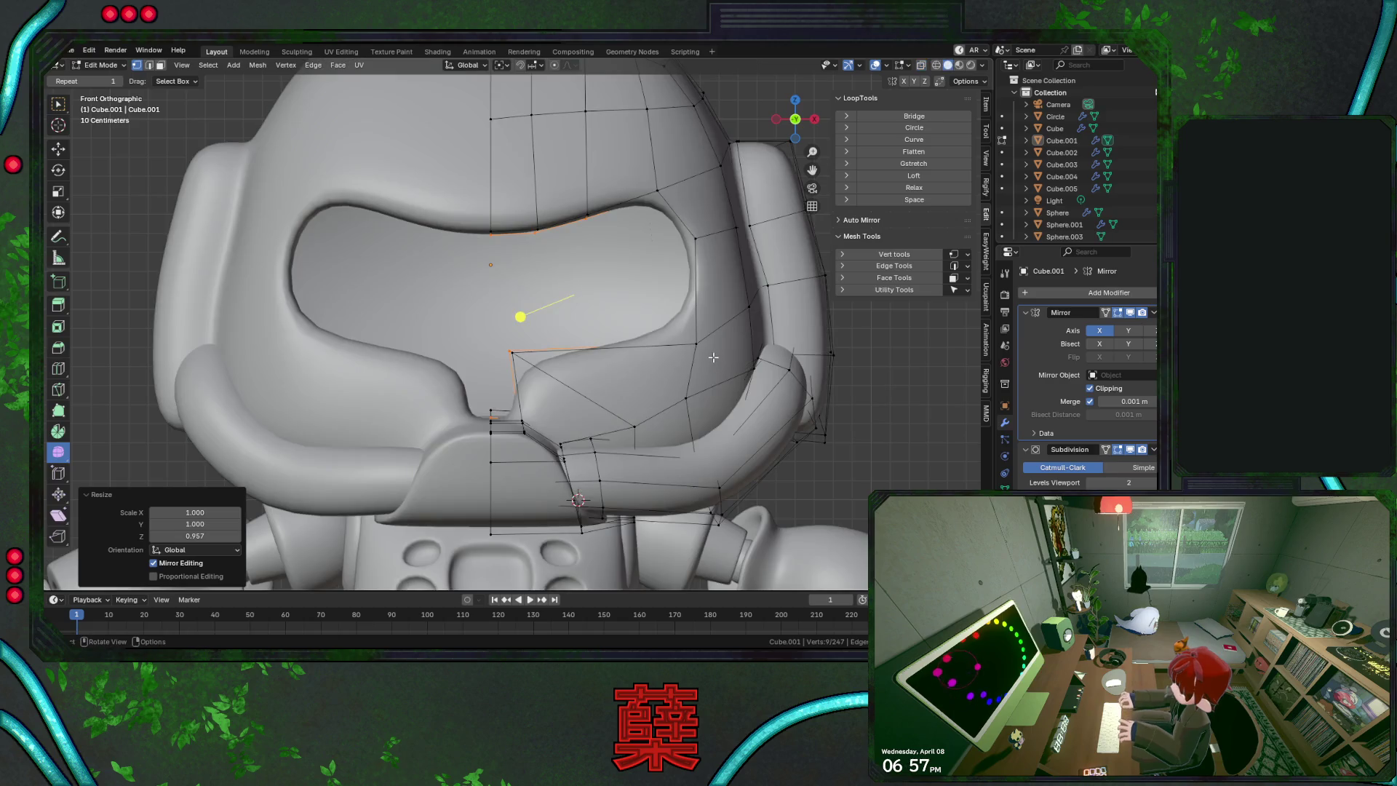
{"action": "scroll", "coordinate": [679, 351], "scroll_direction": "down", "scroll_amount": 2}
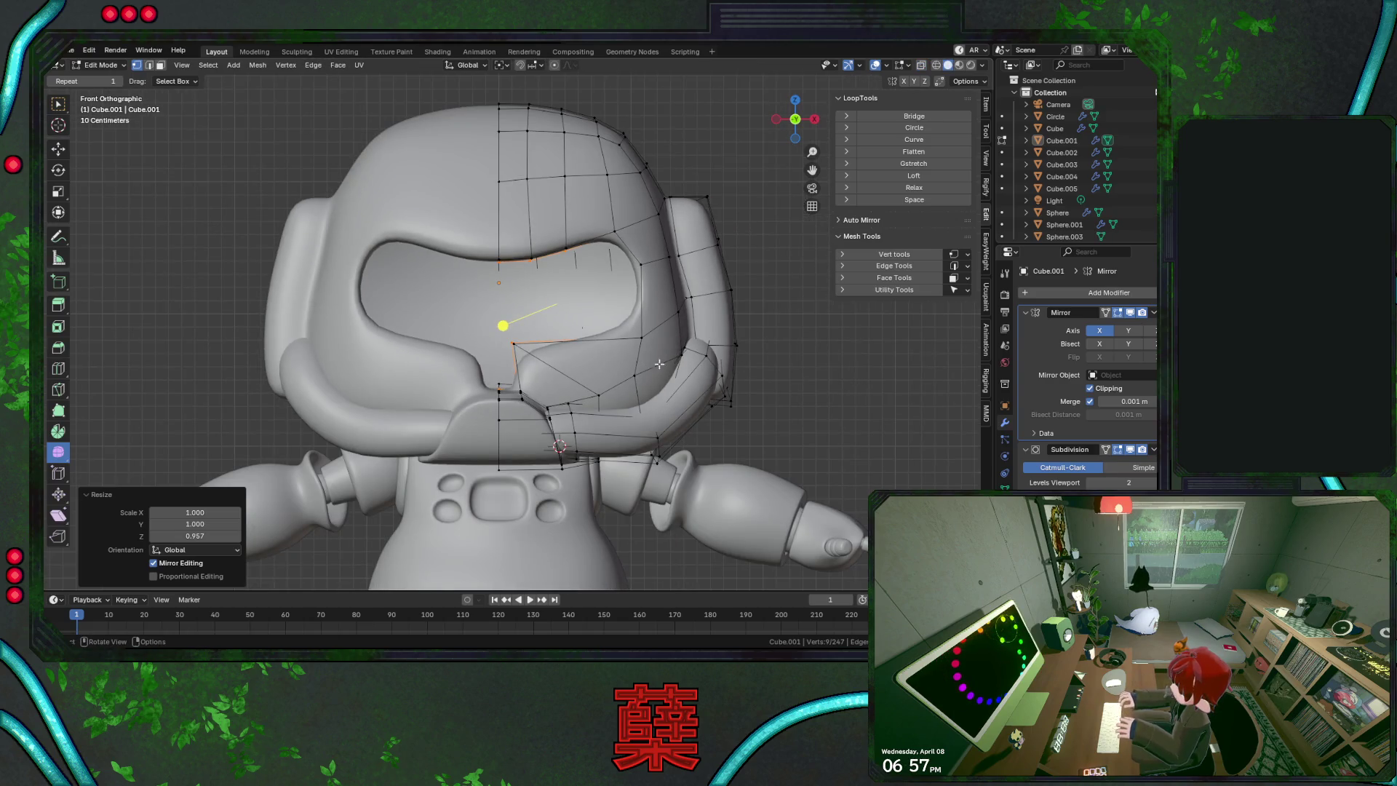
{"action": "middle_click_drag", "start_coordinate": [570, 396], "coordinate": [722, 398]}
{"action": "key", "text": "ctrl+r"}
{"action": "left_click", "coordinate": [719, 390]}
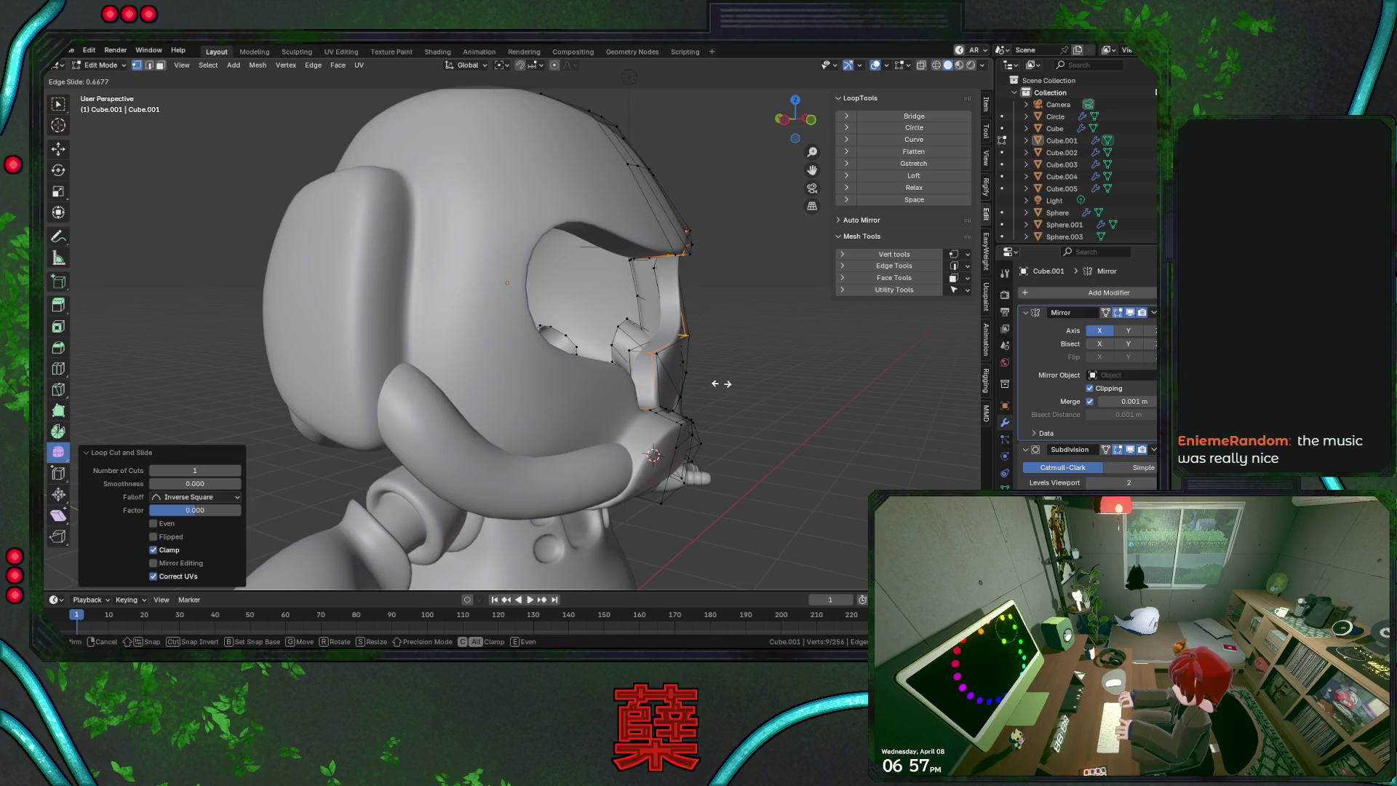
{"action": "left_click", "coordinate": [719, 384]}
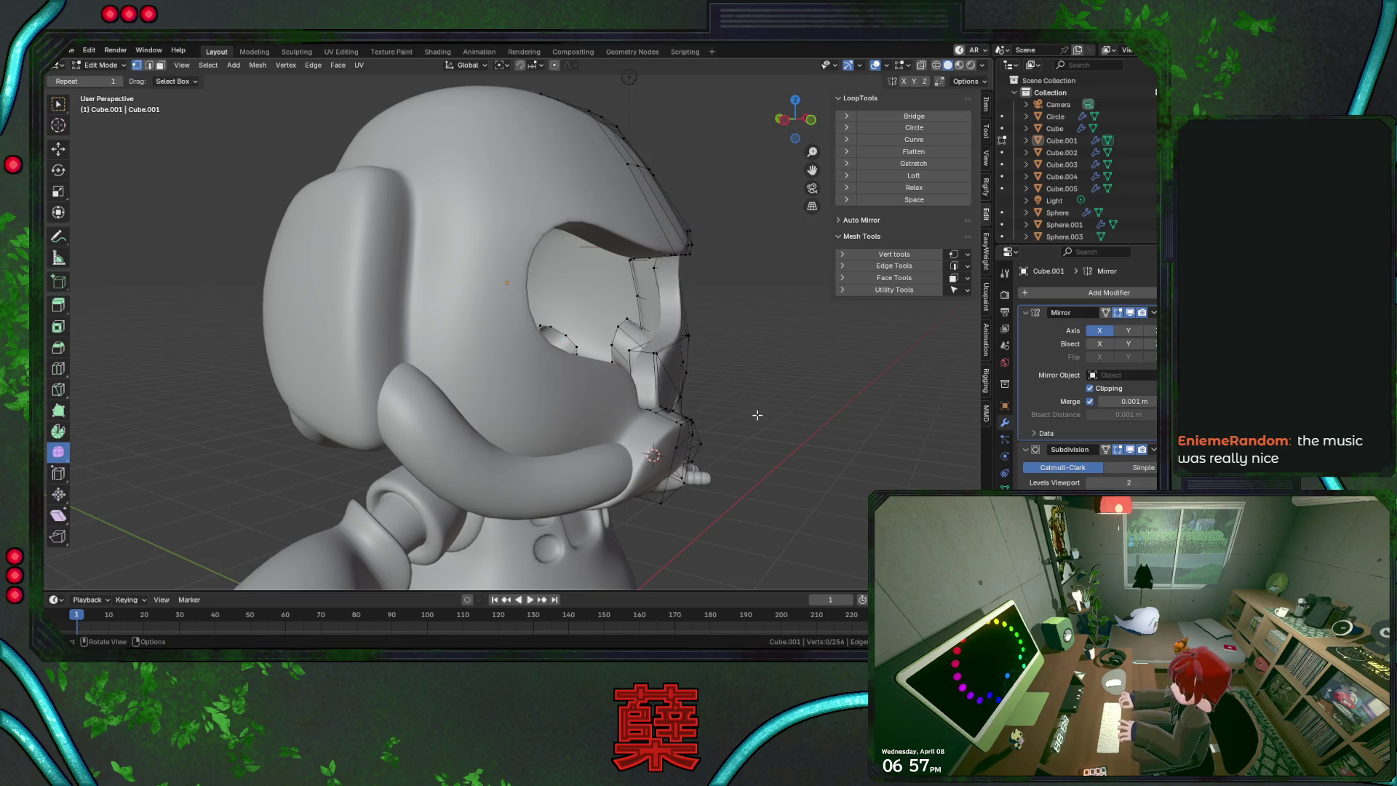
{"action": "key", "text": "Tab"}
Save BaseRobot.blend and switch to the front orthographic view
{"action": "mouse_move", "coordinate": [779, 356]}
{"action": "middle_mouse_down"}
{"action": "mouse_move", "coordinate": [700, 421]}
{"action": "mouse_move", "coordinate": [666, 419]}
{"action": "mouse_move", "coordinate": [649, 400]}
{"action": "middle_mouse_up"}
{"action": "key", "text": "ctrl+s"}
{"action": "key", "text": "KP_1"}
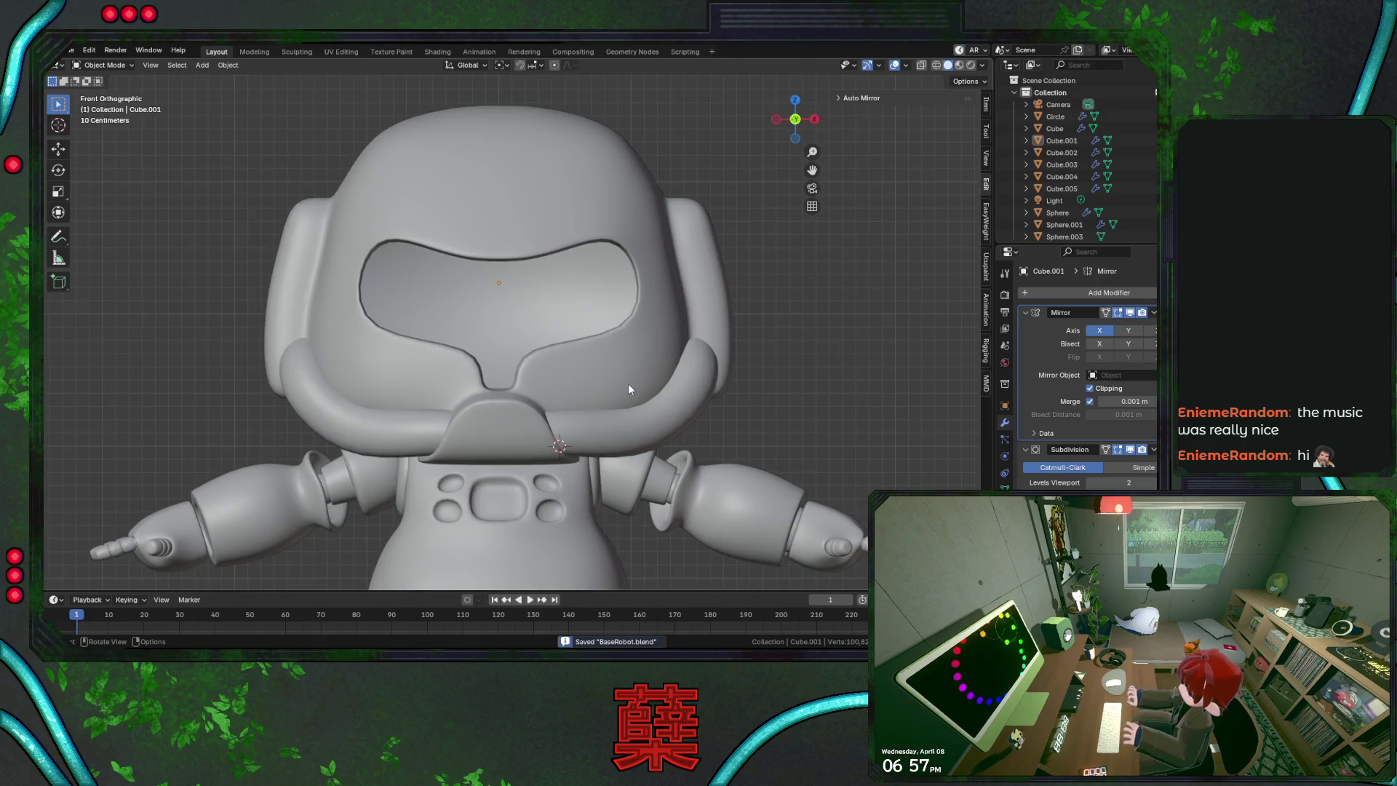
Save BaseRobot.blend again and switch to the right side view
{"action": "scroll", "coordinate": [627, 383], "scroll_direction": "down", "scroll_amount": 5}
{"action": "scroll", "coordinate": [627, 382], "scroll_direction": "up", "scroll_amount": 5}
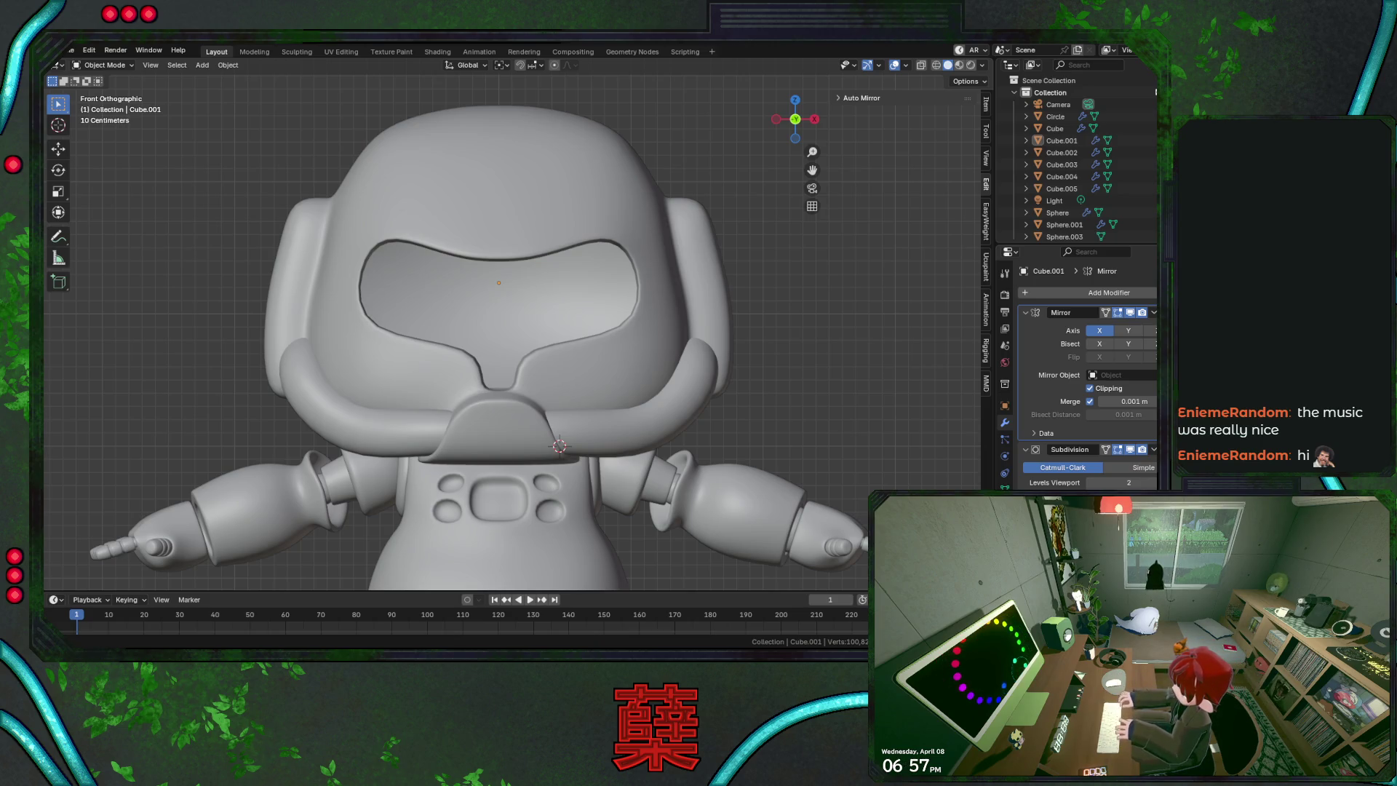
{"action": "key", "text": "ctrl+s"}
{"action": "key", "text": "KP_3"}
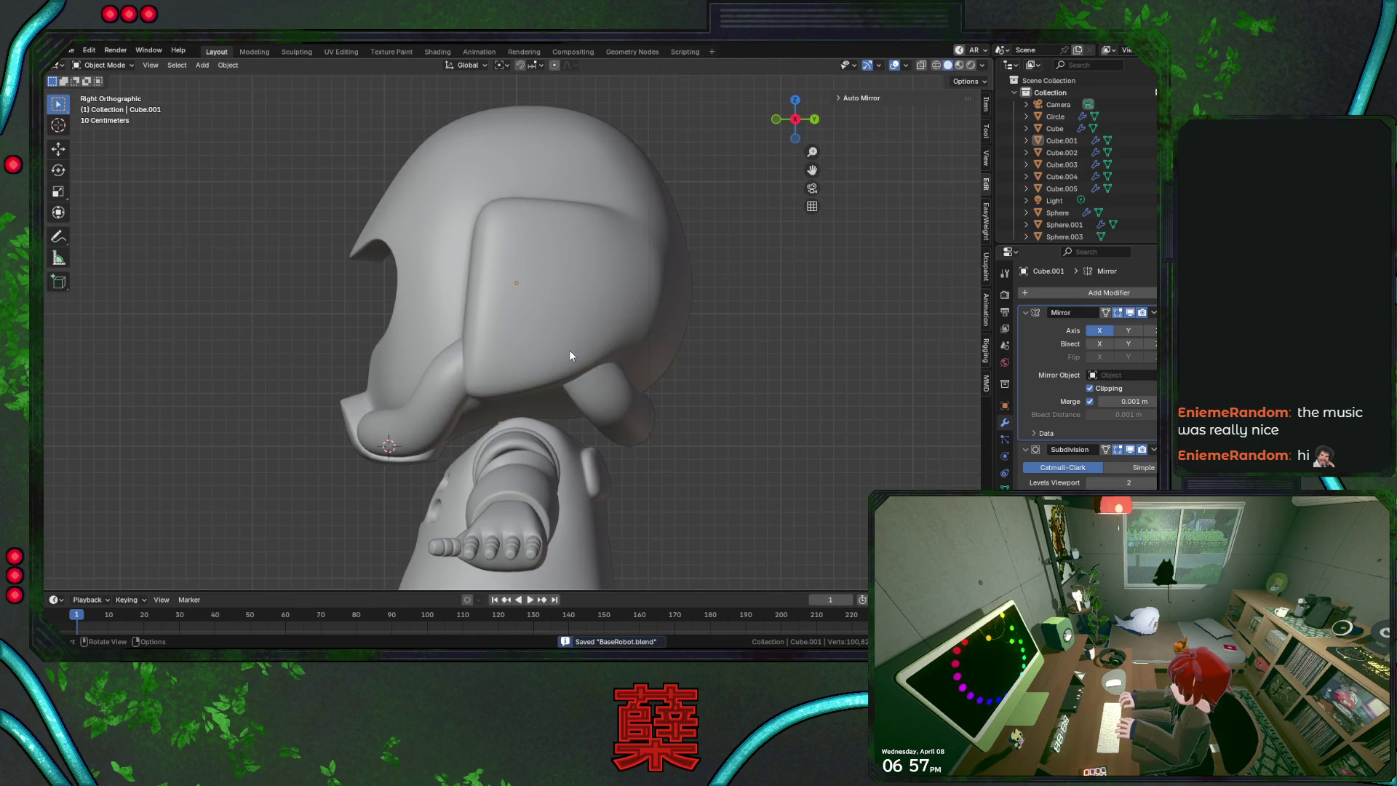
In X-ray, pull the head's front-top vertices along Y and adjust them vertically
{"action": "key", "text": "Tab"}
{"action": "key", "text": "alt+z"}
{"action": "left_click_drag", "start_coordinate": [375, 161], "coordinate": [453, 208]}
{"action": "key", "text": "g"}
{"action": "key", "text": "y"}
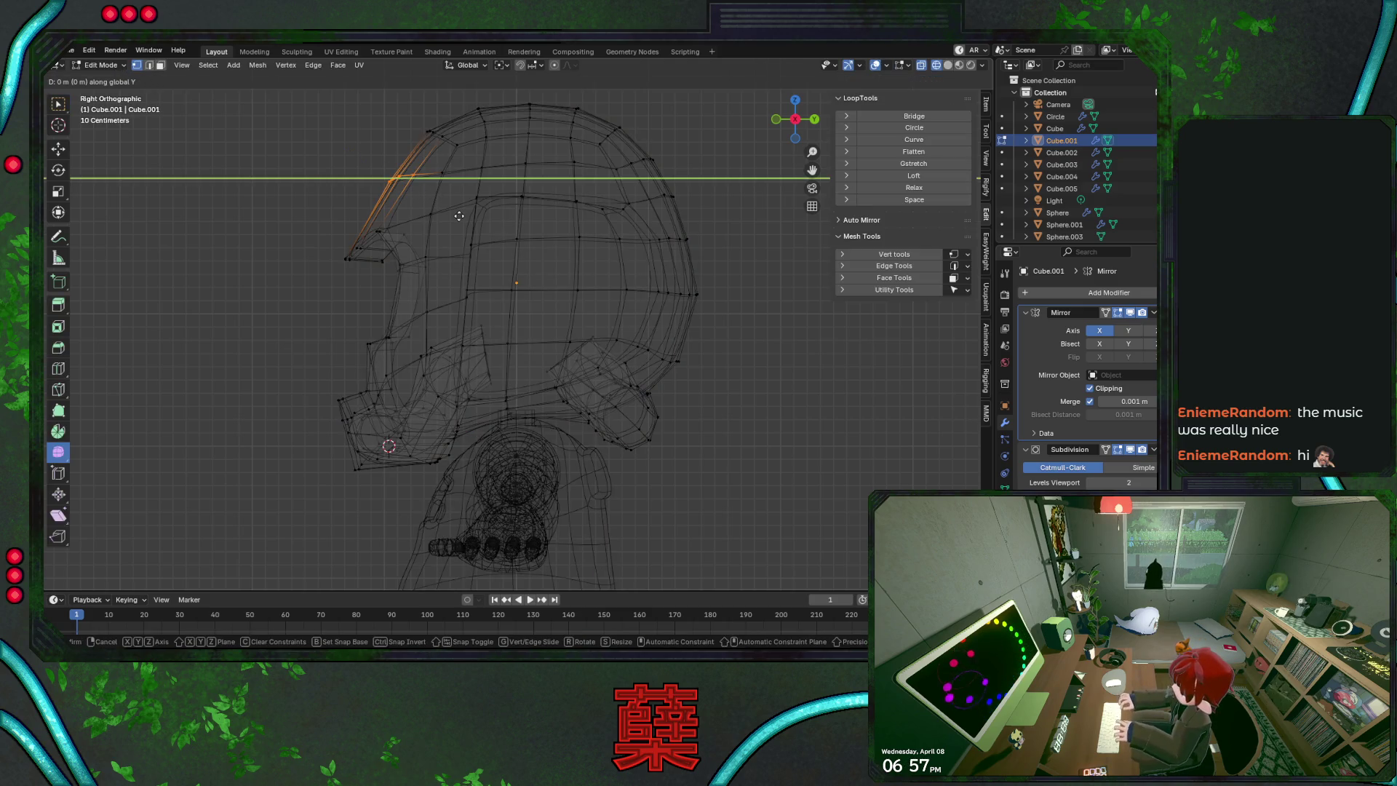
{"action": "left_click", "coordinate": [436, 207]}
{"action": "key", "text": "g"}
{"action": "key", "text": "z"}
{"action": "left_click", "coordinate": [440, 200]}
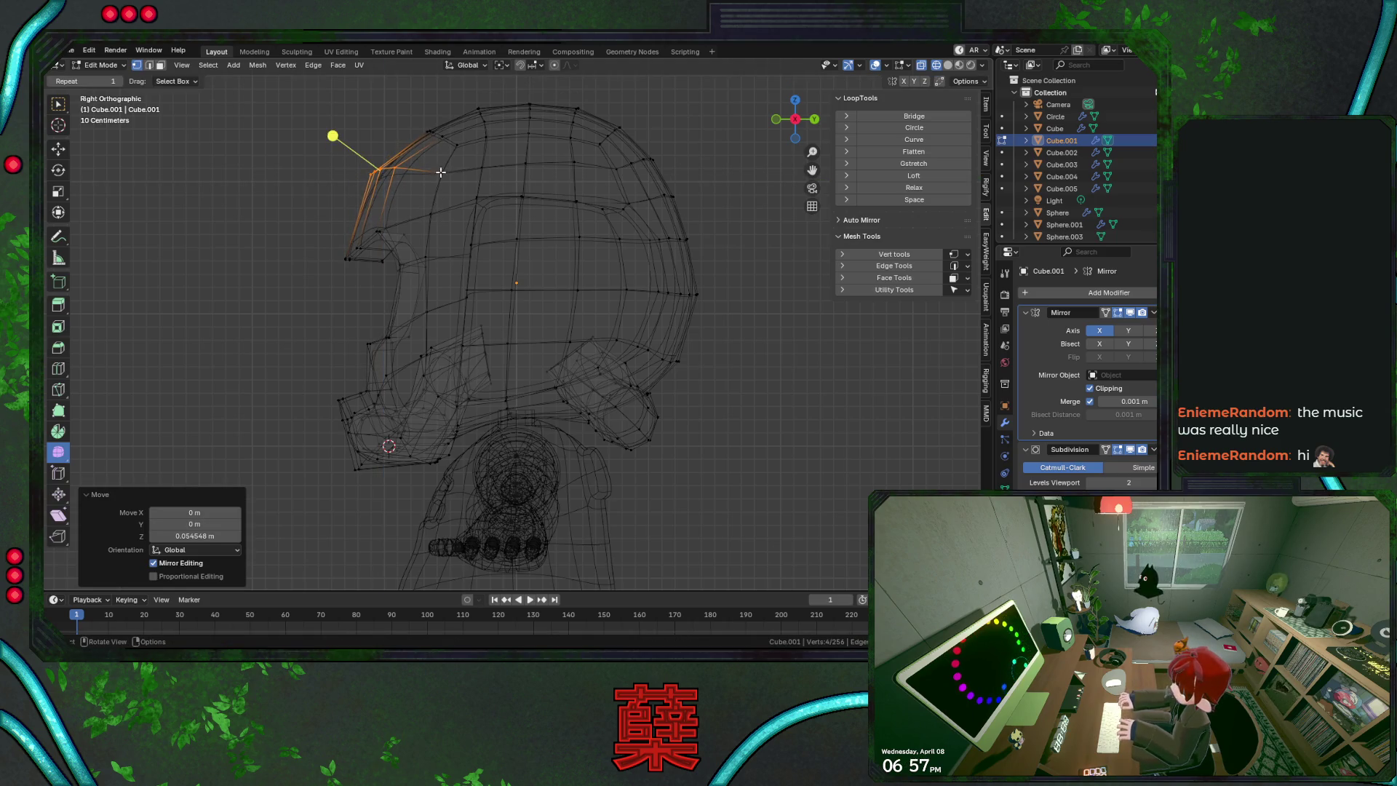
Raise a single vertex at the front of the head top along Z
{"action": "left_click", "coordinate": [441, 167]}
{"action": "key", "text": "g"}
{"action": "key", "text": "z"}
{"action": "left_click", "coordinate": [456, 182]}
{"action": "key", "text": "shift+z"}
{"action": "key", "text": "KP_1"}
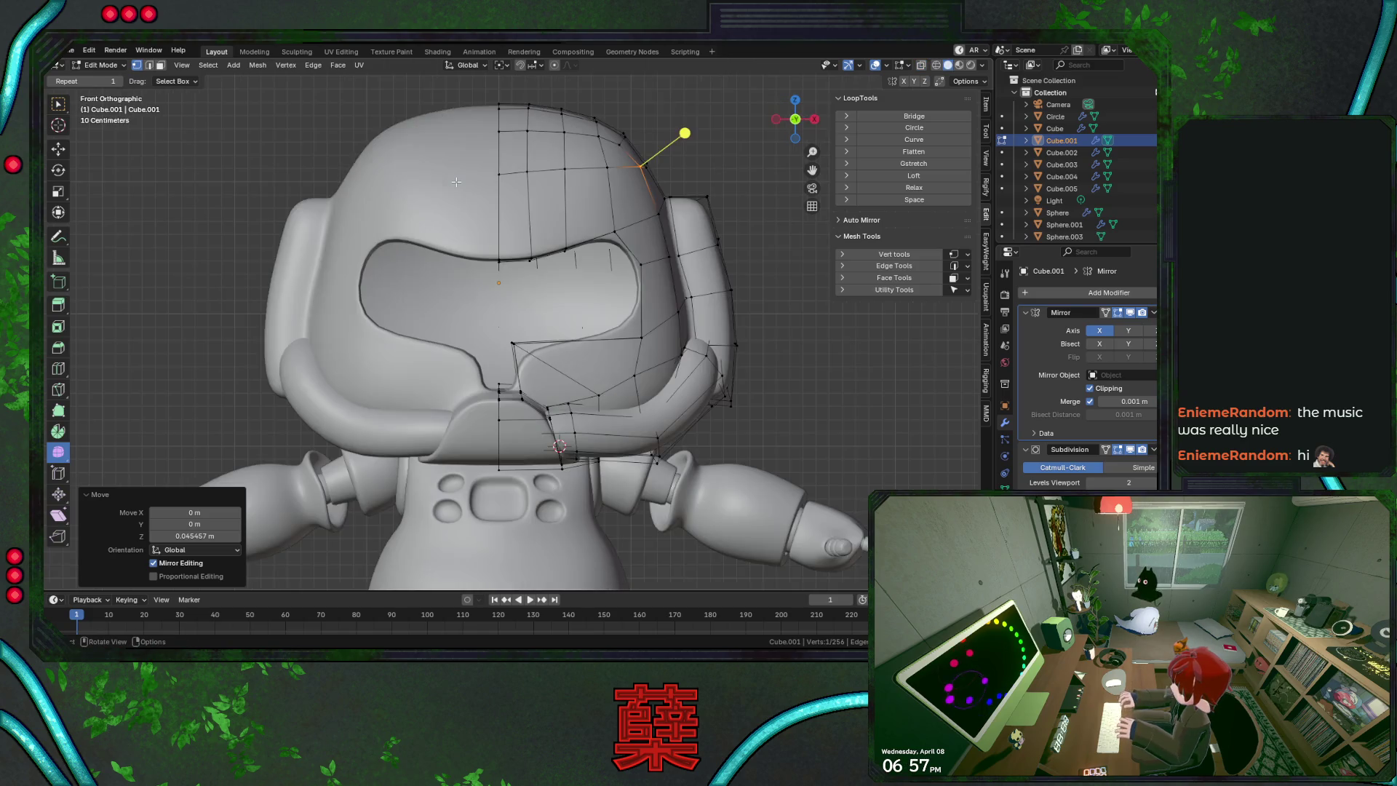
{"action": "key", "text": "shift+z"}
{"action": "key", "text": "g"}
{"action": "key", "text": "z"}
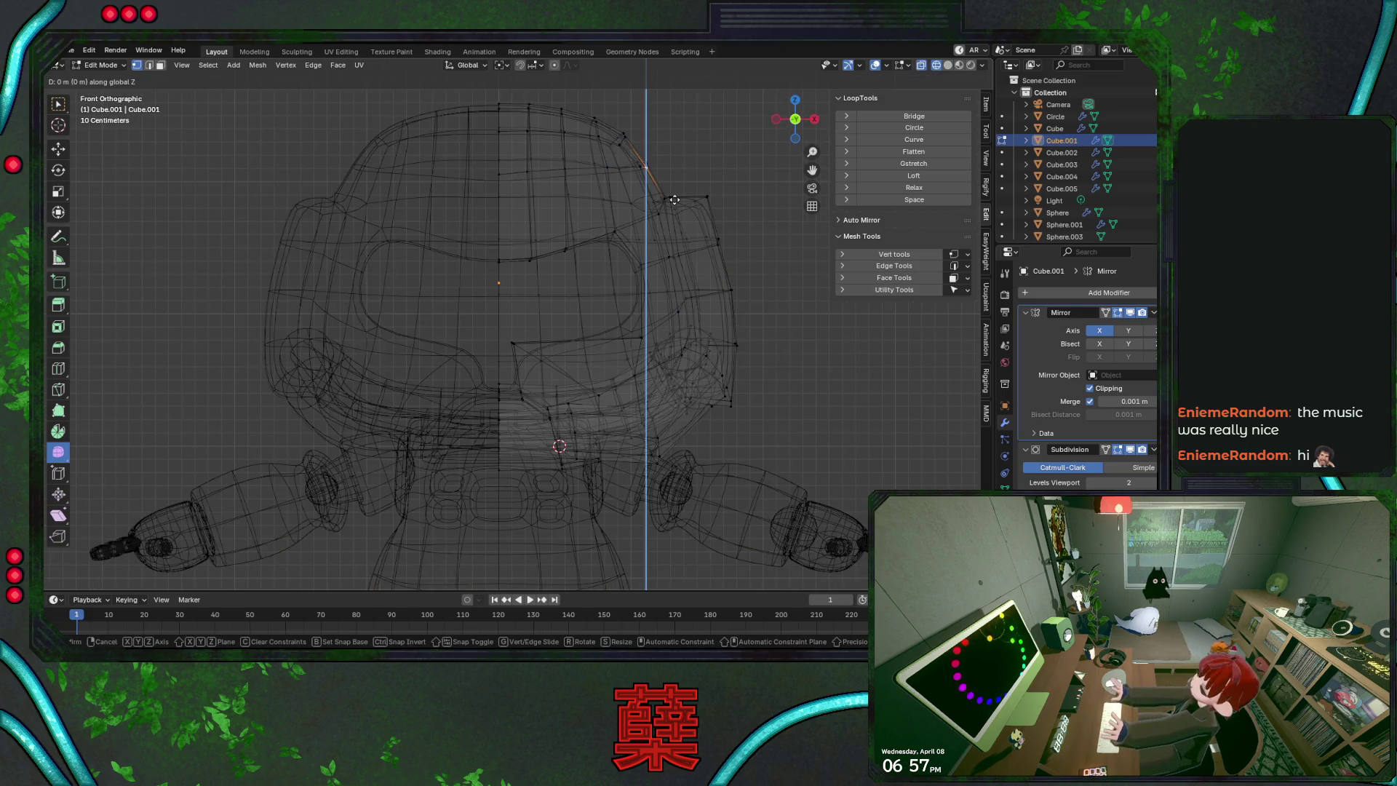
{"action": "left_click", "coordinate": [694, 194]}
Rotate a column of head-top vertices by about 4.93°
{"action": "key", "text": "shift+z"}
{"action": "key", "text": "alt+a"}
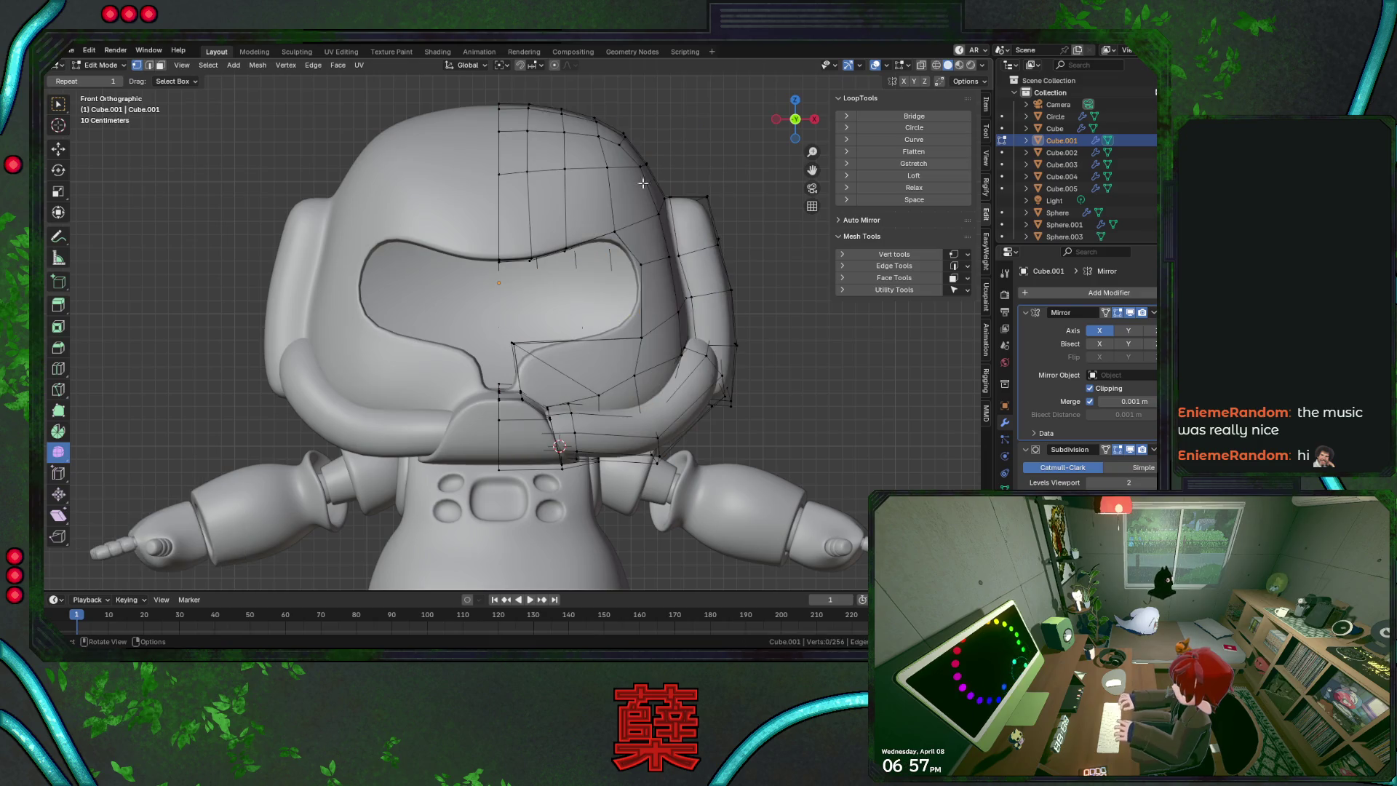
{"action": "key", "text": "shift+z"}
{"action": "key", "text": "shift+z"}
{"action": "key", "text": "KP_3"}
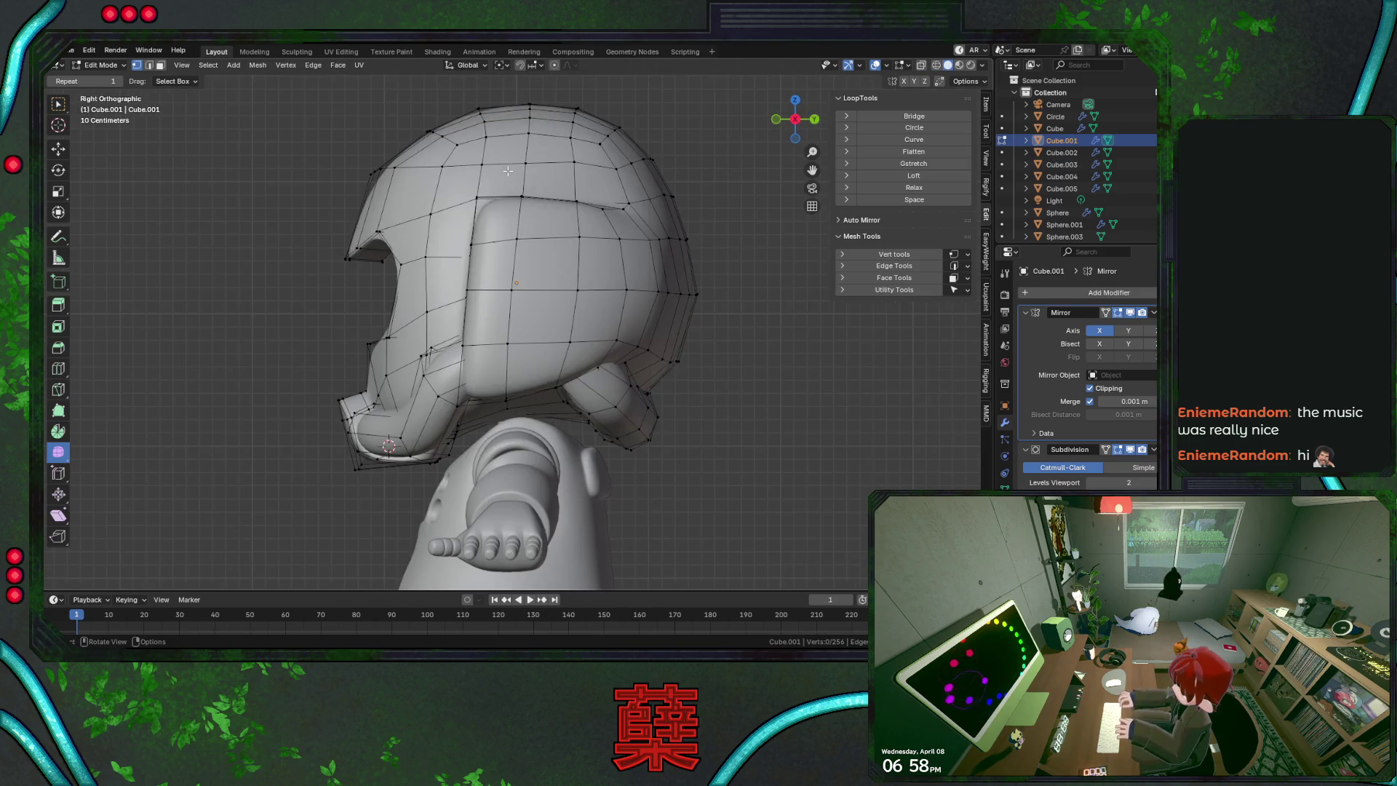
{"action": "key", "text": "shift+z"}
{"action": "left_click_drag", "start_coordinate": [342, 150], "coordinate": [405, 182]}
{"action": "key", "text": "KP_1"}
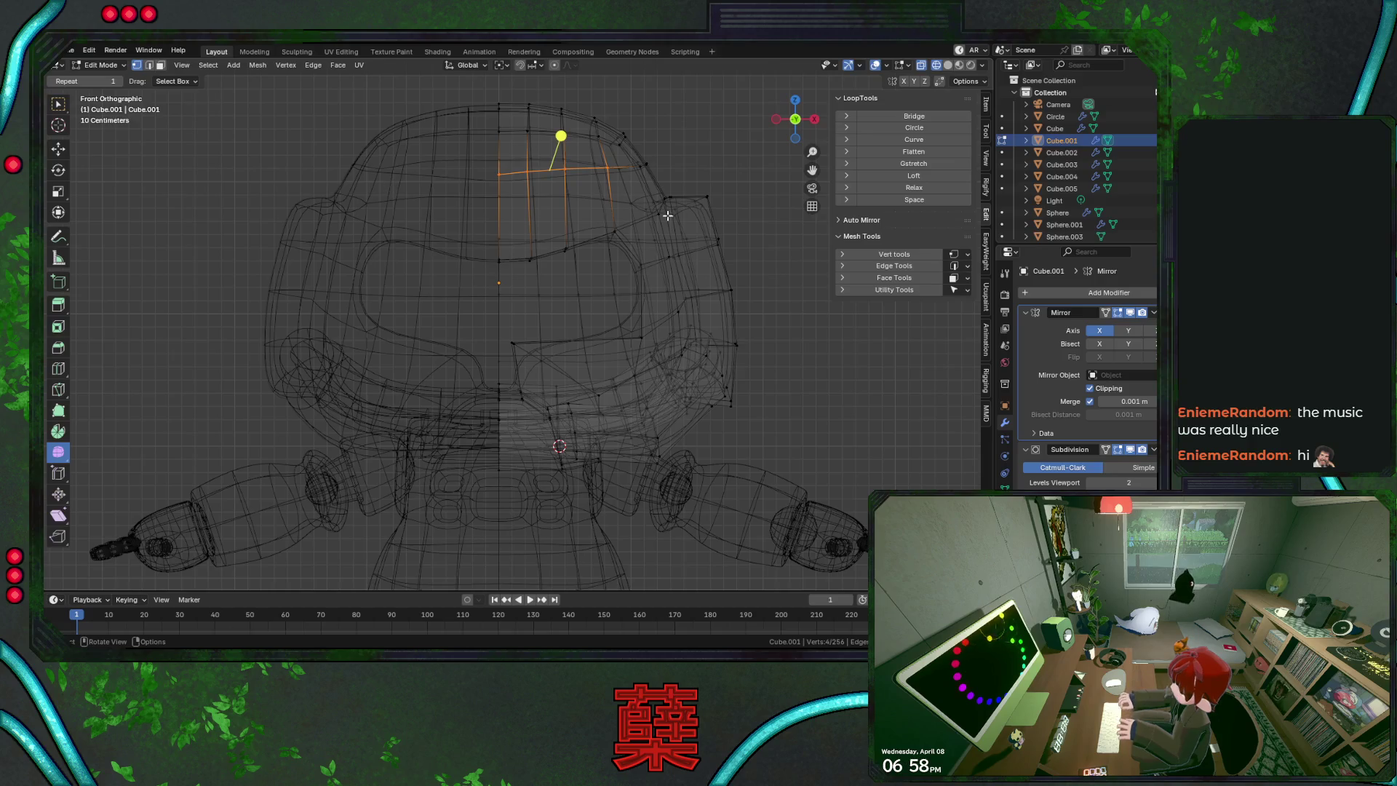
{"action": "key", "text": "r"}
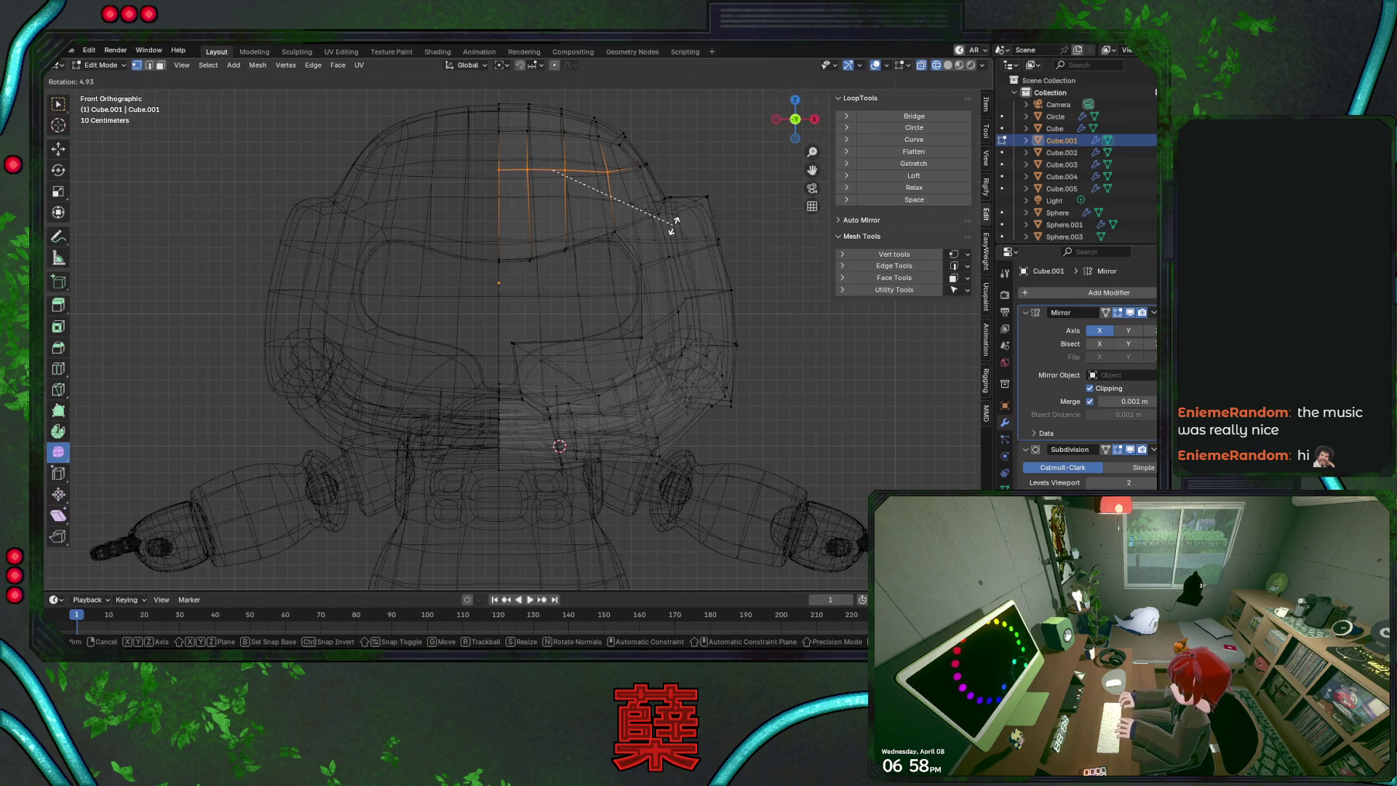
{"action": "left_click", "coordinate": [673, 225]}
Move one upper-head vertex vertically and return to Object Mode
{"action": "left_click", "coordinate": [608, 170]}
{"action": "key", "text": "g"}
{"action": "key", "text": "z"}
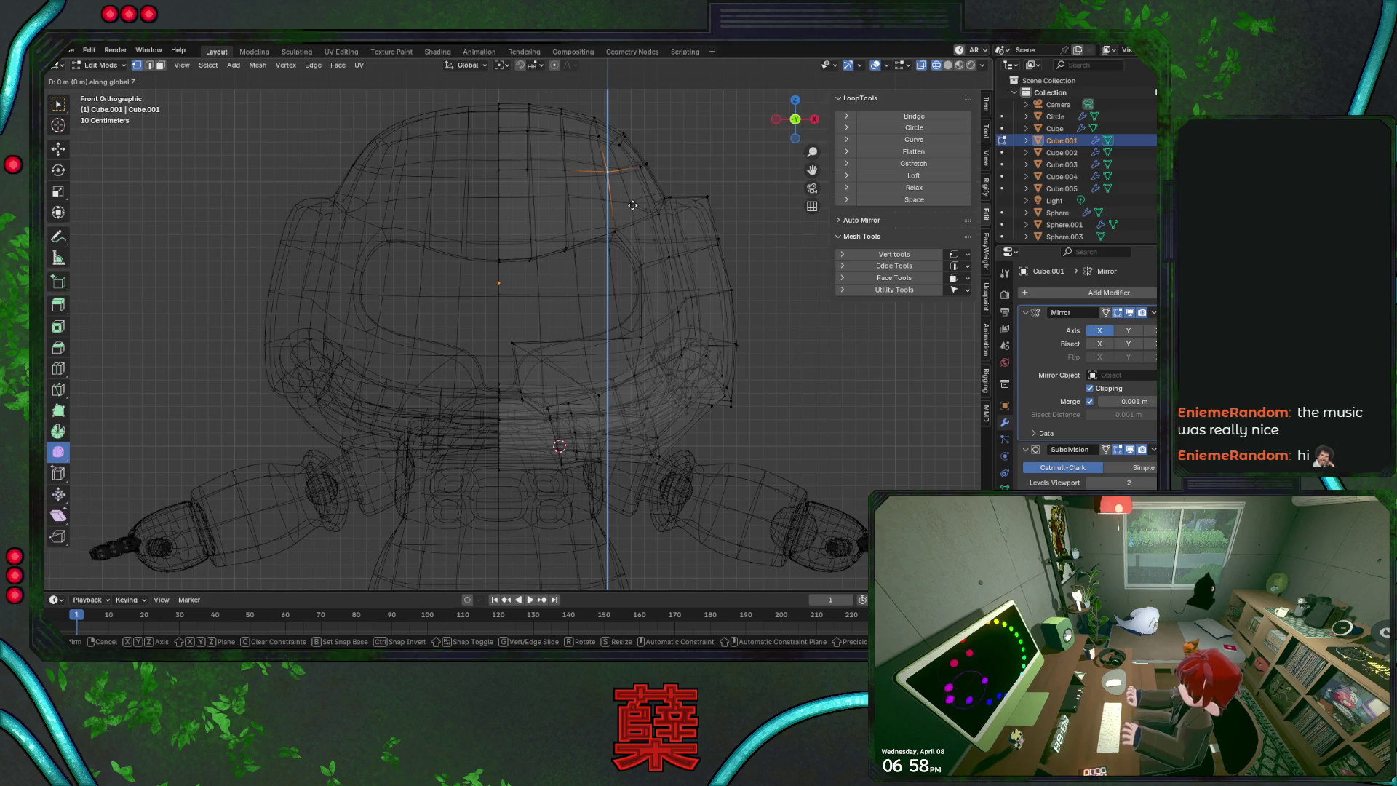
{"action": "left_click", "coordinate": [632, 203]}
{"action": "key", "text": "shift+z"}
{"action": "left_click", "coordinate": [693, 168]}
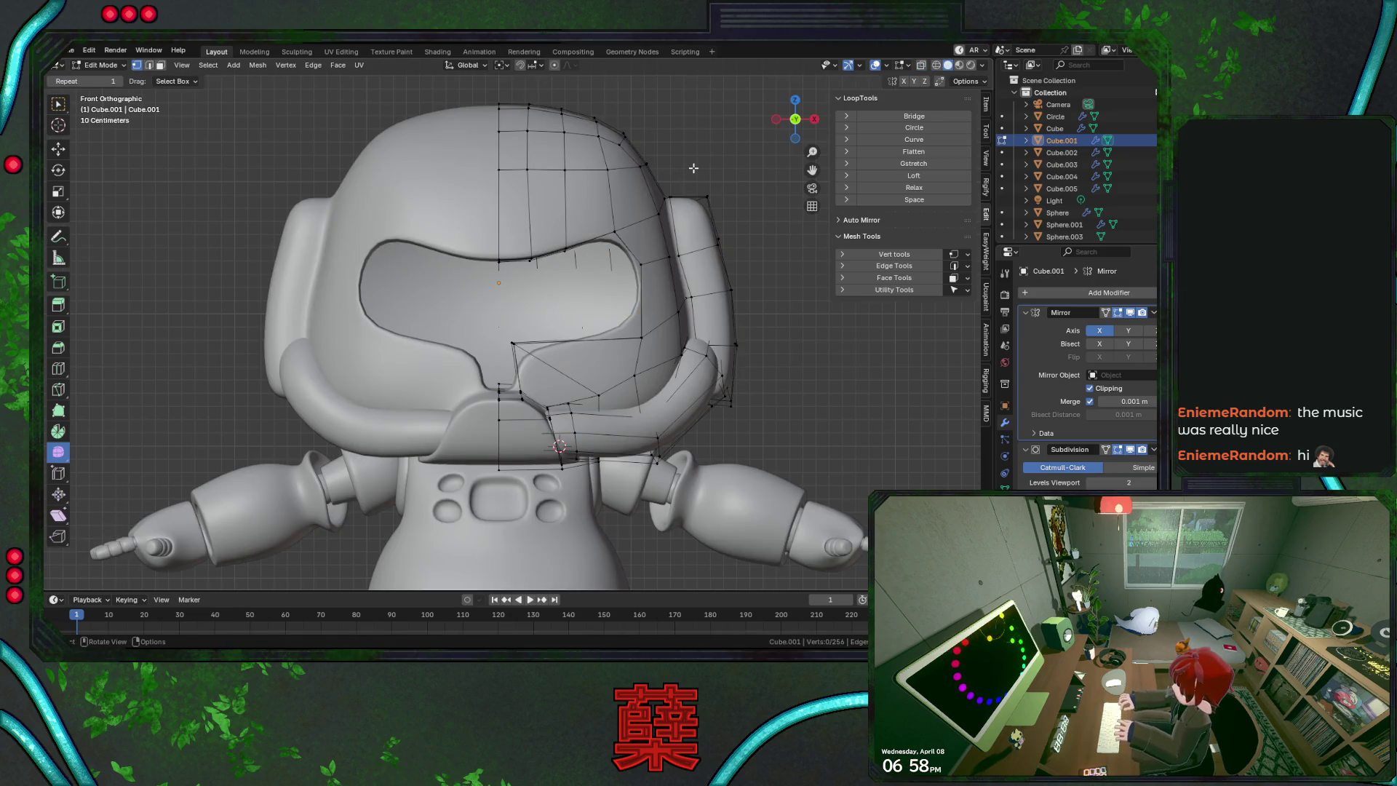
{"action": "key", "text": "Tab"}
Save BaseRobot.blend from the right side view
{"action": "left_click", "coordinate": [696, 161]}
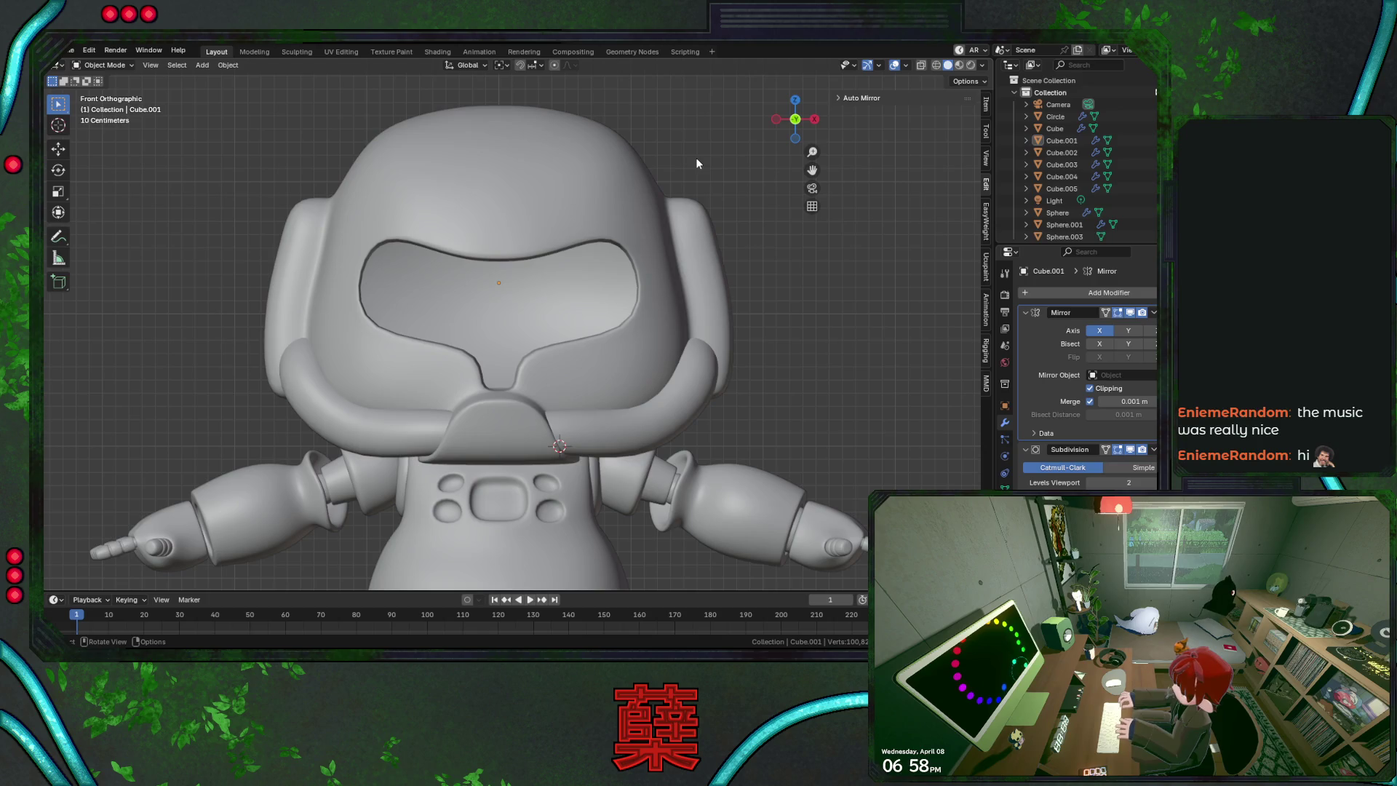
{"action": "key", "text": "KP_3"}
{"action": "key", "text": "ctrl+s"}
{"action": "left_click", "coordinate": [411, 184]}
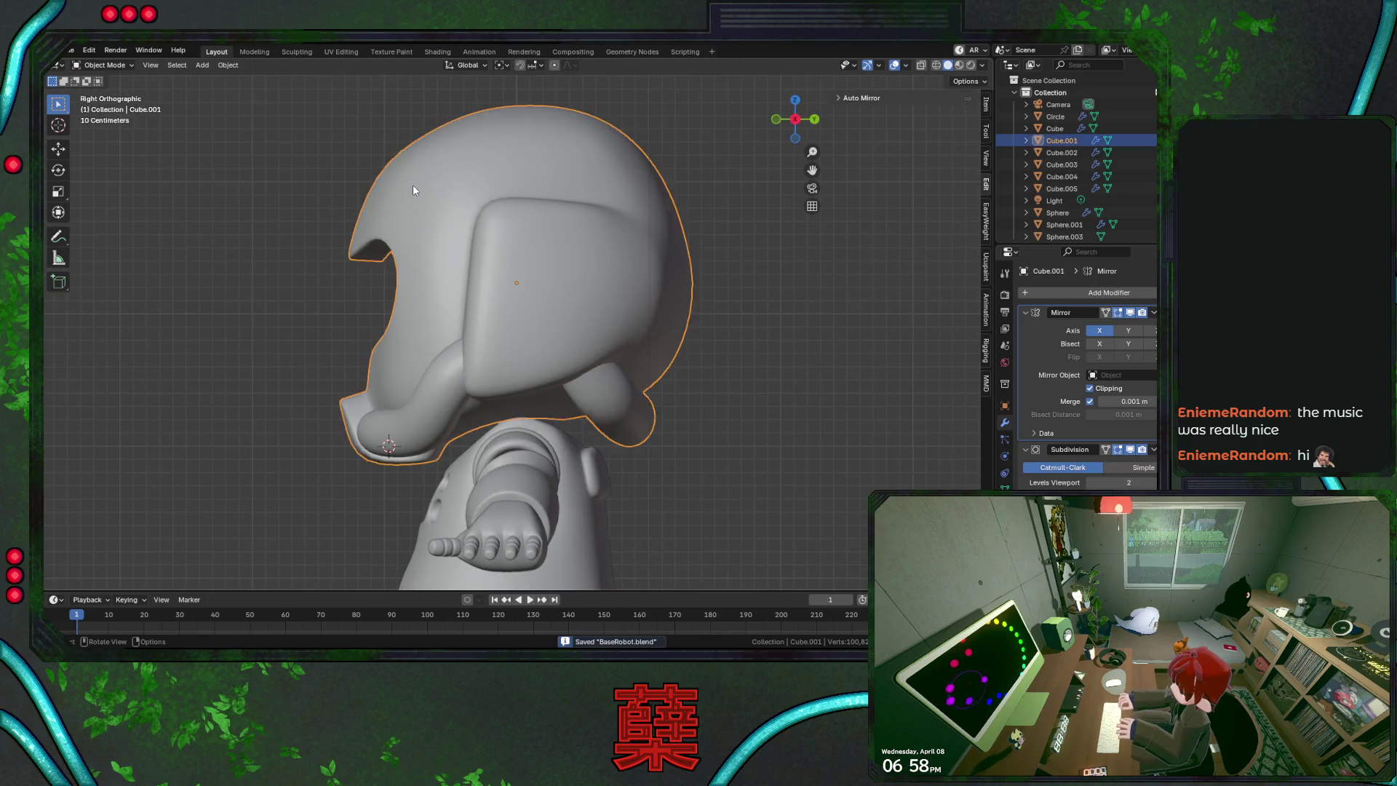
In wireframe, raise the top-front helmet edges along Z and shift them forward along Y
{"action": "key", "text": "Tab"}
{"action": "key", "text": "shift+z"}
{"action": "left_click_drag", "start_coordinate": [415, 115], "coordinate": [461, 153]}
{"action": "key", "text": "g"}
{"action": "key", "text": "z"}
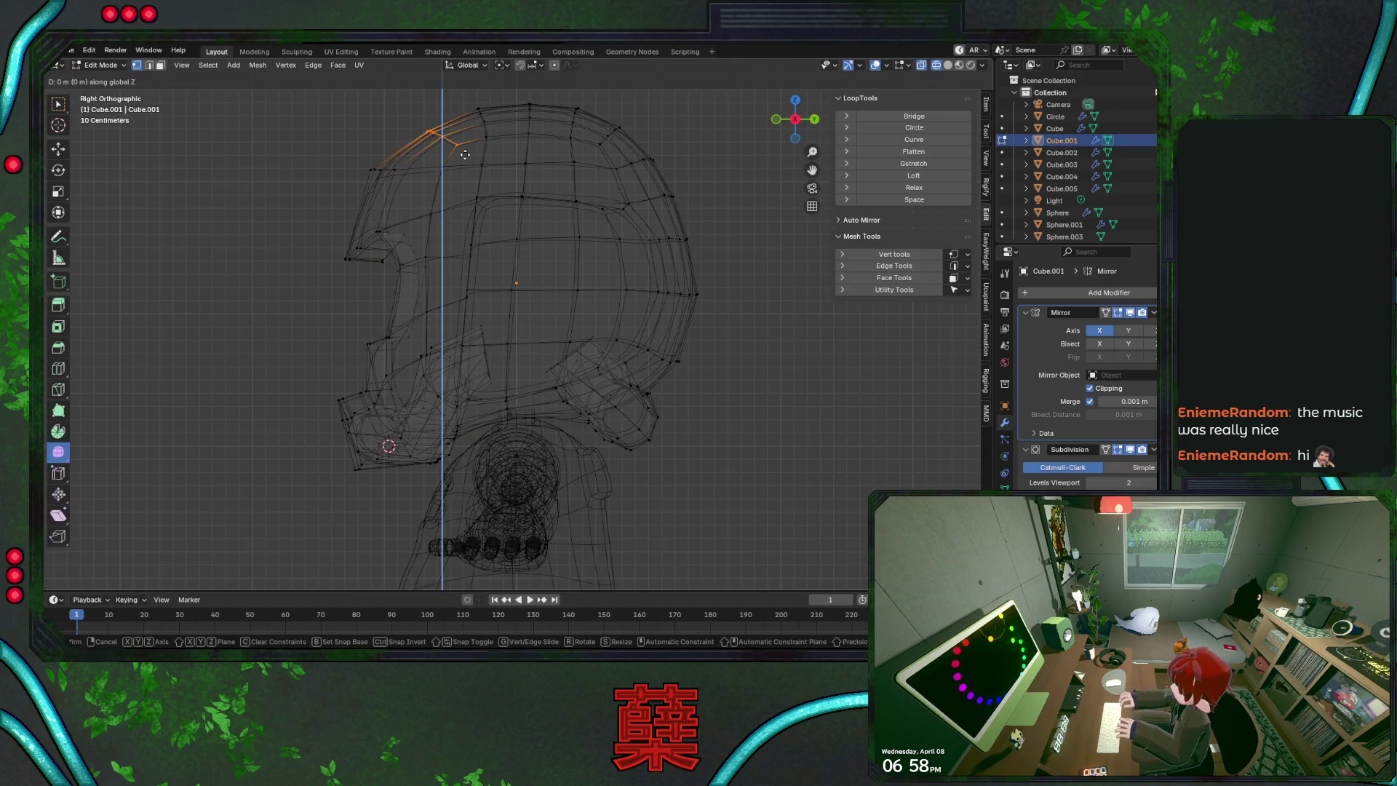
{"action": "left_click", "coordinate": [463, 151]}
{"action": "key", "text": "g"}
{"action": "key", "text": "y"}
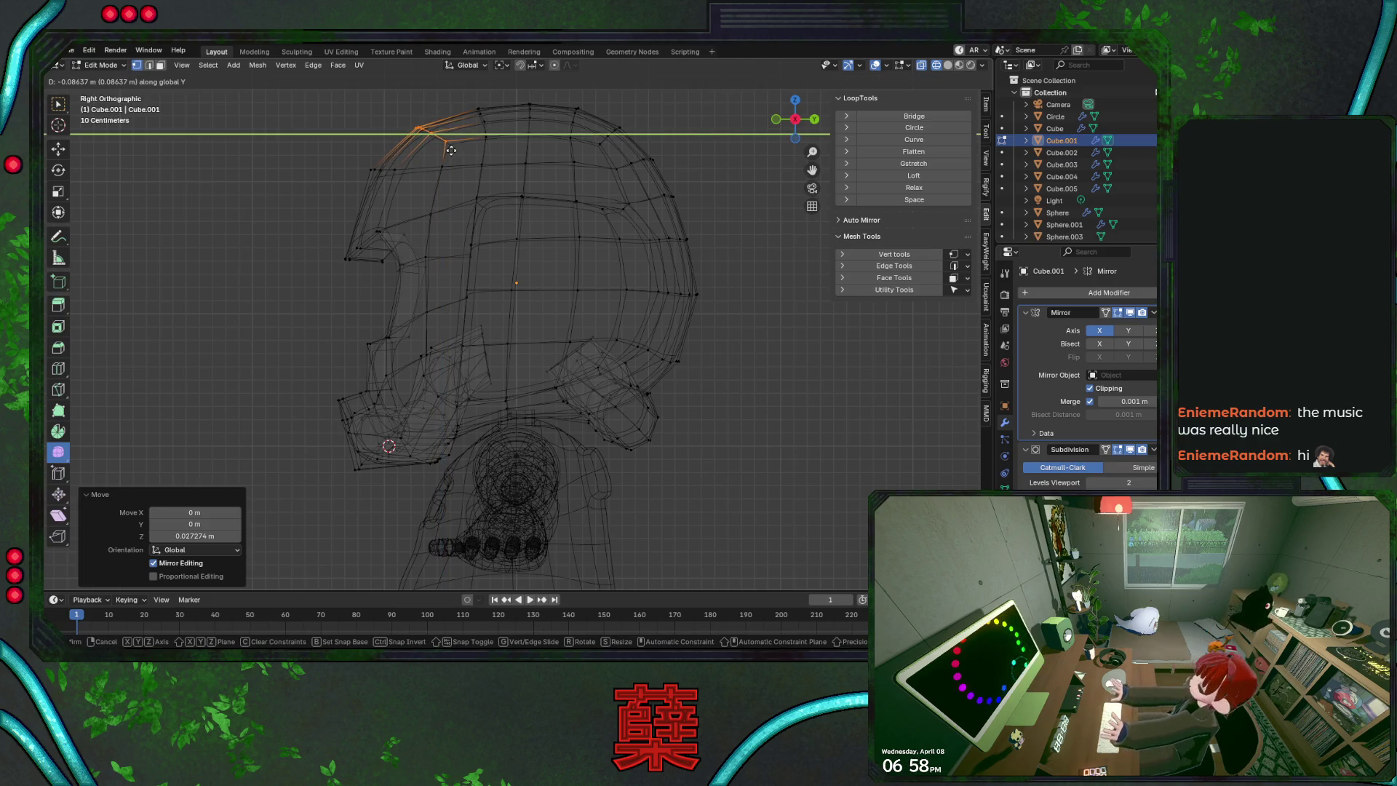
{"action": "left_click", "coordinate": [451, 150]}
{"action": "key", "text": "alt+a"}
{"action": "key", "text": "shift+z"}
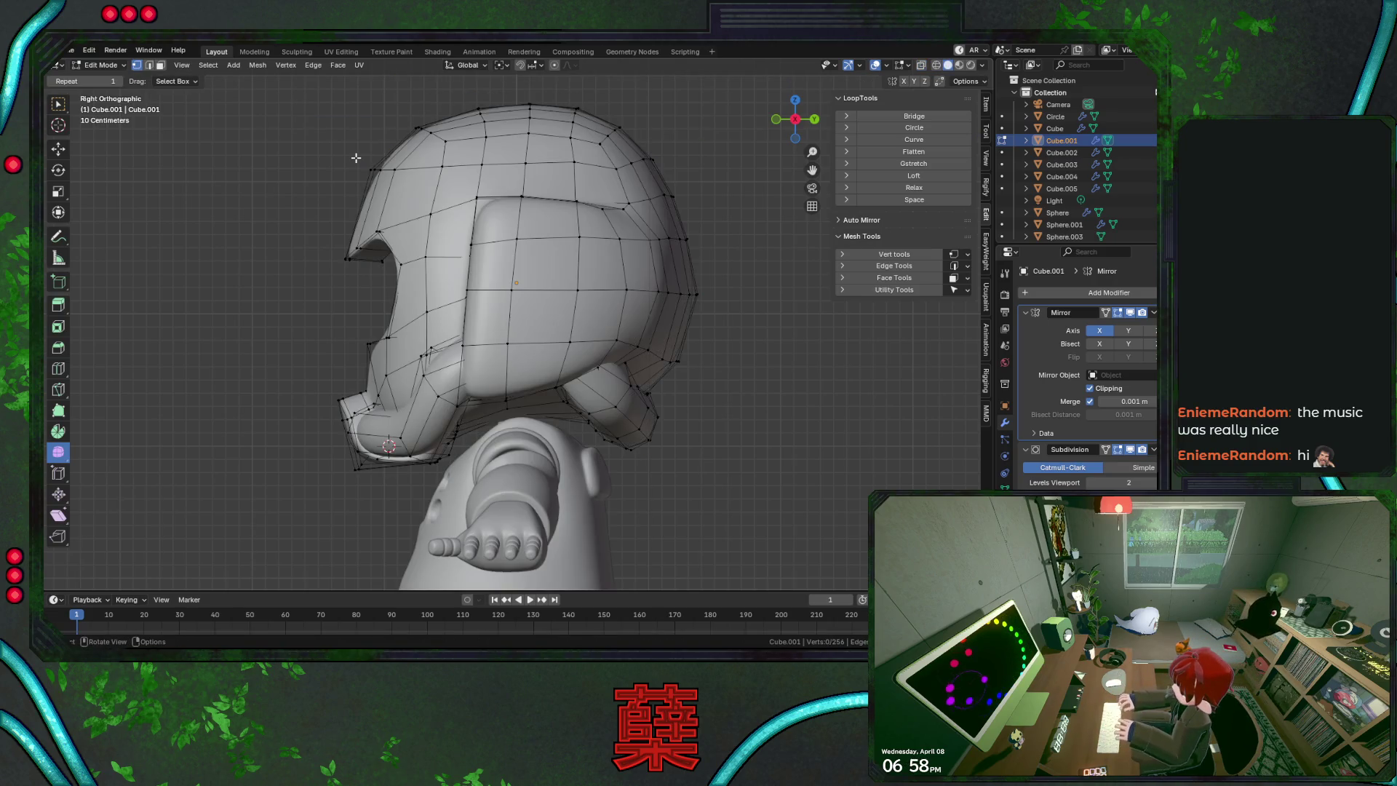
{"action": "key", "text": "Tab"}
{"action": "scroll", "coordinate": [393, 236], "scroll_direction": "up", "scroll_amount": 3}
Raise the helmet's top edge loop vertically and shift it along Y
{"action": "key", "text": "Tab"}
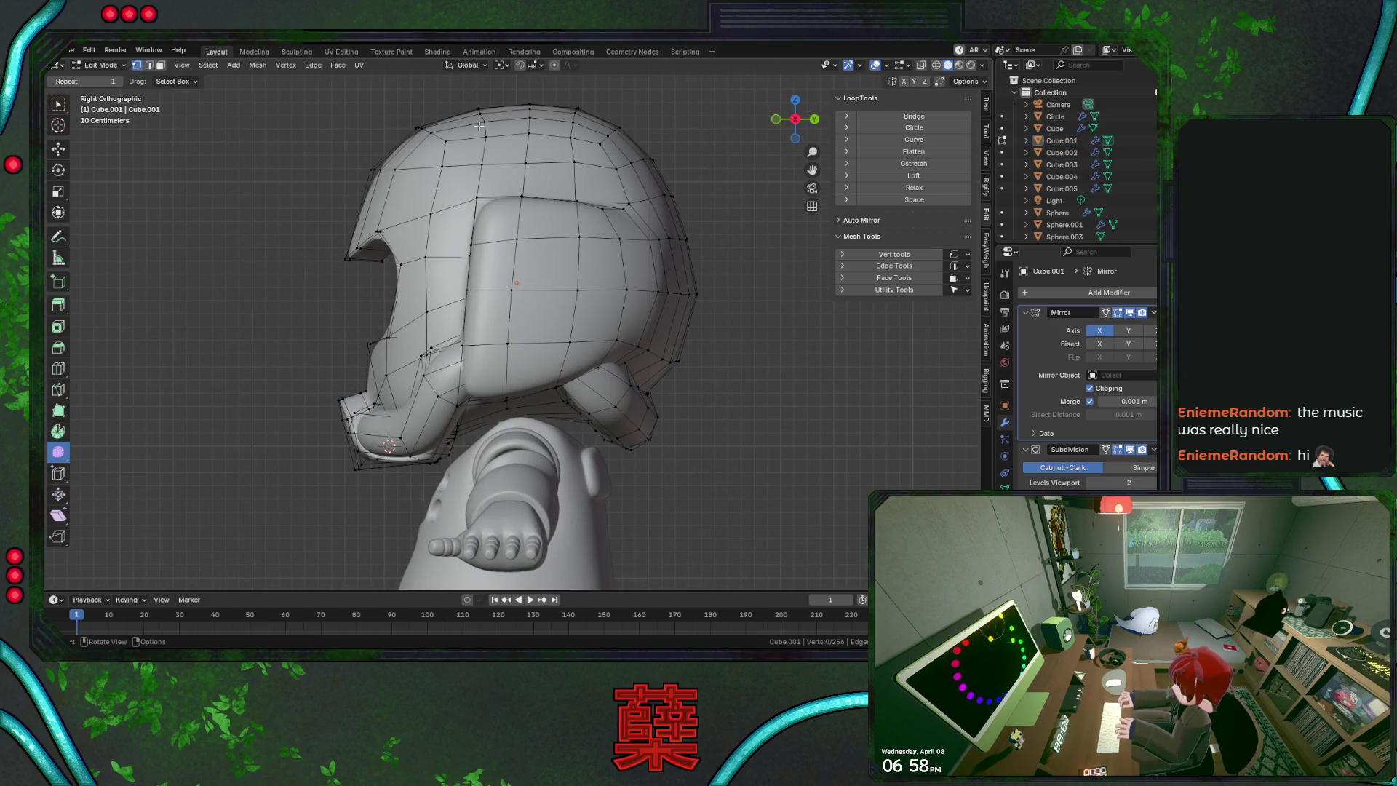
{"action": "key", "text": "shift+z"}
{"action": "left_click", "coordinate": [495, 125], "text": "alt"}
{"action": "key", "text": "g"}
{"action": "key", "text": "z"}
{"action": "left_click", "coordinate": [495, 125]}
{"action": "key", "text": "g"}
{"action": "key", "text": "y"}
{"action": "left_click", "coordinate": [480, 131]}
Raise one dome-top vertex vertically and reposition another dome-top vertex freely
{"action": "left_click", "coordinate": [485, 136]}
{"action": "key", "text": "g"}
{"action": "key", "text": "z"}
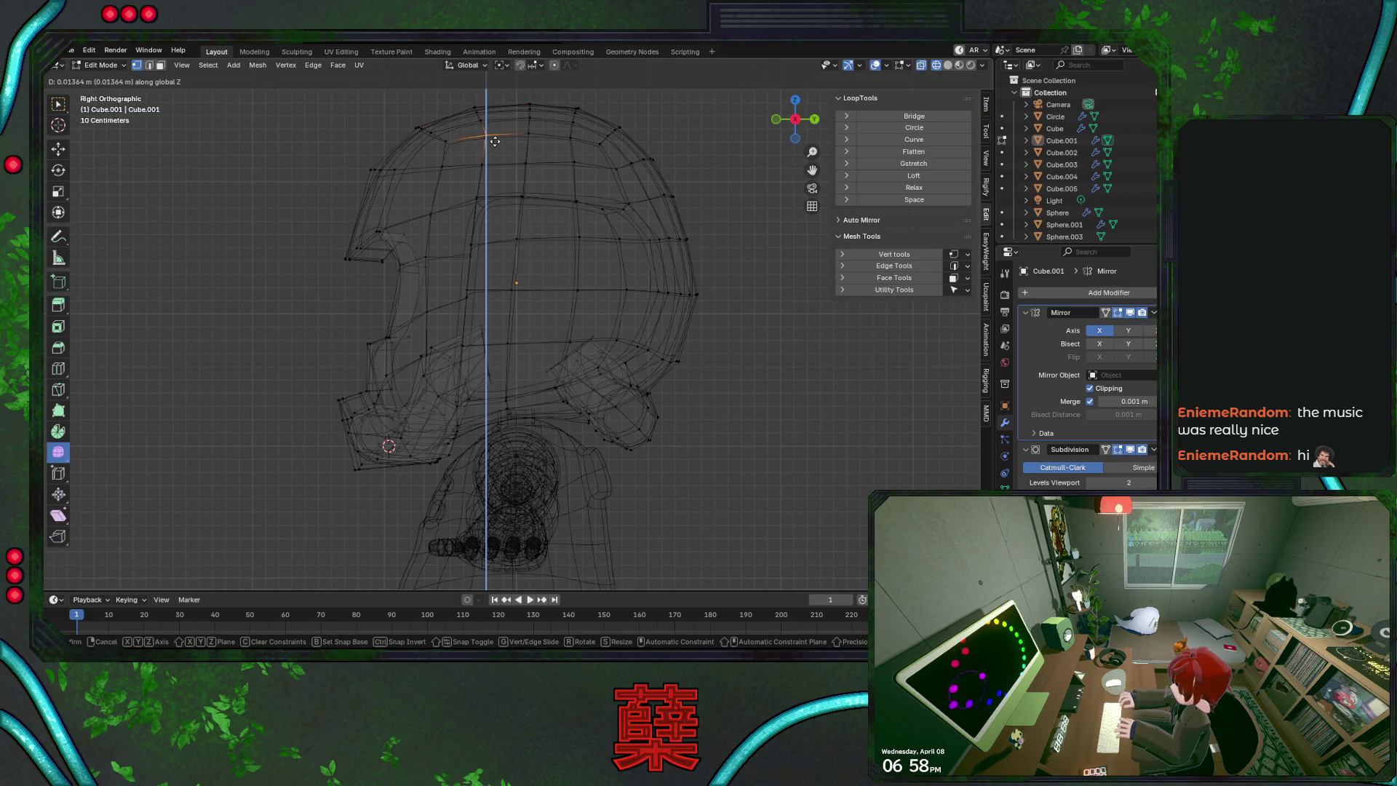
{"action": "left_click", "coordinate": [488, 138]}
{"action": "key", "text": "b"}
{"action": "left_click_drag", "start_coordinate": [447, 144], "coordinate": [415, 124]}
{"action": "key", "text": "g"}
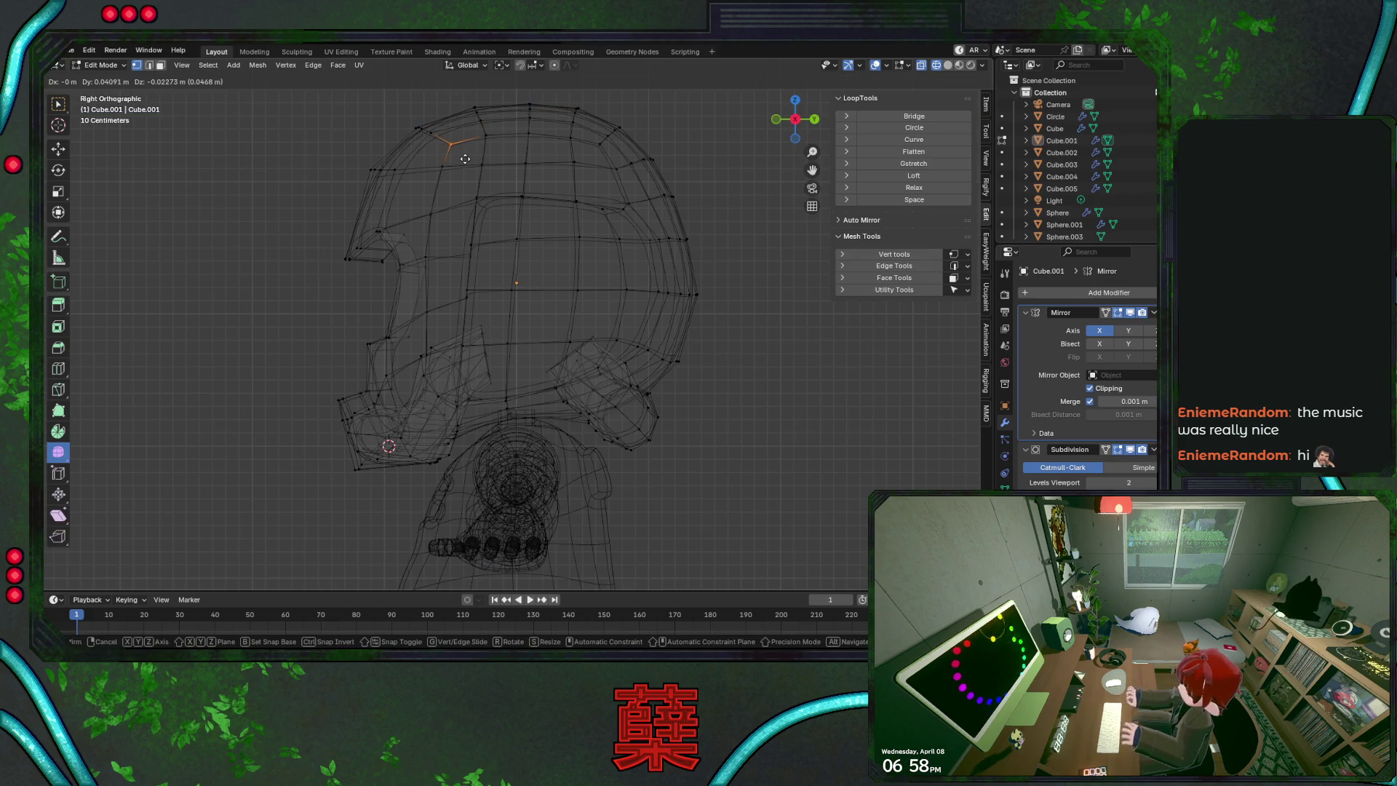
{"action": "left_click", "coordinate": [465, 160]}
Move another dome vertex vertically, then nudge five vertices at the back of the head
{"action": "left_click", "coordinate": [574, 163]}
{"action": "key", "text": "g"}
{"action": "key", "text": "z"}
{"action": "left_click", "coordinate": [617, 183]}
{"action": "left_click", "coordinate": [617, 174]}
{"action": "left_click_drag", "start_coordinate": [613, 150], "coordinate": [709, 208]}
{"action": "key", "text": "g"}
{"action": "left_click", "coordinate": [681, 186]}
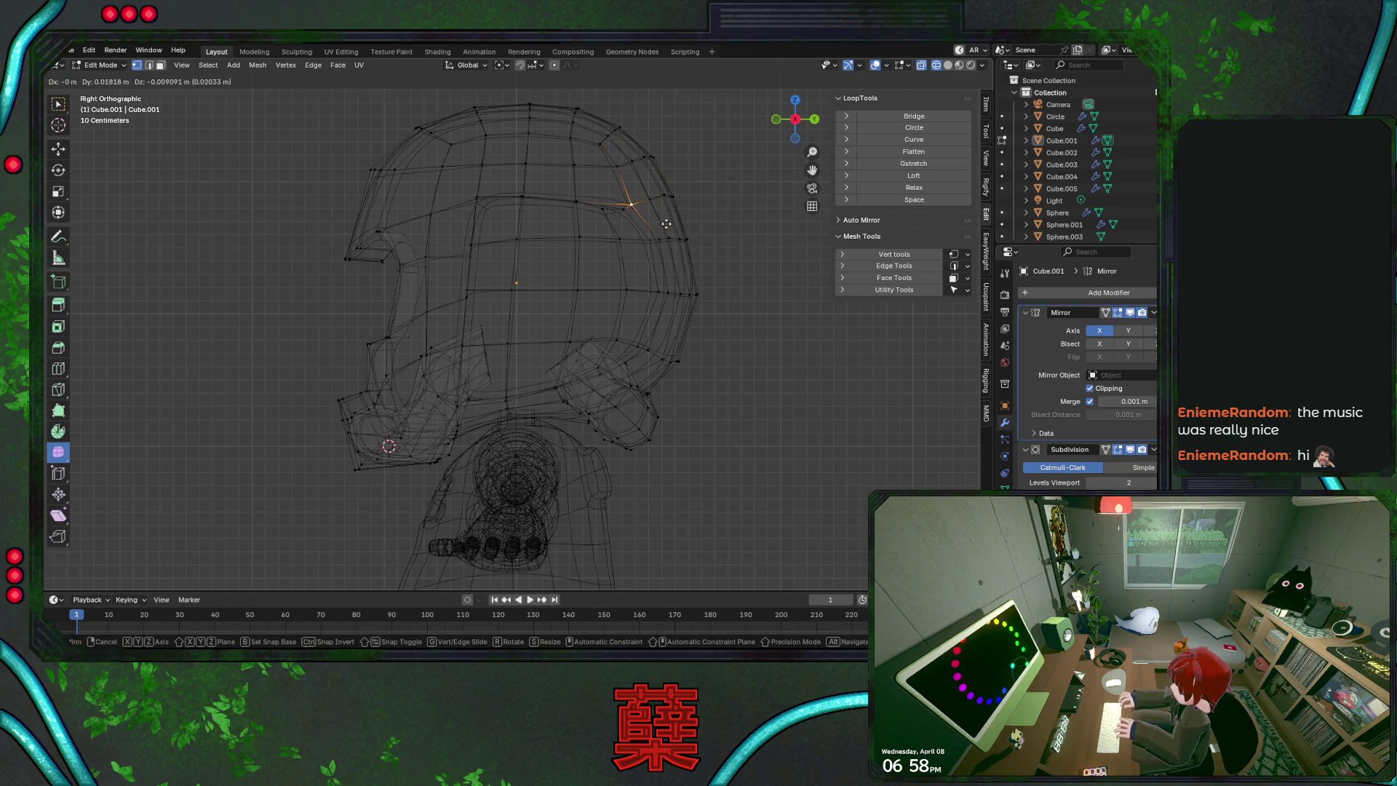
{"action": "left_click", "coordinate": [717, 215]}
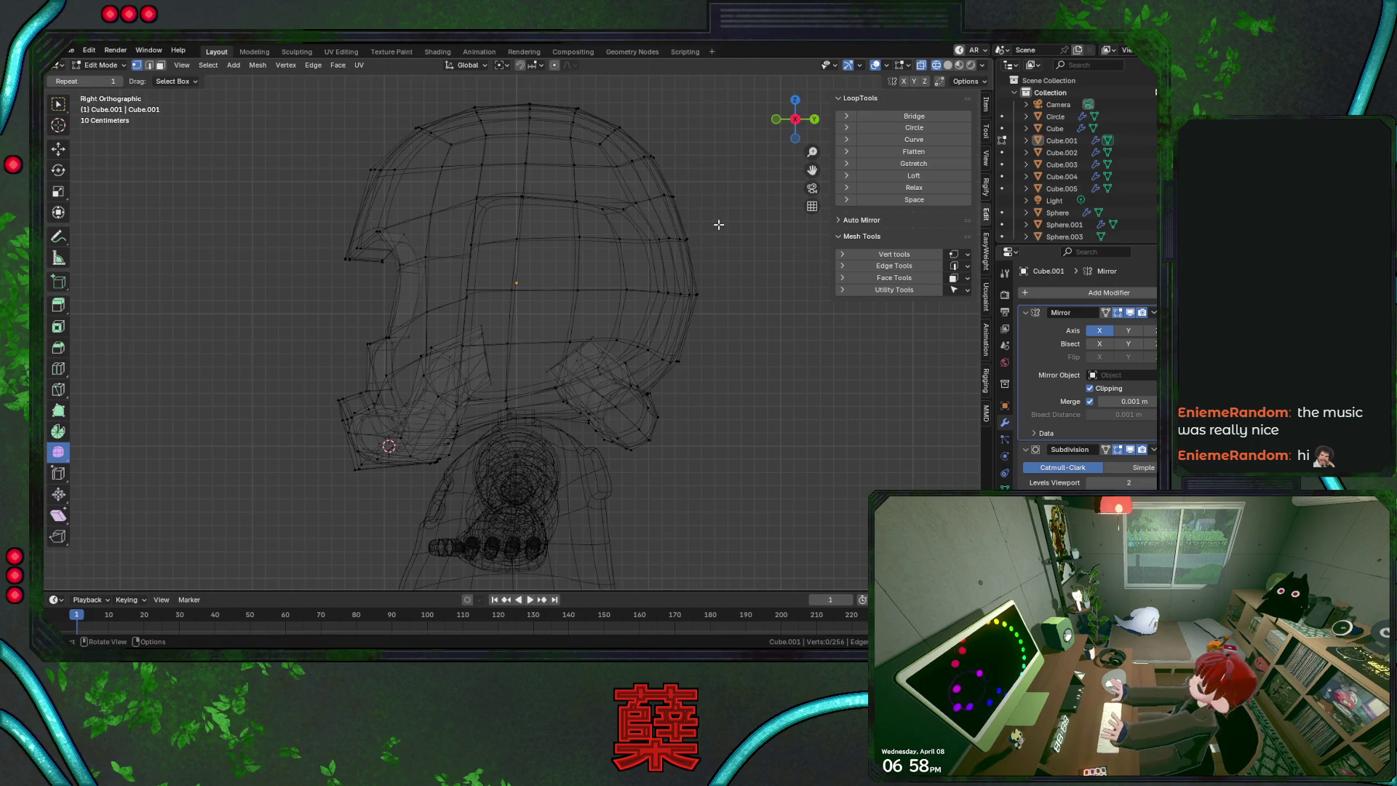
In solid shading, raise an edge loop along the helmet top
{"action": "key", "text": "shift+z"}
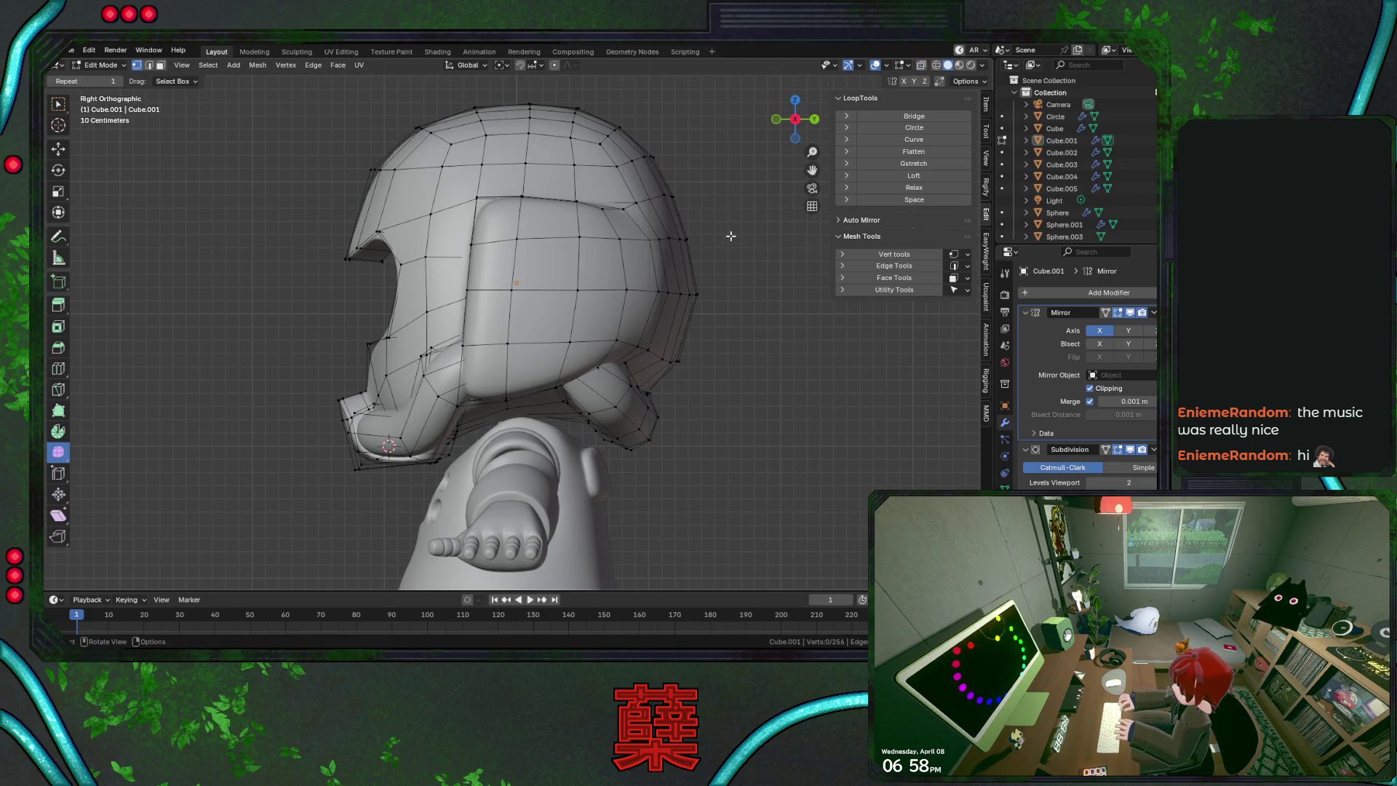
{"action": "left_click", "coordinate": [629, 206], "text": "alt"}
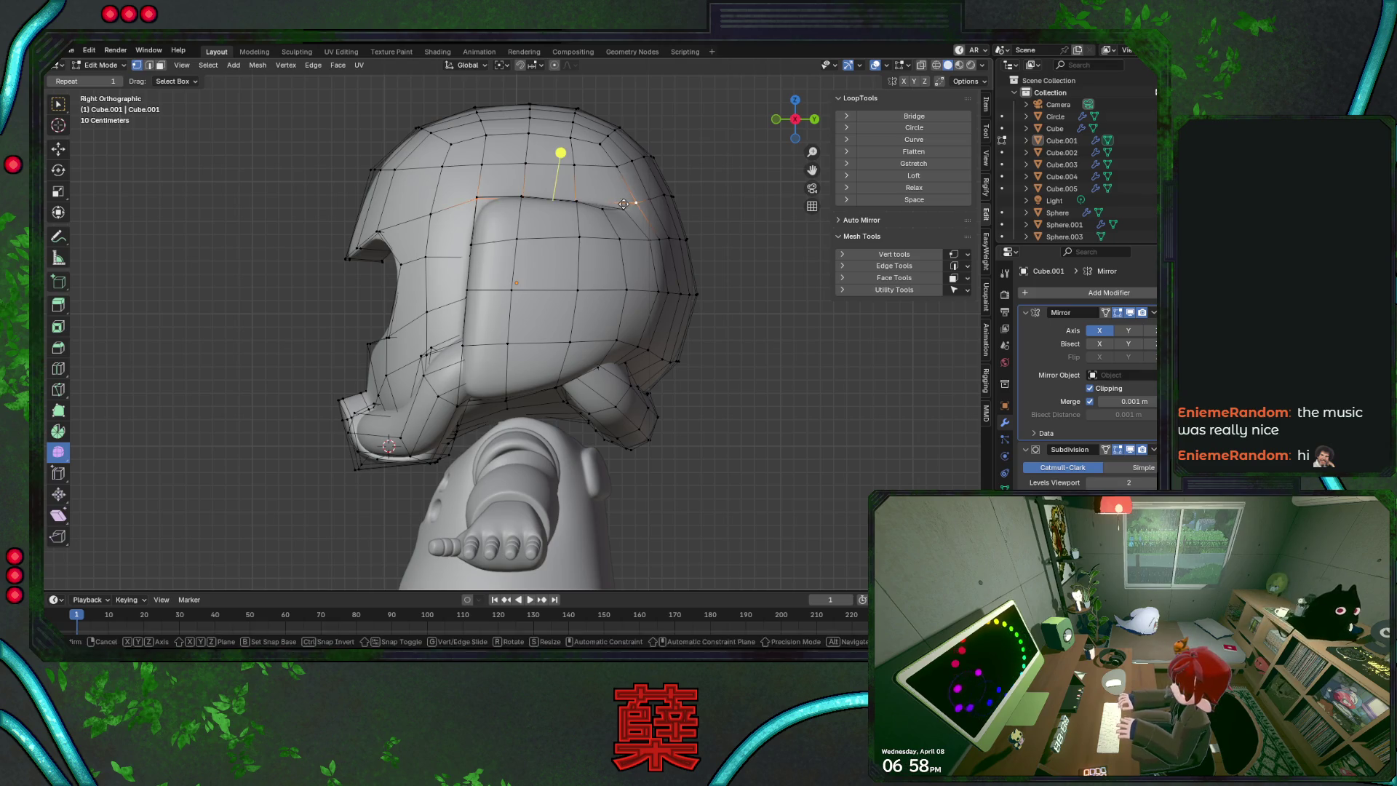
{"action": "key", "text": "g"}
{"action": "key", "text": "z"}
{"action": "left_click", "coordinate": [624, 196]}
Lower a back-of-helmet vertex about −0.036 m along Z
{"action": "left_click", "coordinate": [649, 193]}
{"action": "key", "text": "g"}
{"action": "key", "text": "z"}
{"action": "left_click", "coordinate": [649, 209]}
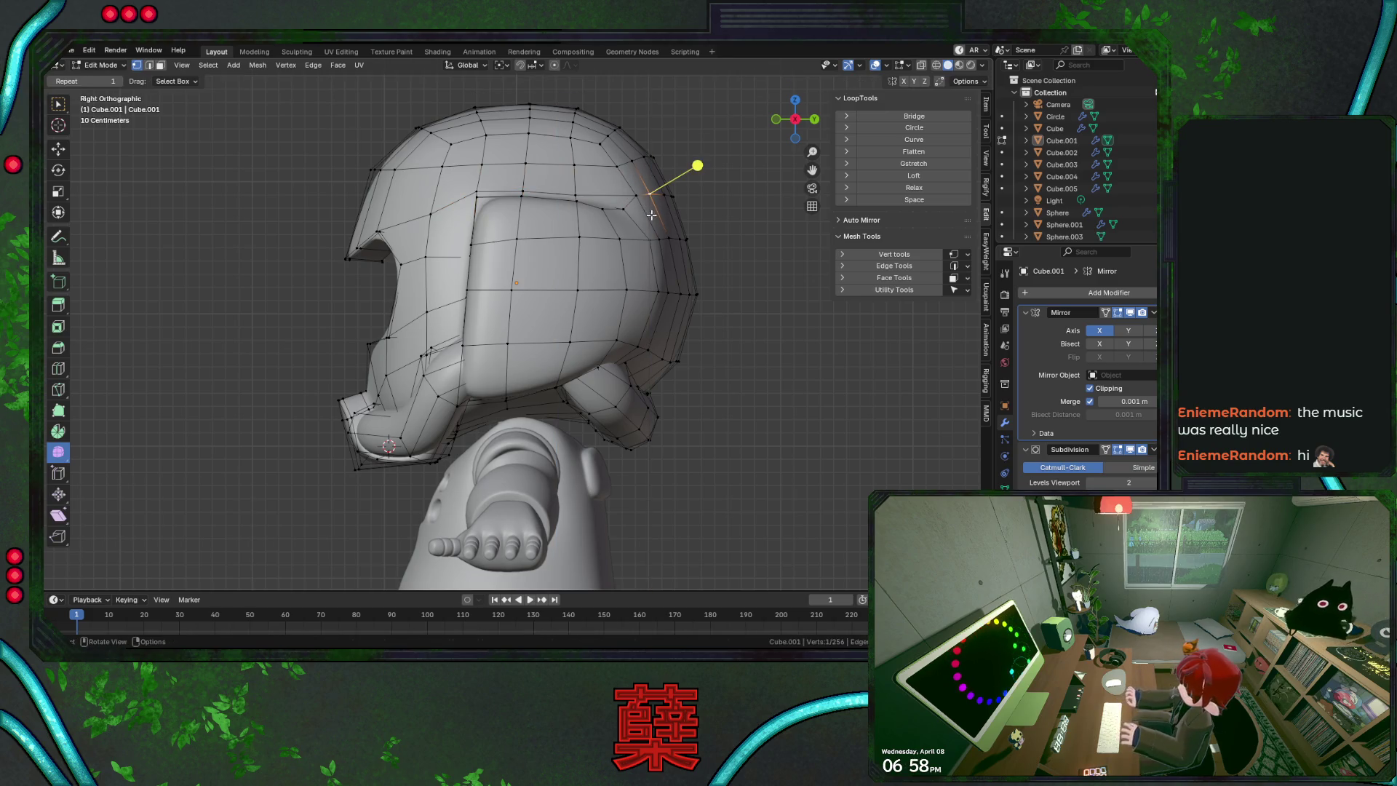
{"action": "key", "text": "g"}
{"action": "key", "text": "z"}
{"action": "left_click", "coordinate": [650, 222]}
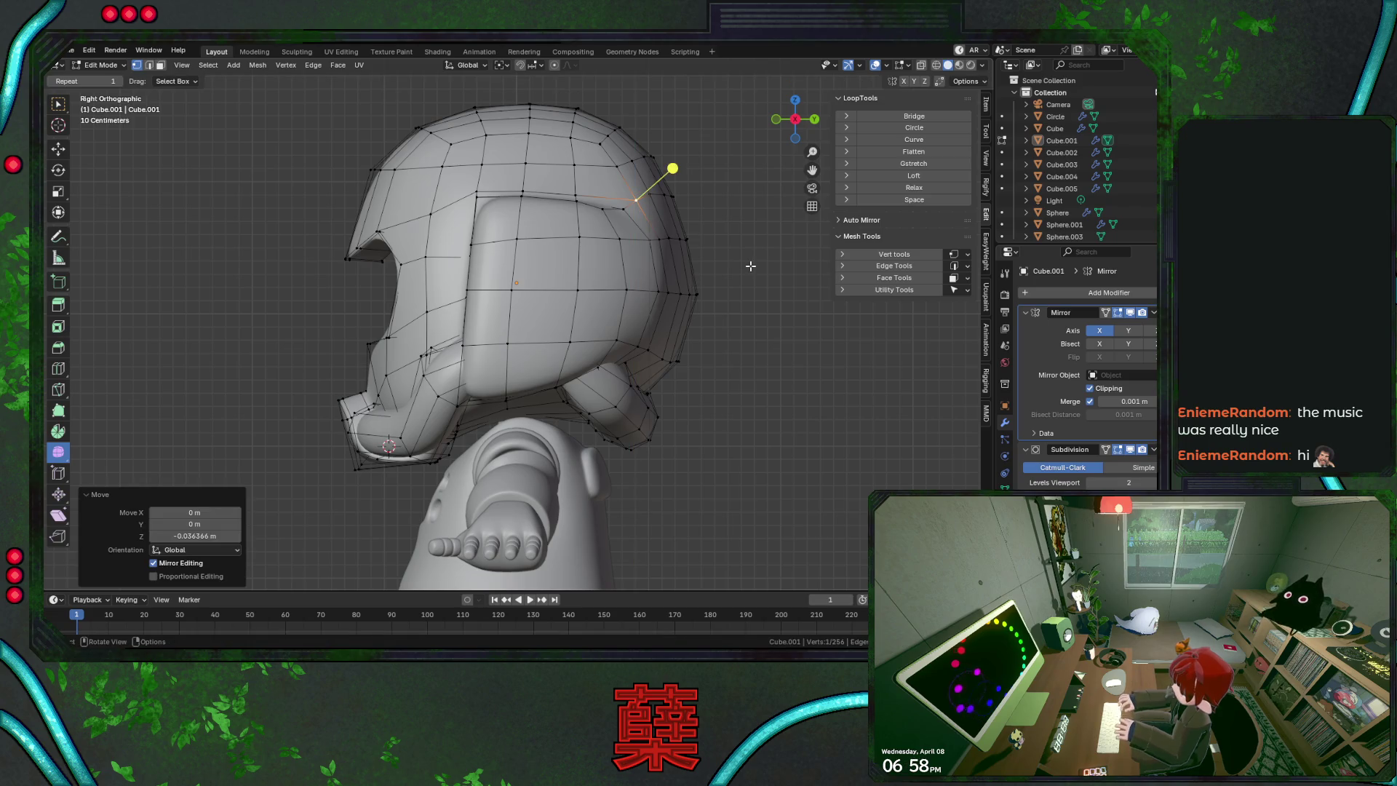
{"action": "left_click", "coordinate": [742, 254]}
{"action": "middle_click_drag", "start_coordinate": [742, 255], "coordinate": [649, 322]}
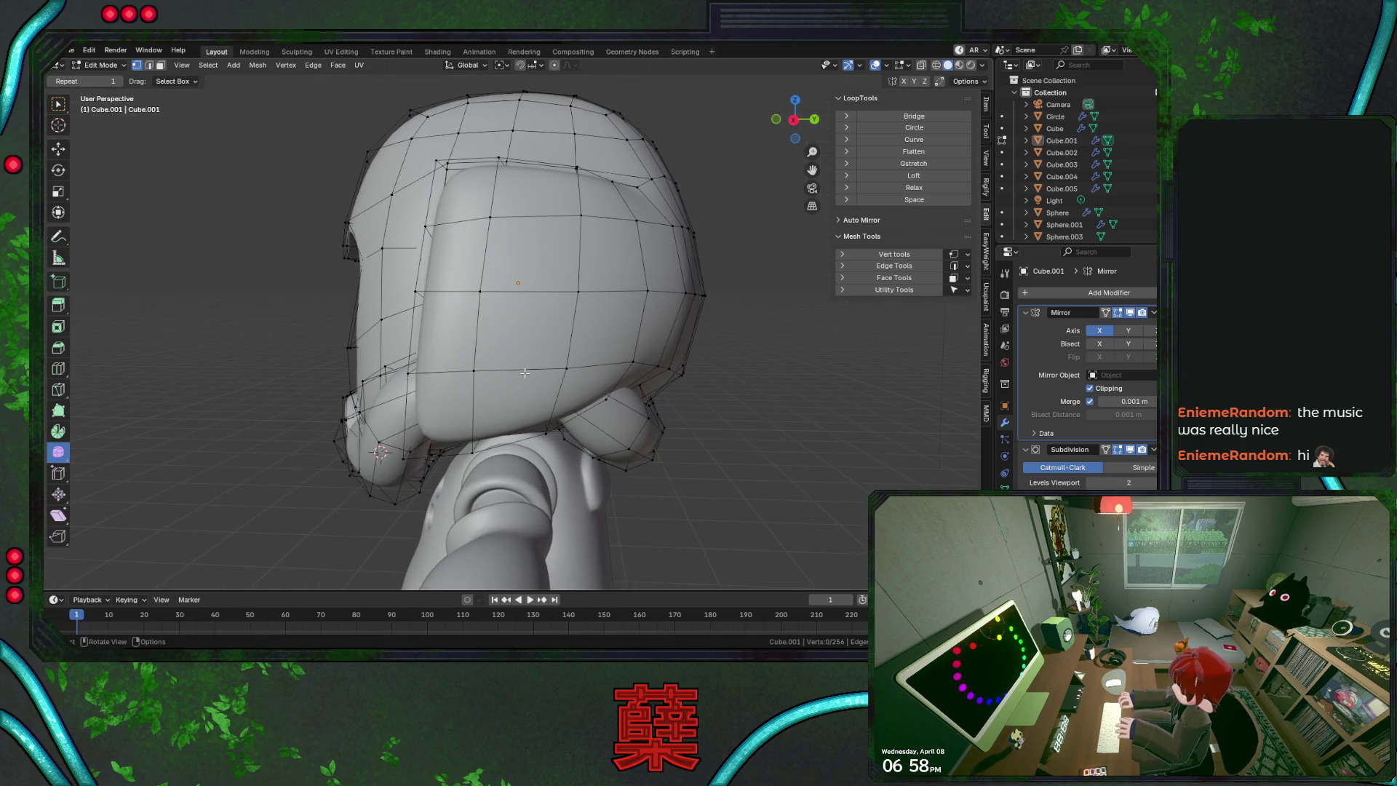
Select and grow the side-panel selection, then save BaseRobot.blend
{"action": "mouse_move", "coordinate": [615, 264]}
{"action": "middle_mouse_down"}
{"action": "mouse_move", "coordinate": [432, 329]}
{"action": "mouse_move", "coordinate": [495, 318]}
{"action": "mouse_move", "coordinate": [485, 273]}
{"action": "mouse_move", "coordinate": [595, 334]}
{"action": "middle_mouse_up"}
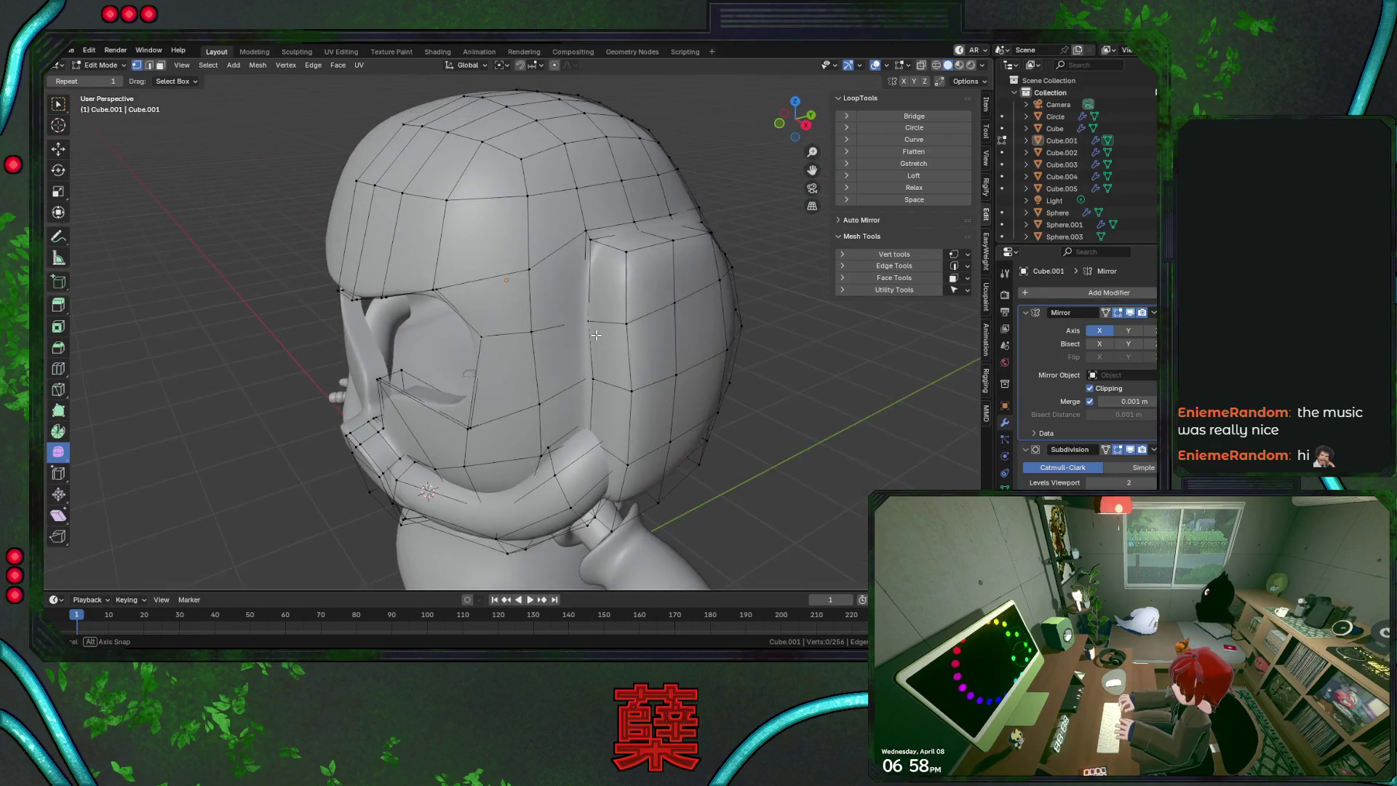
{"action": "left_click", "coordinate": [698, 209]}
{"action": "key", "text": "ctrl+KP_Add"}
{"action": "key", "text": "Tab"}
{"action": "mouse_move", "coordinate": [814, 370]}
{"action": "middle_mouse_down"}
{"action": "mouse_move", "coordinate": [637, 362]}
{"action": "mouse_move", "coordinate": [655, 357]}
{"action": "mouse_move", "coordinate": [630, 346]}
{"action": "mouse_move", "coordinate": [530, 360]}
{"action": "mouse_move", "coordinate": [560, 373]}
{"action": "mouse_move", "coordinate": [642, 310]}
{"action": "mouse_move", "coordinate": [632, 345]}
{"action": "middle_mouse_up"}
{"action": "key", "text": "ctrl+s"}
Edge-slide the loop around the helmet's side panel to 0.246
{"action": "key", "text": "Tab"}
{"action": "left_click", "coordinate": [623, 291], "text": "alt"}
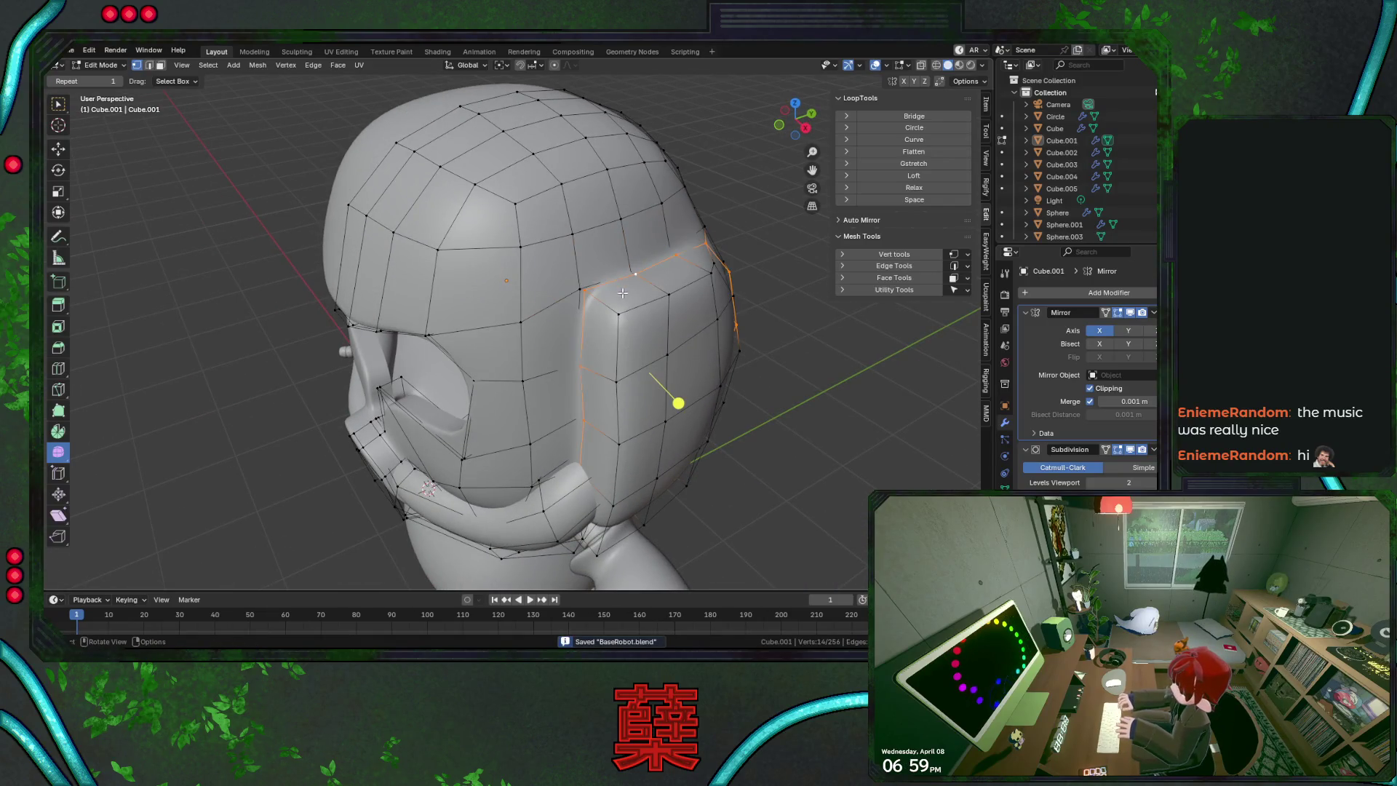
{"action": "key", "text": "g"}
{"action": "key", "text": "g"}
{"action": "left_click", "coordinate": [658, 358]}
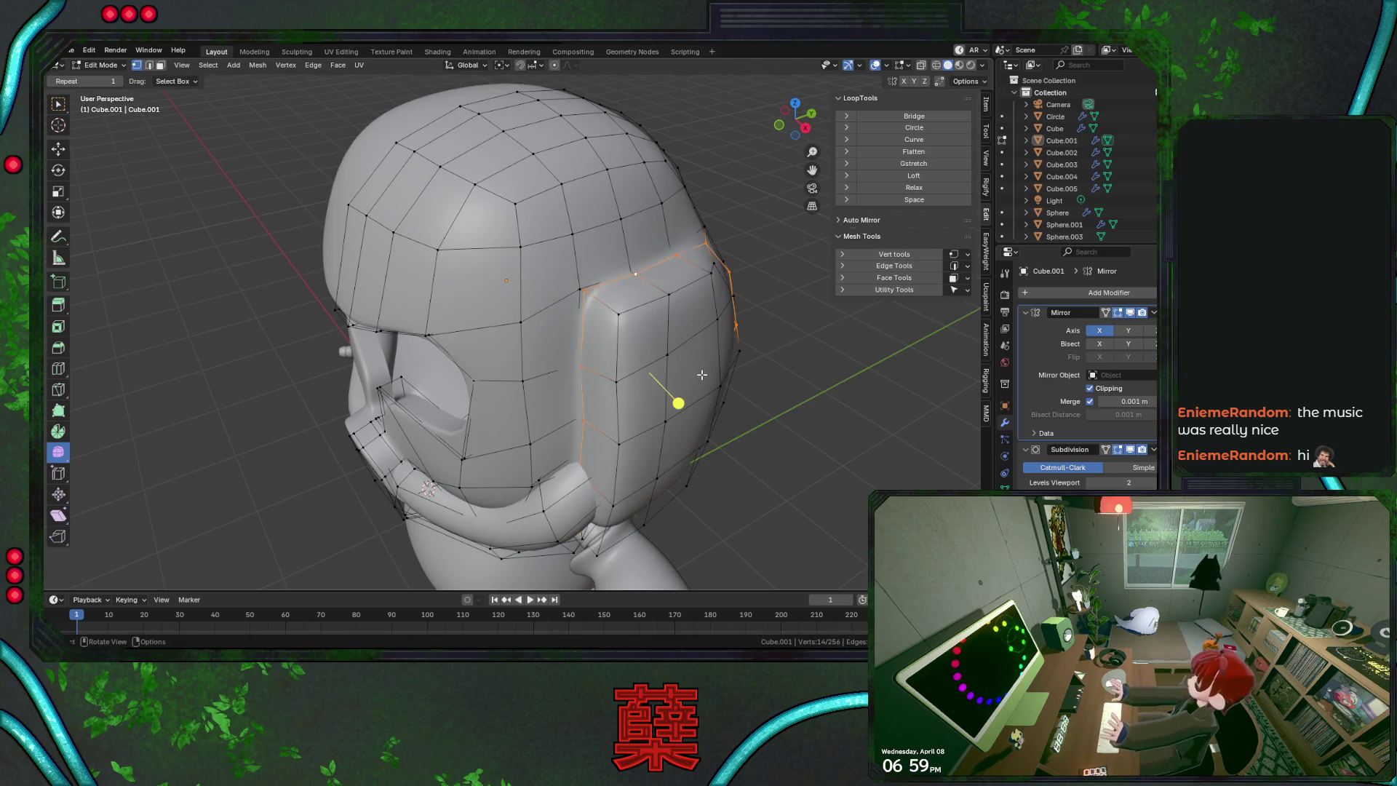
{"action": "key", "text": "g"}
{"action": "key", "text": "g"}
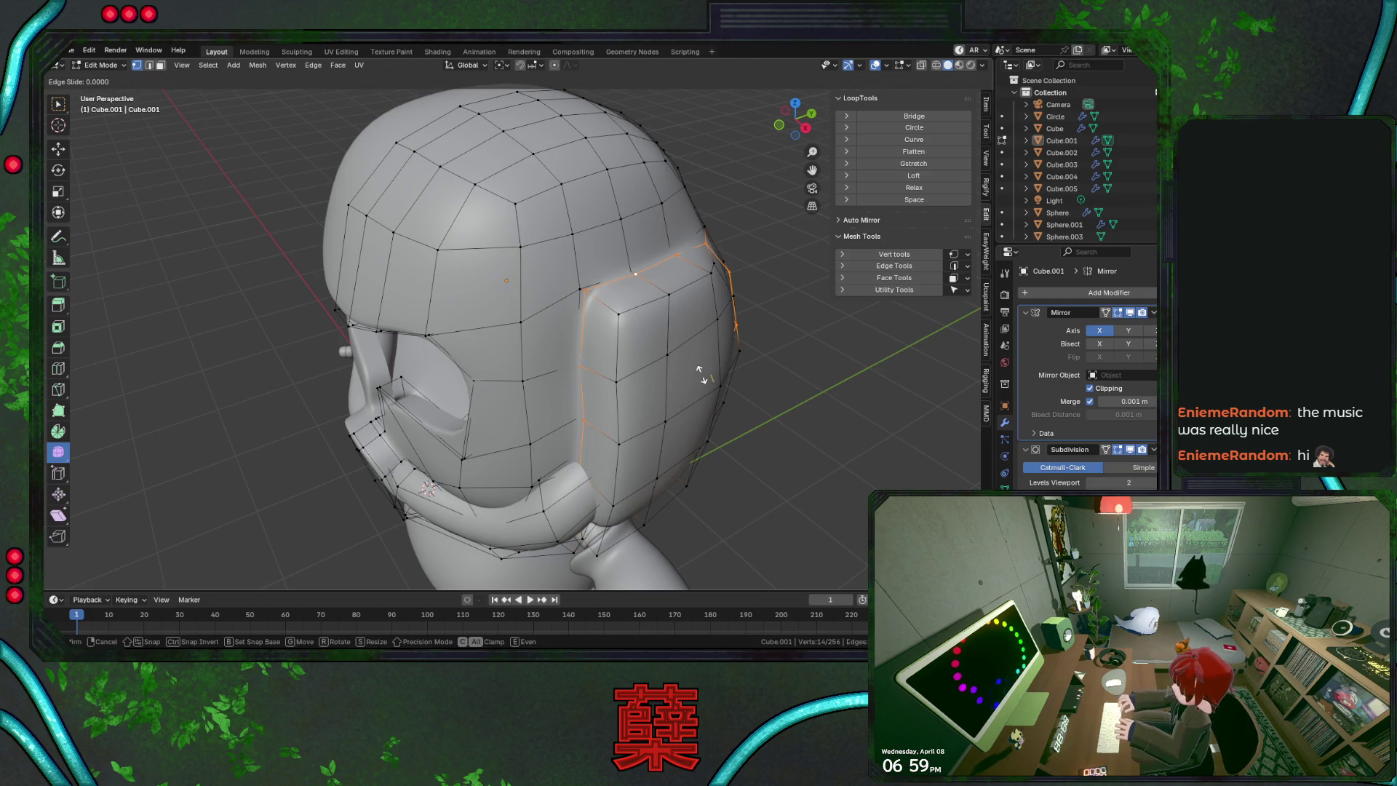
{"action": "left_click", "coordinate": [693, 372]}
Select the side-panel face strip, extrude it in place and scale it to 0.916
{"action": "left_click", "coordinate": [604, 342], "text": "alt"}
{"action": "left_click", "coordinate": [600, 327]}
{"action": "left_click", "coordinate": [601, 385], "text": "shift"}
{"action": "left_click", "coordinate": [603, 502], "text": "shift"}
{"action": "left_click", "coordinate": [606, 509], "text": "shift"}
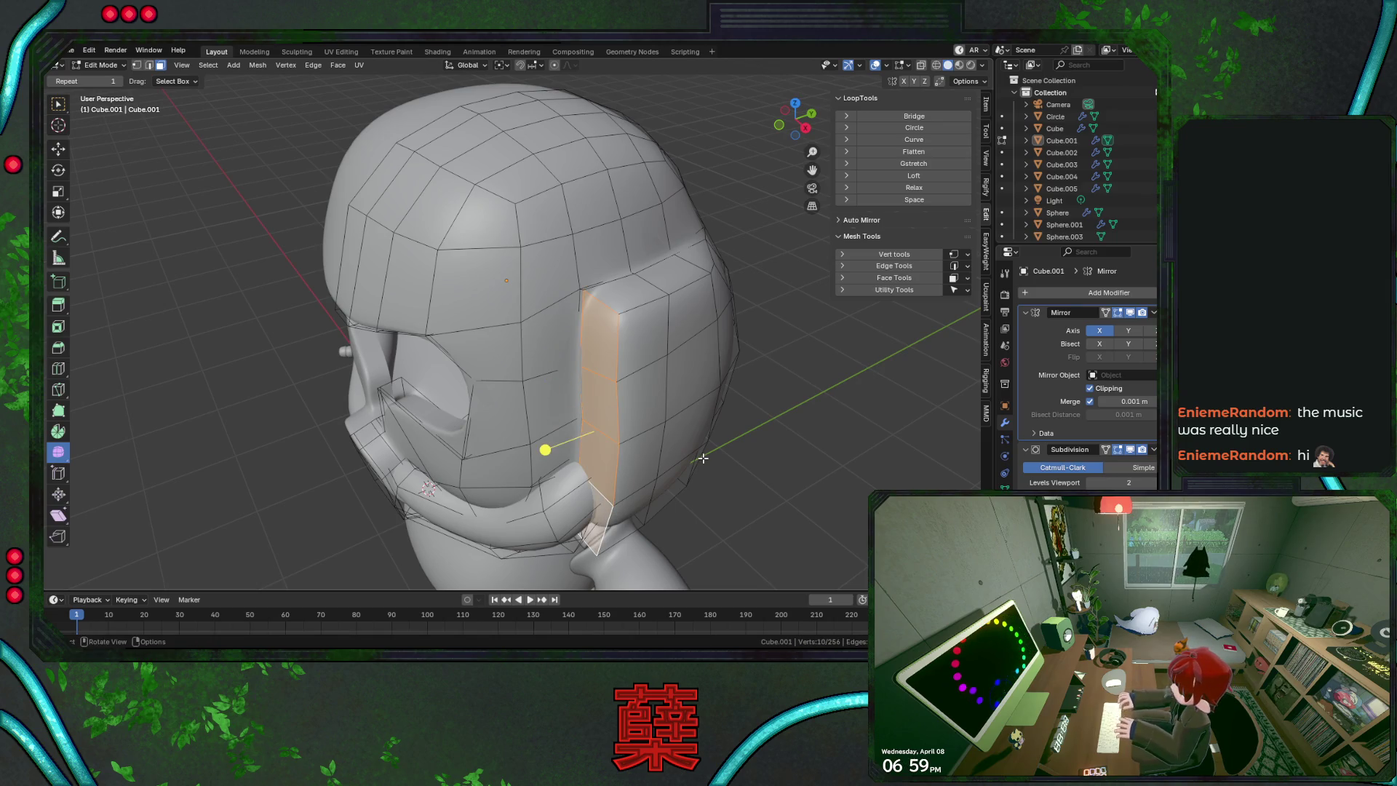
{"action": "key", "text": "e"}
{"action": "key", "text": "Escape"}
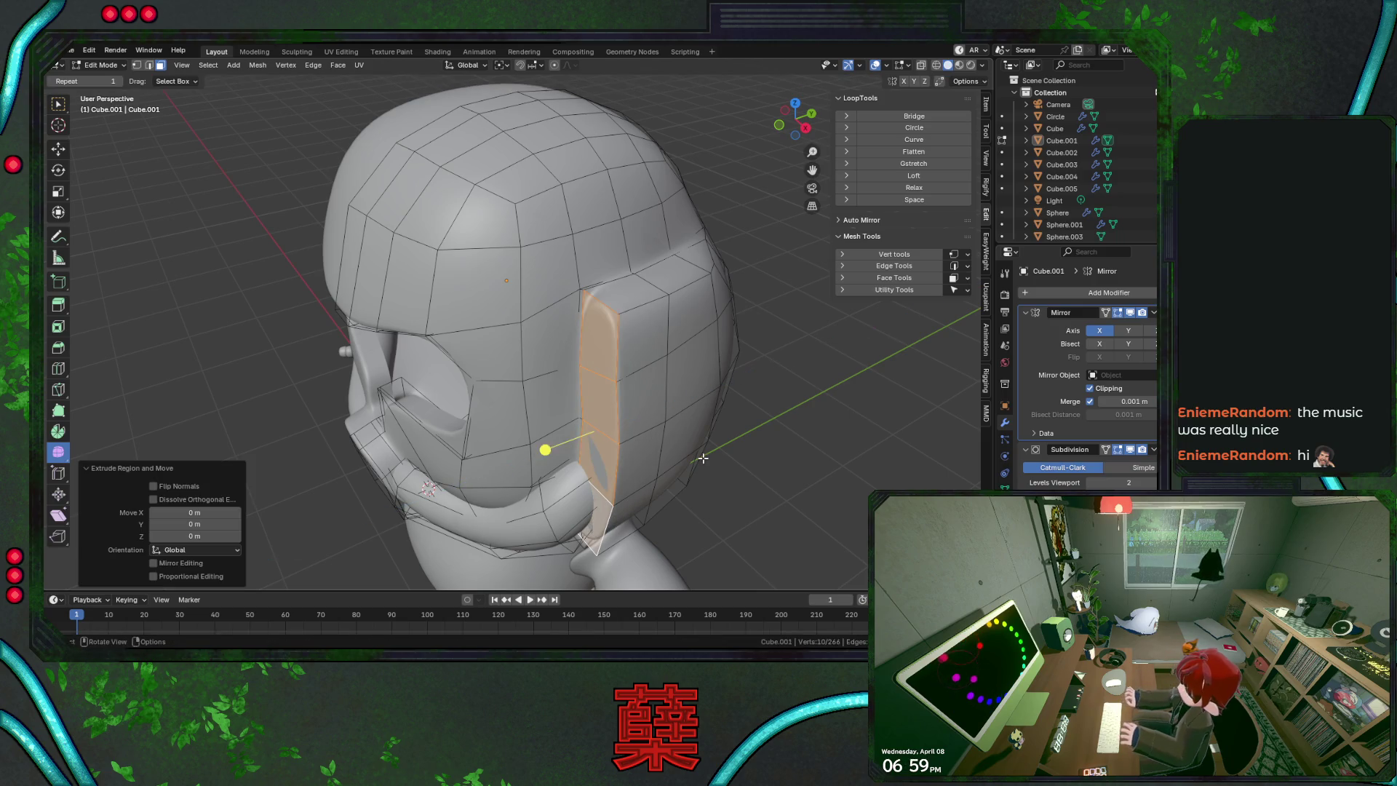
{"action": "key", "text": "s"}
{"action": "left_click", "coordinate": [695, 450]}
Cancel the inward extrusion, undo the panel strip, and view the character from behind
{"action": "key", "text": "e"}
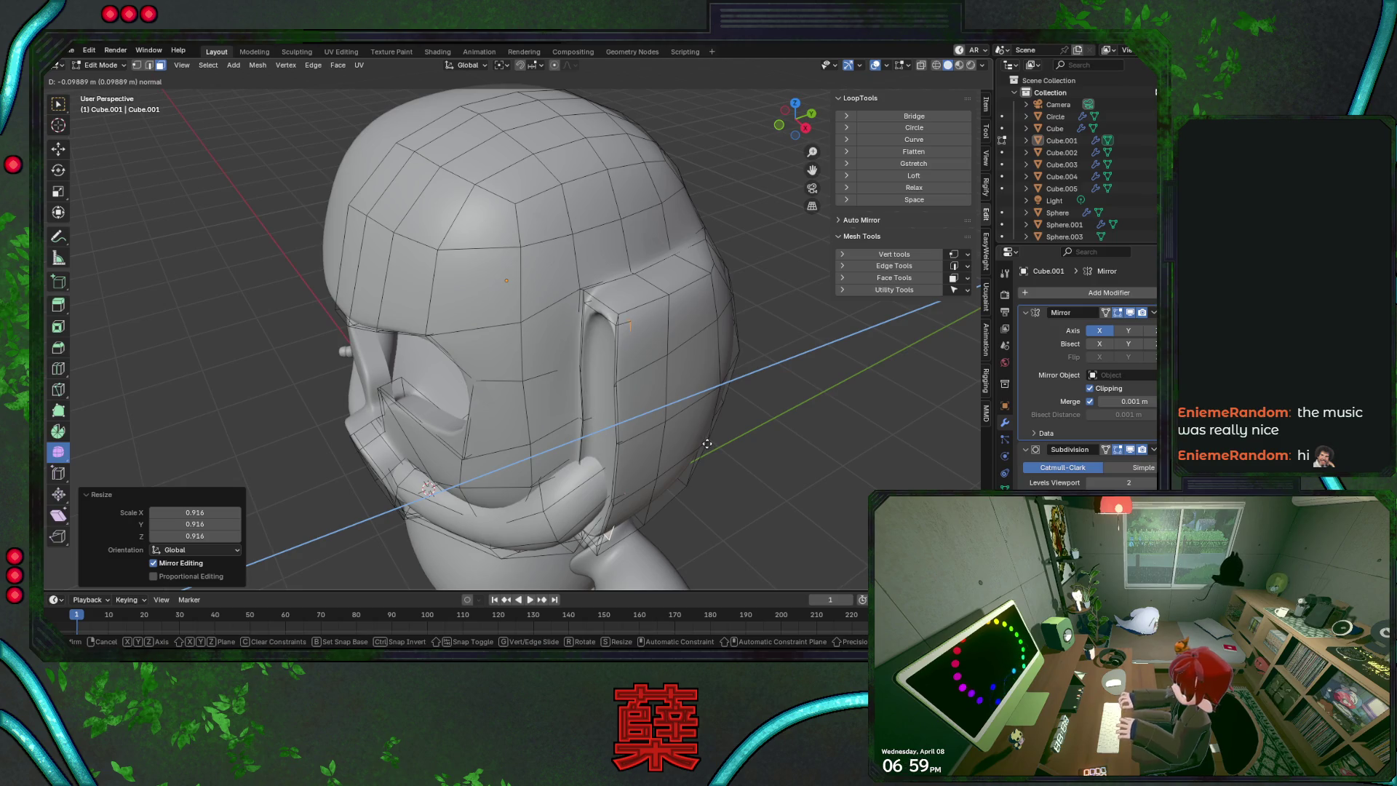
{"action": "key", "text": "Escape"}
{"action": "key", "text": "ctrl+z"}
{"action": "key", "text": "ctrl+z"}
{"action": "key", "text": "ctrl+z"}
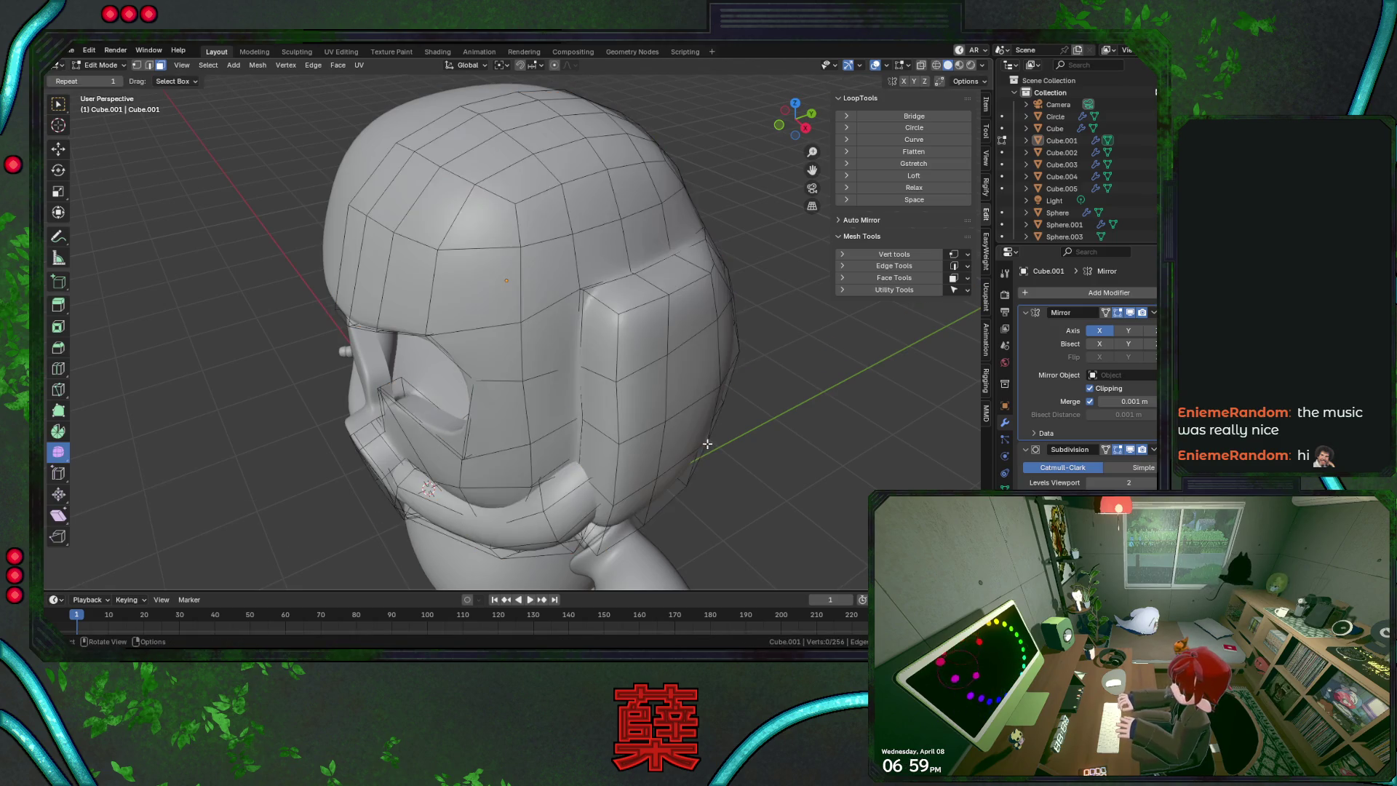
{"action": "key", "text": "Tab"}
{"action": "scroll", "coordinate": [581, 391], "scroll_direction": "down", "scroll_amount": 4}
{"action": "mouse_move", "coordinate": [580, 385]}
{"action": "middle_mouse_down"}
{"action": "mouse_move", "coordinate": [351, 333]}
{"action": "mouse_move", "coordinate": [424, 347]}
{"action": "middle_mouse_up"}
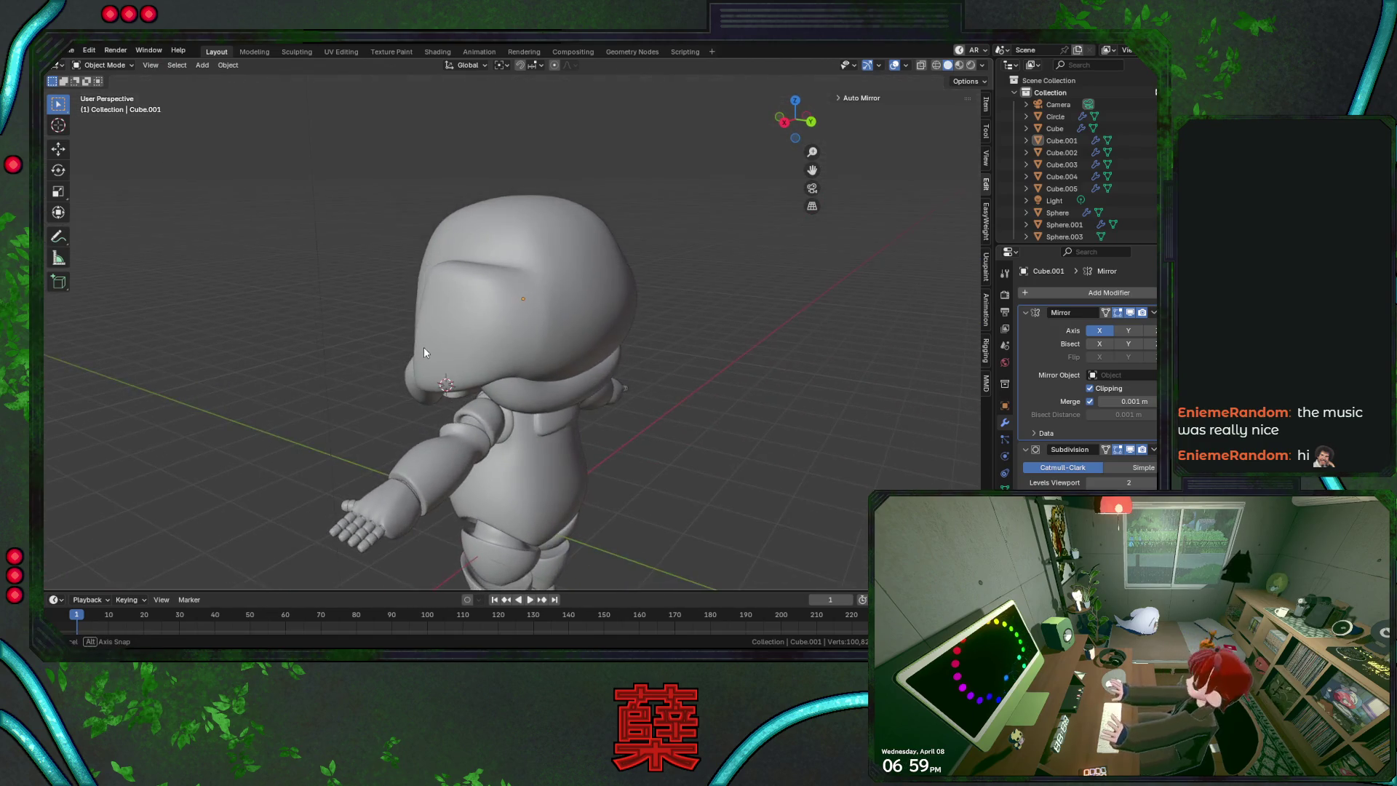
In vertex mode, slide a head vertex along its edges to 0.137
{"action": "key", "text": "Tab"}
{"action": "scroll", "coordinate": [564, 360], "scroll_direction": "up", "scroll_amount": 4}
{"action": "key", "text": "1"}
{"action": "left_click", "coordinate": [537, 339]}
{"action": "middle_click_drag", "start_coordinate": [550, 342], "coordinate": [548, 284]}
{"action": "key", "text": "shift+v"}
{"action": "left_click", "coordinate": [555, 285]}
{"action": "key", "text": "shift+v"}
{"action": "left_click", "coordinate": [473, 259]}
Slide a top-of-head vertex, then slide a lower vertex to 0.184 and undo it
{"action": "left_click", "coordinate": [446, 147]}
{"action": "key", "text": "shift+v"}
{"action": "left_click", "coordinate": [446, 149]}
{"action": "left_click", "coordinate": [448, 219]}
{"action": "middle_click_drag", "start_coordinate": [454, 234], "coordinate": [472, 291]}
{"action": "key", "text": "shift+v"}
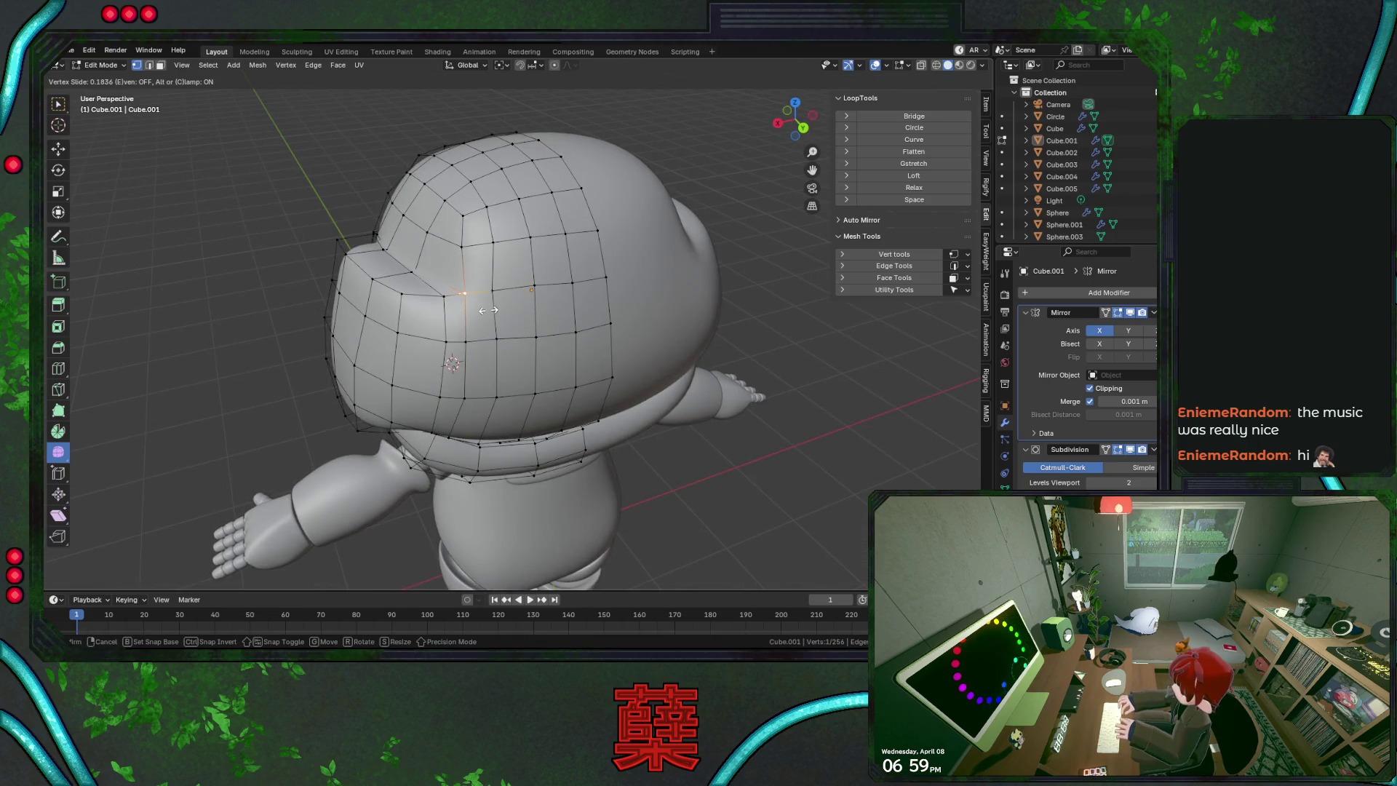
{"action": "left_click", "coordinate": [487, 310]}
{"action": "key", "text": "ctrl+z"}
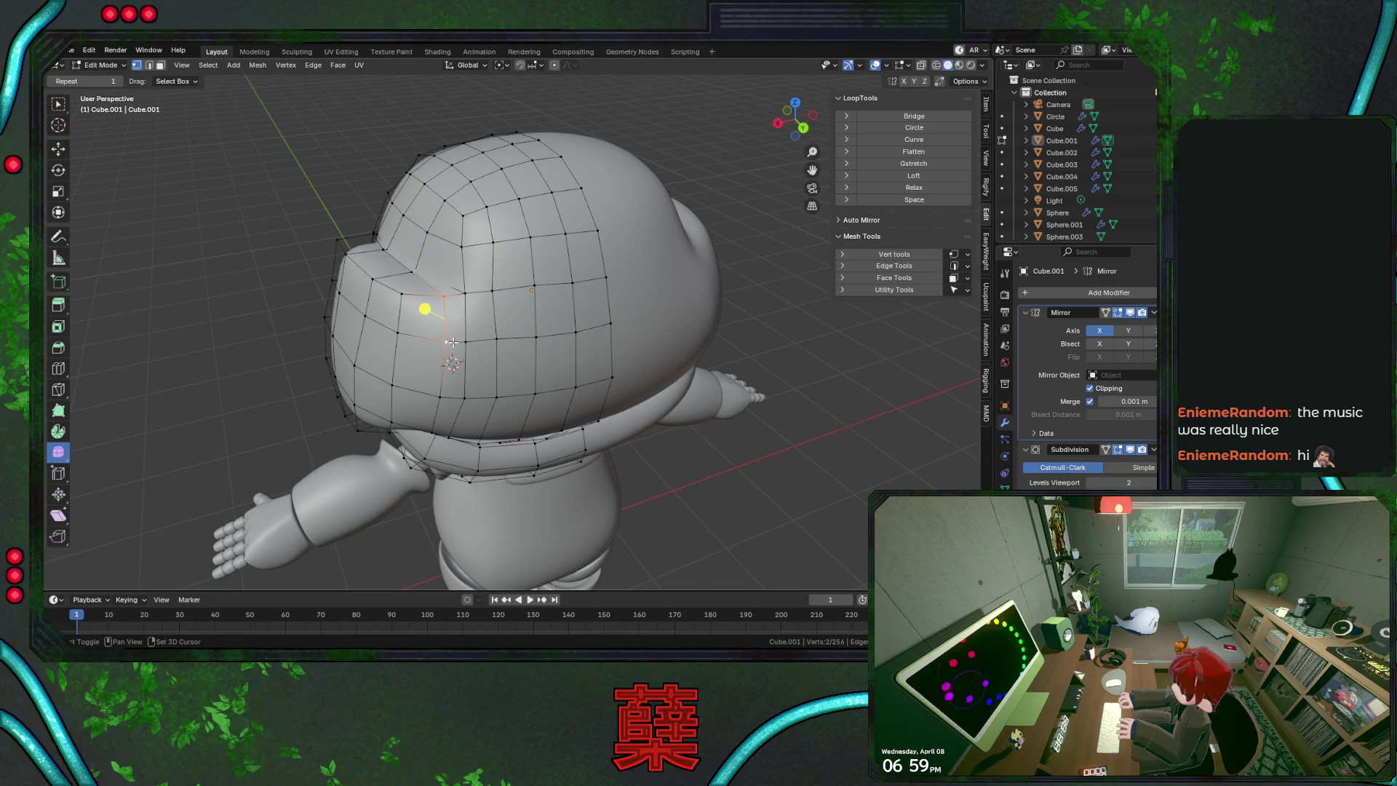
Edge-slide that vertex and slide a lower head vertex along the surface
{"action": "key", "text": "g"}
{"action": "key", "text": "g"}
{"action": "left_click", "coordinate": [454, 357]}
{"action": "left_click", "coordinate": [440, 397]}
{"action": "key", "text": "g"}
{"action": "key", "text": "g"}
{"action": "left_click", "coordinate": [474, 403]}
{"action": "left_click", "coordinate": [442, 340]}
{"action": "left_click", "coordinate": [277, 337]}
Move a lower-head vertex along the Y axis, then clear the selection
{"action": "mouse_move", "coordinate": [515, 356]}
{"action": "middle_mouse_down"}
{"action": "mouse_move", "coordinate": [475, 414]}
{"action": "mouse_move", "coordinate": [474, 384]}
{"action": "middle_mouse_up"}
{"action": "left_click", "coordinate": [383, 378]}
{"action": "key", "text": "g"}
{"action": "key", "text": "y"}
{"action": "left_click", "coordinate": [430, 391]}
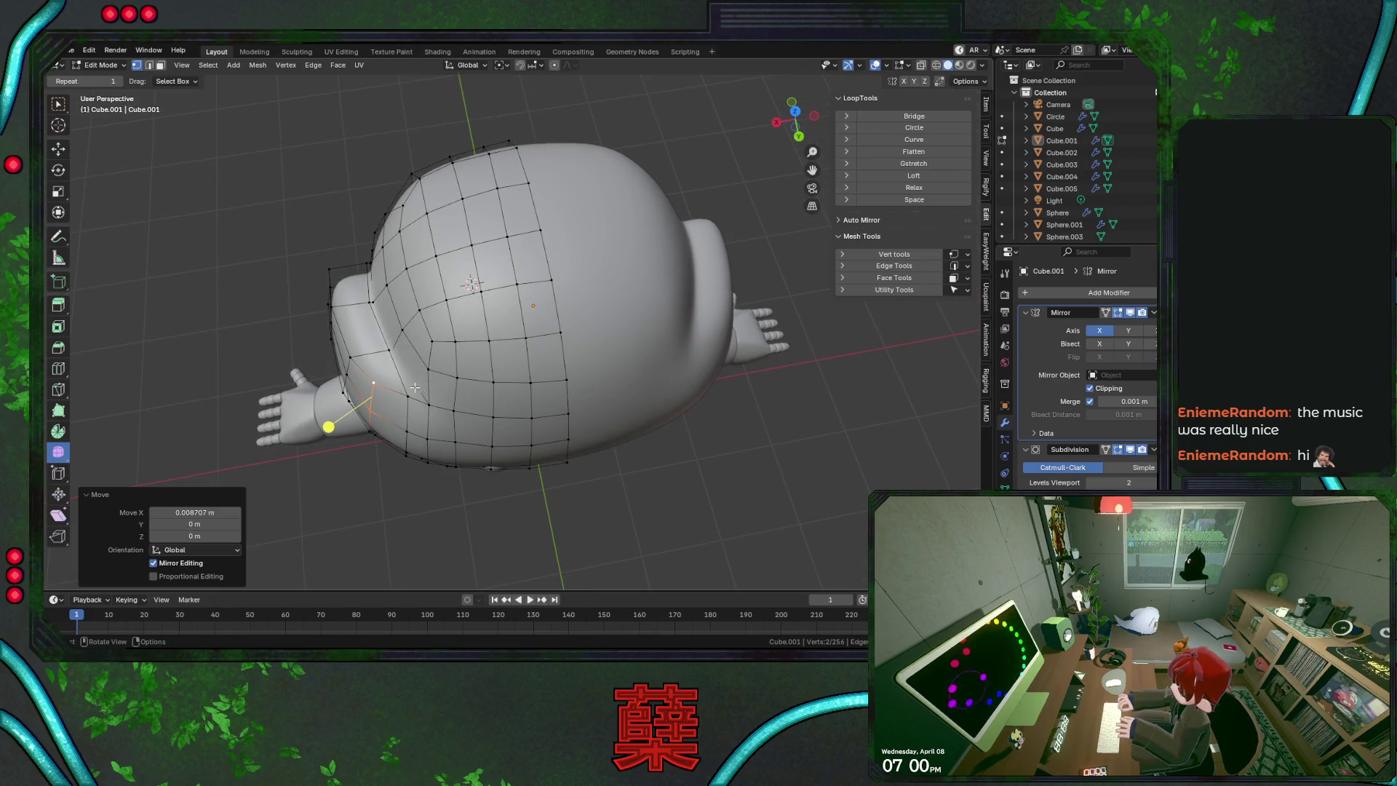
{"action": "key", "text": "a"}
{"action": "key", "text": "alt+a"}
Shift the visor-rim vertices about 0.027 m along X with mirror editing
{"action": "middle_click_drag", "start_coordinate": [465, 385], "coordinate": [438, 307]}
{"action": "key", "text": "g"}
{"action": "key", "text": "x"}
{"action": "left_click", "coordinate": [436, 306]}
{"action": "left_click", "coordinate": [277, 237]}
{"action": "mouse_move", "coordinate": [277, 237]}
{"action": "middle_mouse_down"}
{"action": "mouse_move", "coordinate": [330, 326]}
{"action": "mouse_move", "coordinate": [363, 320]}
{"action": "mouse_move", "coordinate": [327, 310]}
{"action": "mouse_move", "coordinate": [454, 310]}
{"action": "mouse_move", "coordinate": [471, 352]}
{"action": "middle_mouse_up"}
Raise an eight-vertex loop 0.074 m along Z, then shift it sideways along X
{"action": "left_click", "coordinate": [471, 352], "text": "alt"}
{"action": "key", "text": "g"}
{"action": "key", "text": "z"}
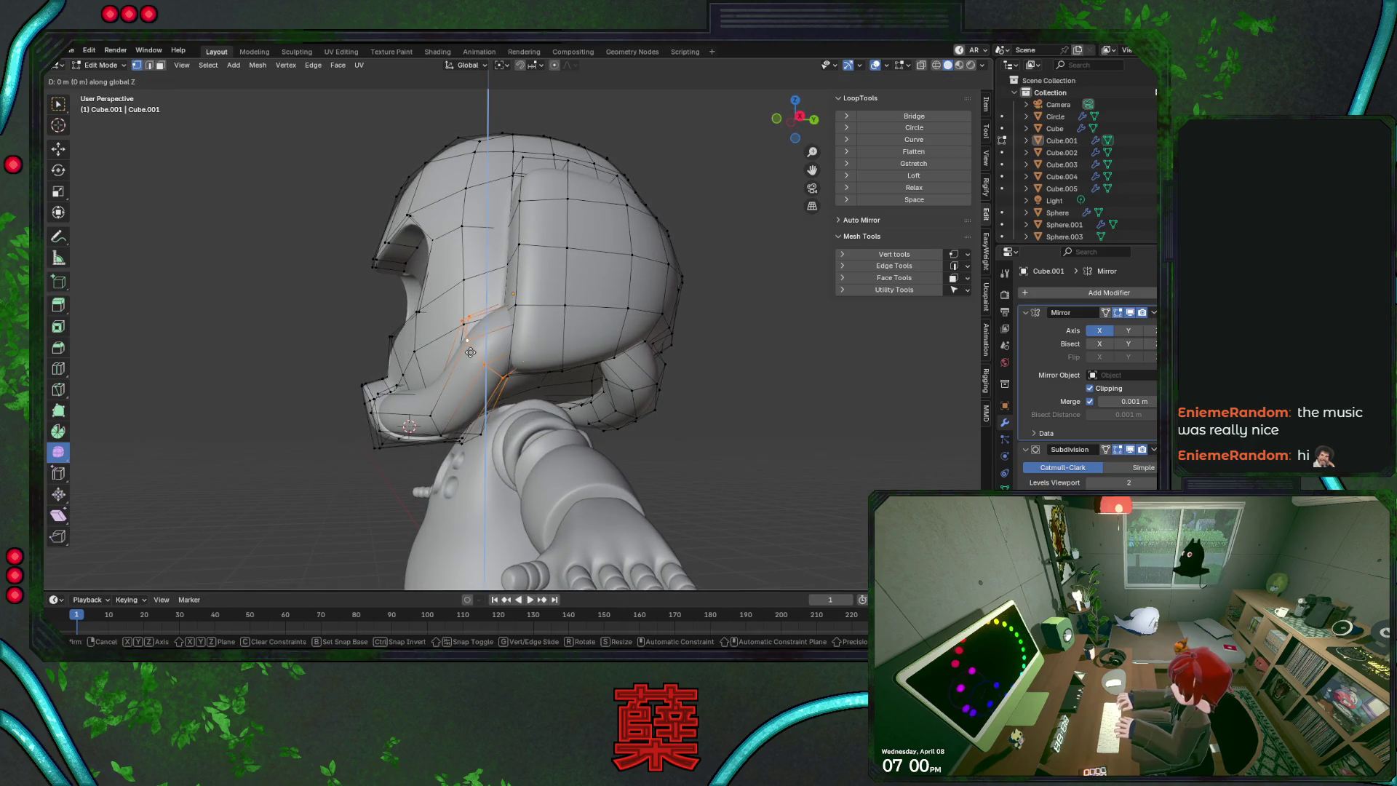
{"action": "left_click", "coordinate": [470, 342]}
{"action": "mouse_move", "coordinate": [531, 342]}
{"action": "middle_mouse_down"}
{"action": "mouse_move", "coordinate": [640, 381]}
{"action": "mouse_move", "coordinate": [561, 383]}
{"action": "middle_mouse_up"}
{"action": "key", "text": "g"}
{"action": "key", "text": "x"}
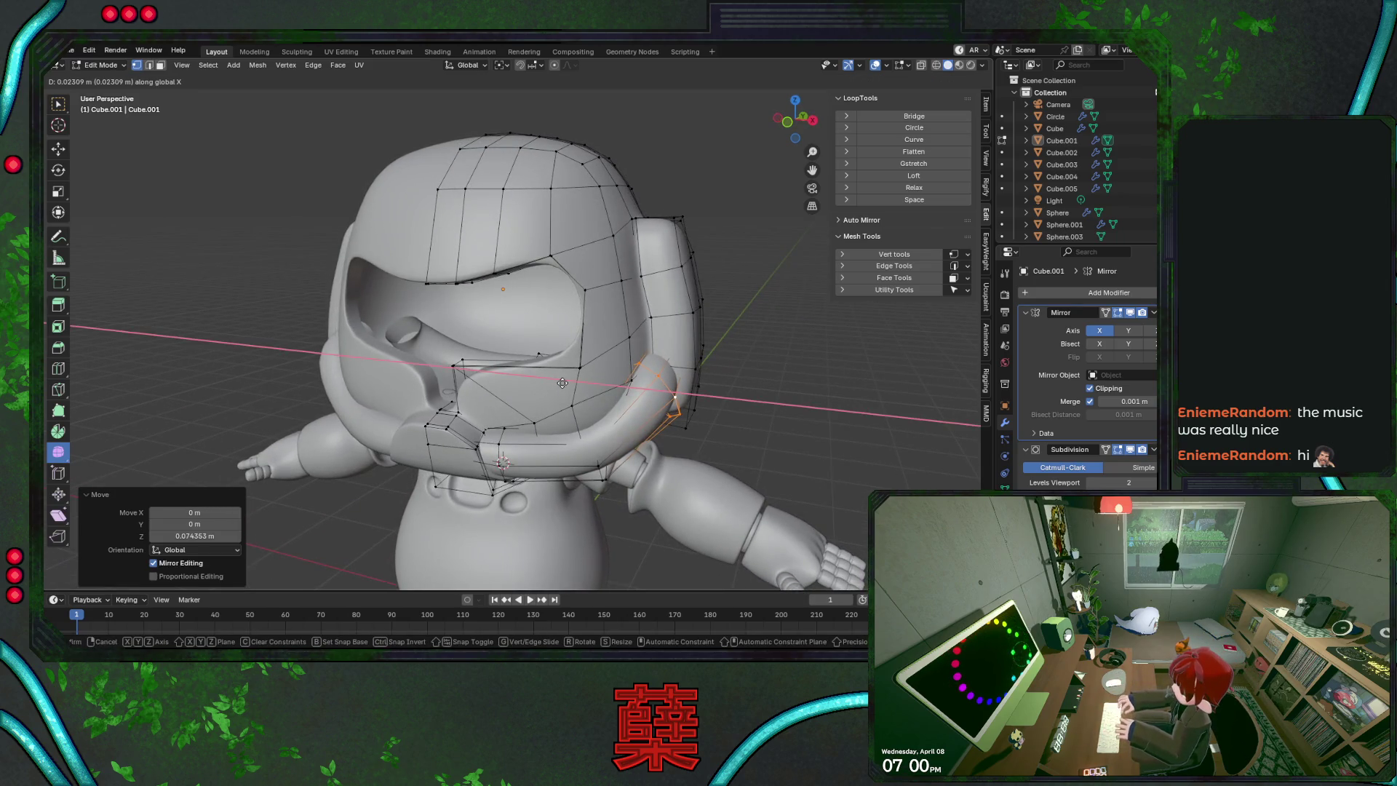
{"action": "left_click", "coordinate": [665, 385]}
Move an edge loop near the helmet's lower rim along the X axis
{"action": "key", "text": "alt+z"}
{"action": "left_click", "coordinate": [669, 356], "text": "alt"}
{"action": "key", "text": "alt+z"}
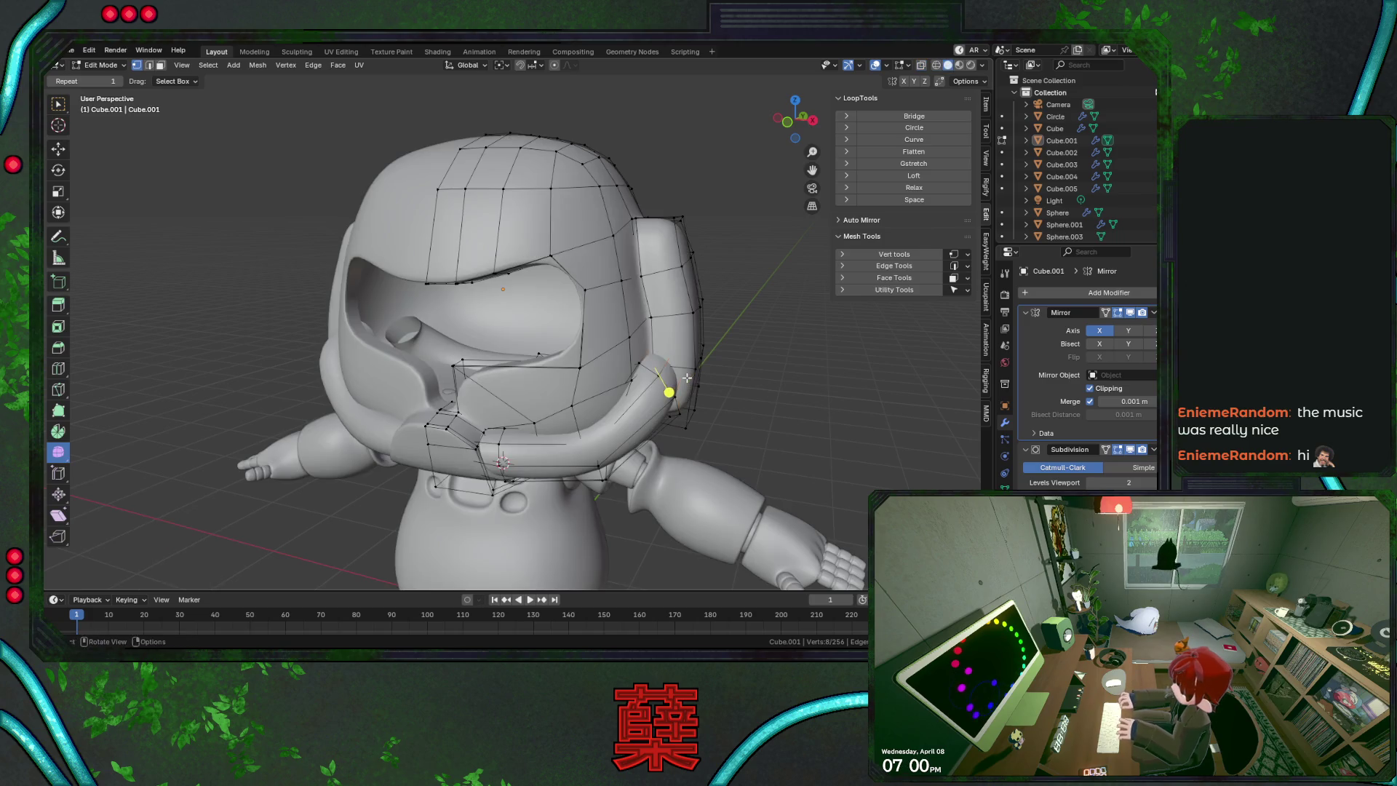
{"action": "key", "text": "g"}
{"action": "key", "text": "x"}
{"action": "left_click", "coordinate": [696, 380]}
{"action": "mouse_move", "coordinate": [696, 380]}
{"action": "middle_mouse_down"}
{"action": "mouse_move", "coordinate": [655, 390]}
{"action": "mouse_move", "coordinate": [681, 366]}
{"action": "middle_mouse_up"}
{"action": "key", "text": "g"}
{"action": "key", "text": "x"}
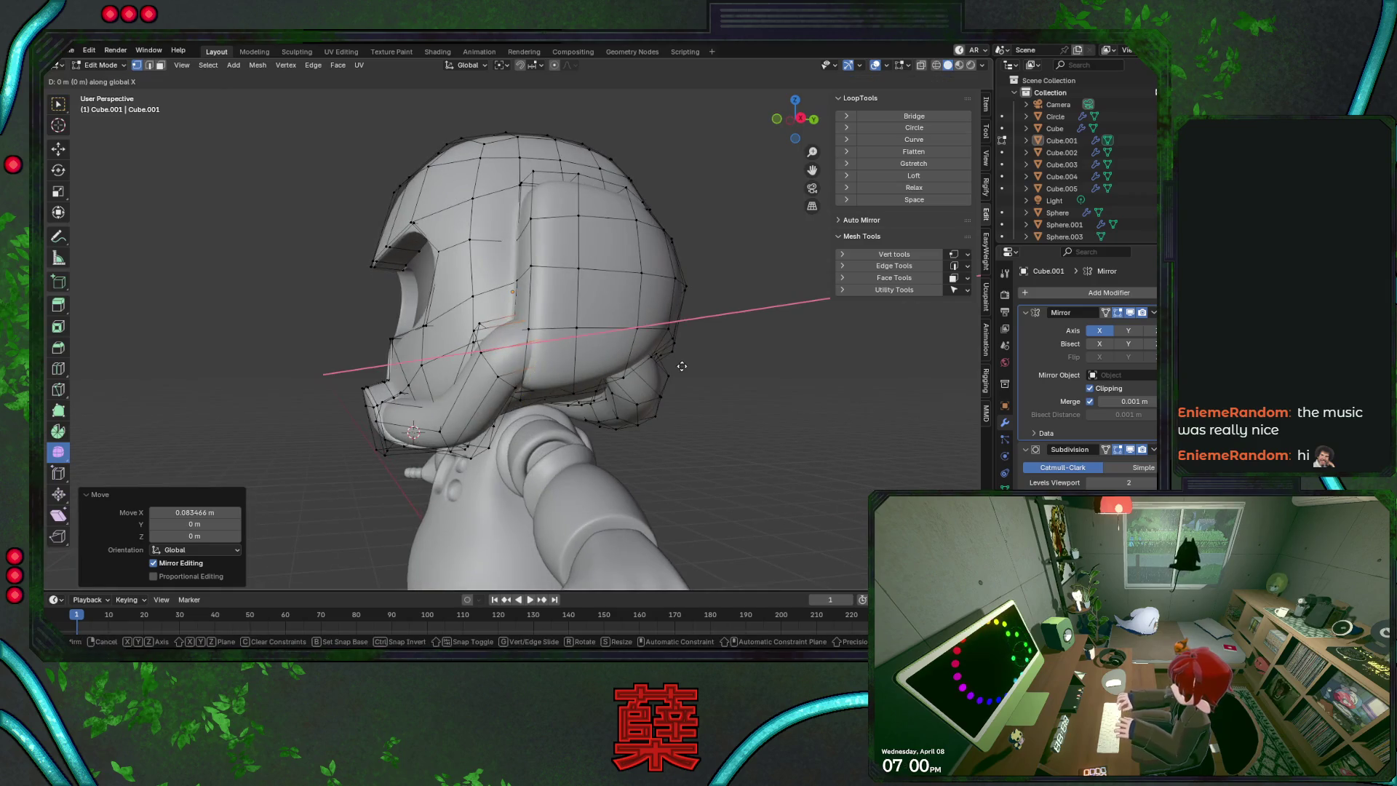
{"action": "key", "text": "Escape"}
Rotate the edge loop behind the ear slightly from an angled side view
{"action": "left_click", "coordinate": [535, 398], "text": "alt"}
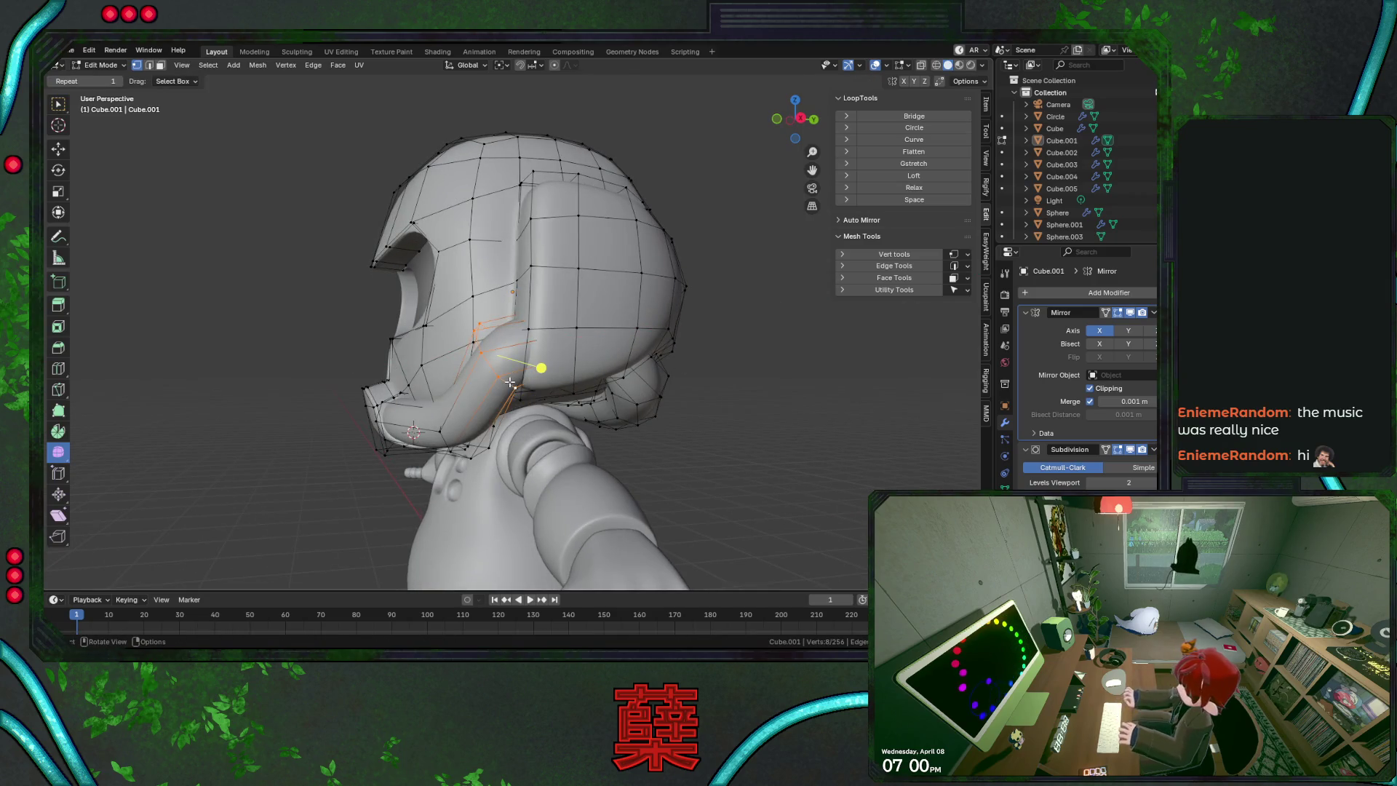
{"action": "key", "text": "KP_3"}
{"action": "middle_click_drag", "start_coordinate": [552, 392], "coordinate": [586, 313]}
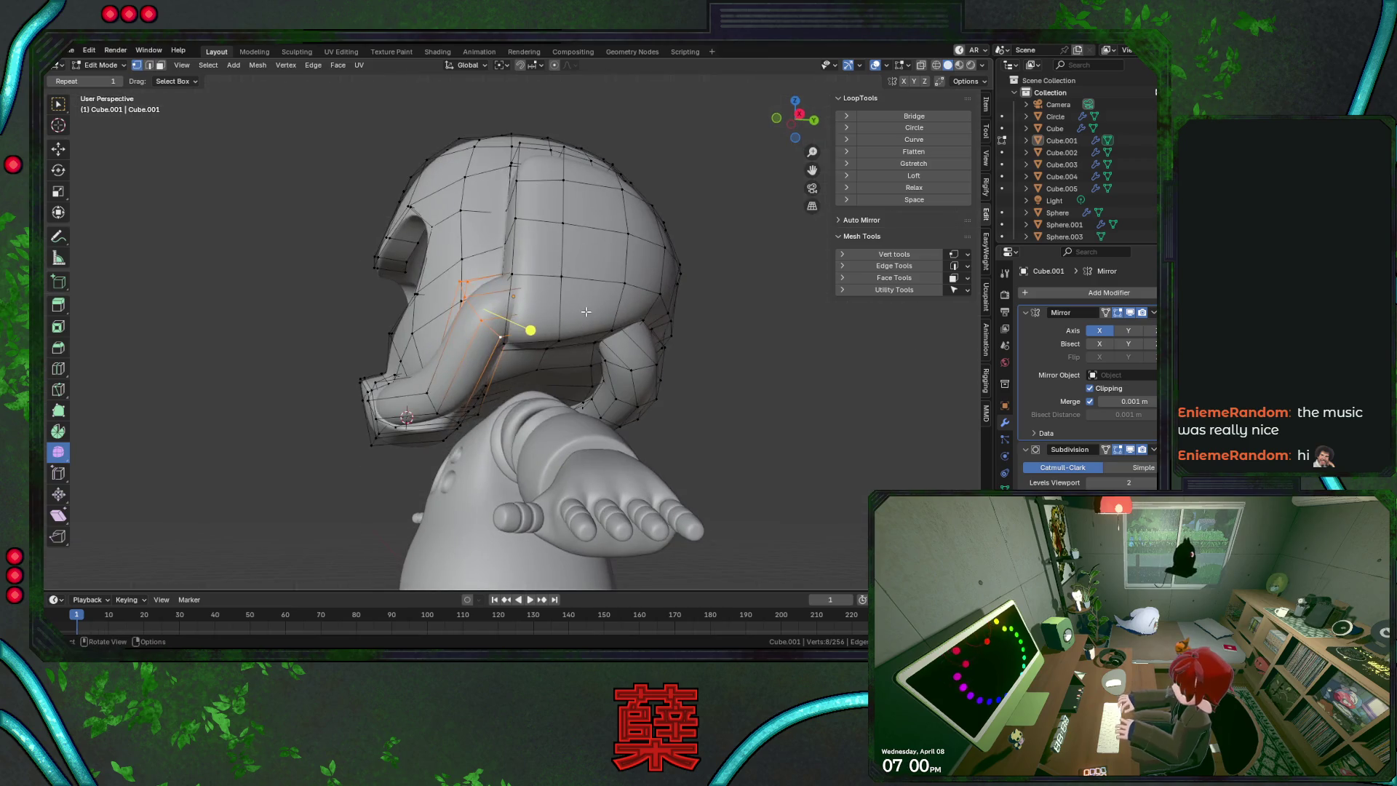
{"action": "key", "text": "r"}
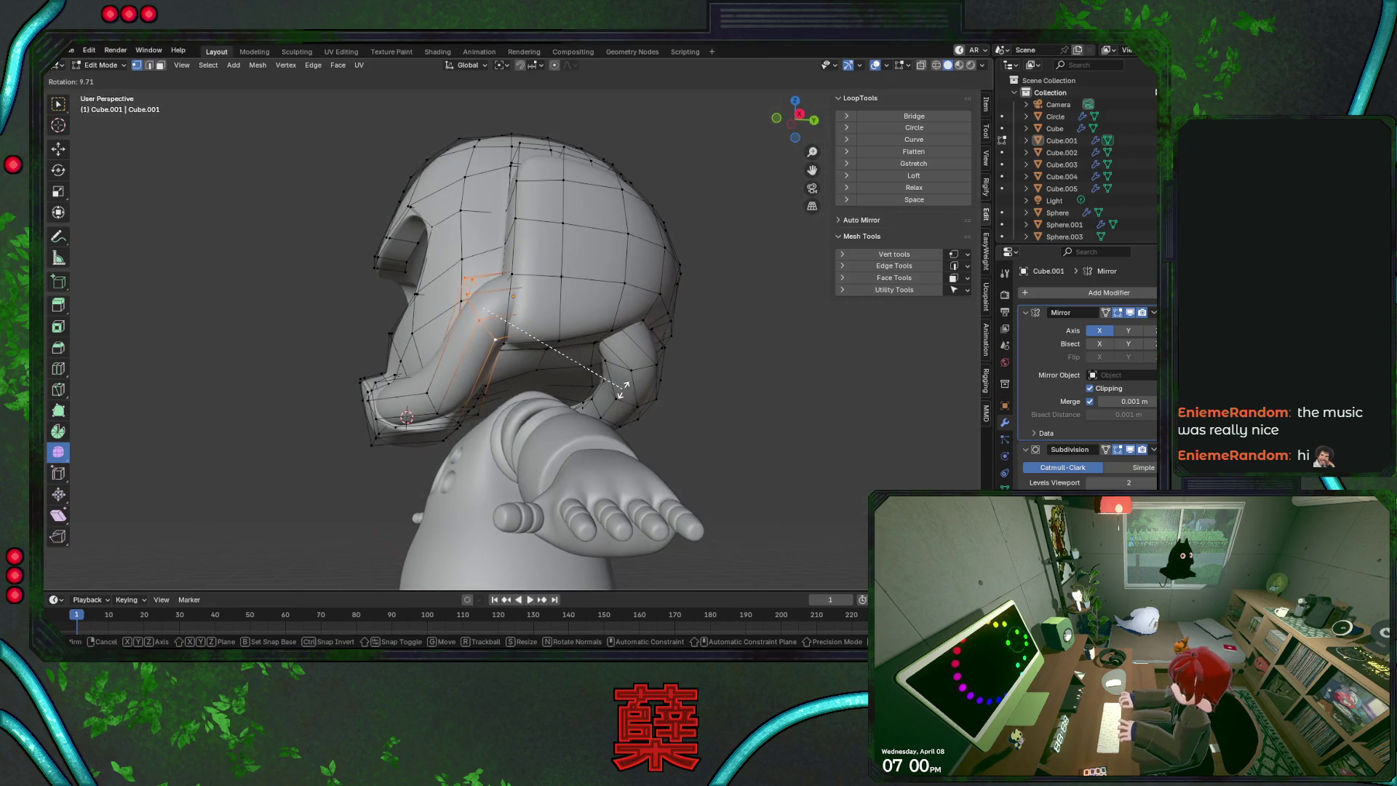
{"action": "left_click", "coordinate": [622, 396]}
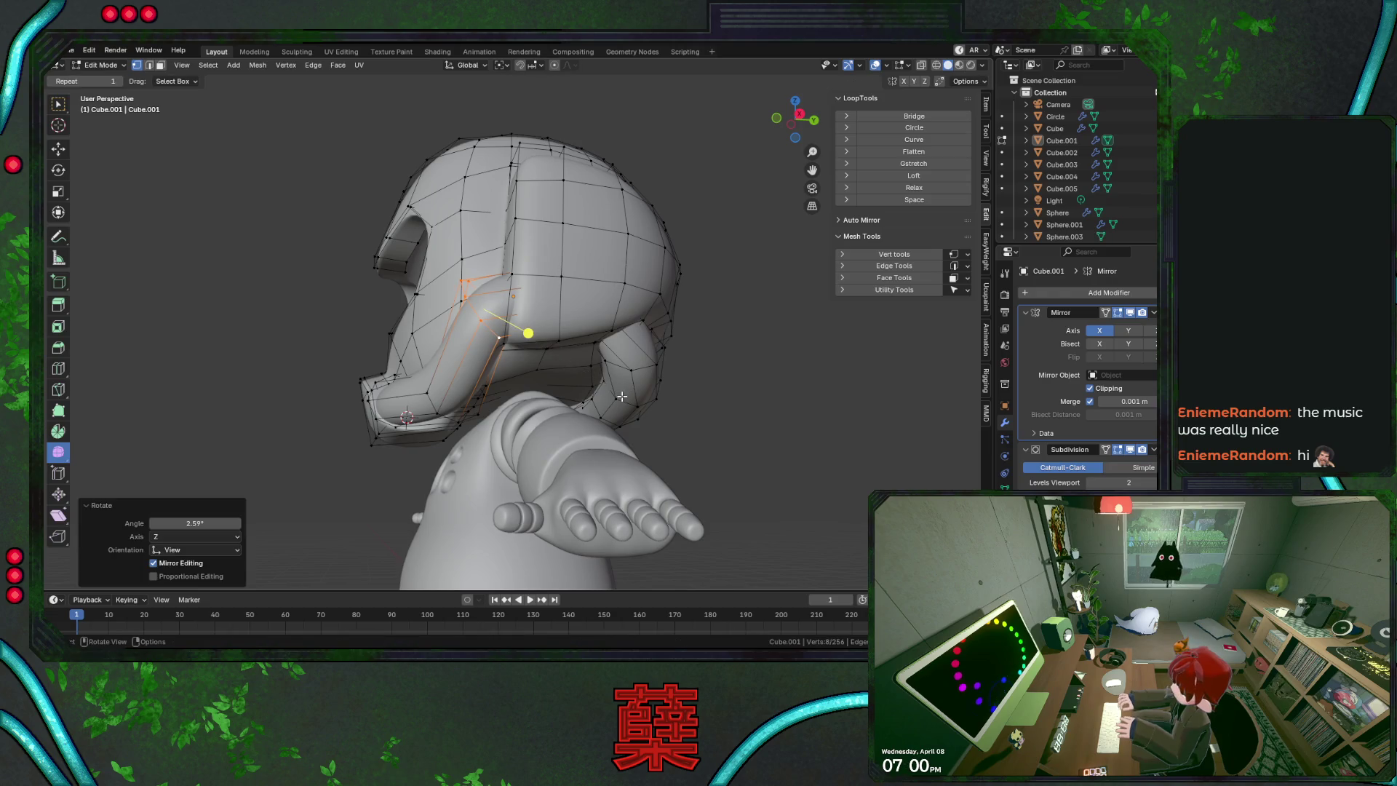
{"action": "left_click", "coordinate": [720, 404]}
{"action": "key", "text": "KP_1"}
Shift the loop near the lower ear ring about 0.098 m along X, then along Y
{"action": "key", "text": "Tab"}
{"action": "key", "text": "Tab"}
{"action": "left_click", "coordinate": [646, 419], "text": "alt"}
{"action": "key", "text": "g"}
{"action": "key", "text": "x"}
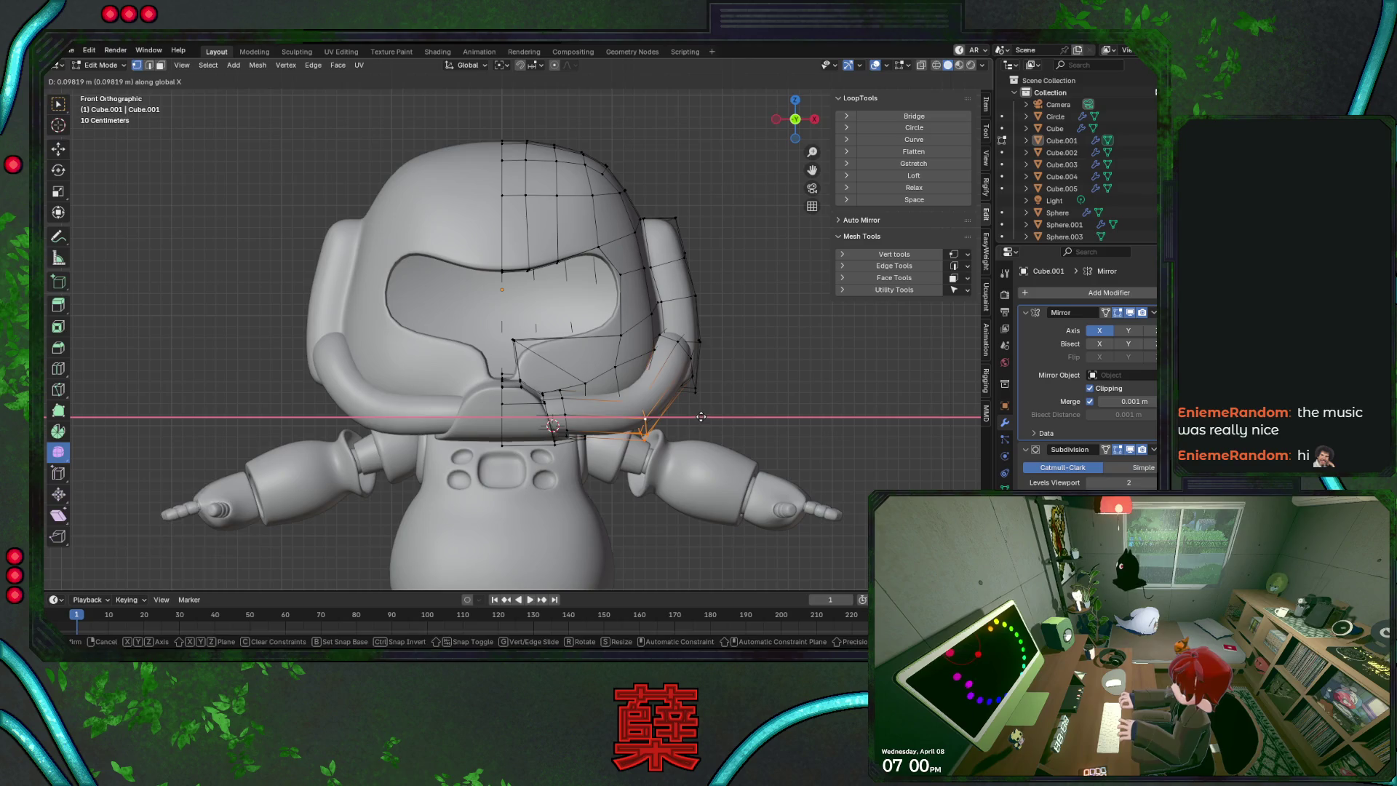
{"action": "left_click", "coordinate": [700, 416]}
{"action": "mouse_move", "coordinate": [701, 416]}
{"action": "middle_mouse_down"}
{"action": "mouse_move", "coordinate": [680, 305]}
{"action": "mouse_move", "coordinate": [490, 394]}
{"action": "mouse_move", "coordinate": [608, 443]}
{"action": "mouse_move", "coordinate": [659, 434]}
{"action": "middle_mouse_up"}
{"action": "key", "text": "g"}
{"action": "key", "text": "y"}
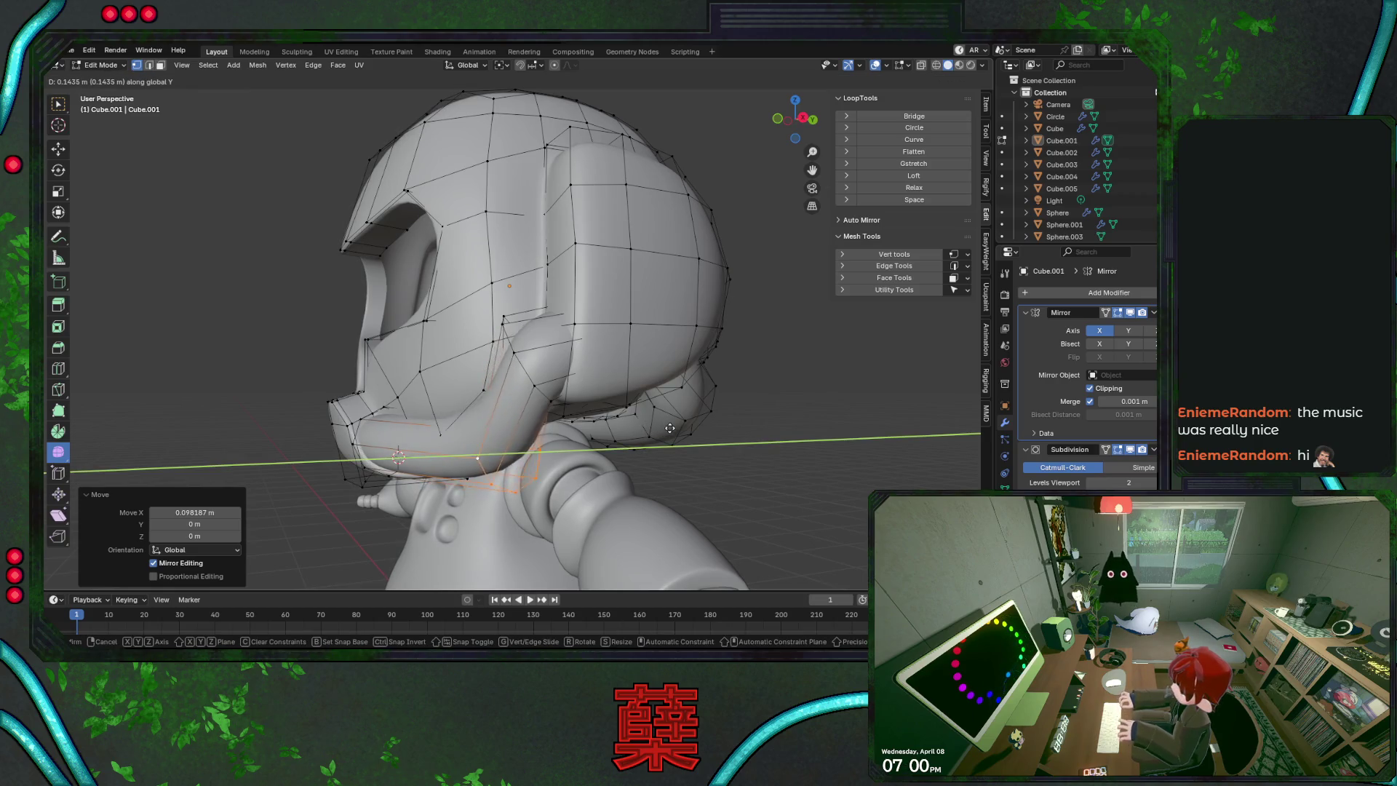
{"action": "left_click", "coordinate": [670, 427]}
Return to Object Mode in front view and save BaseRobot.blend
{"action": "key", "text": "Tab"}
{"action": "middle_click_drag", "start_coordinate": [670, 427], "coordinate": [705, 422]}
{"action": "key", "text": "KP_1"}
{"action": "key", "text": "ctrl+s"}
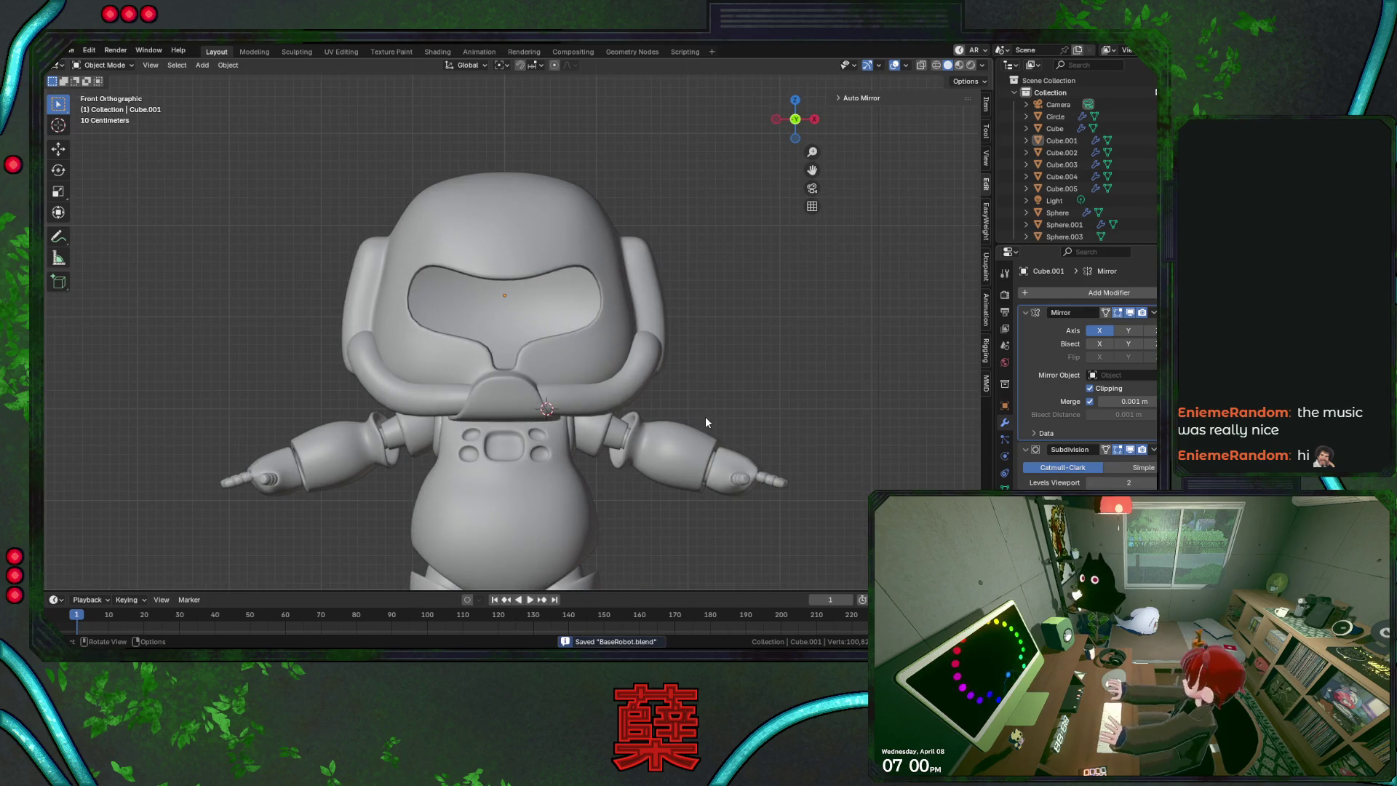
Push the ear piece's top vertices outward about 0.033 m along X in Edit Mode
{"action": "key", "text": "ctrl+KP_1"}
{"action": "key", "text": "KP_1"}
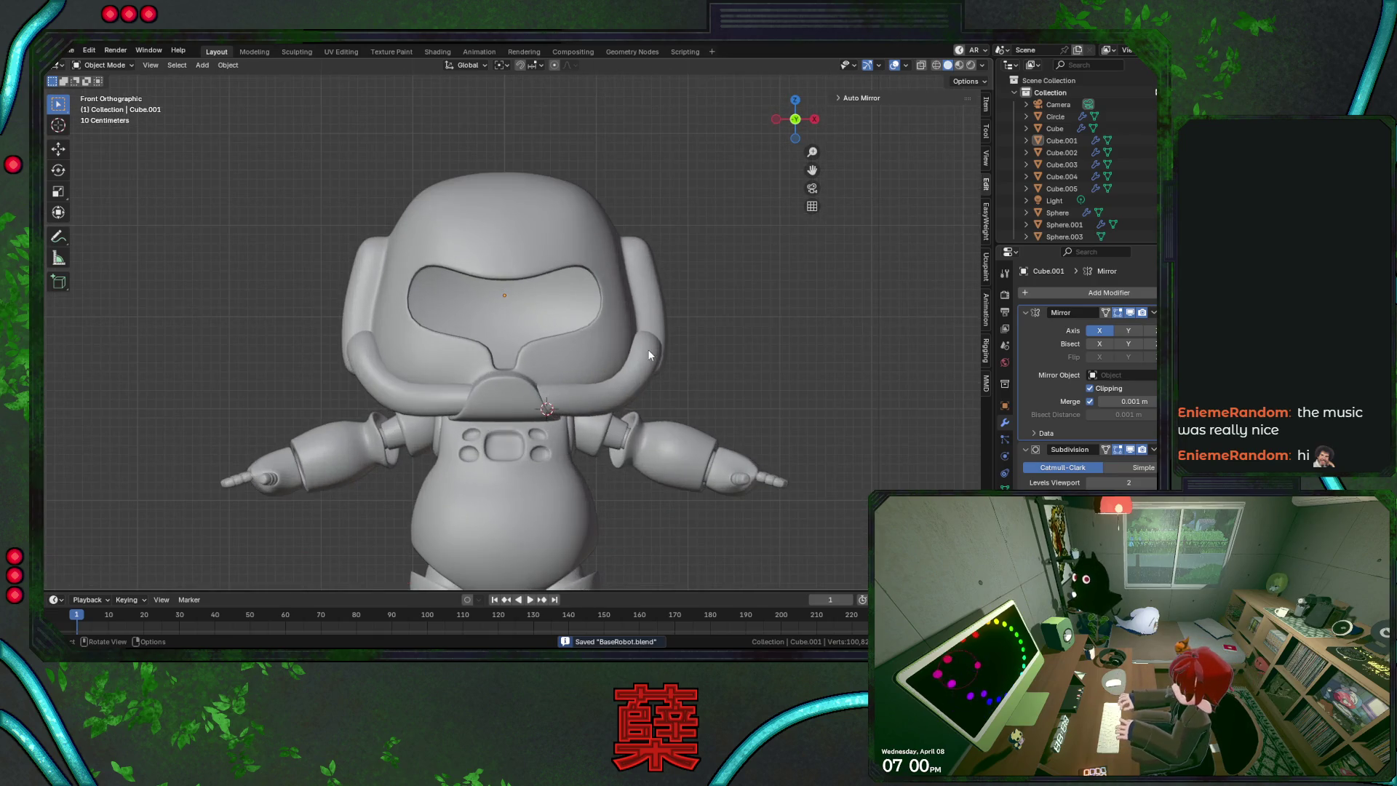
{"action": "key", "text": "Tab"}
{"action": "scroll", "coordinate": [690, 282], "scroll_direction": "up", "scroll_amount": 1}
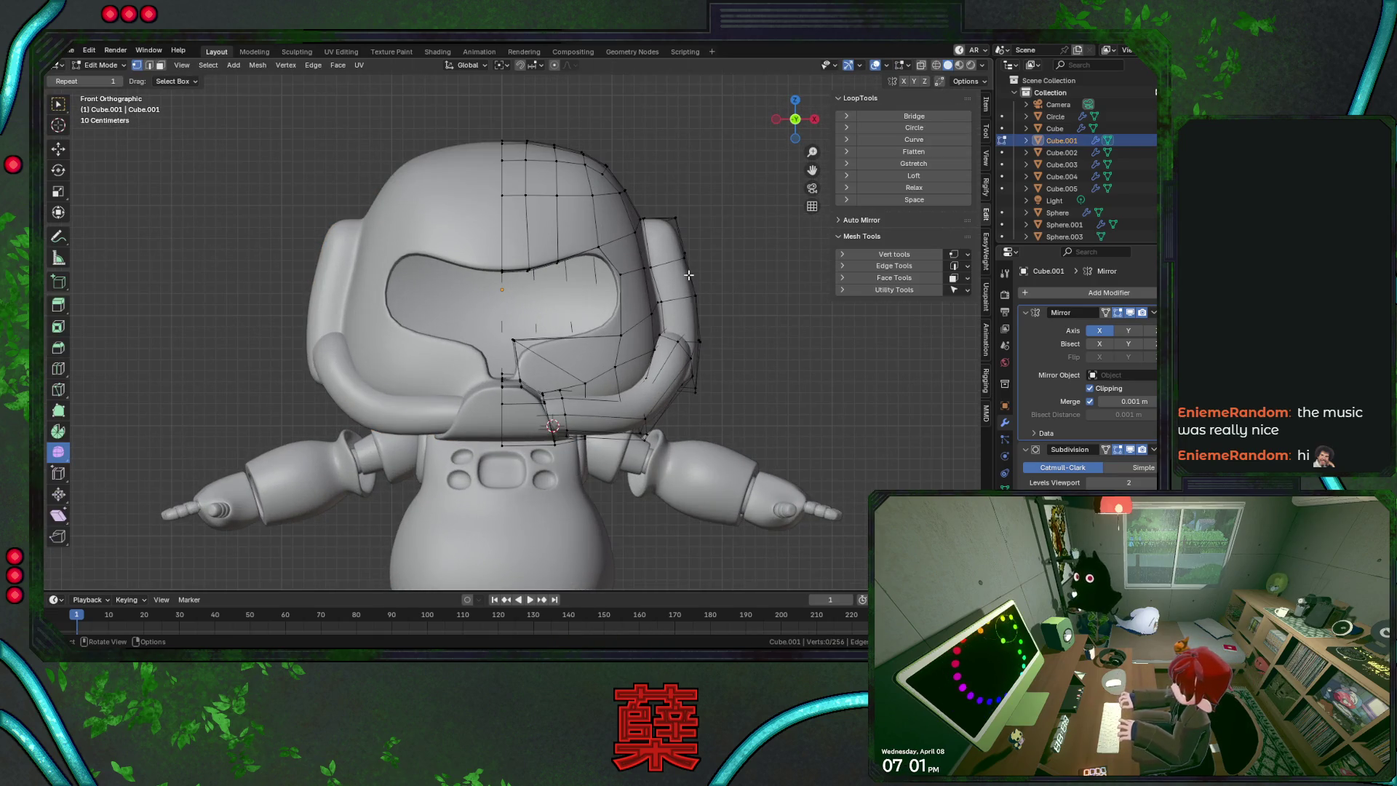
{"action": "key", "text": "alt+z"}
{"action": "left_click_drag", "start_coordinate": [681, 246], "coordinate": [709, 268]}
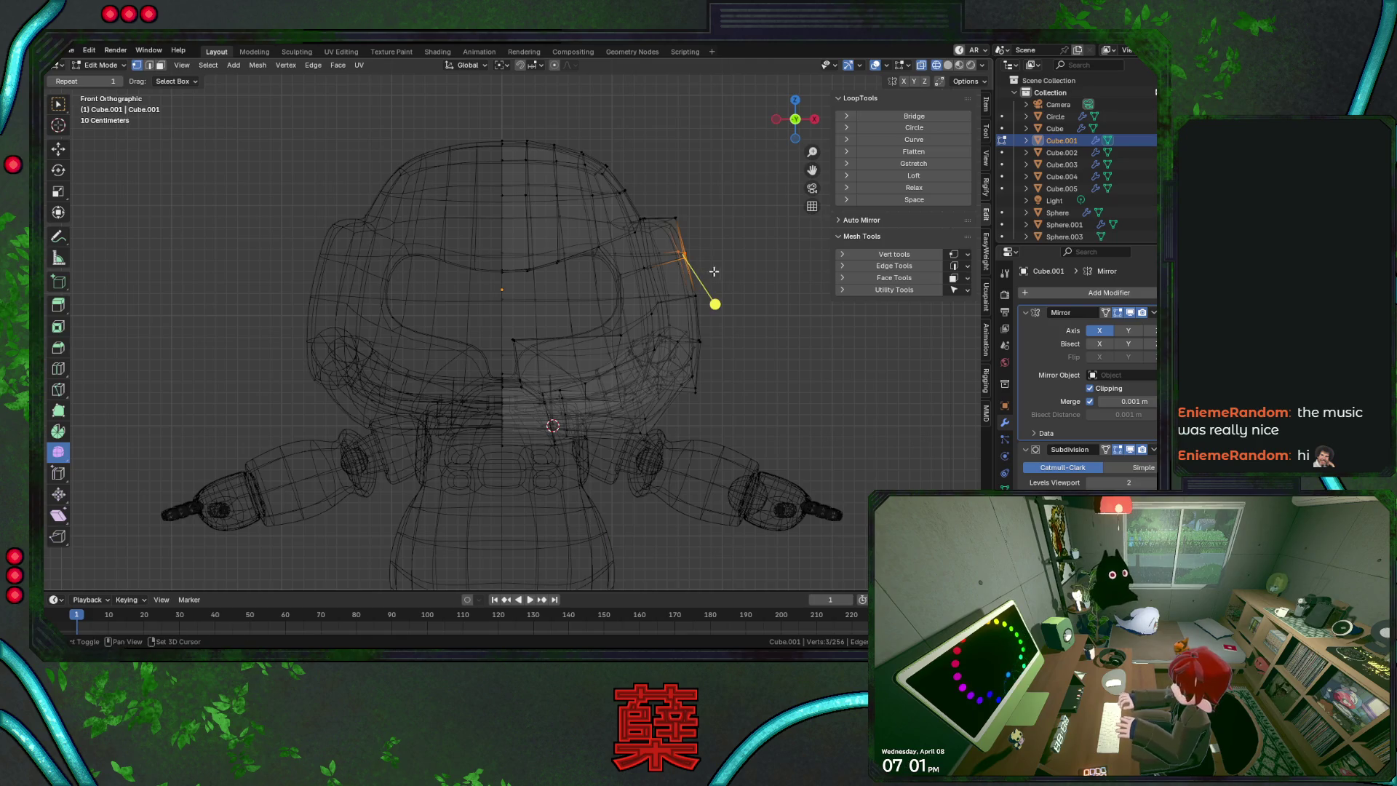
{"action": "key", "text": "alt+z"}
{"action": "key", "text": "g"}
{"action": "key", "text": "x"}
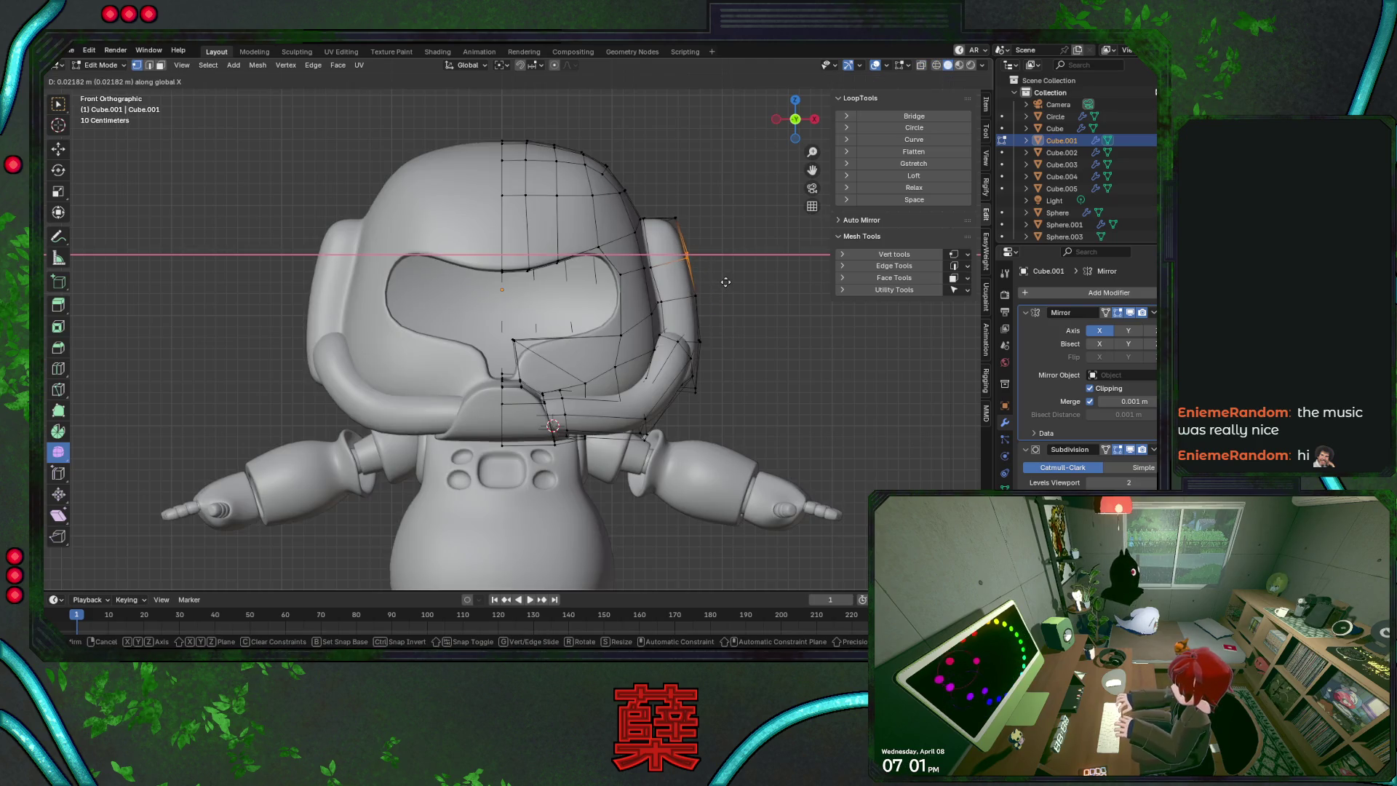
{"action": "left_click", "coordinate": [726, 282]}
Reselect the overlapping ear-top vertices in x-ray and shift them 0.005 m along X
{"action": "key", "text": "r"}
{"action": "key", "text": "z"}
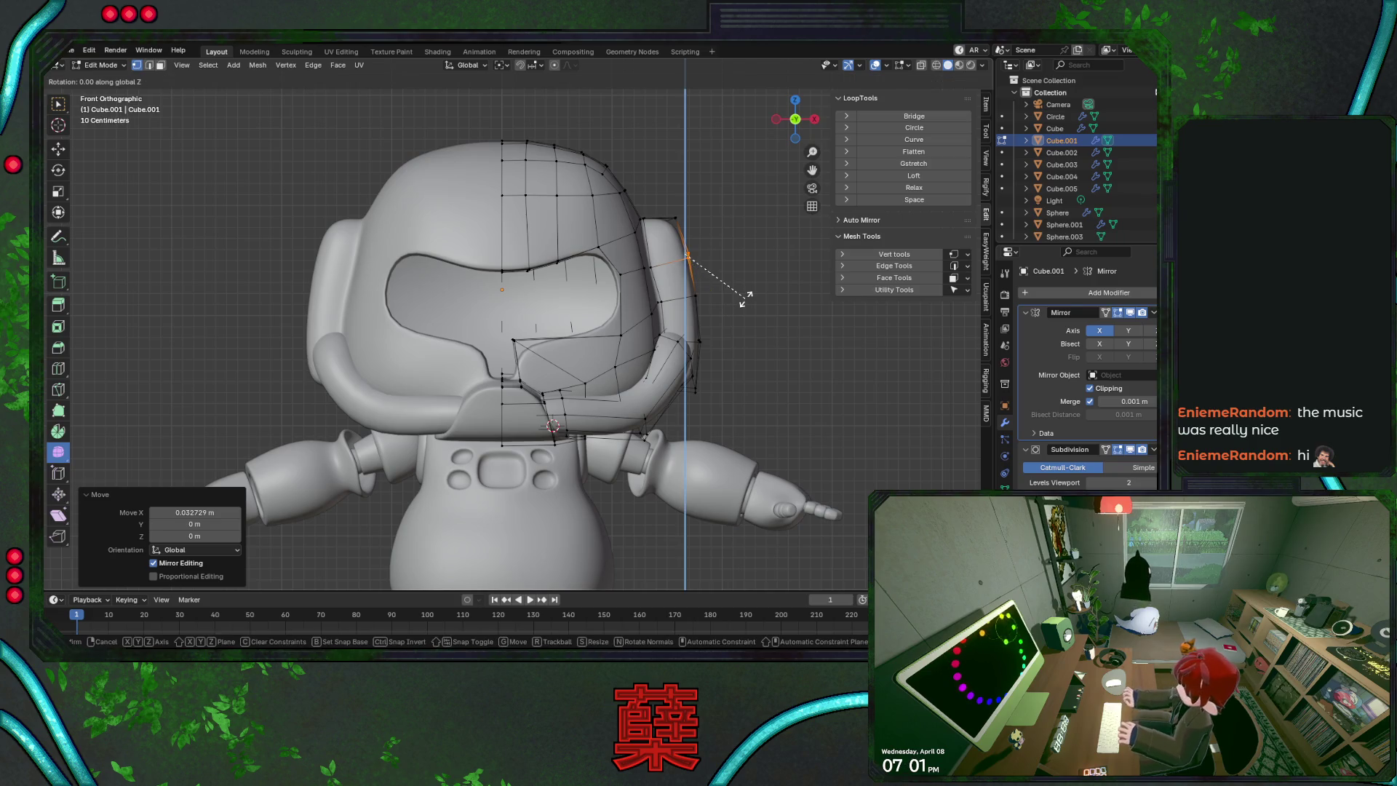
{"action": "right_click", "coordinate": [750, 309]}
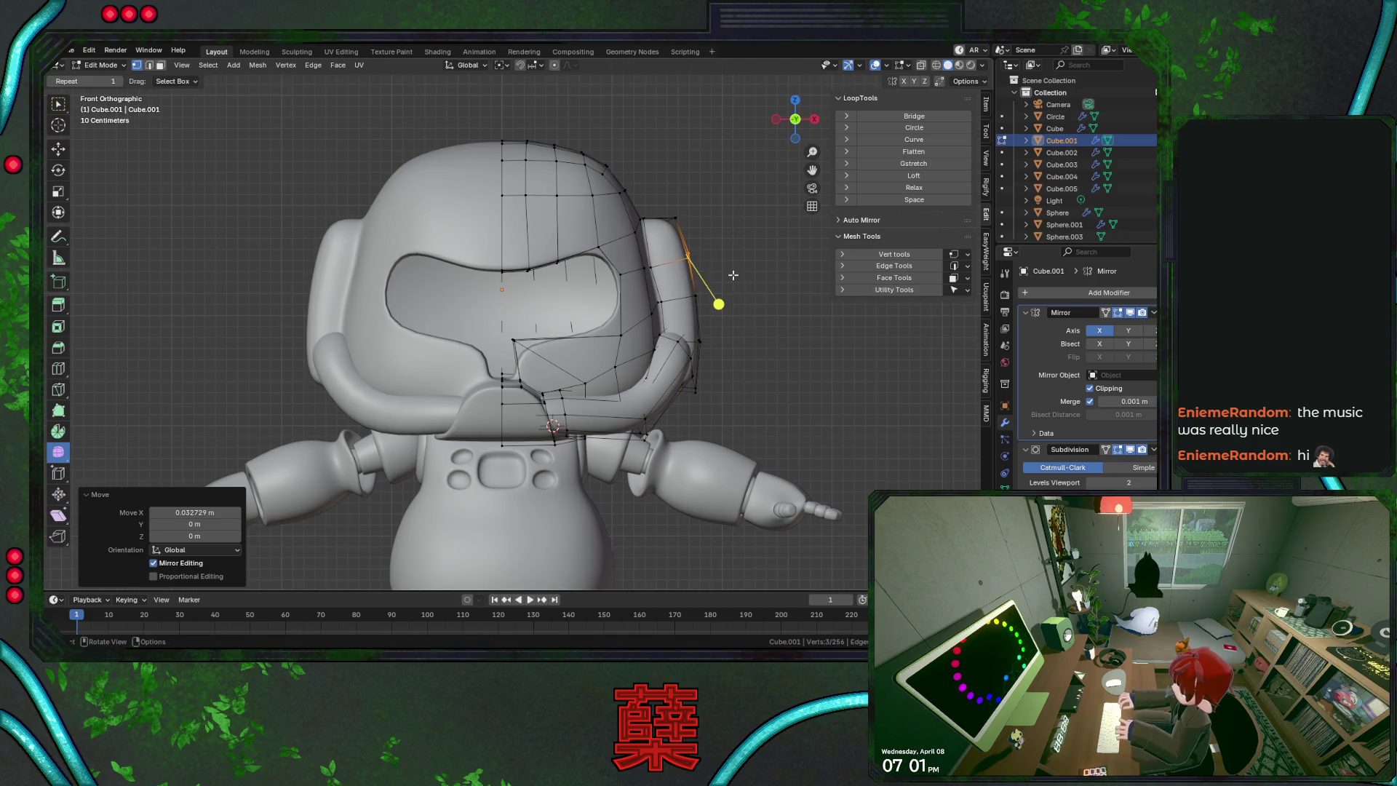
{"action": "left_click", "coordinate": [735, 283]}
{"action": "key", "text": "shift+z"}
{"action": "left_click_drag", "start_coordinate": [672, 239], "coordinate": [723, 272]}
{"action": "key", "text": "g"}
{"action": "key", "text": "x"}
{"action": "right_click", "coordinate": [742, 276]}
{"action": "key", "text": "g"}
{"action": "key", "text": "x"}
{"action": "left_click", "coordinate": [743, 289]}
Nudge the selection further along X, then pick an edge on the ear piece's outer side
{"action": "left_click", "coordinate": [707, 297]}
{"action": "key", "text": "g"}
{"action": "key", "text": "x"}
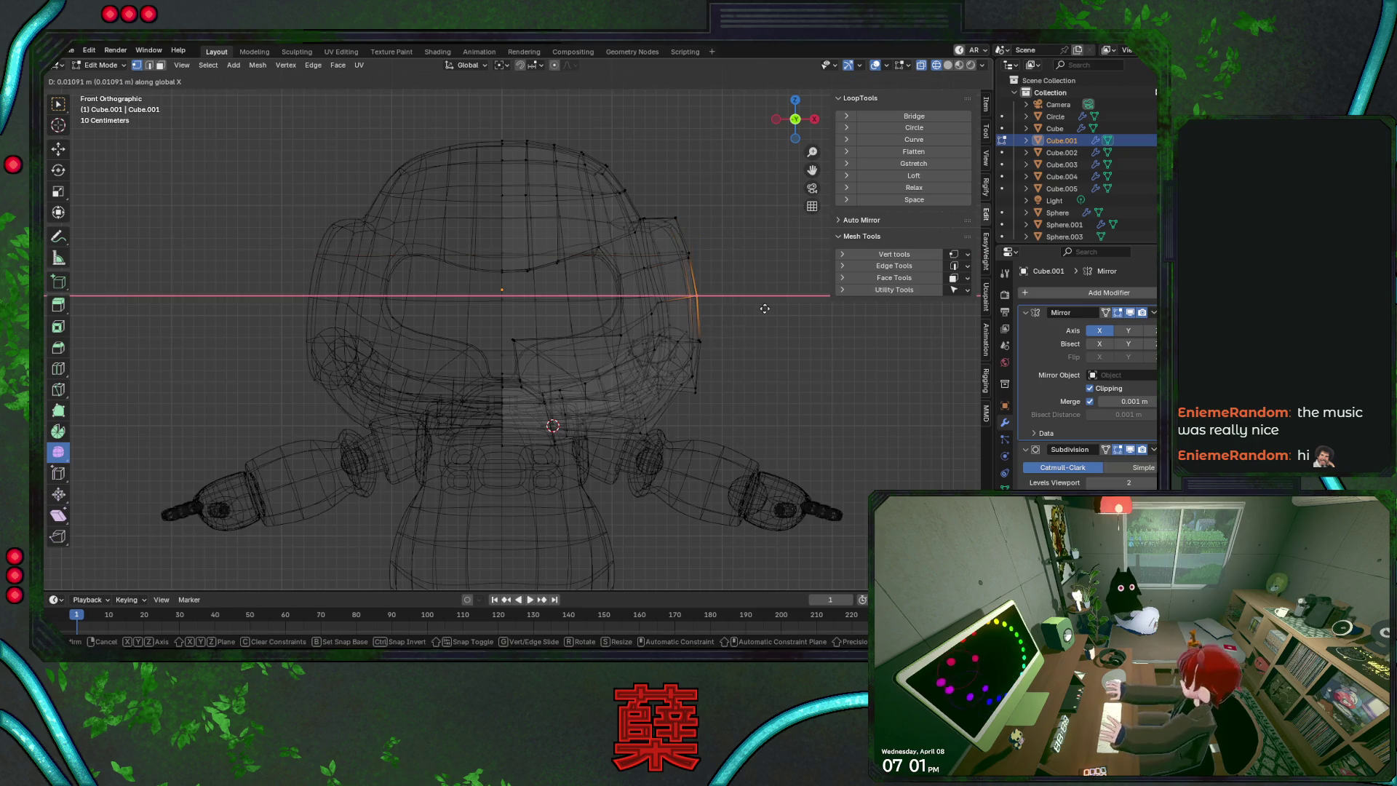
{"action": "left_click", "coordinate": [765, 308]}
{"action": "left_click", "coordinate": [760, 320]}
{"action": "key", "text": "shift+z"}
{"action": "key", "text": "shift+z"}
{"action": "left_click", "coordinate": [701, 395]}
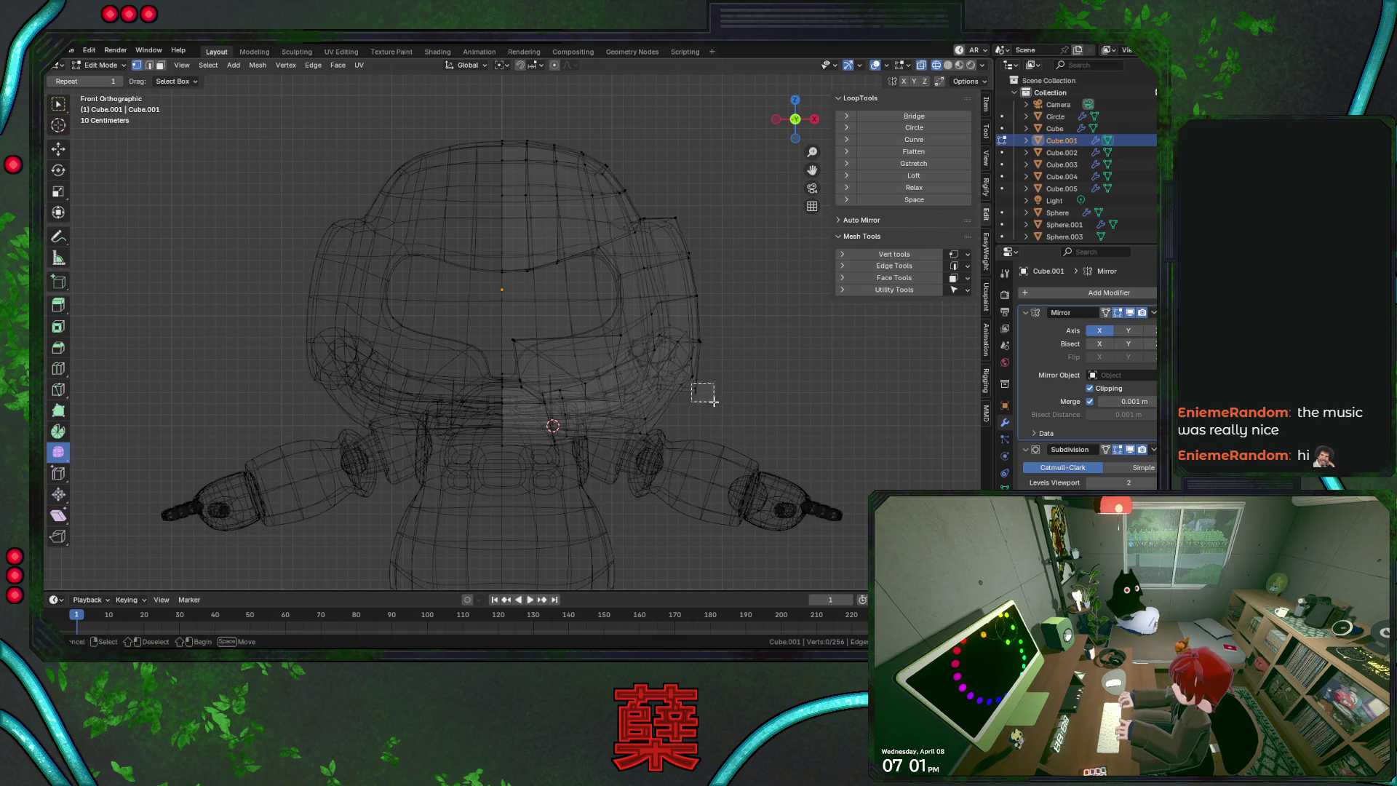
{"action": "key", "text": "KP_3"}
{"action": "key", "text": "shift+z"}
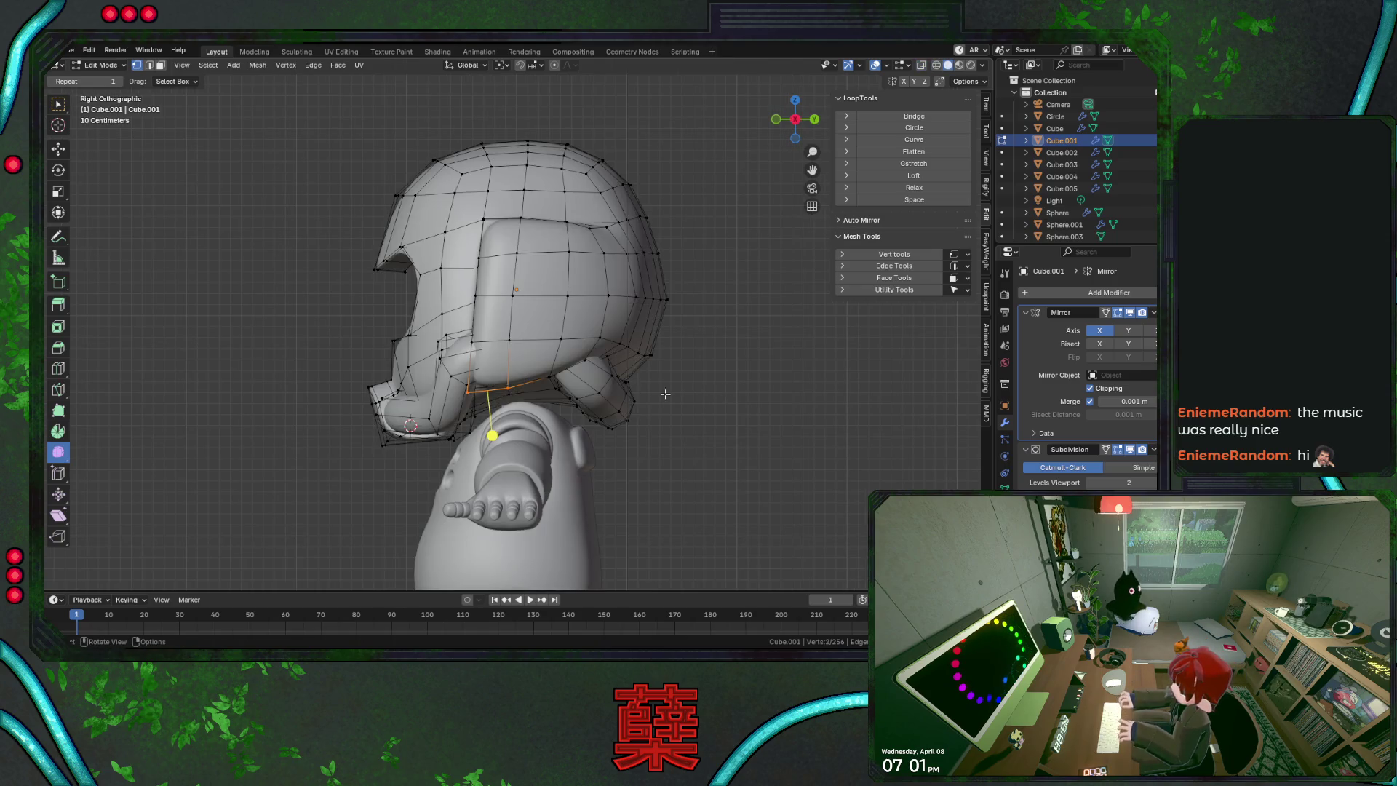
Lift the helmet's lower front rim edge about 0.065 m along Z and return to Object Mode
{"action": "mouse_move", "coordinate": [594, 335]}
{"action": "middle_mouse_down"}
{"action": "mouse_move", "coordinate": [478, 350]}
{"action": "mouse_move", "coordinate": [685, 357]}
{"action": "mouse_move", "coordinate": [682, 340]}
{"action": "middle_mouse_up"}
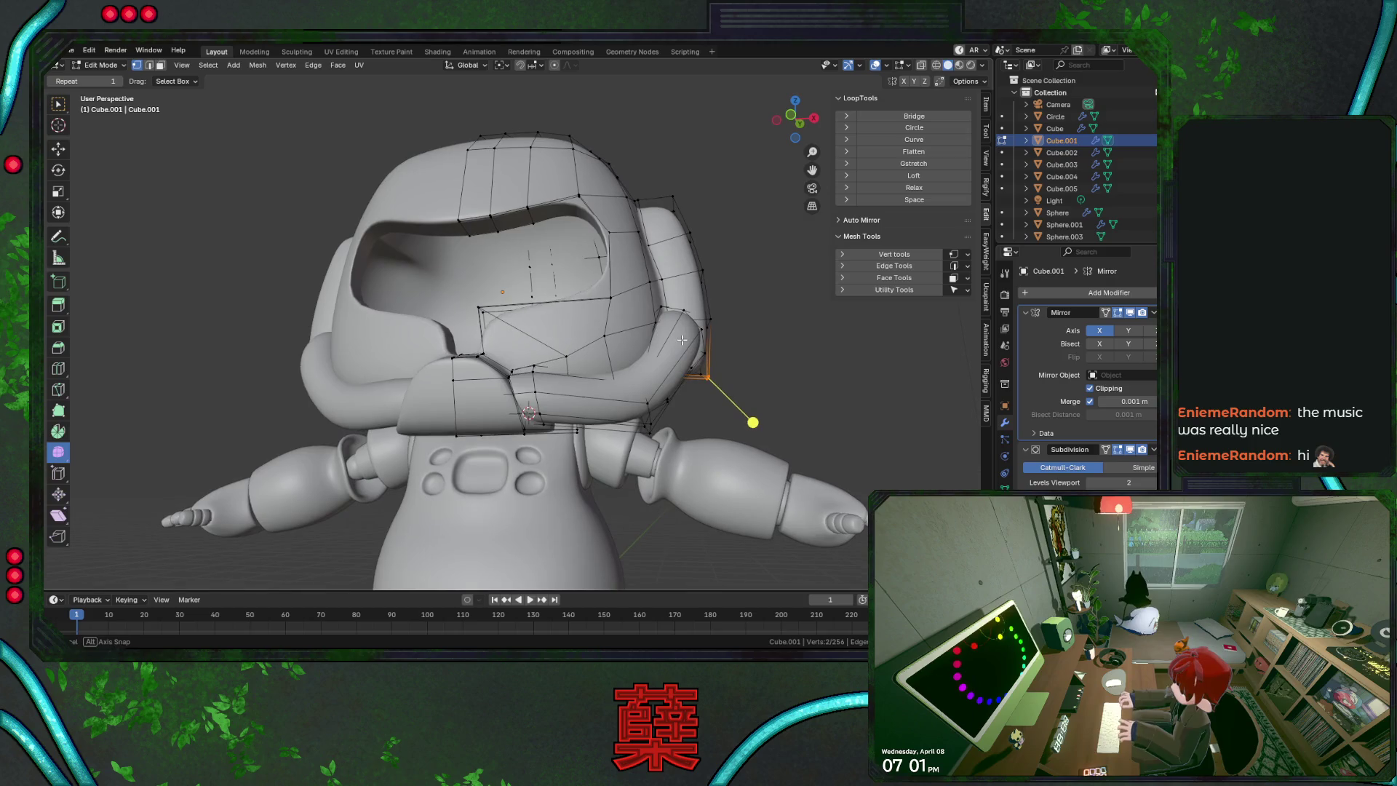
{"action": "left_click", "coordinate": [542, 379]}
{"action": "key", "text": "g"}
{"action": "key", "text": "z"}
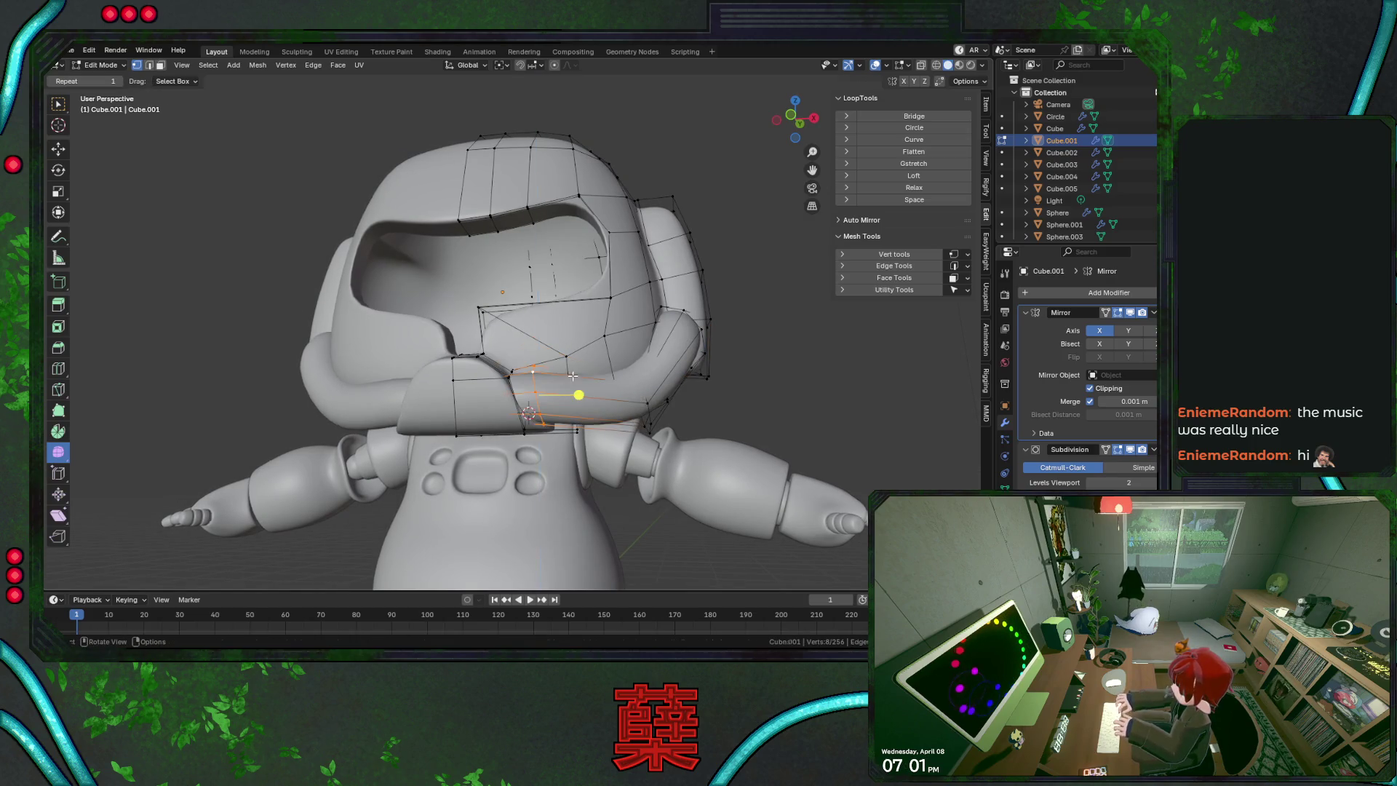
{"action": "left_click", "coordinate": [536, 387]}
{"action": "key", "text": "KP_1"}
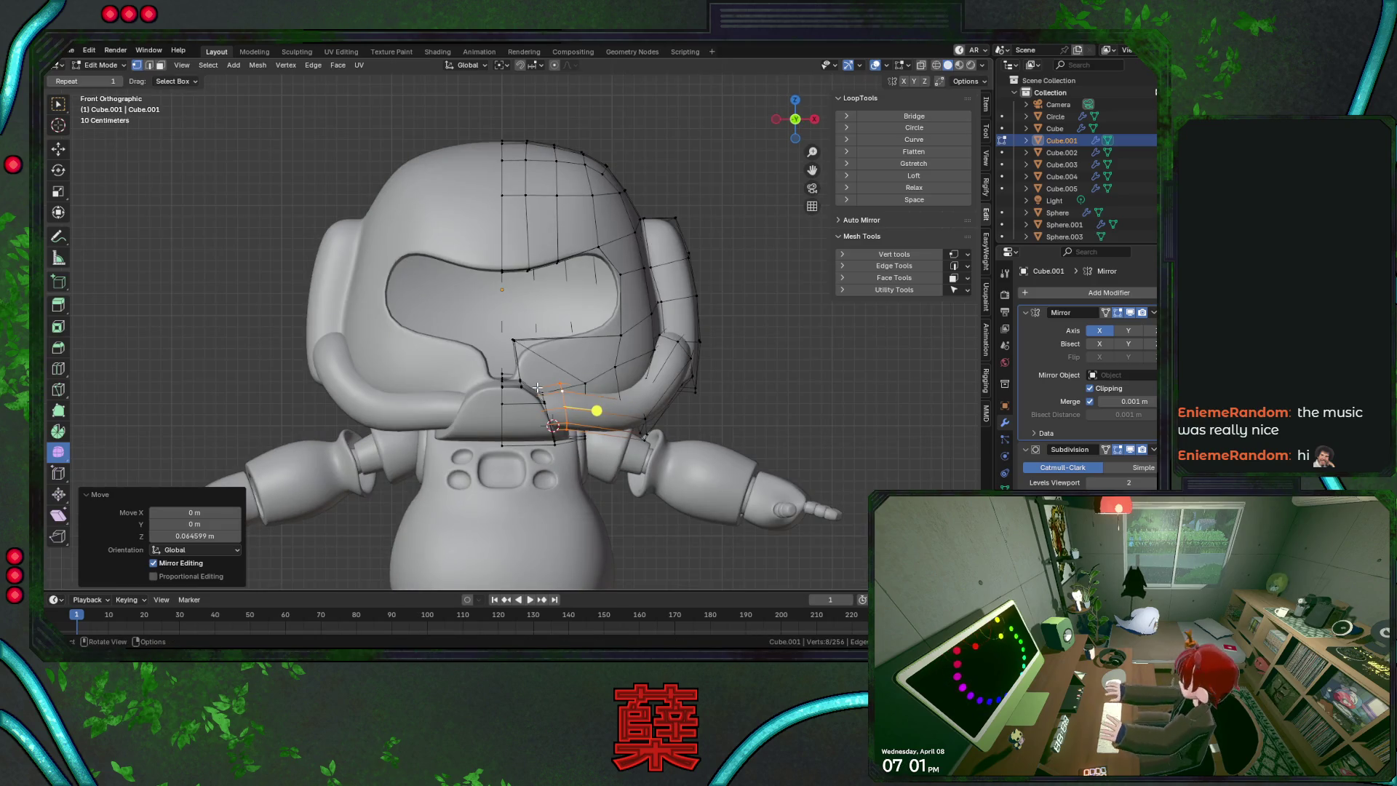
{"action": "key", "text": "Tab"}
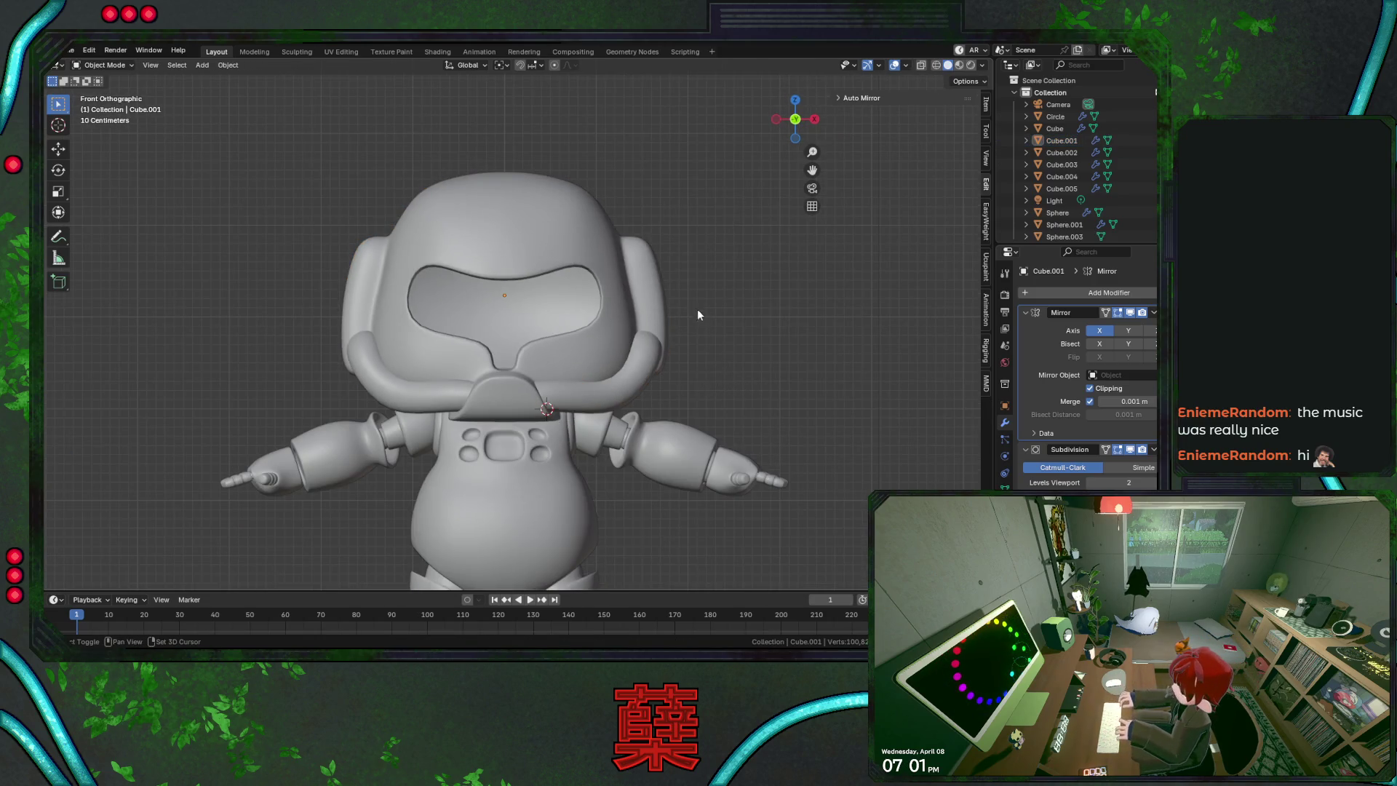
Save the file, then shift a vertex on the head's top edge along X in Edit Mode
{"action": "scroll", "coordinate": [696, 319], "scroll_direction": "down", "scroll_amount": 2}
{"action": "key", "text": "ctrl+s"}
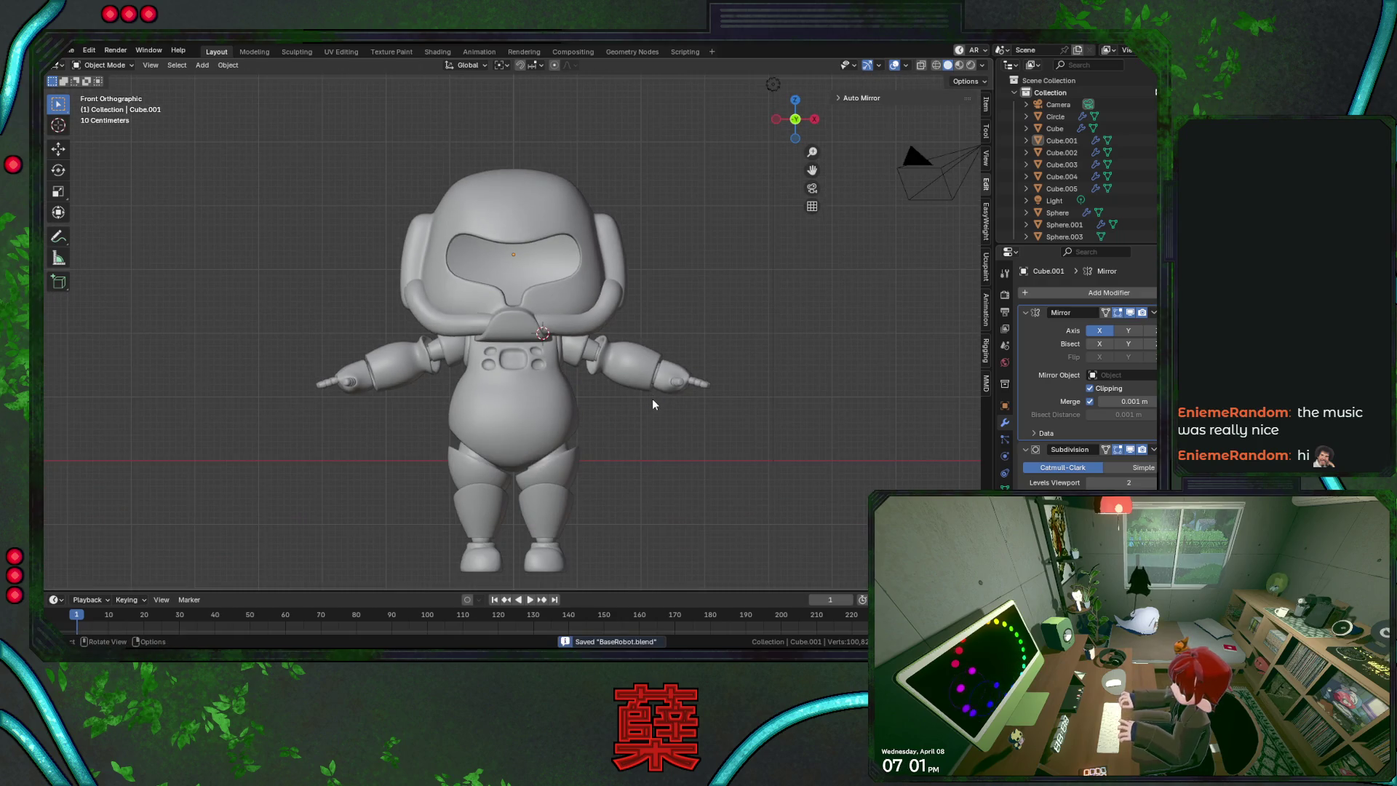
{"action": "left_click", "coordinate": [557, 280]}
{"action": "scroll", "coordinate": [557, 240], "scroll_direction": "up", "scroll_amount": 1}
{"action": "key", "text": "Tab"}
{"action": "scroll", "coordinate": [516, 191], "scroll_direction": "up", "scroll_amount": 2}
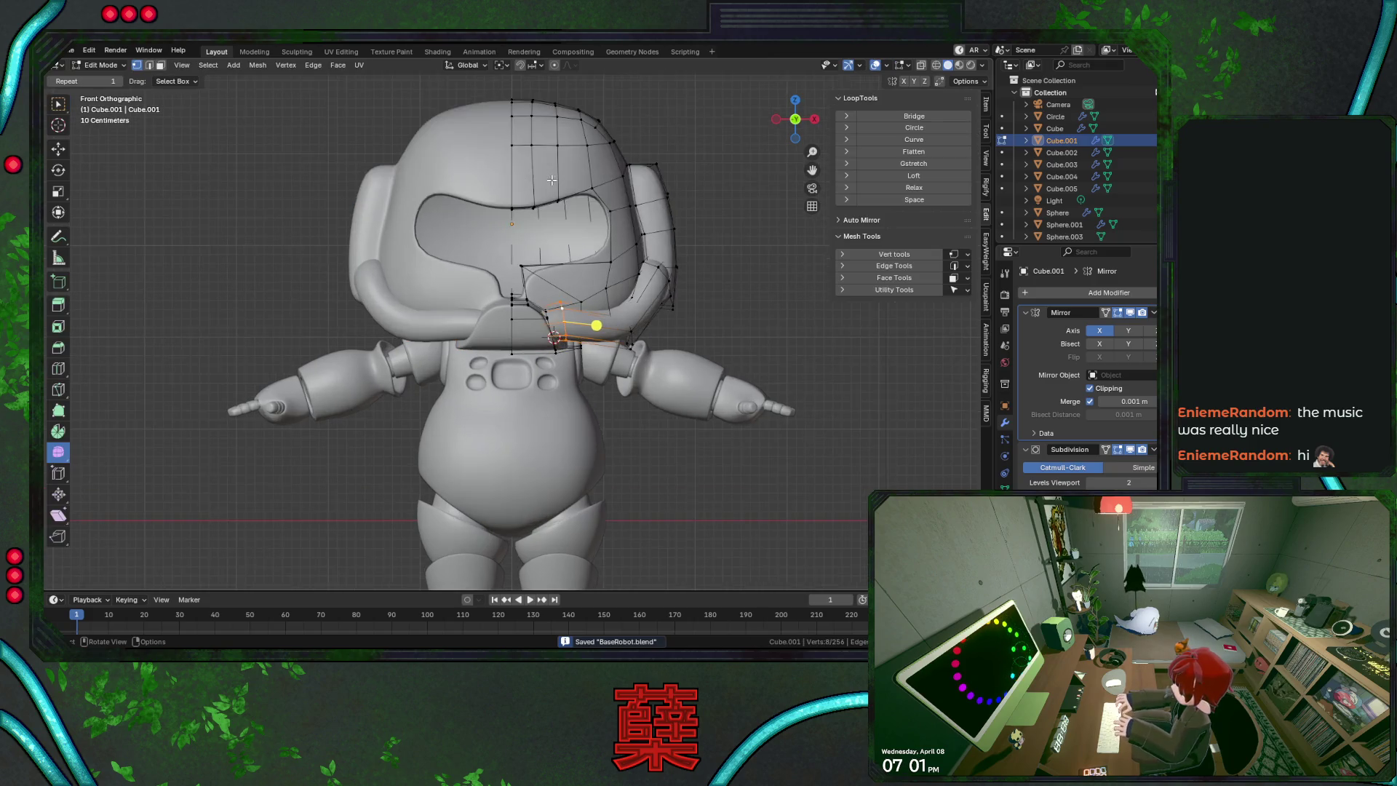
{"action": "left_click", "coordinate": [587, 146]}
{"action": "key", "text": "g"}
{"action": "key", "text": "x"}
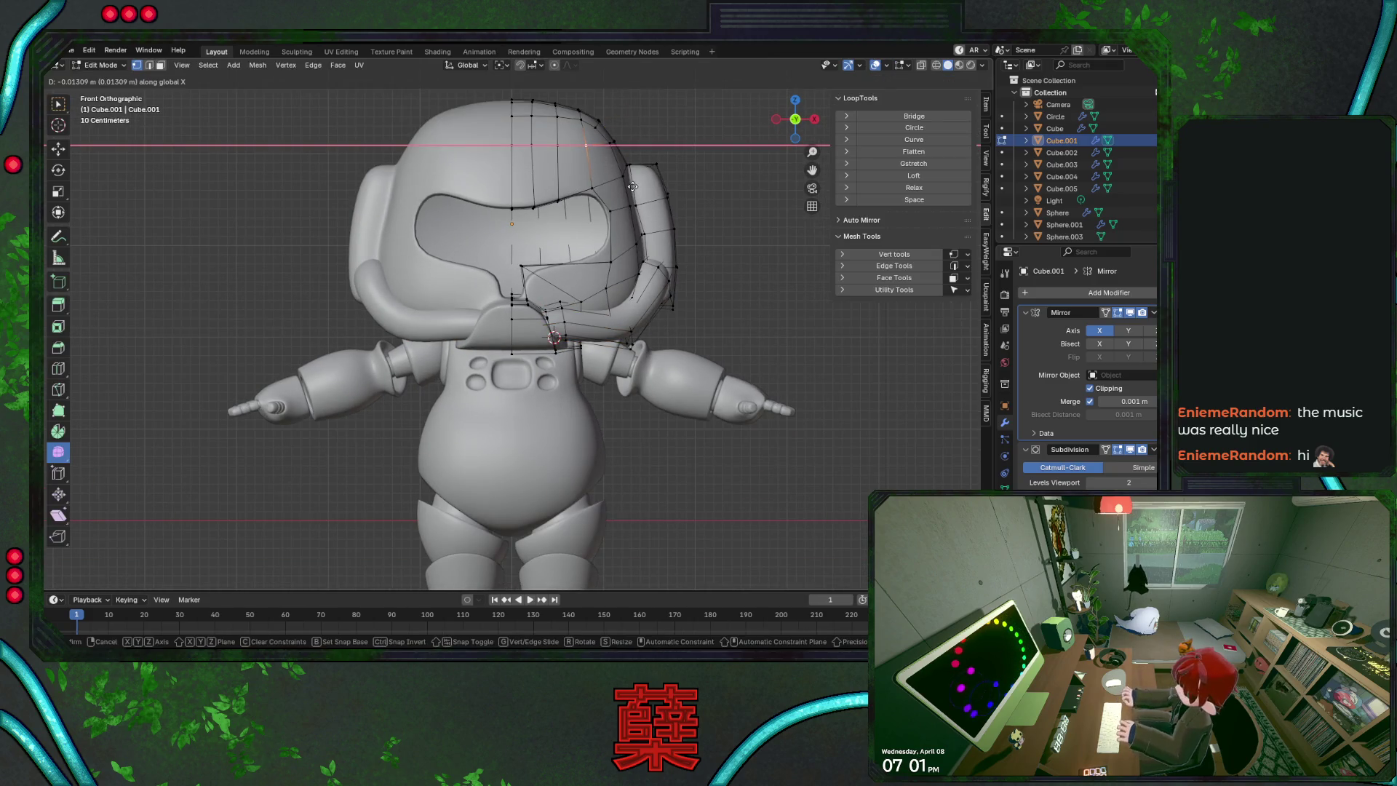
{"action": "left_click", "coordinate": [632, 187]}
Shift the top and above-visor vertices left along the X axis
{"action": "left_click", "coordinate": [550, 157]}
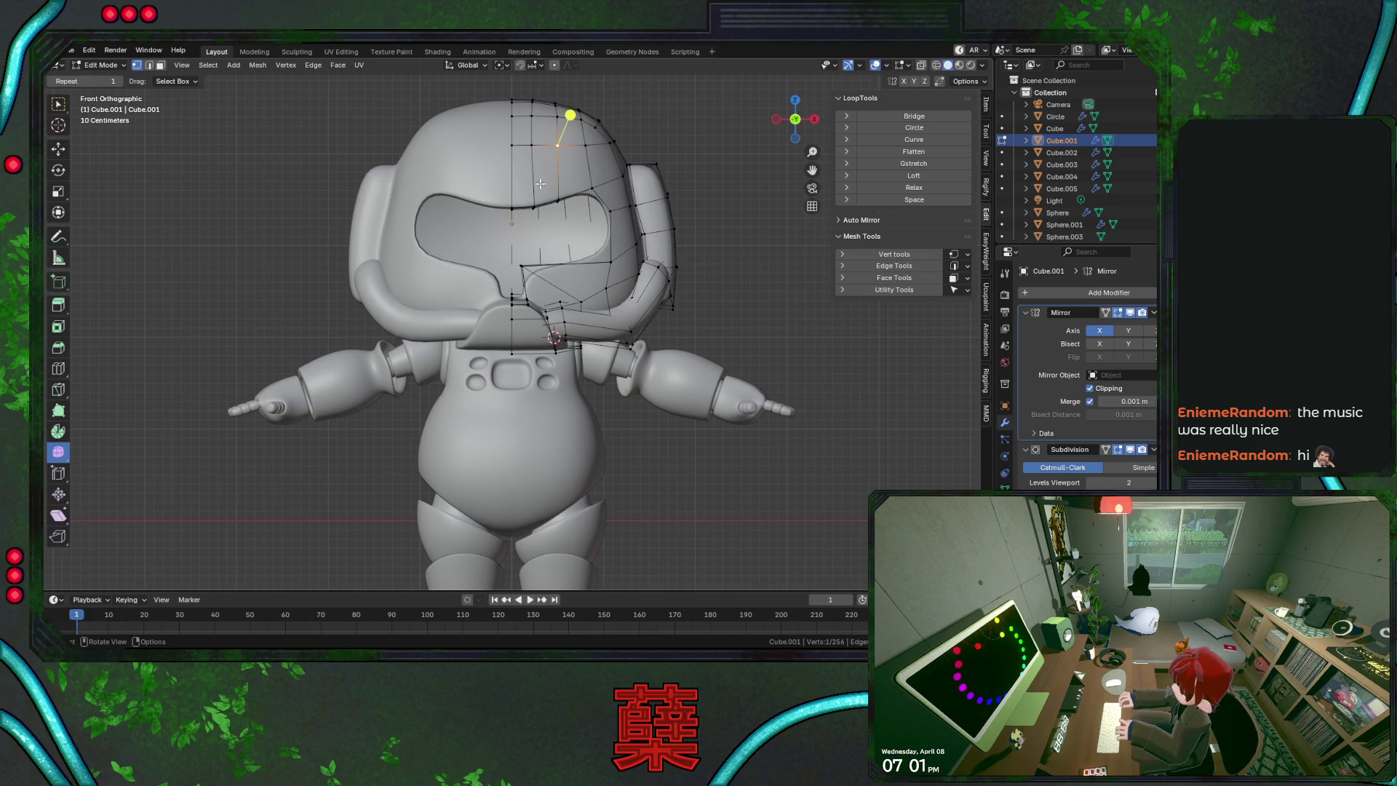
{"action": "key", "text": "alt+z"}
{"action": "left_click", "coordinate": [535, 207]}
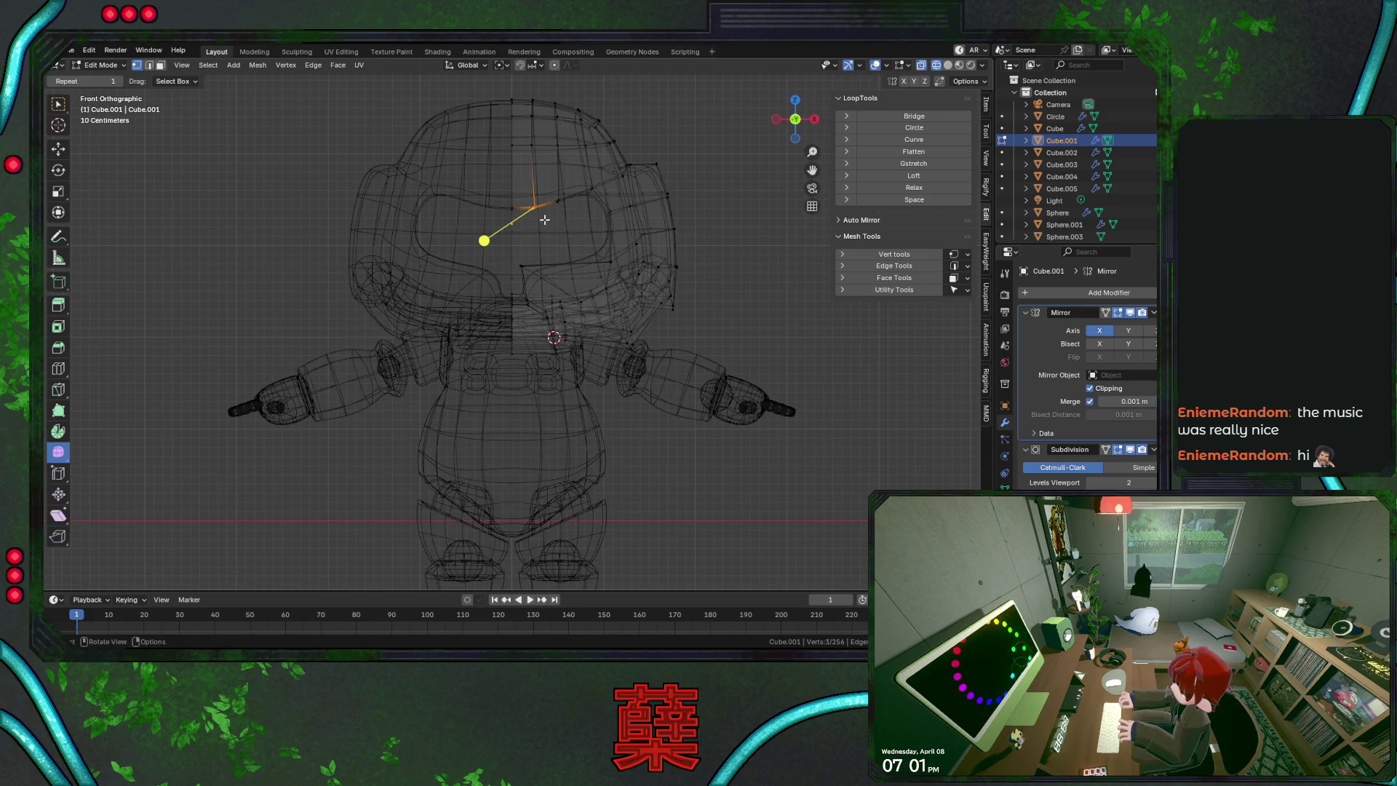
{"action": "key", "text": "alt+z"}
{"action": "key", "text": "g"}
{"action": "key", "text": "x"}
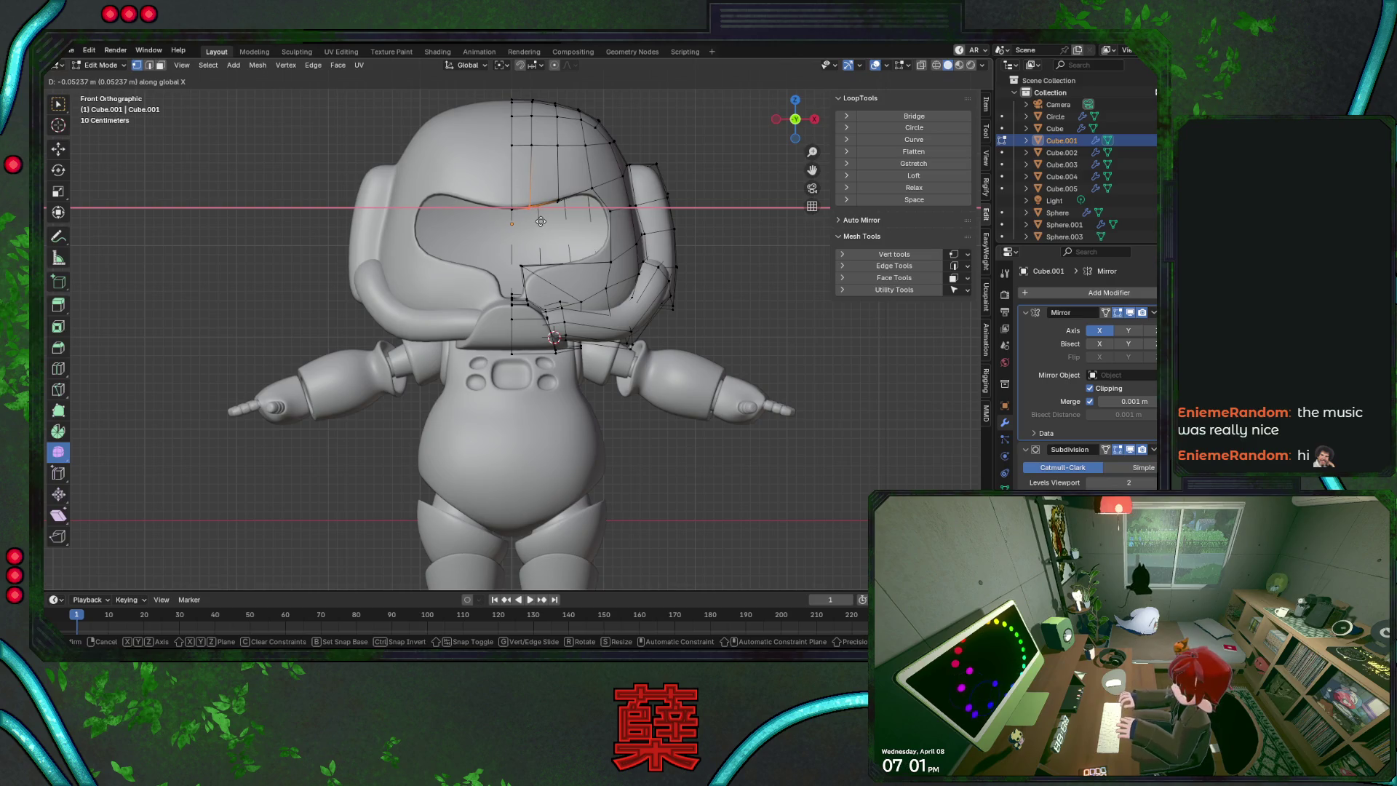
{"action": "right_click", "coordinate": [554, 225]}
{"action": "key", "text": "g"}
{"action": "key", "text": "x"}
{"action": "right_click", "coordinate": [574, 248]}
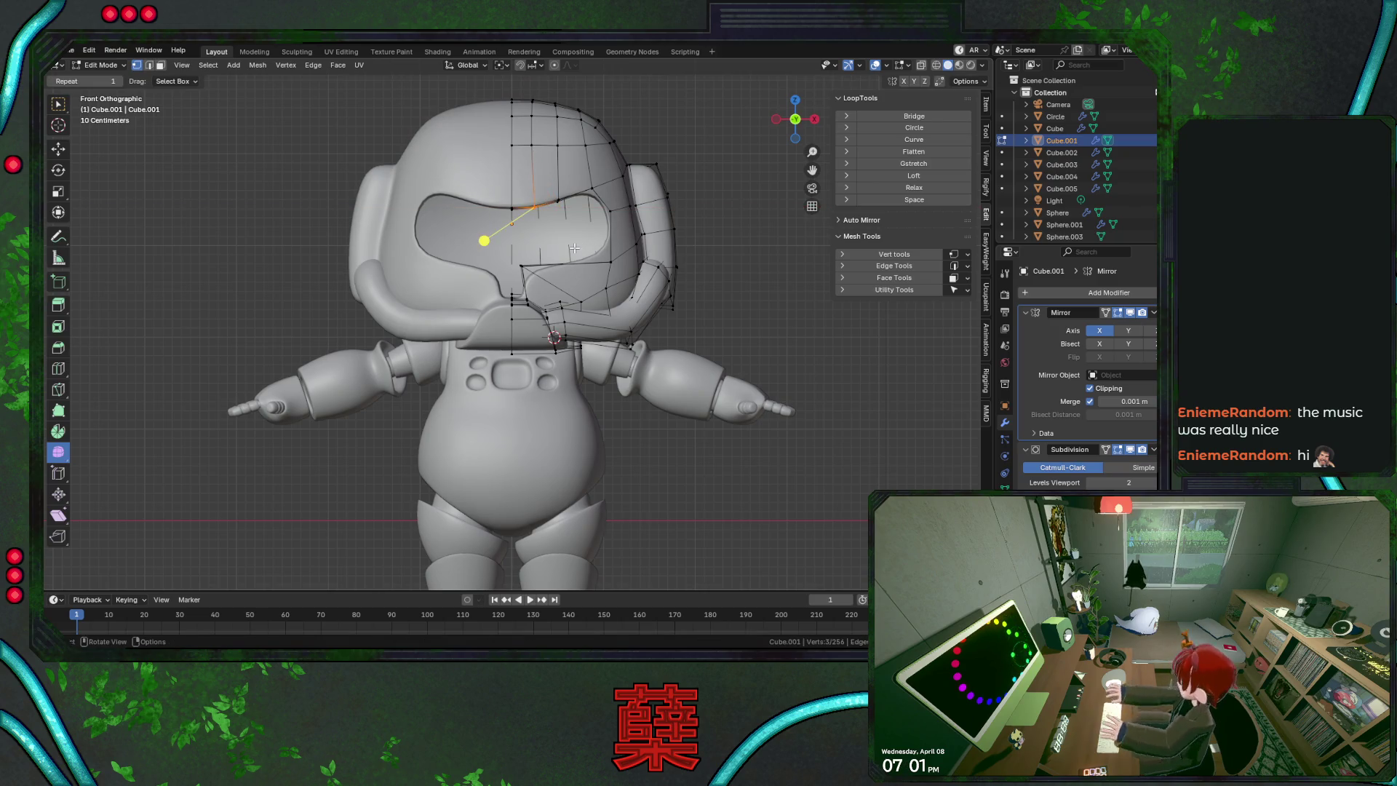
{"action": "key", "text": "shift+z"}
{"action": "key", "text": "shift+z"}
{"action": "key", "text": "g"}
{"action": "key", "text": "x"}
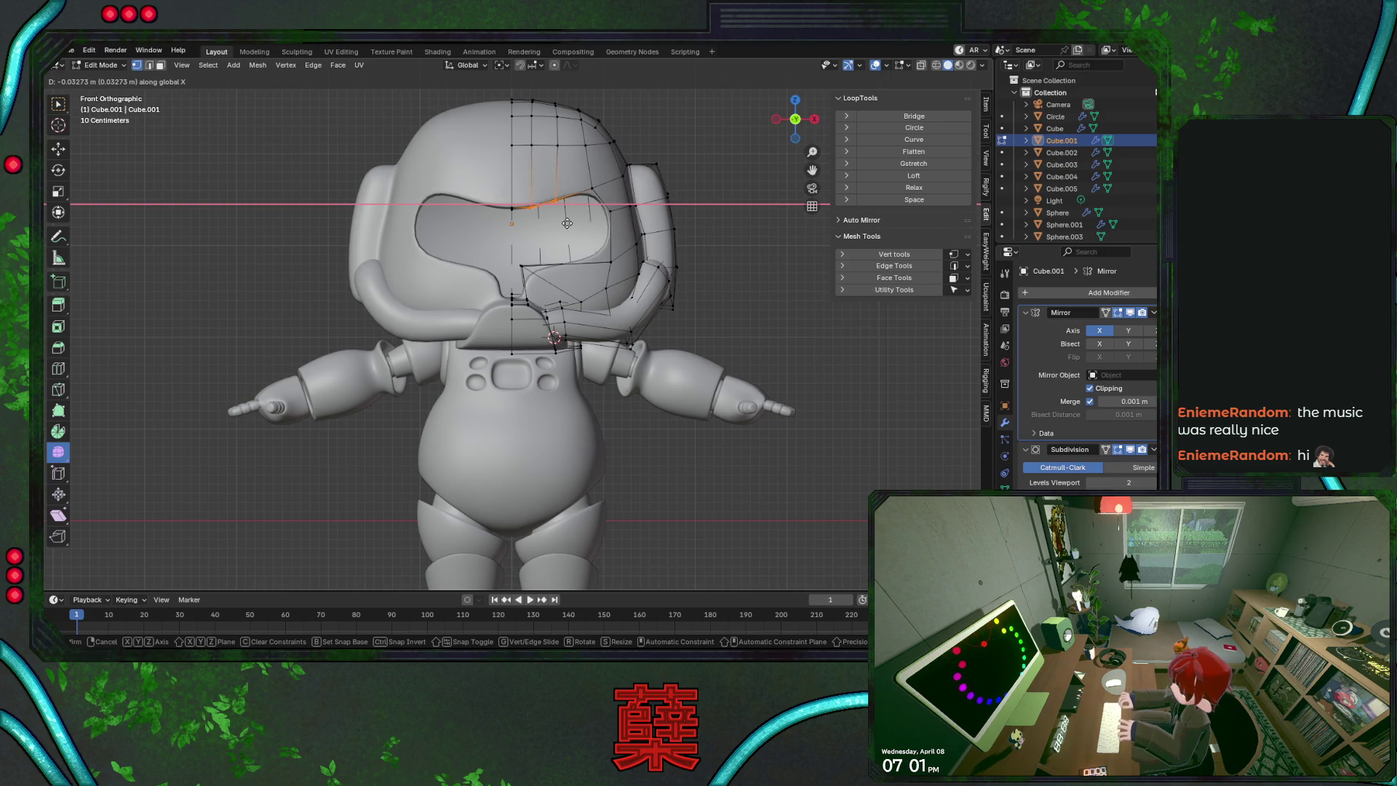
{"action": "left_click", "coordinate": [560, 223]}
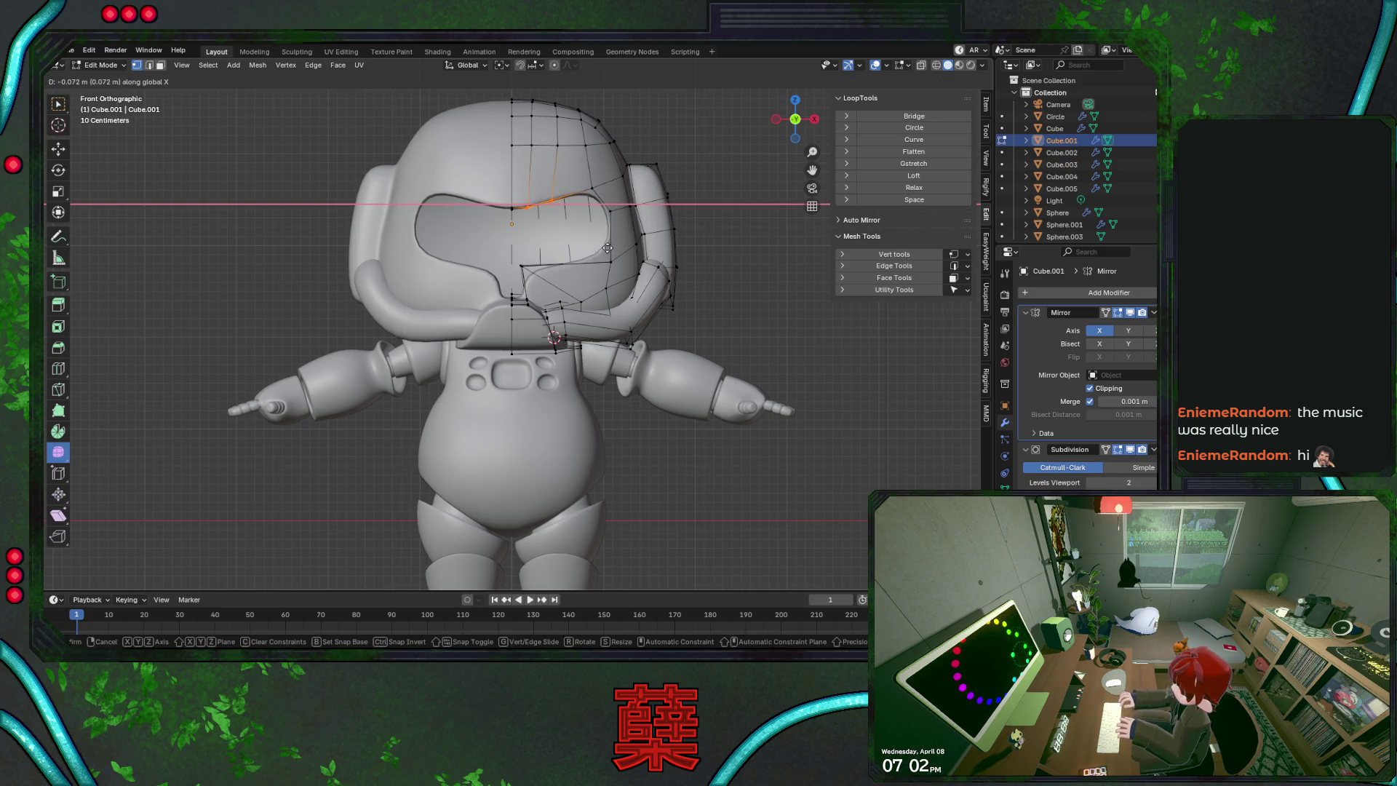
Leave Edit Mode, deselect the collar piece, and save BaseRobot.blend
{"action": "key", "text": "Tab"}
{"action": "left_click", "coordinate": [759, 301]}
{"action": "key", "text": "ctrl+s"}
{"action": "scroll", "coordinate": [708, 302], "scroll_direction": "down", "scroll_amount": 3}
{"action": "scroll", "coordinate": [670, 327], "scroll_direction": "up", "scroll_amount": 1}
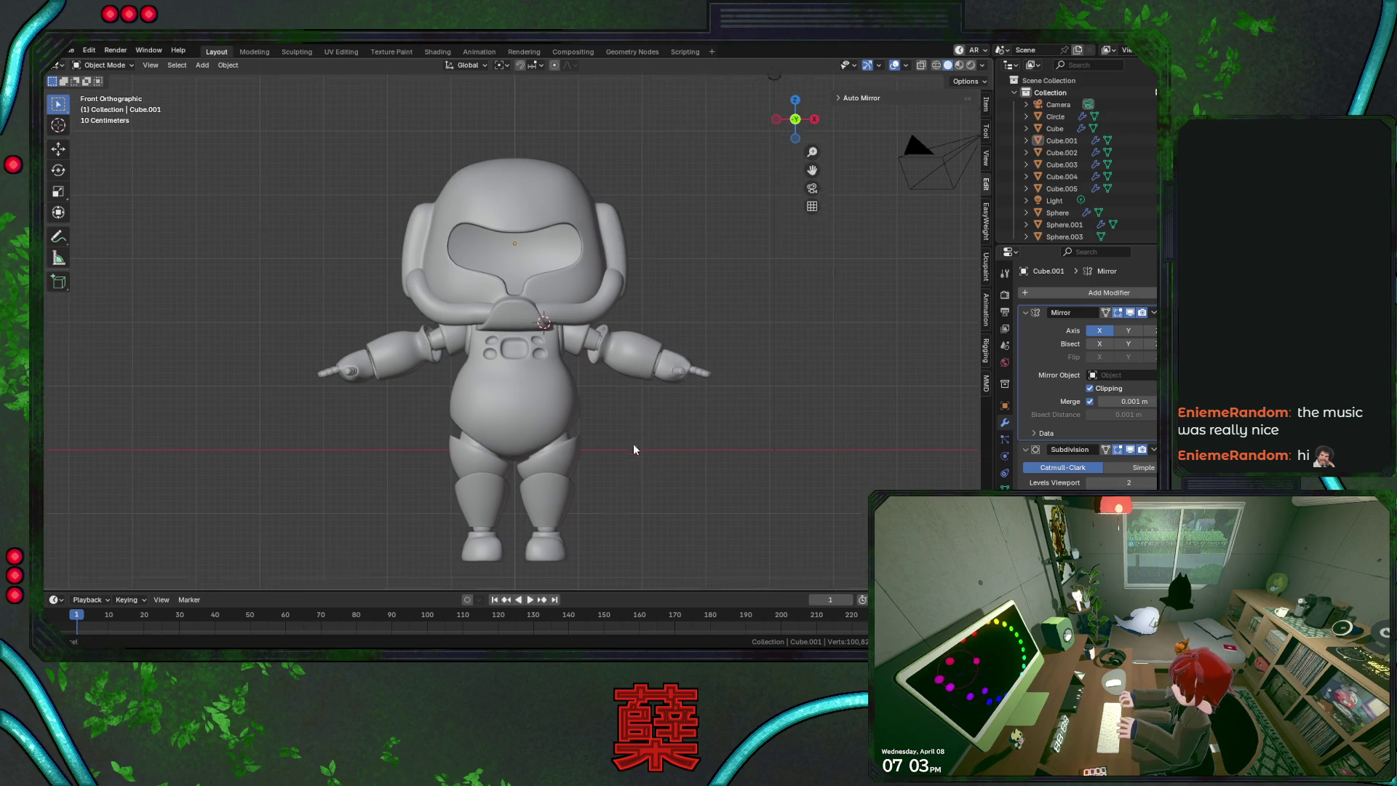
Save BaseRobot.blend in right side view and inspect the lower-leg piece Cube.003
{"action": "key", "text": "KP_3"}
{"action": "key", "text": "ctrl+s"}
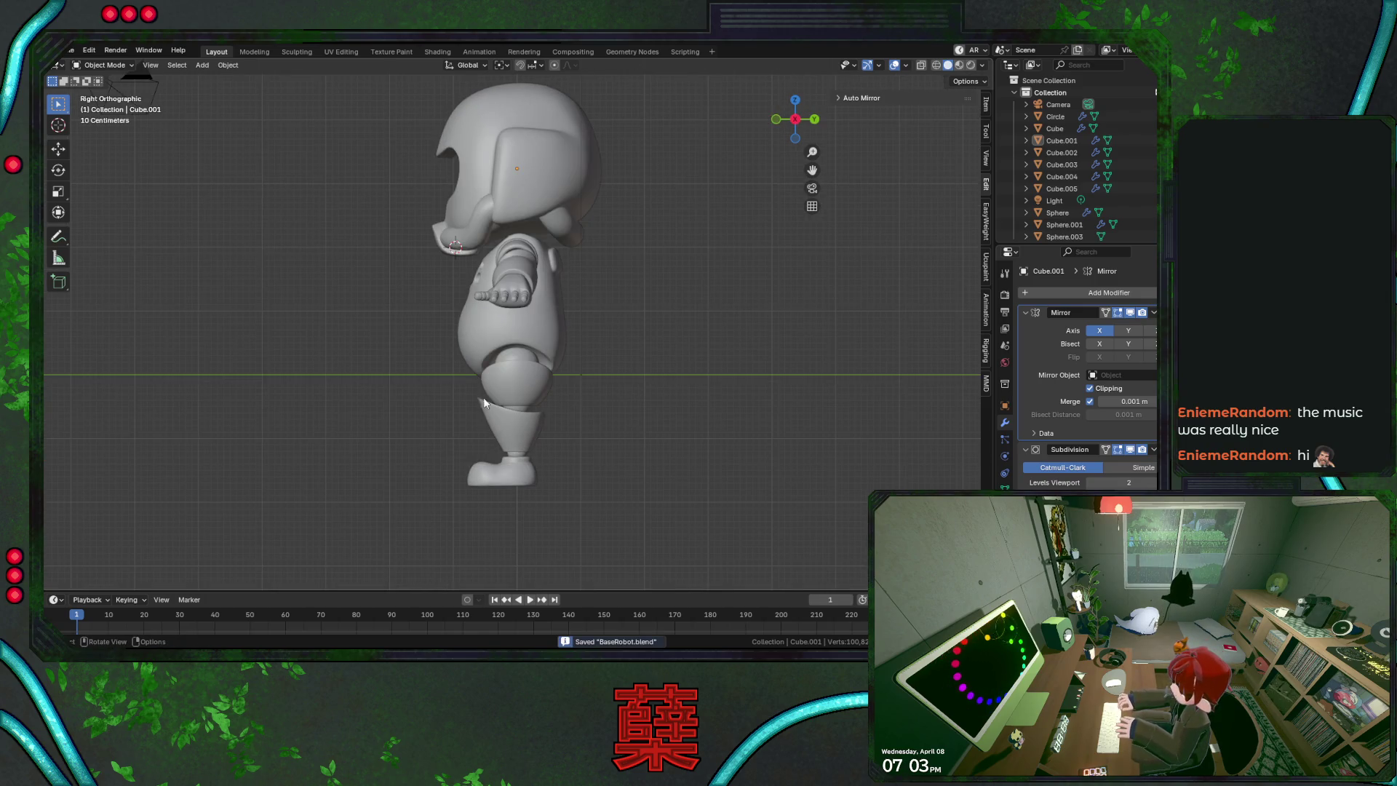
{"action": "scroll", "coordinate": [611, 440], "scroll_direction": "up", "scroll_amount": 2}
{"action": "left_click", "coordinate": [542, 462]}
{"action": "scroll", "coordinate": [588, 468], "scroll_direction": "up", "scroll_amount": 2}
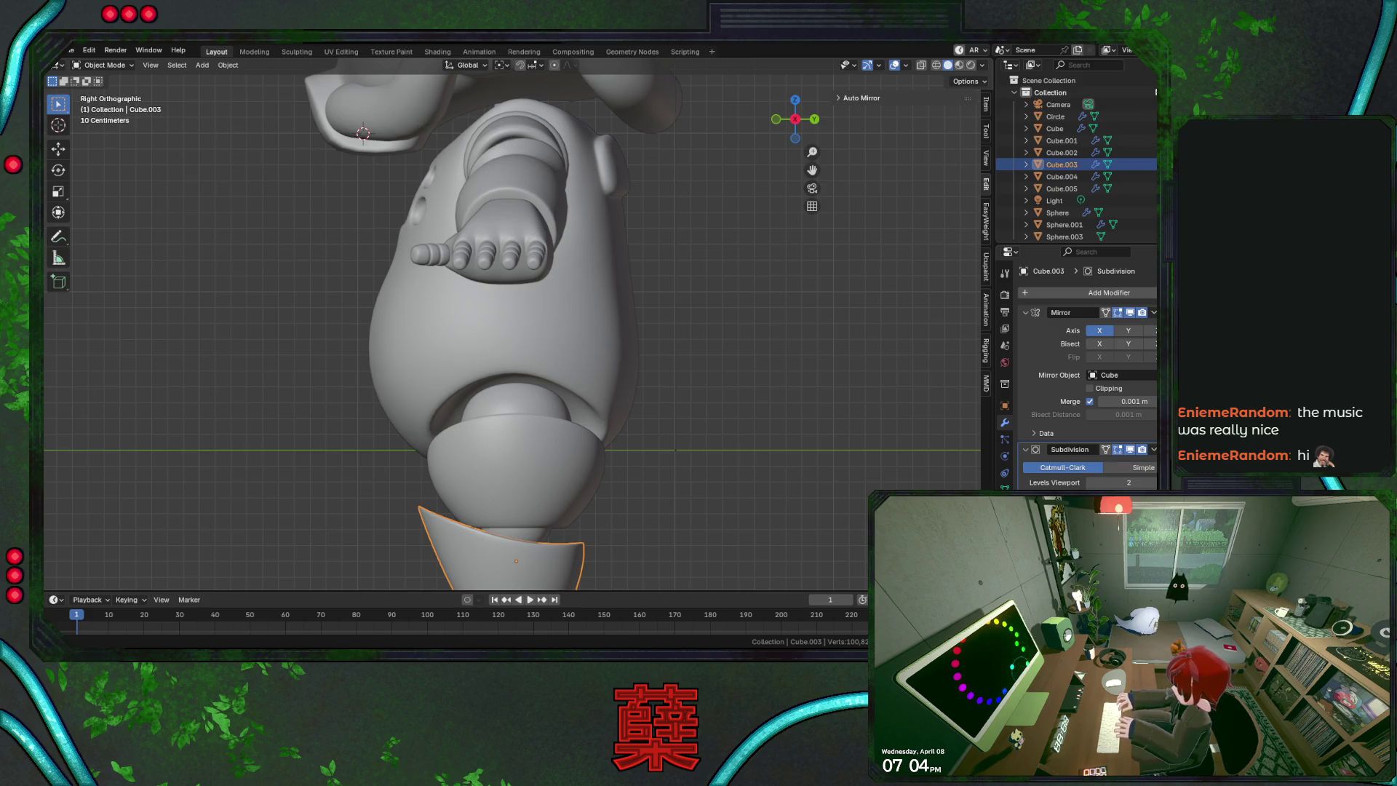
{"action": "left_click", "coordinate": [639, 343]}
{"action": "scroll", "coordinate": [639, 343], "scroll_direction": "down", "scroll_amount": 4}
Save the robot file and select the lower-leg cone (Cube.003) in right side view
{"action": "key", "text": "KP_1"}
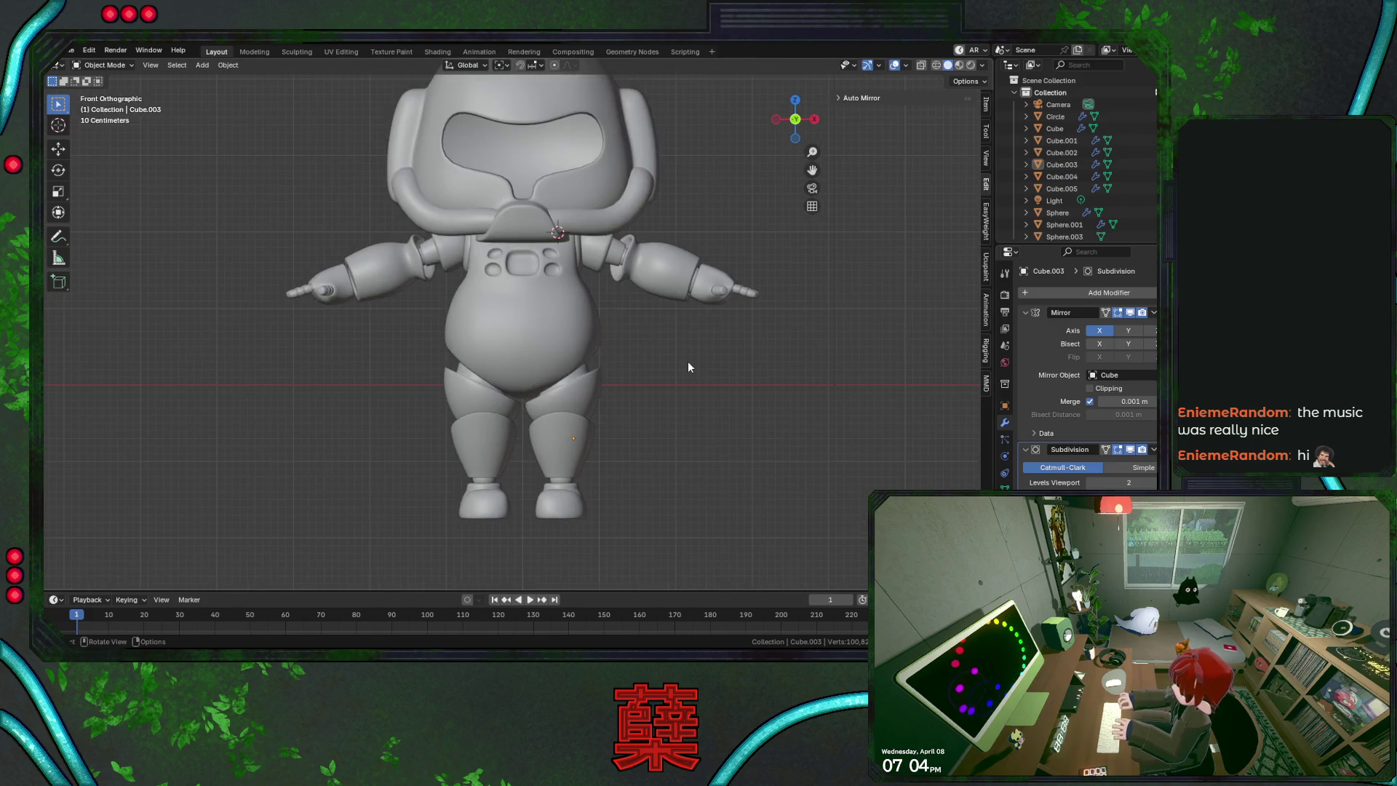
{"action": "key", "text": "ctrl+s"}
{"action": "scroll", "coordinate": [695, 417], "scroll_direction": "up", "scroll_amount": 2}
{"action": "left_click", "coordinate": [617, 439]}
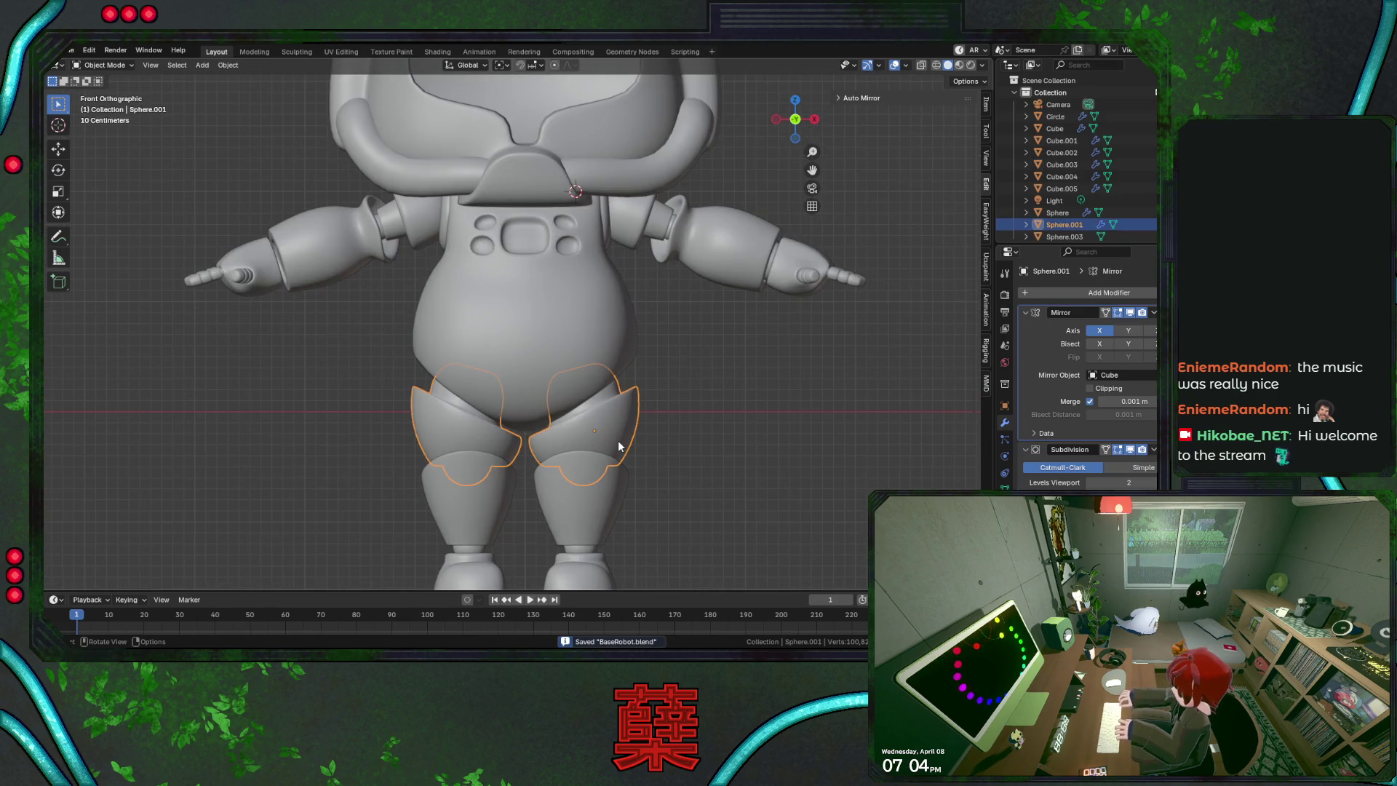
{"action": "key", "text": "KP_3"}
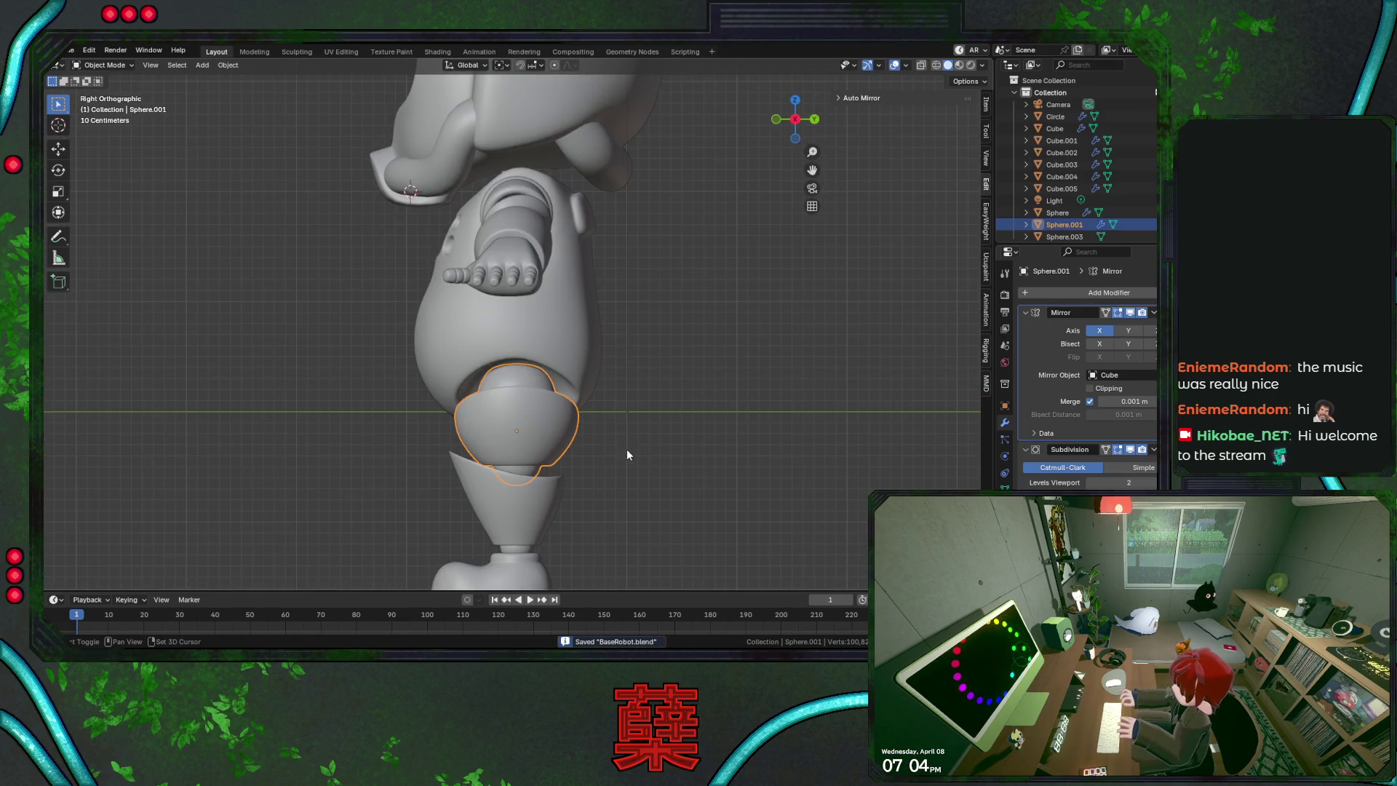
{"action": "scroll", "coordinate": [627, 448], "scroll_direction": "up", "scroll_amount": 1}
{"action": "scroll", "coordinate": [644, 418], "scroll_direction": "up", "scroll_amount": 2}
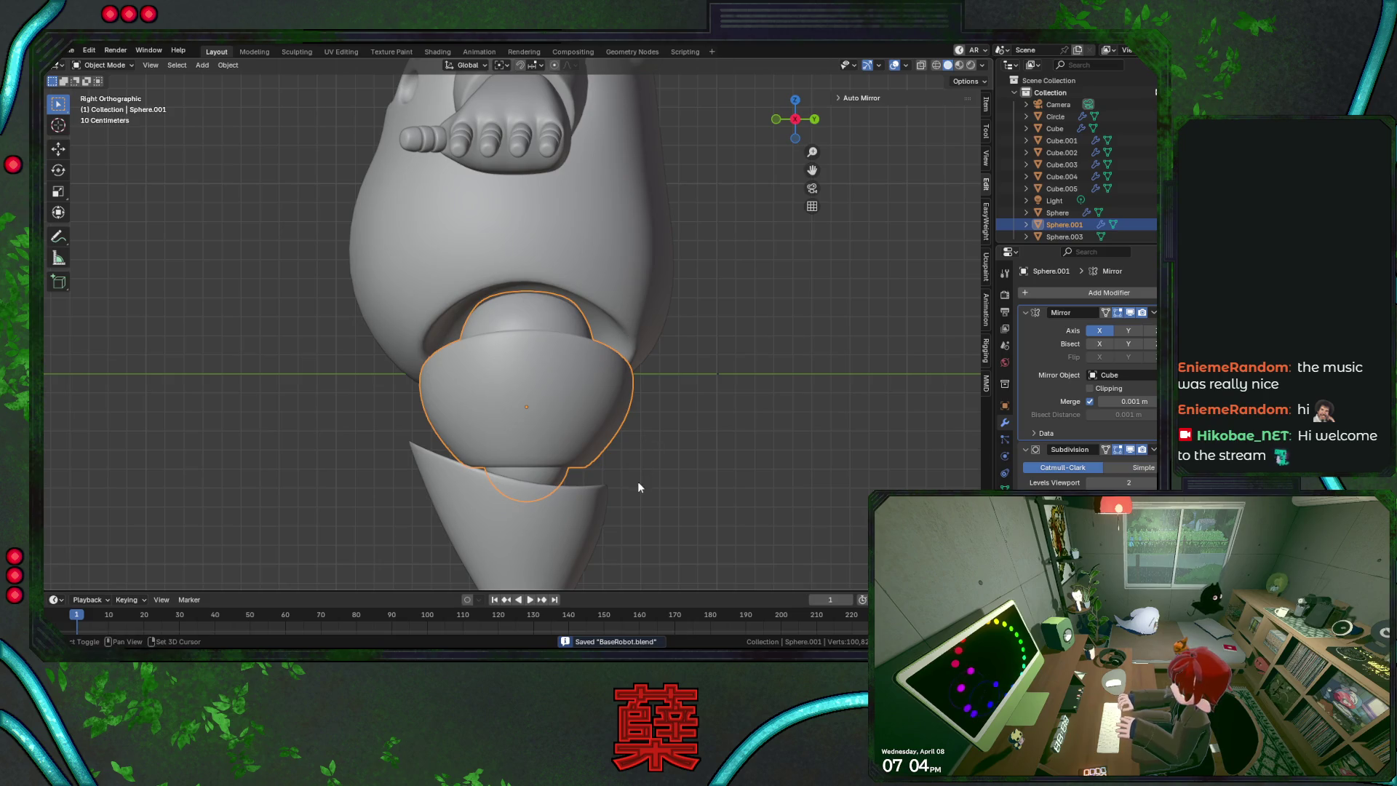
{"action": "middle_click_drag", "start_coordinate": [651, 478], "coordinate": [646, 317], "text": "shift"}
{"action": "scroll", "coordinate": [557, 410], "scroll_direction": "up", "scroll_amount": 2}
{"action": "left_click", "coordinate": [557, 410]}
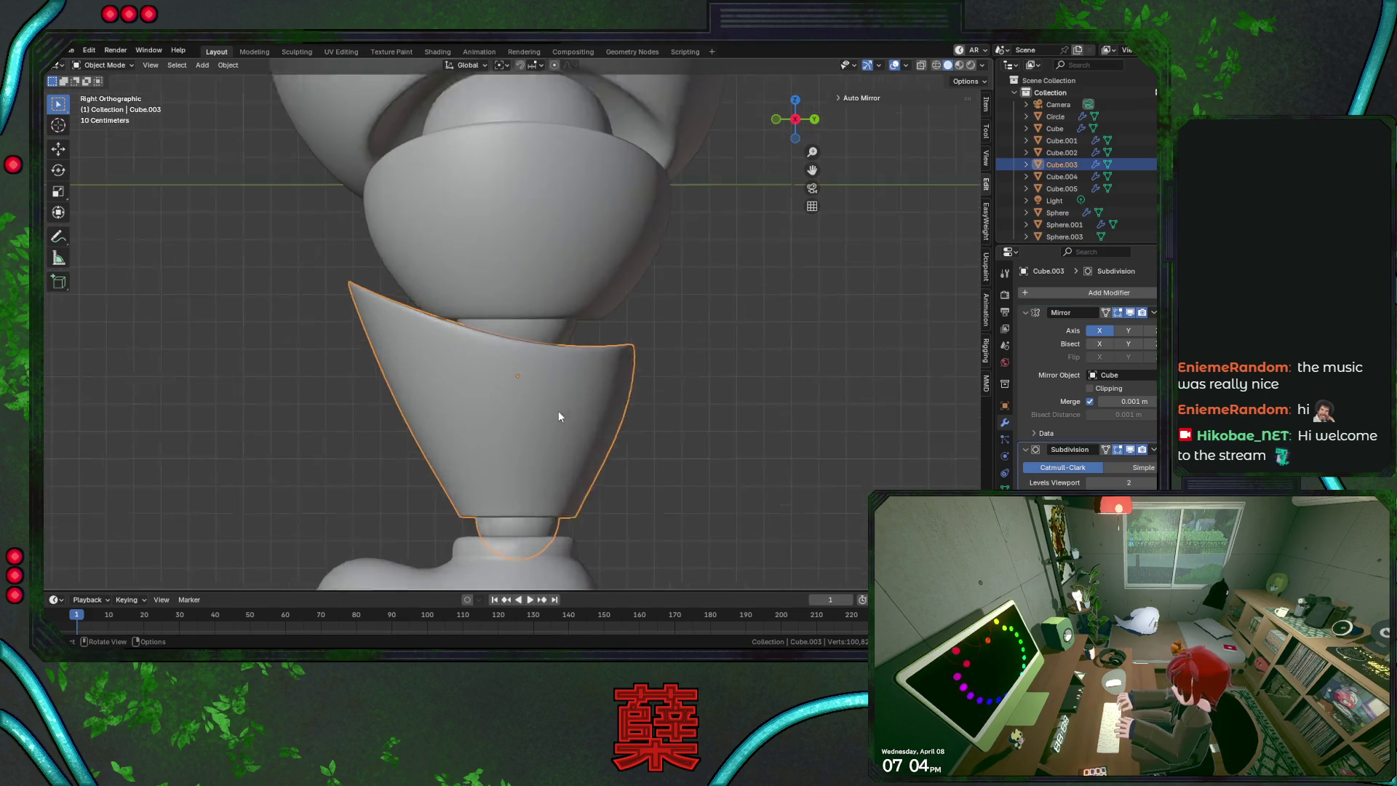
In Edit Mode, shift the cone's top rim loop along the Y axis
{"action": "key", "text": "Tab"}
{"action": "key", "text": "alt+z"}
{"action": "left_click", "coordinate": [537, 368], "text": "alt"}
{"action": "left_click", "coordinate": [520, 367], "text": "shift"}
{"action": "key", "text": "b"}
{"action": "key", "text": "Escape"}
{"action": "key", "text": "g"}
{"action": "key", "text": "y"}
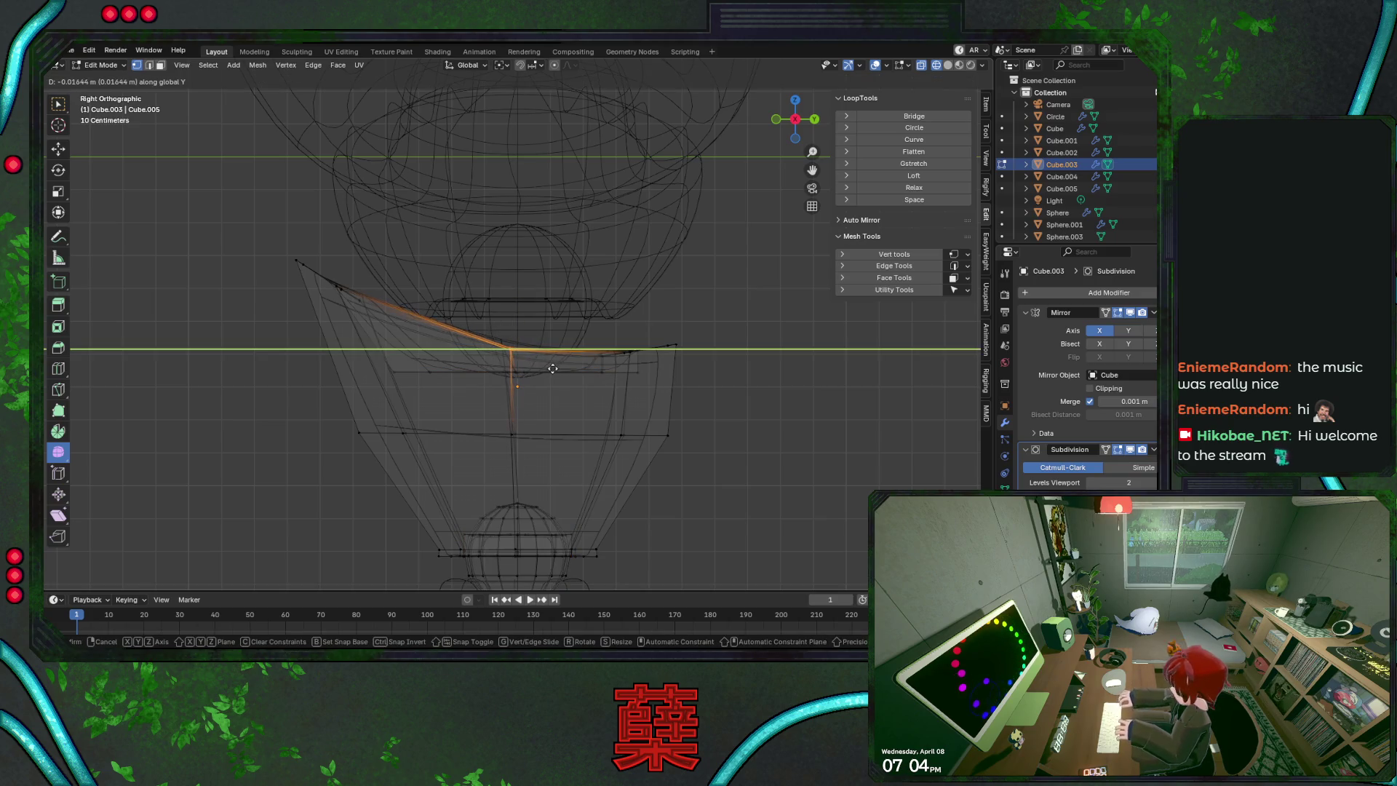
{"action": "key", "text": "alt+z"}
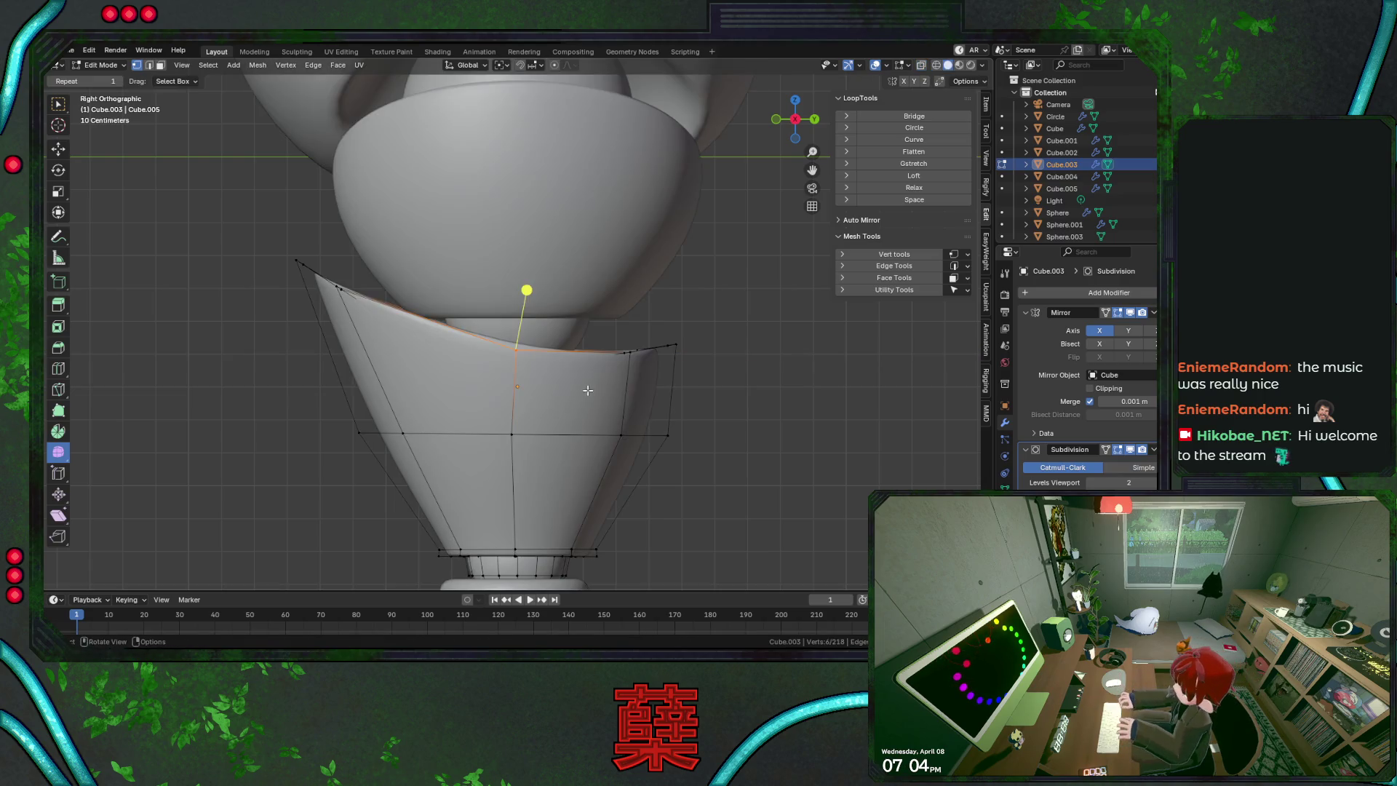
{"action": "left_click", "coordinate": [542, 398]}
Tilt the cone's upper front corner vertices about 30 degrees into a point, then exit Edit Mode
{"action": "key", "text": "g"}
{"action": "key", "text": "z"}
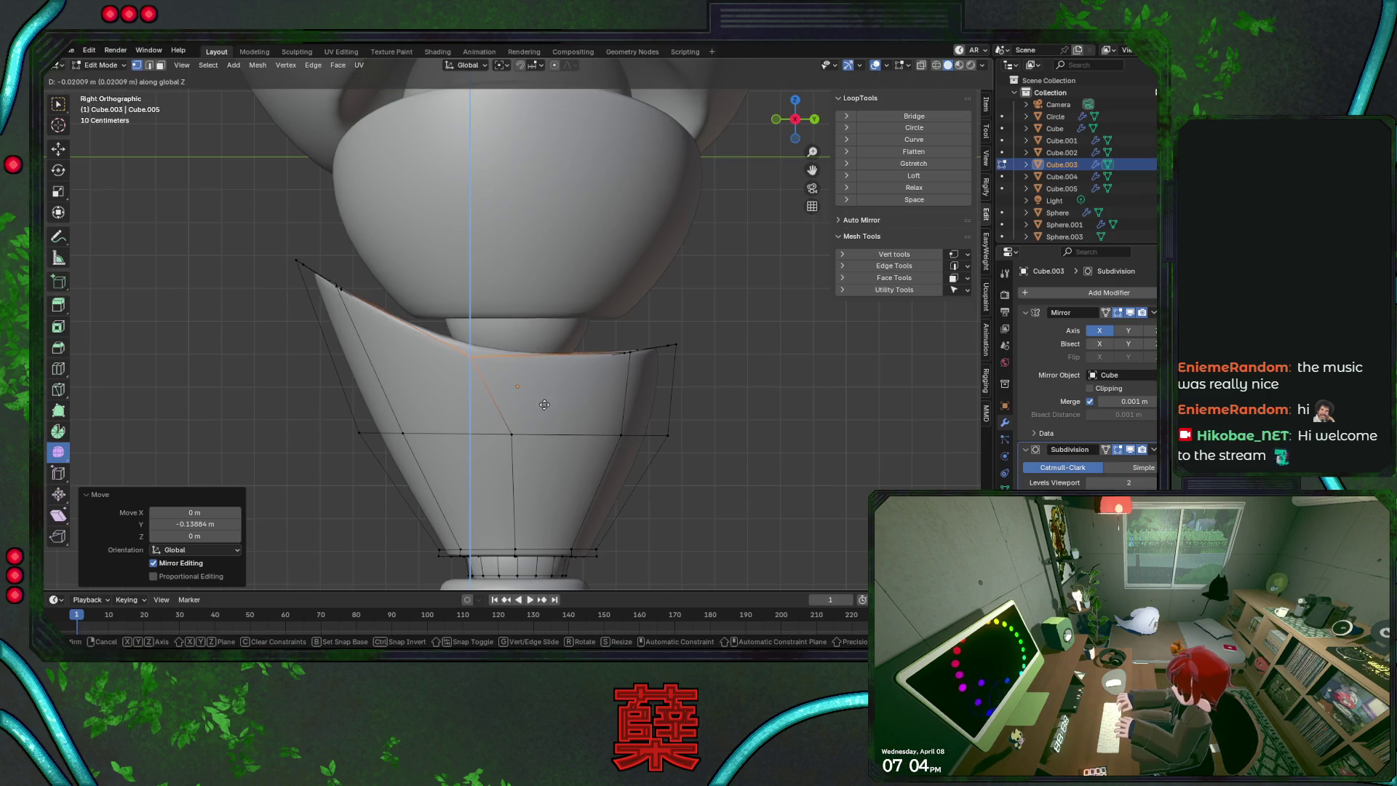
{"action": "key", "text": "Escape"}
{"action": "key", "text": "alt+z"}
{"action": "left_click_drag", "start_coordinate": [373, 306], "coordinate": [287, 250]}
{"action": "key", "text": "r"}
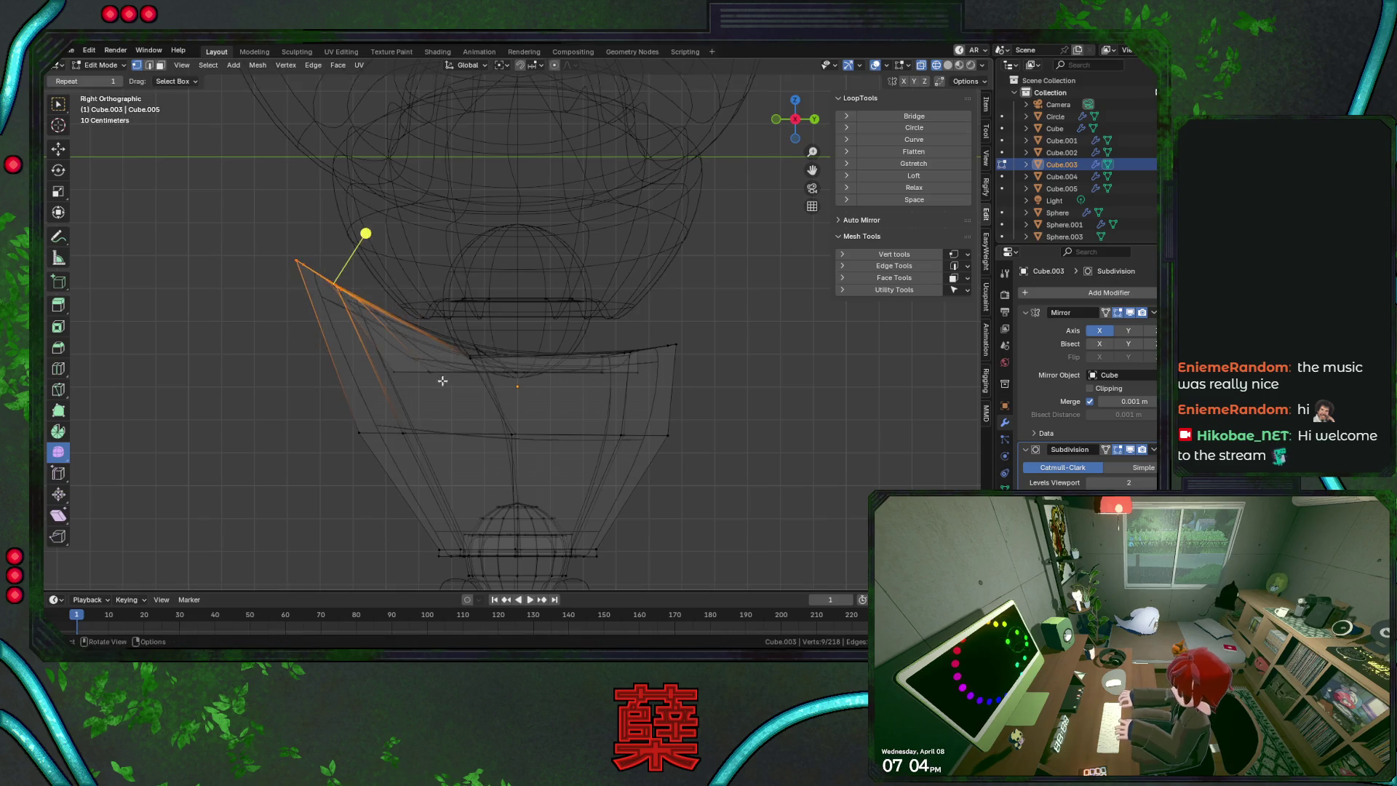
{"action": "key", "text": "alt+z"}
{"action": "key", "text": "Return"}
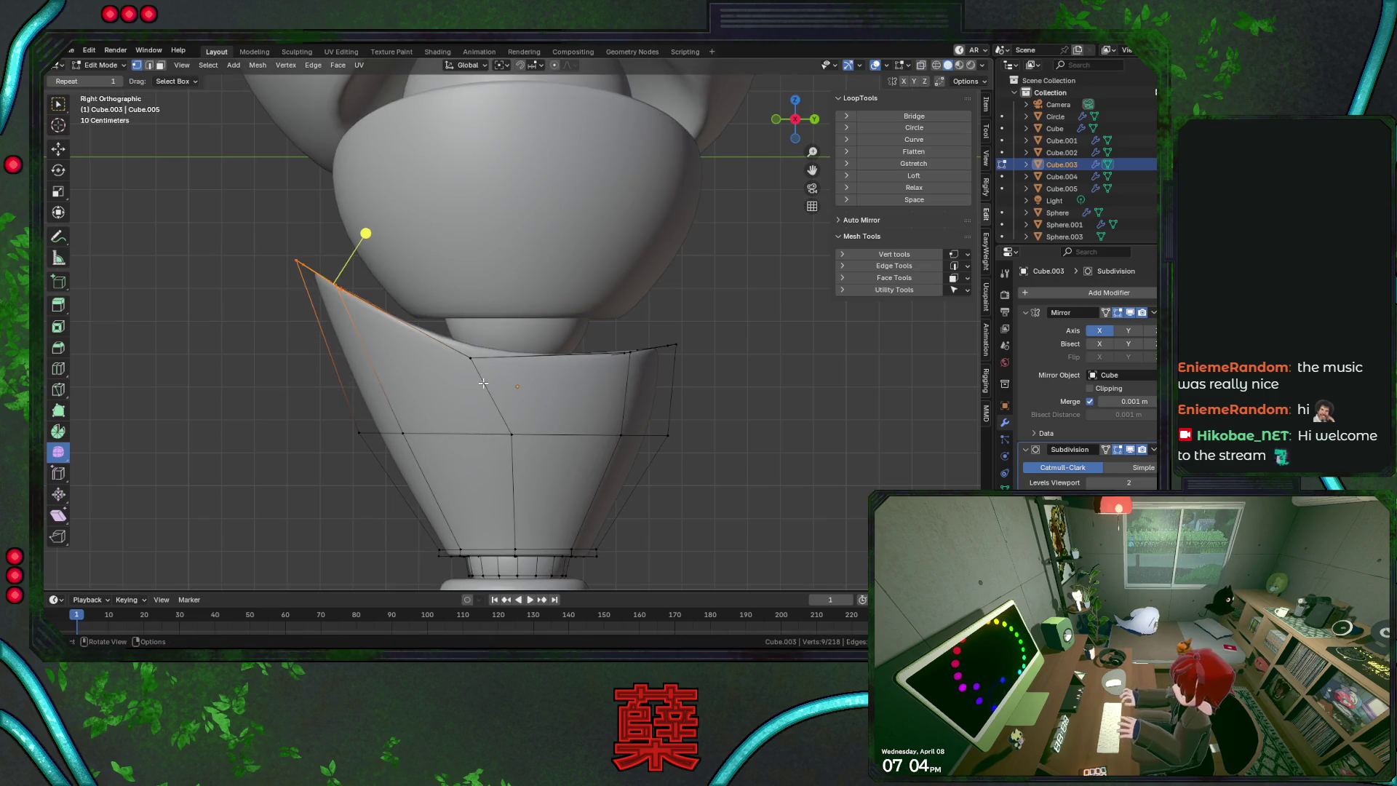
{"action": "key", "text": "Tab"}
{"action": "key", "text": "KP_1"}
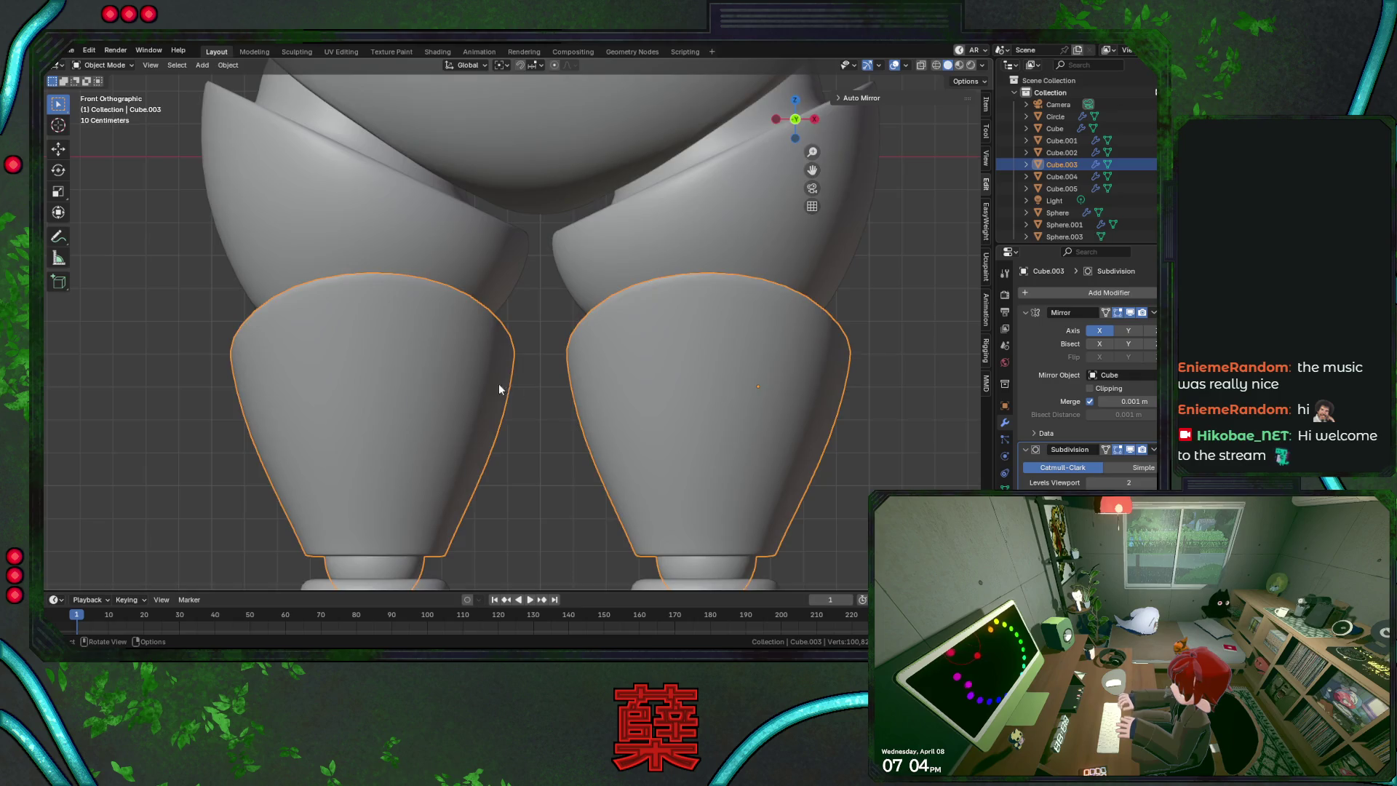
Deselect the lower-leg cone and select the thigh armor piece (Sphere.001)
{"action": "scroll", "coordinate": [748, 384], "scroll_direction": "down", "scroll_amount": 5}
{"action": "left_click", "coordinate": [726, 350]}
{"action": "scroll", "coordinate": [713, 349], "scroll_direction": "down", "scroll_amount": 2}
{"action": "scroll", "coordinate": [687, 379], "scroll_direction": "up", "scroll_amount": 1}
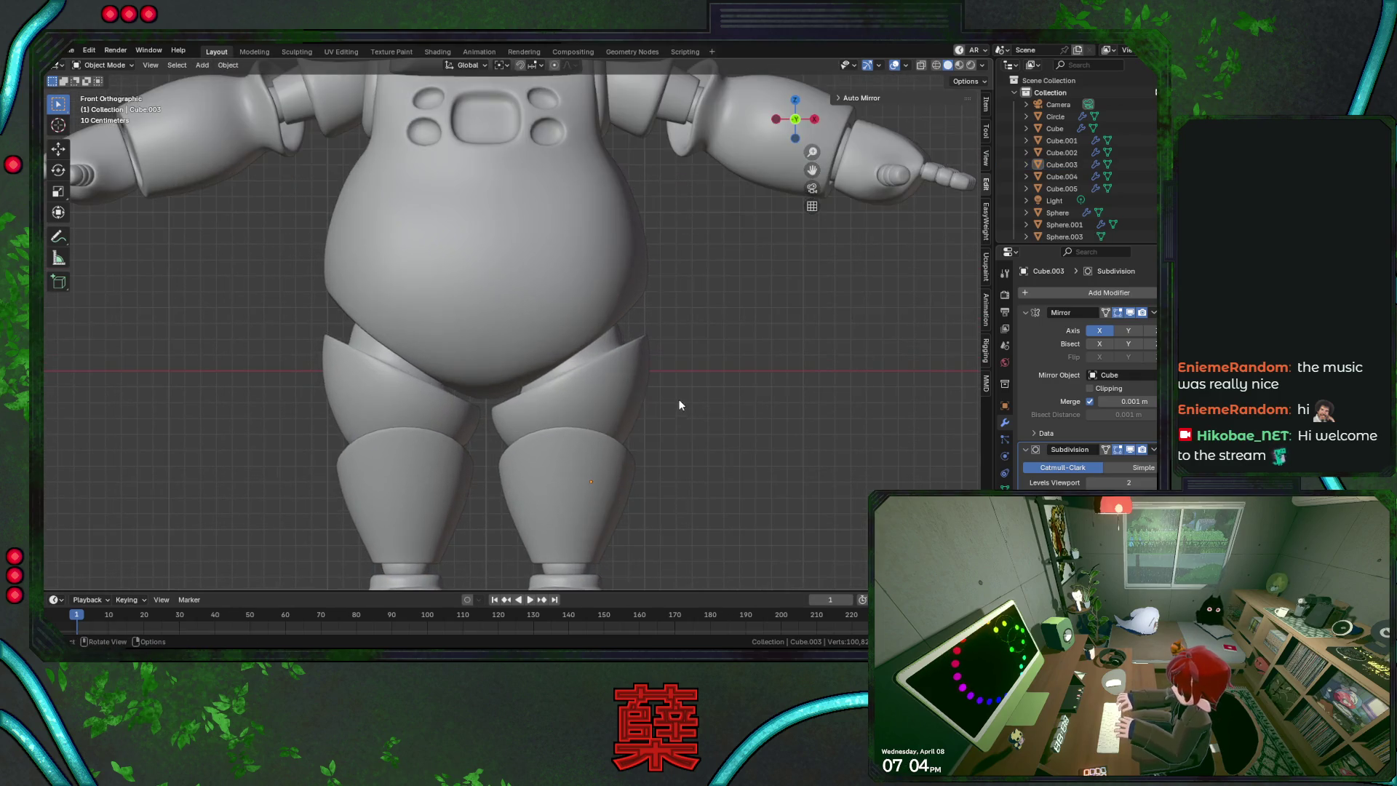
{"action": "left_click", "coordinate": [678, 399]}
In Edit Mode, select the thigh's top edge loop, grow it twice, then clear it
{"action": "key", "text": "Tab"}
{"action": "scroll", "coordinate": [664, 416], "scroll_direction": "up", "scroll_amount": 4}
{"action": "left_click", "coordinate": [712, 420], "text": "alt"}
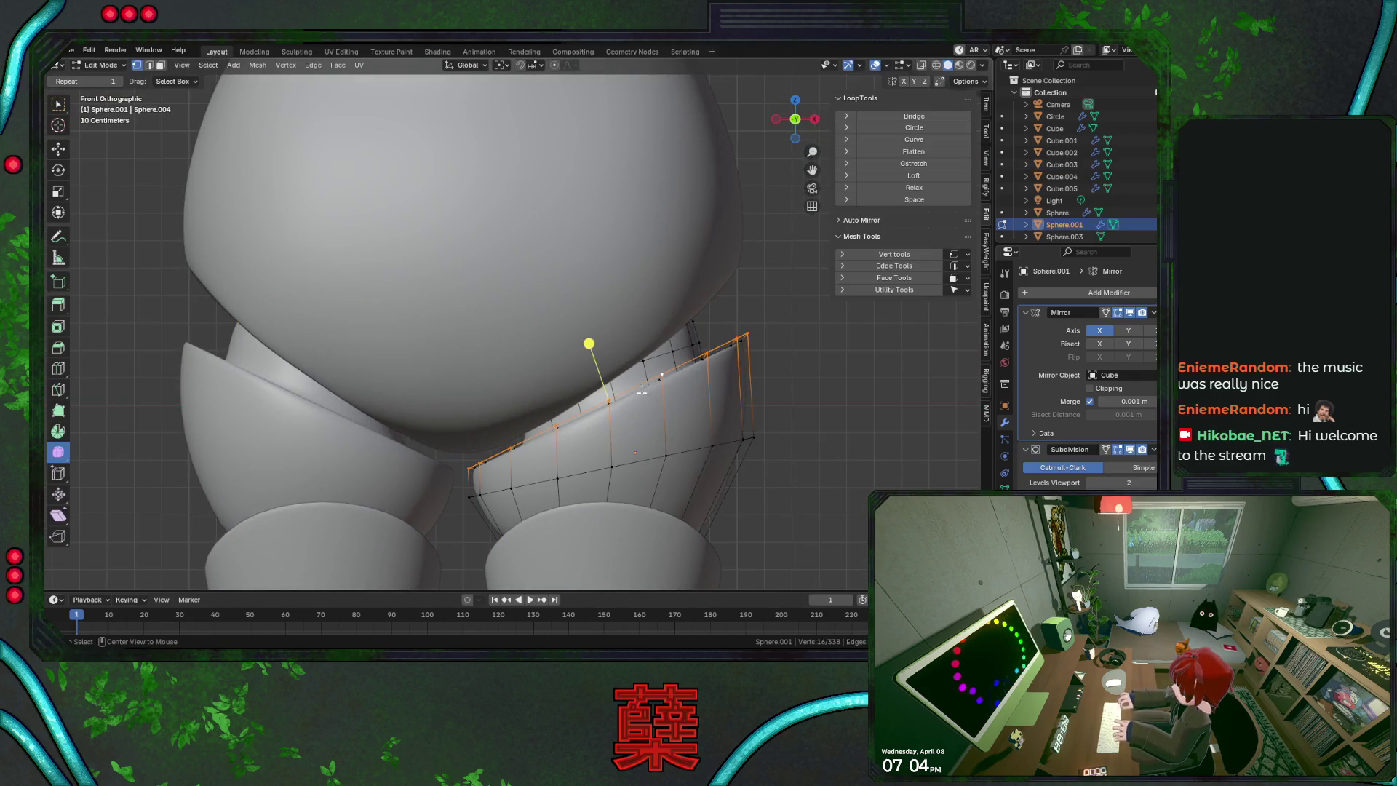
{"action": "key", "text": "alt+z"}
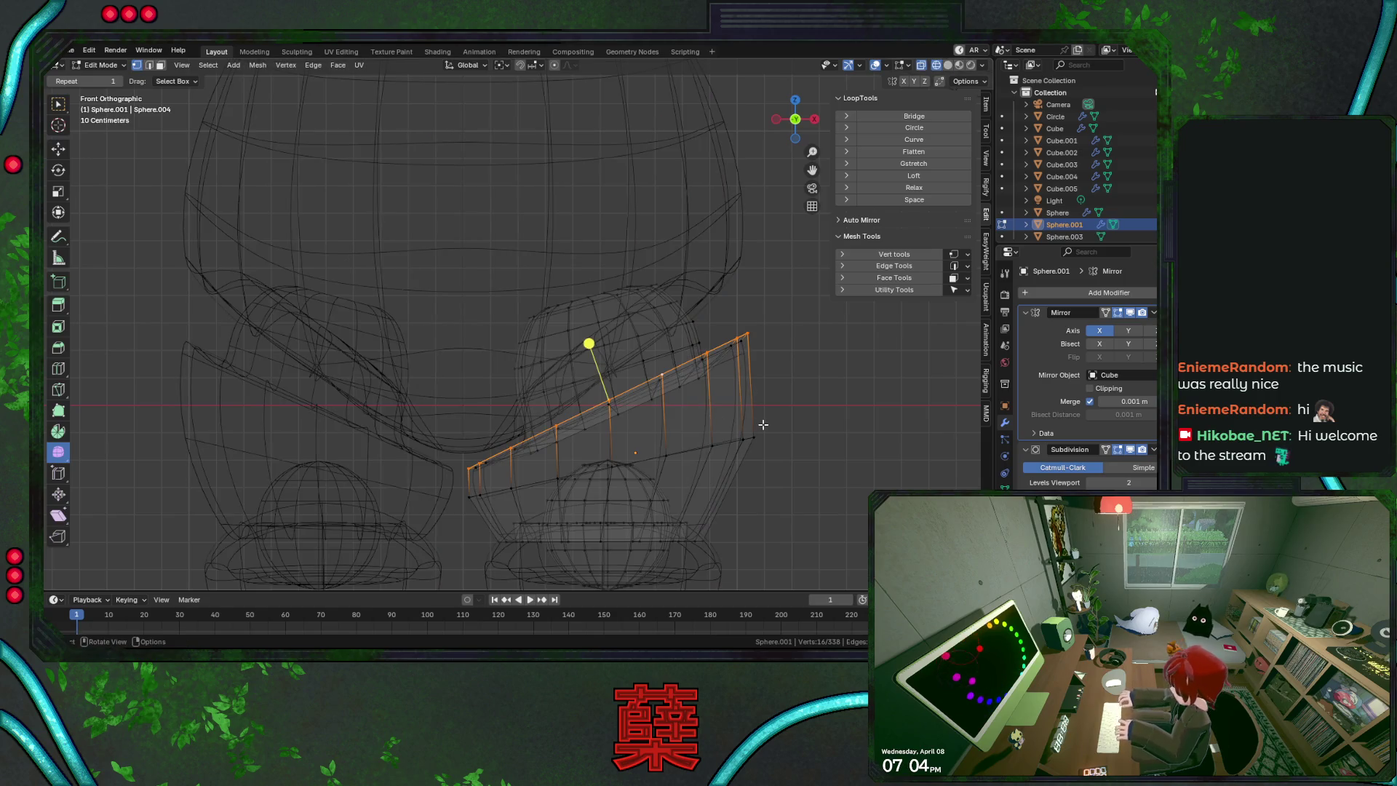
{"action": "key", "text": "ctrl+KP_Add"}
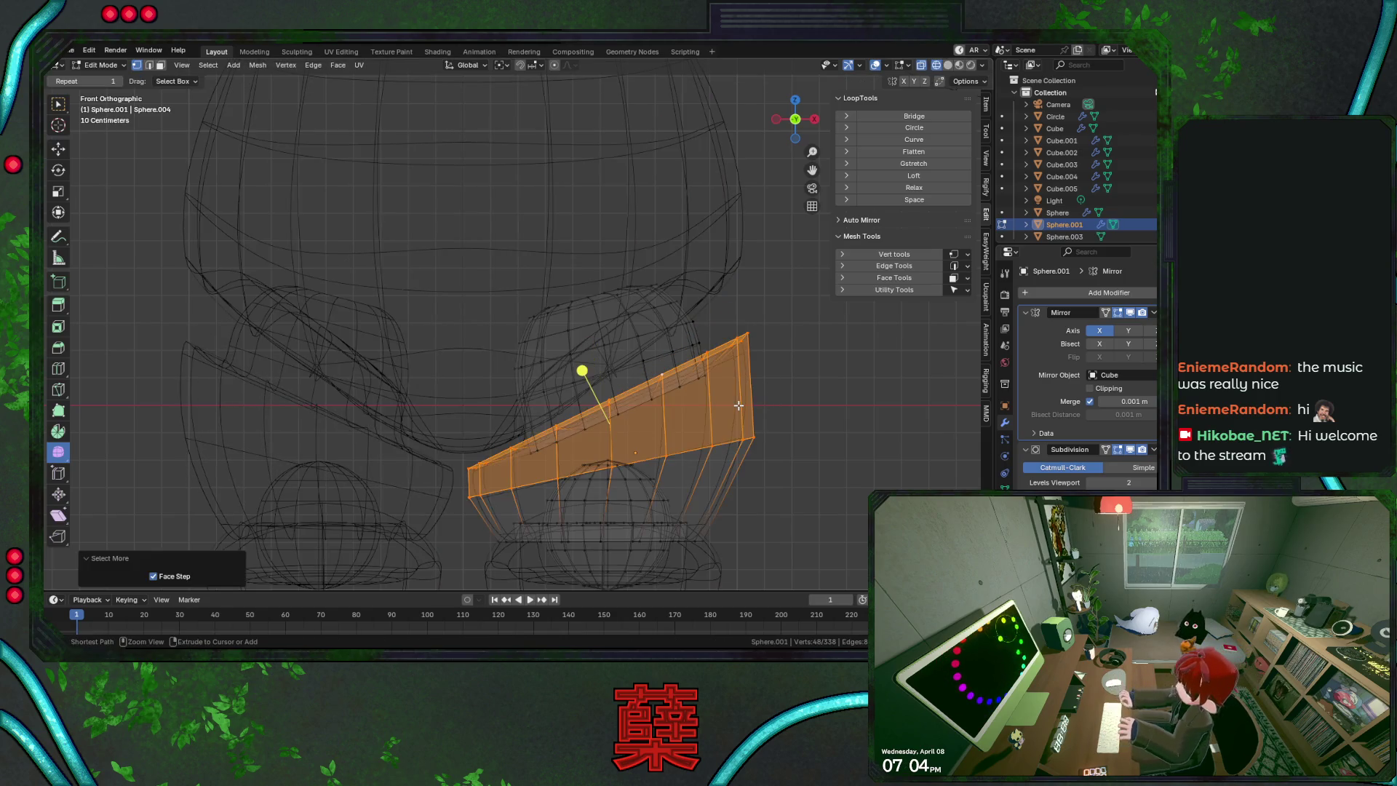
{"action": "key", "text": "ctrl+KP_Add"}
{"action": "key", "text": "ctrl+KP_Add"}
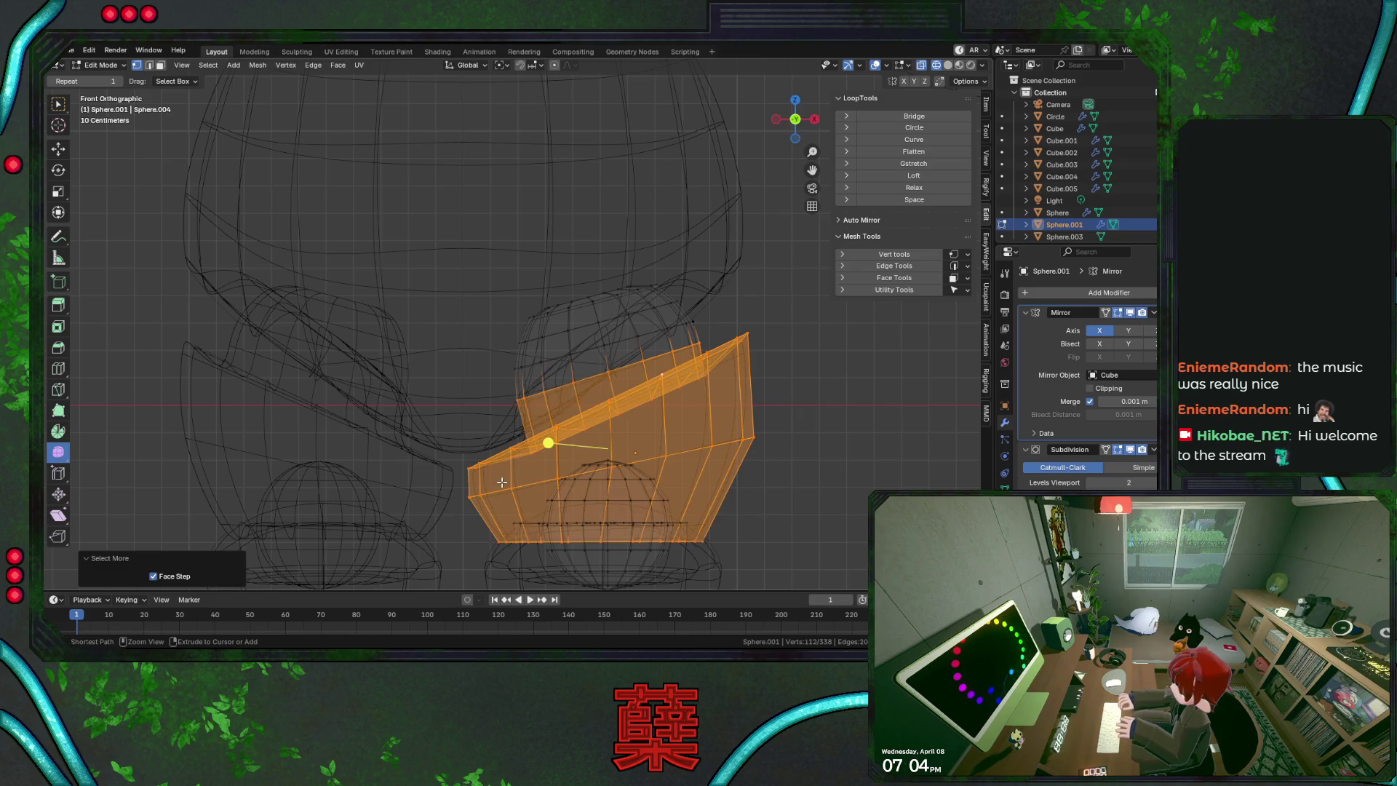
{"action": "left_click", "coordinate": [841, 406]}
{"action": "scroll", "coordinate": [829, 405], "scroll_direction": "down", "scroll_amount": 1}
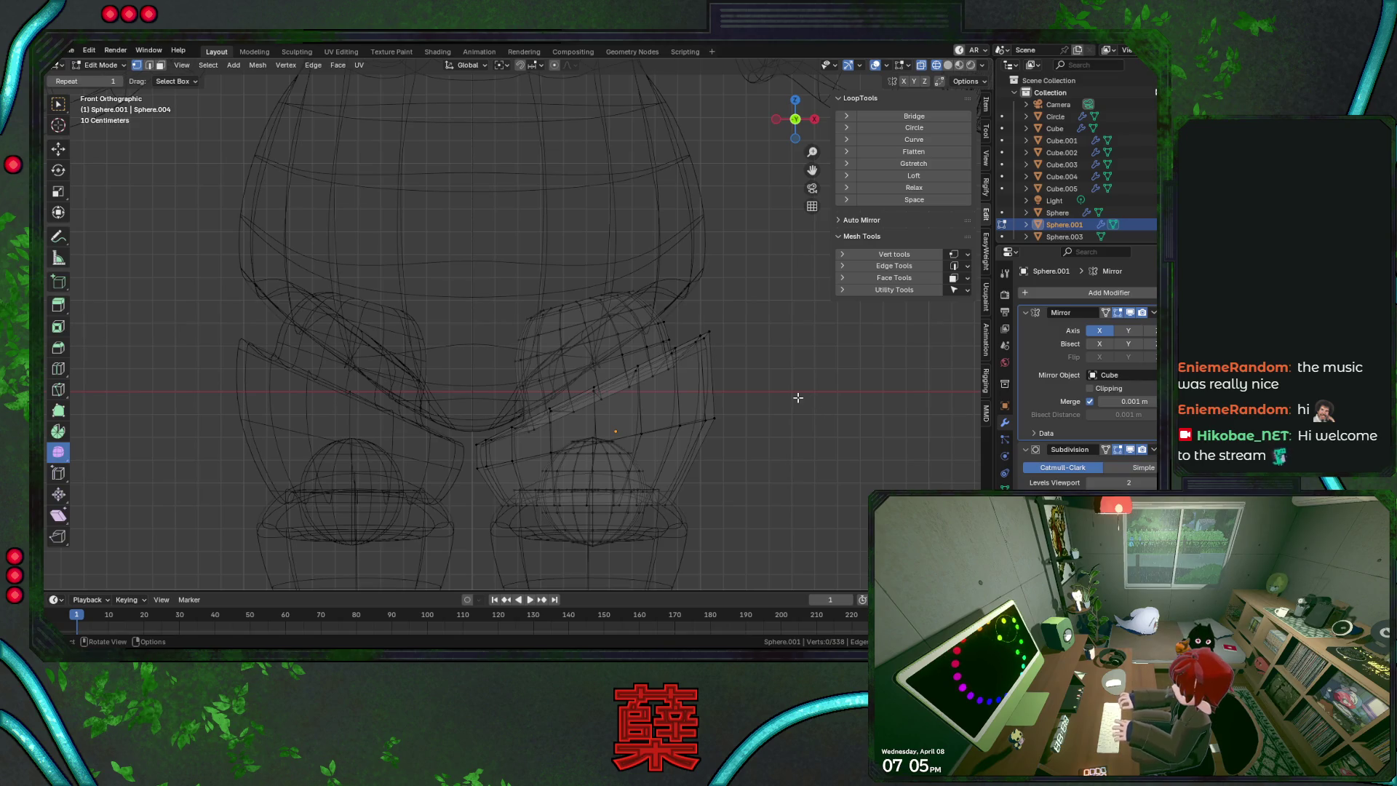
Return to Object Mode and show the Transform Pivot Point options
{"action": "key", "text": "ctrl+Tab"}
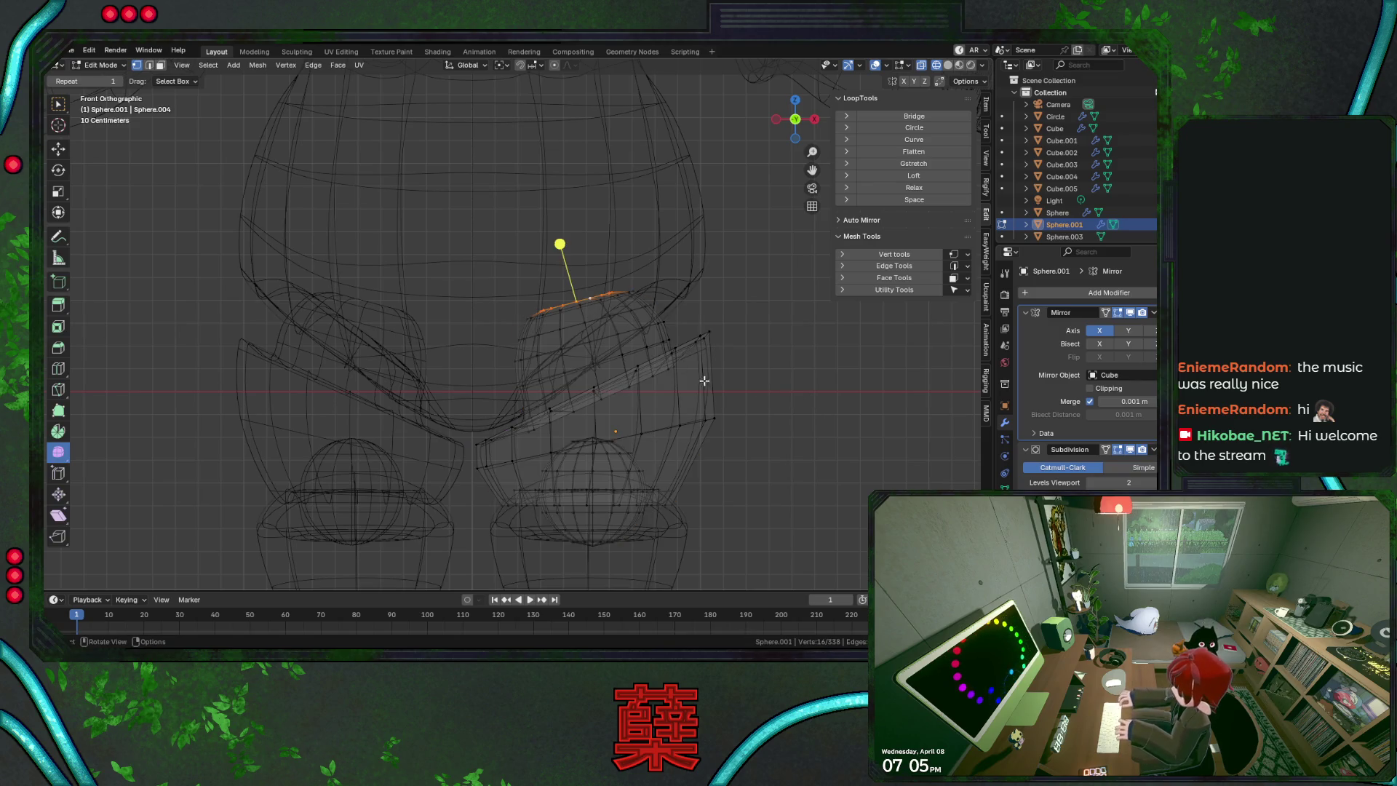
{"action": "left_click", "coordinate": [538, 317]}
{"action": "left_click", "coordinate": [509, 67]}
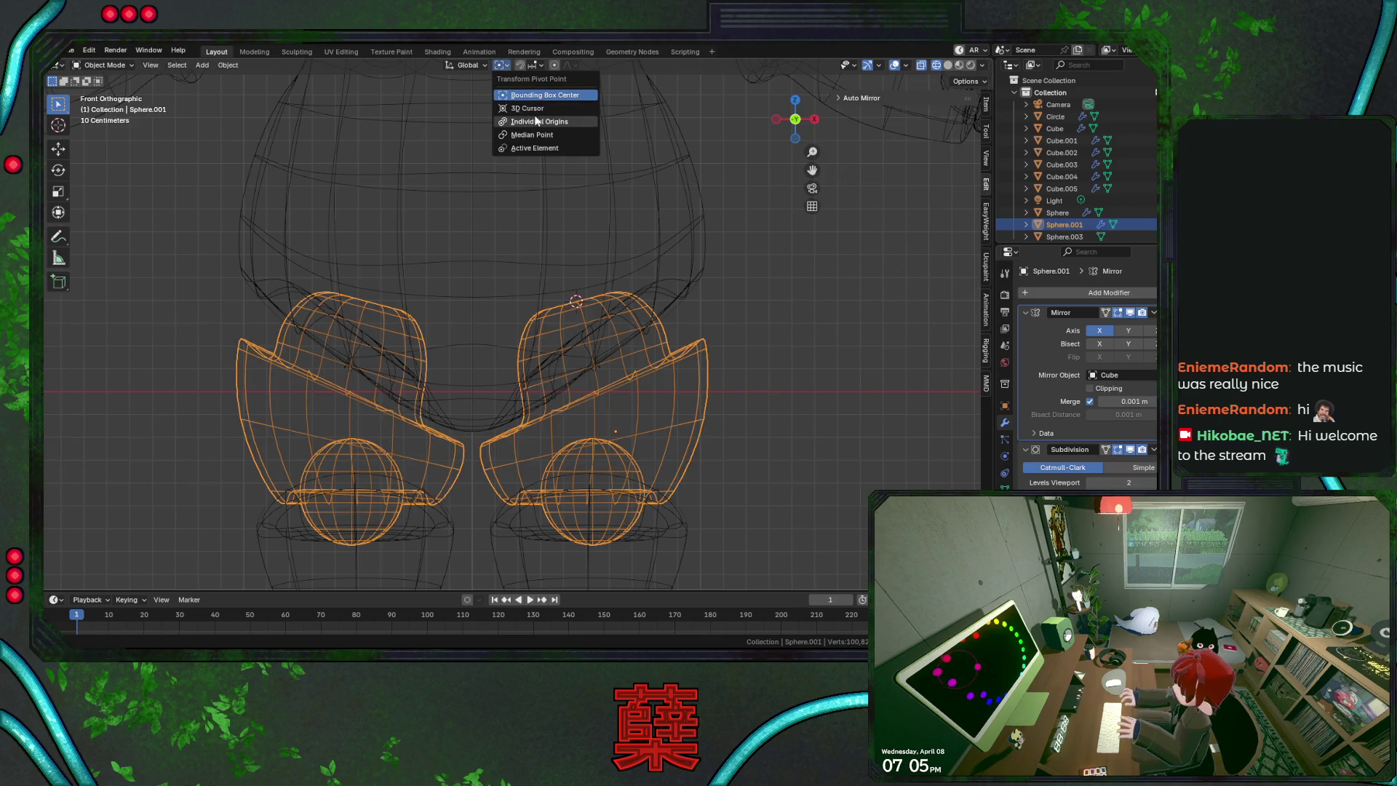
Rotate both thigh armor pieces -45° around the 3D Cursor and save BaseRobot.blend
{"action": "left_click", "coordinate": [525, 107]}
{"action": "key", "text": "r"}
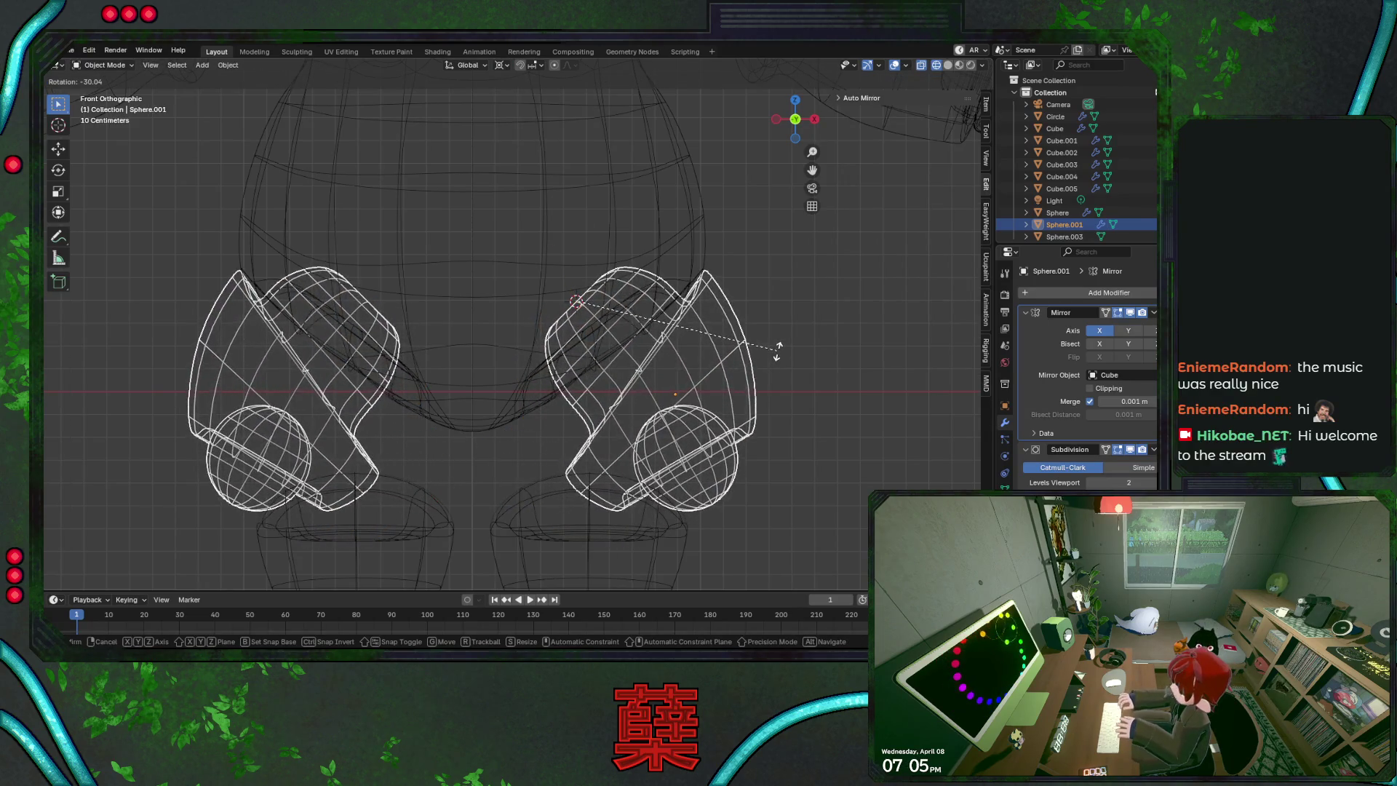
{"action": "right_click", "coordinate": [816, 308]}
{"action": "key", "text": "shift+z"}
{"action": "key", "text": "r"}
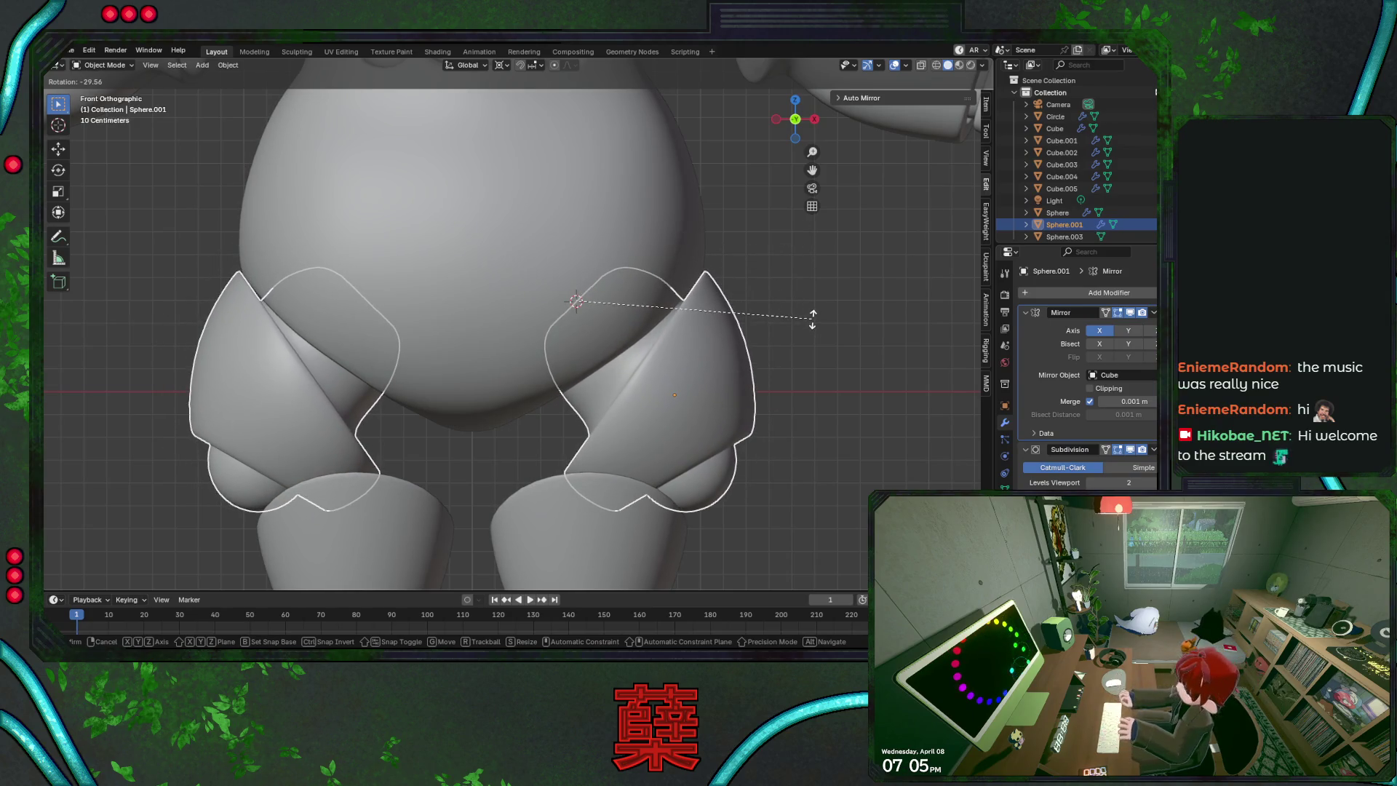
{"action": "left_click", "coordinate": [819, 213]}
{"action": "type", "text": "r-45"}
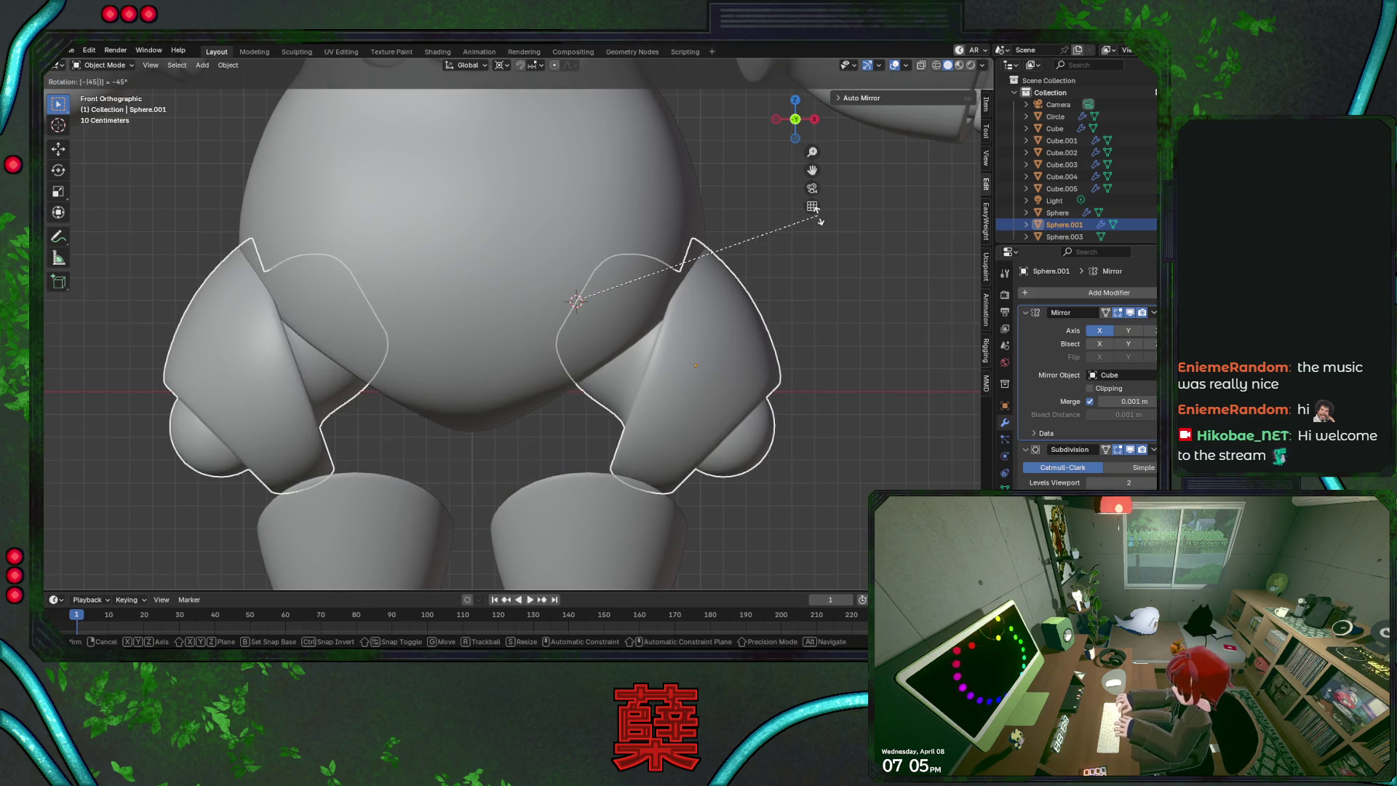
{"action": "key", "text": "Return"}
{"action": "key", "text": "ctrl+s"}
{"action": "key", "text": "KP_3"}
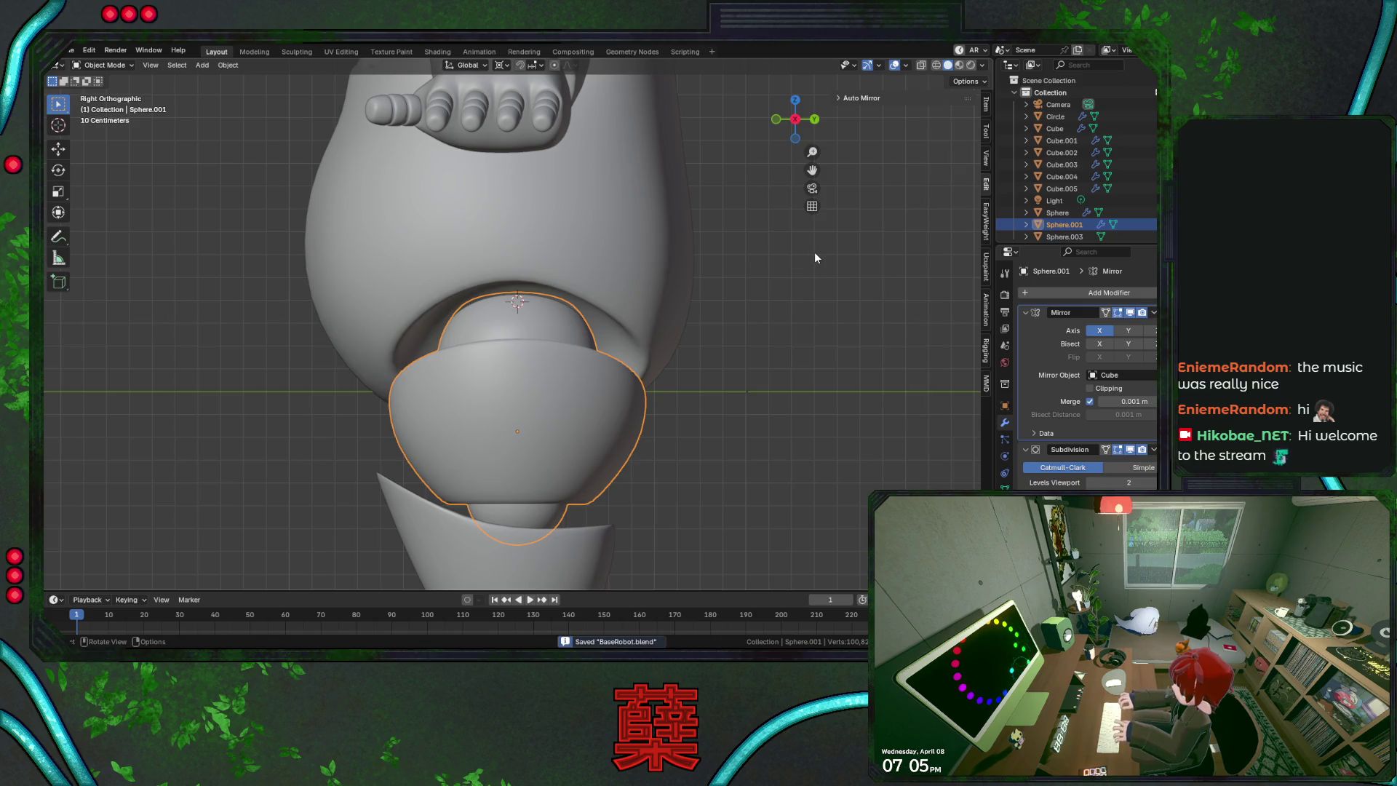
Tilt the knee sphere in right side view, about 49.5°, then reselect and re-tilt it
{"action": "key", "text": "r"}
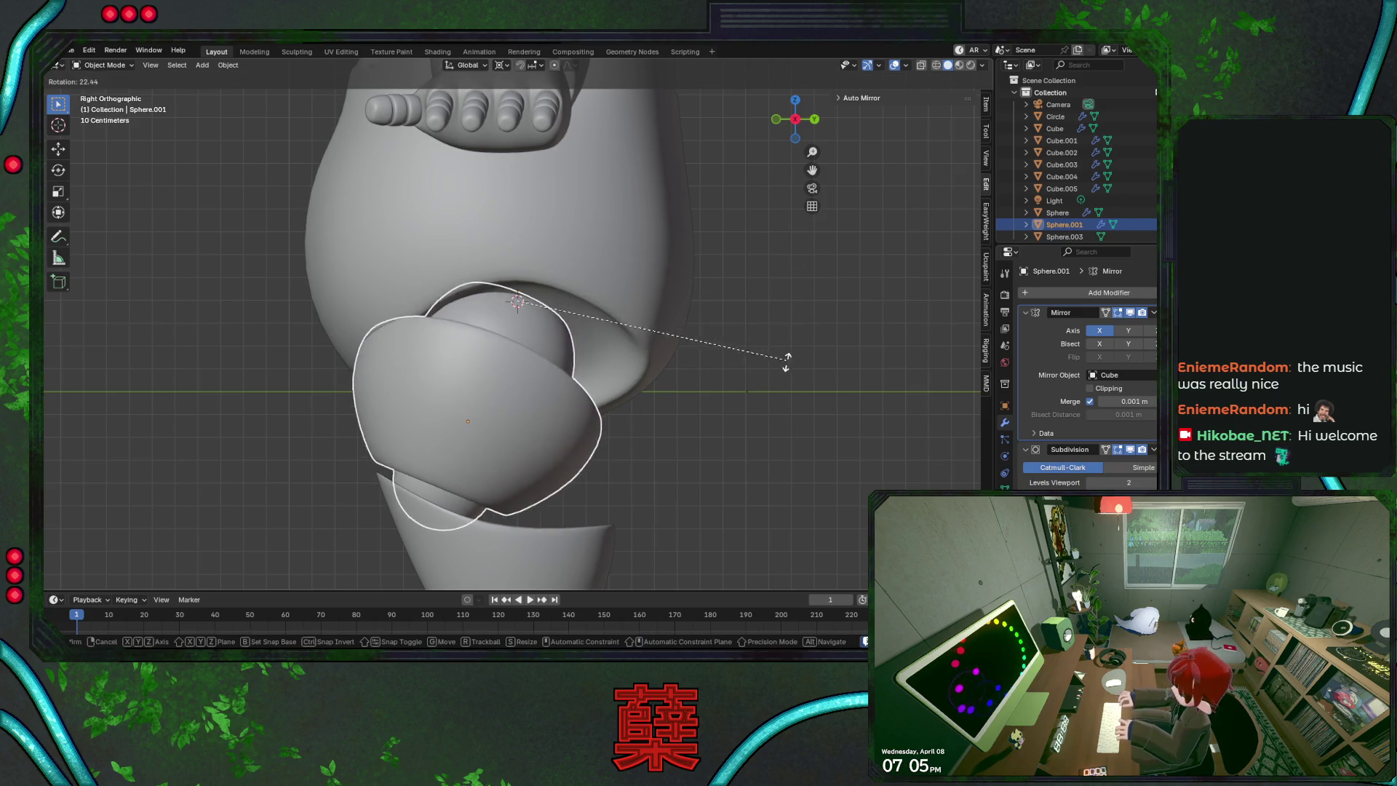
{"action": "left_click", "coordinate": [727, 430]}
{"action": "scroll", "coordinate": [712, 400], "scroll_direction": "down", "scroll_amount": 3}
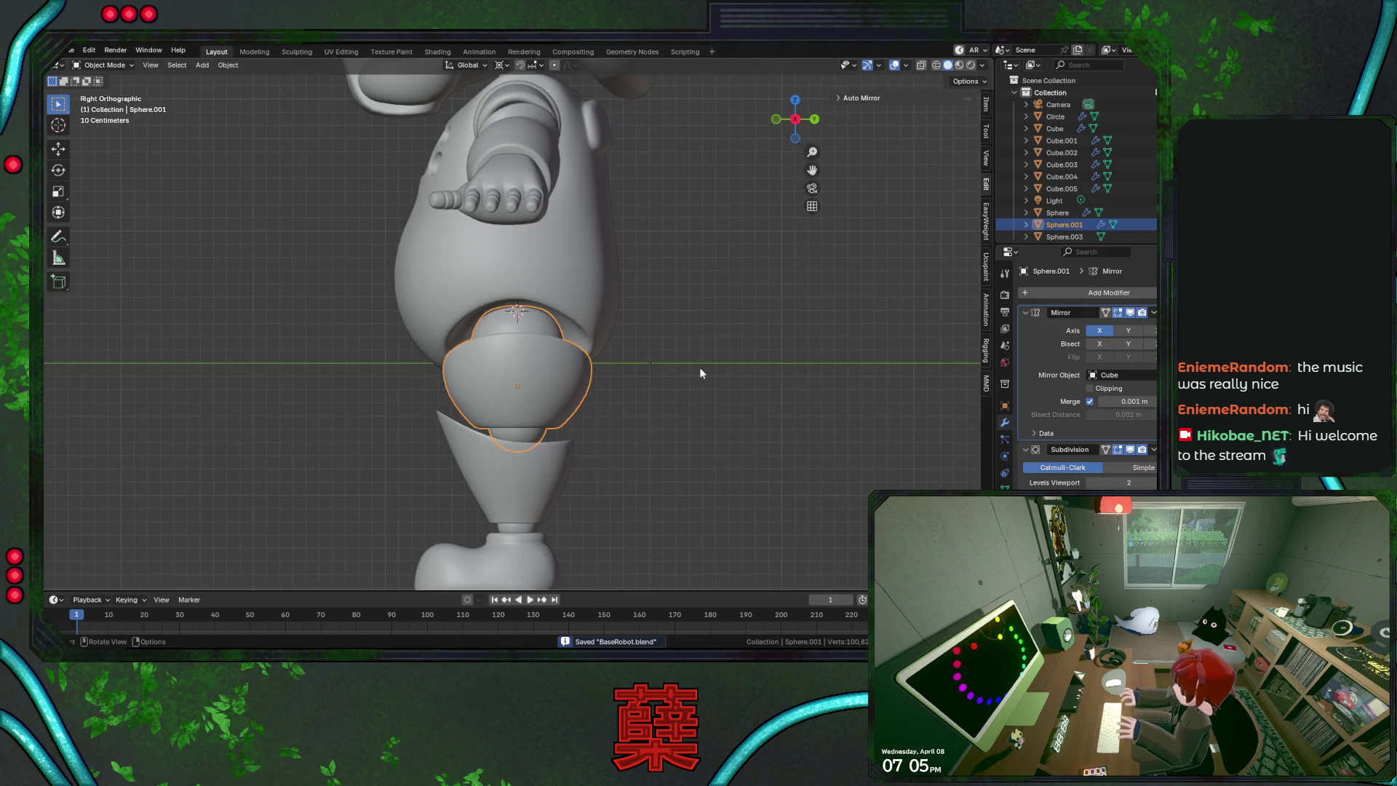
{"action": "key", "text": "alt+a"}
{"action": "mouse_move", "coordinate": [433, 438]}
{"action": "middle_mouse_down"}
{"action": "mouse_move", "coordinate": [641, 443]}
{"action": "mouse_move", "coordinate": [622, 449]}
{"action": "middle_mouse_up"}
{"action": "left_click", "coordinate": [622, 449]}
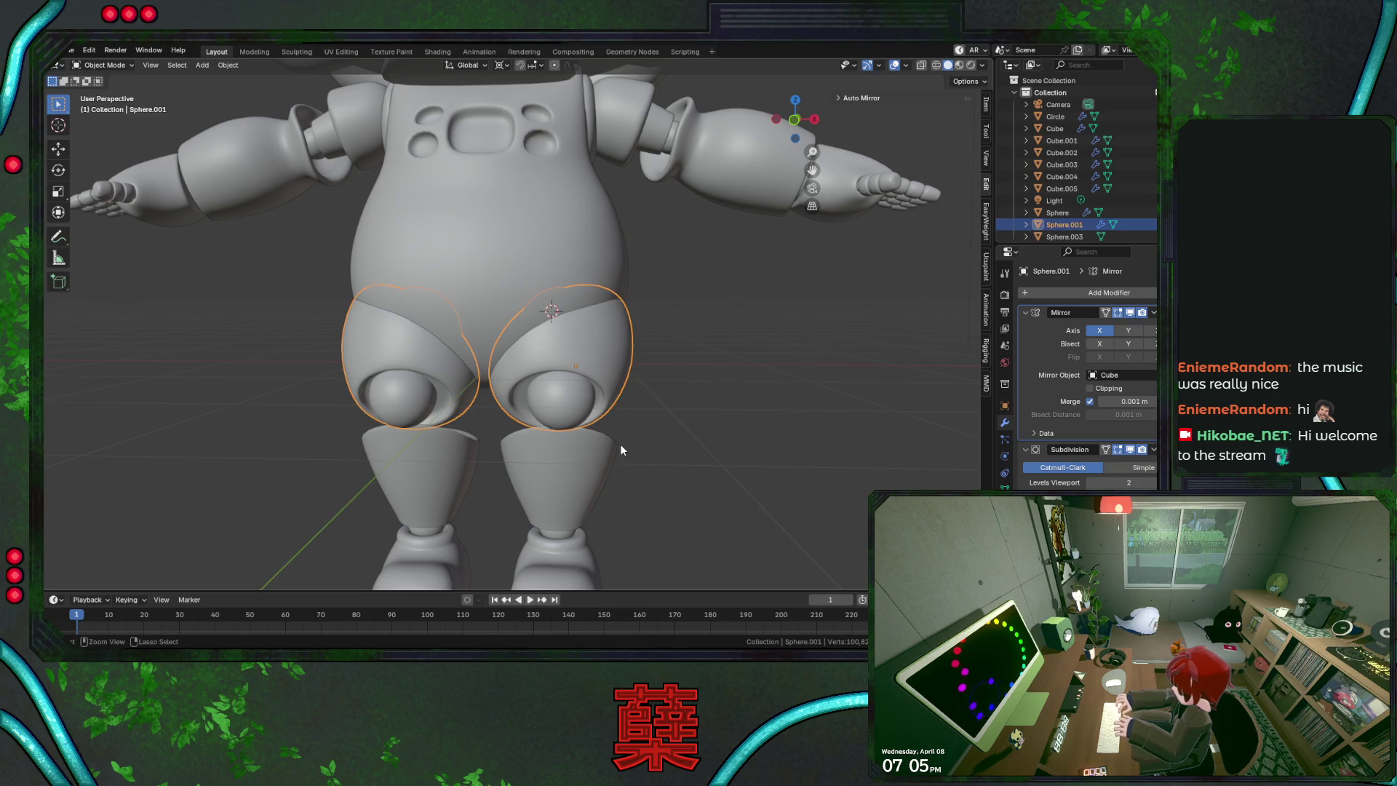
{"action": "key", "text": "KP_3"}
{"action": "key", "text": "r"}
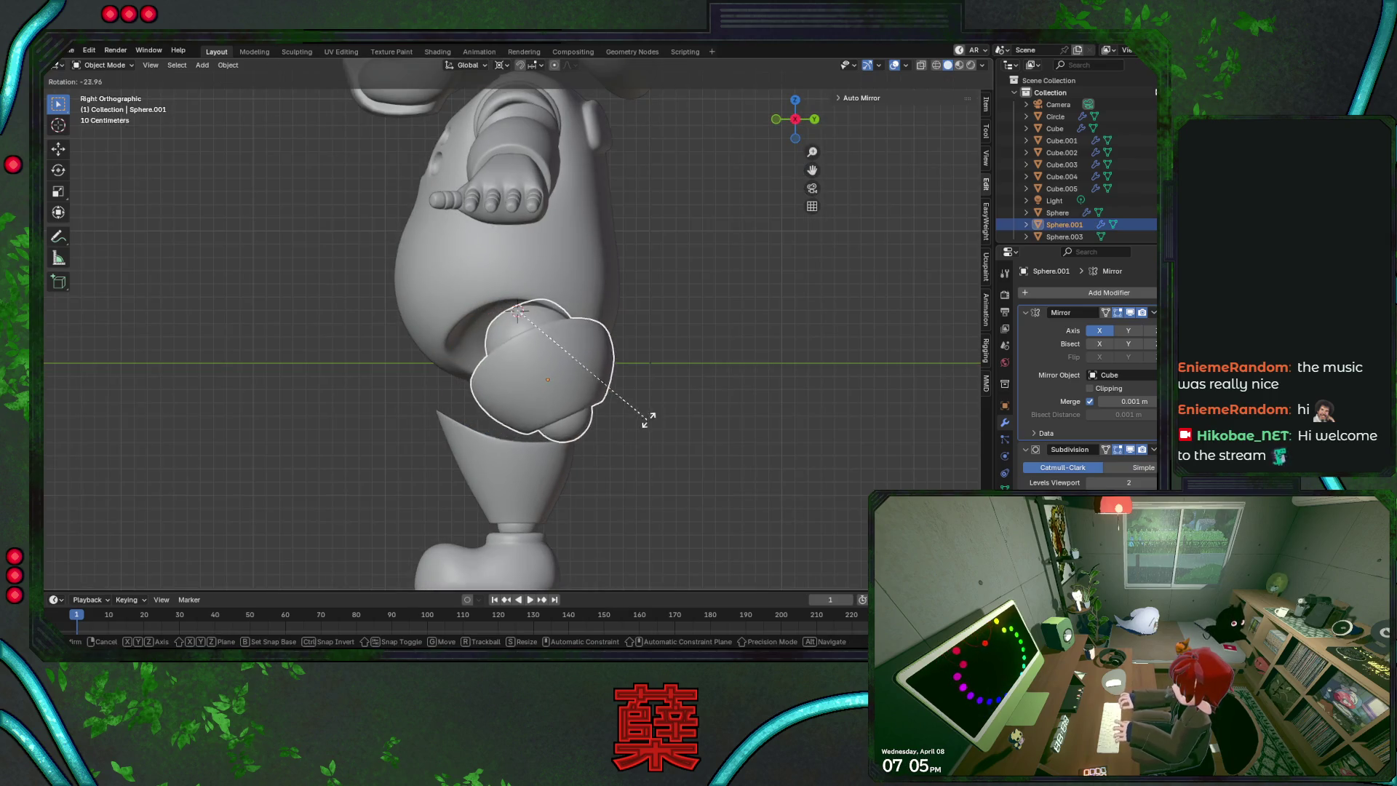
{"action": "left_click", "coordinate": [521, 460]}
Try rotating the shin cone, cancel, then inspect a lower edge loop of the knee sphere
{"action": "left_click", "coordinate": [649, 458]}
{"action": "left_click", "coordinate": [553, 502]}
{"action": "key", "text": "r"}
{"action": "right_click", "coordinate": [643, 437]}
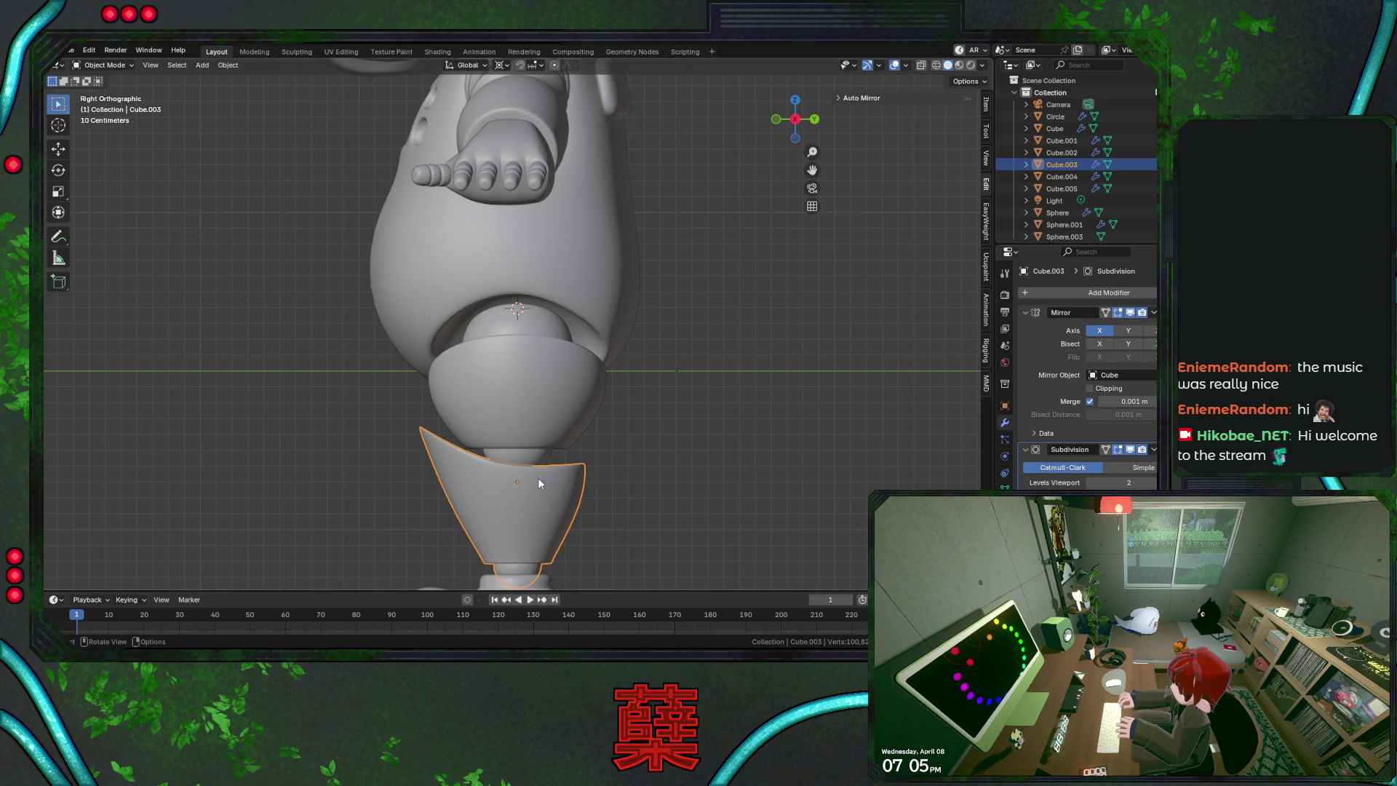
{"action": "left_click", "coordinate": [528, 460]}
{"action": "key", "text": "Tab"}
{"action": "key", "text": "shift+z"}
{"action": "left_click", "coordinate": [522, 440], "text": "alt"}
{"action": "key", "text": "Tab"}
Try new tilts for the shin cone and the shoe, cancelling each rotation
{"action": "left_click", "coordinate": [568, 509]}
{"action": "key", "text": "r"}
{"action": "right_click", "coordinate": [632, 478]}
{"action": "key", "text": "shift+z"}
{"action": "key", "text": "r"}
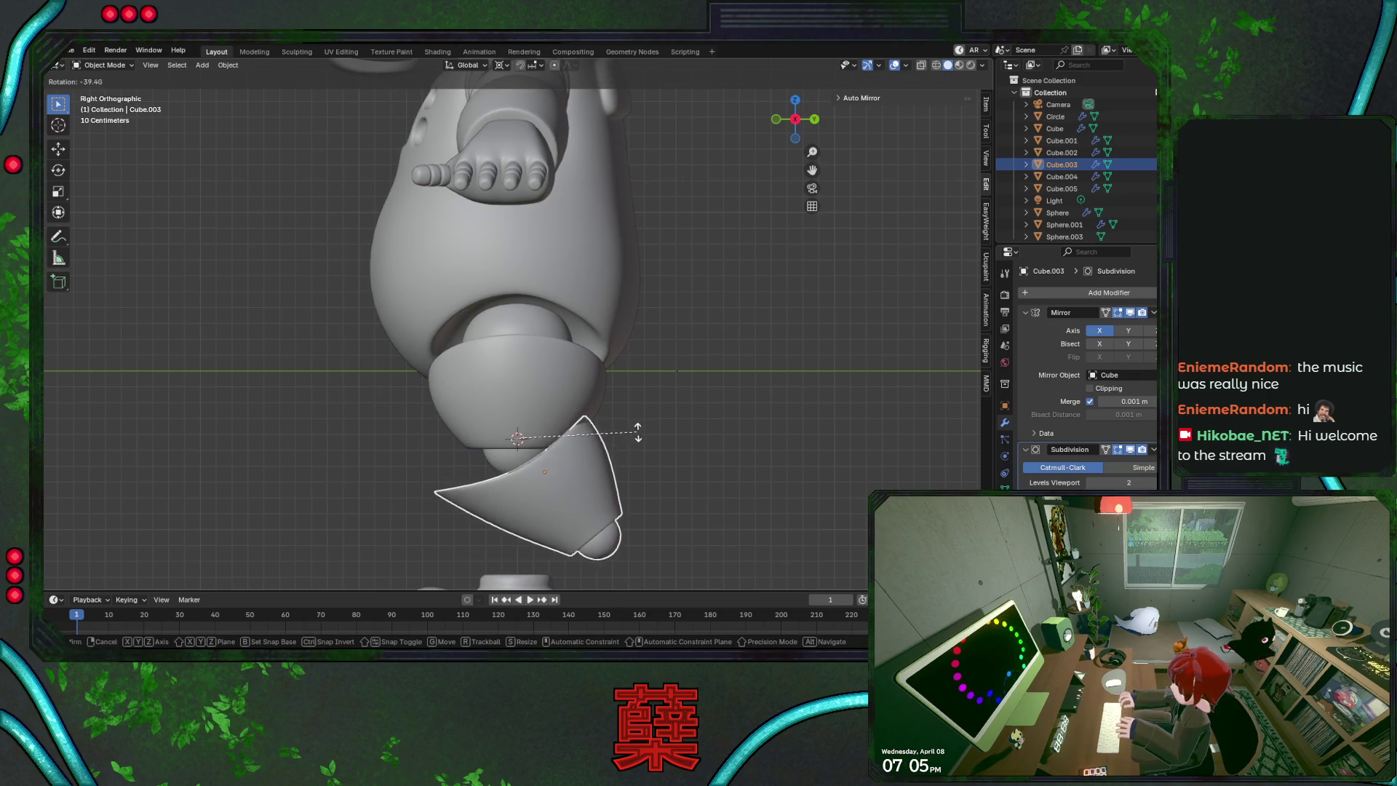
{"action": "right_click", "coordinate": [643, 396]}
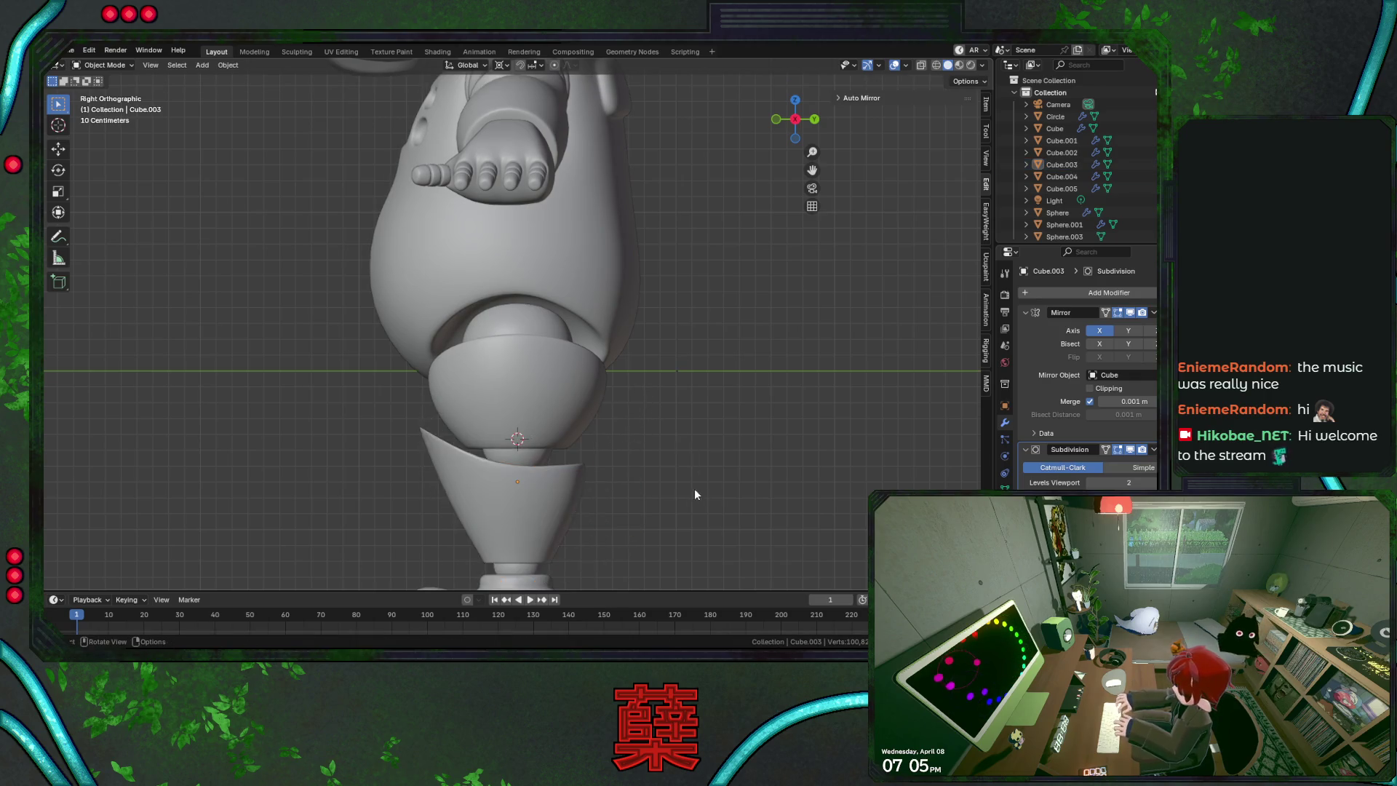
{"action": "scroll", "coordinate": [694, 487], "scroll_direction": "down", "scroll_amount": 2}
{"action": "left_click", "coordinate": [557, 535]}
{"action": "key", "text": "r"}
{"action": "right_click", "coordinate": [586, 513]}
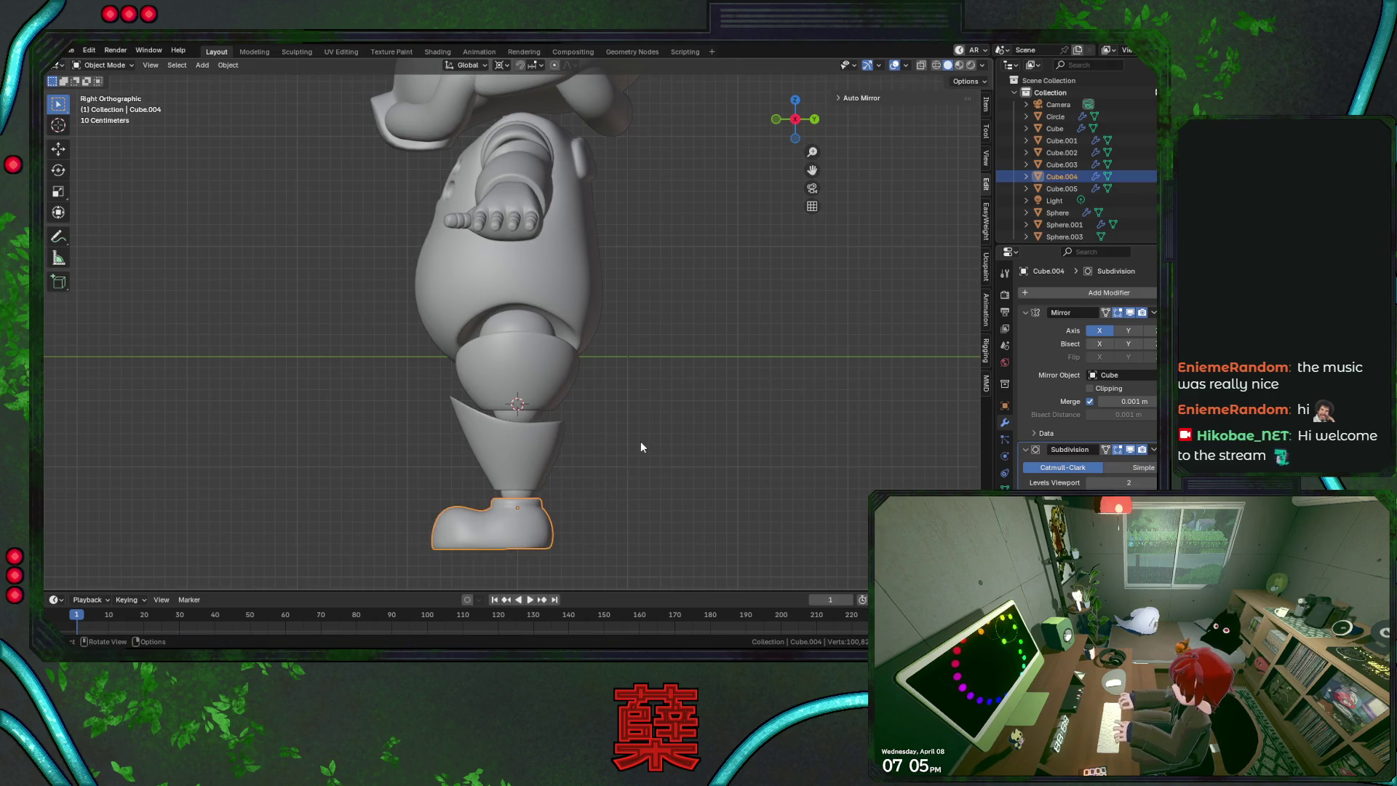
Save BaseRobot.blend, switch to front view, and deselect the shoe
{"action": "key", "text": "KP_1"}
{"action": "key", "text": "ctrl+s"}
{"action": "scroll", "coordinate": [677, 375], "scroll_direction": "up", "scroll_amount": 2, "text": "shift"}
{"action": "scroll", "coordinate": [685, 357], "scroll_direction": "down", "scroll_amount": 1}
{"action": "left_click", "coordinate": [685, 341]}
{"action": "scroll", "coordinate": [689, 378], "scroll_direction": "down", "scroll_amount": 1}
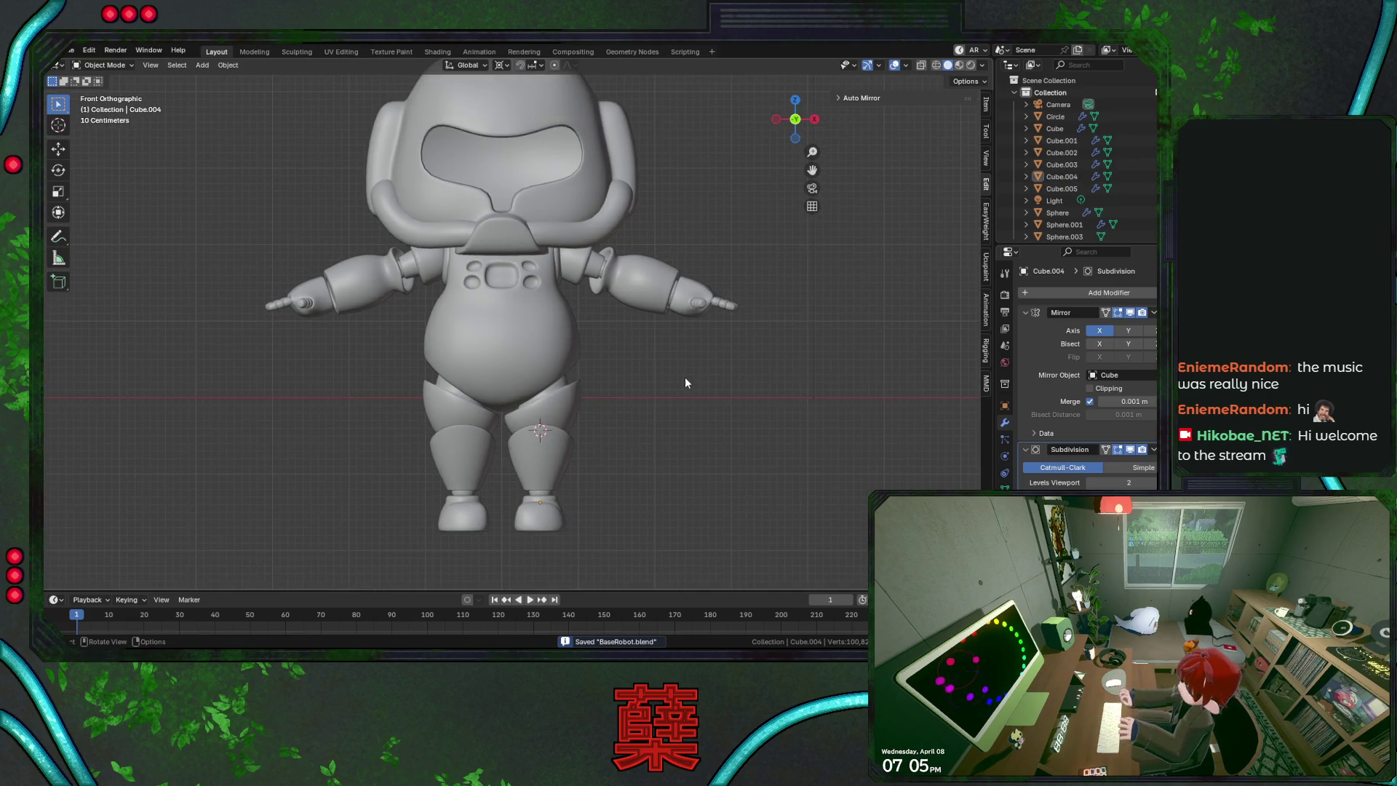
{"action": "scroll", "coordinate": [643, 433], "scroll_direction": "up", "scroll_amount": 4}
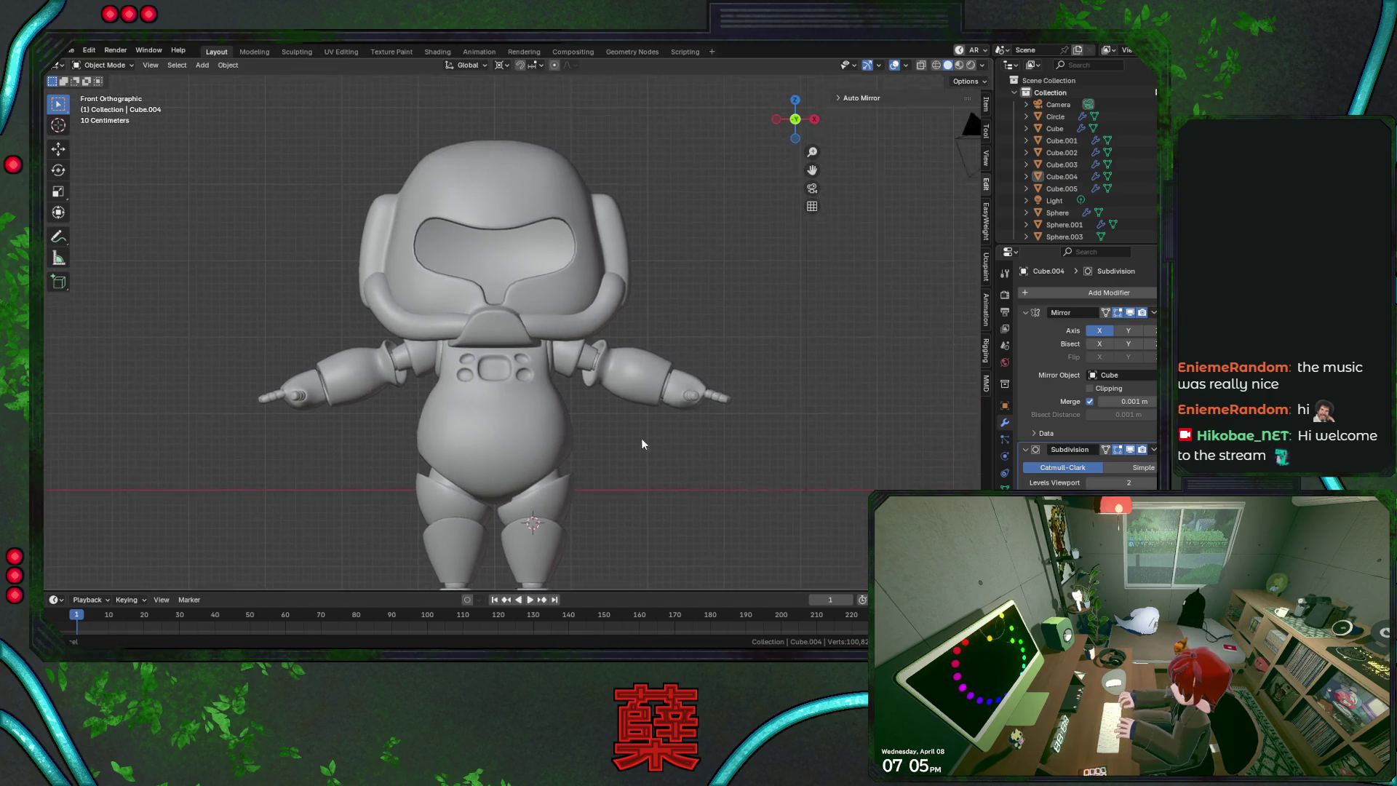
{"action": "scroll", "coordinate": [579, 313], "scroll_direction": "up", "scroll_amount": 1}
Select the head and, in Edit Mode, pick the edge path around the visor opening
{"action": "left_click", "coordinate": [572, 270]}
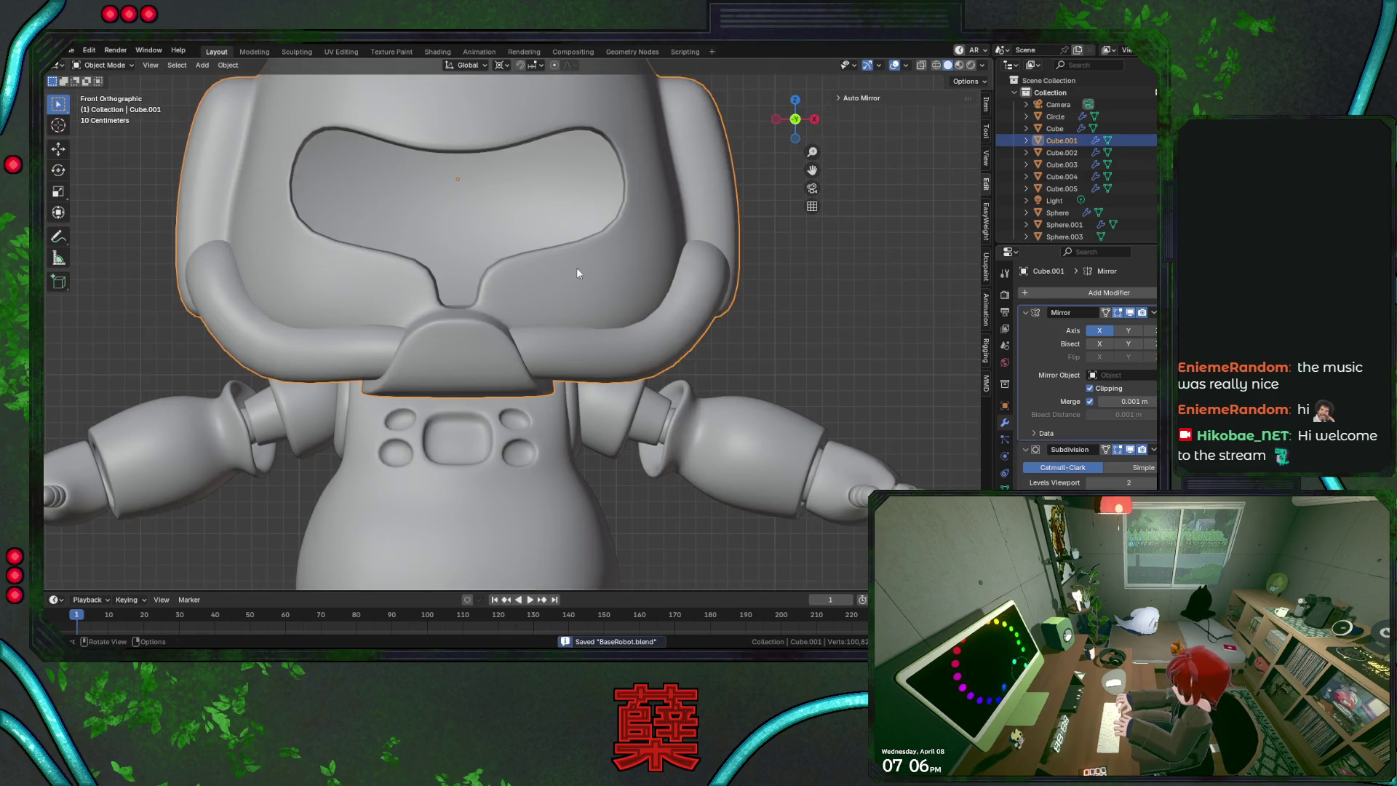
{"action": "middle_click_drag", "start_coordinate": [571, 285], "coordinate": [668, 341]}
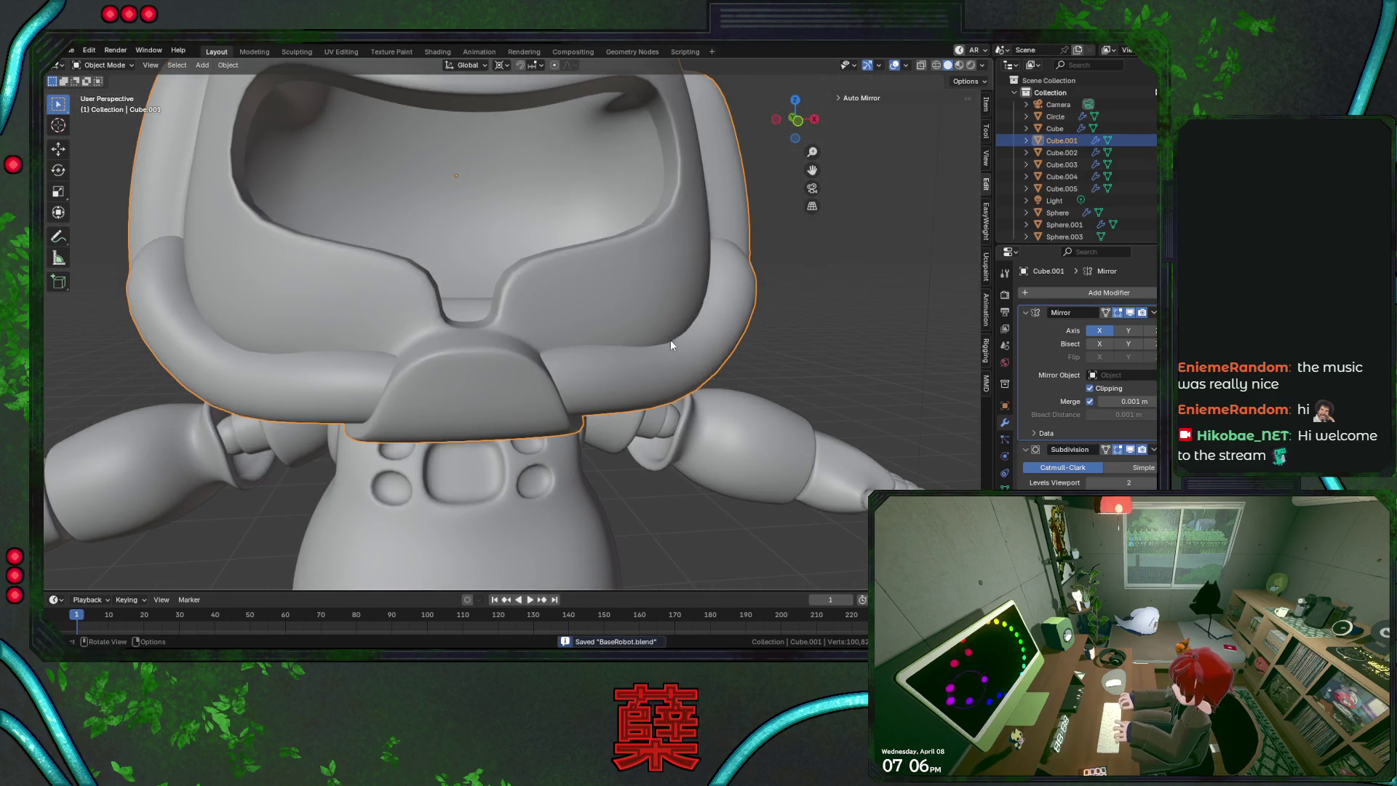
{"action": "key", "text": "Tab"}
{"action": "left_click", "coordinate": [540, 249], "text": "alt"}
{"action": "mouse_move", "coordinate": [540, 249]}
{"action": "middle_mouse_down"}
{"action": "mouse_move", "coordinate": [608, 294]}
{"action": "mouse_move", "coordinate": [587, 294]}
{"action": "middle_mouse_up"}
{"action": "left_click", "coordinate": [589, 298], "text": "alt+shift"}
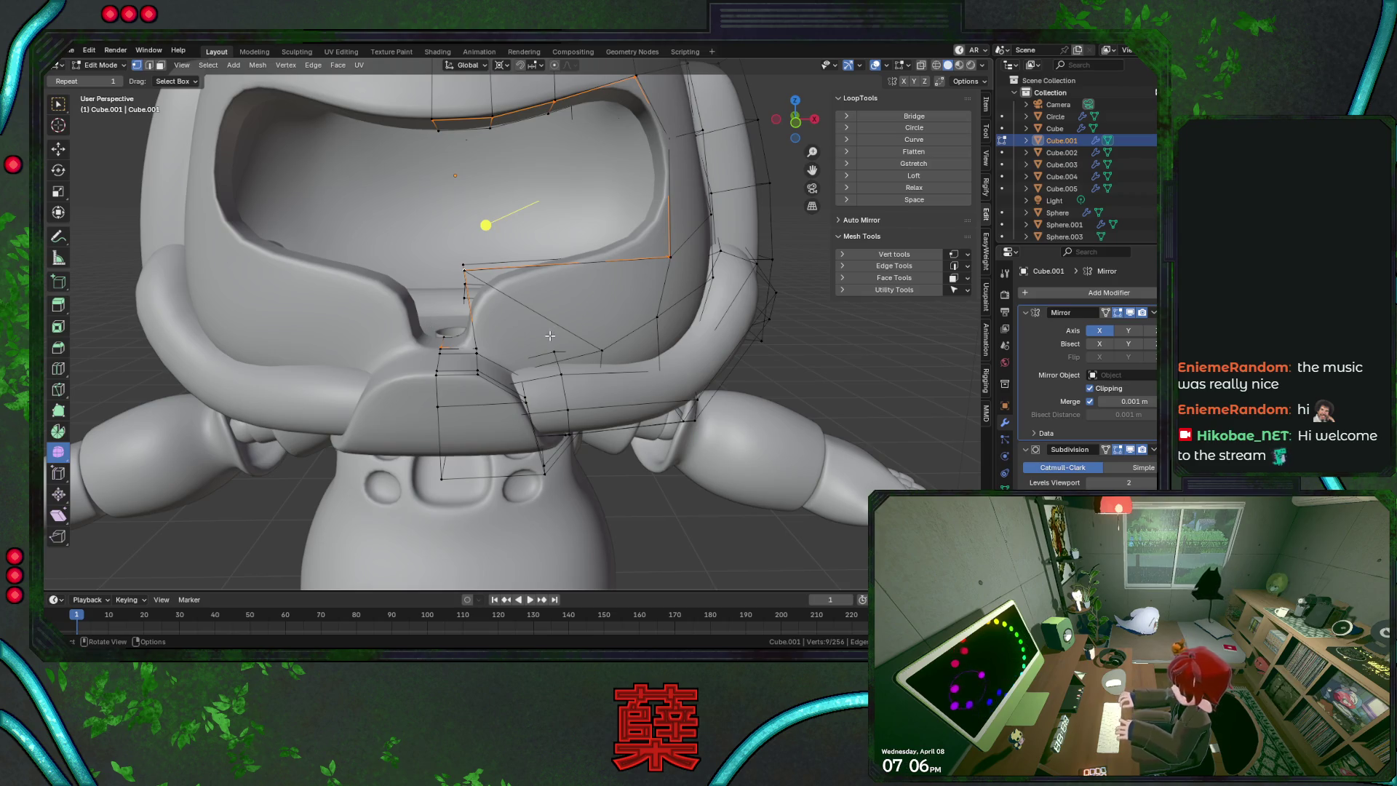
Duplicate the visor edges in place, separate them into Cube.006, and edit it with all edges selected in wireframe
{"action": "key", "text": "shift+d"}
{"action": "right_click", "coordinate": [653, 351]}
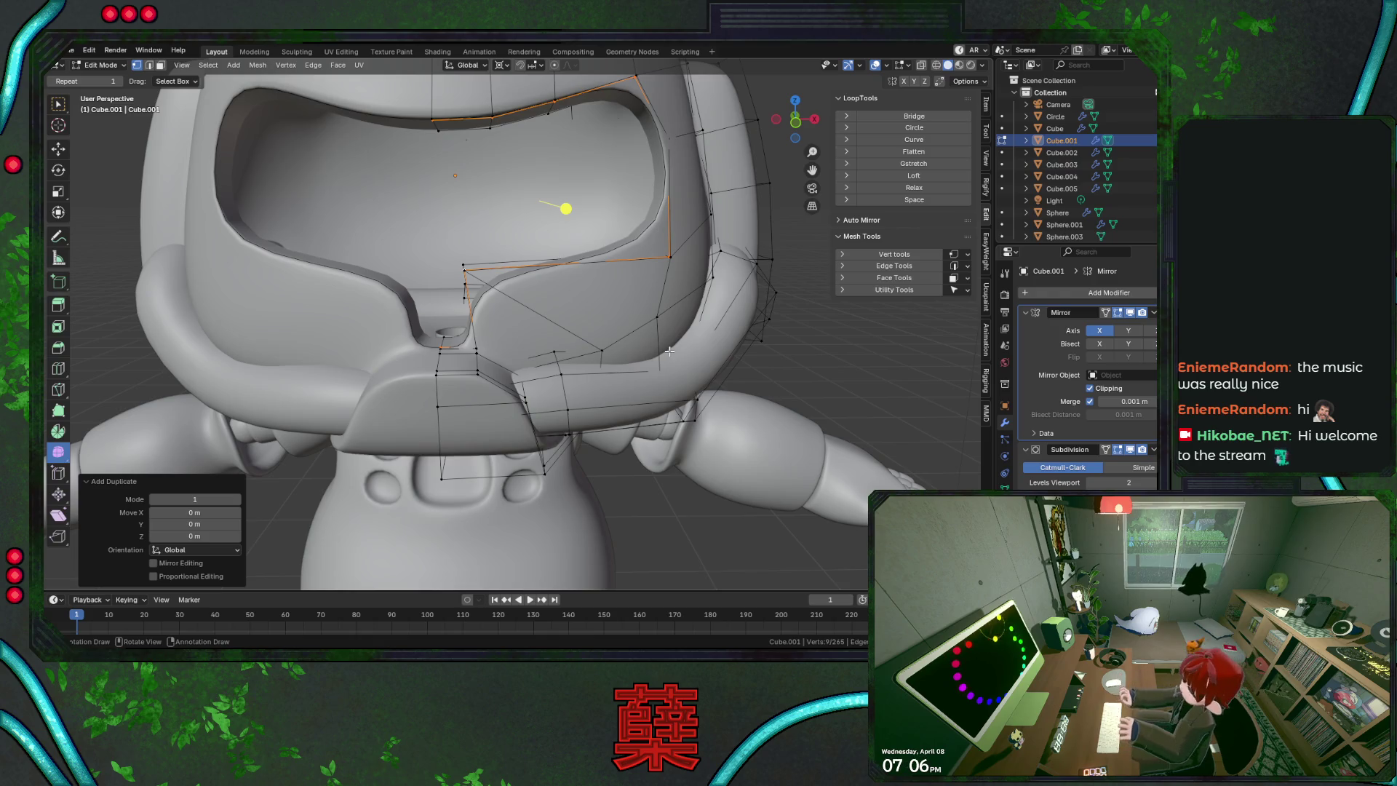
{"action": "key", "text": "p"}
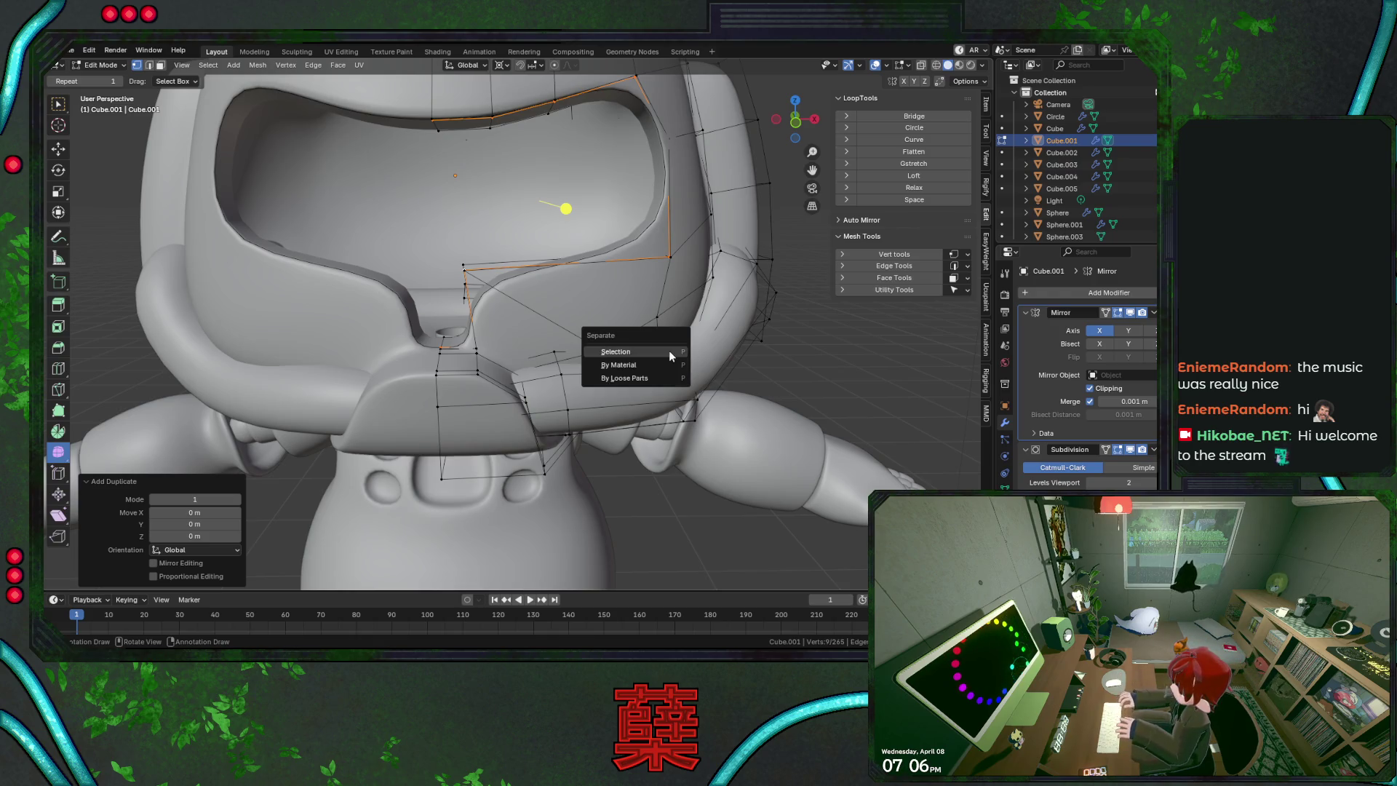
{"action": "left_click", "coordinate": [669, 351]}
{"action": "key", "text": "Tab"}
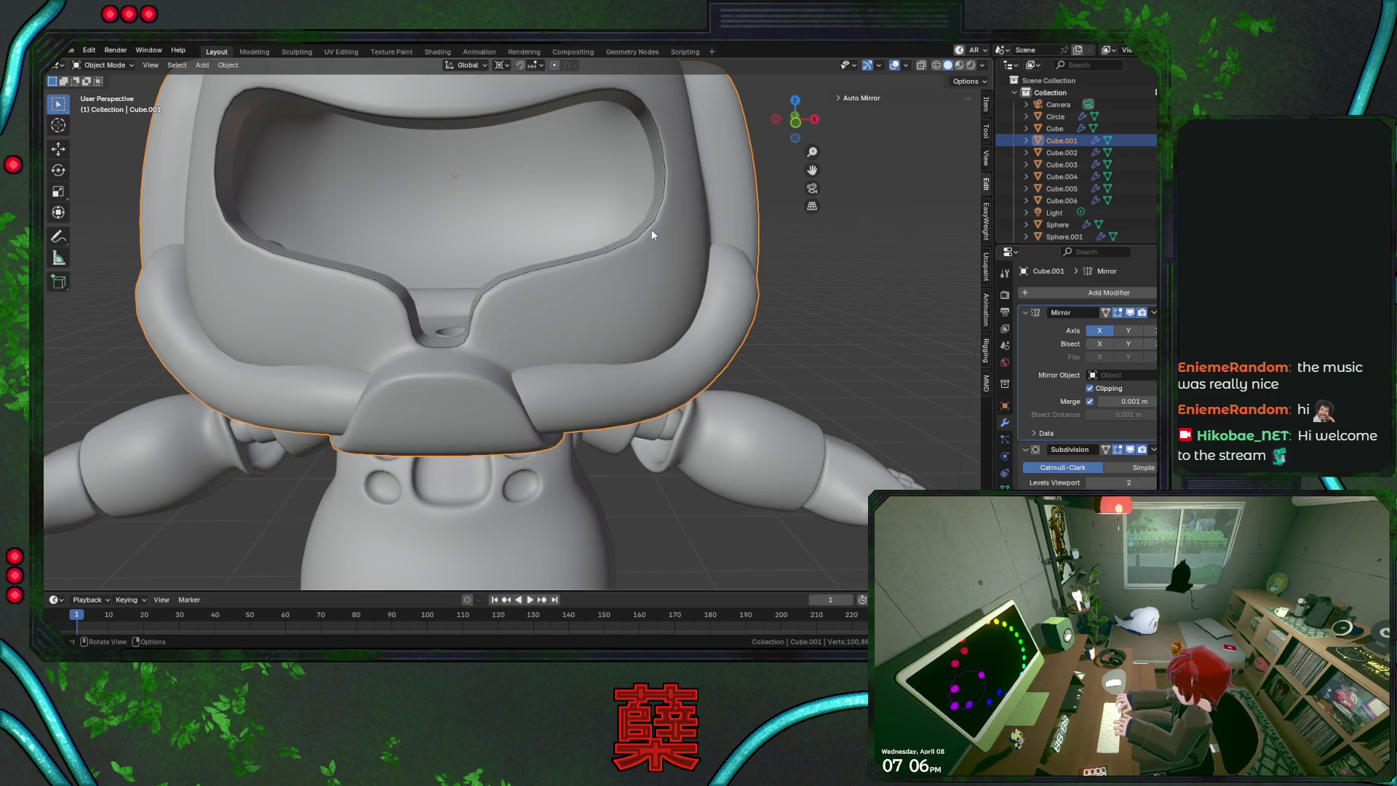
{"action": "left_click", "coordinate": [652, 229]}
{"action": "key", "text": "Tab"}
{"action": "key", "text": "a"}
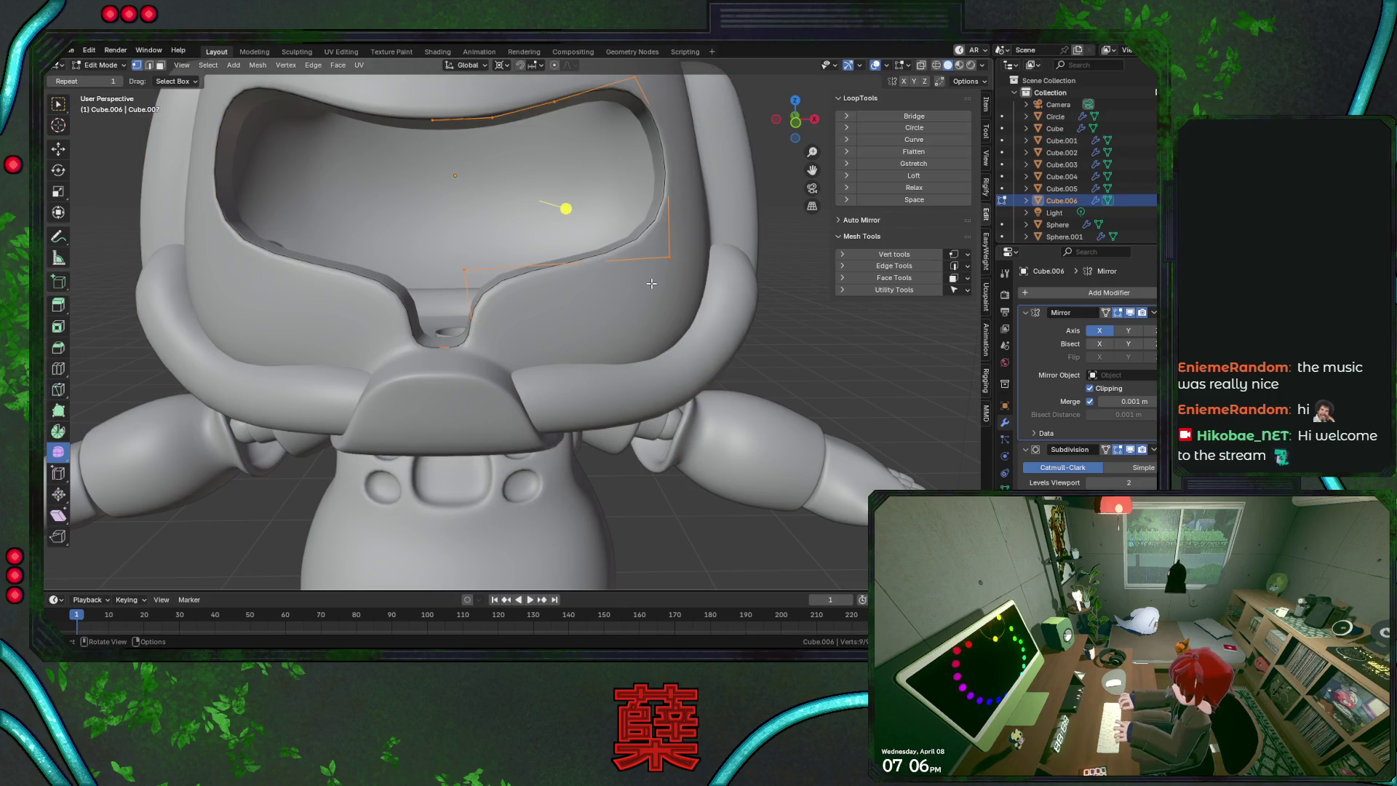
{"action": "key", "text": "shift+z"}
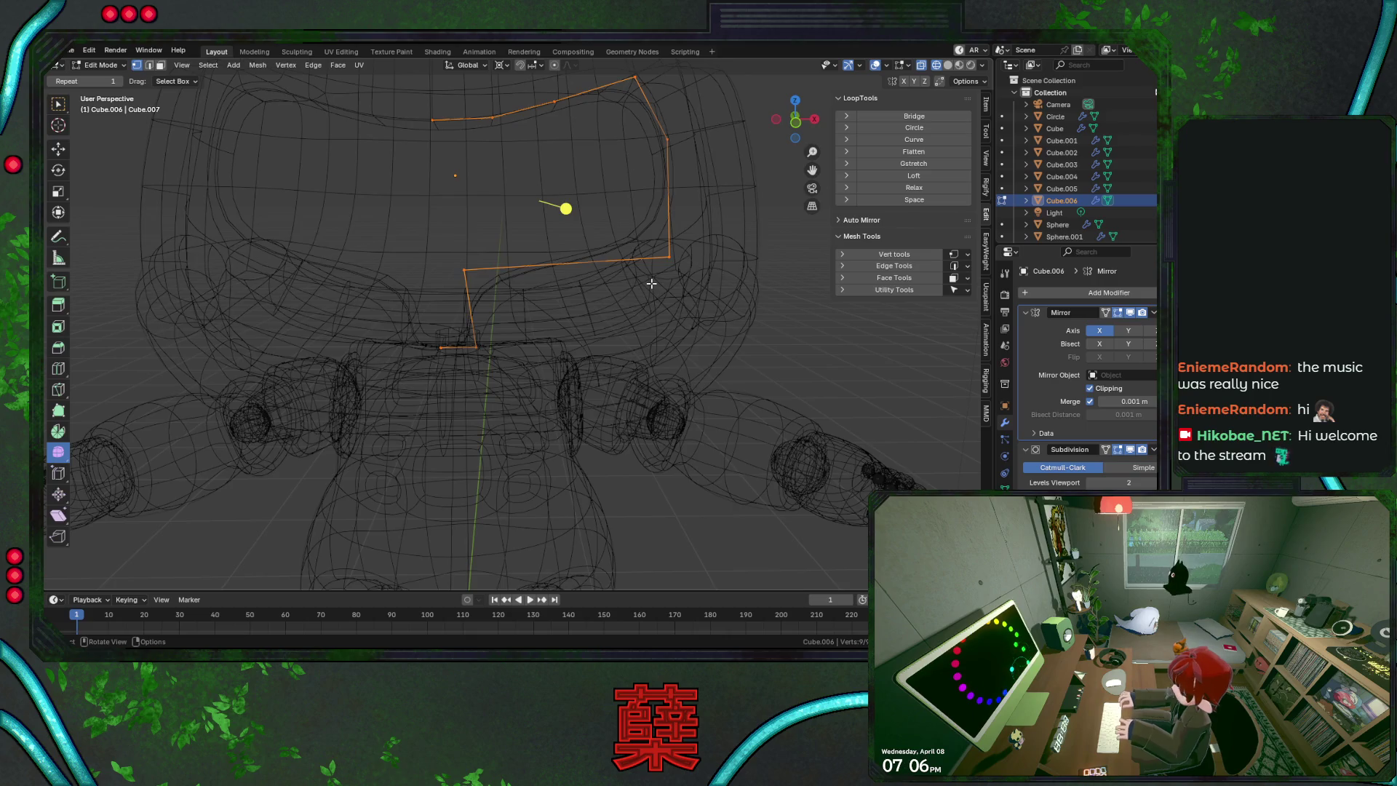
In front view, slide one outline vertex along its edge
{"action": "key", "text": "KP_1"}
{"action": "scroll", "coordinate": [511, 269], "scroll_direction": "up", "scroll_amount": 1}
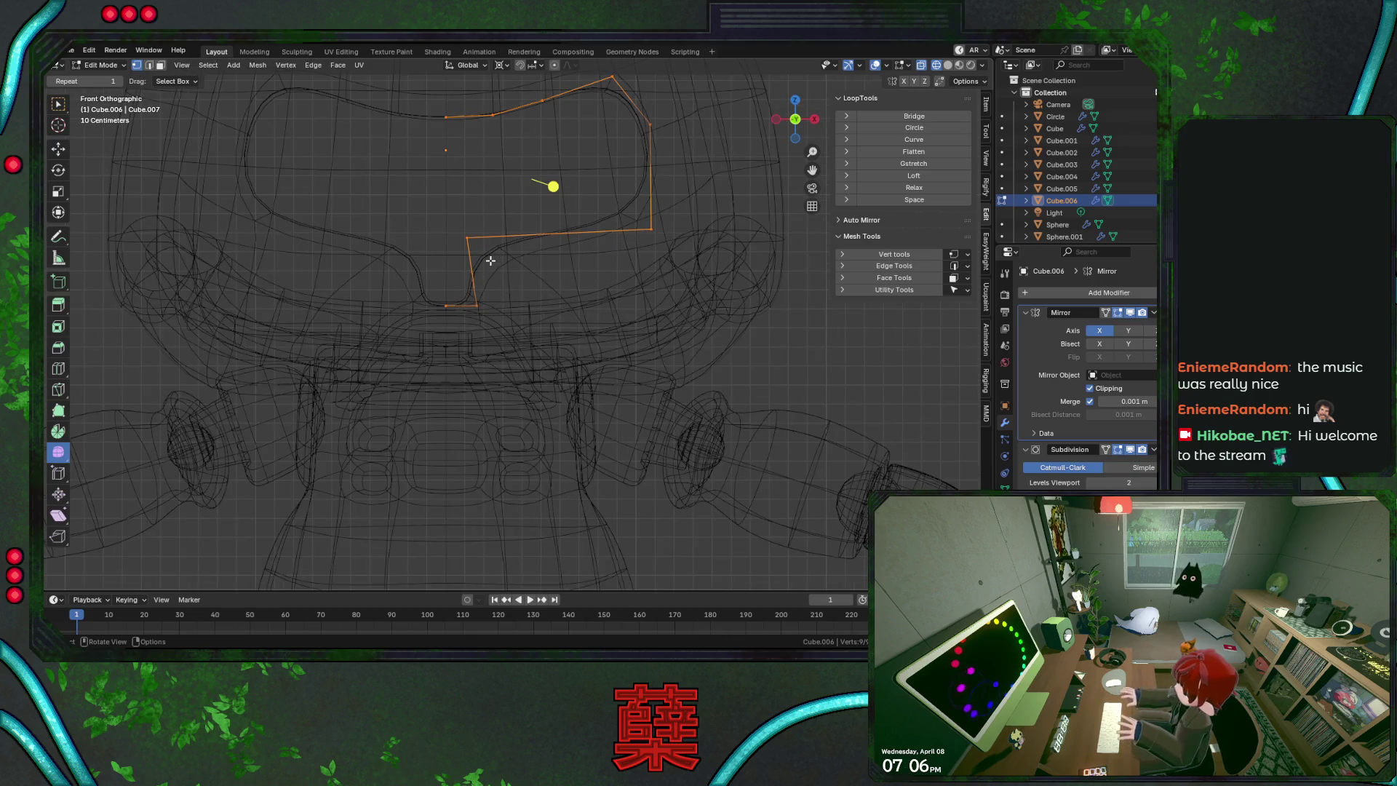
{"action": "scroll", "coordinate": [491, 260], "scroll_direction": "up", "scroll_amount": 1}
{"action": "scroll", "coordinate": [489, 256], "scroll_direction": "up", "scroll_amount": 1}
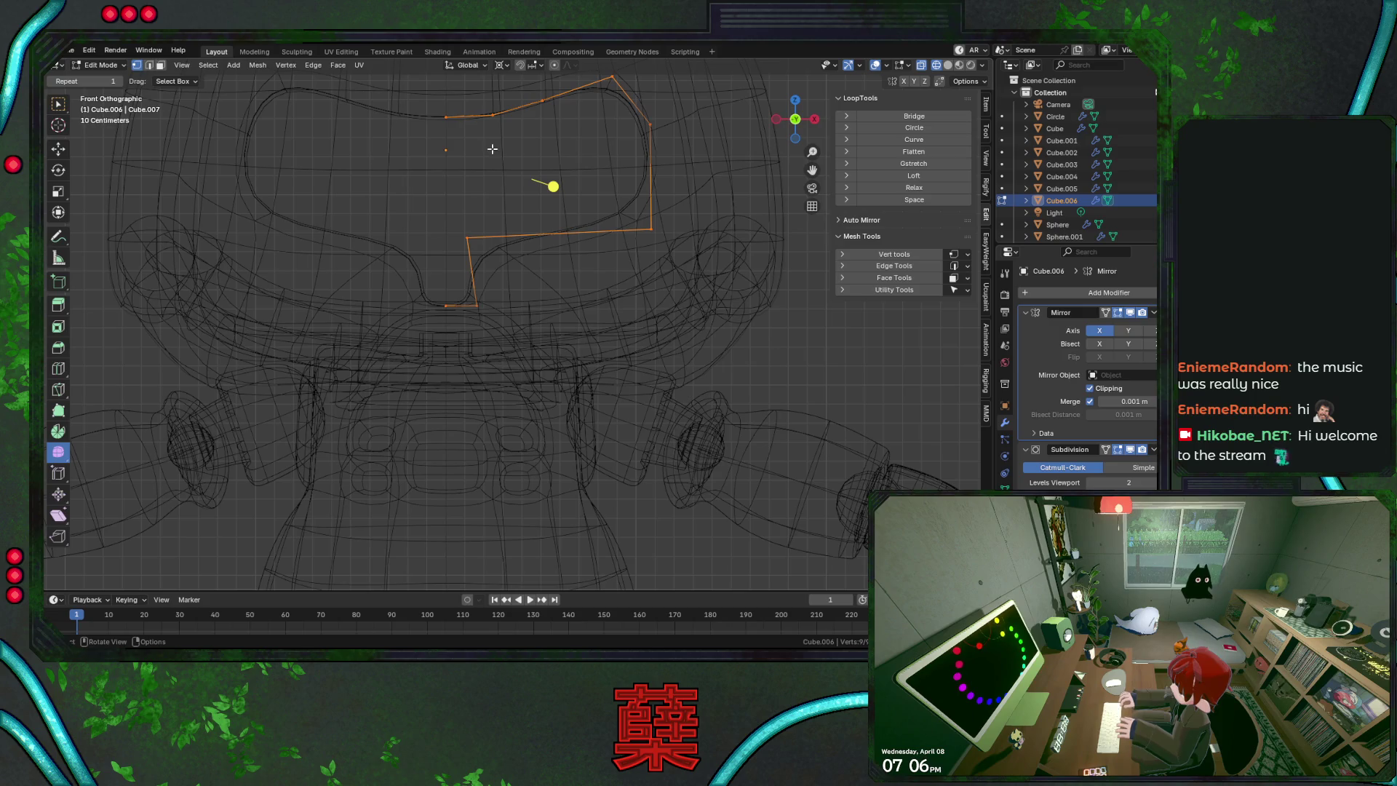
{"action": "middle_click_drag", "start_coordinate": [502, 152], "coordinate": [533, 220], "text": "shift"}
{"action": "left_click", "coordinate": [529, 167]}
{"action": "key", "text": "shift+v"}
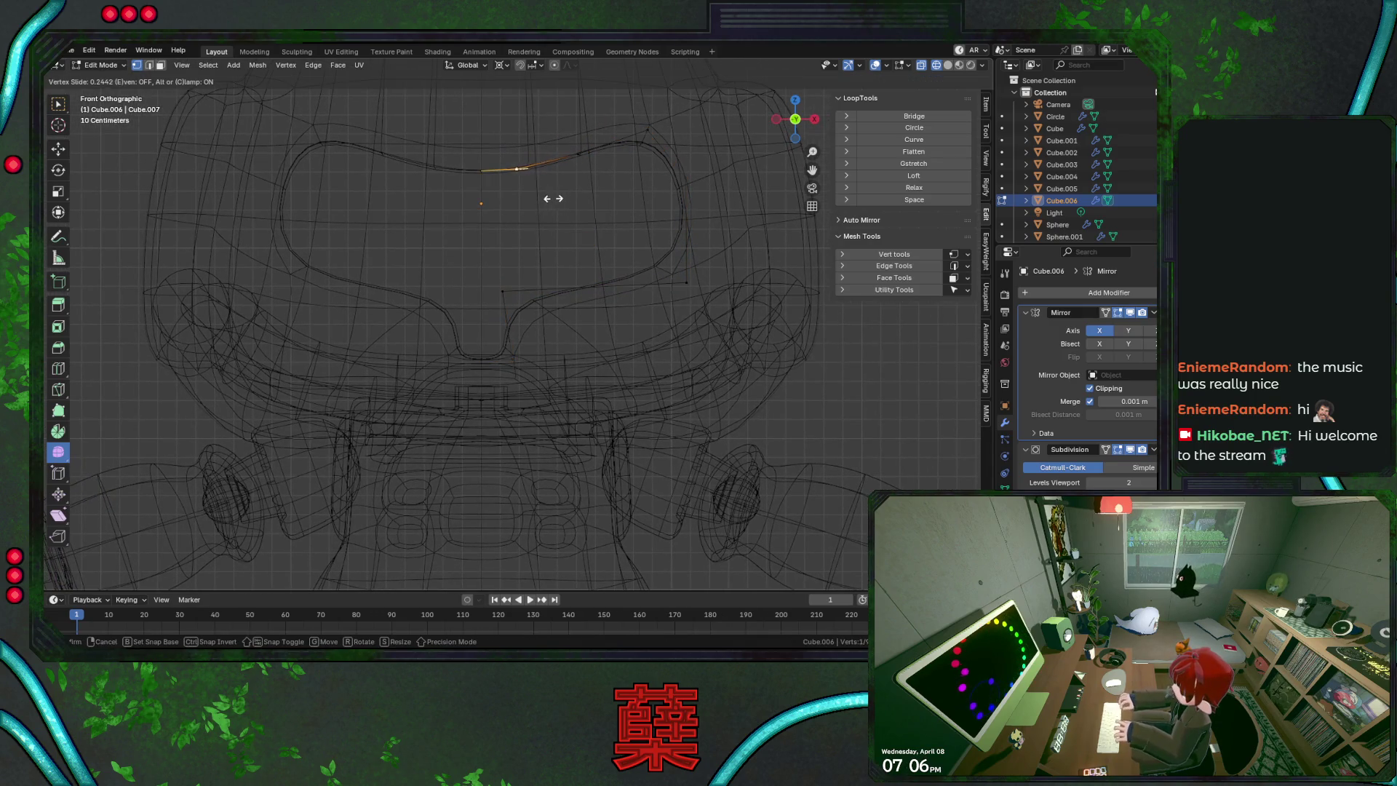
{"action": "left_click", "coordinate": [508, 162]}
Join two vertices with a new centre edge and subdivide it
{"action": "left_click", "coordinate": [480, 394]}
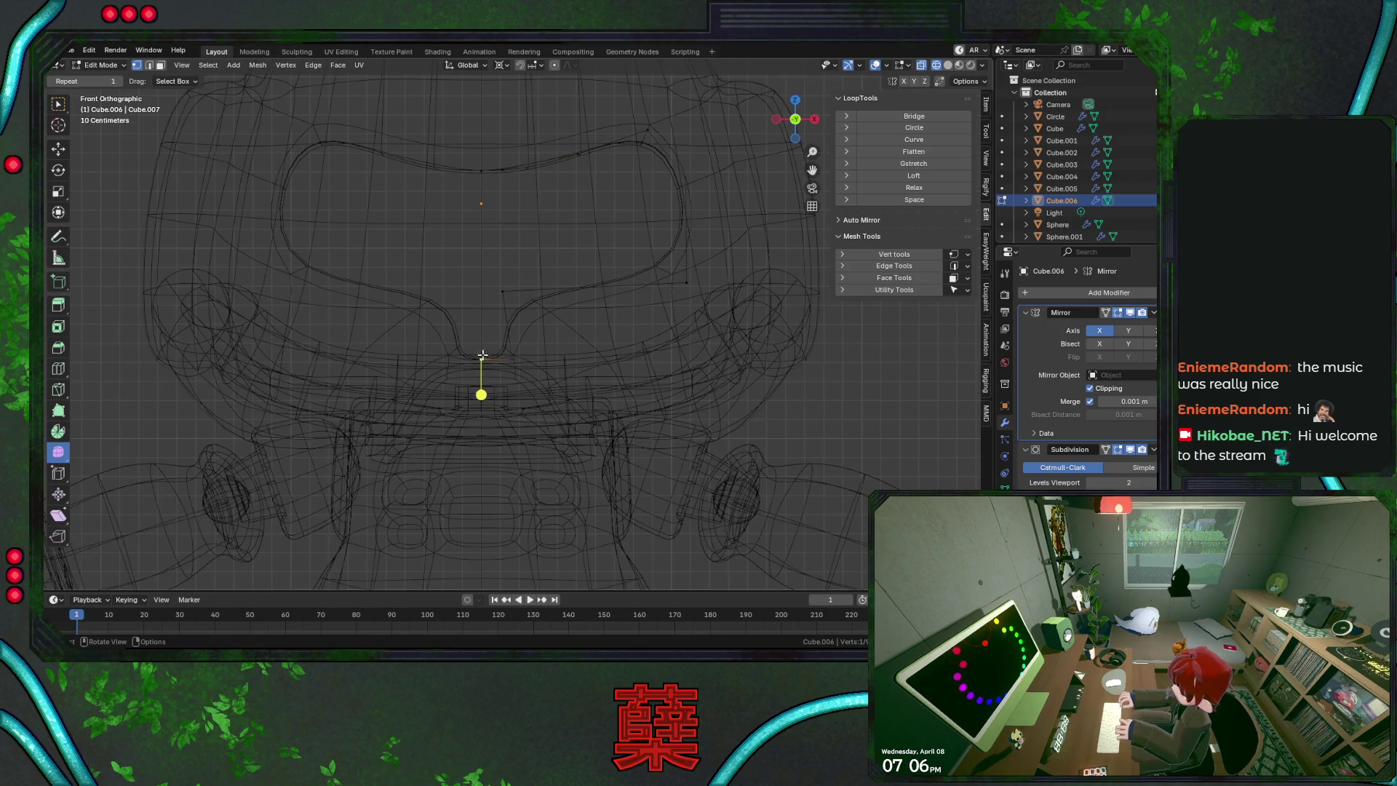
{"action": "left_click", "coordinate": [481, 202], "text": "shift"}
{"action": "key", "text": "f"}
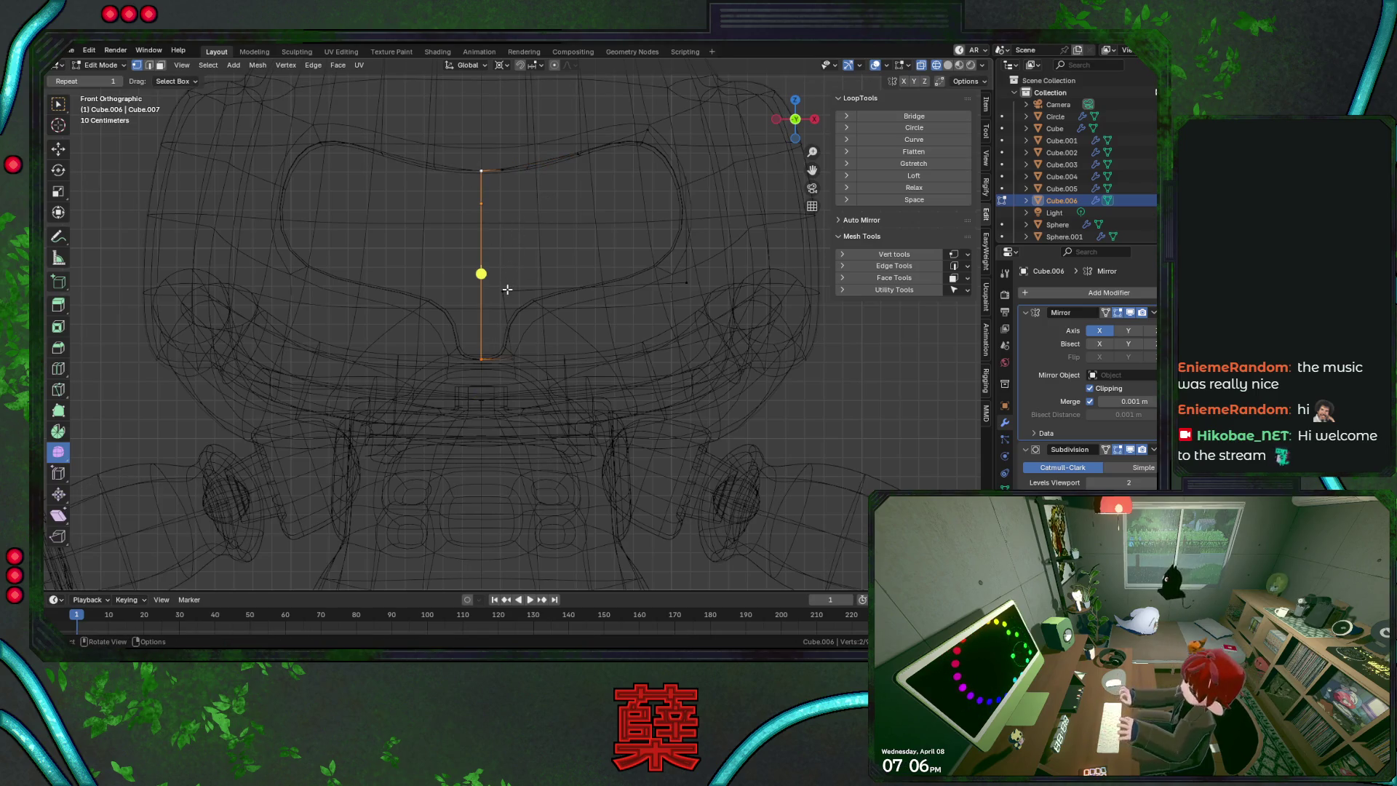
{"action": "right_click", "coordinate": [487, 291]}
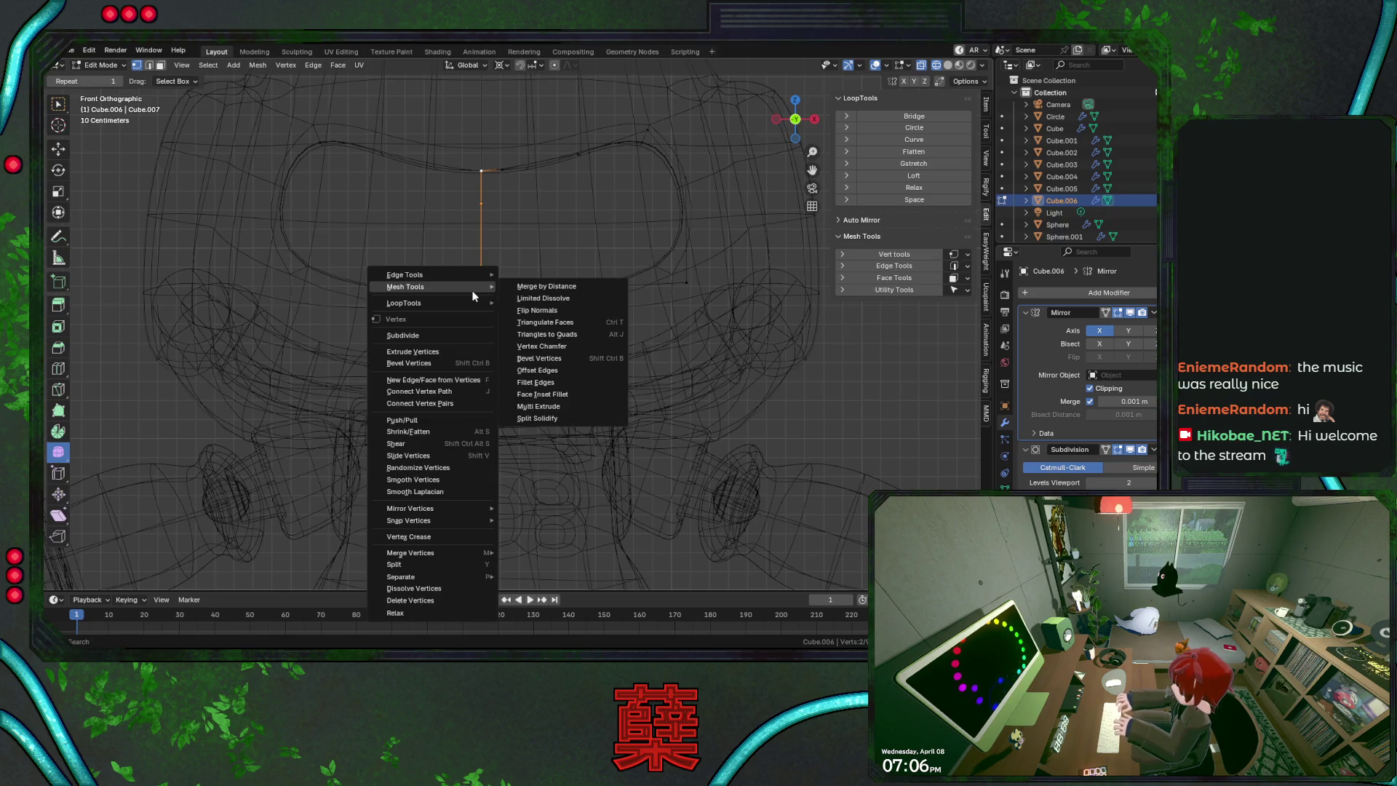
{"action": "left_click", "coordinate": [461, 329]}
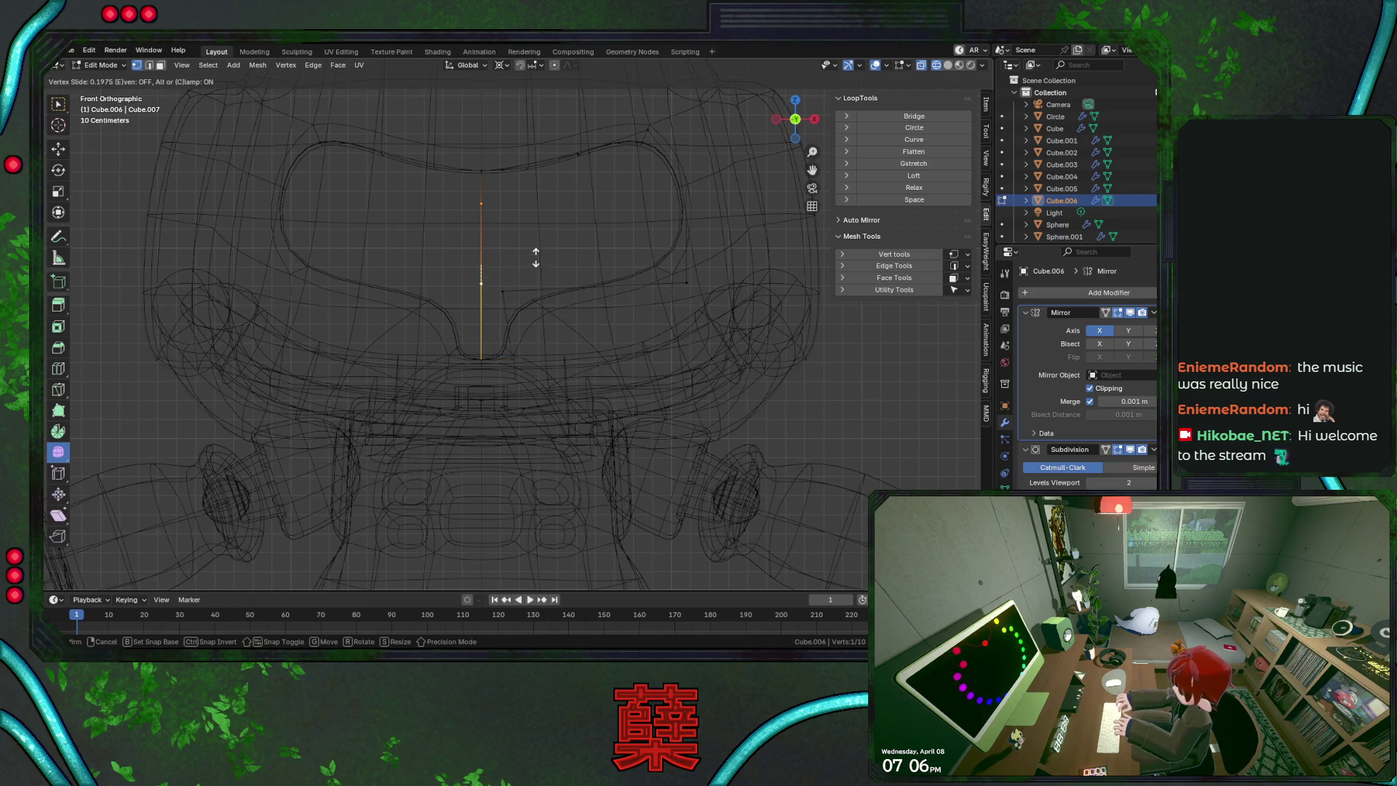
Select the entire linked outline mesh from a vertex on its upper curve
{"action": "left_click", "coordinate": [502, 291], "text": "ctrl+shift"}
{"action": "key", "text": "ctrl+z"}
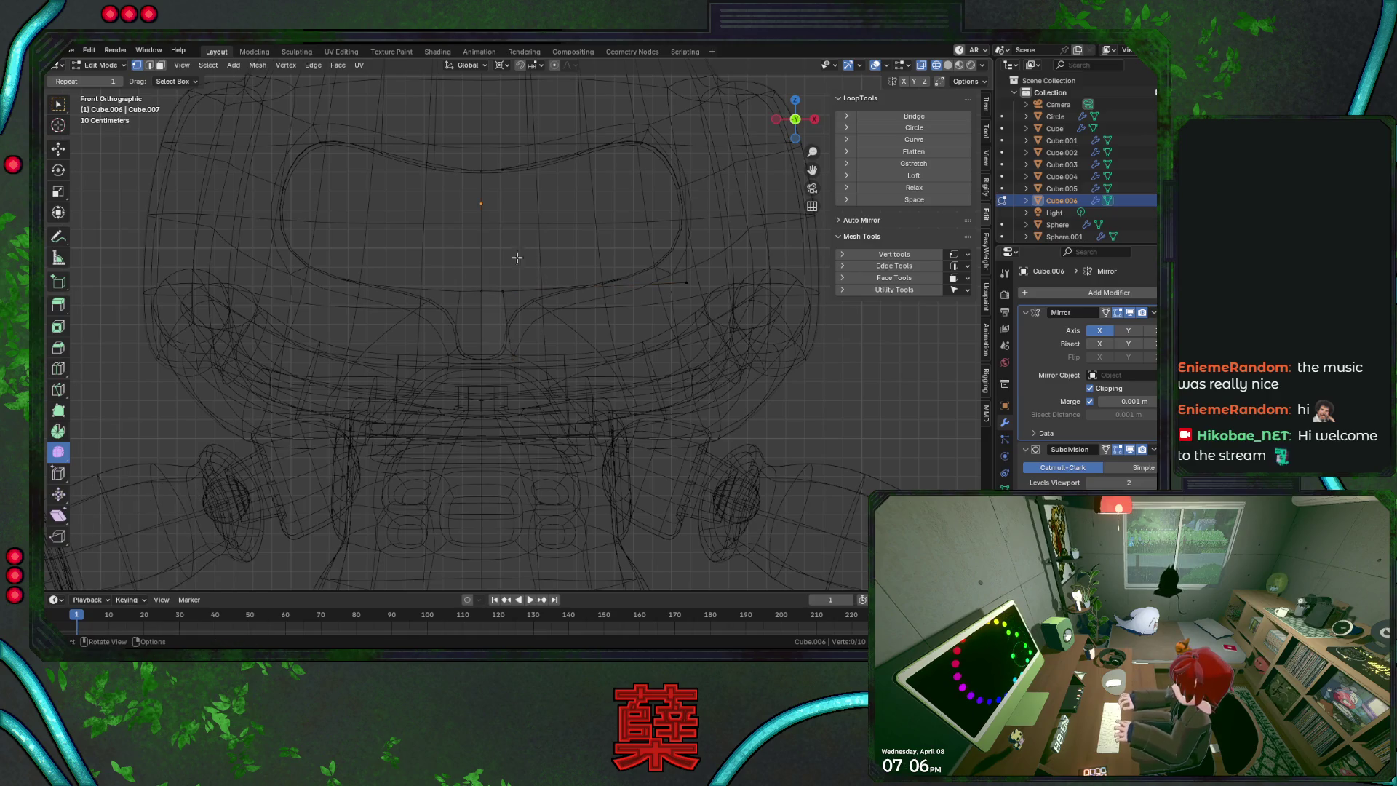
{"action": "left_click", "coordinate": [535, 221]}
{"action": "left_click", "coordinate": [577, 155]}
{"action": "key", "text": "l"}
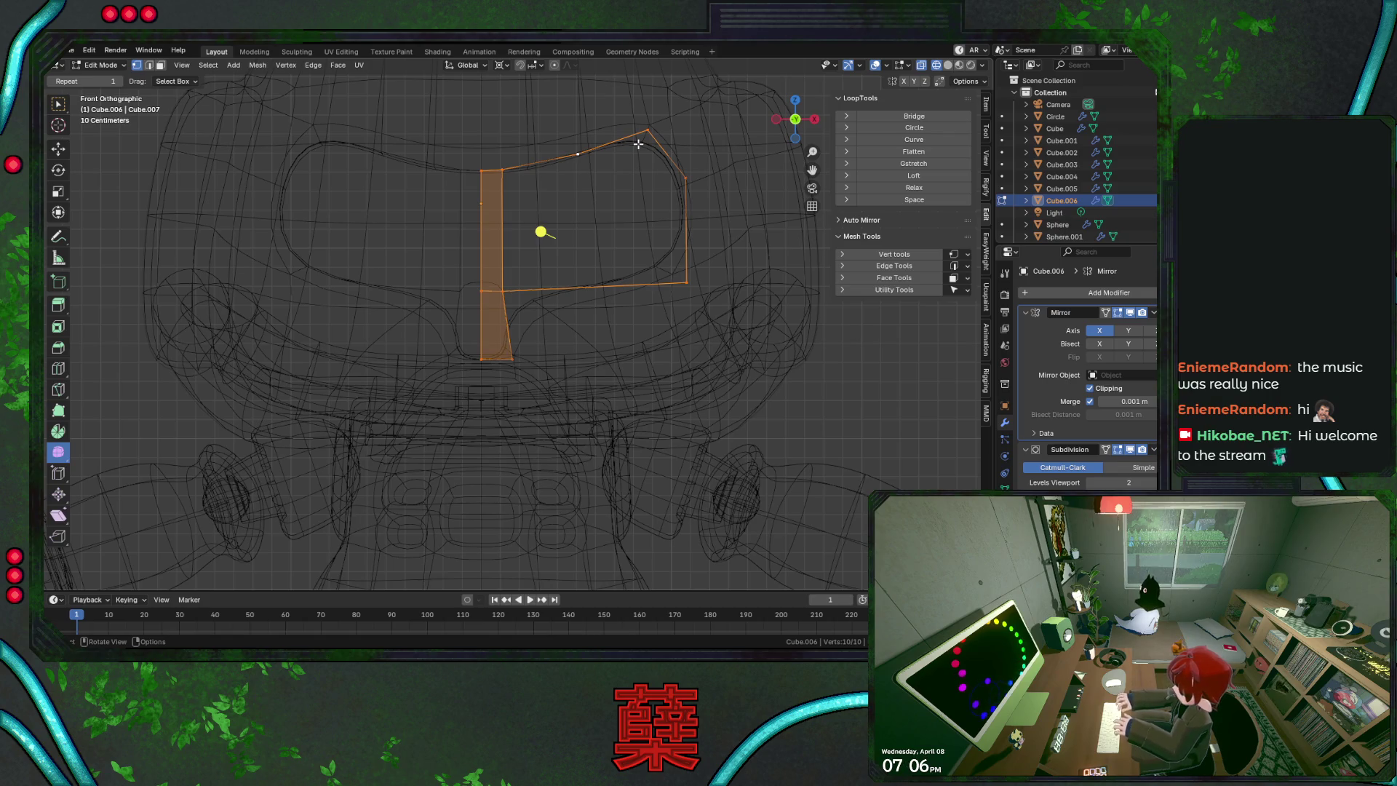
Subdivide the outline's bottom edge and fill a face between four vertices
{"action": "left_click", "coordinate": [501, 291]}
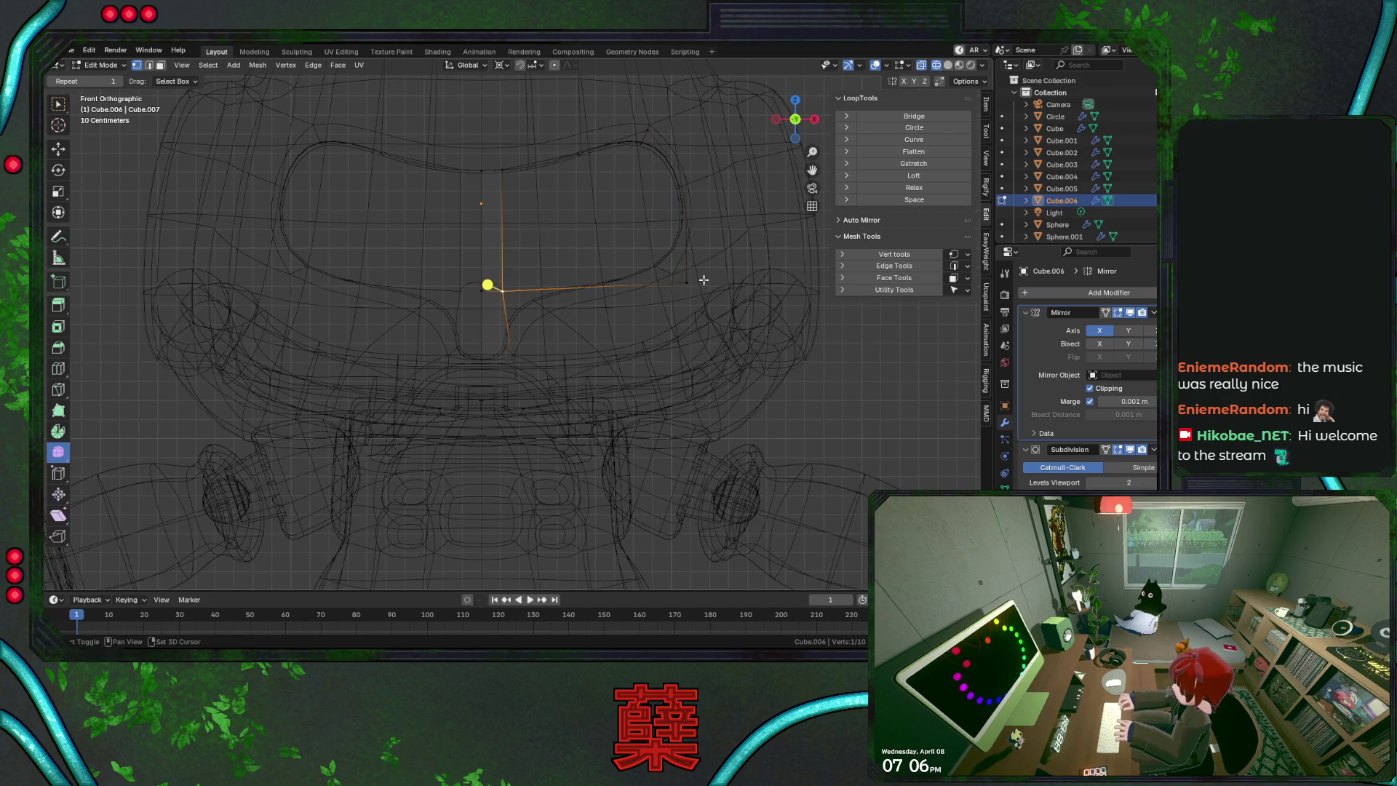
{"action": "left_click", "coordinate": [688, 282], "text": "shift"}
{"action": "right_click", "coordinate": [627, 285]}
{"action": "key", "text": "Escape"}
{"action": "right_click", "coordinate": [606, 291]}
{"action": "left_click", "coordinate": [606, 291]}
{"action": "left_click", "coordinate": [604, 191], "text": "ctrl+shift"}
{"action": "key", "text": "f"}
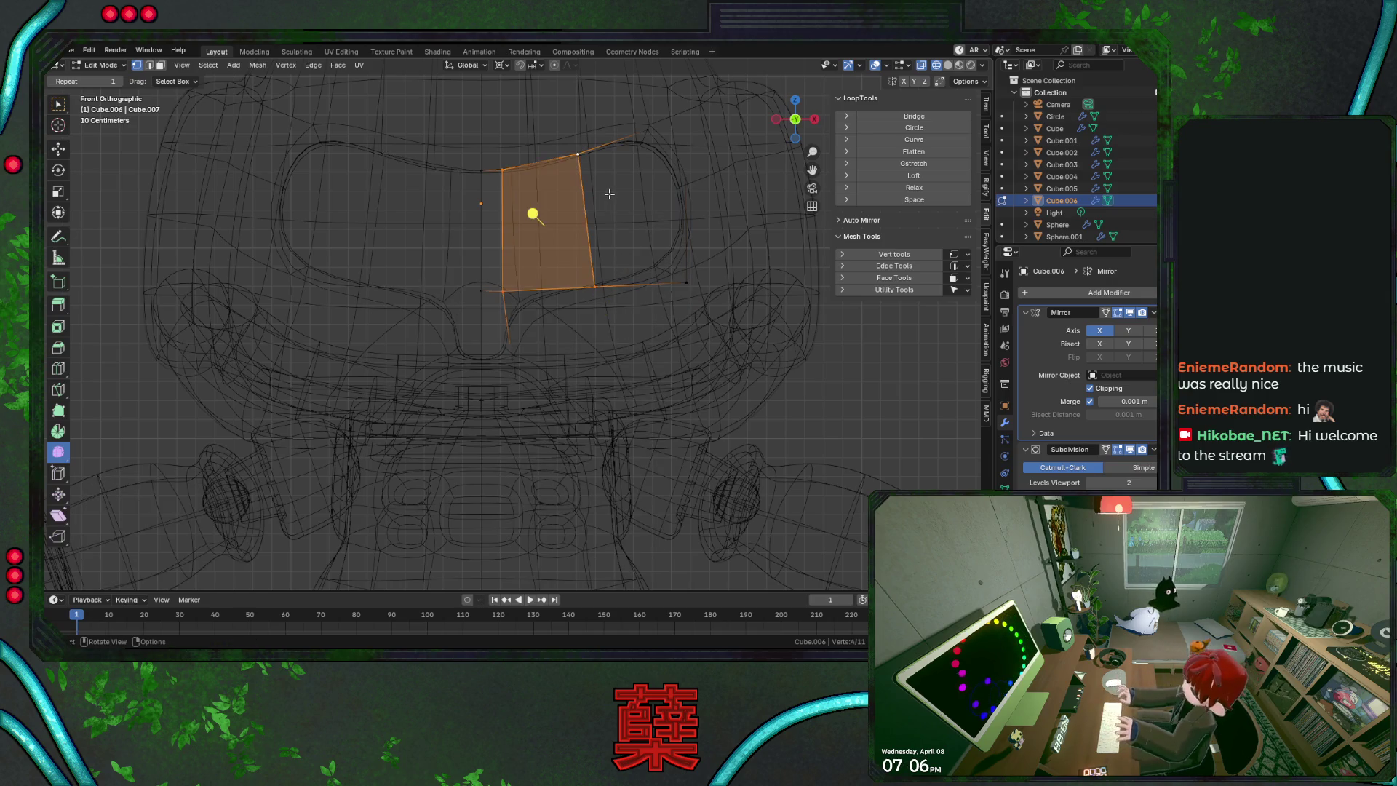
Subdivide the other bottom edge of the right-hand part of the outline
{"action": "left_click", "coordinate": [578, 155]}
{"action": "left_click", "coordinate": [687, 182], "text": "ctrl"}
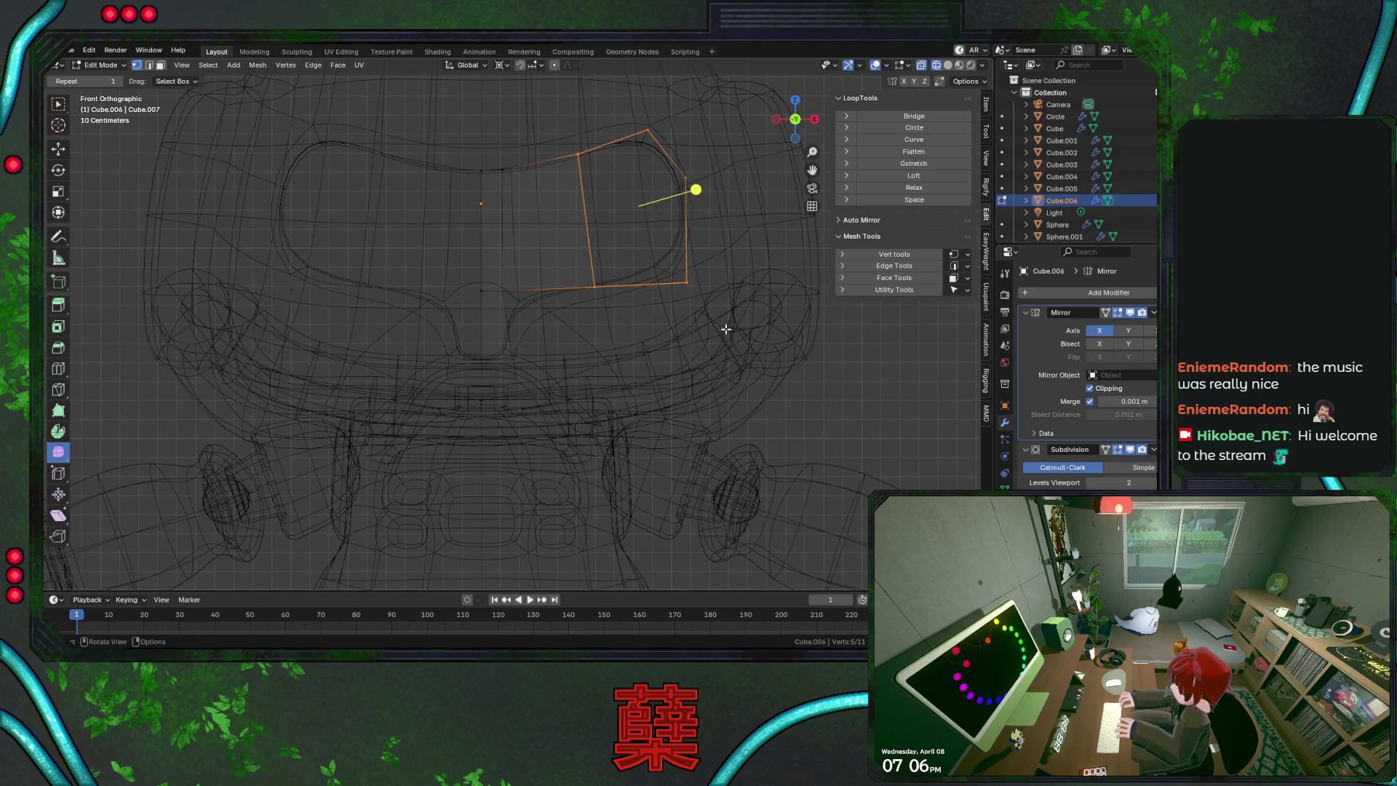
{"action": "left_click", "coordinate": [690, 279]}
{"action": "left_click", "coordinate": [595, 286], "text": "ctrl"}
{"action": "right_click", "coordinate": [646, 285]}
{"action": "left_click", "coordinate": [646, 285]}
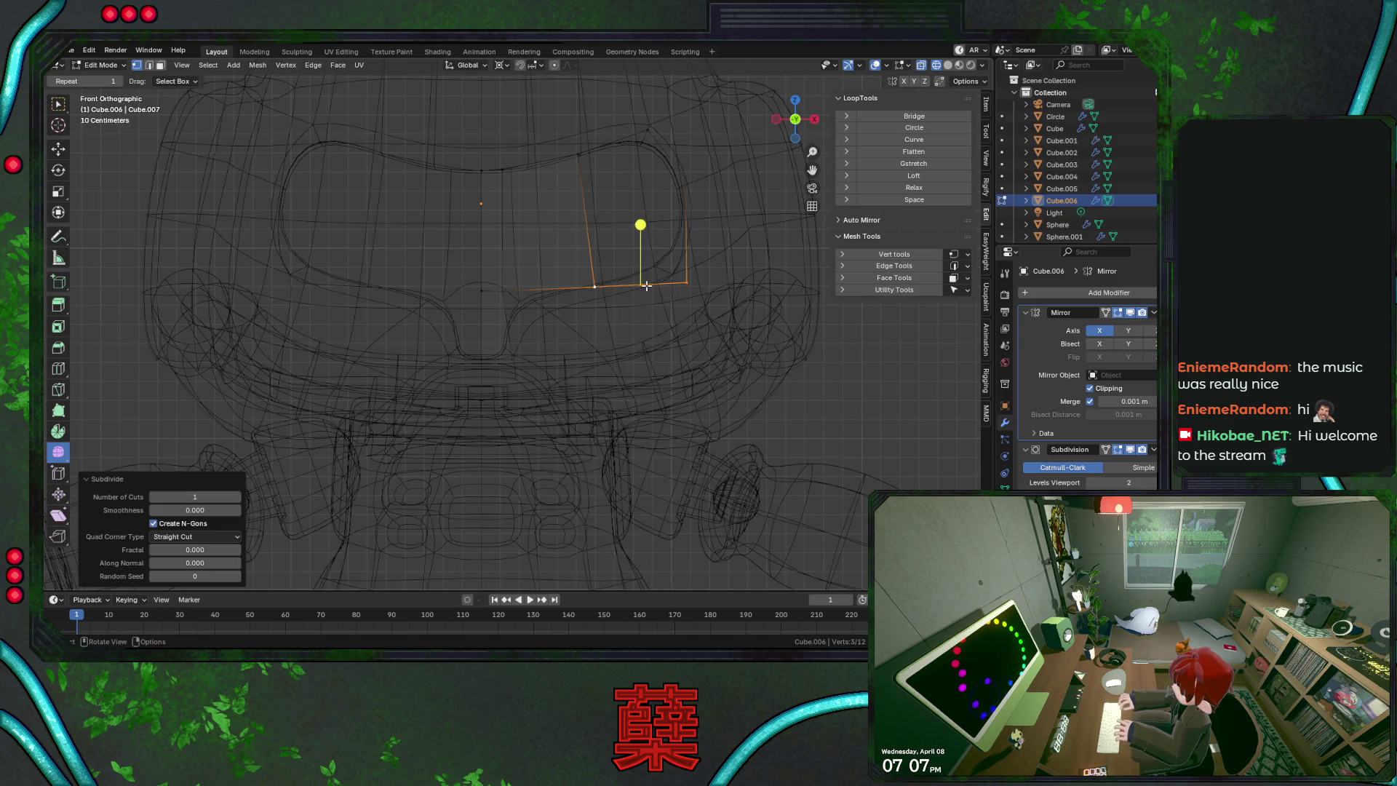
Fill a face across the four corners of the upper-right quad
{"action": "left_click_drag", "start_coordinate": [636, 107], "coordinate": [734, 342]}
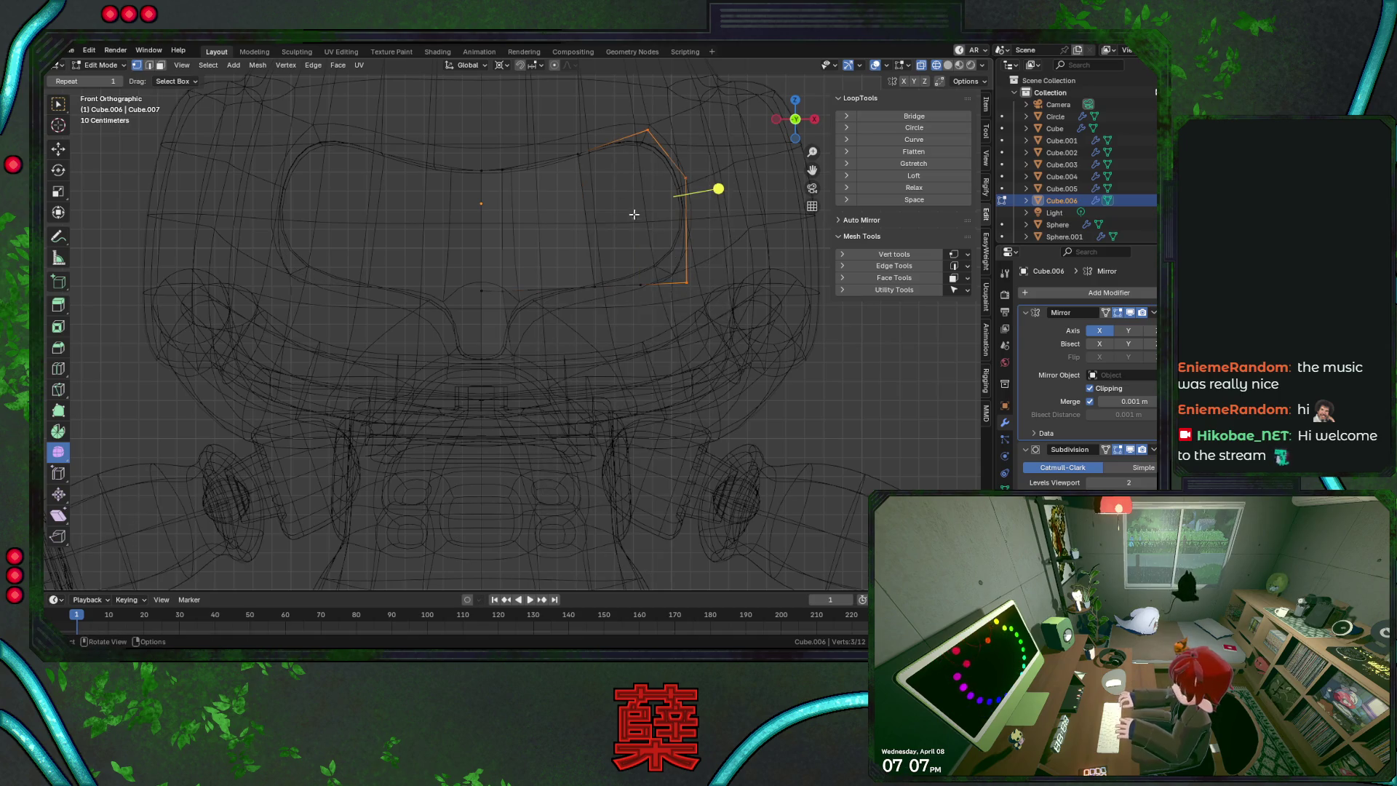
{"action": "left_click", "coordinate": [641, 285], "text": "shift"}
{"action": "key", "text": "f"}
{"action": "key", "text": "ctrl+z"}
{"action": "left_click", "coordinate": [632, 290]}
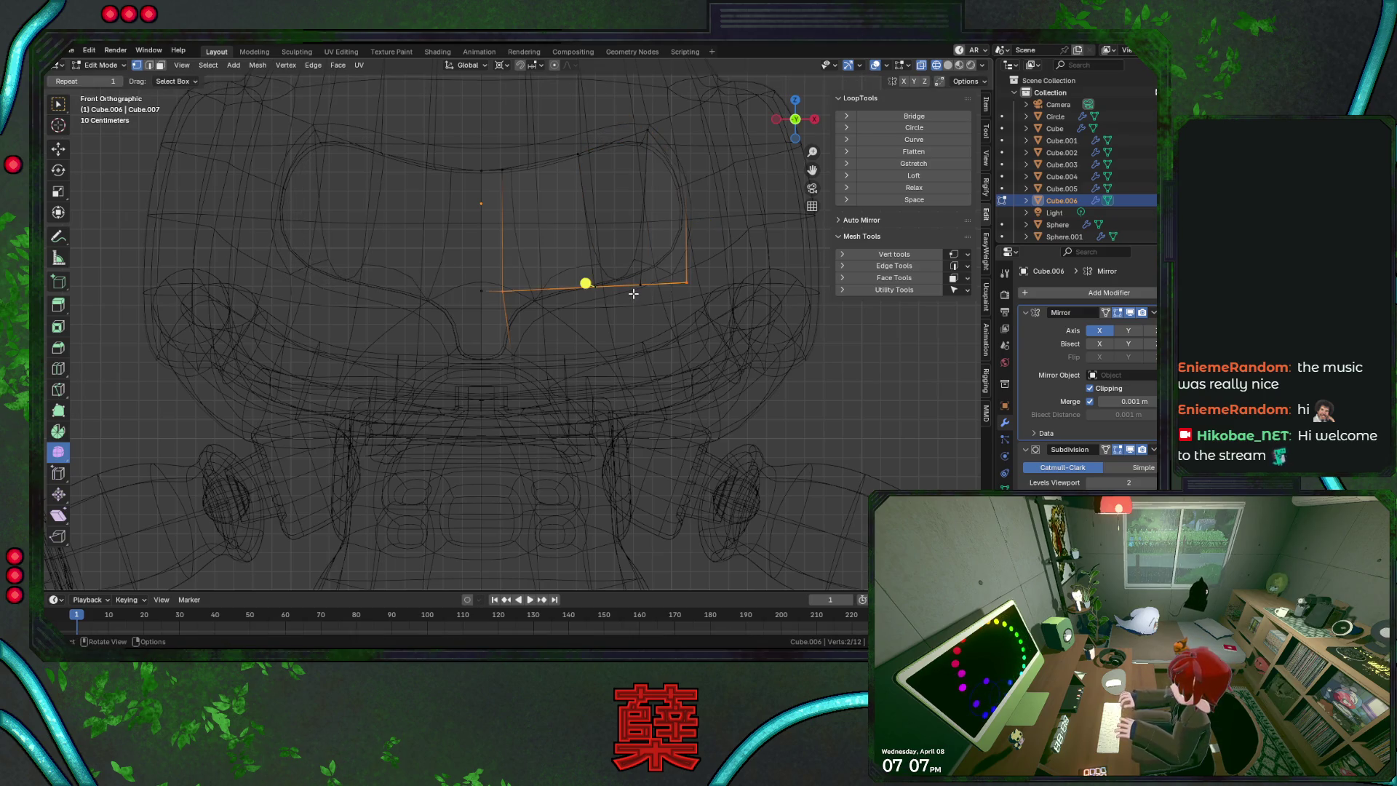
{"action": "mouse_move", "coordinate": [556, 114]}
{"action": "left_mouse_down"}
{"action": "mouse_move", "coordinate": [649, 296]}
{"action": "mouse_move", "coordinate": [650, 340]}
{"action": "left_mouse_up"}
{"action": "key", "text": "f"}
{"action": "left_click", "coordinate": [657, 329]}
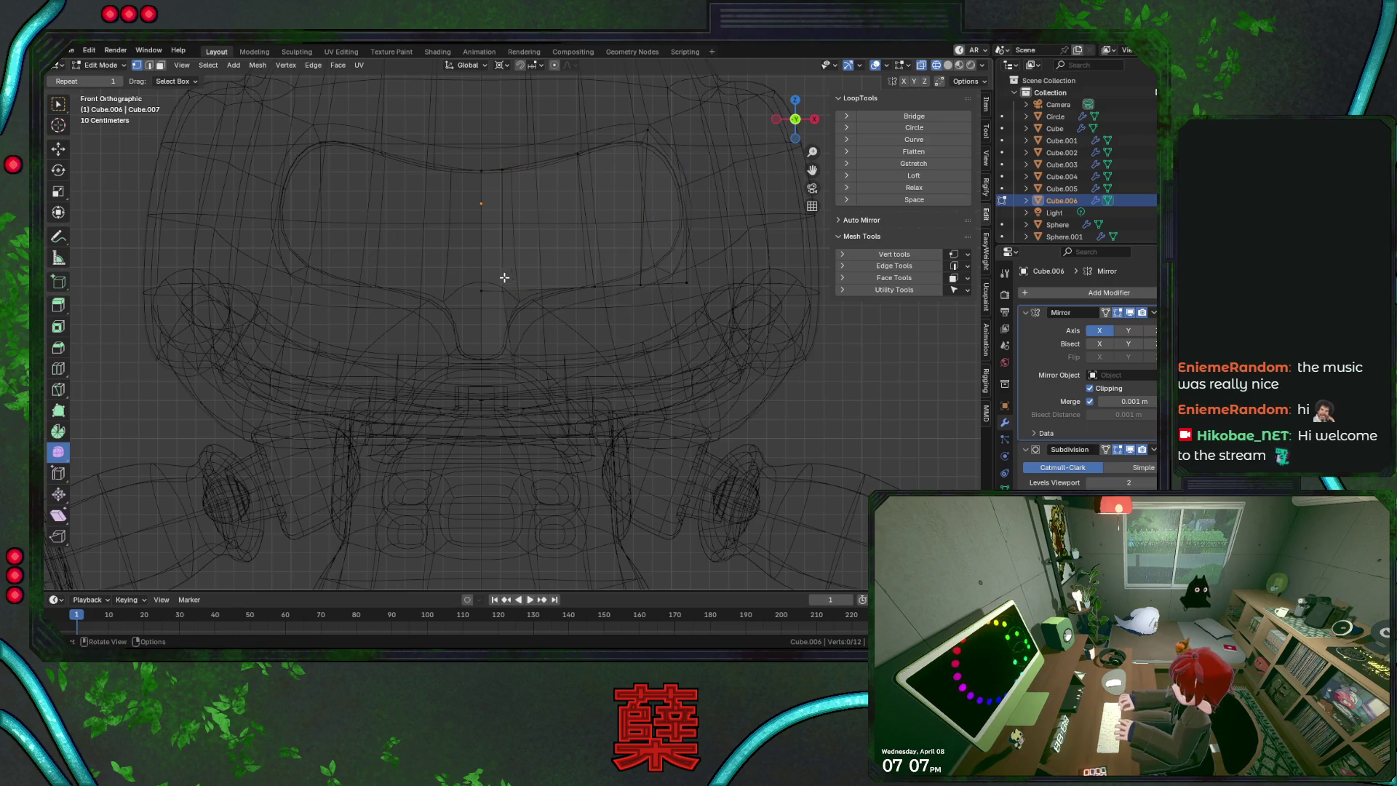
Smooth-shade the face panel piece in object mode
{"action": "key", "text": "shift+z"}
{"action": "key", "text": "Tab"}
{"action": "right_click", "coordinate": [539, 248]}
{"action": "left_click", "coordinate": [538, 250]}
{"action": "scroll", "coordinate": [609, 275], "scroll_direction": "up", "scroll_amount": 1}
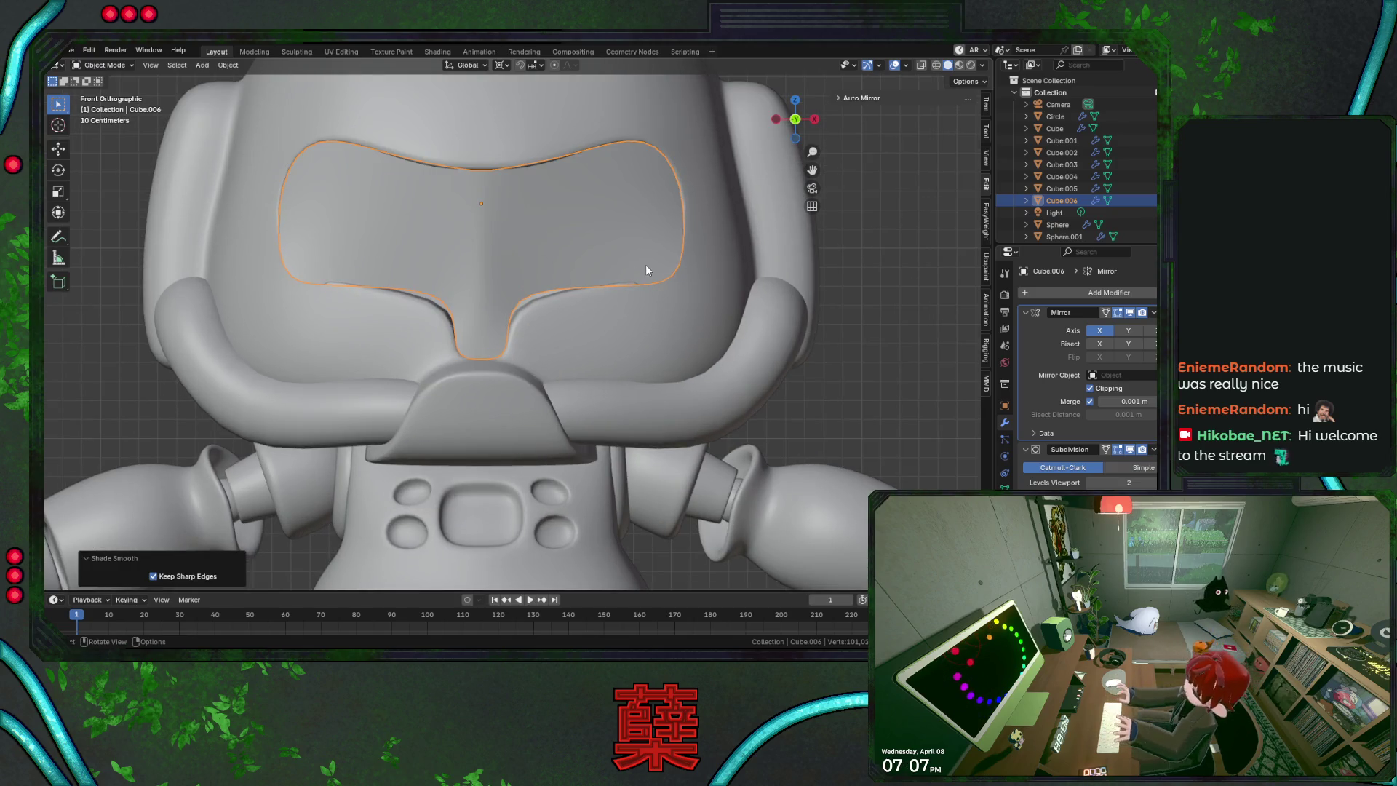
{"action": "scroll", "coordinate": [604, 275], "scroll_direction": "up", "scroll_amount": 2}
In wireframe edit mode, scale two panel vertices by 2.286
{"action": "key", "text": "Tab"}
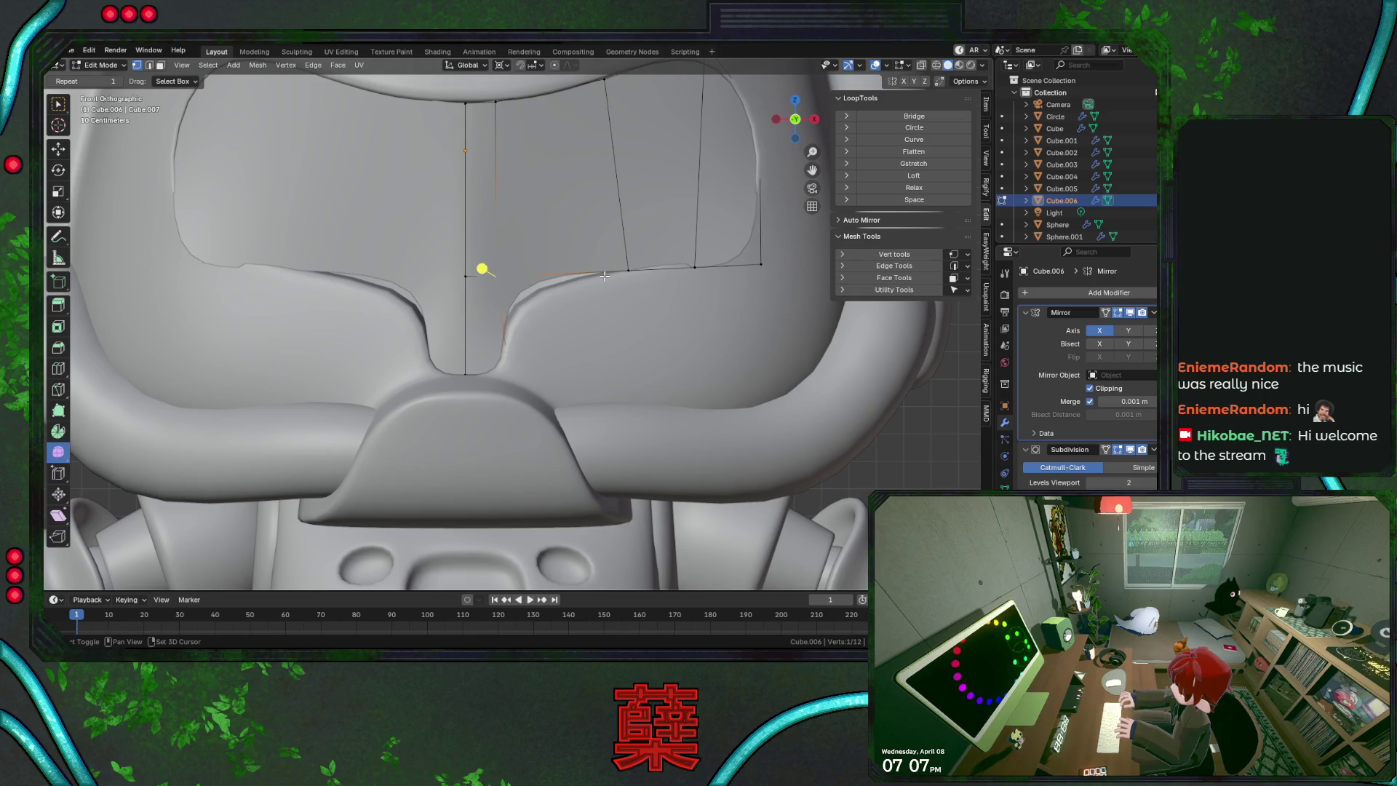
{"action": "key", "text": "shift+z"}
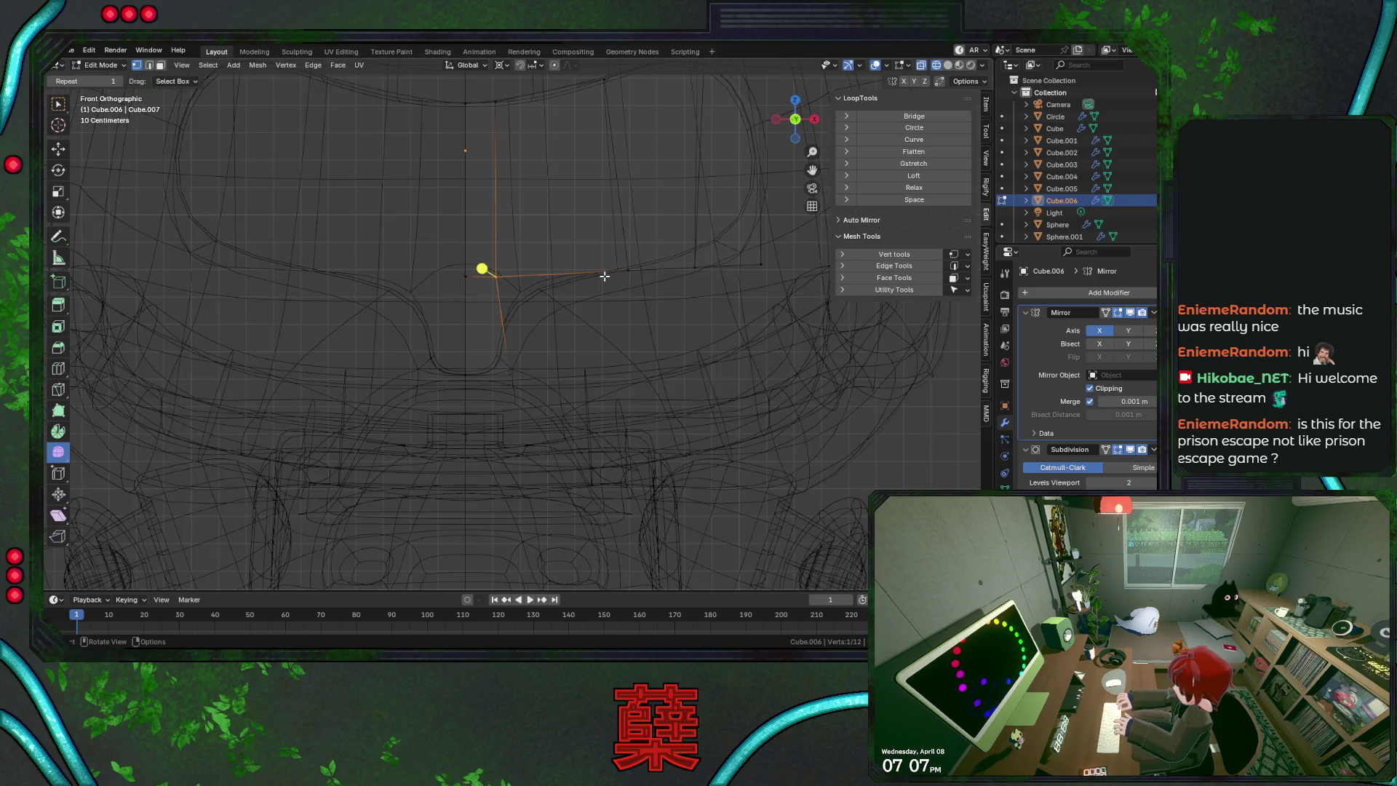
{"action": "left_click", "coordinate": [570, 206]}
{"action": "left_click", "coordinate": [483, 265]}
{"action": "key", "text": "g"}
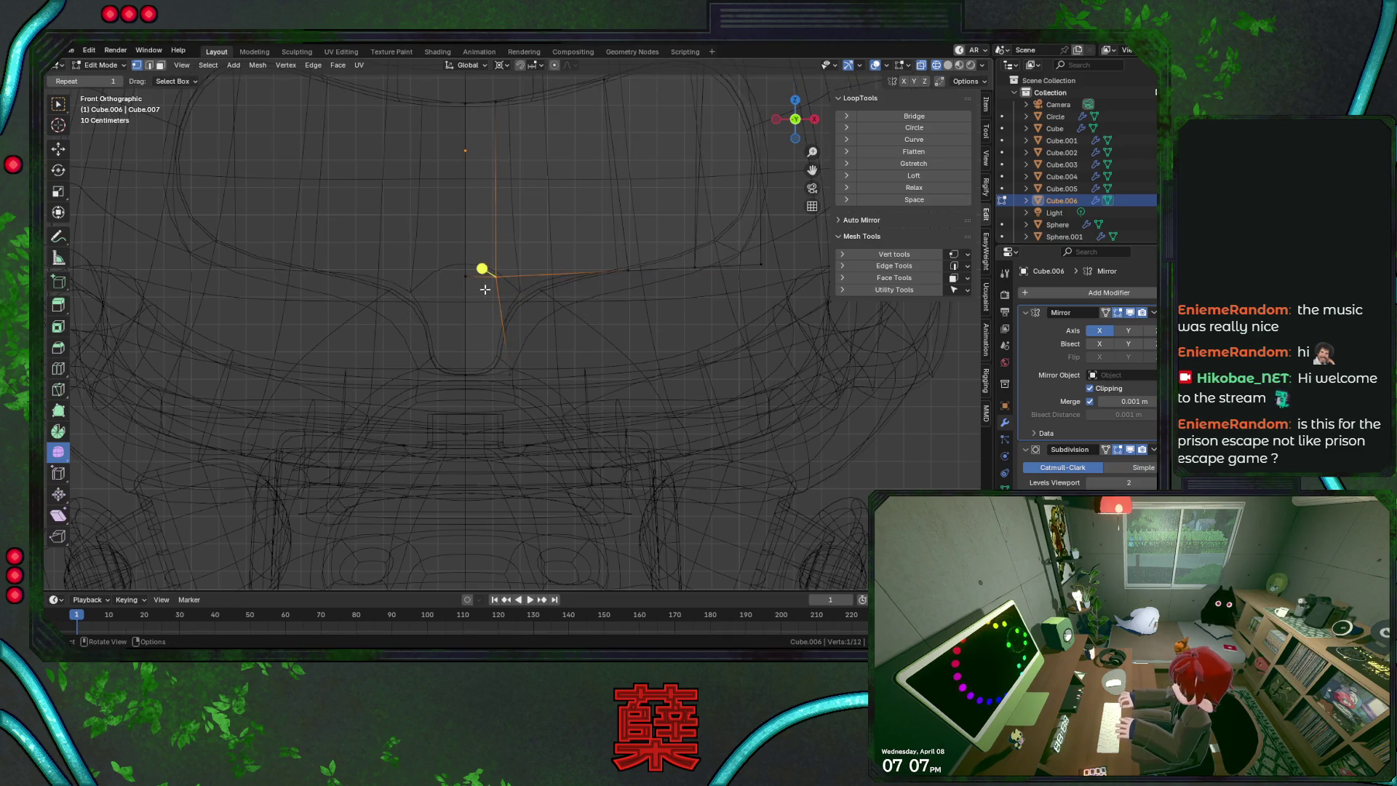
{"action": "key", "text": "s"}
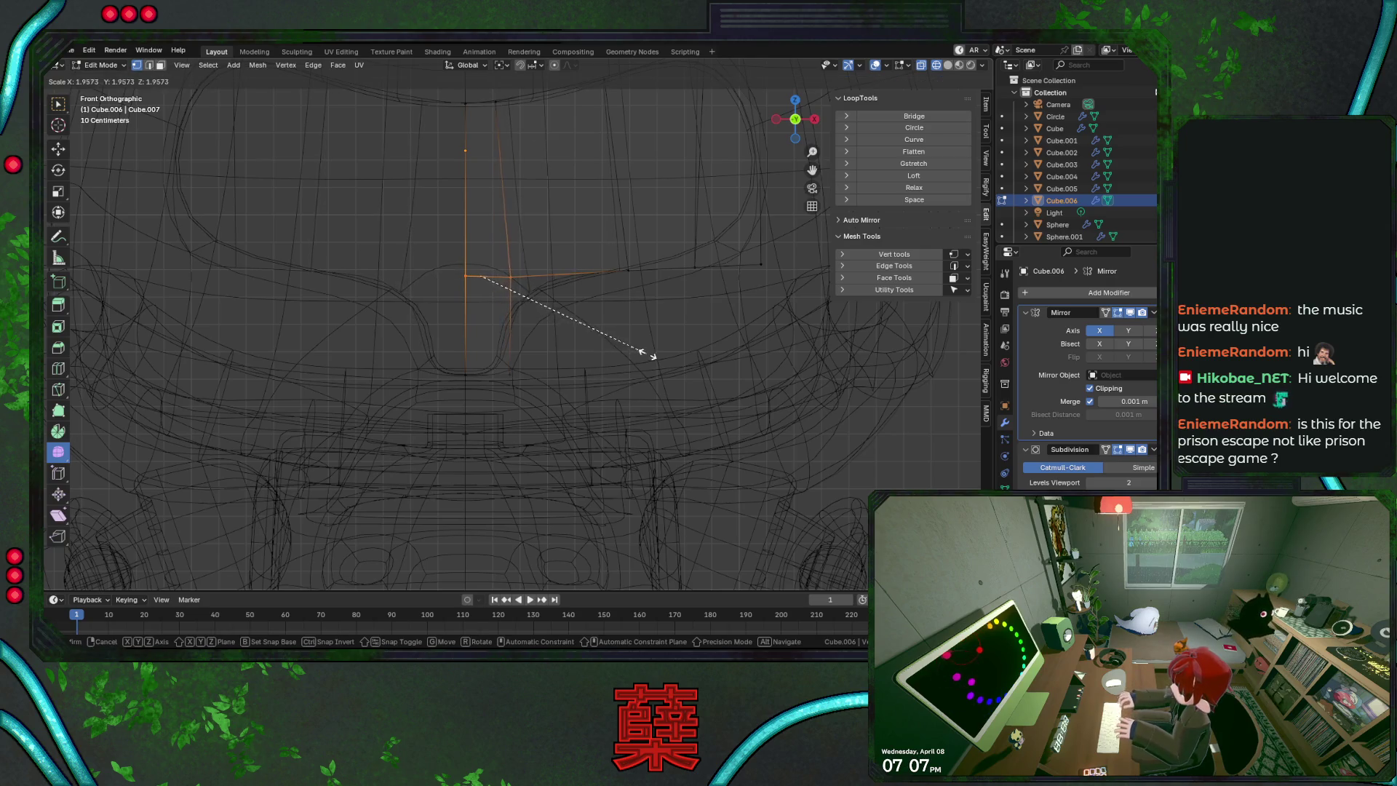
{"action": "left_click", "coordinate": [681, 364]}
Shift the top vertex 0.048 m along X to fit the visor
{"action": "key", "text": "ctrl+z"}
{"action": "key", "text": "g"}
{"action": "key", "text": "x"}
{"action": "left_click", "coordinate": [563, 149]}
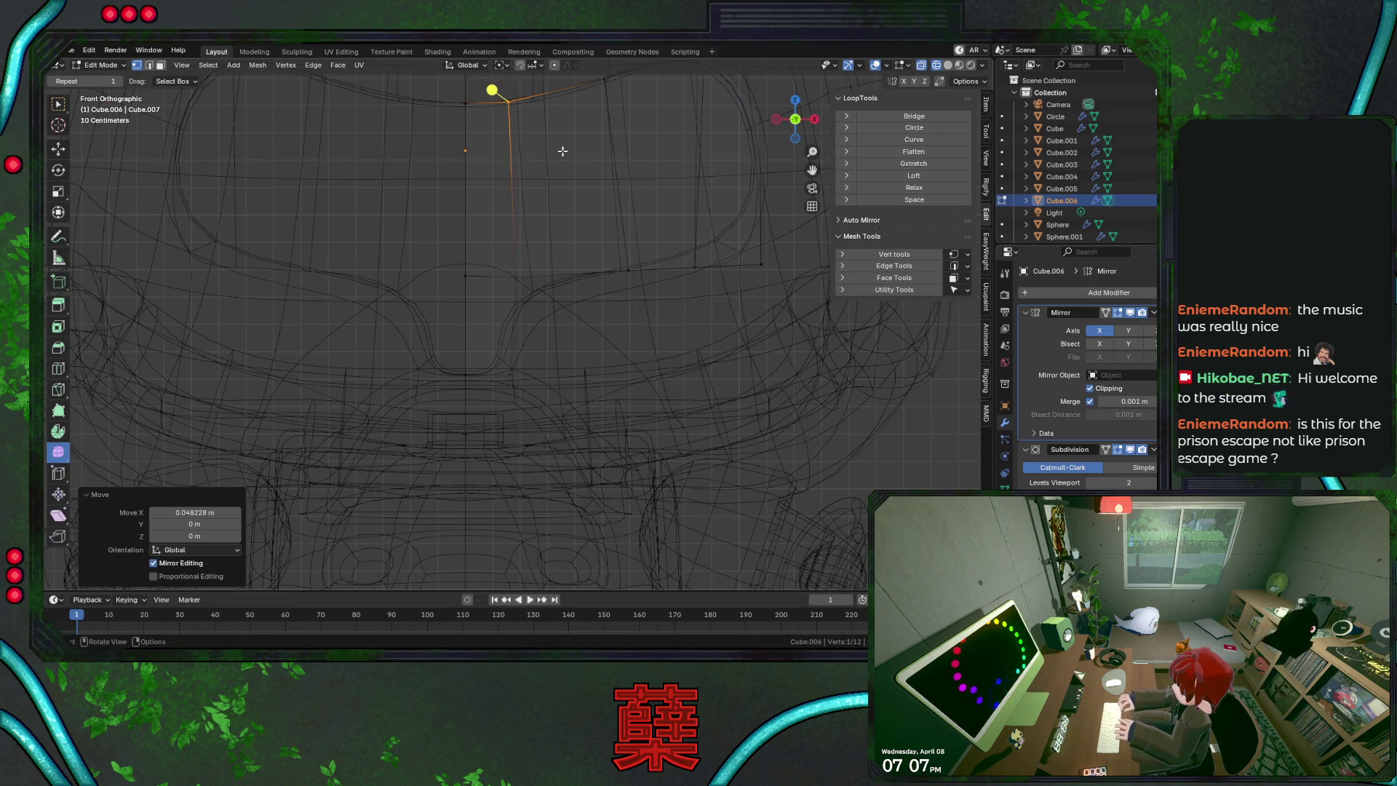
Scale the whole face panel about 1.12 times taller along Z
{"action": "middle_click_drag", "start_coordinate": [565, 221], "coordinate": [545, 318], "text": "shift"}
{"action": "key", "text": "a"}
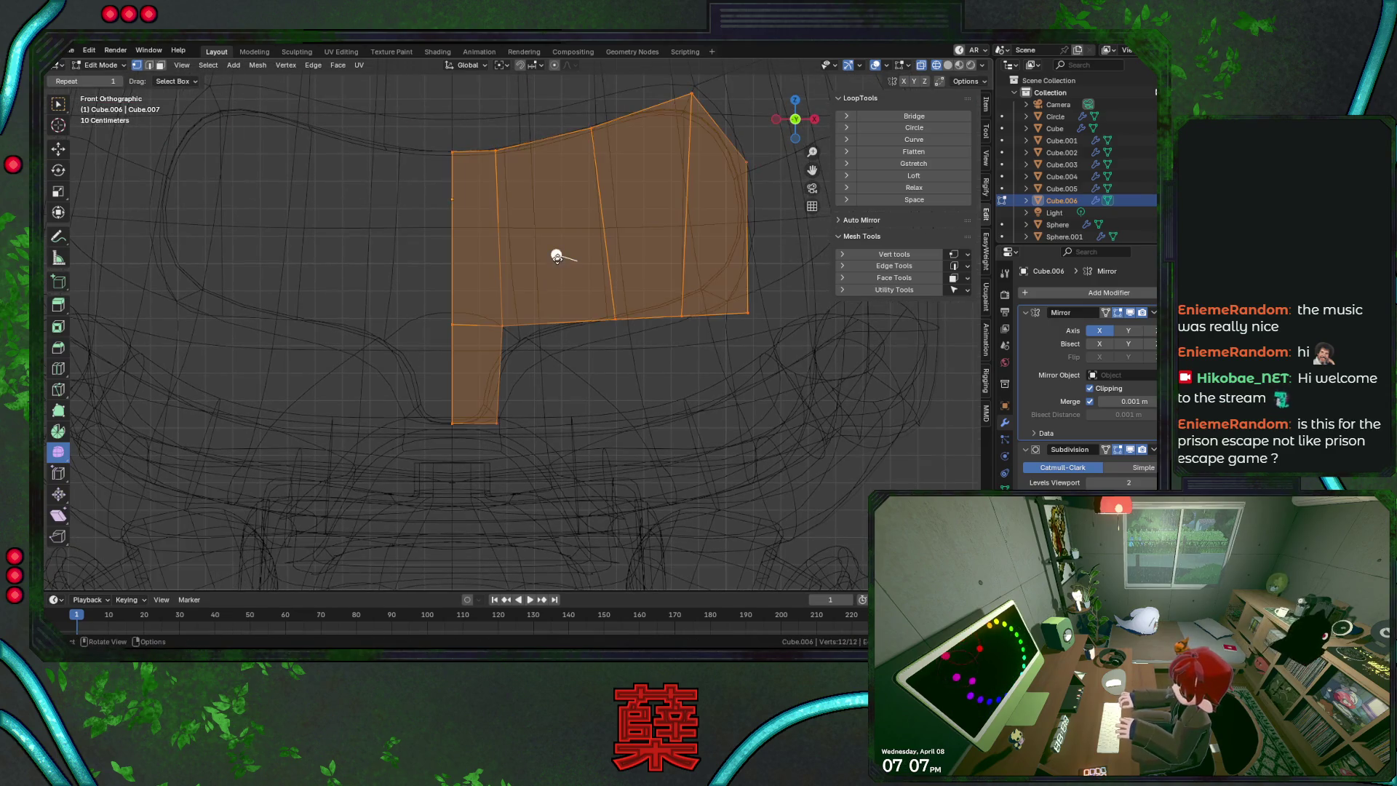
{"action": "key", "text": "s"}
{"action": "key", "text": "z"}
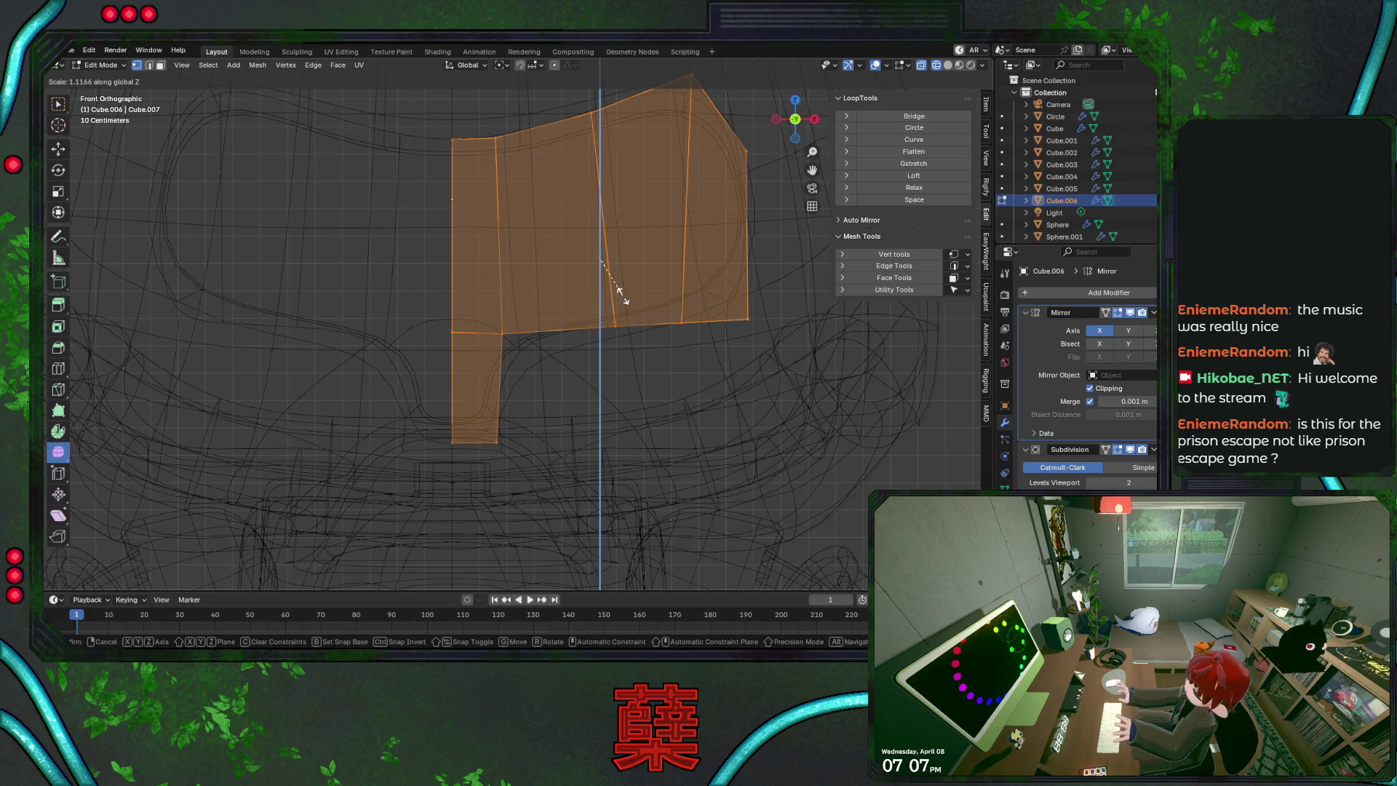
{"action": "left_click", "coordinate": [622, 295]}
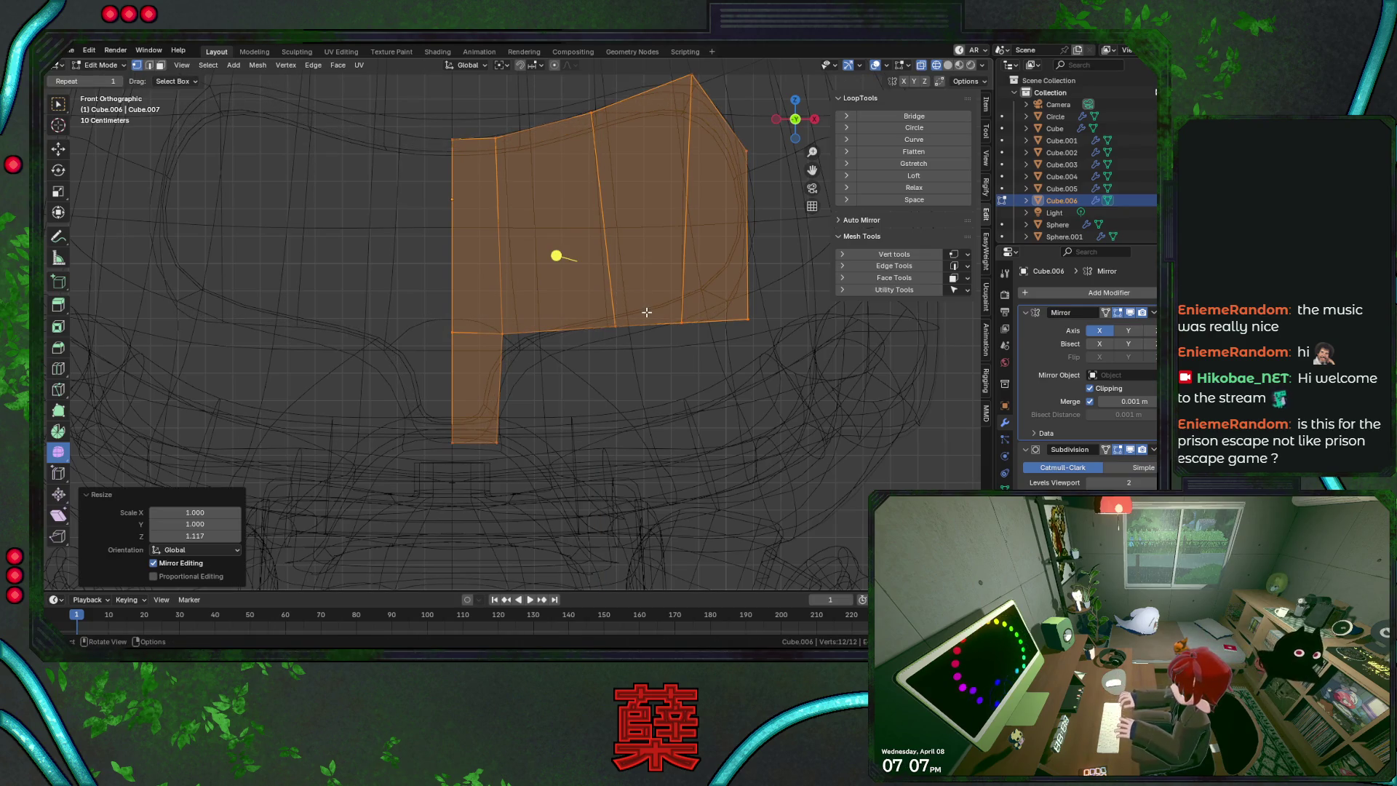
In Right view, move the whole panel along Y to set its depth
{"action": "key", "text": "KP_3"}
{"action": "key", "text": "g"}
{"action": "key", "text": "y"}
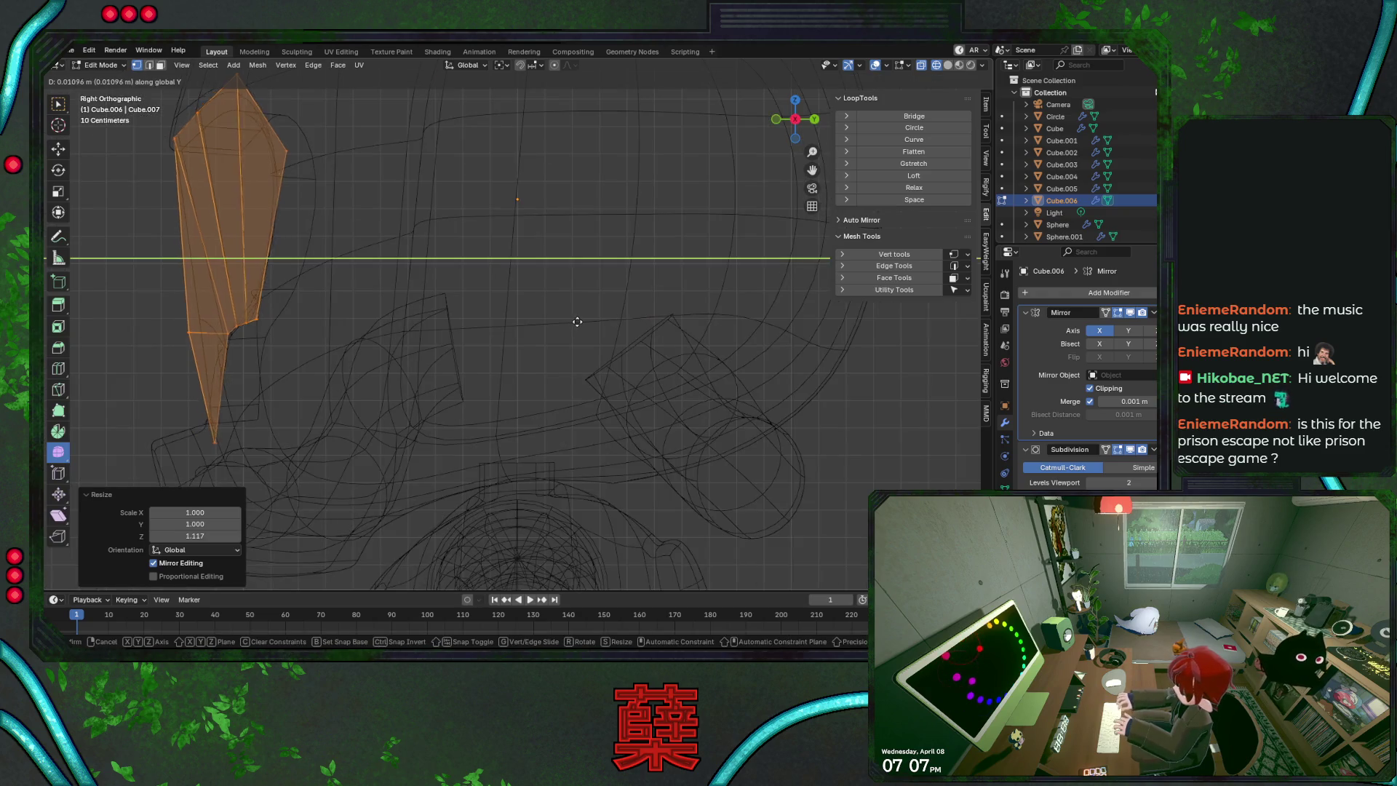
{"action": "left_click", "coordinate": [597, 321]}
Move the vertices at the panel's lower end along Y to follow the head profile
{"action": "key", "text": "shift+z"}
{"action": "middle_click_drag", "start_coordinate": [313, 356], "coordinate": [452, 351], "text": "shift"}
{"action": "key", "text": "shift+z"}
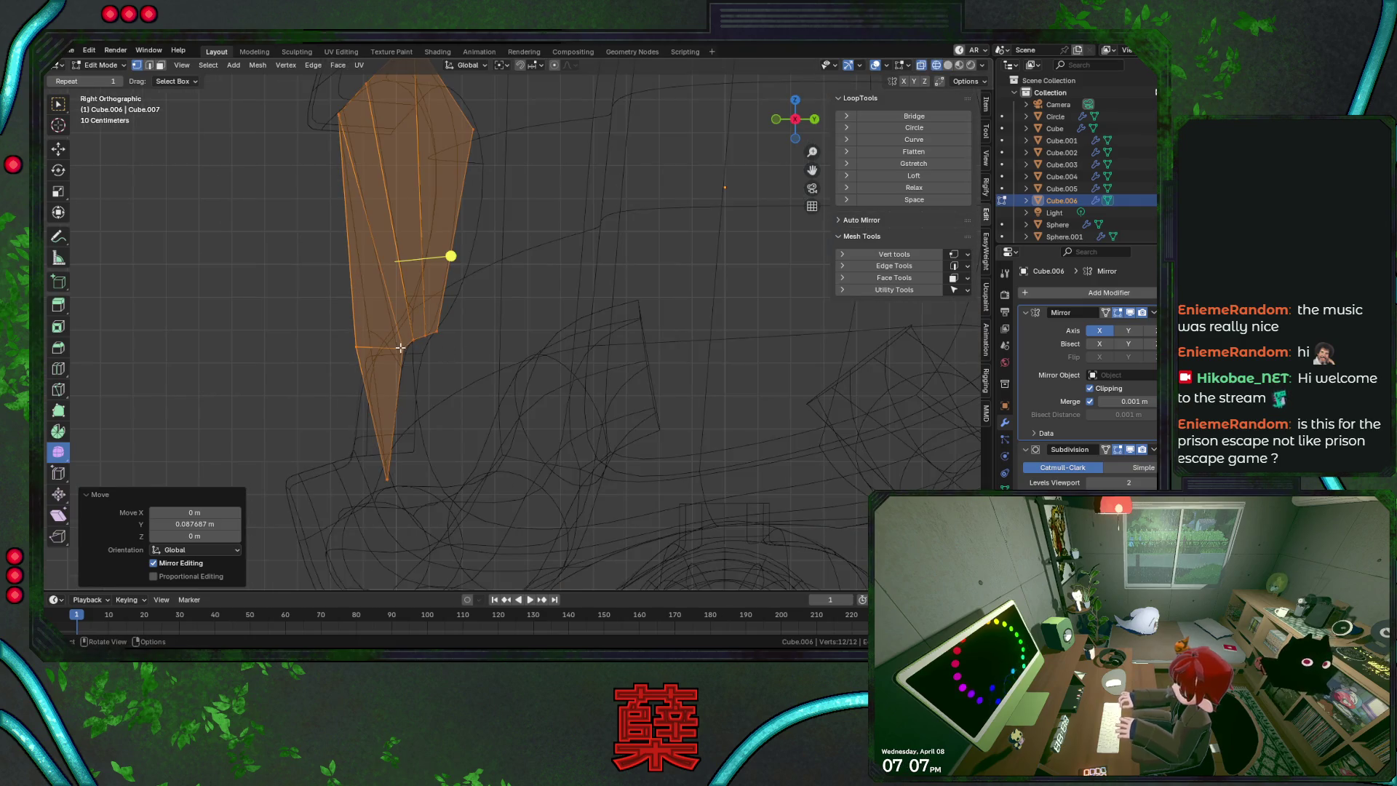
{"action": "left_click_drag", "start_coordinate": [395, 325], "coordinate": [446, 356]}
{"action": "key", "text": "g"}
{"action": "key", "text": "y"}
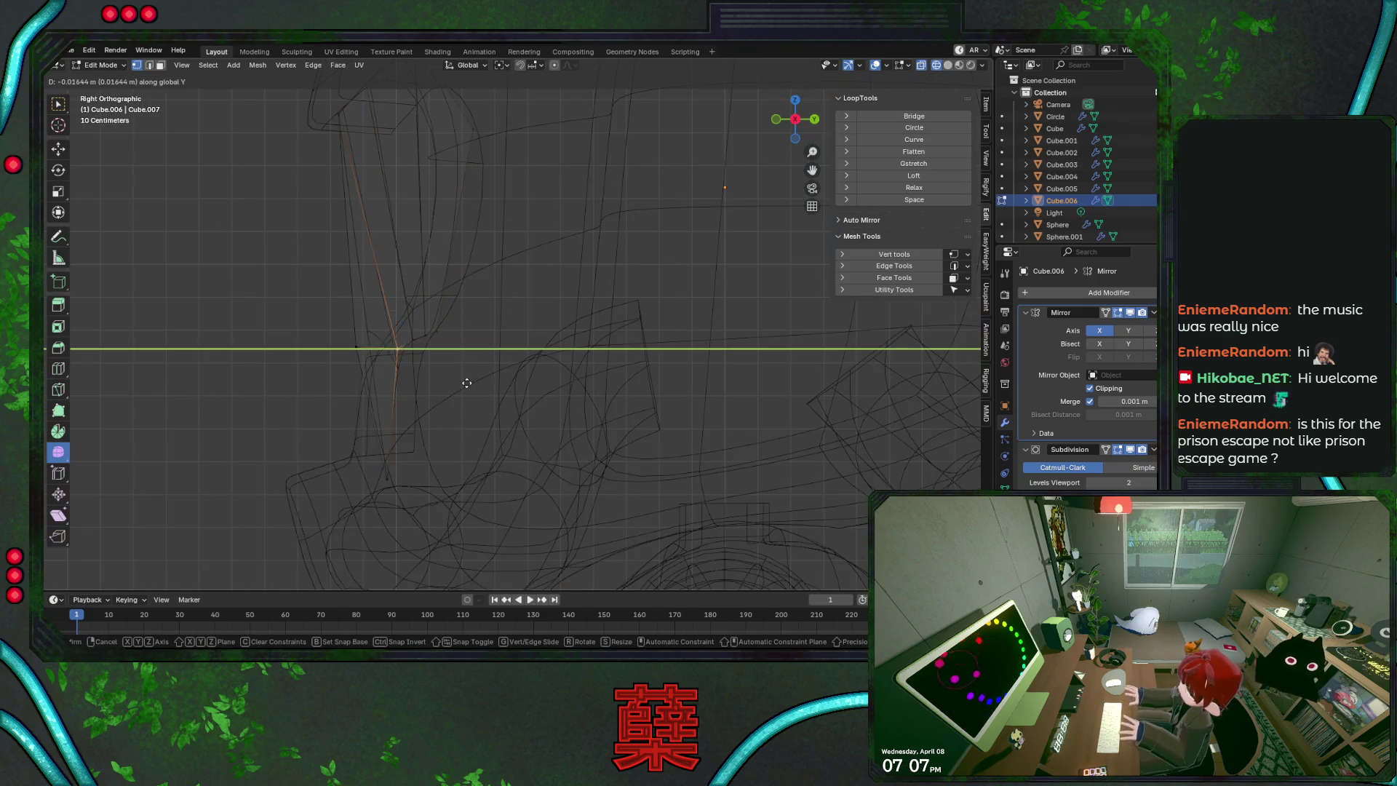
{"action": "left_click", "coordinate": [458, 380]}
{"action": "key", "text": "g"}
{"action": "key", "text": "y"}
{"action": "left_click", "coordinate": [398, 380]}
{"action": "key", "text": "shift+z"}
{"action": "key", "text": "g"}
{"action": "key", "text": "y"}
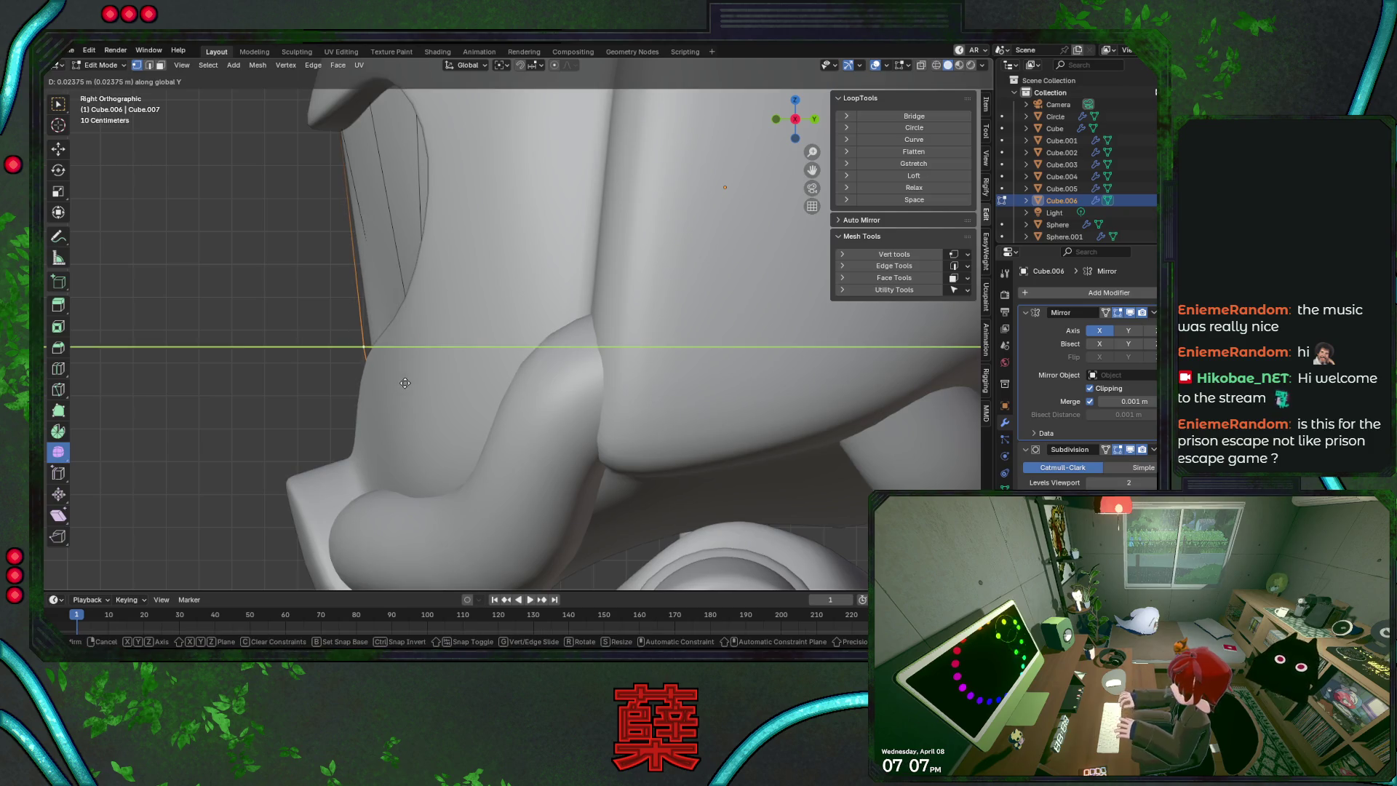
Push another panel-edge vertex along Y in several small moves
{"action": "left_click", "coordinate": [407, 371]}
{"action": "key", "text": "shift+z"}
{"action": "key", "text": "g"}
{"action": "key", "text": "y"}
{"action": "left_click", "coordinate": [441, 372]}
{"action": "key", "text": "g"}
{"action": "key", "text": "y"}
{"action": "left_click", "coordinate": [456, 366]}
{"action": "key", "text": "g"}
{"action": "key", "text": "y"}
{"action": "left_click", "coordinate": [473, 359]}
Pull the next edge vertex back about −0.022 m along Y, then return to solid front view
{"action": "key", "text": "g"}
{"action": "key", "text": "y"}
{"action": "left_click", "coordinate": [489, 359]}
{"action": "left_click", "coordinate": [494, 191]}
{"action": "key", "text": "g"}
{"action": "key", "text": "y"}
{"action": "left_click", "coordinate": [491, 195]}
{"action": "left_click", "coordinate": [334, 266]}
{"action": "key", "text": "KP_1"}
{"action": "key", "text": "shift+z"}
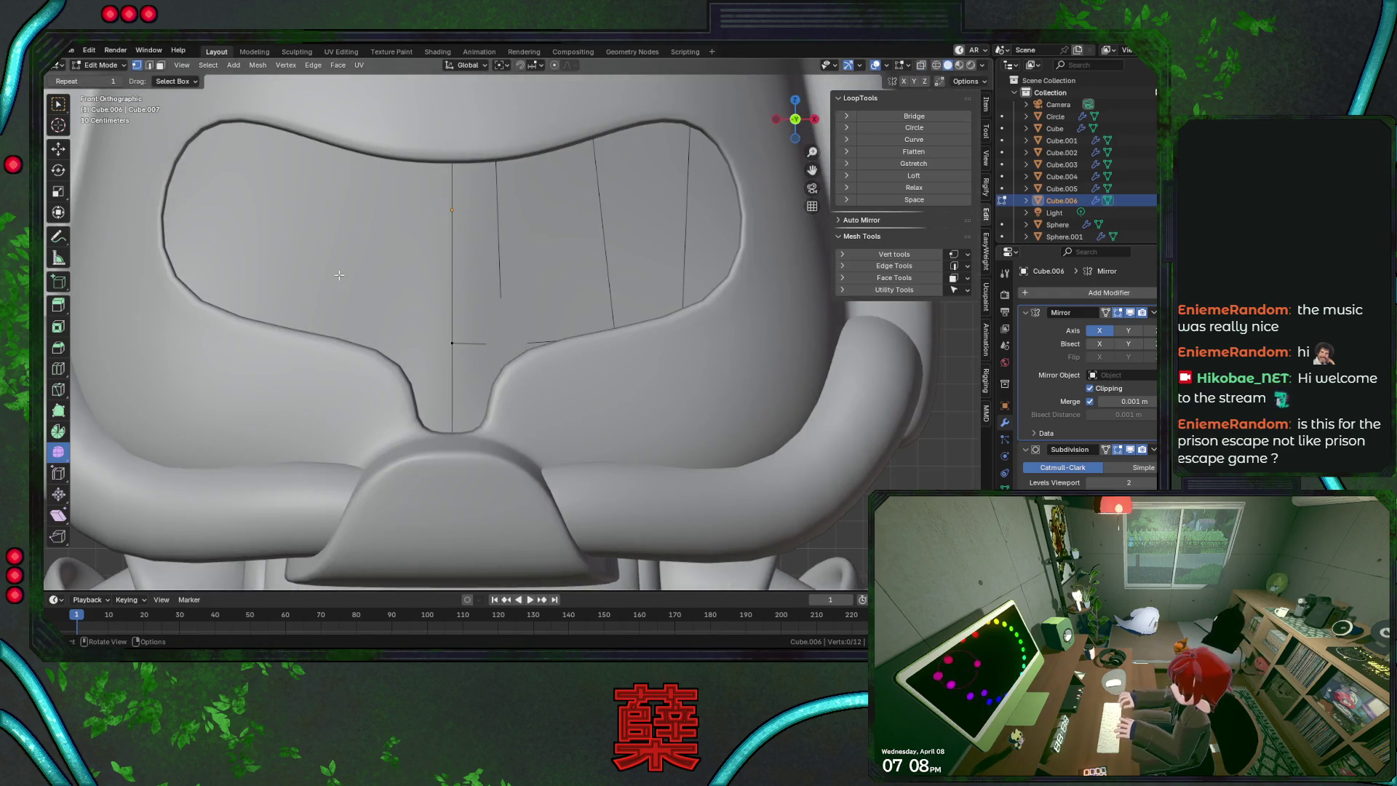
Adjust the panel's chin vertex along Y to match the head's depth
{"action": "left_click", "coordinate": [485, 344]}
{"action": "middle_click_drag", "start_coordinate": [486, 344], "coordinate": [447, 364]}
{"action": "key", "text": "g"}
{"action": "key", "text": "y"}
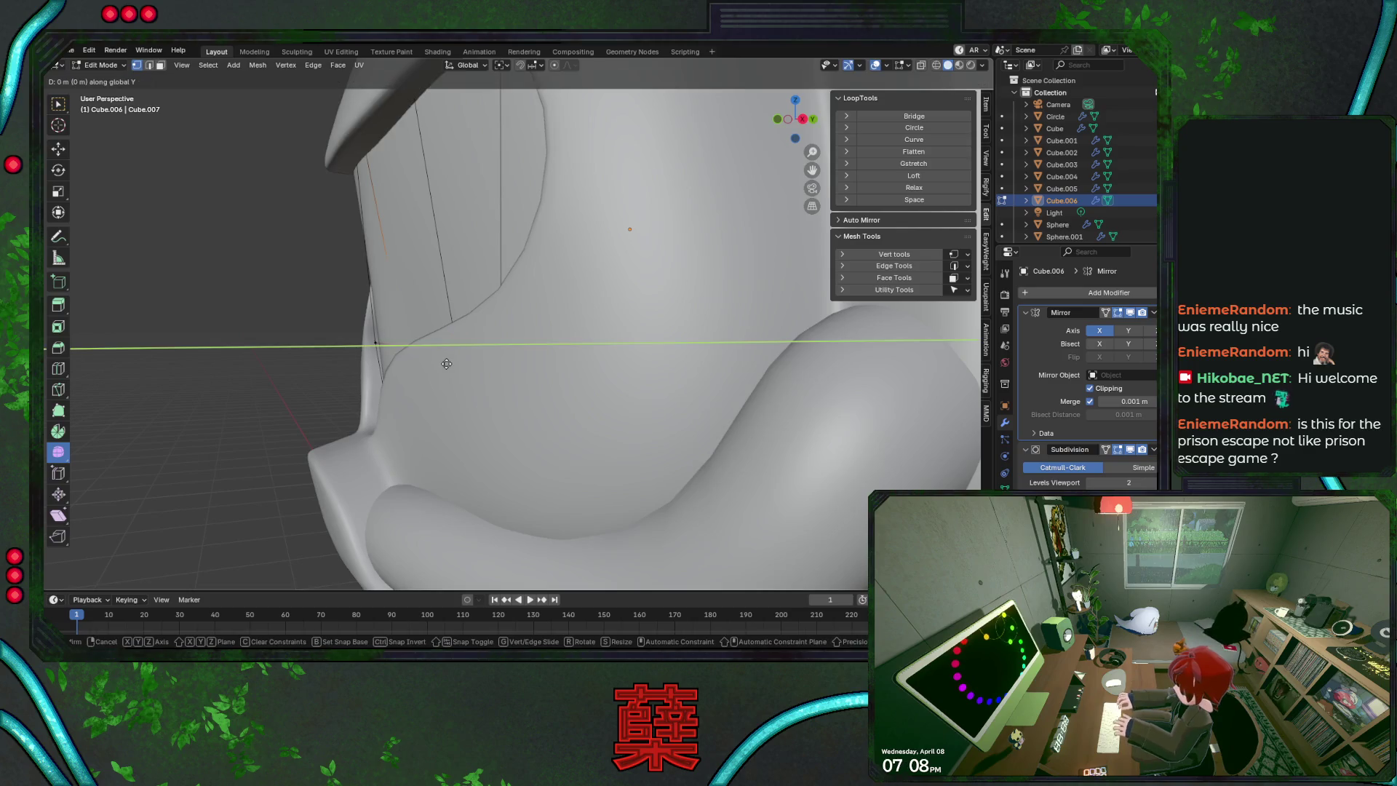
{"action": "left_click", "coordinate": [431, 363]}
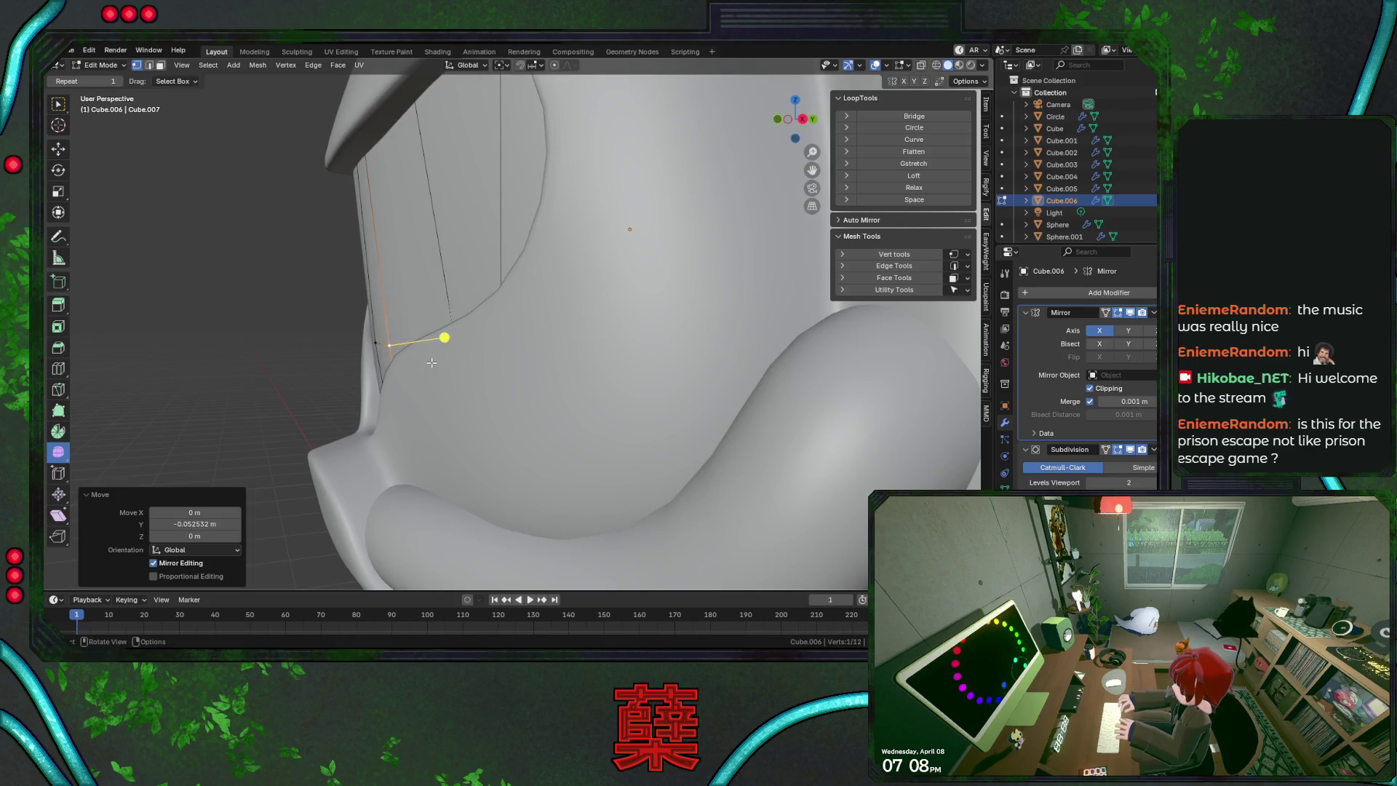
{"action": "key", "text": "shift+z"}
{"action": "key", "text": "shift+z"}
{"action": "key", "text": "g"}
{"action": "key", "text": "y"}
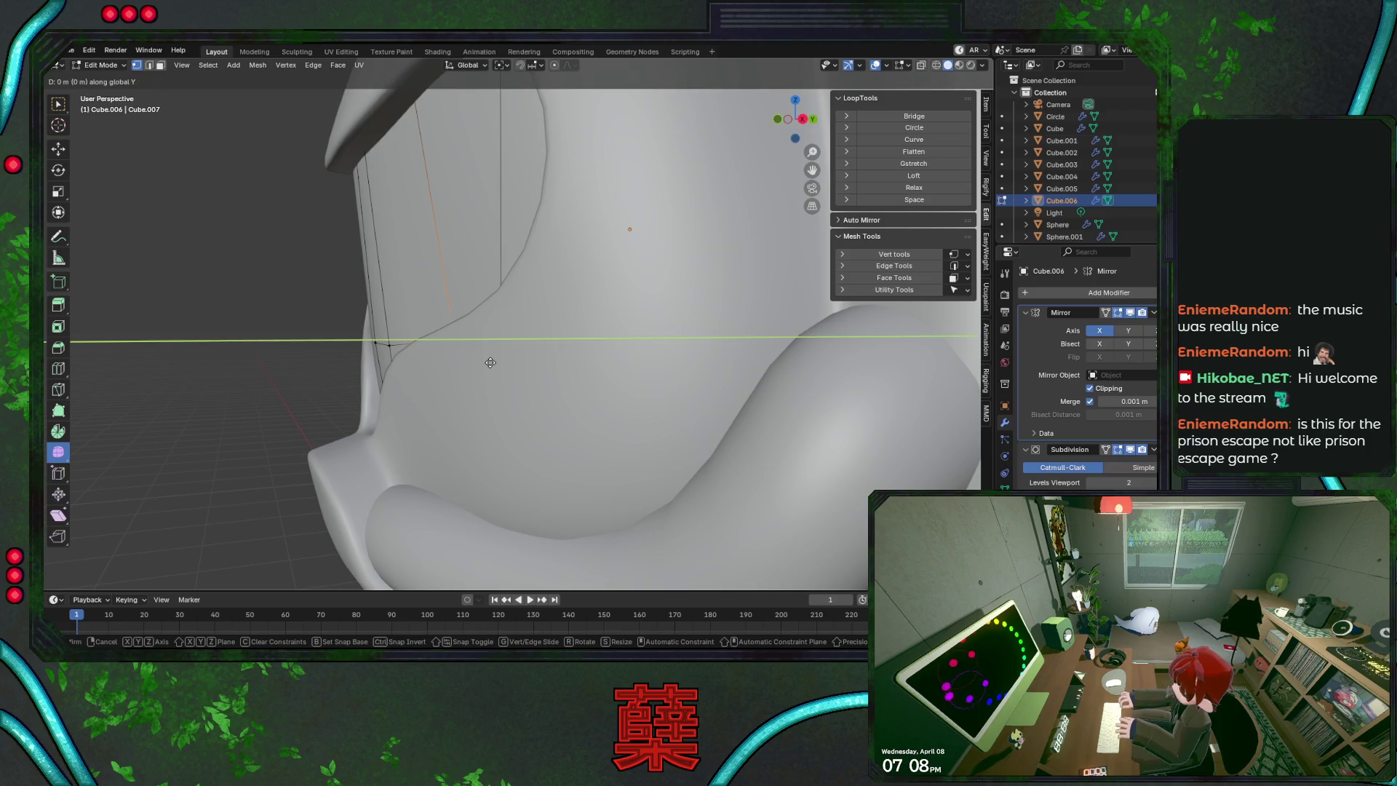
{"action": "left_click", "coordinate": [481, 362]}
{"action": "mouse_move", "coordinate": [482, 362]}
{"action": "middle_mouse_down"}
{"action": "mouse_move", "coordinate": [608, 377]}
{"action": "mouse_move", "coordinate": [567, 378]}
{"action": "middle_mouse_up"}
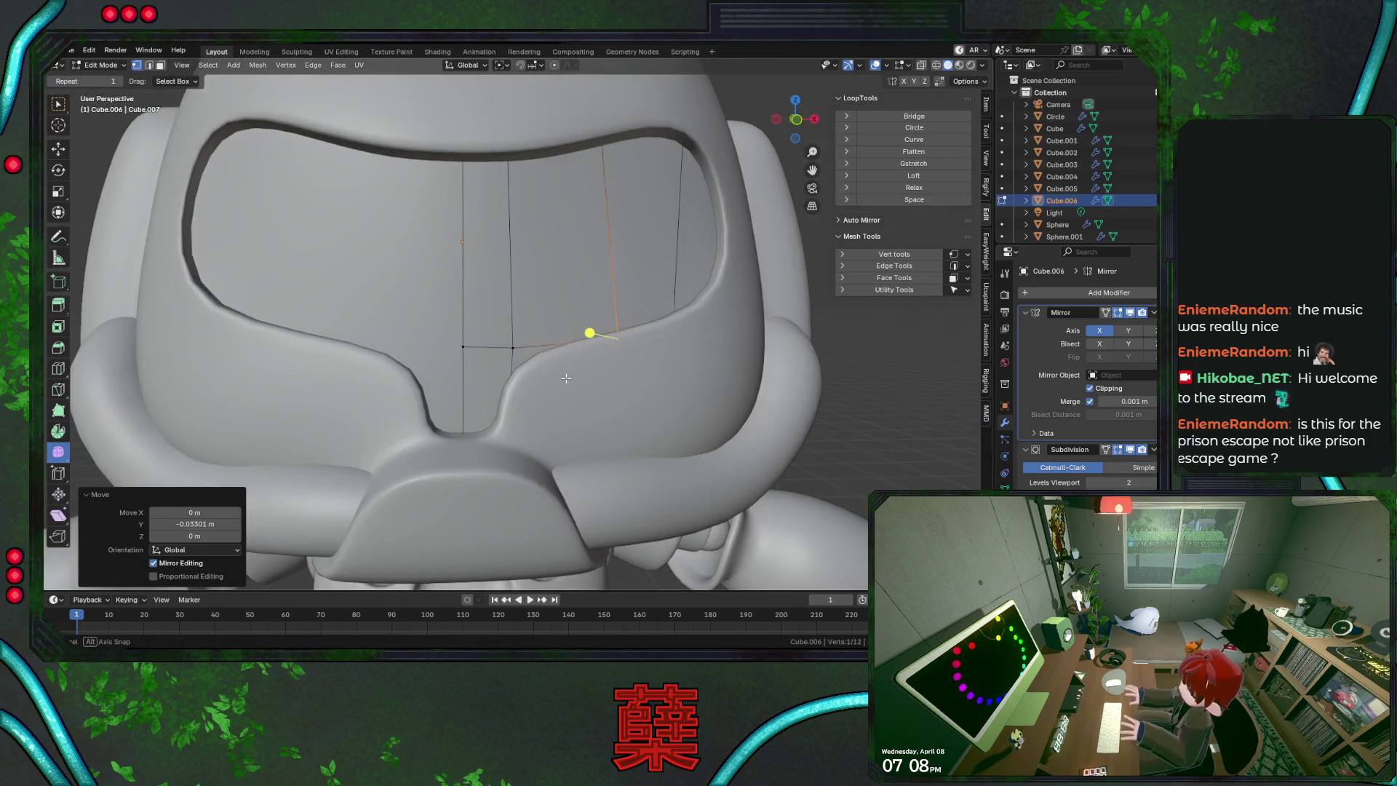
Slide the chin vertex along its edge and return to Front view
{"action": "key", "text": "shift+z"}
{"action": "key", "text": "g"}
{"action": "key", "text": "g"}
{"action": "left_click", "coordinate": [558, 378]}
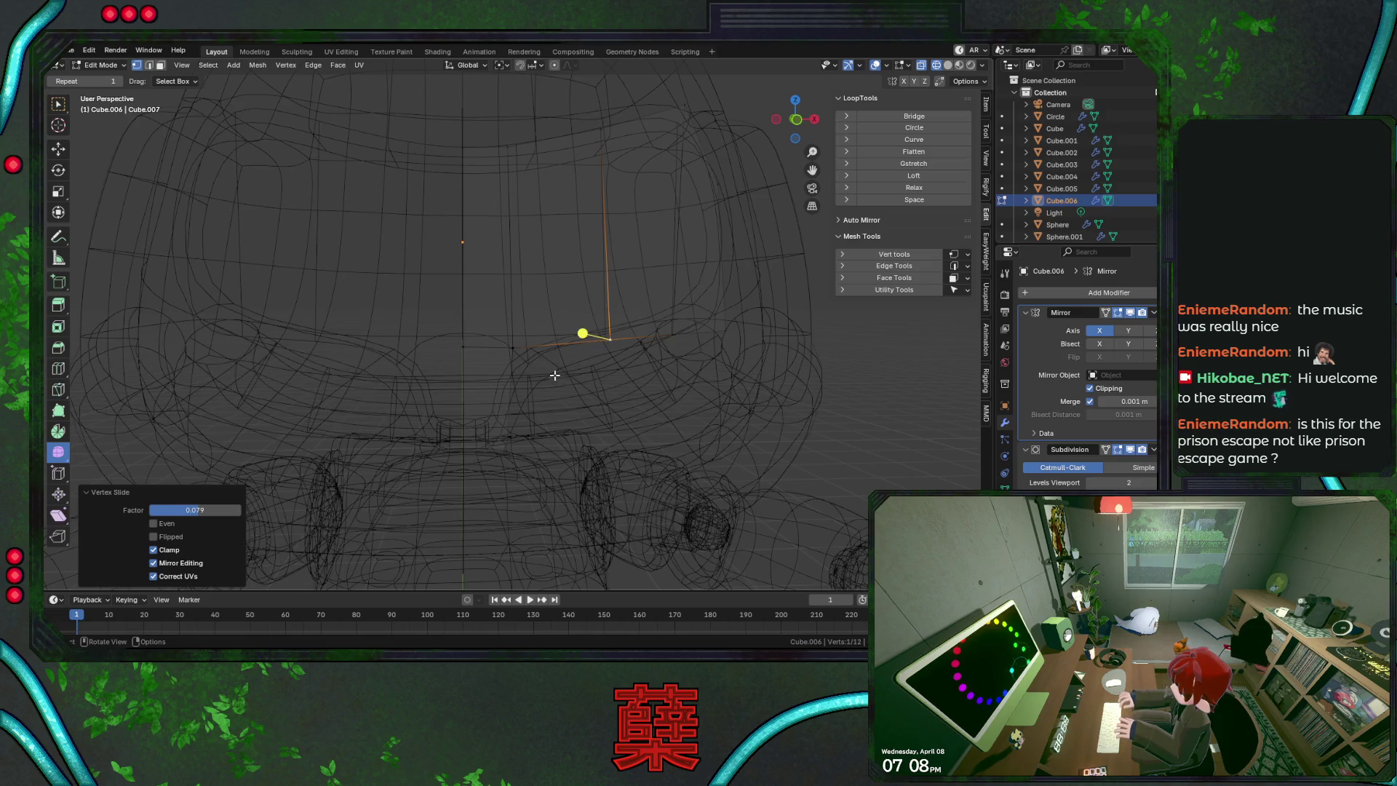
{"action": "key", "text": "shift+z"}
{"action": "key", "text": "KP_1"}
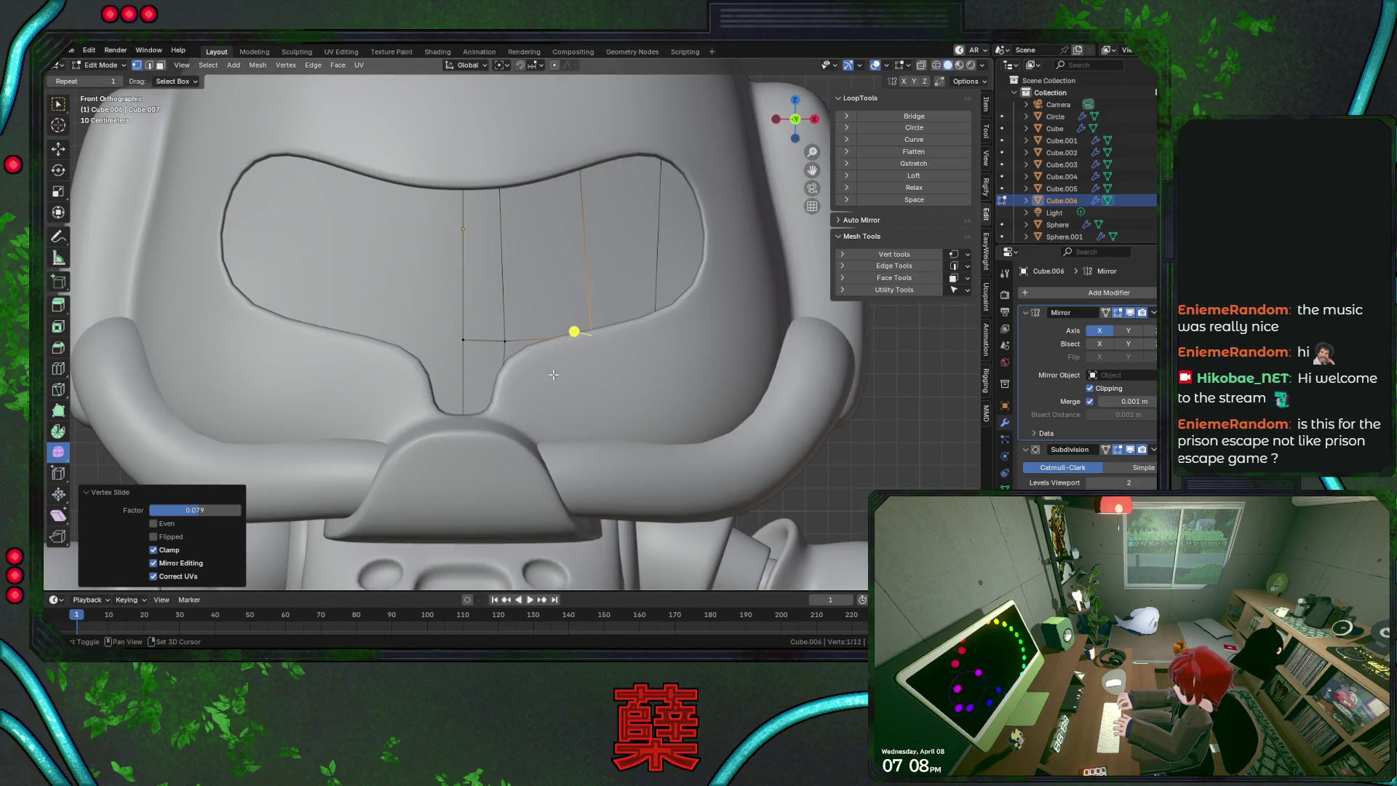
{"action": "key", "text": "shift+z"}
Lower the panel's two bottom vertices along Z
{"action": "left_click_drag", "start_coordinate": [426, 326], "coordinate": [528, 360]}
{"action": "key", "text": "g"}
{"action": "key", "text": "z"}
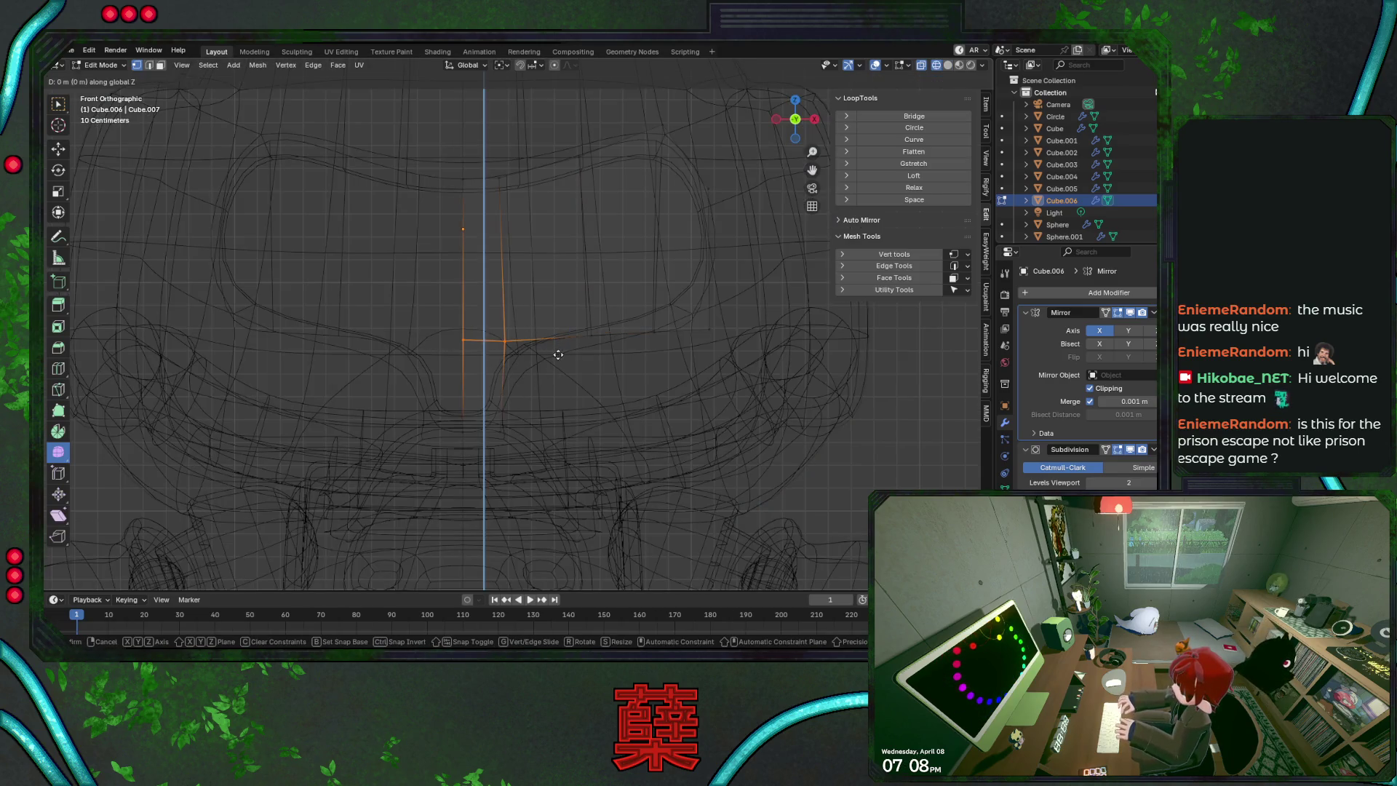
{"action": "left_click", "coordinate": [555, 381]}
{"action": "key", "text": "shift+z"}
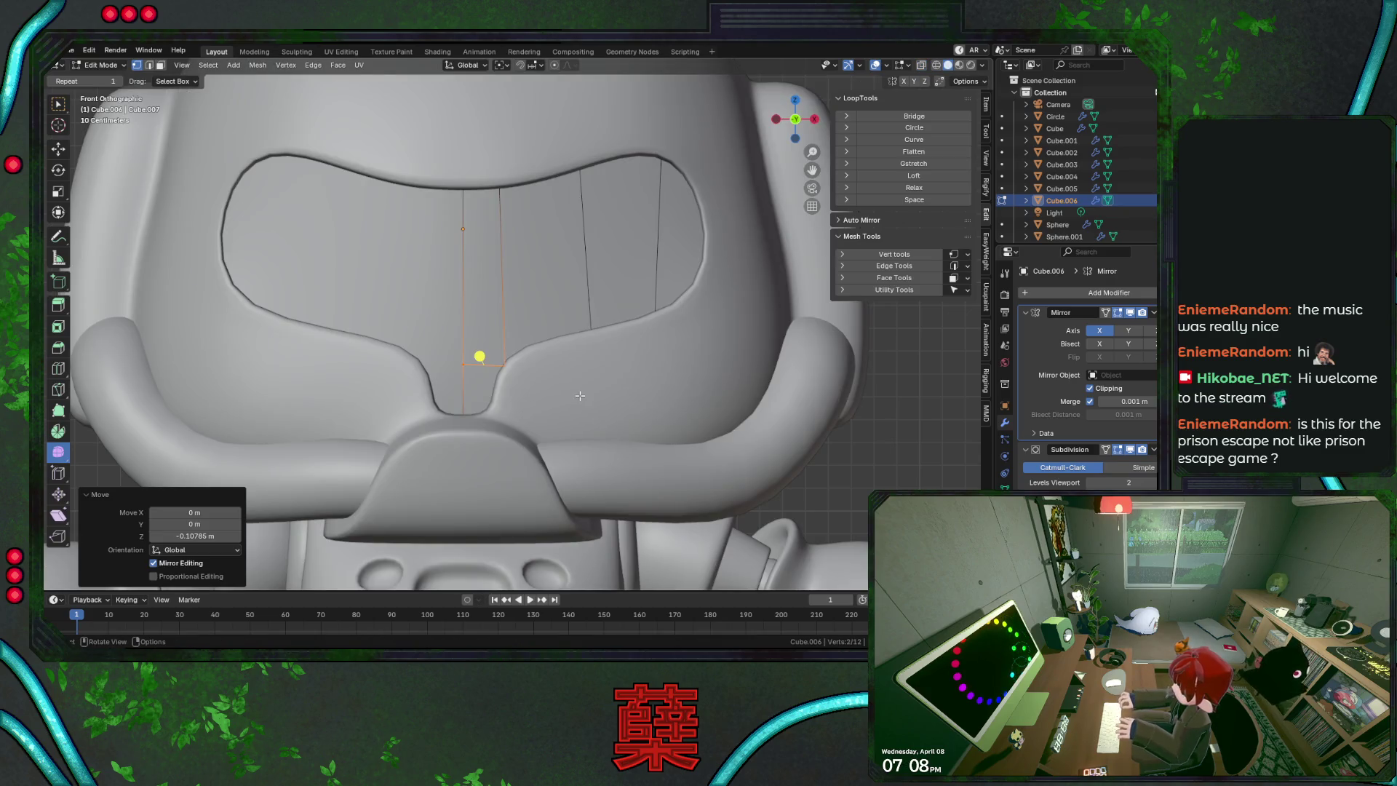
{"action": "key", "text": "shift+z"}
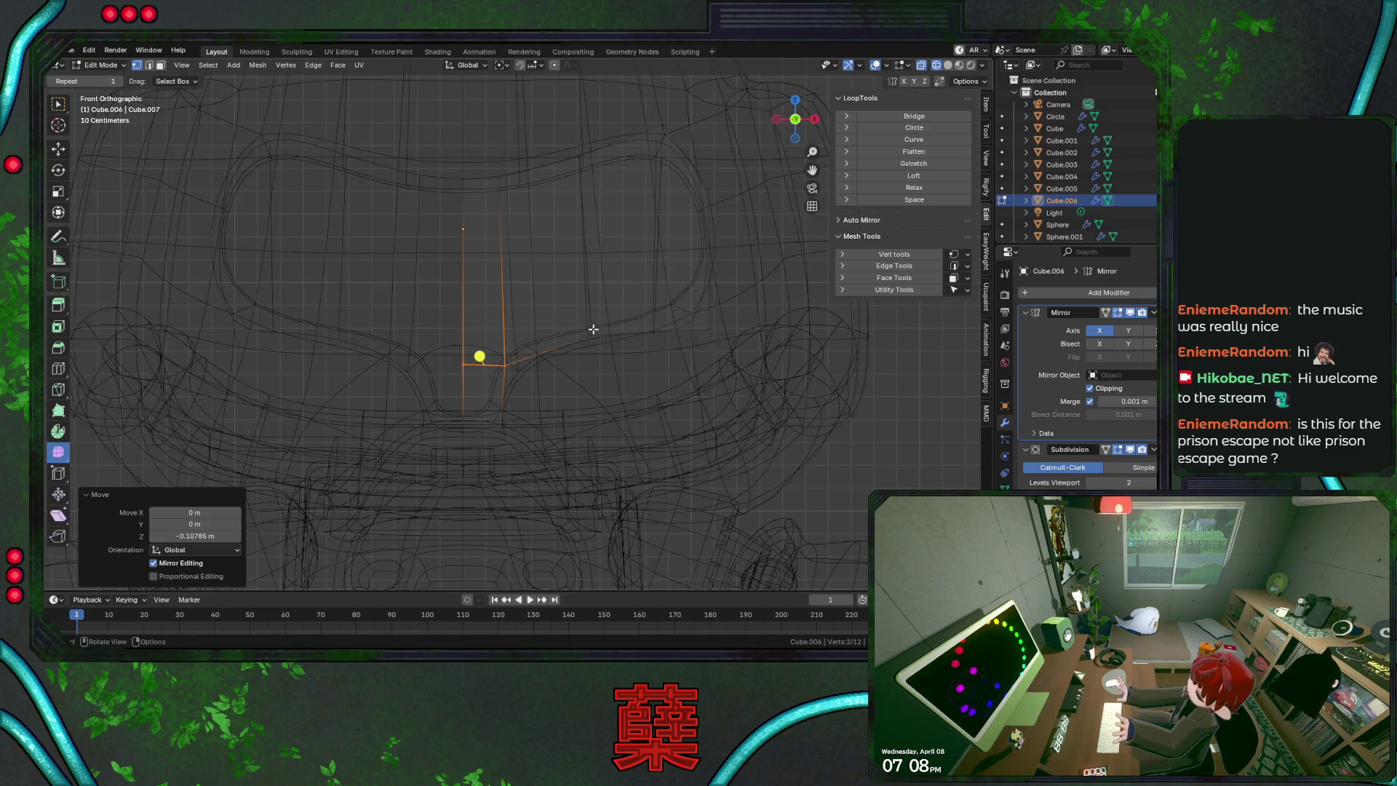
{"action": "left_click", "coordinate": [594, 329]}
Lower the panel's top-right vertex slightly along Z
{"action": "key", "text": "g"}
{"action": "left_click", "coordinate": [590, 334]}
{"action": "left_click", "coordinate": [658, 327]}
{"action": "left_click", "coordinate": [664, 124]}
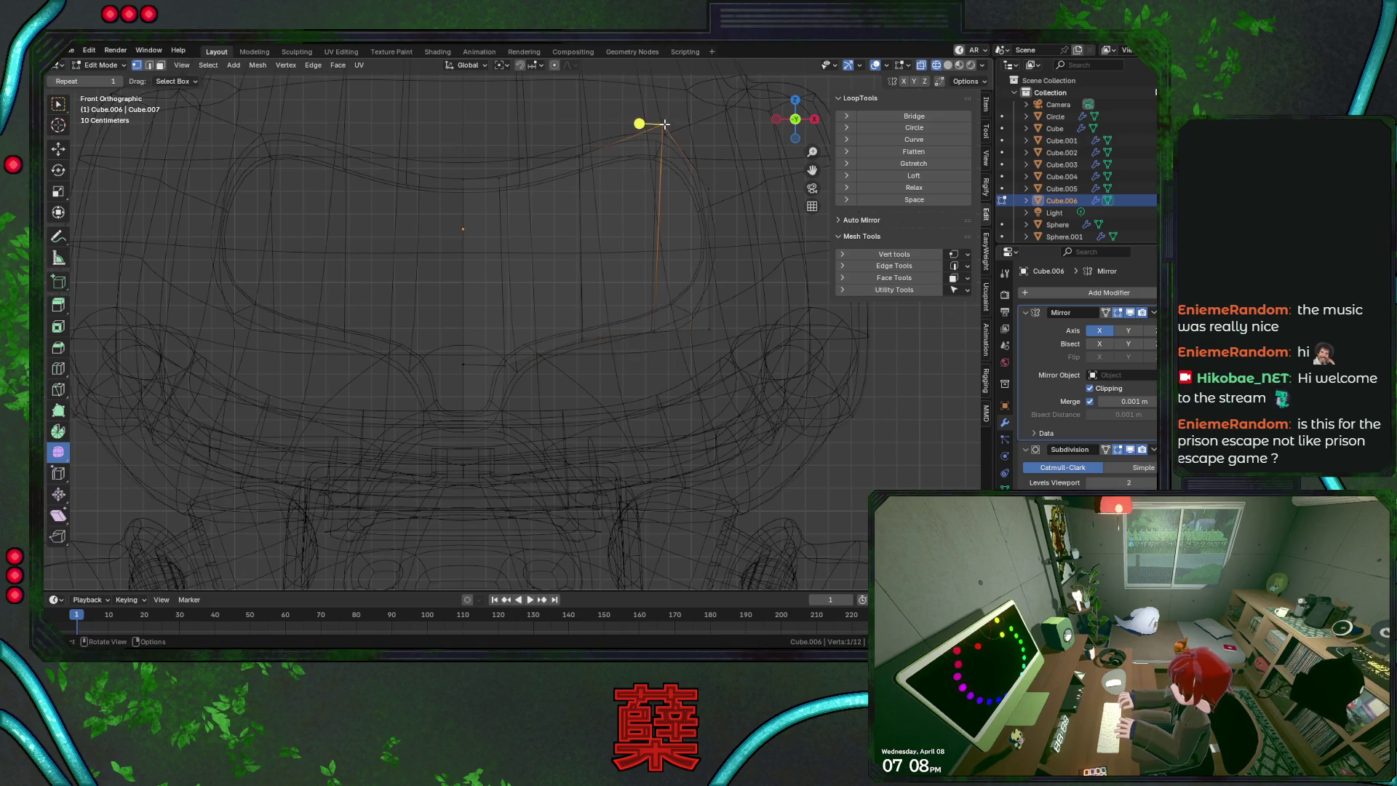
{"action": "key", "text": "g"}
{"action": "key", "text": "z"}
{"action": "left_click", "coordinate": [727, 179]}
{"action": "key", "text": "g"}
{"action": "key", "text": "z"}
{"action": "left_click", "coordinate": [675, 149]}
{"action": "key", "text": "g"}
{"action": "key", "text": "x"}
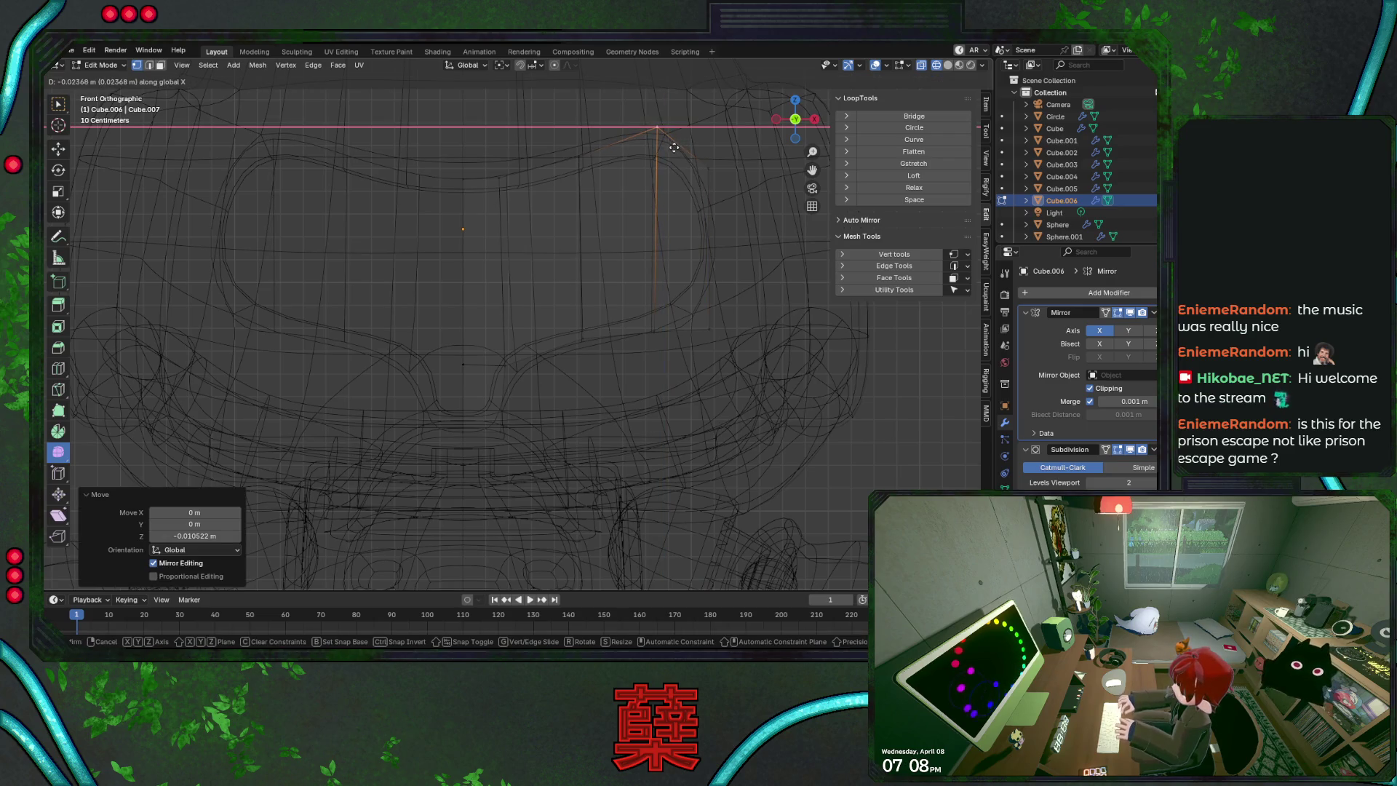
{"action": "right_click", "coordinate": [636, 125]}
Lower the two lower-right vertices about −0.013 m along Z and save BaseRobot.blend
{"action": "left_click", "coordinate": [688, 314]}
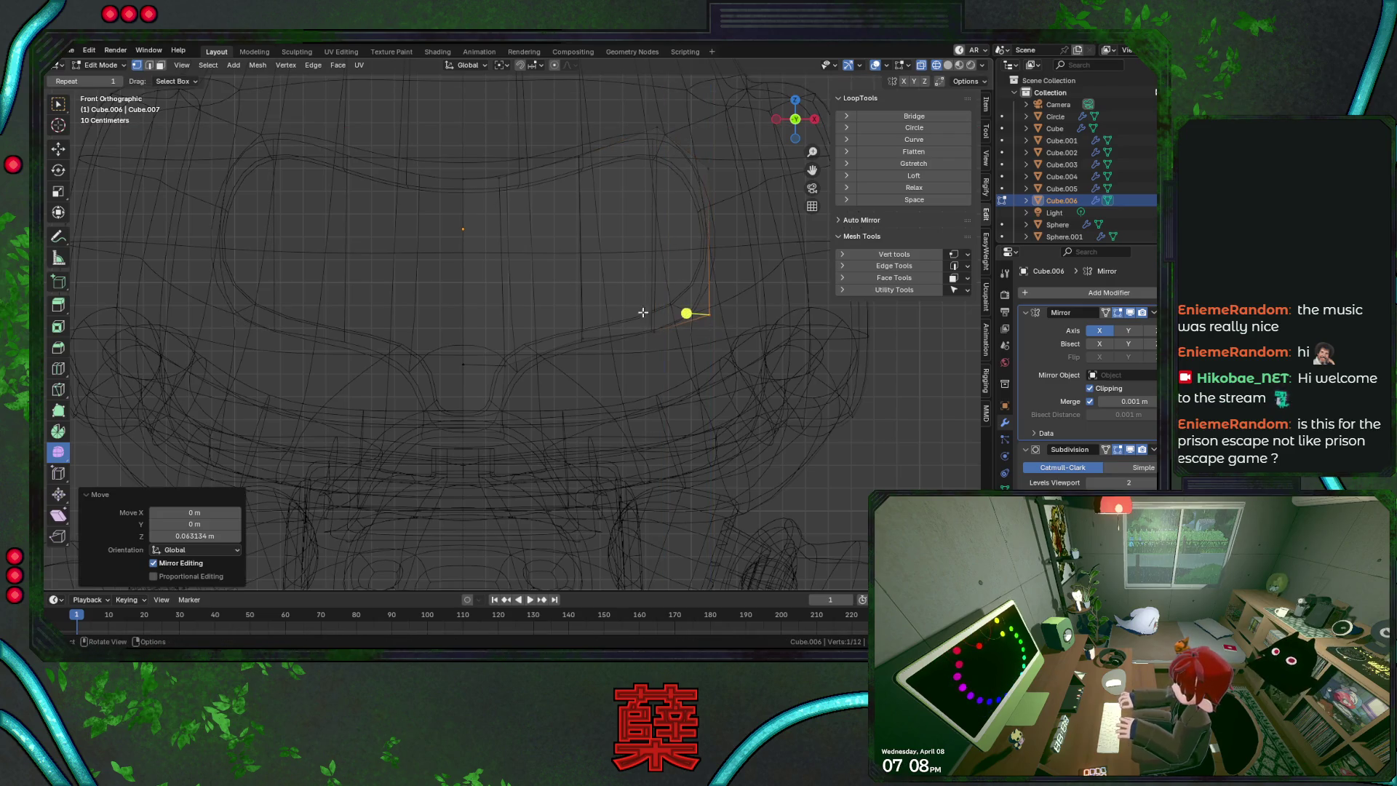
{"action": "left_click_drag", "start_coordinate": [565, 315], "coordinate": [670, 358]}
{"action": "key", "text": "g"}
{"action": "key", "text": "z"}
{"action": "left_click", "coordinate": [671, 363]}
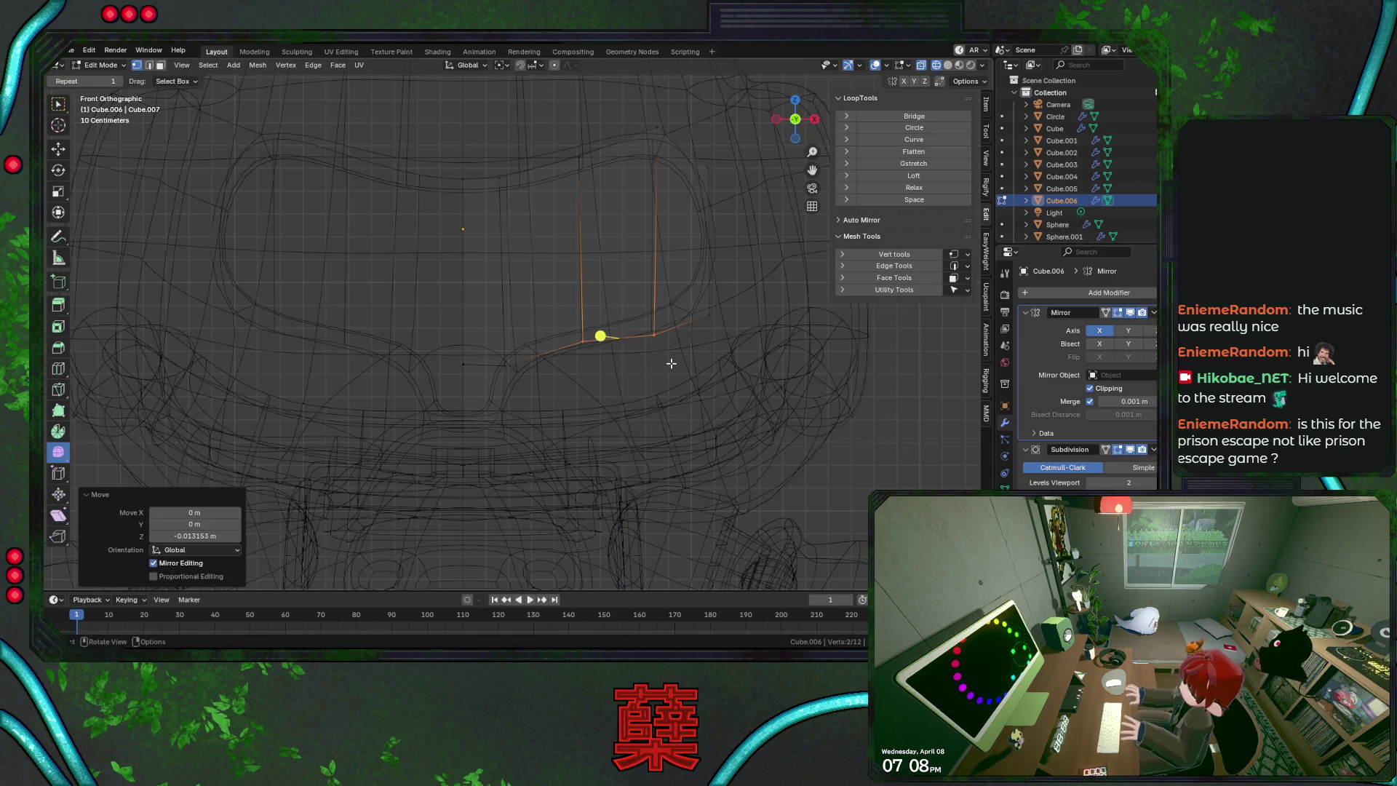
{"action": "key", "text": "ctrl+s"}
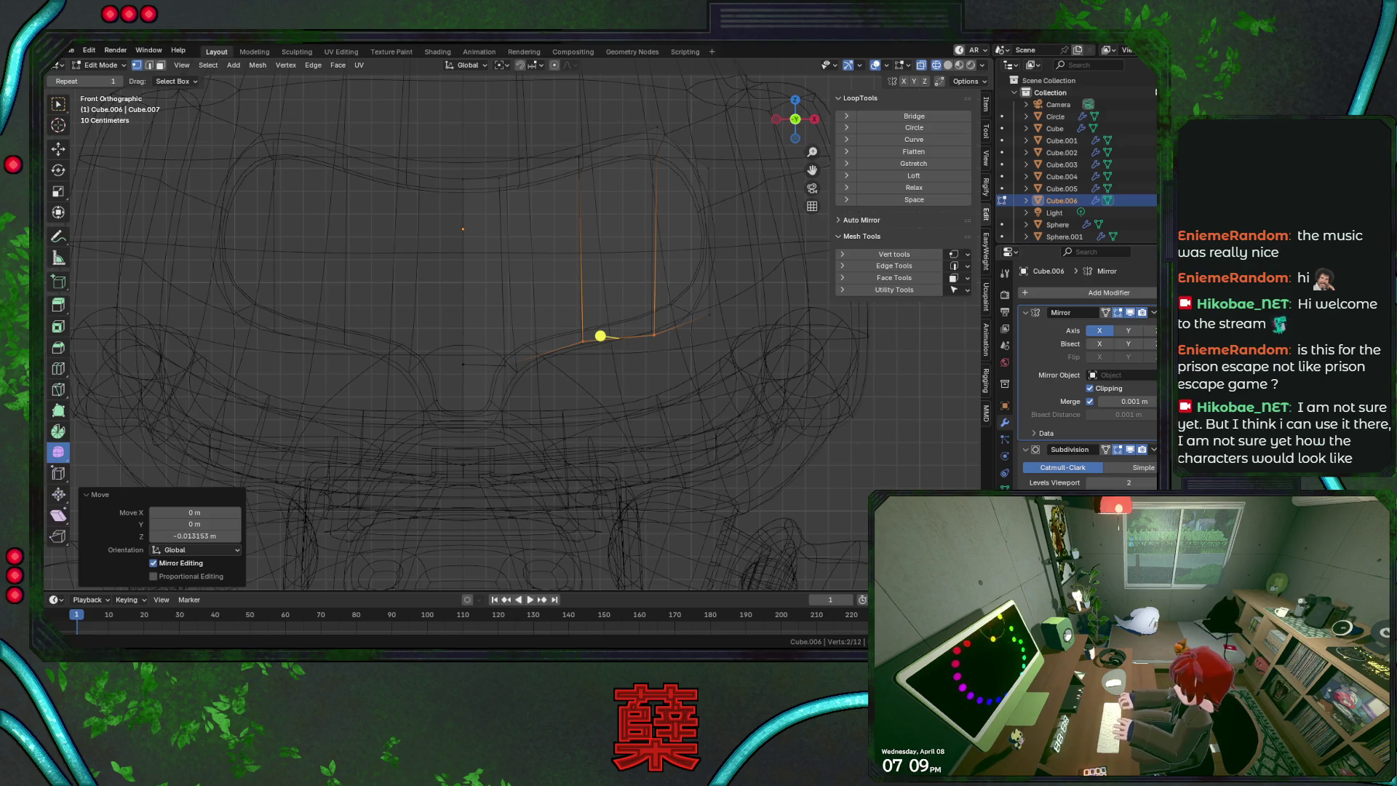
Undo the last vertex tweak, return to solid-shaded object mode, and save BaseRobot.blend
{"action": "key", "text": "ctrl+z"}
{"action": "key", "text": "shift+z"}
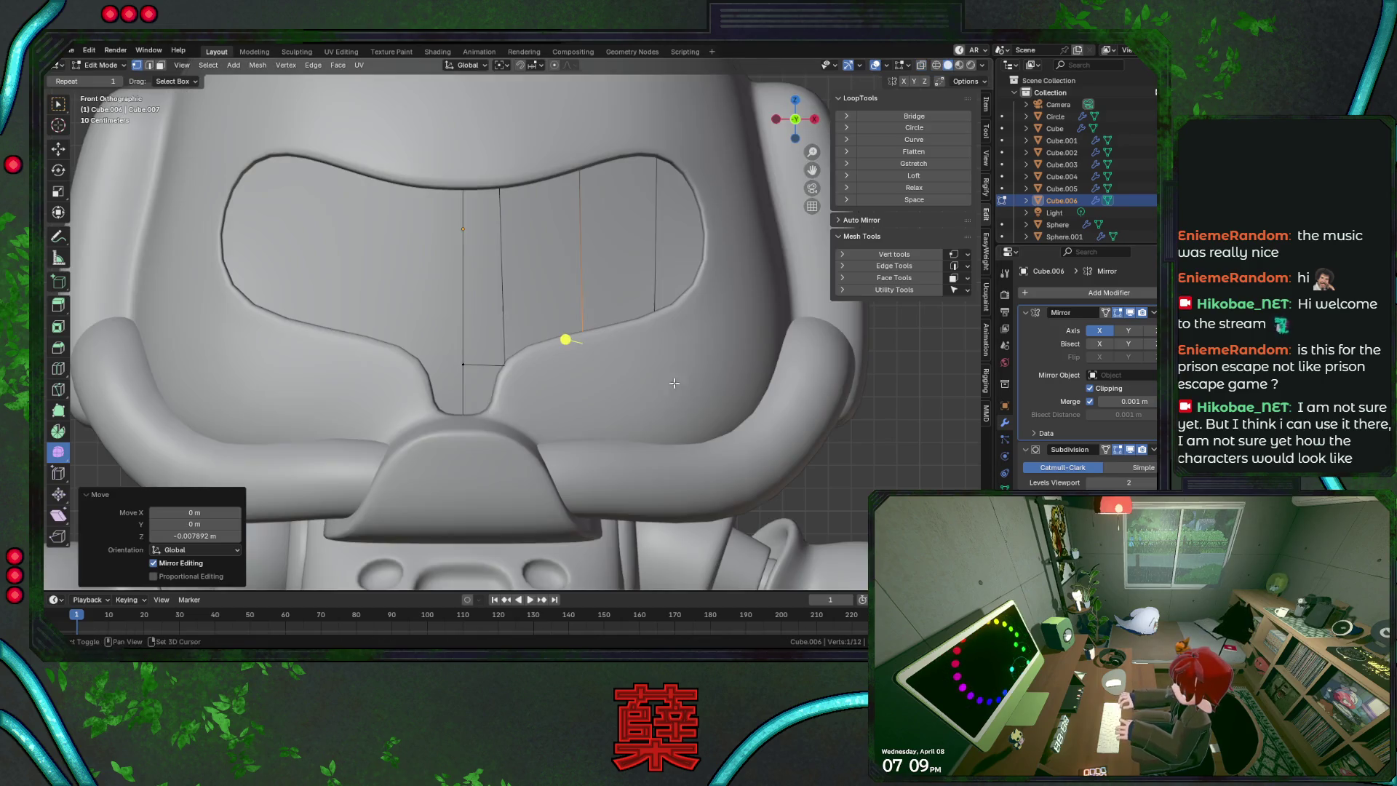
{"action": "key", "text": "Tab"}
{"action": "key", "text": "Home"}
Leave mesh editing and save BaseRobot.blend, briefly selecting the light and the visor piece
{"action": "left_click", "coordinate": [764, 361]}
{"action": "key", "text": "ctrl+s"}
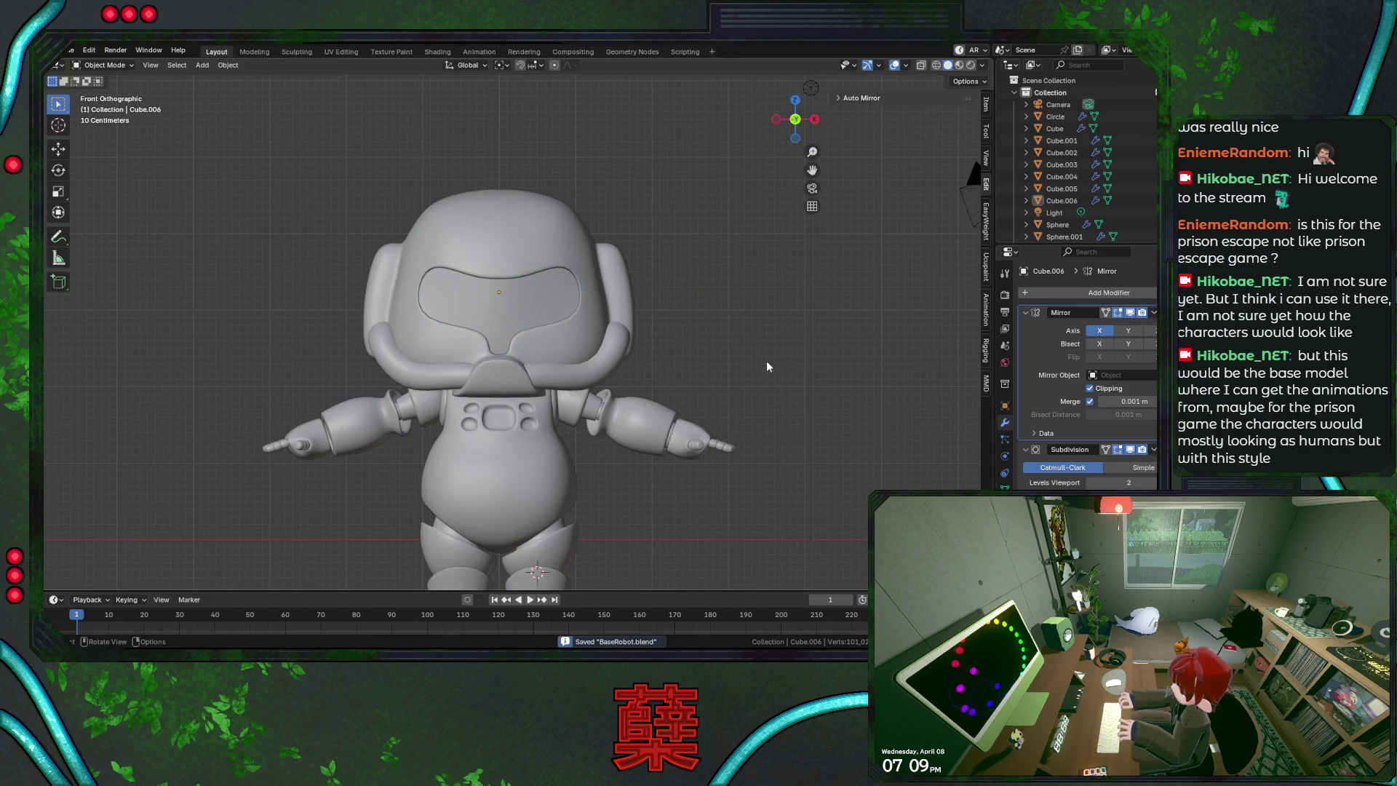
{"action": "scroll", "coordinate": [760, 360], "scroll_direction": "down", "scroll_amount": 2}
{"action": "left_click", "coordinate": [1054, 212]}
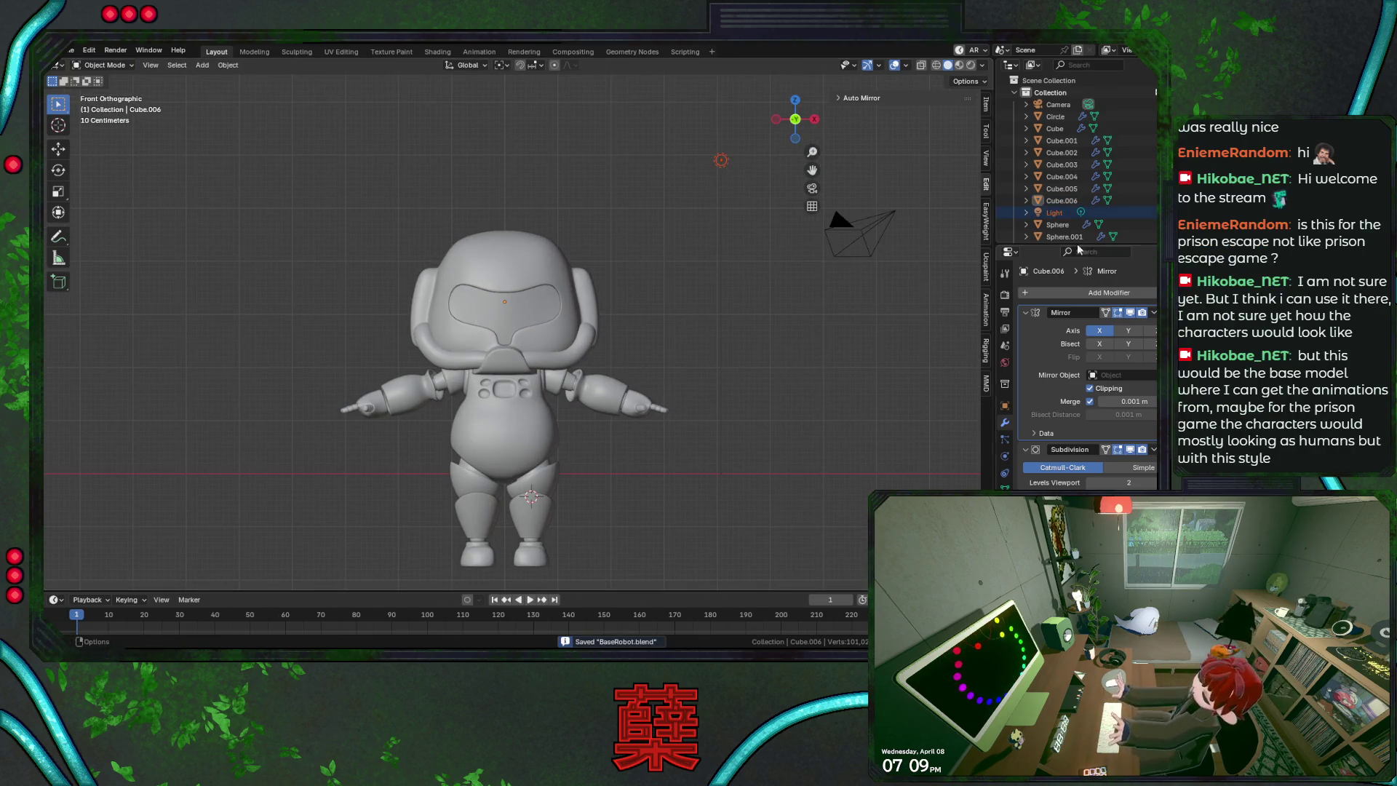
{"action": "left_click", "coordinate": [553, 314]}
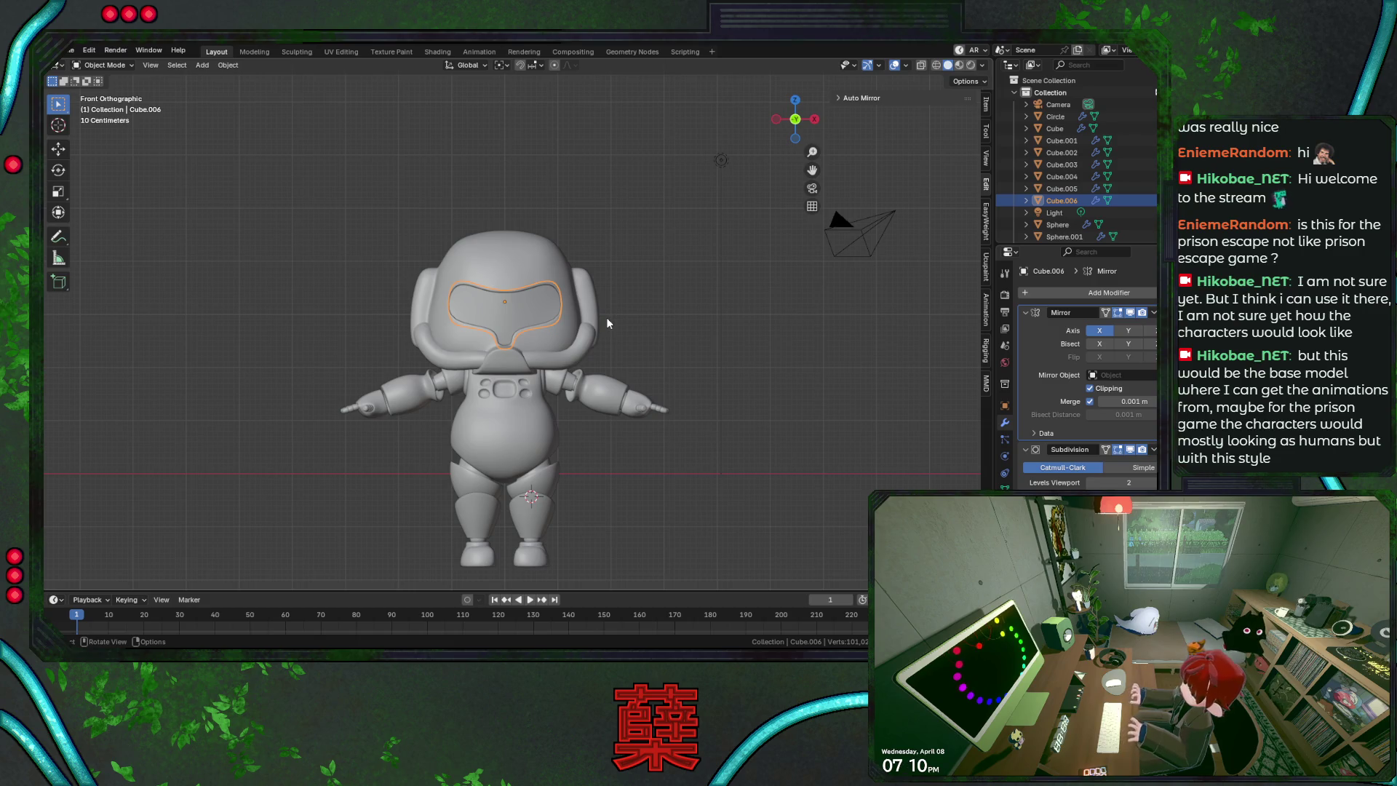
{"action": "left_click", "coordinate": [663, 333]}
{"action": "scroll", "coordinate": [658, 340], "scroll_direction": "down", "scroll_amount": 3}
{"action": "key", "text": "ctrl+s"}
Check the robot from the right side view, then select the body Cube
{"action": "scroll", "coordinate": [633, 394], "scroll_direction": "up", "scroll_amount": 3}
{"action": "mouse_move", "coordinate": [612, 398]}
{"action": "middle_mouse_down", "text": "shift"}
{"action": "mouse_move", "coordinate": [614, 425]}
{"action": "mouse_move", "coordinate": [630, 354]}
{"action": "middle_mouse_up", "text": "shift"}
{"action": "key", "text": "KP_3"}
{"action": "scroll", "coordinate": [643, 342], "scroll_direction": "up", "scroll_amount": 3}
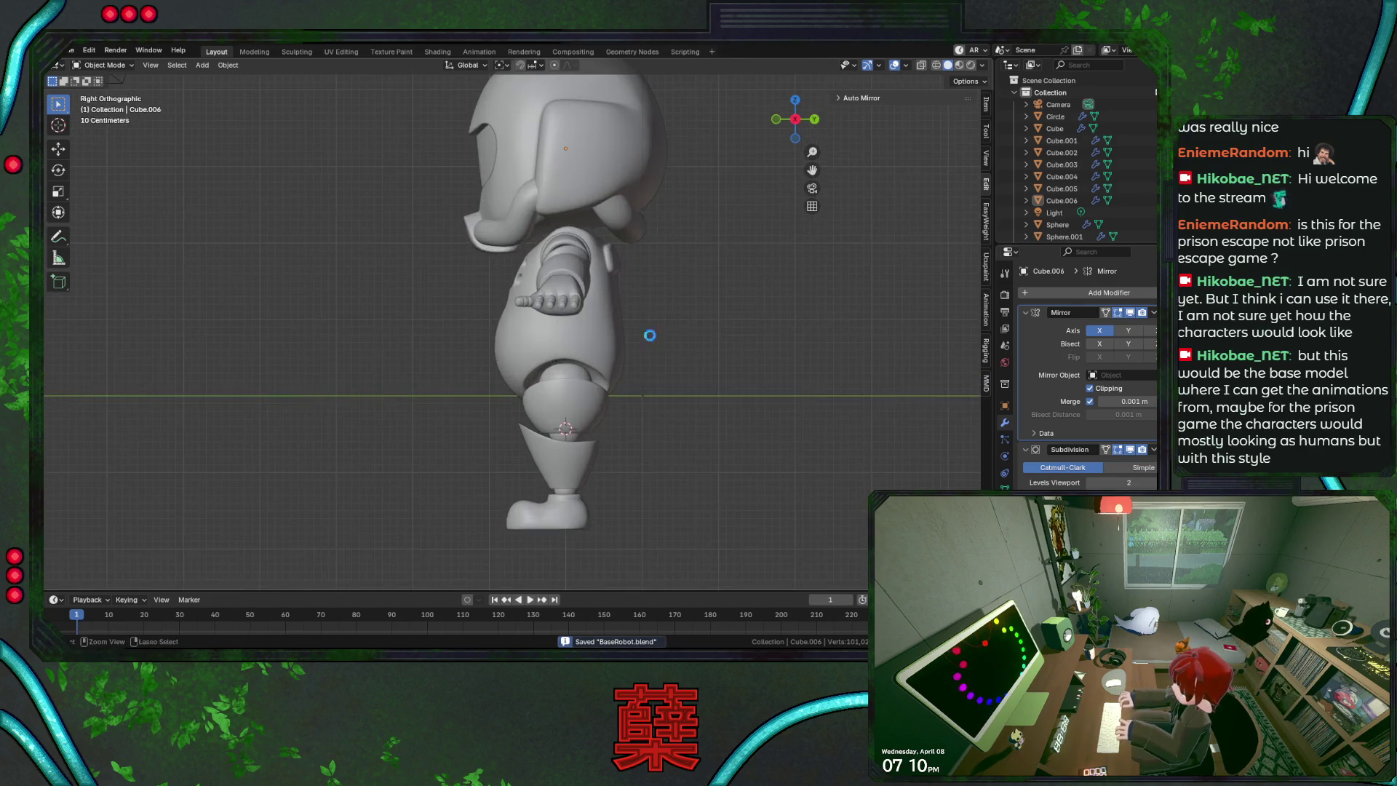
{"action": "scroll", "coordinate": [633, 320], "scroll_direction": "down", "scroll_amount": 1}
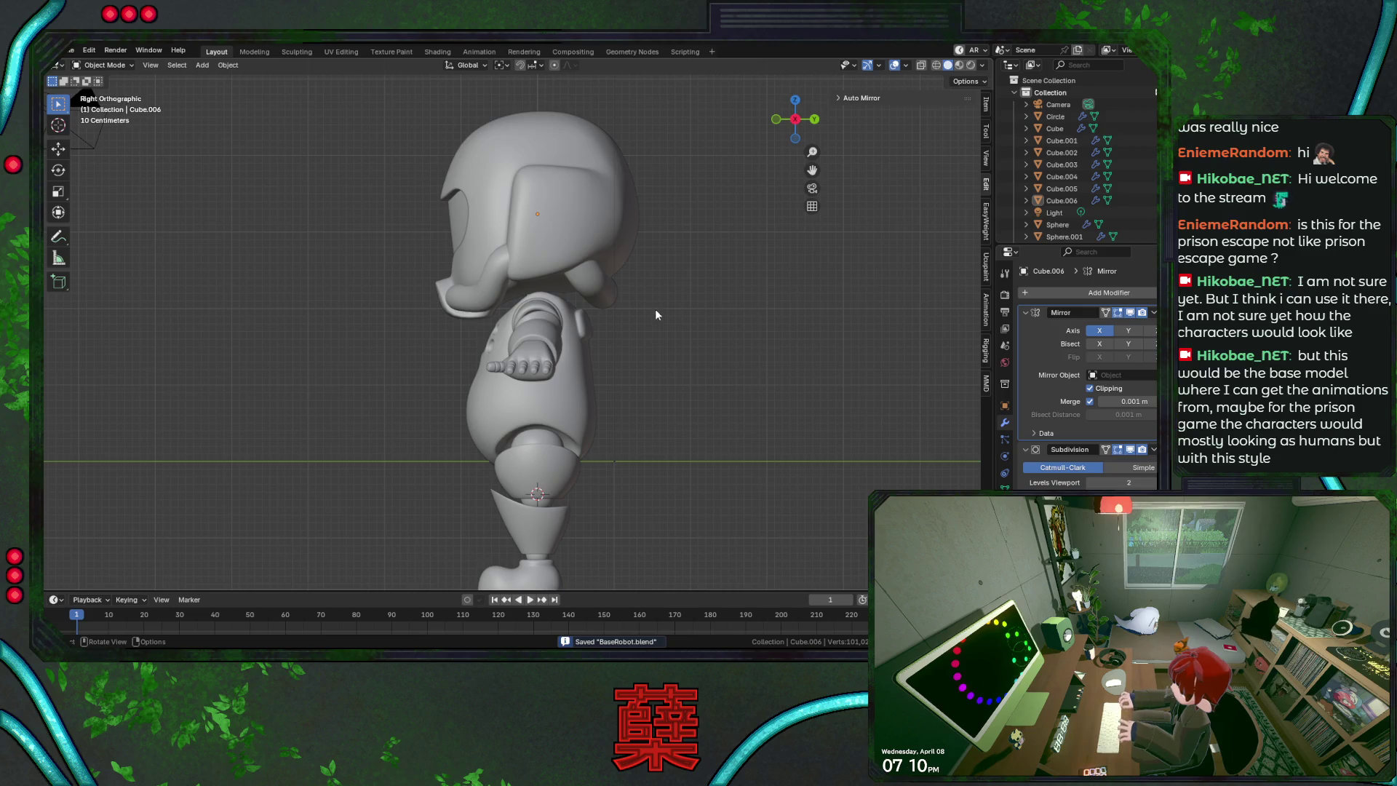
{"action": "scroll", "coordinate": [633, 283], "scroll_direction": "up", "scroll_amount": 3}
{"action": "left_click", "coordinate": [500, 325]}
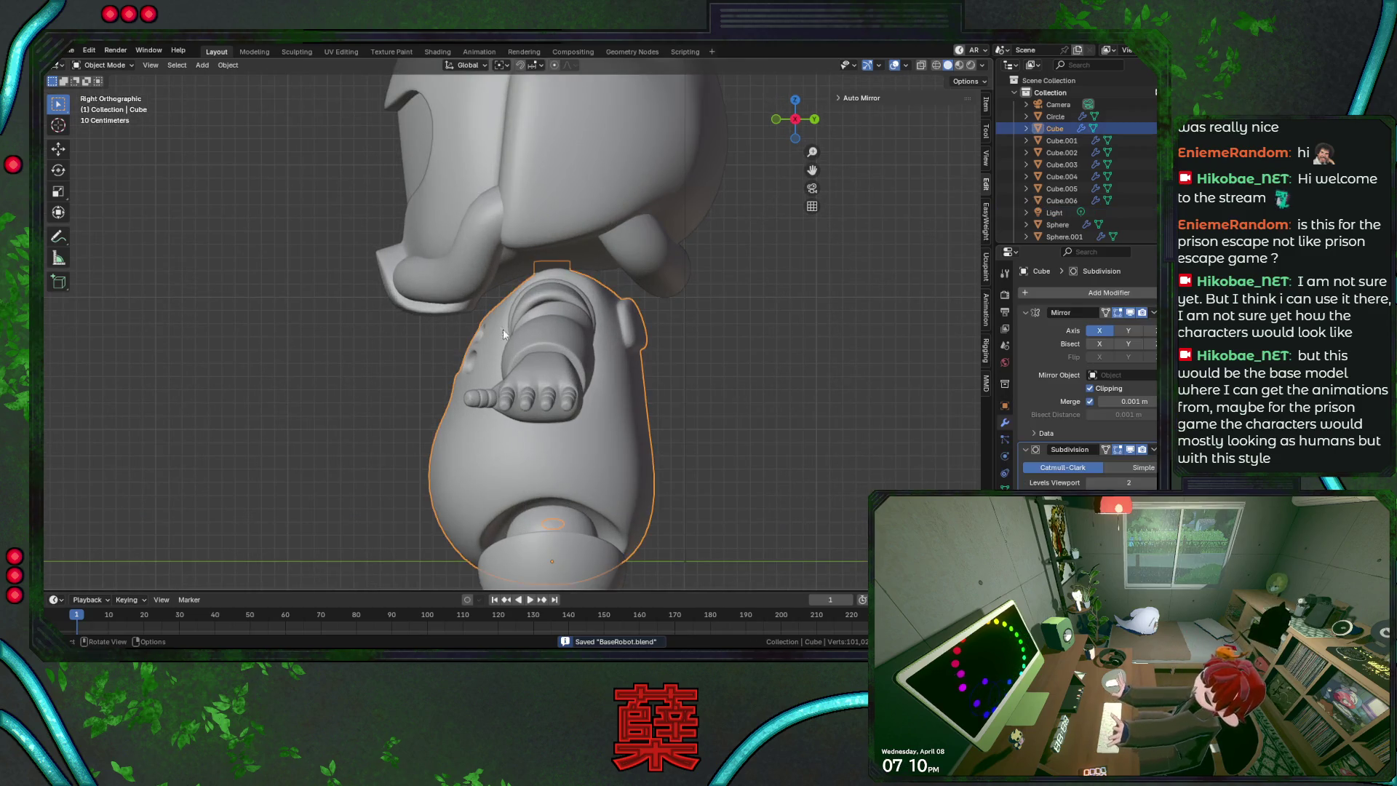
Isolate the body in front view and box-select its top neck-ring faces in X-ray
{"action": "key", "text": "KP_1"}
{"action": "key", "text": "KP_Divide"}
{"action": "key", "text": "Tab"}
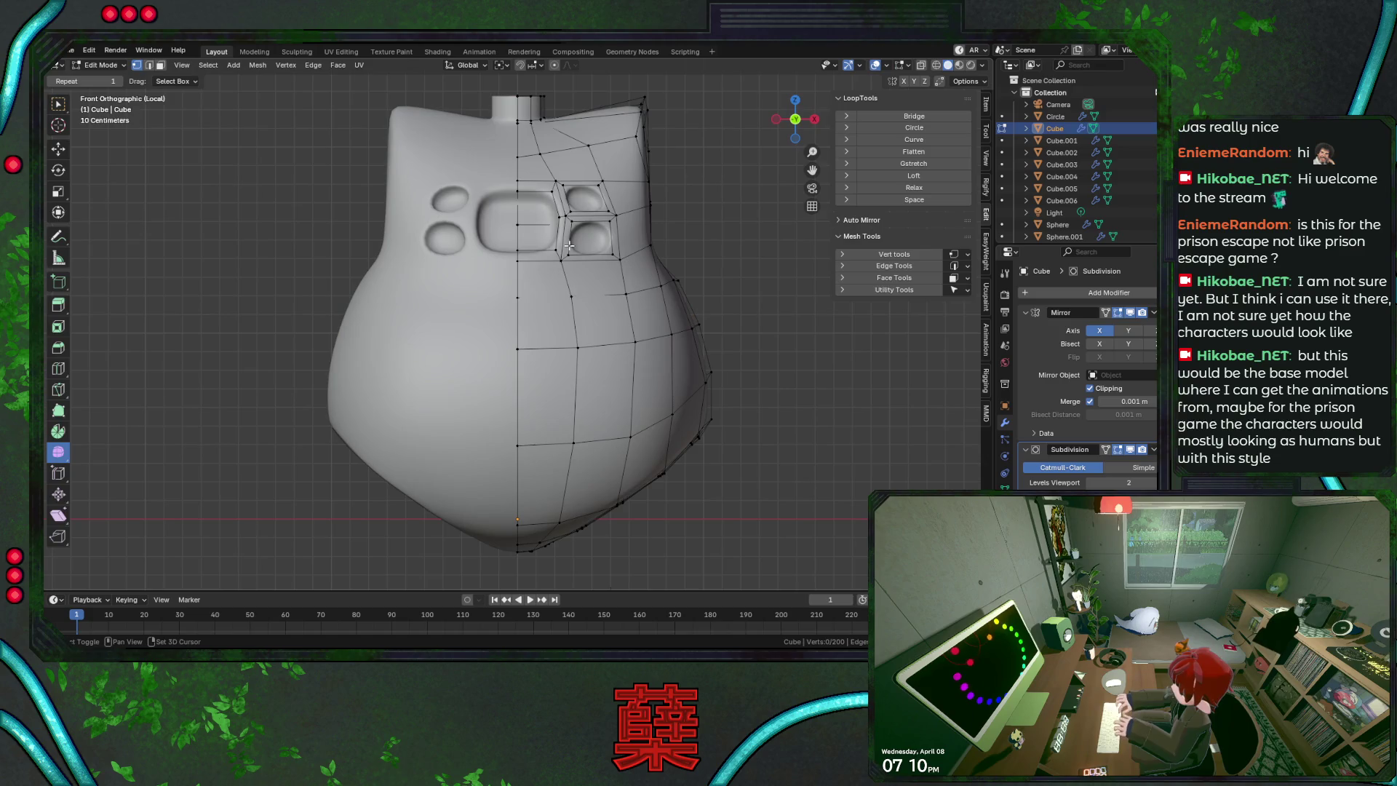
{"action": "scroll", "coordinate": [594, 259], "scroll_direction": "up", "scroll_amount": 3}
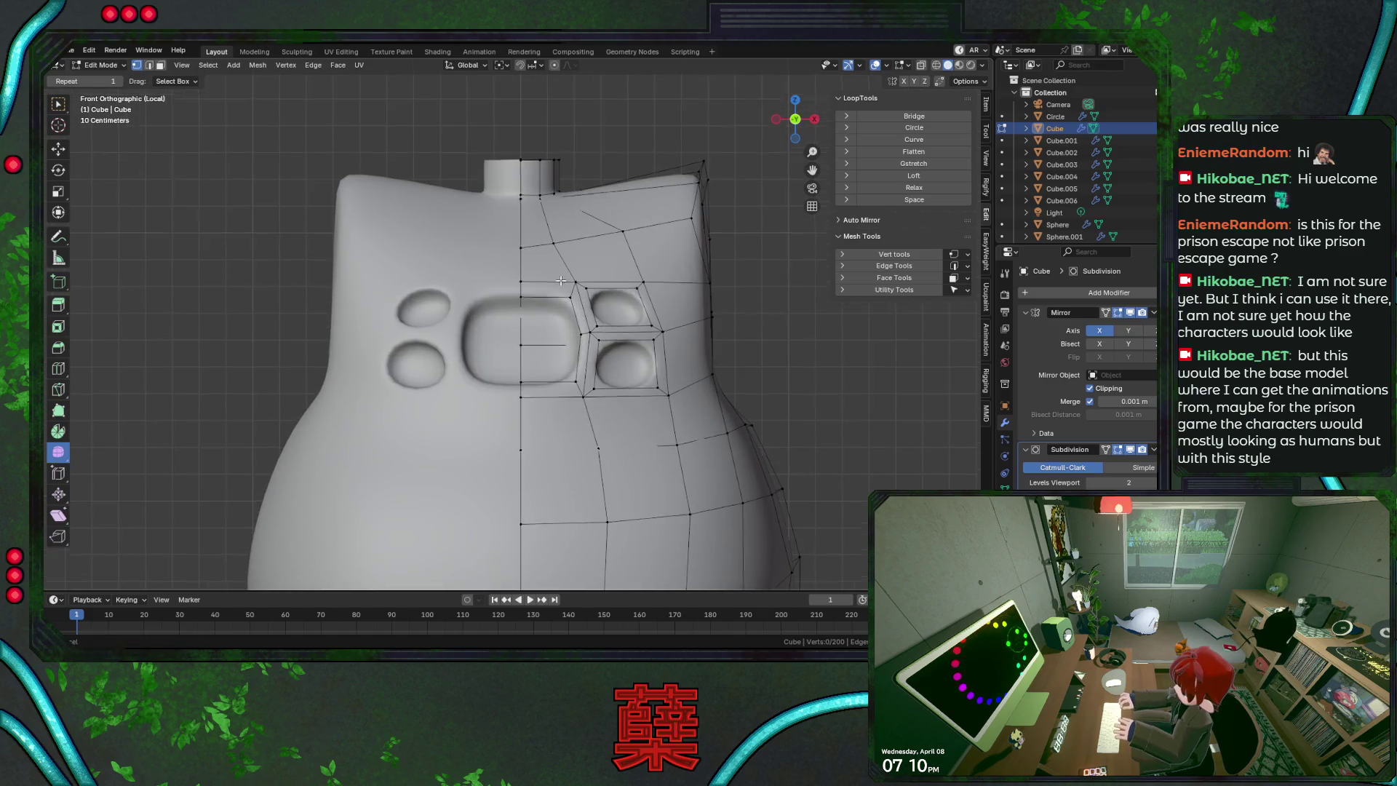
{"action": "scroll", "coordinate": [595, 259], "scroll_direction": "down", "scroll_amount": 4}
{"action": "key", "text": "alt+z"}
{"action": "left_click_drag", "start_coordinate": [415, 338], "coordinate": [551, 425]}
{"action": "mouse_move", "coordinate": [569, 430]}
{"action": "middle_mouse_down"}
{"action": "mouse_move", "coordinate": [568, 484]}
{"action": "mouse_move", "coordinate": [578, 459]}
{"action": "middle_mouse_up"}
{"action": "key", "text": "alt+z"}
{"action": "key", "text": "g"}
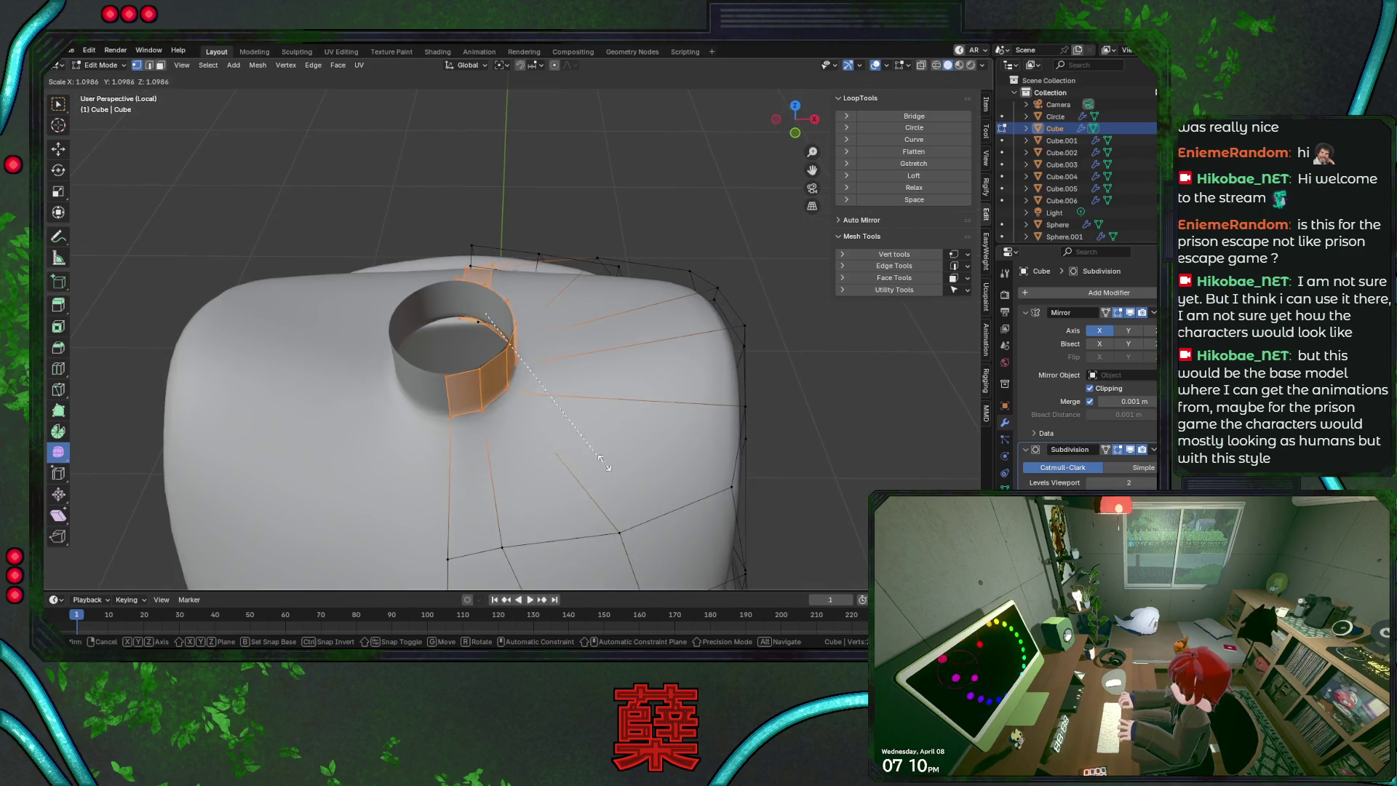
{"action": "right_click", "coordinate": [637, 454]}
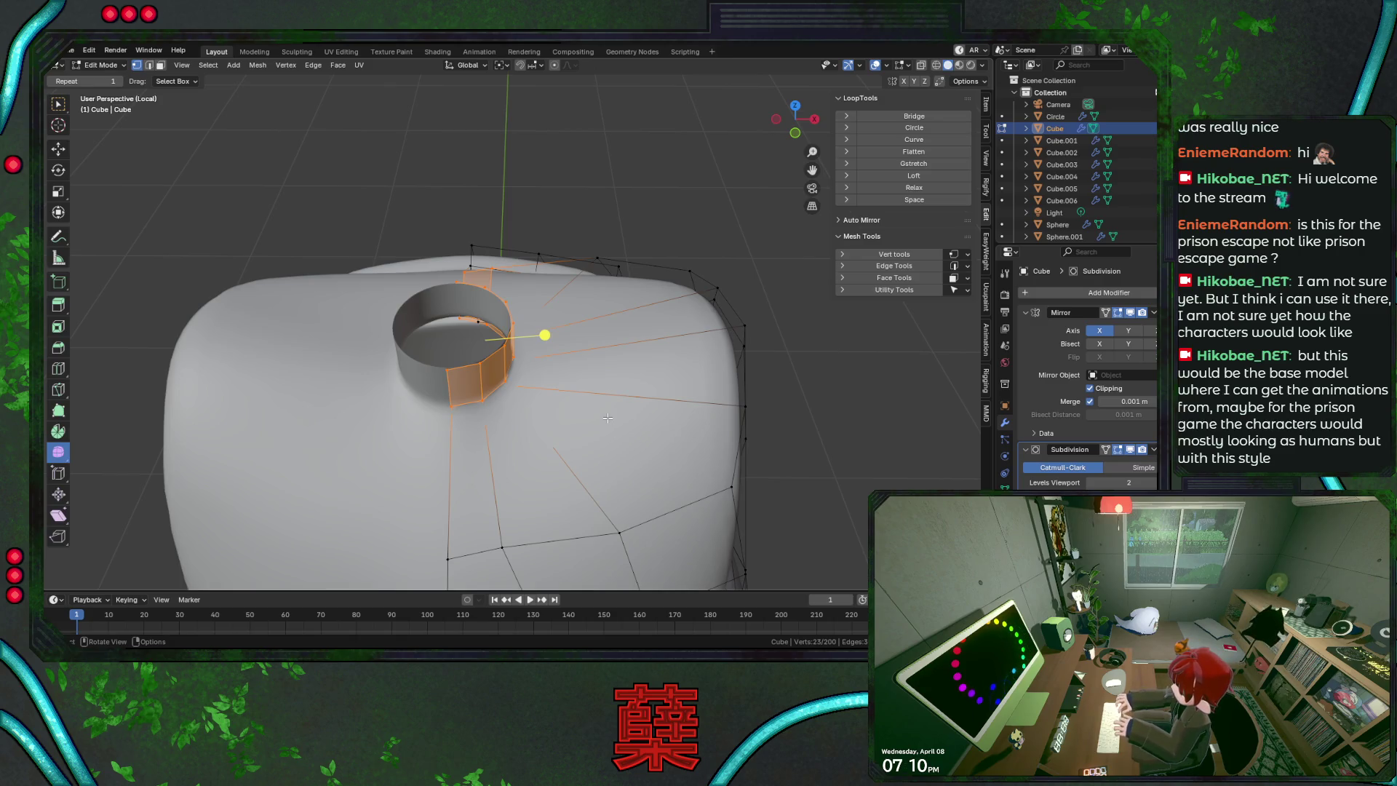
Set the pivot to Individual Origins and push the ring faces outward along their normals
{"action": "left_click", "coordinate": [501, 65]}
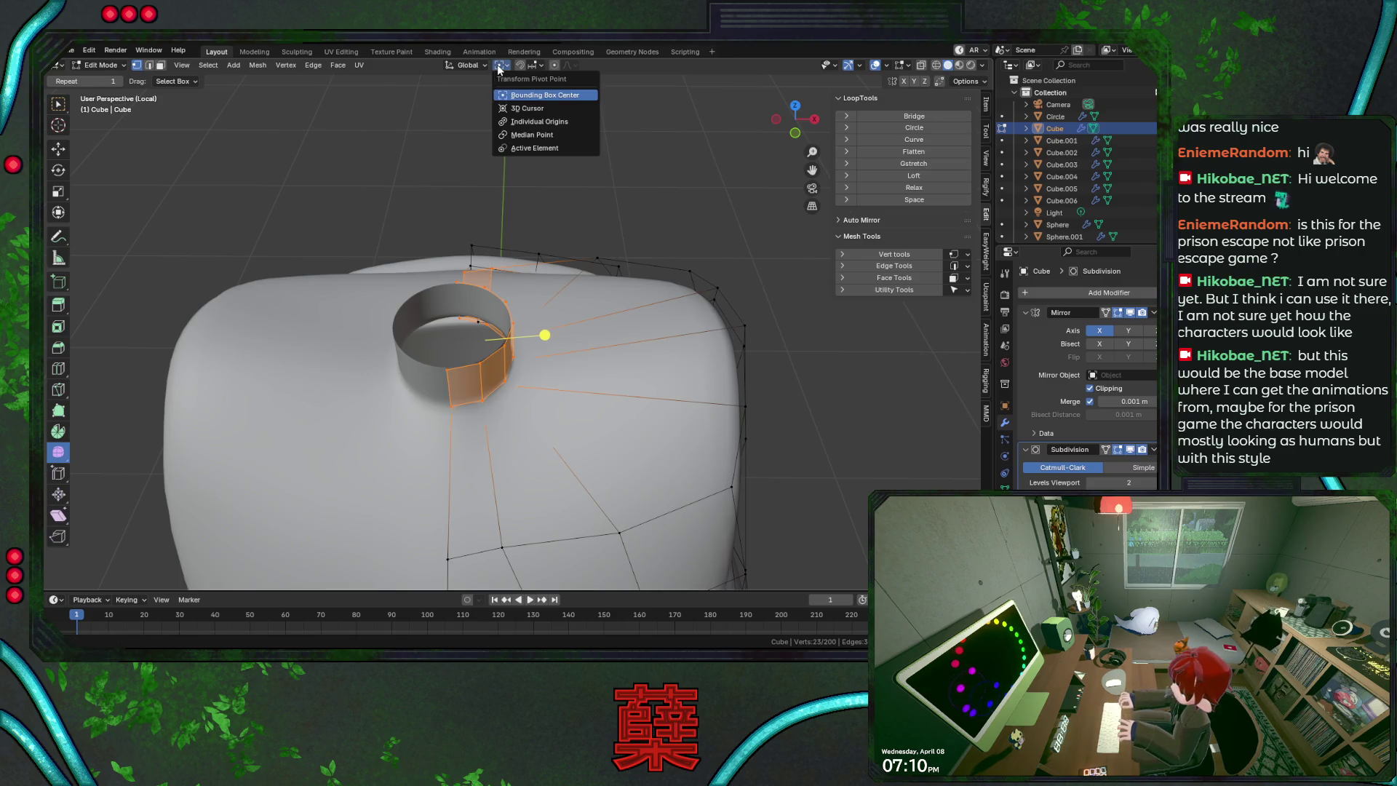
{"action": "left_click", "coordinate": [560, 122]}
{"action": "key", "text": "s"}
{"action": "right_click", "coordinate": [603, 353]}
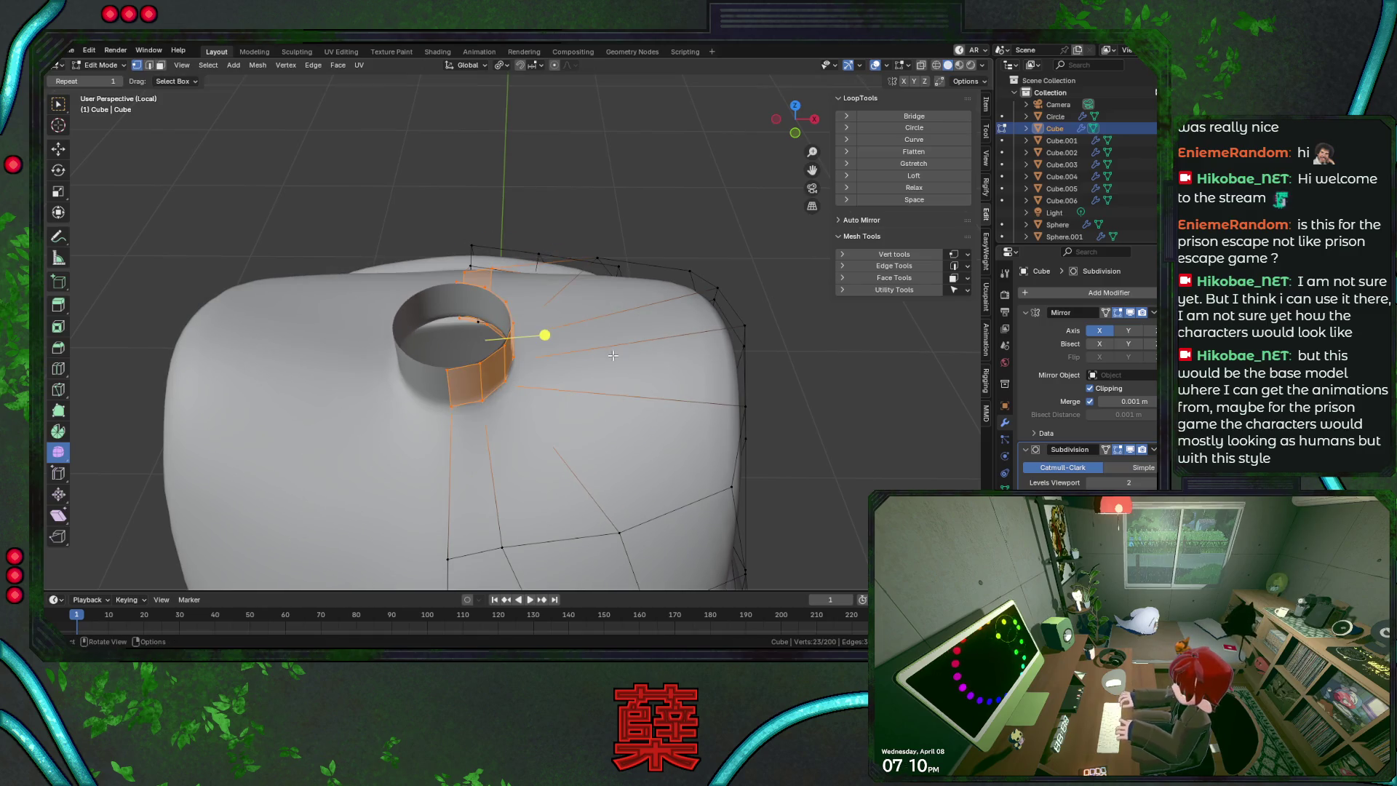
{"action": "key", "text": "KP_7"}
{"action": "key", "text": "alt+s"}
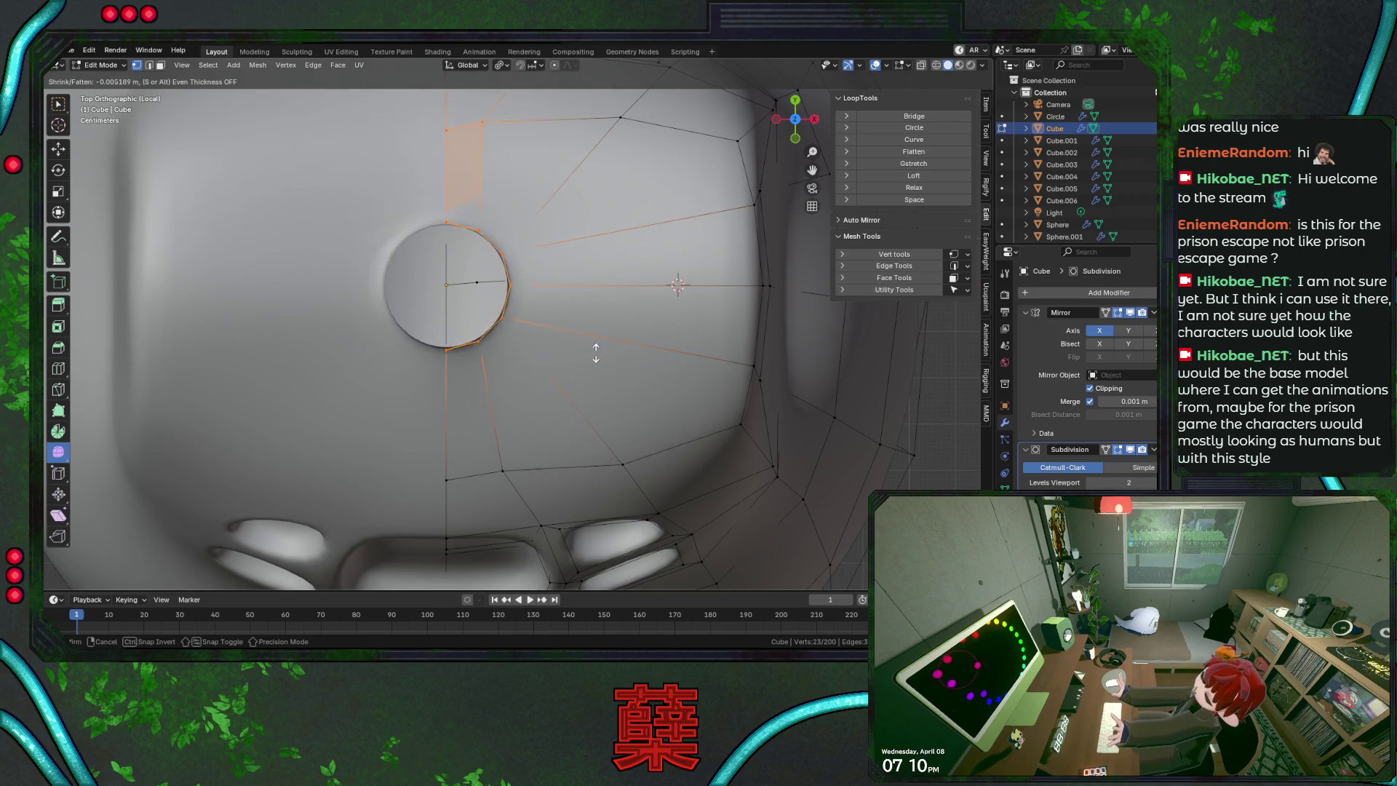
{"action": "left_click", "coordinate": [609, 333]}
{"action": "mouse_move", "coordinate": [593, 349]}
{"action": "middle_mouse_down"}
{"action": "mouse_move", "coordinate": [571, 343]}
{"action": "mouse_move", "coordinate": [582, 361]}
{"action": "middle_mouse_up"}
{"action": "key", "text": "alt+s"}
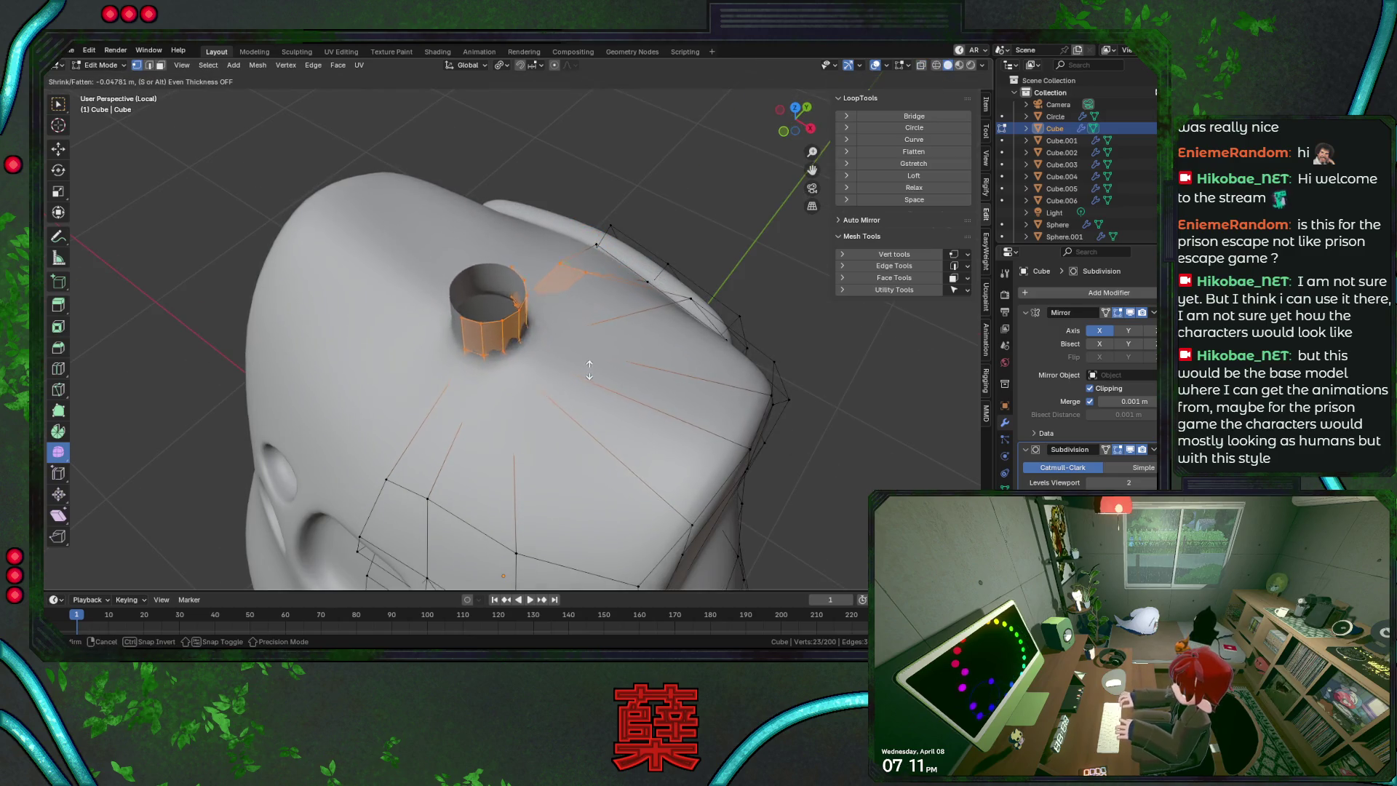
{"action": "right_click", "coordinate": [568, 345]}
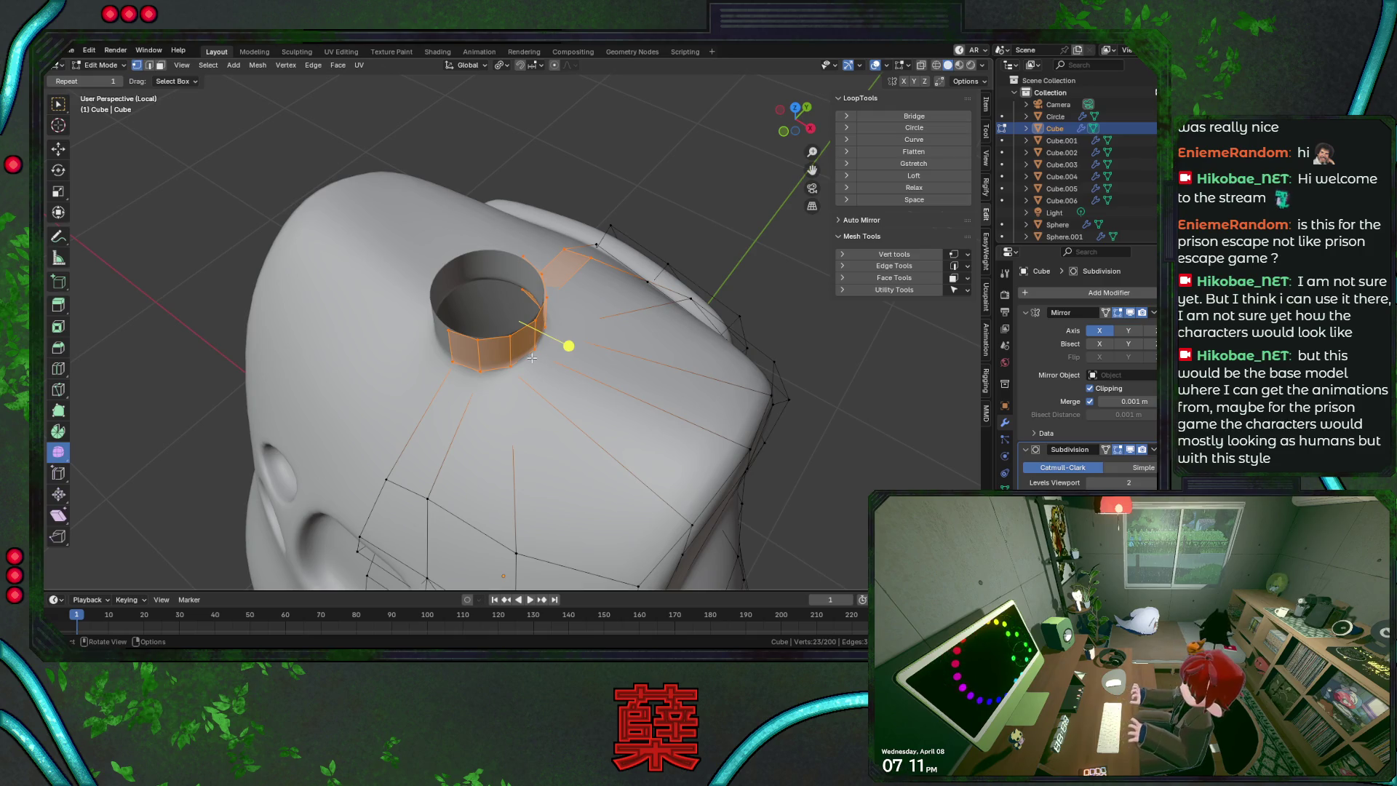
Scale the neck ring larger, judging its size from the top view
{"action": "middle_click_drag", "start_coordinate": [561, 371], "coordinate": [597, 385]}
{"action": "key", "text": "s"}
{"action": "right_click", "coordinate": [597, 384]}
{"action": "key", "text": "s"}
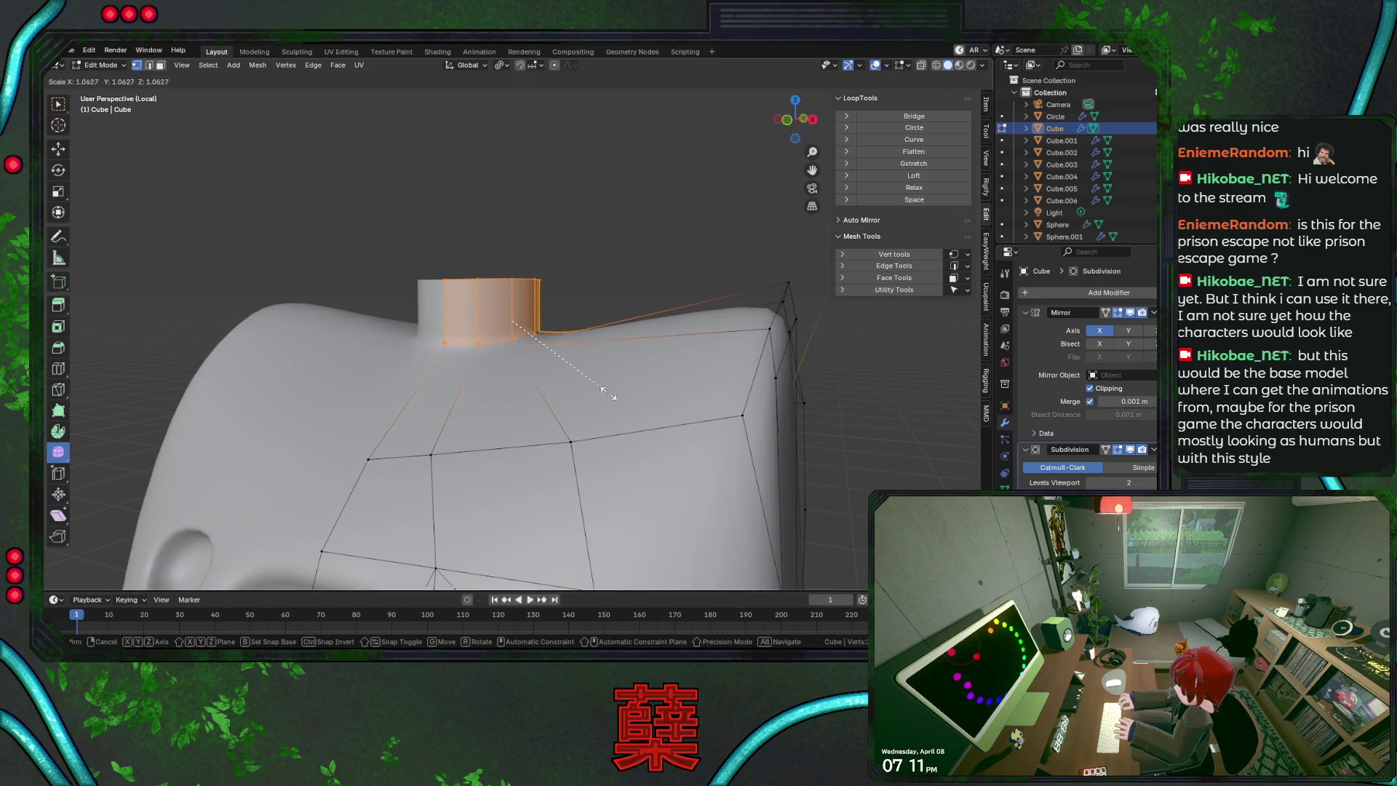
{"action": "right_click", "coordinate": [564, 311]}
{"action": "key", "text": "s"}
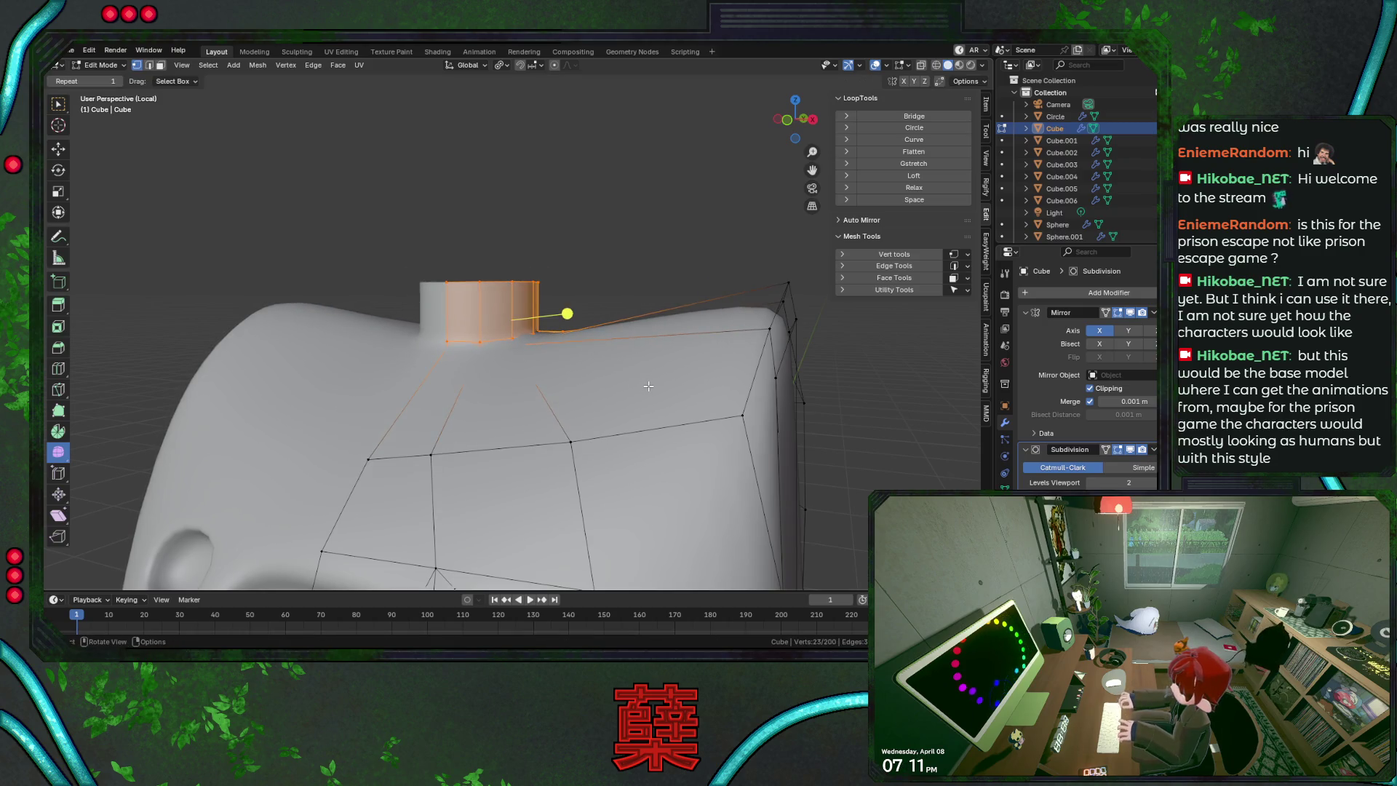
{"action": "key", "text": "KP_7"}
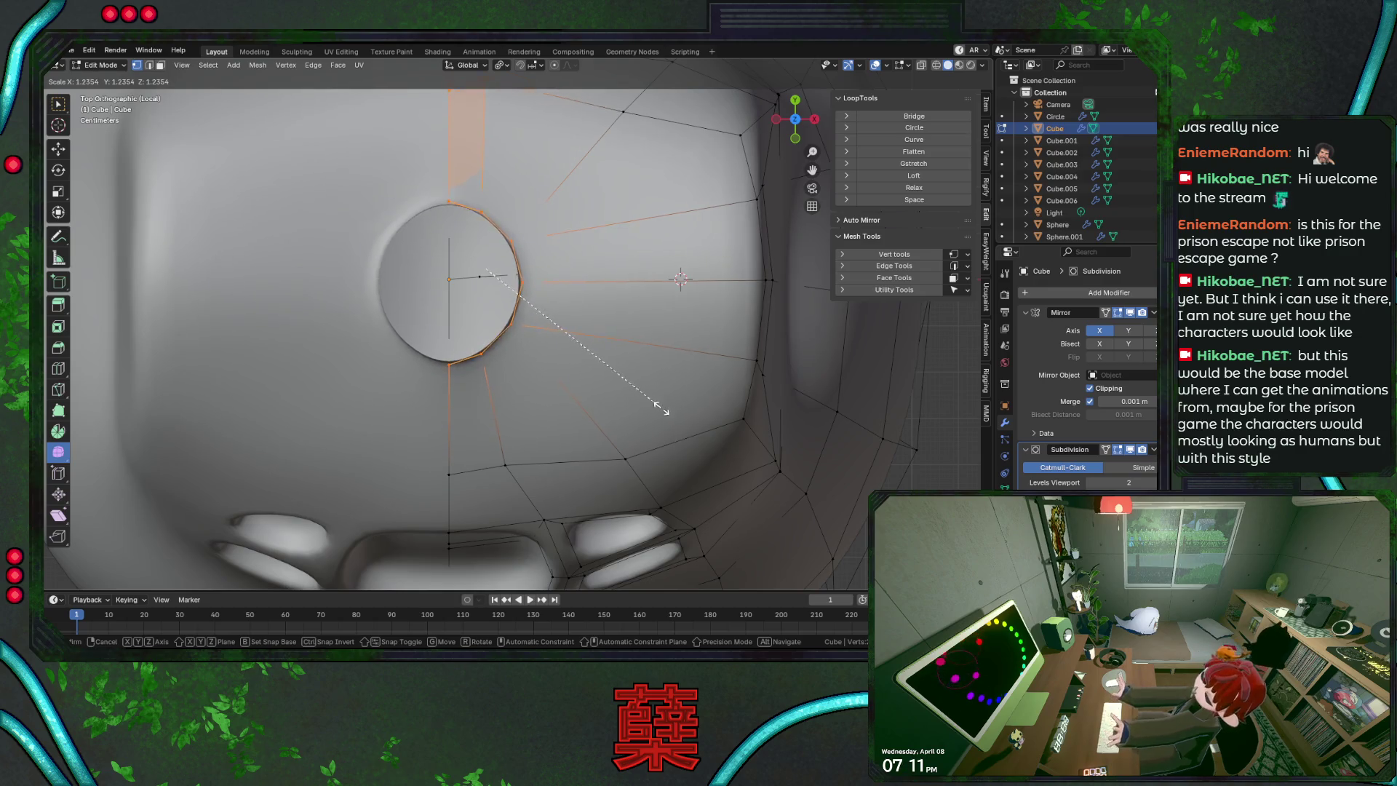
{"action": "left_click", "coordinate": [593, 318]}
Select the ring's edge loop and vertices on the cylinder's top rim
{"action": "scroll", "coordinate": [592, 318], "scroll_direction": "down", "scroll_amount": 1}
{"action": "left_click", "coordinate": [462, 160], "text": "shift"}
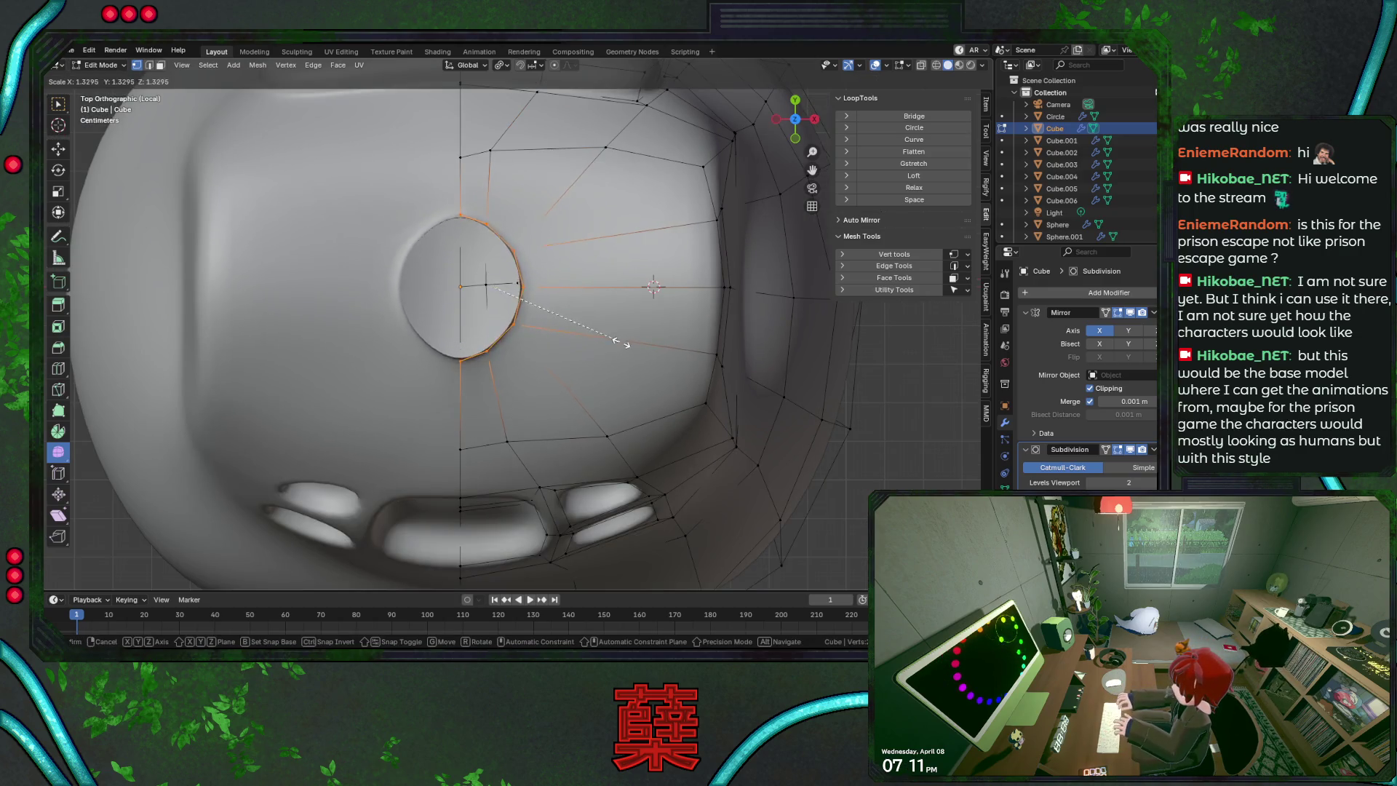
{"action": "left_click", "coordinate": [498, 248], "text": "alt"}
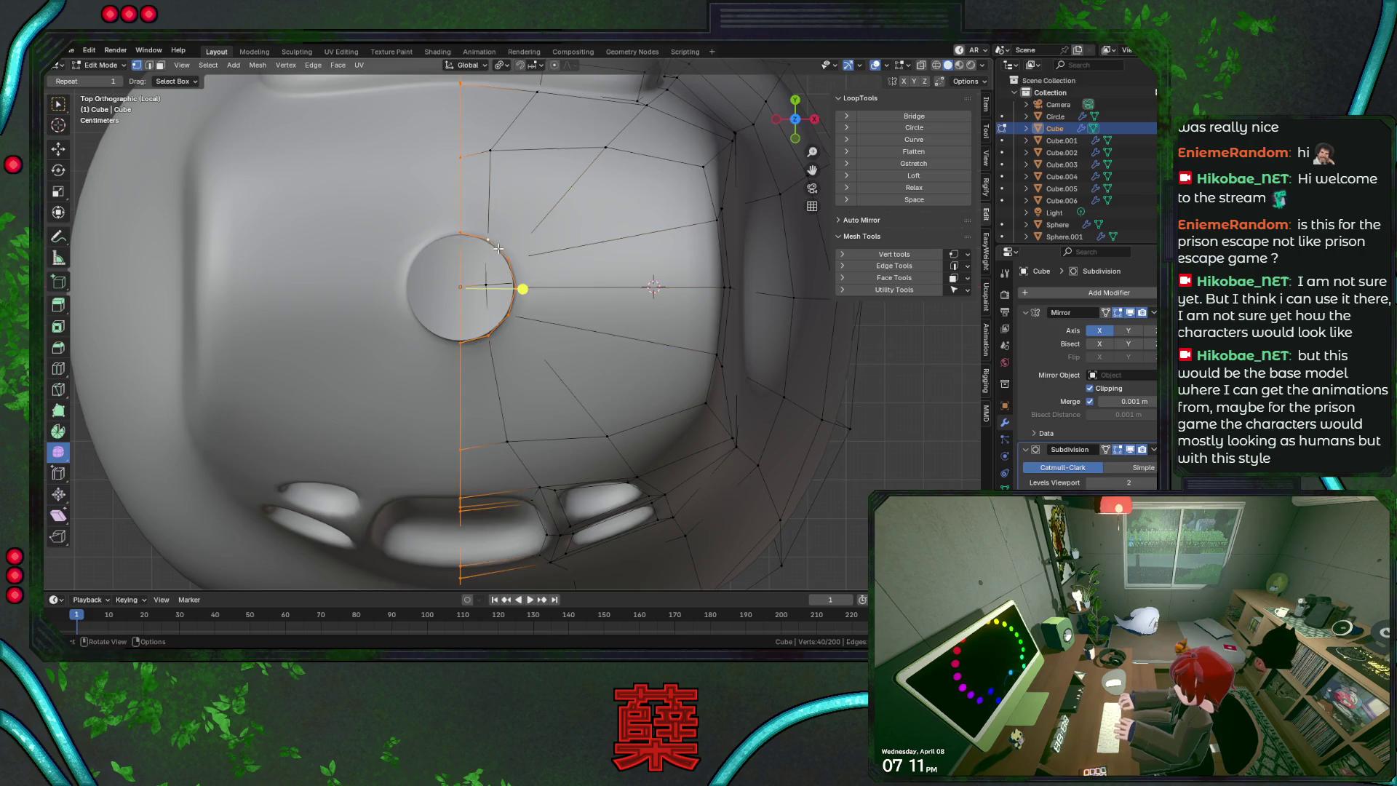
{"action": "left_click", "coordinate": [502, 249], "text": "alt"}
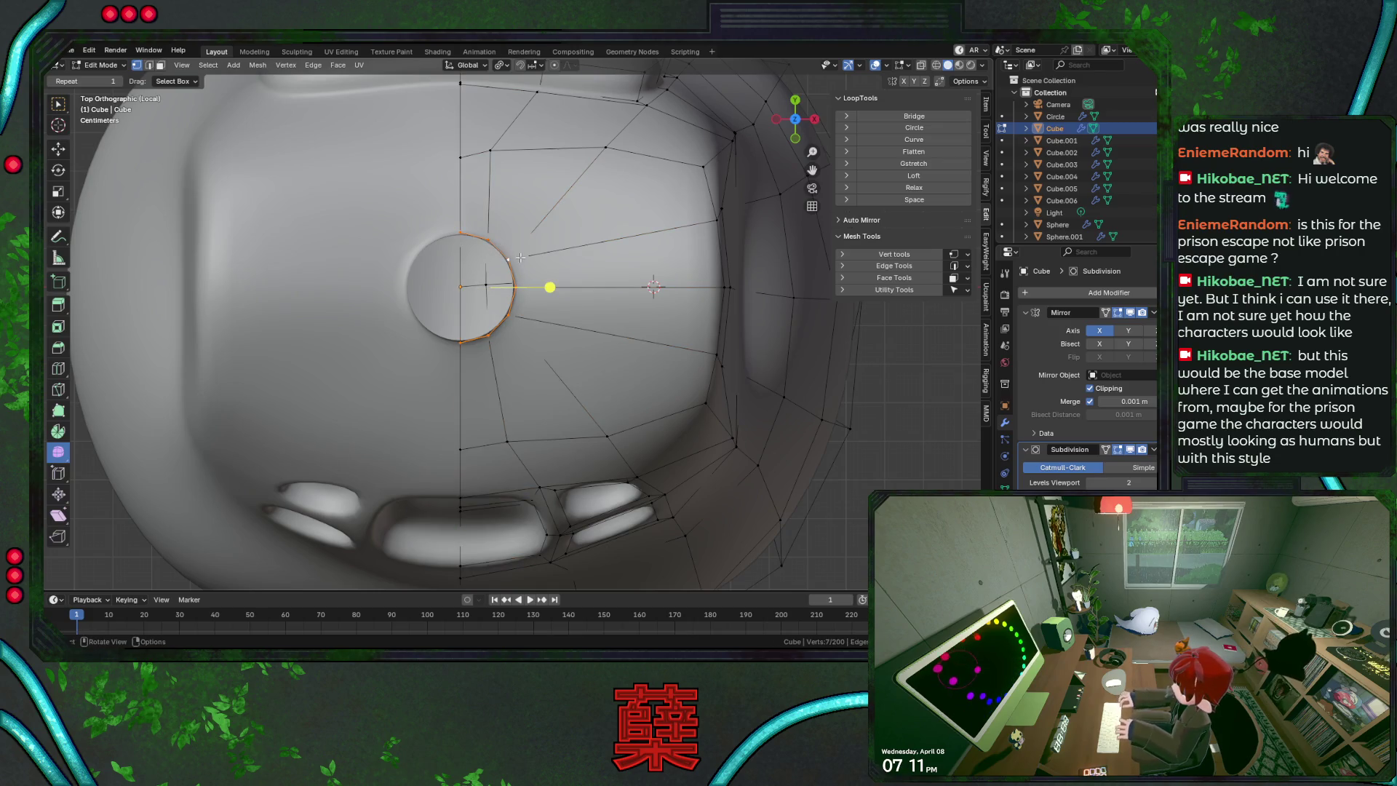
{"action": "middle_click_drag", "start_coordinate": [563, 272], "coordinate": [489, 258]}
{"action": "left_click", "coordinate": [489, 257]}
{"action": "left_click", "coordinate": [497, 256], "text": "shift"}
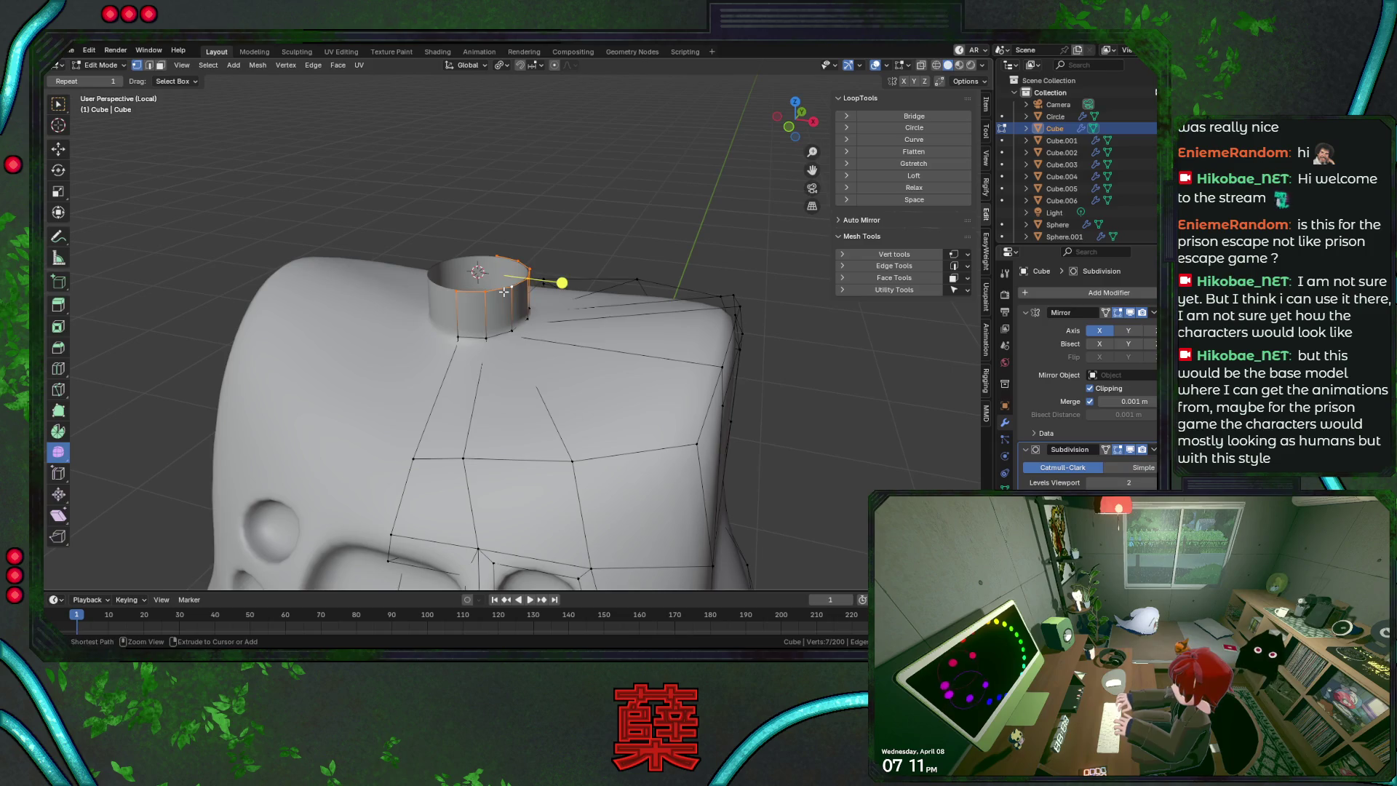
Grow the selection and widen the neck cylinder by scaling around the 3D cursor
{"action": "key", "text": "ctrl+KP_Add"}
{"action": "key", "text": "s"}
{"action": "right_click", "coordinate": [611, 375]}
{"action": "left_click", "coordinate": [501, 65]}
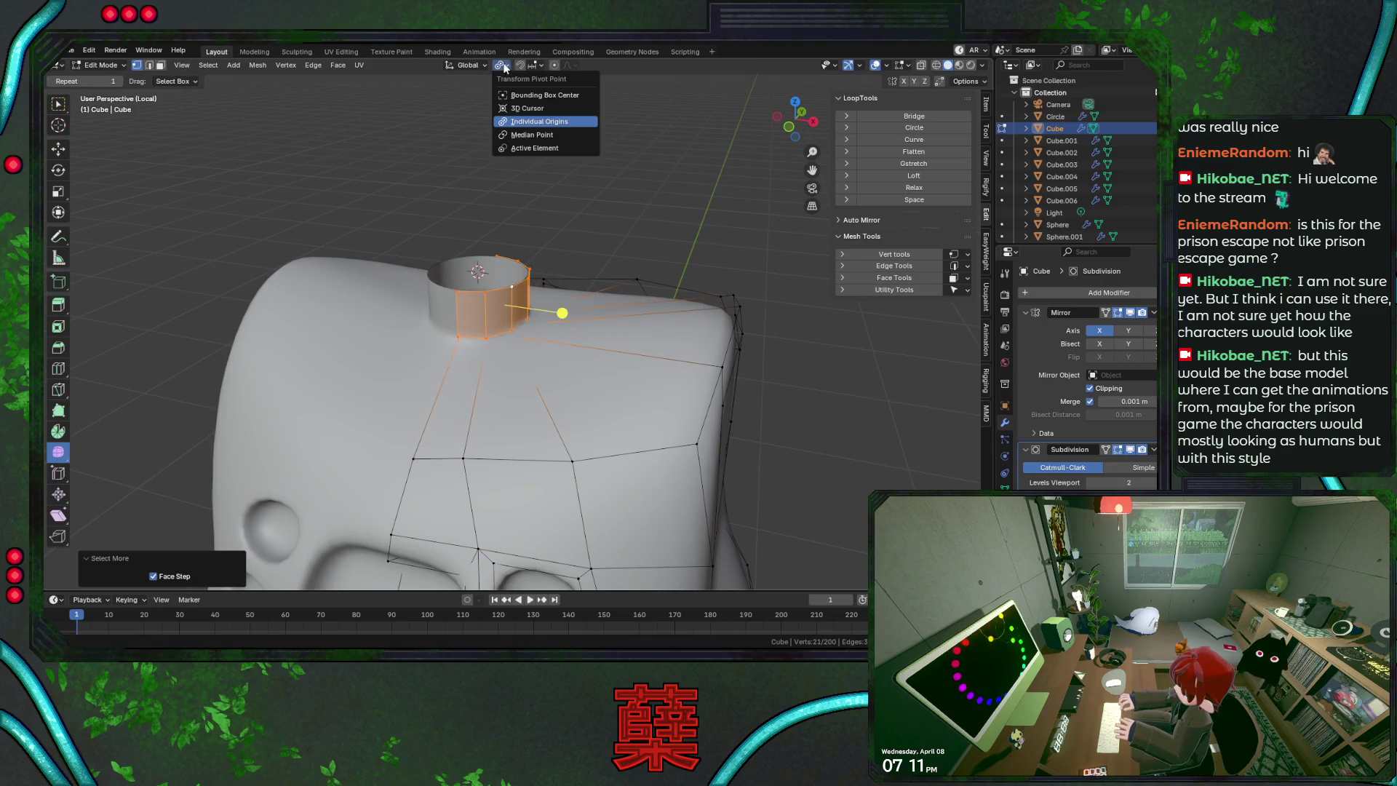
{"action": "left_click", "coordinate": [524, 119]}
{"action": "key", "text": "s"}
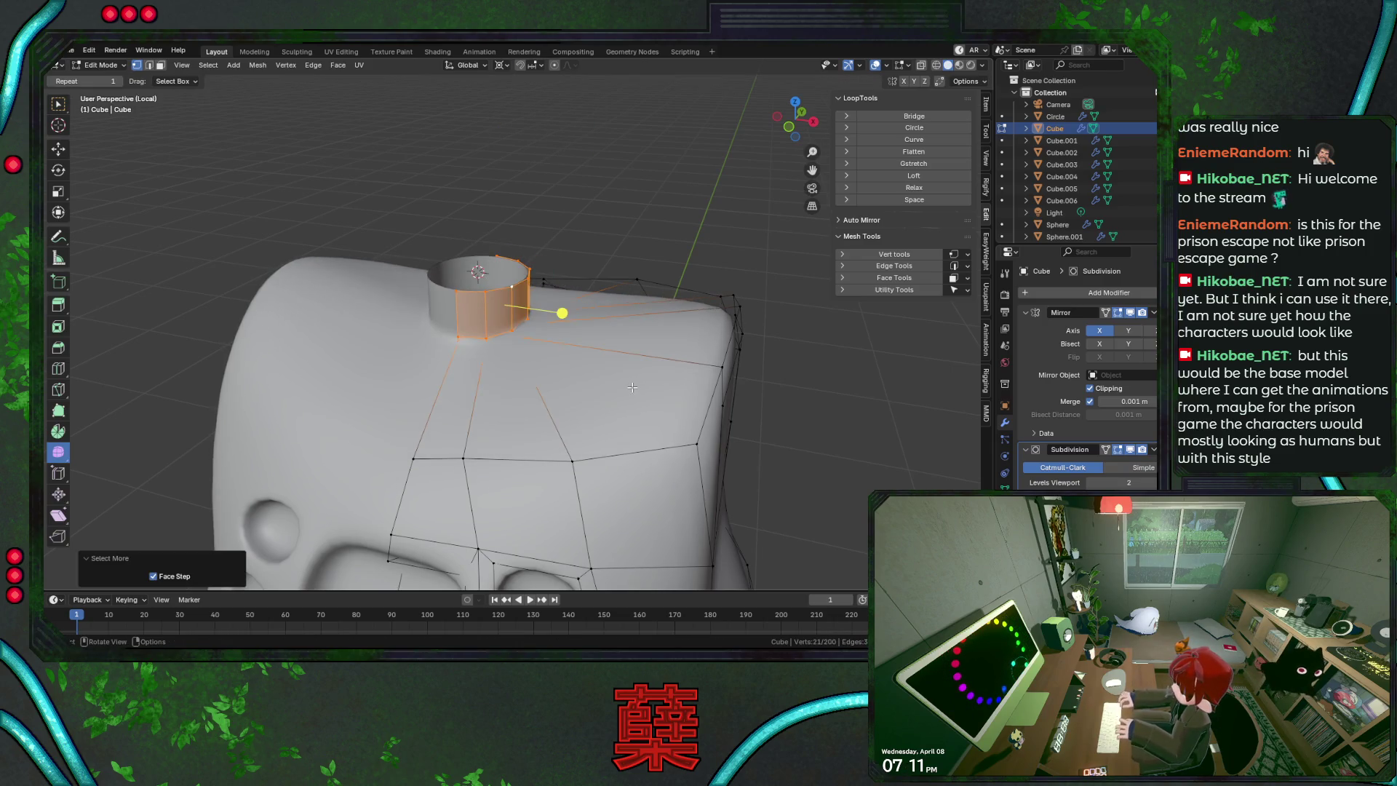
{"action": "key", "text": "KP_7"}
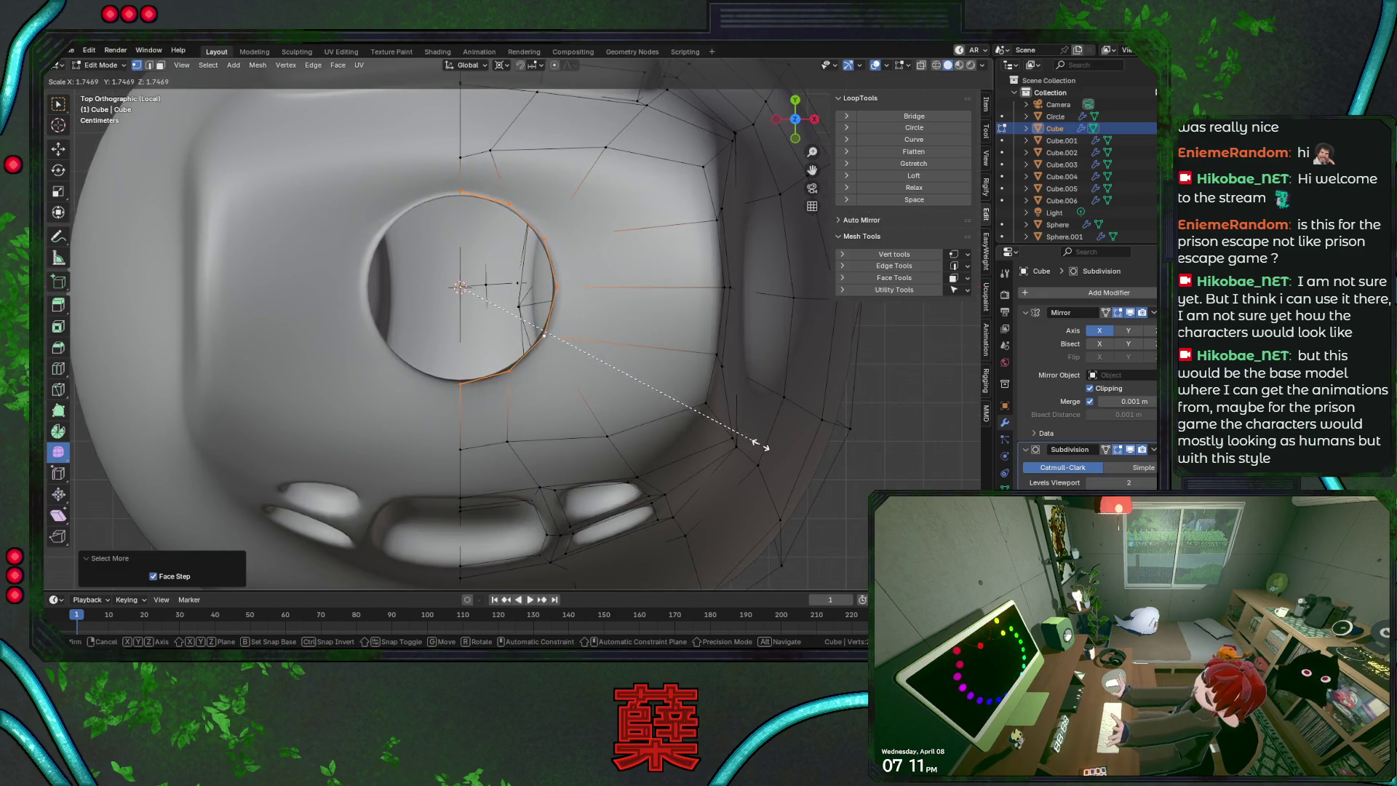
{"action": "left_click", "coordinate": [727, 431]}
In the right orthographic wireframe view, scale the neck faces and move them along Z
{"action": "middle_click_drag", "start_coordinate": [698, 427], "coordinate": [676, 371]}
{"action": "key", "text": "KP_1"}
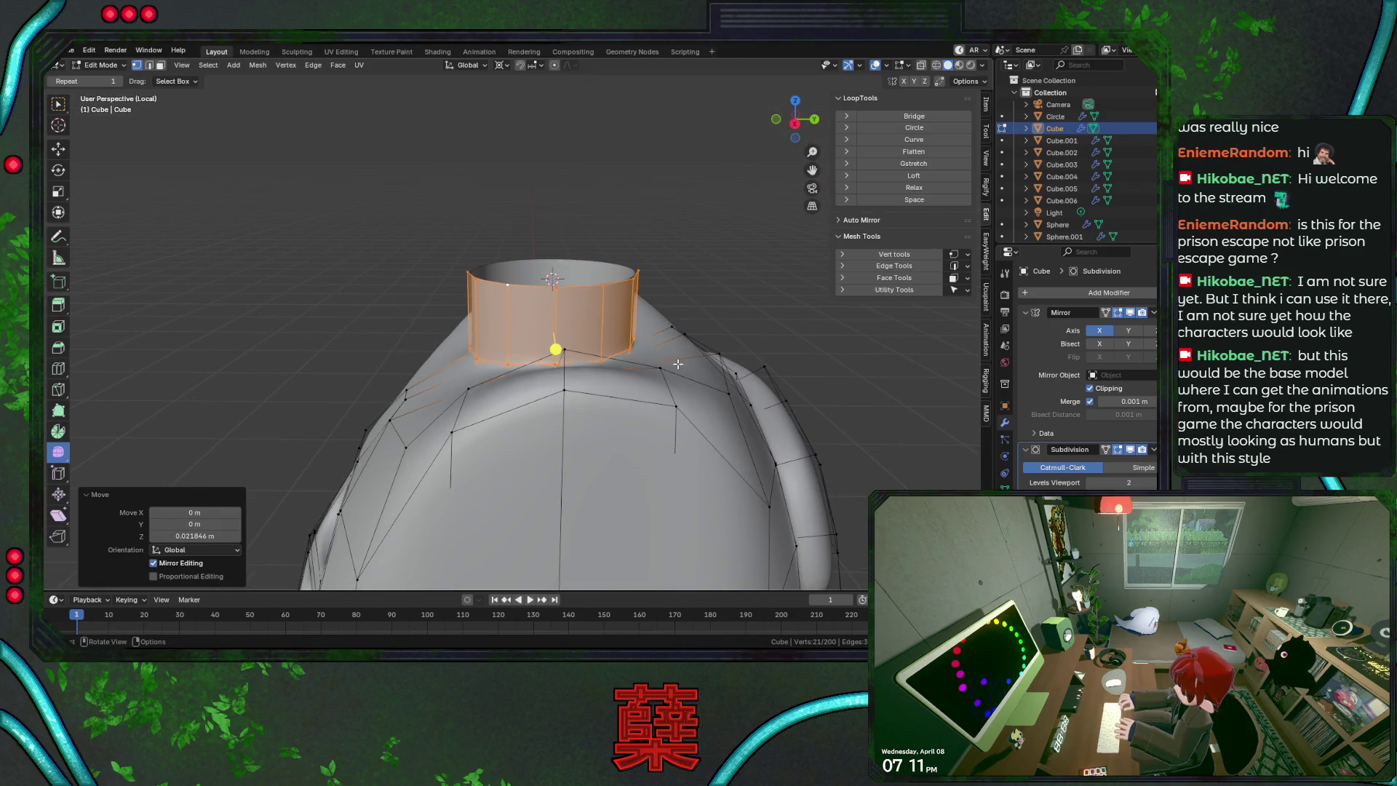
{"action": "key", "text": "KP_Divide"}
{"action": "key", "text": "KP_3"}
{"action": "key", "text": "shift+z"}
{"action": "scroll", "coordinate": [727, 349], "scroll_direction": "up", "scroll_amount": 2}
{"action": "key", "text": "s"}
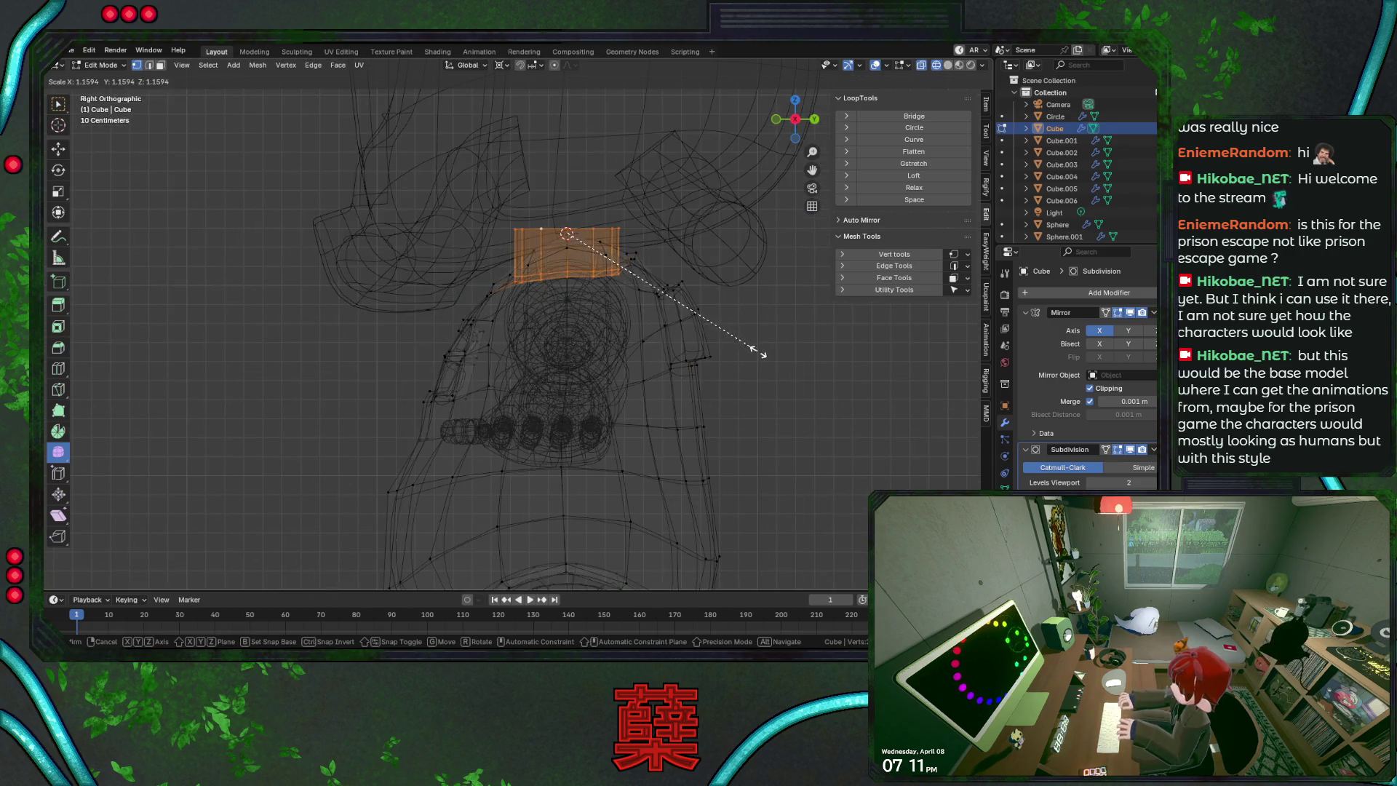
{"action": "left_click", "coordinate": [742, 348]}
{"action": "key", "text": "g"}
{"action": "key", "text": "z"}
{"action": "left_click", "coordinate": [759, 345]}
Adjust the neck faces' height along Z again from the front in solid shading
{"action": "key", "text": "KP_1"}
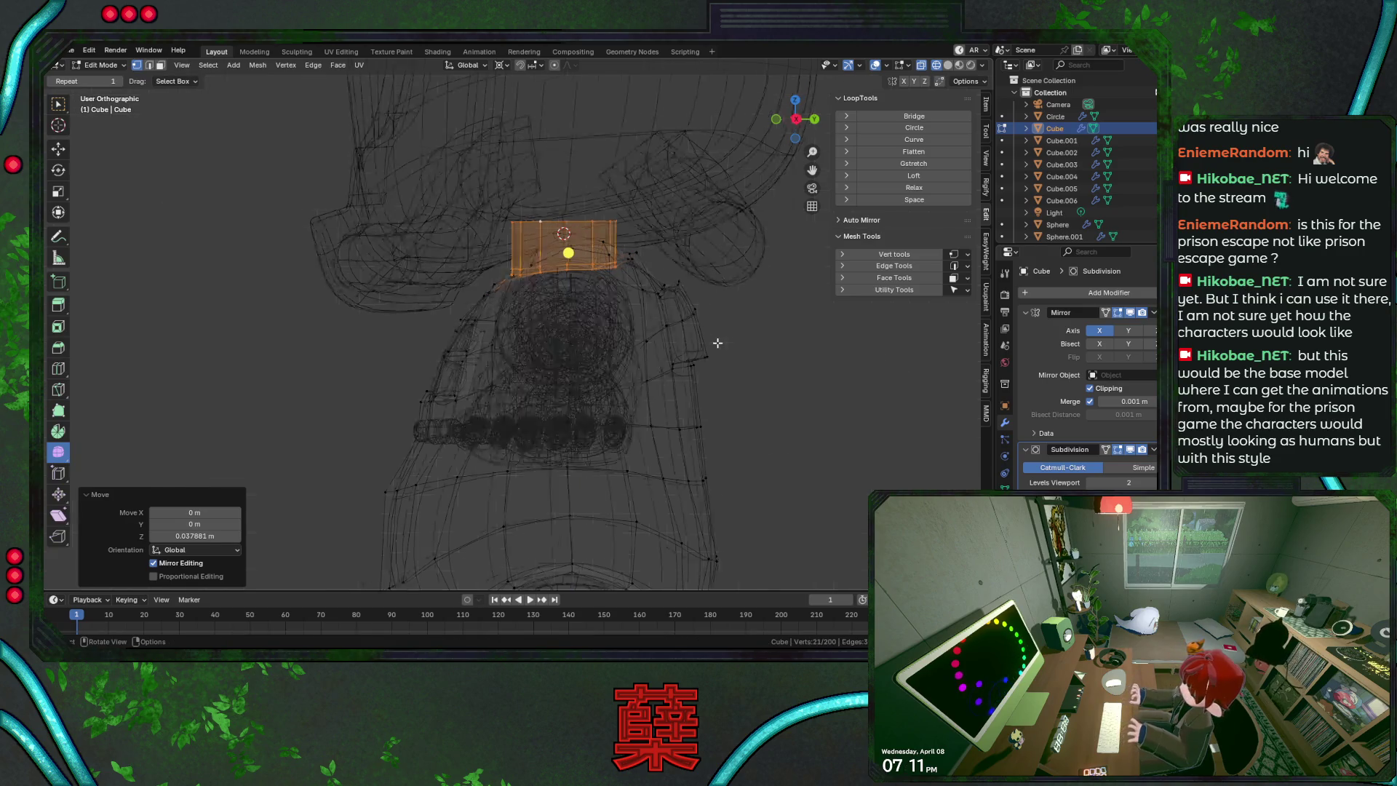
{"action": "key", "text": "shift+z"}
{"action": "mouse_move", "coordinate": [659, 343]}
{"action": "middle_mouse_down"}
{"action": "mouse_move", "coordinate": [489, 342]}
{"action": "mouse_move", "coordinate": [761, 314]}
{"action": "mouse_move", "coordinate": [696, 326]}
{"action": "middle_mouse_up"}
{"action": "key", "text": "g"}
{"action": "key", "text": "z"}
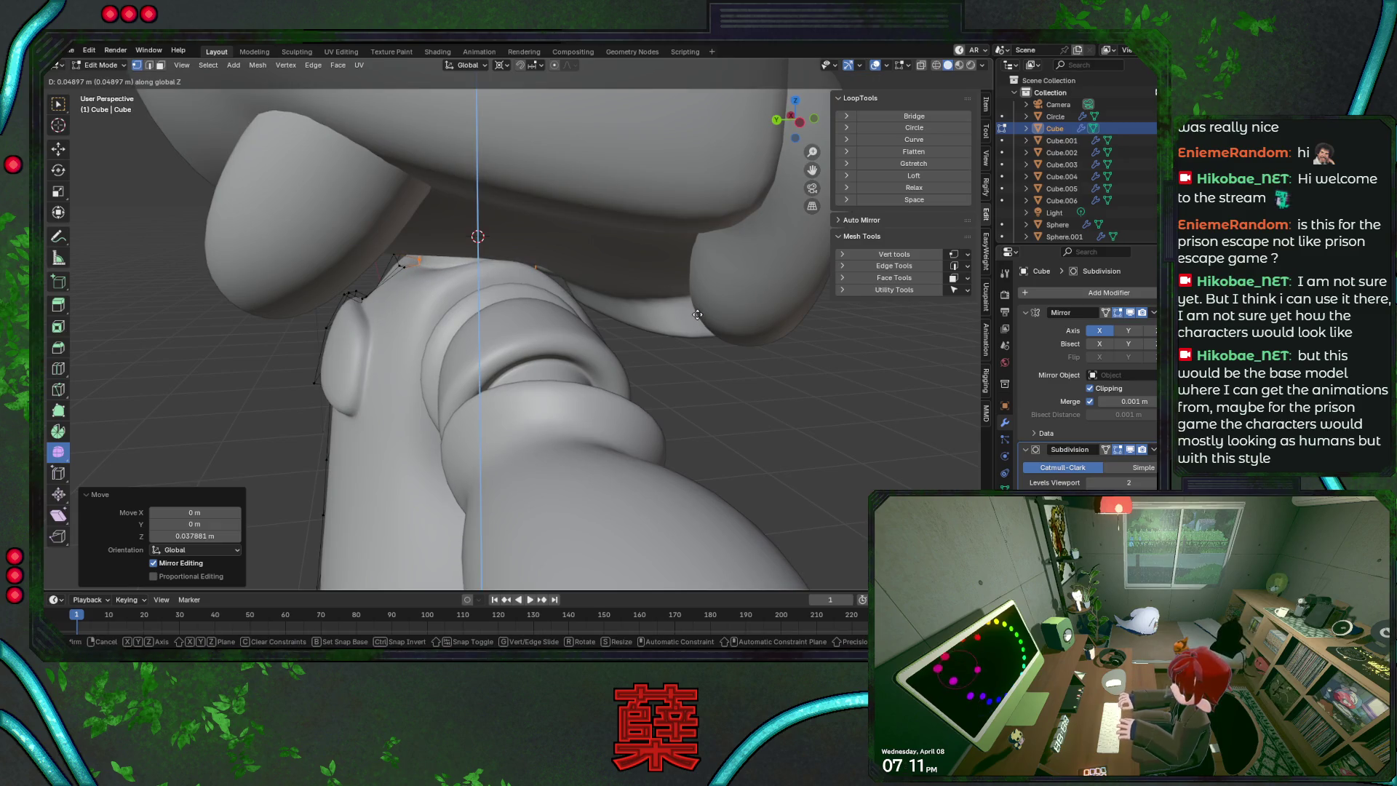
{"action": "left_click", "coordinate": [697, 315]}
Lower the selected top-row vertices to about -0.1118 m along Z, then view from the right in solid shading
{"action": "mouse_move", "coordinate": [697, 314]}
{"action": "middle_mouse_down"}
{"action": "mouse_move", "coordinate": [657, 322]}
{"action": "mouse_move", "coordinate": [704, 279]}
{"action": "middle_mouse_up"}
{"action": "key", "text": "shift+z"}
{"action": "scroll", "coordinate": [661, 284], "scroll_direction": "up", "scroll_amount": 2}
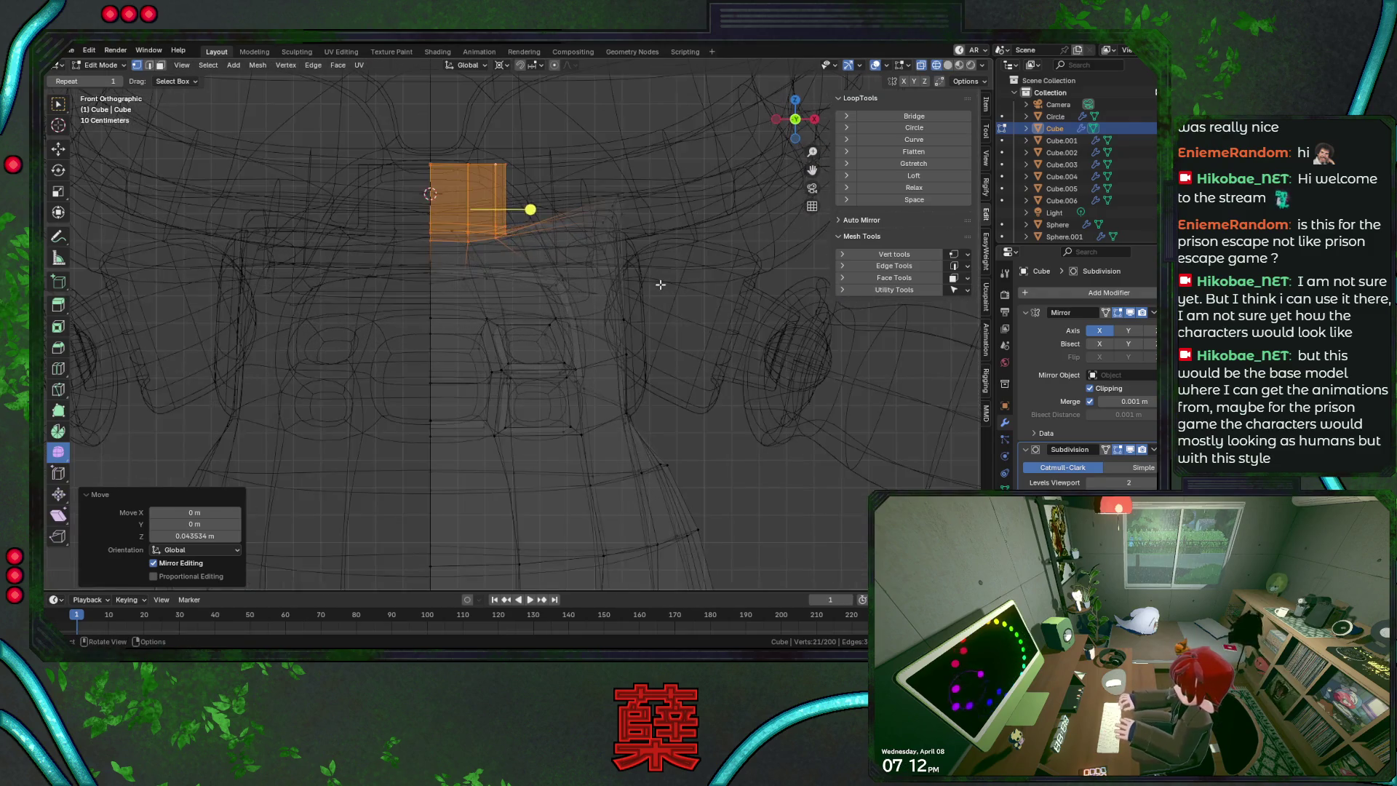
{"action": "key", "text": "g"}
{"action": "key", "text": "z"}
{"action": "left_click", "coordinate": [569, 207]}
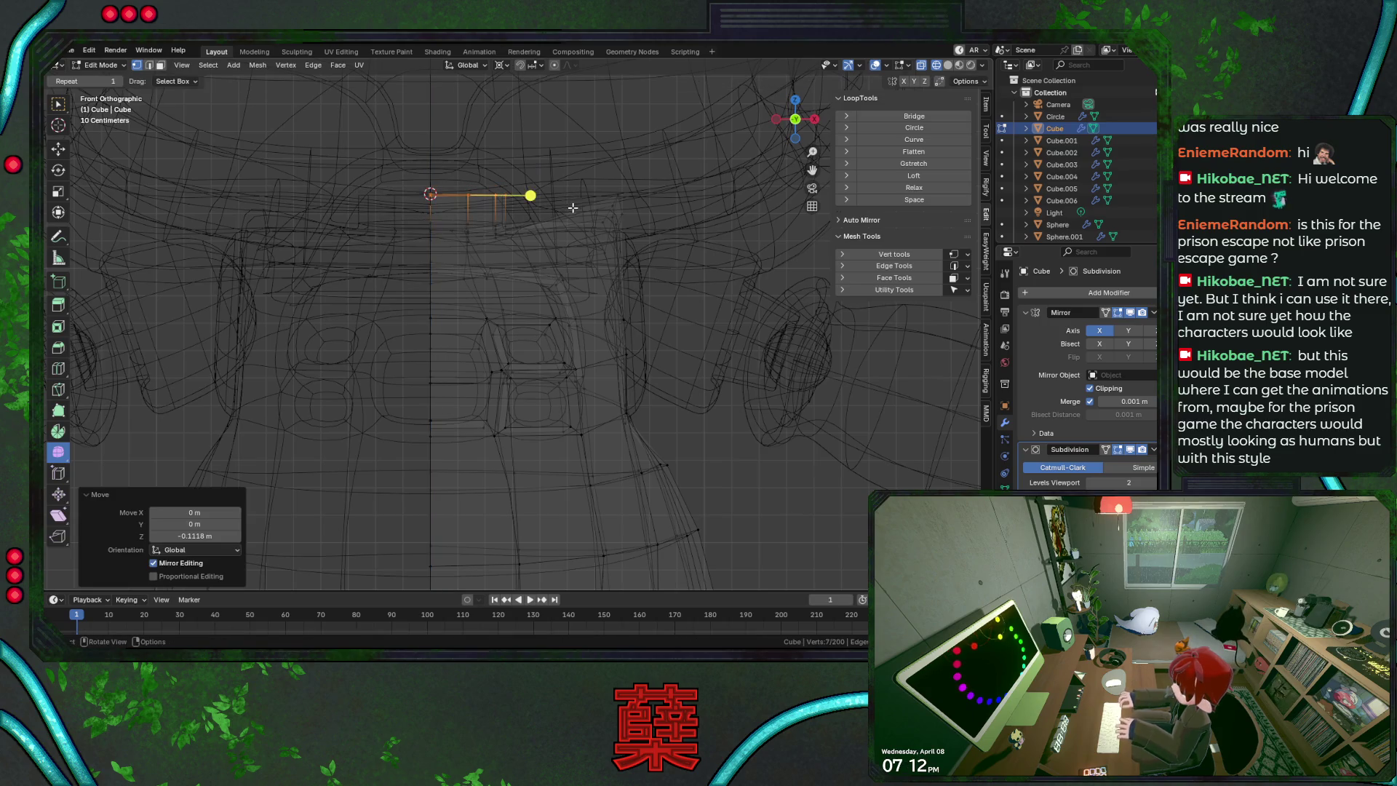
{"action": "key", "text": "KP_3"}
{"action": "key", "text": "shift+z"}
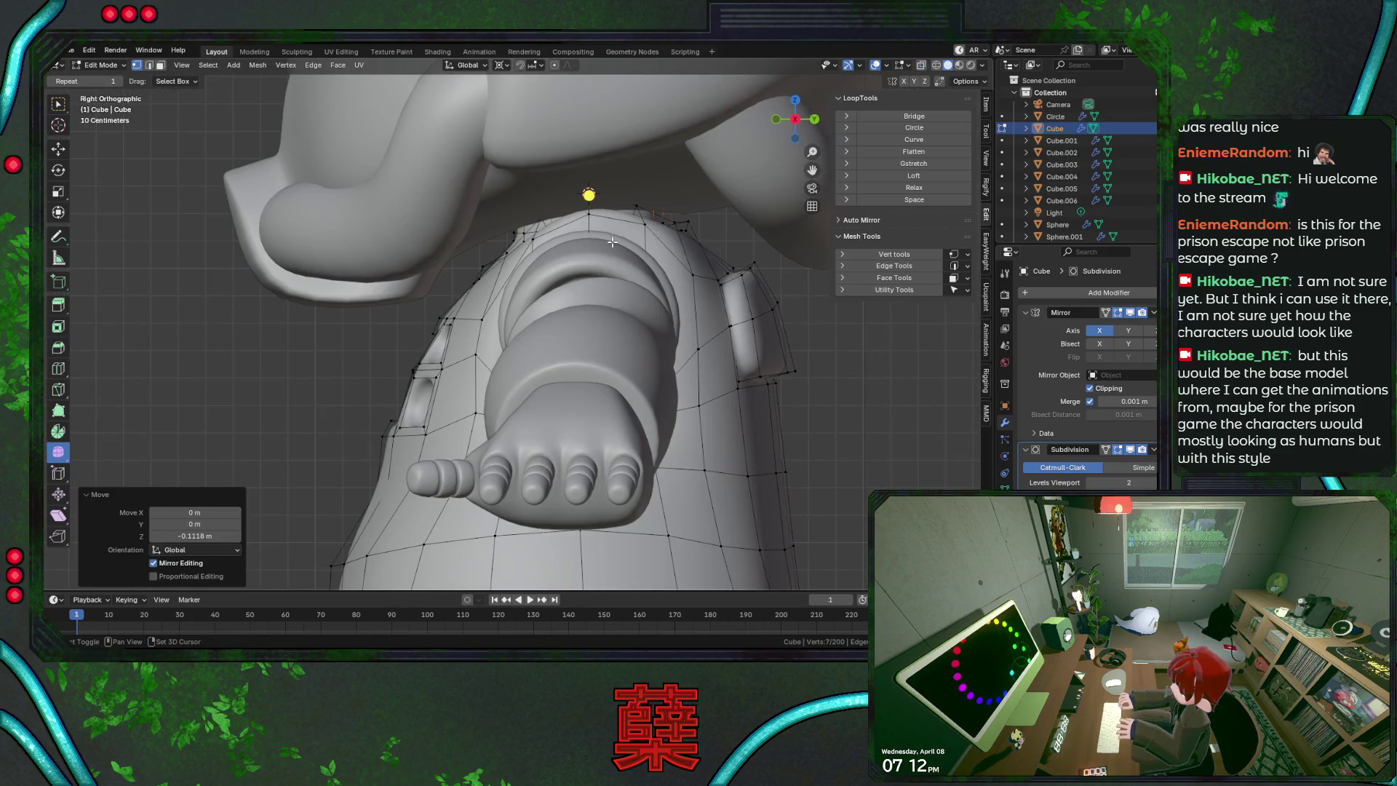
Pick a vertex at the top of the back and vertex-slide it along its edge
{"action": "middle_click_drag", "start_coordinate": [611, 235], "coordinate": [609, 285]}
{"action": "key", "text": "a"}
{"action": "key", "text": "alt+a"}
{"action": "left_click", "coordinate": [445, 285]}
{"action": "key", "text": "shift+v"}
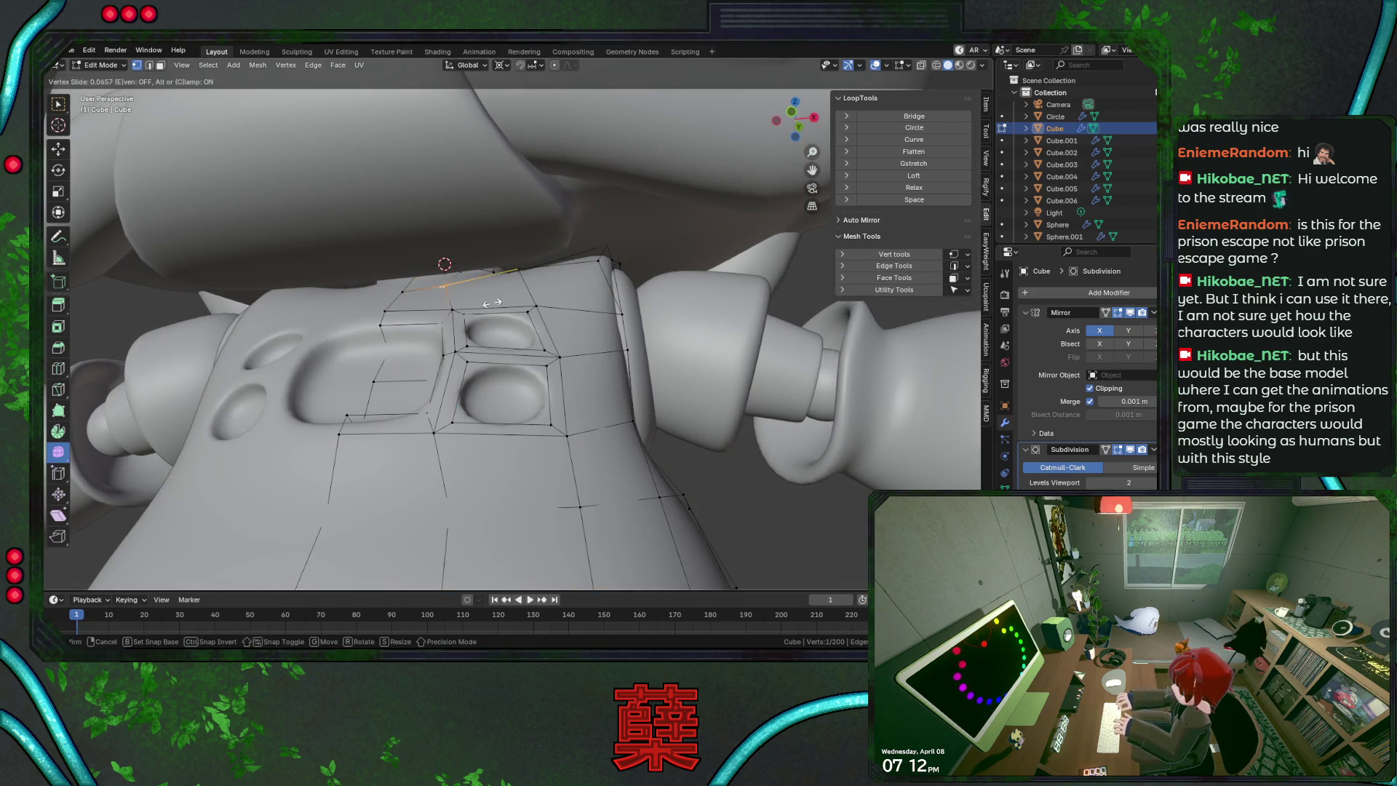
{"action": "left_click", "coordinate": [497, 304]}
From the back view, slide the shoulder vertex along its edge to refine the shoulder line
{"action": "key", "text": "ctrl+KP_1"}
{"action": "scroll", "coordinate": [570, 317], "scroll_direction": "up", "scroll_amount": 3}
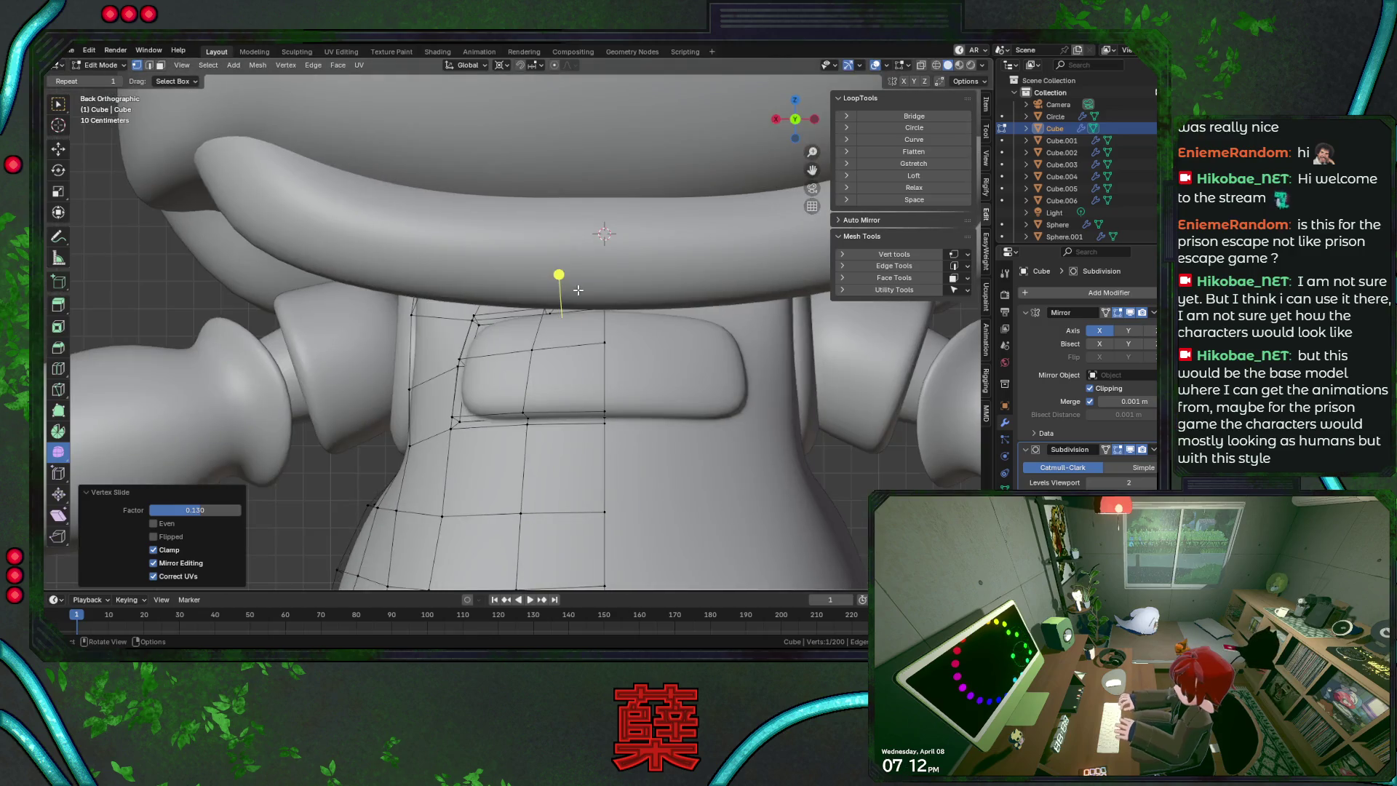
{"action": "key", "text": "shift+z"}
{"action": "middle_click_drag", "start_coordinate": [566, 286], "coordinate": [582, 335]}
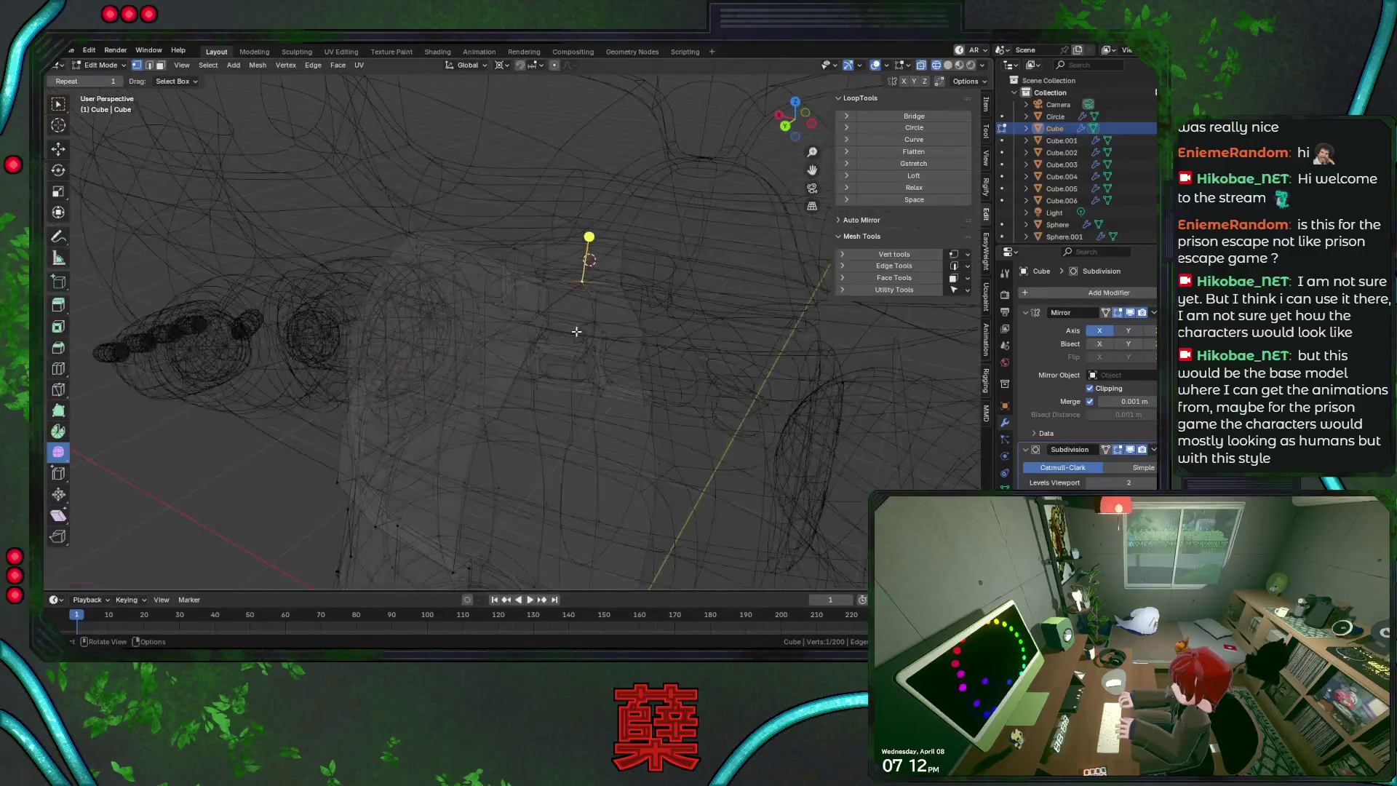
{"action": "key", "text": "KP_Divide"}
{"action": "key", "text": "ctrl+KP_1"}
{"action": "key", "text": "shift+z"}
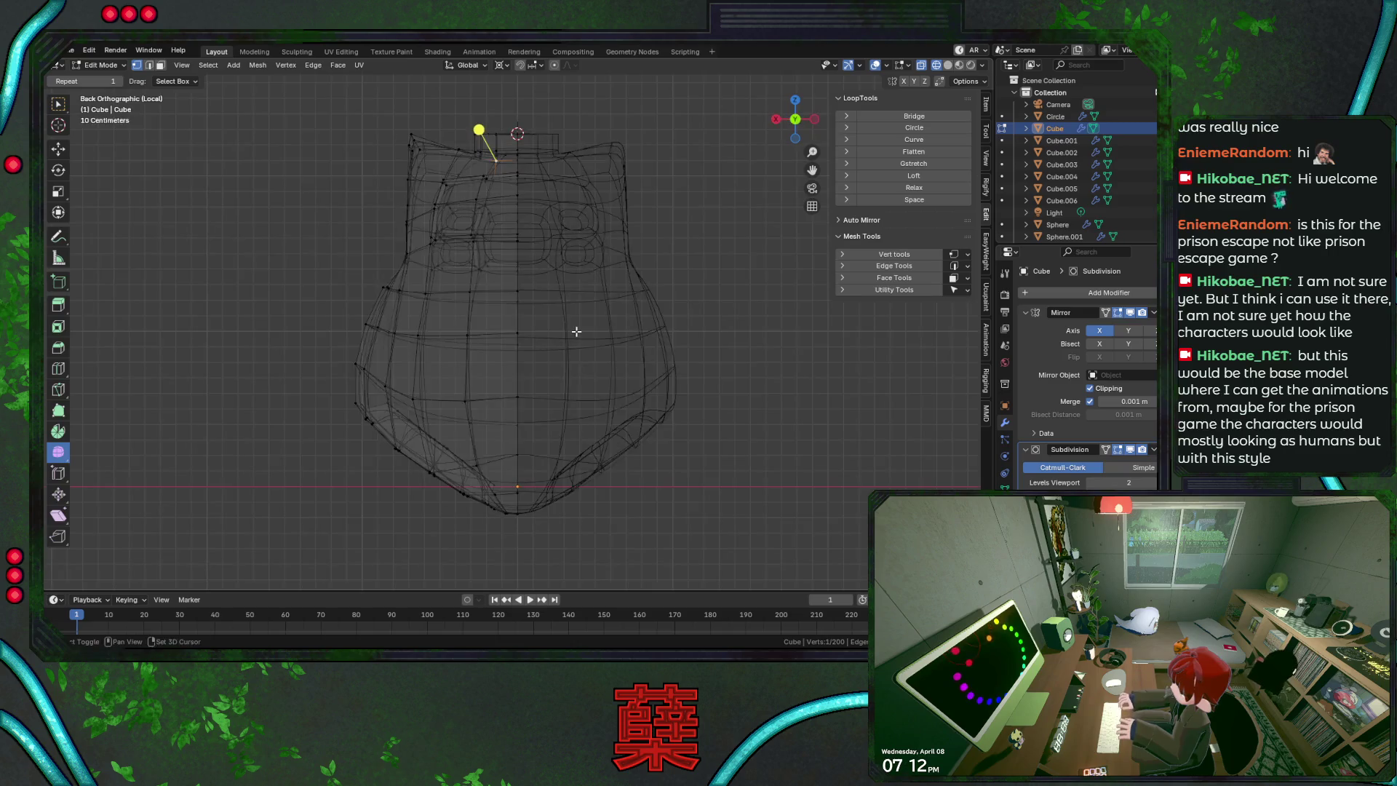
{"action": "middle_click_drag", "start_coordinate": [560, 264], "coordinate": [574, 285], "text": "shift"}
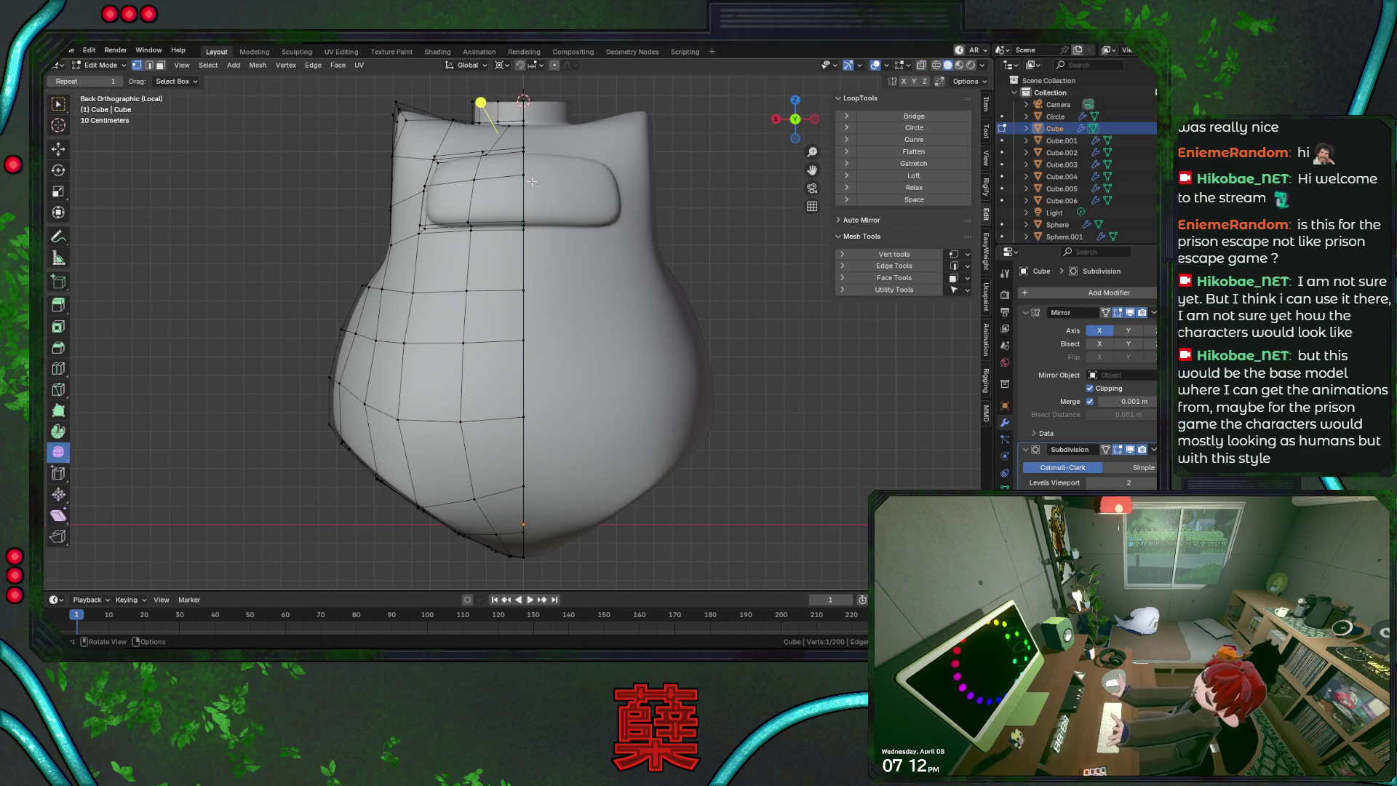
{"action": "key", "text": "shift+v"}
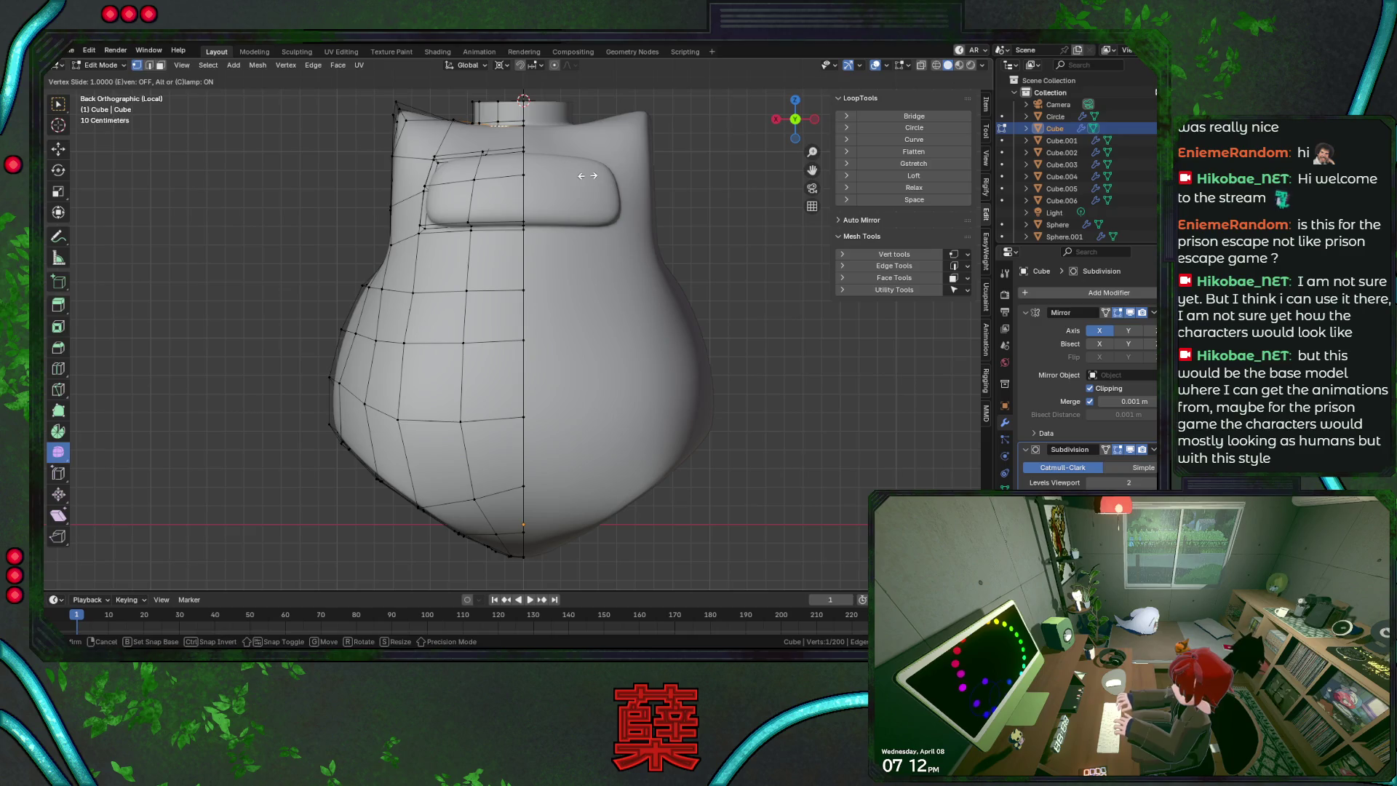
{"action": "left_click", "coordinate": [588, 176]}
Return to Object Mode and inspect the smoothed body from side, front and perspective
{"action": "key", "text": "Tab"}
{"action": "key", "text": "KP_3"}
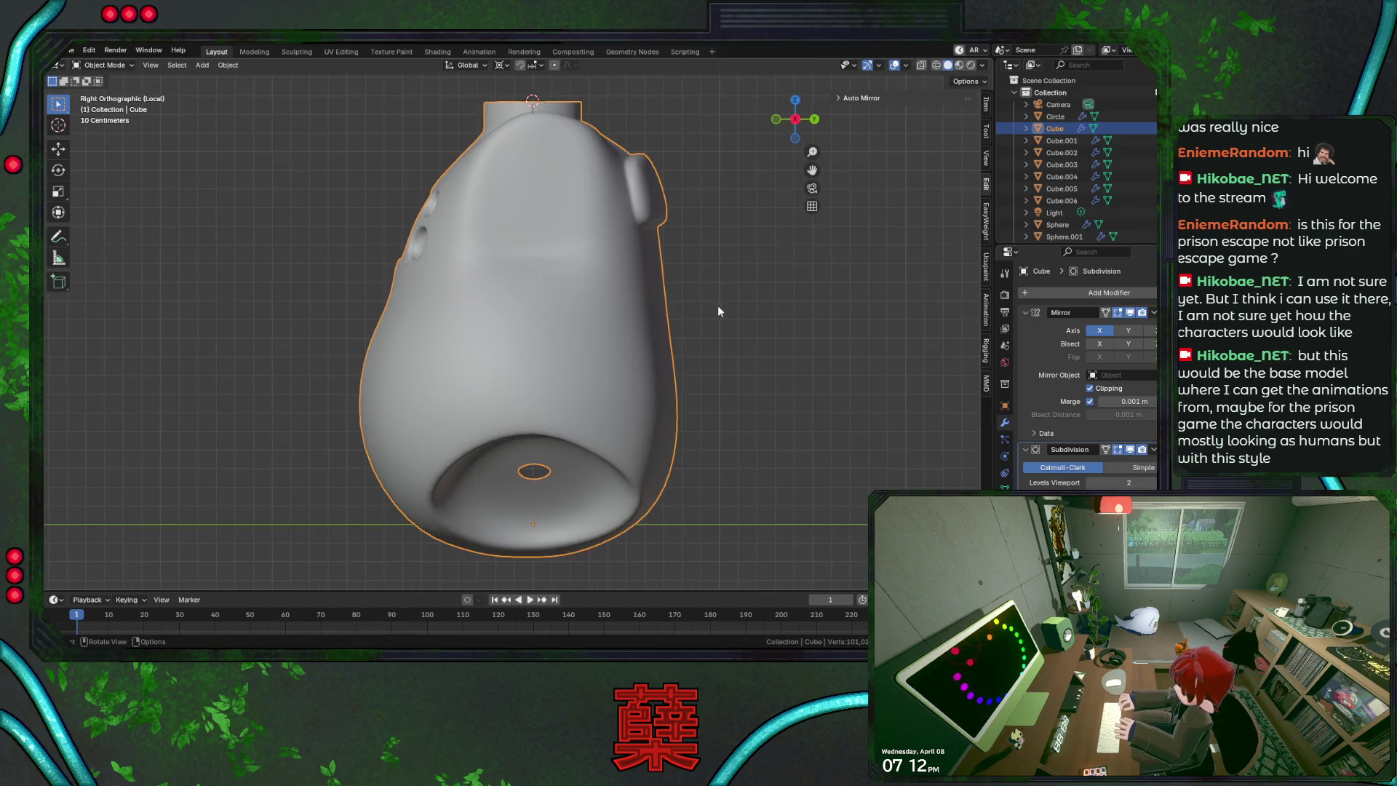
{"action": "left_click", "coordinate": [709, 310]}
{"action": "key", "text": "KP_1"}
{"action": "mouse_move", "coordinate": [683, 235]}
{"action": "middle_mouse_down"}
{"action": "mouse_move", "coordinate": [651, 255]}
{"action": "mouse_move", "coordinate": [627, 324]}
{"action": "middle_mouse_up"}
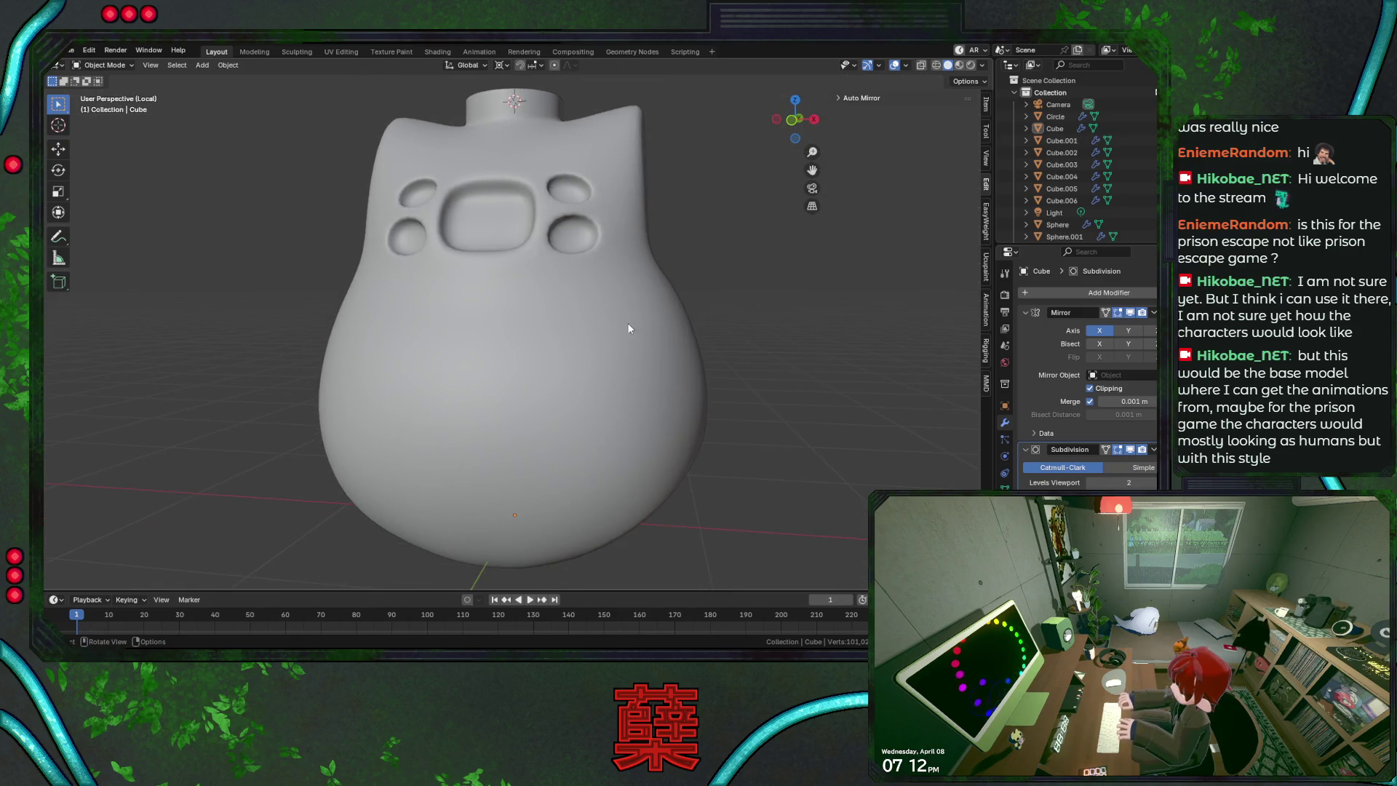
{"action": "mouse_move", "coordinate": [698, 291]}
{"action": "middle_mouse_down"}
{"action": "mouse_move", "coordinate": [688, 236]}
{"action": "mouse_move", "coordinate": [493, 312]}
{"action": "mouse_move", "coordinate": [443, 313]}
{"action": "mouse_move", "coordinate": [539, 317]}
{"action": "middle_mouse_up"}
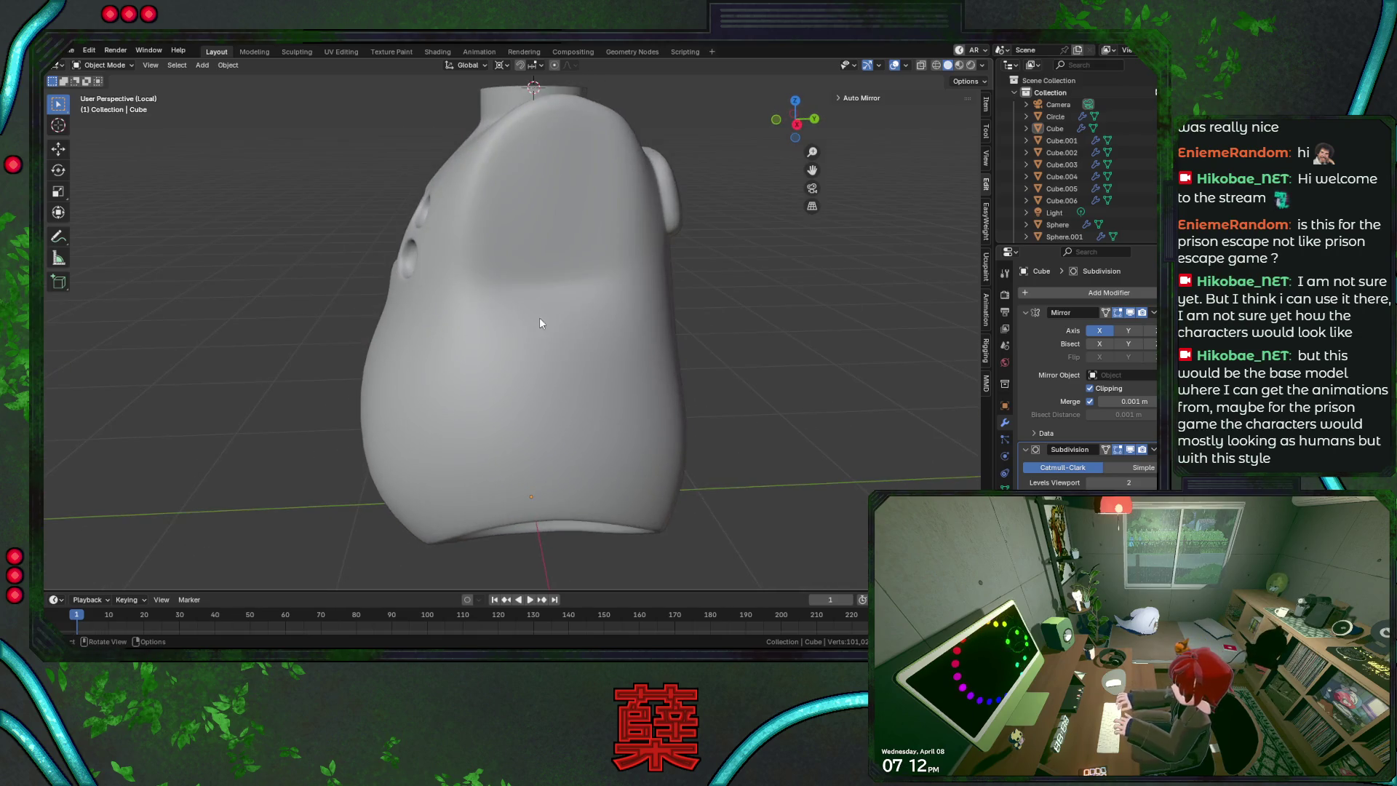
Save BaseRobot.blend and add an edge loop across the upper body with Ctrl+R
{"action": "left_click", "coordinate": [561, 325]}
{"action": "key", "text": "ctrl+s"}
{"action": "key", "text": "Tab"}
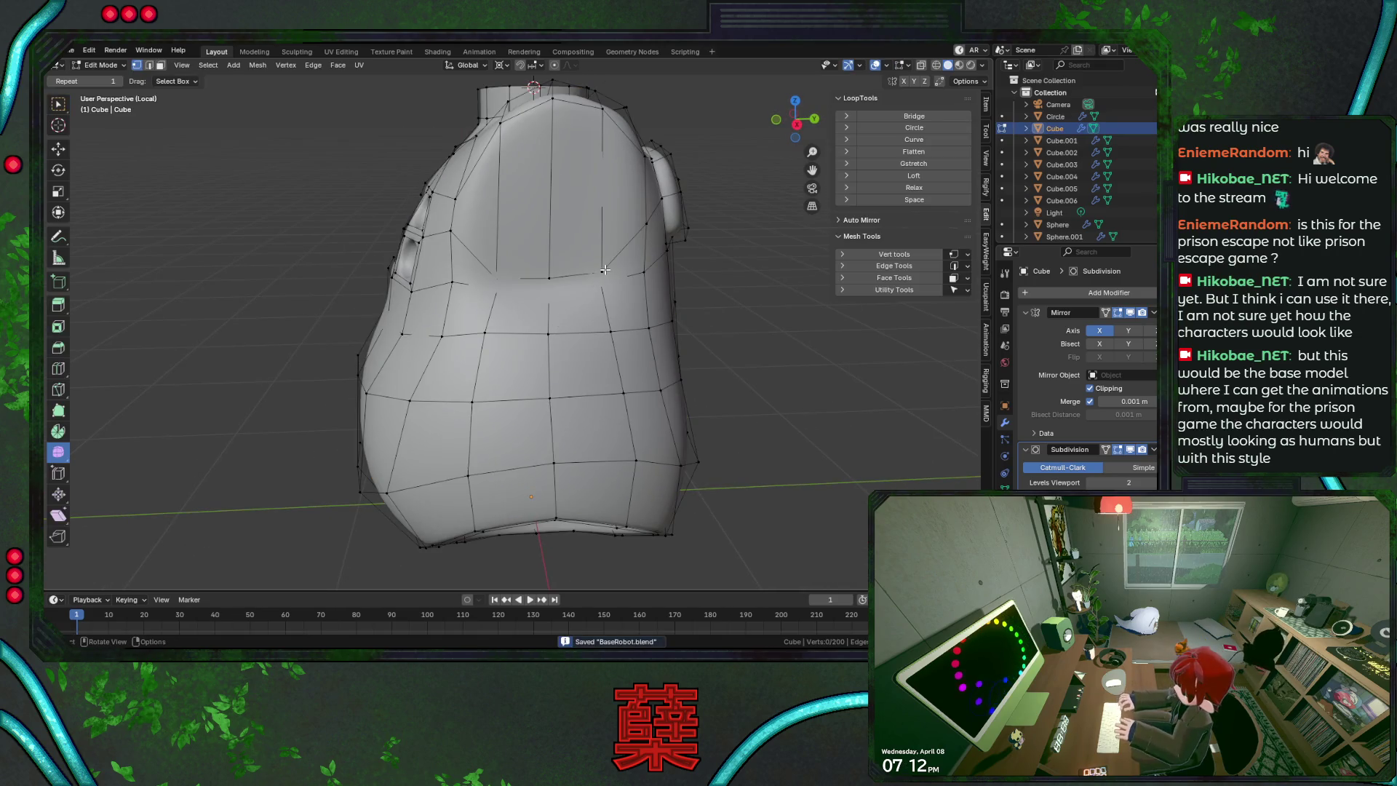
{"action": "key", "text": "ctrl+r"}
{"action": "left_click", "coordinate": [505, 276]}
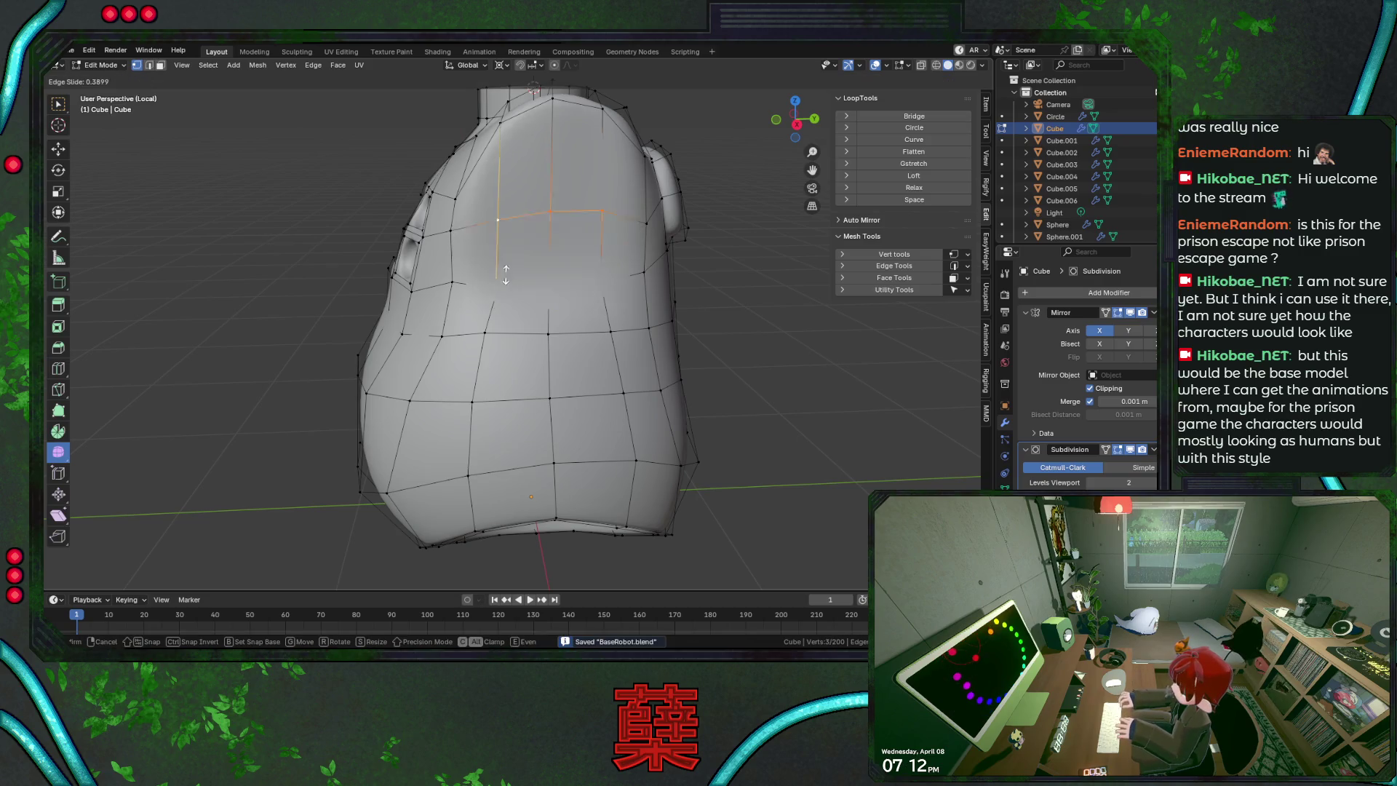
{"action": "left_click", "coordinate": [514, 271]}
{"action": "left_click", "coordinate": [717, 344]}
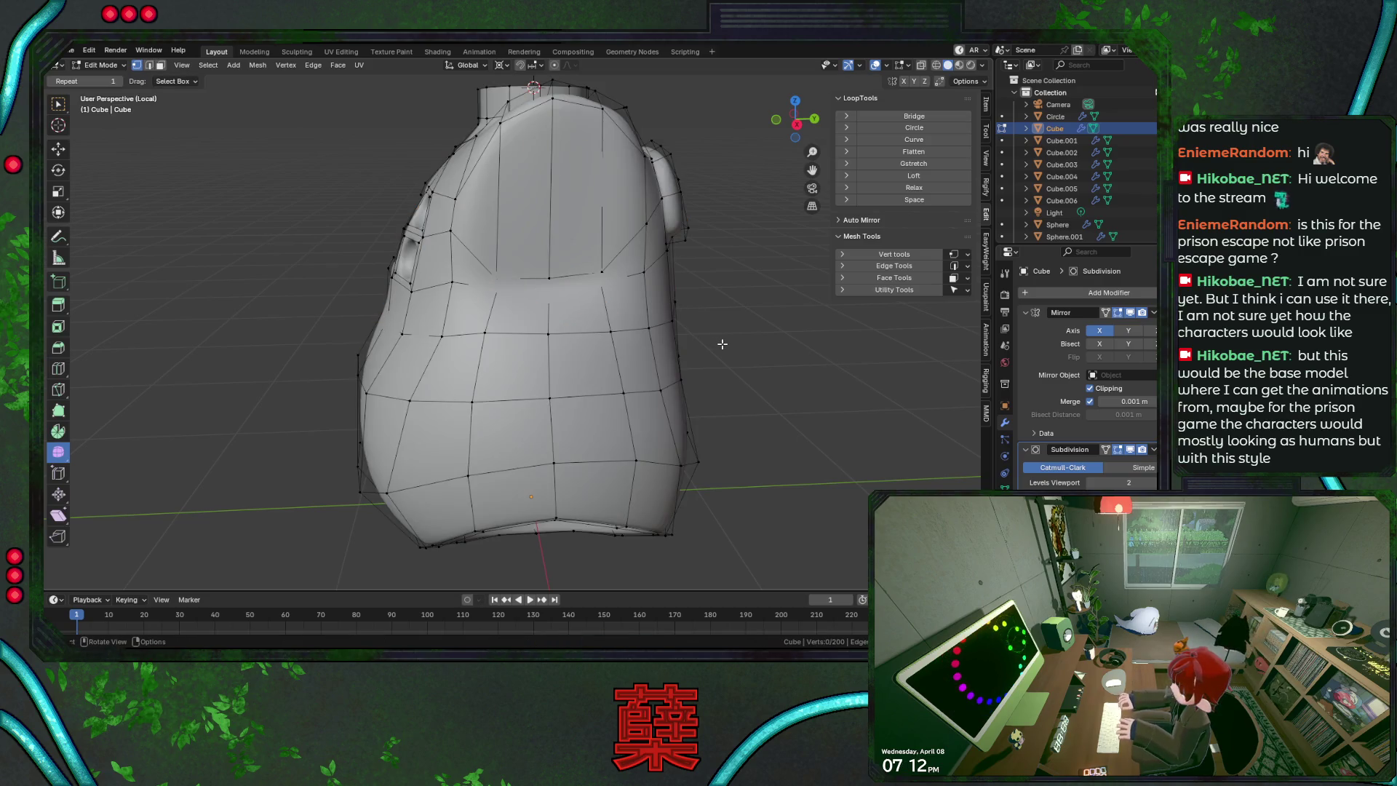
{"action": "key", "text": "Tab"}
{"action": "mouse_move", "coordinate": [718, 331]}
{"action": "middle_mouse_down"}
{"action": "mouse_move", "coordinate": [557, 336]}
{"action": "mouse_move", "coordinate": [558, 390]}
{"action": "mouse_move", "coordinate": [503, 382]}
{"action": "mouse_move", "coordinate": [497, 275]}
{"action": "middle_mouse_up"}
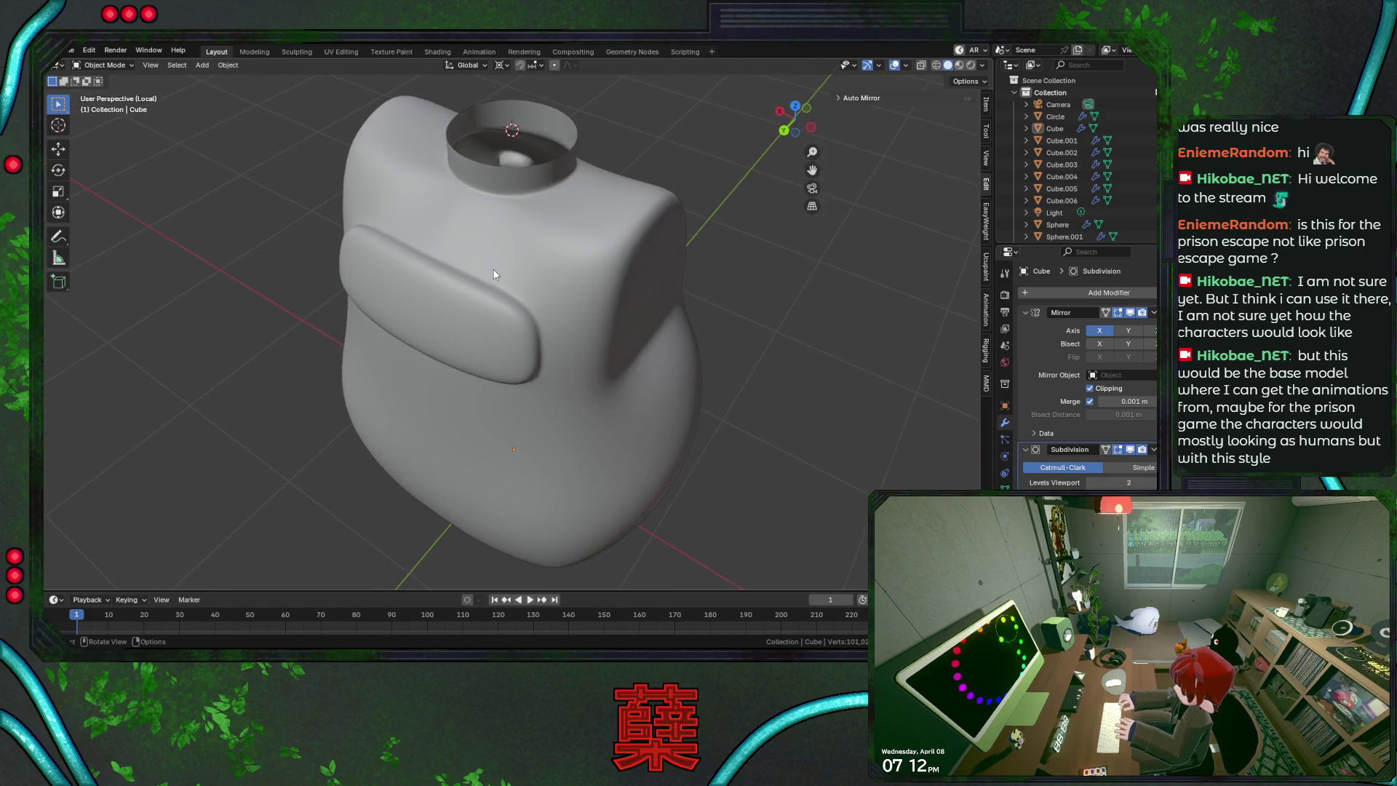
Move the shoulder vertices back about 0.1154 m along Y
{"action": "key", "text": "Tab"}
{"action": "key", "text": "g"}
{"action": "key", "text": "y"}
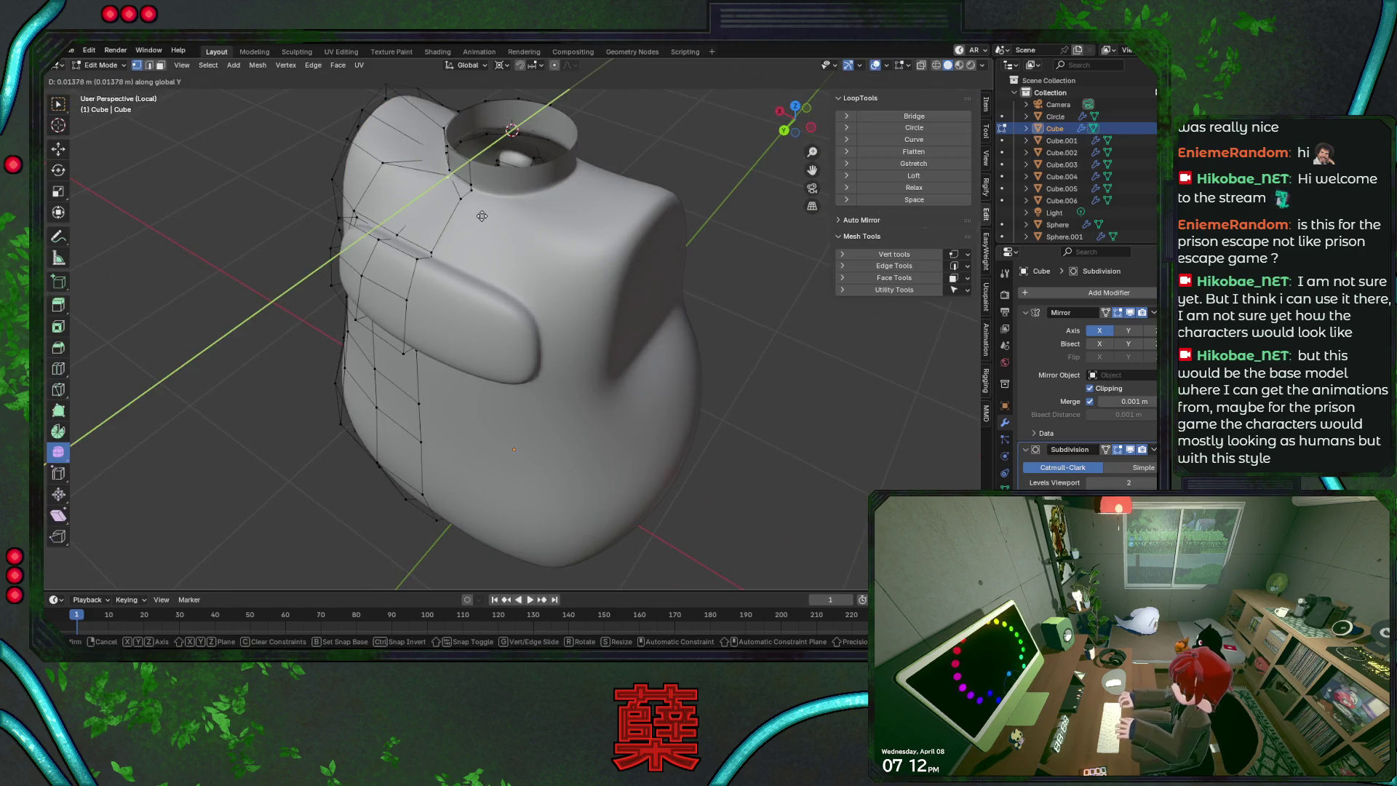
{"action": "left_click", "coordinate": [448, 187]}
{"action": "key", "text": "alt+z"}
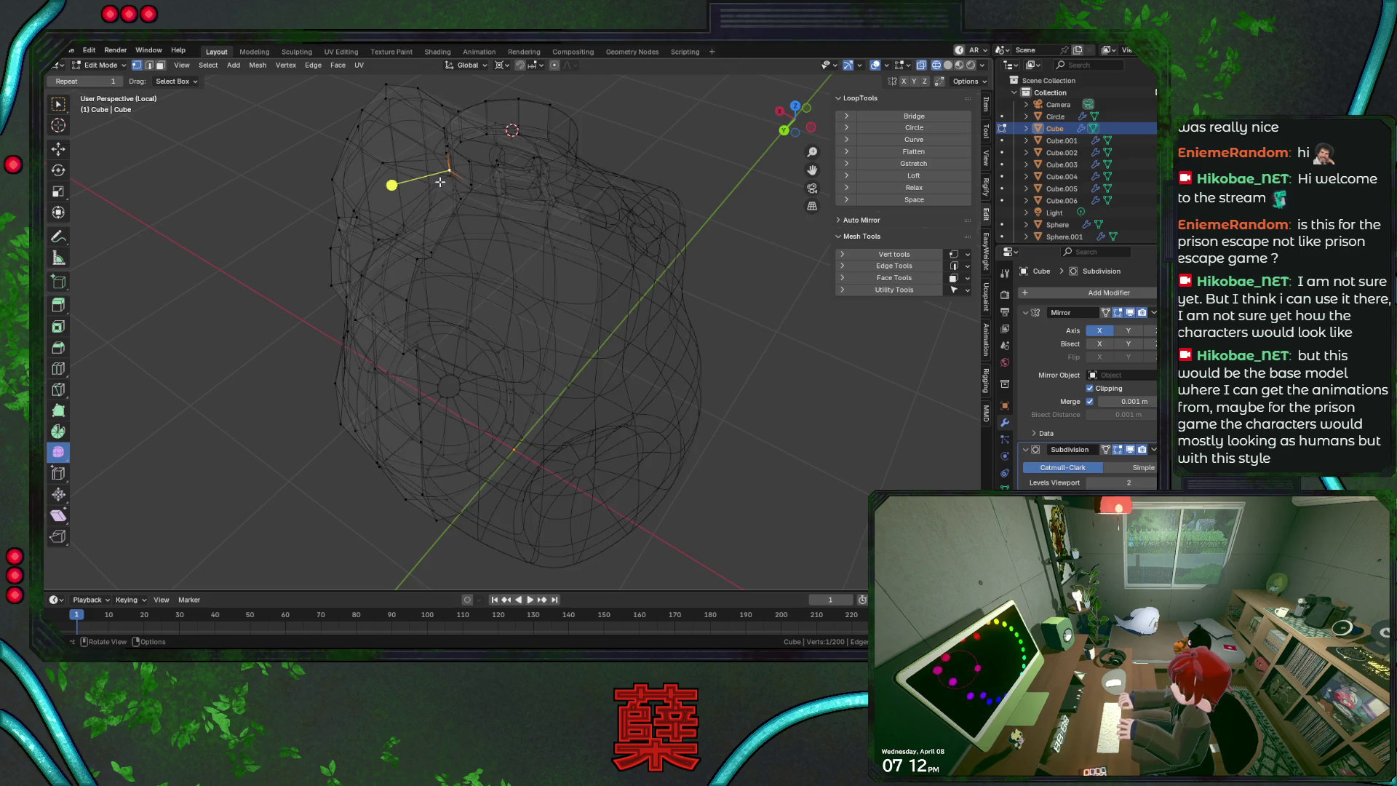
{"action": "key", "text": "alt+z"}
{"action": "key", "text": "g"}
{"action": "key", "text": "y"}
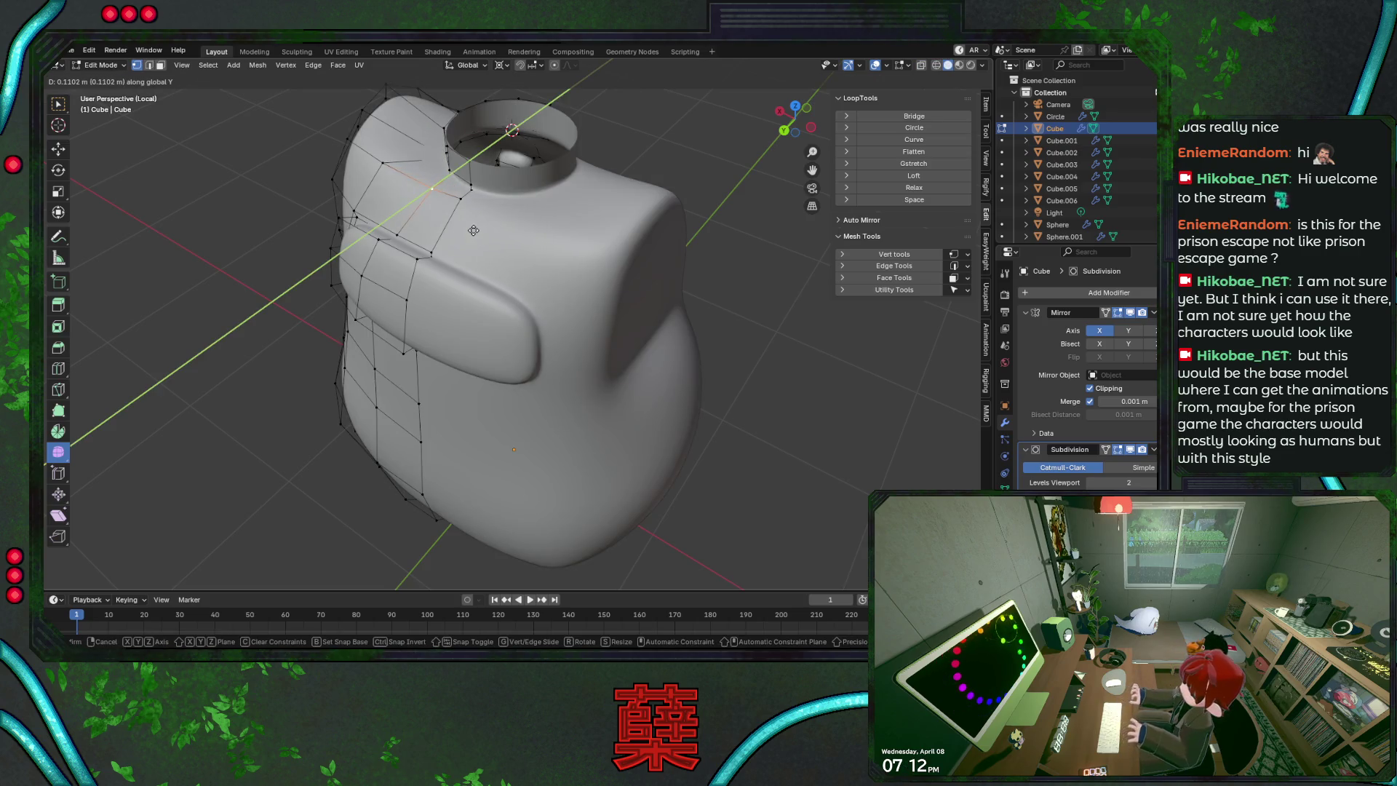
{"action": "left_click", "coordinate": [472, 230]}
Select the shoulder edge loops on both sides and two upper-body vertices
{"action": "mouse_move", "coordinate": [472, 230]}
{"action": "middle_mouse_down"}
{"action": "mouse_move", "coordinate": [554, 192]}
{"action": "mouse_move", "coordinate": [544, 248]}
{"action": "middle_mouse_up"}
{"action": "left_click", "coordinate": [434, 217], "text": "alt"}
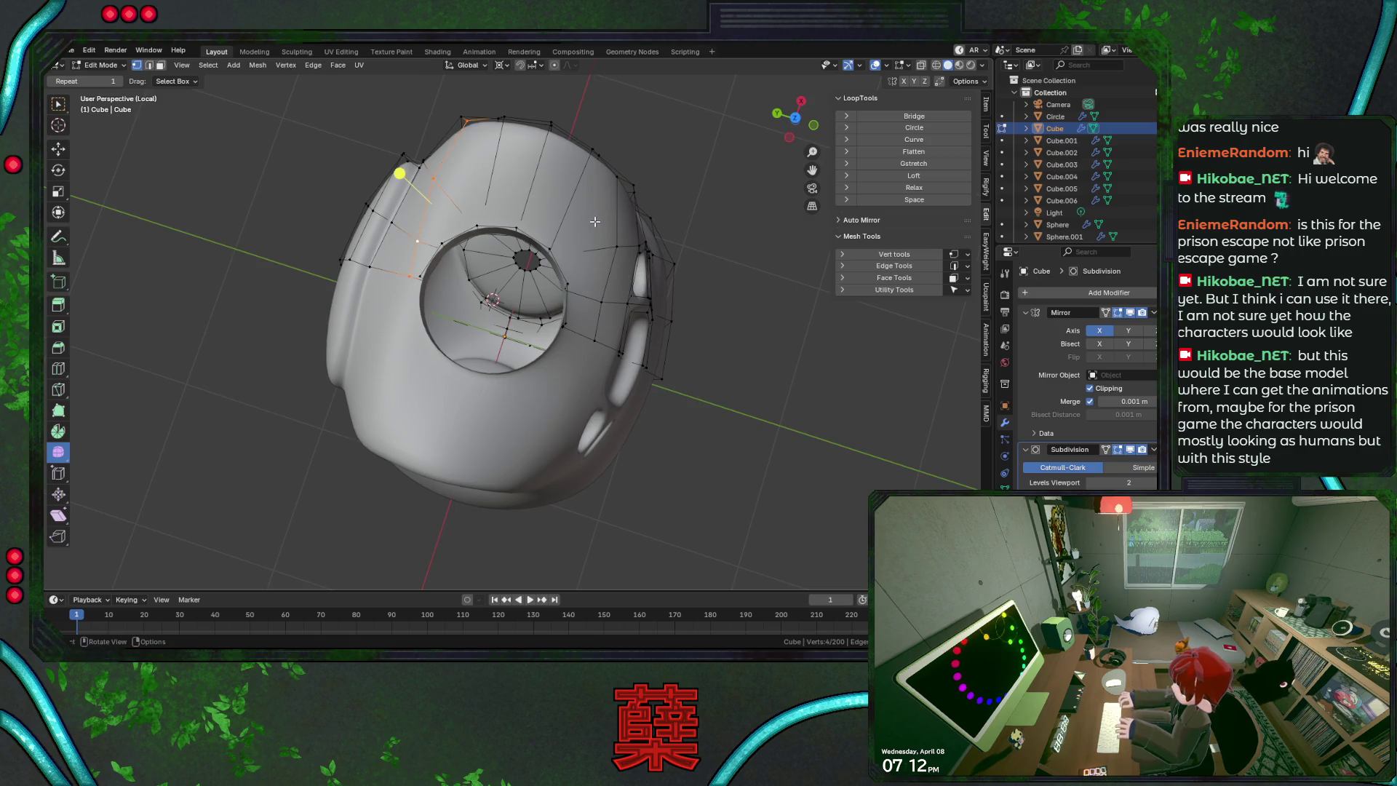
{"action": "left_click", "coordinate": [618, 221], "text": "alt"}
{"action": "mouse_move", "coordinate": [618, 221]}
{"action": "middle_mouse_down"}
{"action": "mouse_move", "coordinate": [469, 210]}
{"action": "mouse_move", "coordinate": [445, 190]}
{"action": "middle_mouse_up"}
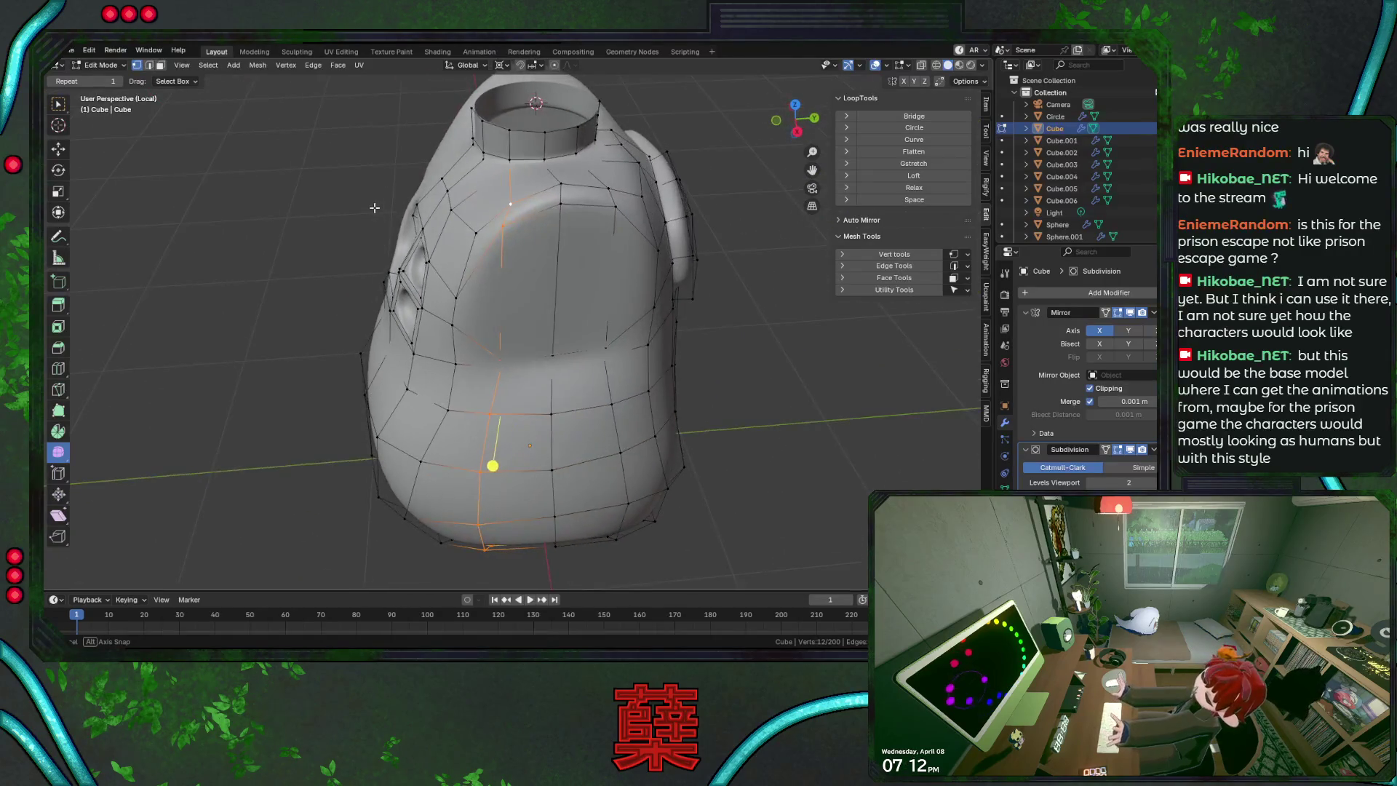
{"action": "left_click", "coordinate": [445, 189]}
{"action": "left_click", "coordinate": [461, 193], "text": "shift"}
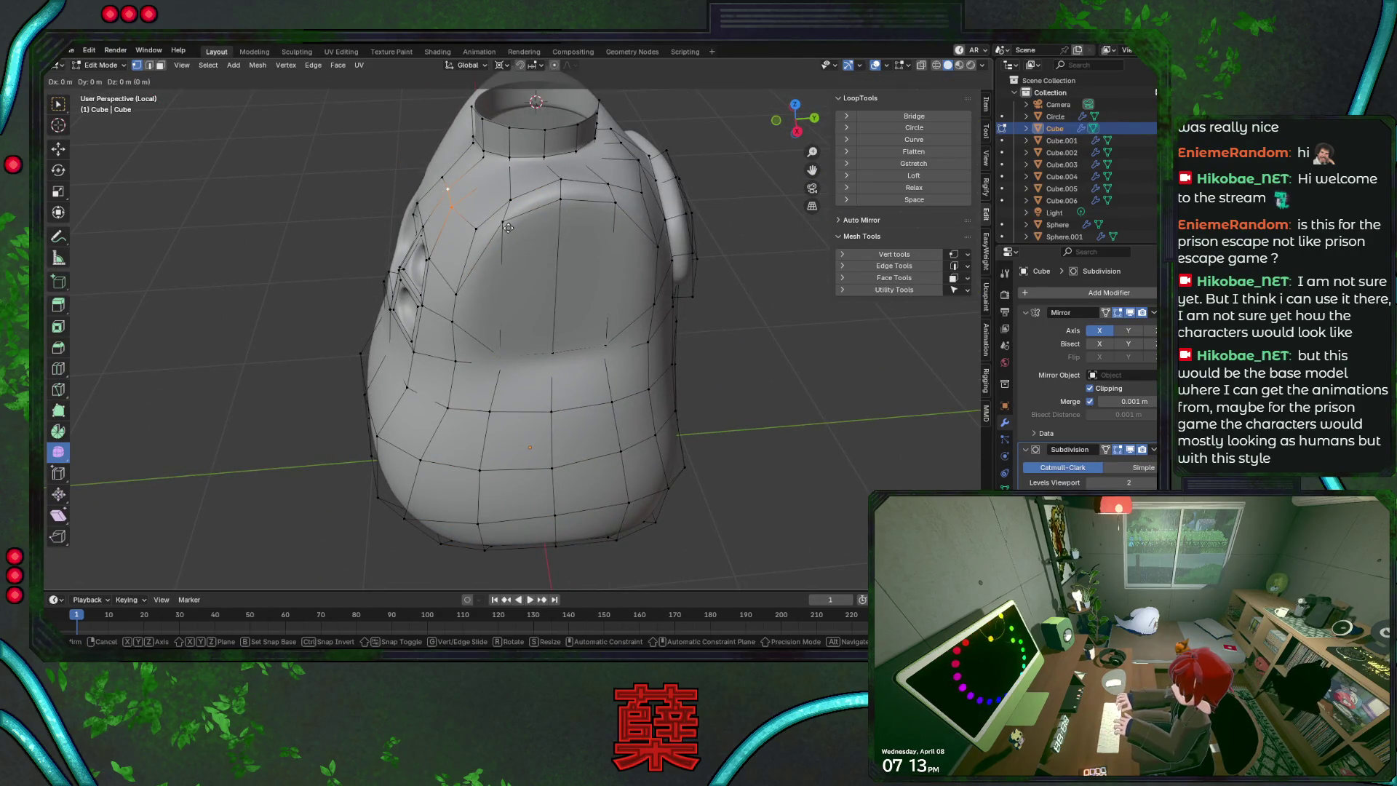